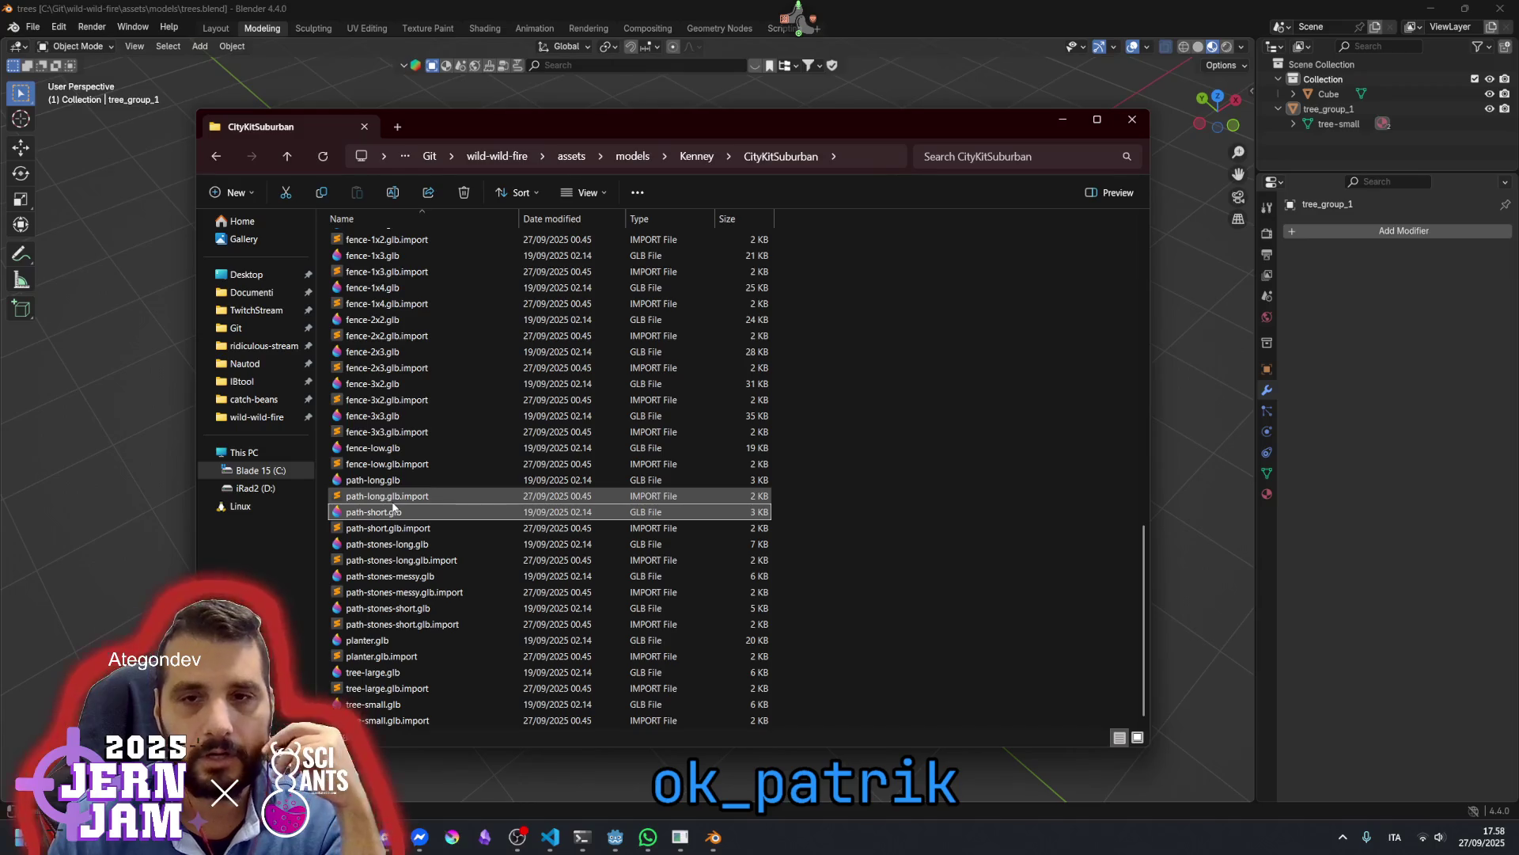
Select driveway-long.glb and driveway-short.glb in CityKitSuburban and drag both into Blender's viewport
scroll(393, 507, up, 6)
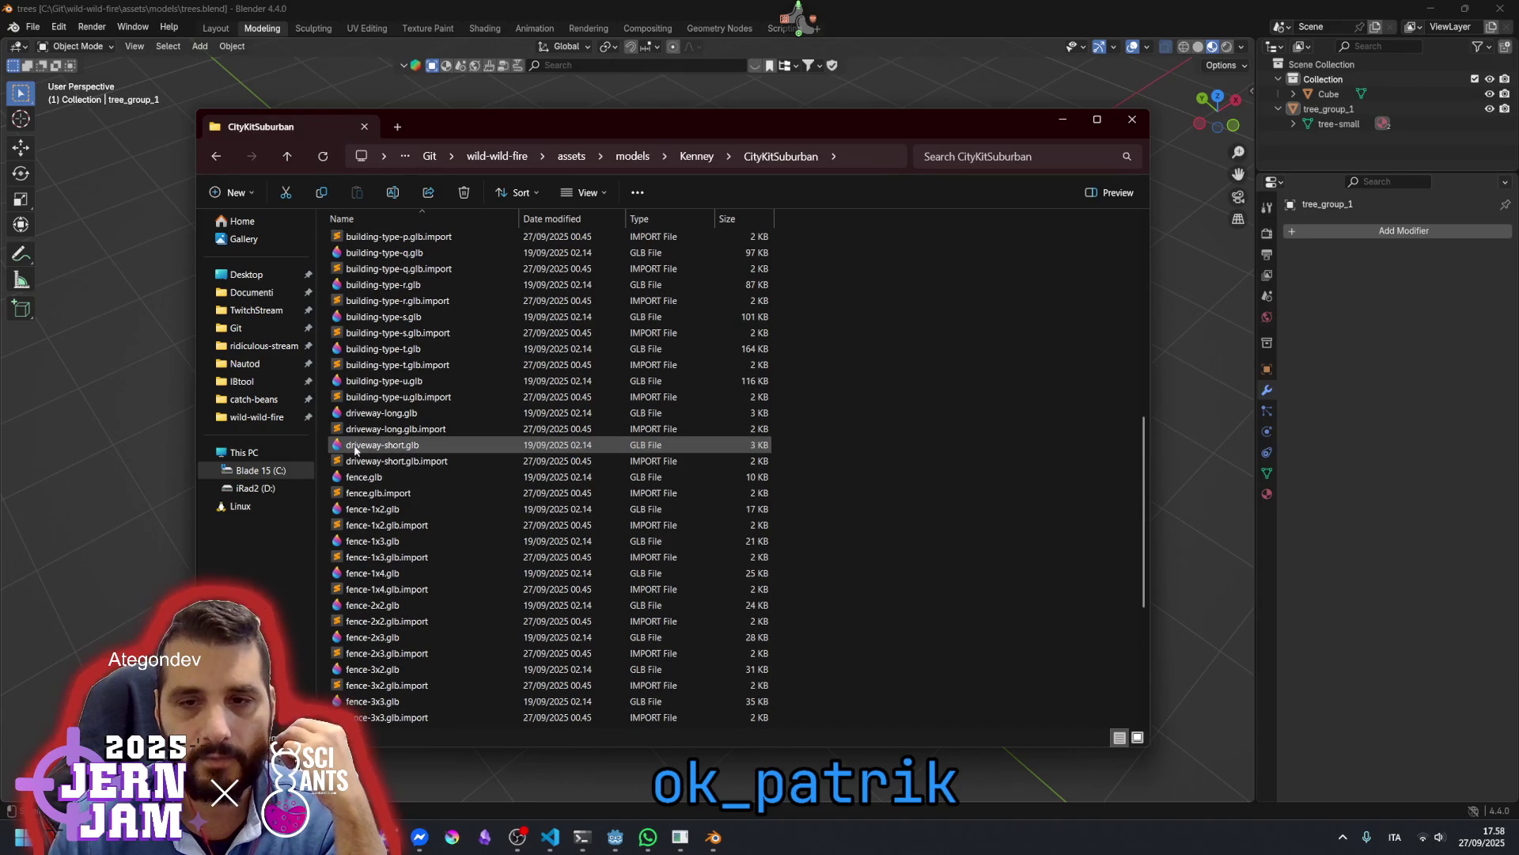
click(358, 448)
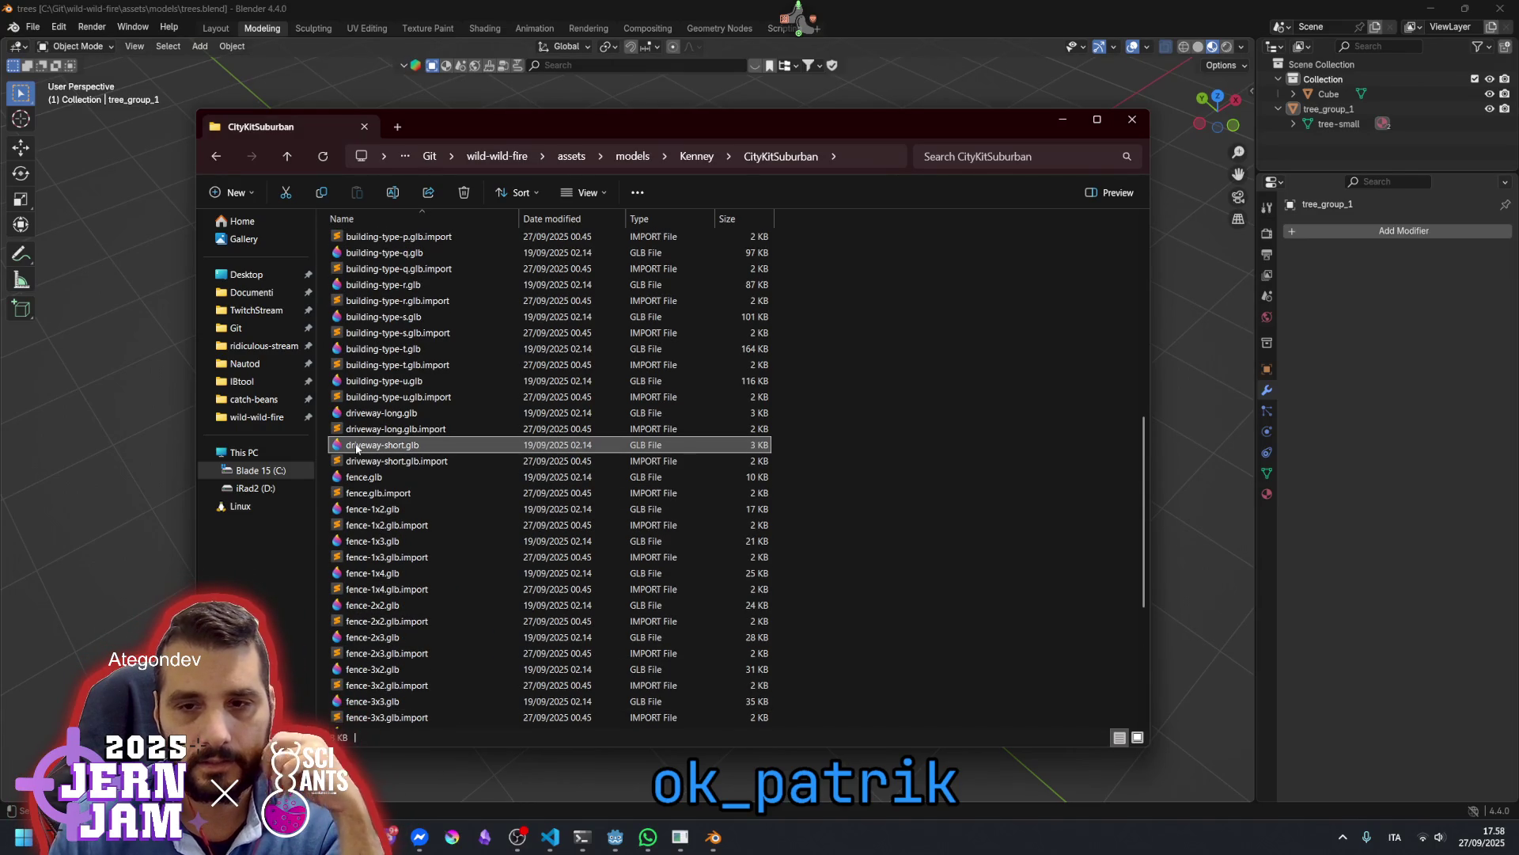
click(364, 413)
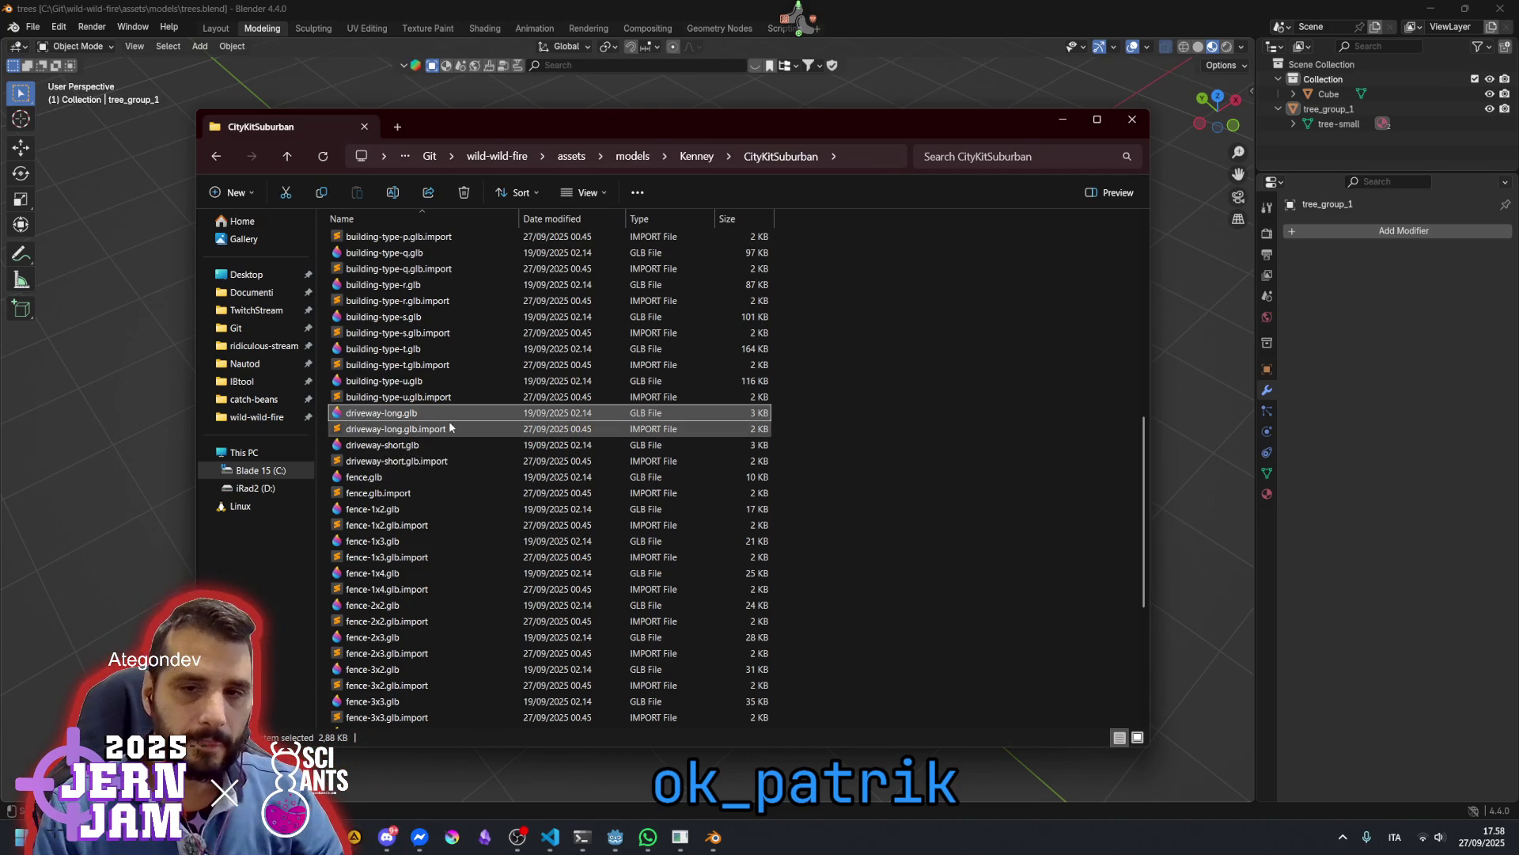
scroll(420, 396, up, 10)
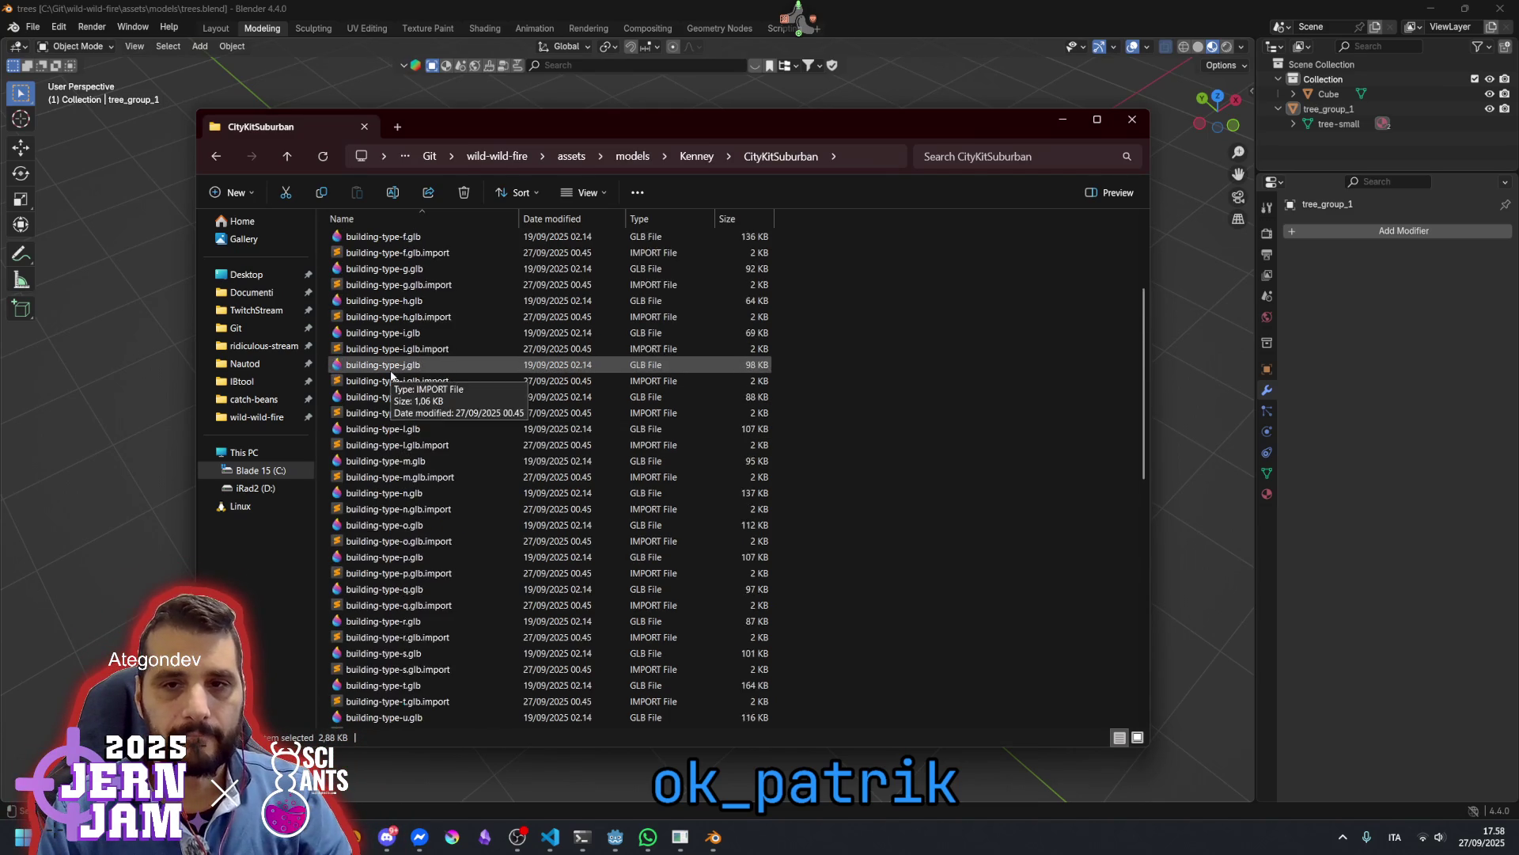
scroll(391, 375, down, 12)
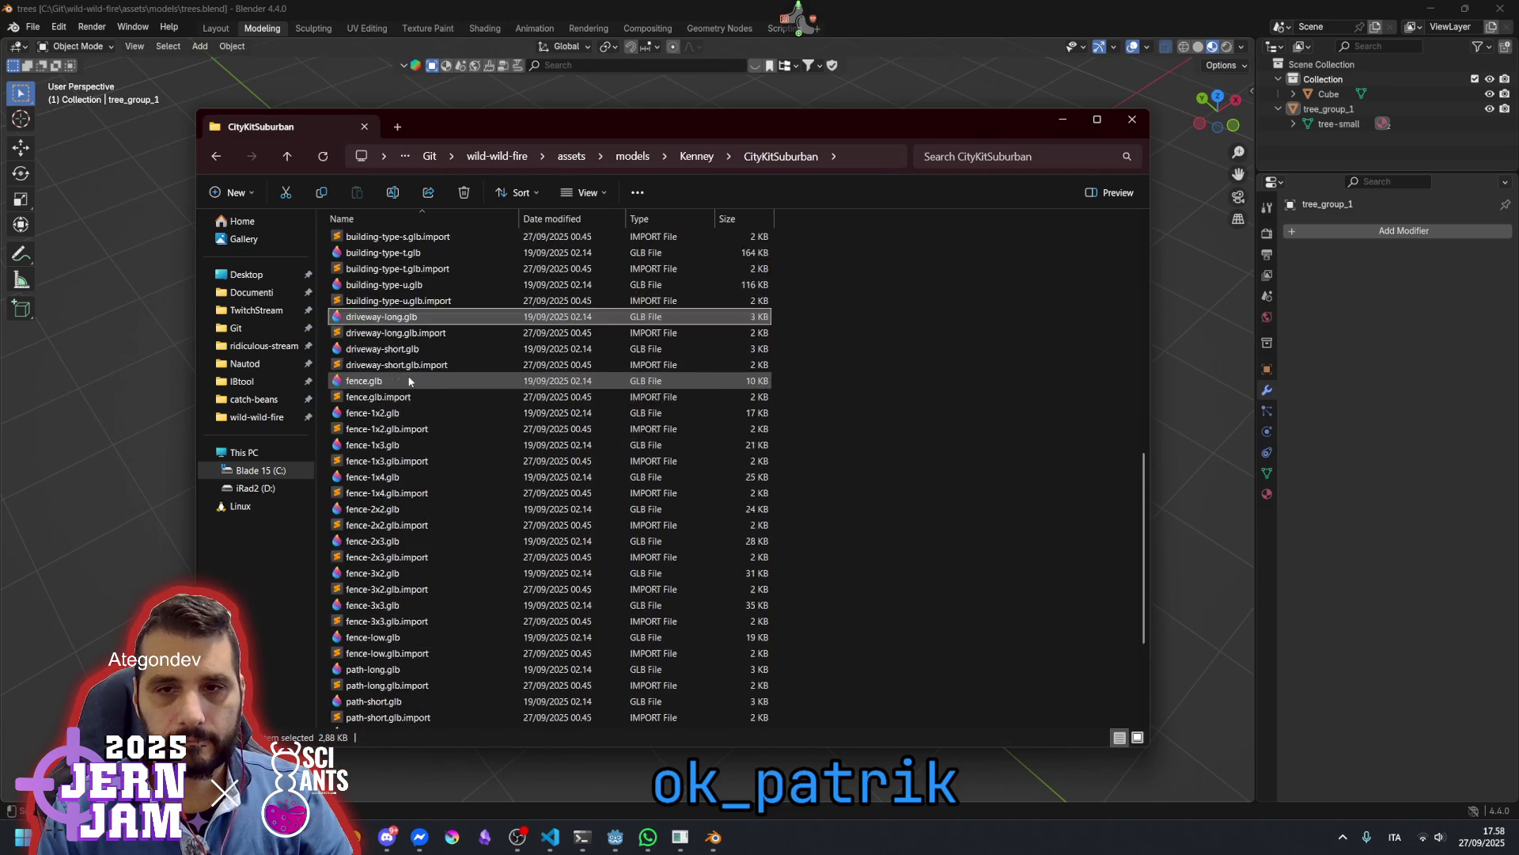
ctrl+click(373, 397)
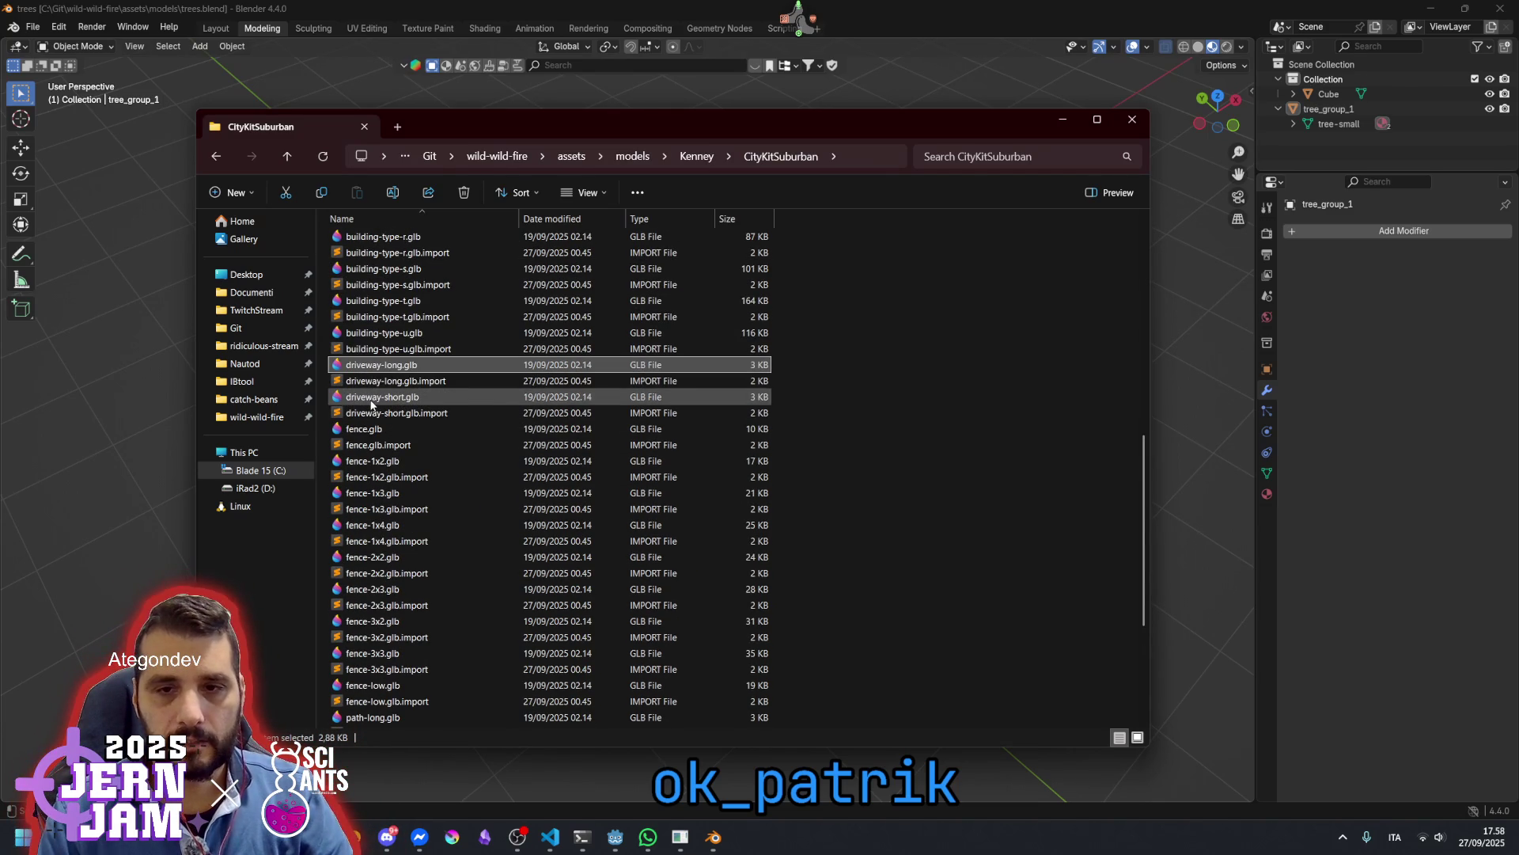
drag(377, 373, 135, 463)
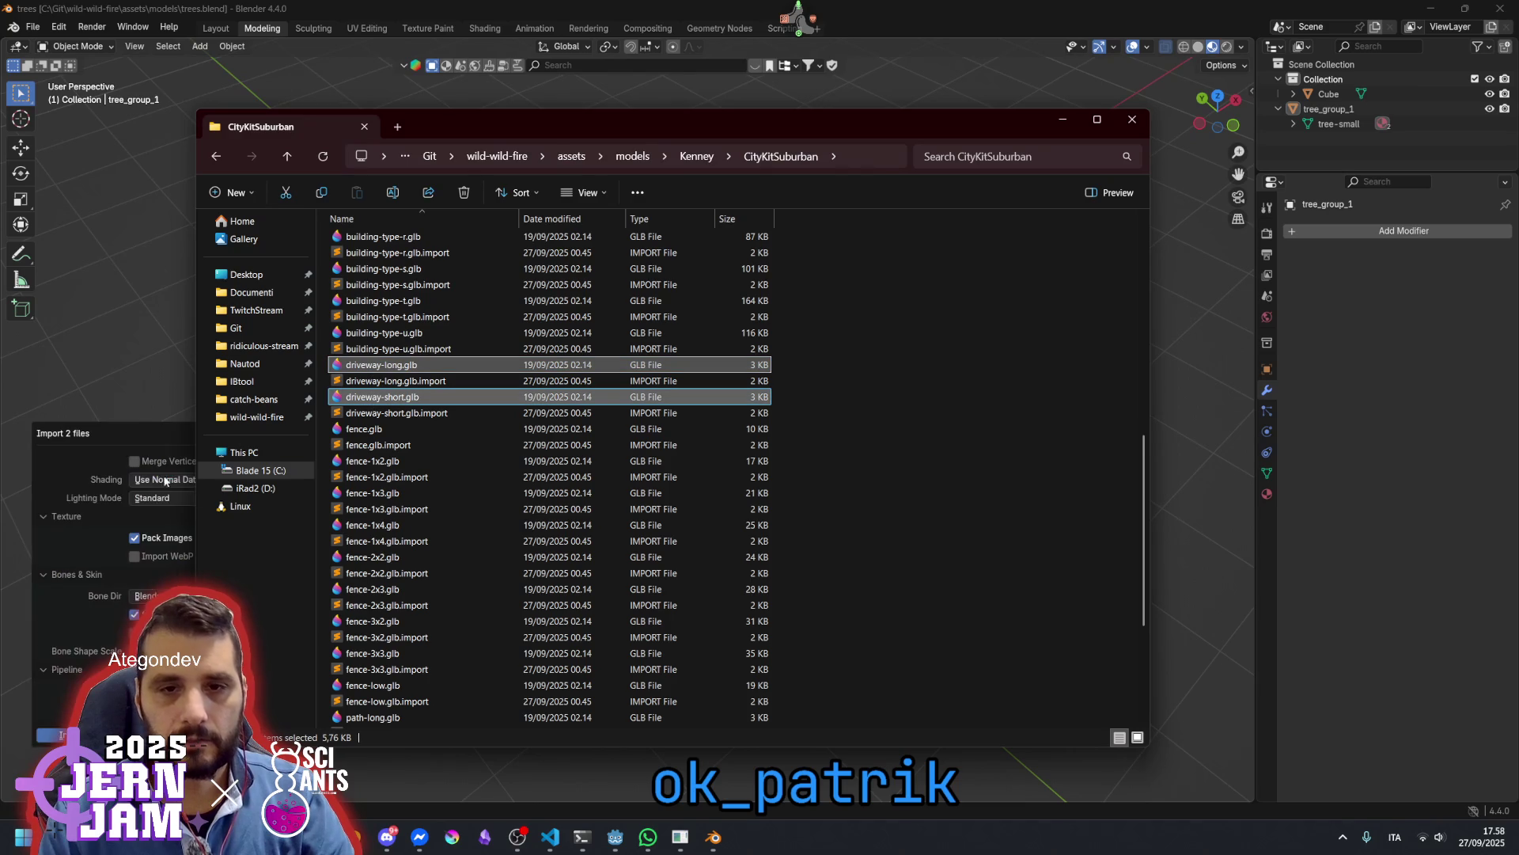
Confirm the glTF import of both driveway tiles and view the tile's front edge
click(49, 734)
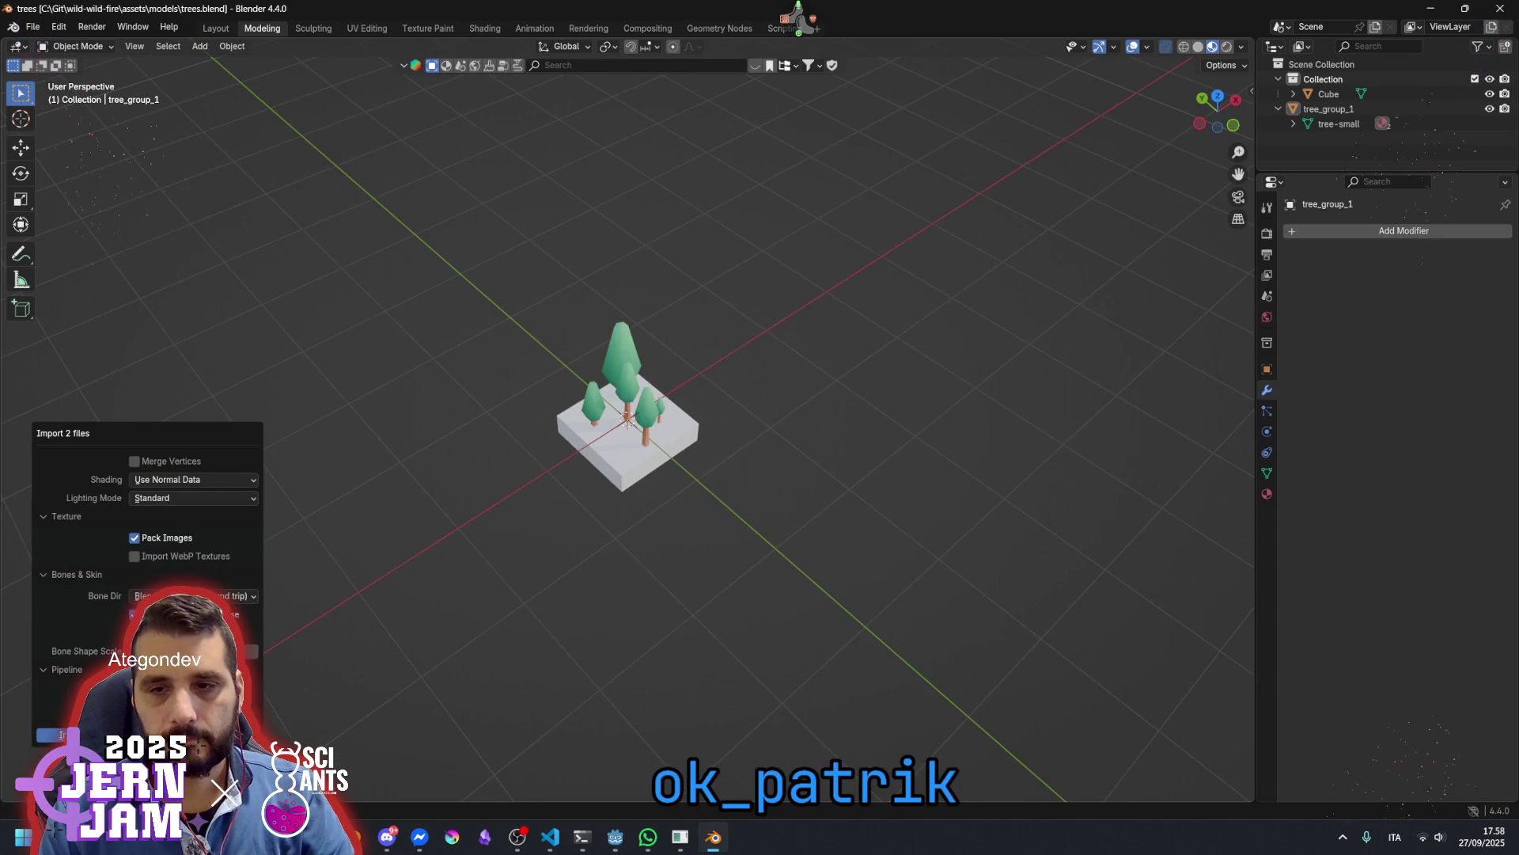
drag(558, 464, 633, 416)
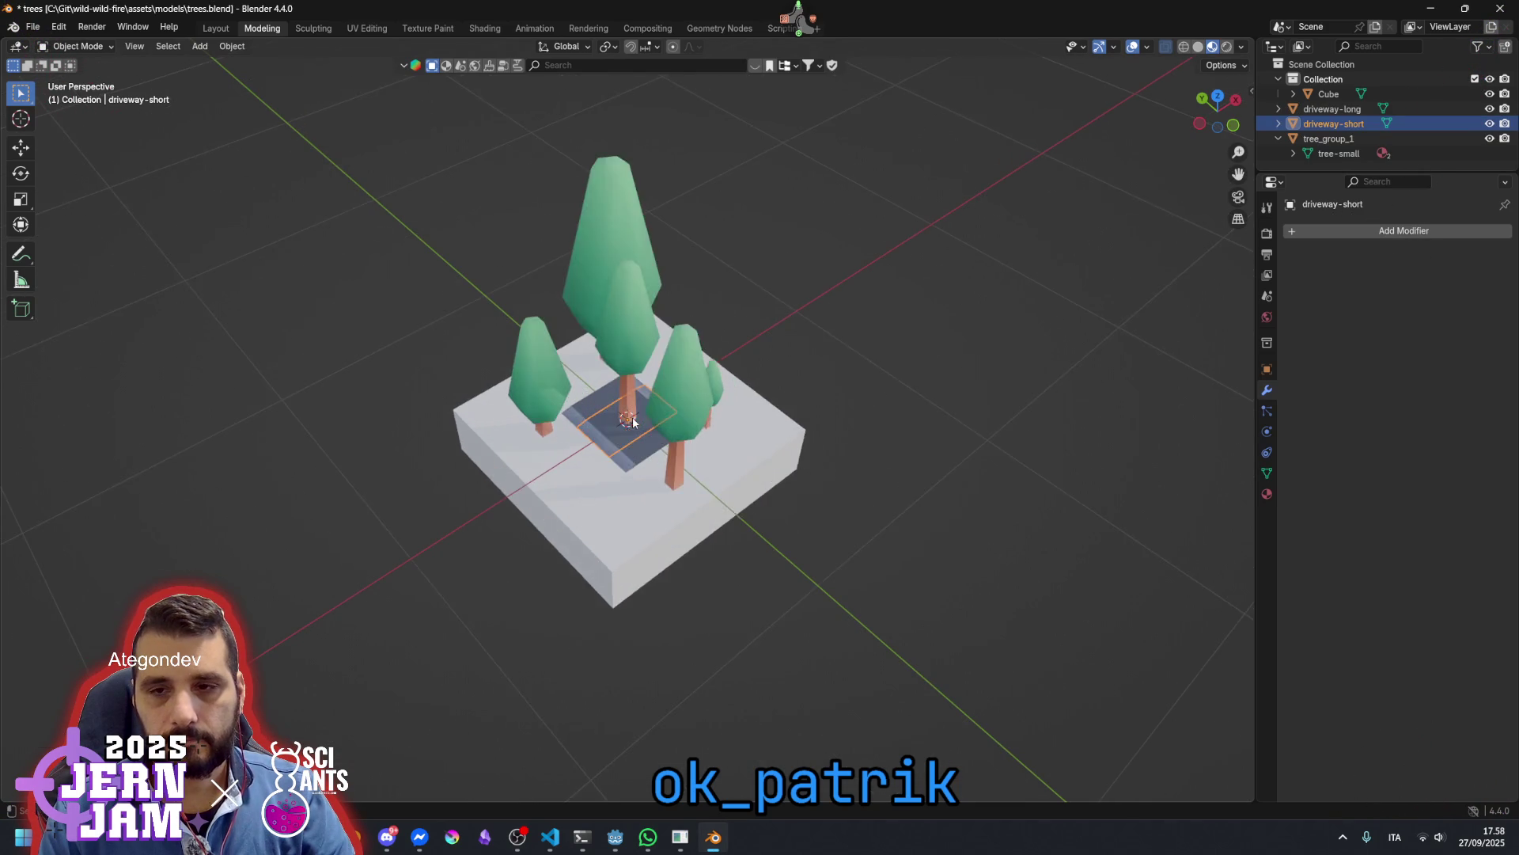
scroll(633, 416, up, 8)
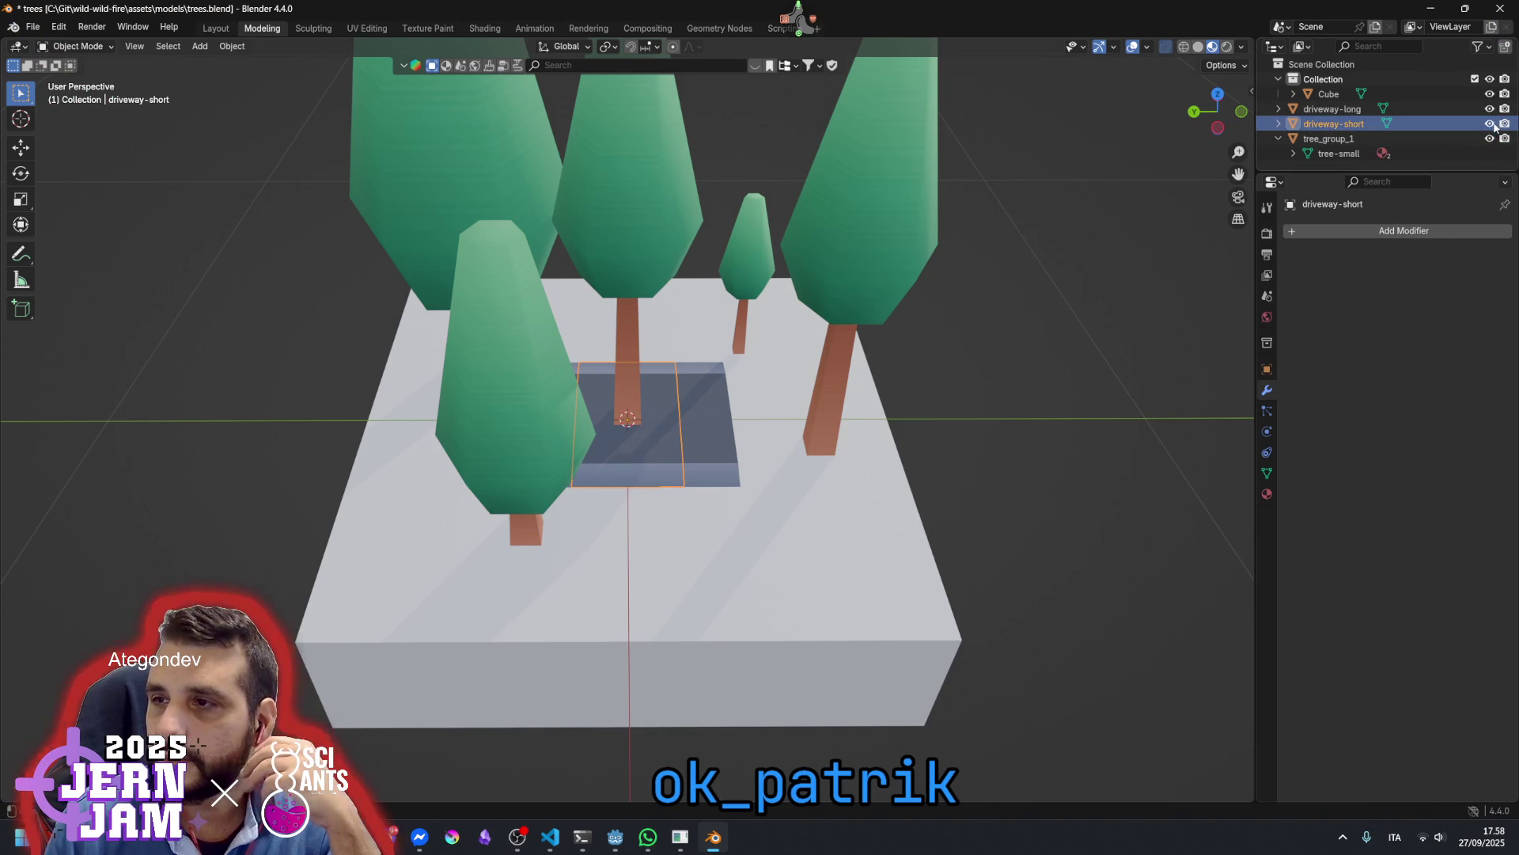
Compare the tiles by hiding driveway-short and toggling driveway-long's visibility
click(1490, 123)
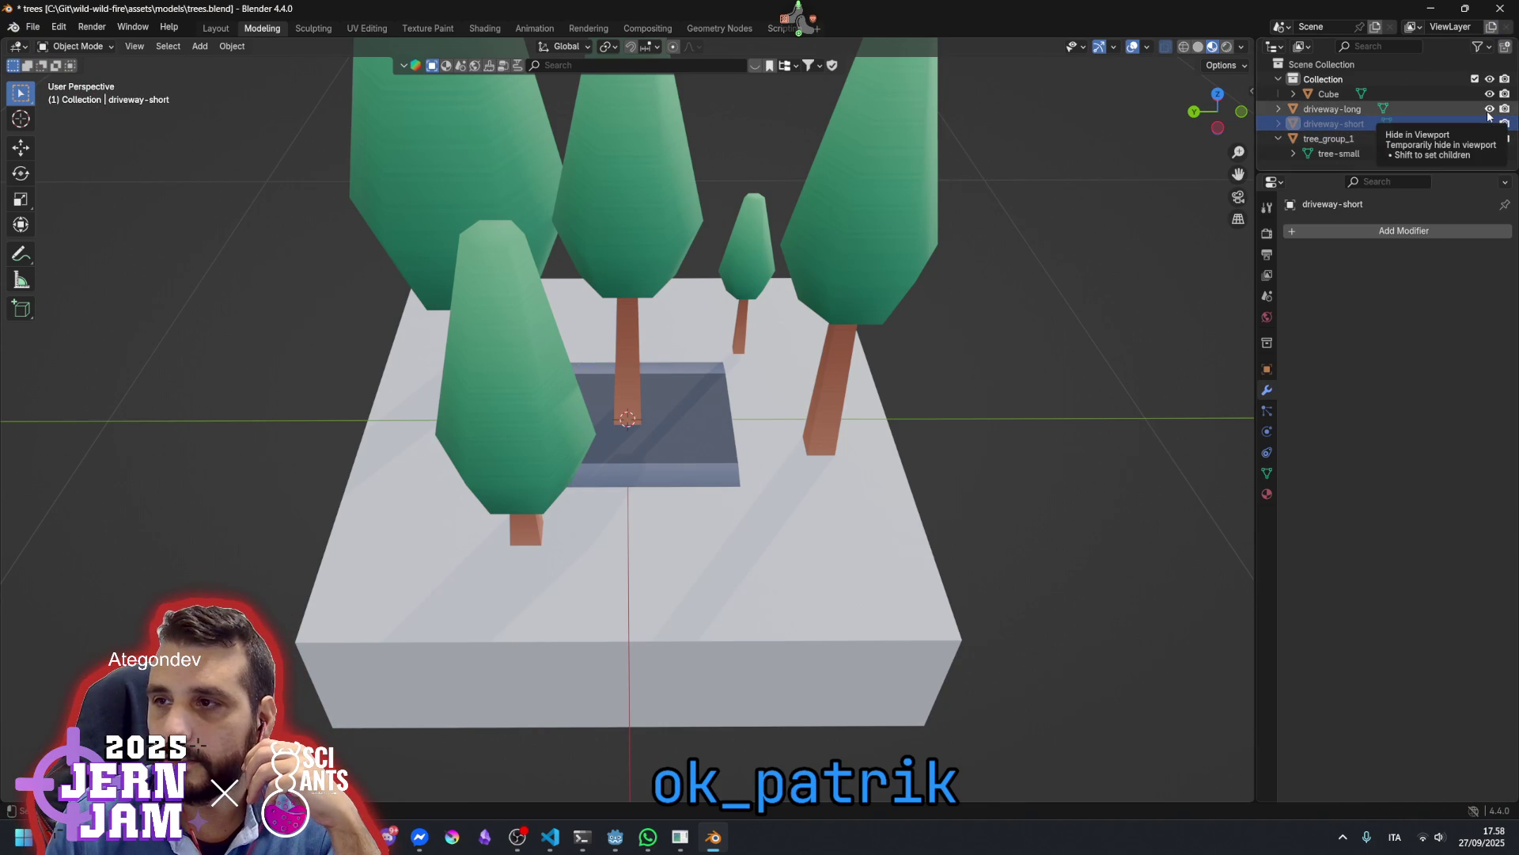
click(1488, 110)
click(1488, 111)
click(1489, 111)
click(1488, 111)
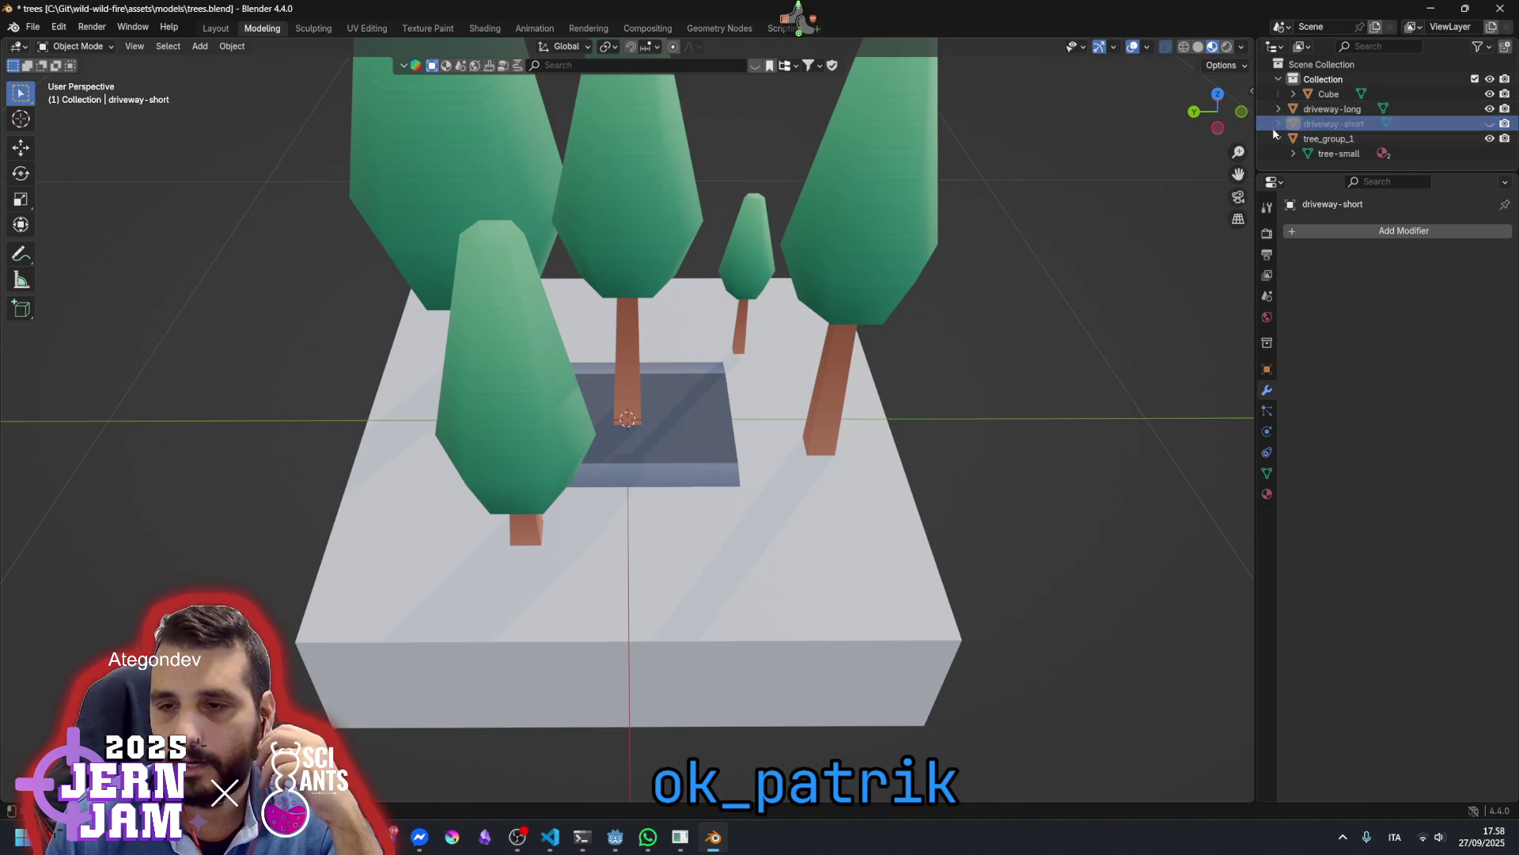
scroll(720, 292, down, 5)
mouse_move(719, 293)
mouse_down()
mouse_move(652, 291)
mouse_move(654, 359)
mouse_move(758, 338)
mouse_move(701, 419)
mouse_up()
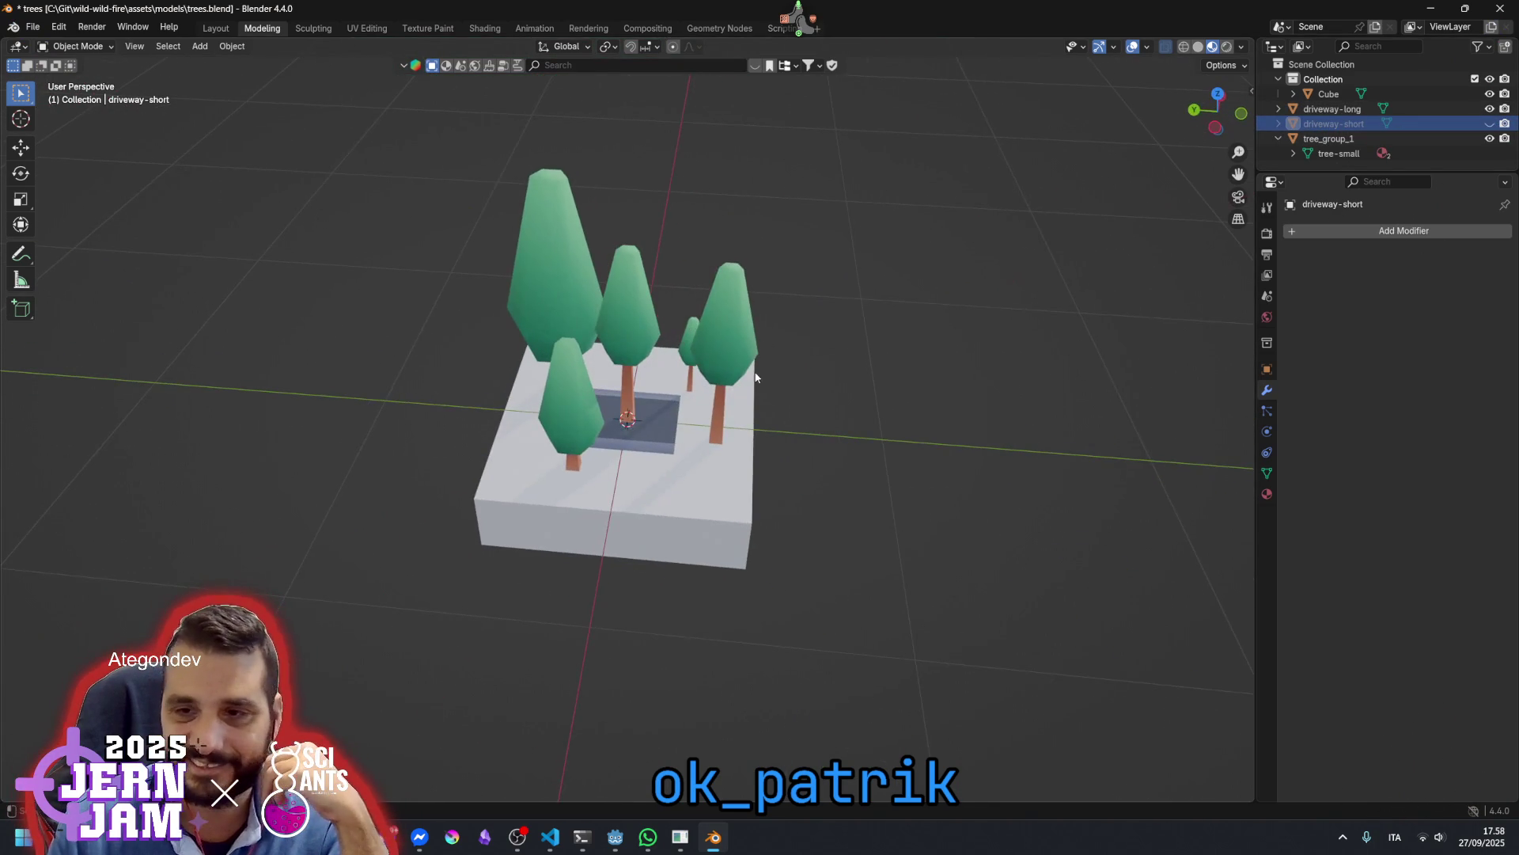
click(1335, 104)
scroll(768, 362, up, 2)
scroll(637, 449, down, 3)
drag(637, 449, 596, 442)
scroll(595, 442, up, 5)
Recheck each driveway's visibility, expand driveway-short, and hide the tree_group_1 trees
click(1334, 124)
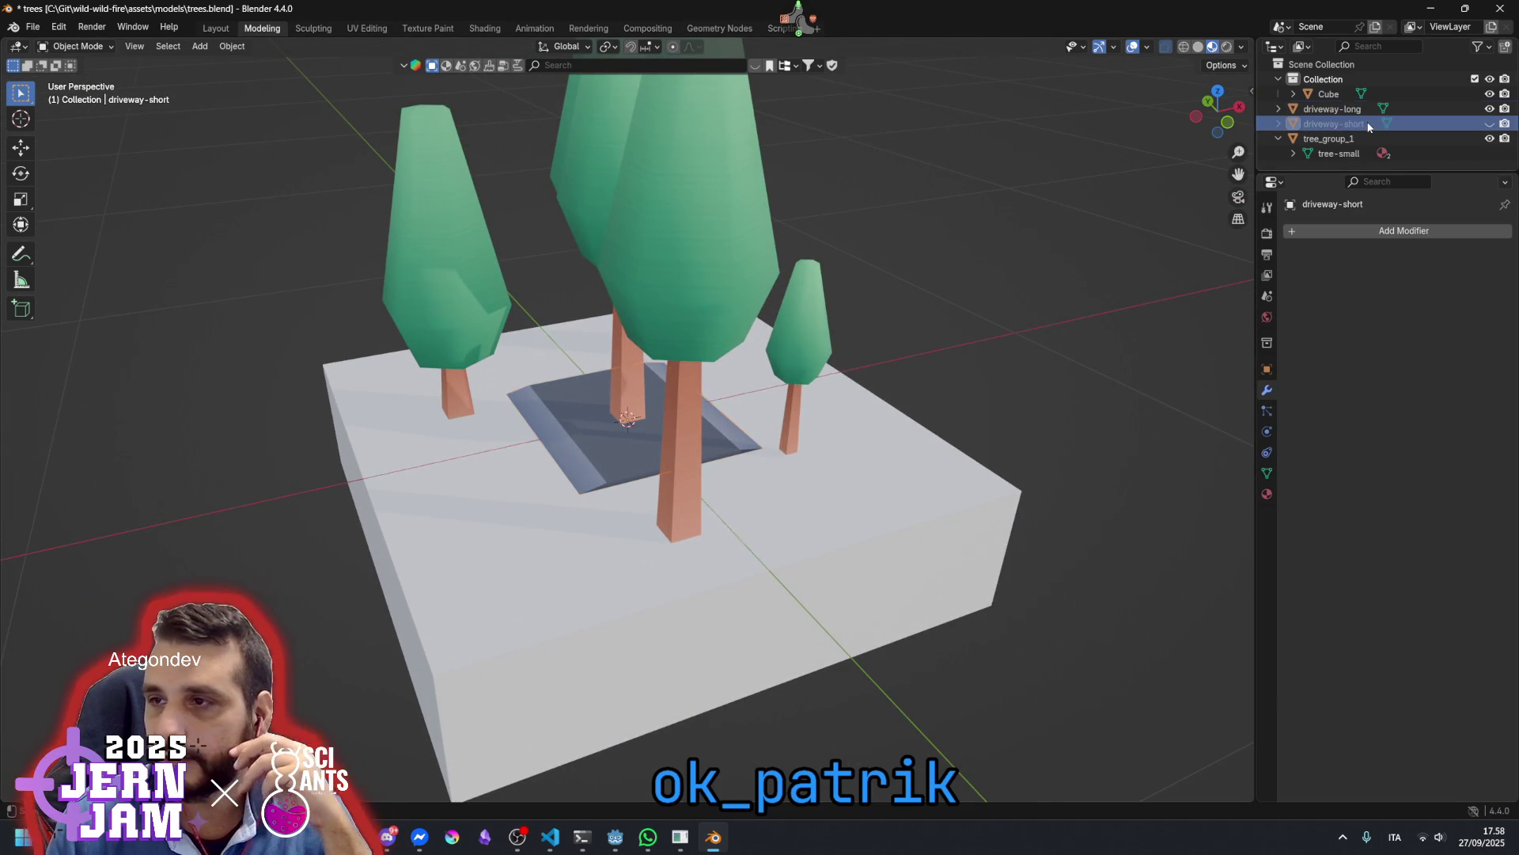
click(1489, 108)
click(1490, 124)
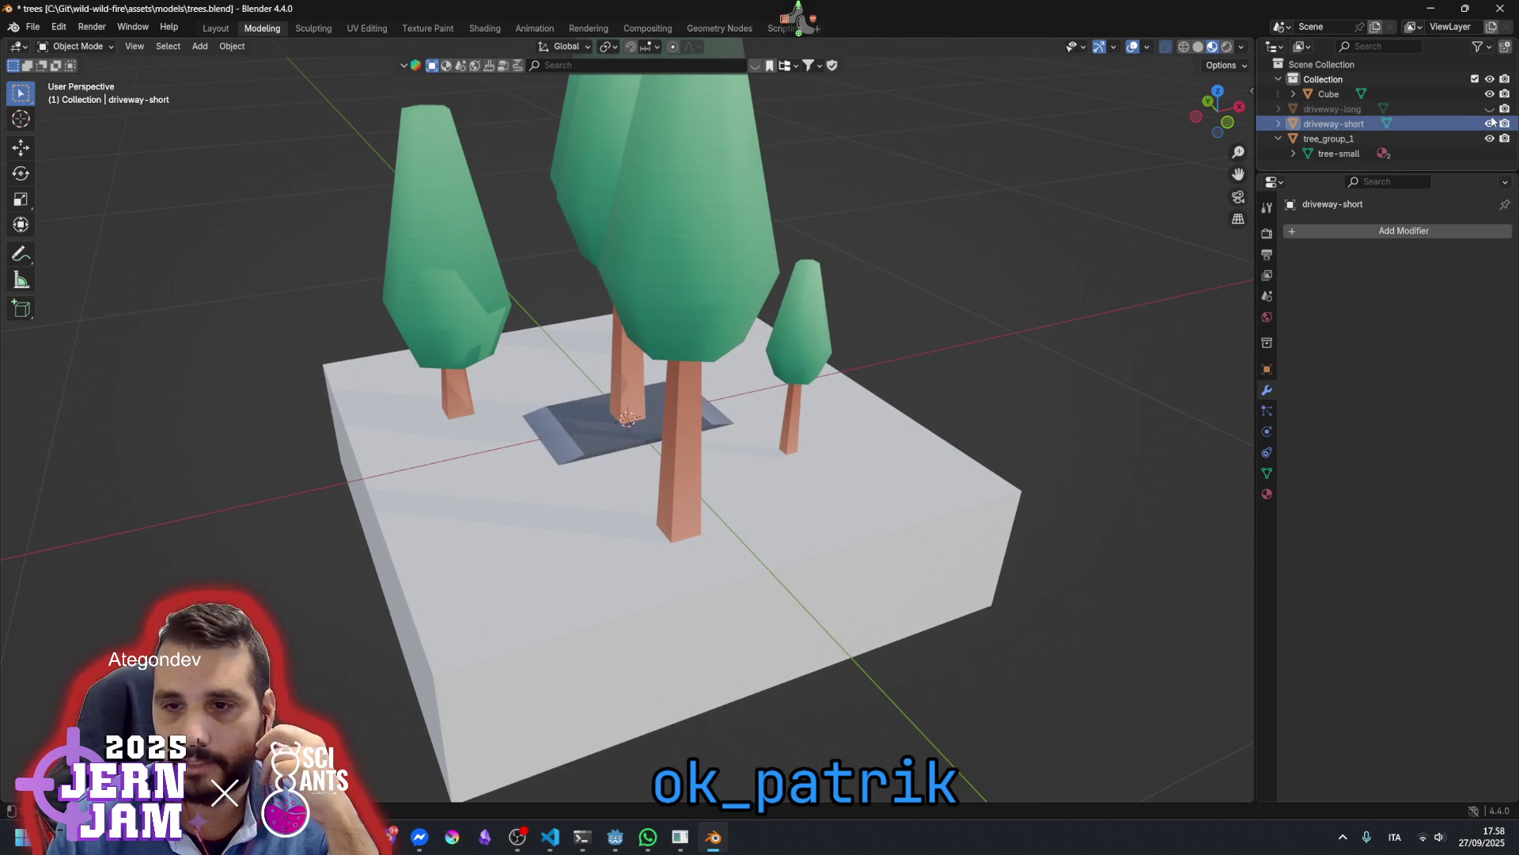
click(1490, 124)
click(1490, 123)
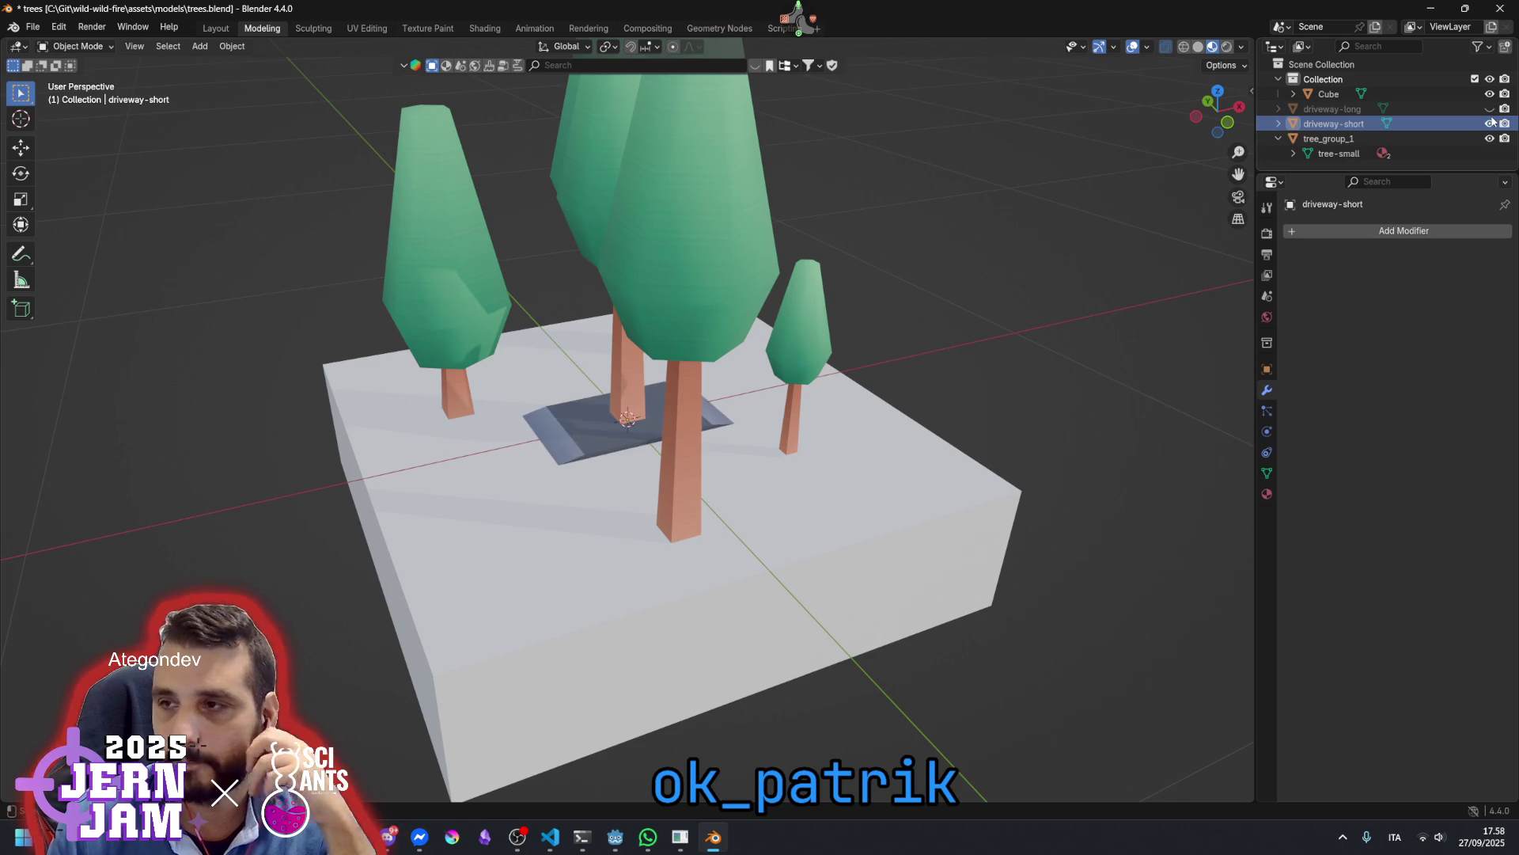
click(1491, 123)
click(1489, 108)
click(1489, 109)
click(1489, 108)
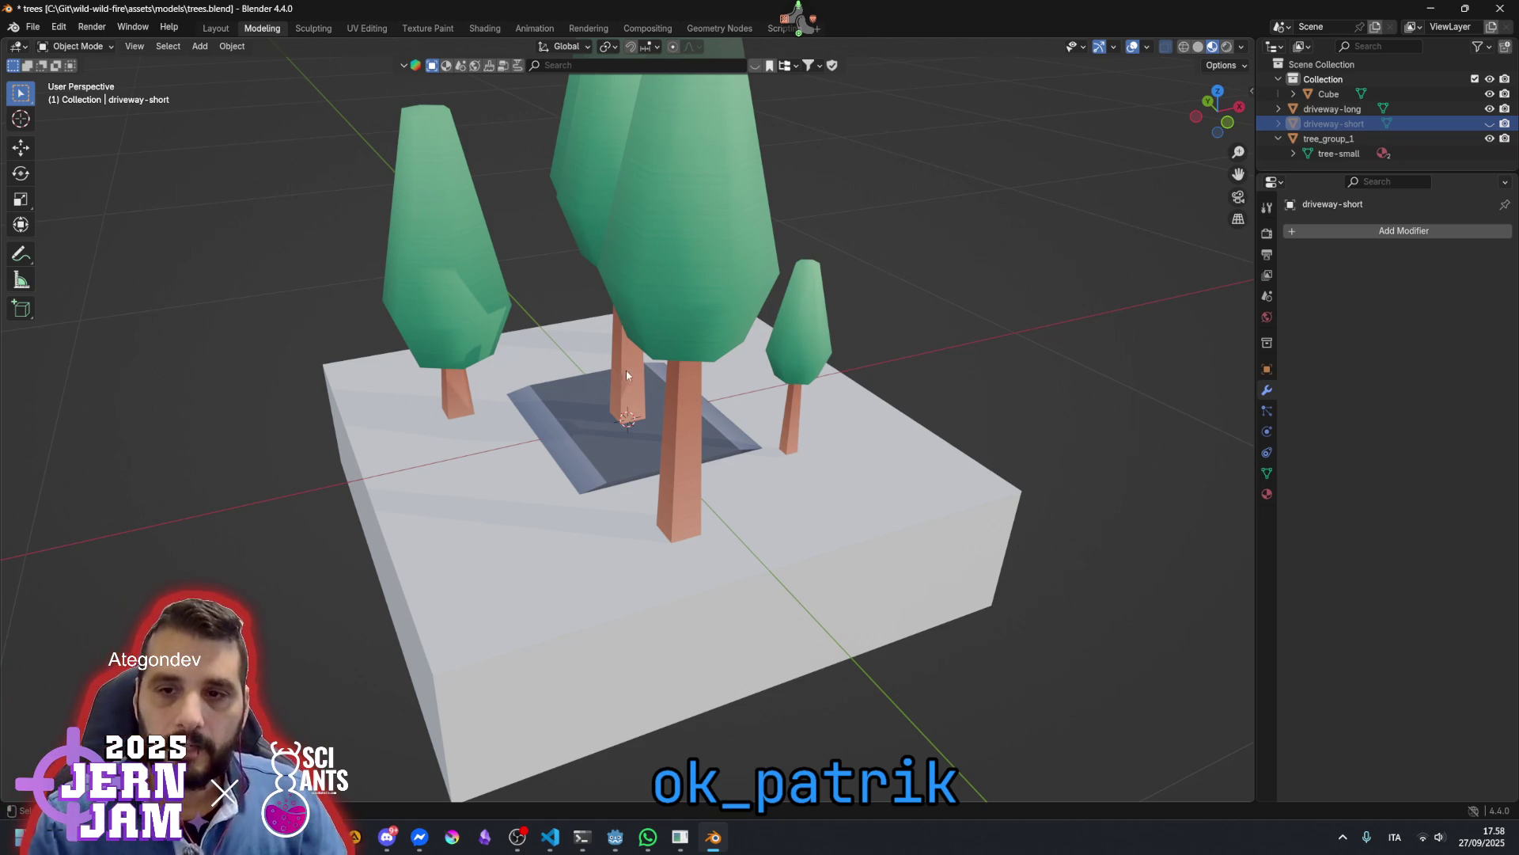
click(1278, 123)
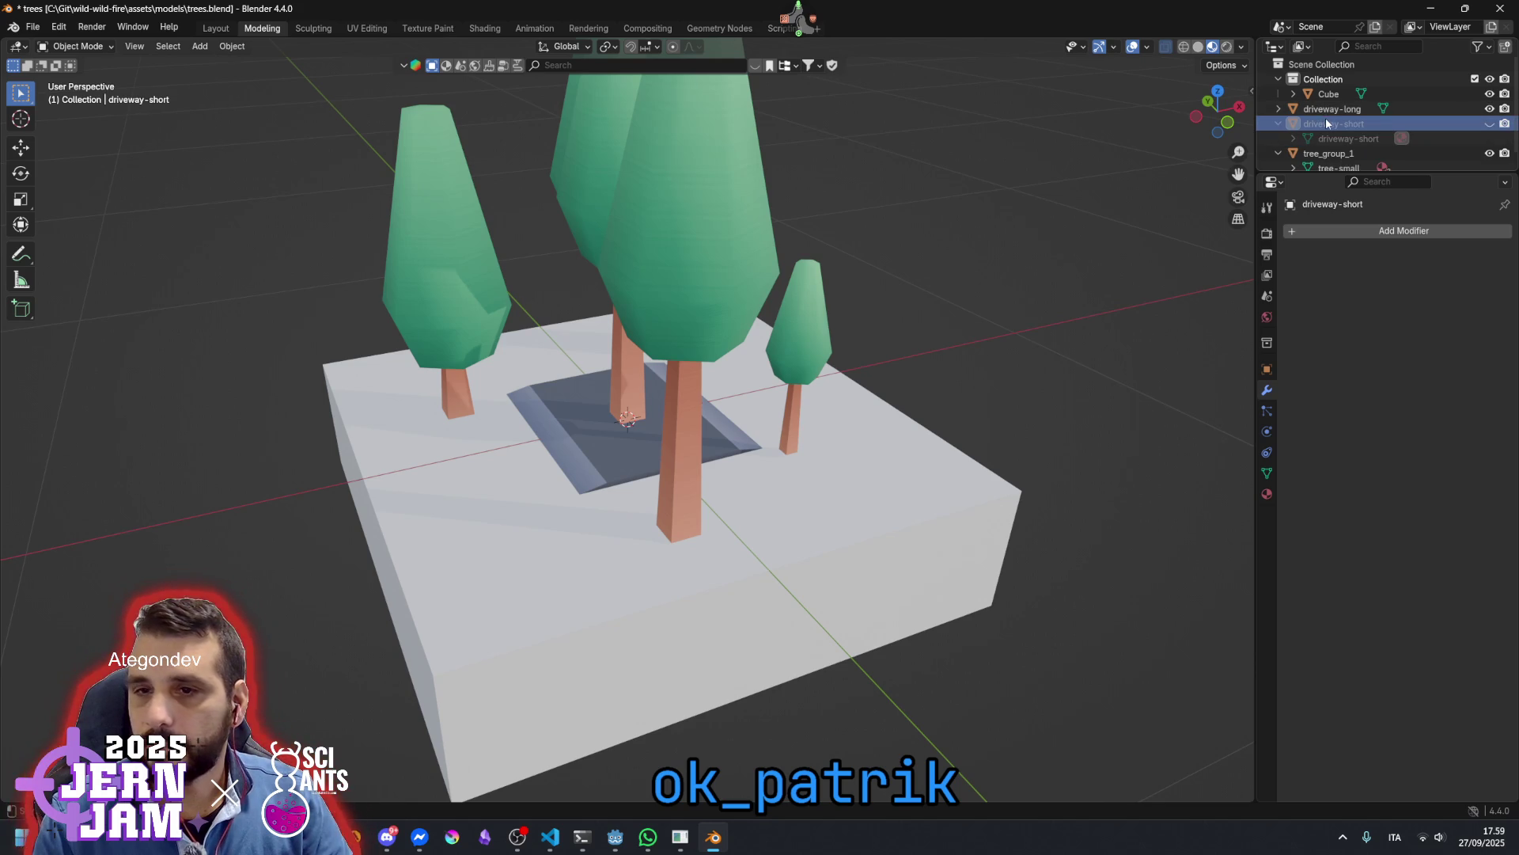
click(1489, 153)
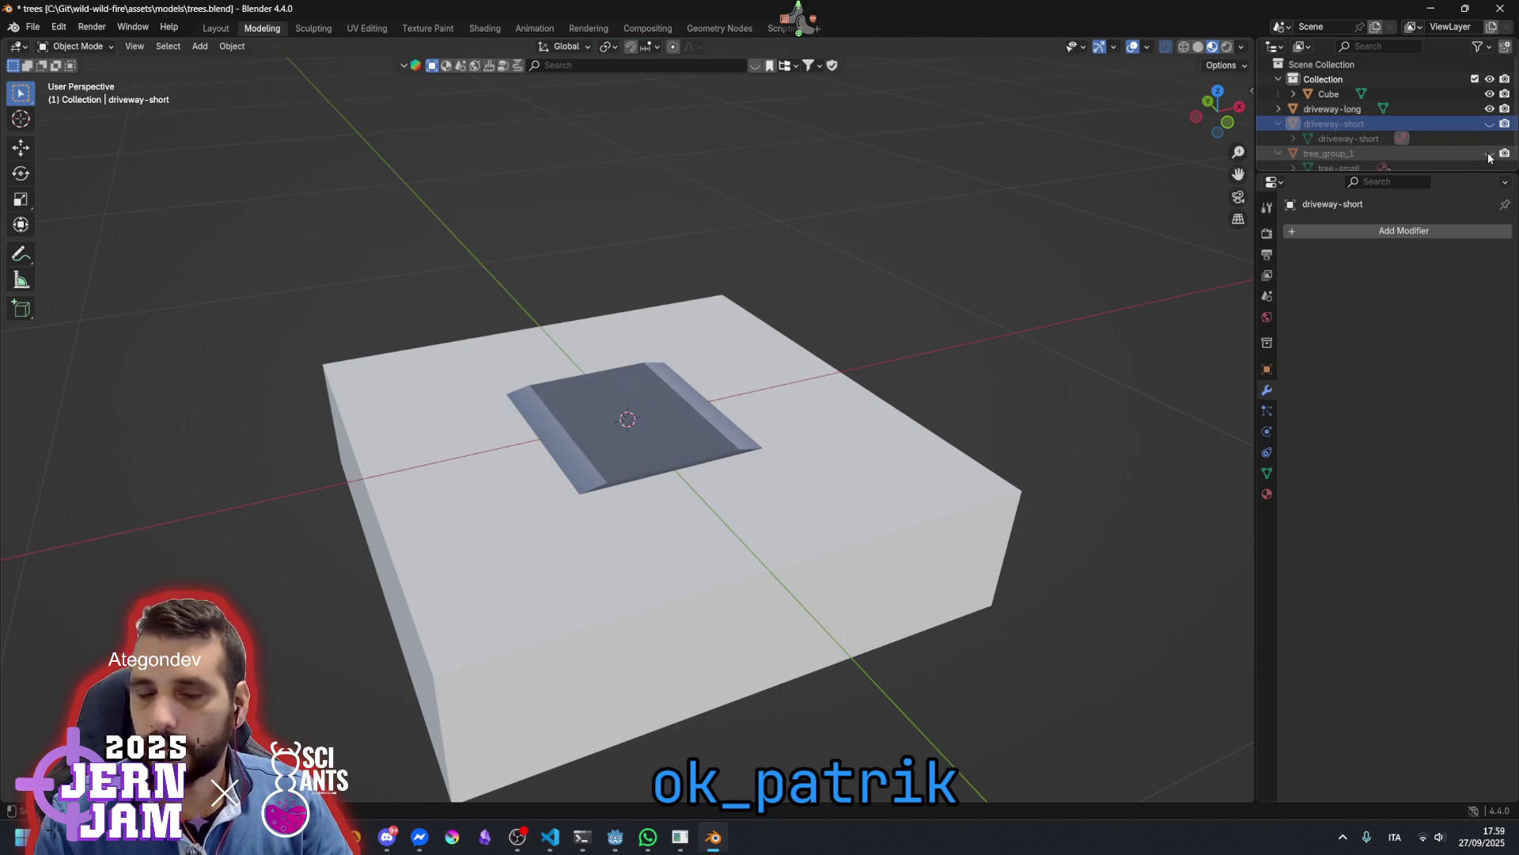
Delete the driveway-short object from the scene
mouse_move(712, 372)
mouse_down()
mouse_move(734, 335)
mouse_move(706, 420)
mouse_up()
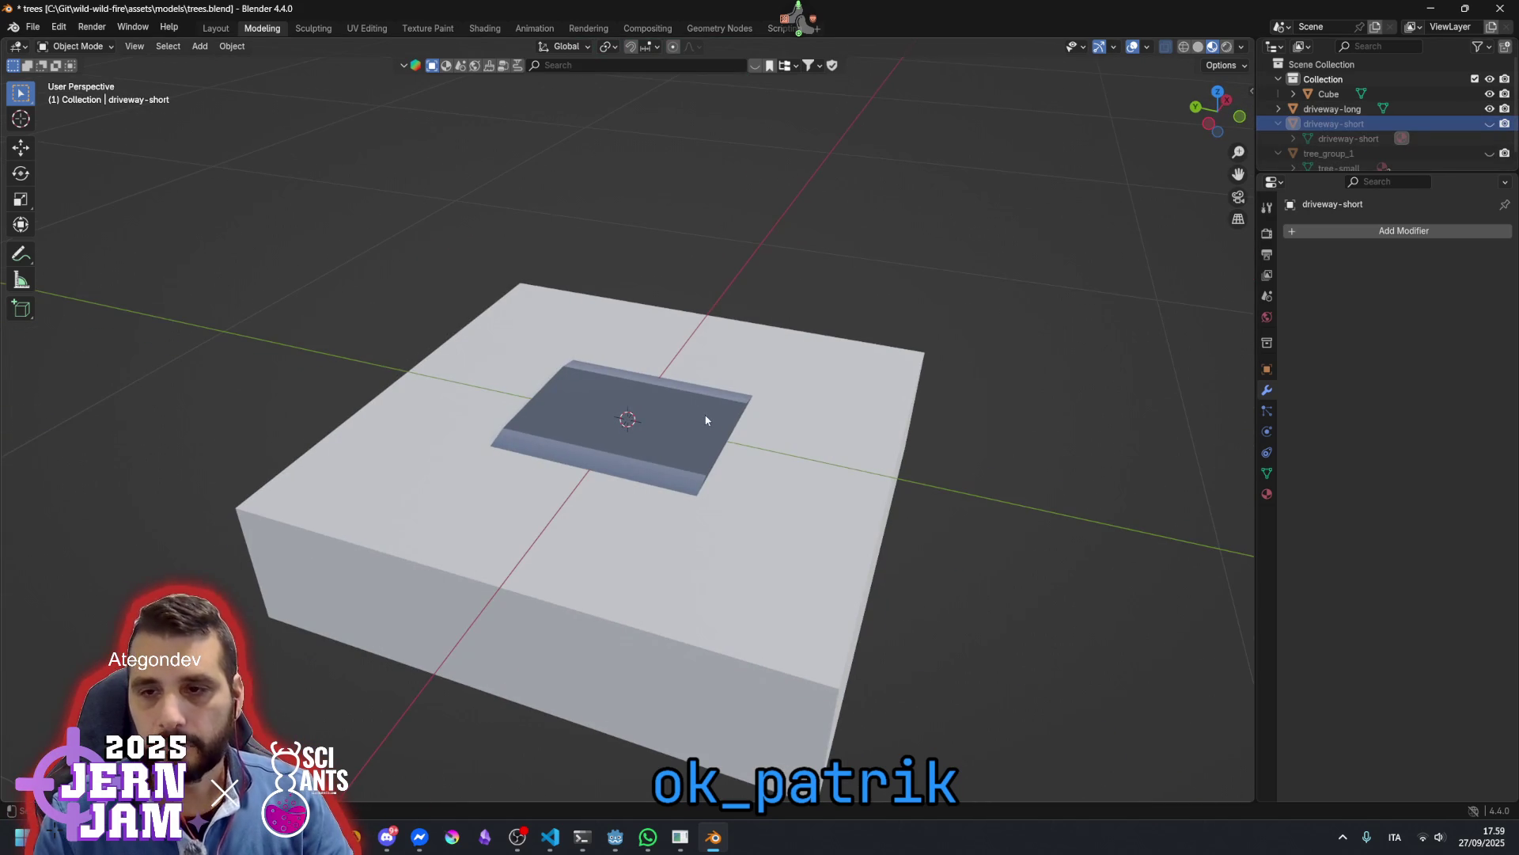
click(1326, 110)
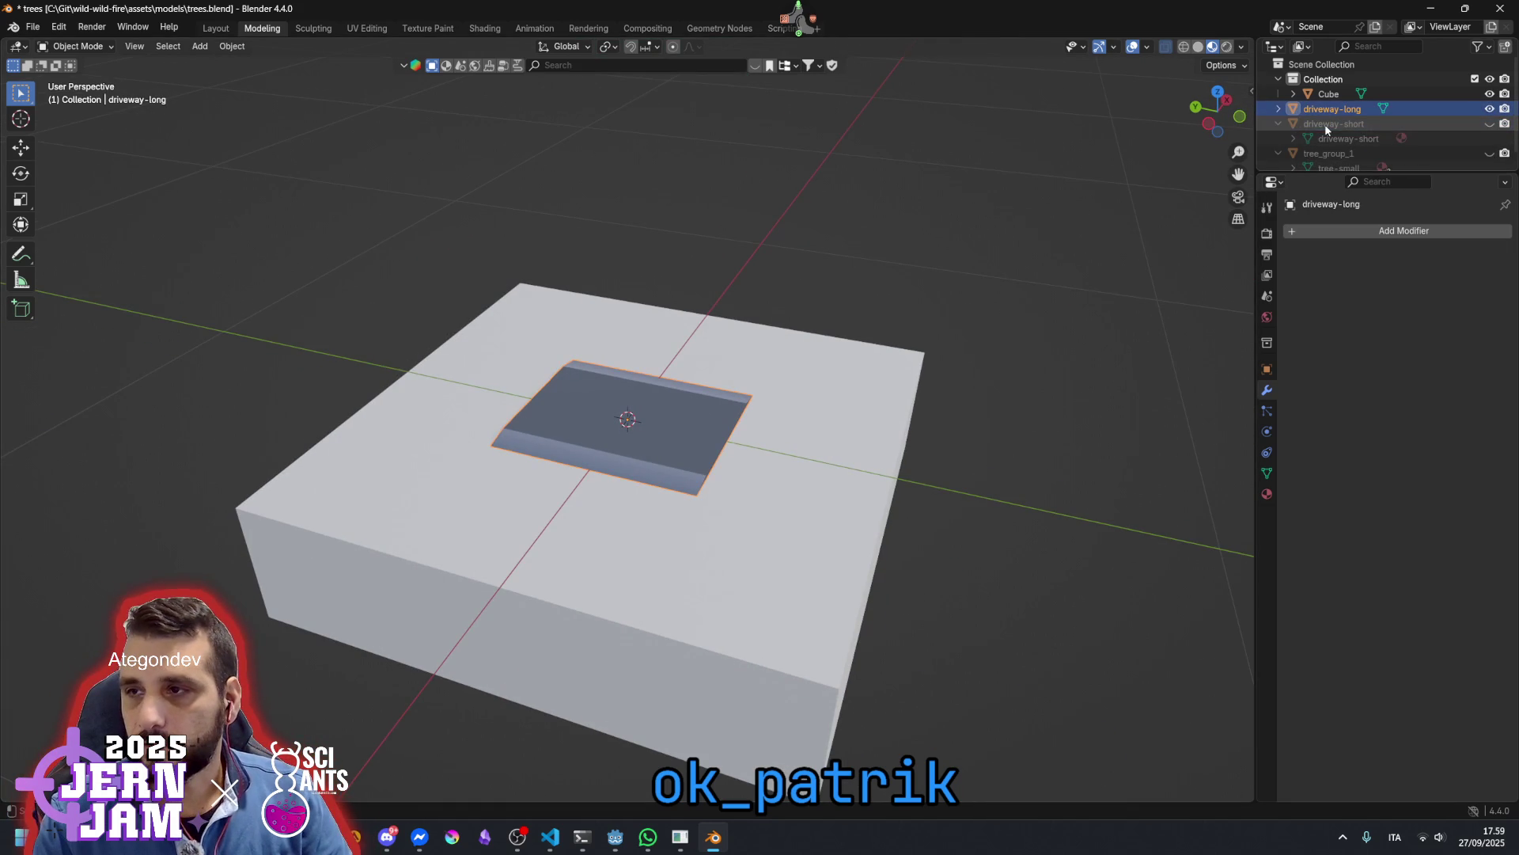
click(1331, 125)
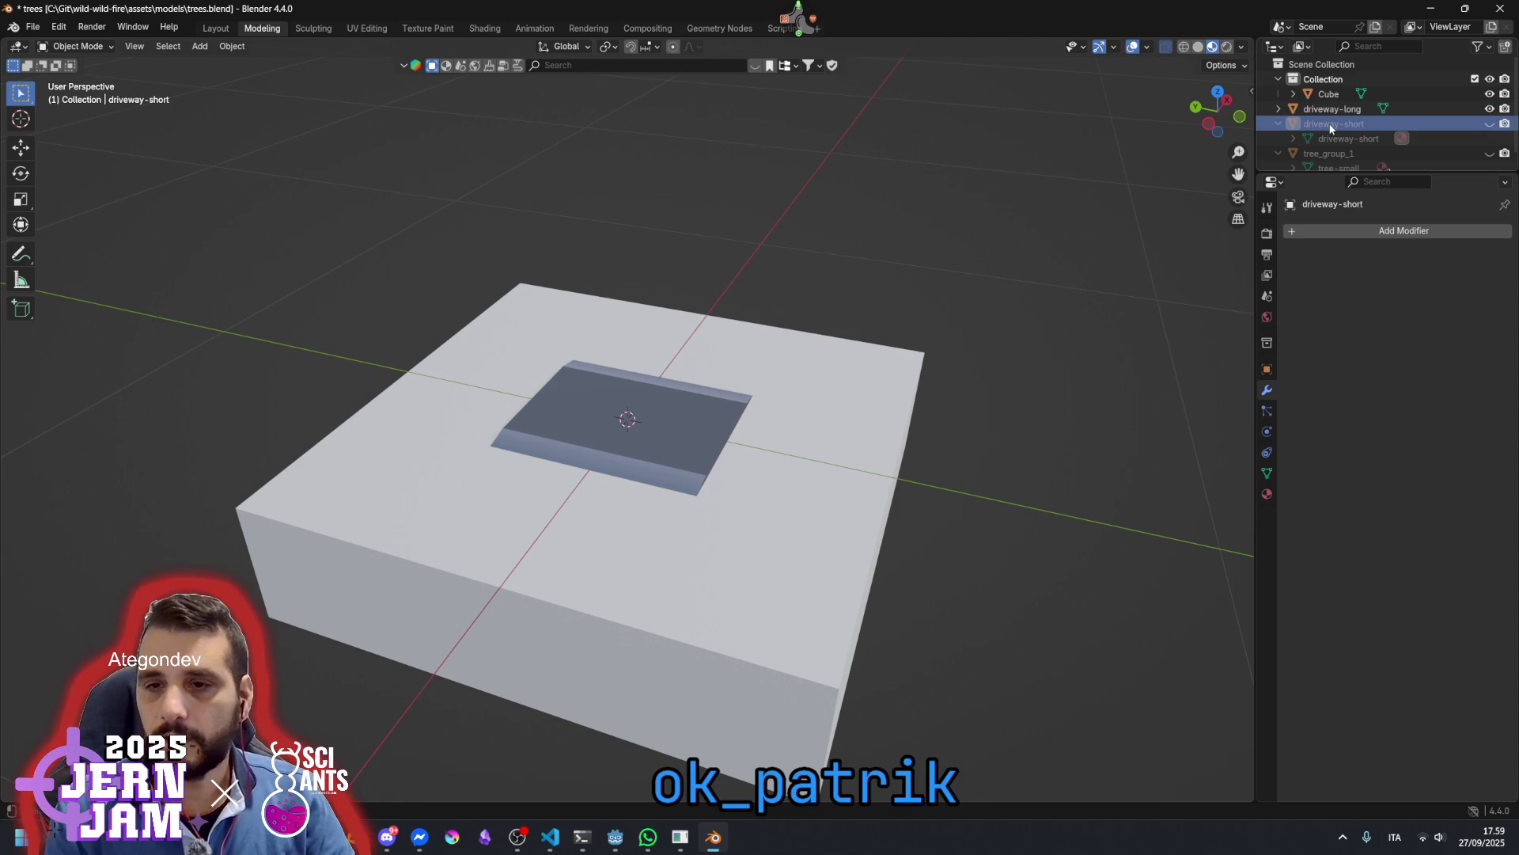
key(Delete)
Put driveway-long into Edit Mode and view it diagonally with nothing selected
click(1331, 109)
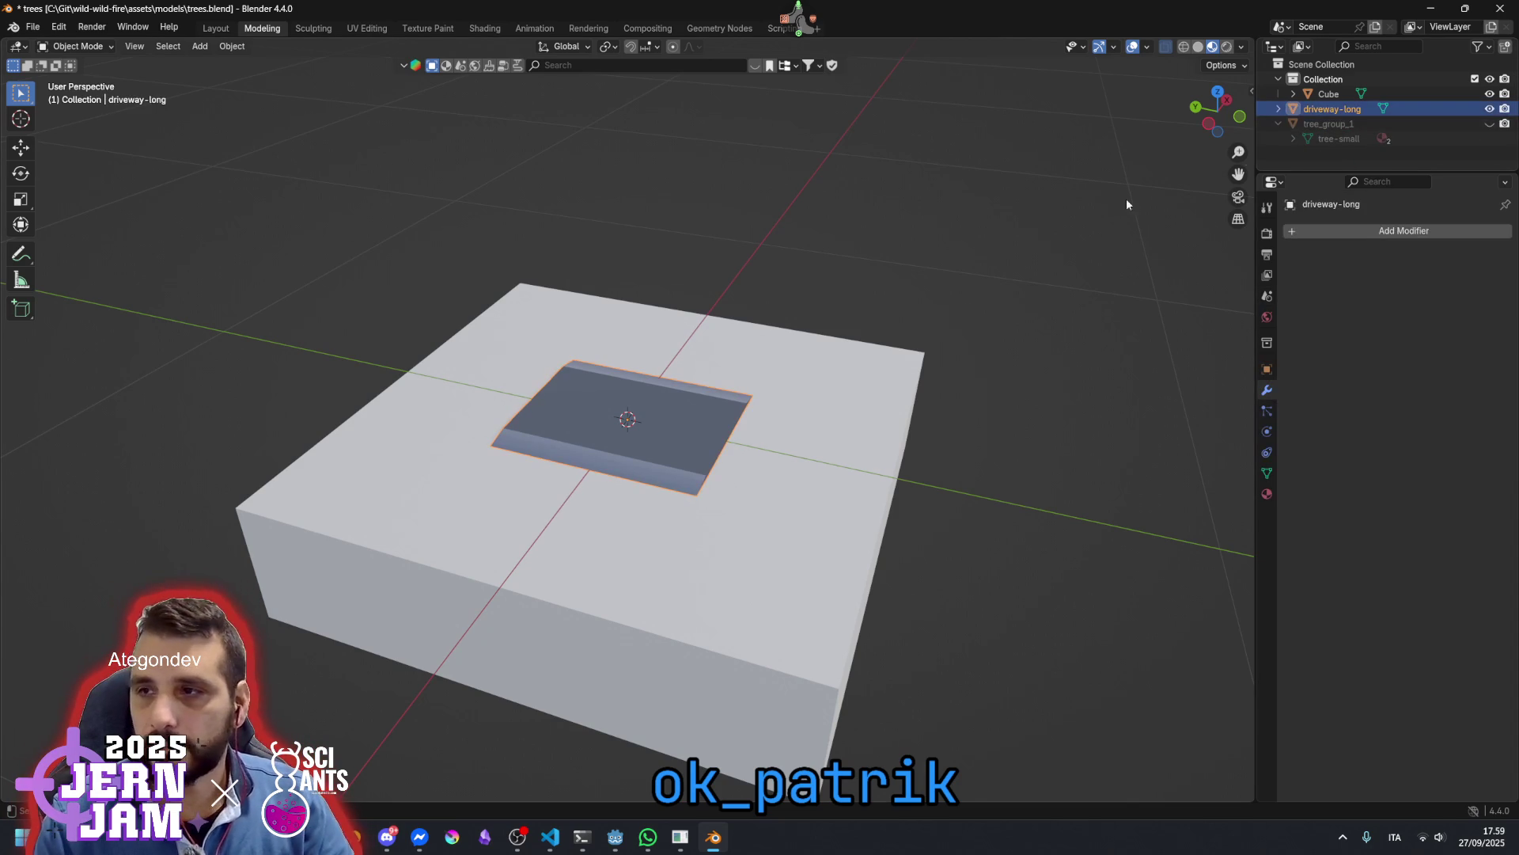
key(Tab)
mouse_move(665, 409)
mouse_down()
mouse_move(899, 396)
mouse_move(1069, 458)
mouse_move(854, 427)
mouse_up()
scroll(854, 427, up, 3)
scroll(594, 438, down, 1)
scroll(594, 438, down, 3)
mouse_move(593, 437)
mouse_down()
mouse_move(735, 325)
mouse_move(744, 378)
mouse_move(829, 426)
mouse_up()
mouse_move(625, 471)
mouse_down()
mouse_move(645, 507)
mouse_move(700, 489)
mouse_up()
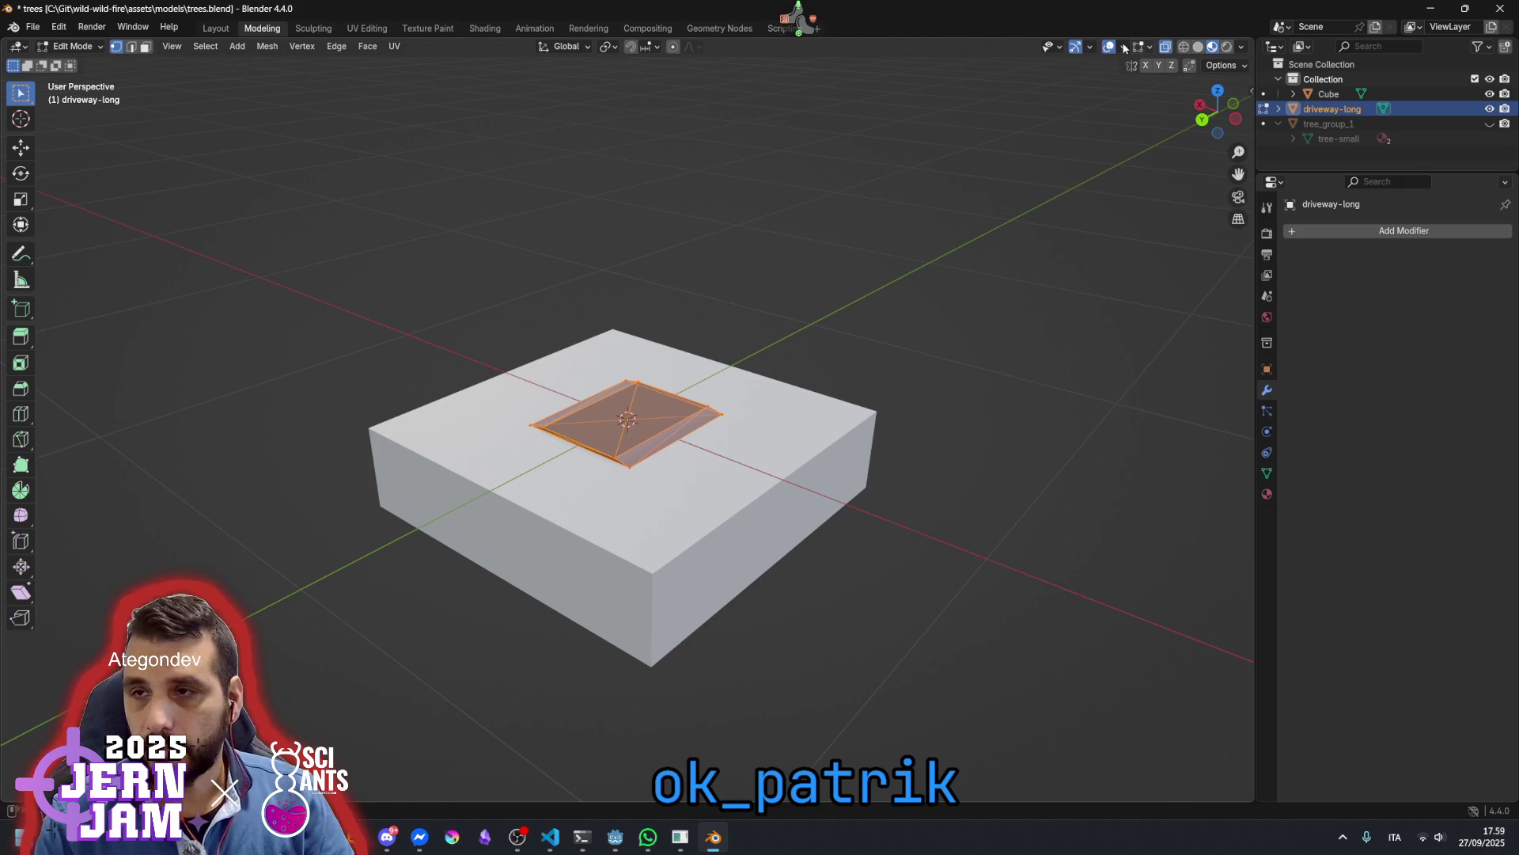
click(530, 421)
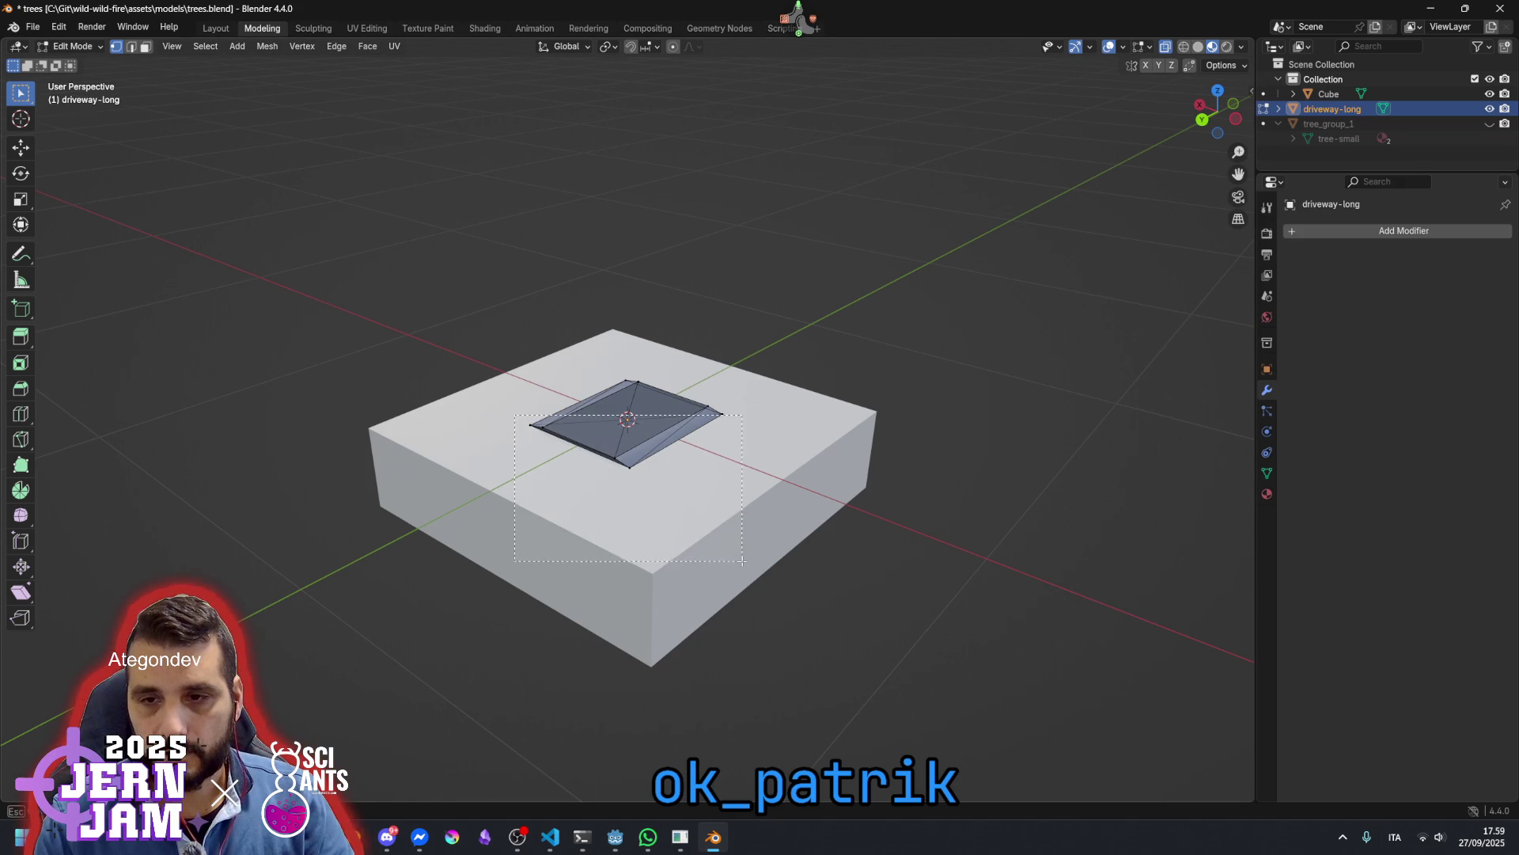
Select one end's vertices and set the Snap Target to Vertex
click(530, 425)
mouse_move(530, 425)
mouse_down()
mouse_move(625, 473)
mouse_move(601, 475)
mouse_up()
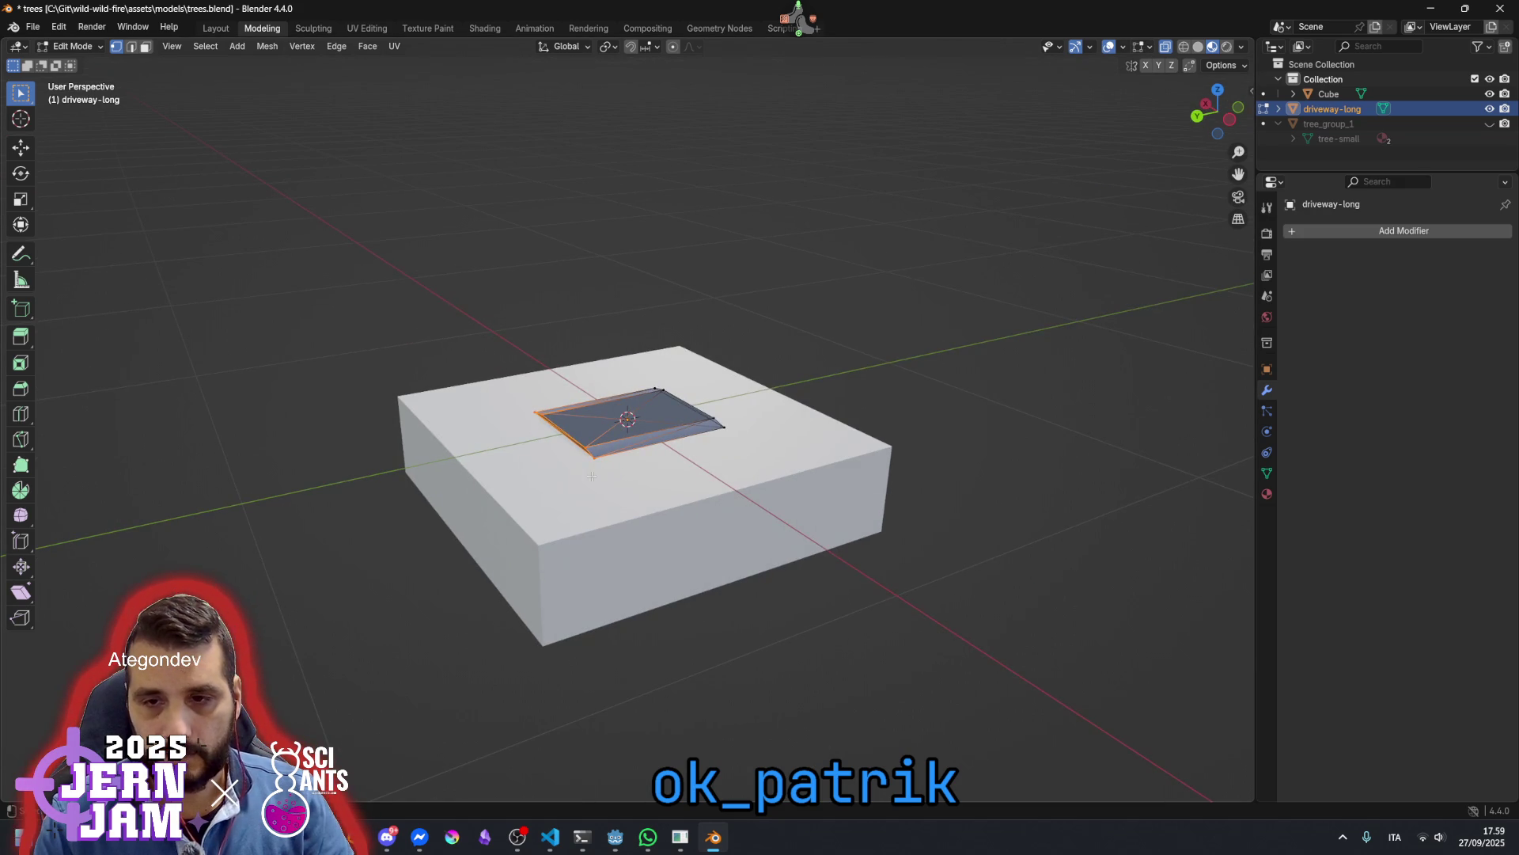
key(g)
key(y)
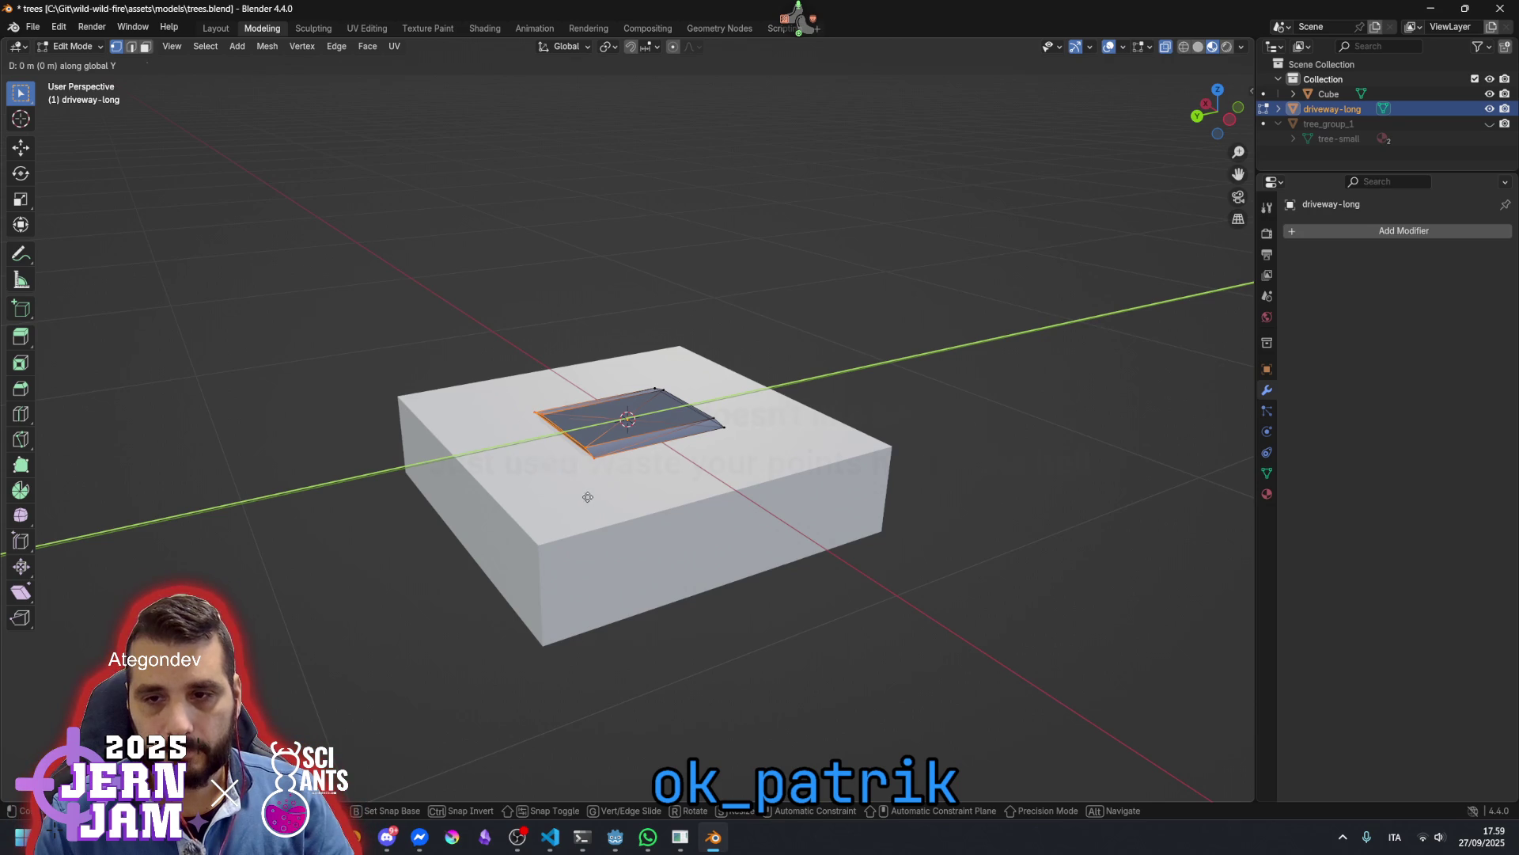
mouse_move(450, 590)
key(Escape)
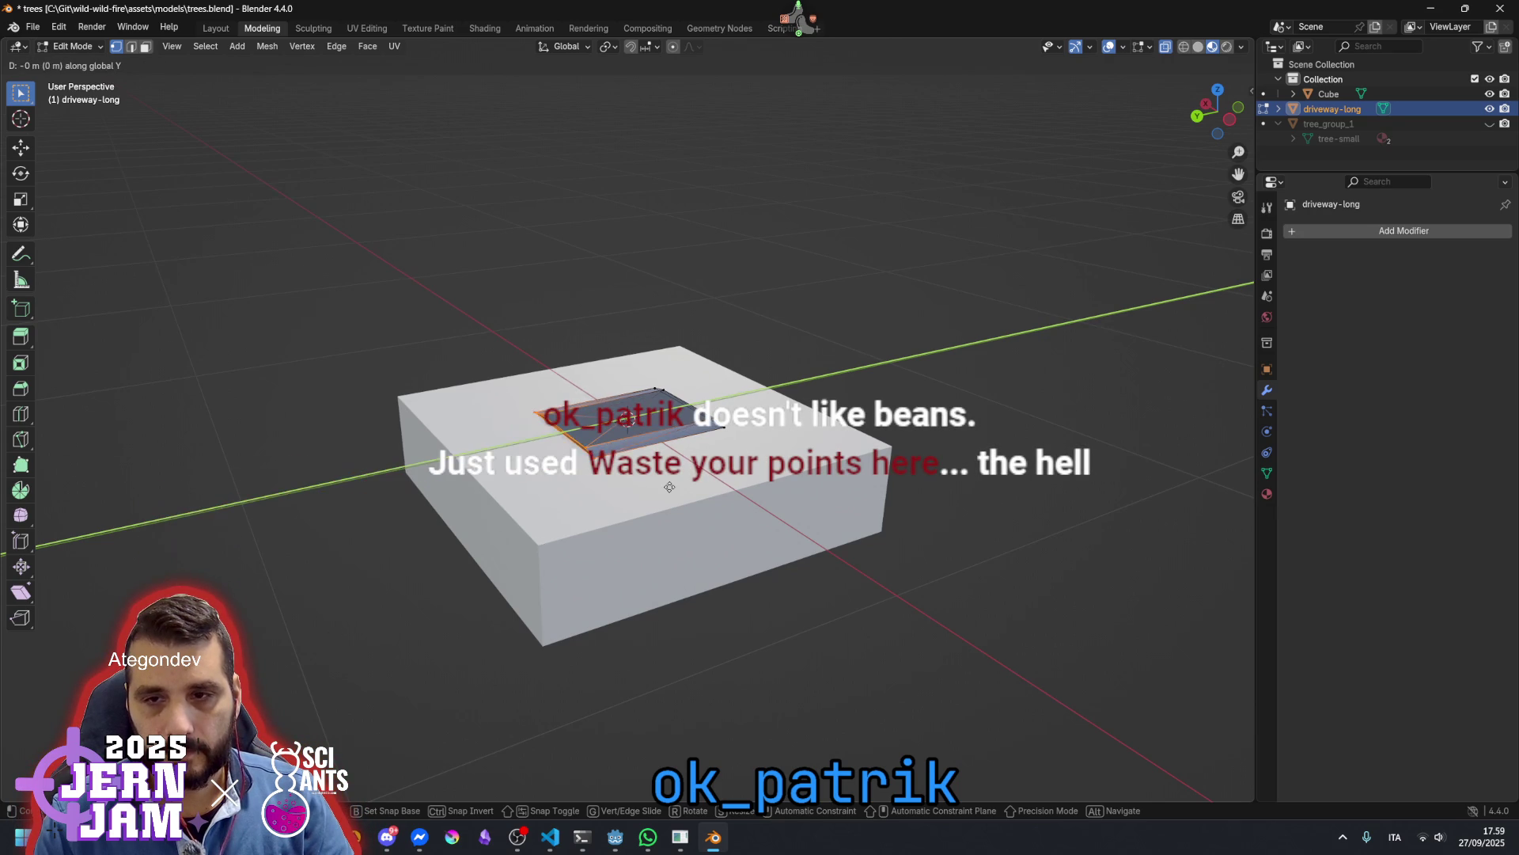
click(655, 45)
click(616, 155)
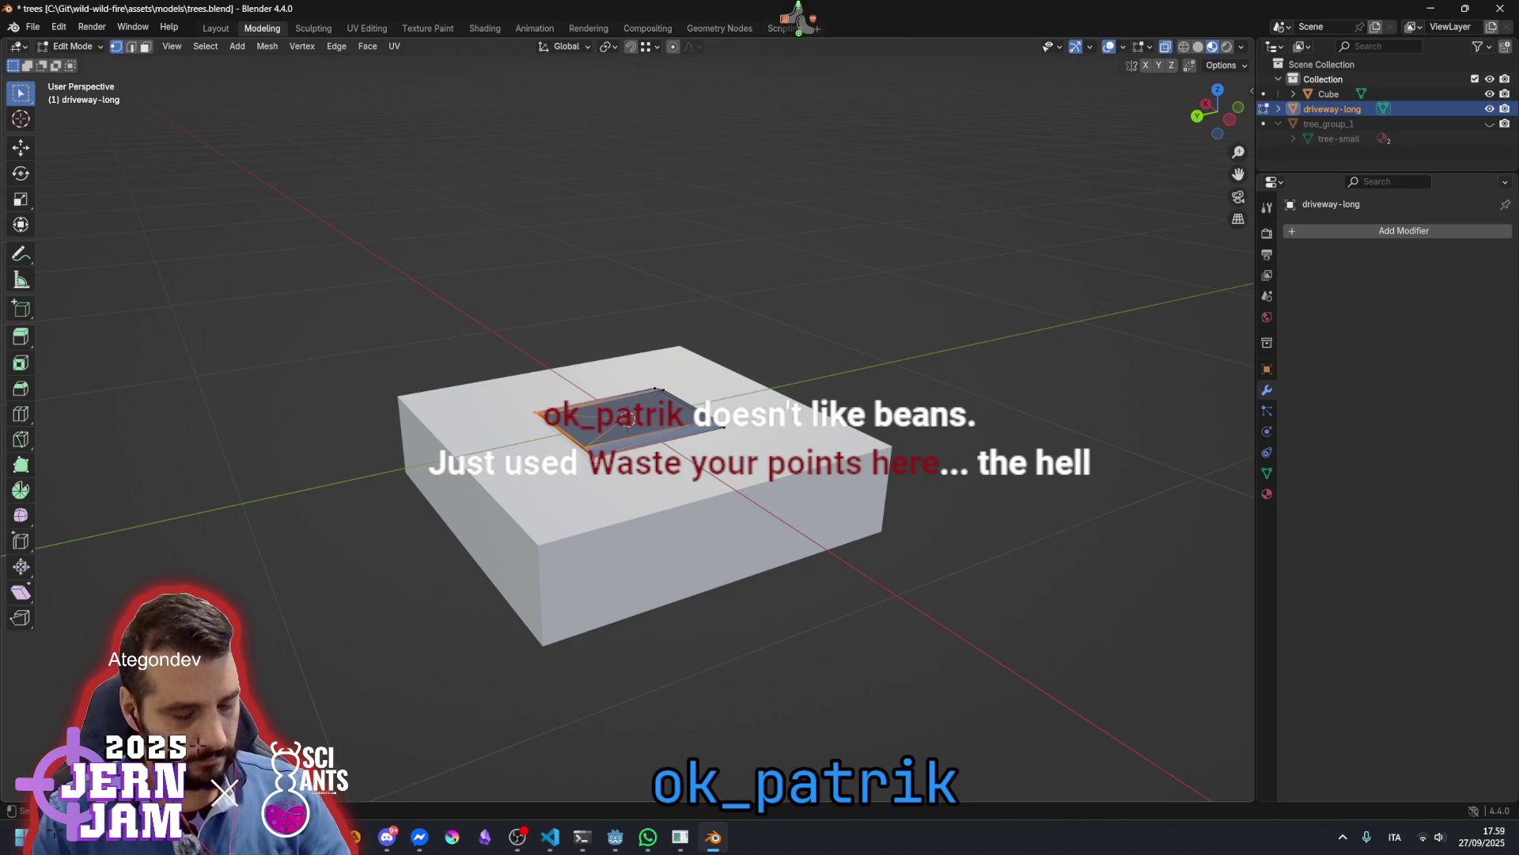
Snap both strip ends along Y to the cube's near and far edges
key(g)
key(y)
click(766, 326)
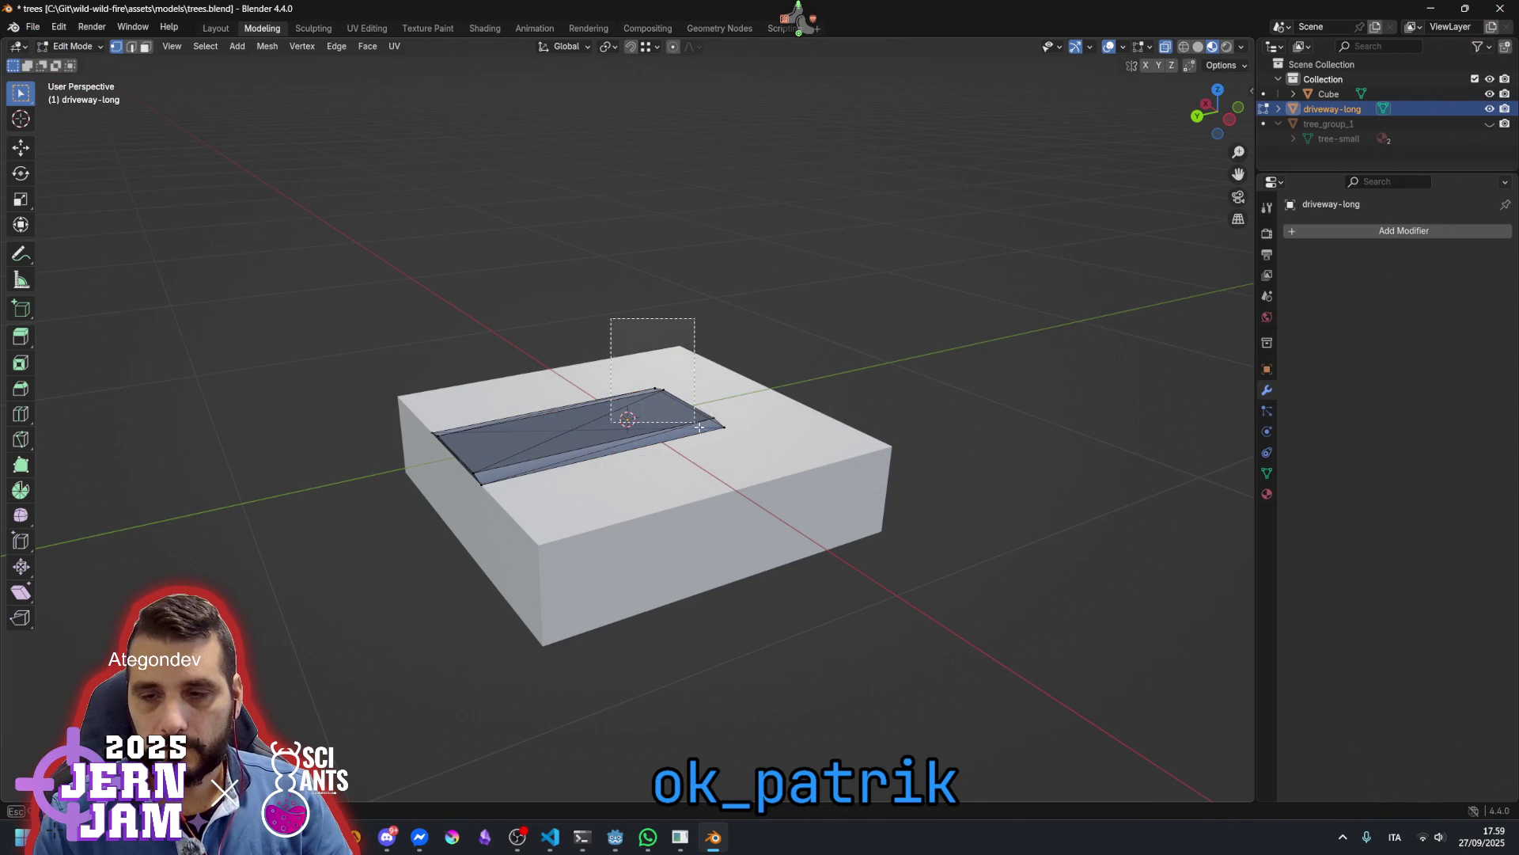
key(g)
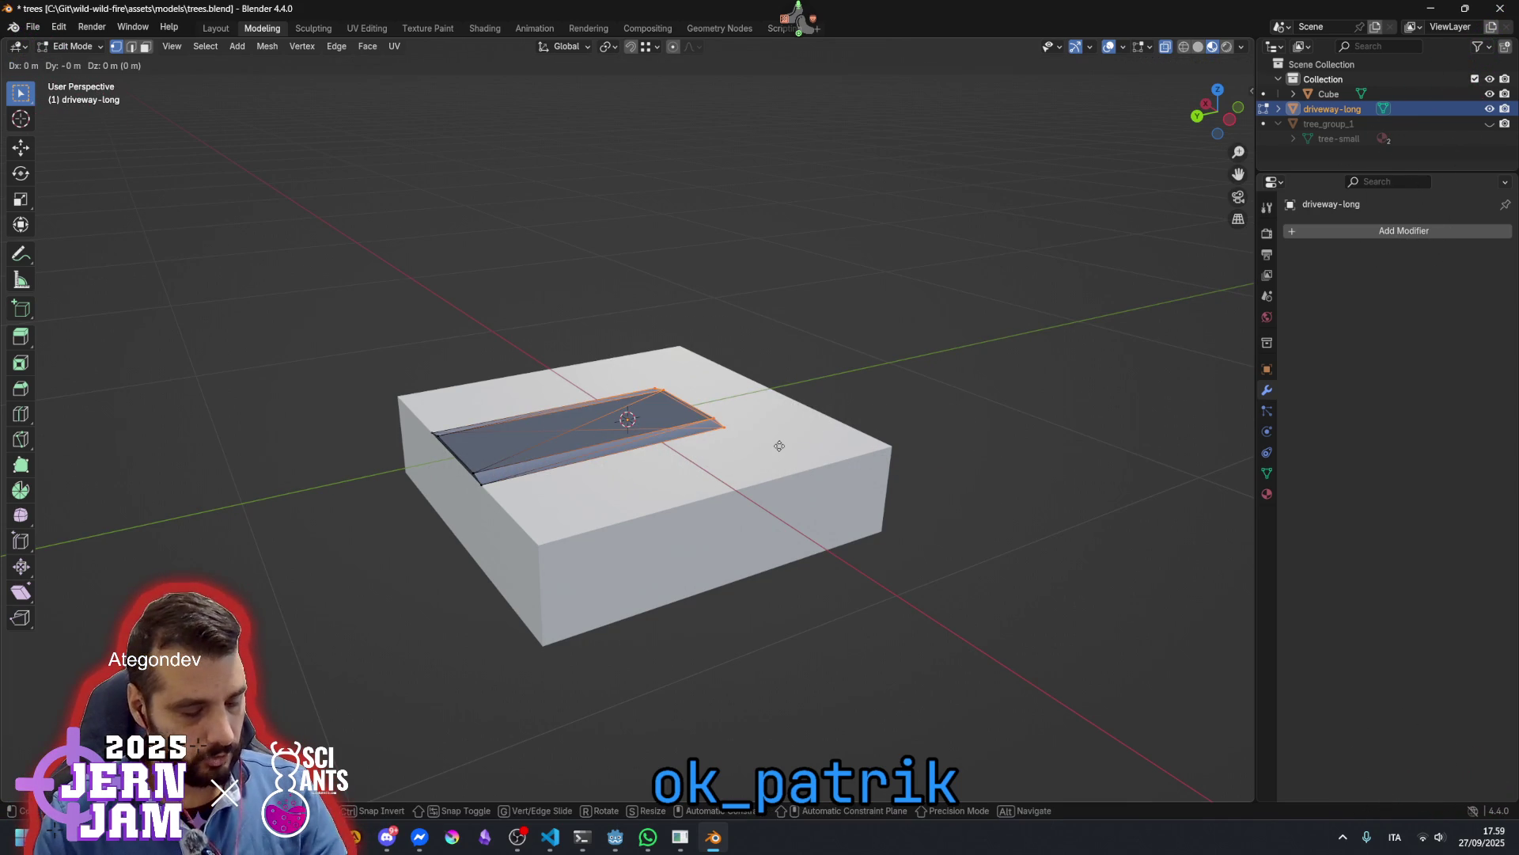
key(y)
click(908, 460)
click(971, 323)
mouse_move(972, 323)
mouse_down()
mouse_move(824, 428)
mouse_move(630, 452)
mouse_up()
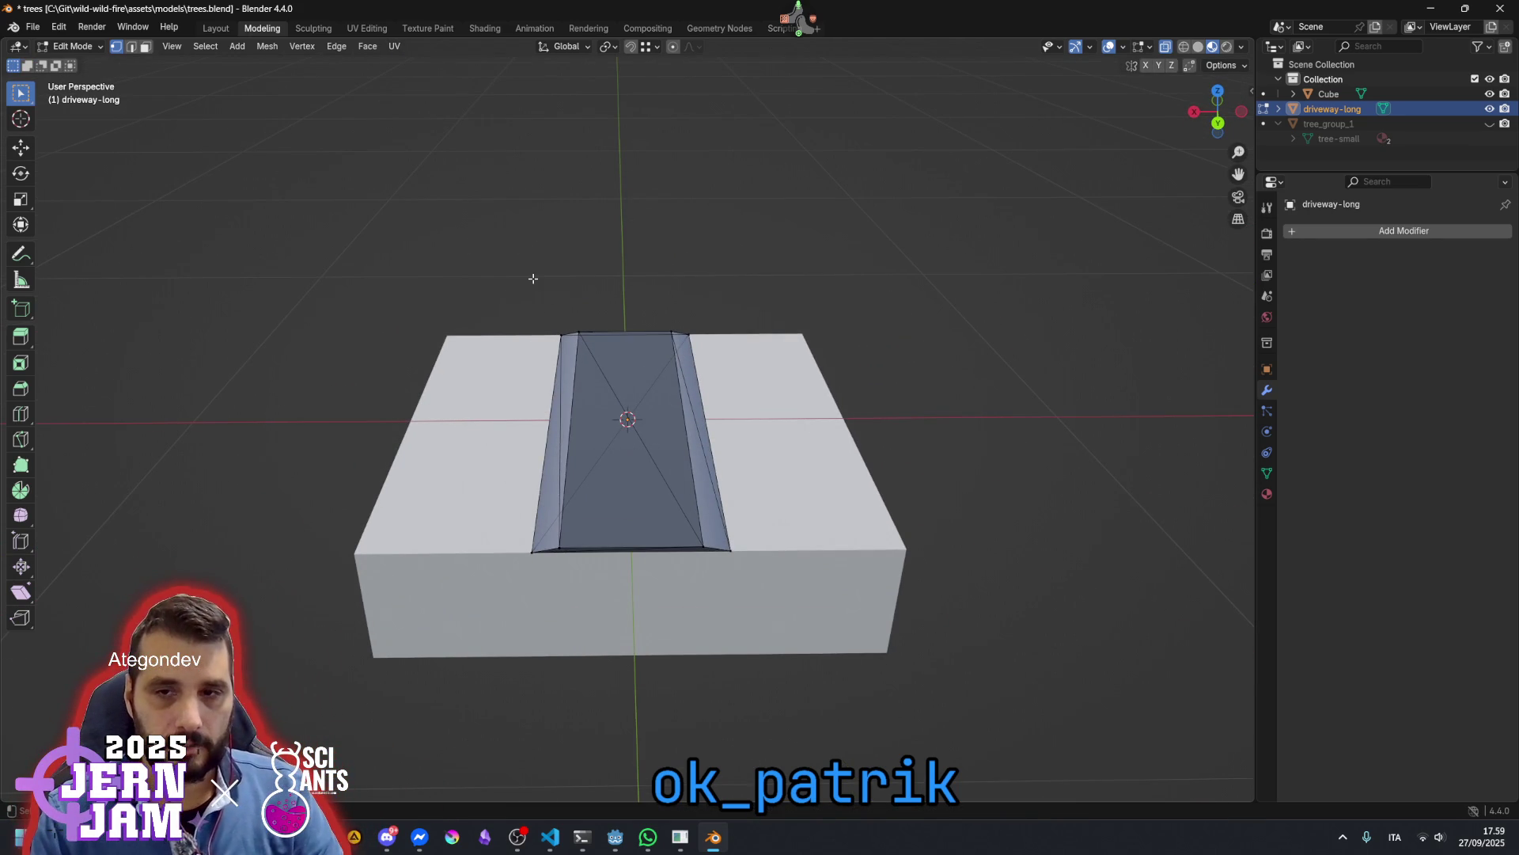
Move the road's left slope edges 0.25 along X
mouse_move(533, 278)
mouse_down()
mouse_move(604, 620)
mouse_move(575, 90)
mouse_up()
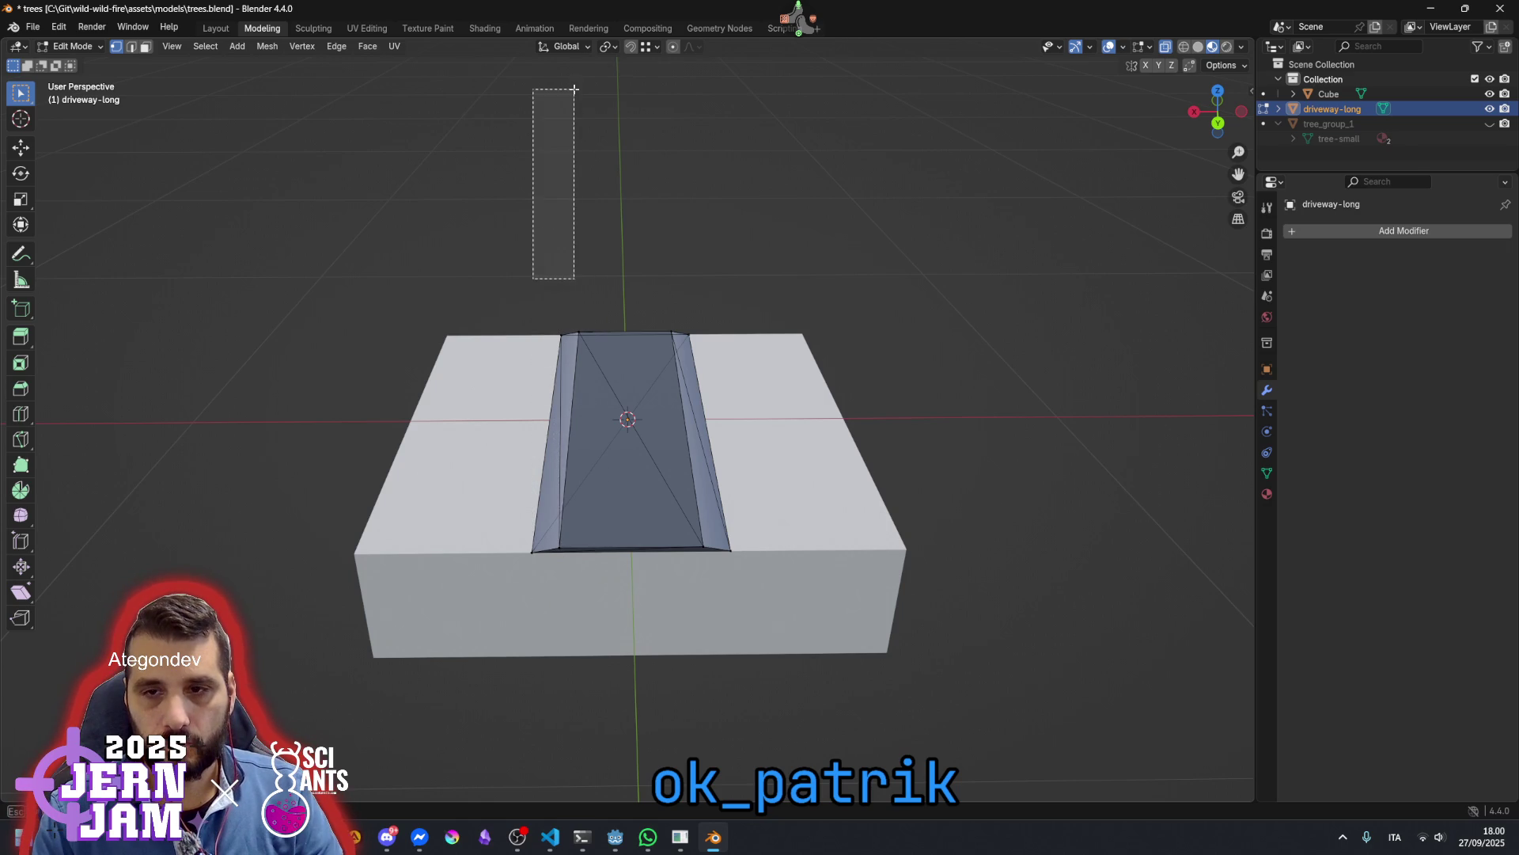
mouse_move(451, 262)
mouse_down()
mouse_move(567, 705)
mouse_move(610, 645)
mouse_up()
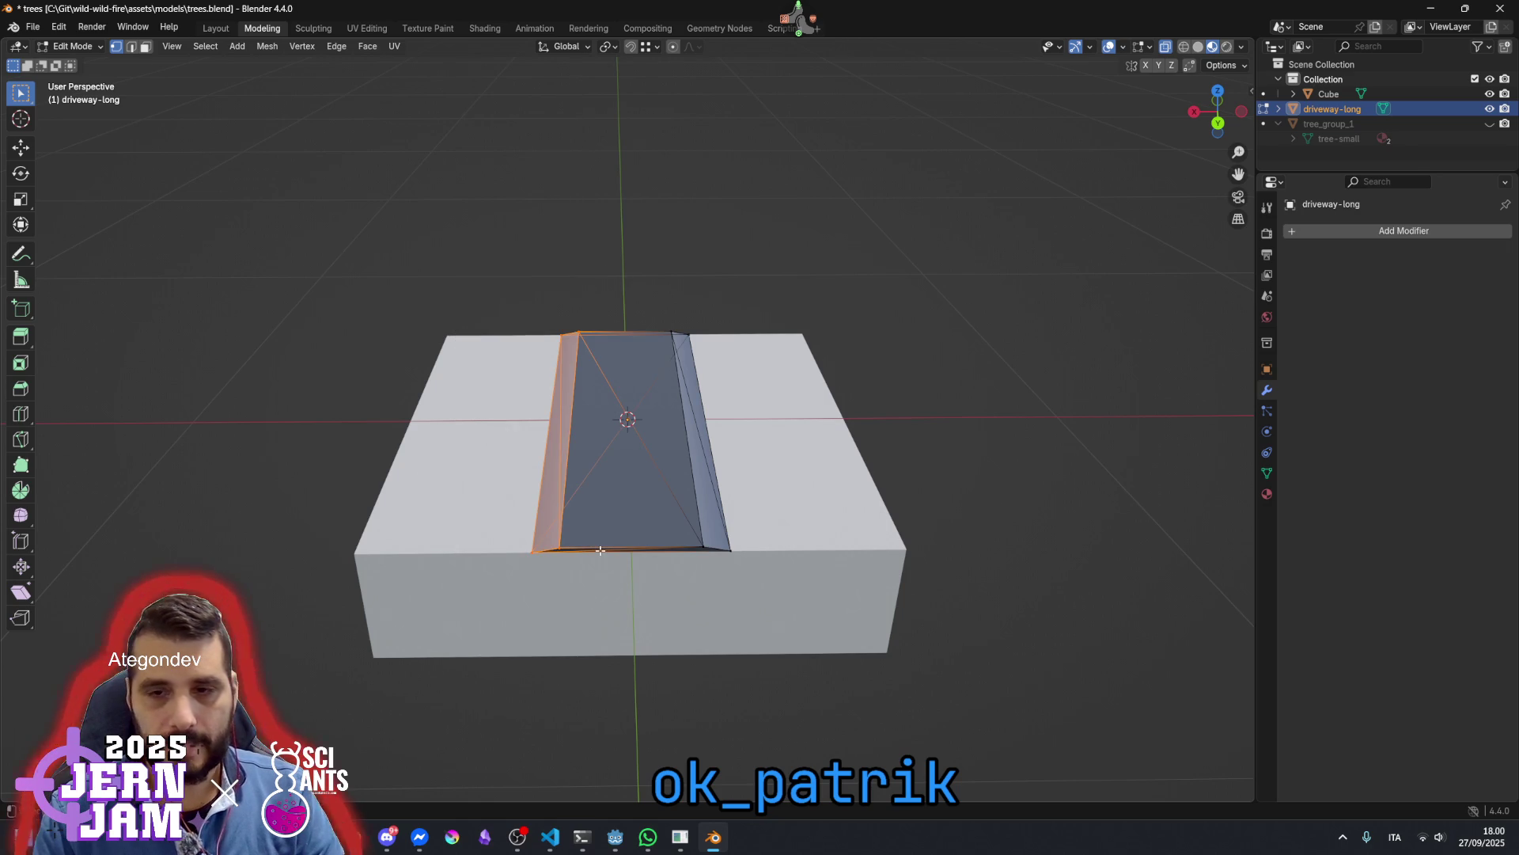
key(g)
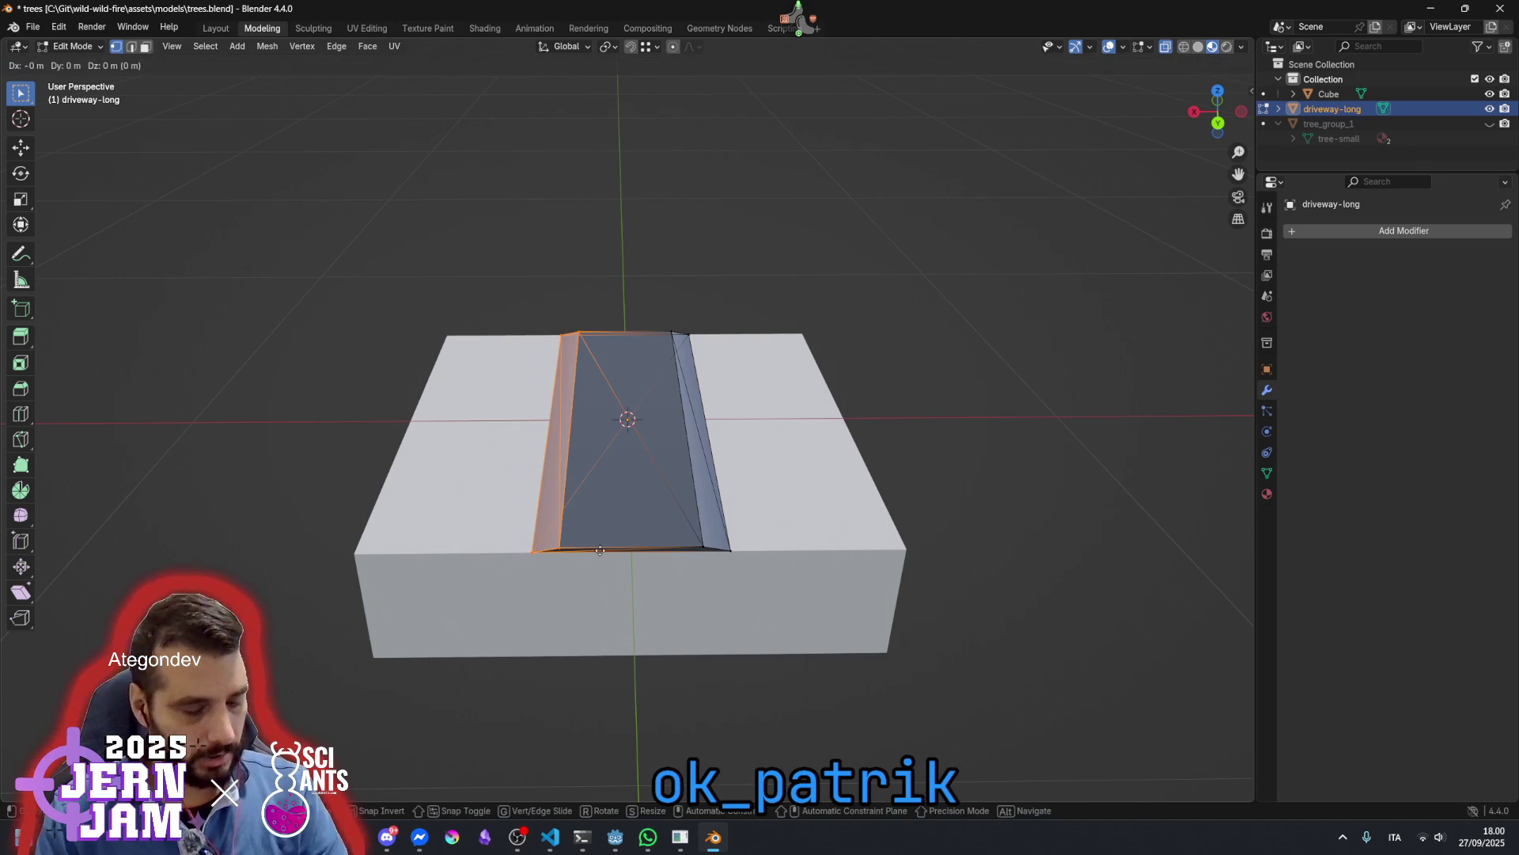
key(x)
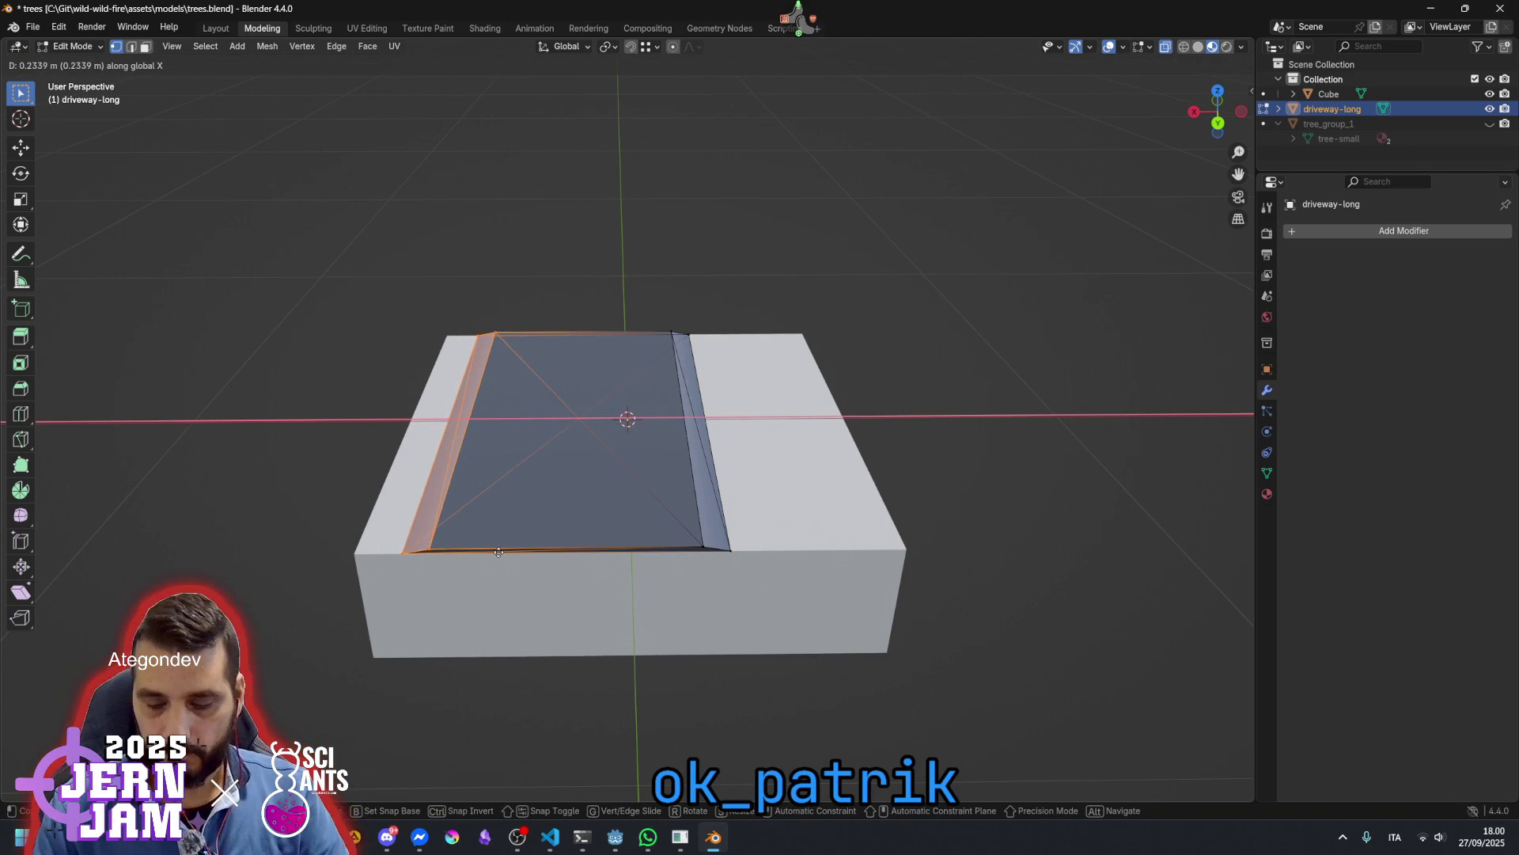
text(.25)
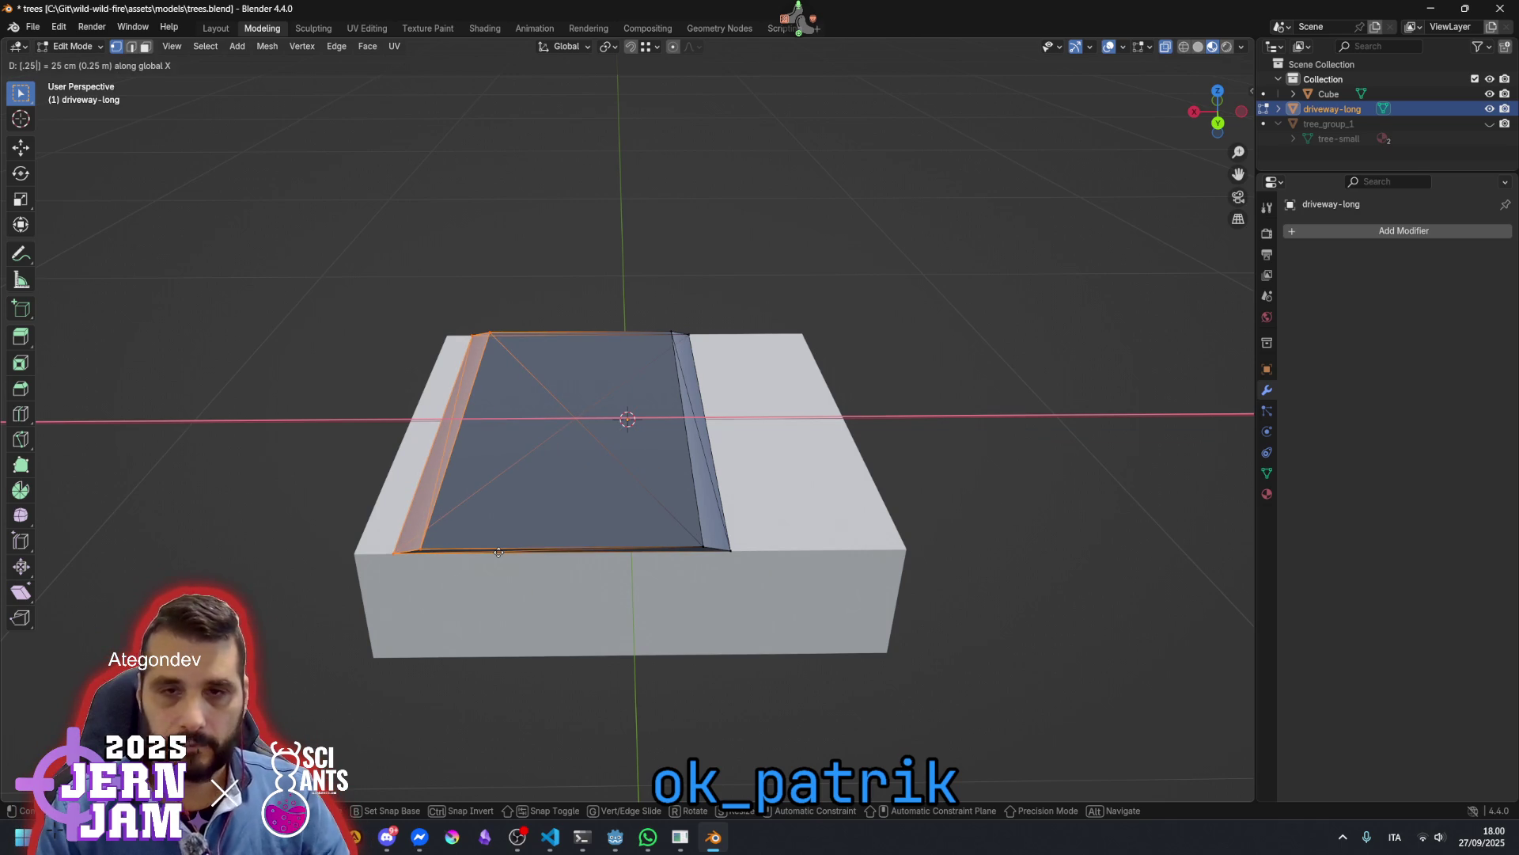
key(BackSpace)
key(BackSpace)
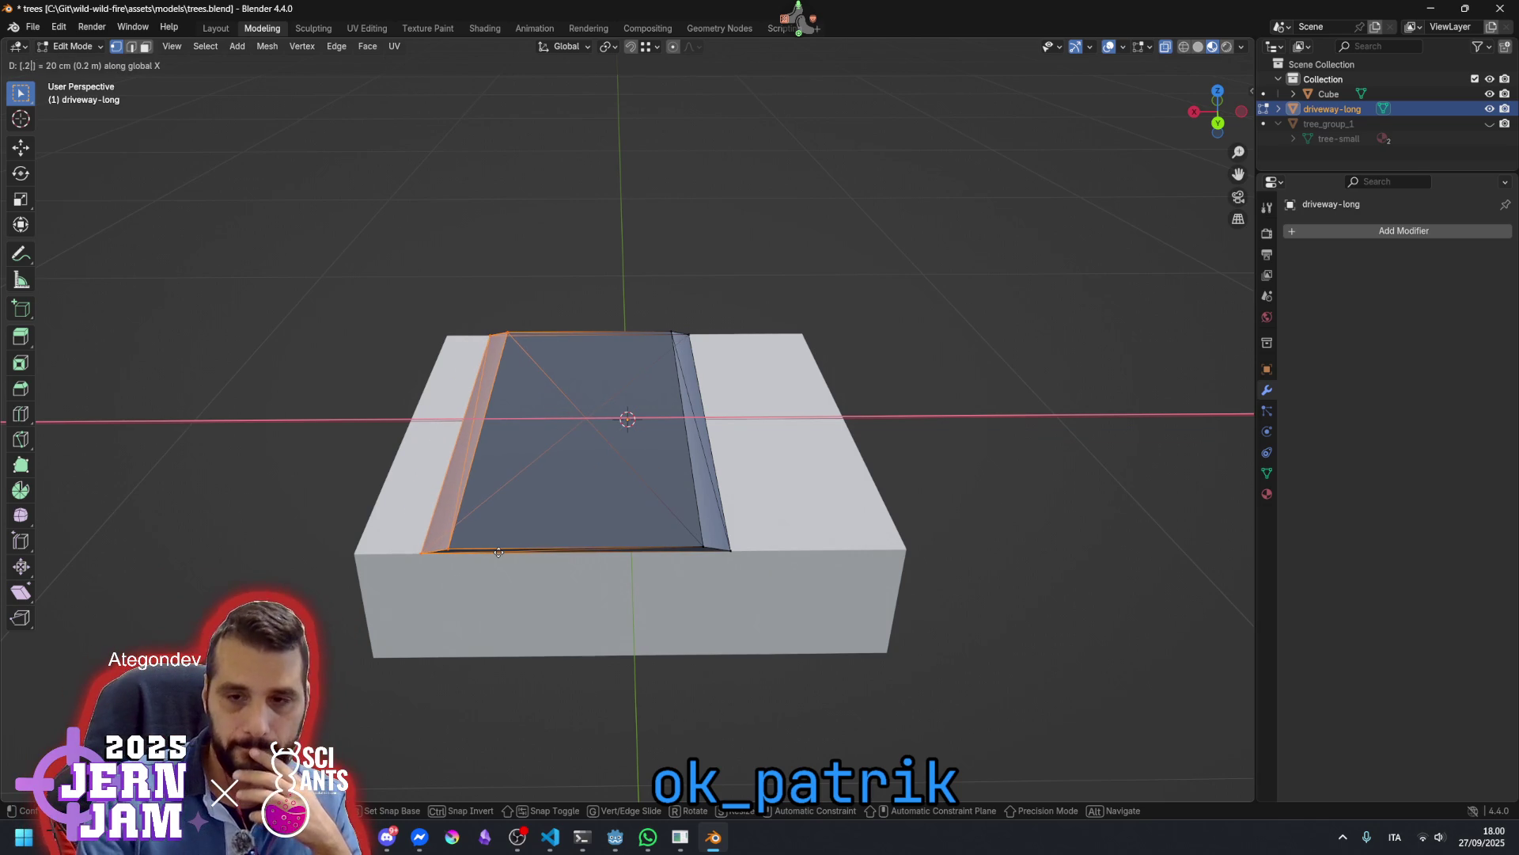
key(BackSpace)
key(BackSpace)
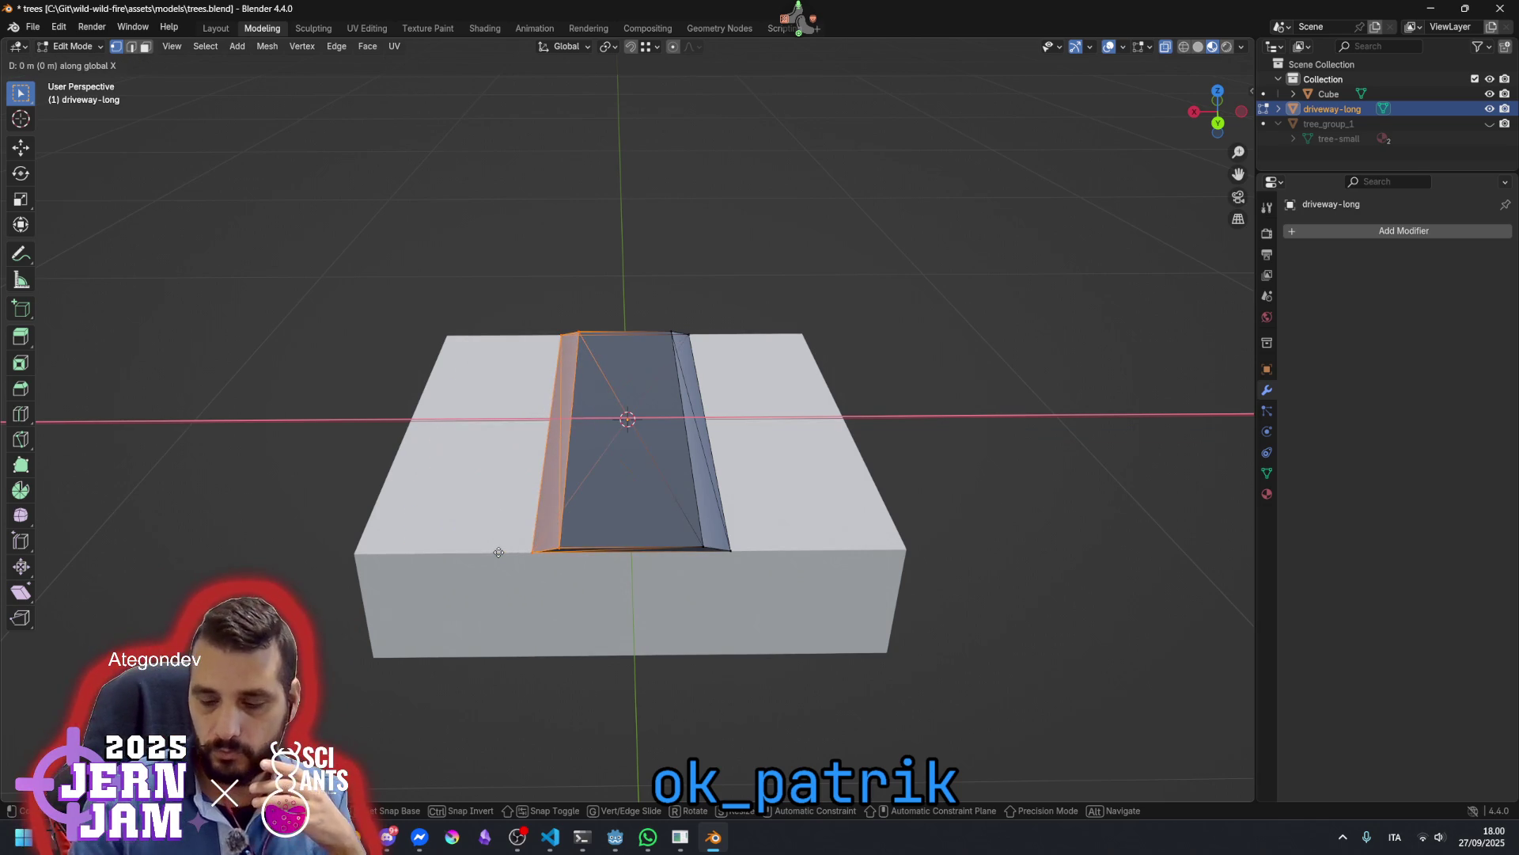
key(equal)
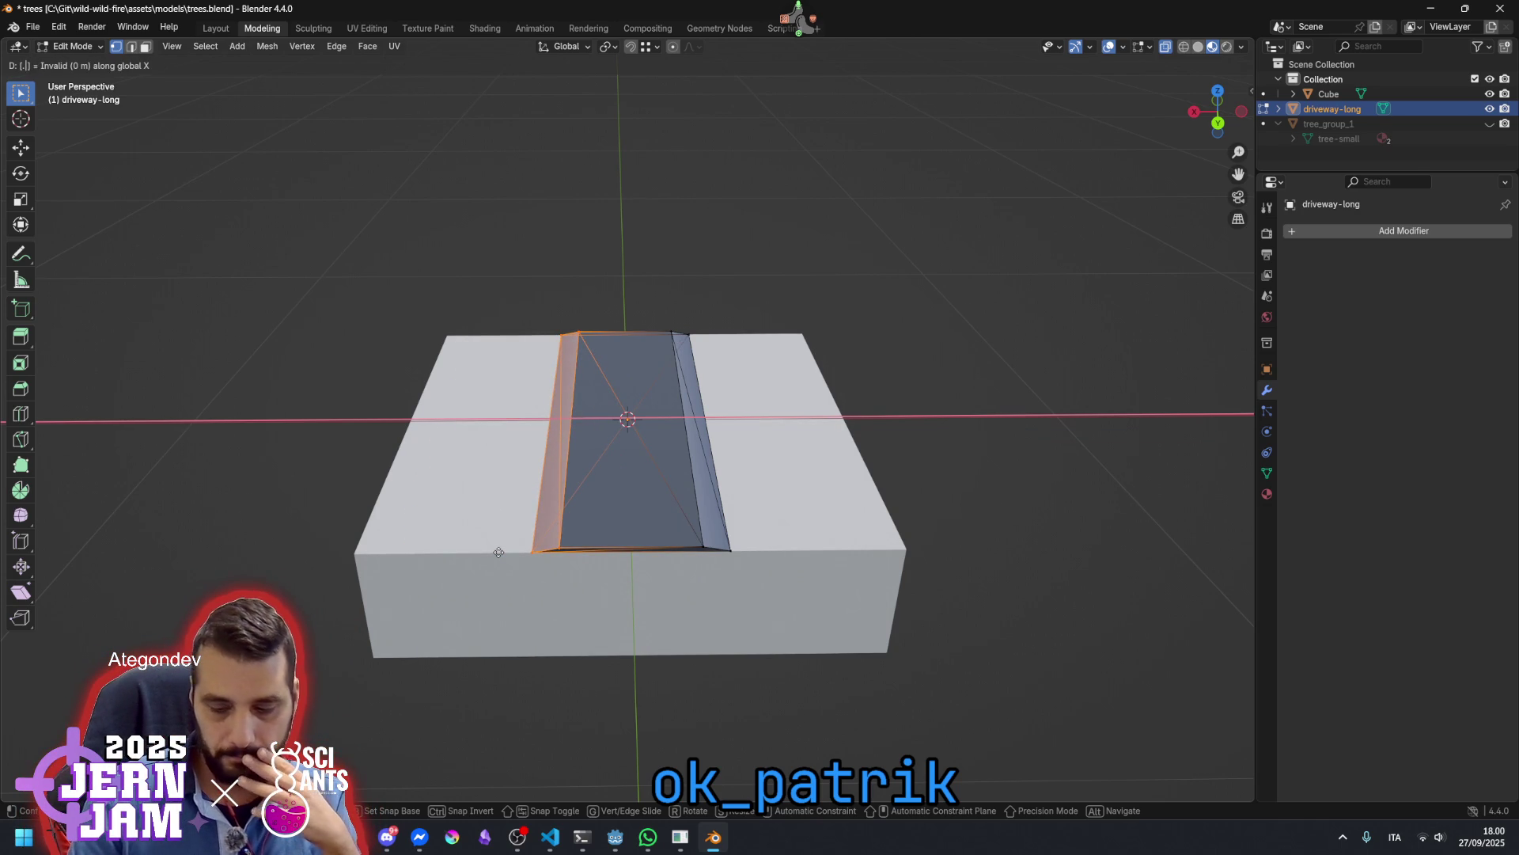
text(.25)
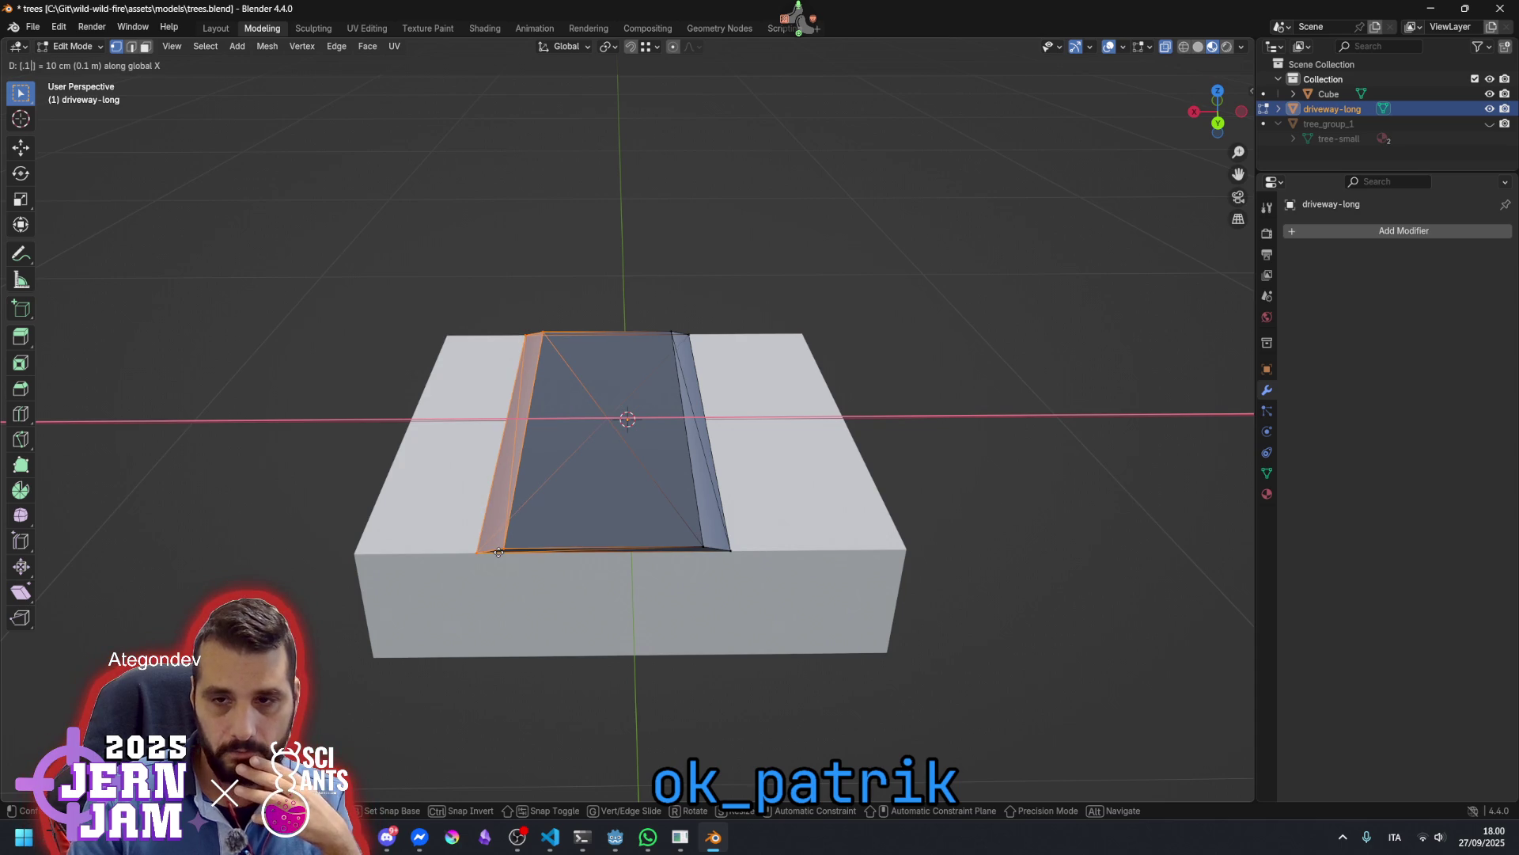
key(Return)
Push the right slope faces -0.1 along X to widen the road
click(604, 238)
drag(624, 237, 748, 499)
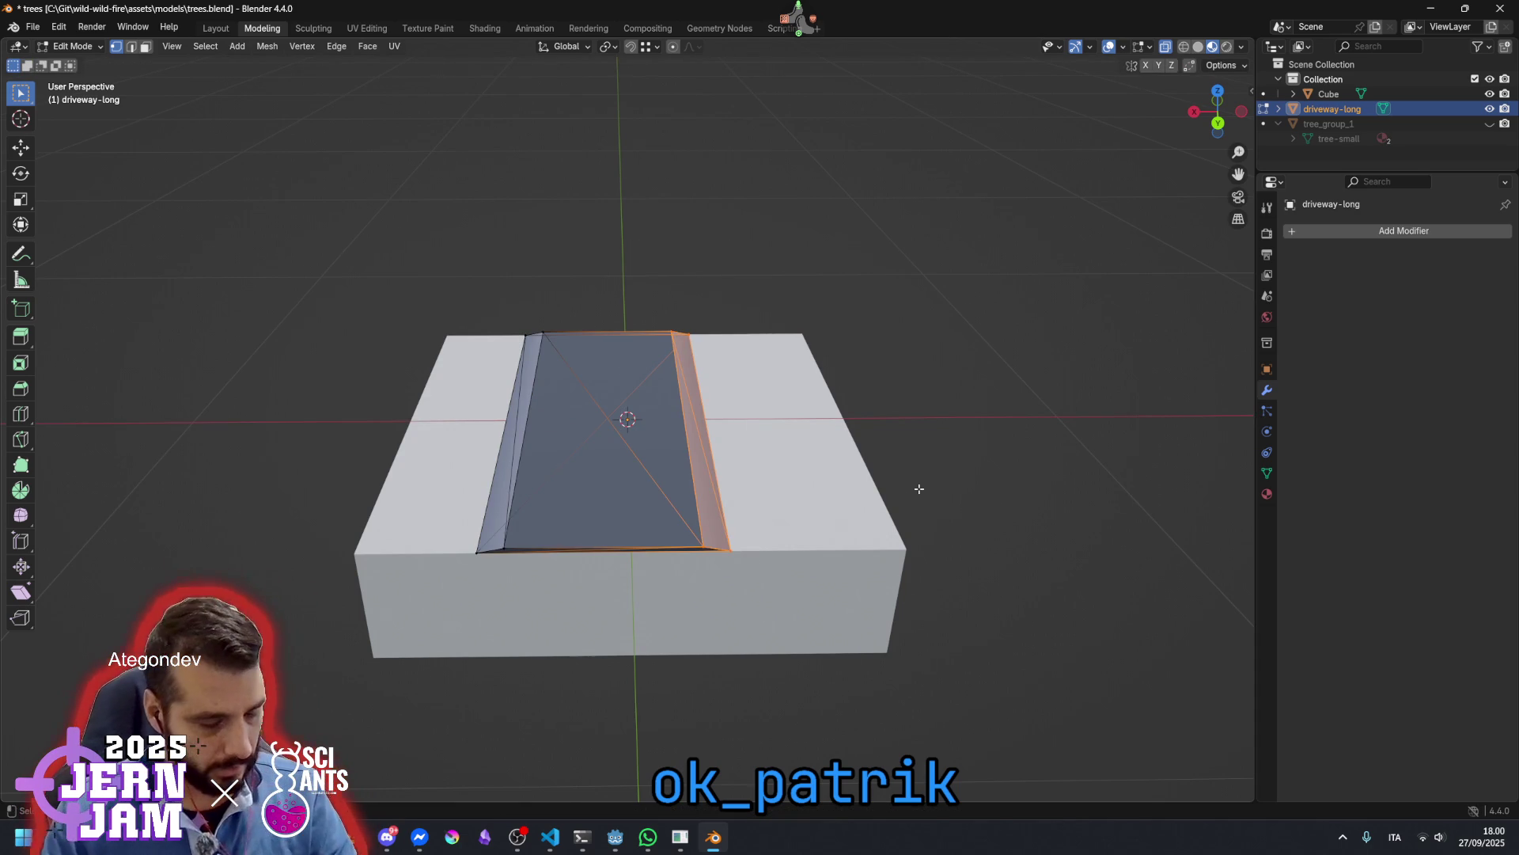
key(g)
key(z)
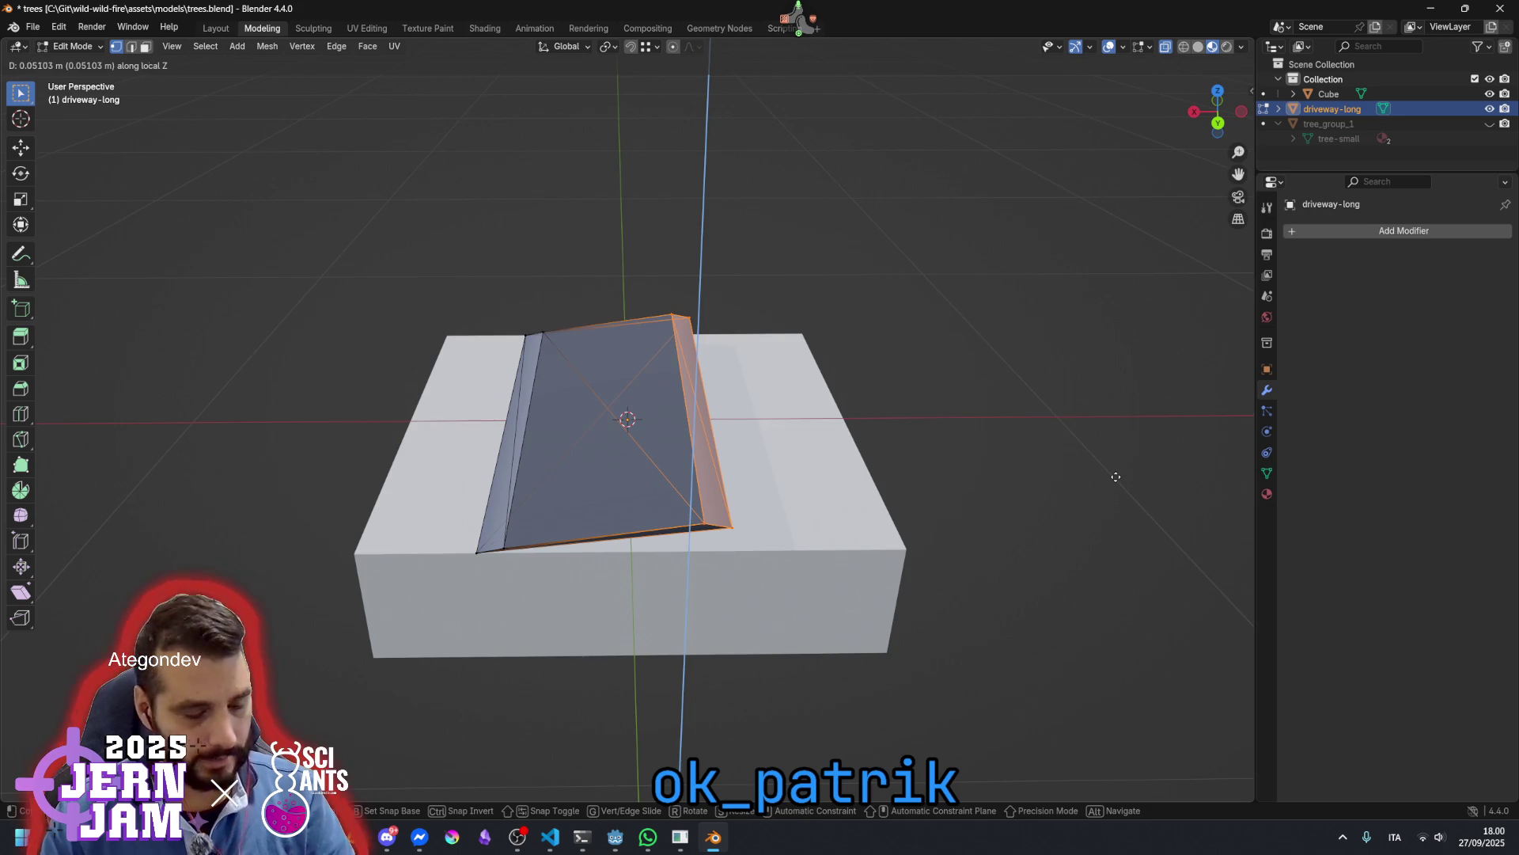
text(x)
text(.1)
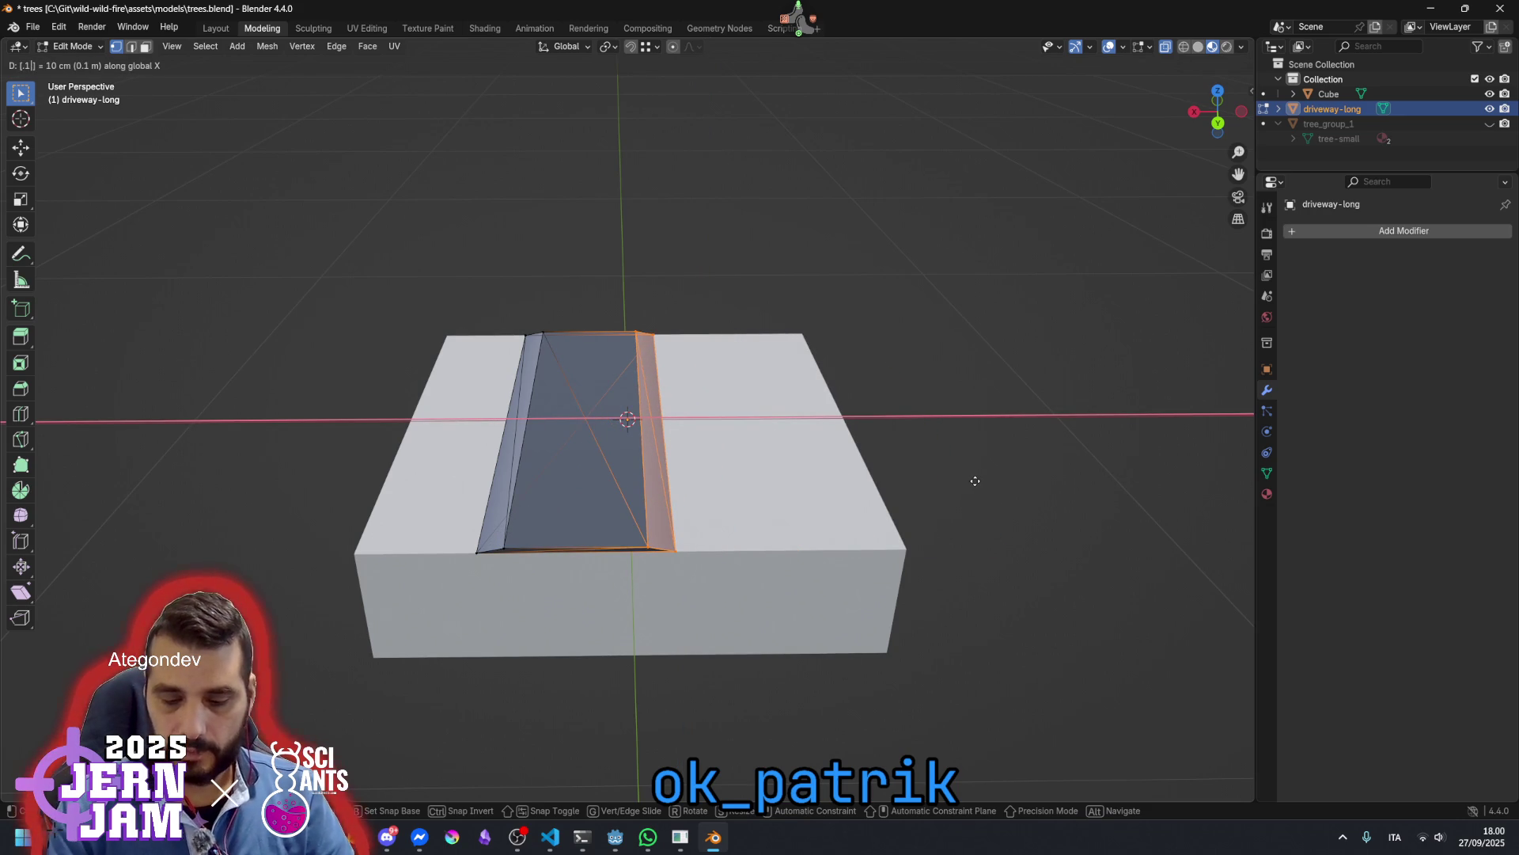
key(minus)
key(Return)
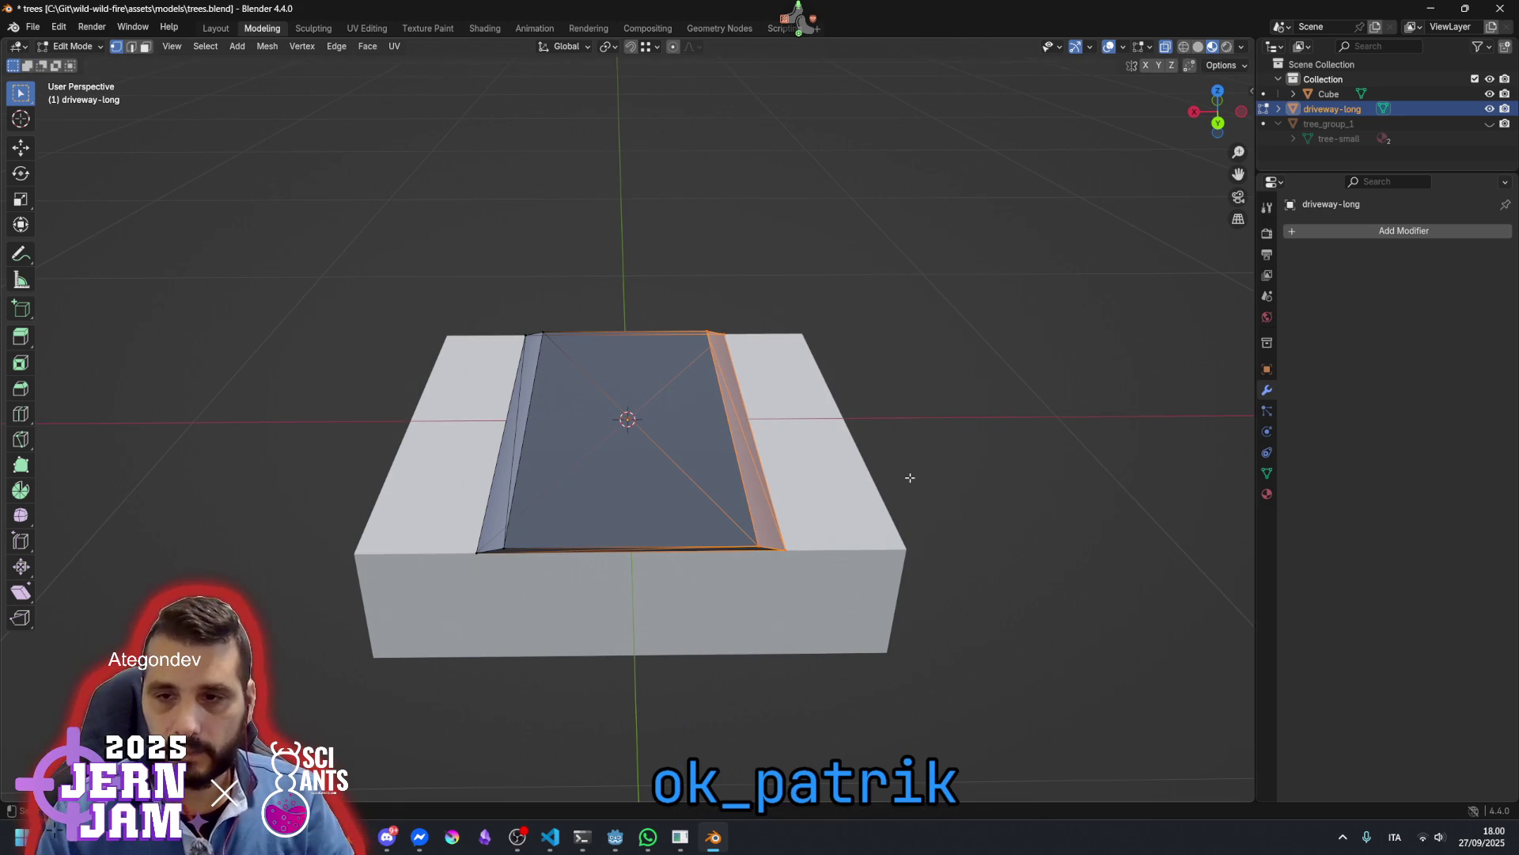
click(979, 398)
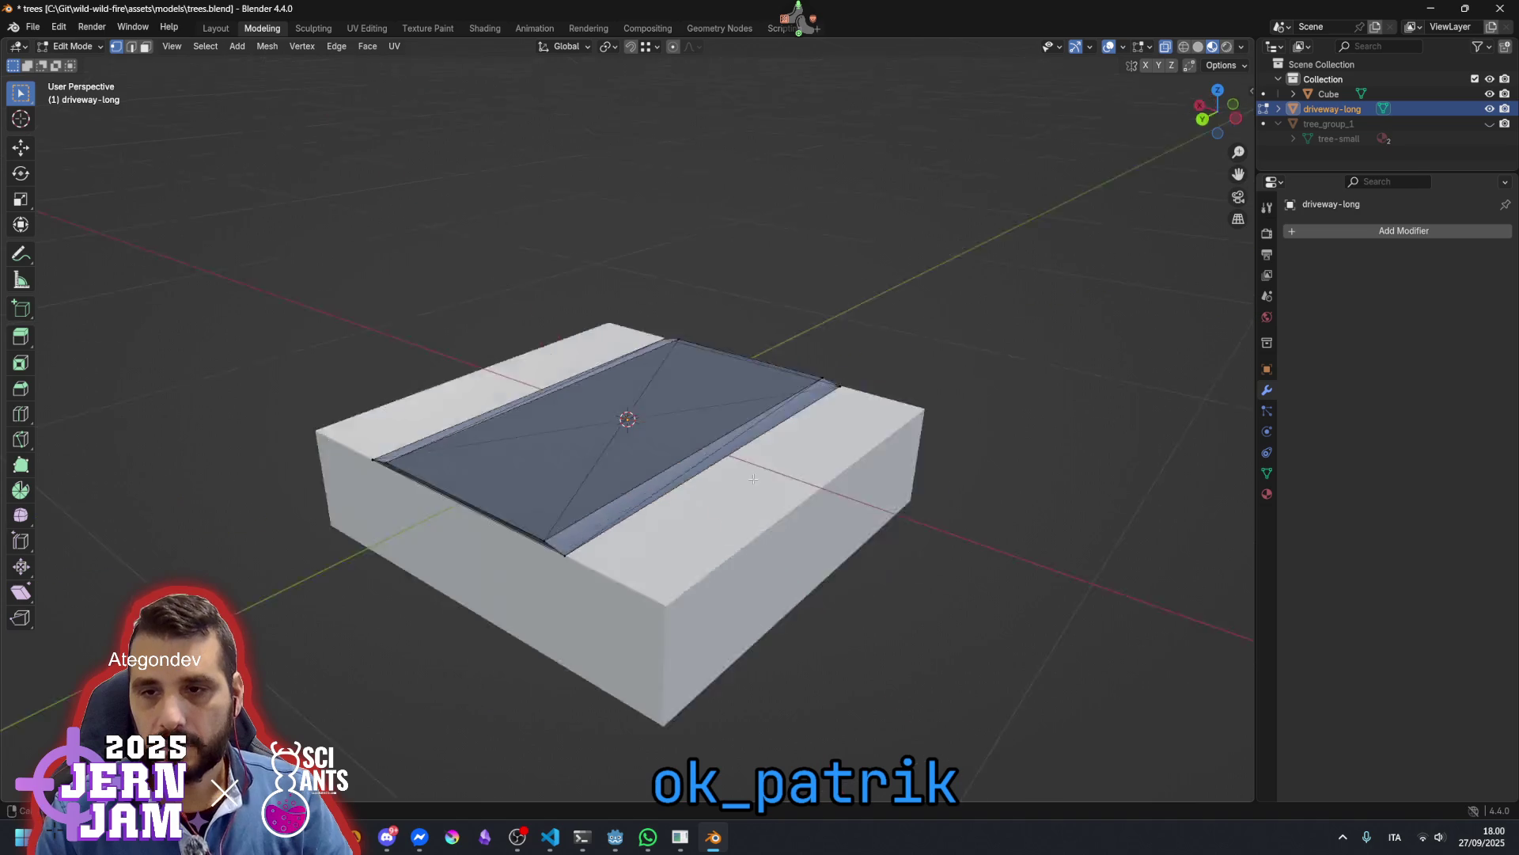
mouse_move(933, 413)
mouse_down()
mouse_move(909, 420)
mouse_move(817, 377)
mouse_up()
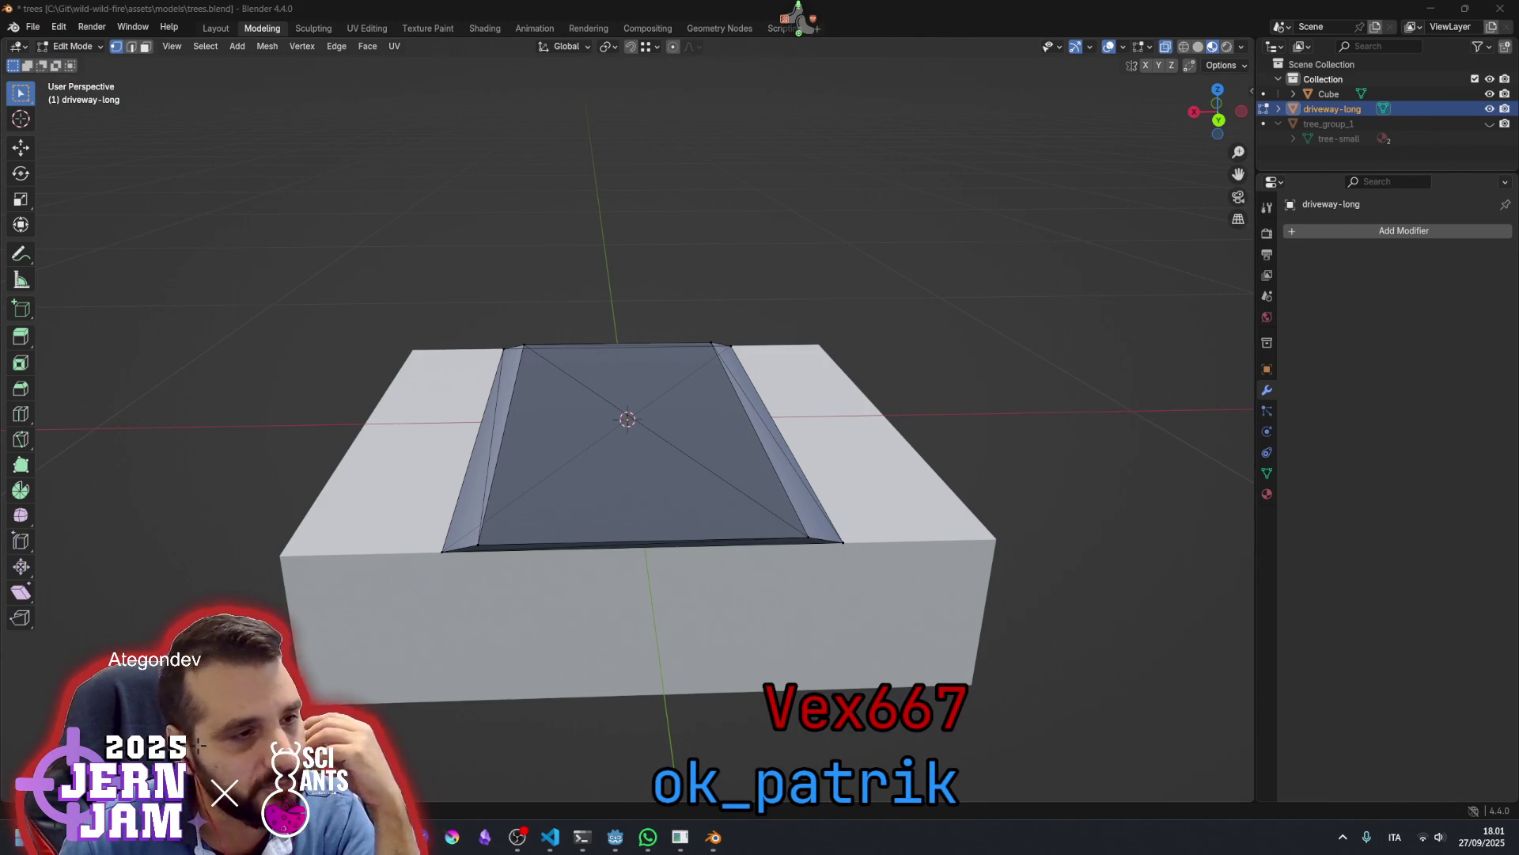
drag(933, 436, 792, 514)
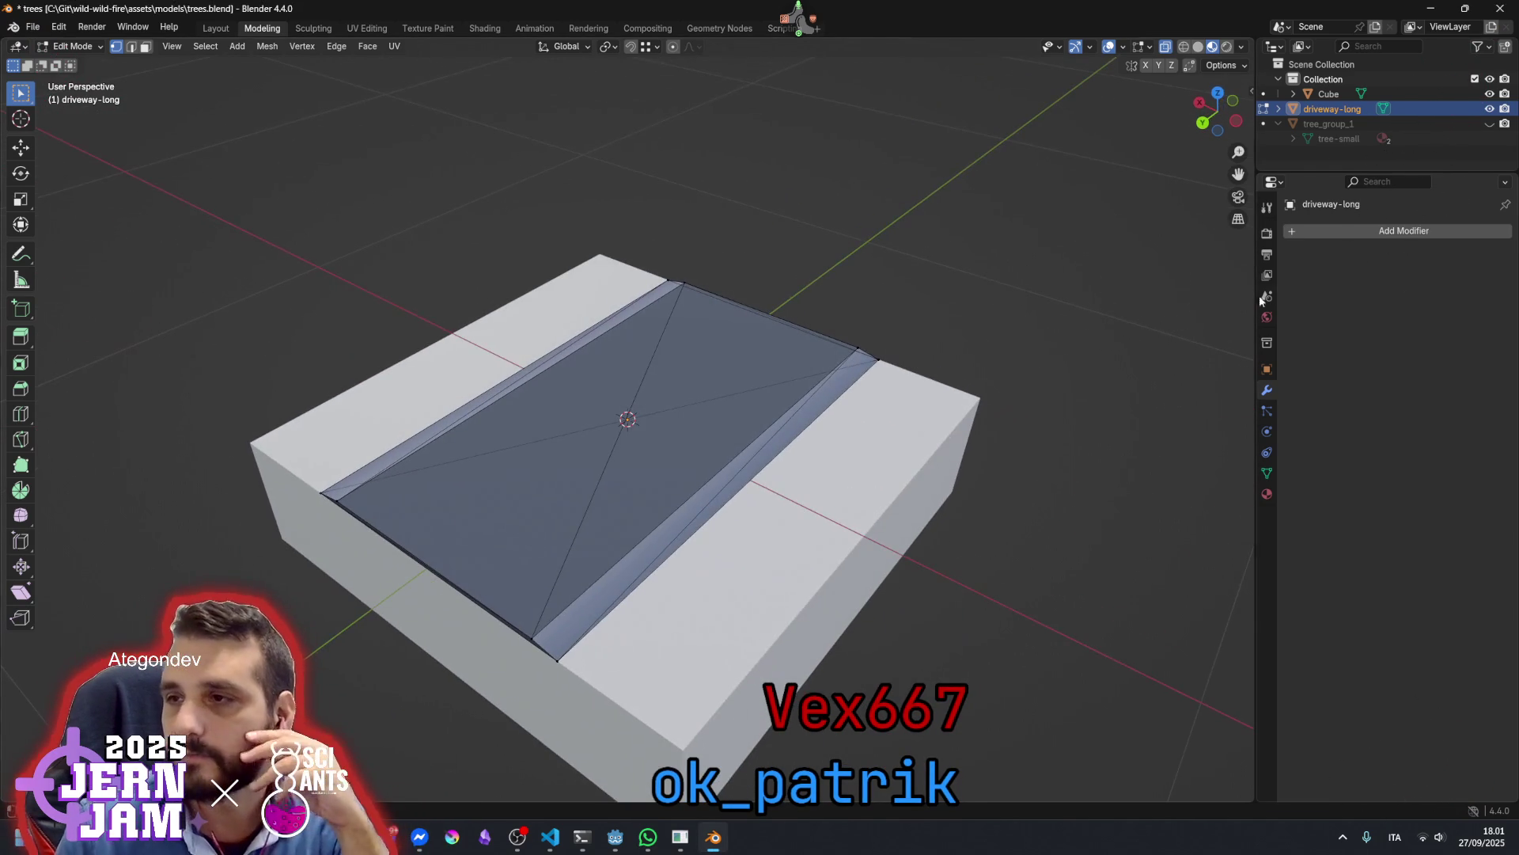
Rename driveway-long to road_straight and return to Object Mode
double_click(1333, 107)
text(road_straight)
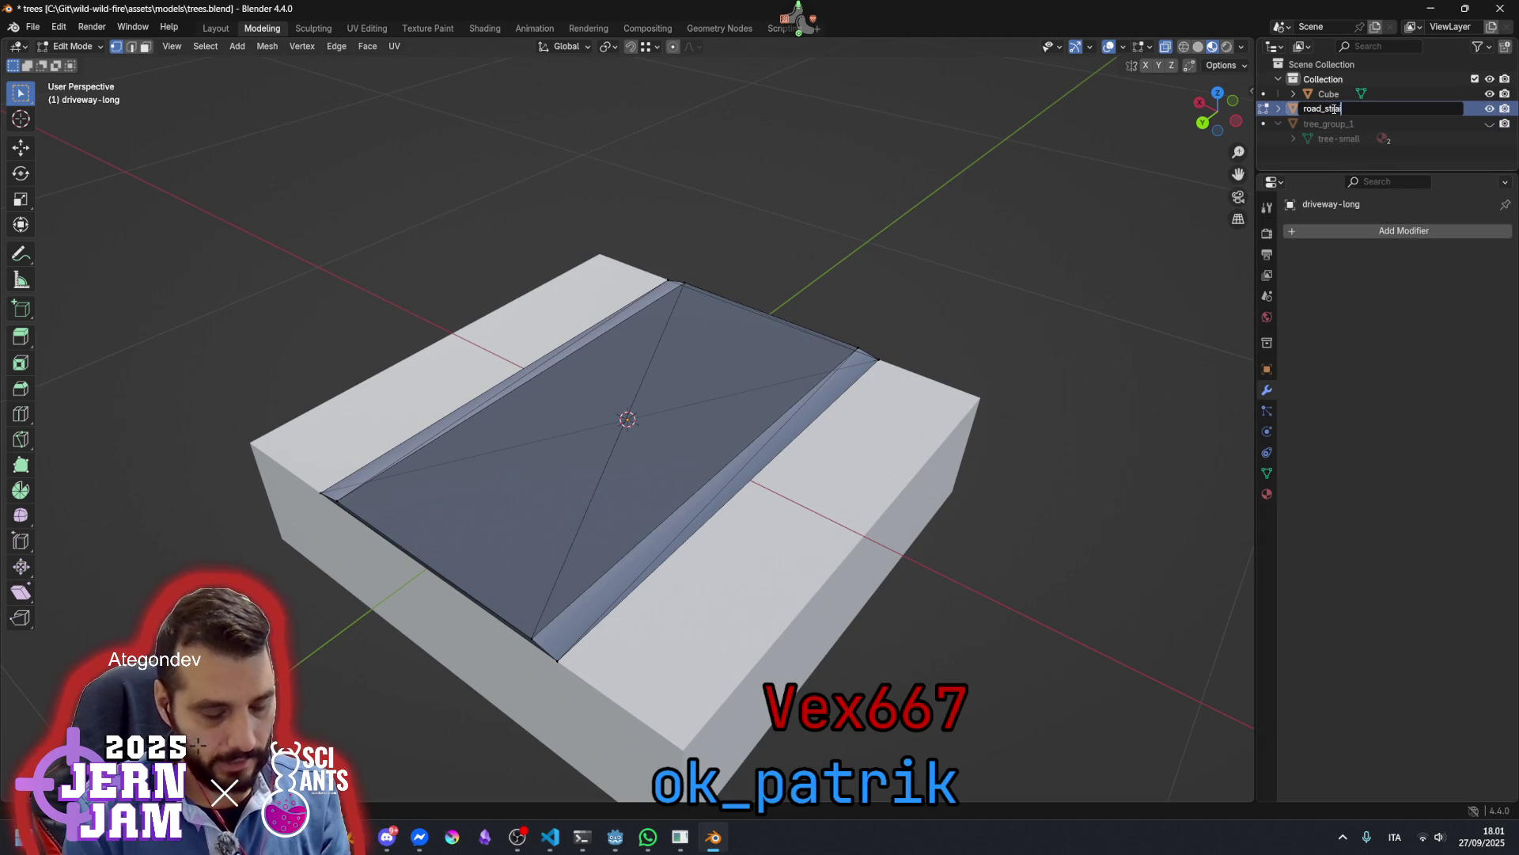
key(Return)
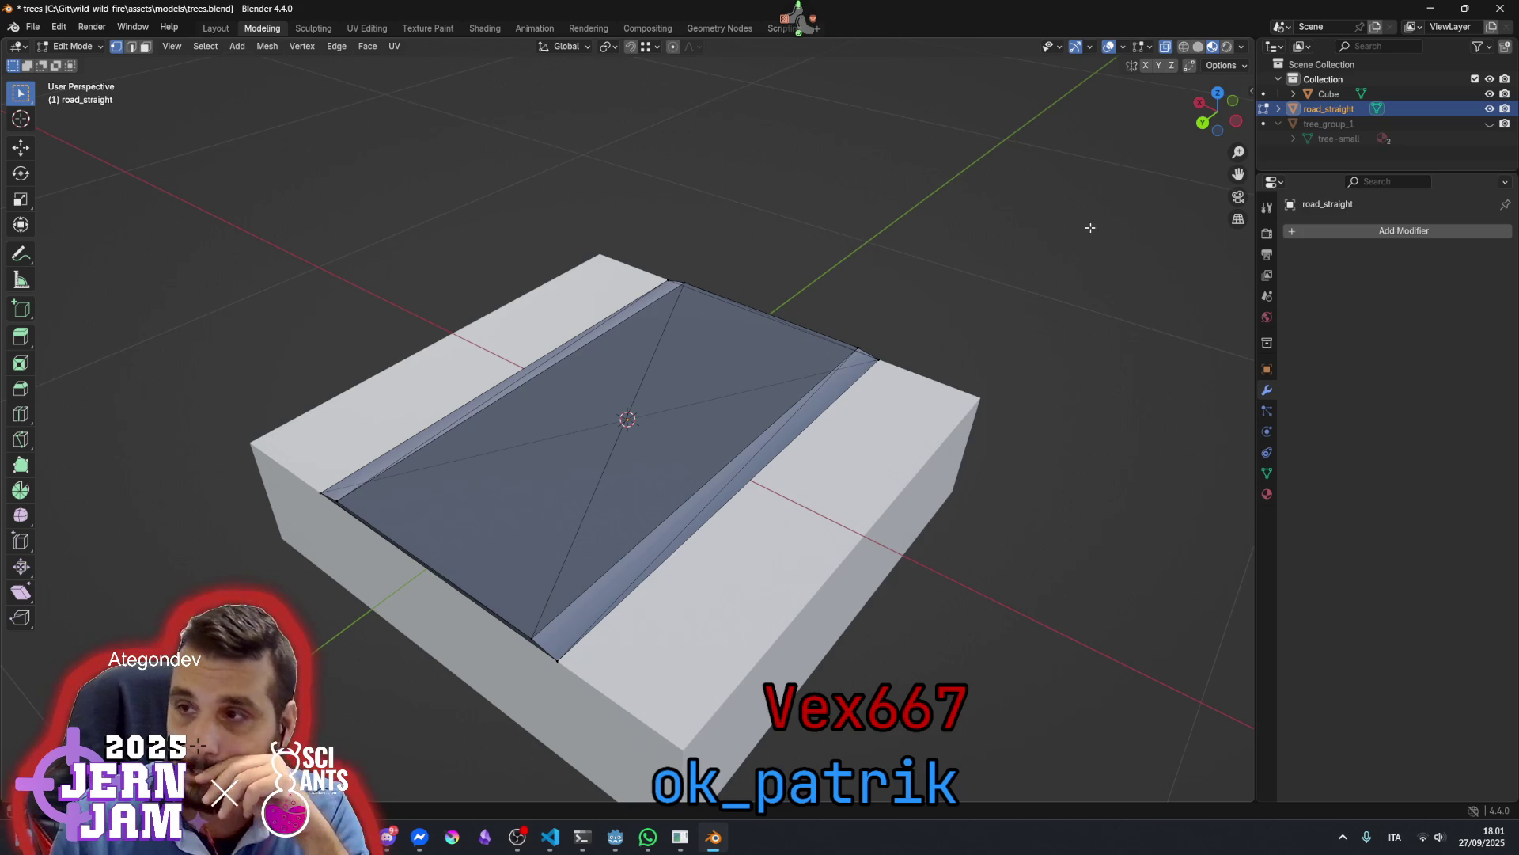
key(Tab)
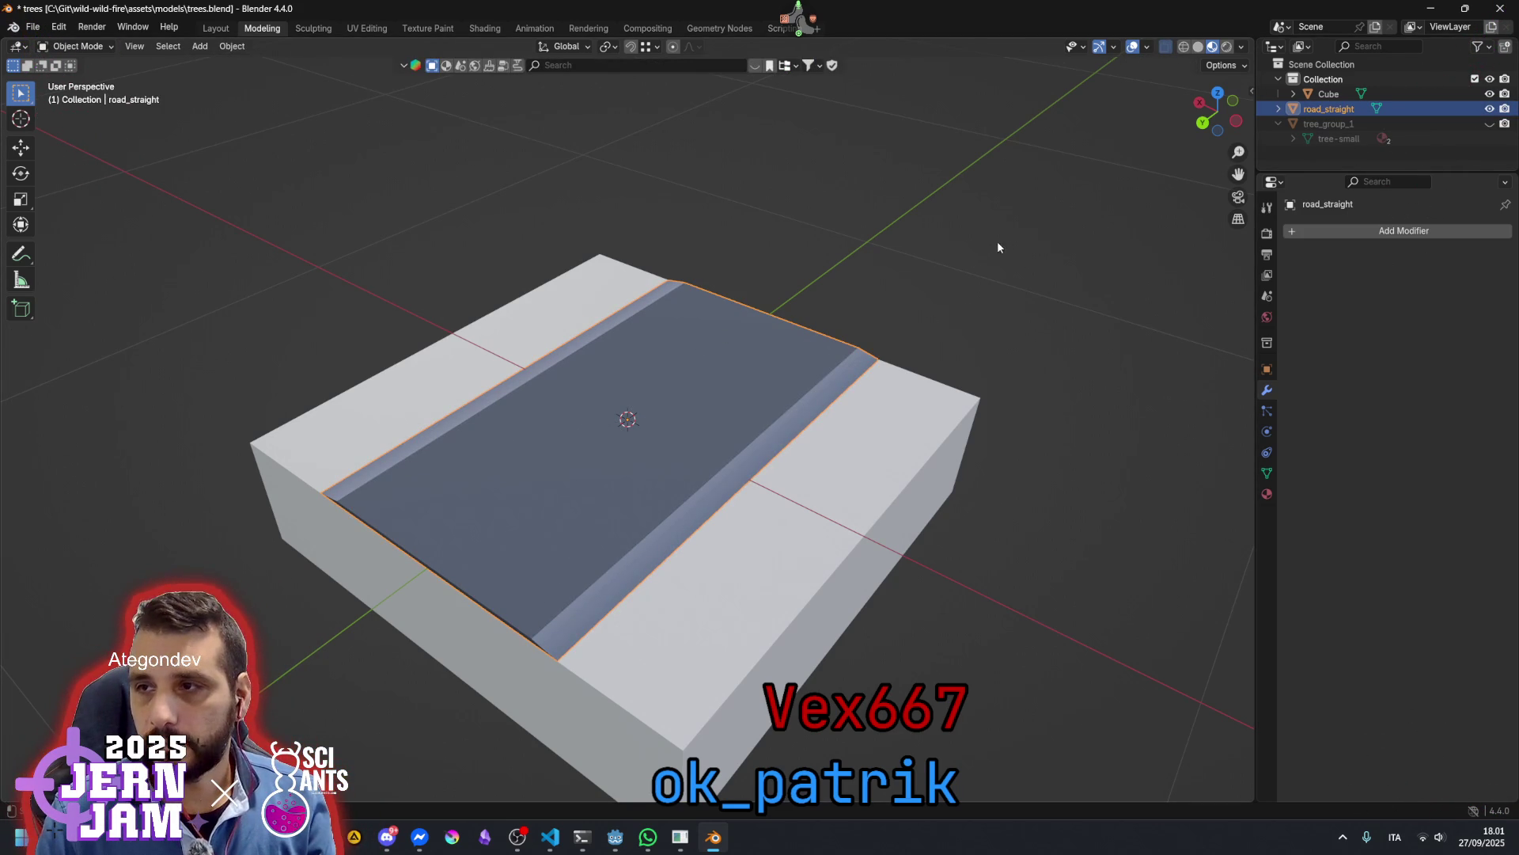
Duplicate it in place as road_crossing, hide road_straight, and edit the copy's mesh
right_click(730, 372)
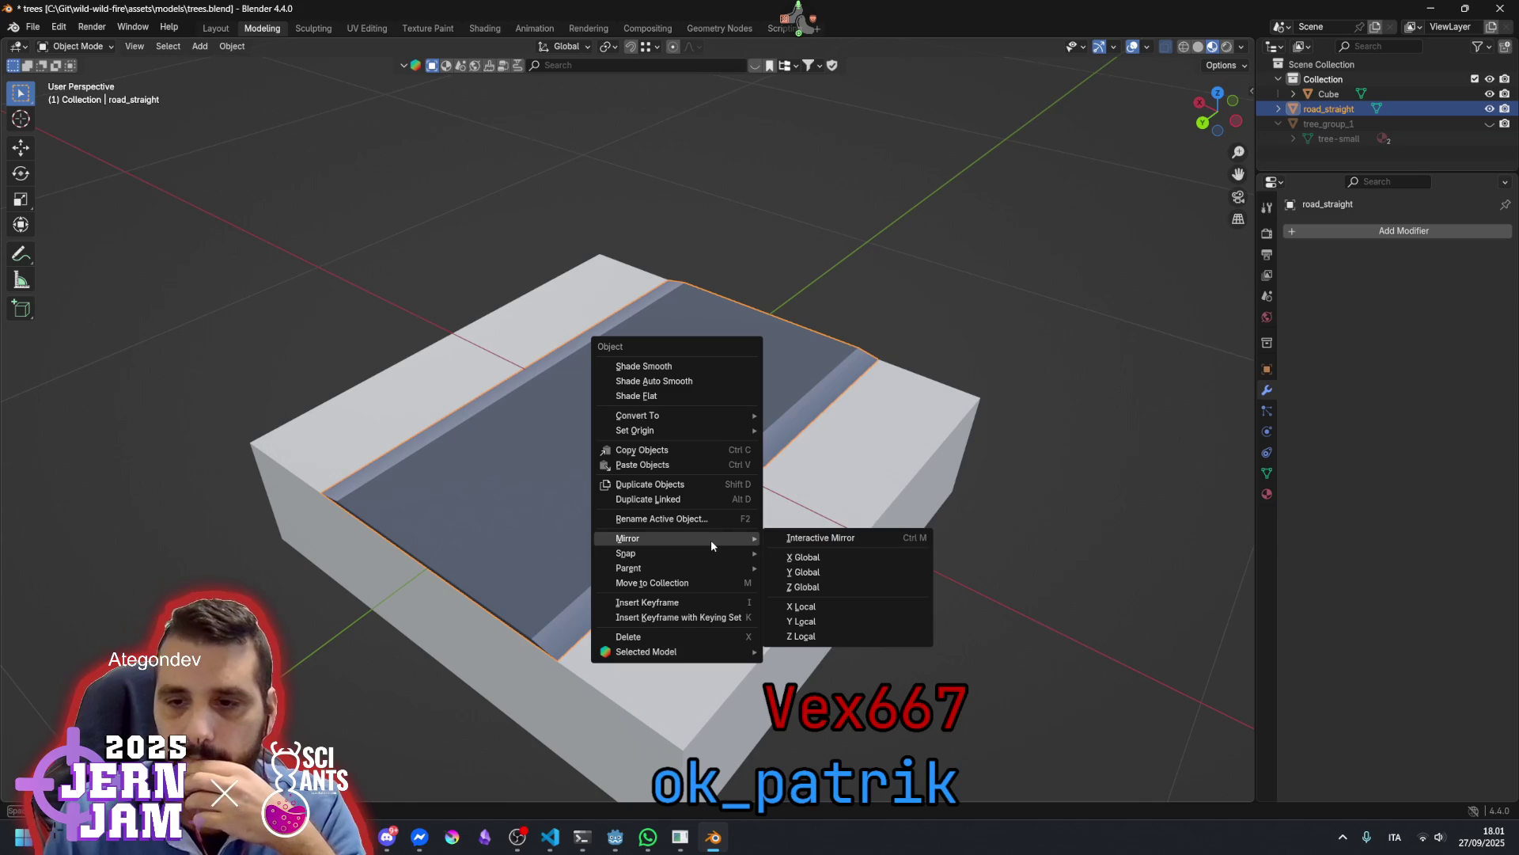
click(696, 484)
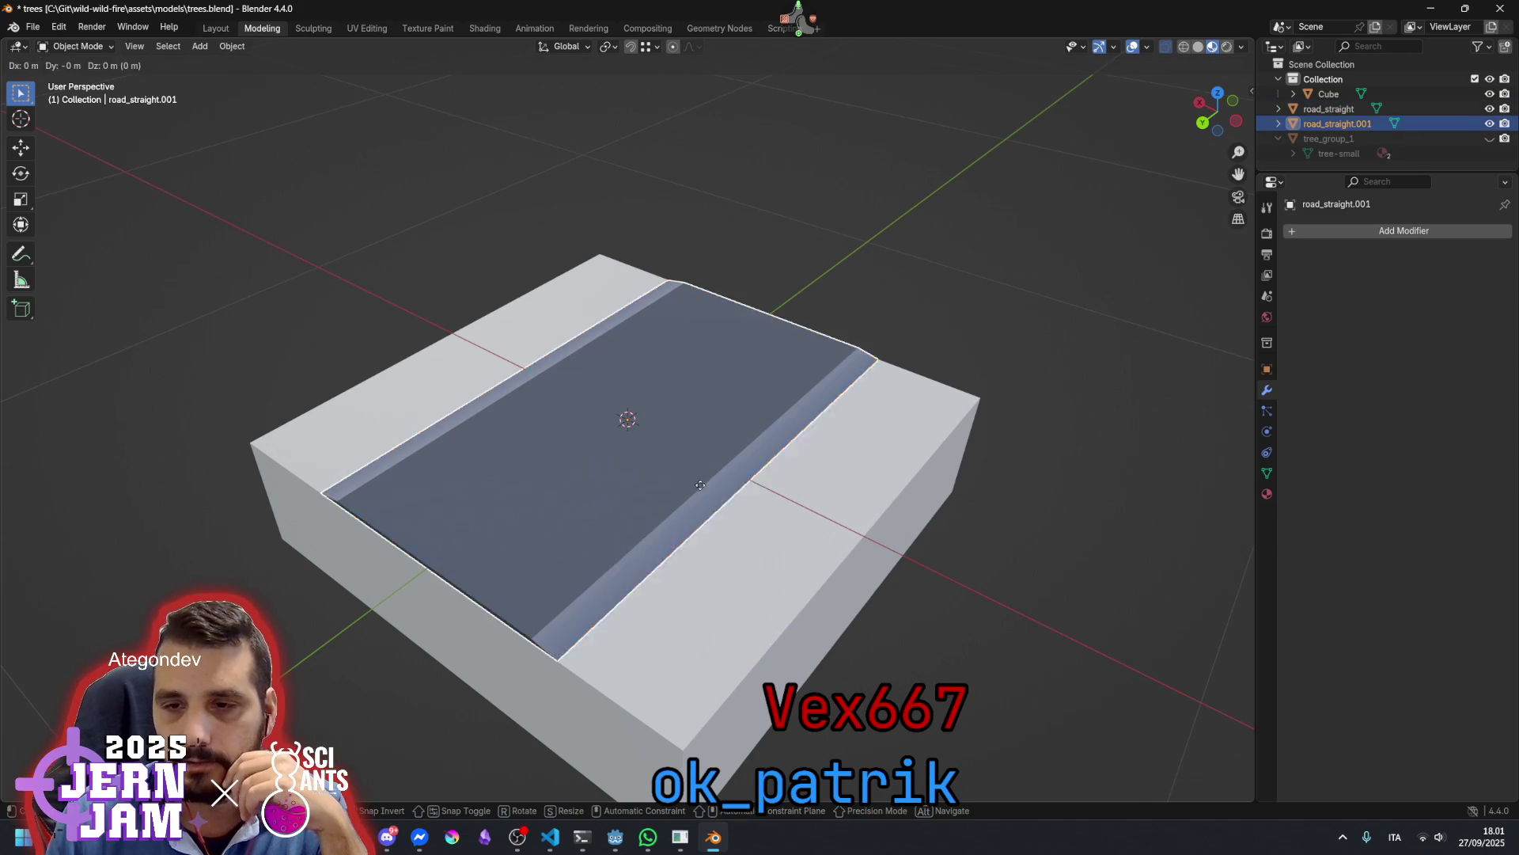
key(Escape)
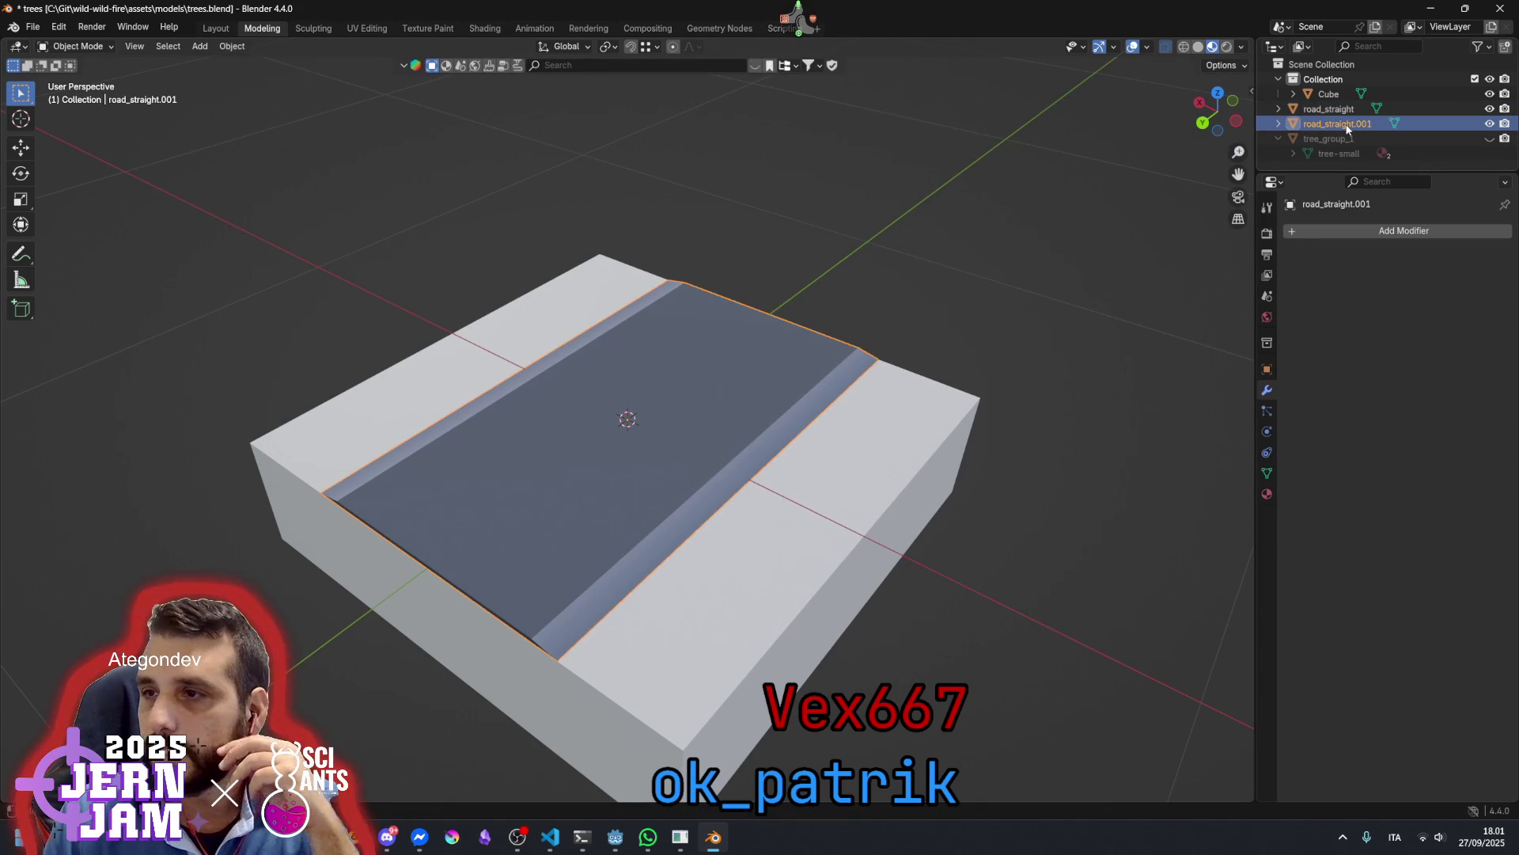
double_click(1329, 125)
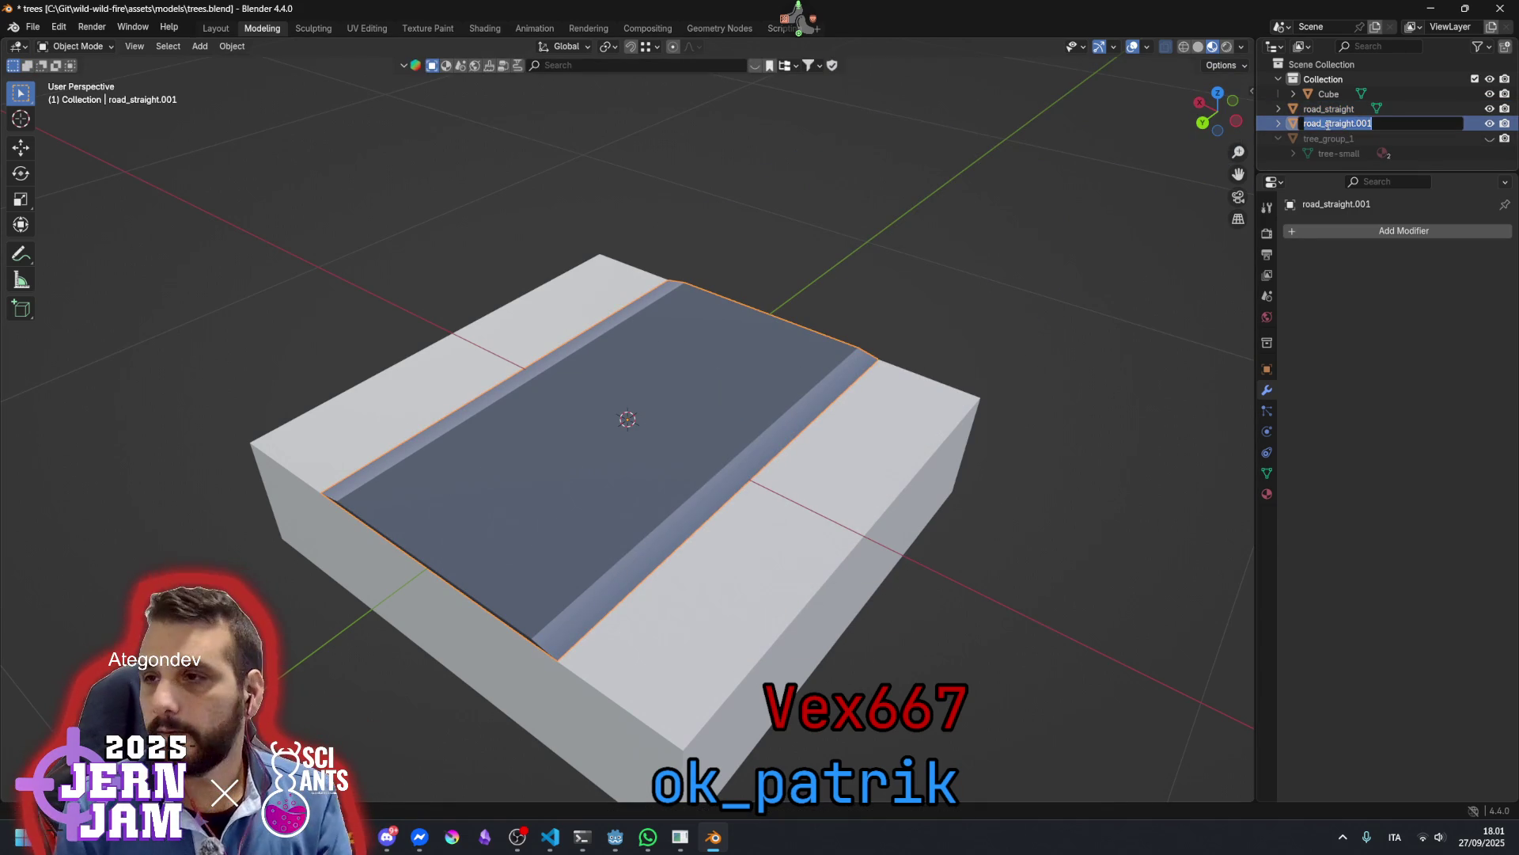
key(BackSpace)
key(BackSpace)
key(BackSpace)
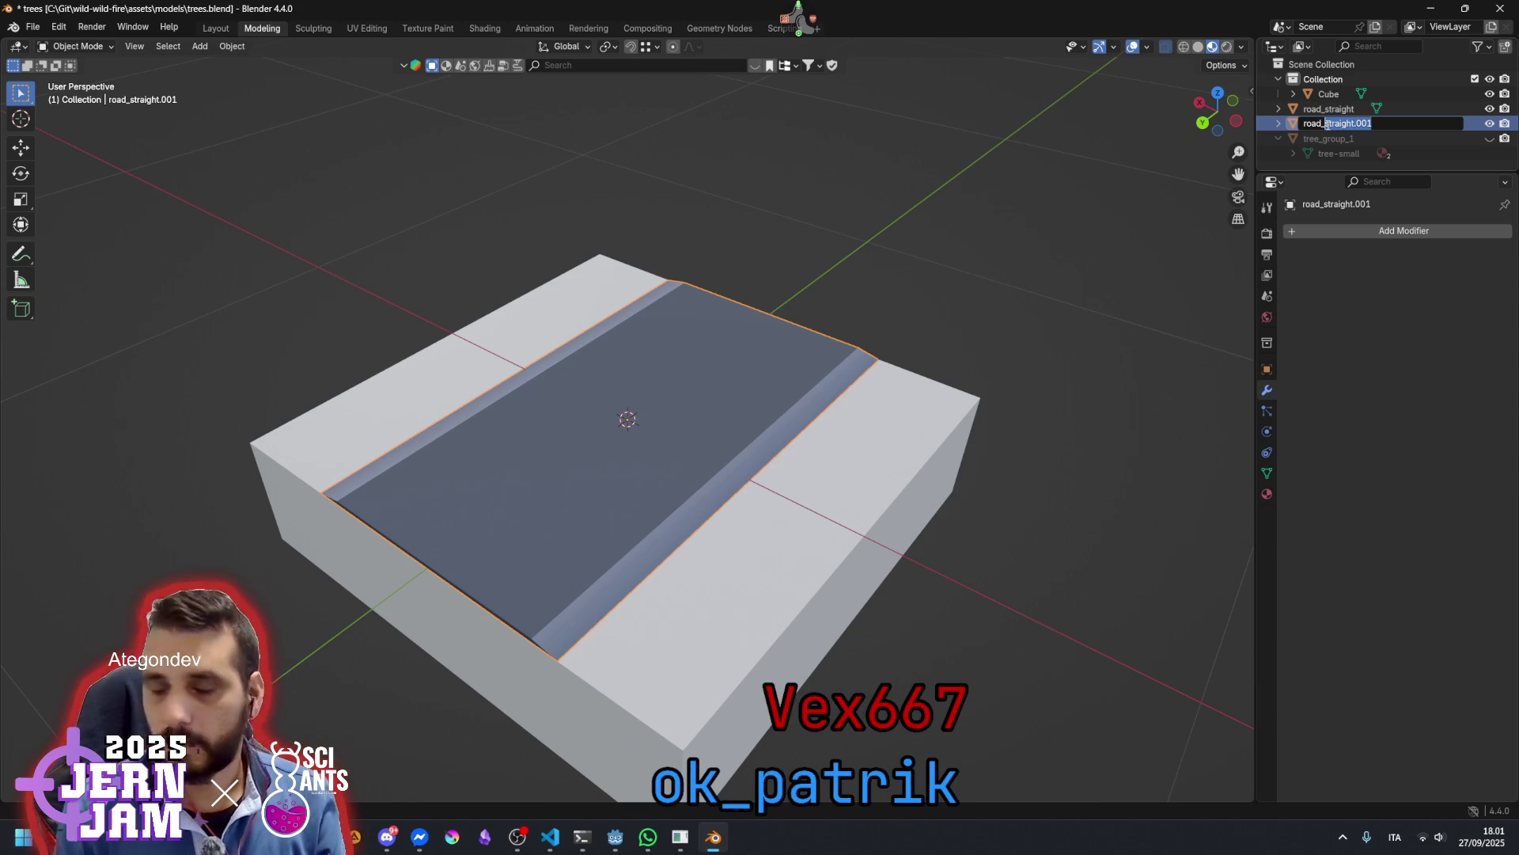
text(d_crossing)
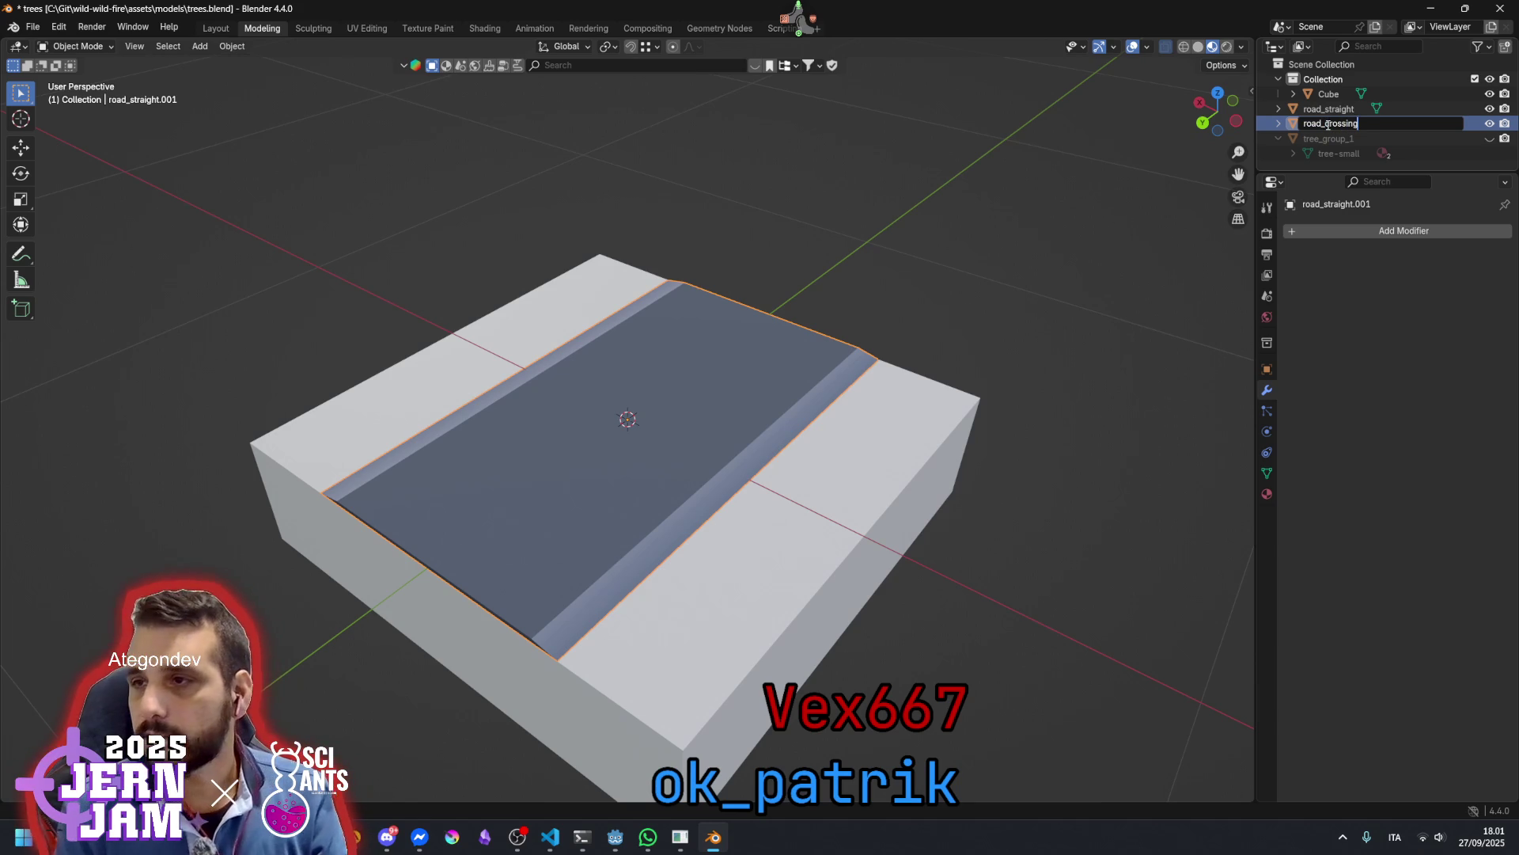
key(Return)
click(1490, 123)
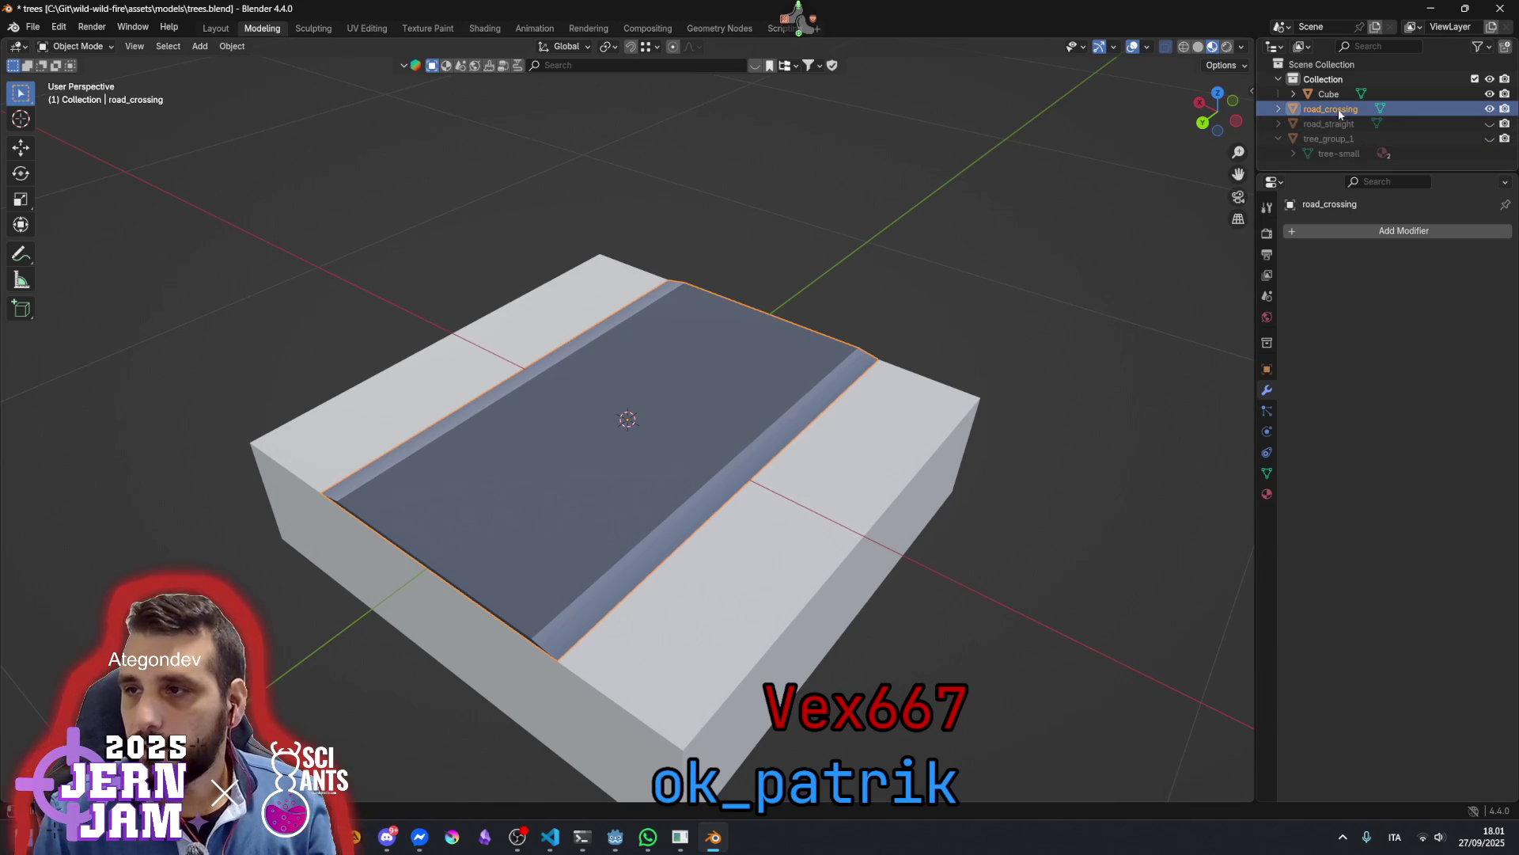
key(Tab)
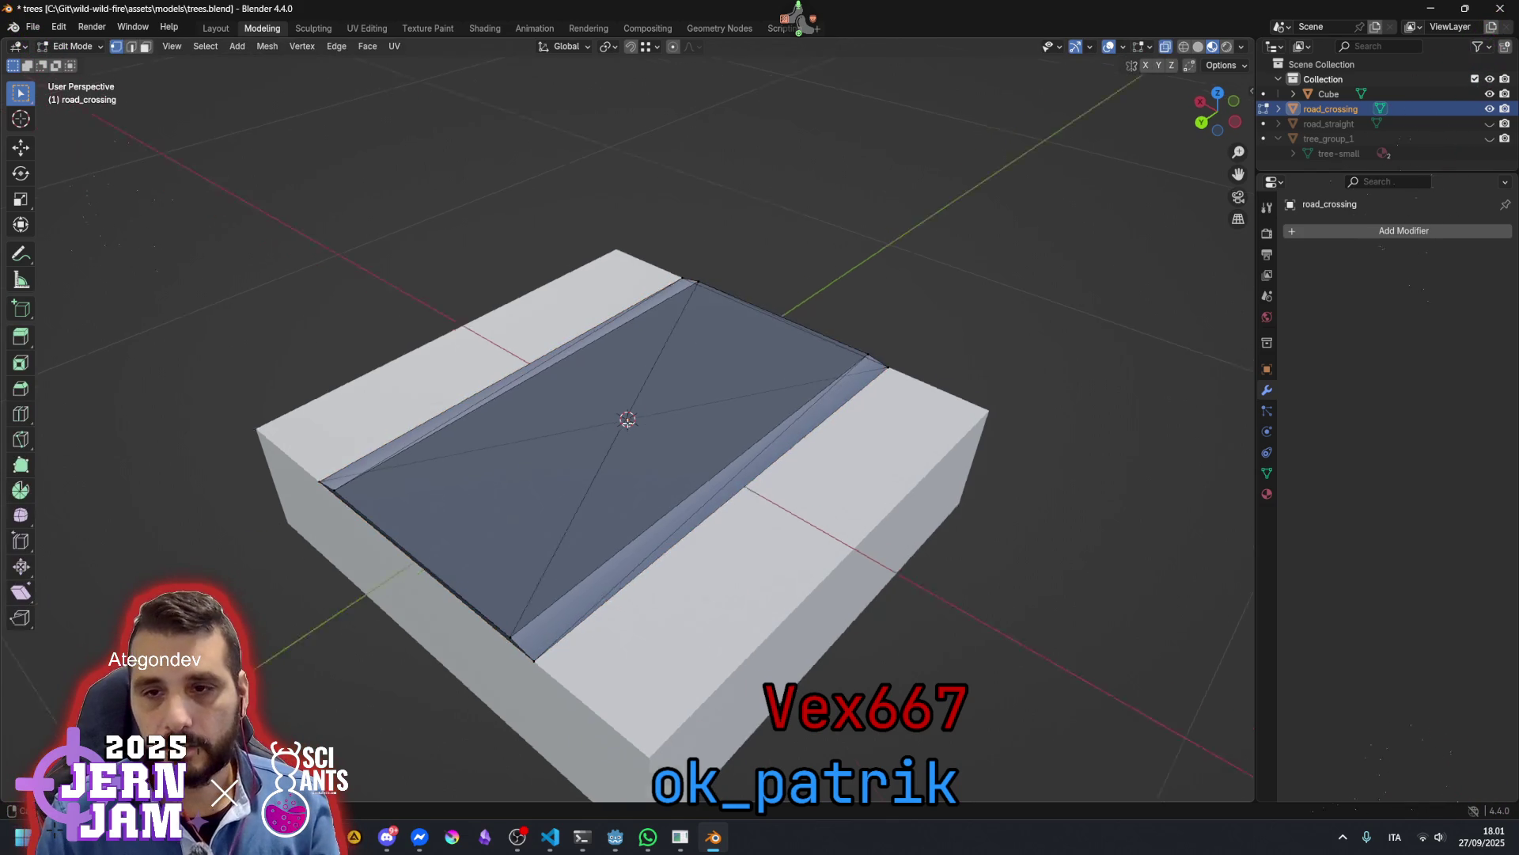
Duplicate the road surface faces in place and rotate the copy 90° around Z
drag(564, 490, 628, 526)
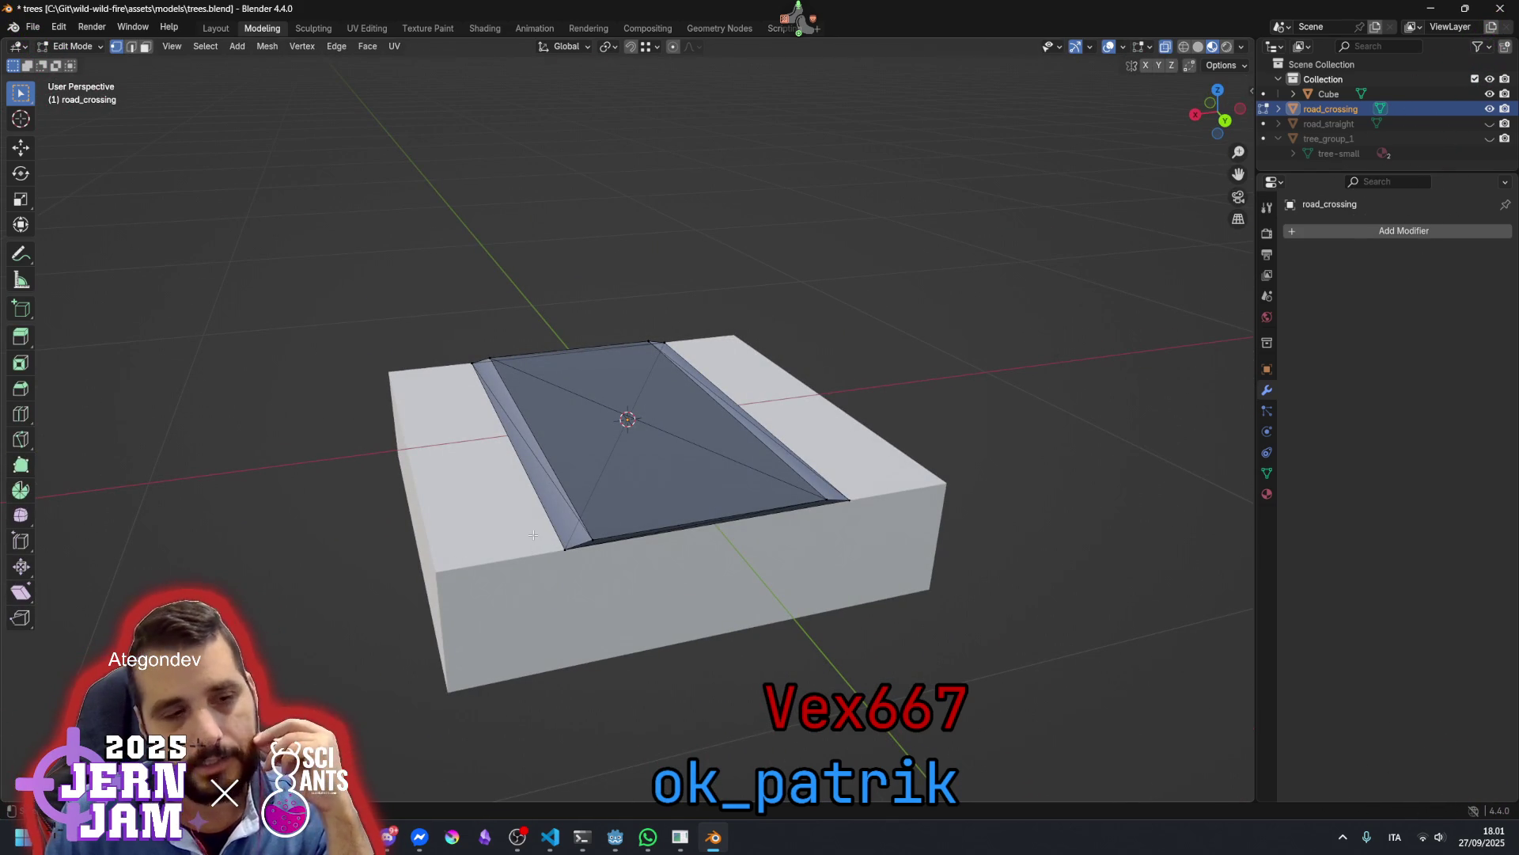
mouse_move(630, 441)
mouse_down()
mouse_move(709, 478)
mouse_move(533, 271)
mouse_move(562, 351)
mouse_move(829, 549)
mouse_up()
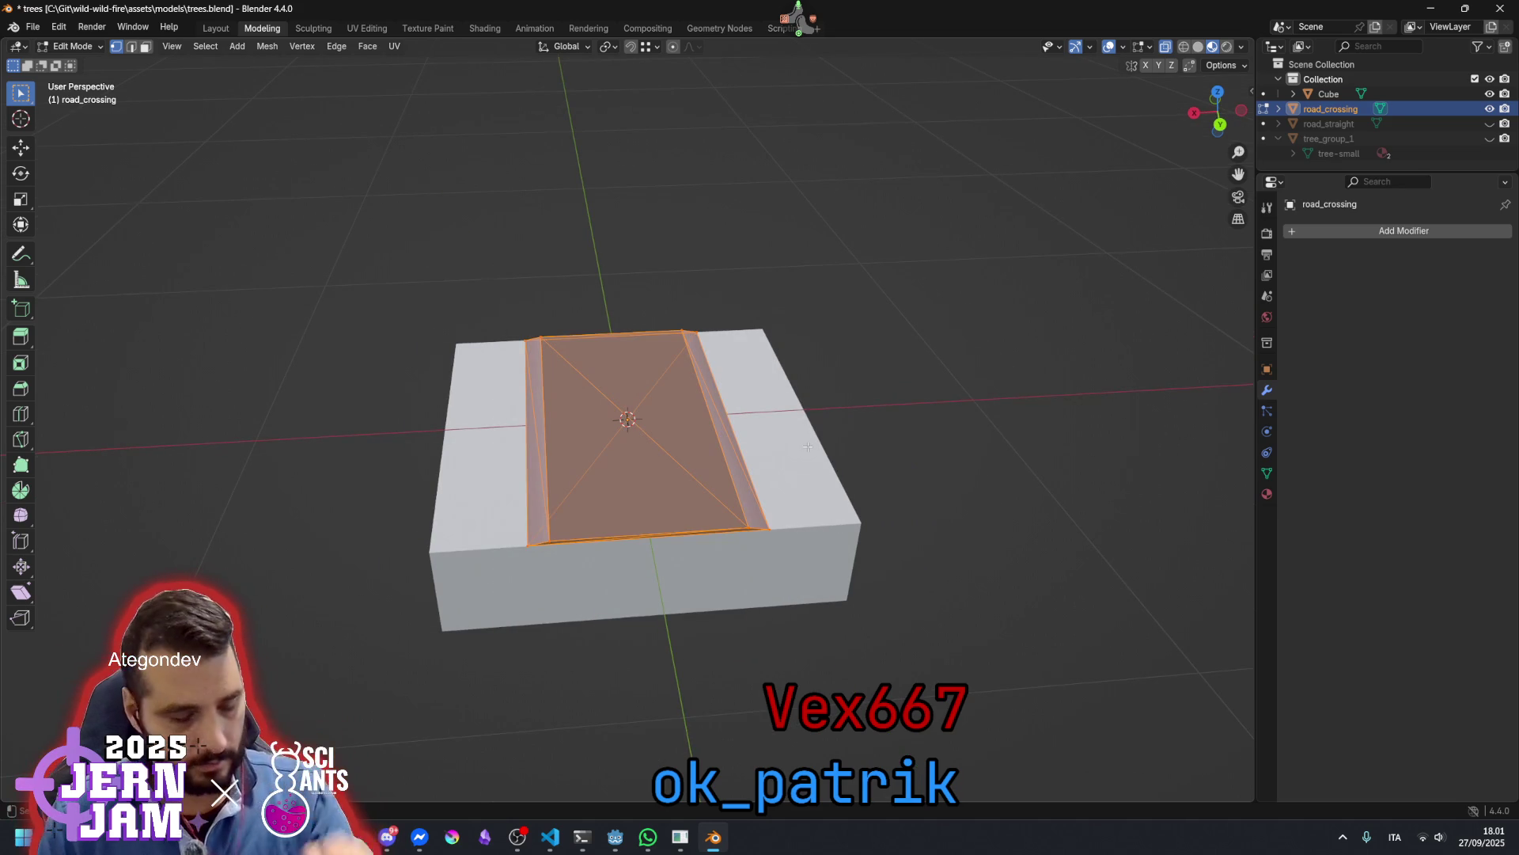
key(shift+d)
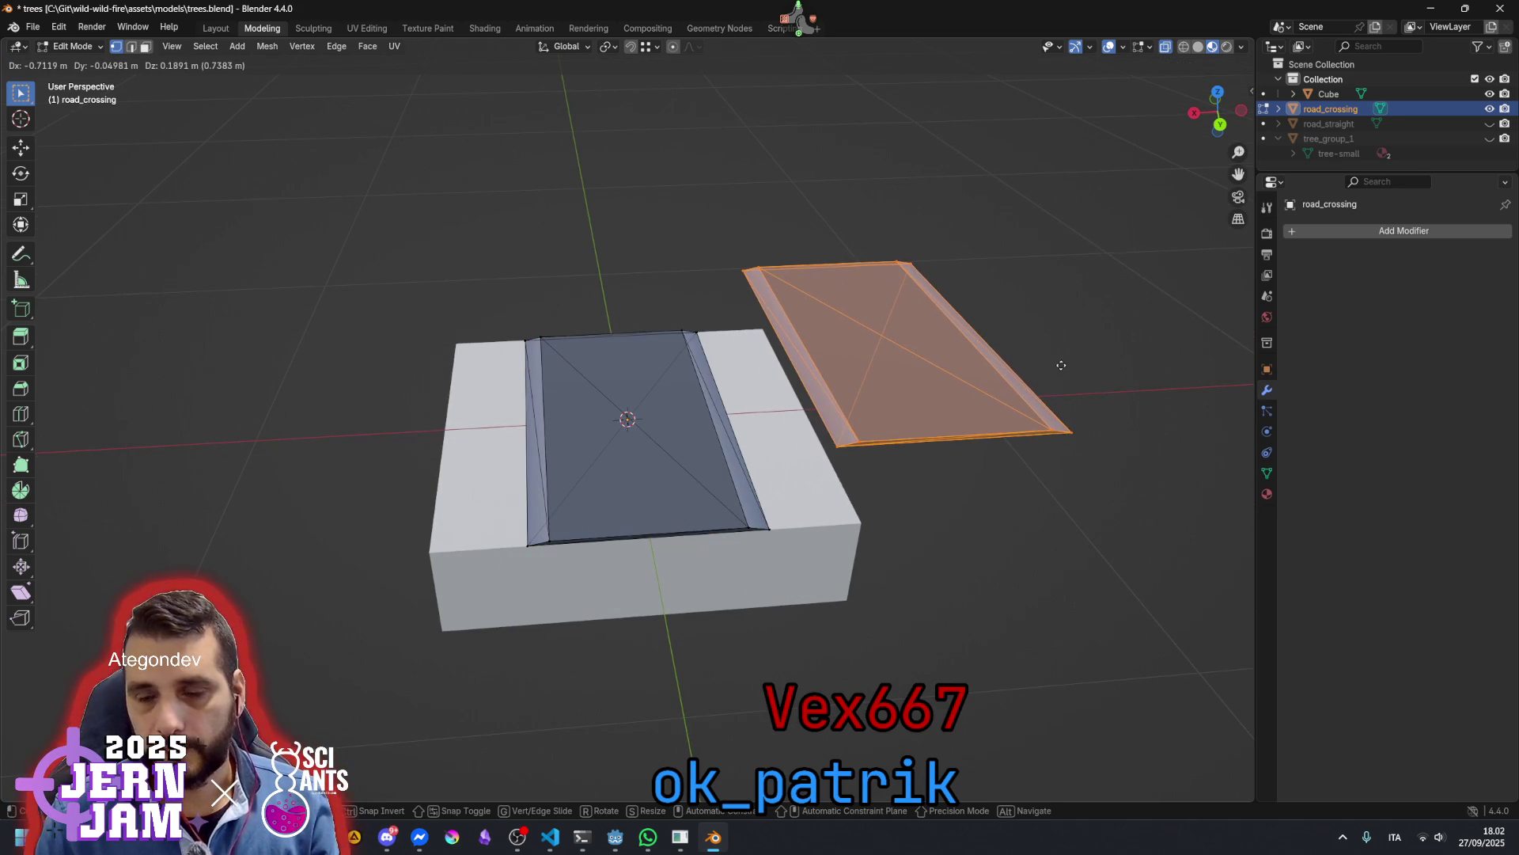
right_click(1061, 365)
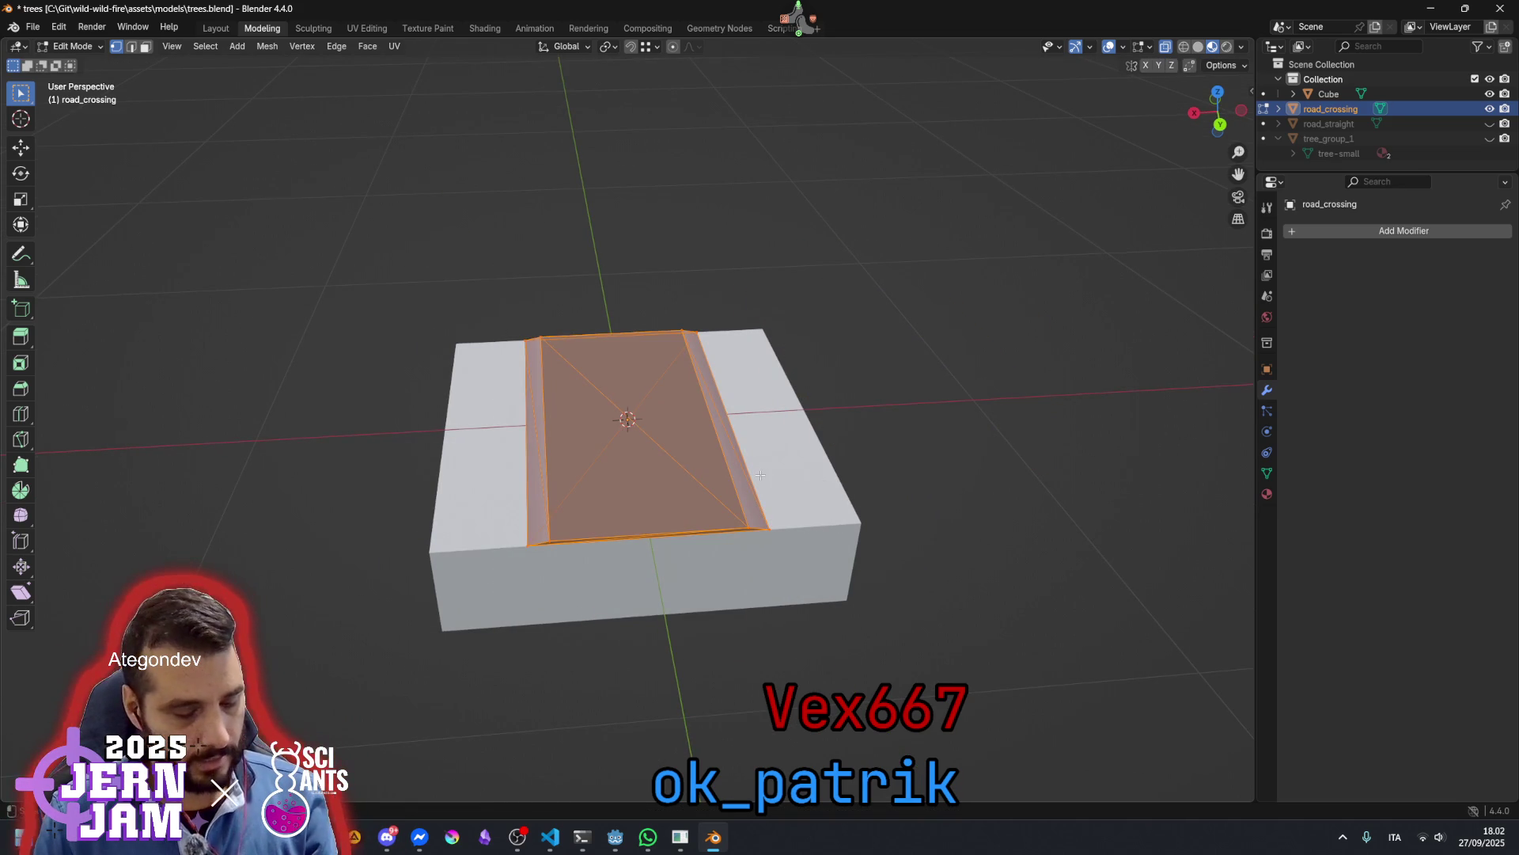
key(r)
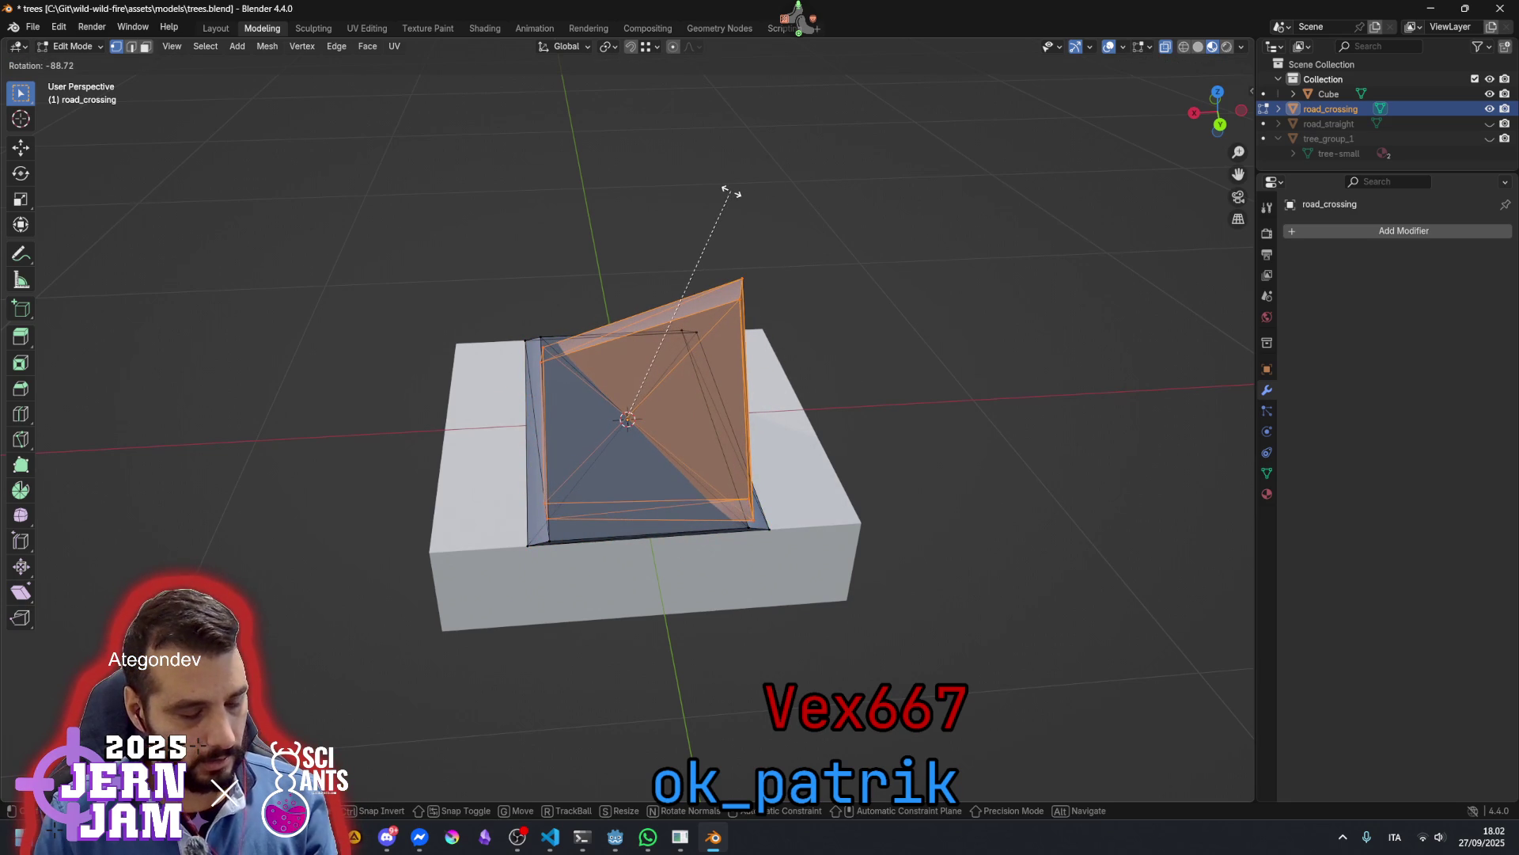
key(z)
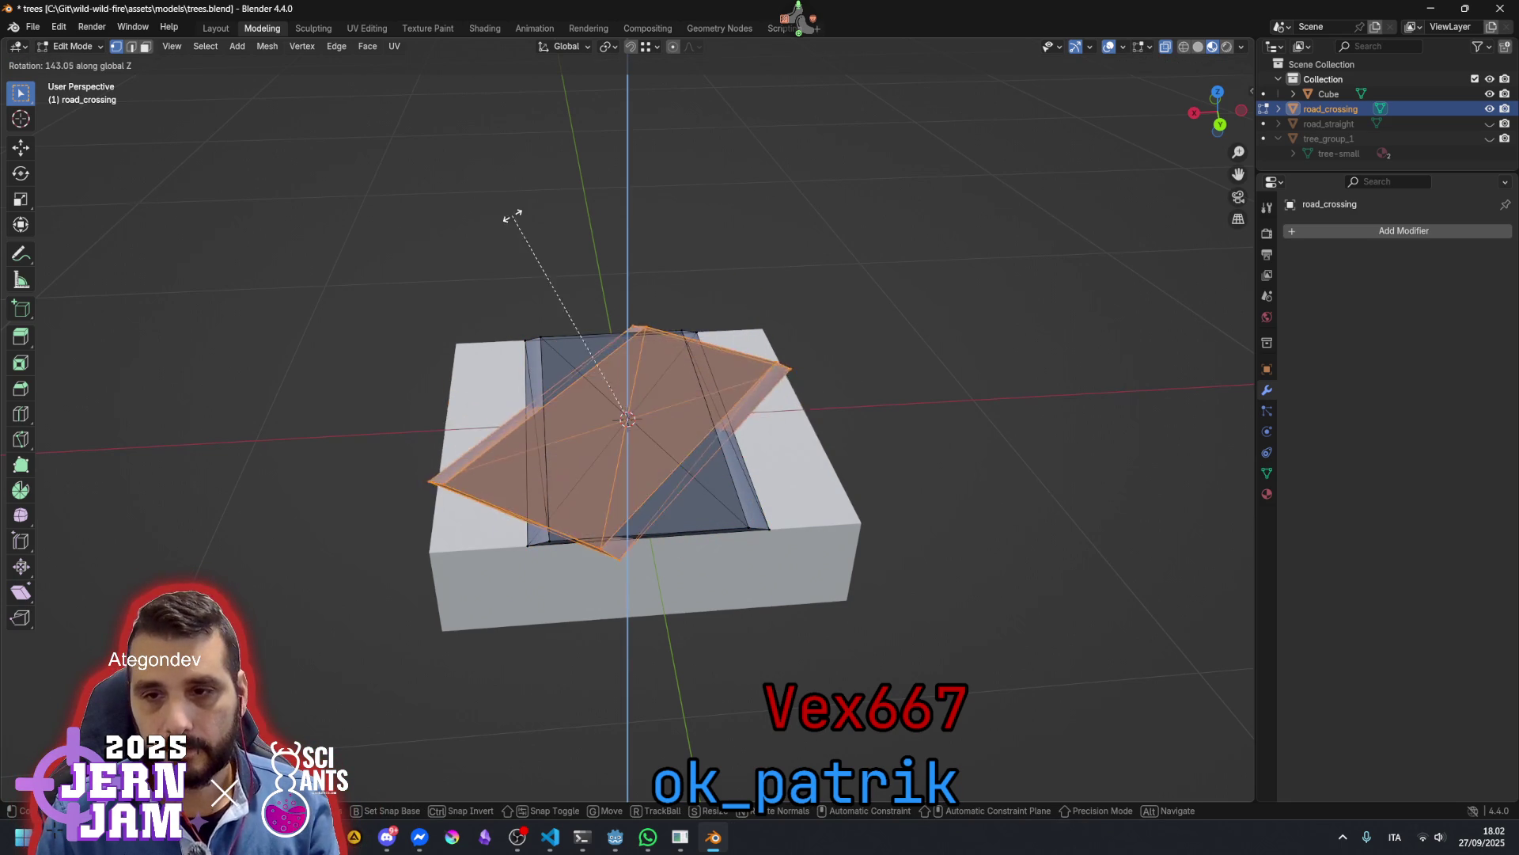
text(90)
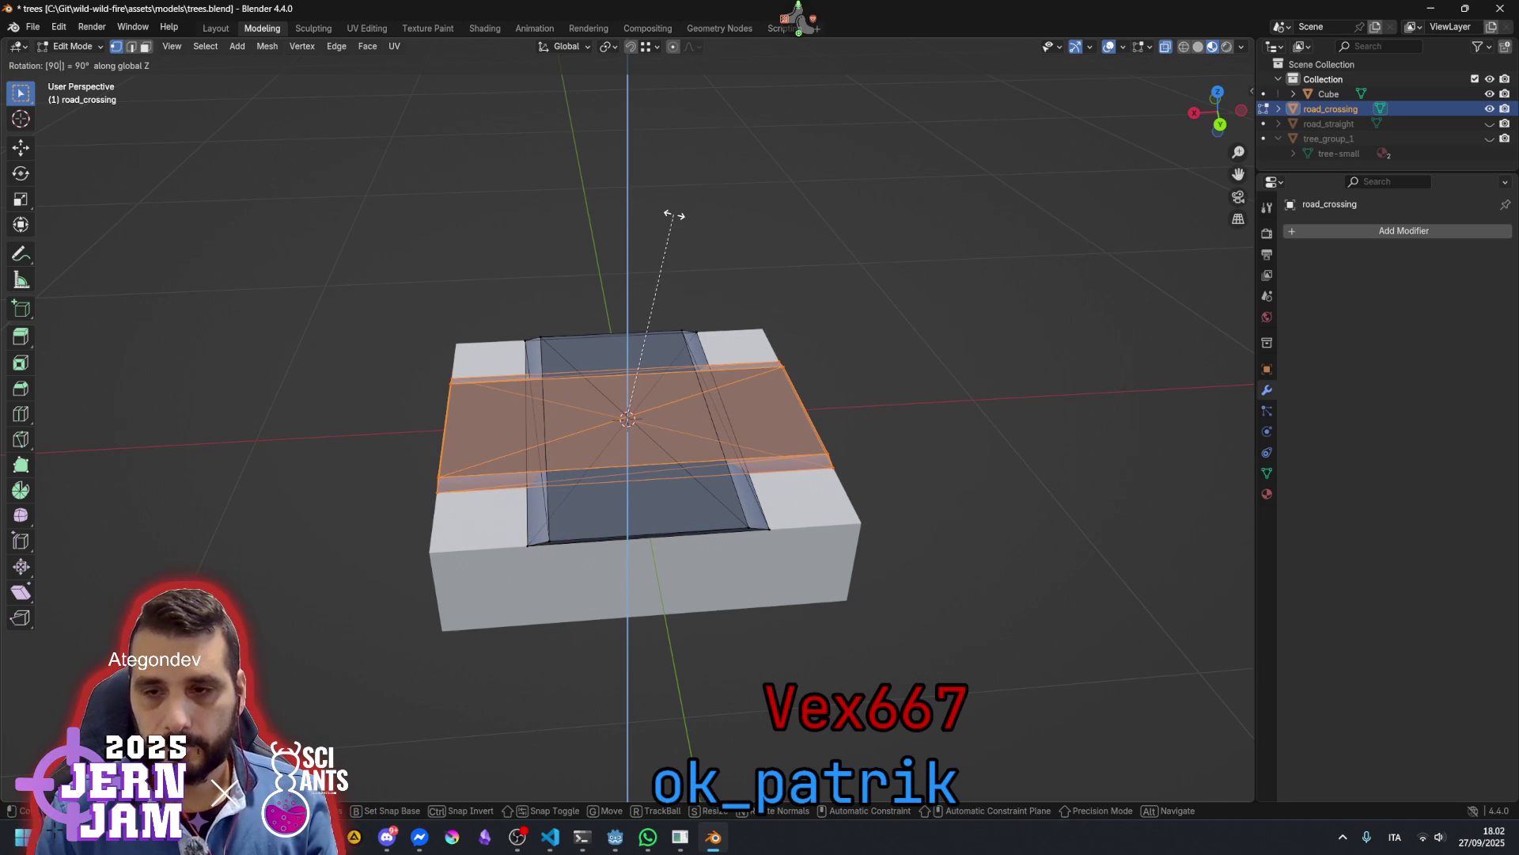
key(Return)
mouse_move(840, 298)
mouse_down()
mouse_move(713, 482)
mouse_move(714, 520)
mouse_up()
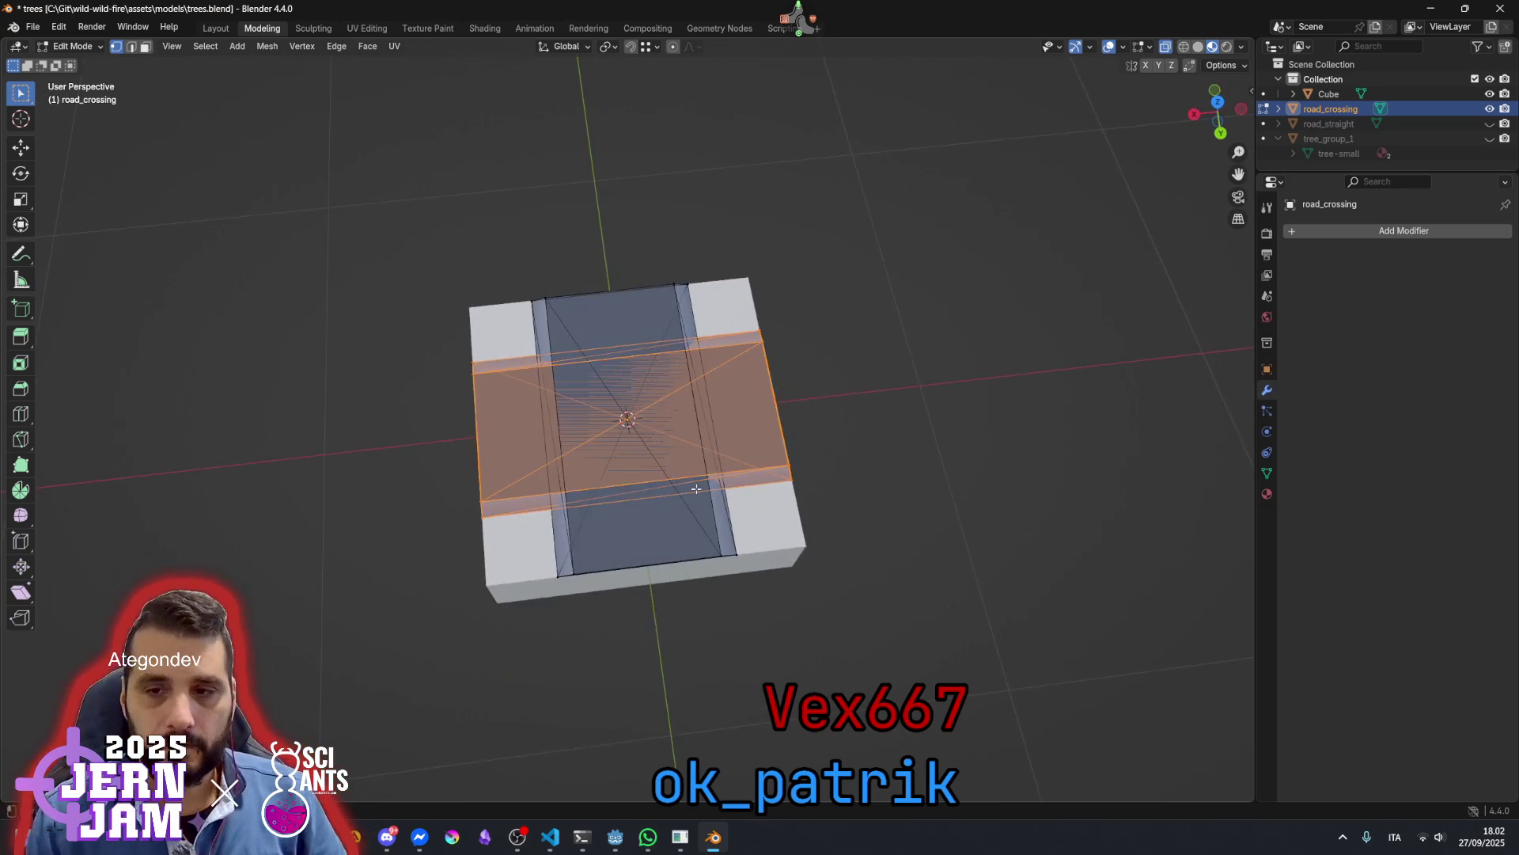
Move the crosswise road's right-end edges left along X
scroll(791, 475, up, 3)
drag(837, 462, 875, 443)
click(853, 316)
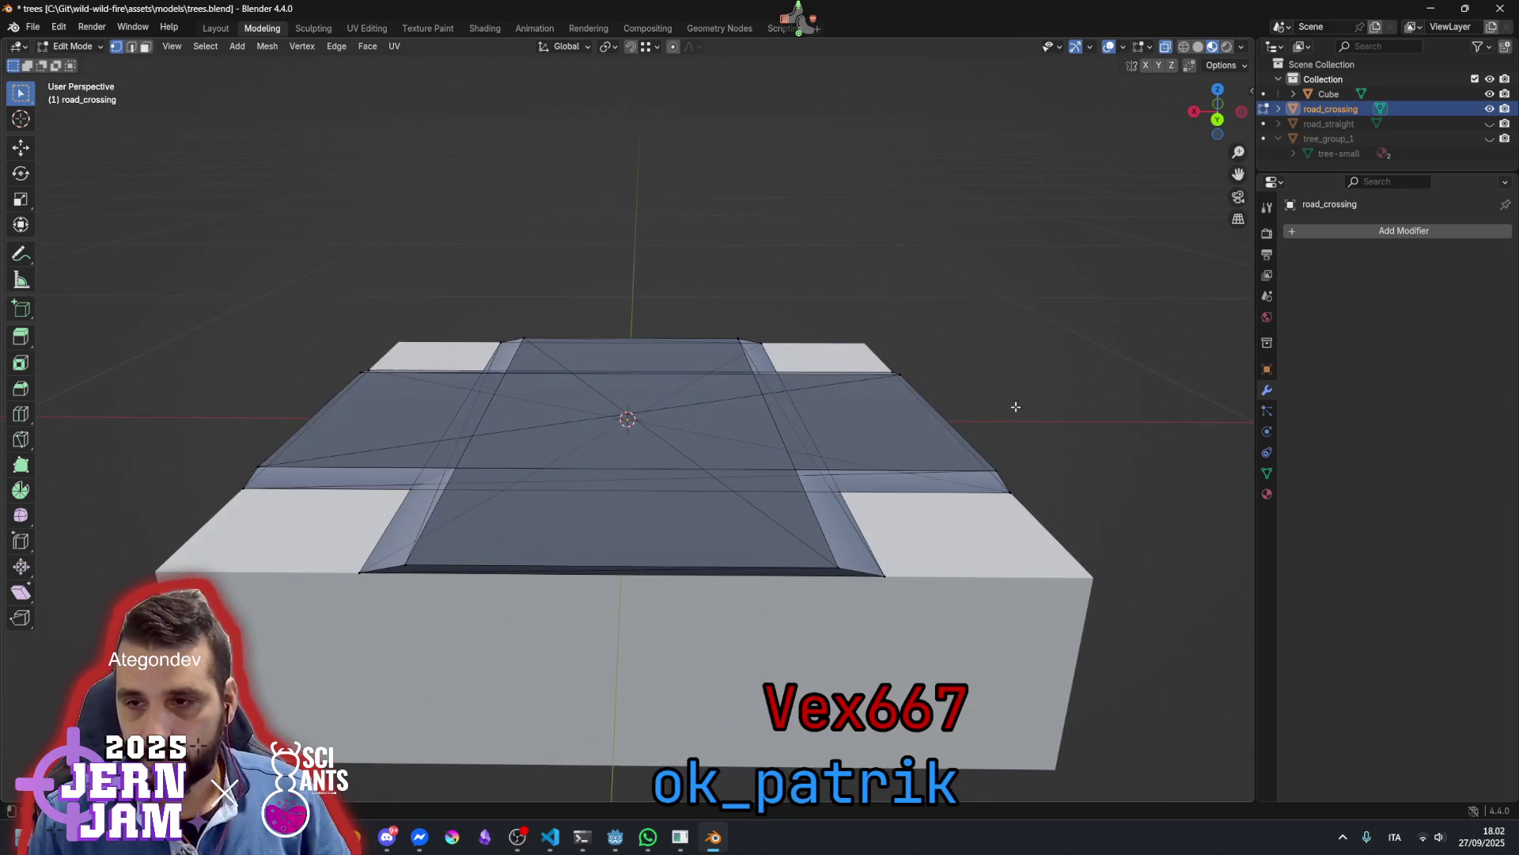
click(1005, 459)
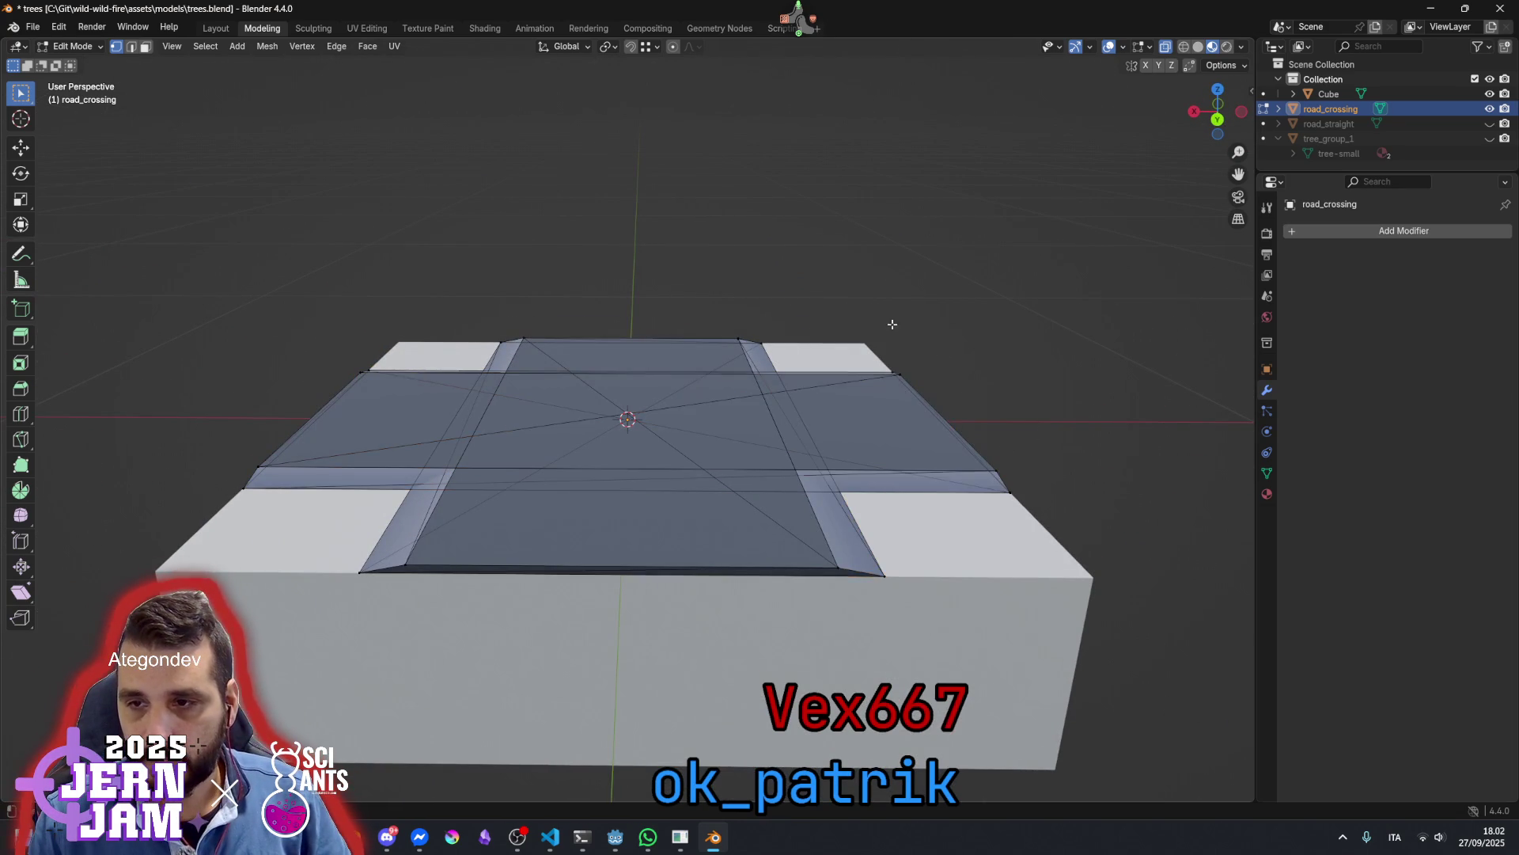
drag(978, 415, 922, 421)
drag(1005, 449, 959, 352)
mouse_move(926, 299)
mouse_down()
mouse_move(1012, 558)
mouse_move(895, 580)
mouse_move(855, 567)
mouse_up()
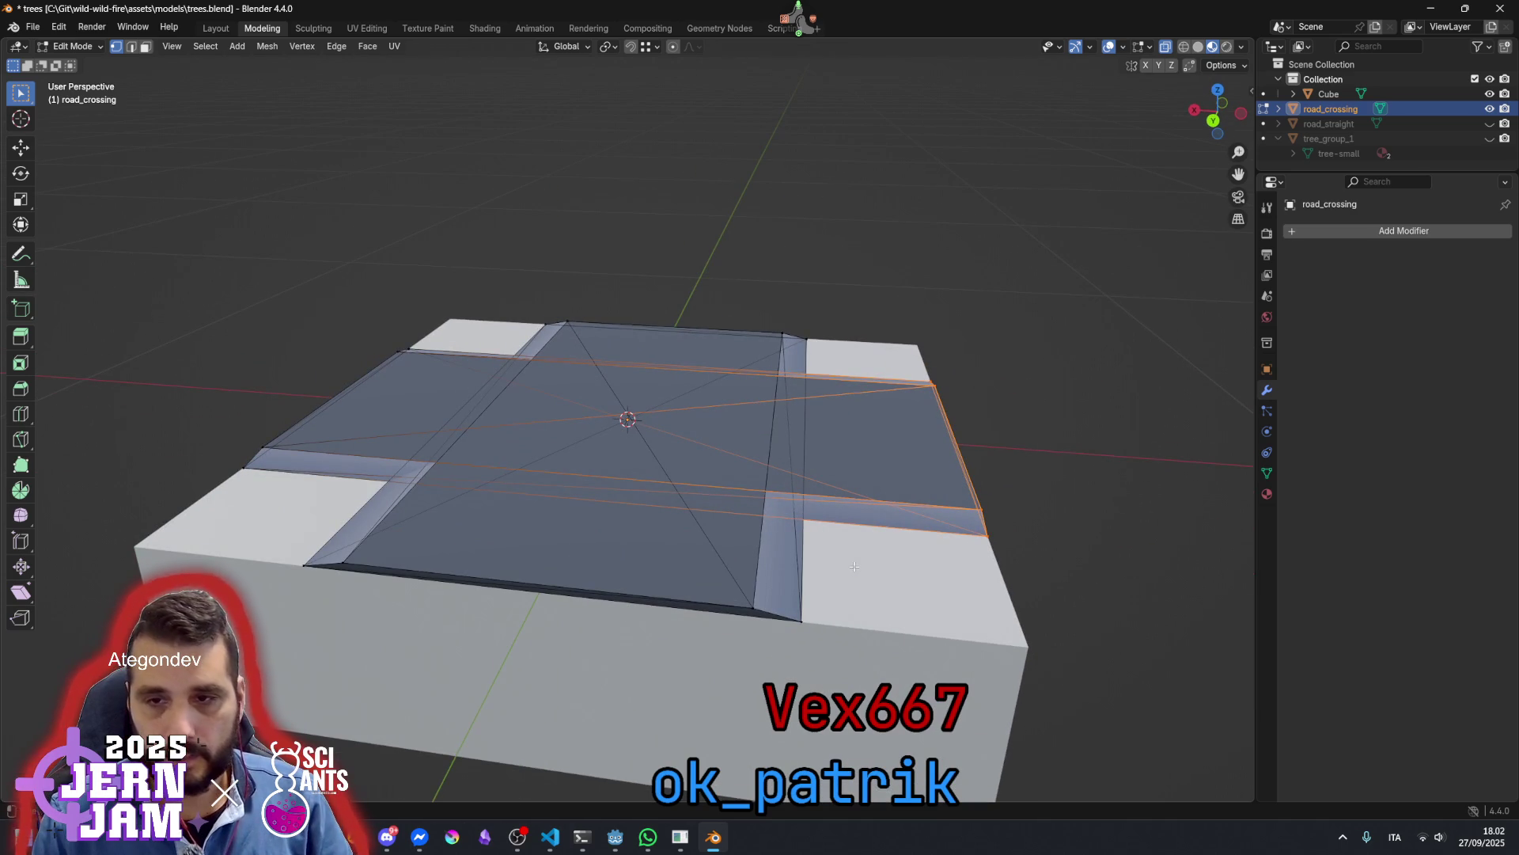
key(g)
key(x)
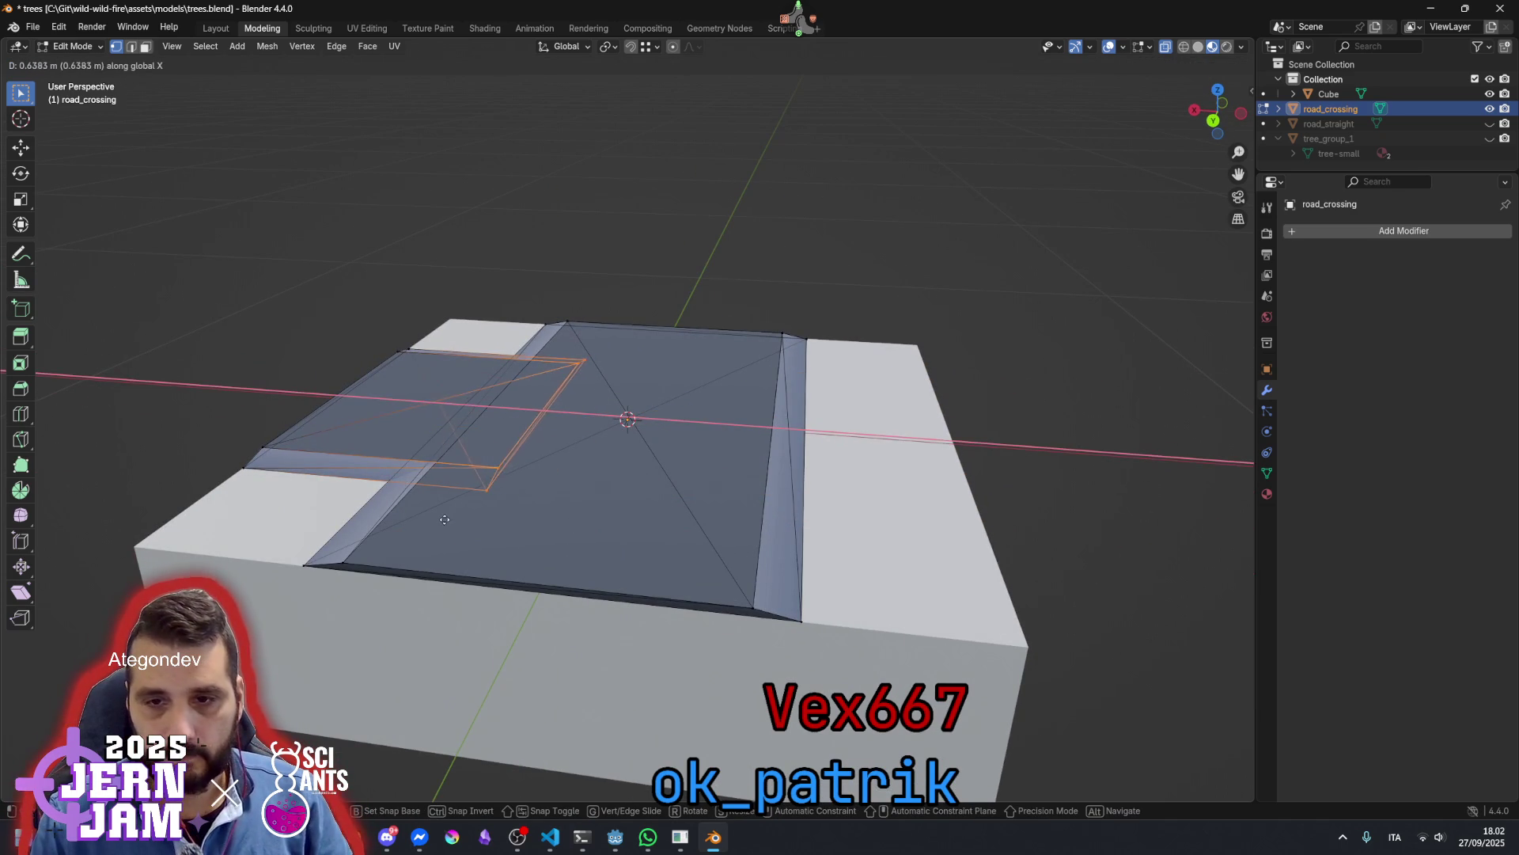
click(342, 564)
mouse_move(343, 563)
mouse_down()
mouse_move(461, 532)
mouse_move(336, 500)
mouse_up()
Nudge the curb-junction vertex 0.05 m along X
key(alt+a)
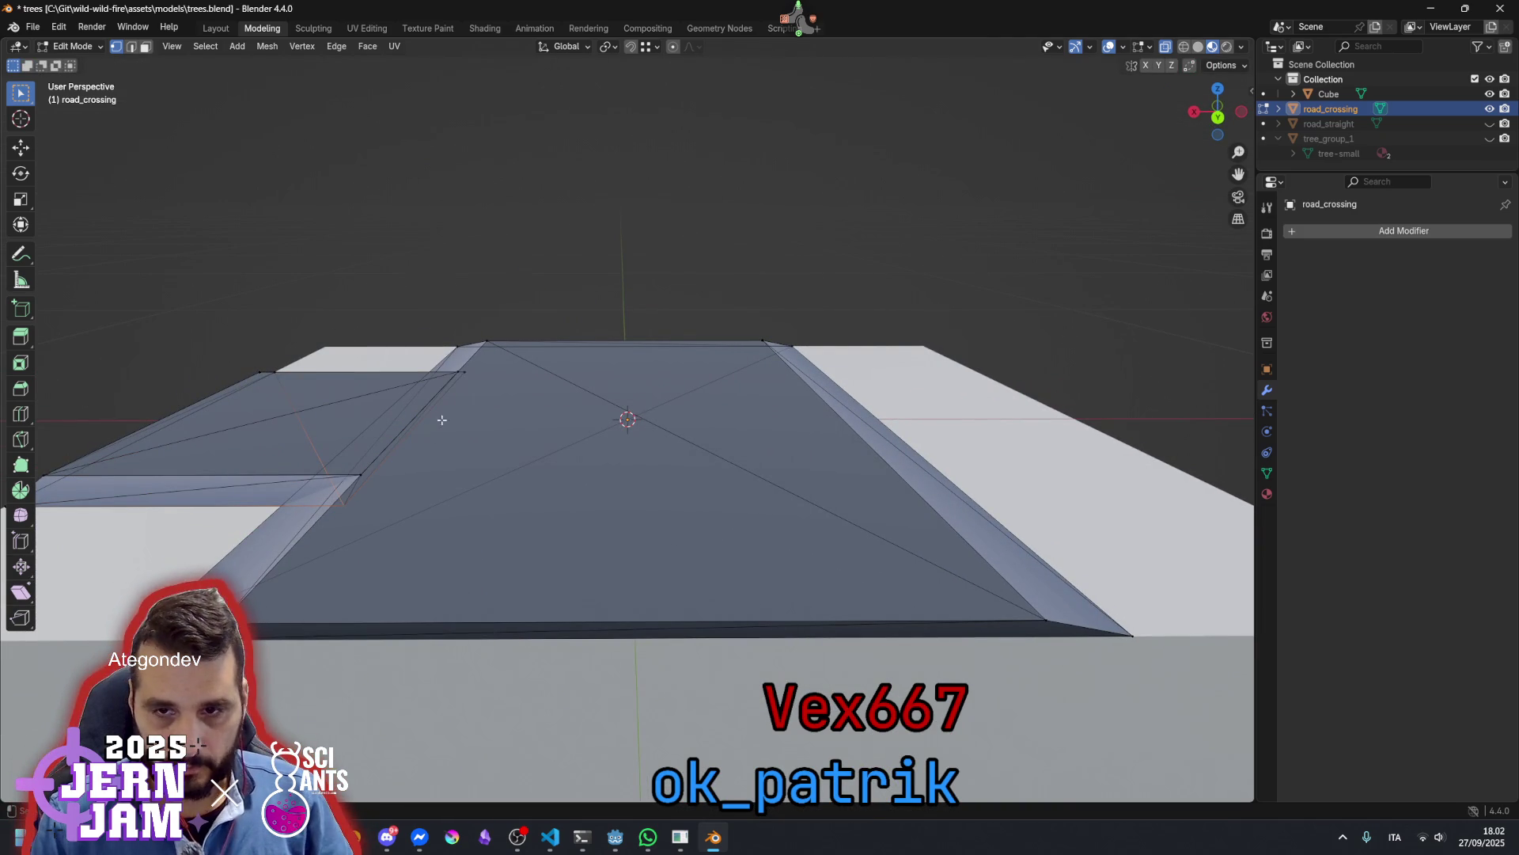
scroll(465, 460, down, 3)
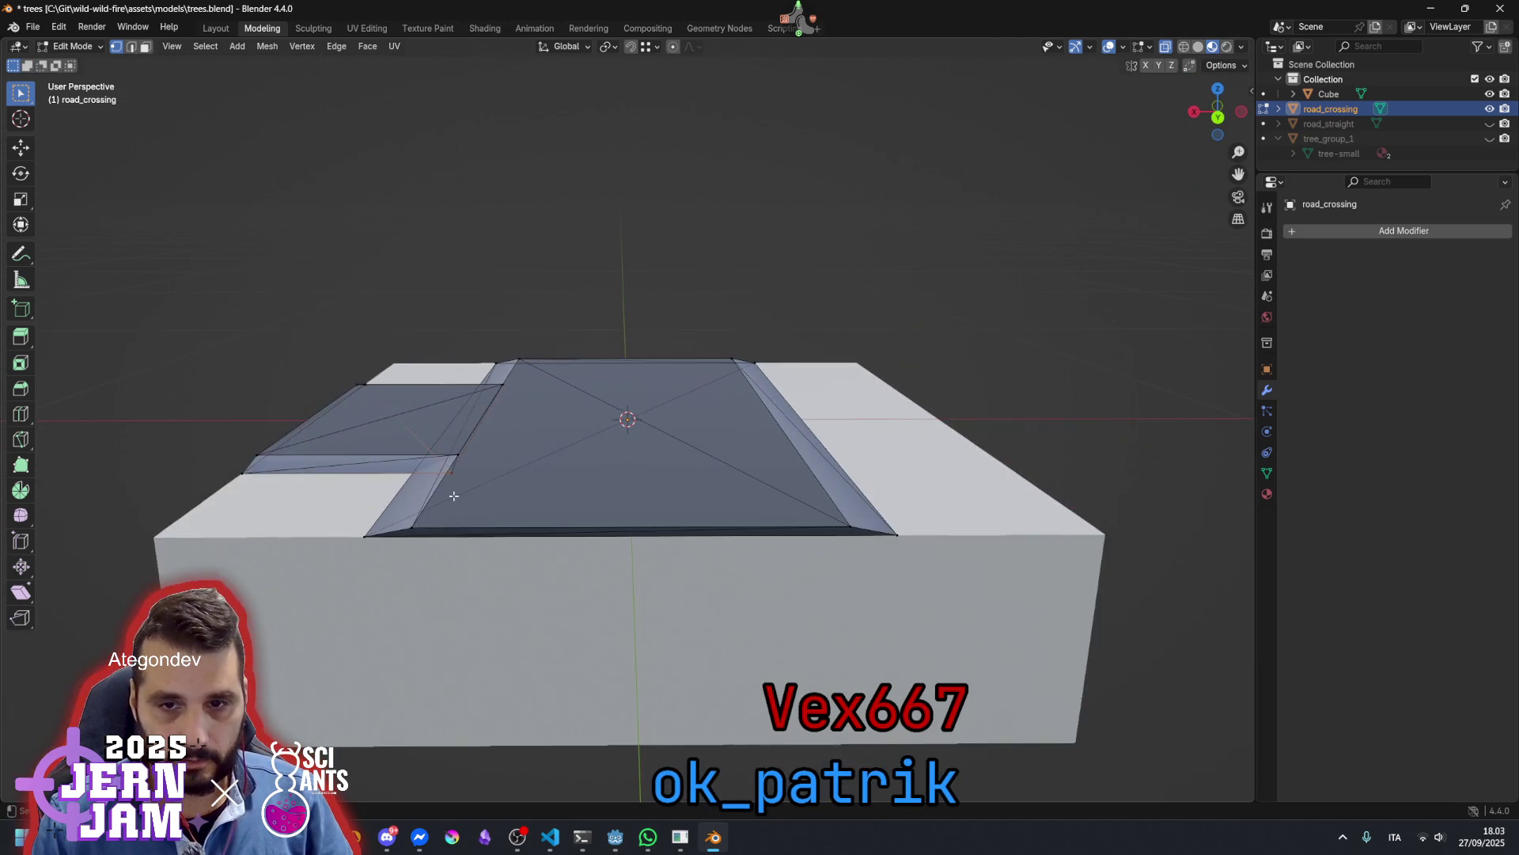
mouse_move(465, 459)
mouse_down()
mouse_move(393, 553)
mouse_move(350, 519)
mouse_move(487, 507)
mouse_up()
key(g)
key(x)
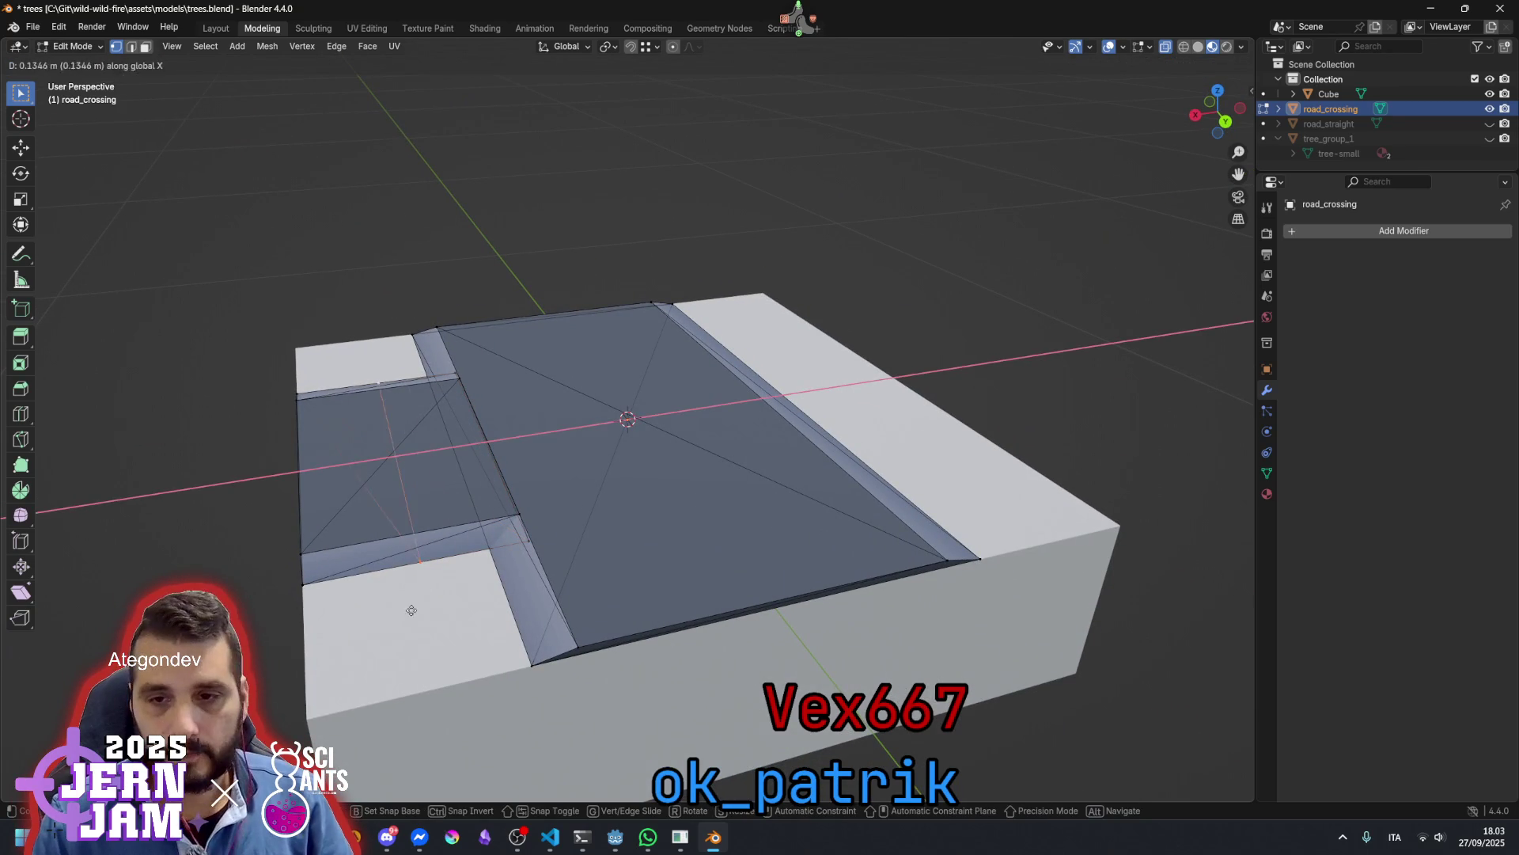
click(506, 661)
drag(506, 660, 521, 608)
mouse_move(515, 545)
mouse_down()
mouse_move(553, 570)
mouse_move(538, 559)
mouse_up()
right_click(262, 482)
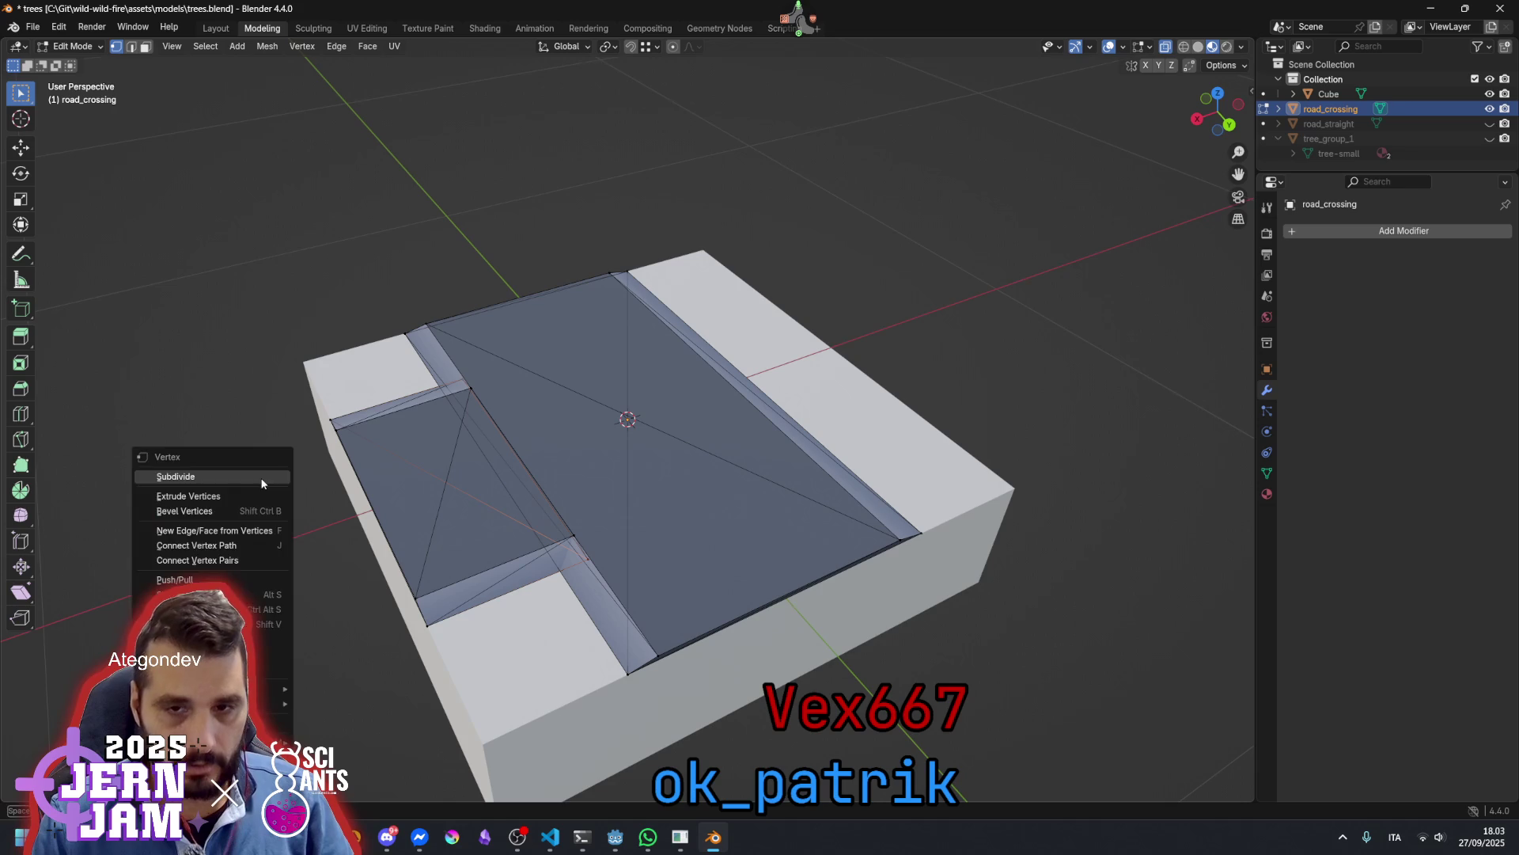
Select the linked left quad to inspect it, then clear the selection
key(Escape)
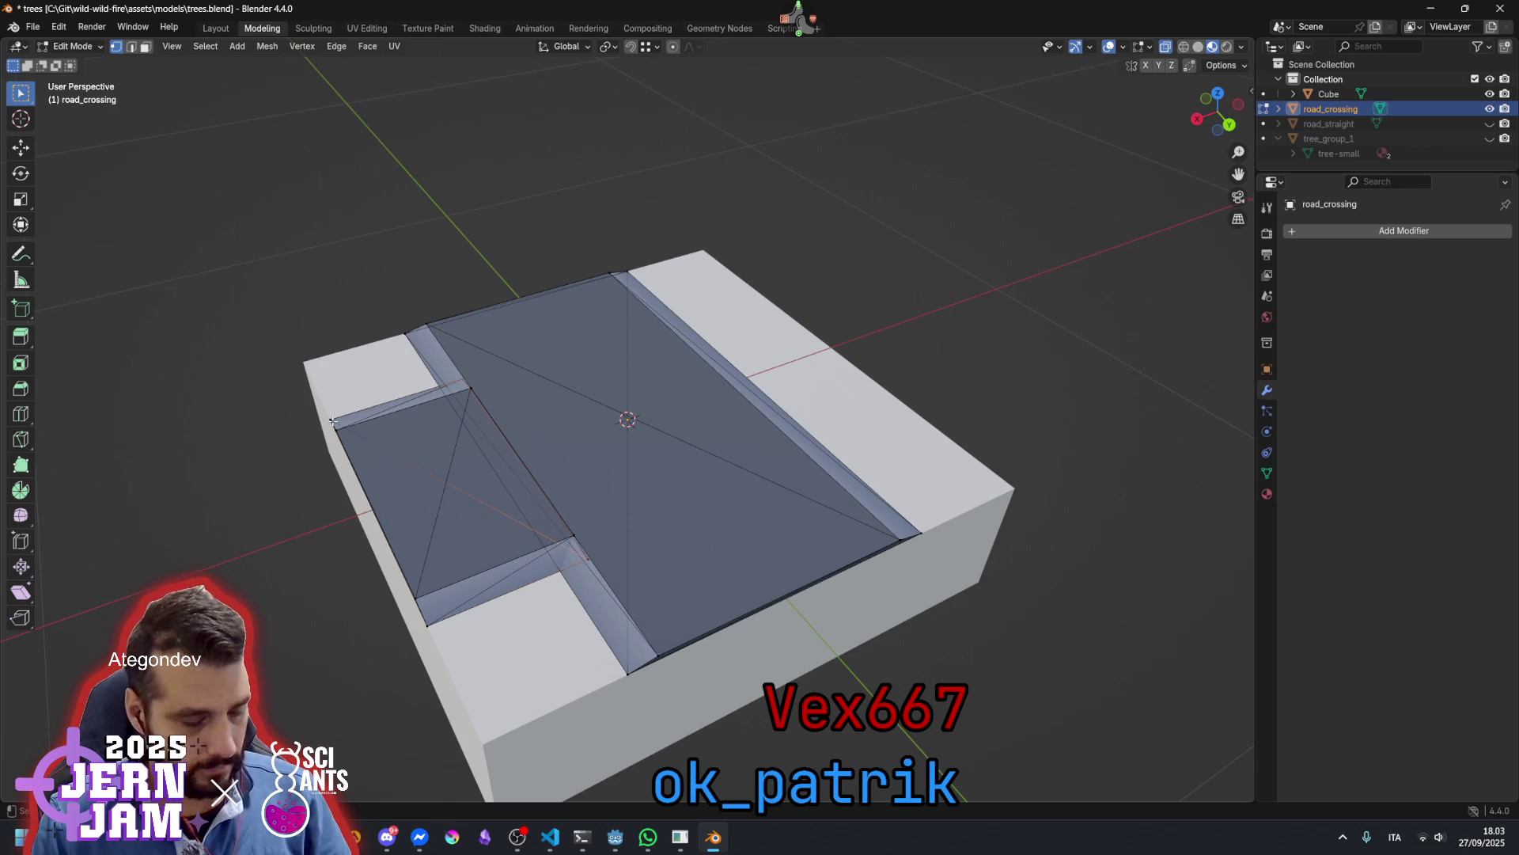
click(333, 420)
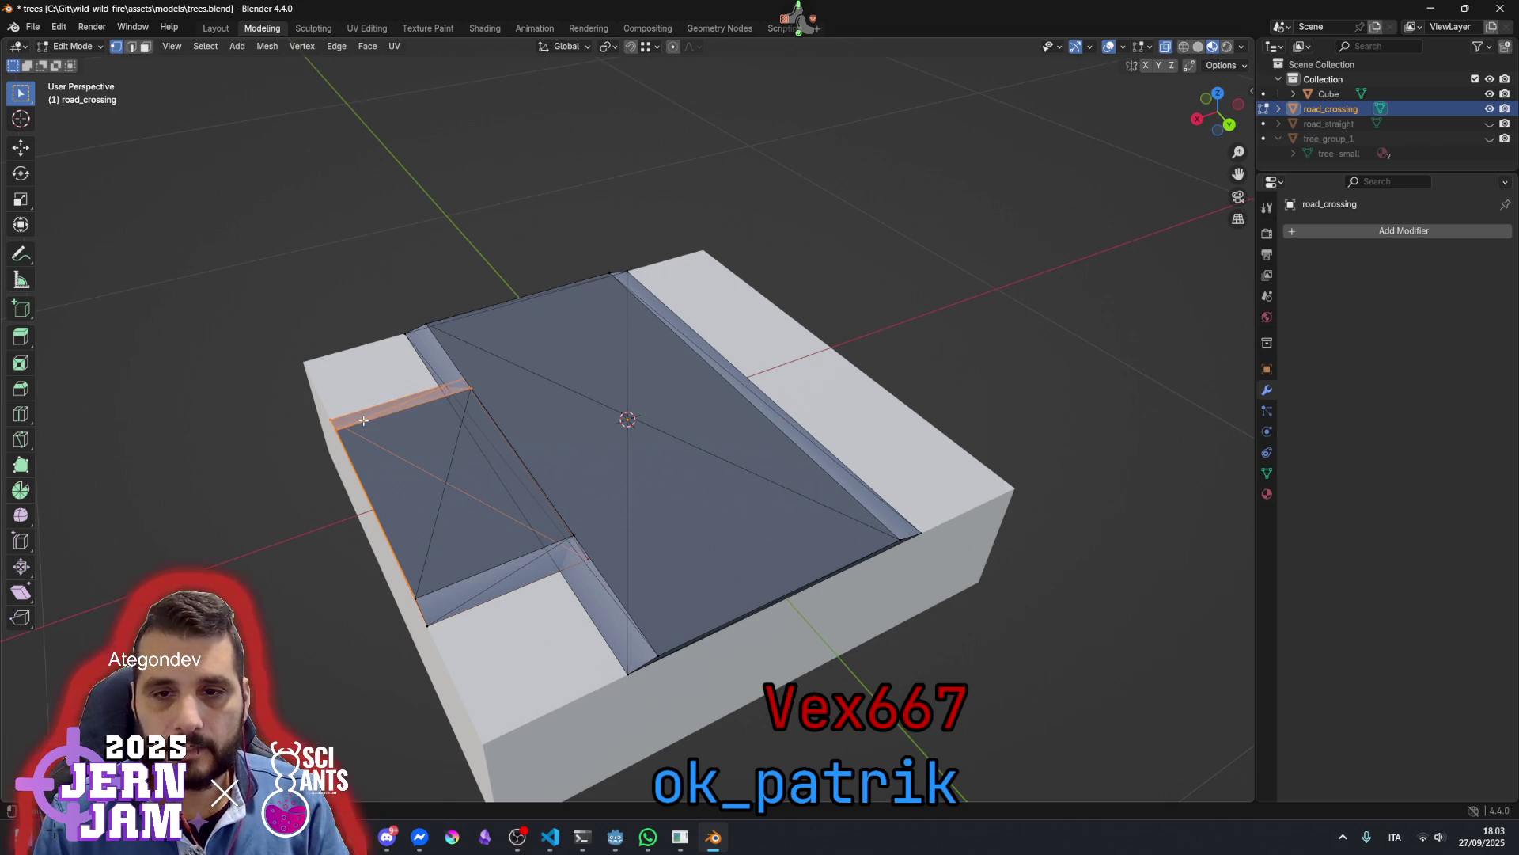
key(l)
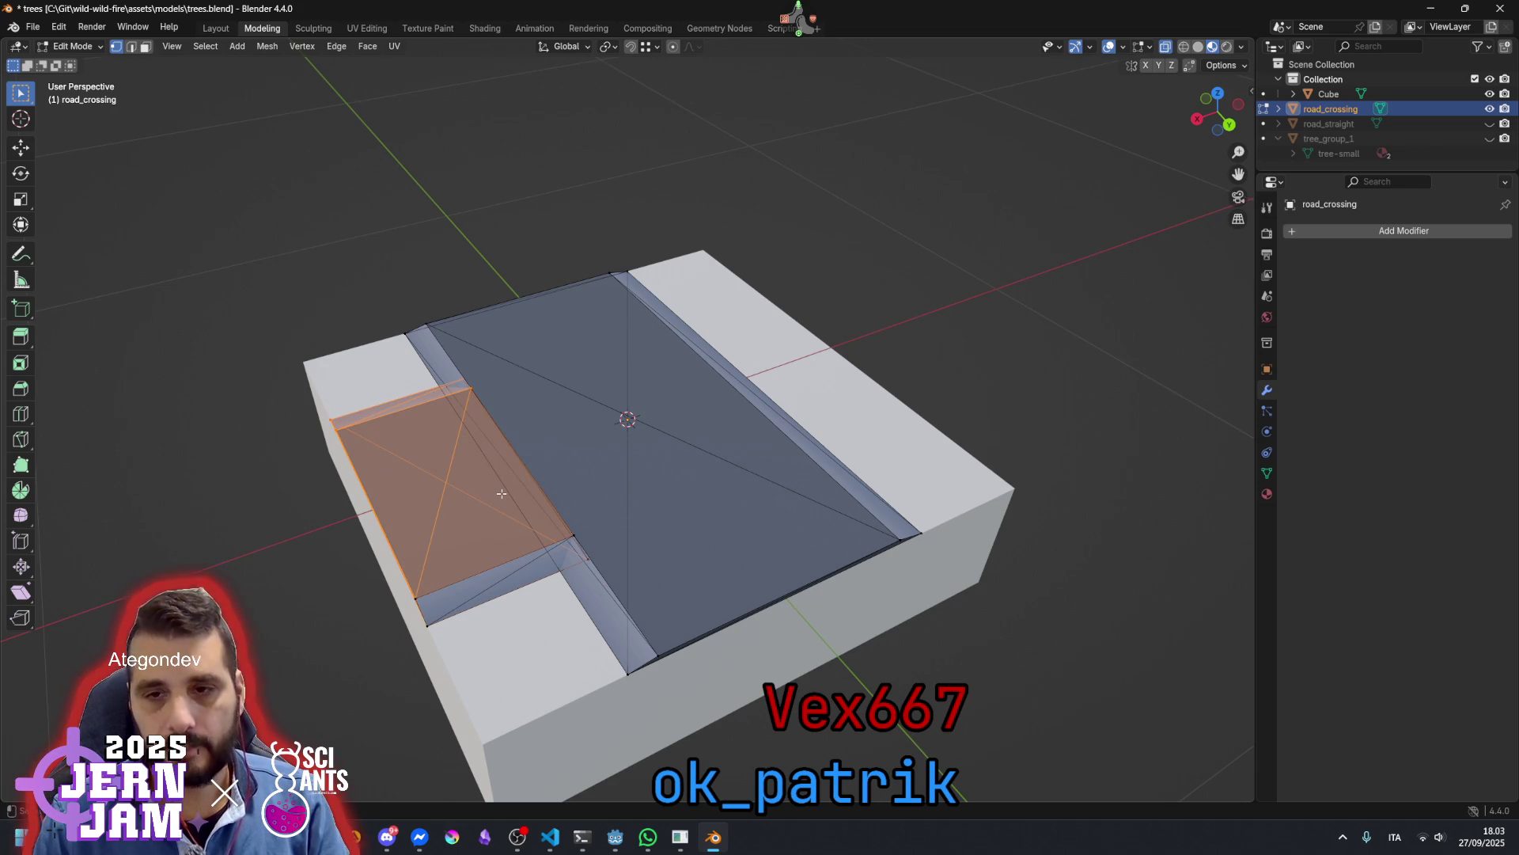
scroll(501, 493, down, 3)
click(910, 315)
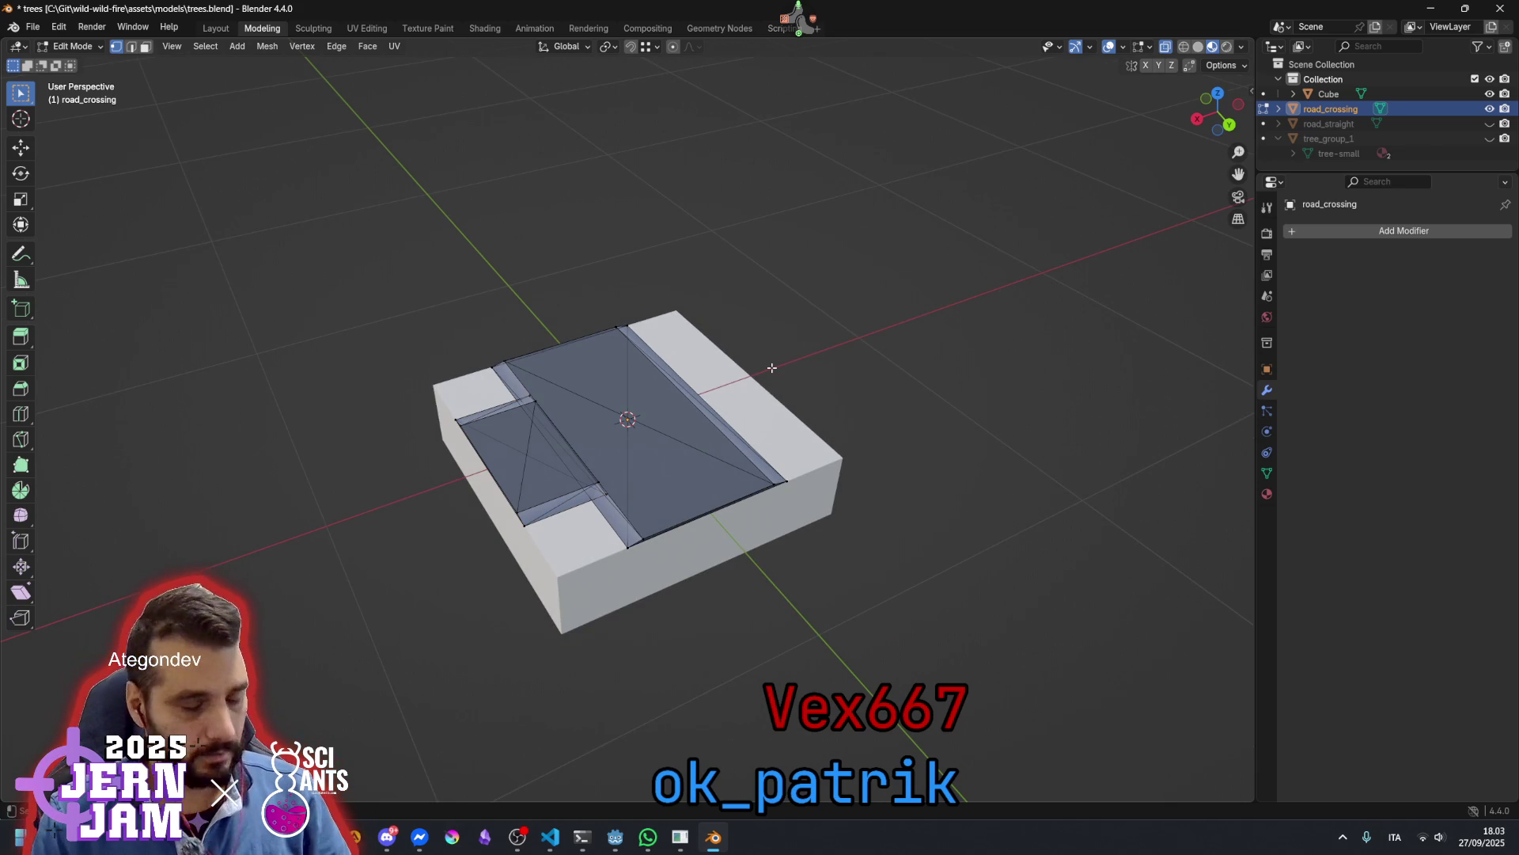
Select all and Merge by Distance, removing 32 duplicate vertices
key(a)
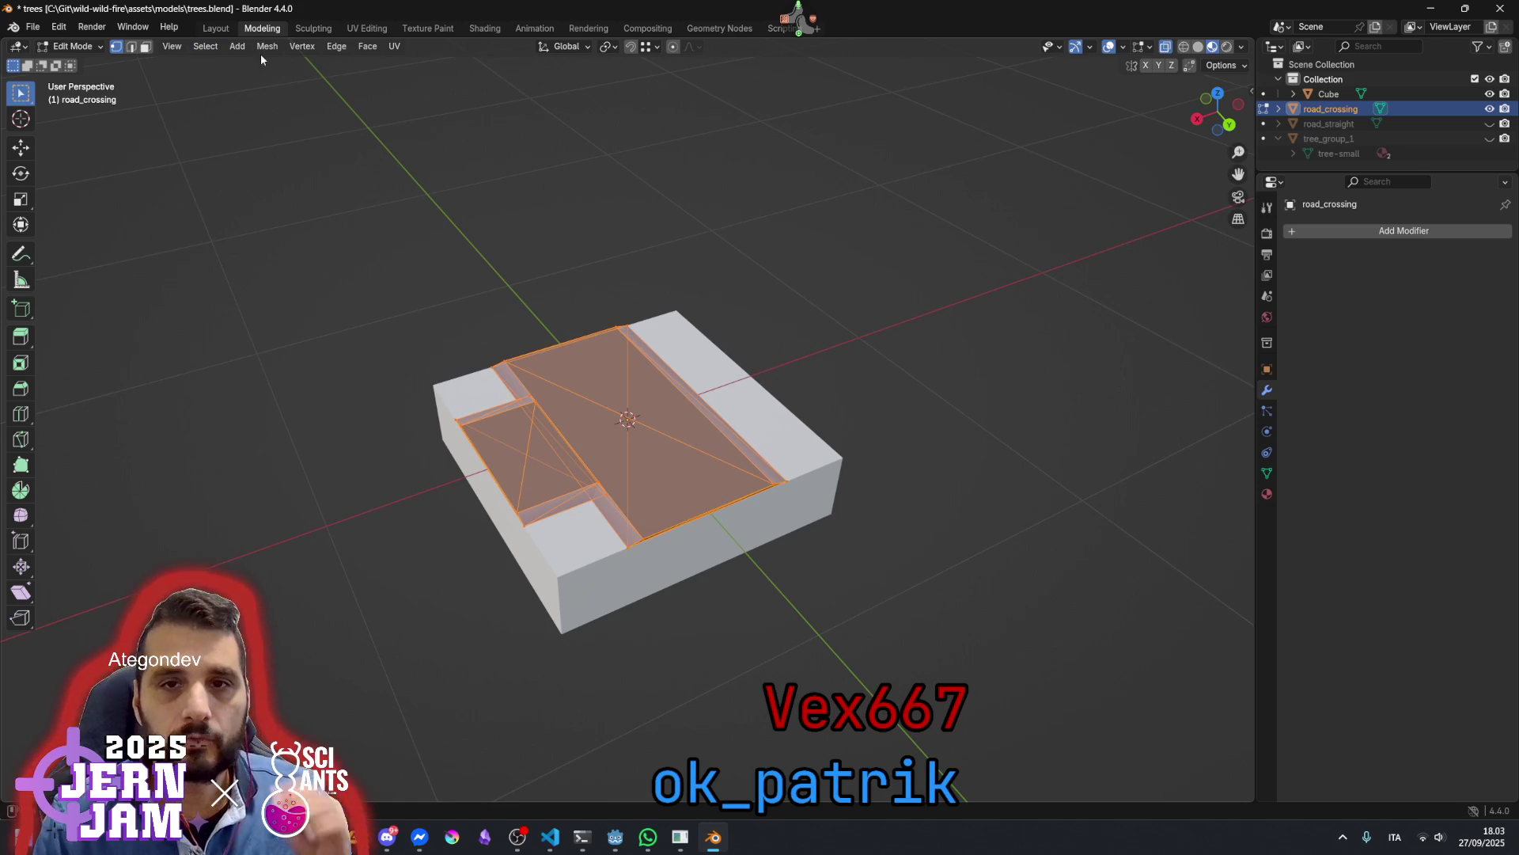
click(266, 46)
mouse_move(342, 397)
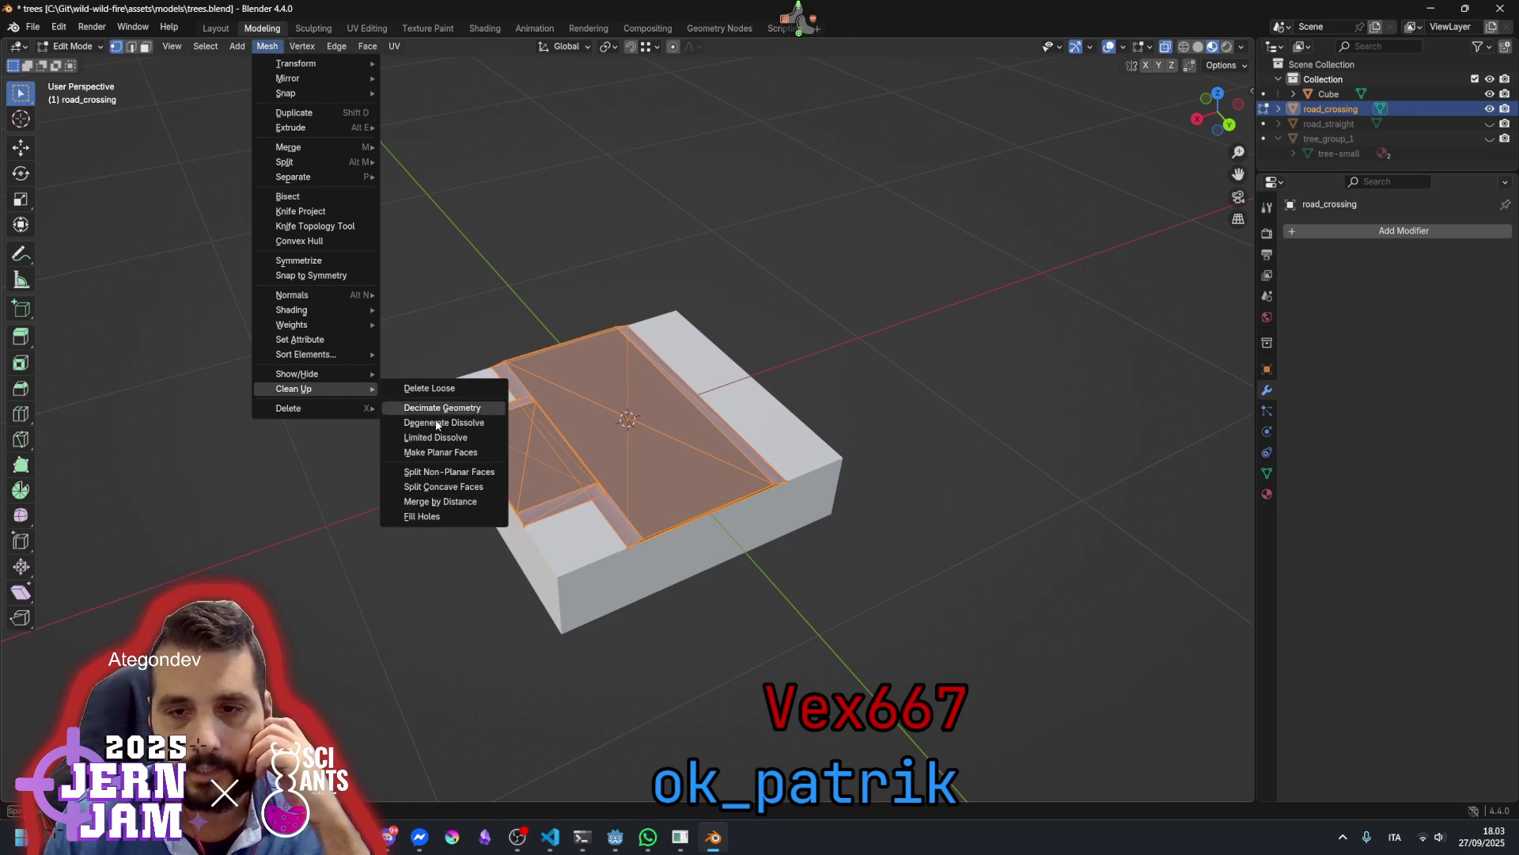
click(464, 499)
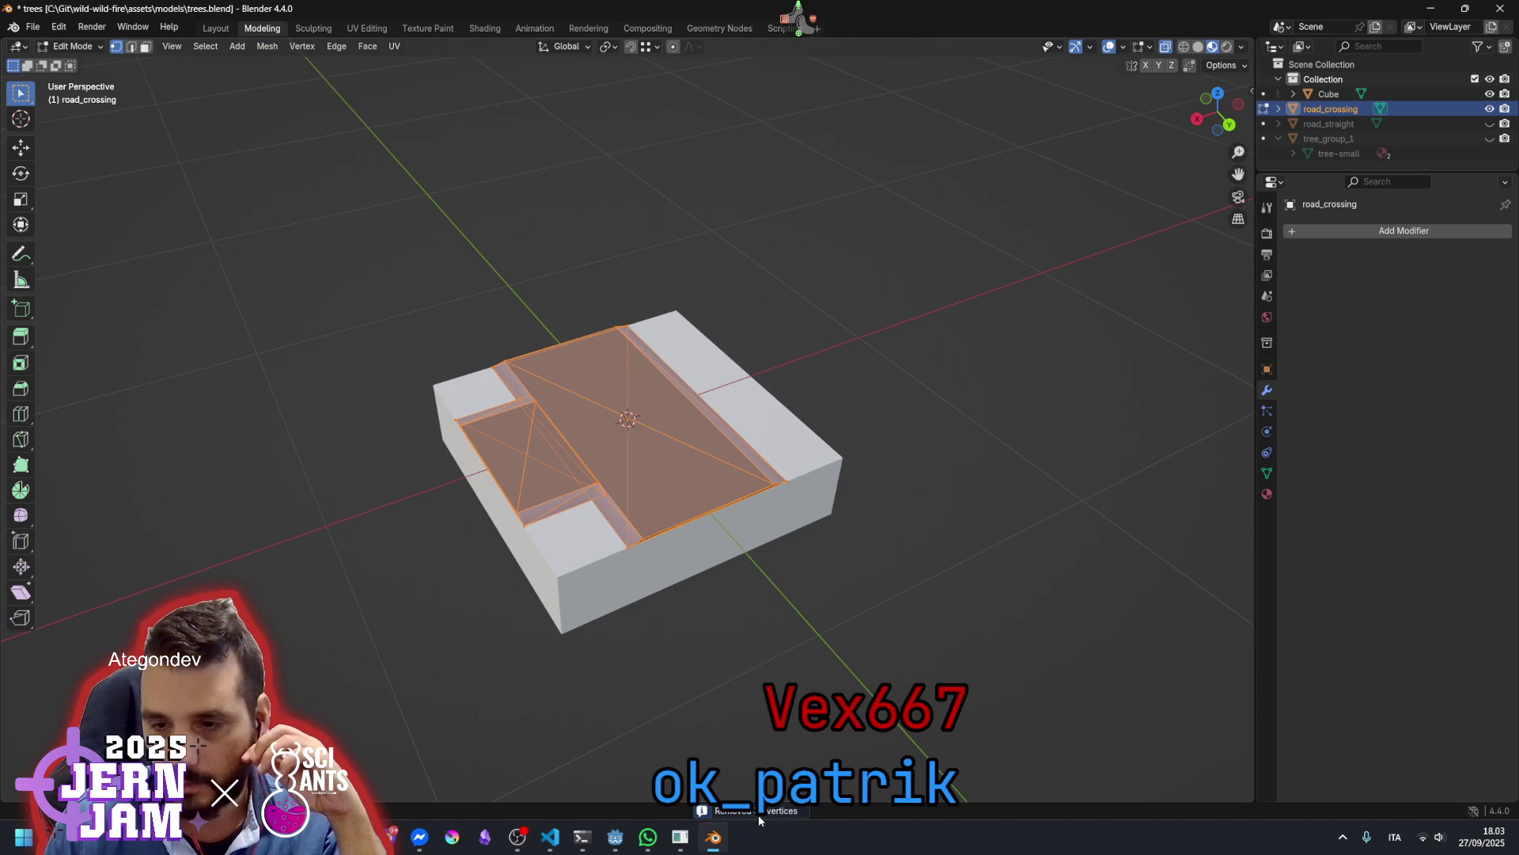
key(alt+a)
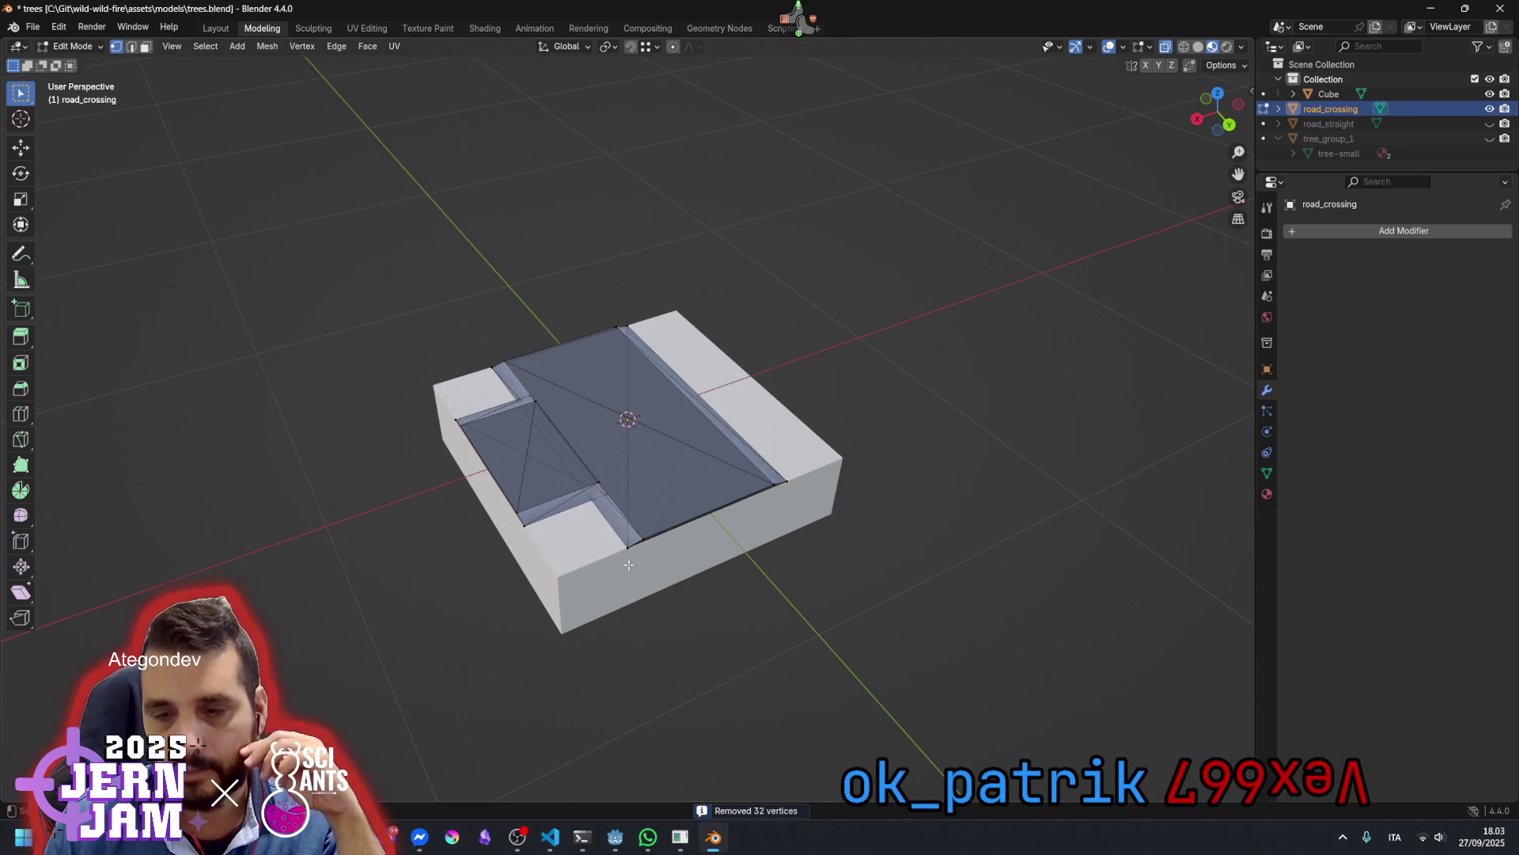
scroll(628, 564, up, 2)
mouse_move(628, 564)
mouse_down()
mouse_move(508, 478)
mouse_move(589, 394)
mouse_move(617, 396)
mouse_move(531, 515)
mouse_up()
scroll(508, 478, up, 2)
click(515, 491)
Slide the selected side-road edge along X to align it
key(g)
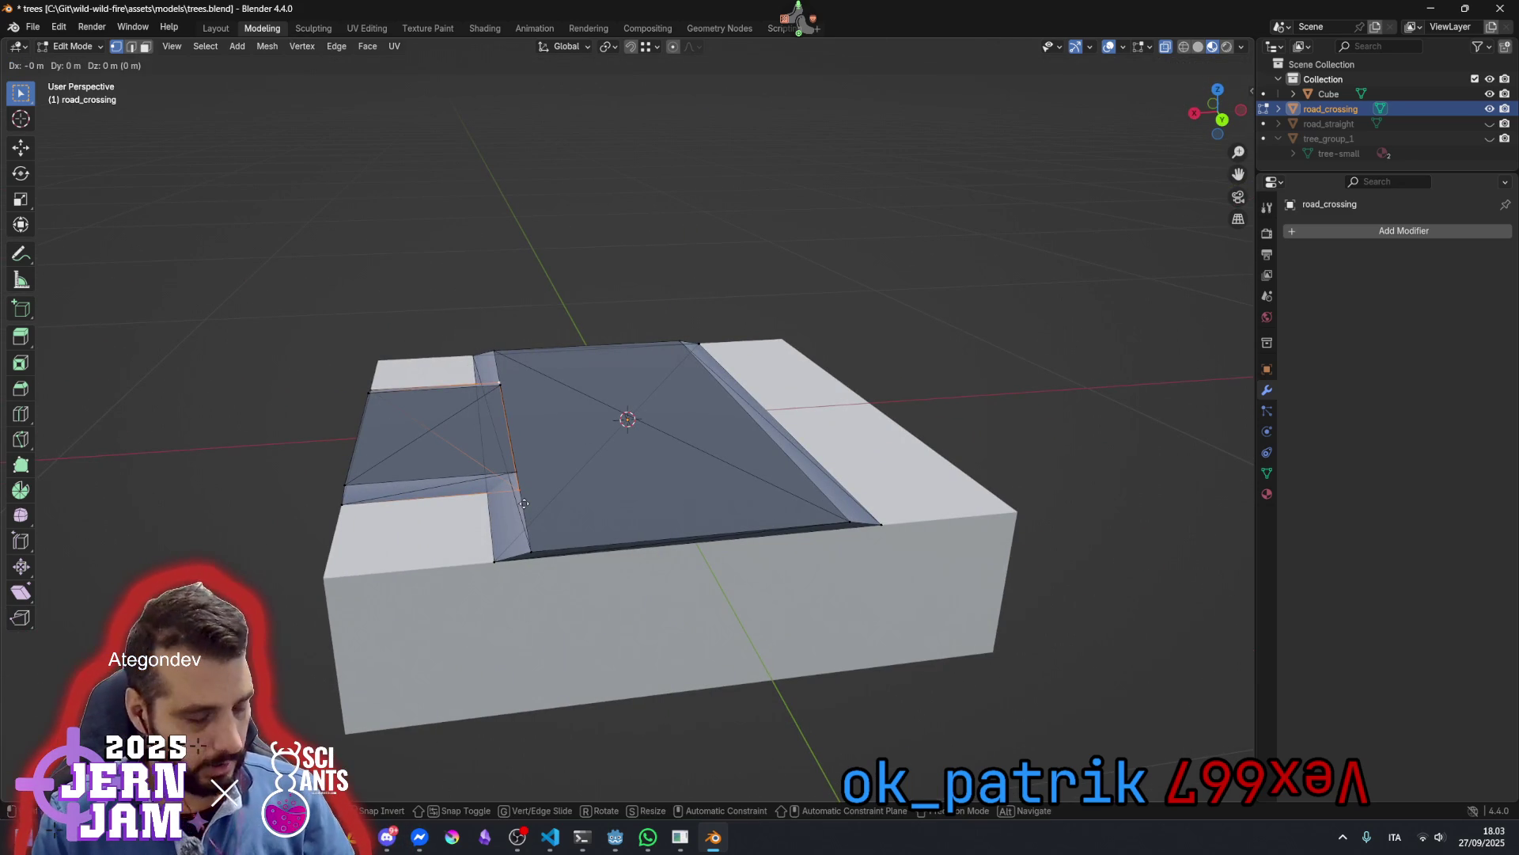
key(x)
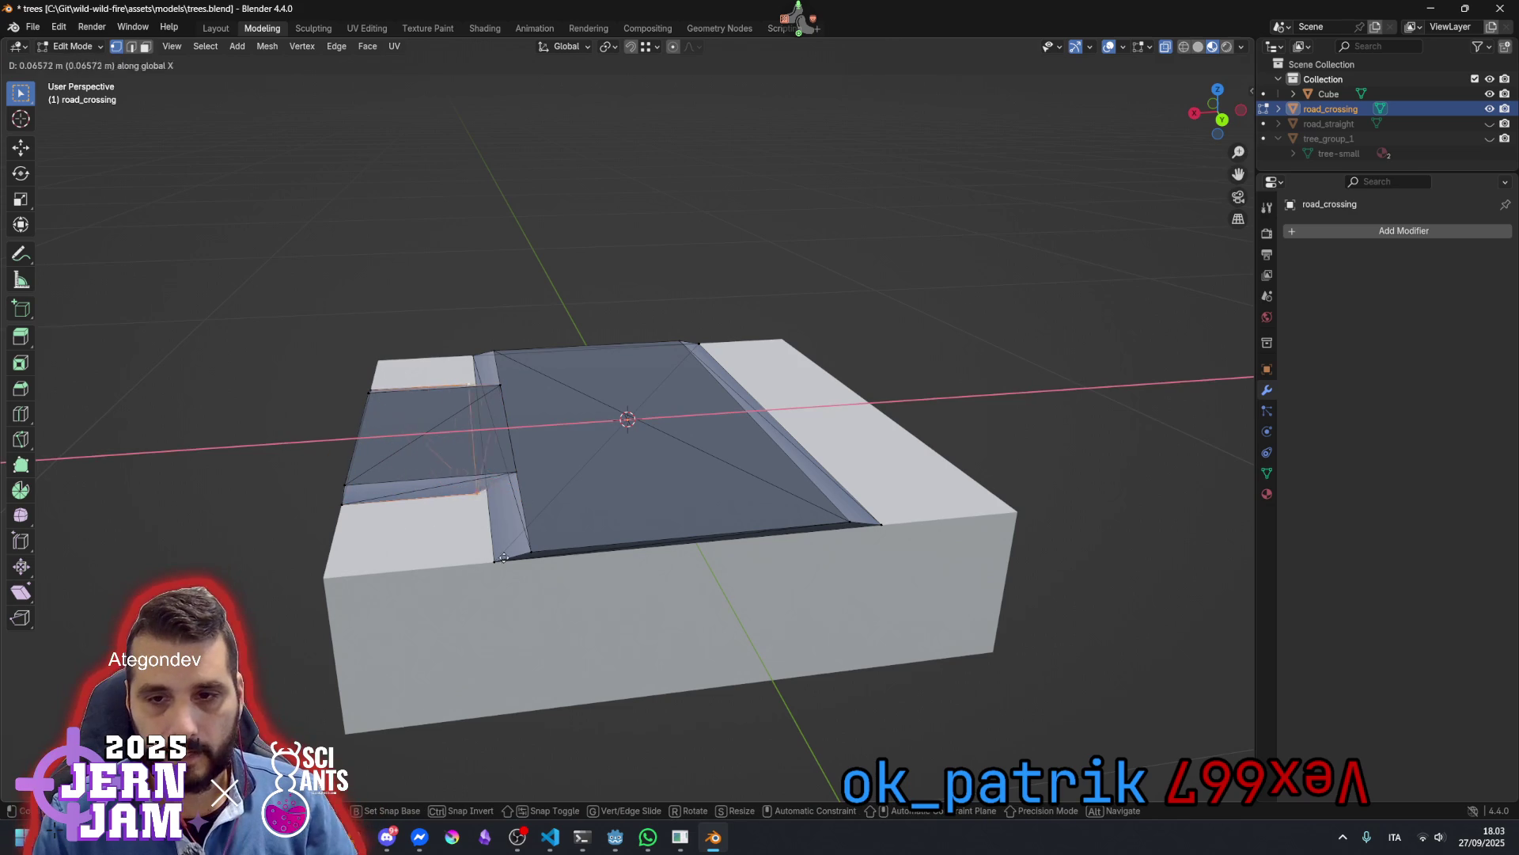
click(495, 563)
mouse_move(496, 563)
mouse_down()
mouse_move(625, 549)
mouse_move(633, 602)
mouse_up()
scroll(629, 554, down, 2)
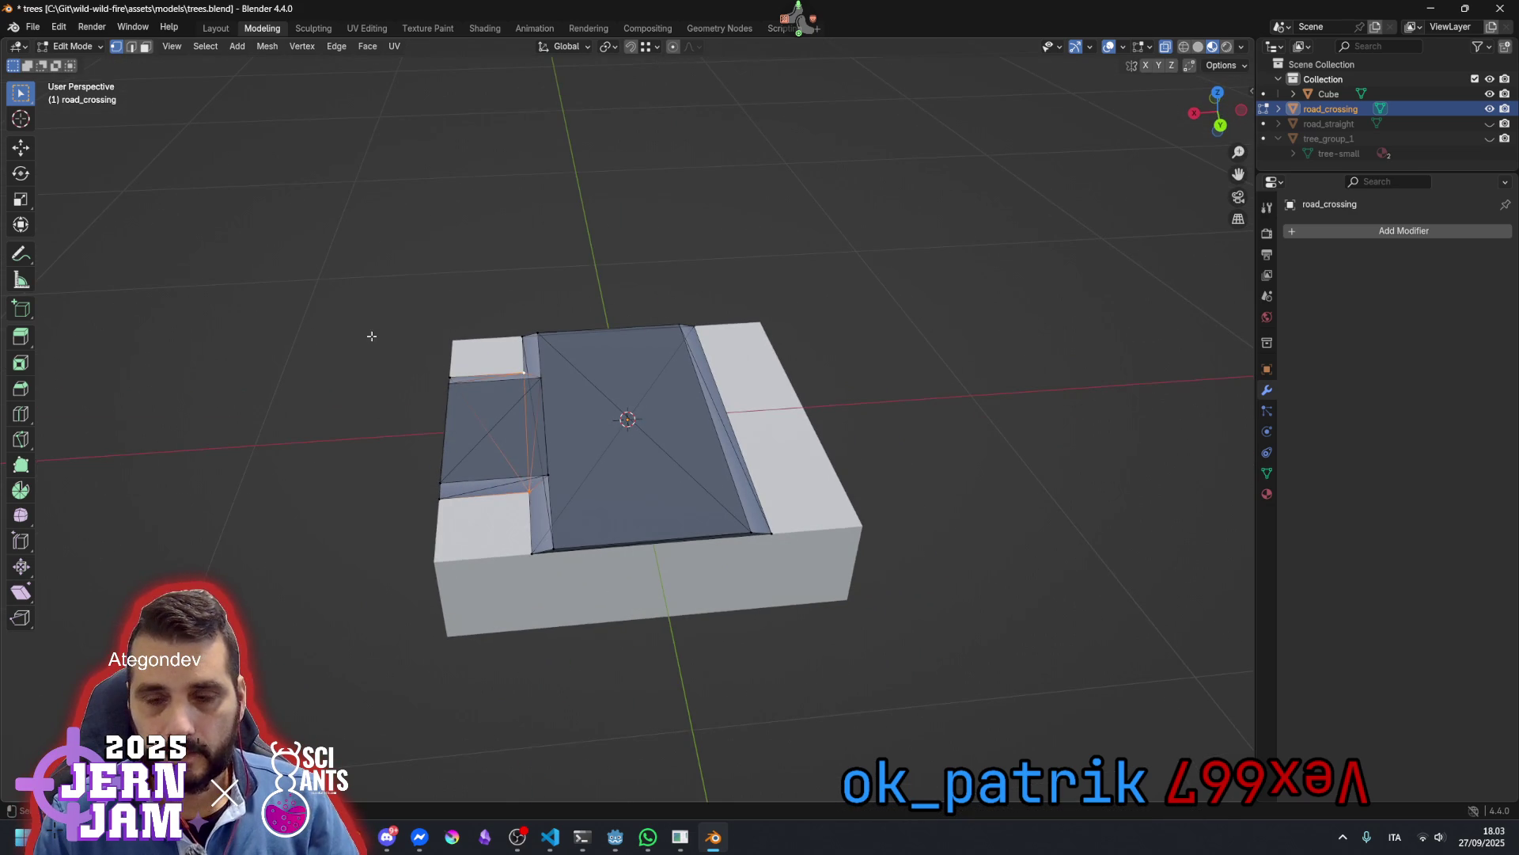
Box-select the faces of the left side-road strip
mouse_move(352, 341)
mouse_down()
mouse_move(569, 519)
mouse_move(641, 455)
mouse_move(504, 465)
mouse_up()
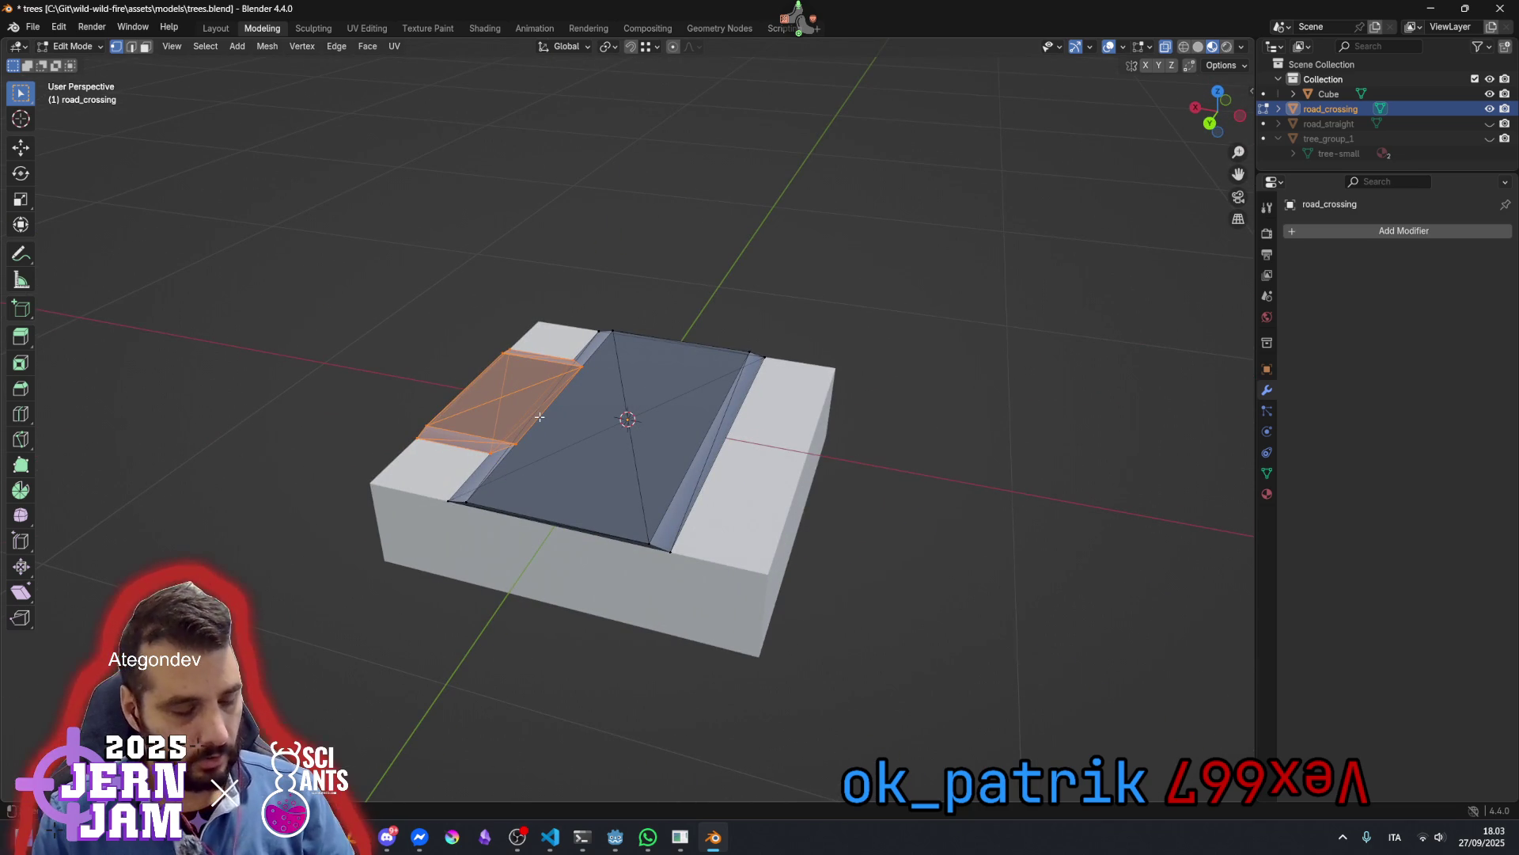
key(g)
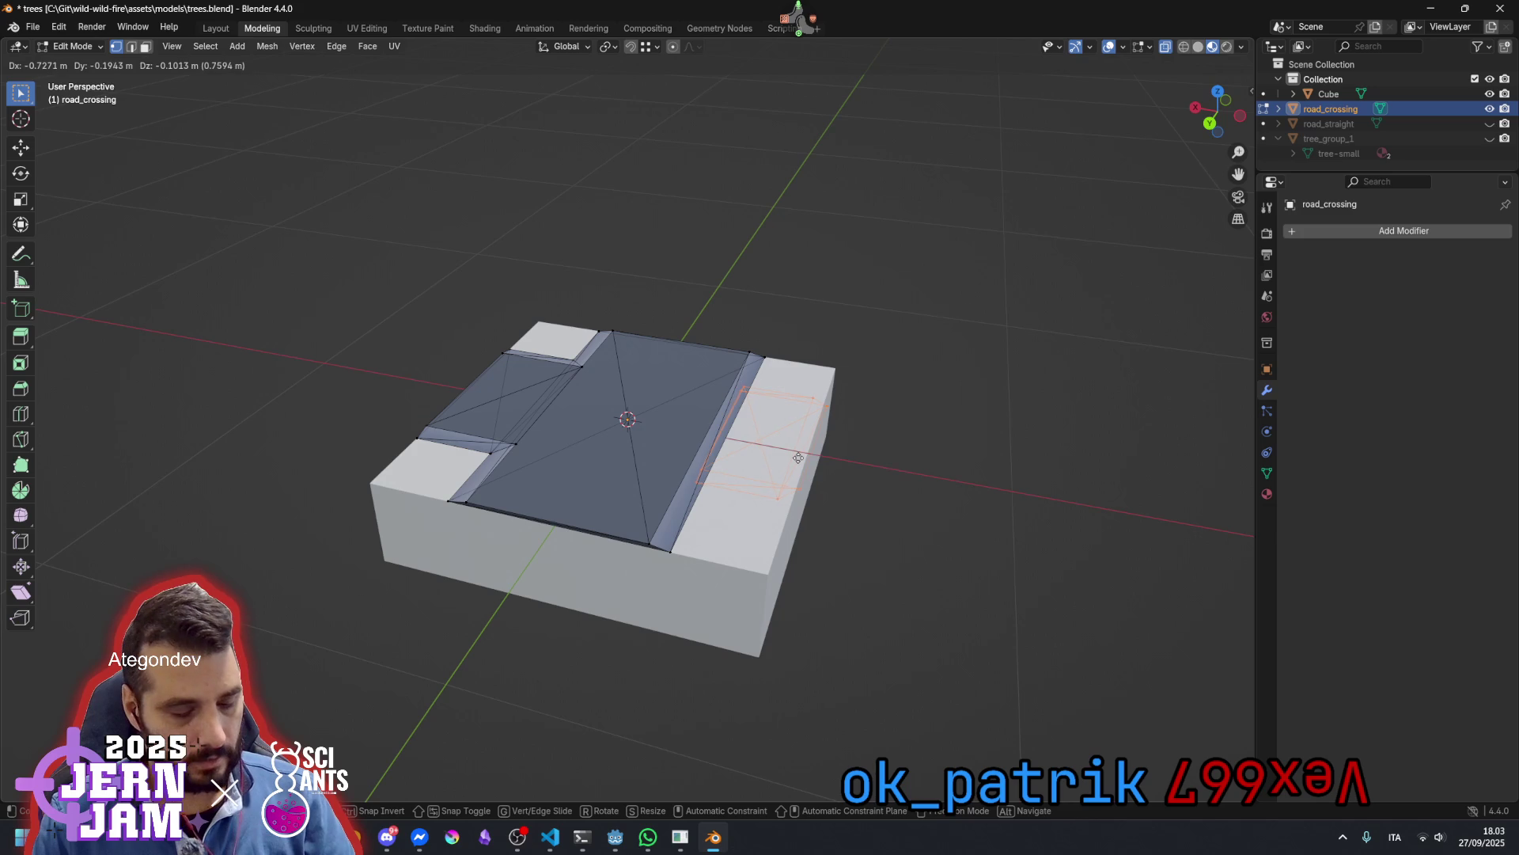
key(Escape)
key(g)
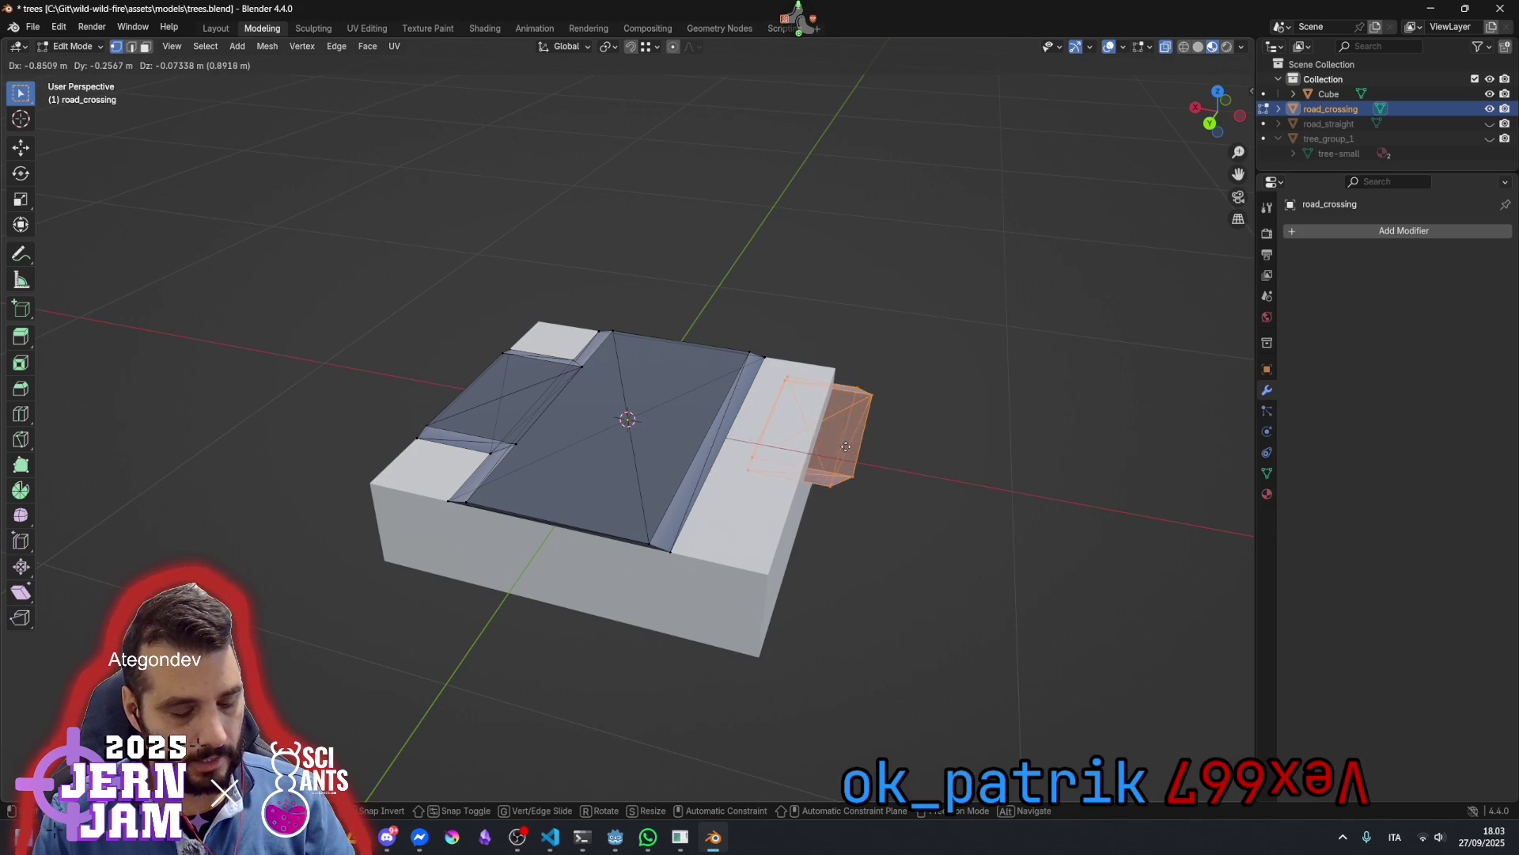
key(g)
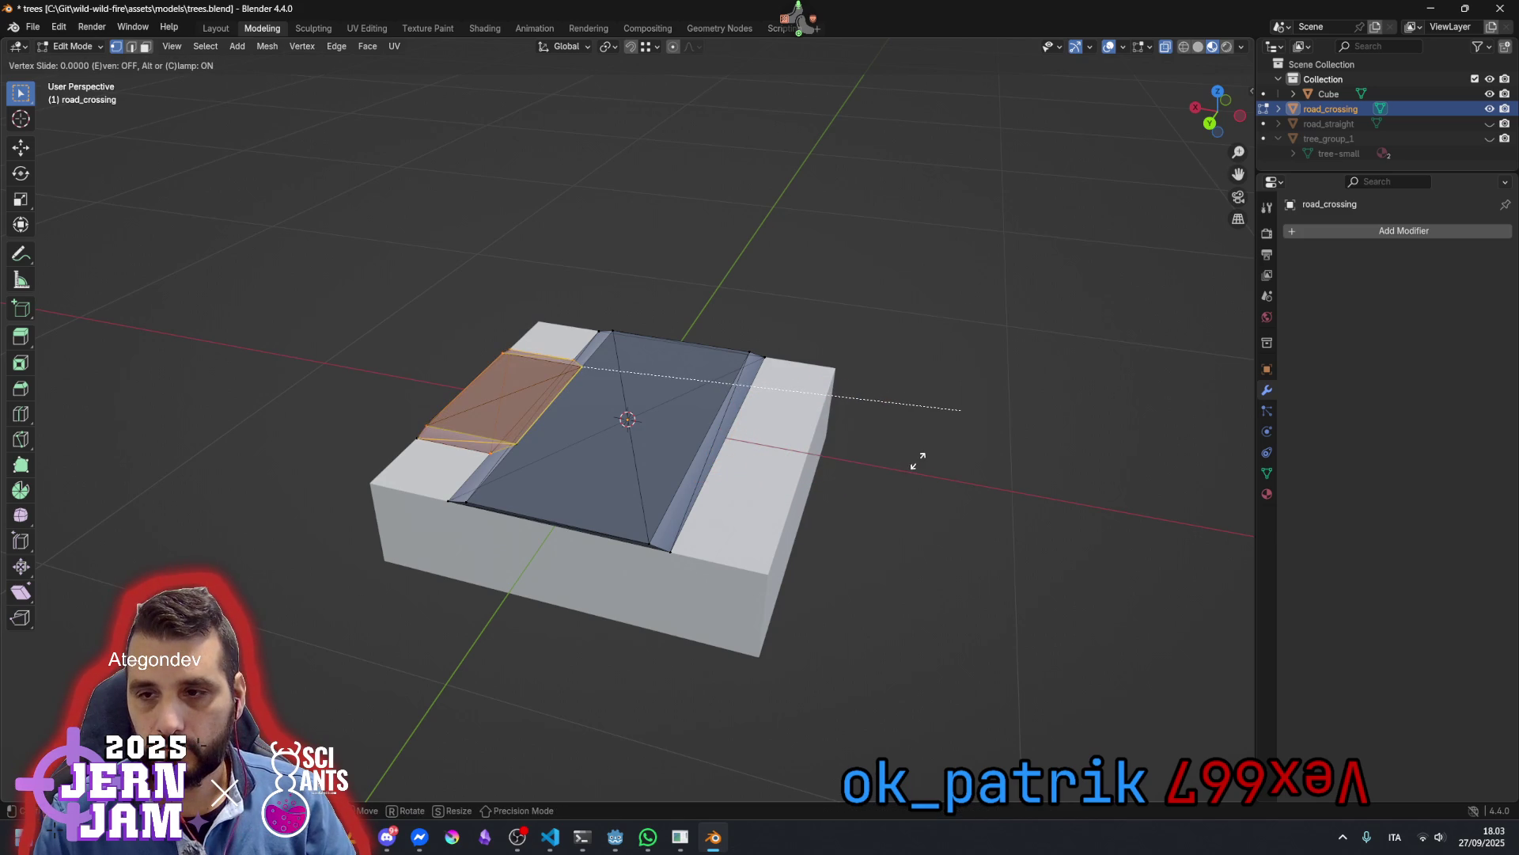
key(Escape)
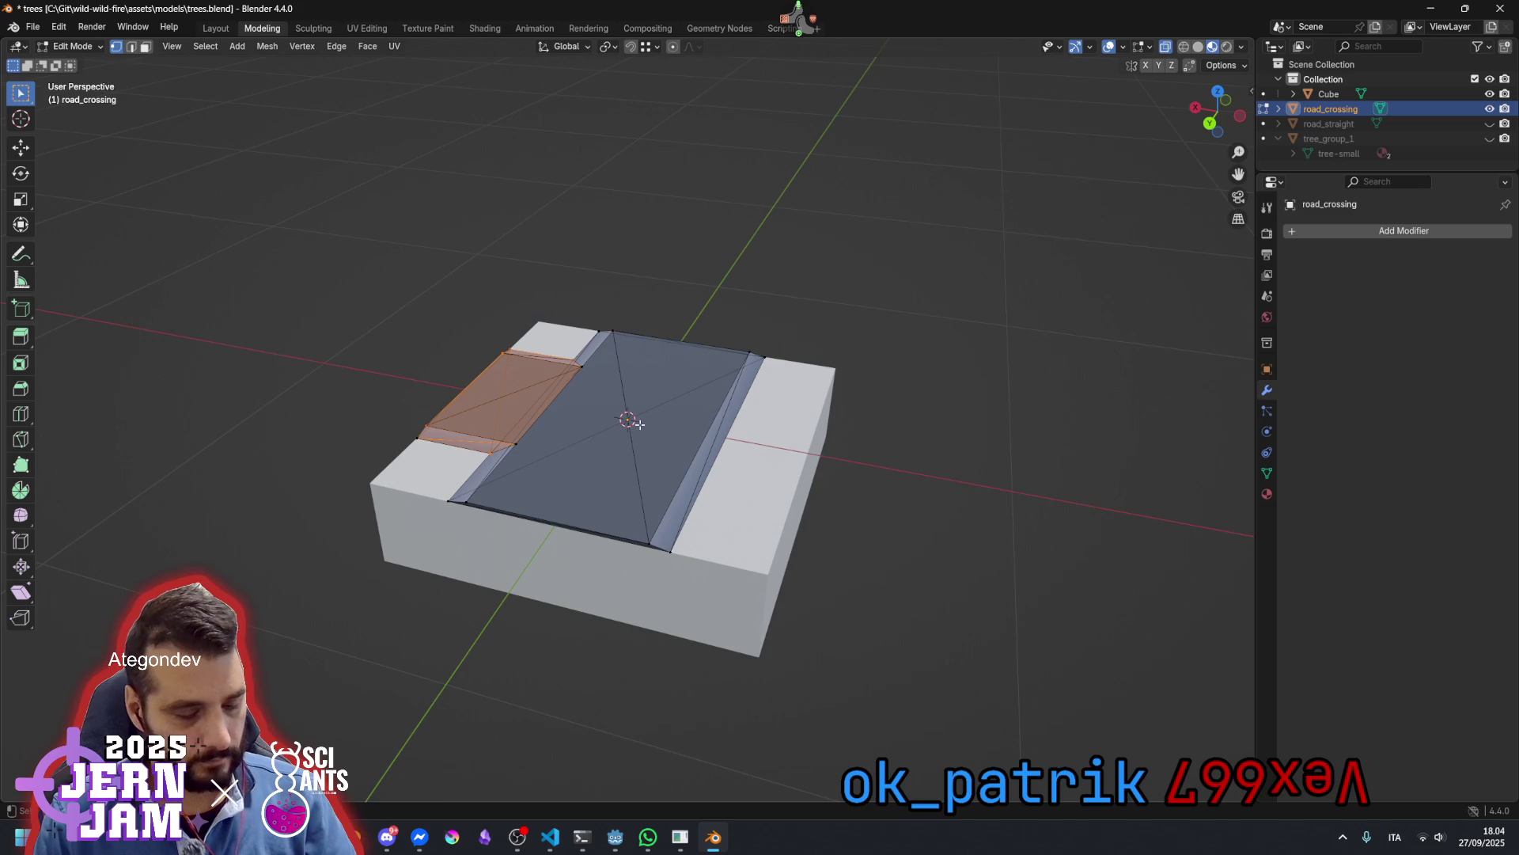
Duplicate the left side-road faces with Shift+D and place the copy right of the block
key(shift+d)
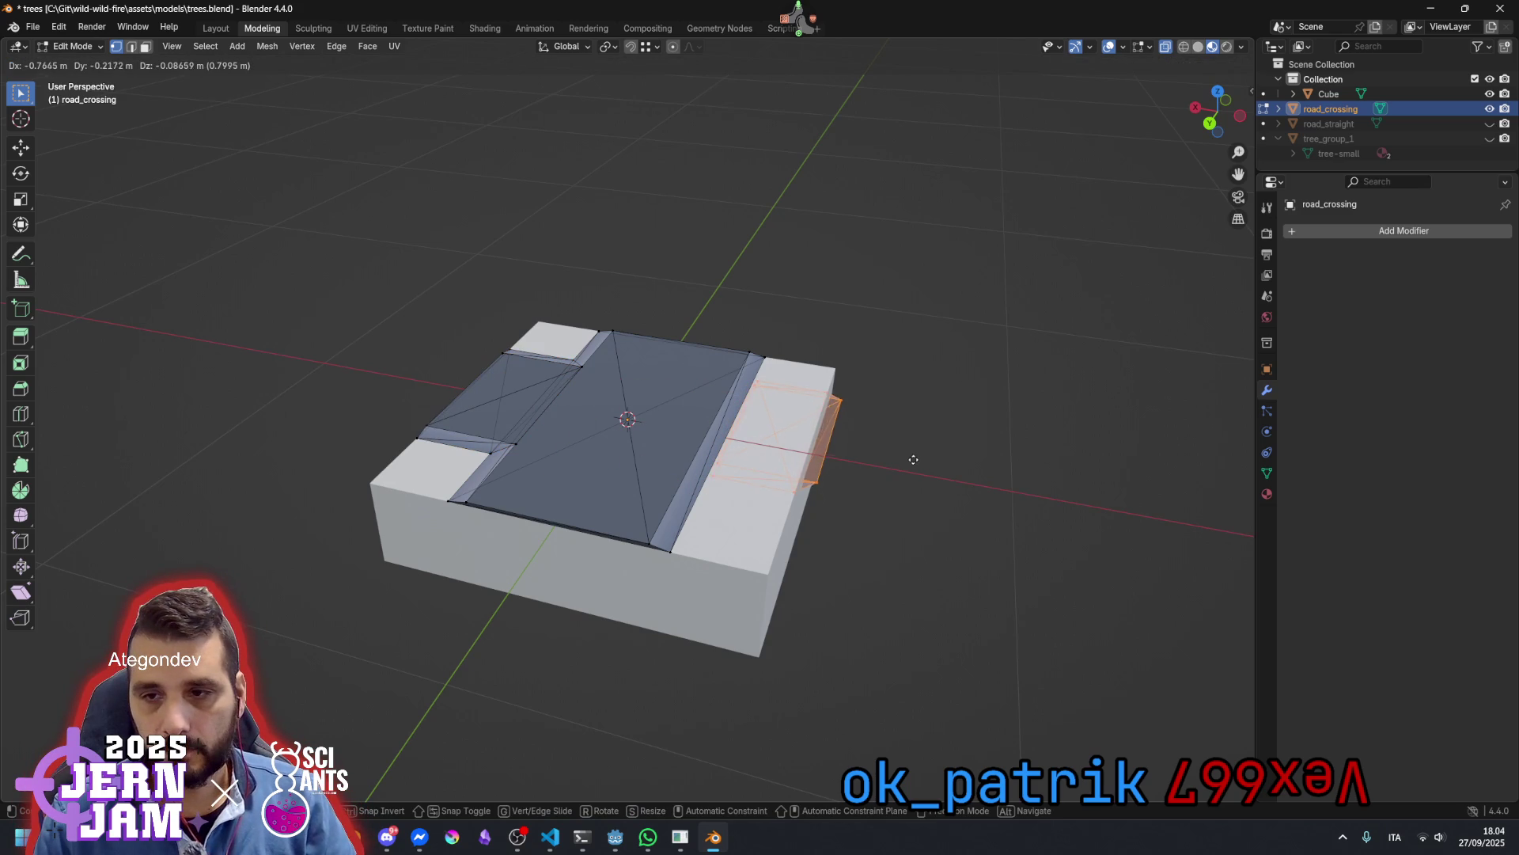
click(922, 467)
key(ctrl+z)
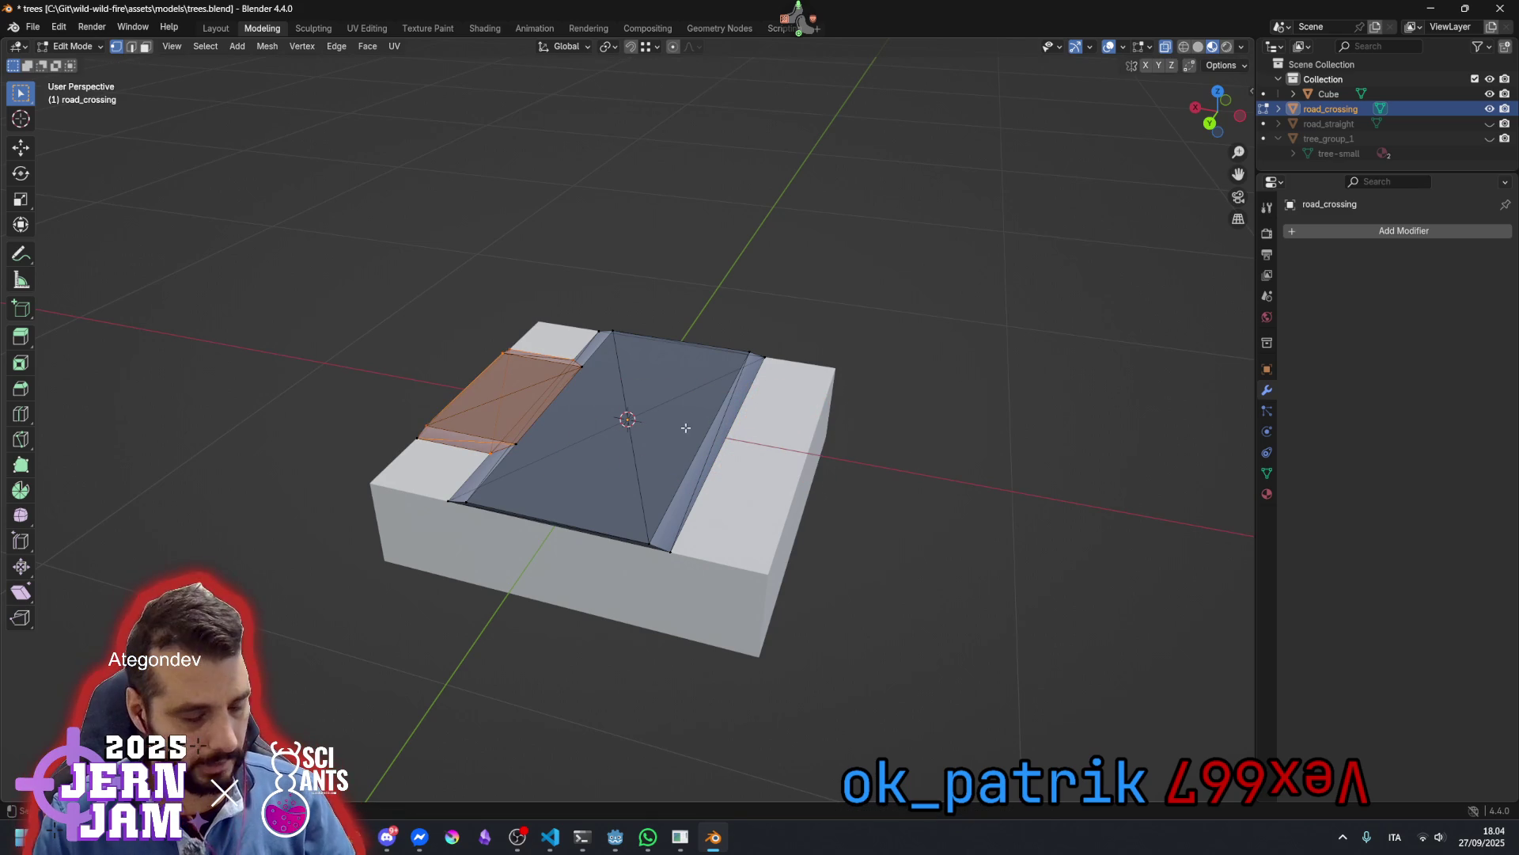
key(shift+d)
click(979, 479)
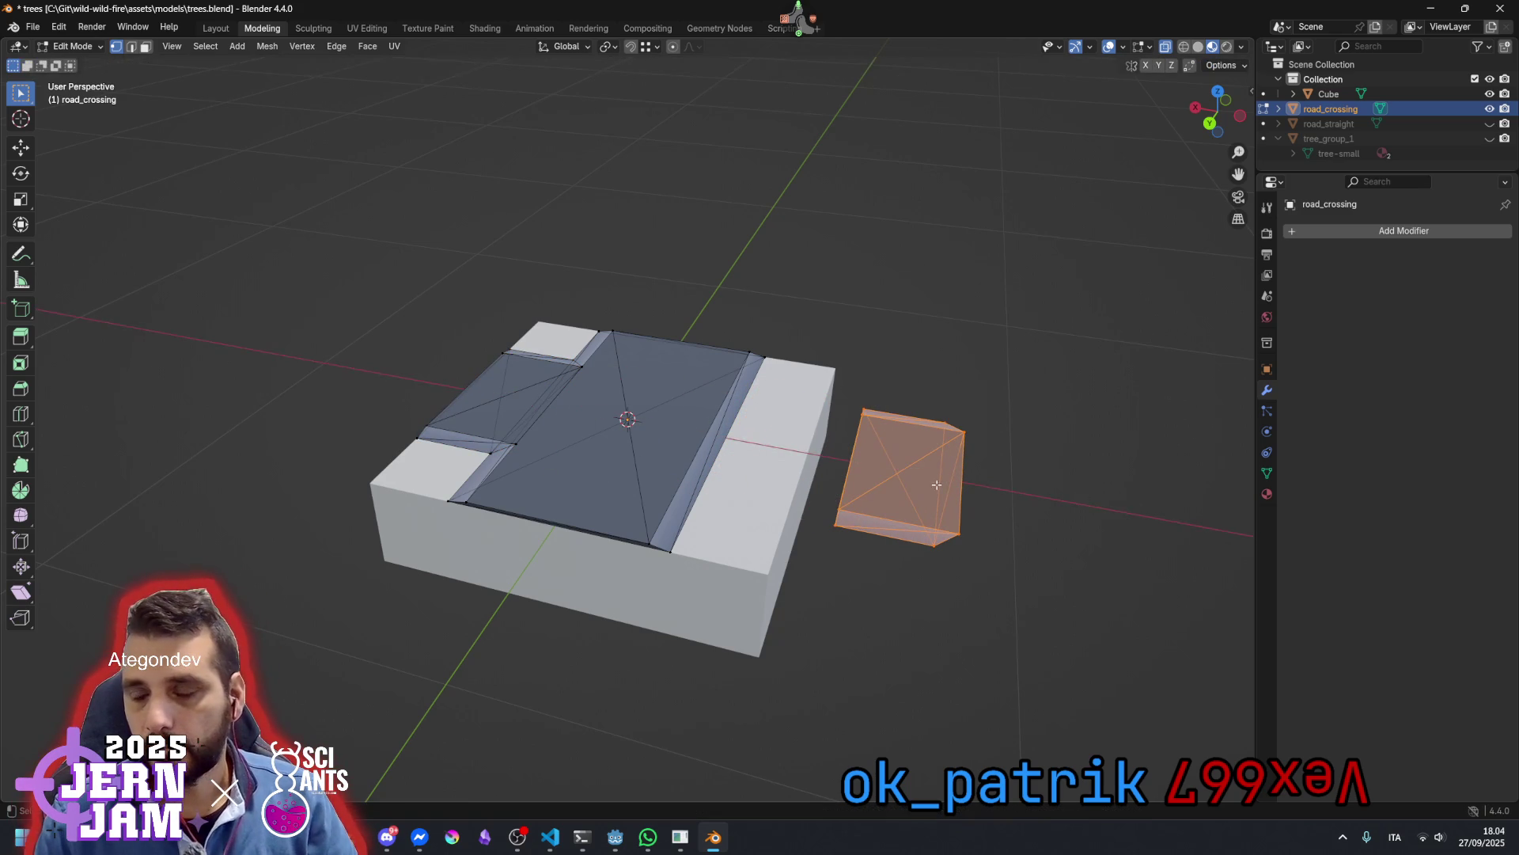
click(819, 320)
mouse_move(815, 320)
mouse_down()
mouse_move(981, 507)
mouse_move(953, 533)
mouse_up()
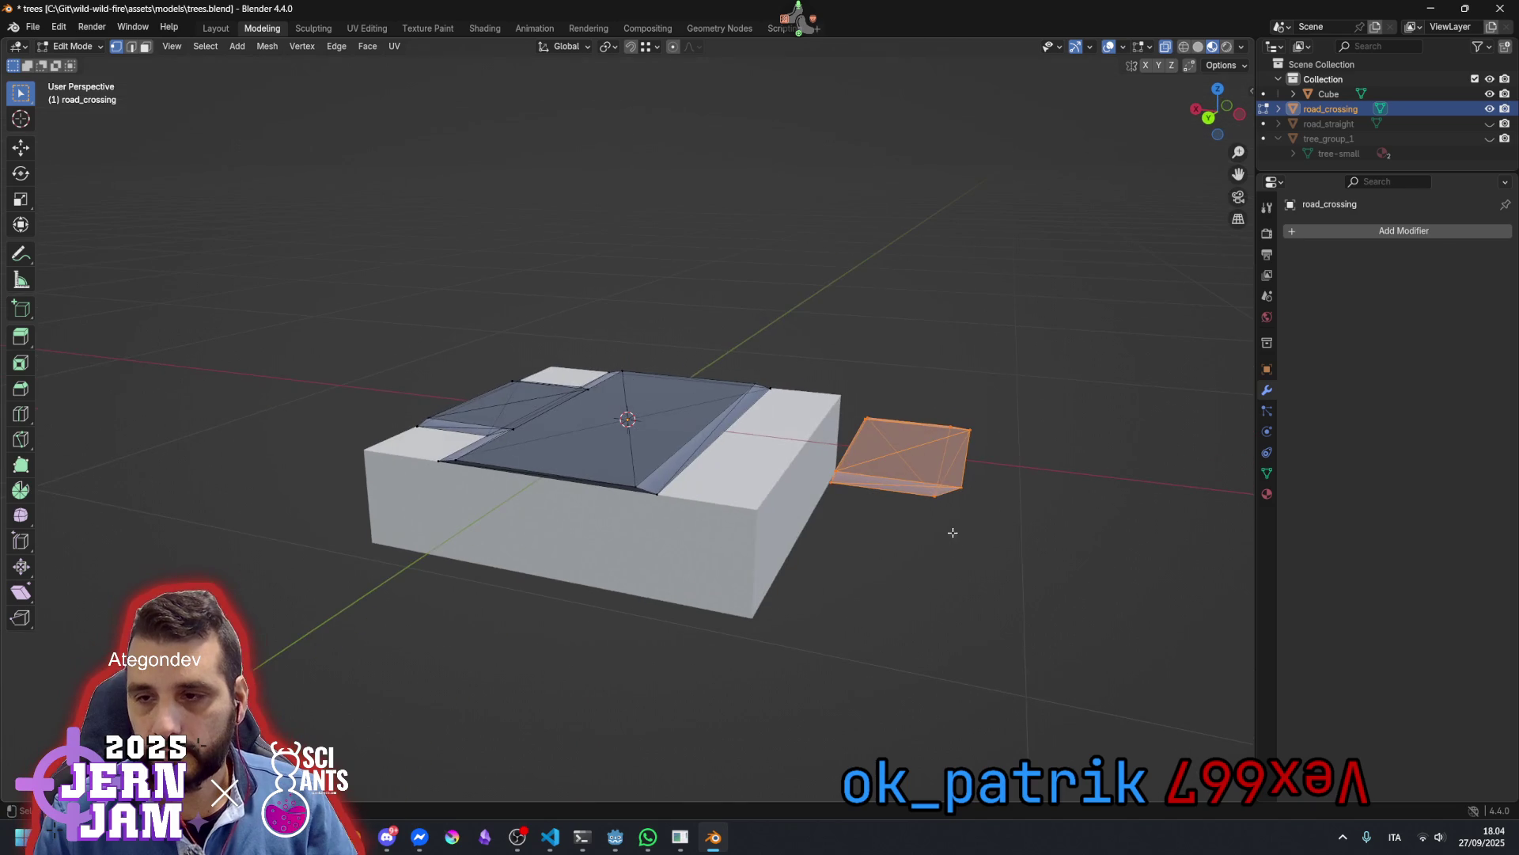
Mirror the detached road piece's vertices along global X
right_click(907, 455)
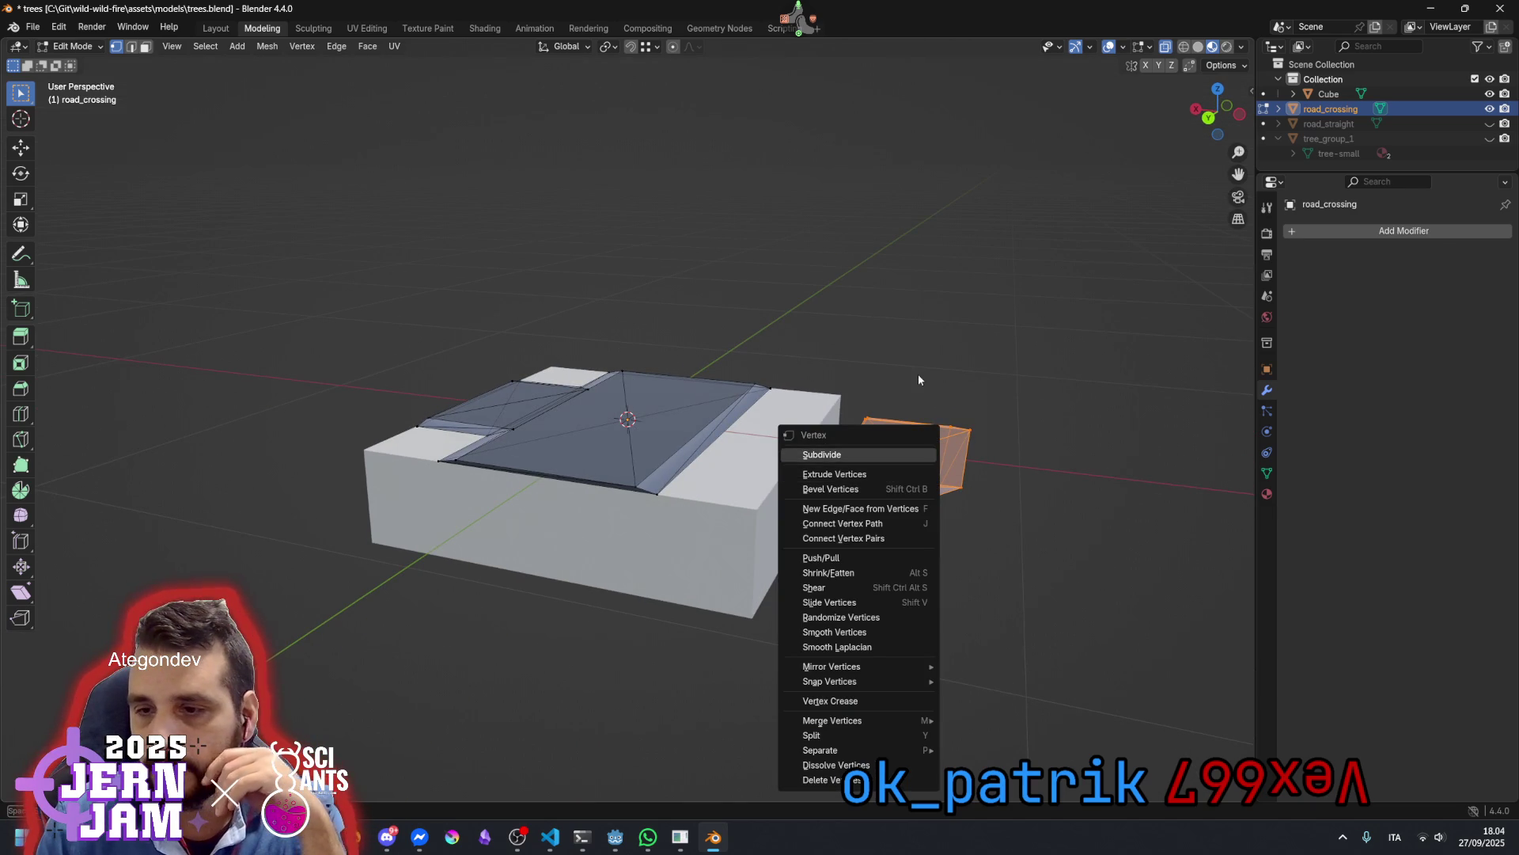
mouse_move(891, 664)
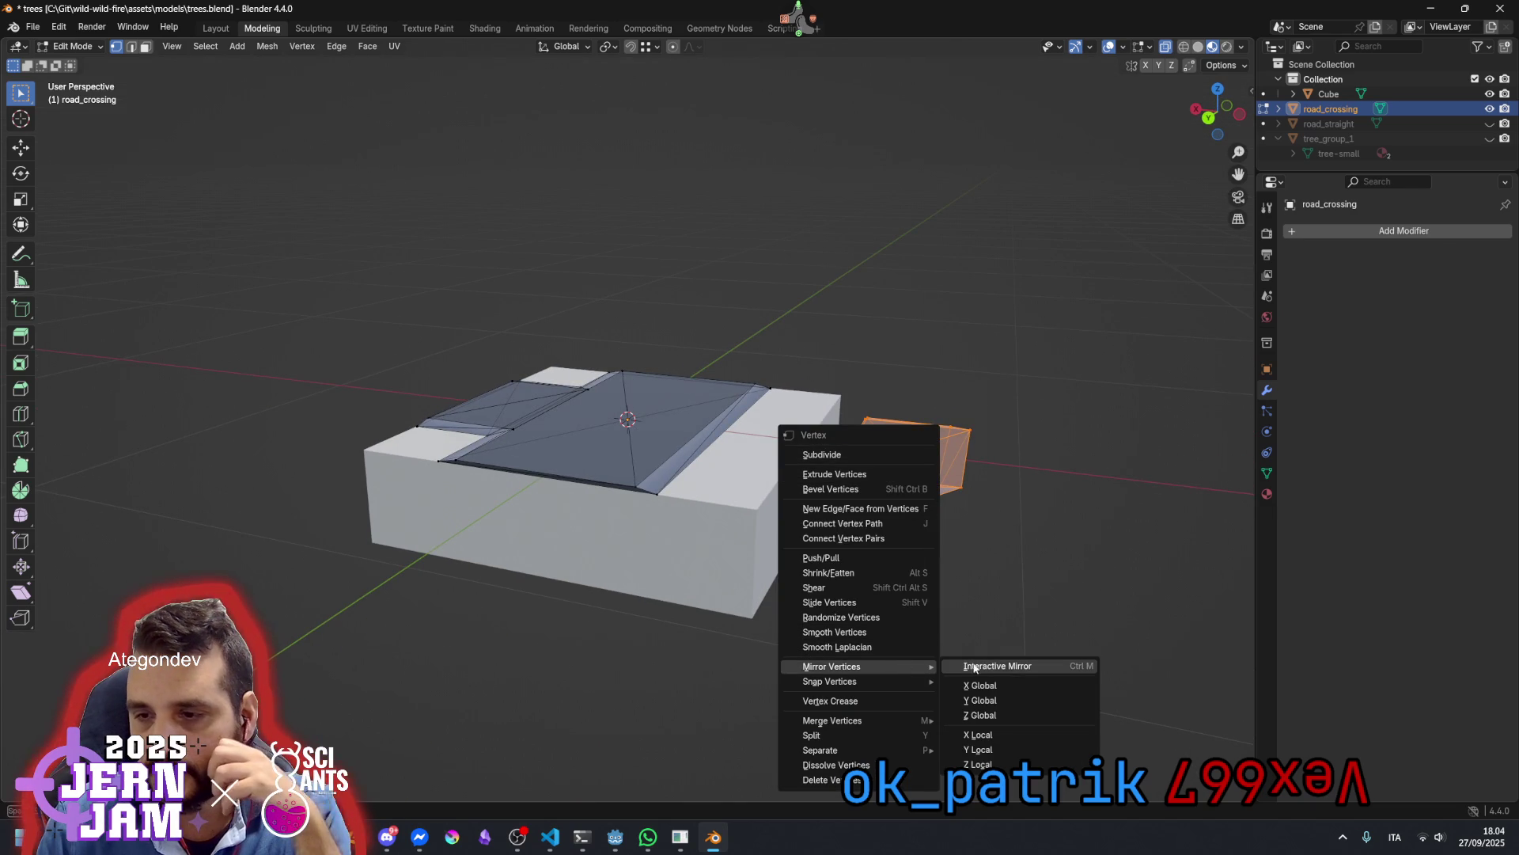
click(1030, 668)
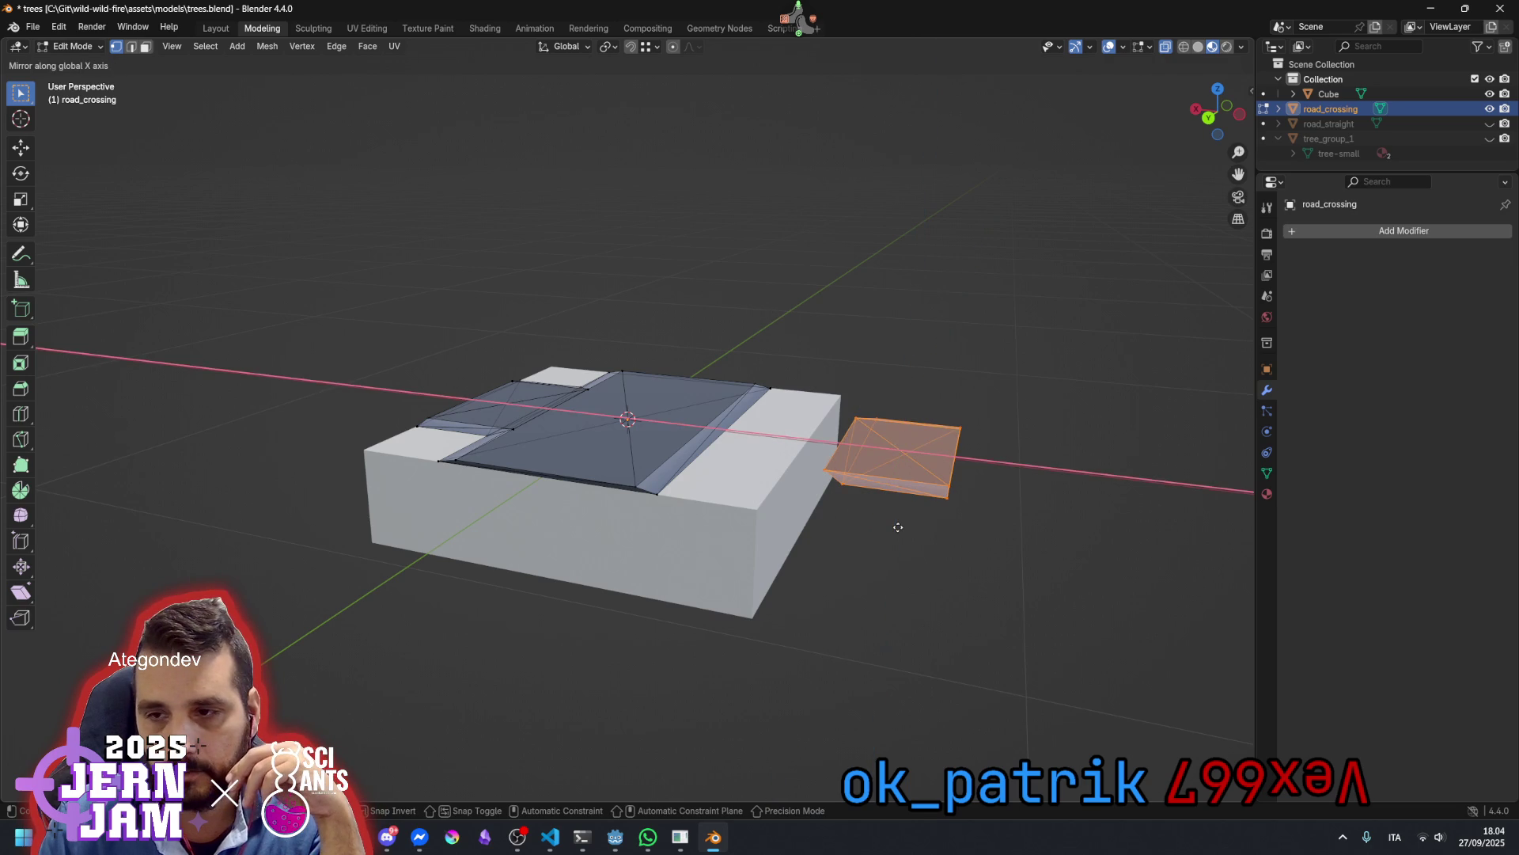
click(716, 419)
click(930, 549)
mouse_move(932, 543)
mouse_down()
mouse_move(960, 543)
mouse_move(915, 559)
mouse_move(801, 544)
mouse_move(910, 566)
mouse_up()
Select the whole detached piece and slide it along X onto the block's right side
click(910, 564)
drag(888, 475, 910, 419)
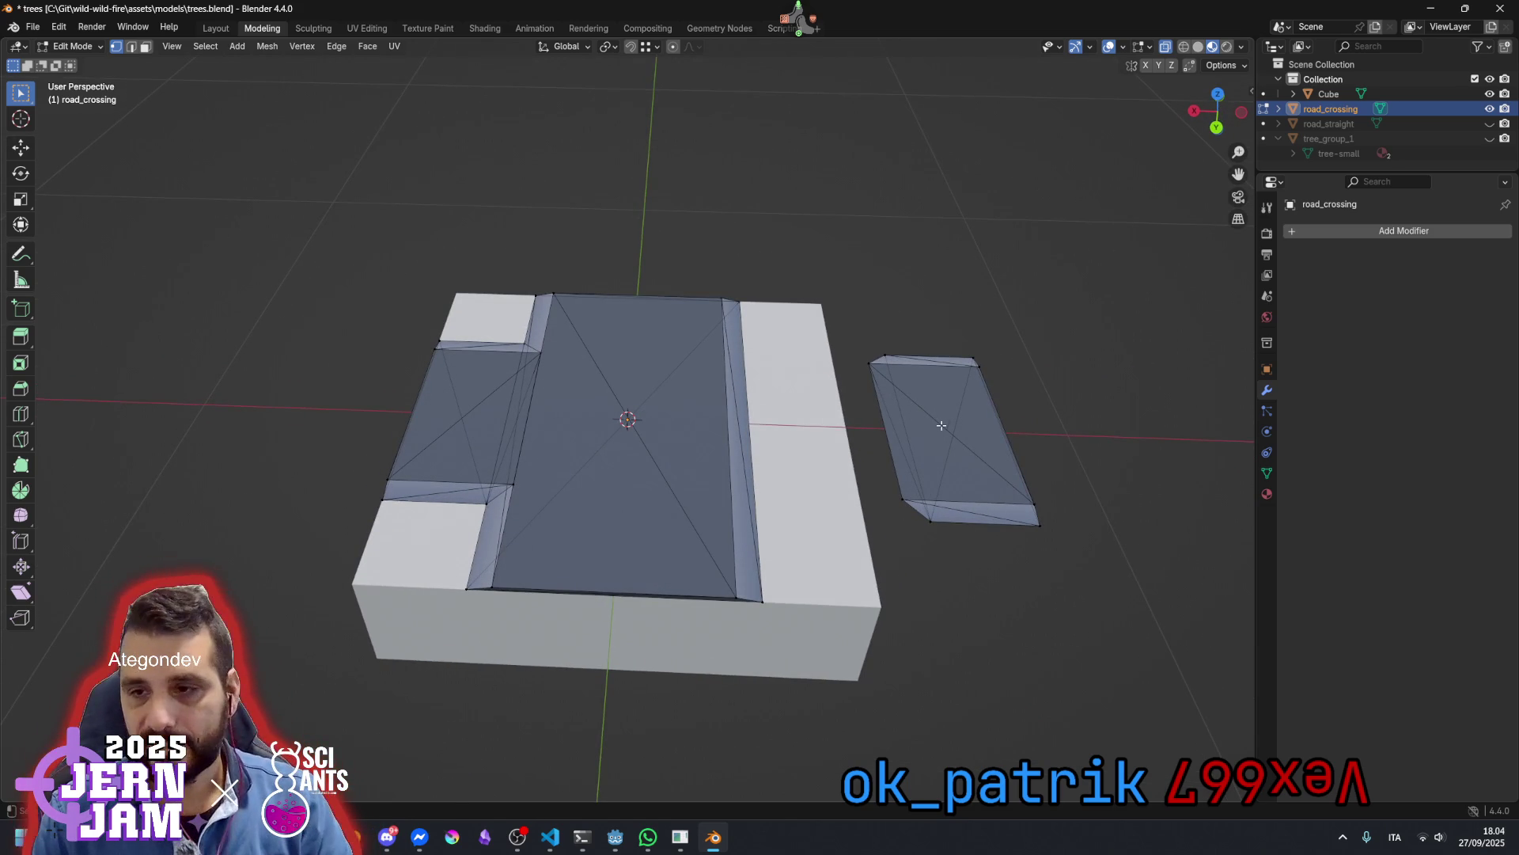
click(954, 346)
key(ctrl+l)
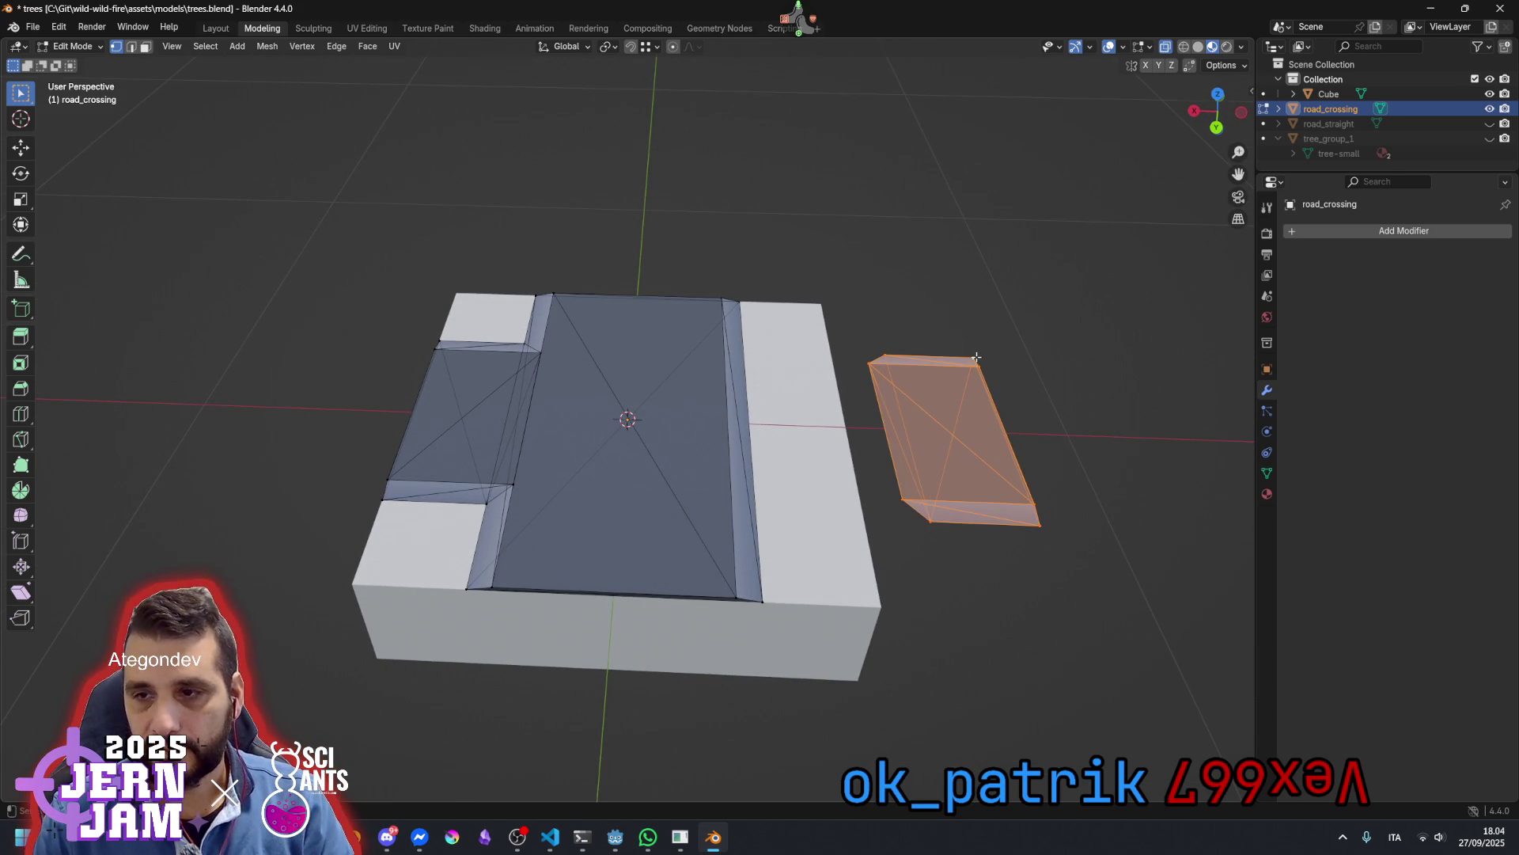
drag(902, 528, 901, 510)
key(g)
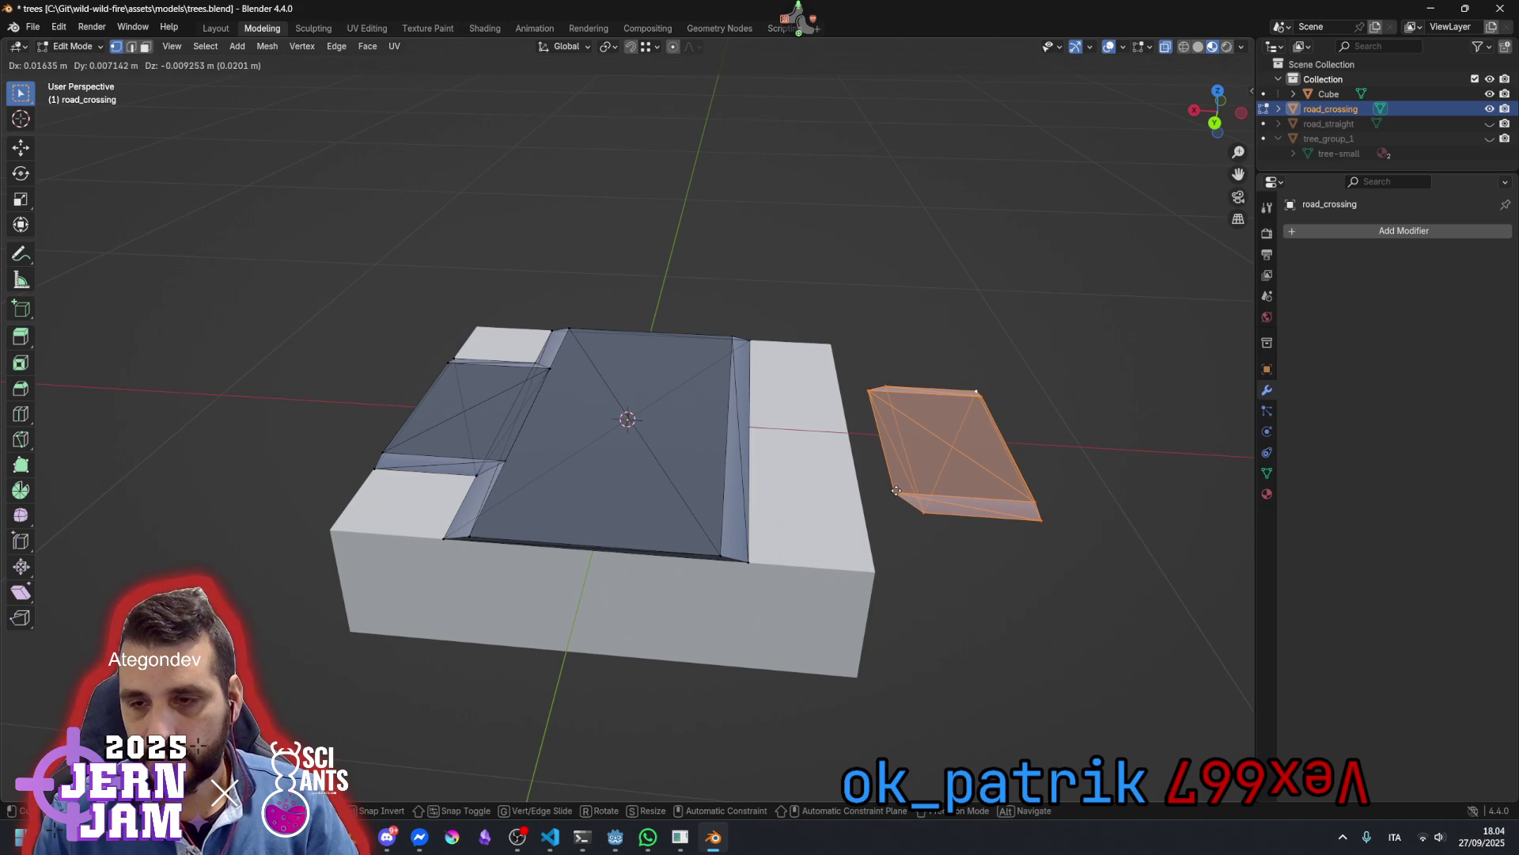
key(x)
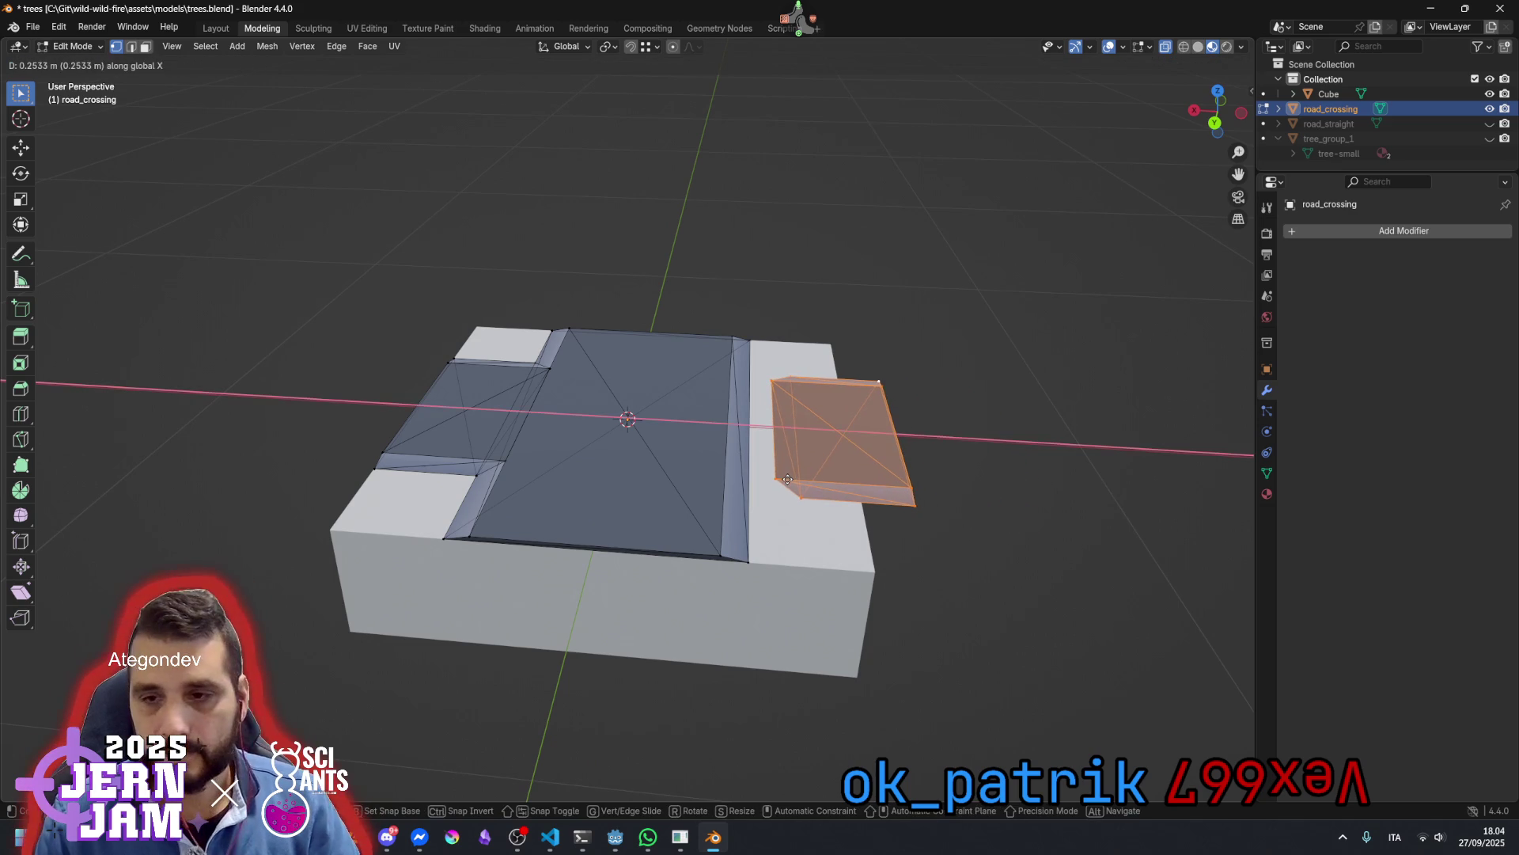
click(724, 548)
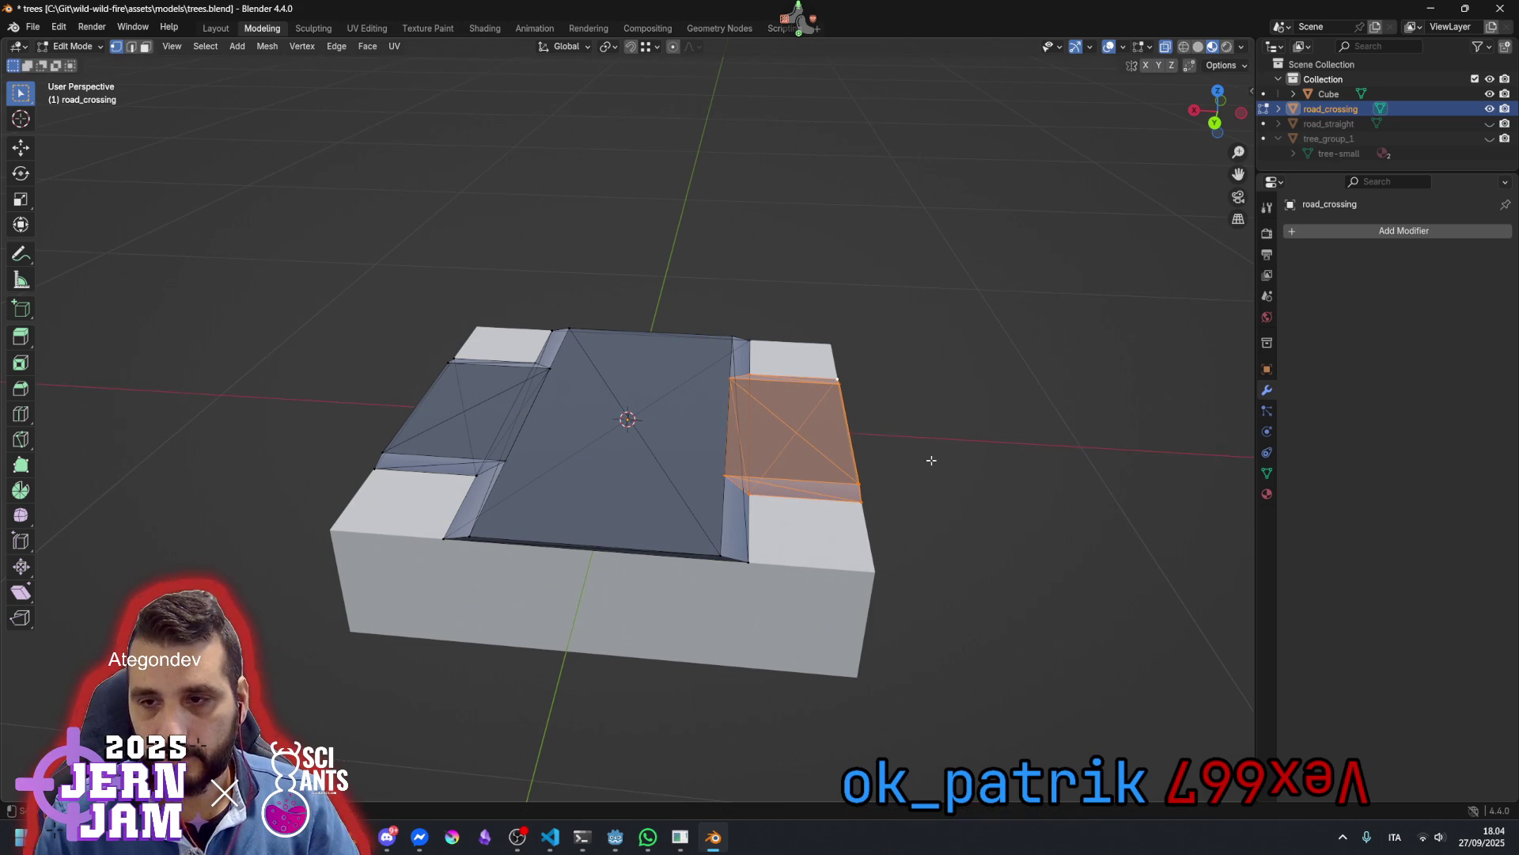
Select the right road strip and move it along X off the block
click(966, 467)
mouse_move(966, 467)
mouse_down()
mouse_move(838, 472)
mouse_move(1023, 424)
mouse_up()
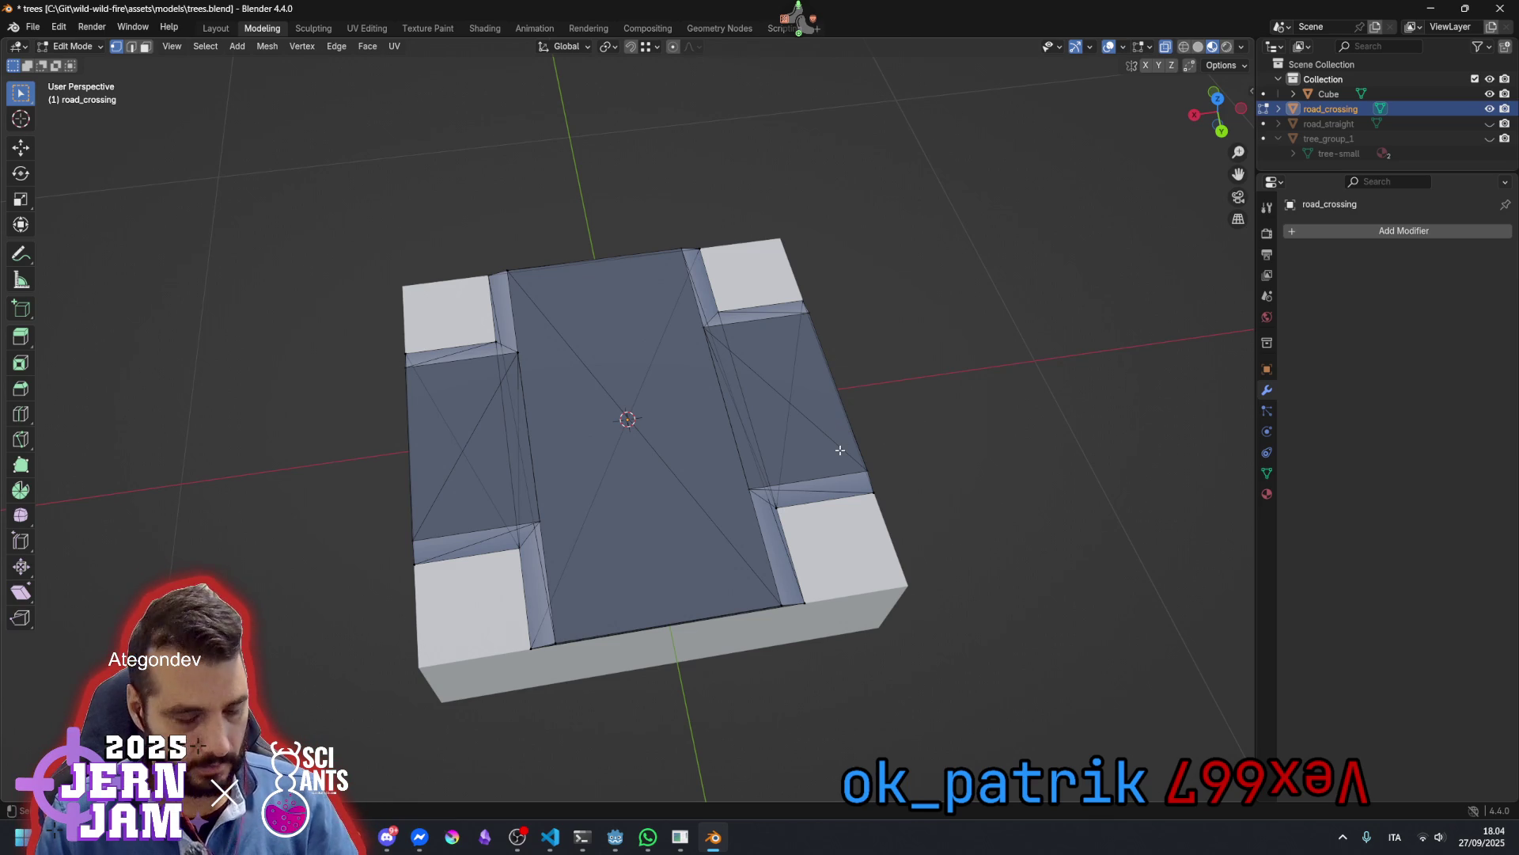
key(l)
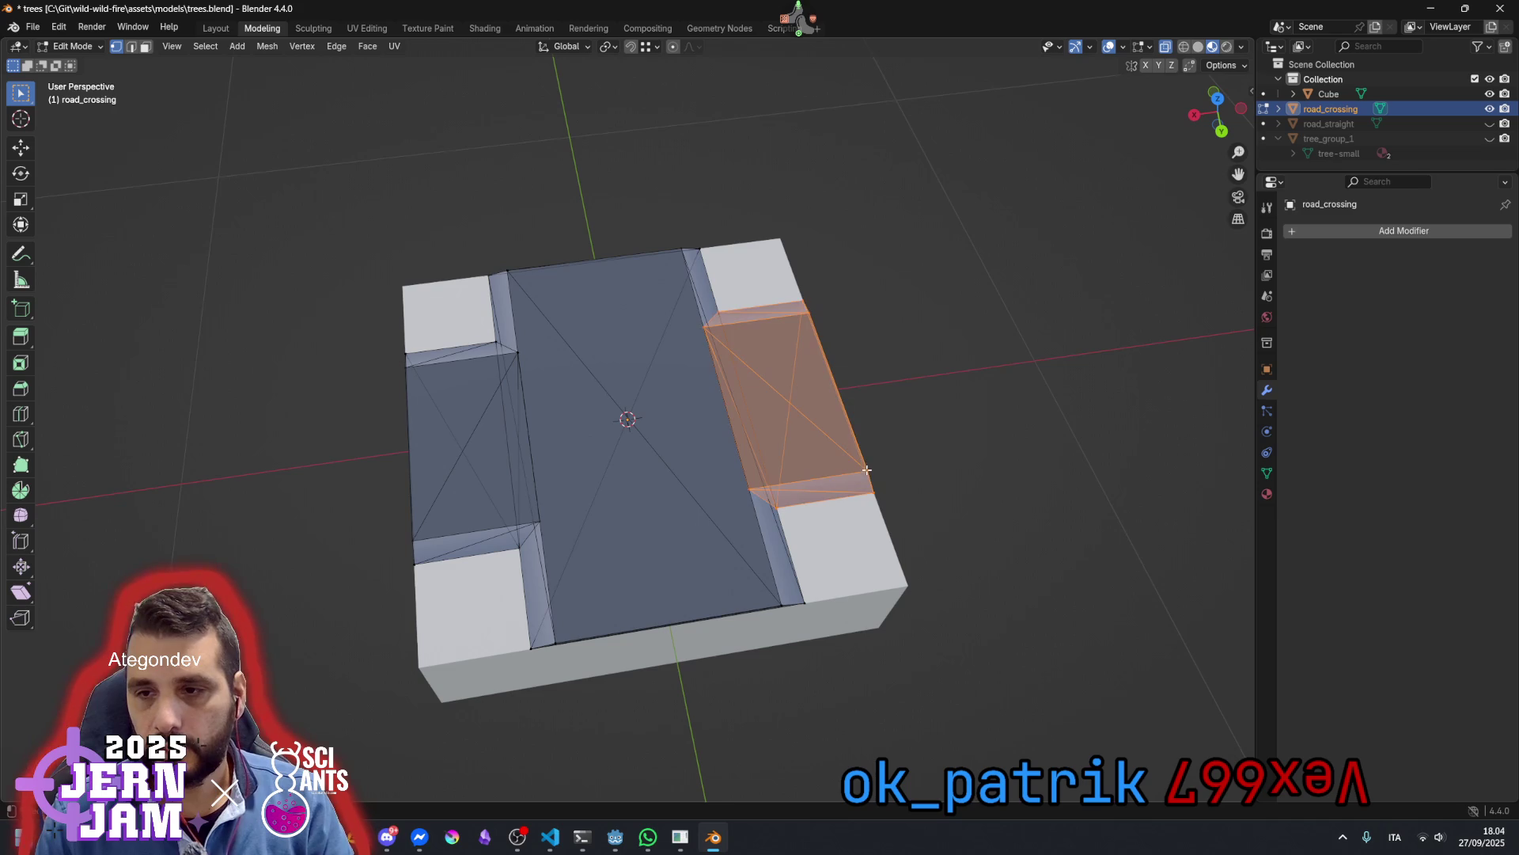
key(g)
key(x)
click(1029, 478)
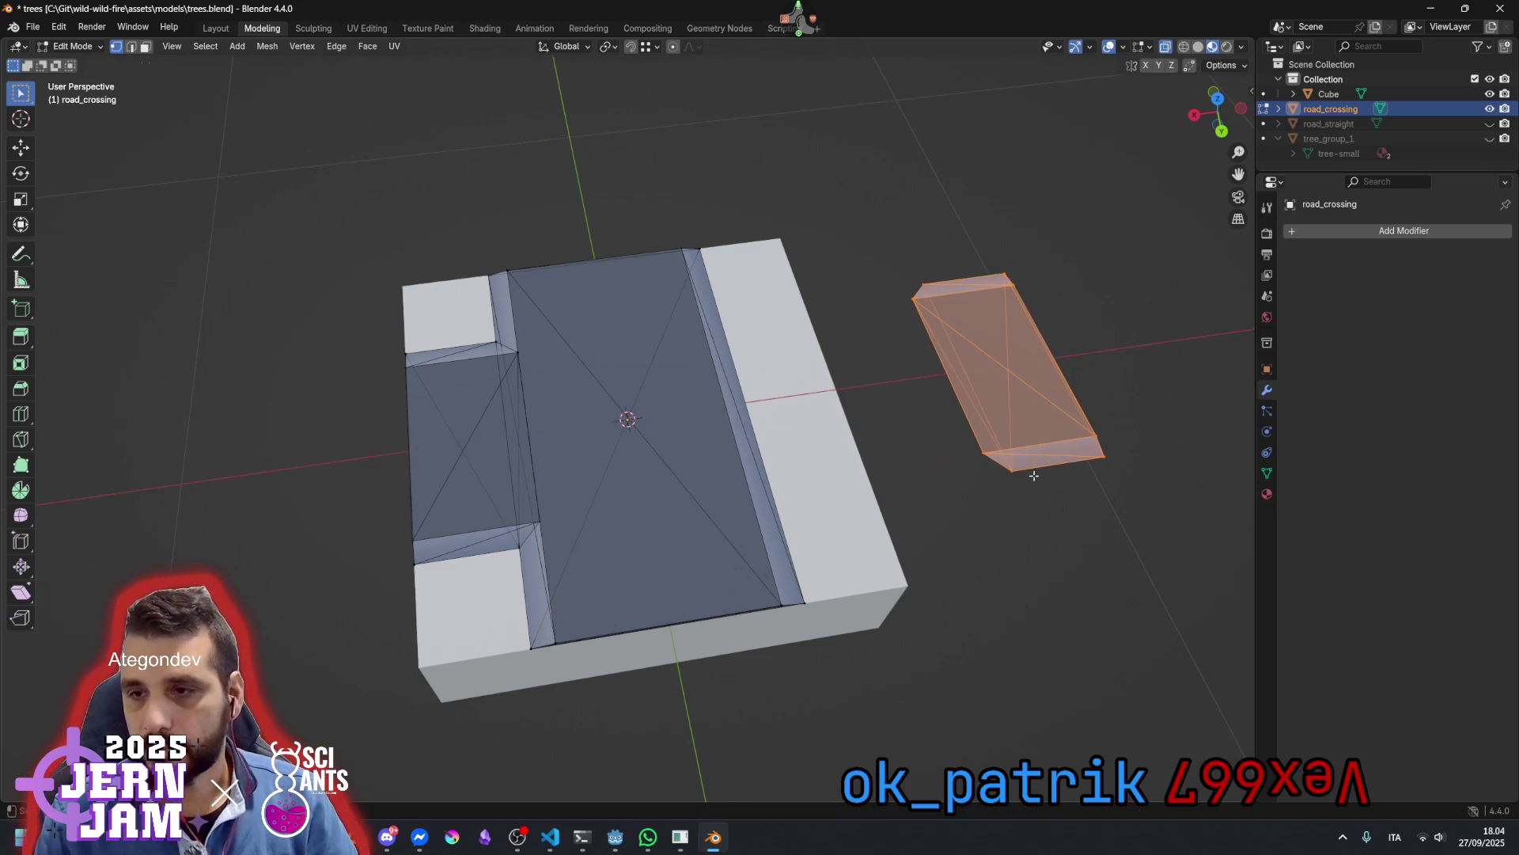
mouse_move(1029, 478)
mouse_down()
mouse_move(1045, 459)
mouse_move(1041, 369)
mouse_move(886, 523)
mouse_up()
key(ctrl+z)
scroll(886, 523, down, 5)
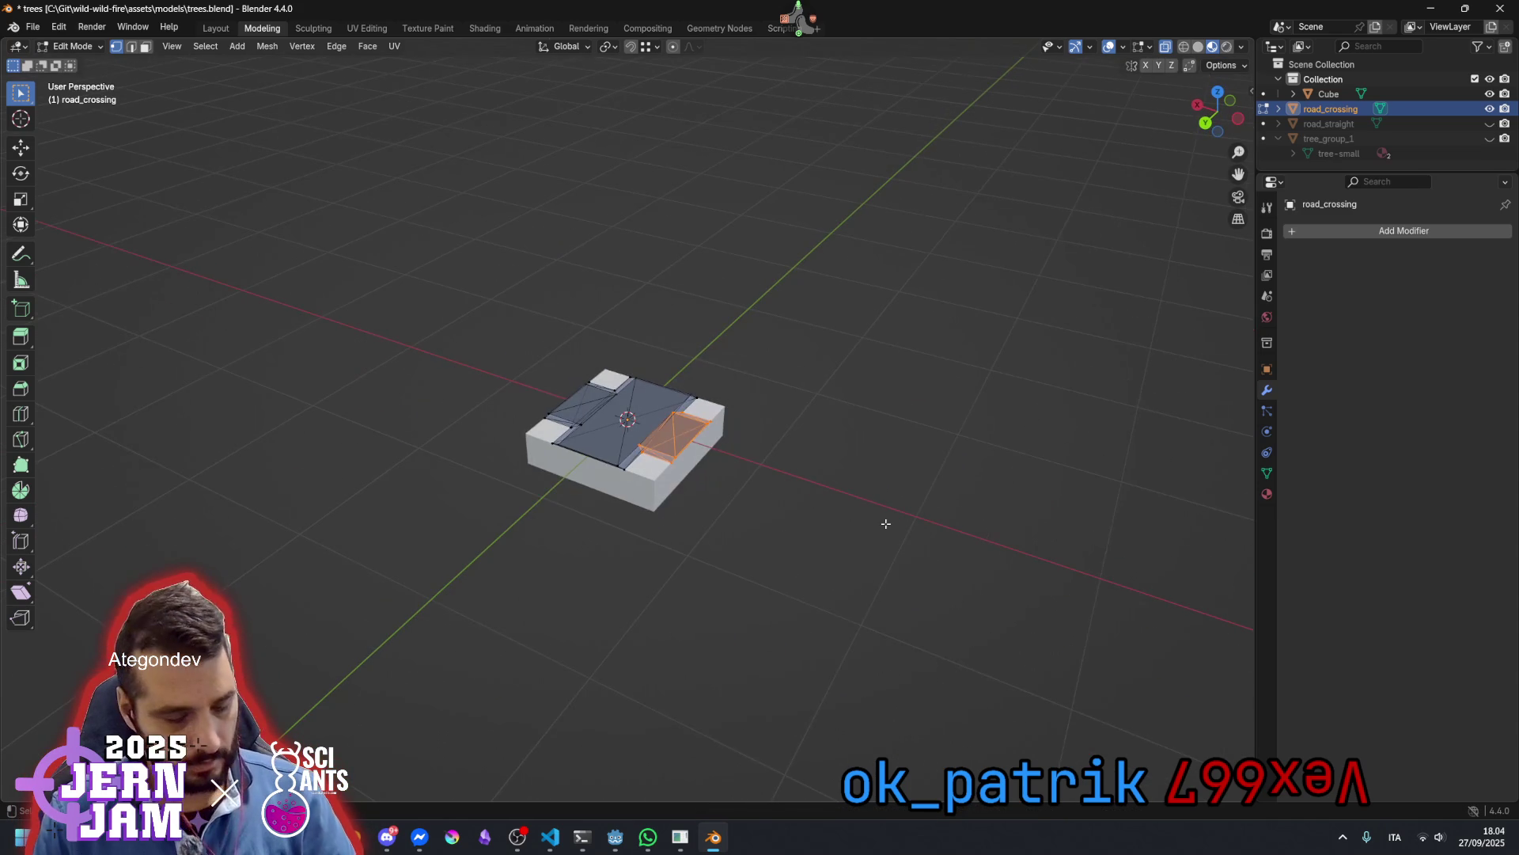
key(g)
key(x)
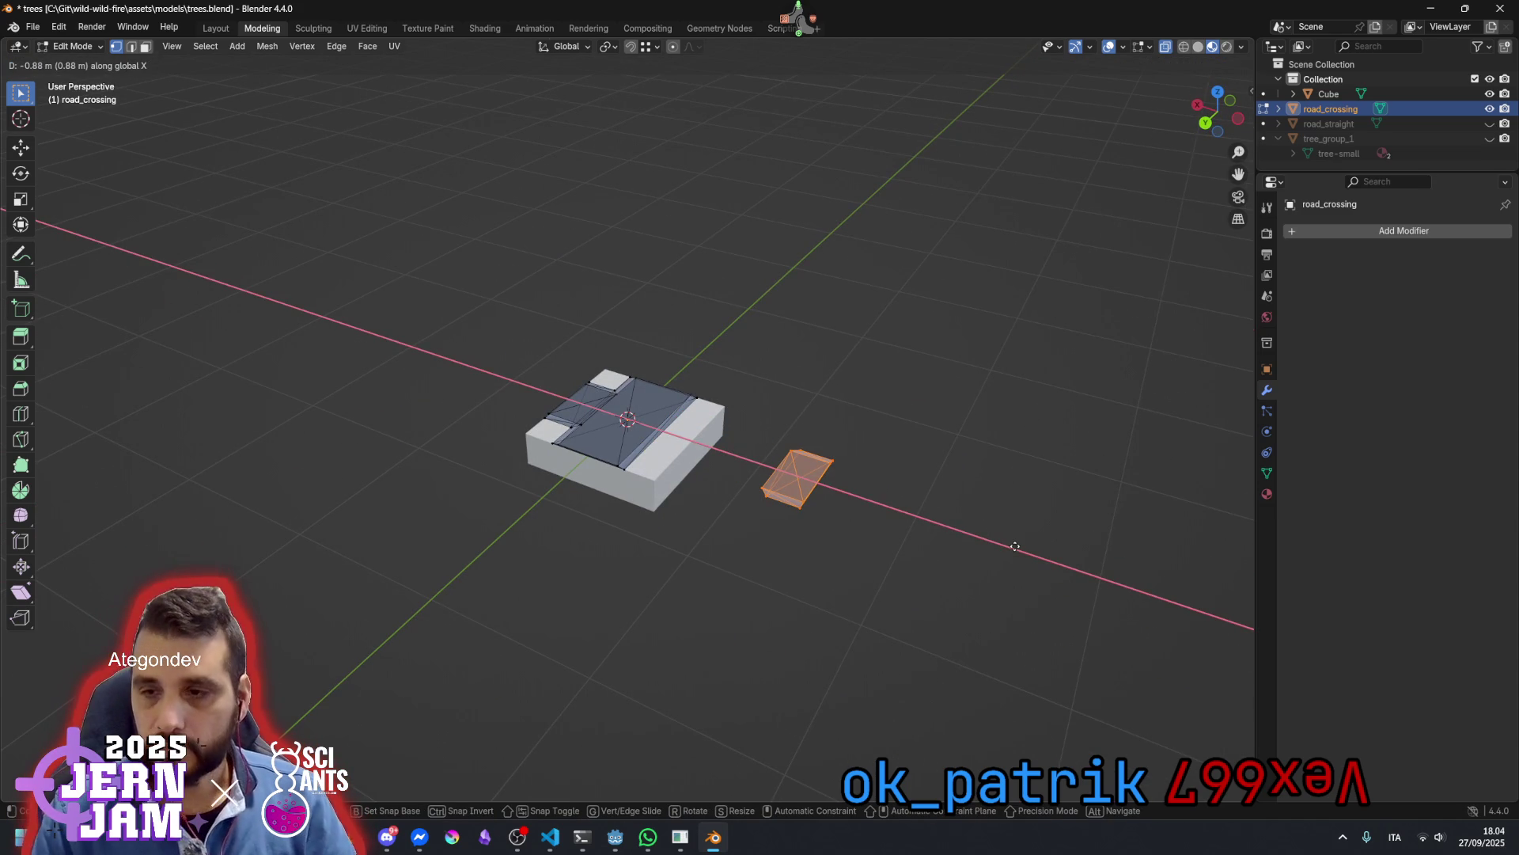
click(861, 566)
scroll(837, 559, up, 3)
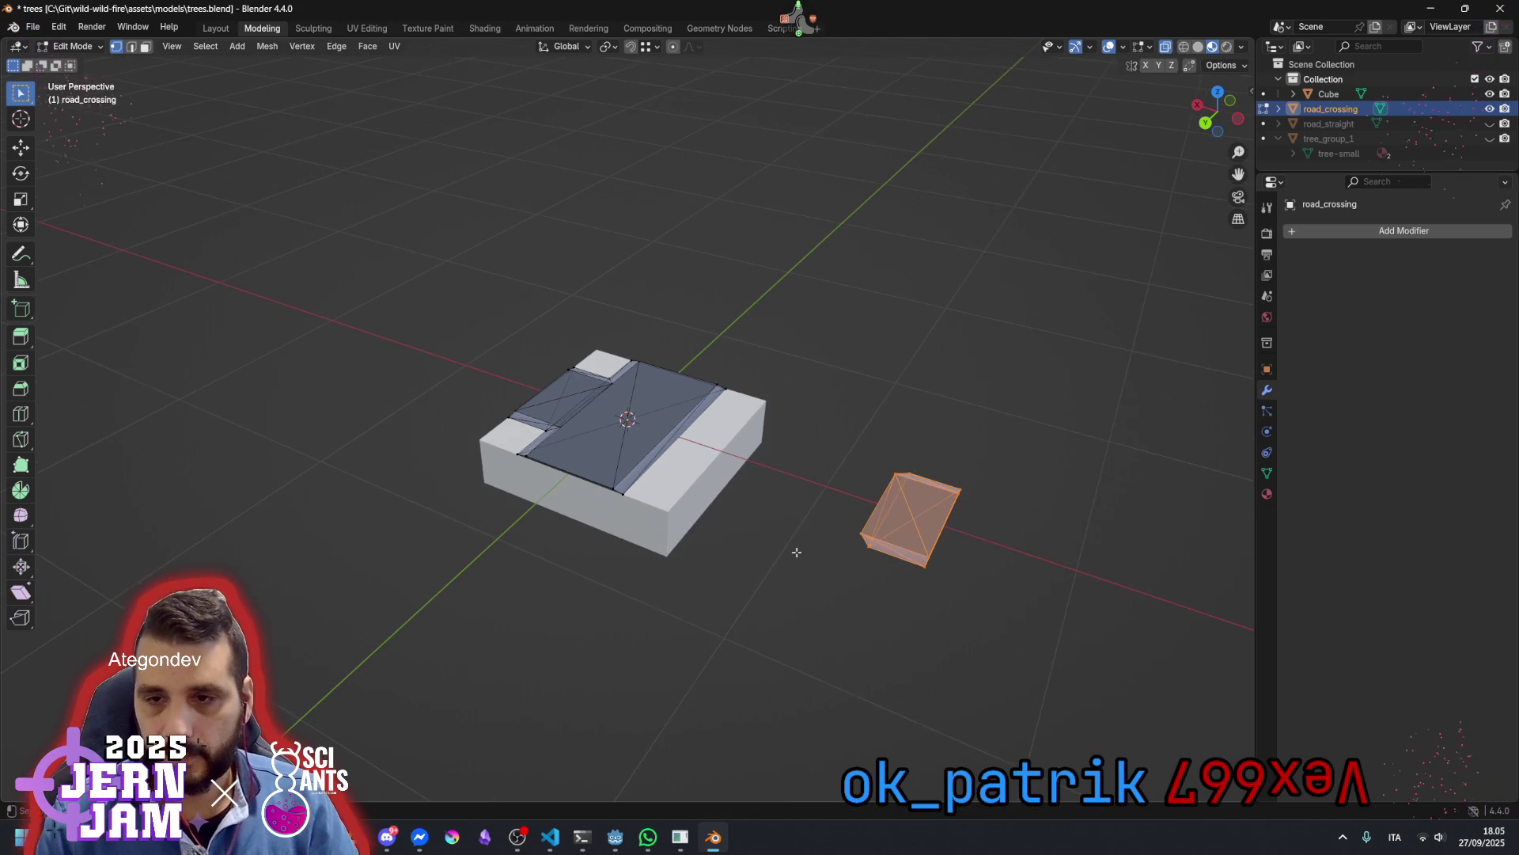
Move the left road strip -2 units along X with gx-2
click(543, 430)
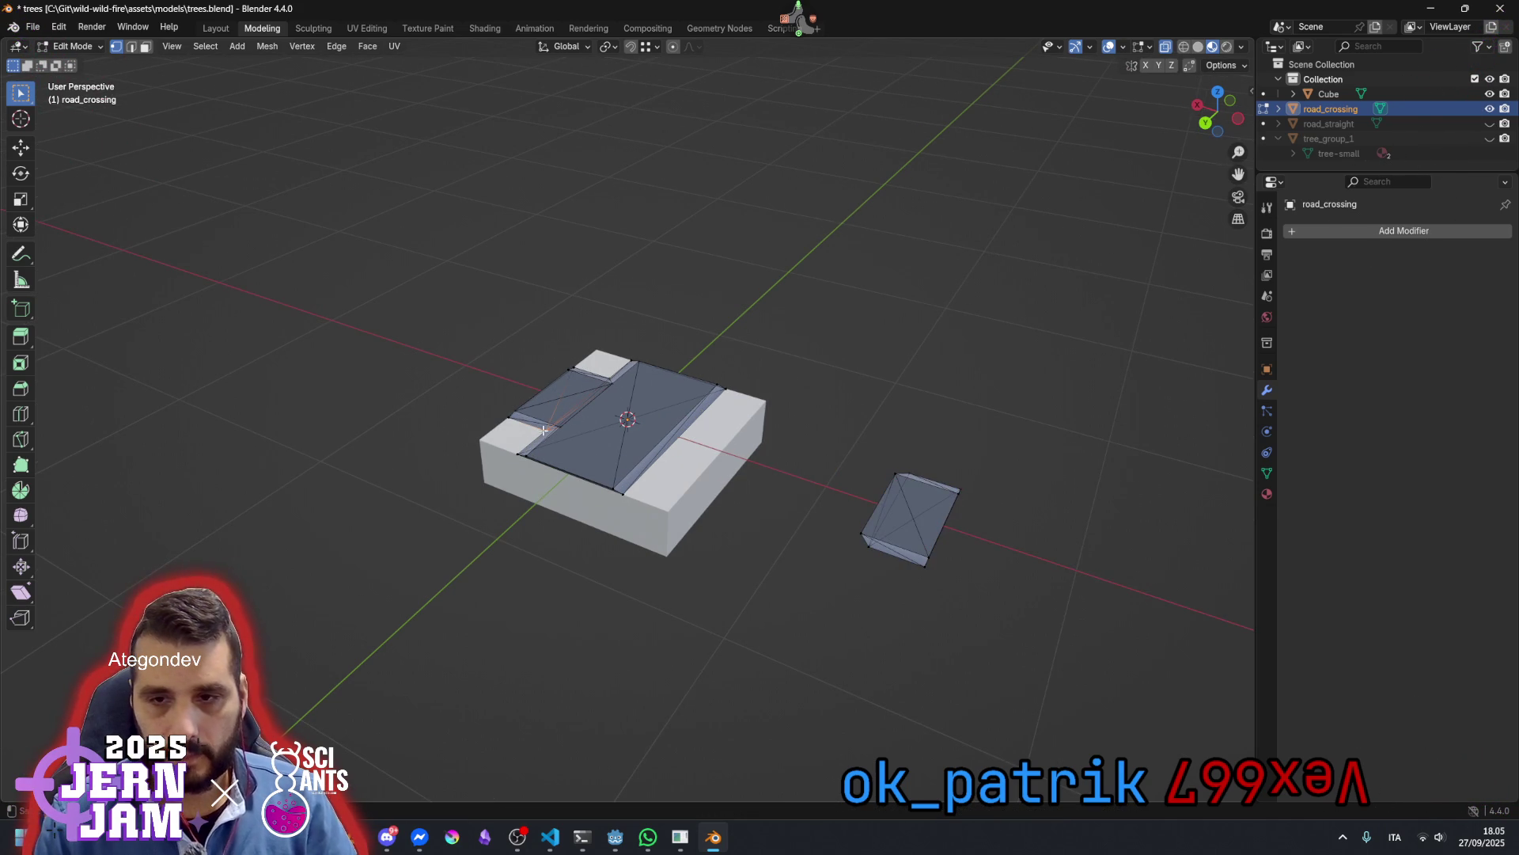
click(546, 427)
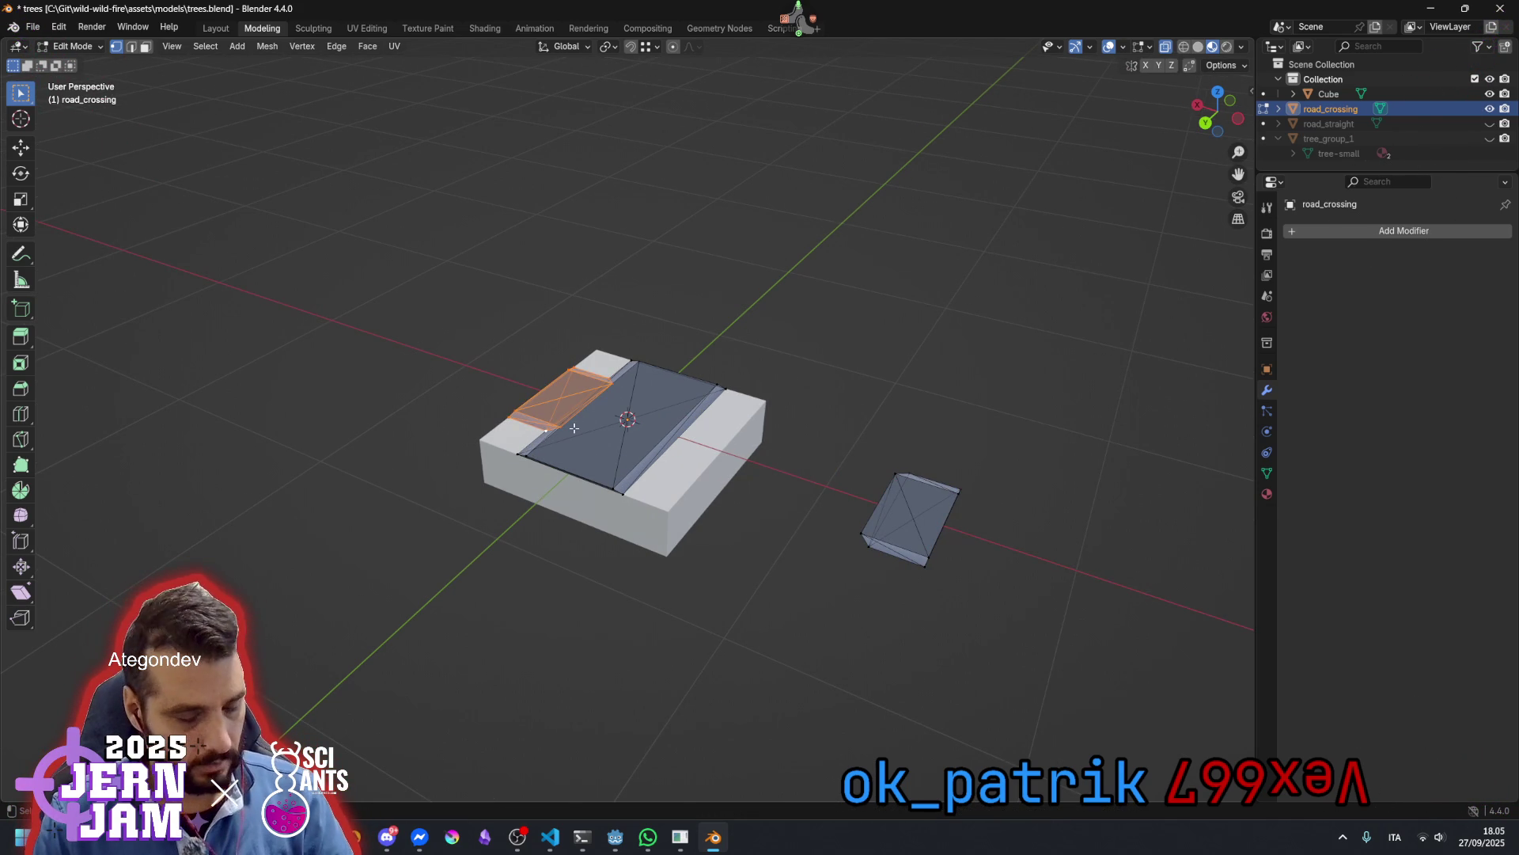
text(gx-2)
key(Return)
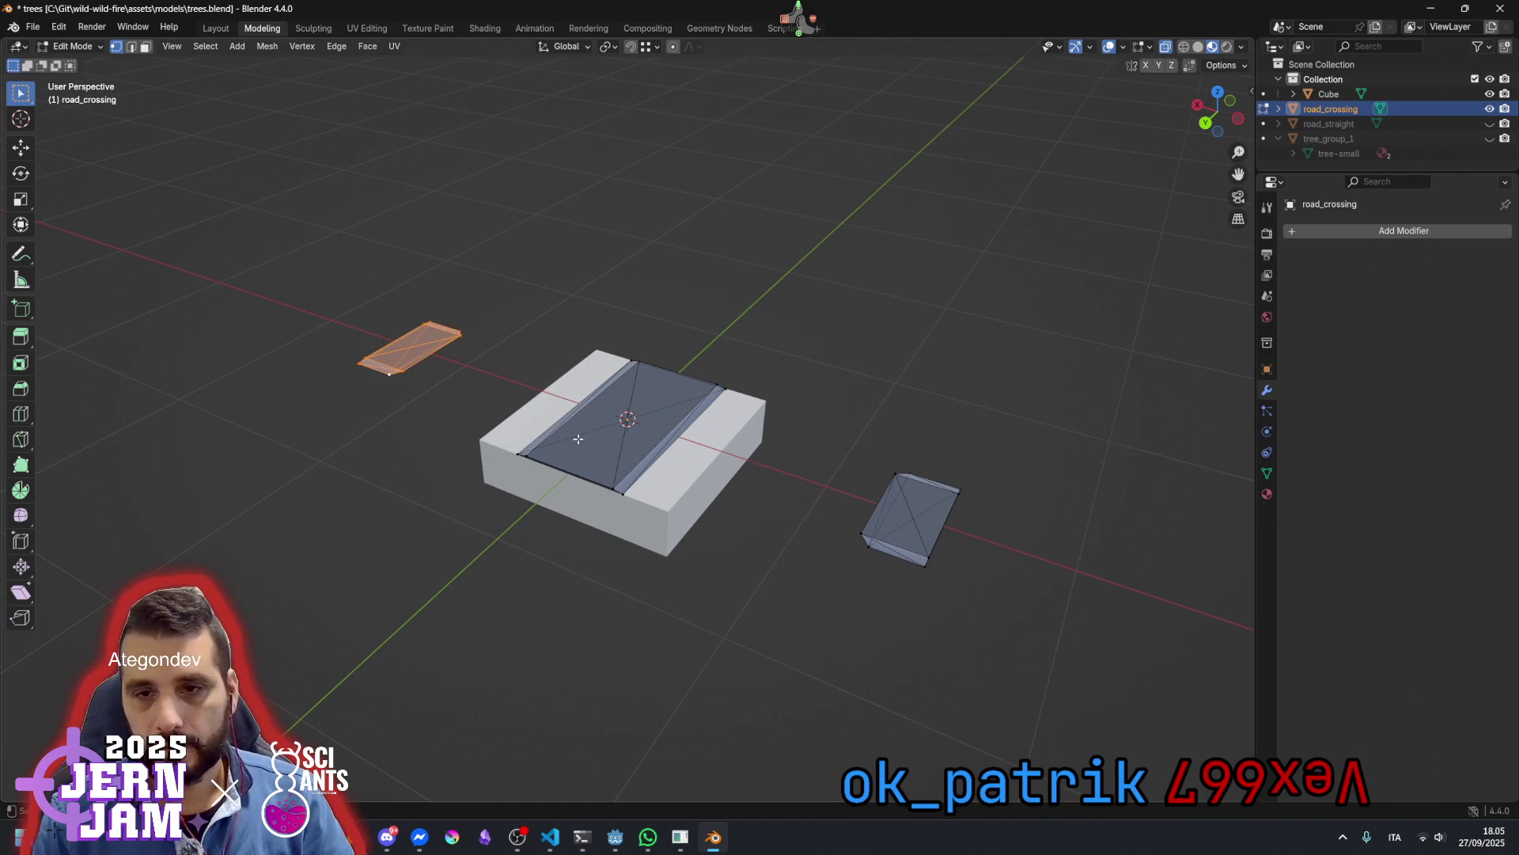
Select the entire right strip and hide all other geometry with Shift+H
click(821, 497)
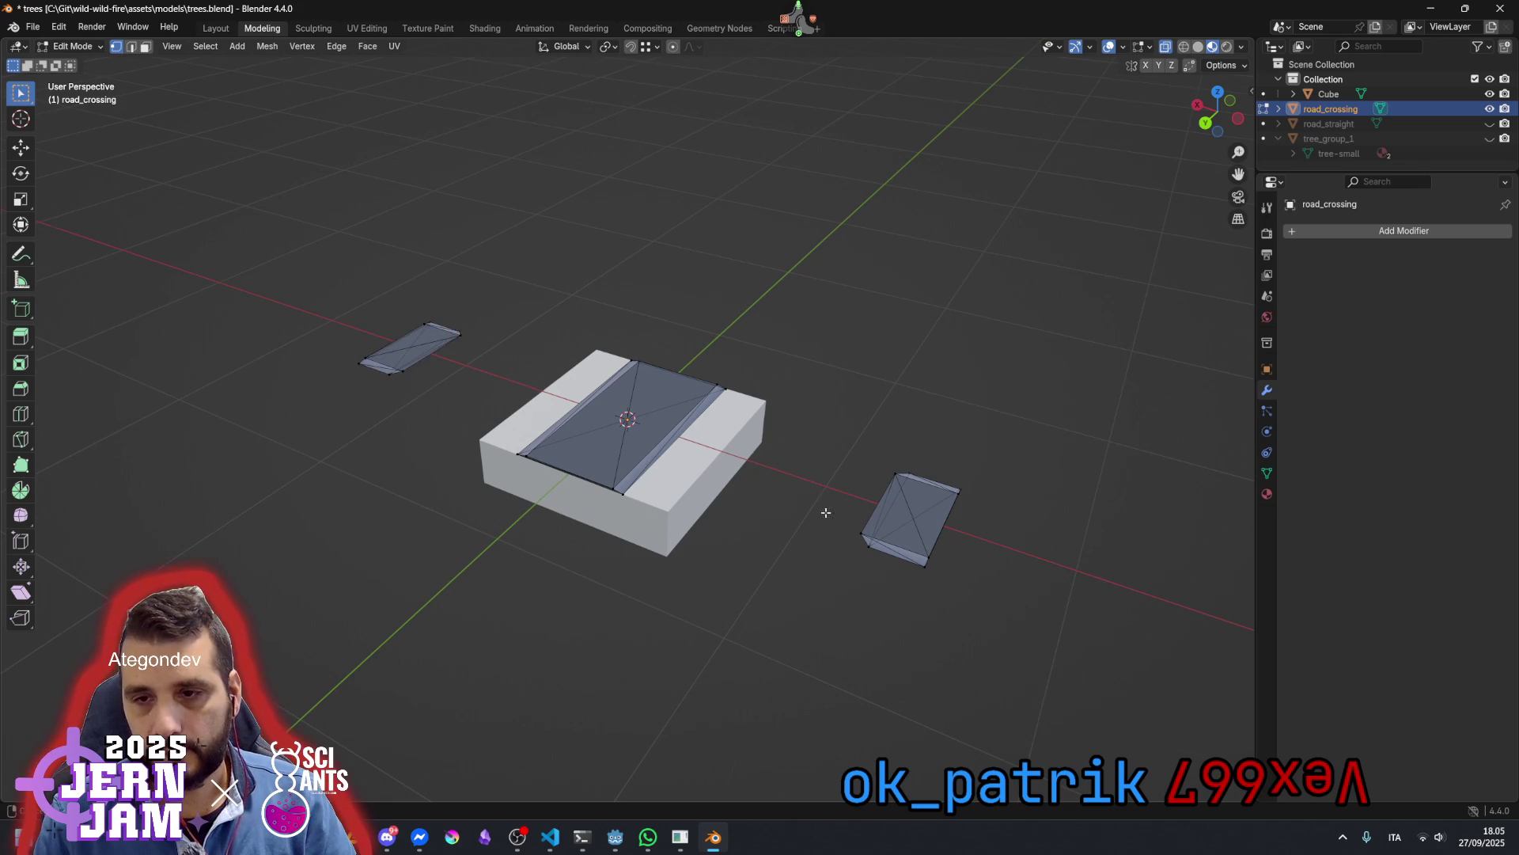
click(900, 461)
click(893, 485)
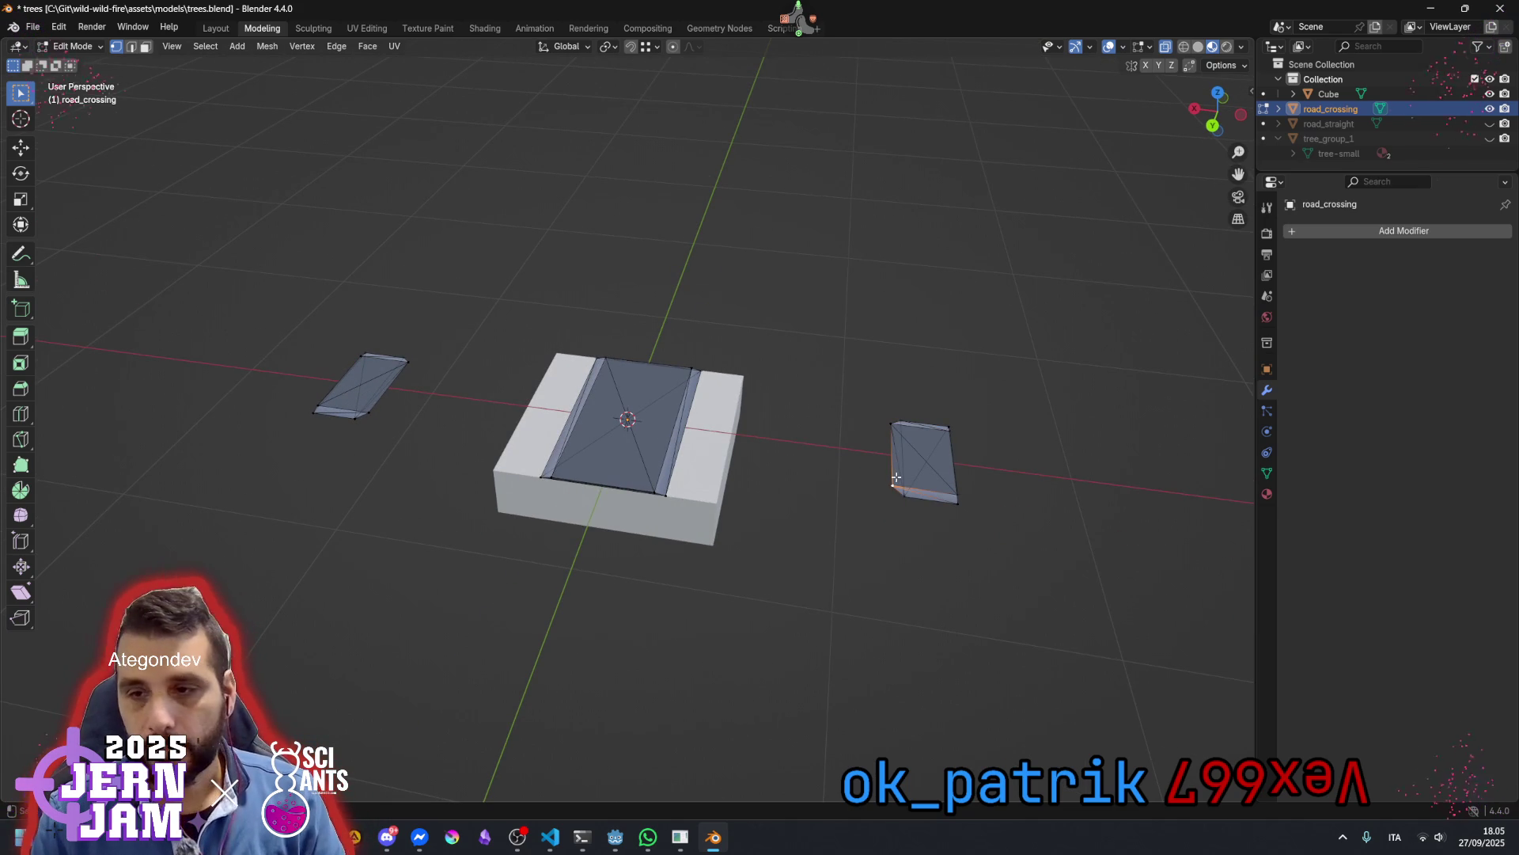
key(l)
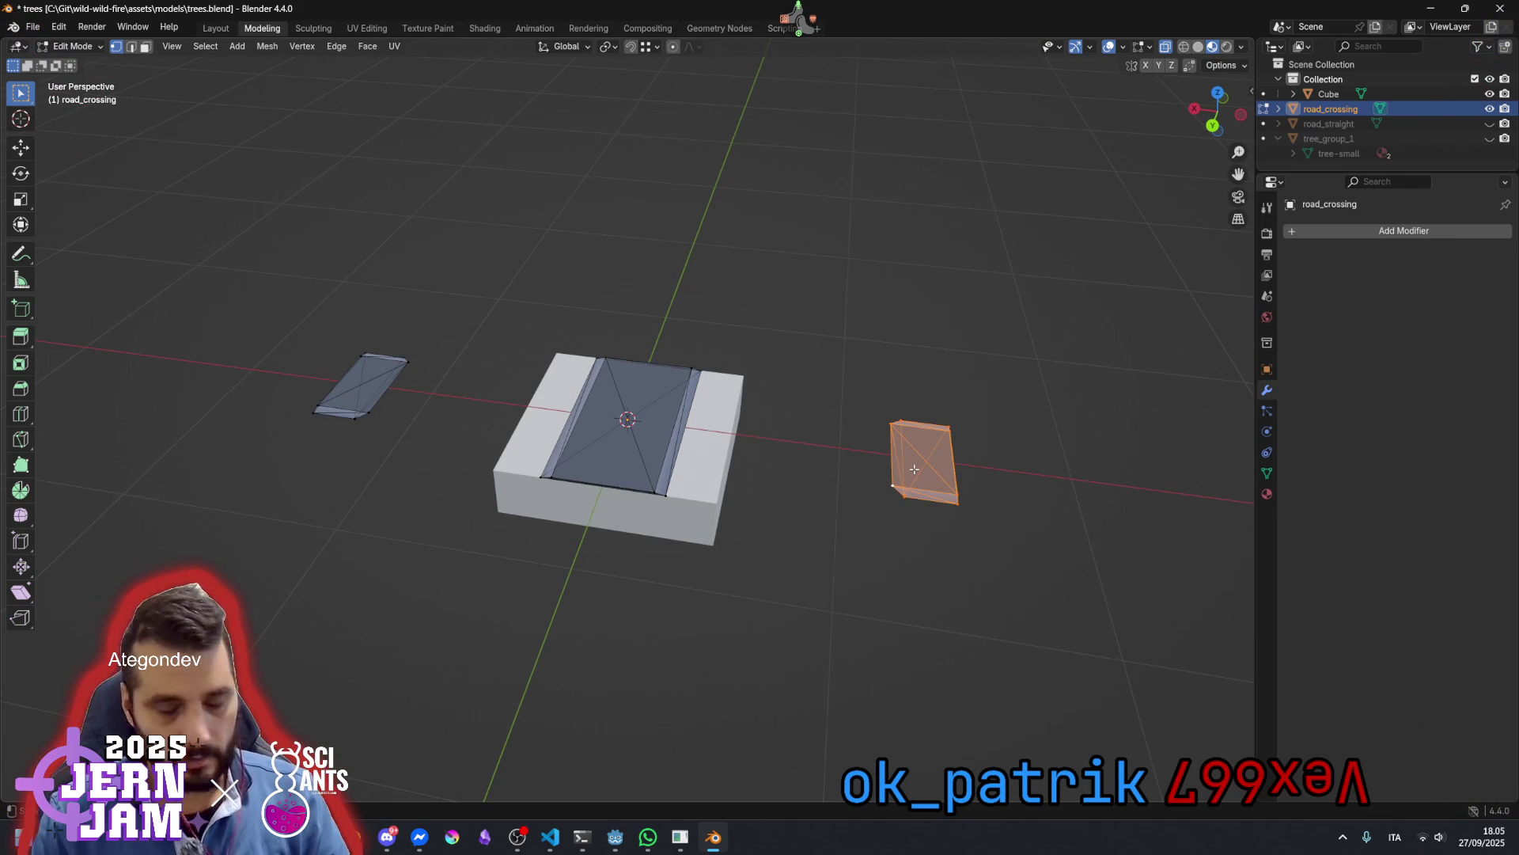
key(shift+h)
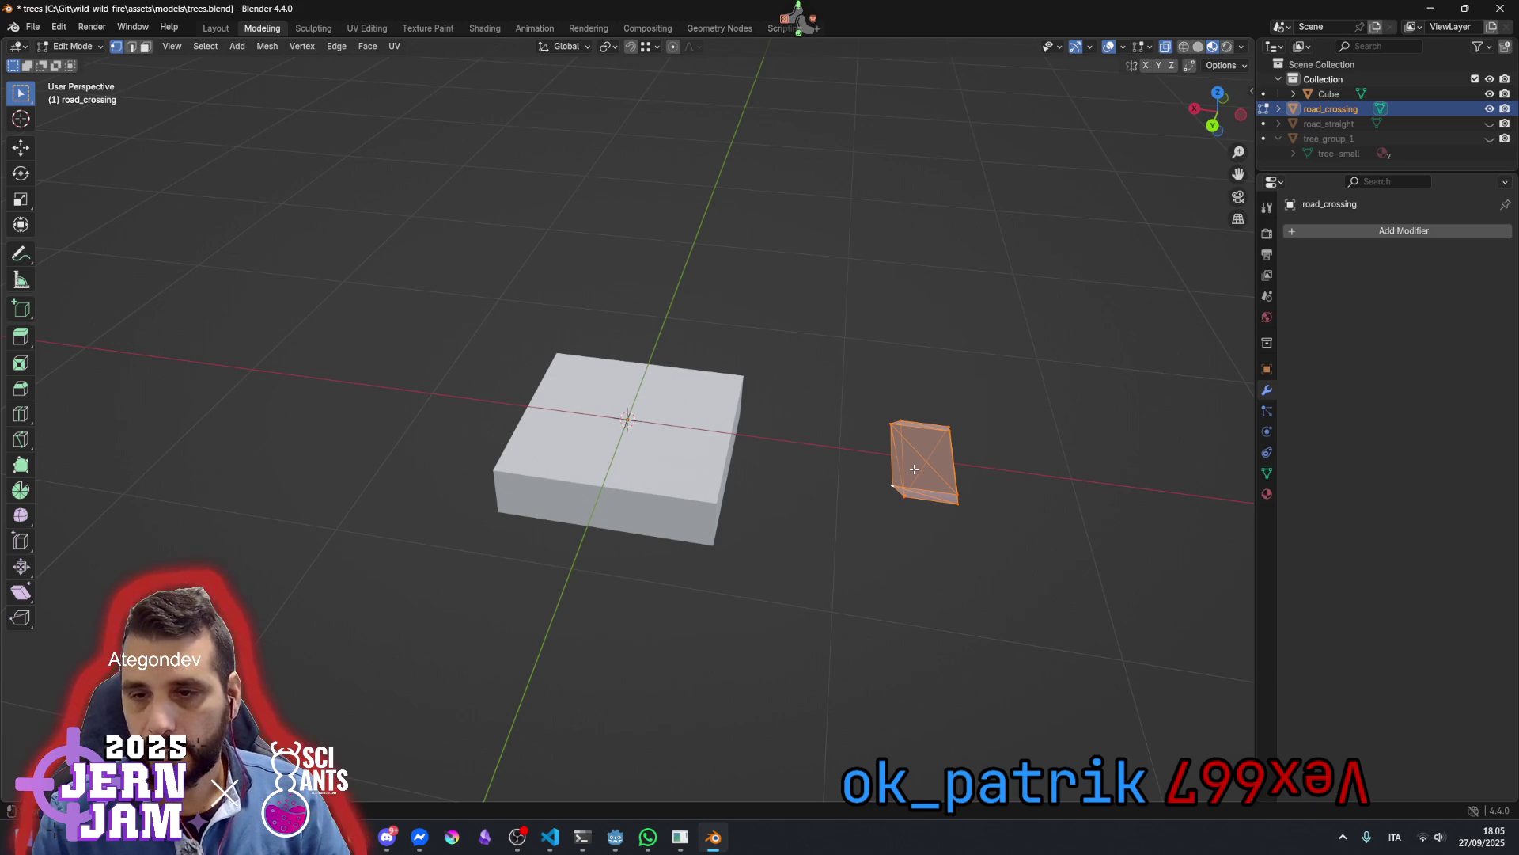
View the strip in straight front orthographic view and box-select it edge-on
scroll(923, 449, up, 3)
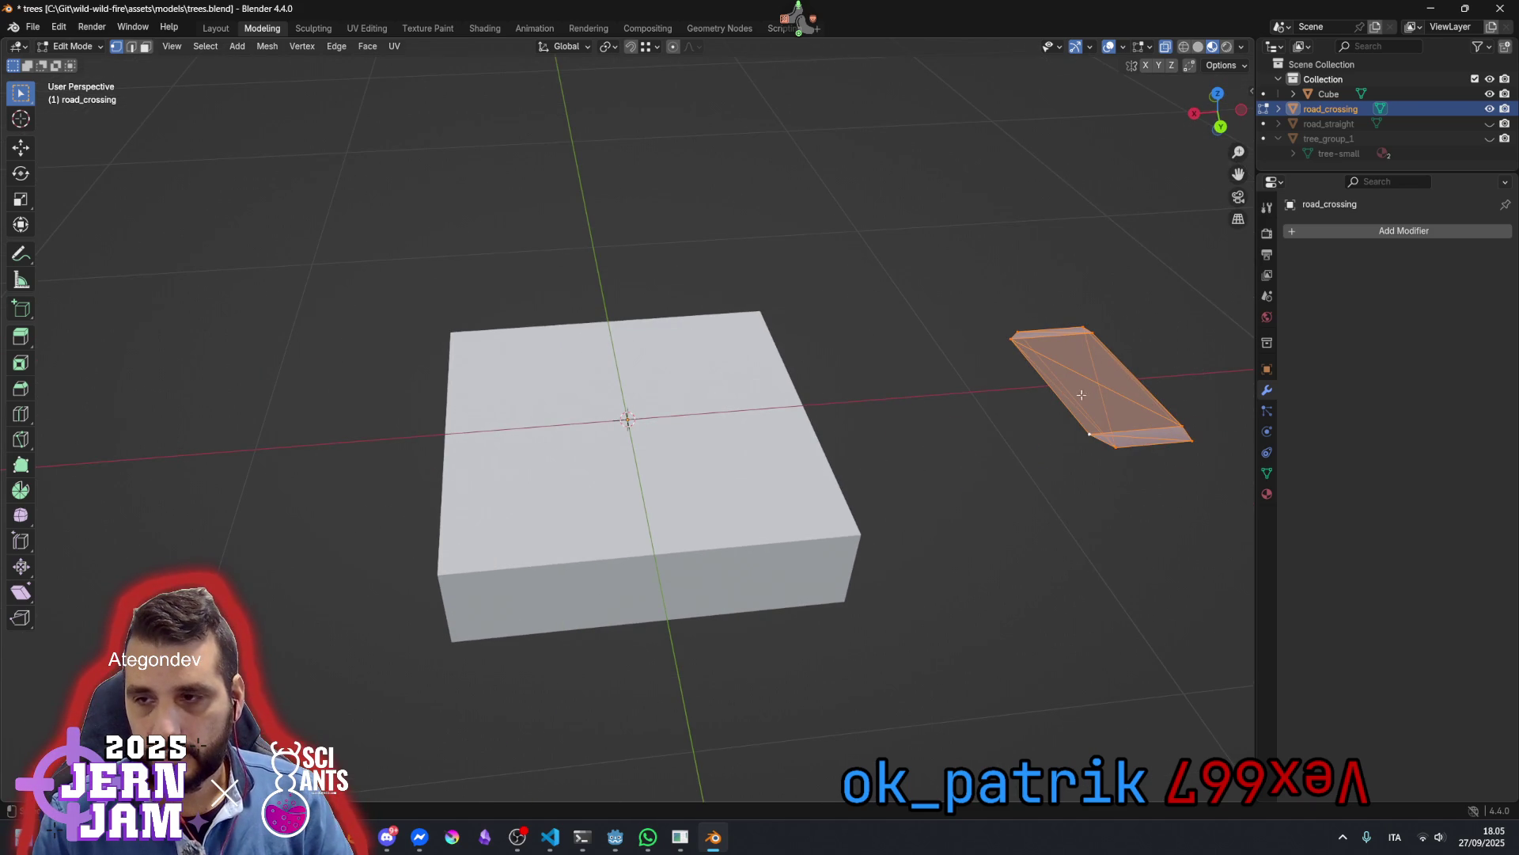
drag(1110, 401, 884, 396)
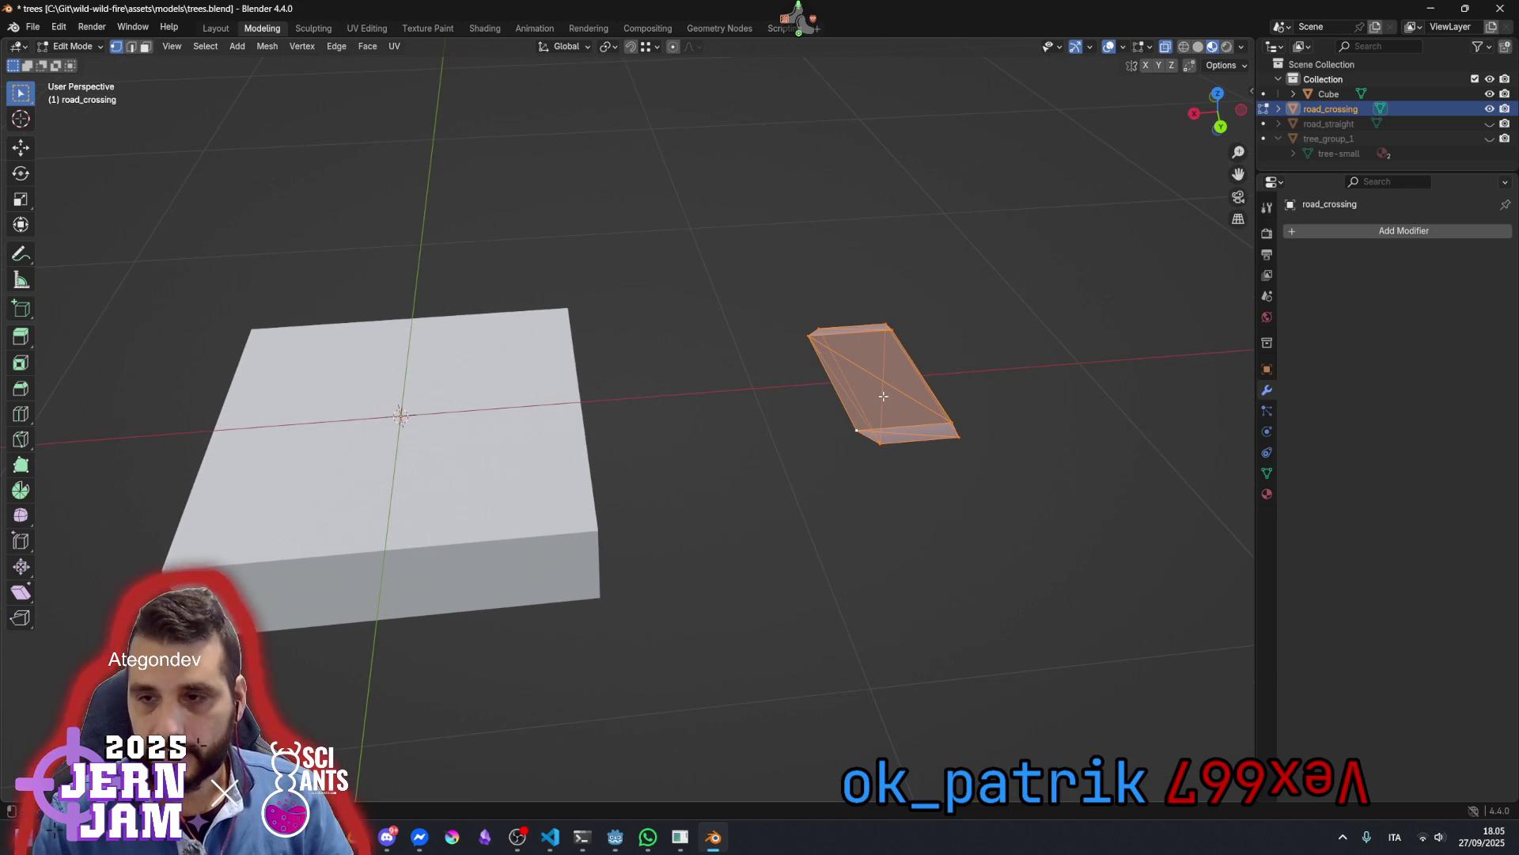
click(868, 405)
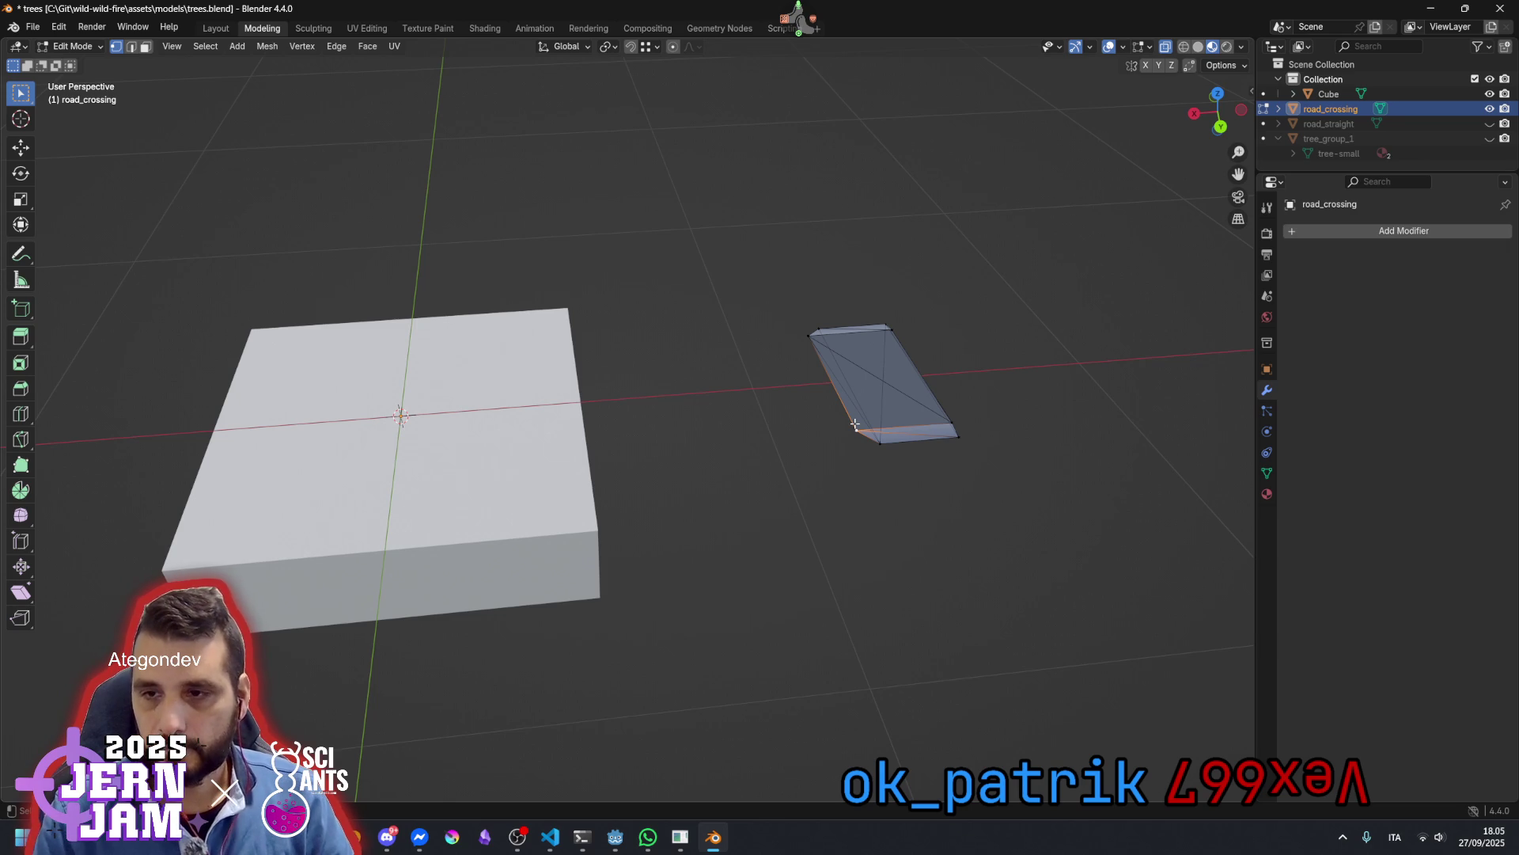
scroll(858, 424, up, 3)
mouse_move(960, 441)
mouse_down()
mouse_move(973, 451)
mouse_move(874, 457)
mouse_up()
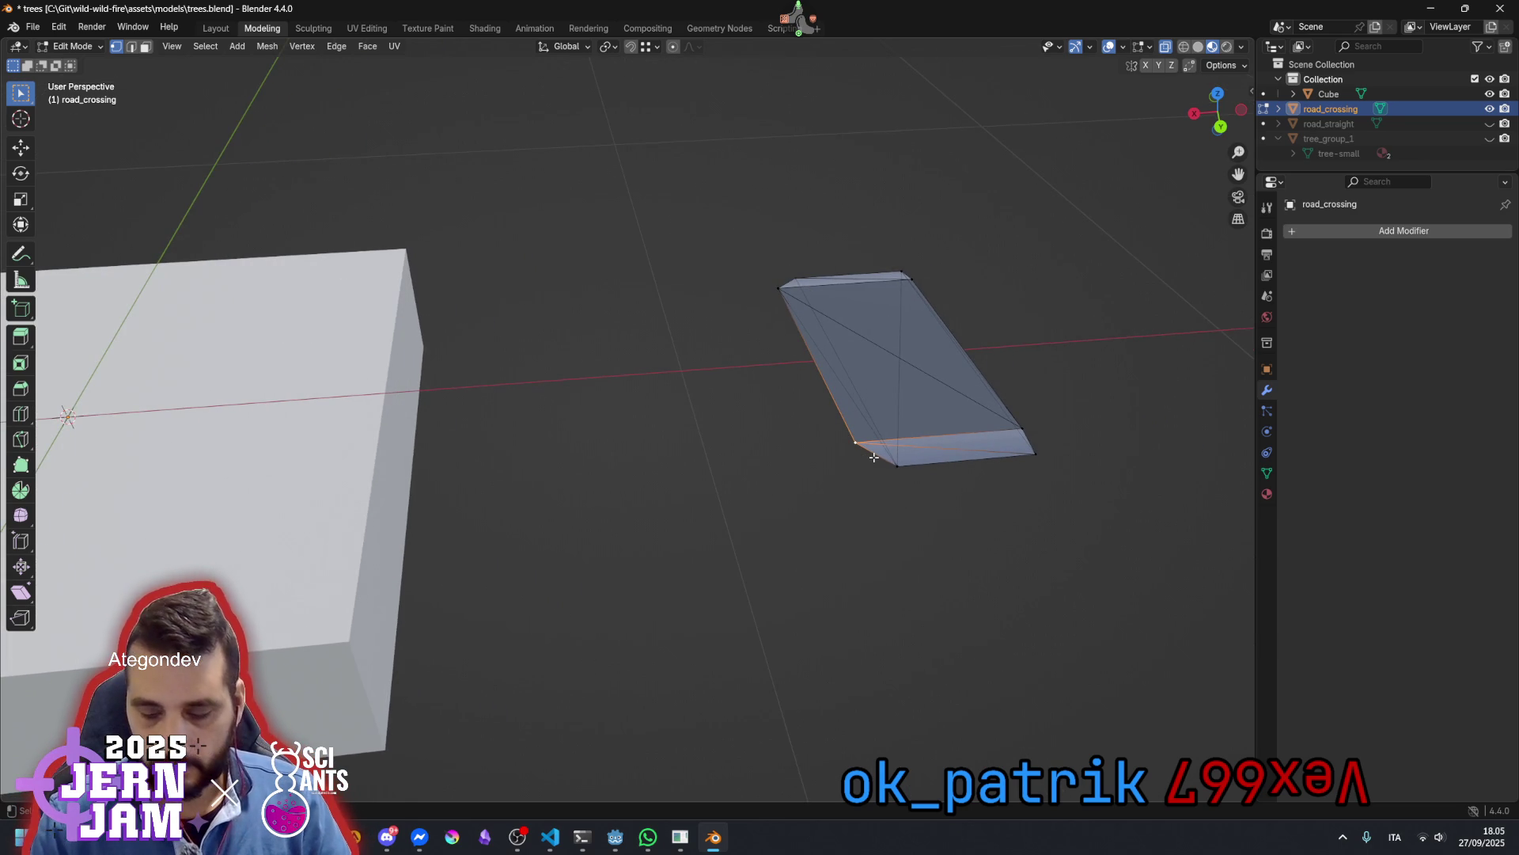
key(ctrl+KP_0)
key(ctrl+KP_1)
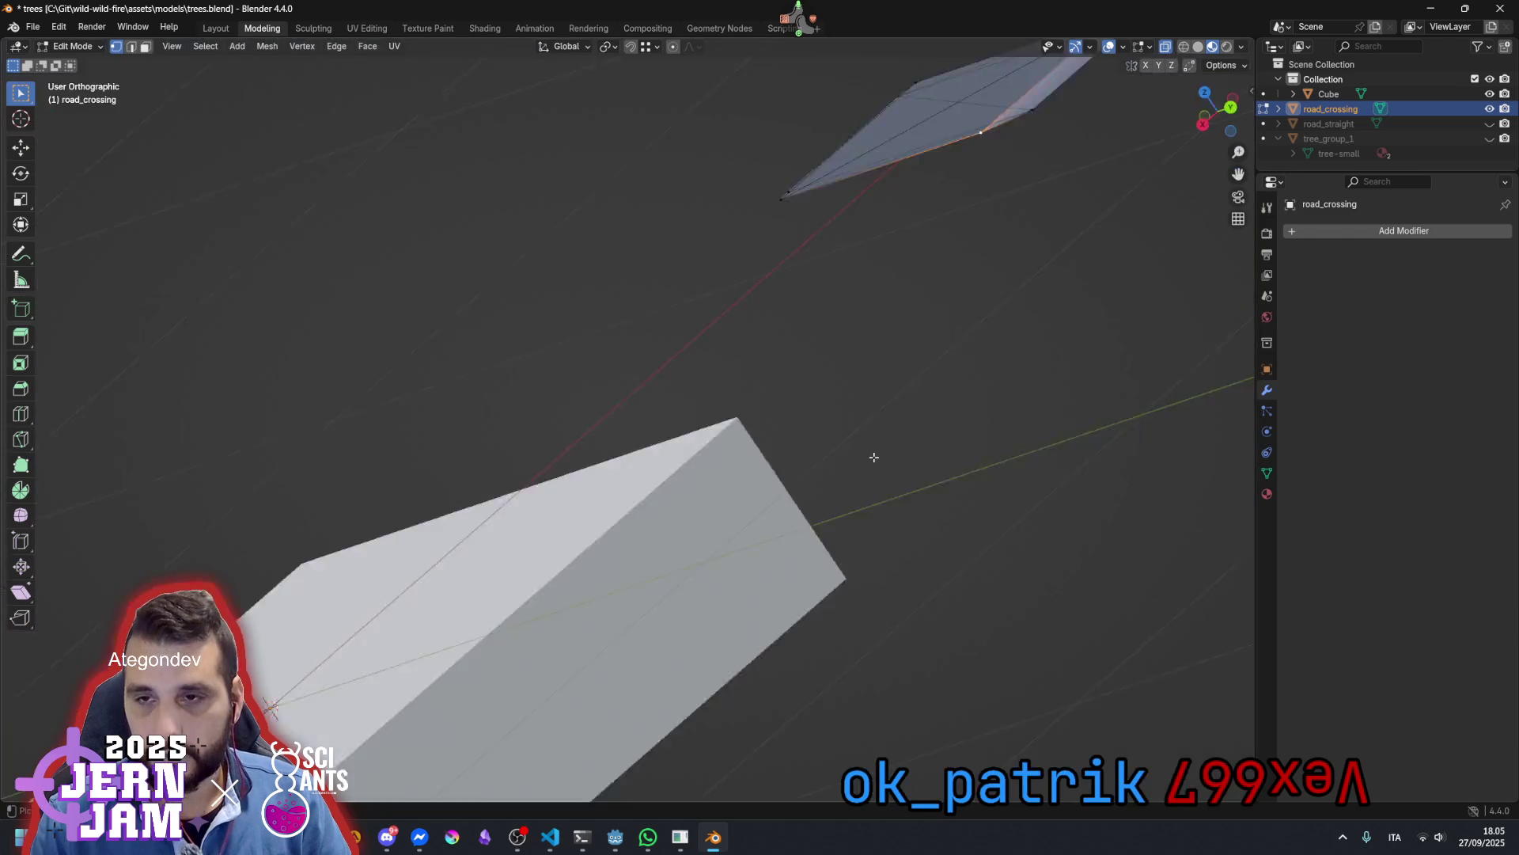
key(KP_0)
key(KP_1)
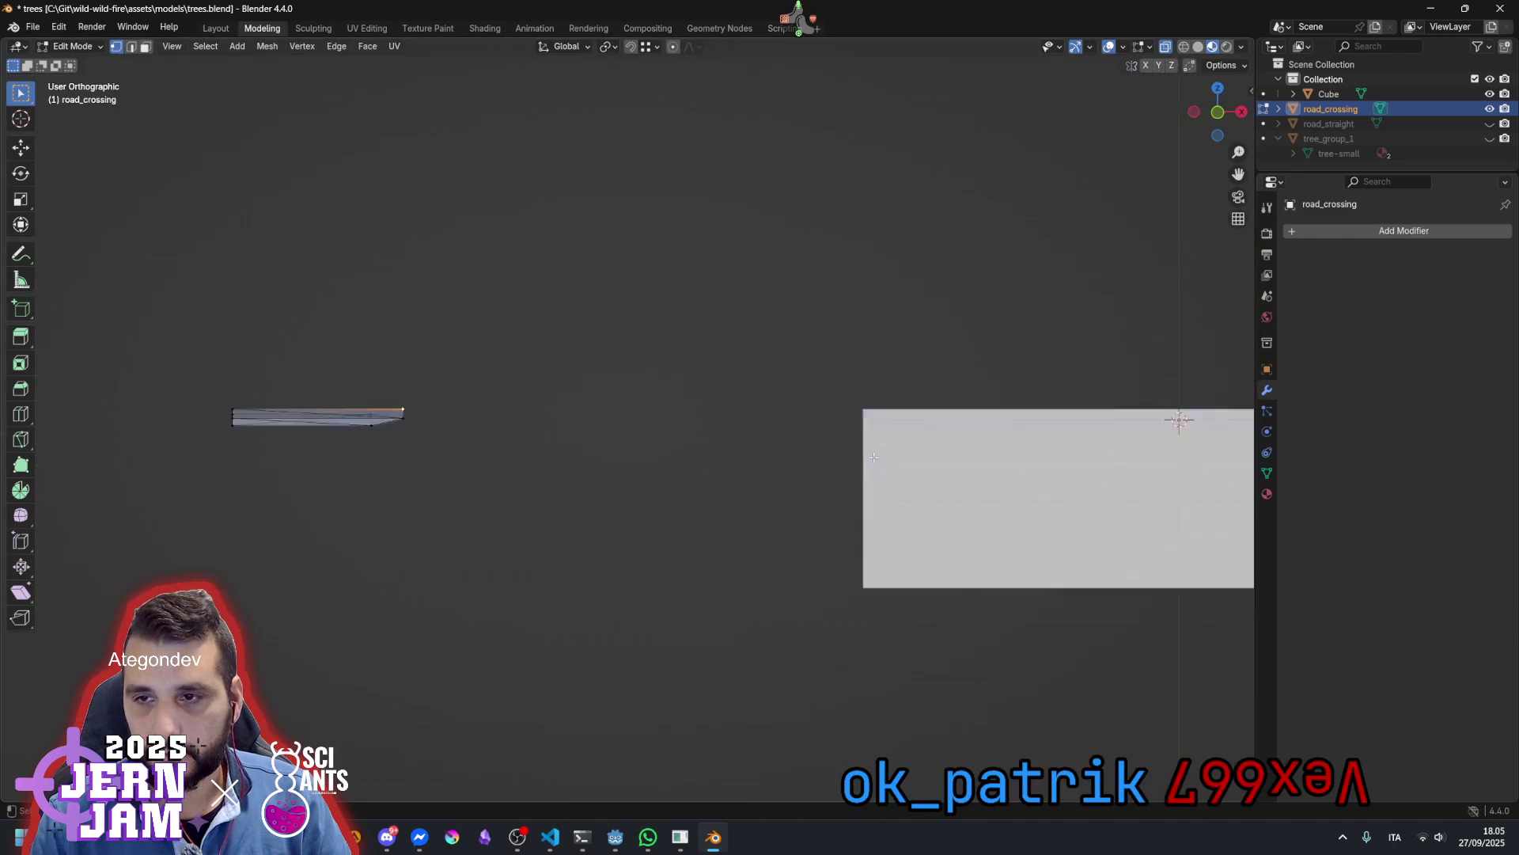
drag(248, 339, 395, 467)
mouse_move(210, 357)
mouse_down()
mouse_move(511, 474)
mouse_move(514, 454)
mouse_up()
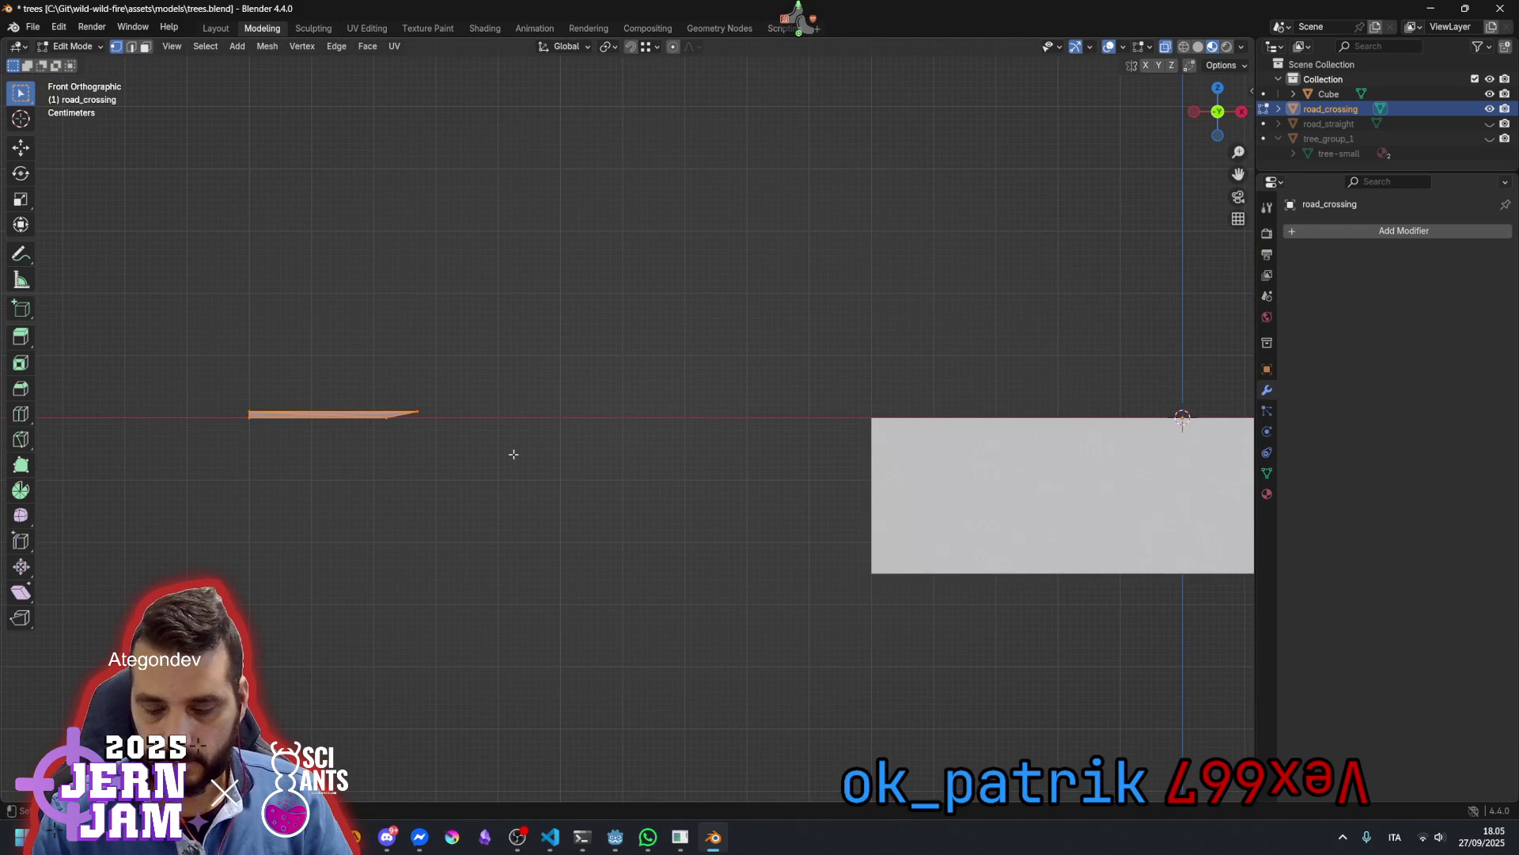
Check the strip from the right-side orthographic view, then orbit around it
key(ctrl+KP_1)
key(KP_8)
key(KP_8)
key(KP_4)
key(KP_1)
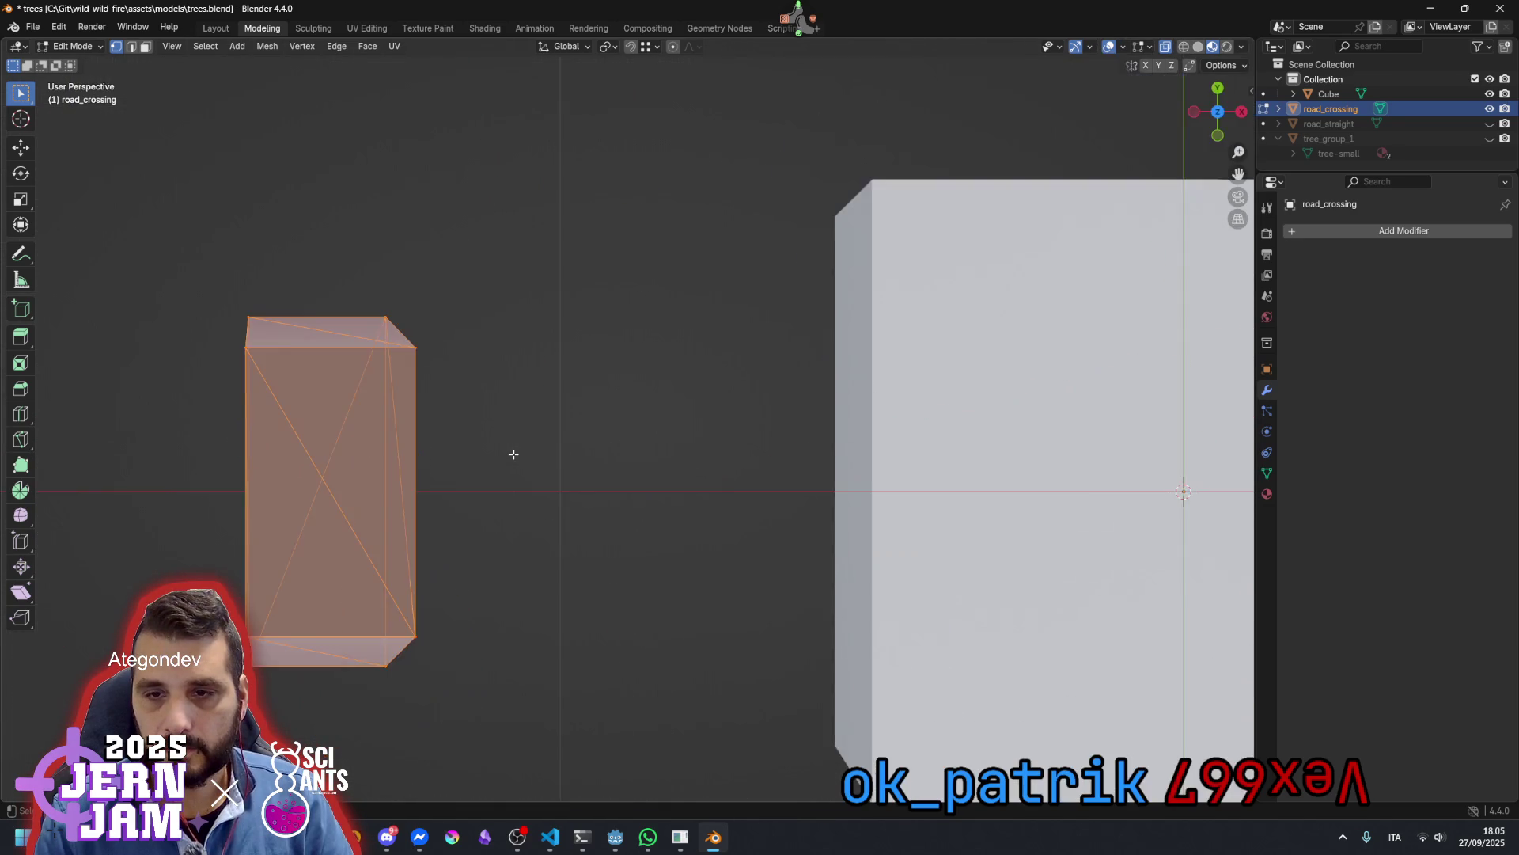
key(KP_3)
scroll(535, 449, up, 2)
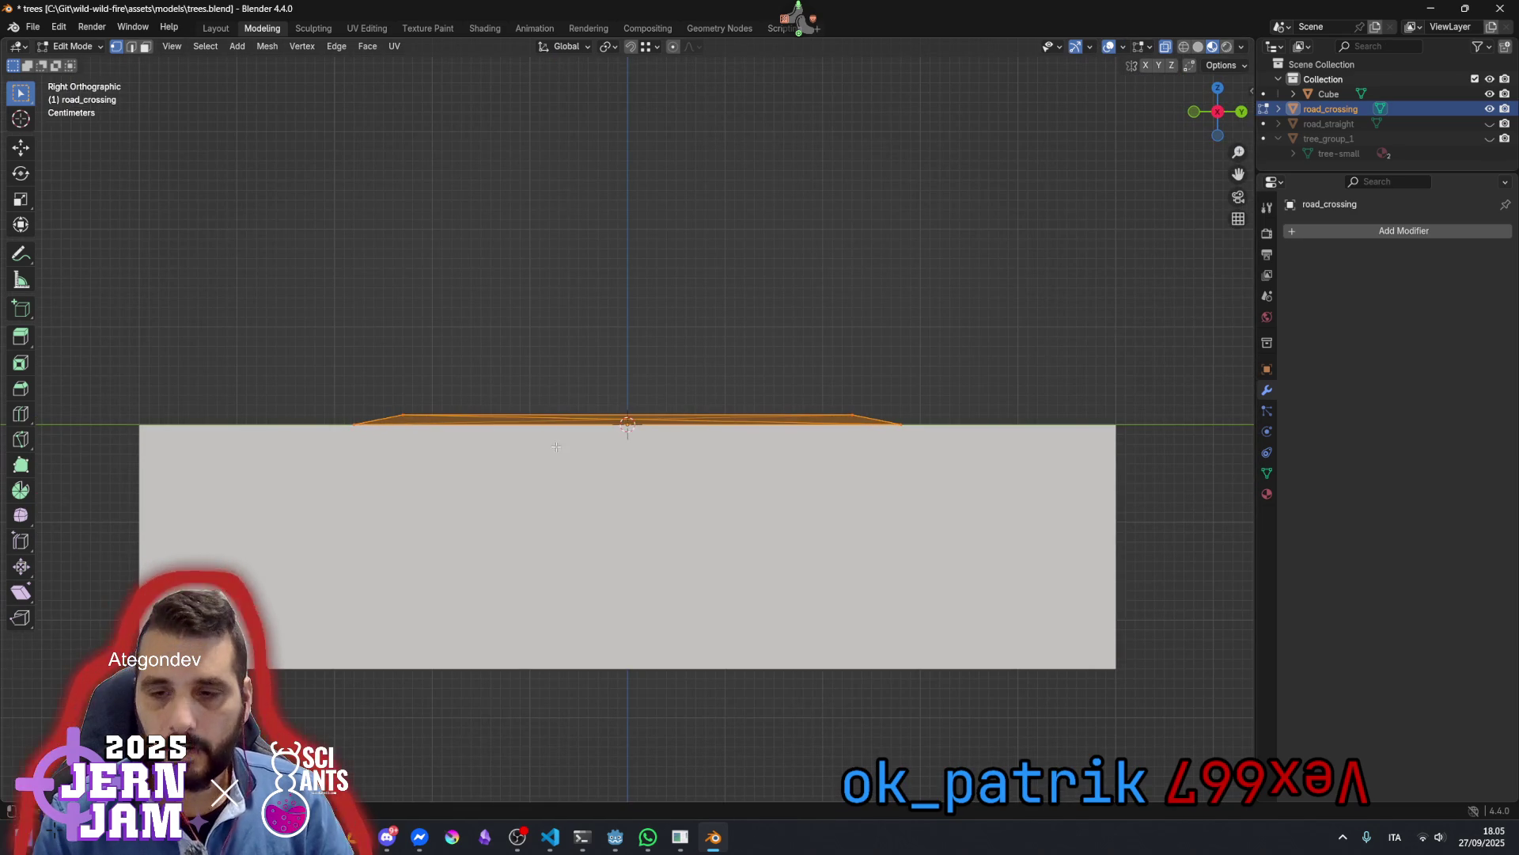
mouse_move(535, 450)
mouse_down()
mouse_move(742, 454)
mouse_move(662, 474)
mouse_move(771, 459)
mouse_move(831, 369)
mouse_up()
Select the two top faces in face mode and delete only those faces
key(alt+a)
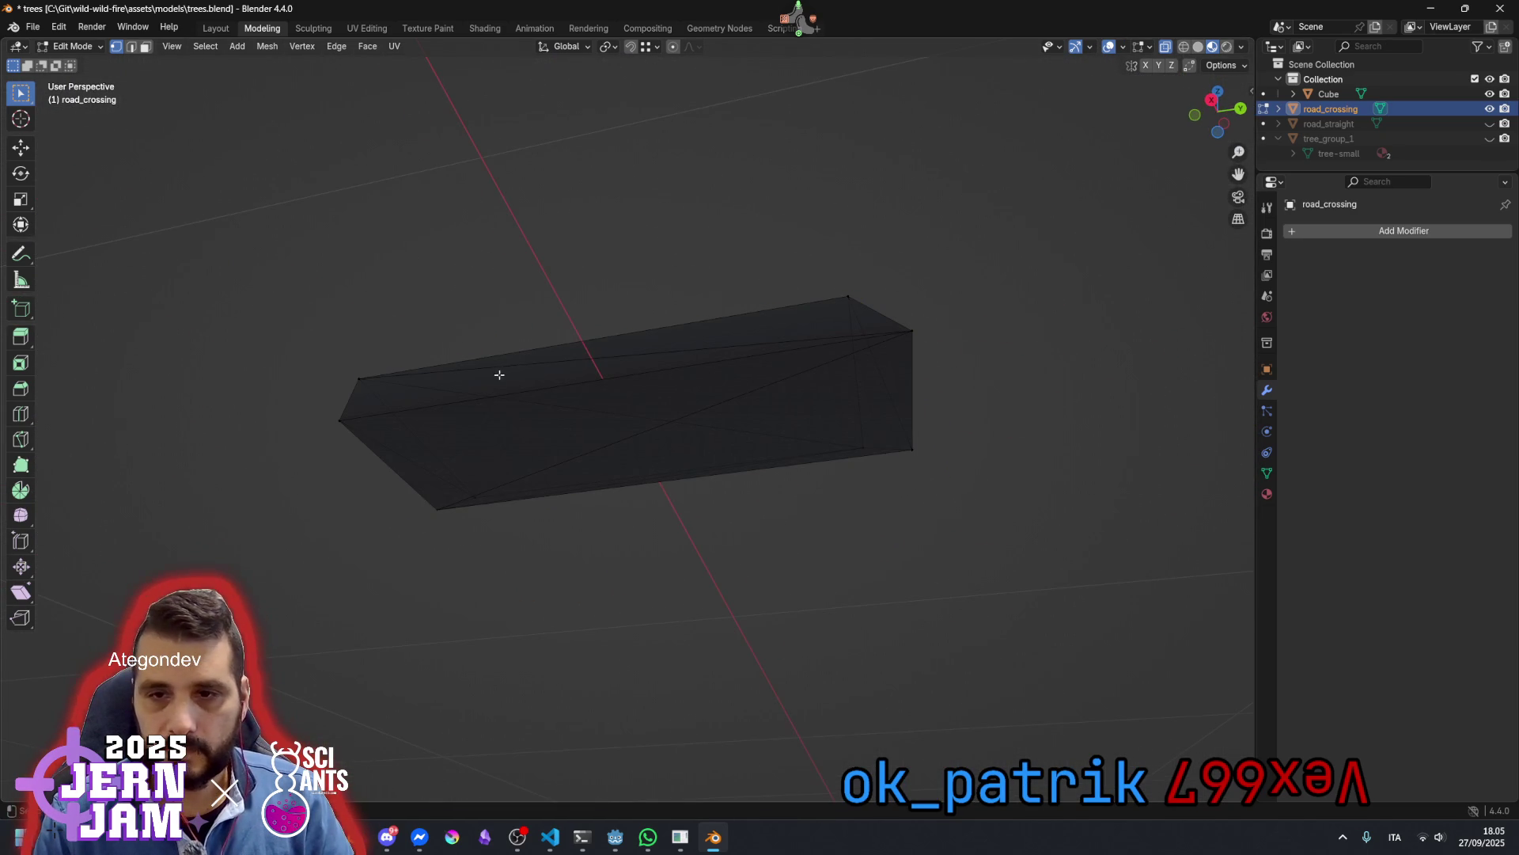
click(146, 47)
click(655, 361)
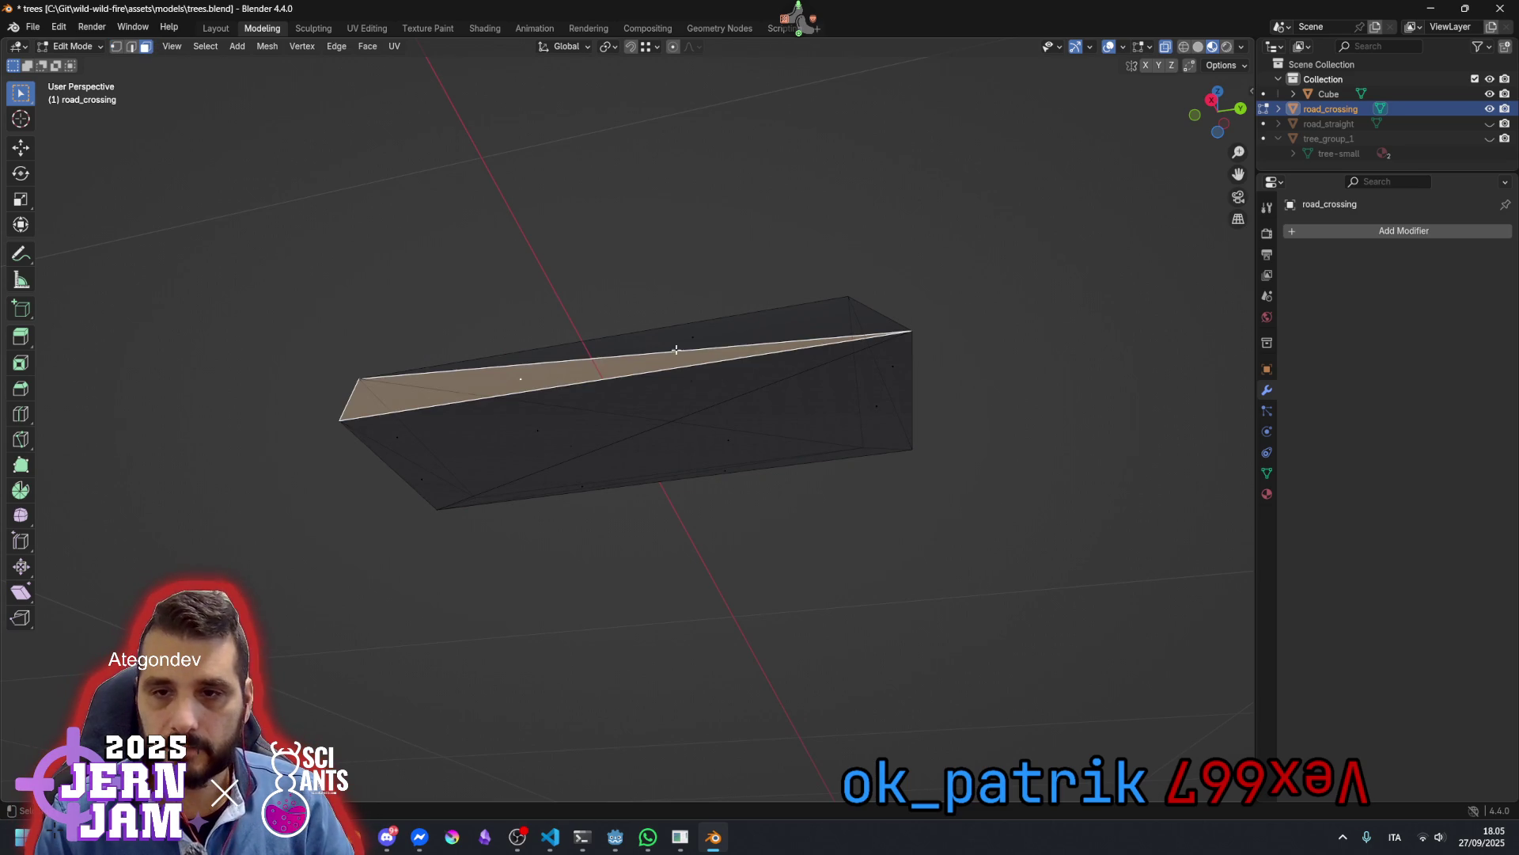
shift+click(717, 331)
key(x)
click(652, 429)
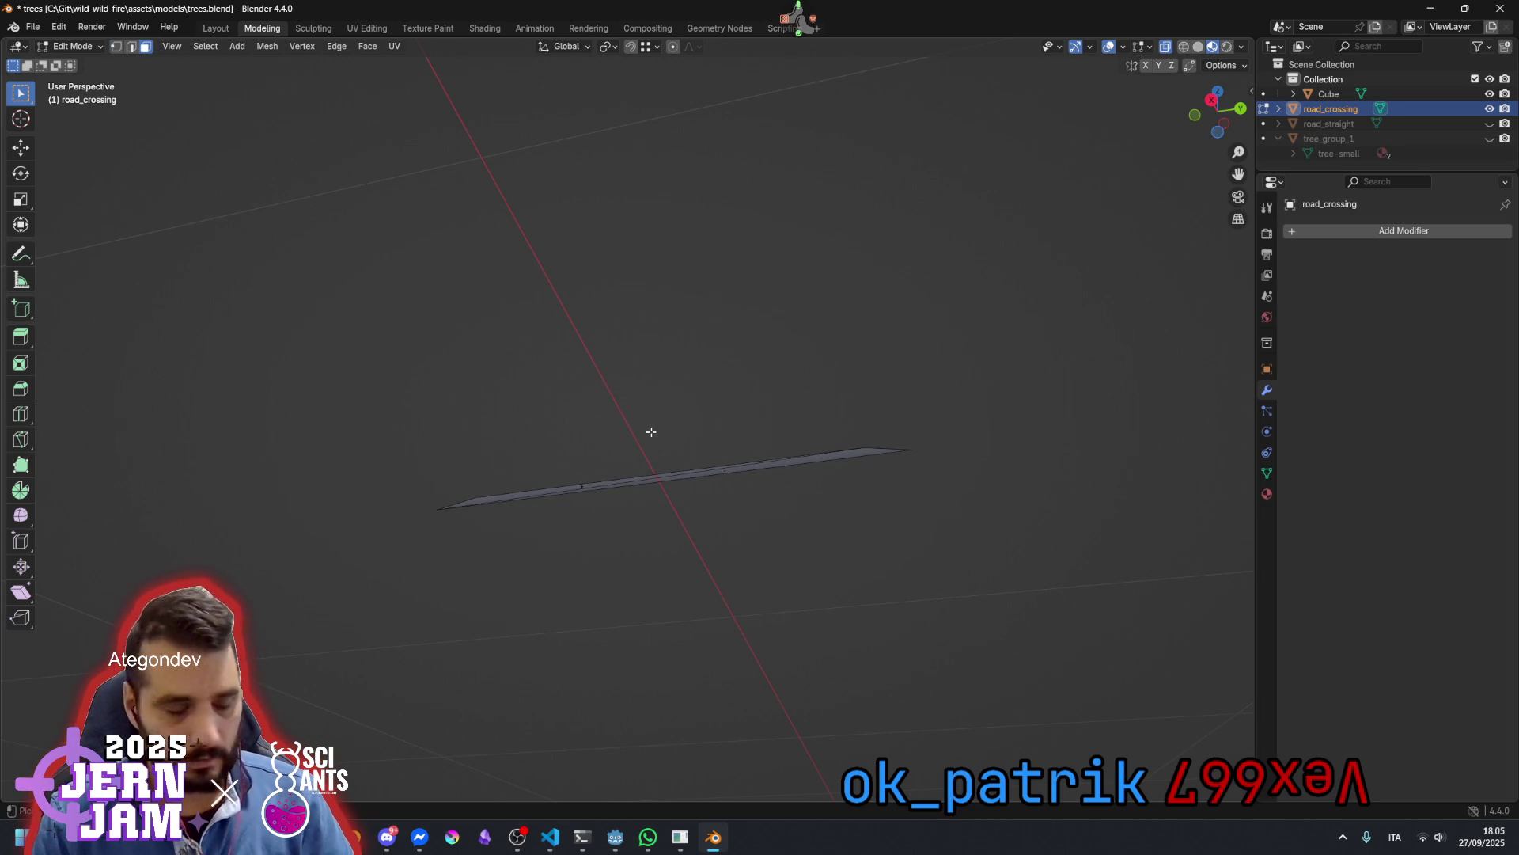
key(ctrl+z)
right_click(633, 506)
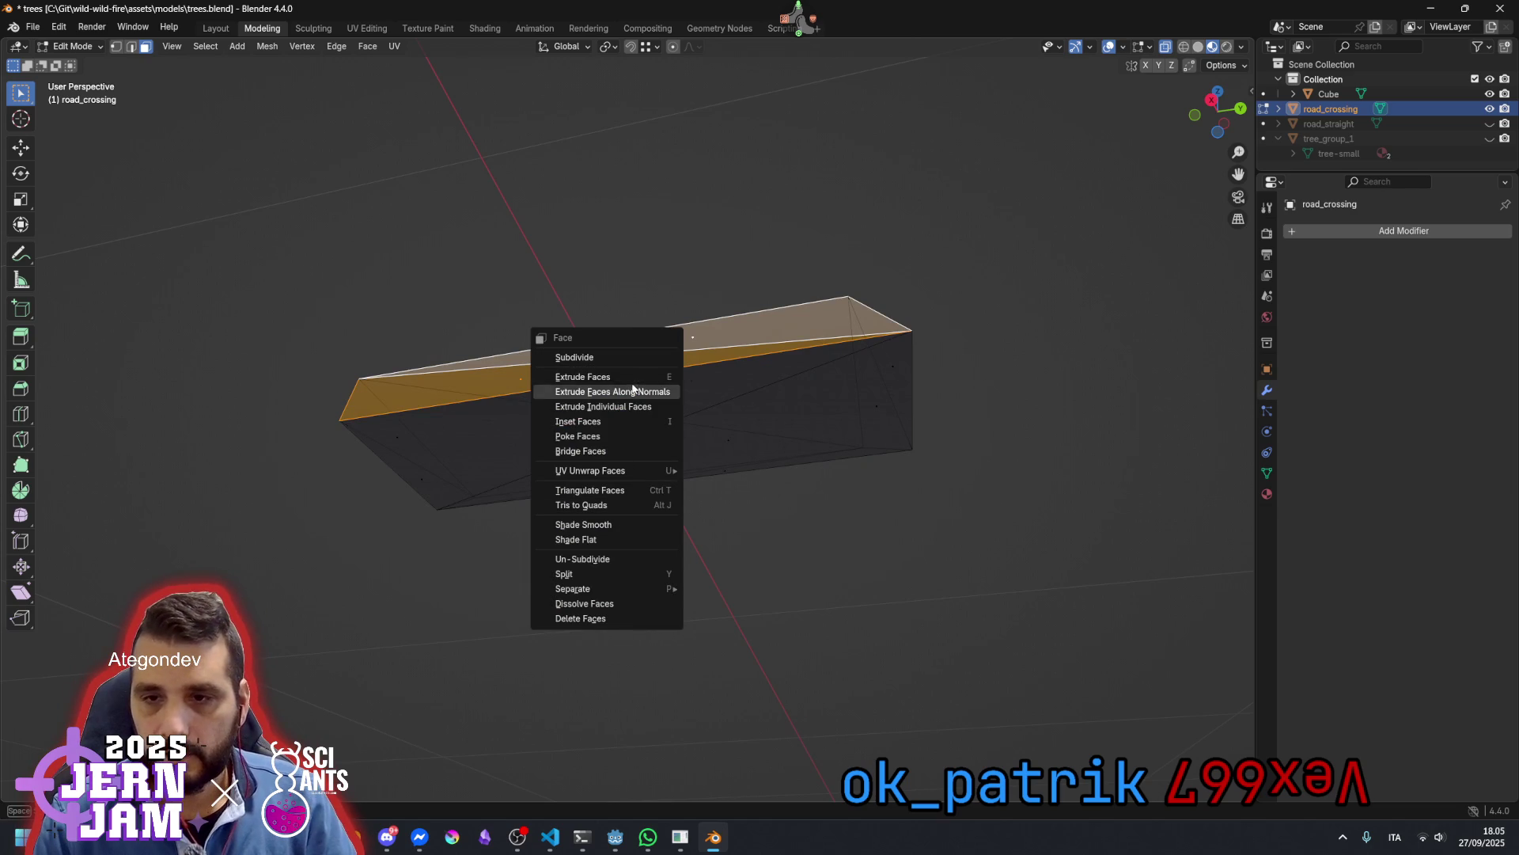
right_click(625, 207)
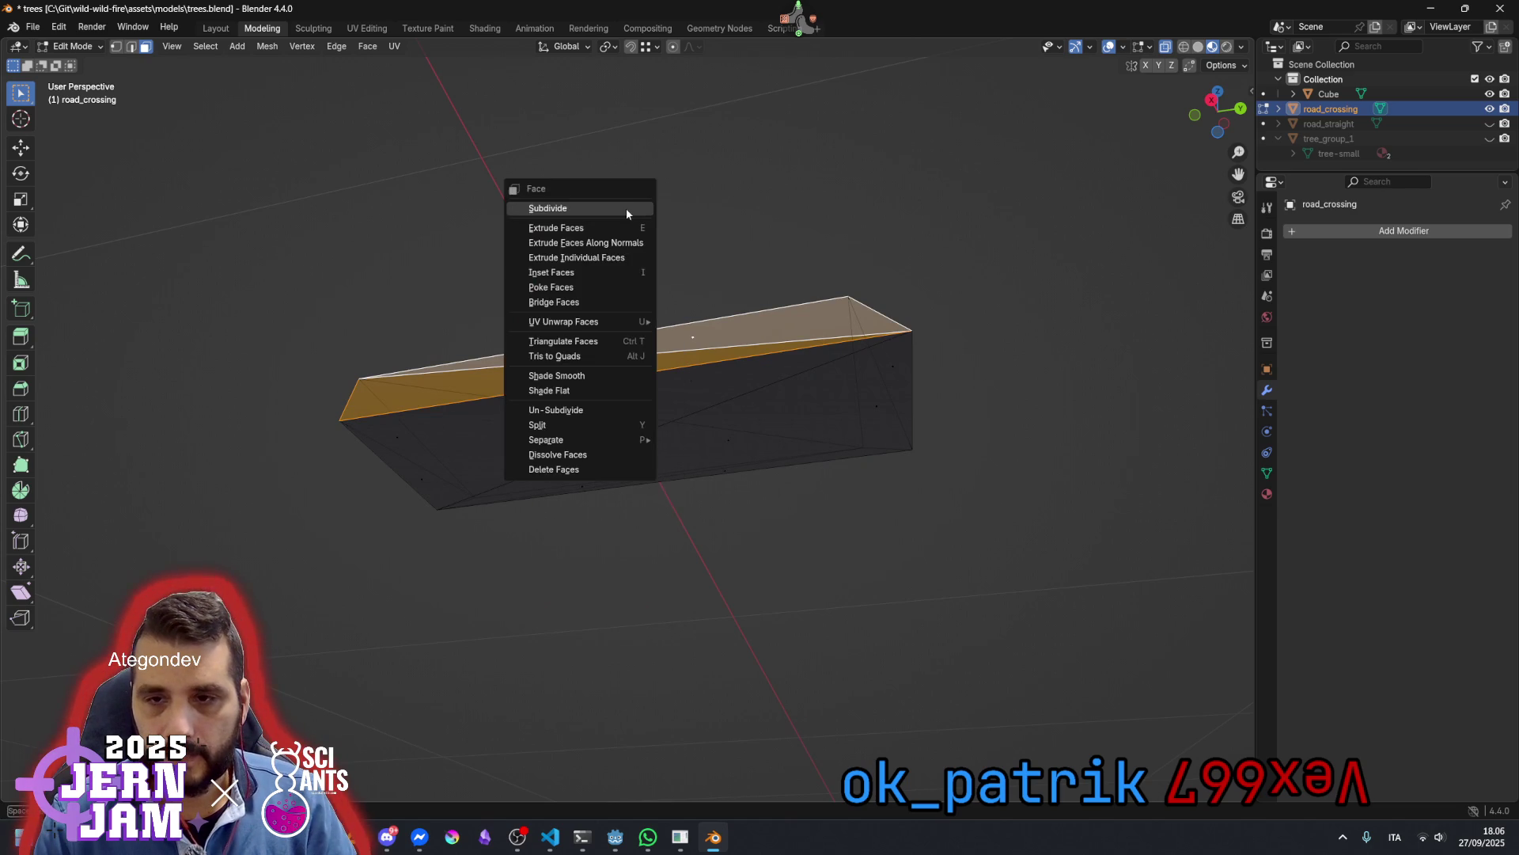
key(x)
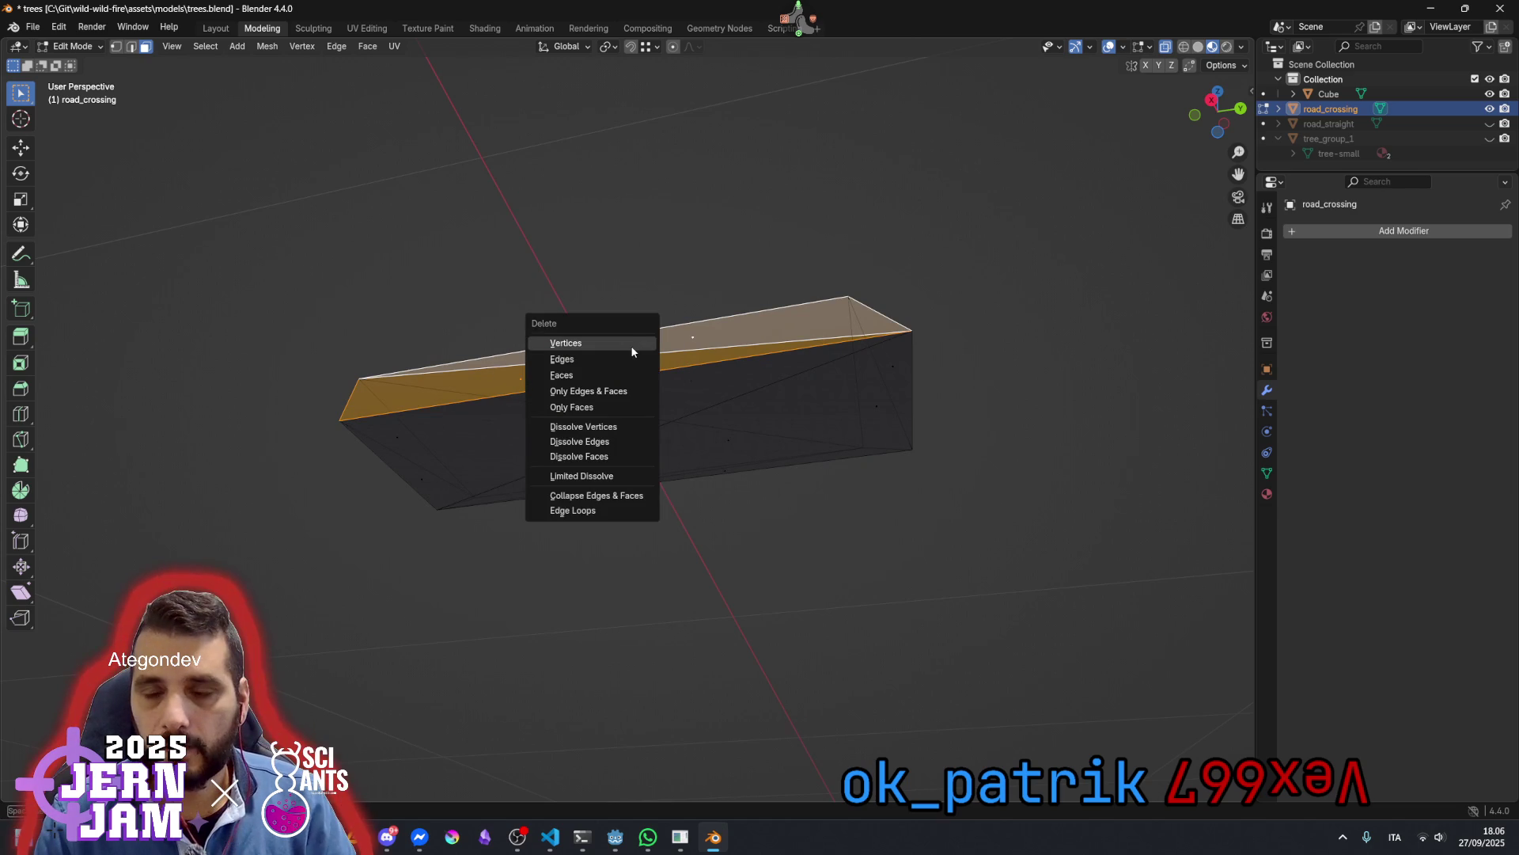
click(617, 407)
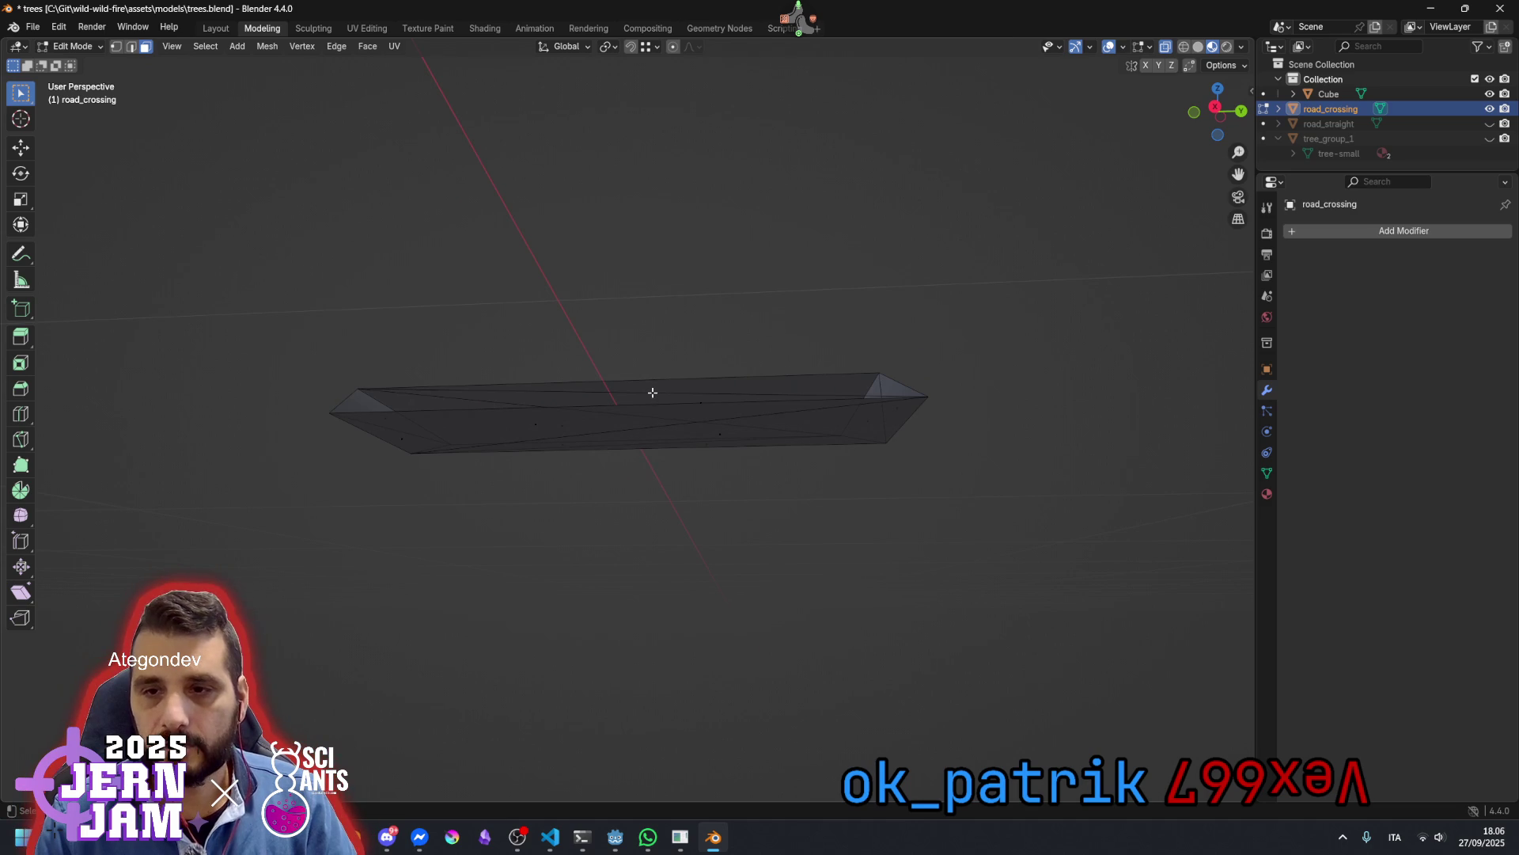
mouse_move(658, 401)
mouse_down()
mouse_move(608, 416)
mouse_move(608, 364)
mouse_up()
Delete the long top edge in edge mode, then select the diagonal edge
key(2)
click(609, 365)
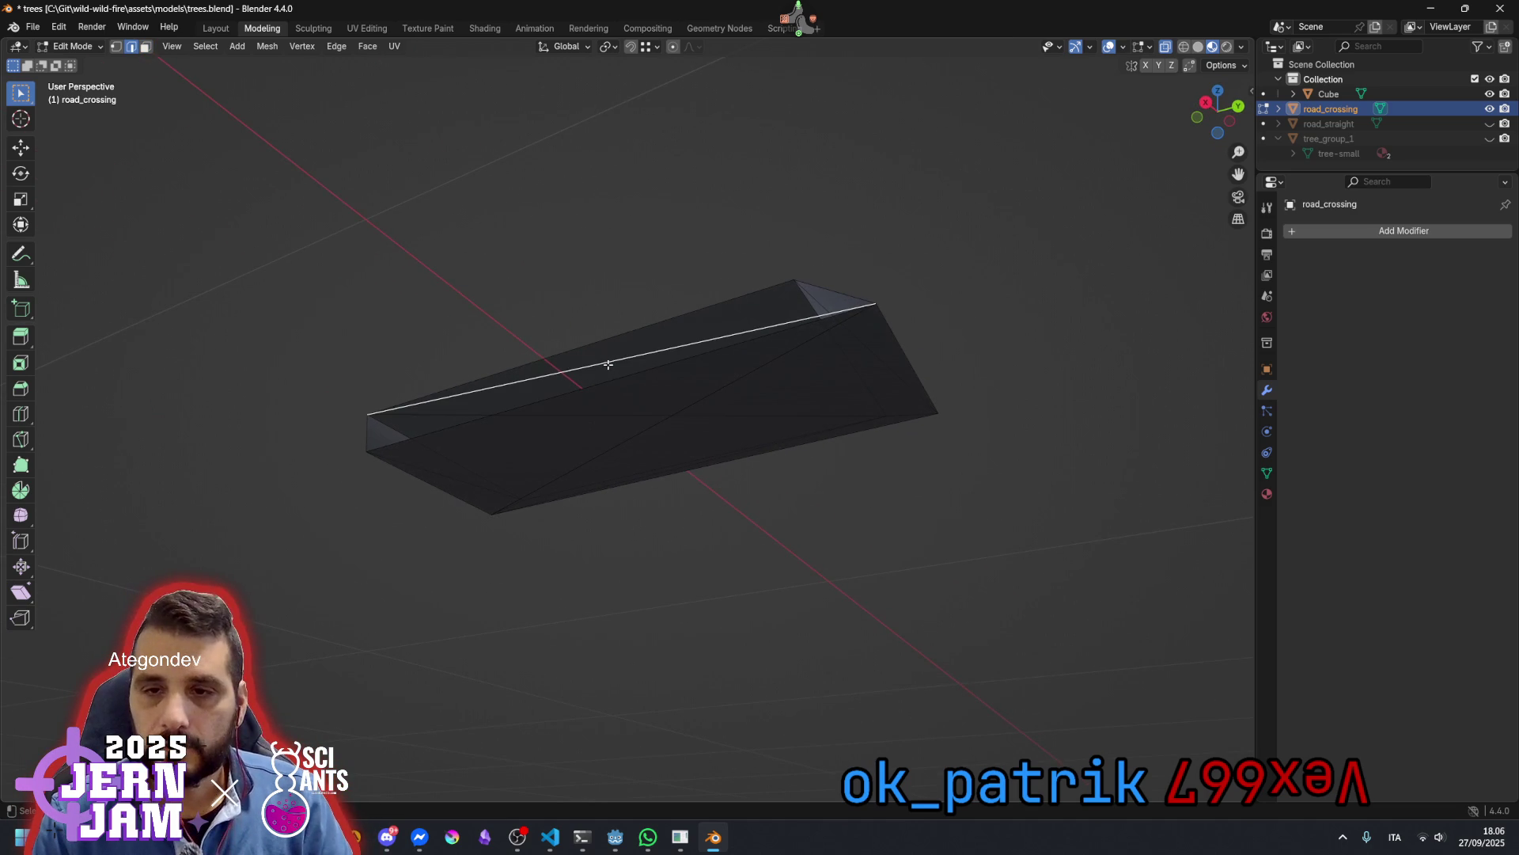
key(x)
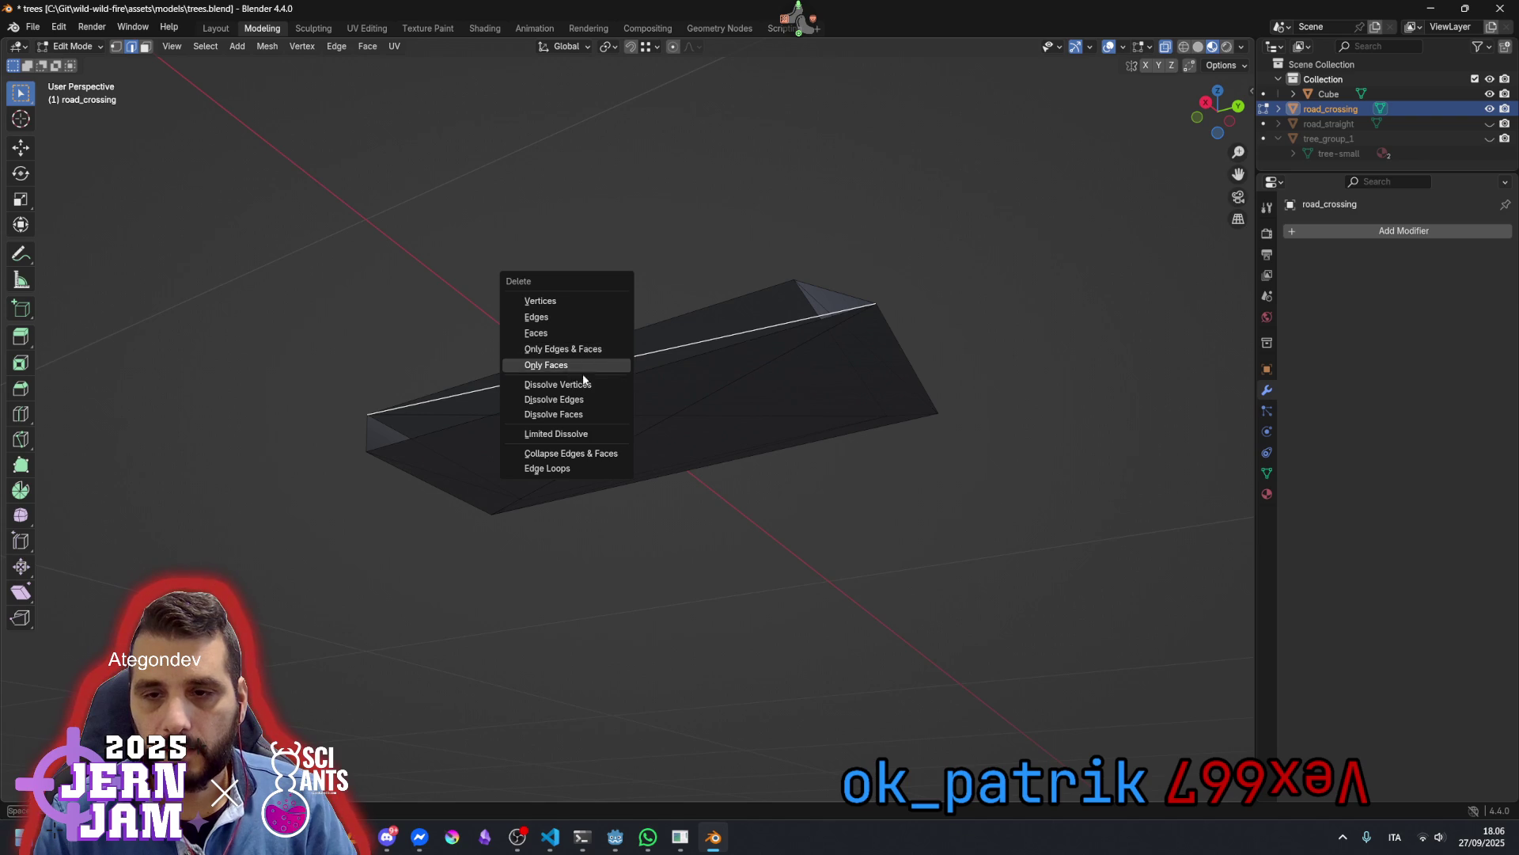
click(575, 317)
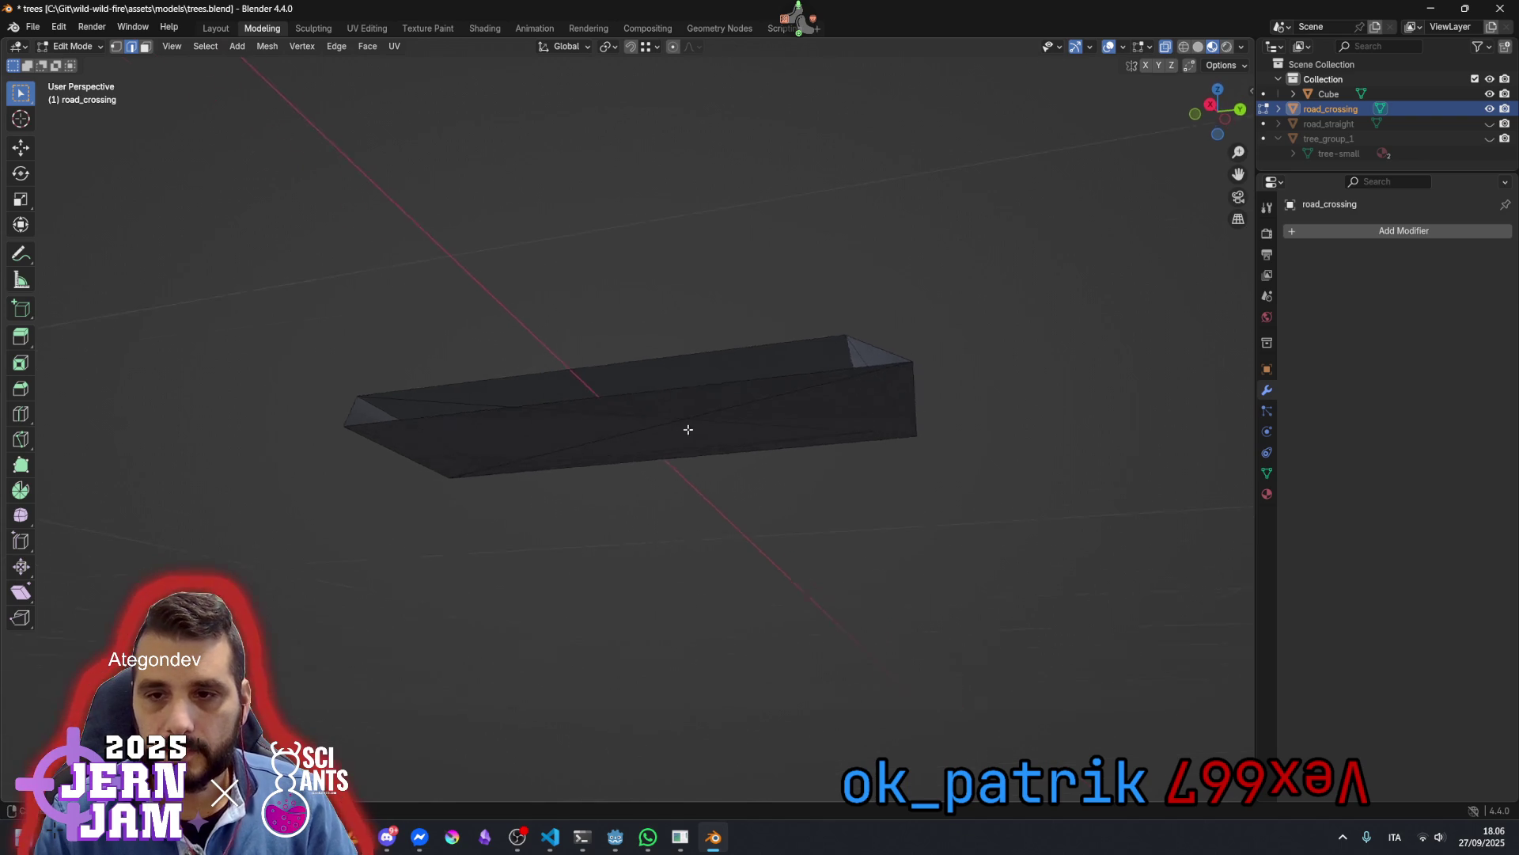
click(664, 412)
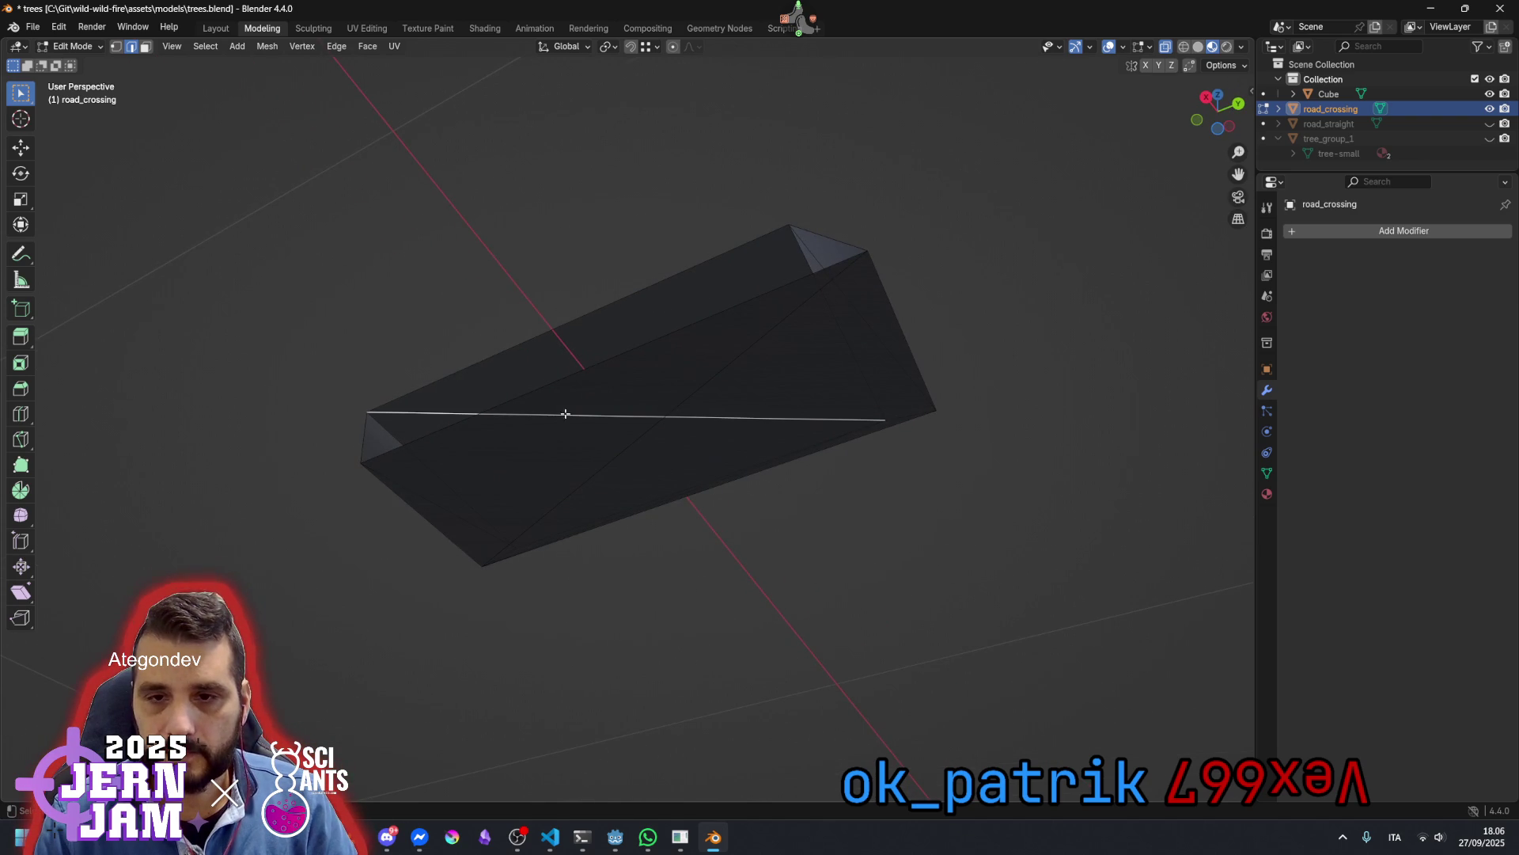
click(732, 303)
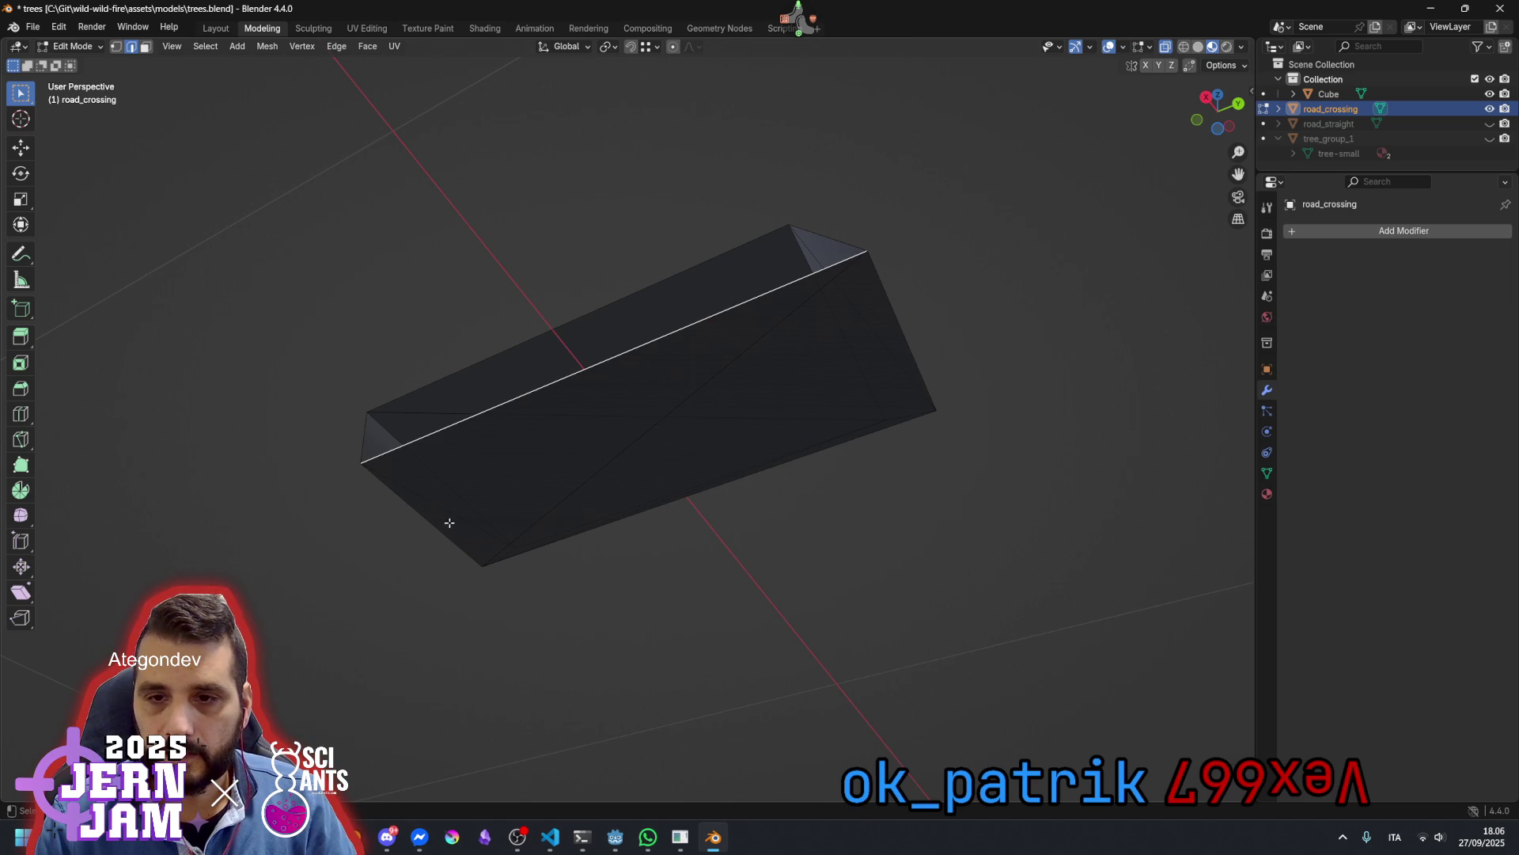
mouse_move(523, 470)
mouse_down()
mouse_move(512, 401)
mouse_move(593, 390)
mouse_move(690, 458)
mouse_move(752, 560)
mouse_move(688, 488)
mouse_up()
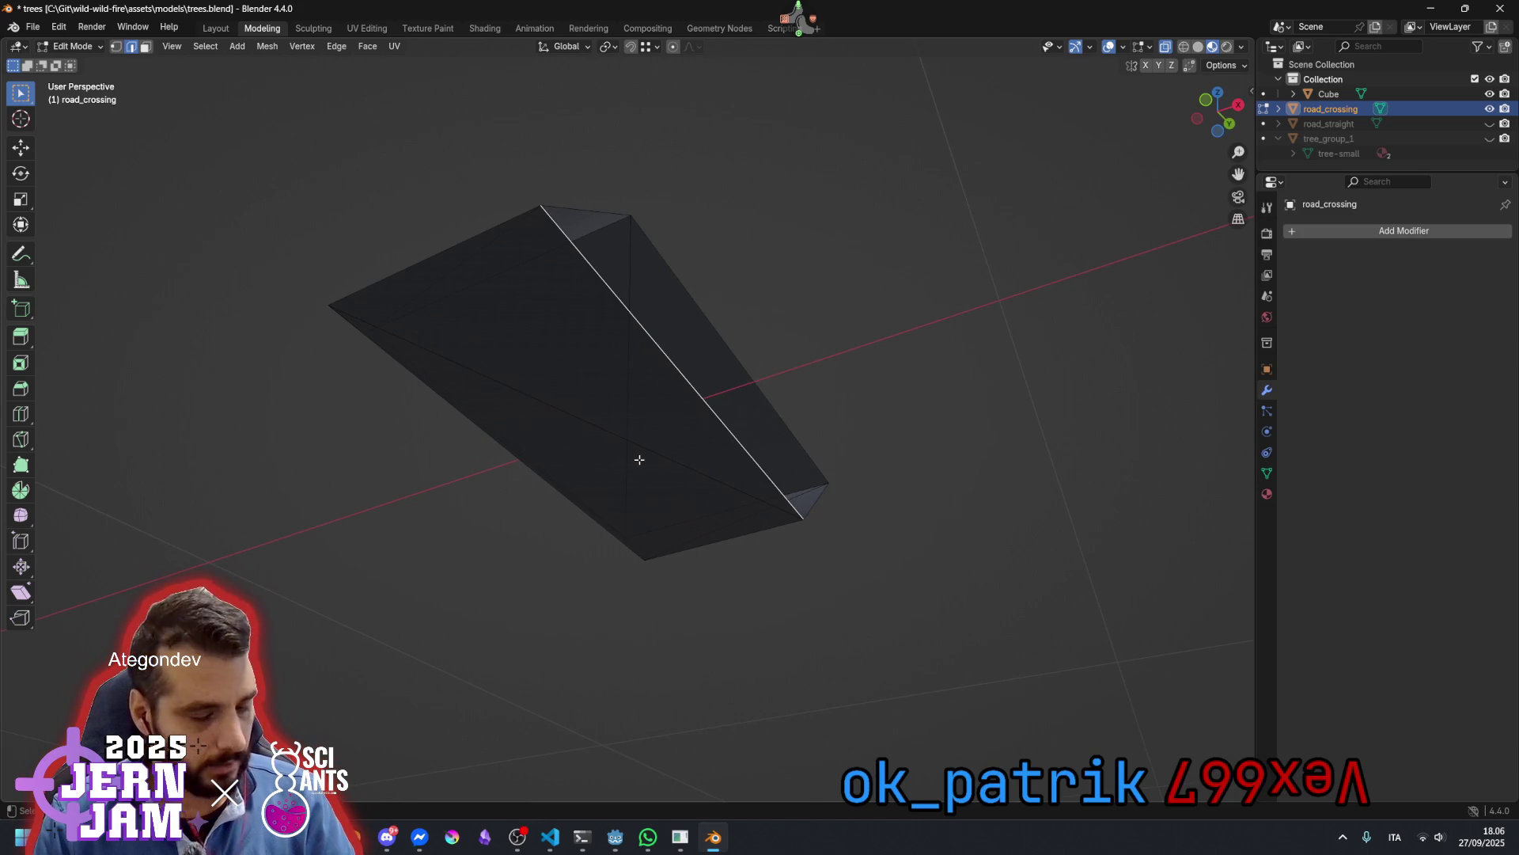
Dissolve the two top triangles into one face, then delete only that face
key(3)
click(583, 383)
shift+click(627, 477)
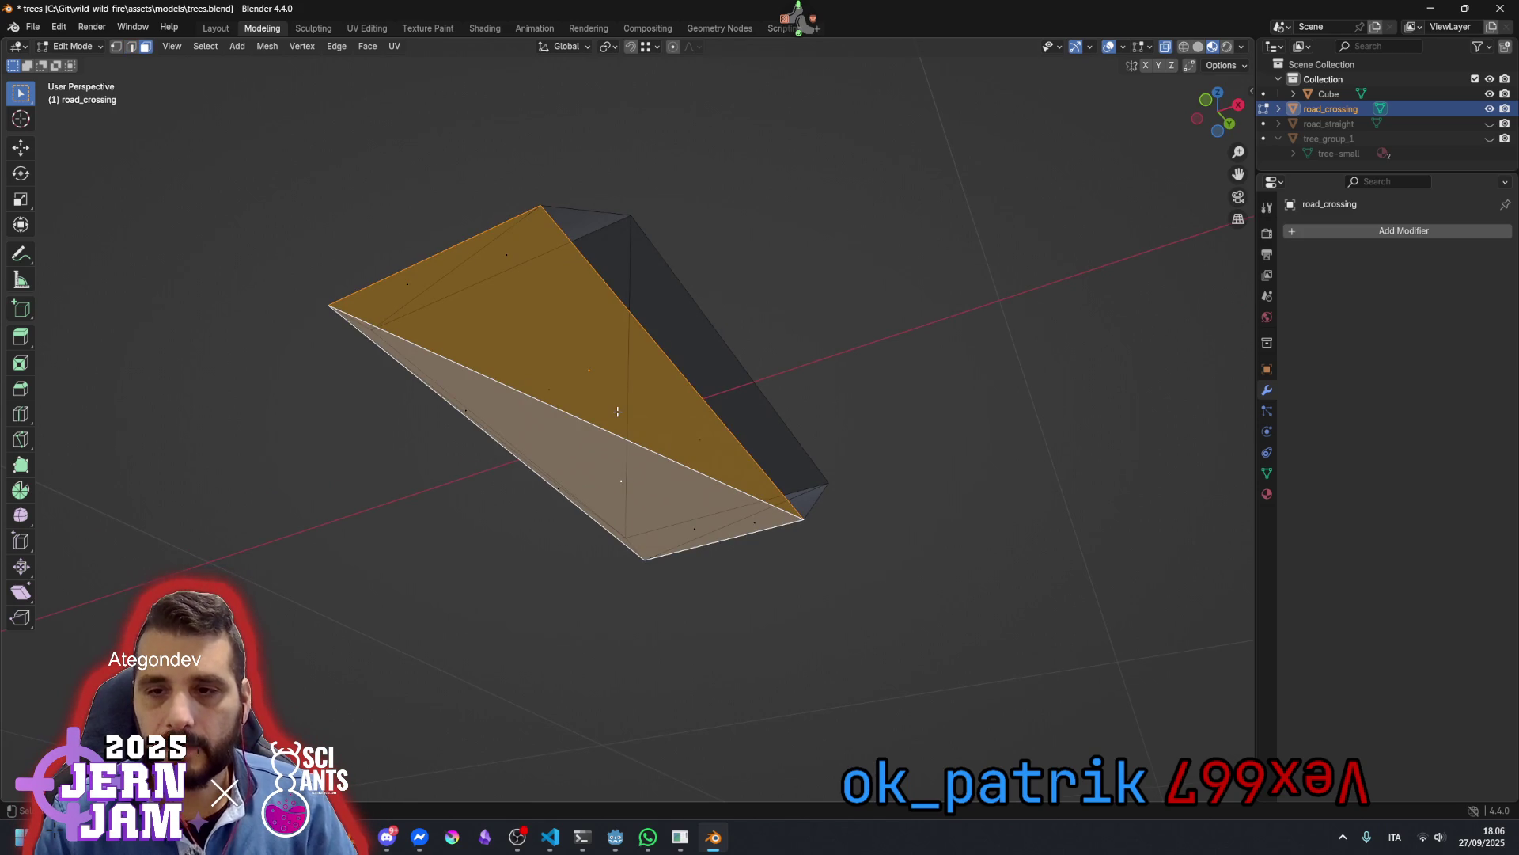
key(x)
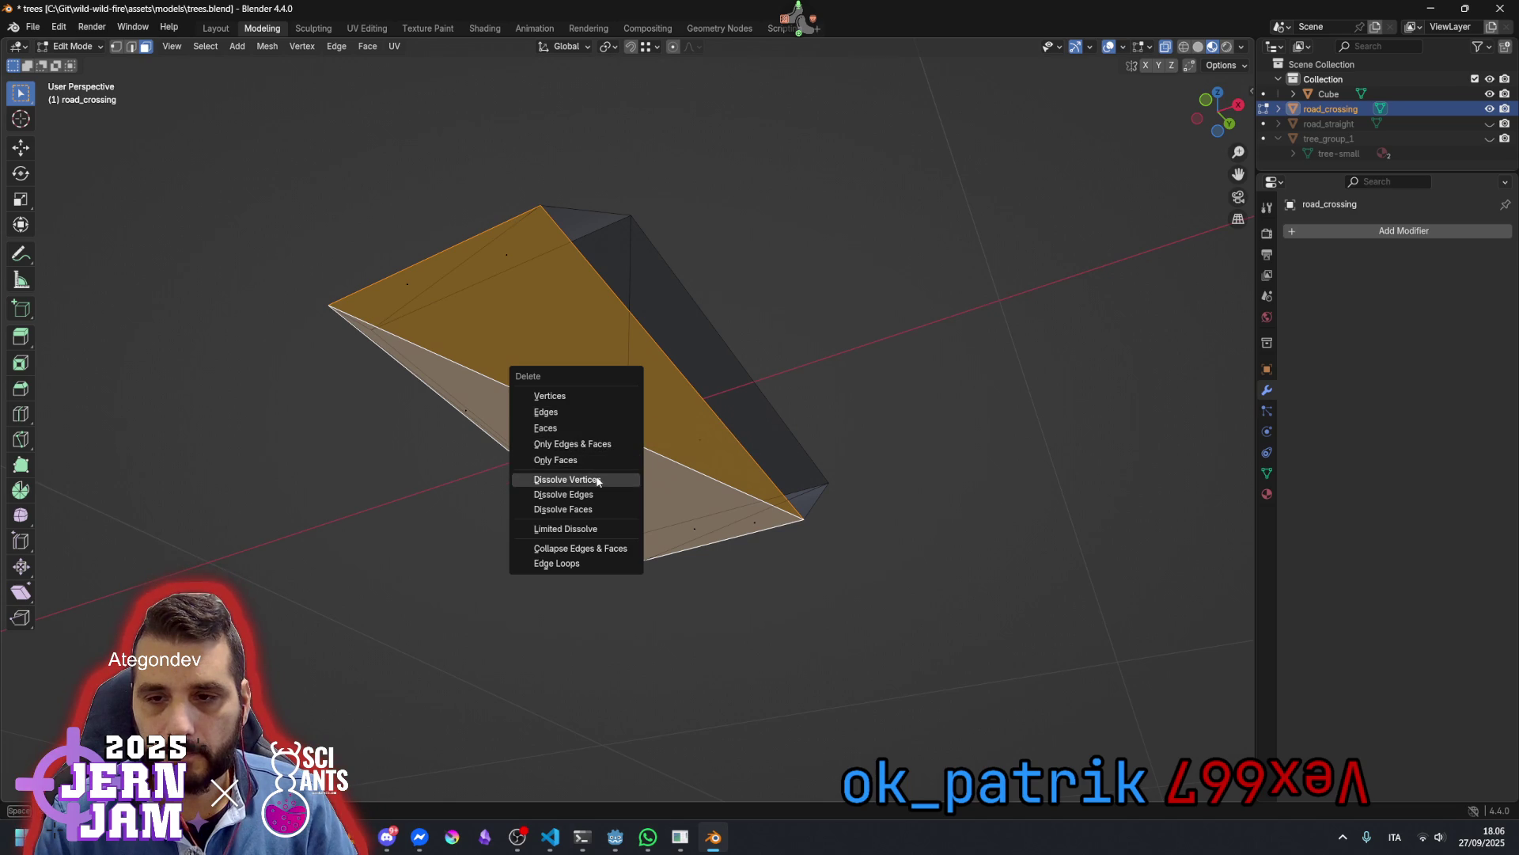
click(591, 509)
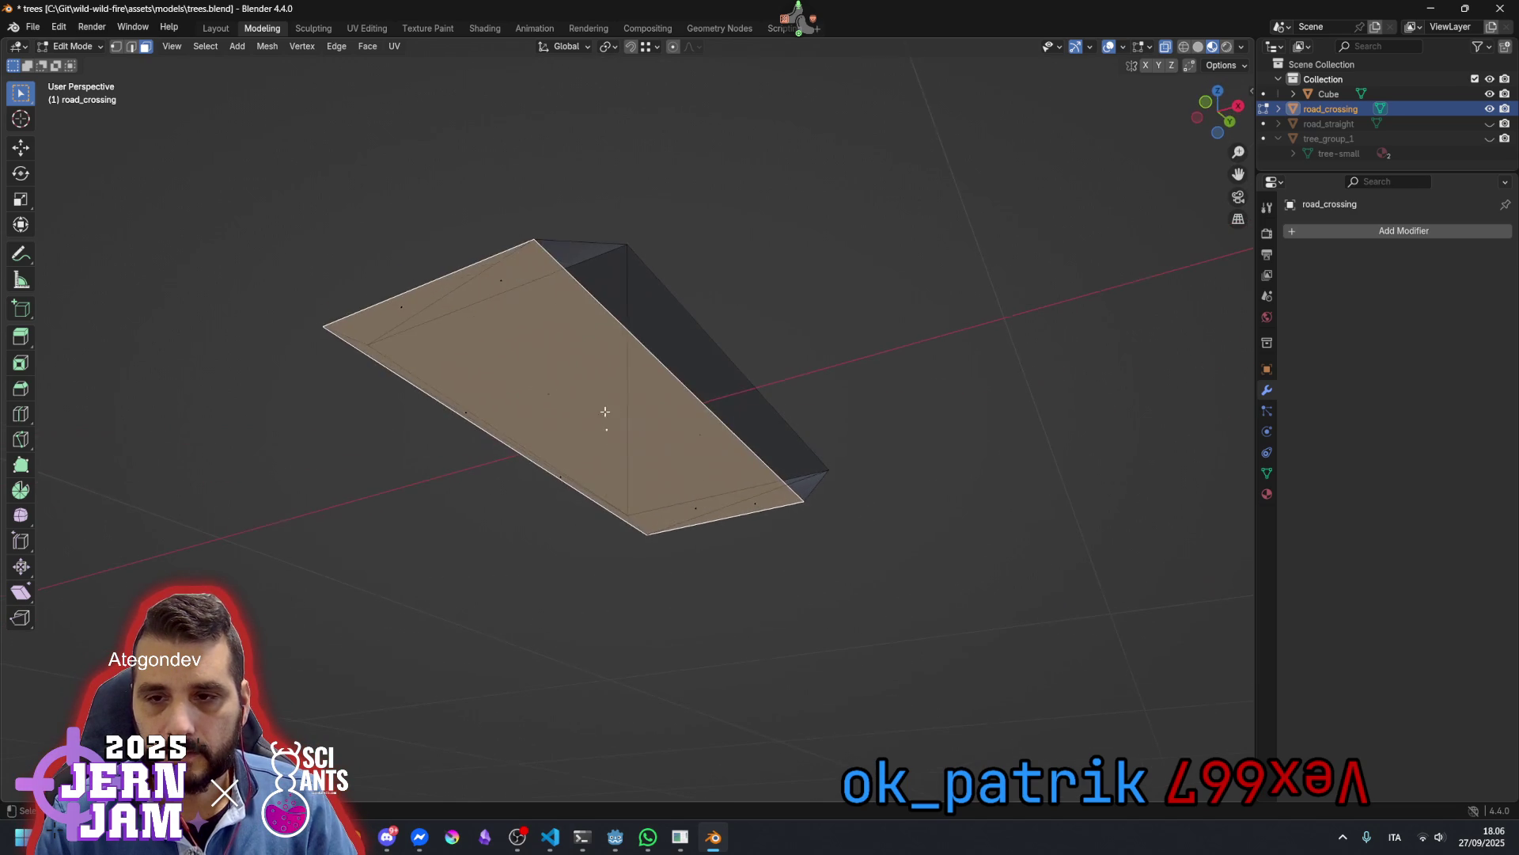
click(804, 312)
click(604, 431)
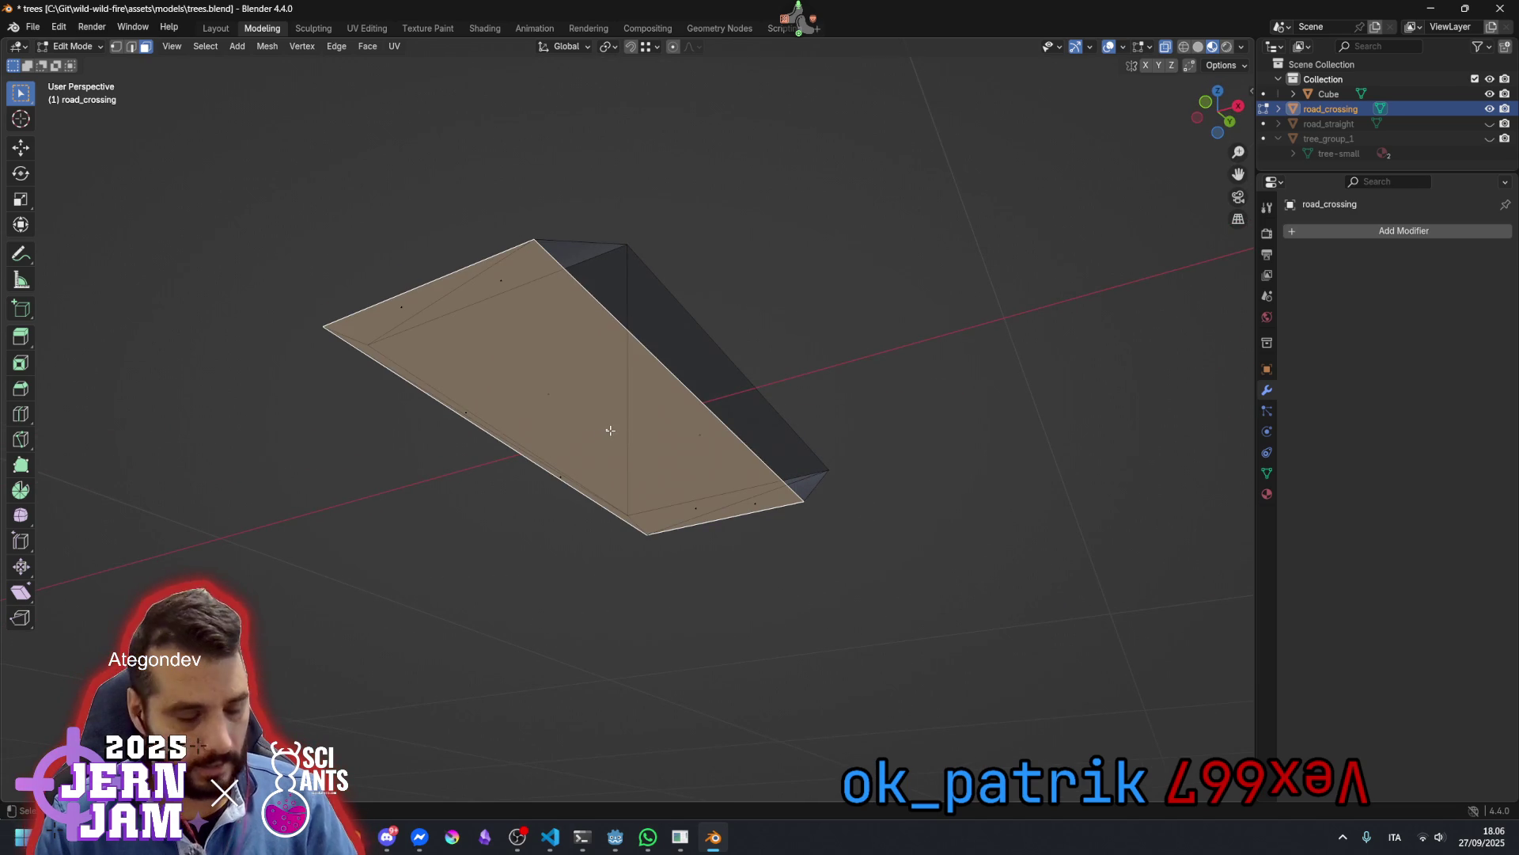
key(x)
click(610, 431)
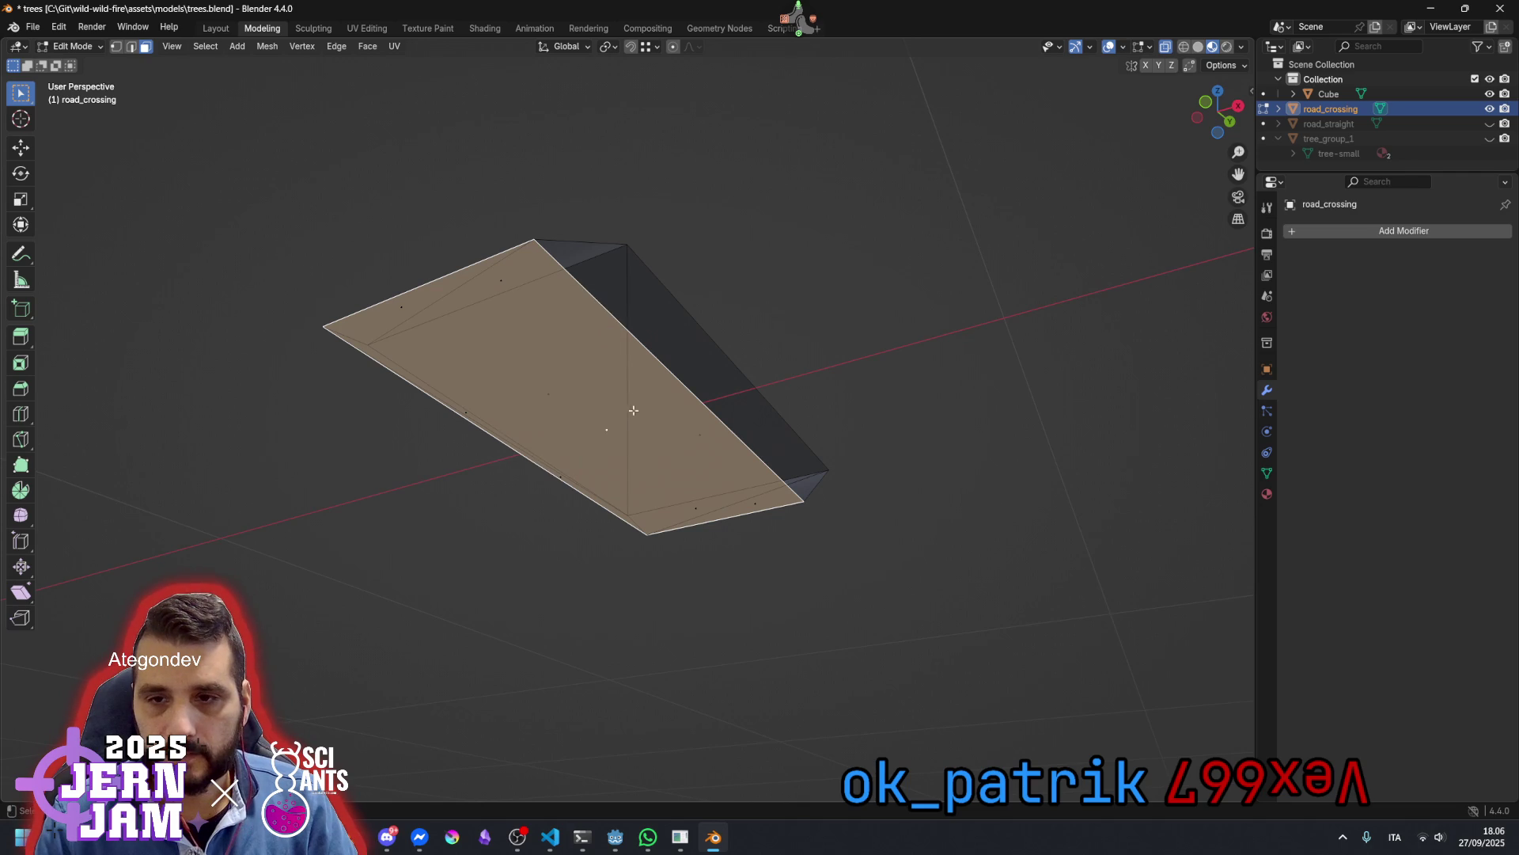
key(x)
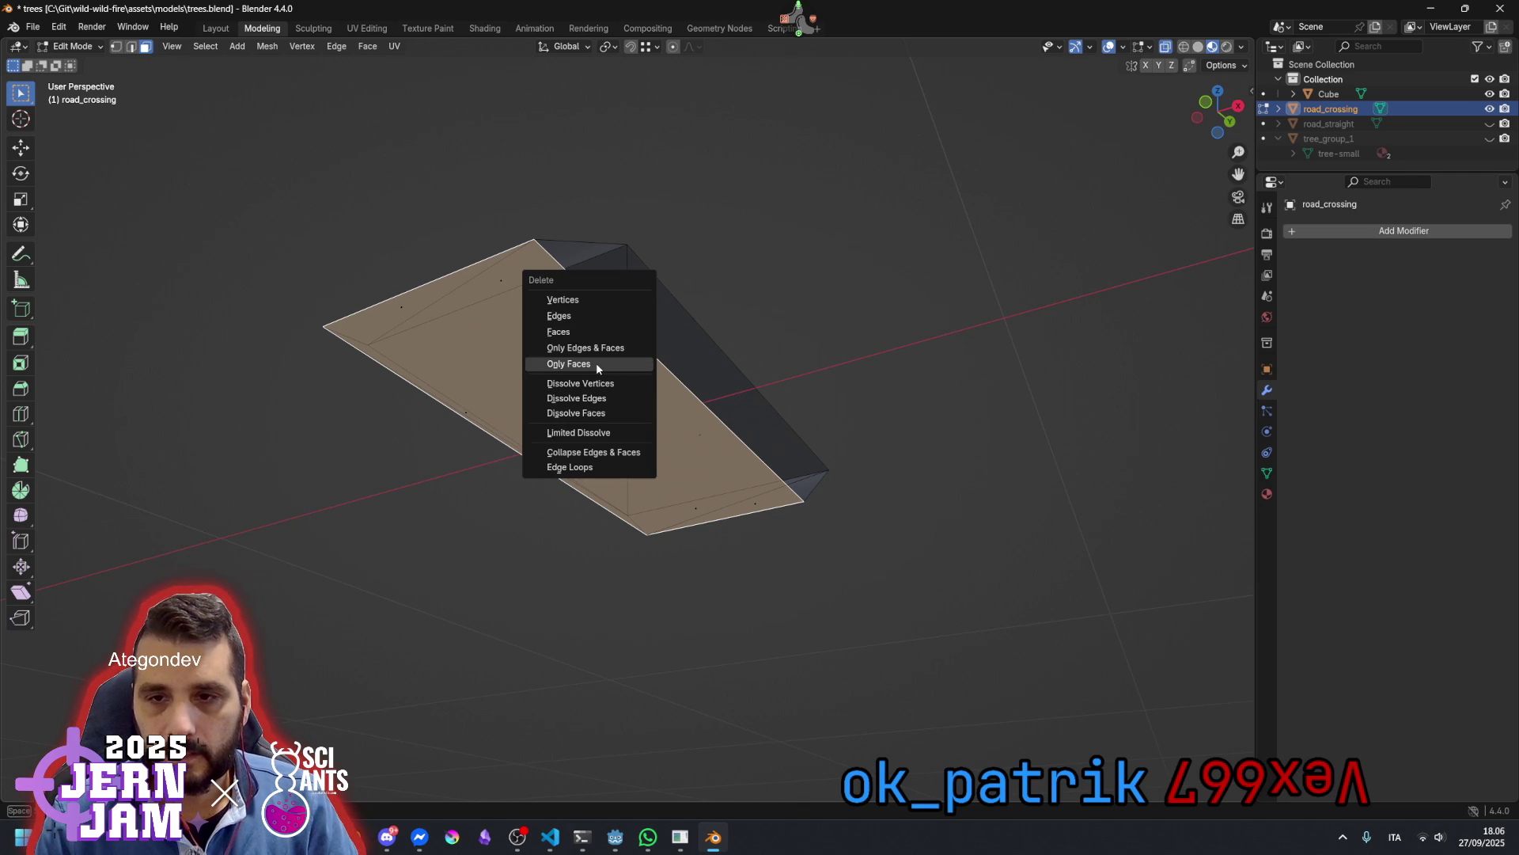
click(596, 362)
Delete the leftover diagonal edge in edge mode
key(2)
click(666, 367)
key(x)
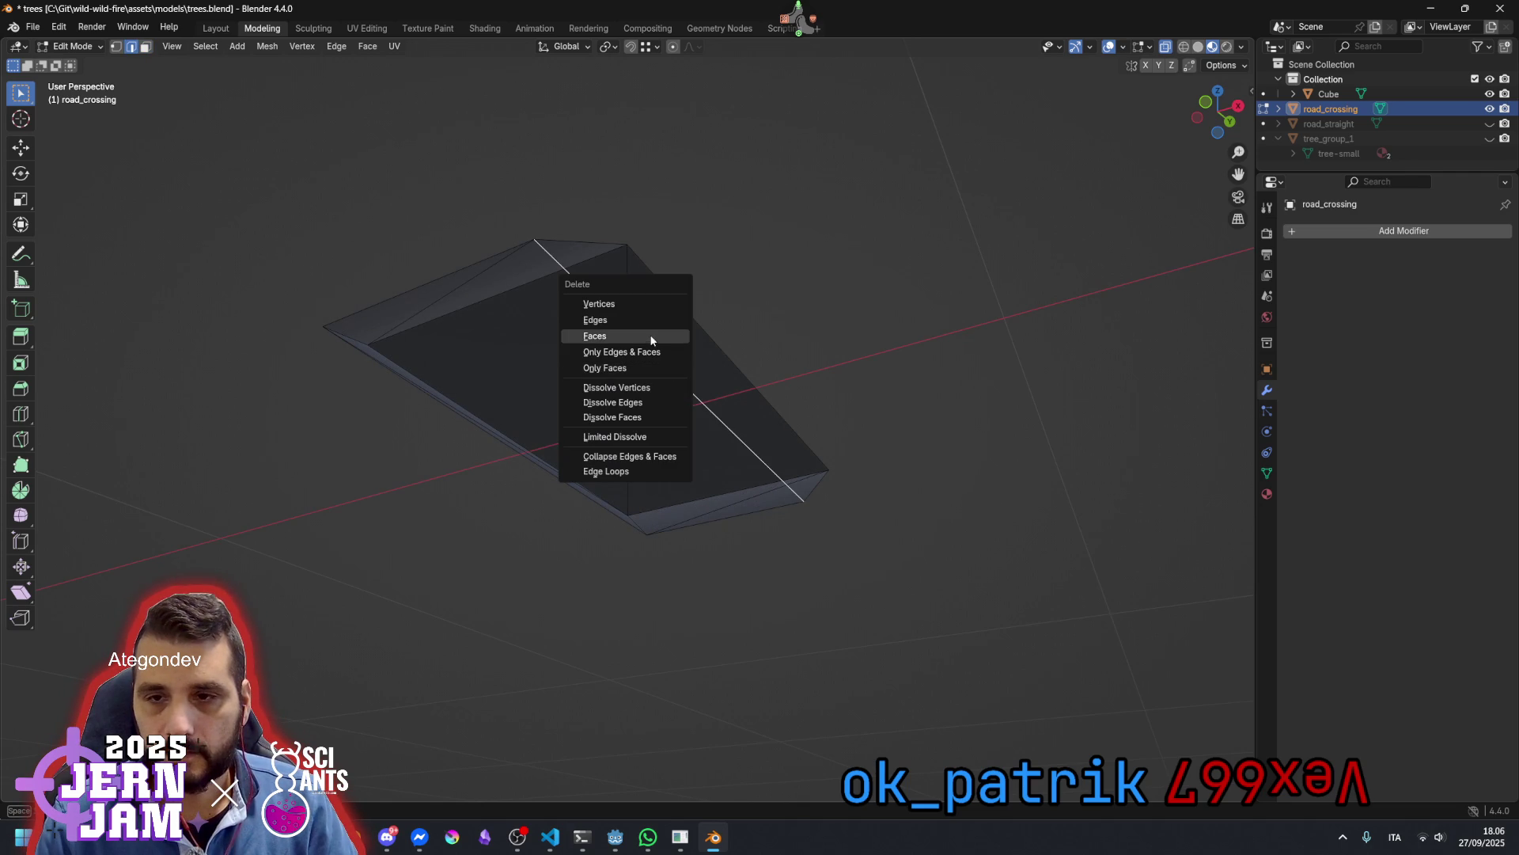
click(643, 319)
mouse_move(630, 404)
mouse_down()
mouse_move(804, 417)
mouse_move(821, 440)
mouse_move(635, 403)
mouse_move(567, 485)
mouse_move(570, 515)
mouse_up()
scroll(569, 515, down, 6)
Reveal the hidden road pieces and box-select the small piece
scroll(594, 519, down, 4)
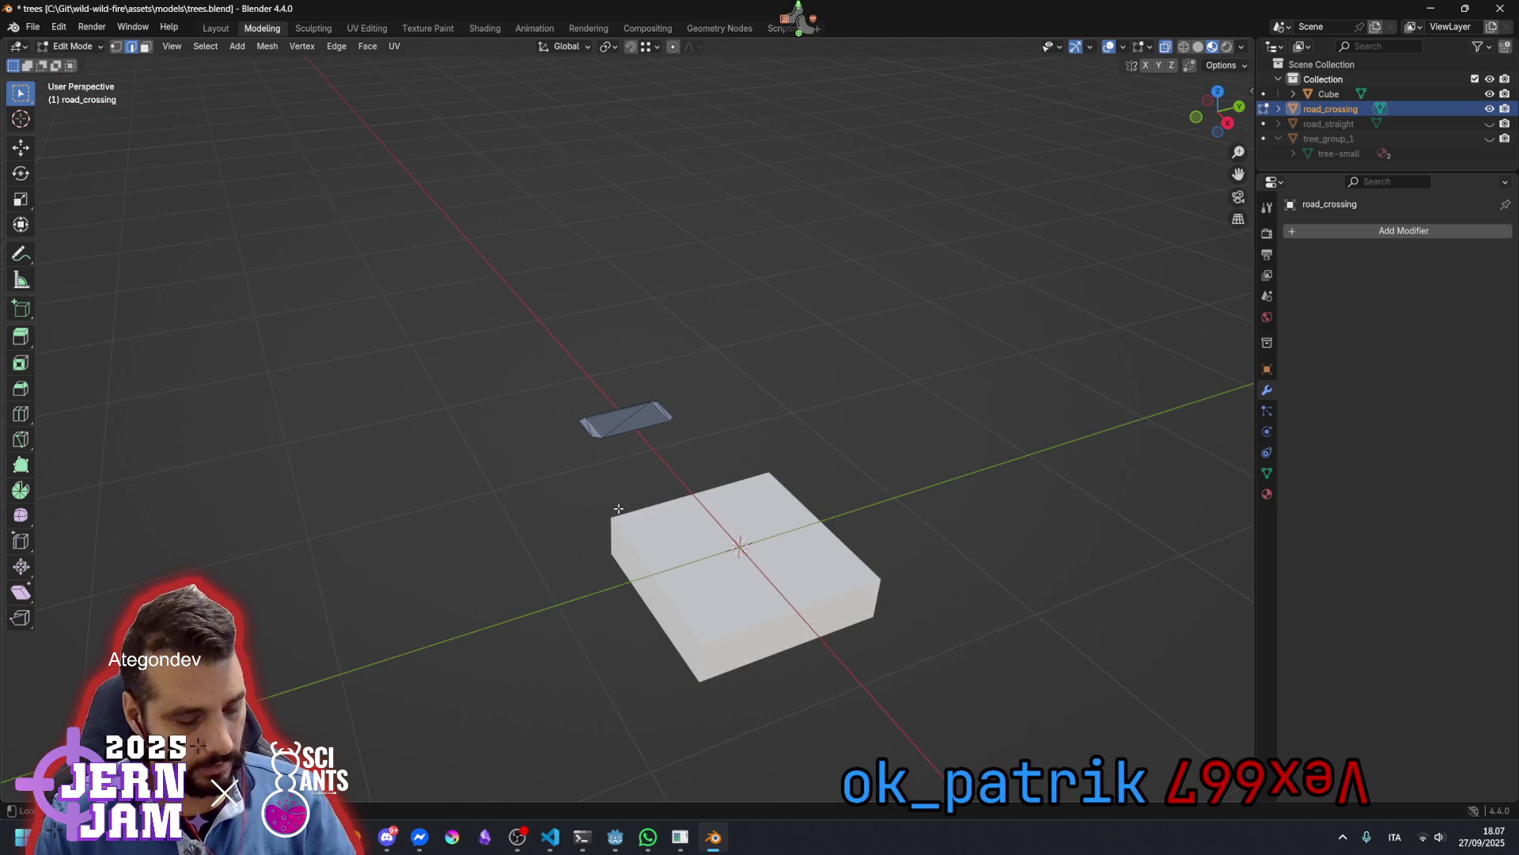
key(alt+h)
drag(619, 508, 786, 332)
key(alt+a)
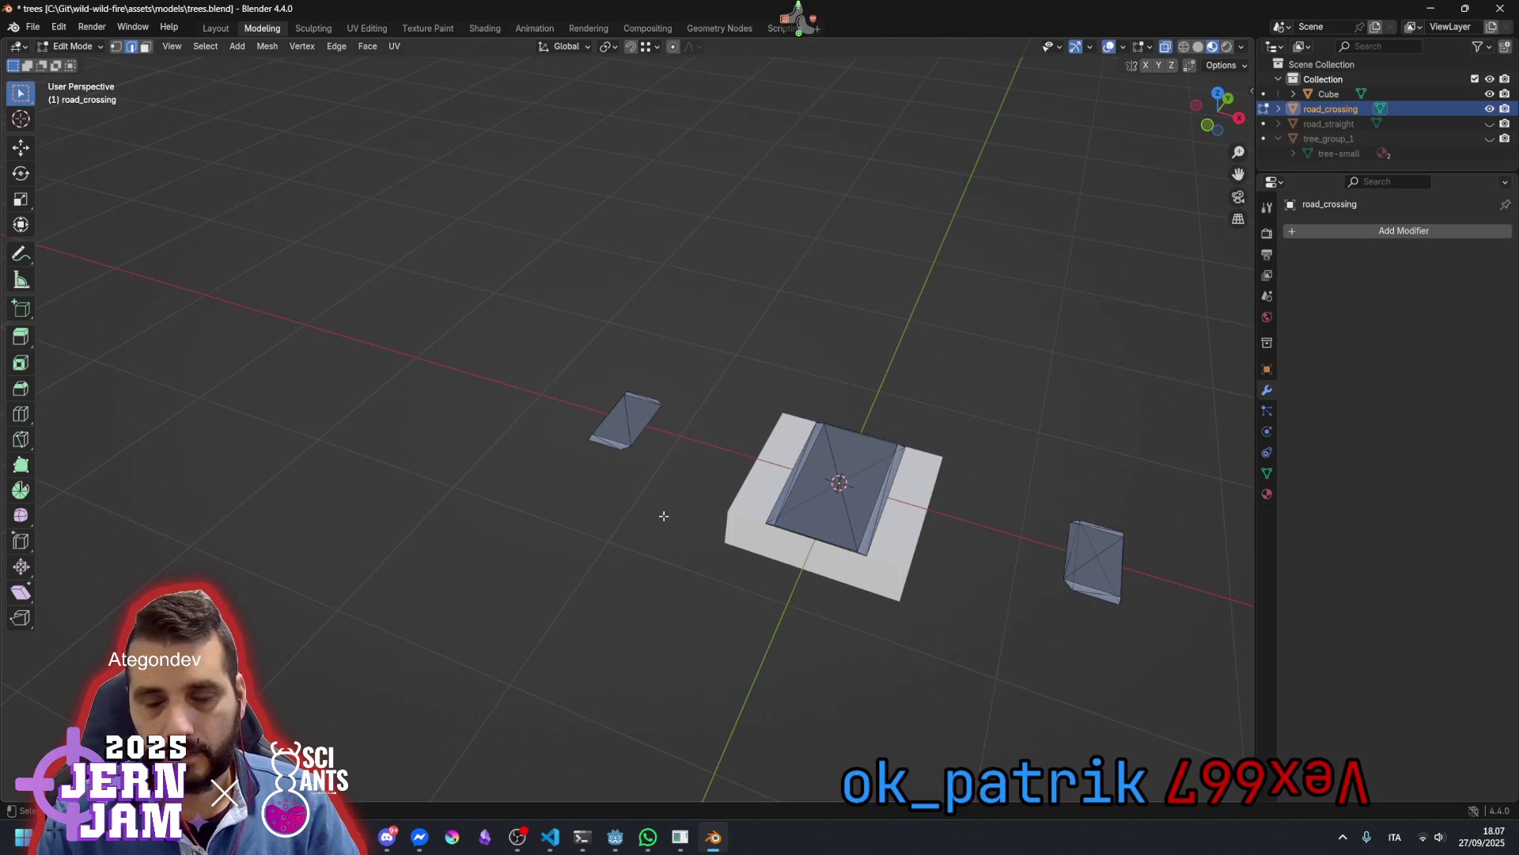
scroll(601, 403, up, 2)
drag(500, 328, 731, 546)
Move the small piece 1 m along X into the crossing block
text(g)
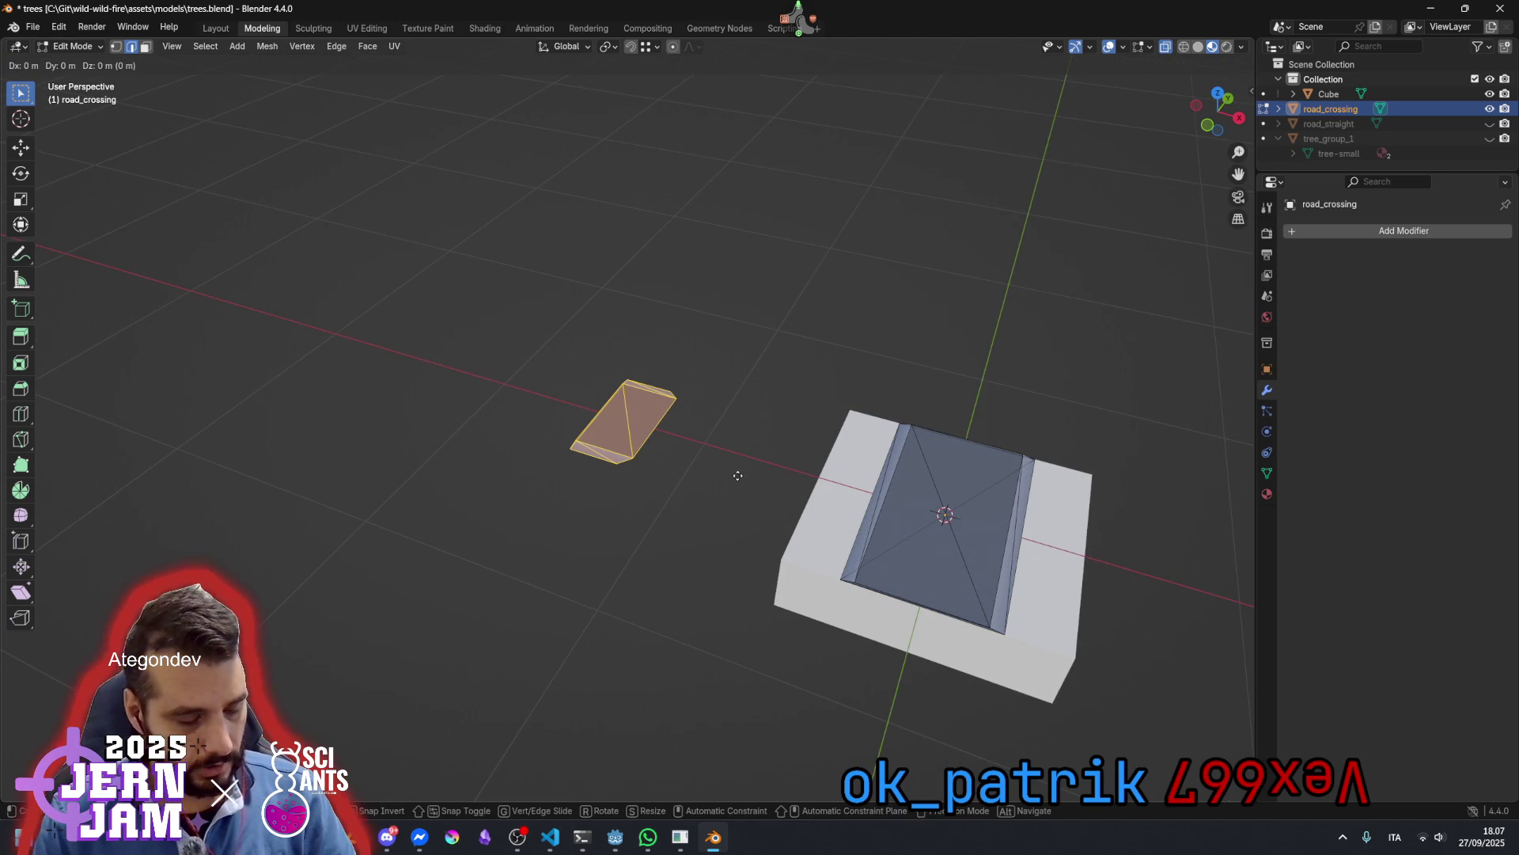
text(x-1)
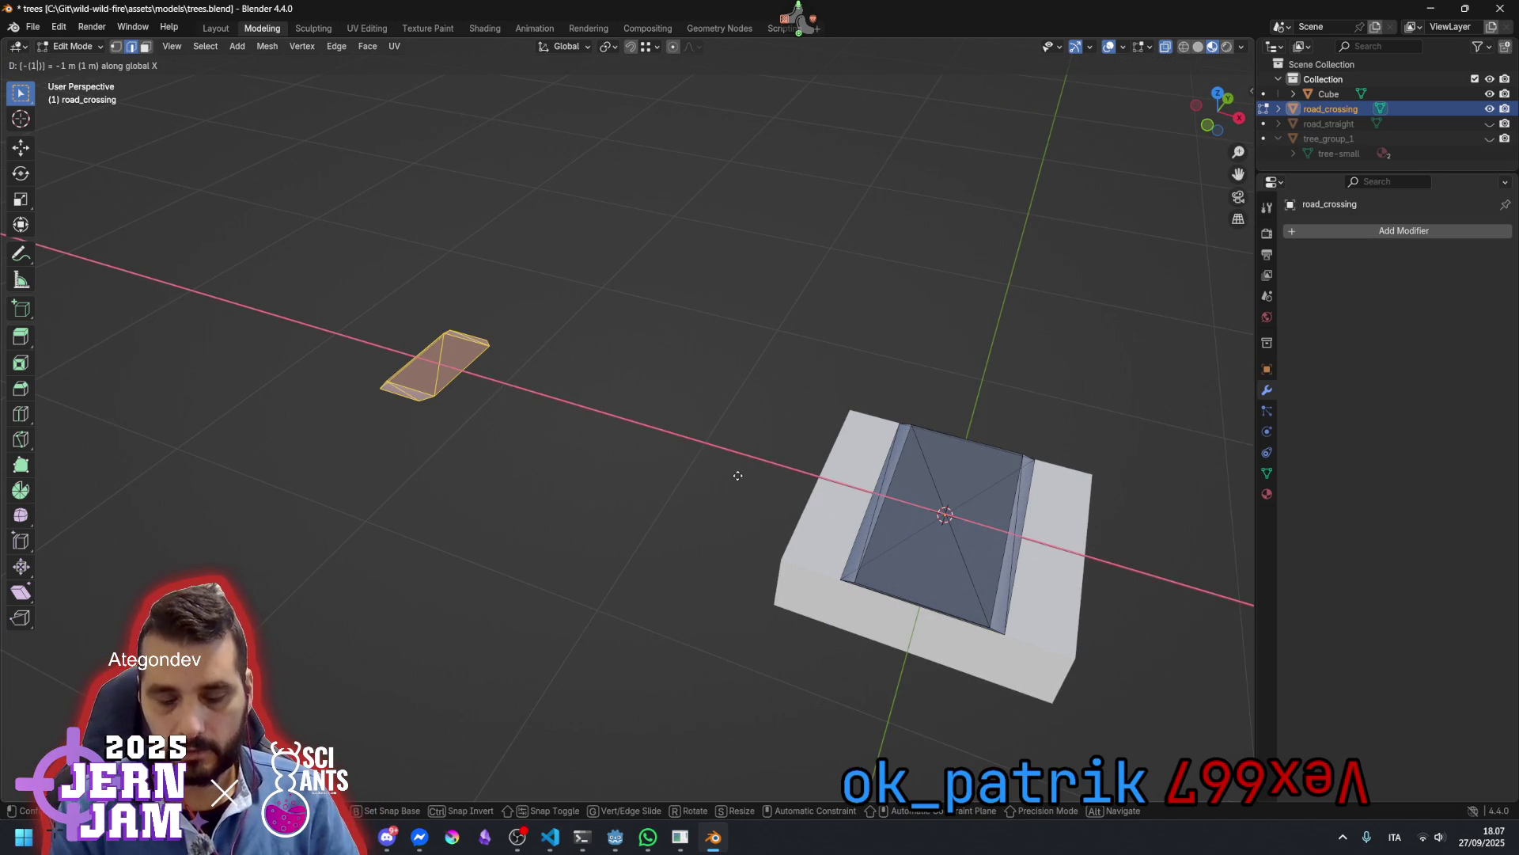
key(minus)
key(minus)
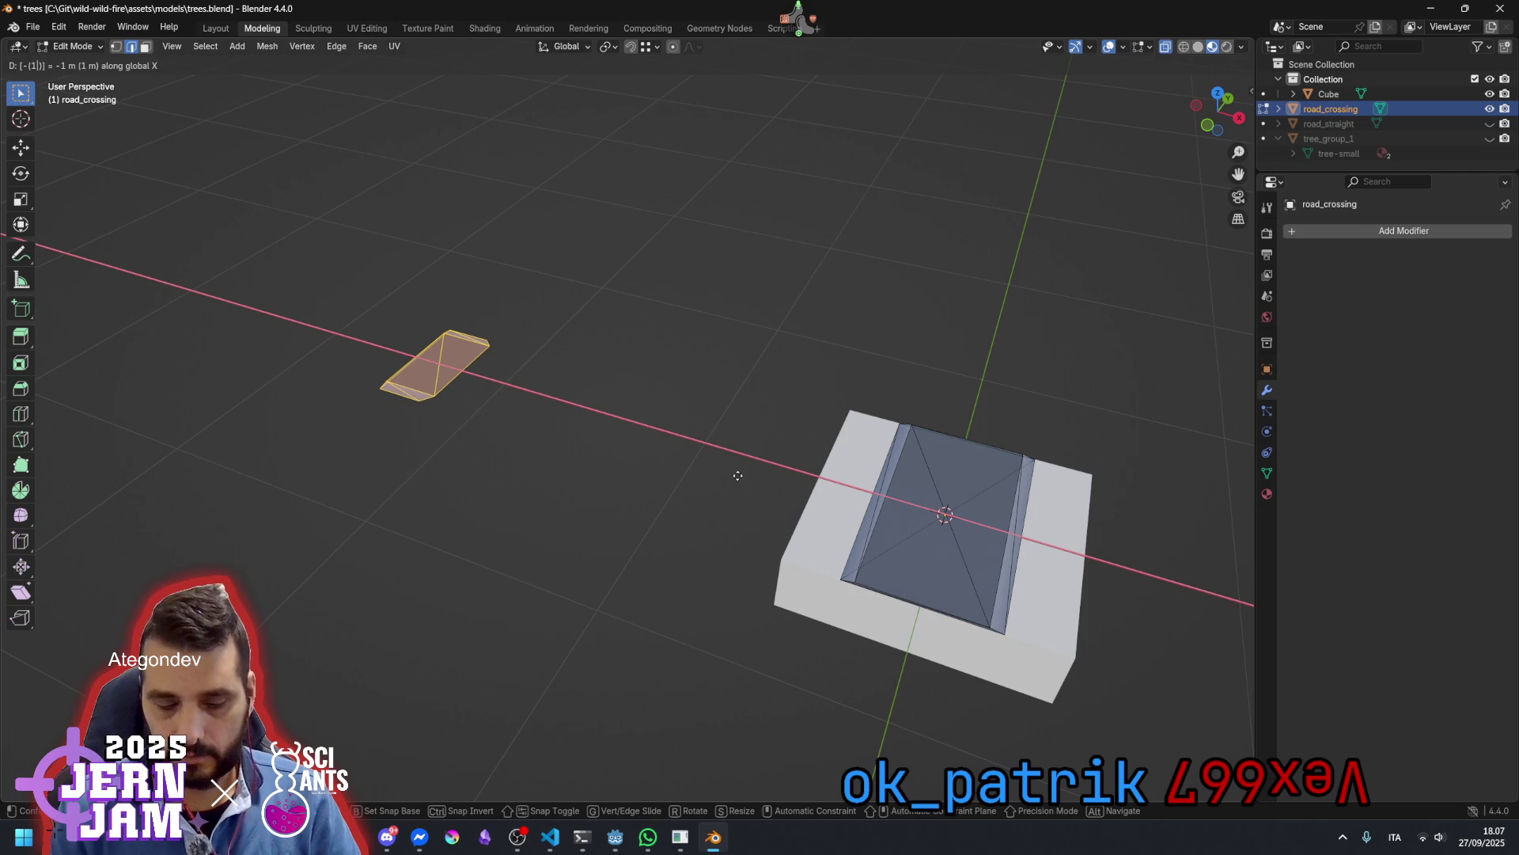
key(BackSpace)
key(BackSpace)
text(-1)
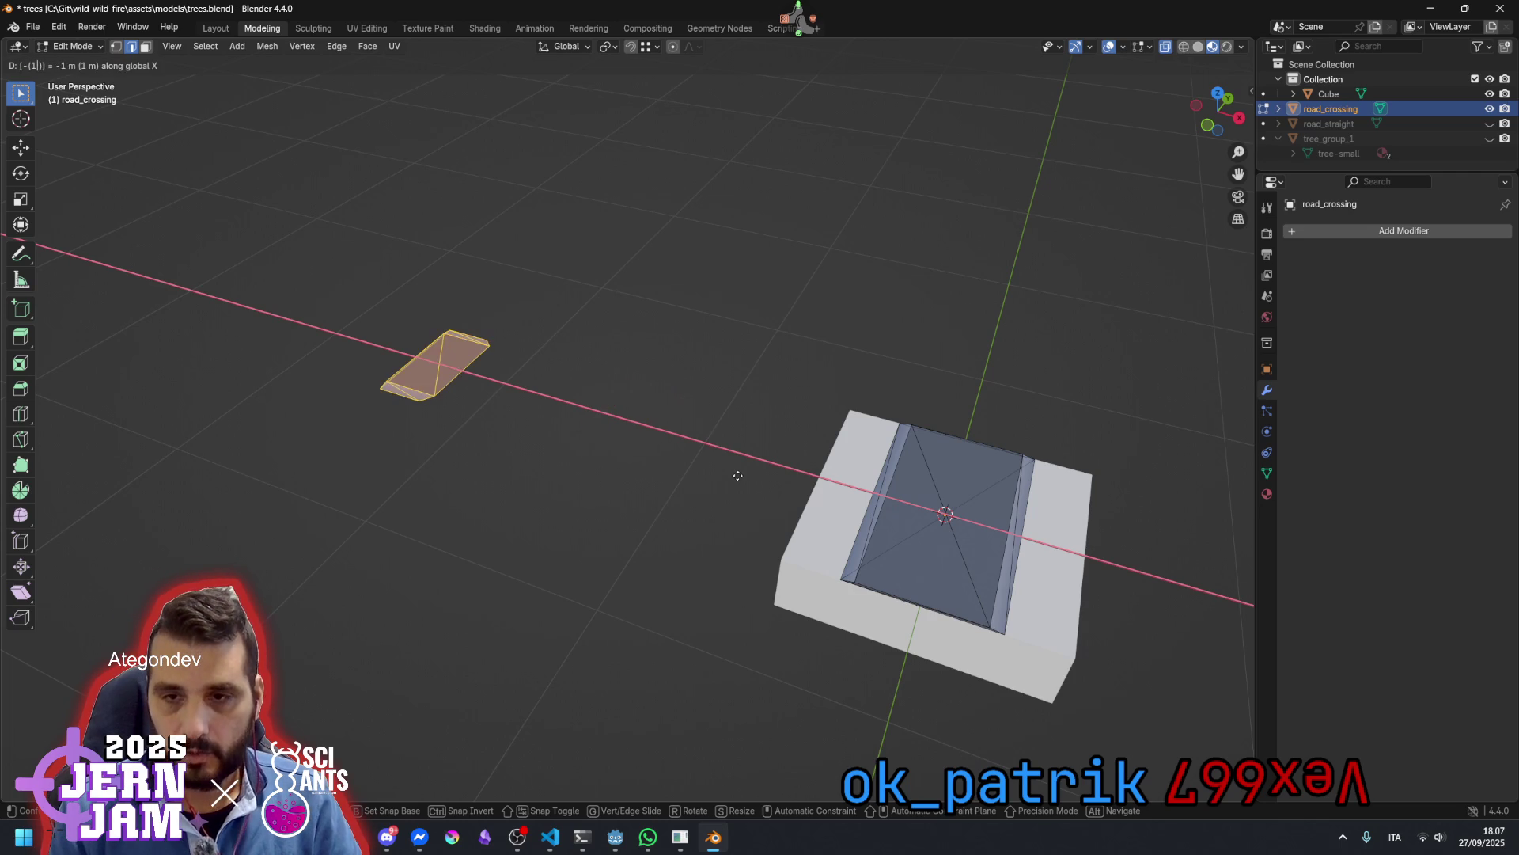
key(BackSpace)
key(BackSpace)
text(1)
key(Return)
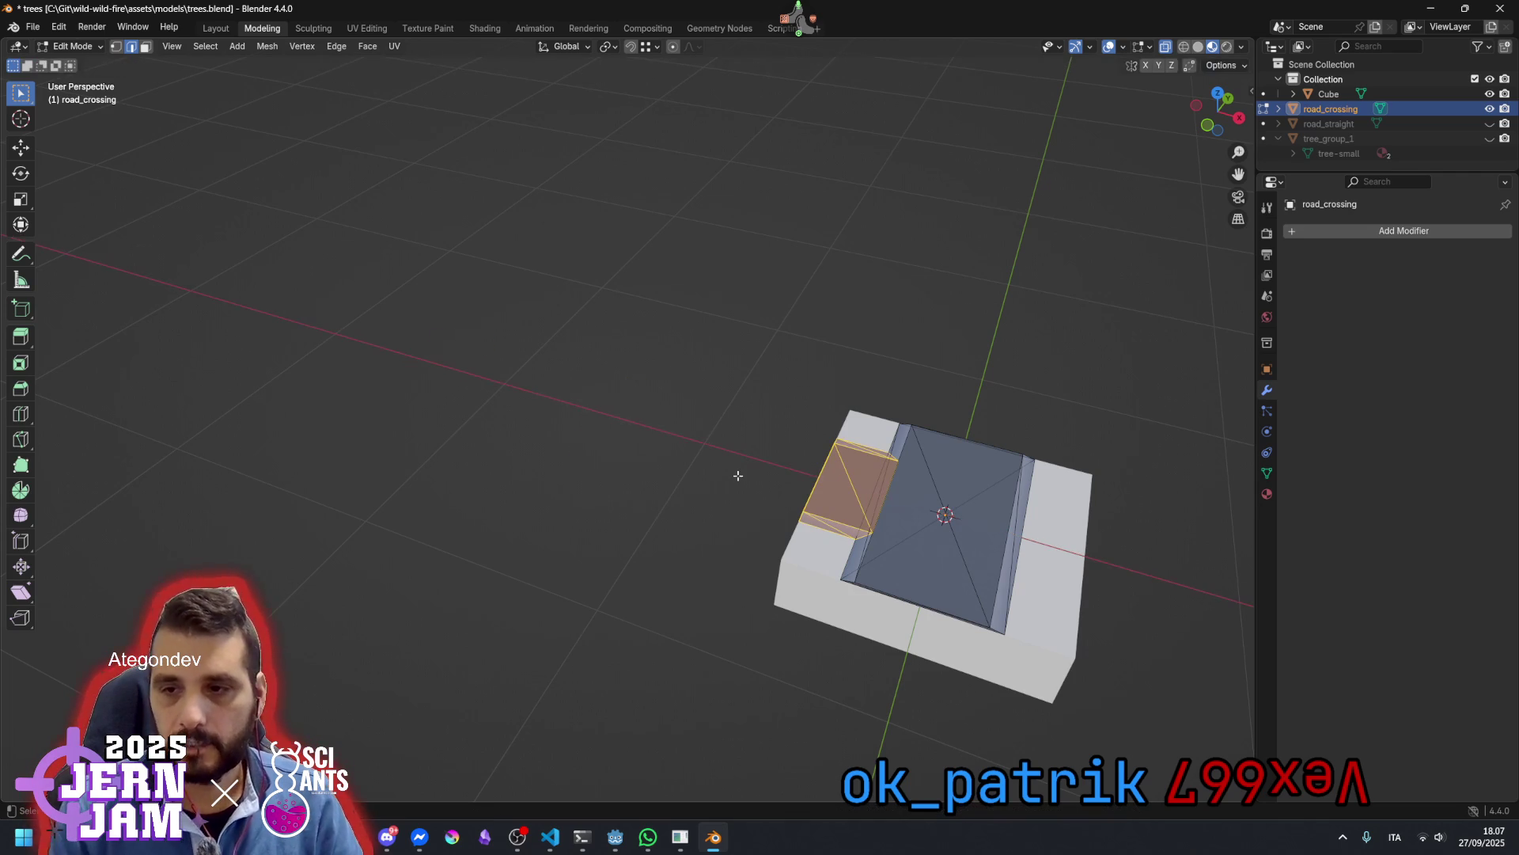
scroll(783, 431, down, 3)
Select the three long edges on the small road piece and delete them as edges
scroll(903, 438, right, 5)
scroll(644, 499, up, 4)
scroll(485, 570, up, 3)
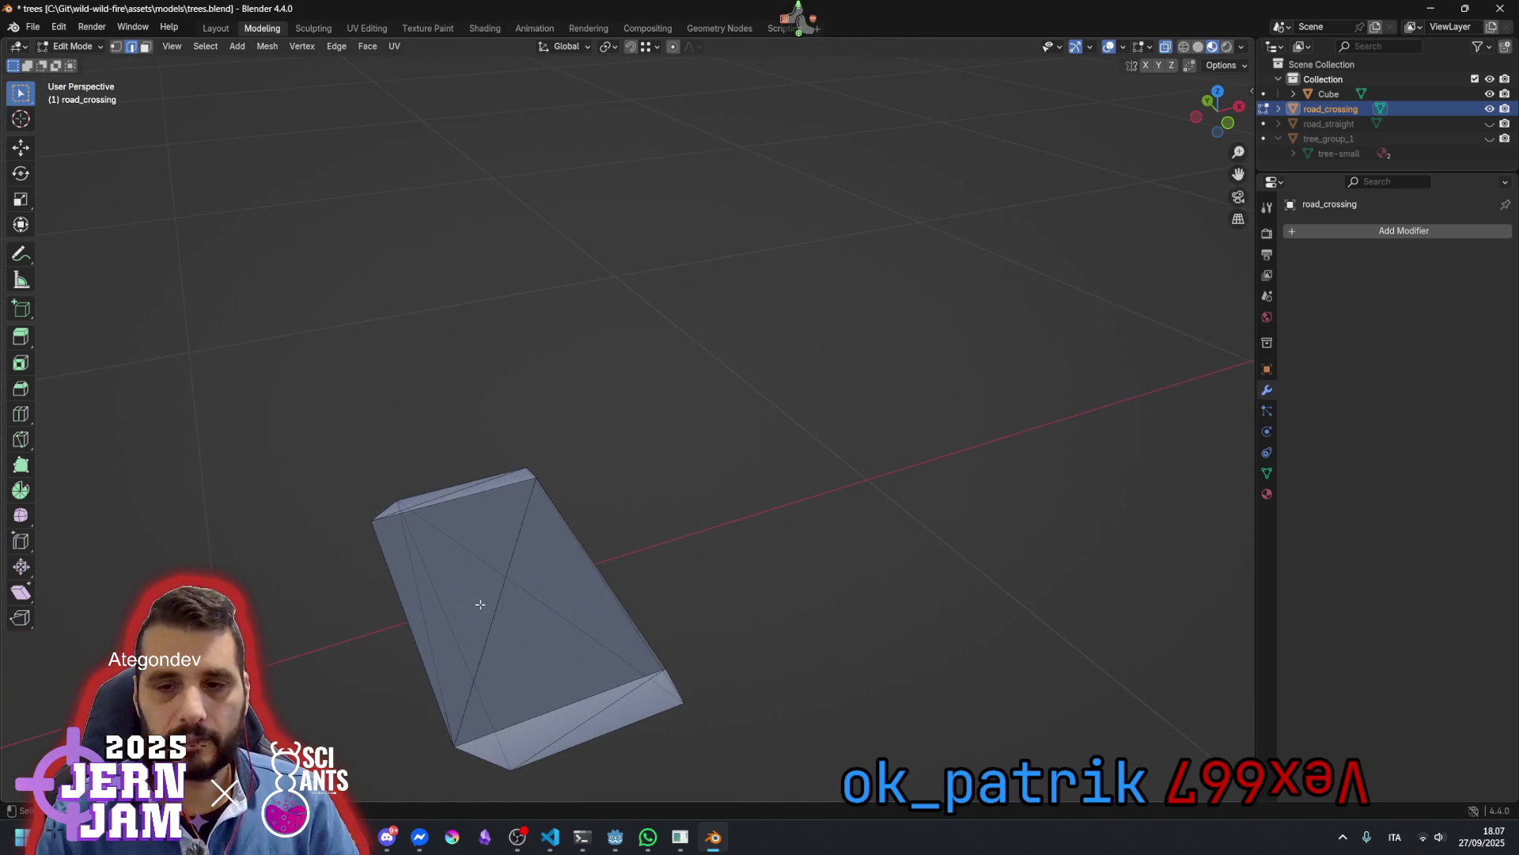
click(457, 741)
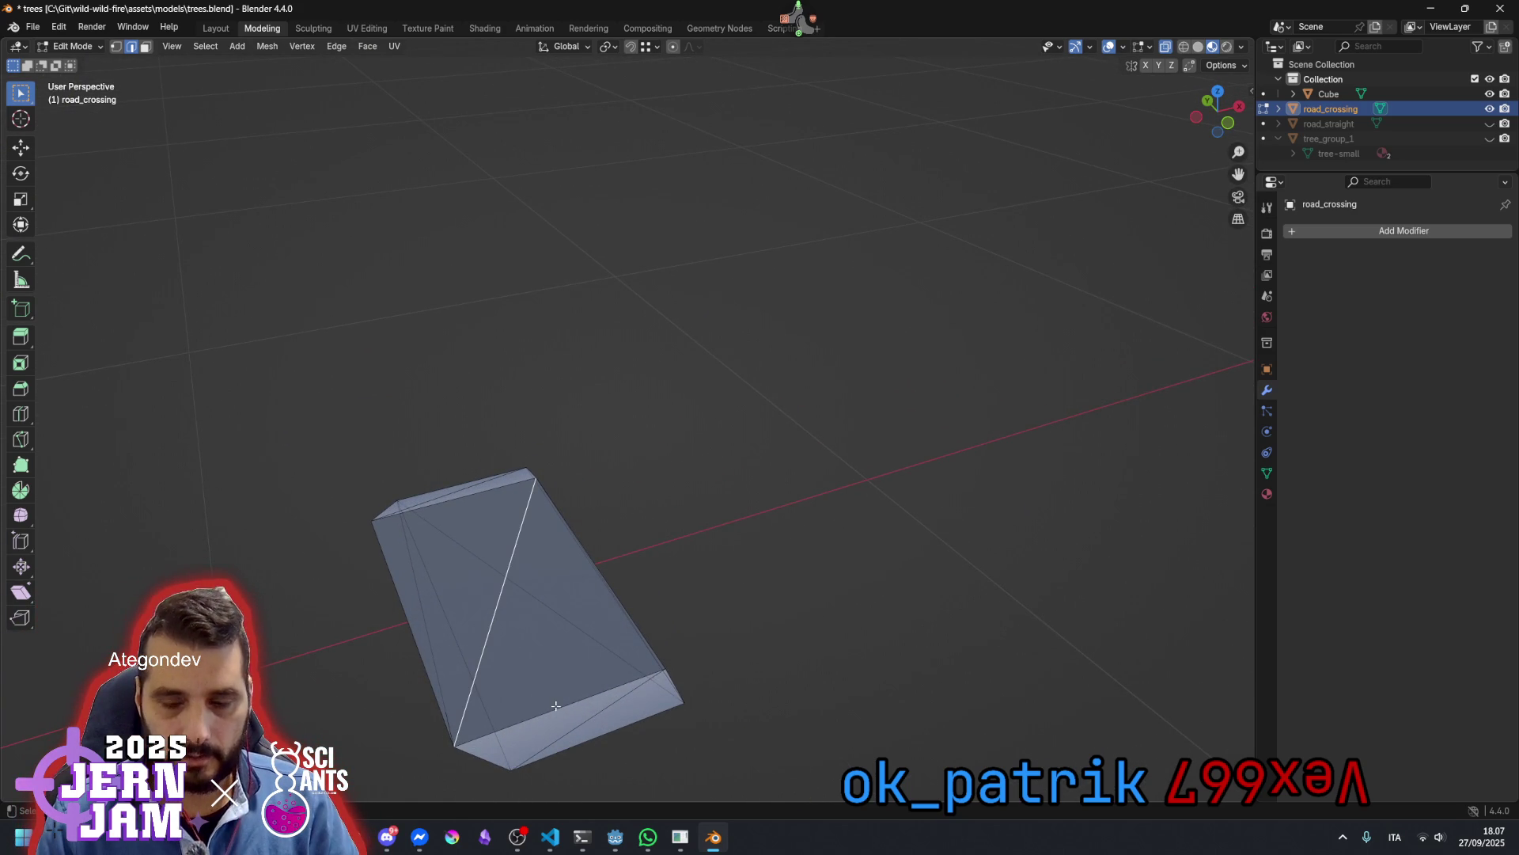
scroll(555, 705, up, 10)
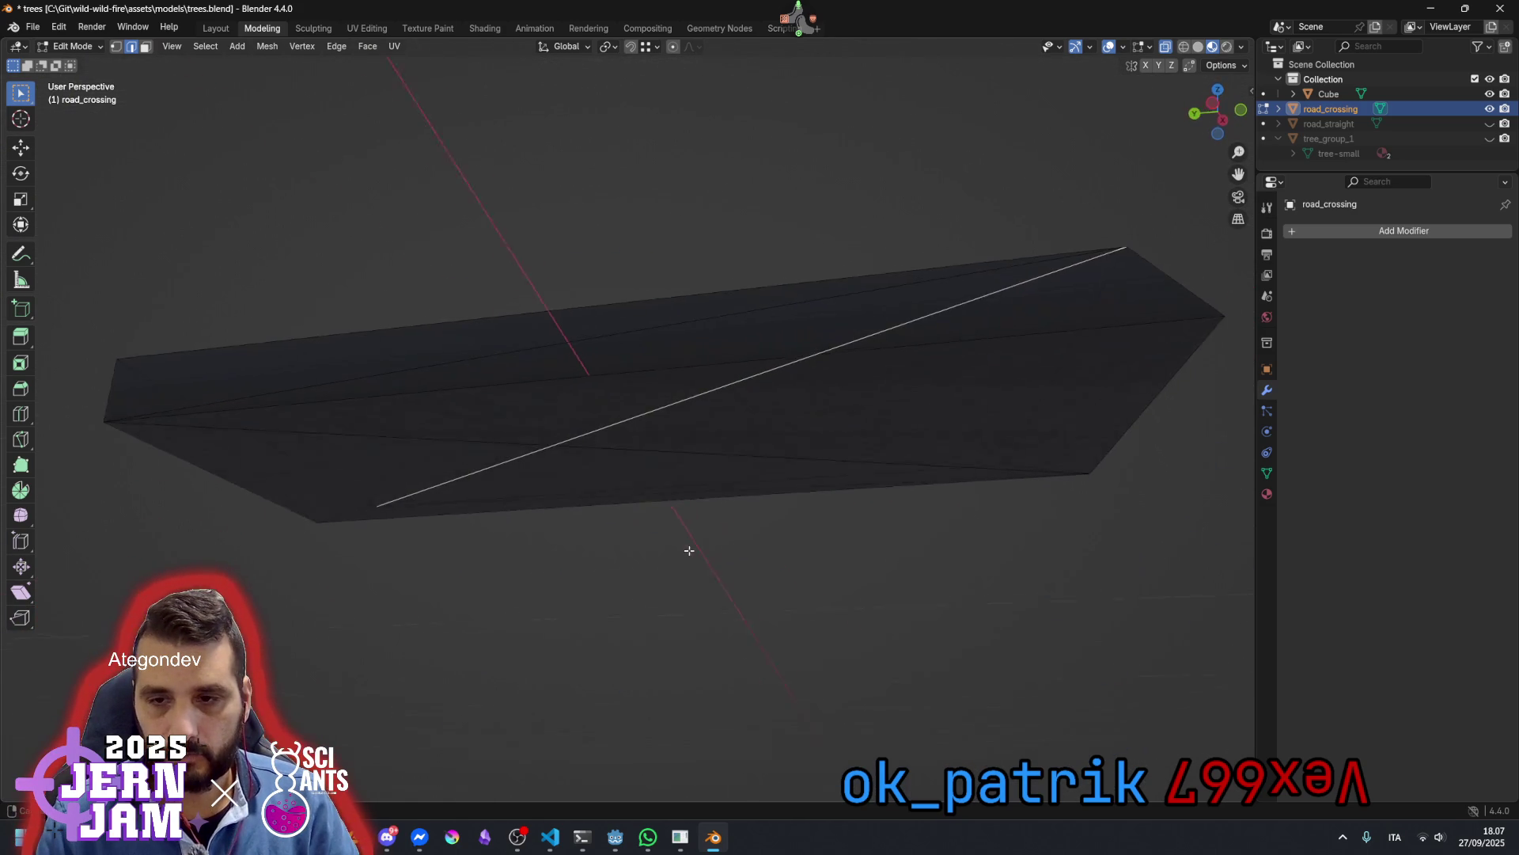
click(507, 351)
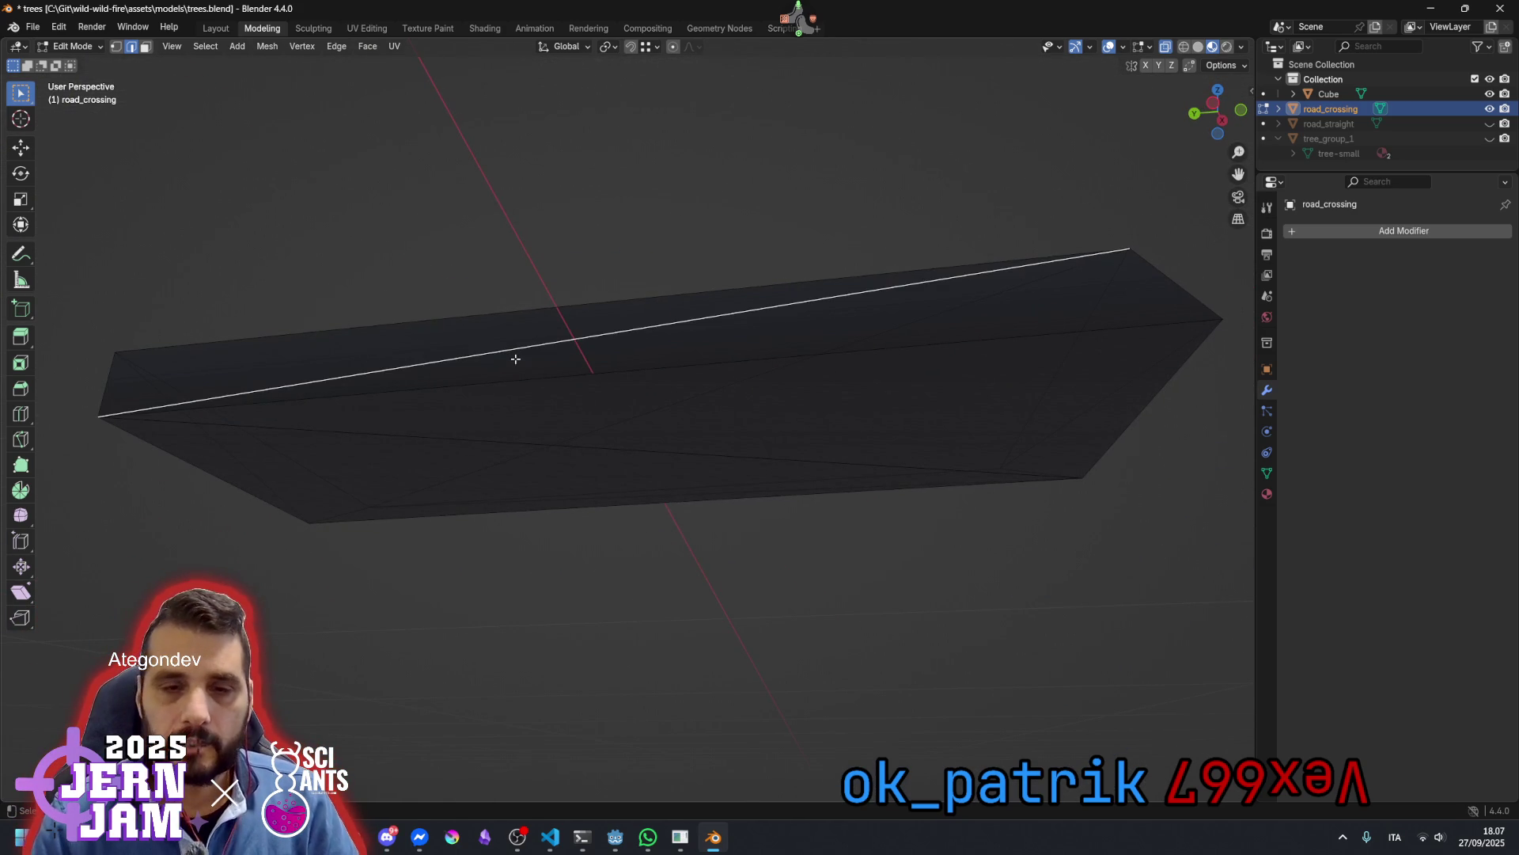
shift+click(529, 376)
shift+click(523, 442)
key(x)
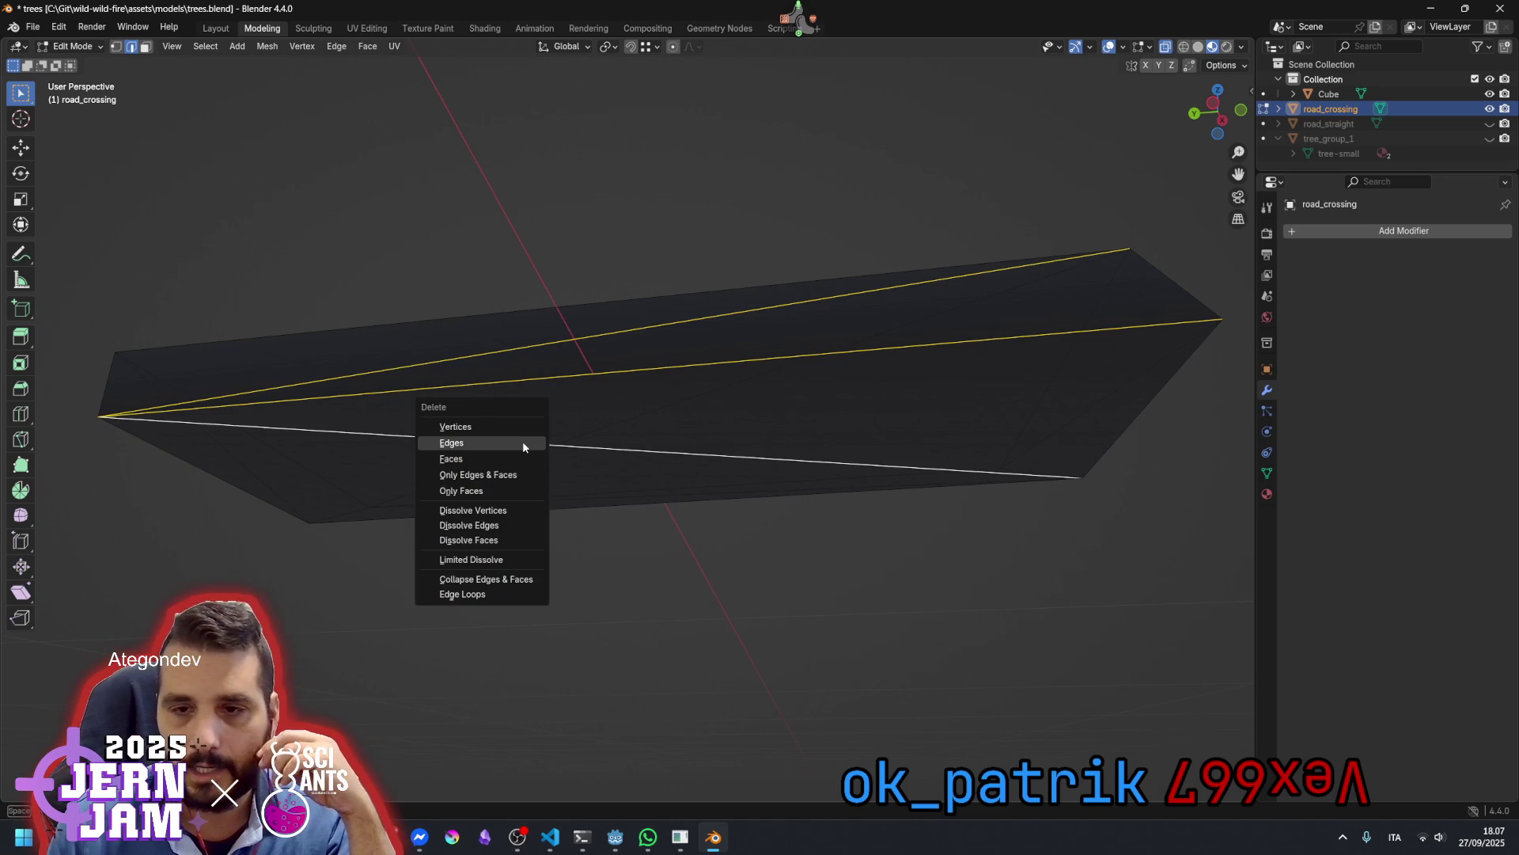
click(523, 443)
mouse_move(596, 480)
mouse_down()
mouse_move(695, 461)
mouse_move(715, 400)
mouse_move(681, 495)
mouse_move(444, 515)
mouse_move(407, 535)
mouse_move(418, 561)
mouse_move(430, 535)
mouse_move(414, 522)
mouse_move(473, 505)
mouse_up()
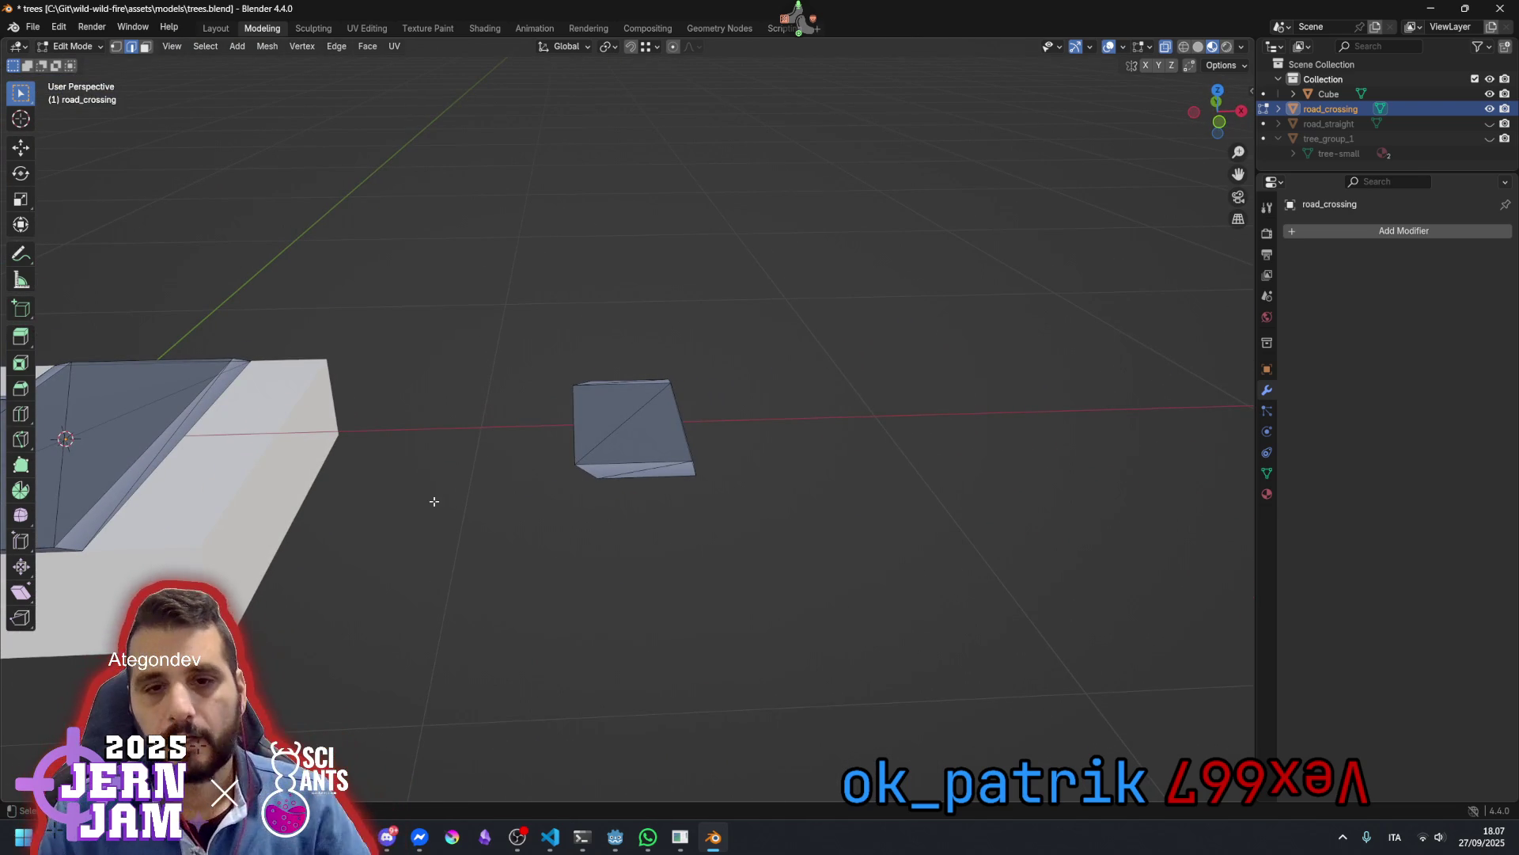
drag(363, 498, 458, 498)
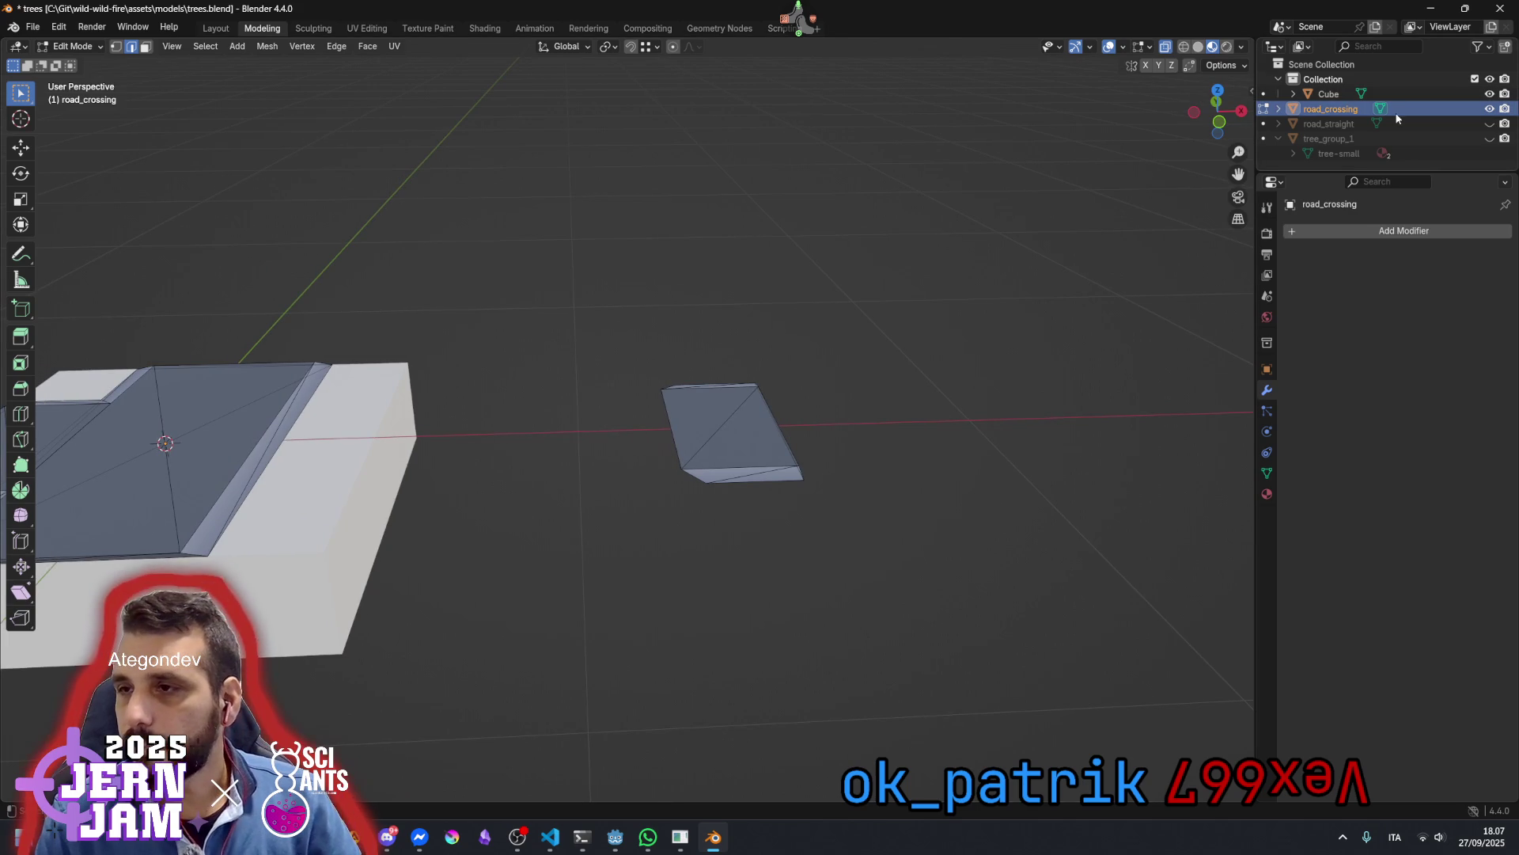
Hide the Cube collection and move the loose road piece -1 along X beside the crossing
click(1490, 79)
mouse_move(496, 329)
mouse_down()
mouse_move(543, 349)
mouse_move(772, 278)
mouse_move(1045, 586)
mouse_up()
text(g)
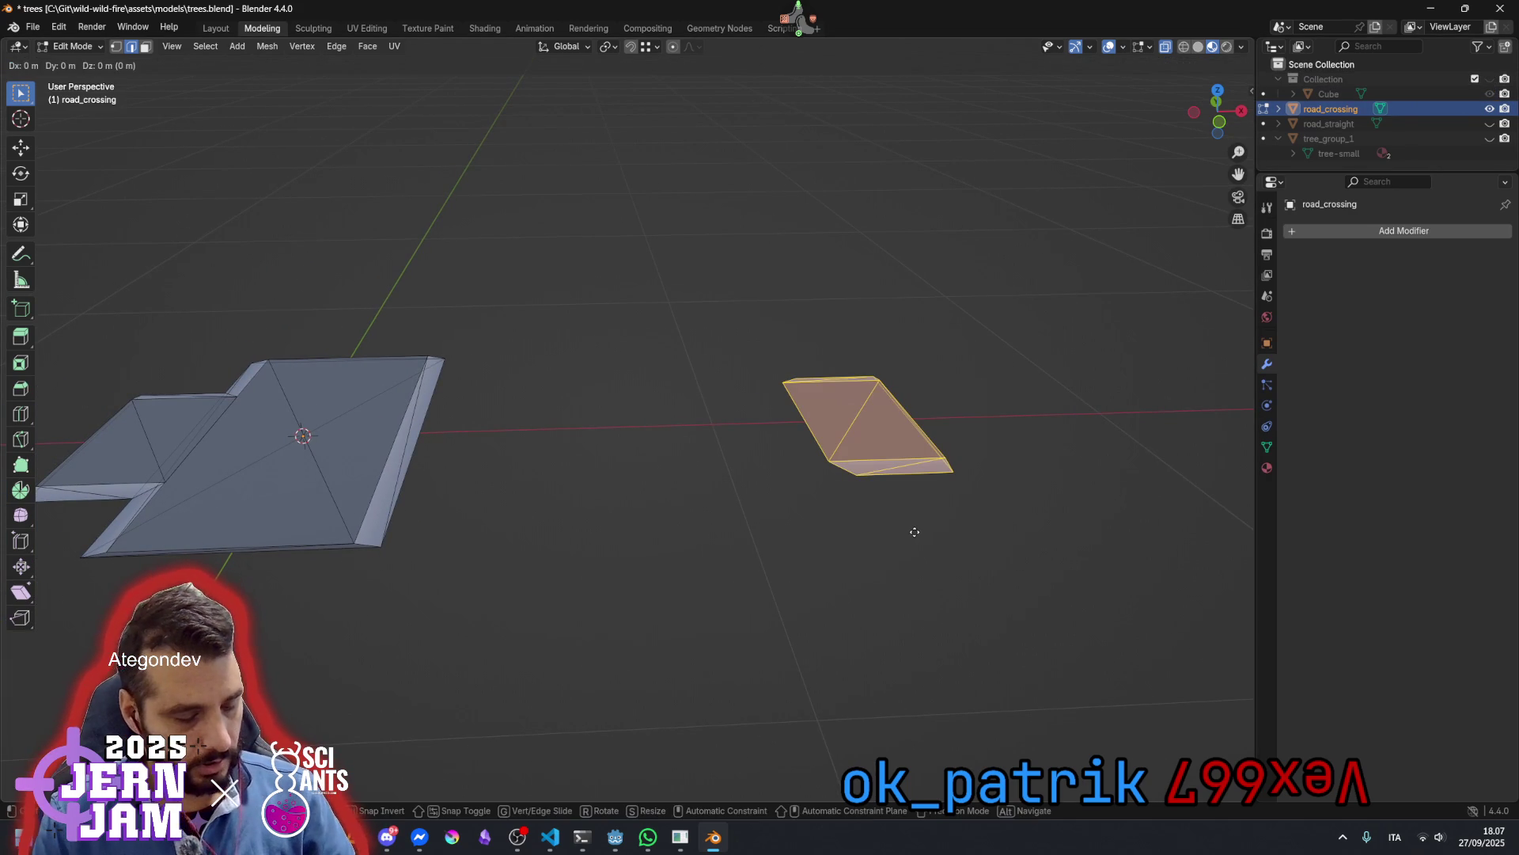
text(x)
text(1)
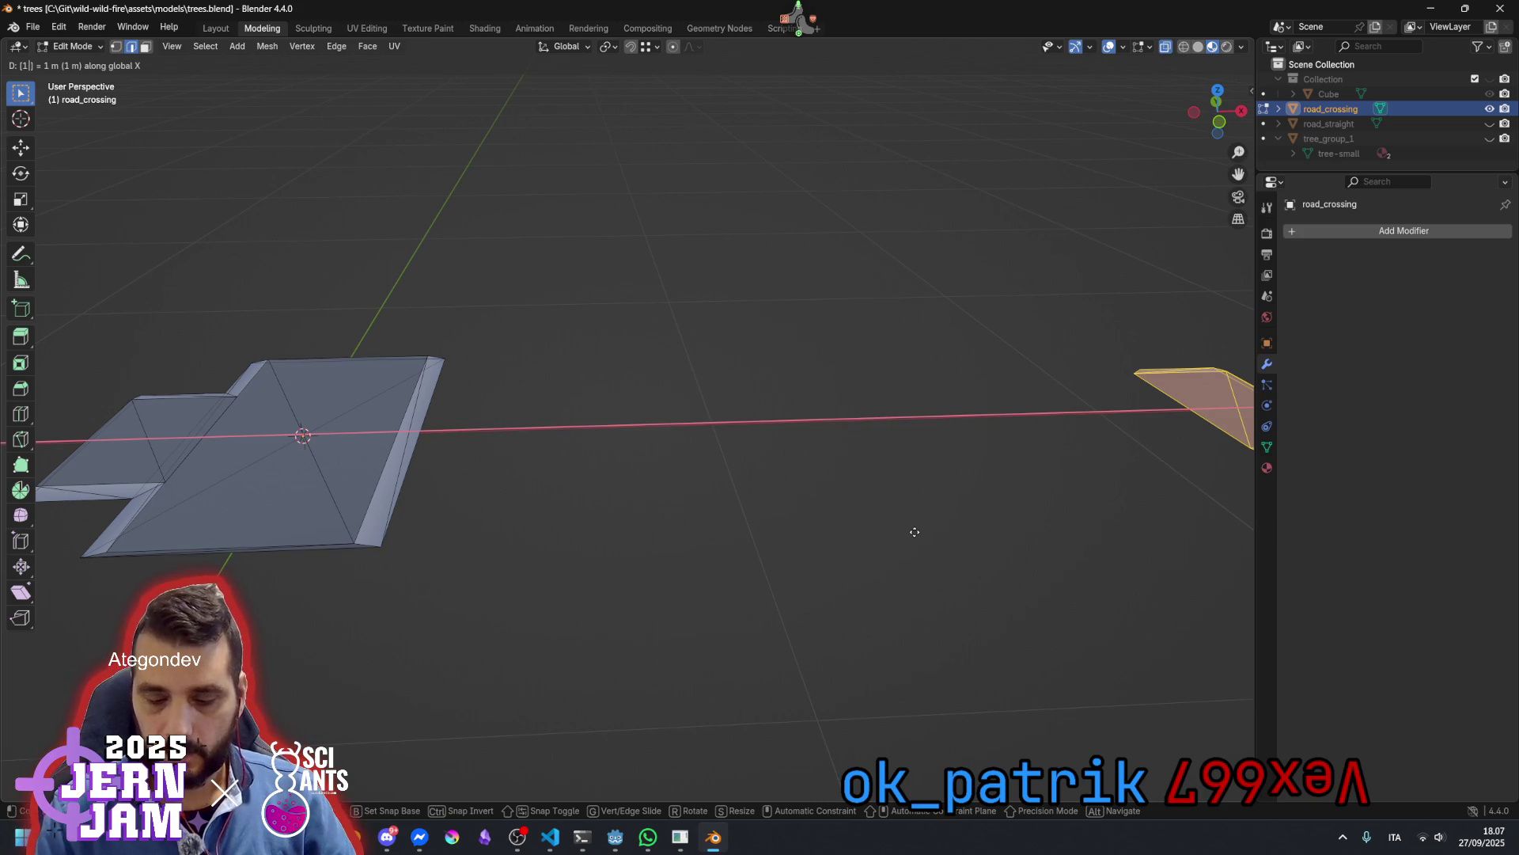
key(BackSpace)
text(-1)
key(Return)
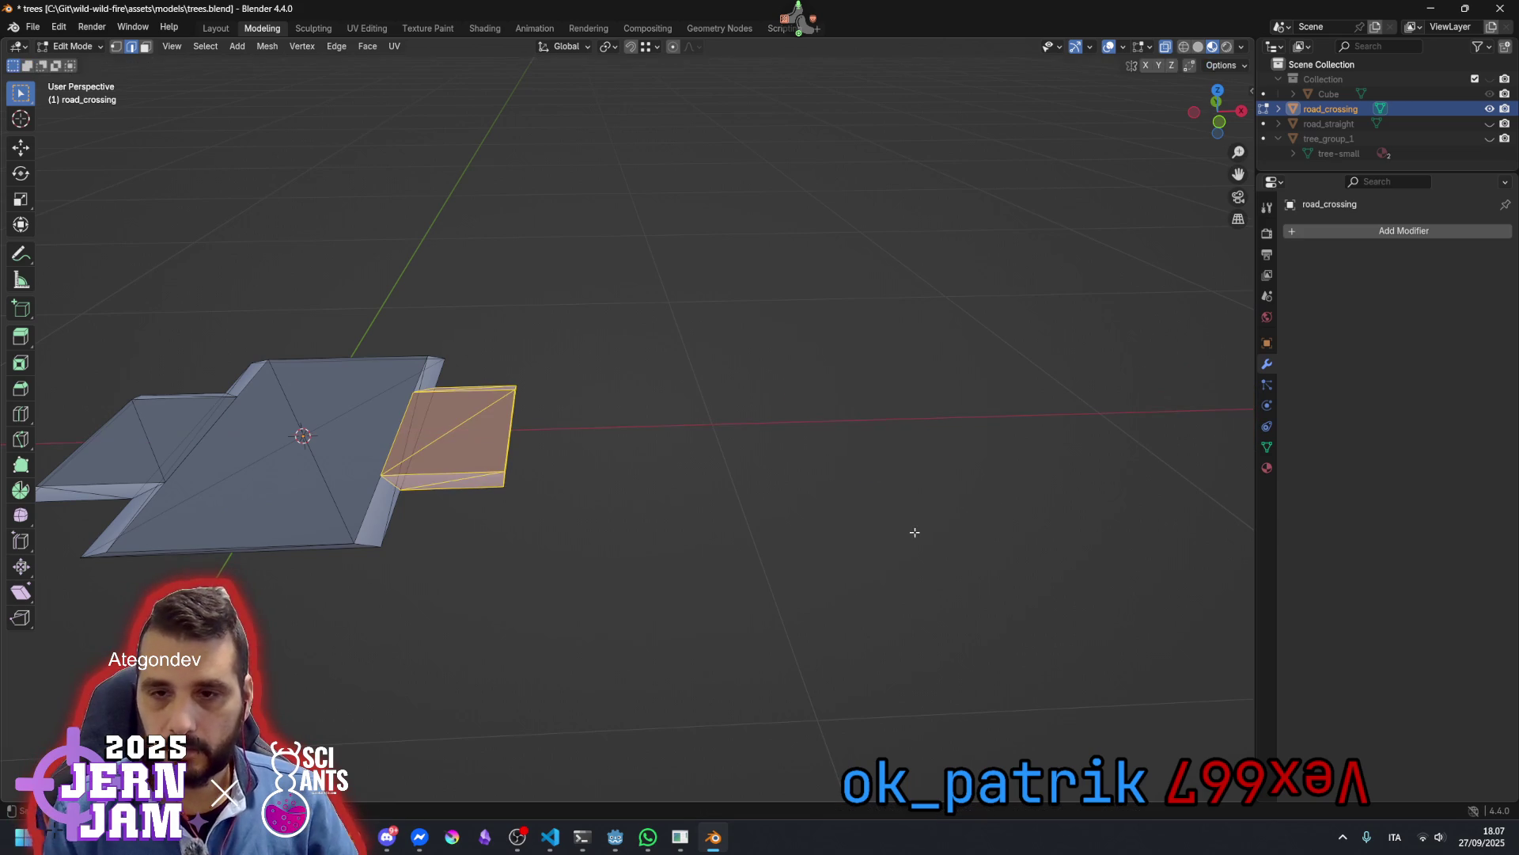
click(607, 405)
Select the linked central crossing piece, hide all other geometry, and pick its diagonal edge
drag(634, 515, 603, 490)
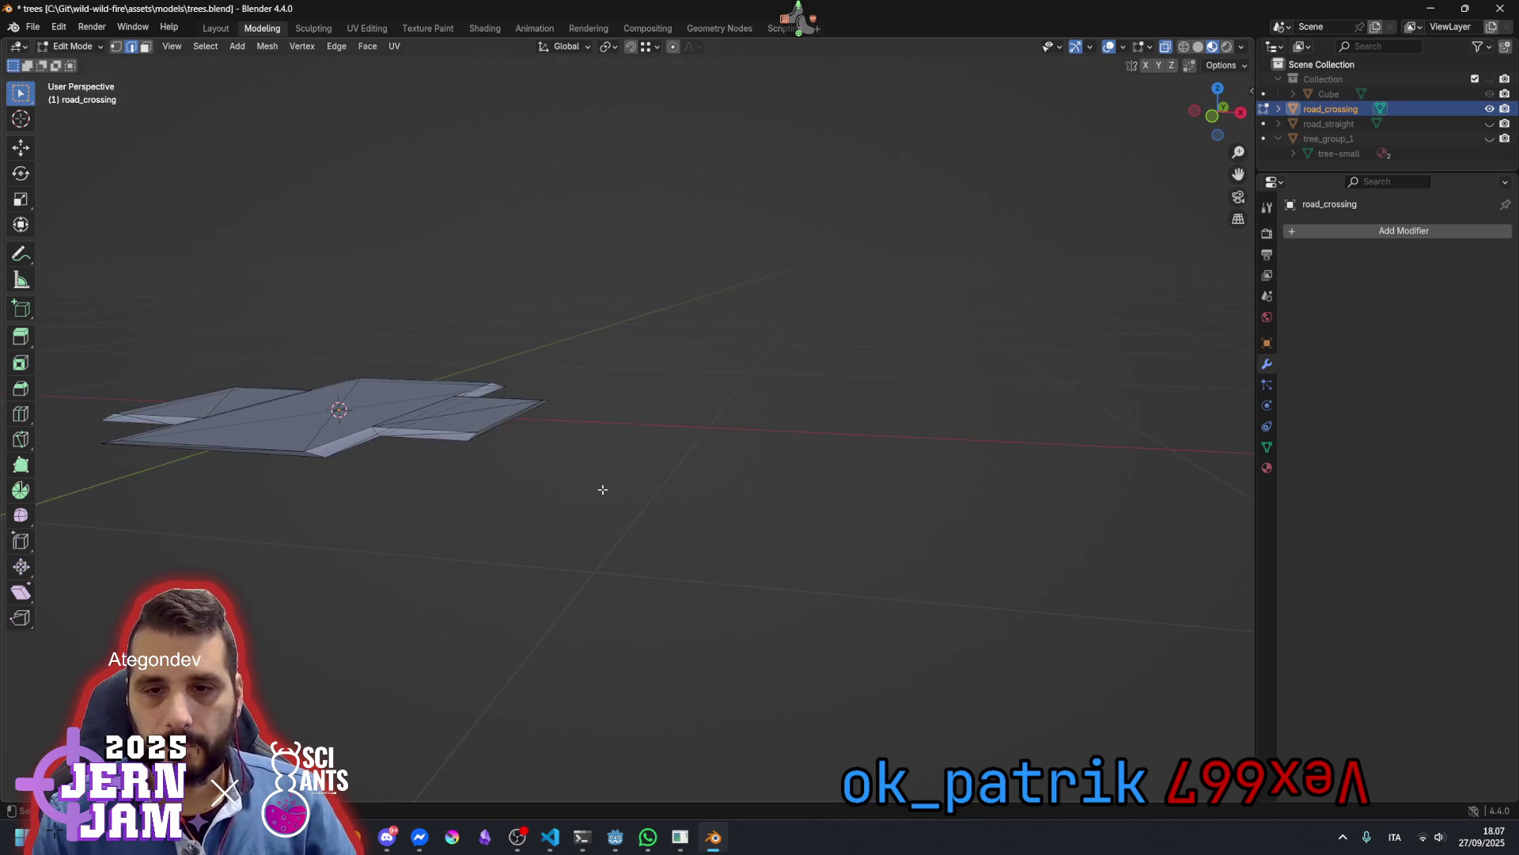
click(316, 447)
drag(323, 459, 370, 460)
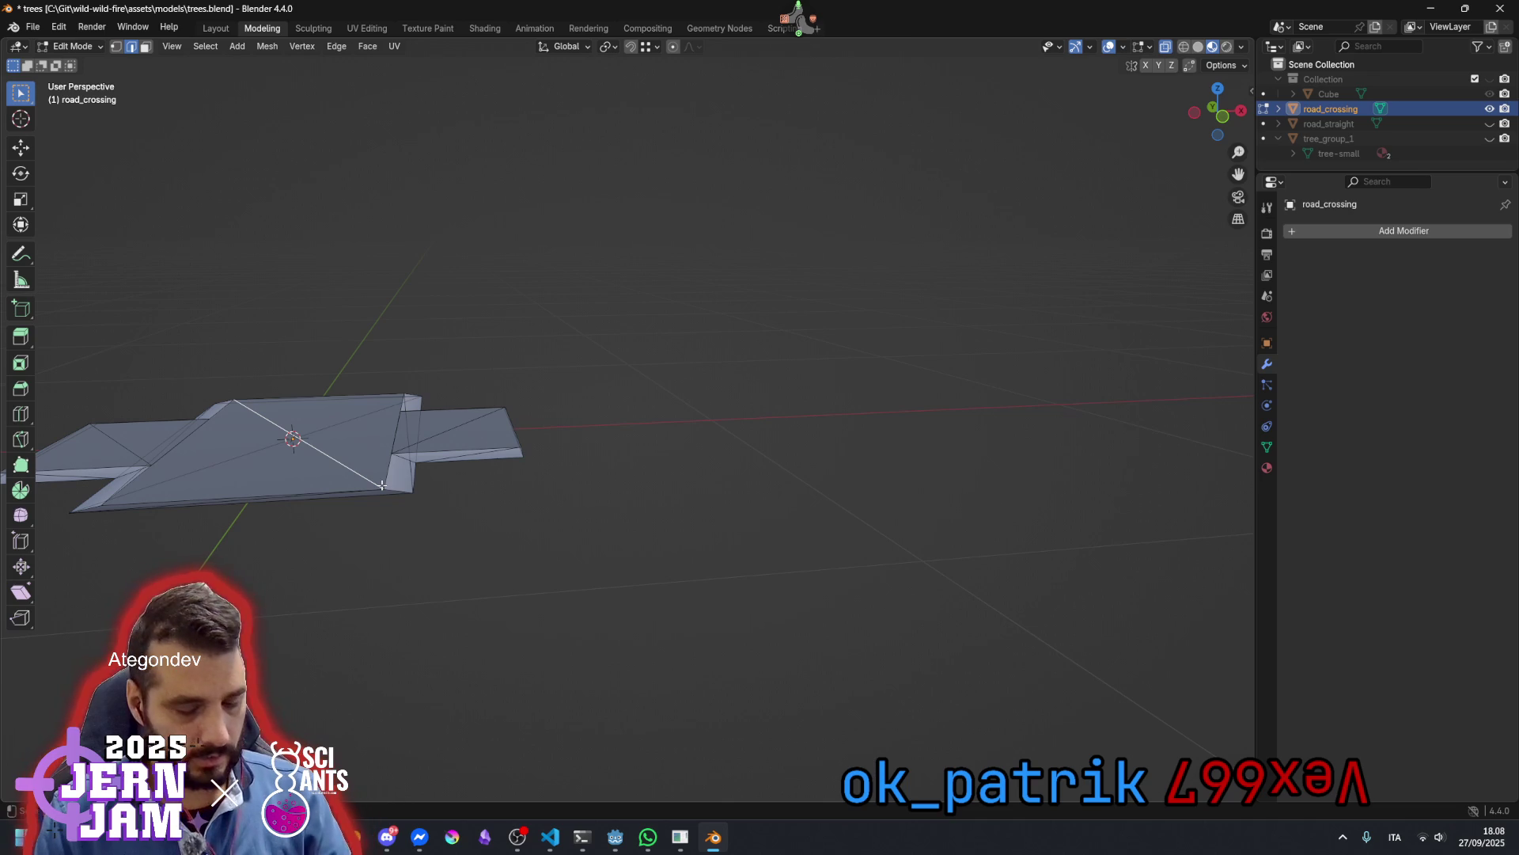
key(l)
scroll(400, 467, up, 4)
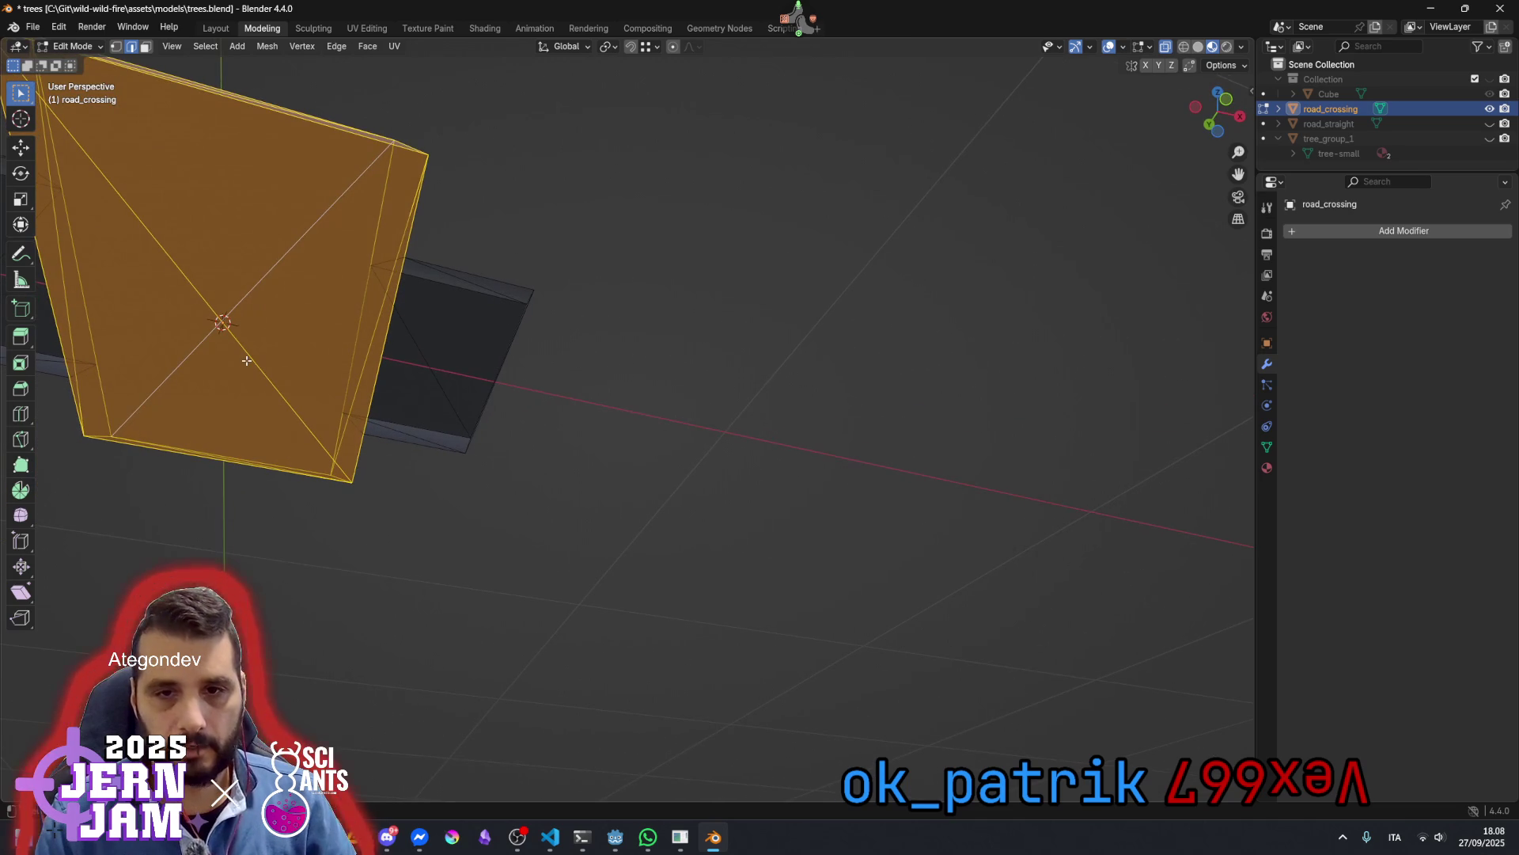
key(shift+h)
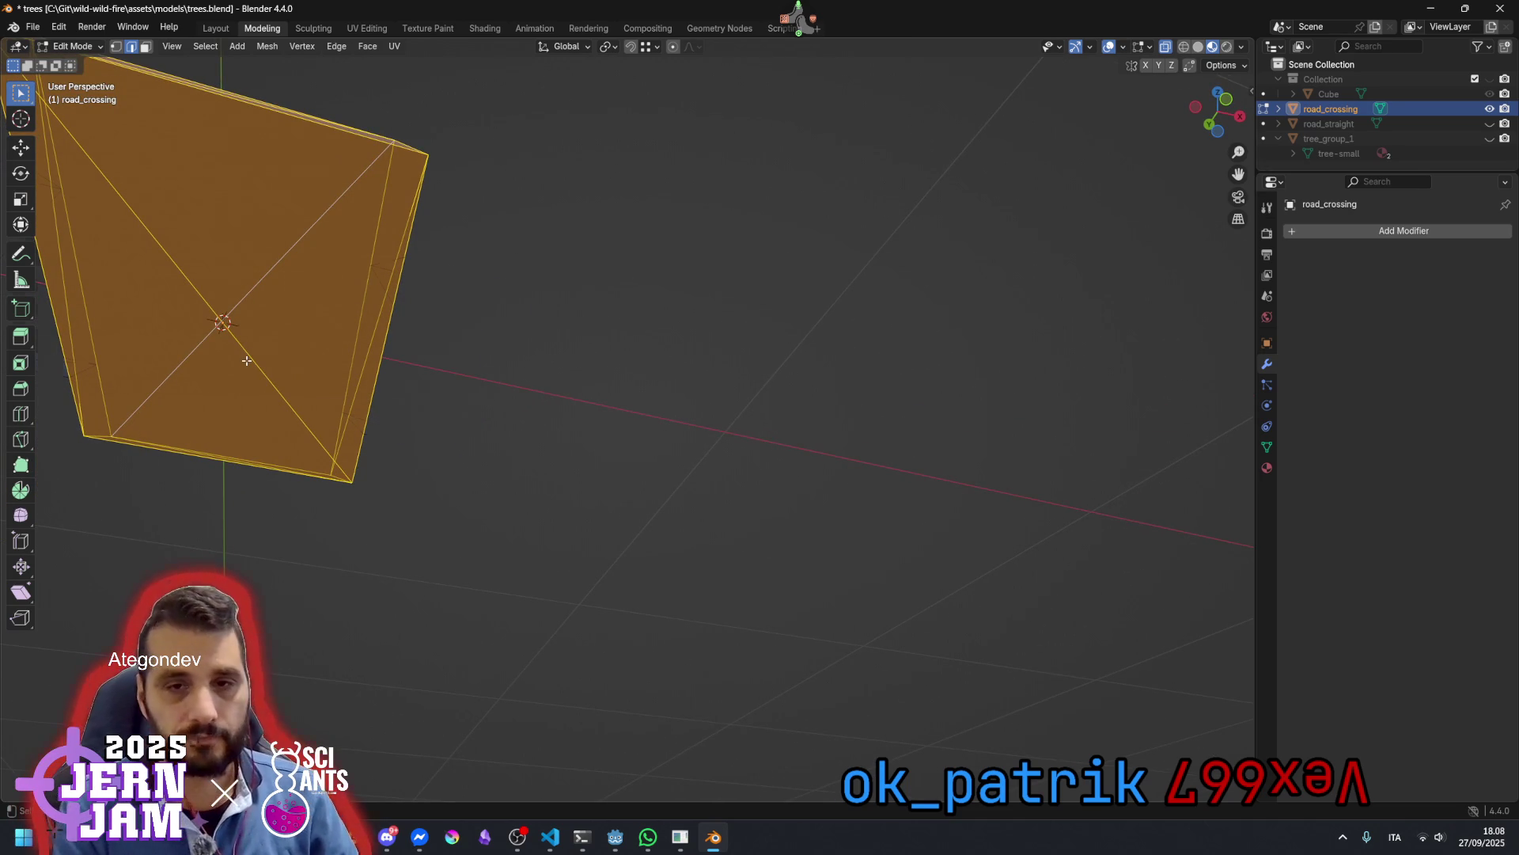
click(573, 271)
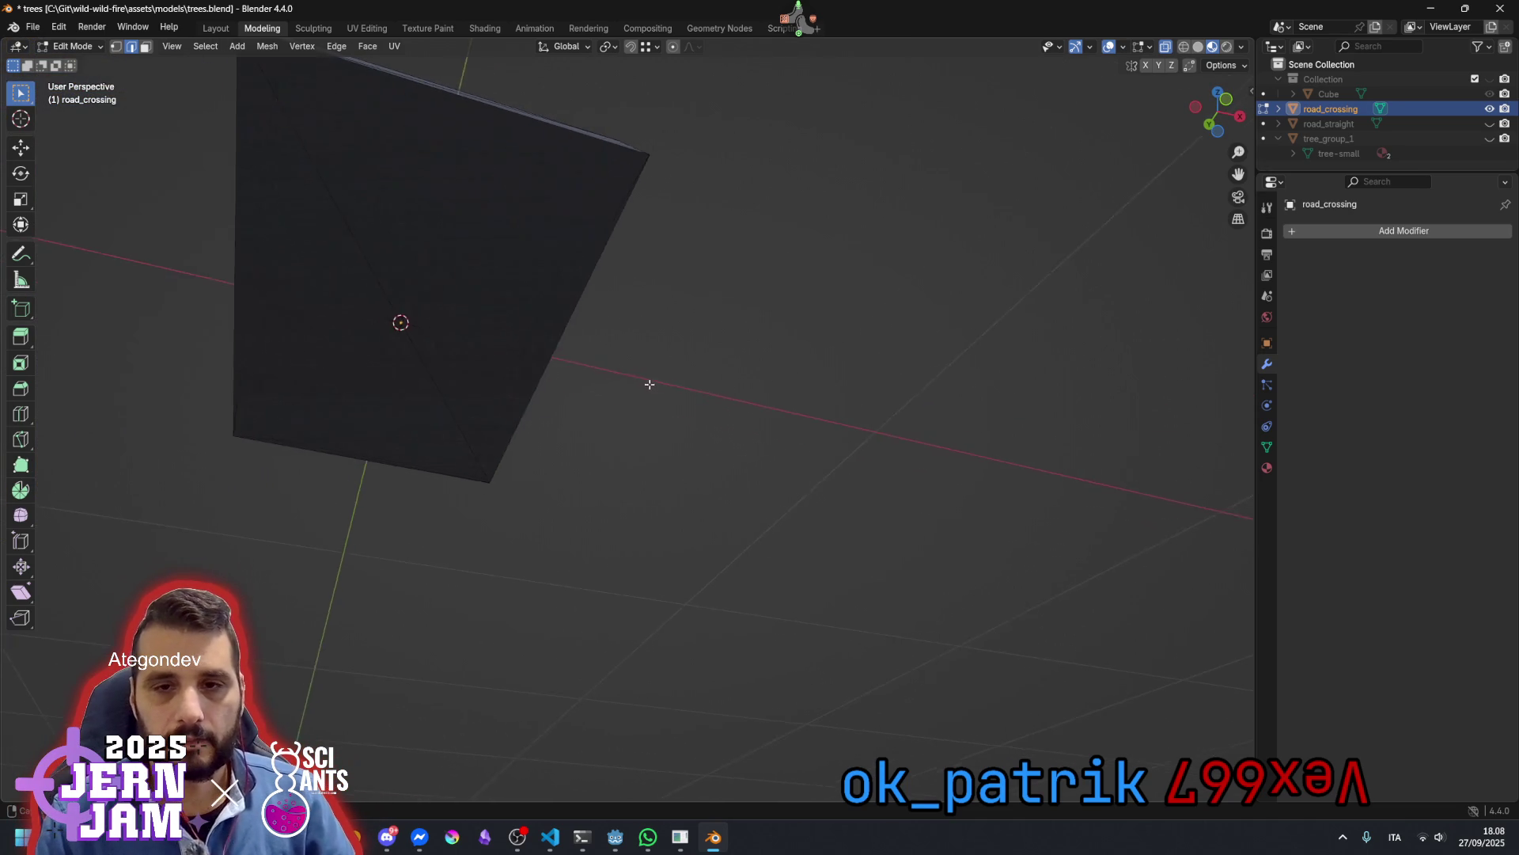
click(402, 307)
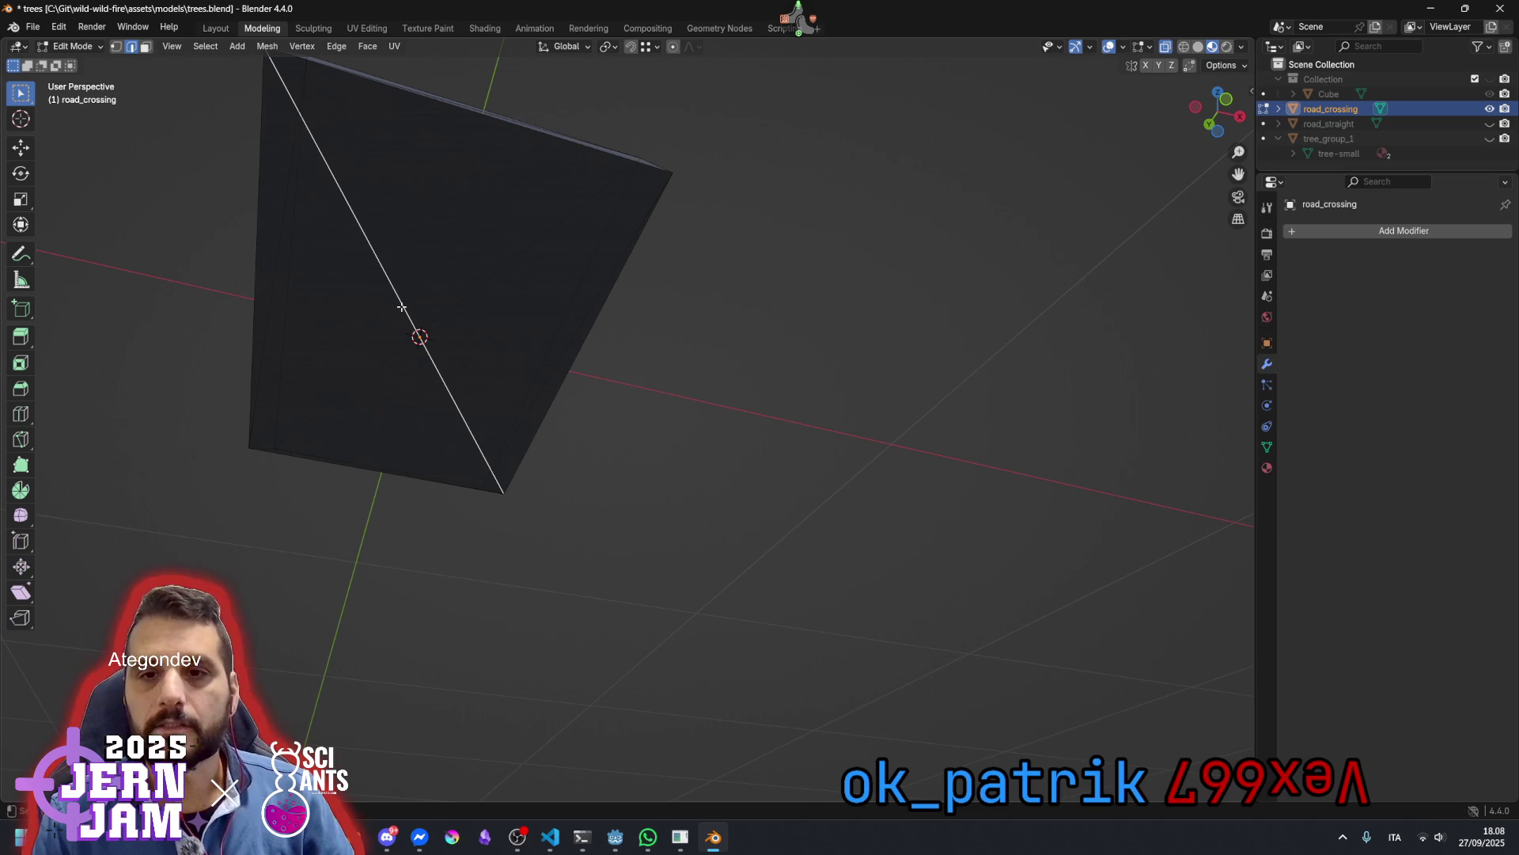
Delete the diagonal edge and the front edge of the central crossing piece
key(x)
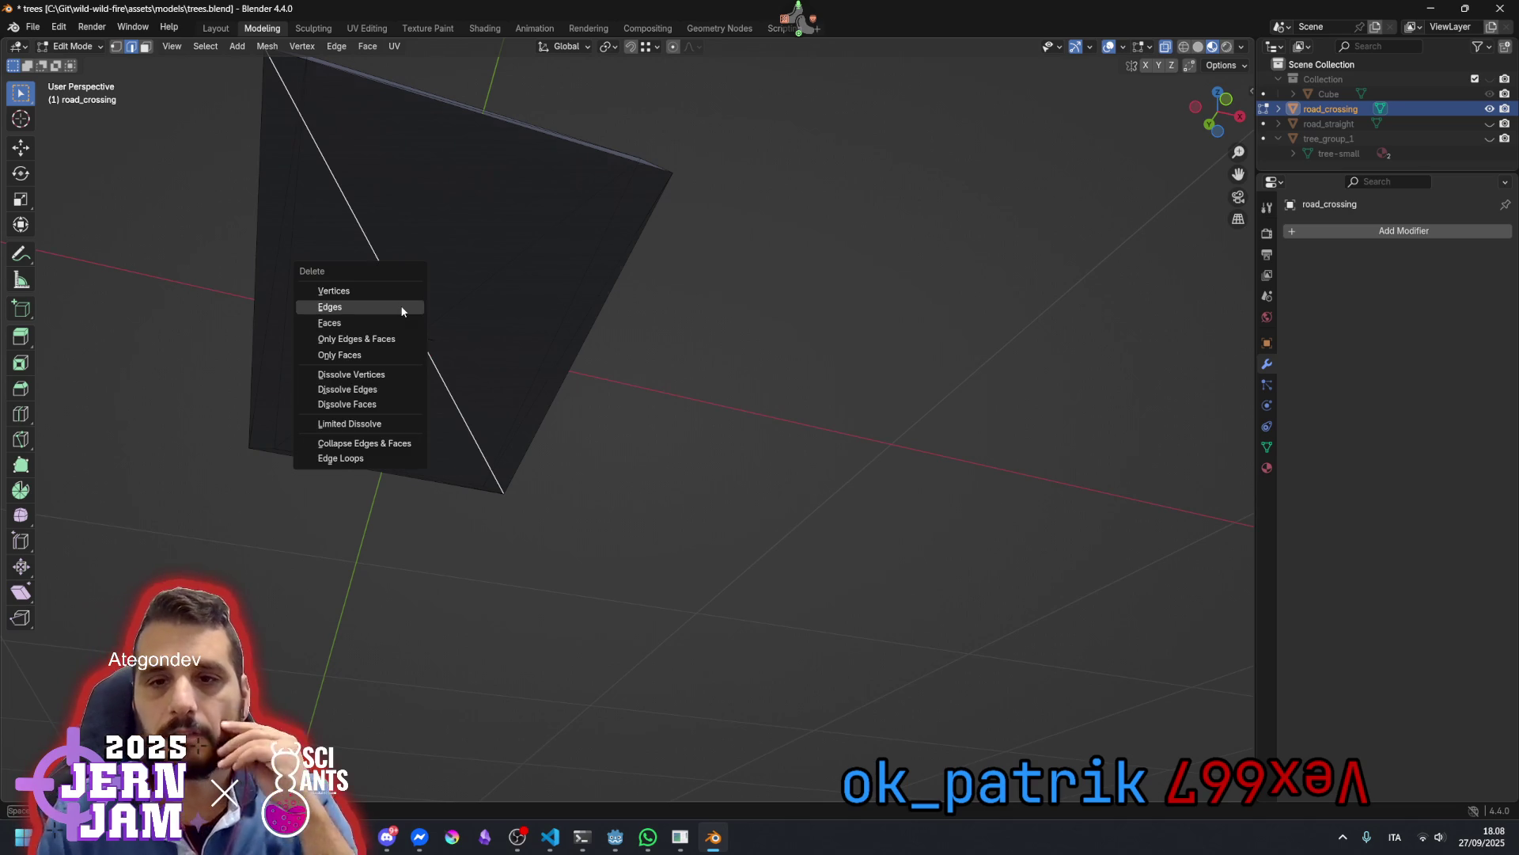
click(402, 307)
mouse_move(442, 317)
mouse_down()
mouse_move(752, 217)
mouse_move(899, 324)
mouse_move(915, 363)
mouse_move(766, 305)
mouse_move(722, 308)
mouse_move(410, 384)
mouse_move(401, 430)
mouse_move(396, 410)
mouse_up()
mouse_move(451, 497)
mouse_down()
mouse_move(465, 477)
mouse_move(448, 472)
mouse_up()
click(408, 421)
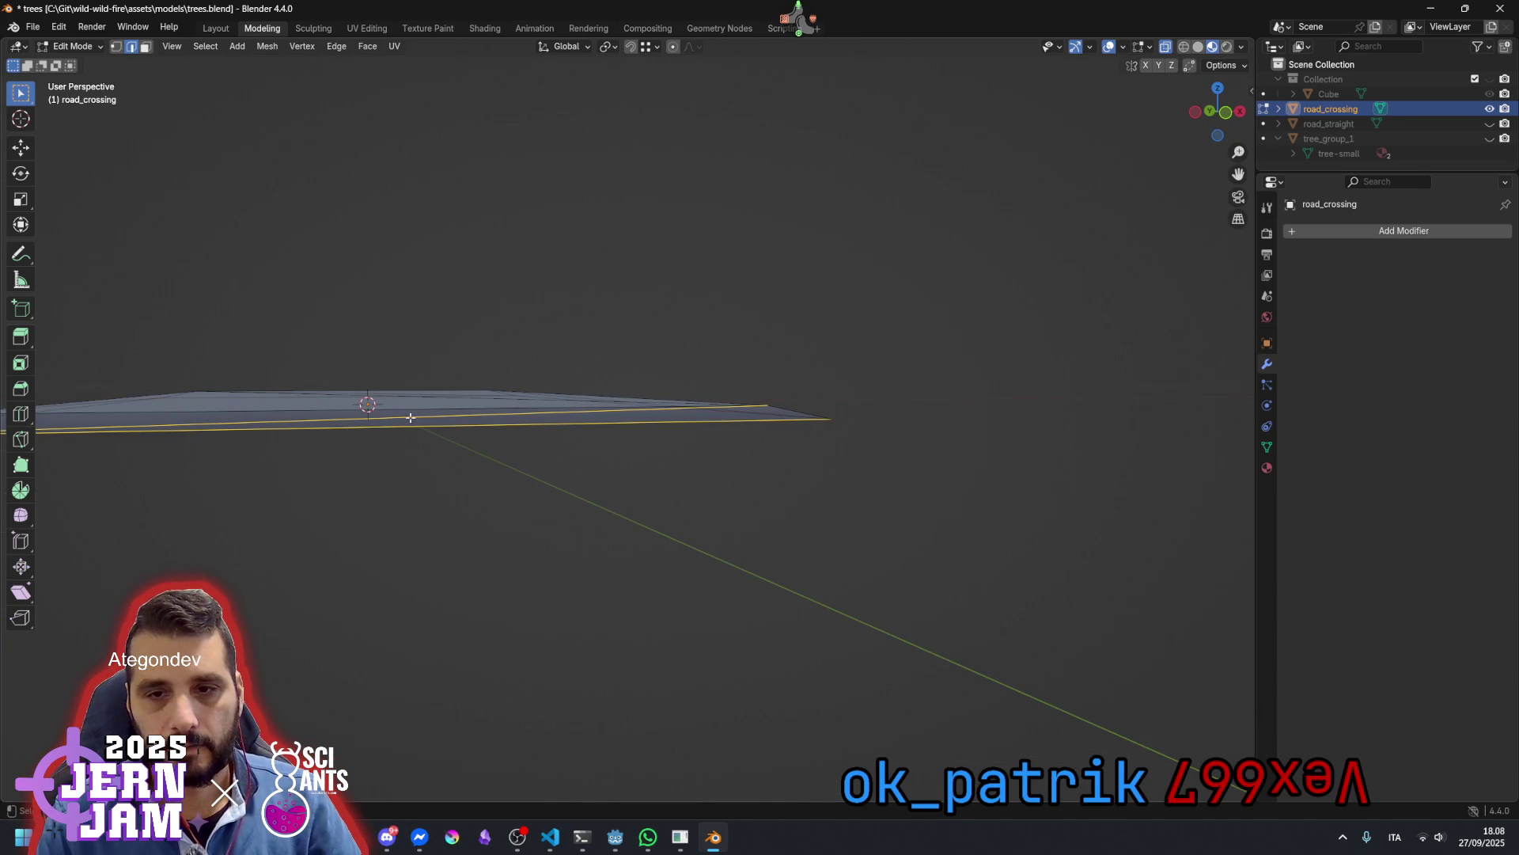
key(x)
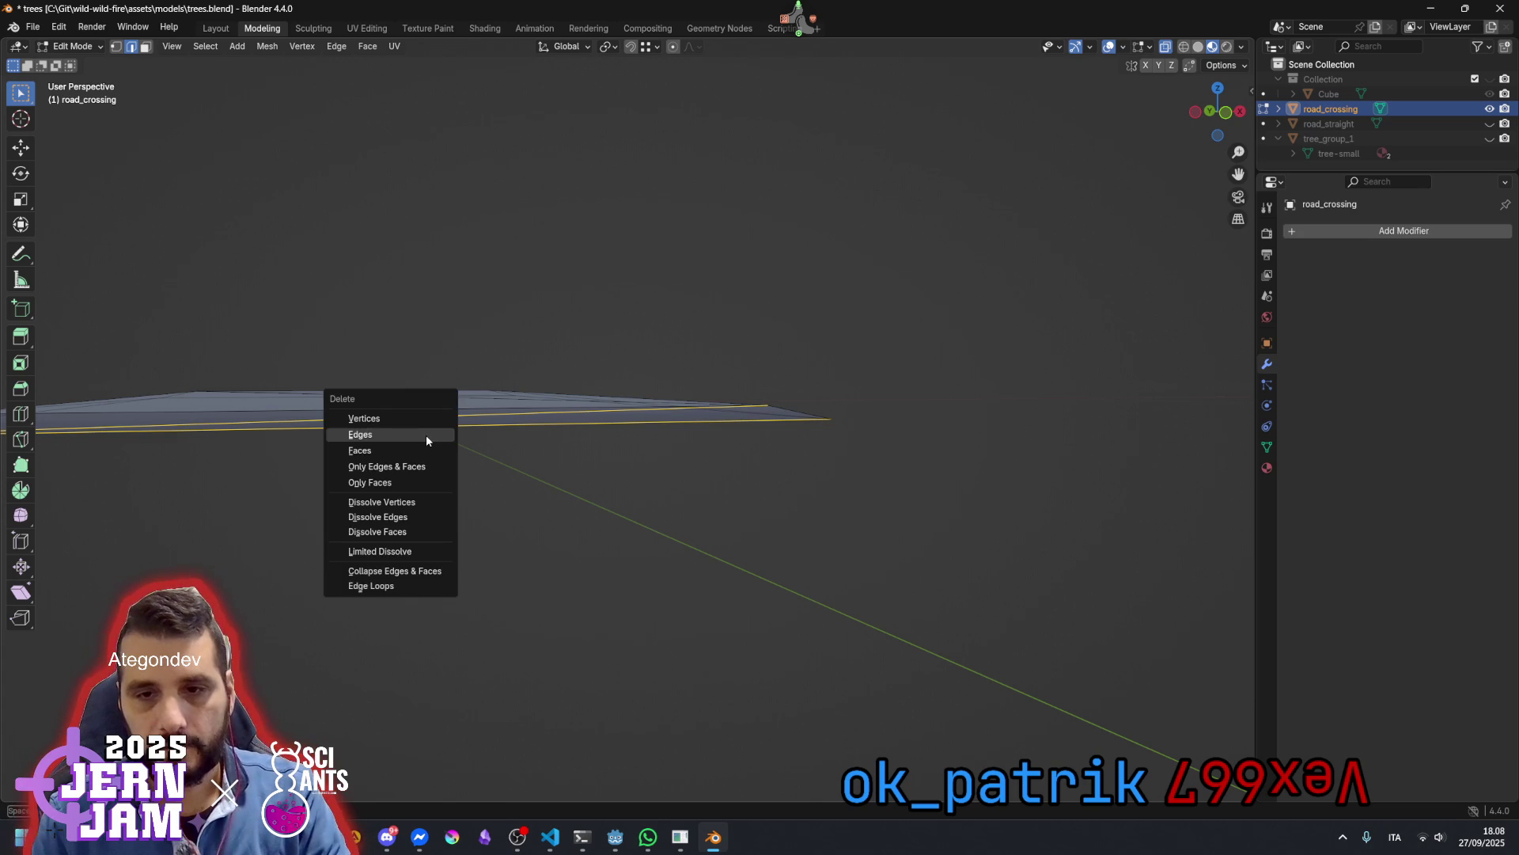
click(425, 435)
Delete the long bottom edges under the central road piece
mouse_move(397, 461)
mouse_down()
mouse_move(515, 495)
mouse_move(624, 496)
mouse_move(662, 478)
mouse_up()
mouse_move(749, 503)
mouse_down()
mouse_move(717, 463)
mouse_move(712, 499)
mouse_up()
key(x)
click(723, 471)
scroll(713, 499, down, 3)
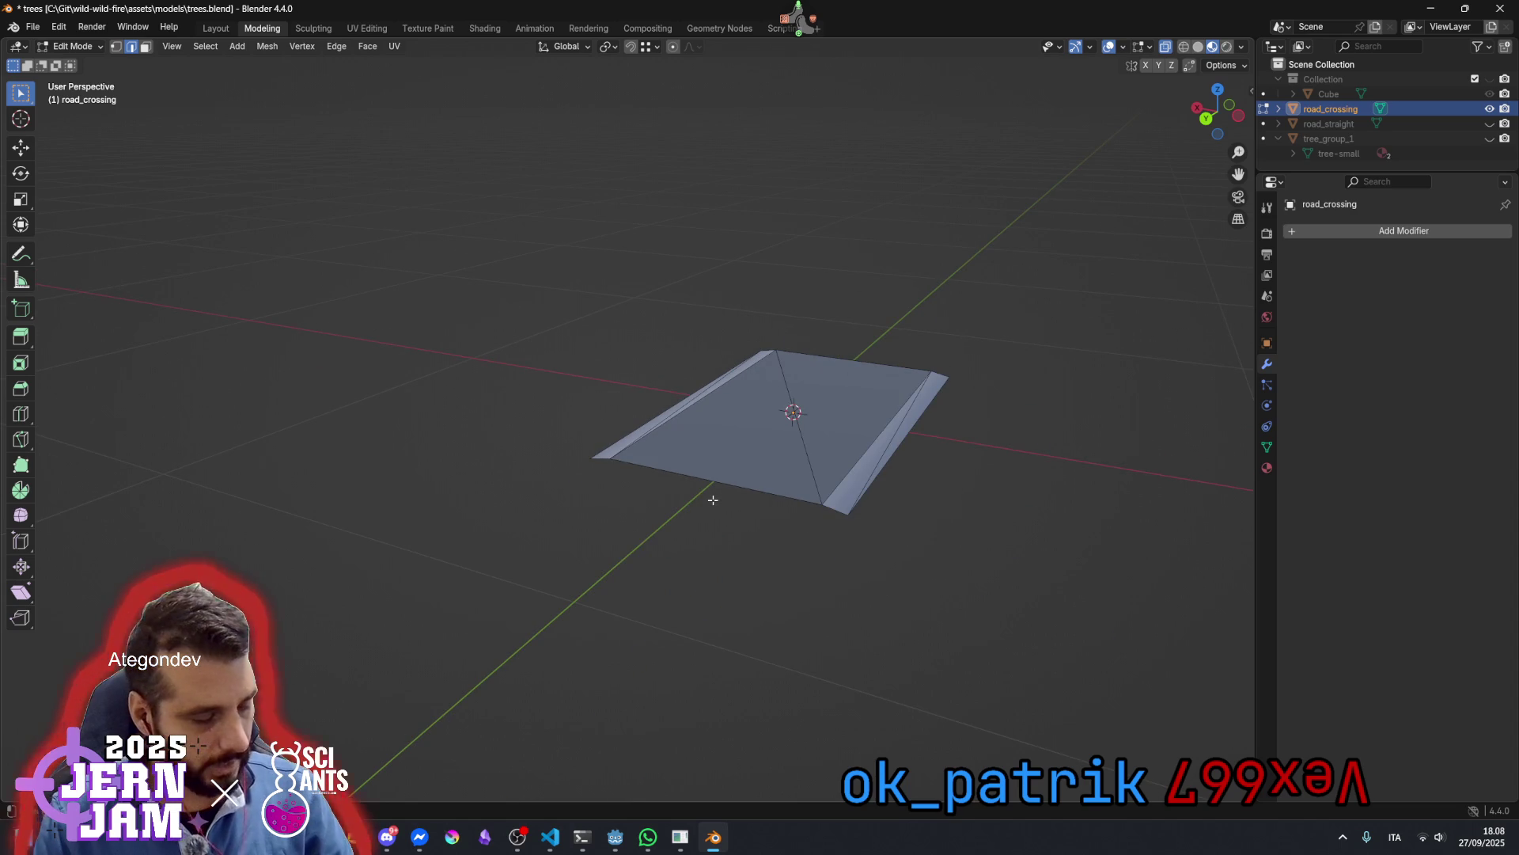
Unhide the side pieces and delete their leftover bottom edges under the road
key(alt+h)
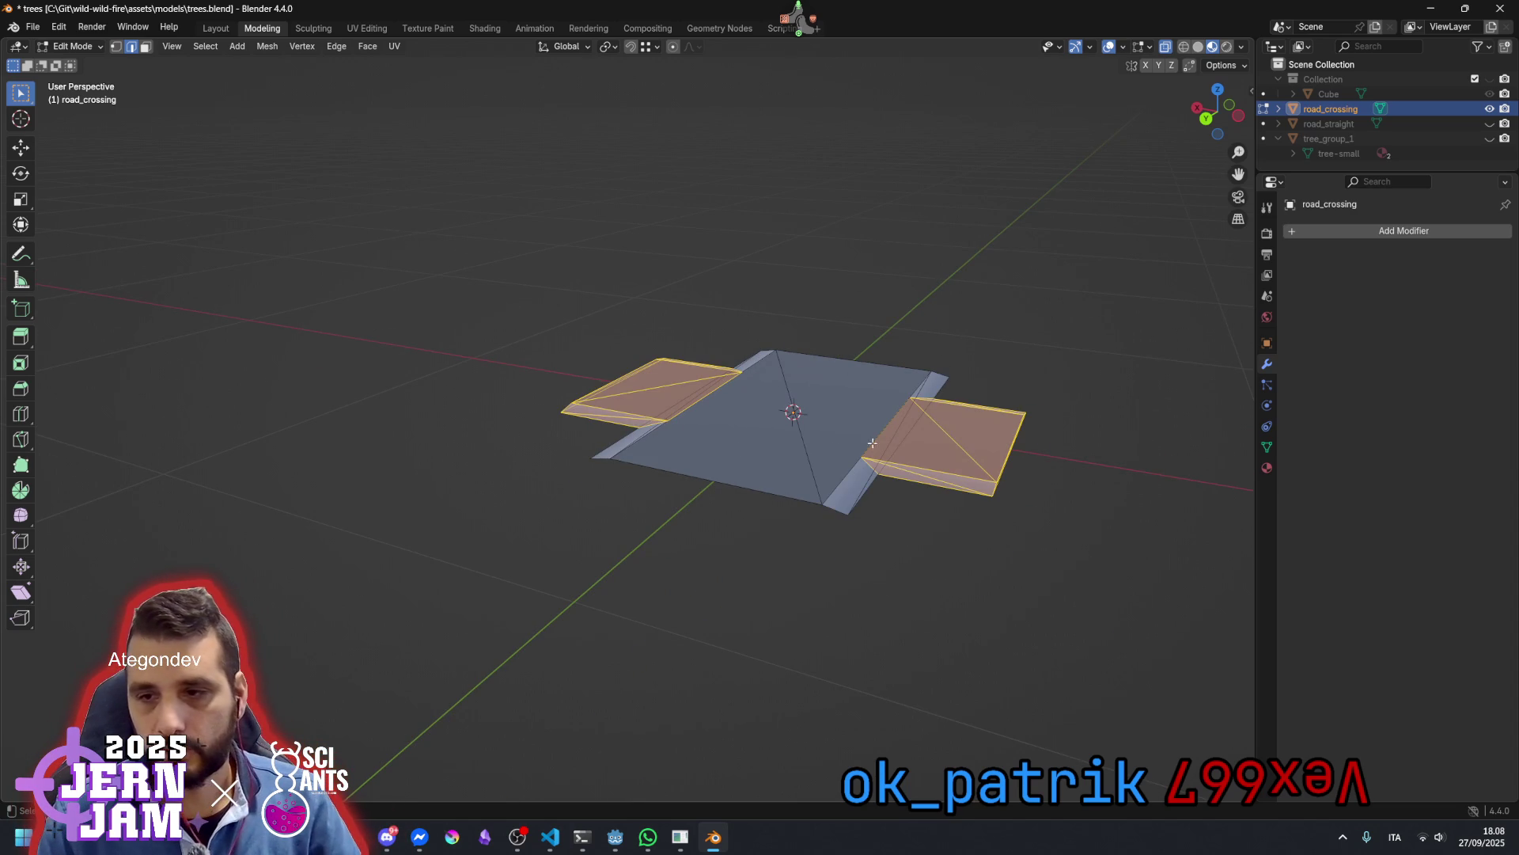
drag(956, 457, 676, 498)
click(672, 502)
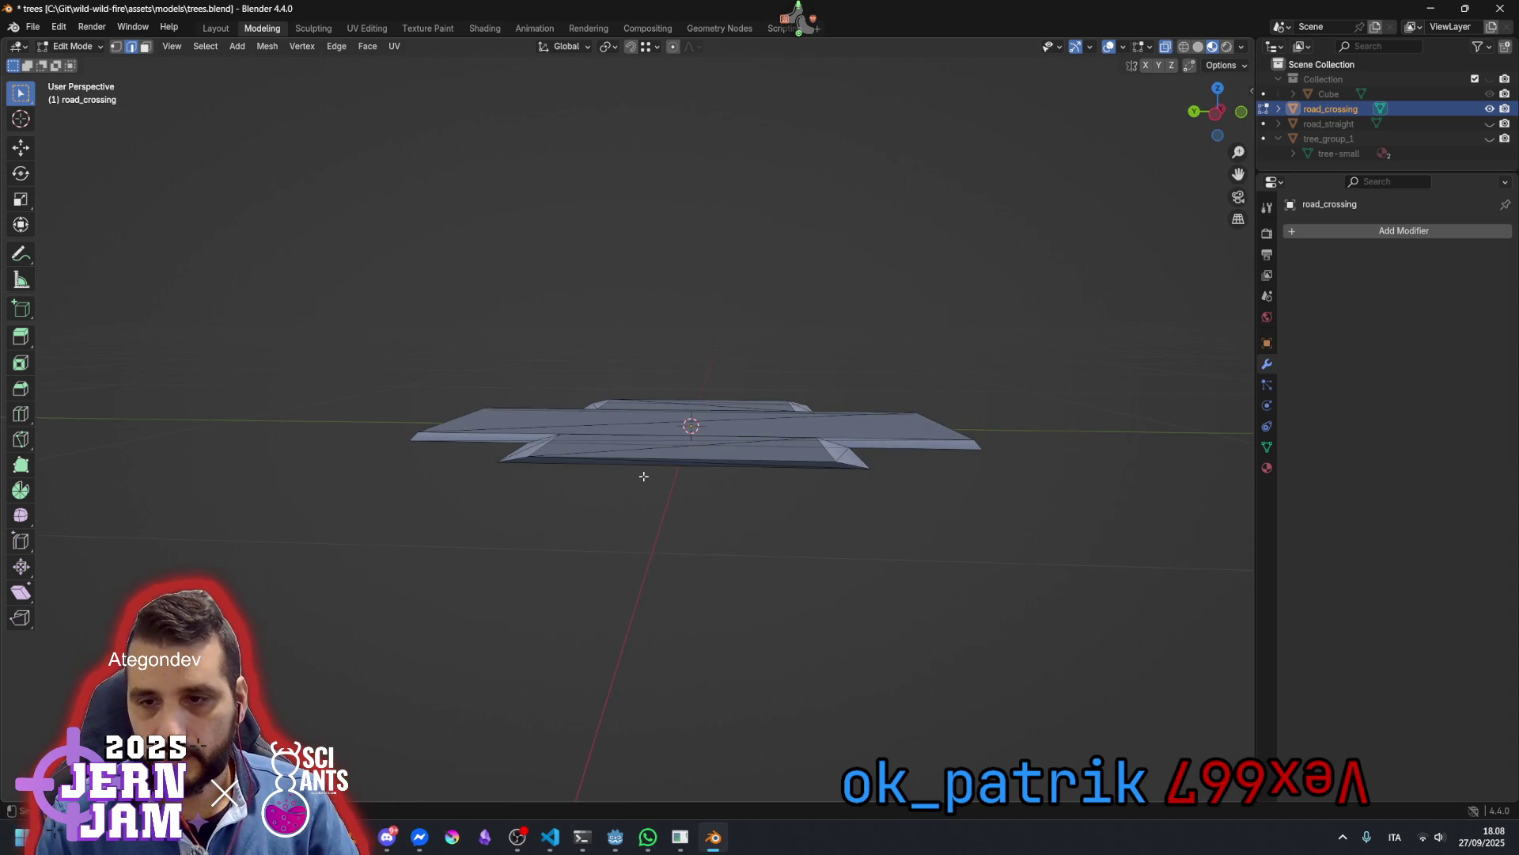
scroll(643, 475, up, 3)
click(708, 512)
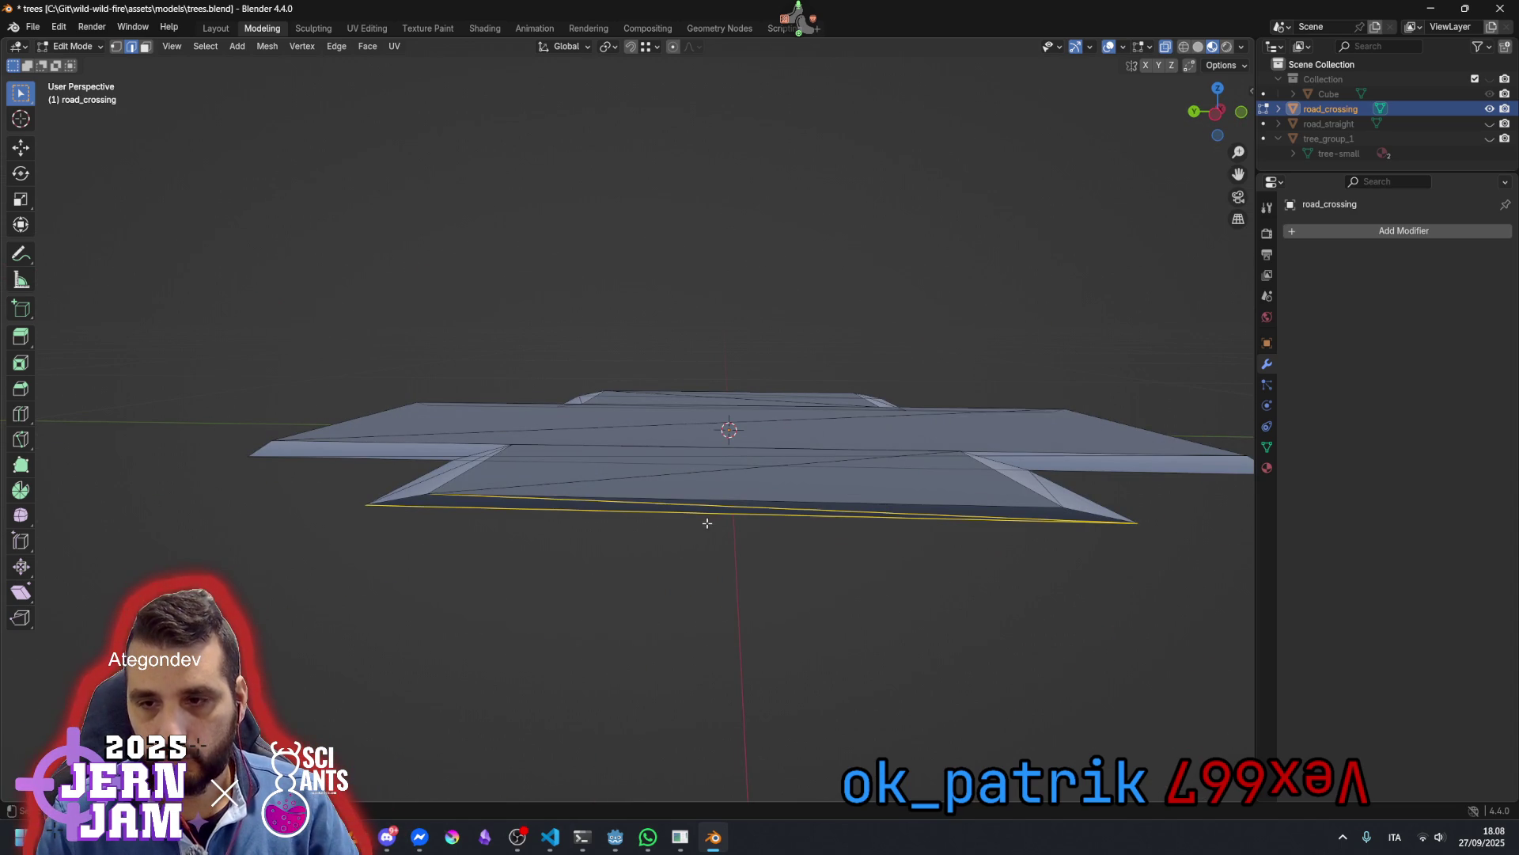
drag(746, 550, 713, 513)
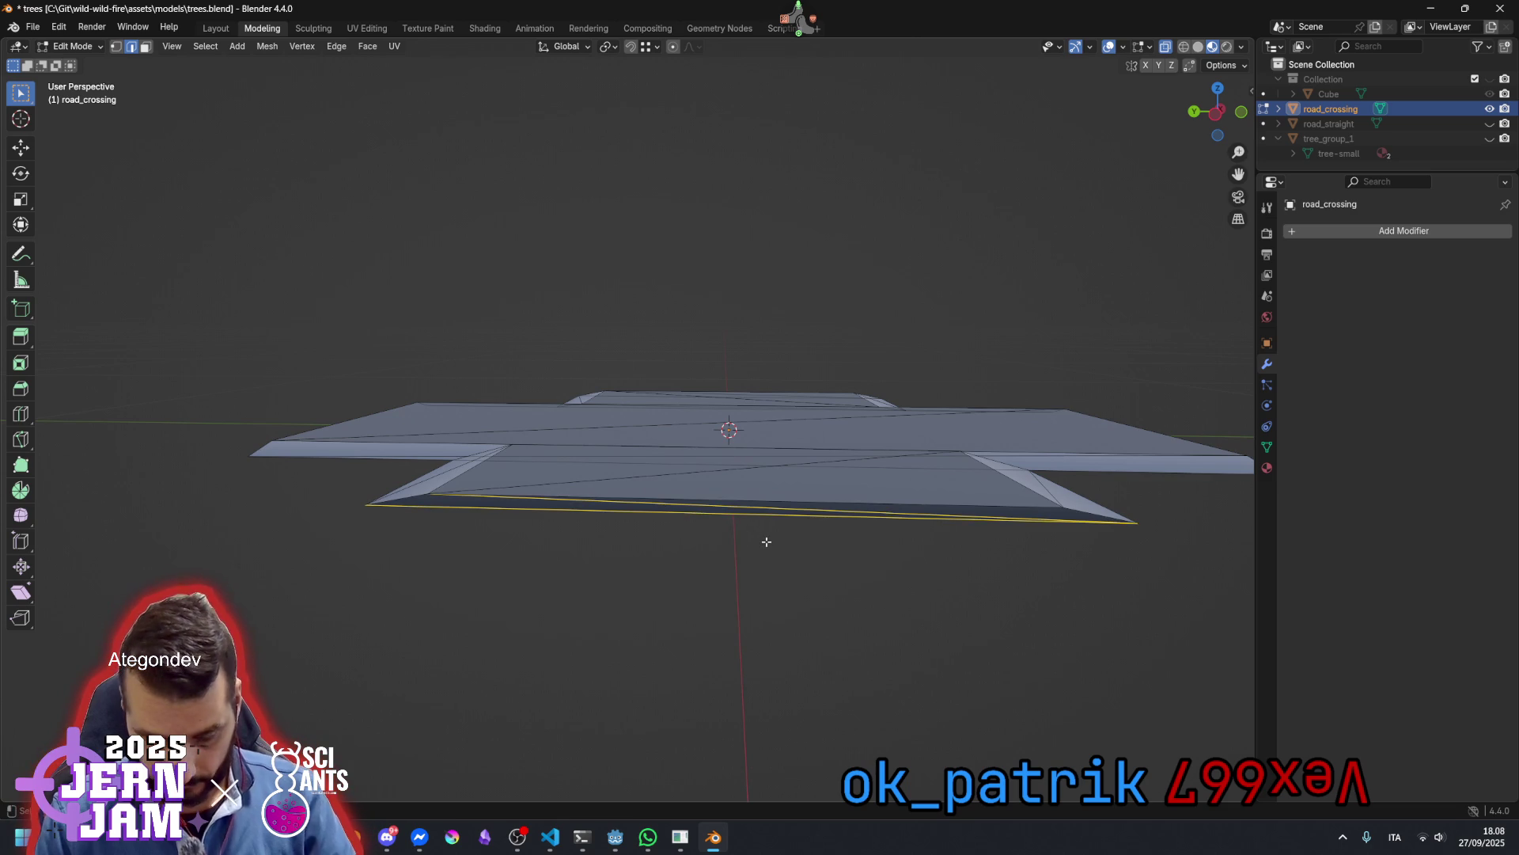
key(x)
click(766, 542)
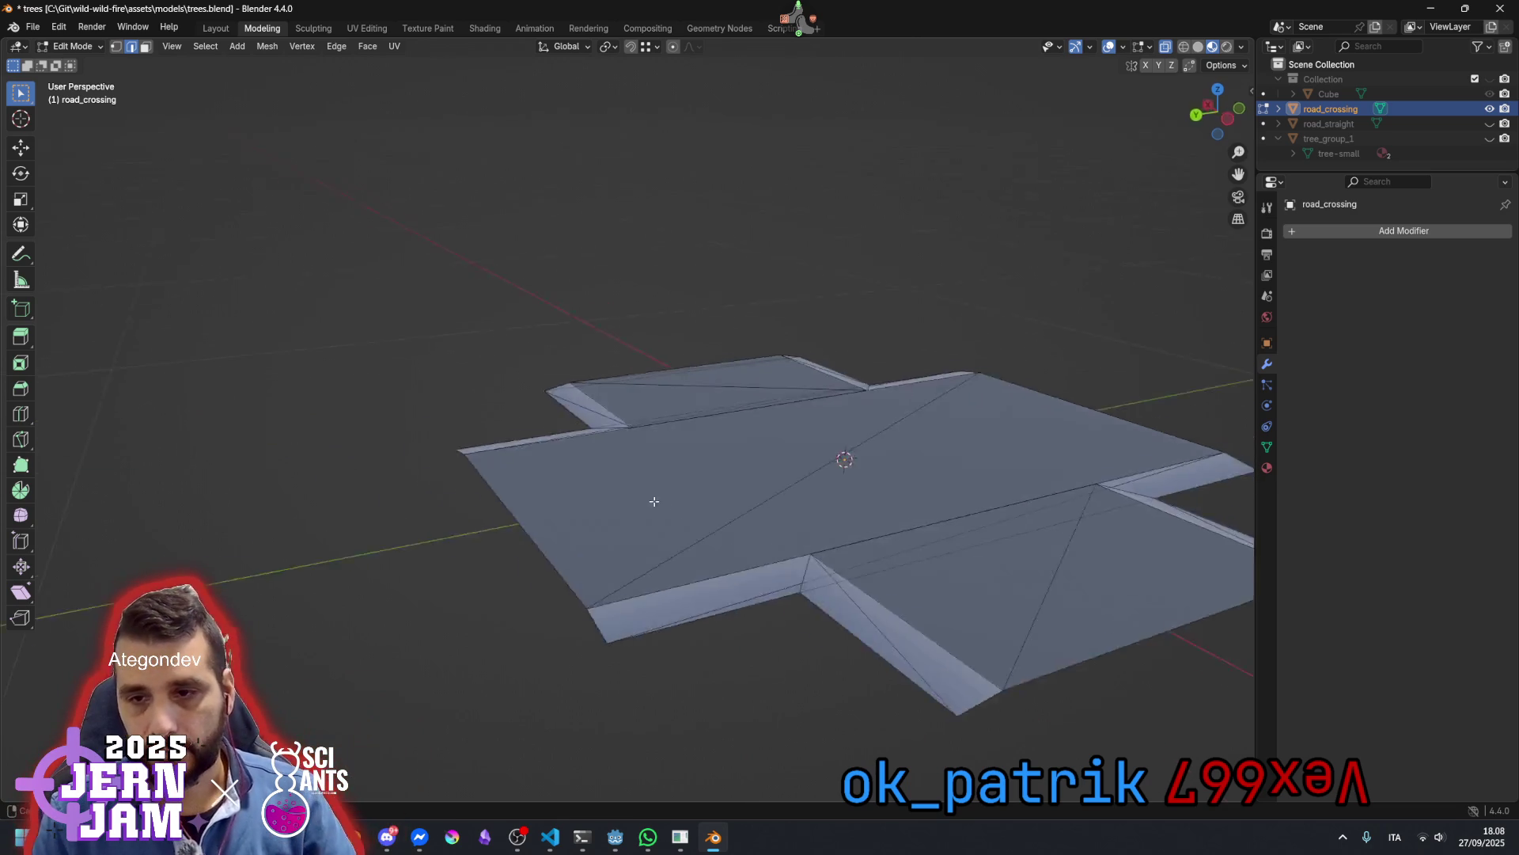
scroll(477, 428, up, 3)
drag(479, 430, 437, 411)
key(x)
click(610, 463)
scroll(554, 459, down, 4)
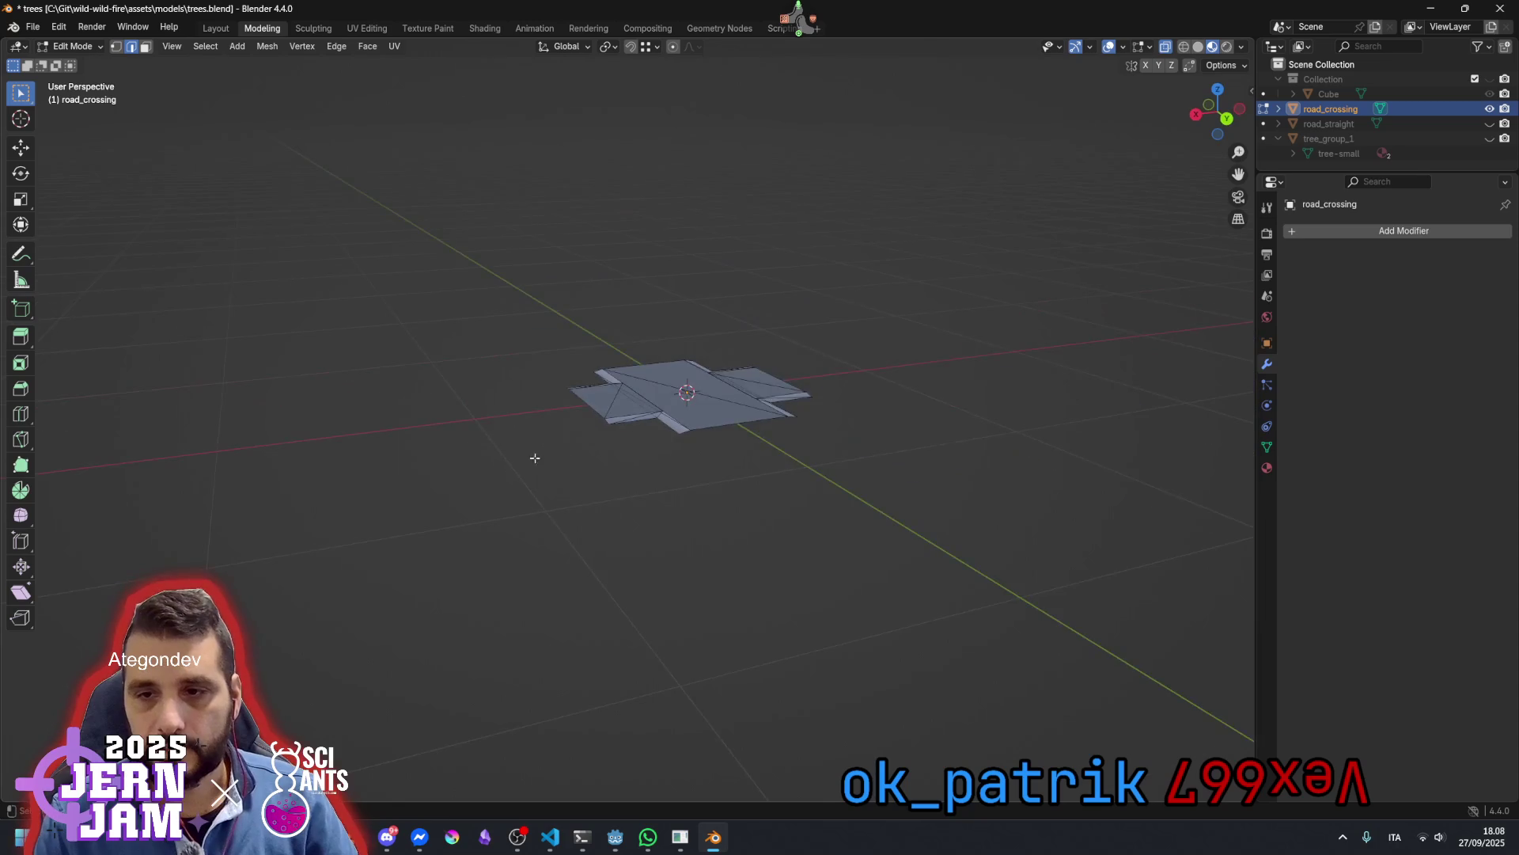
scroll(556, 519, up, 5)
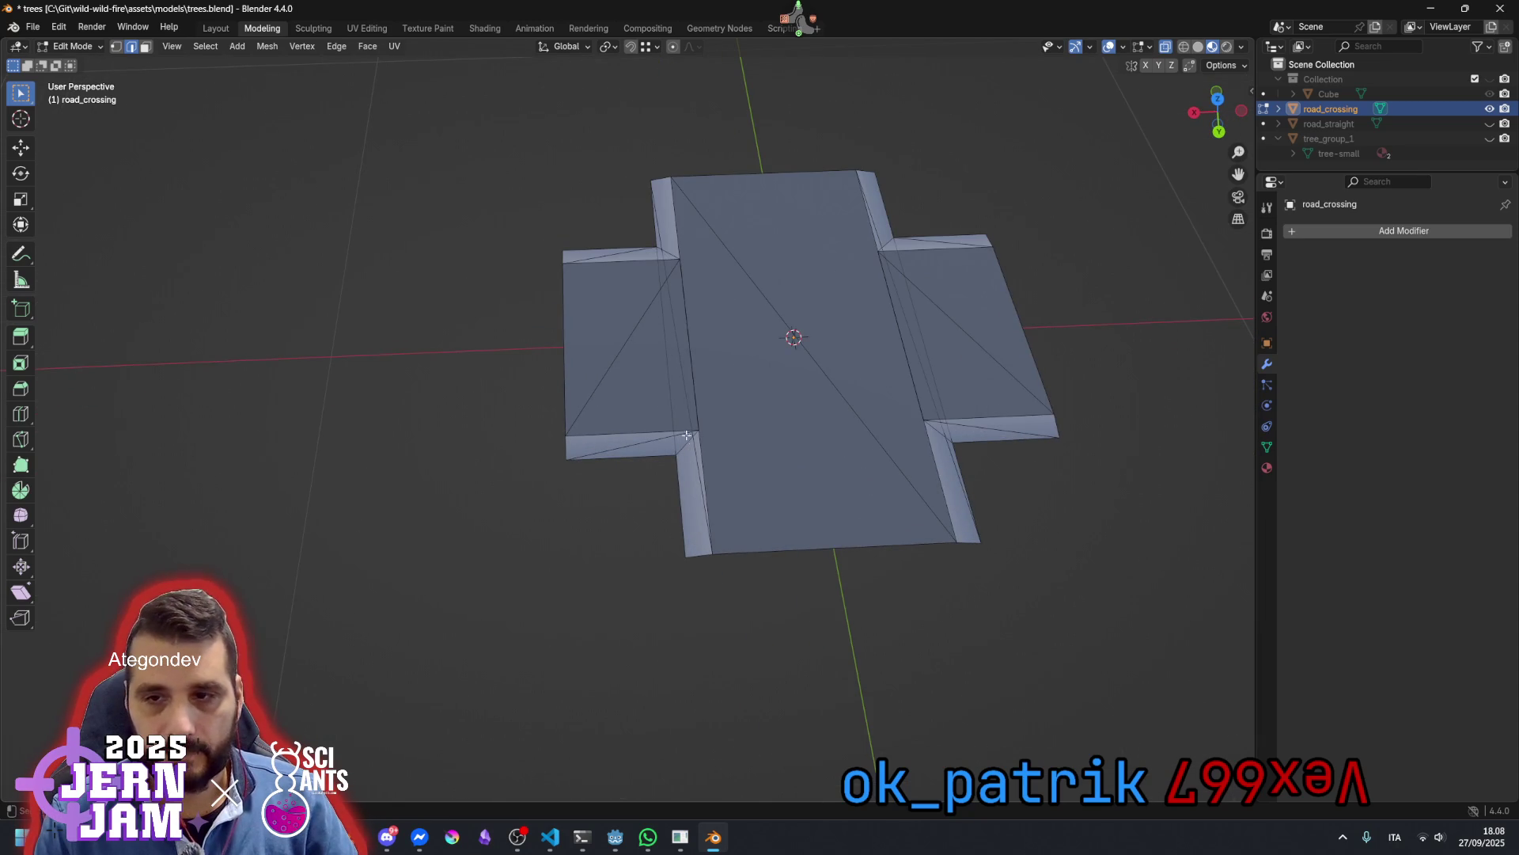
Check the crossing from several angles, save trees.blend, and hide road_crossing
mouse_move(657, 357)
mouse_down()
mouse_move(752, 410)
mouse_move(655, 396)
mouse_move(666, 310)
mouse_up()
scroll(582, 418, up, 3)
mouse_move(538, 392)
mouse_down()
mouse_move(696, 427)
mouse_move(765, 407)
mouse_up()
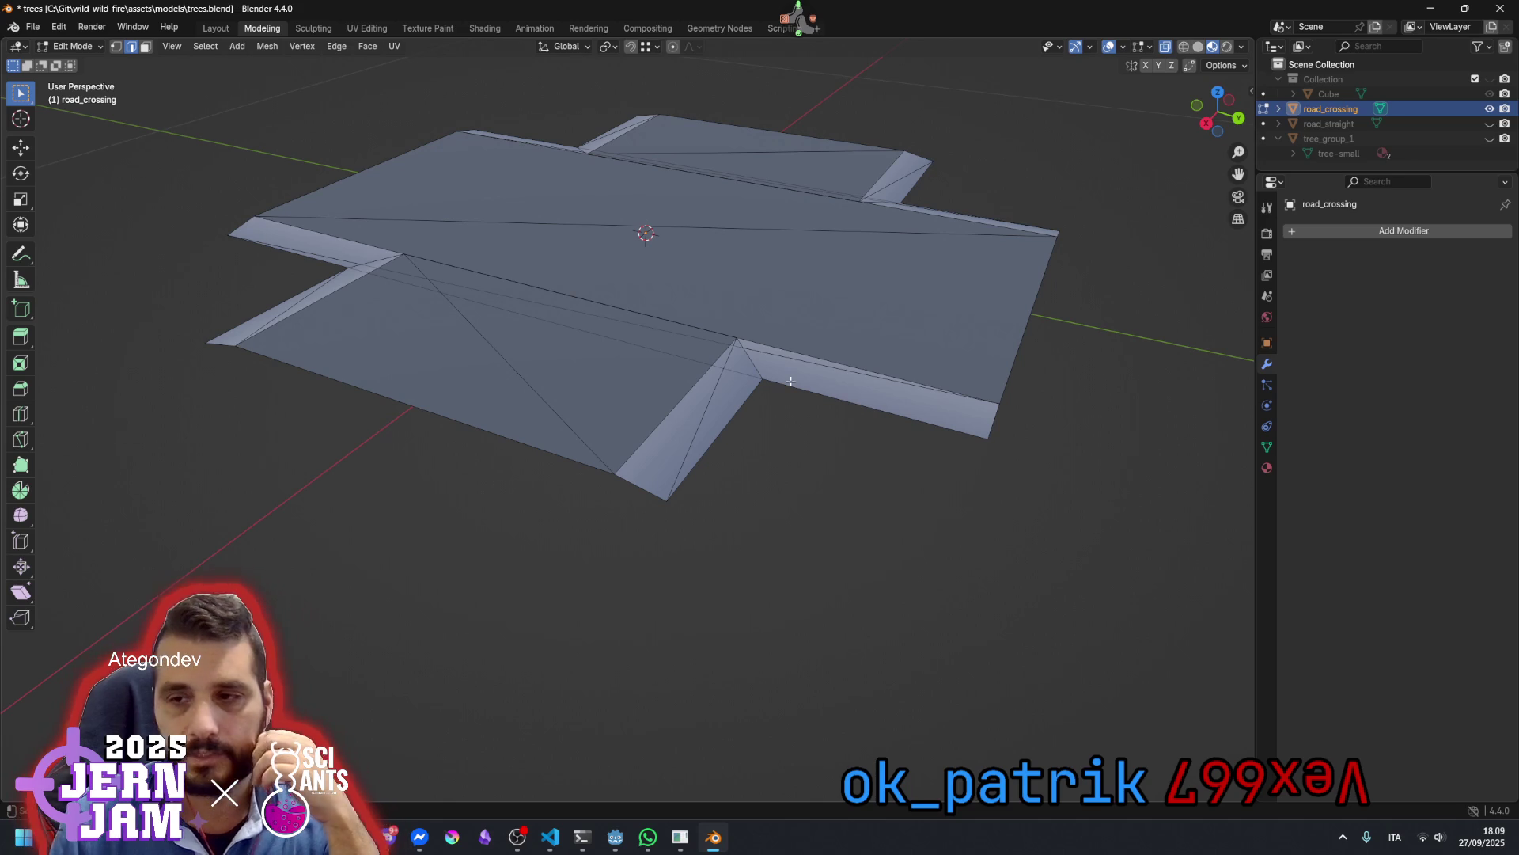
scroll(790, 381, down, 3)
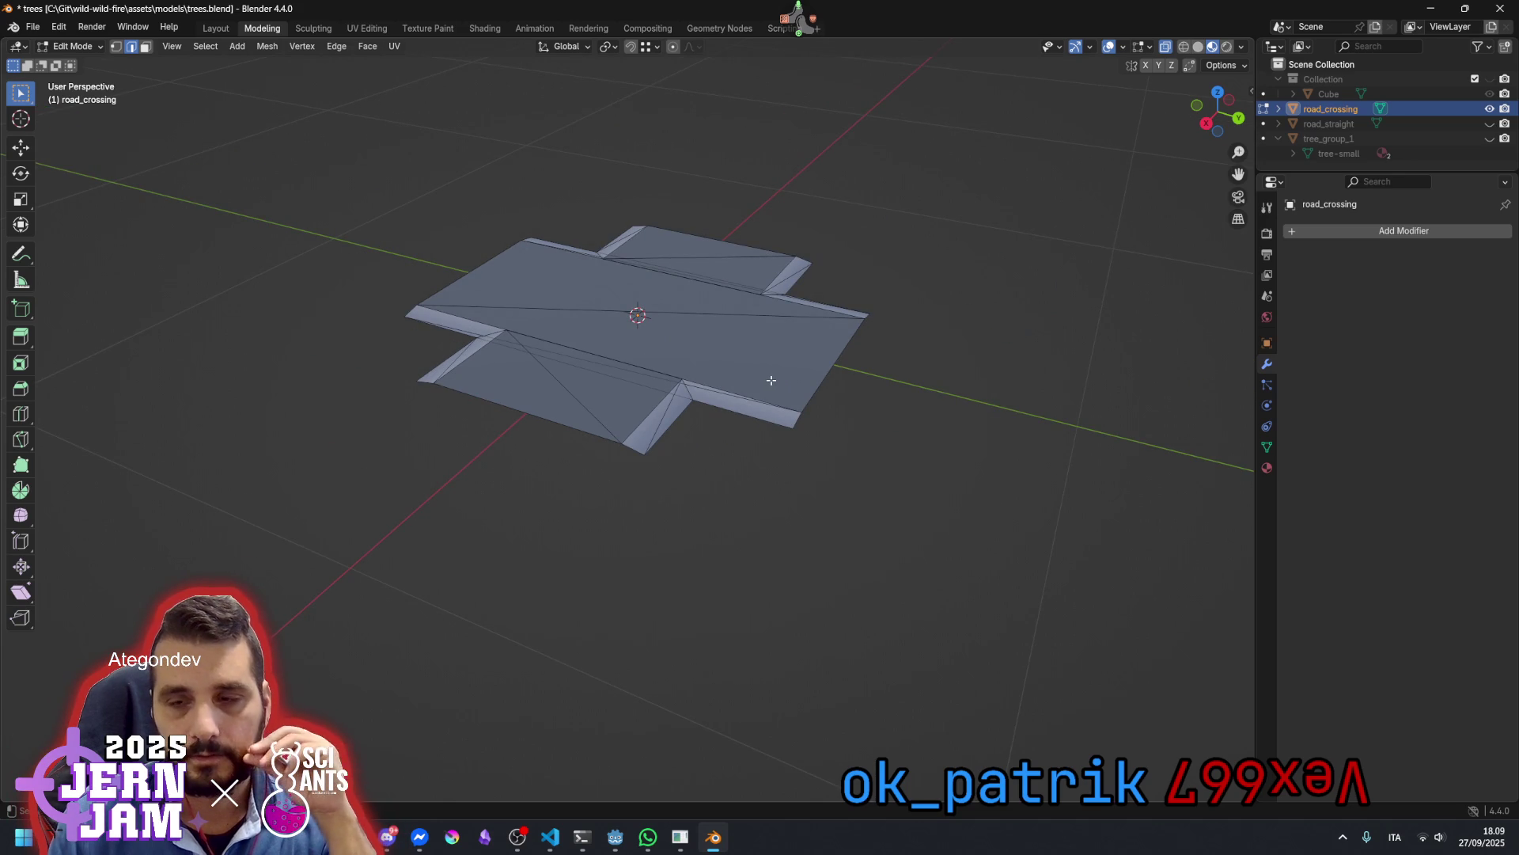
drag(772, 380, 655, 372)
scroll(654, 372, down, 3)
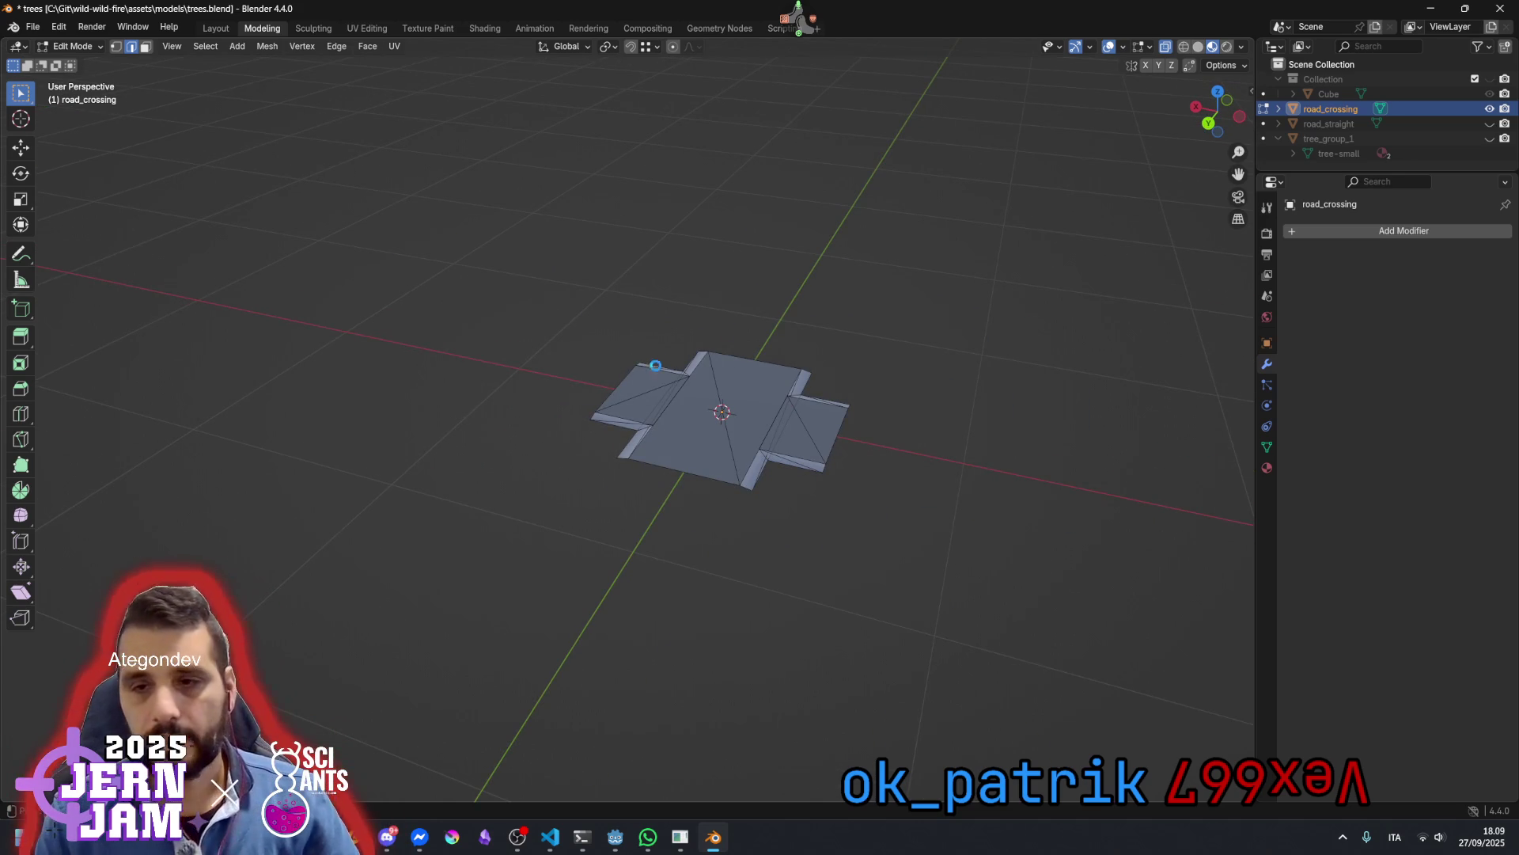
key(ctrl+s)
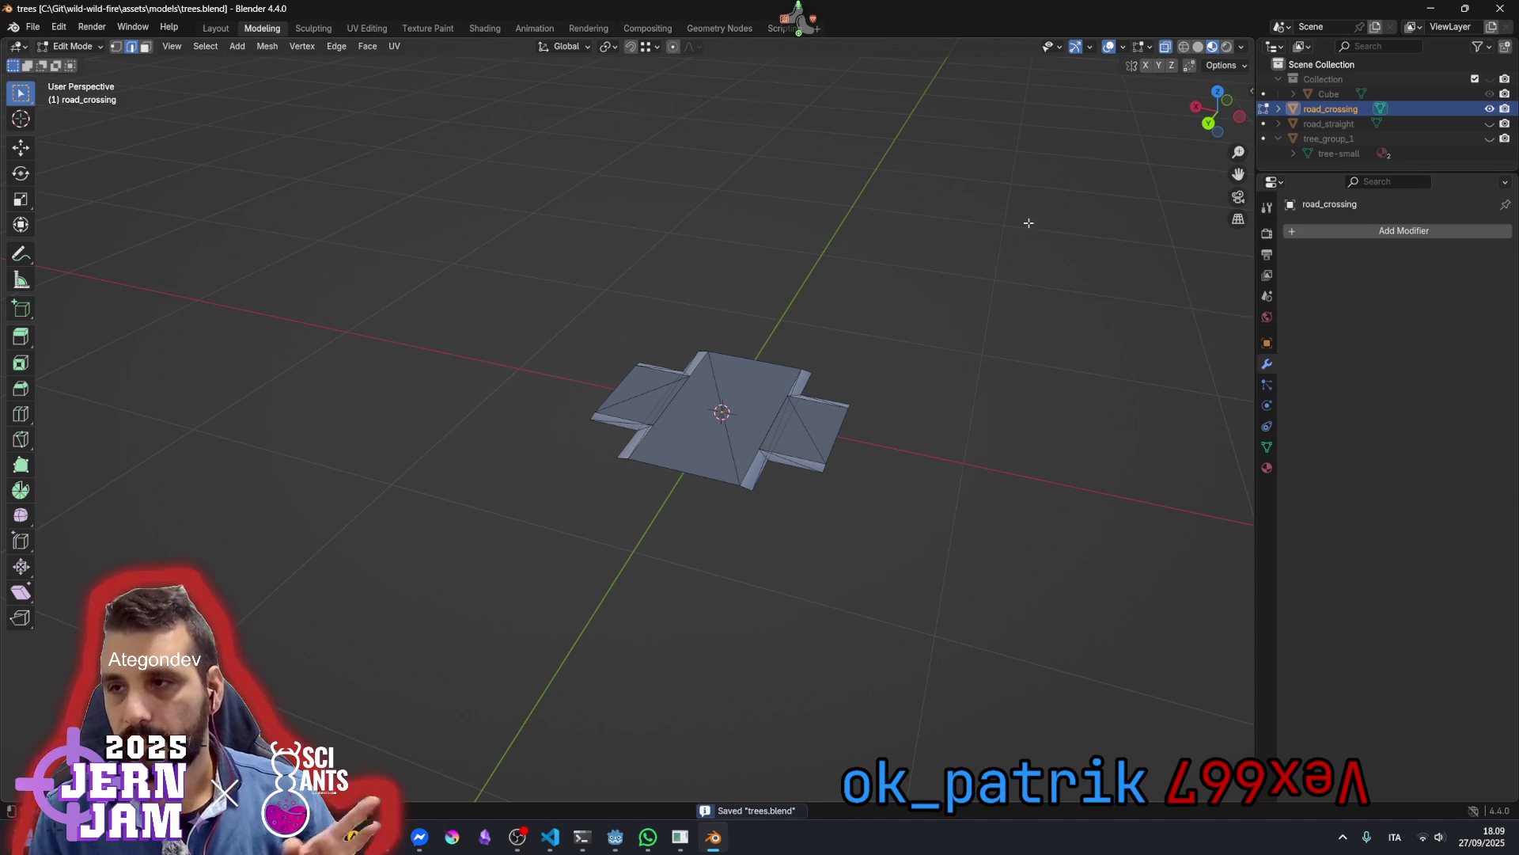
click(1489, 108)
Show road_straight and enter Edit Mode on its mesh
click(1489, 123)
scroll(800, 408, up, 2)
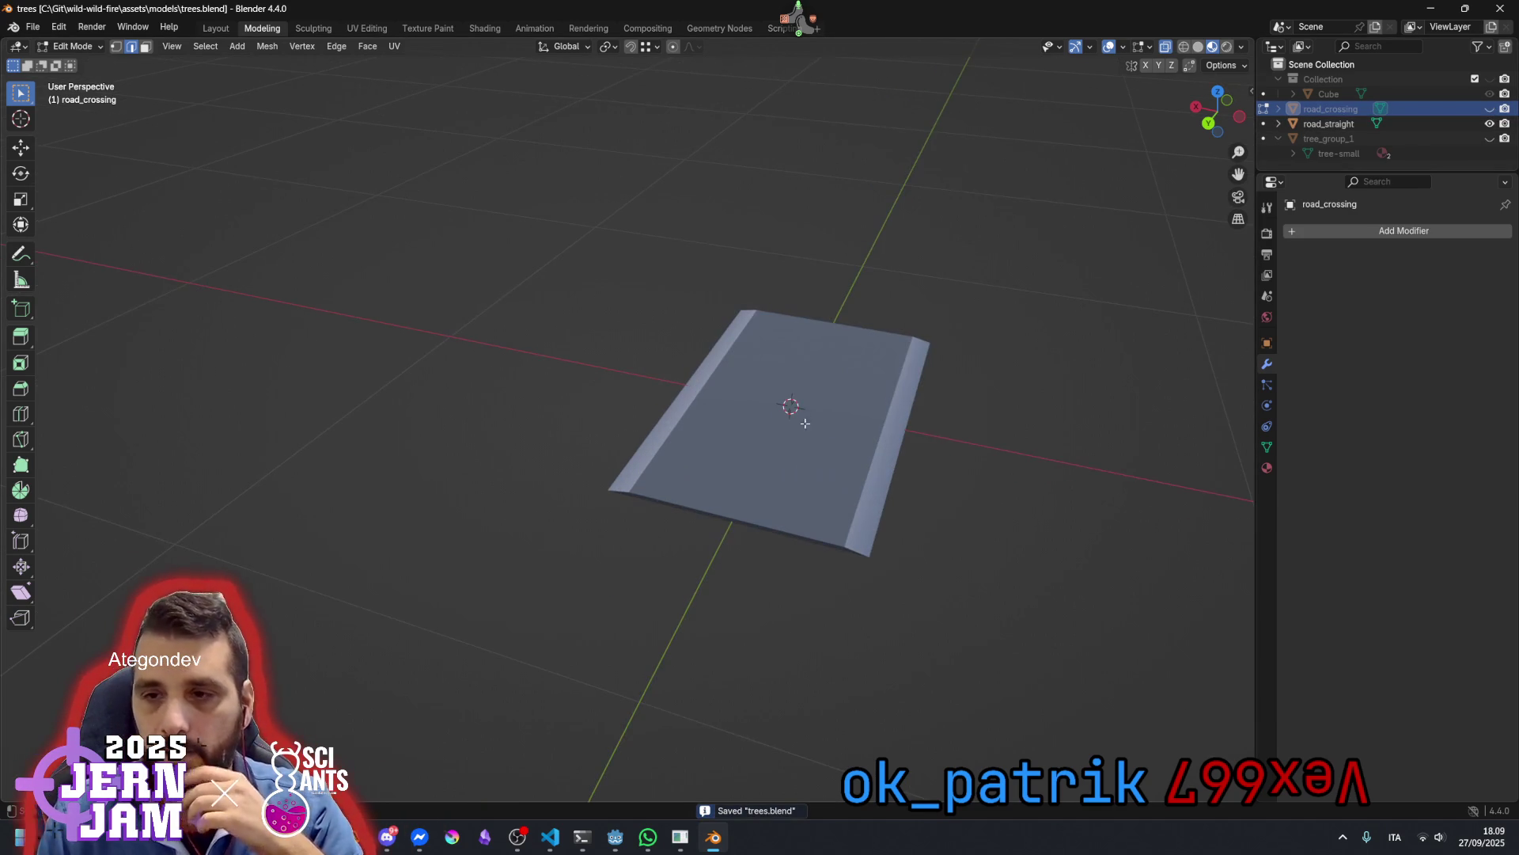
key(Tab)
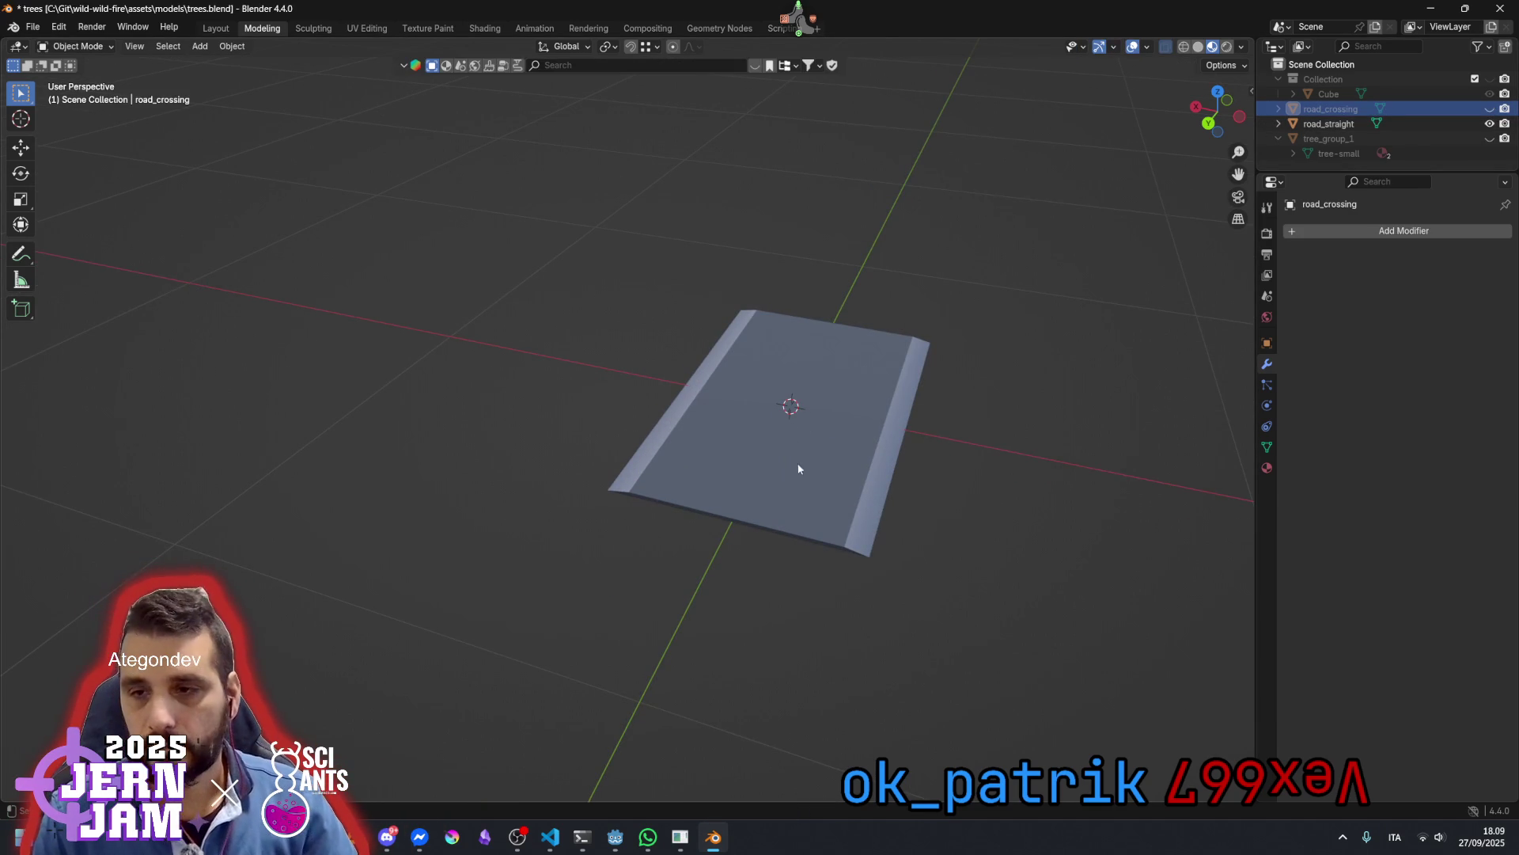
click(1337, 124)
key(Tab)
Delete road_straight's two bottom edges and select its near edge
mouse_move(757, 420)
mouse_down()
mouse_move(865, 455)
mouse_move(837, 403)
mouse_move(997, 499)
mouse_move(752, 496)
mouse_move(447, 457)
mouse_move(536, 472)
mouse_move(562, 435)
mouse_move(665, 444)
mouse_move(719, 472)
mouse_move(694, 443)
mouse_up()
key(x)
click(883, 449)
scroll(795, 483, down, 5)
scroll(491, 463, up, 2)
key(x)
click(448, 454)
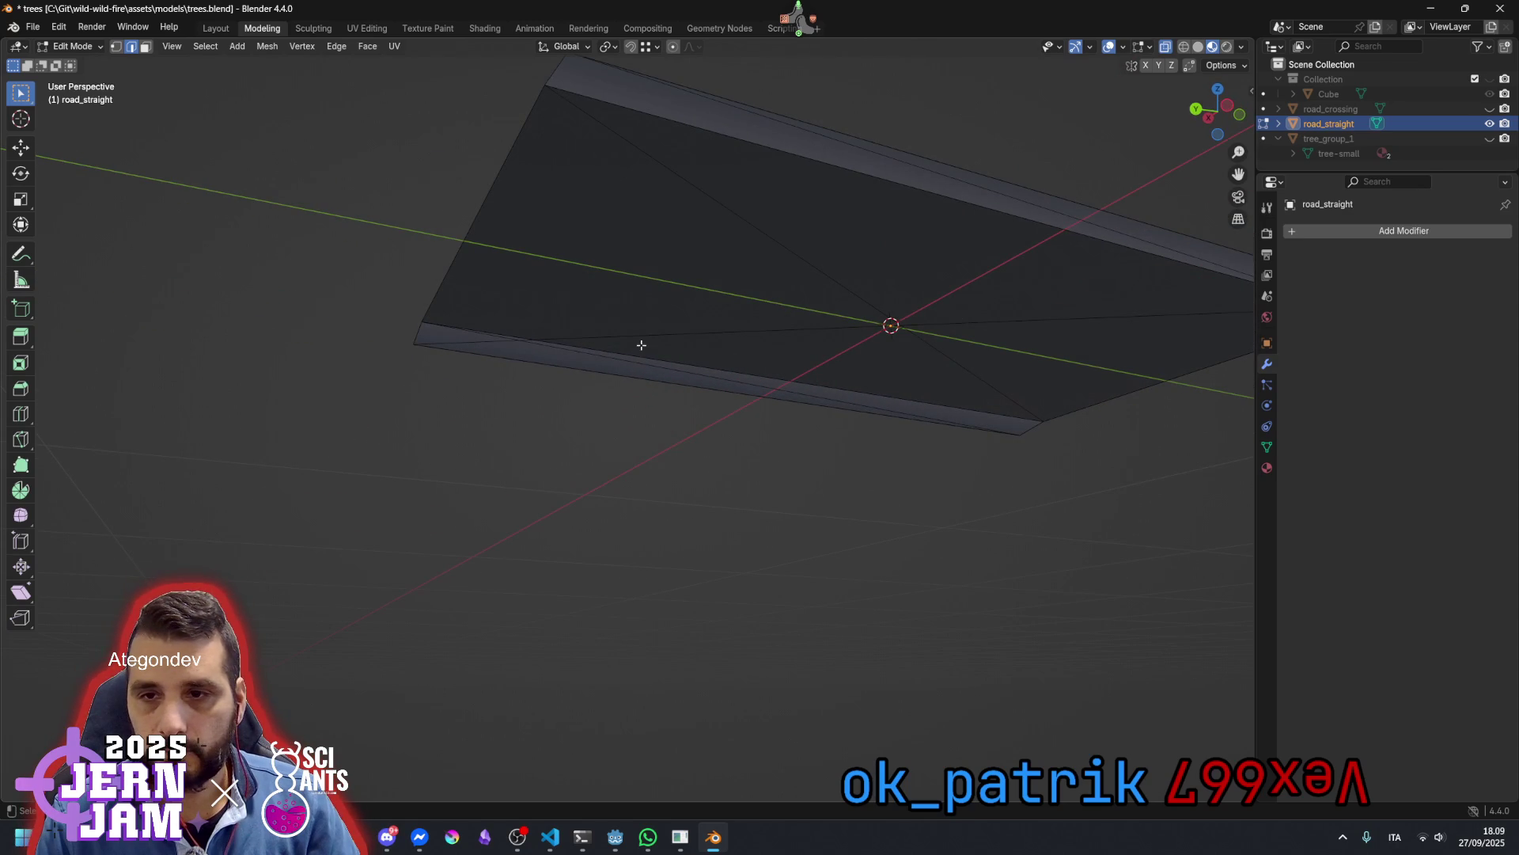
click(637, 337)
Delete road_straight's remaining near edge
key(x)
click(637, 337)
mouse_move(637, 337)
mouse_down()
mouse_move(757, 376)
mouse_move(712, 455)
mouse_move(815, 438)
mouse_up()
Merge road_straight's vertices by distance, removing 16 duplicates, and save trees.blend
key(a)
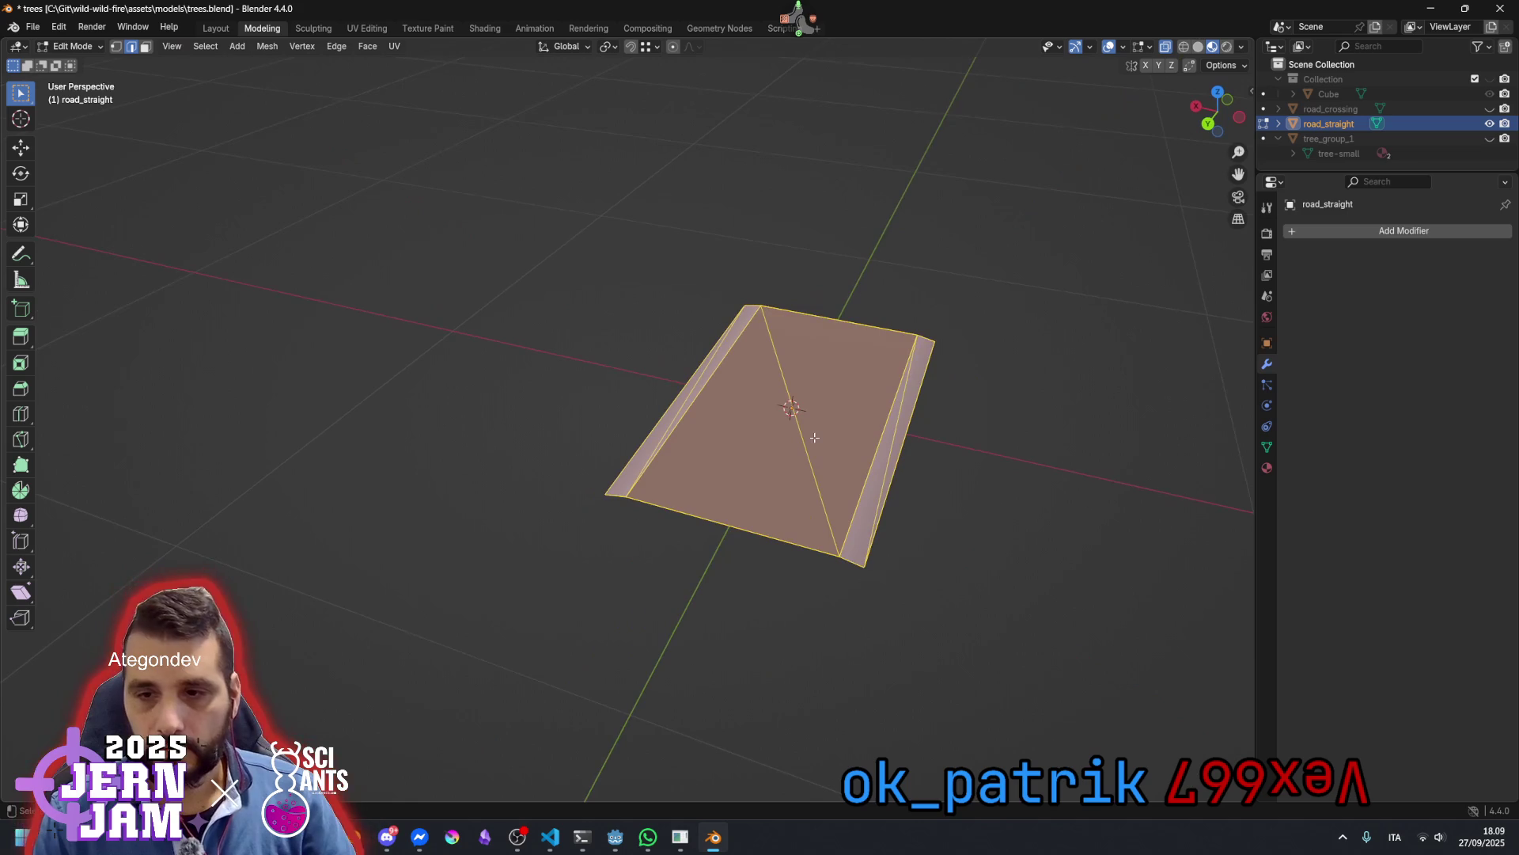
click(267, 46)
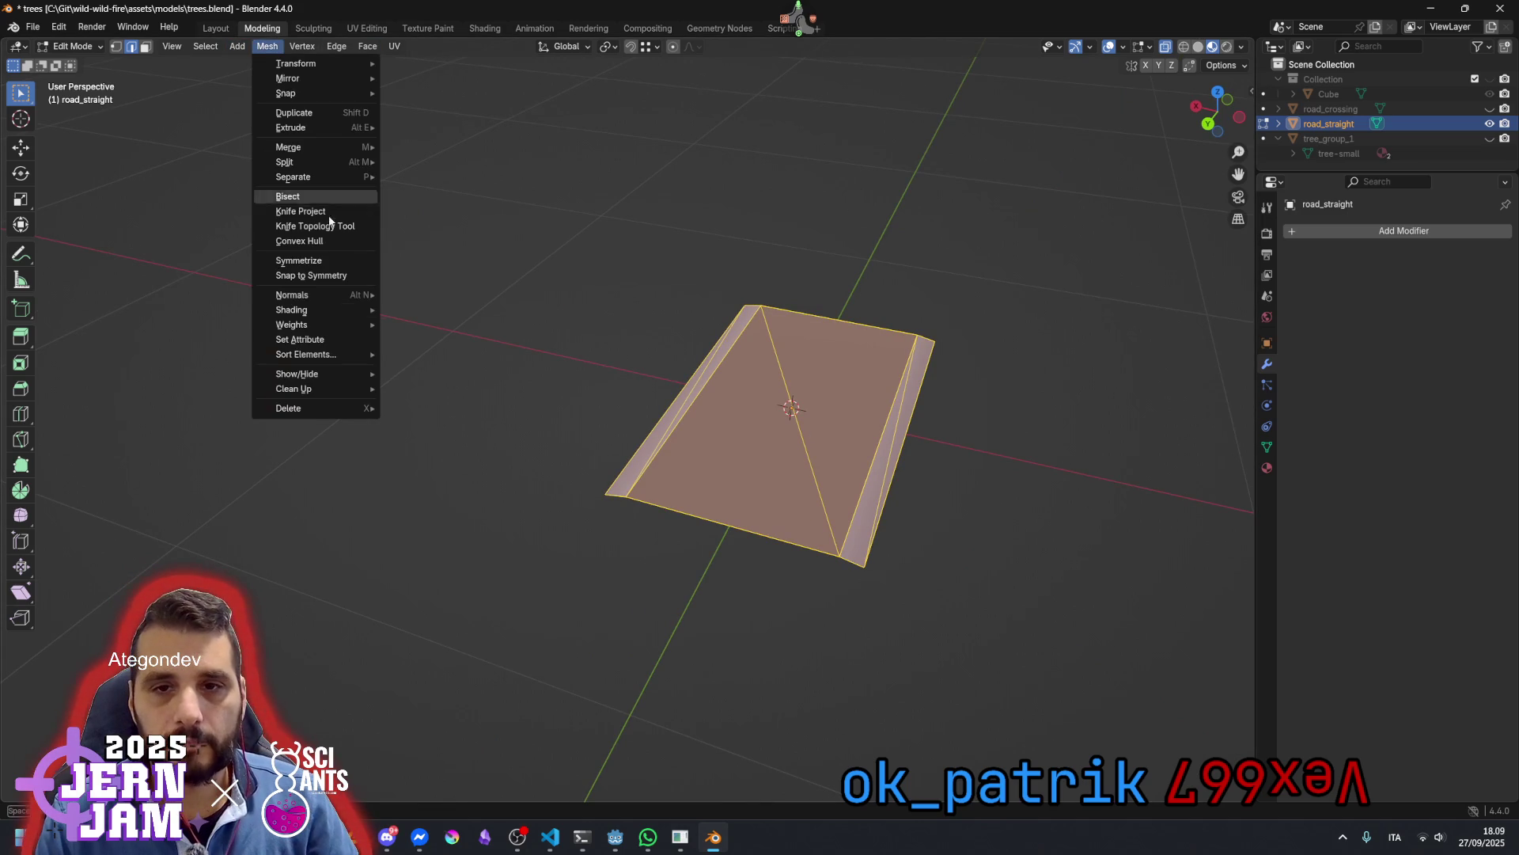
mouse_move(348, 389)
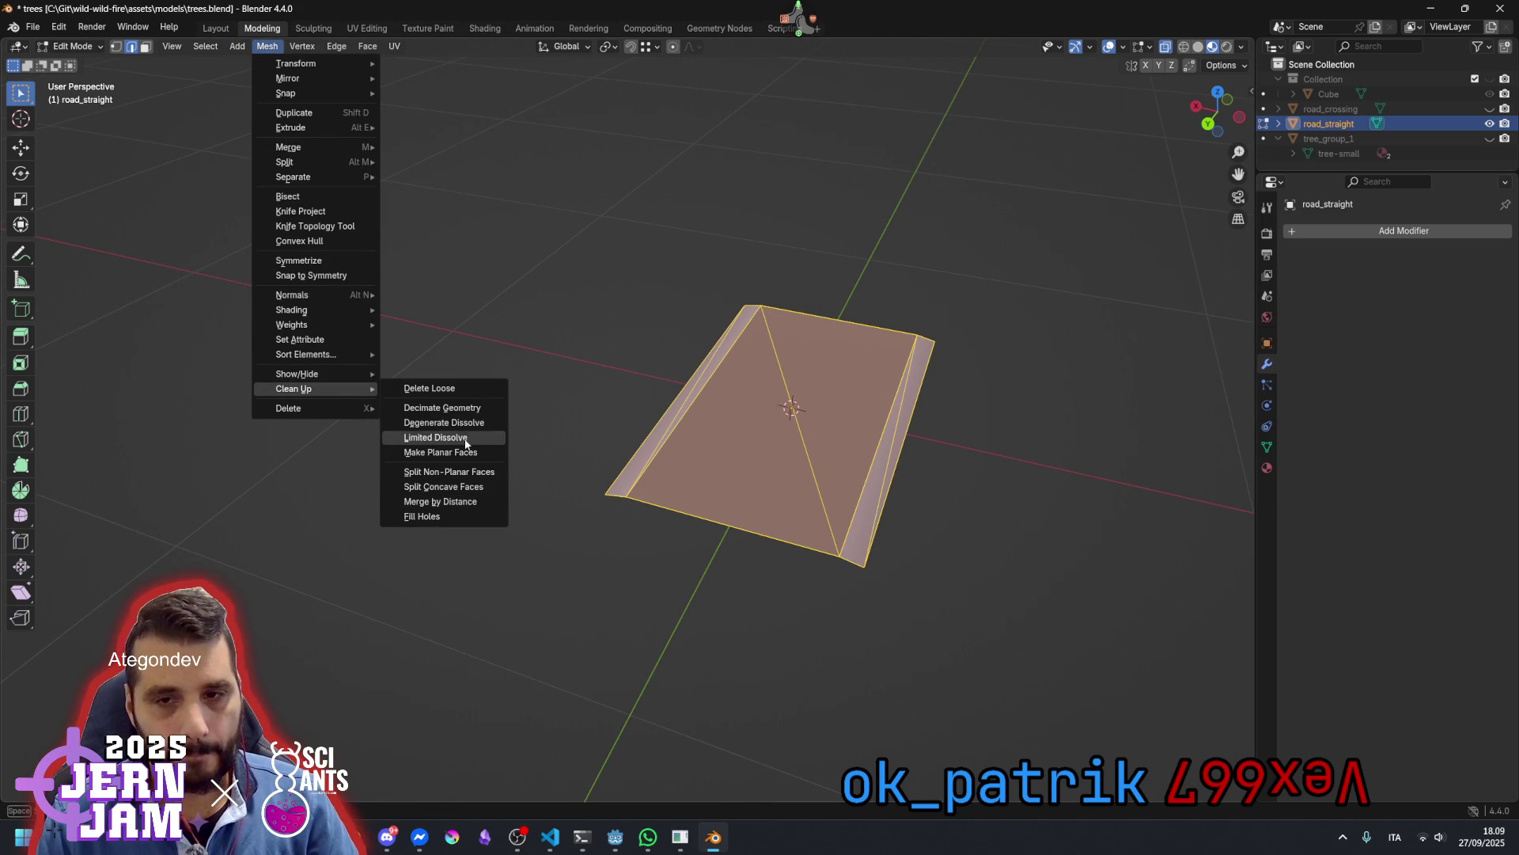
click(456, 505)
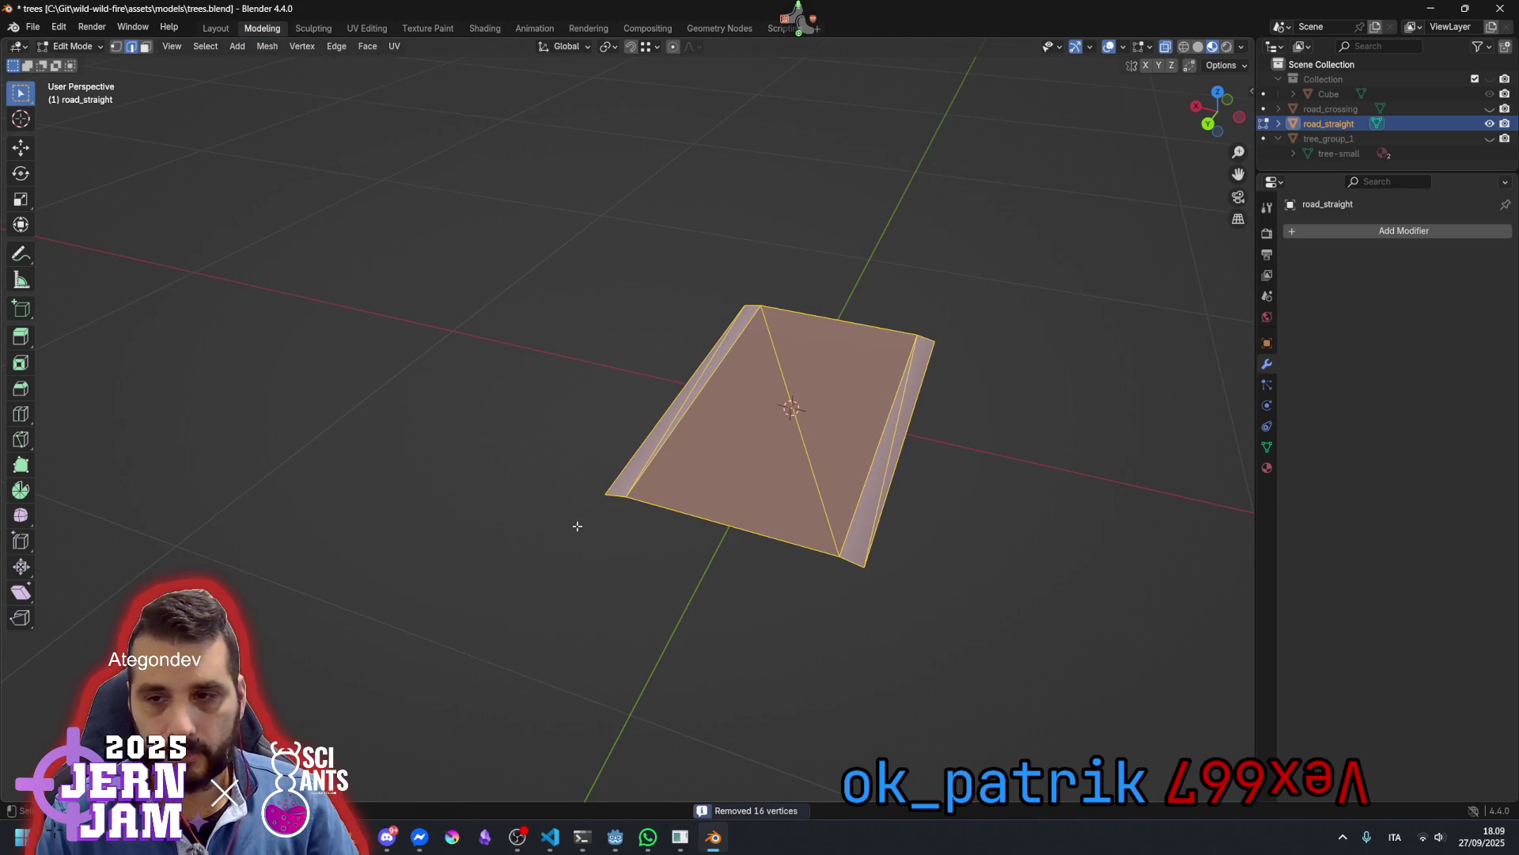
click(938, 546)
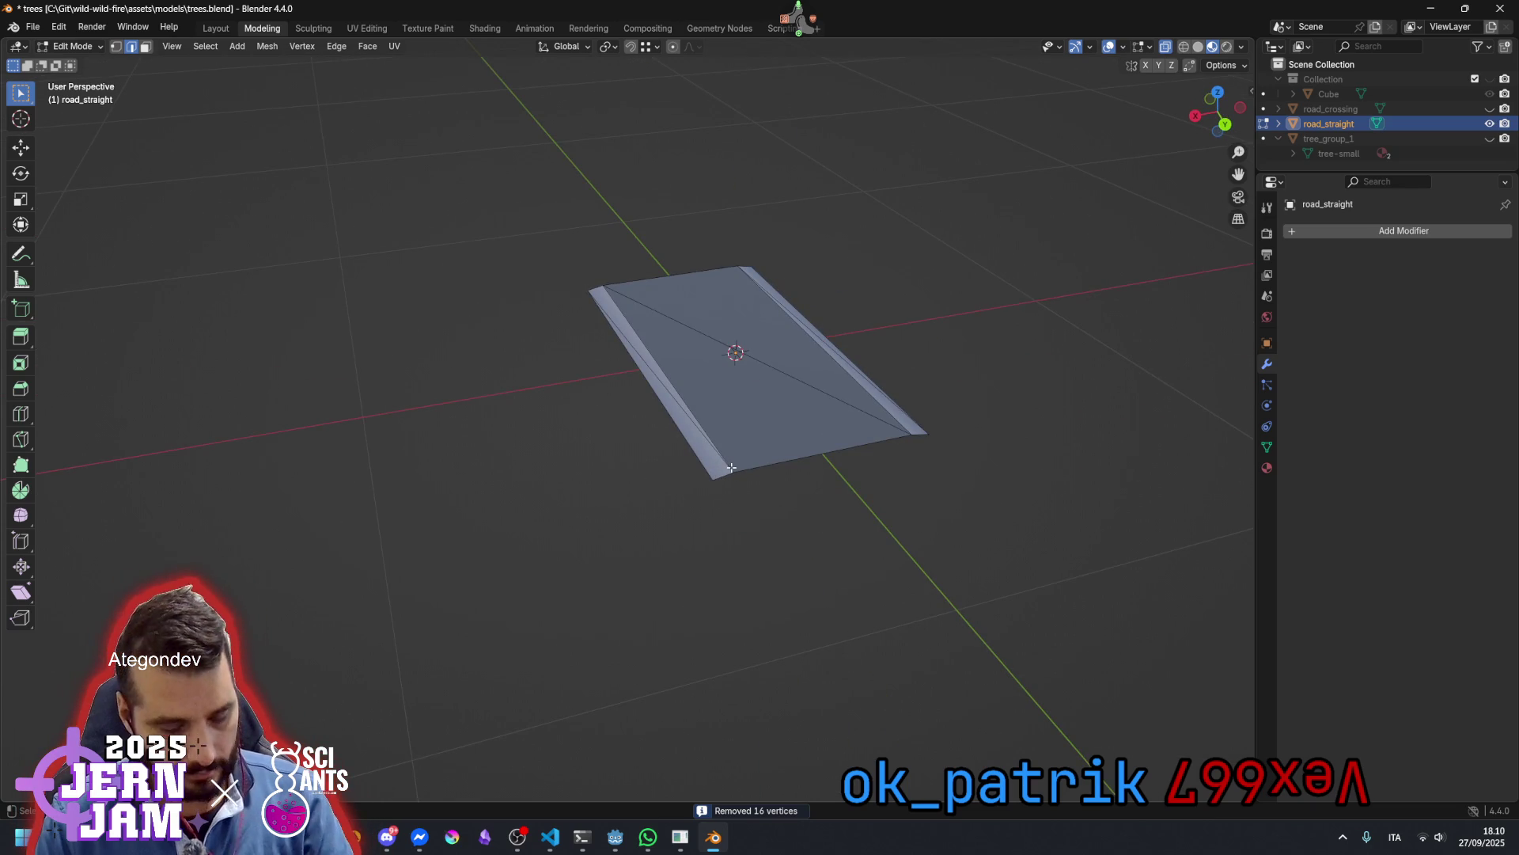
key(a)
click(839, 564)
drag(838, 563, 867, 465)
key(ctrl+s)
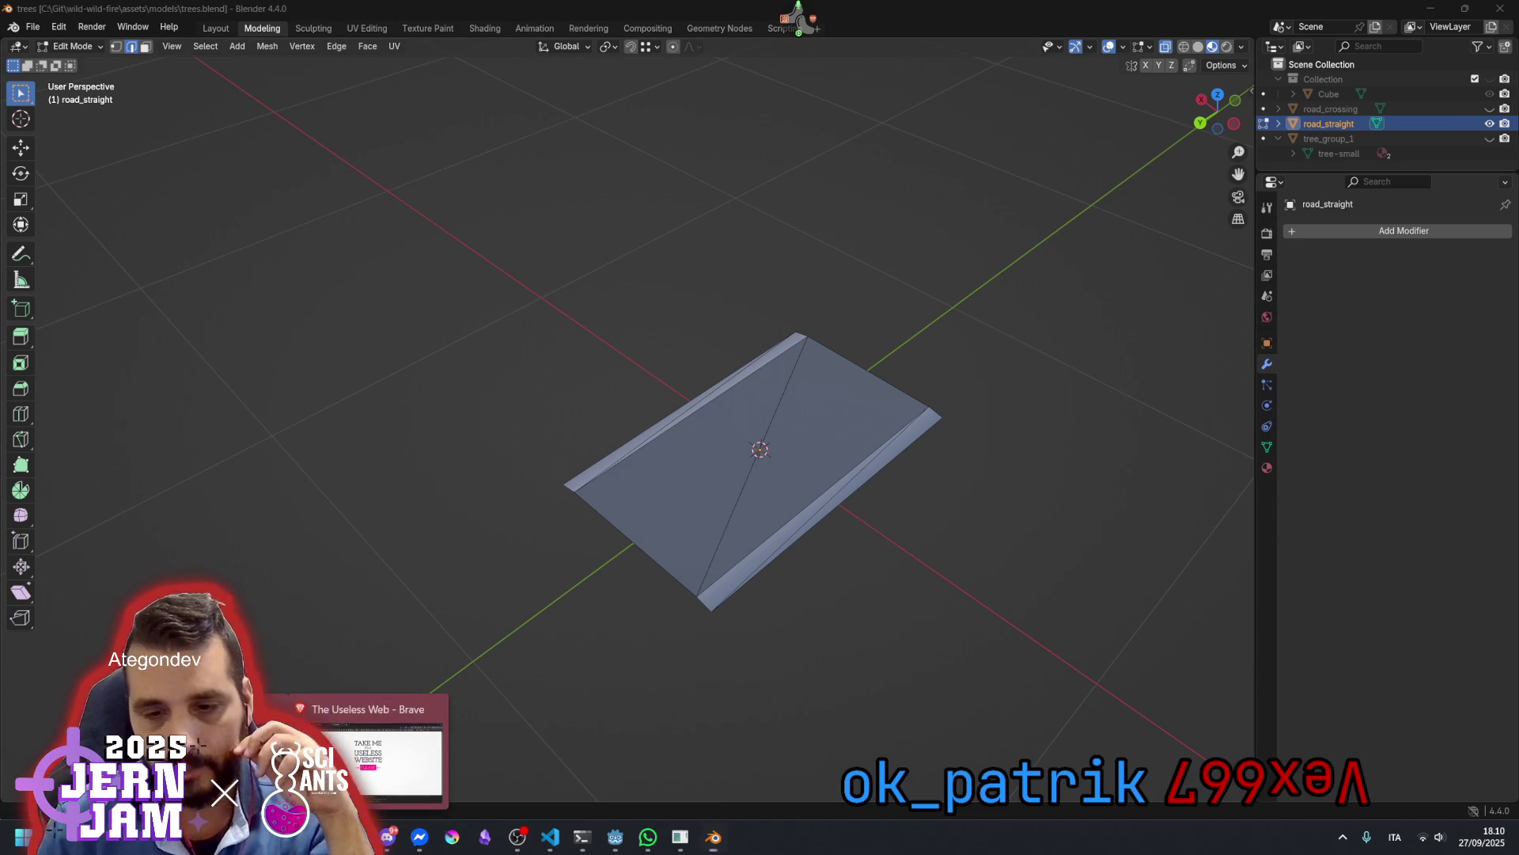
click(388, 836)
click(756, 452)
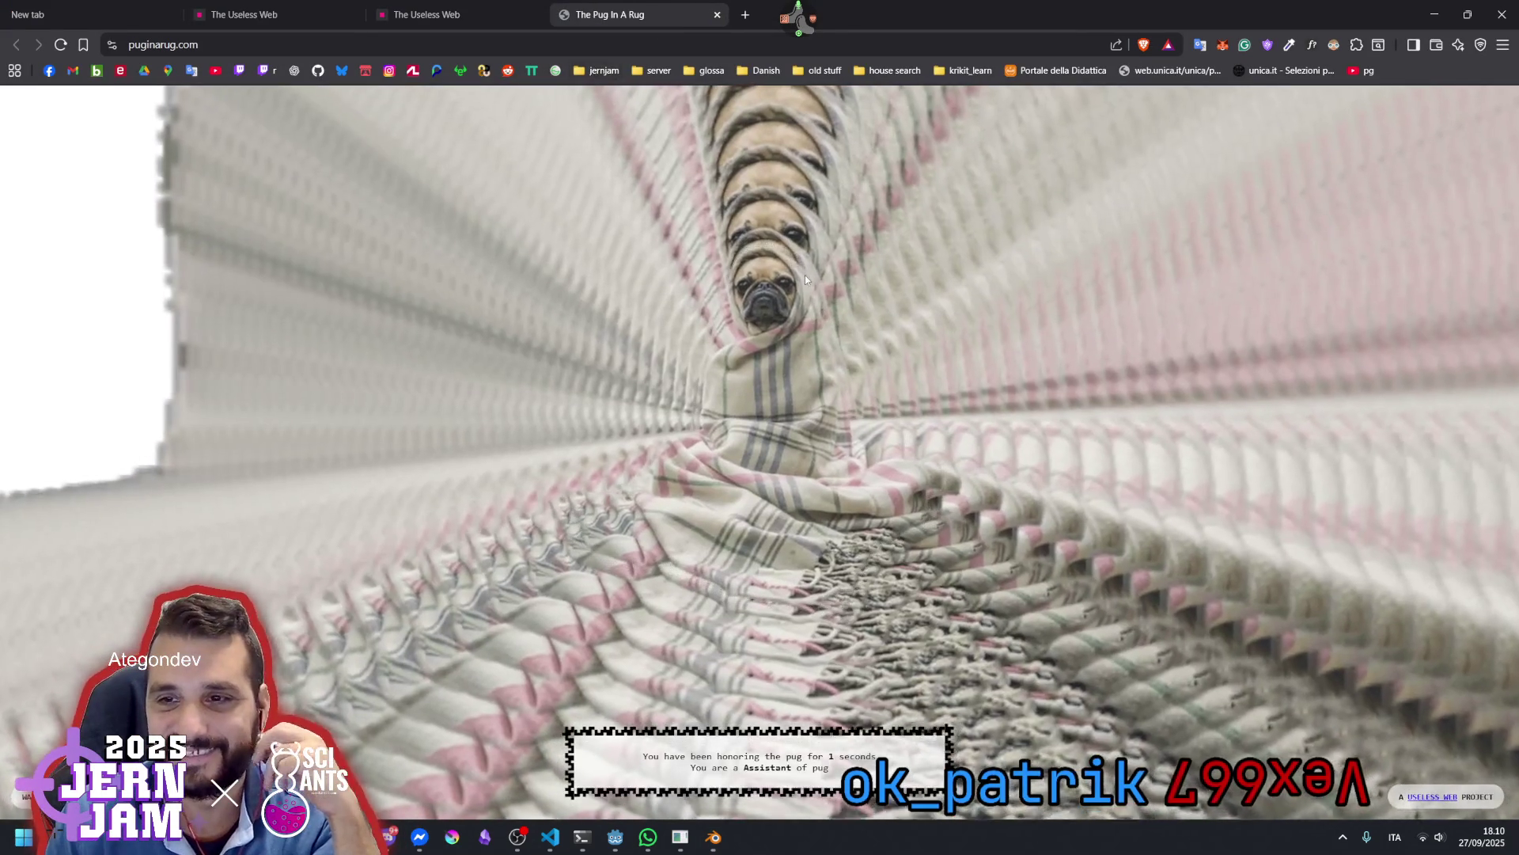
click(204, 41)
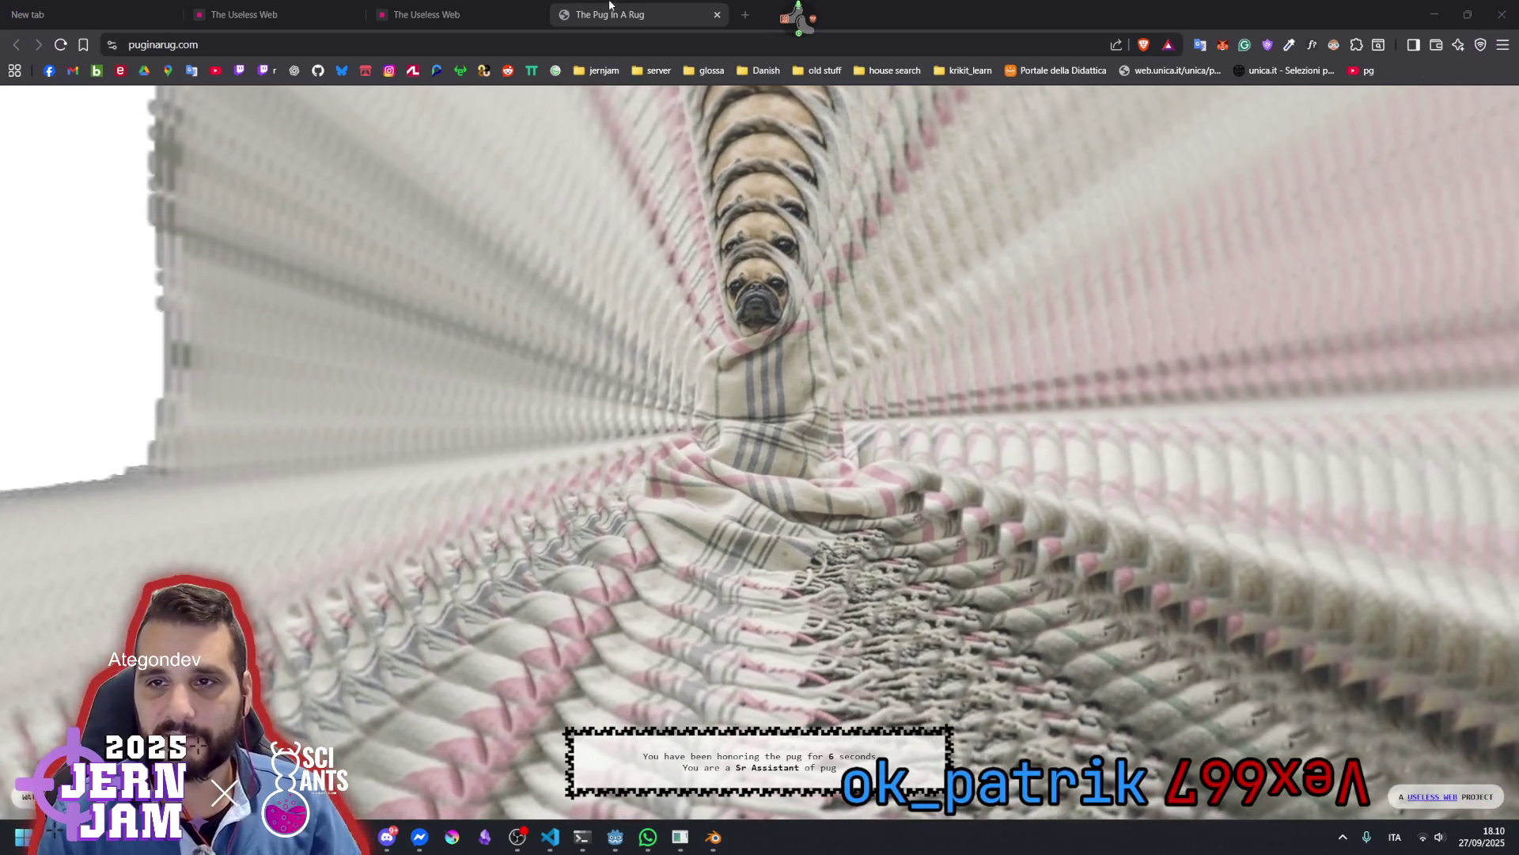
click(717, 14)
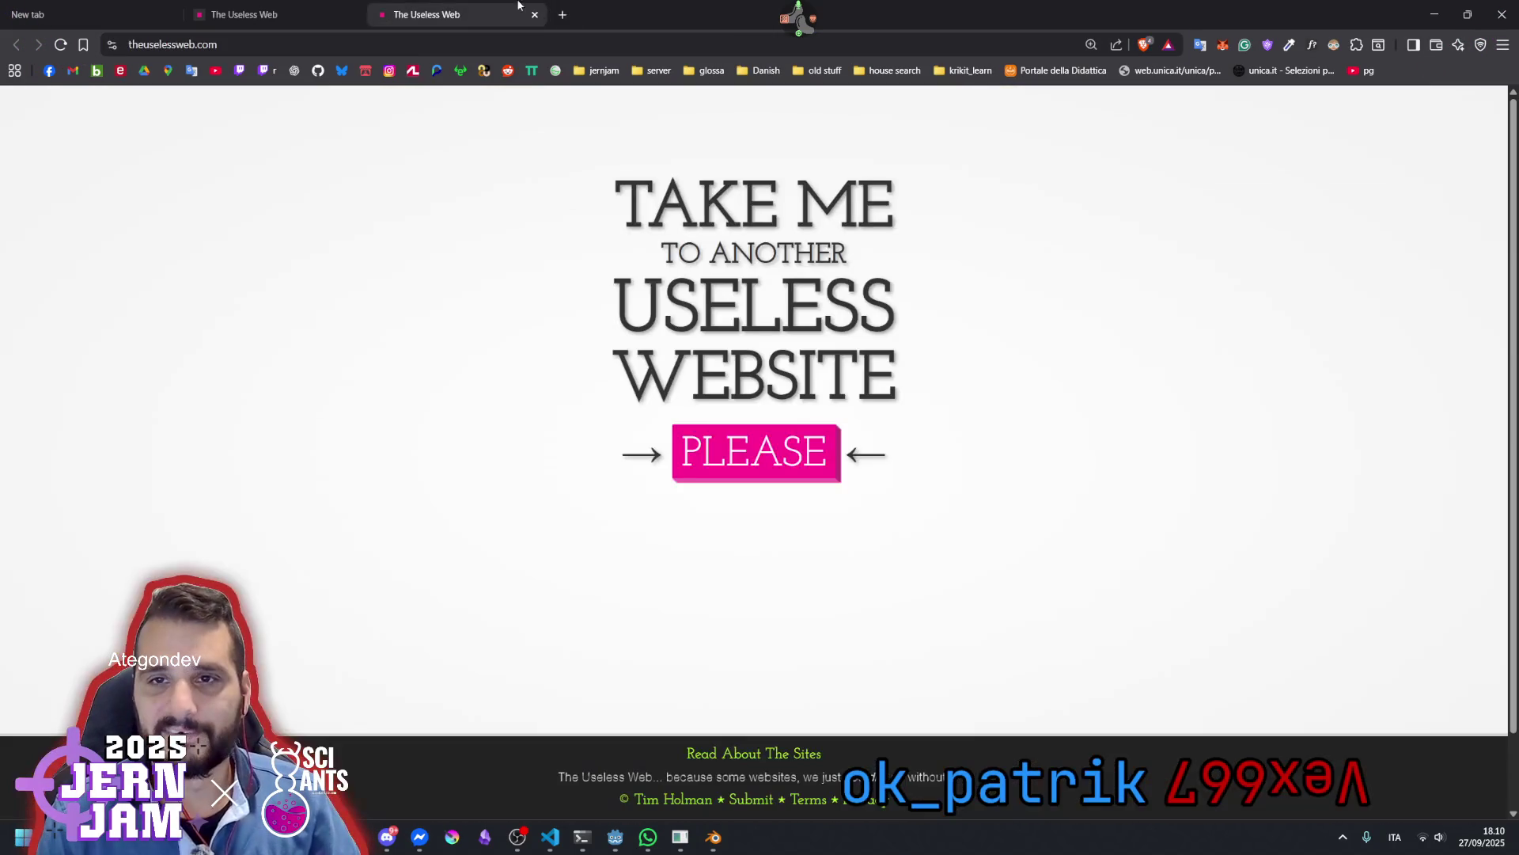
click(535, 14)
click(733, 469)
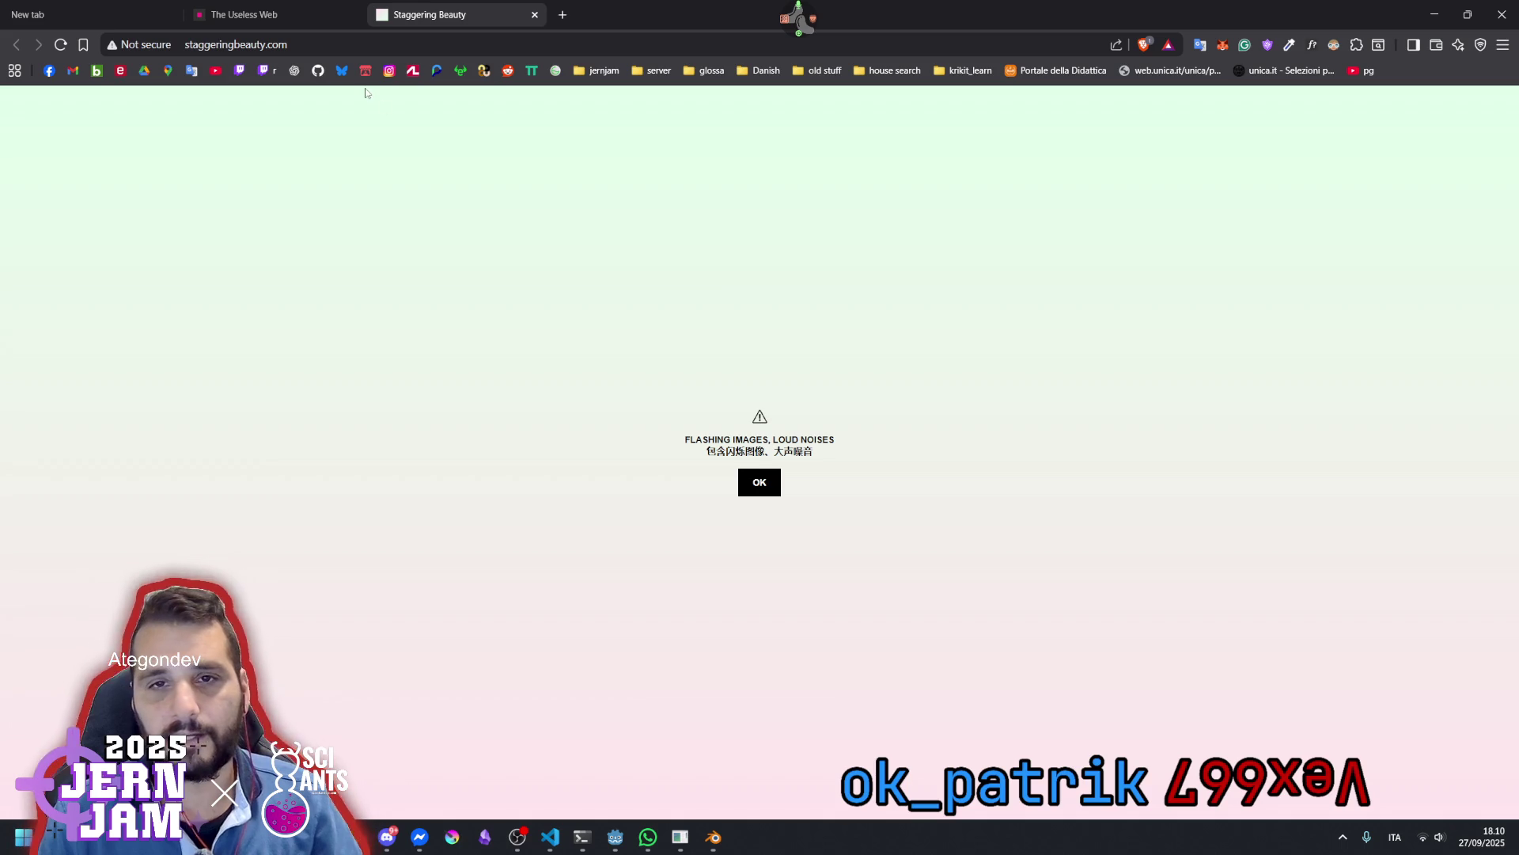
click(287, 48)
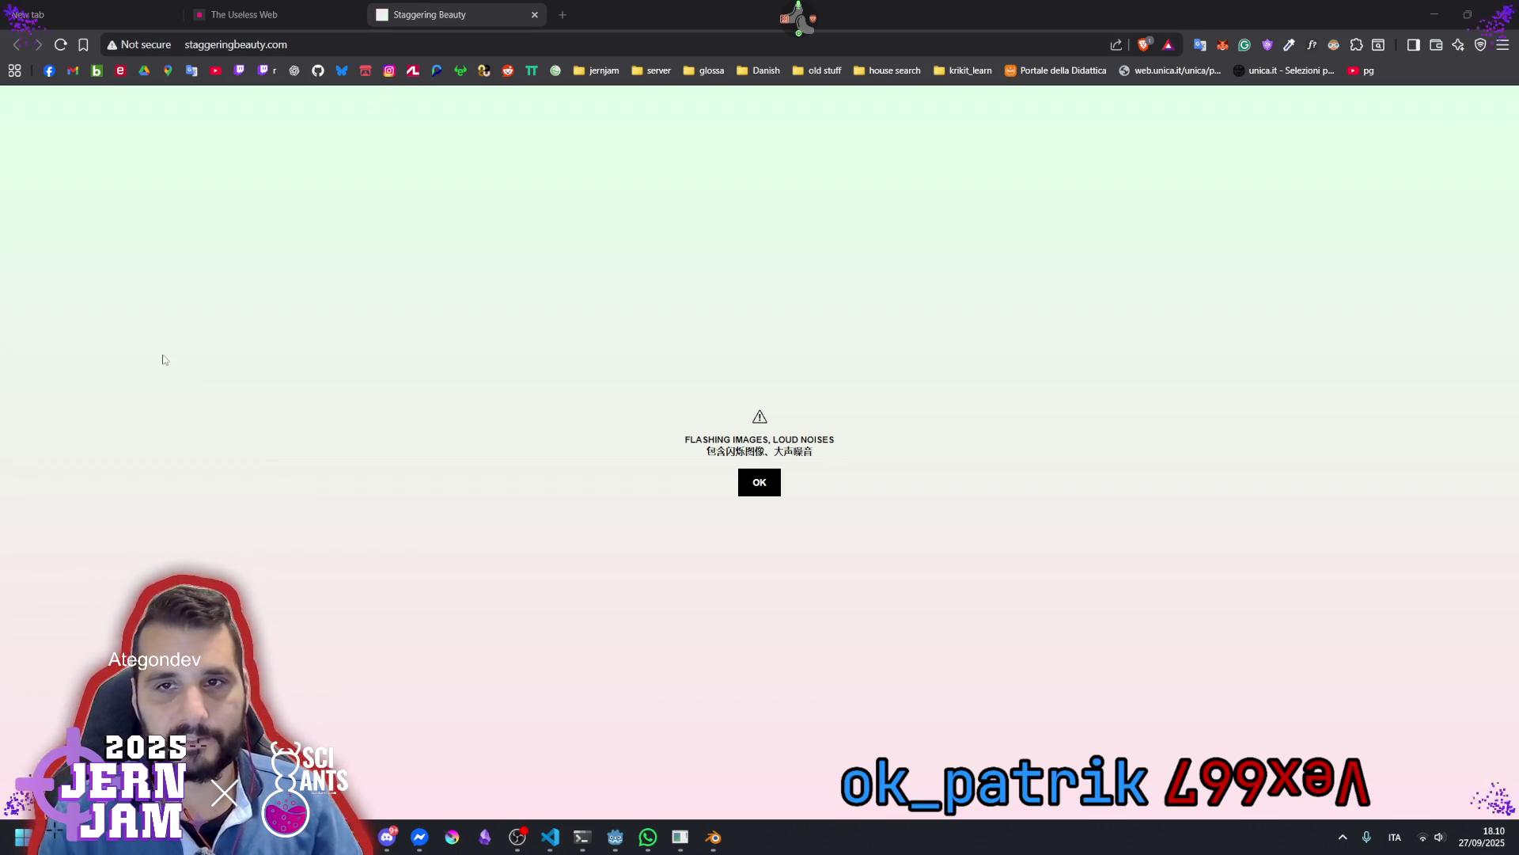
middle_click(434, 6)
middle_click(309, 6)
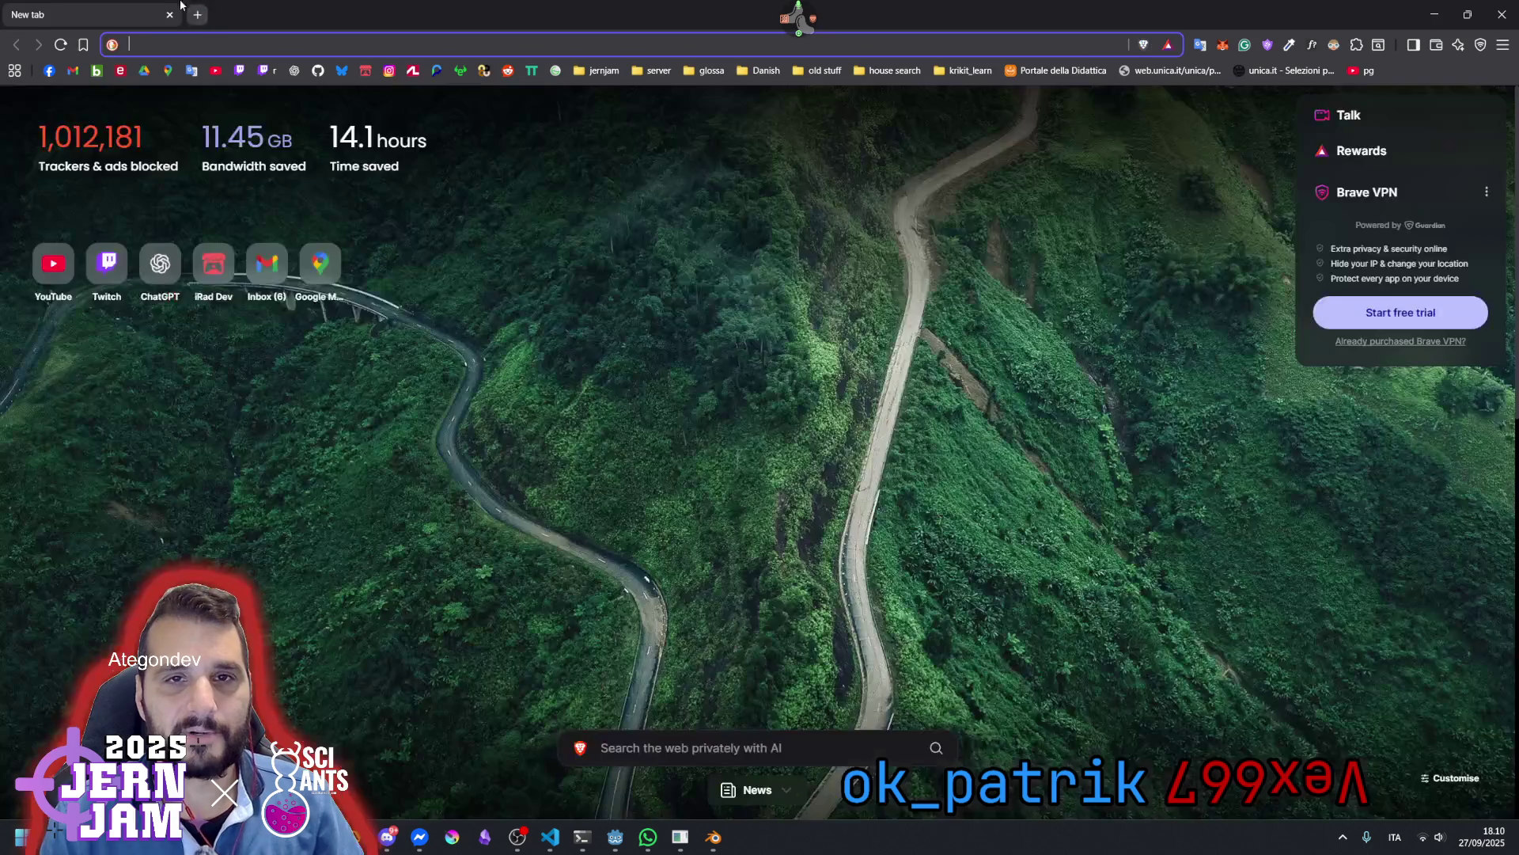
middle_click(115, 16)
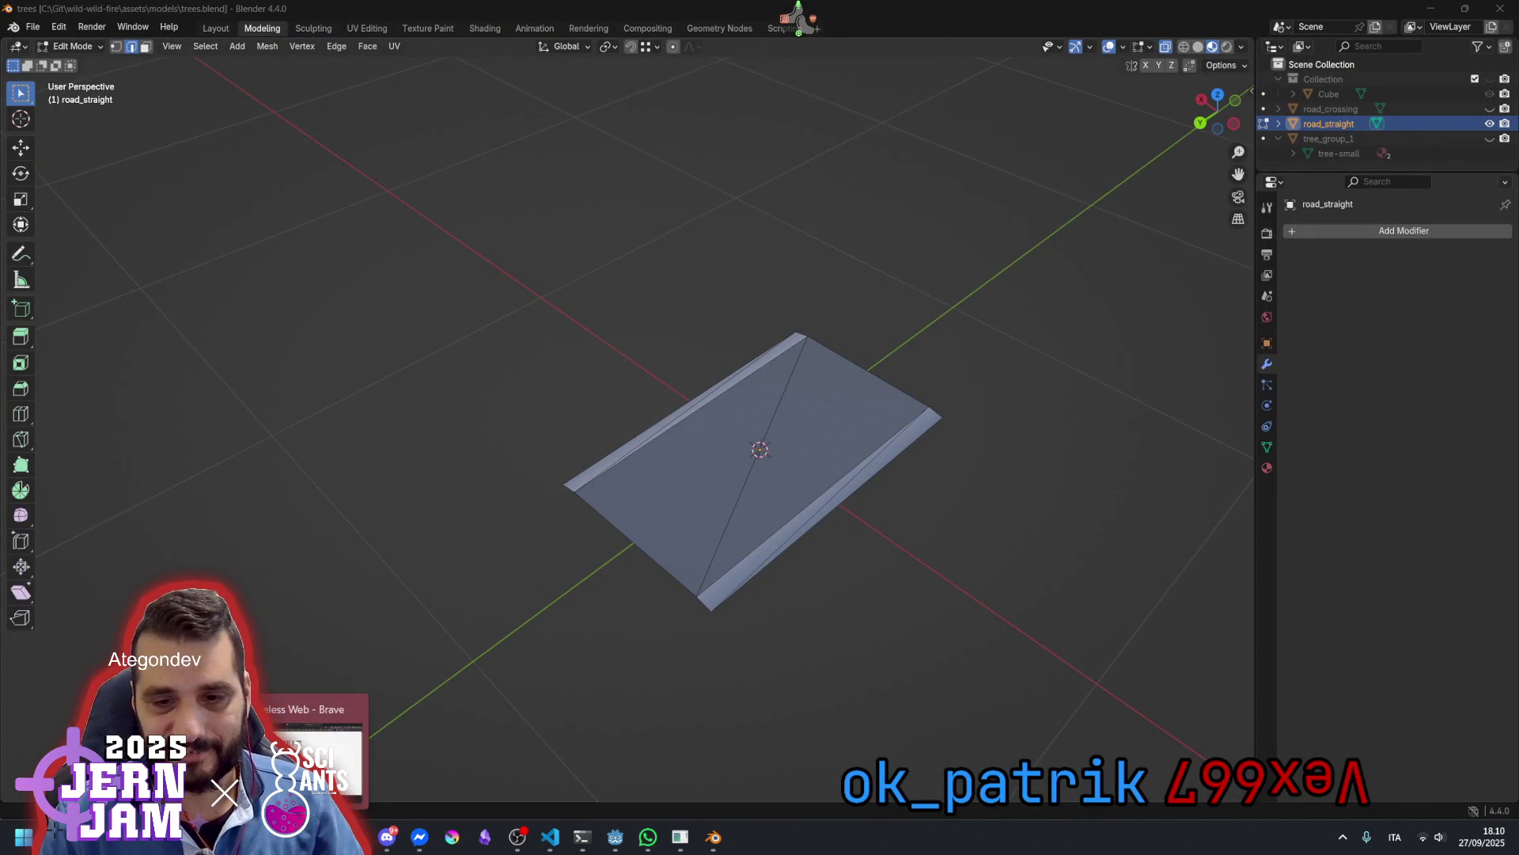
click(312, 755)
click(755, 451)
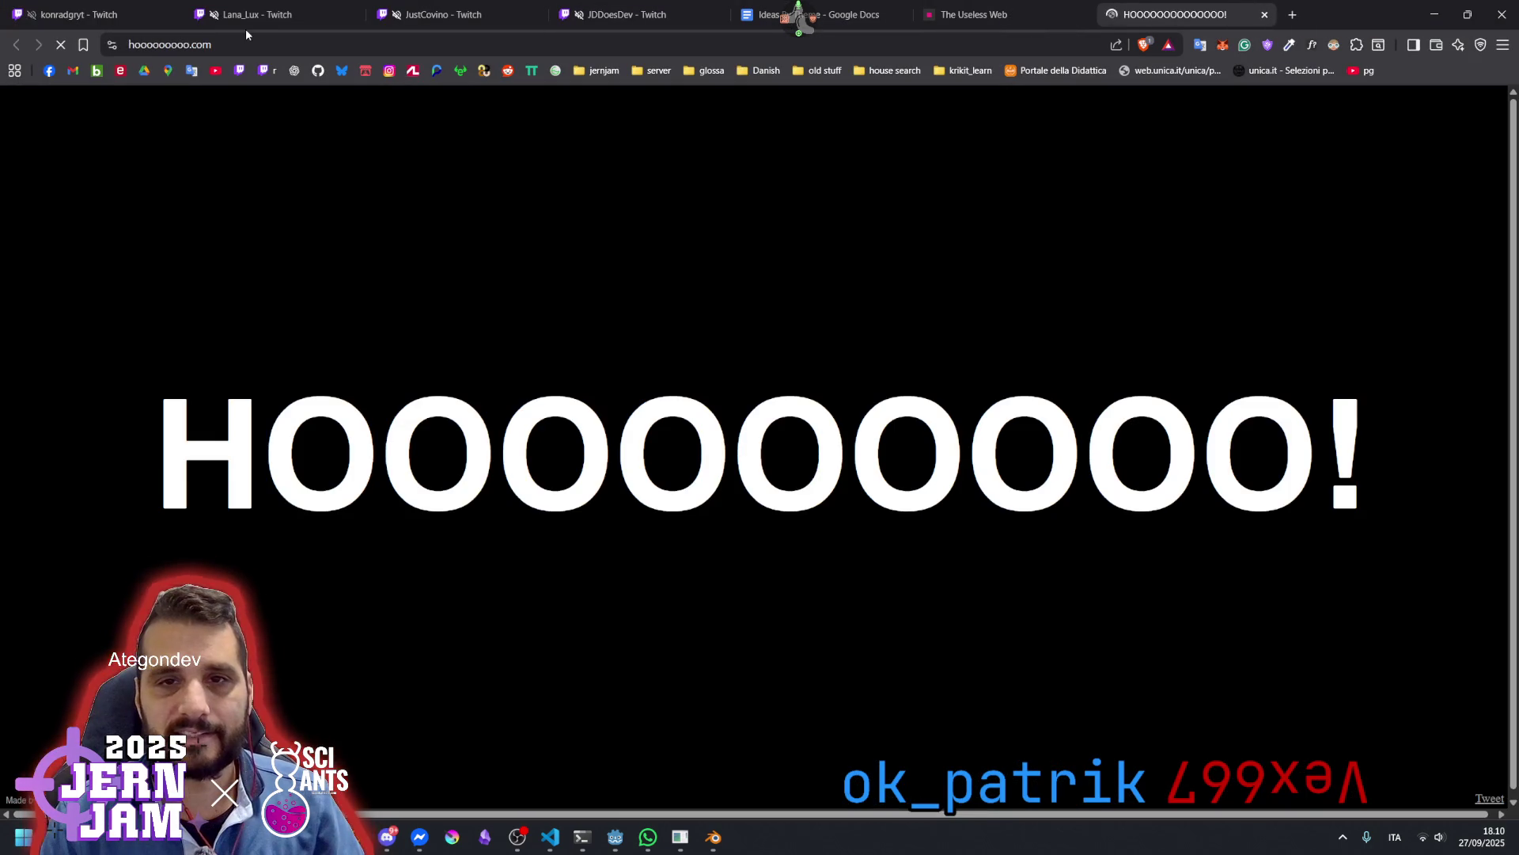
click(247, 38)
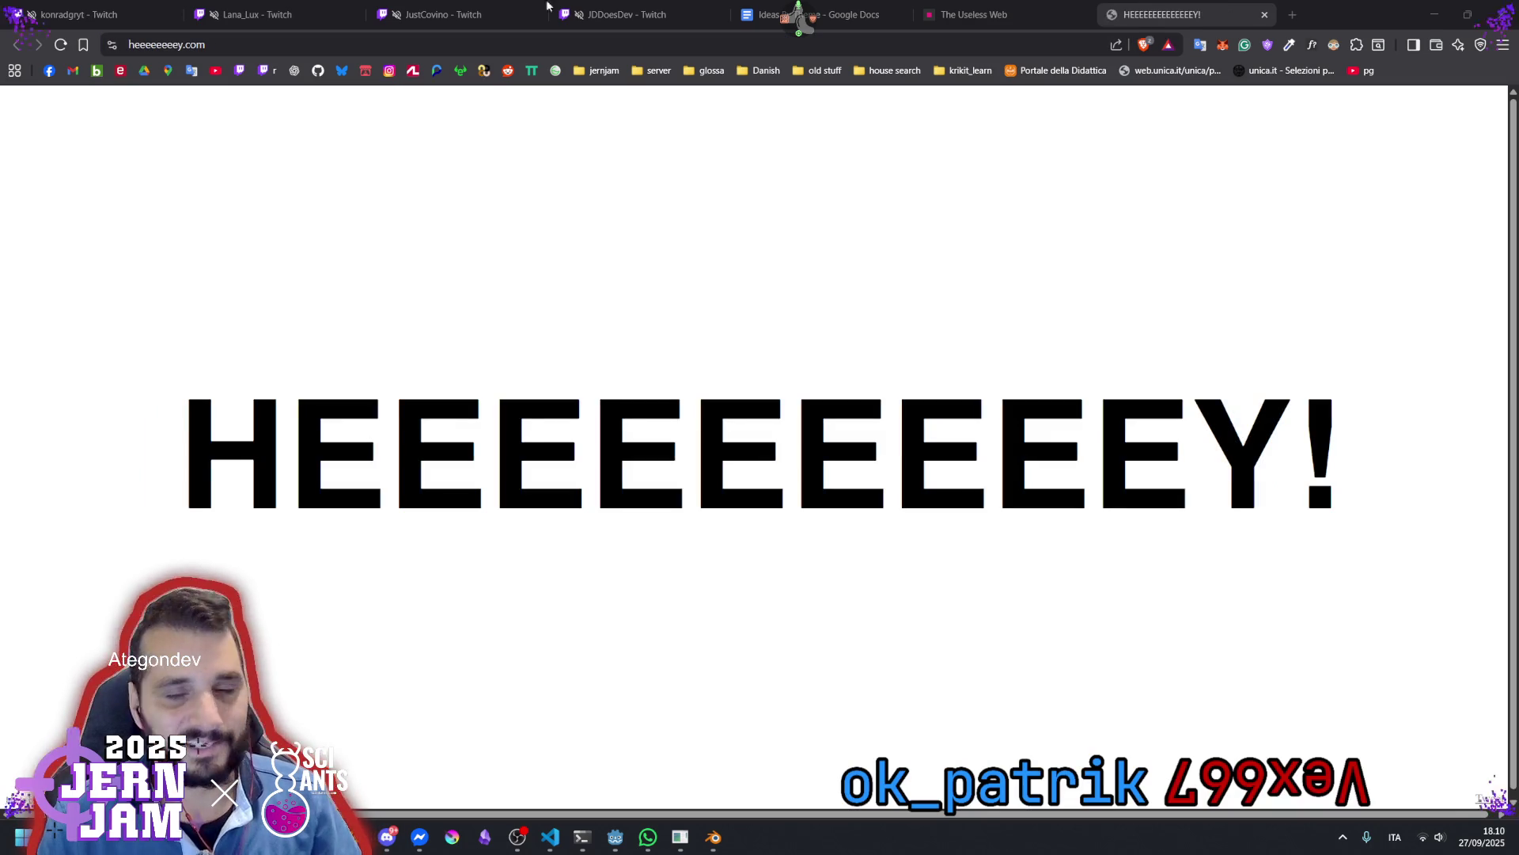
key(ctrl+w)
key(ctrl+w)
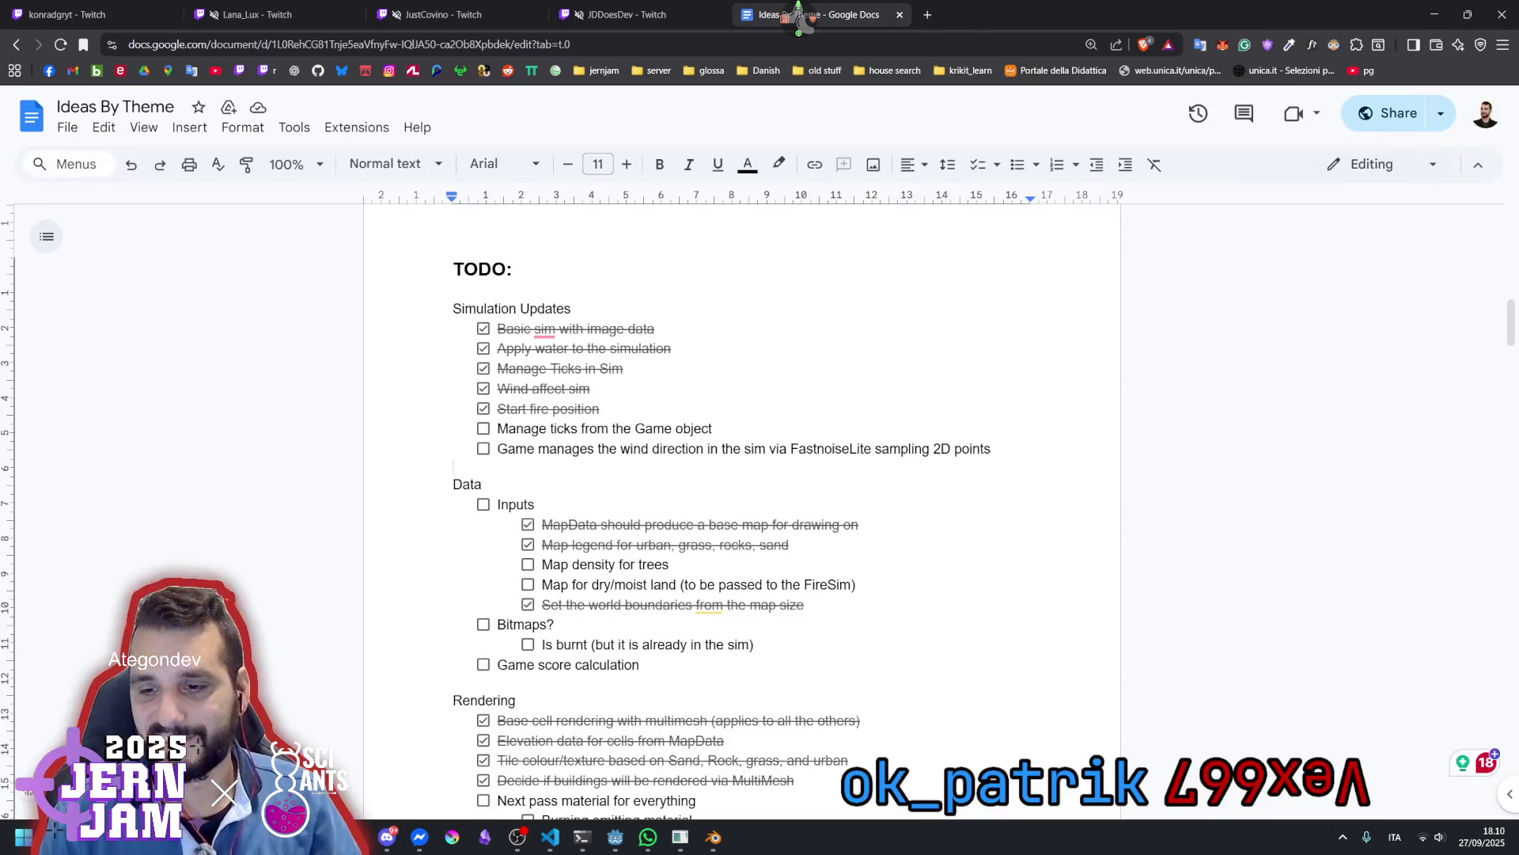
click(720, 847)
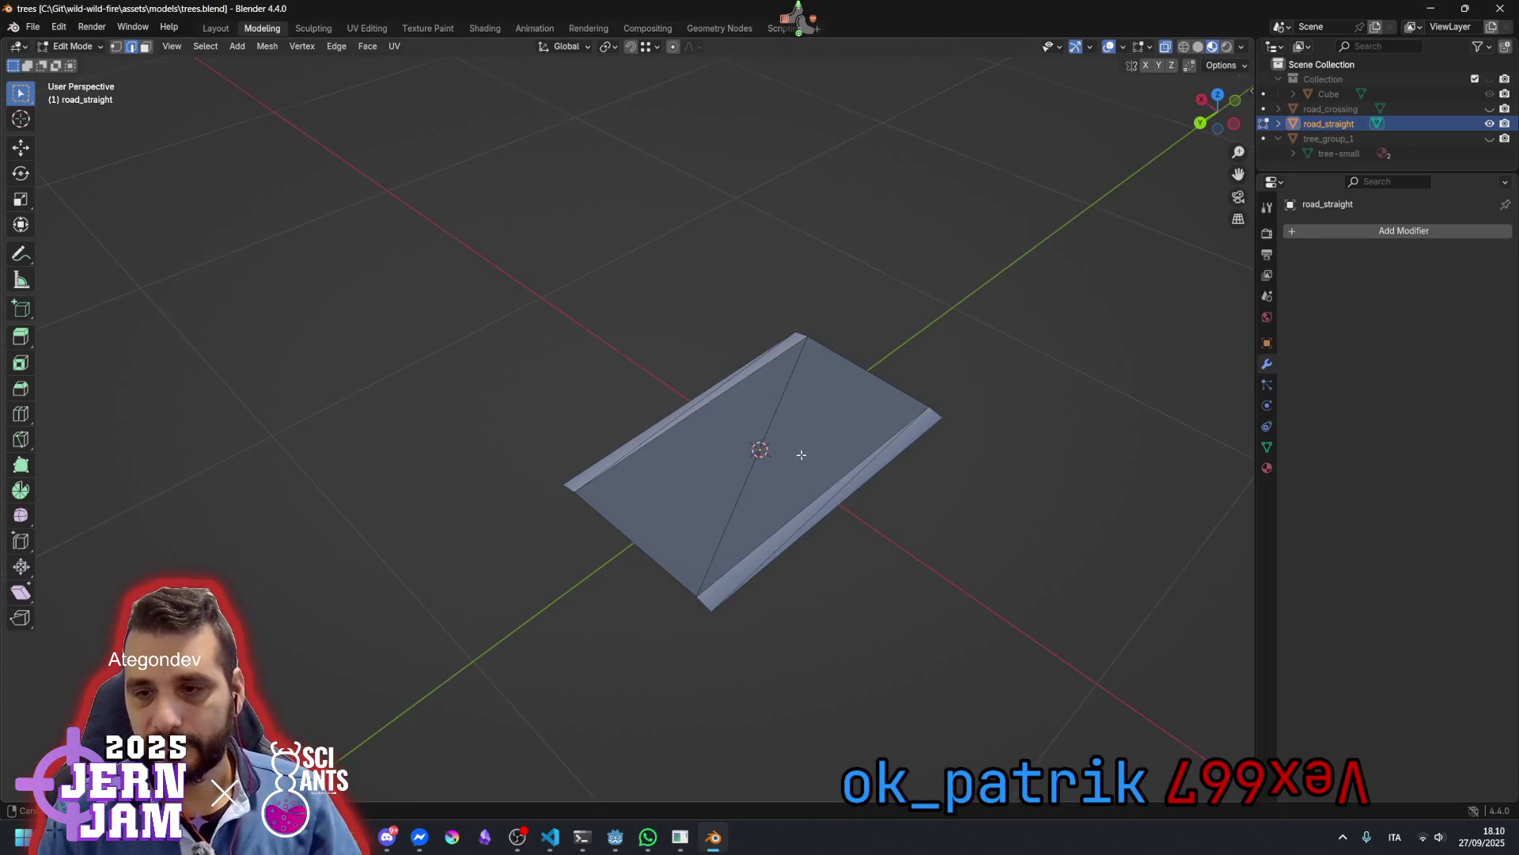
Save trees.blend, toggle outliner visibility until only the Cube shows, and save again
scroll(801, 455, down, 3)
scroll(966, 372, down, 3)
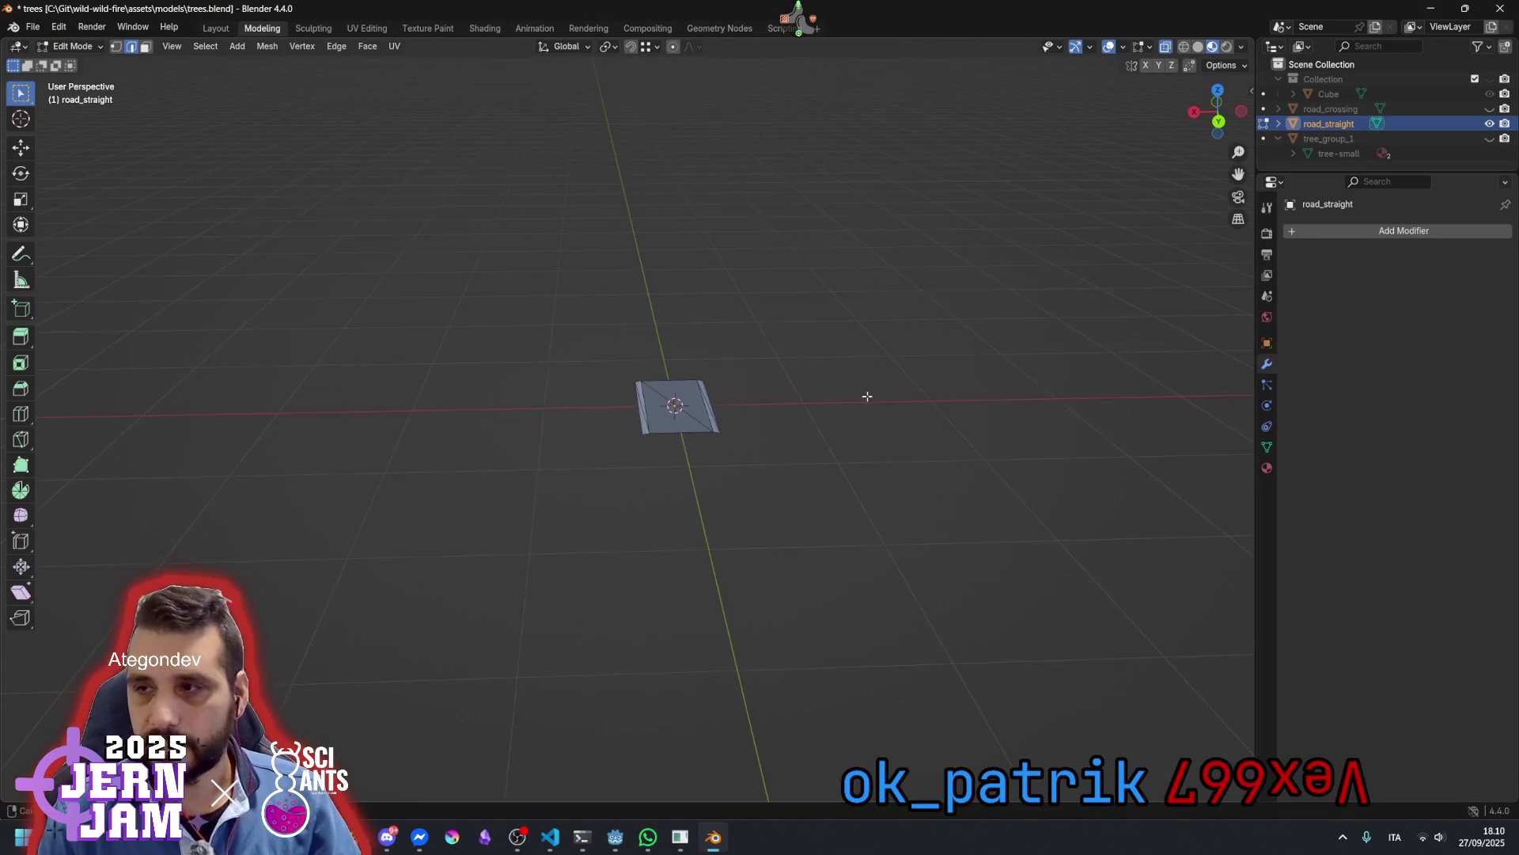
drag(867, 396, 927, 427)
key(ctrl+s)
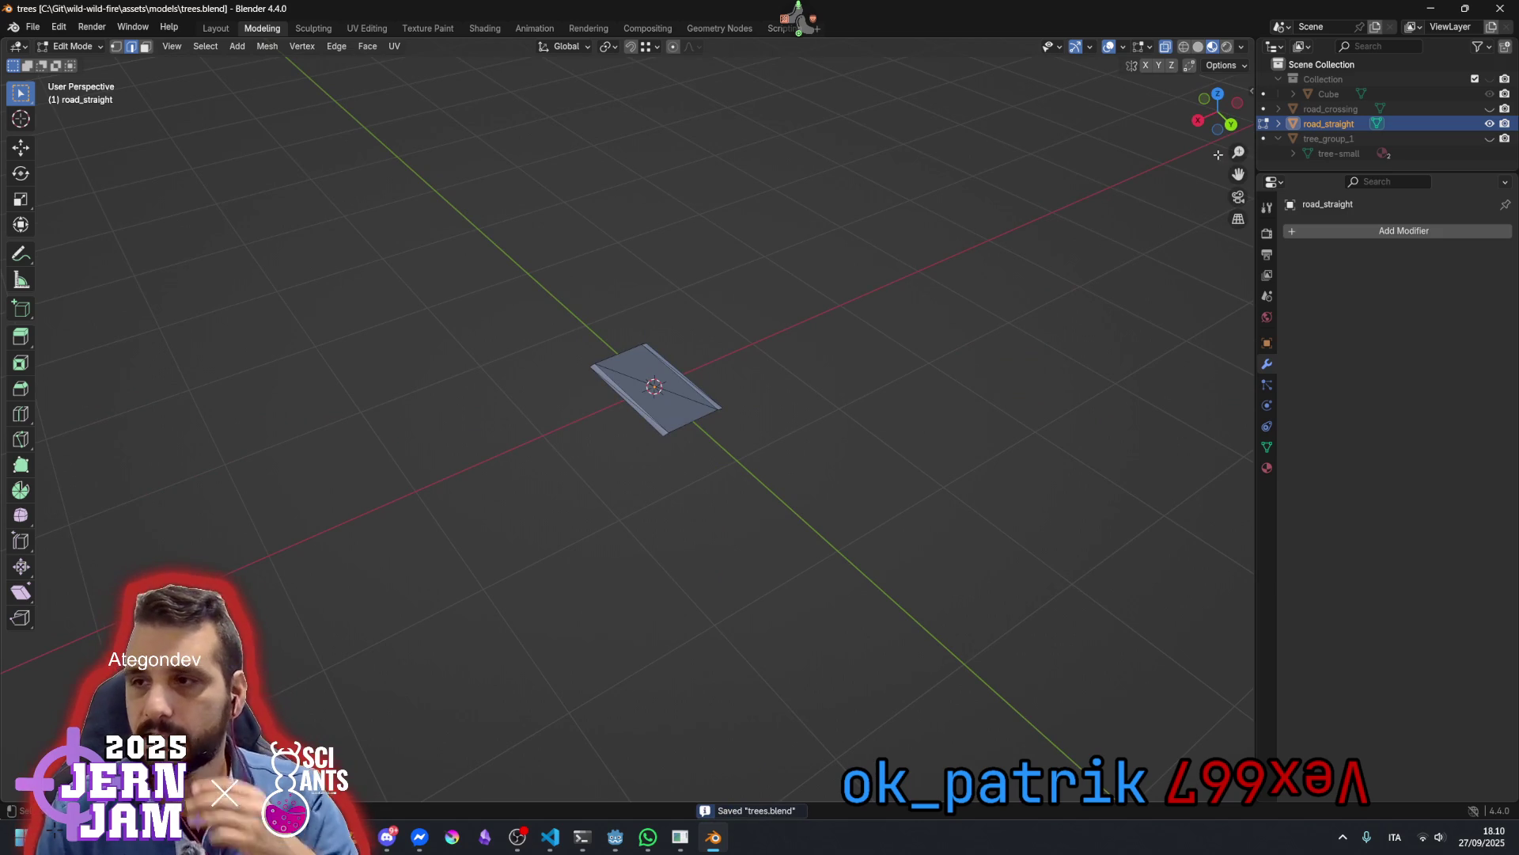
click(1490, 139)
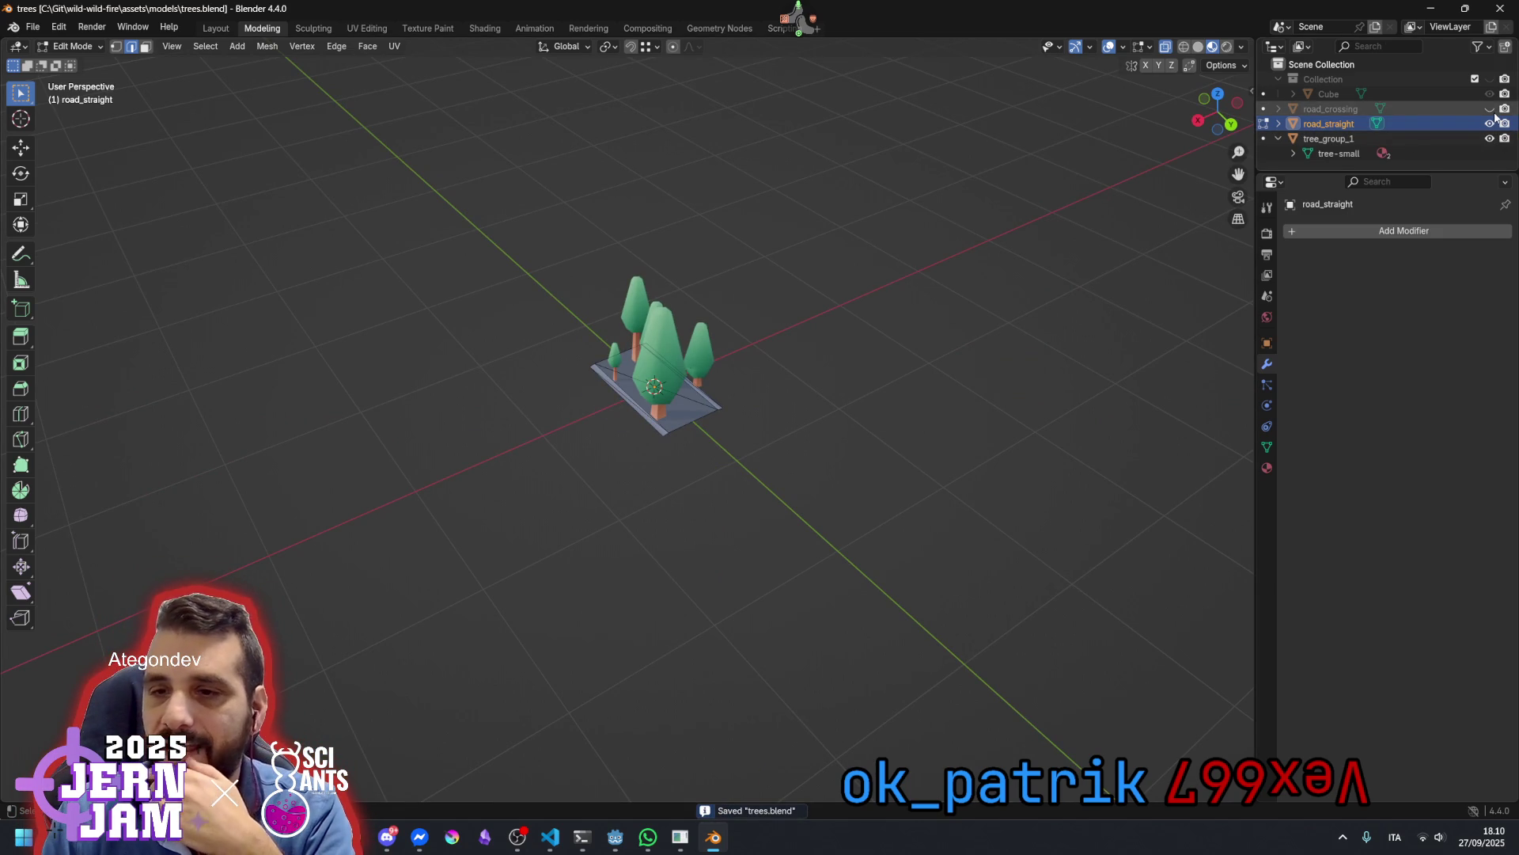
click(1490, 109)
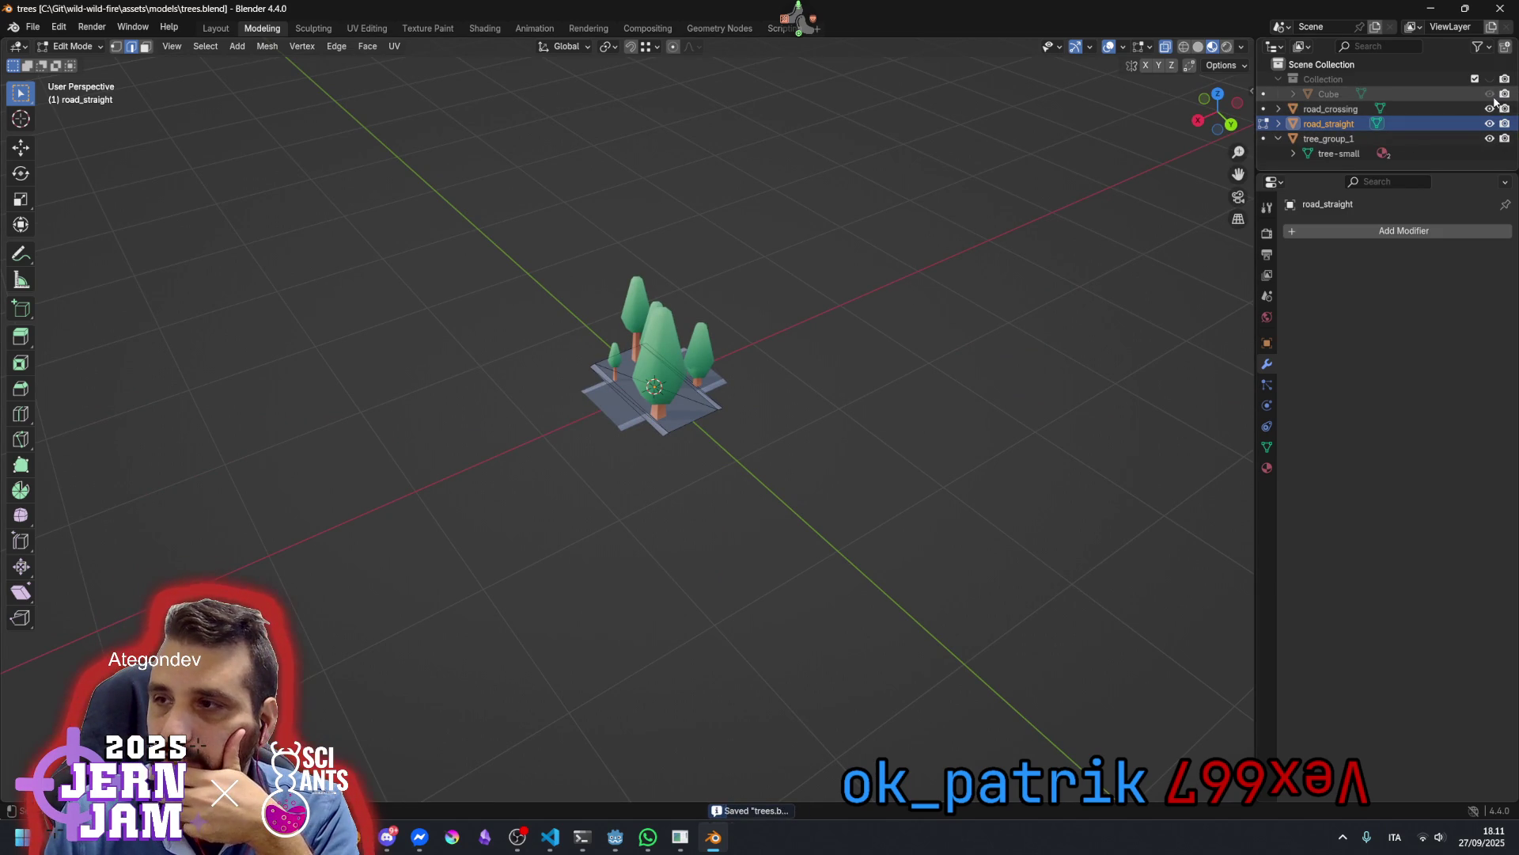
click(1490, 108)
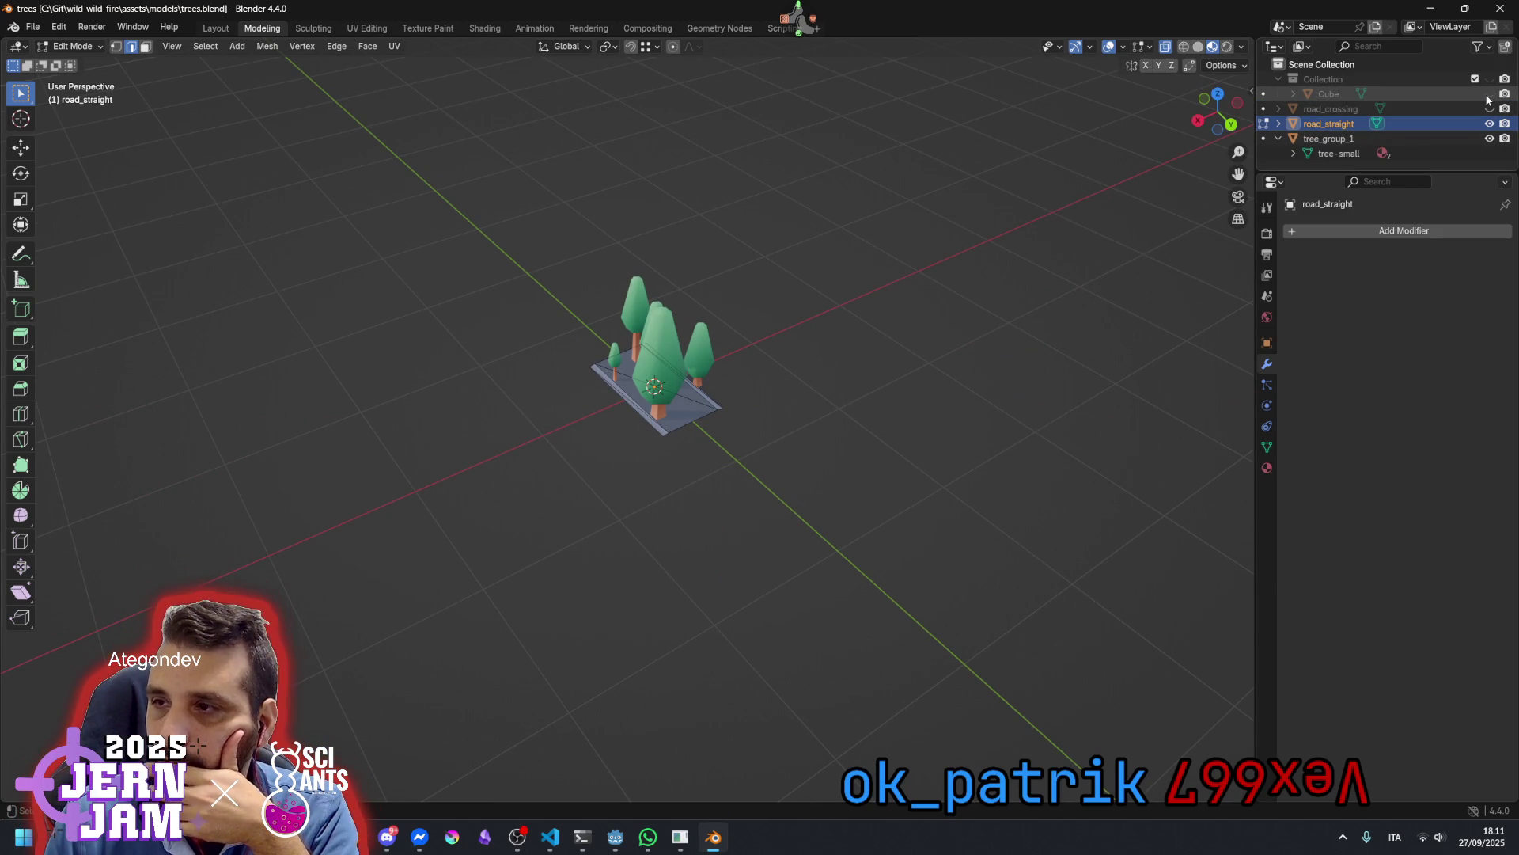
click(1490, 108)
click(1490, 123)
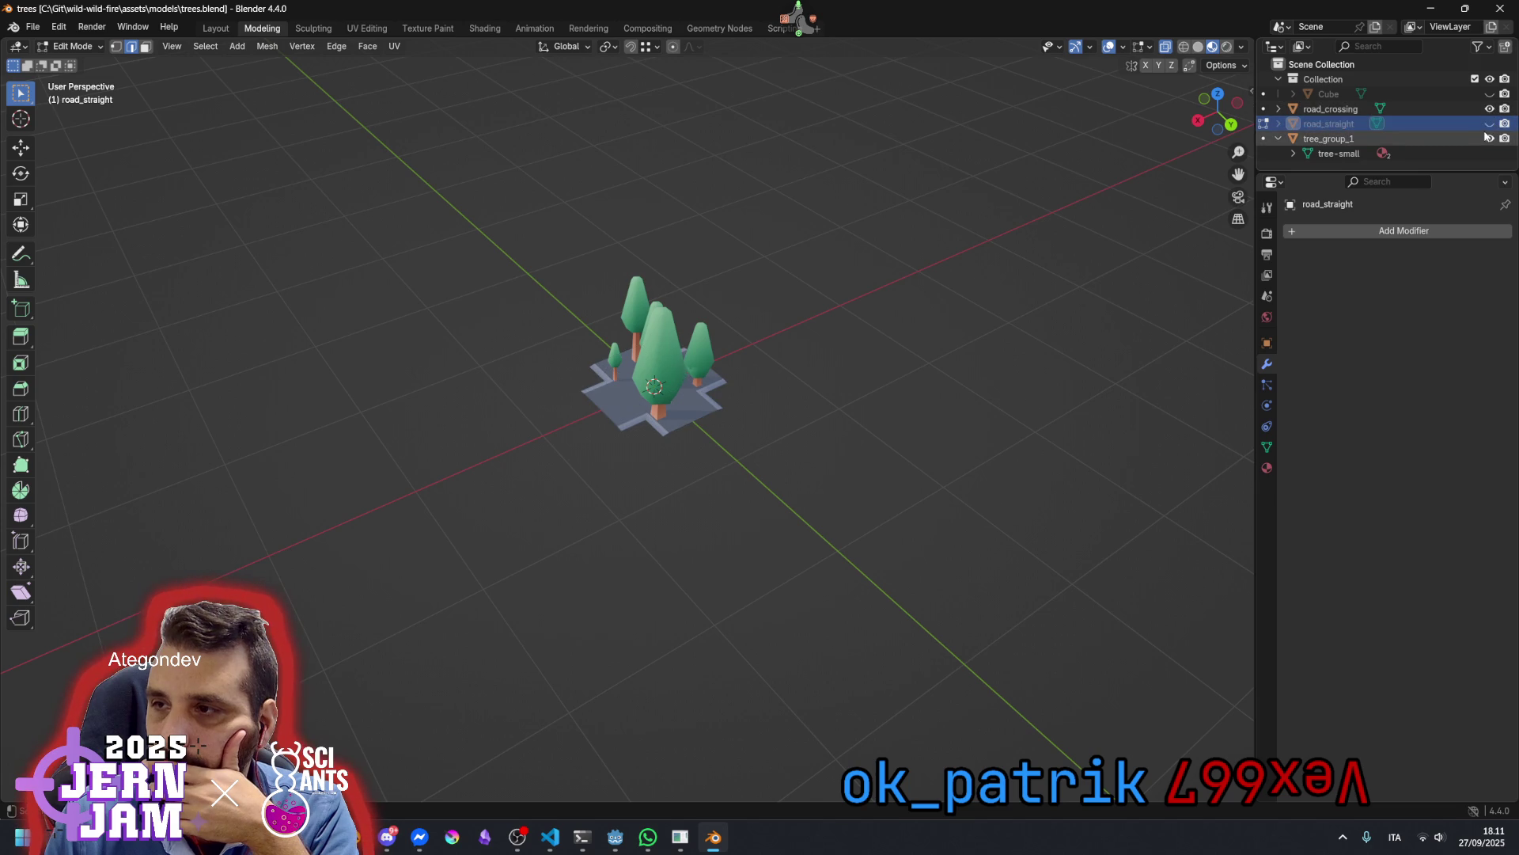
click(1490, 139)
click(1490, 94)
click(1490, 108)
click(1490, 108)
click(1490, 109)
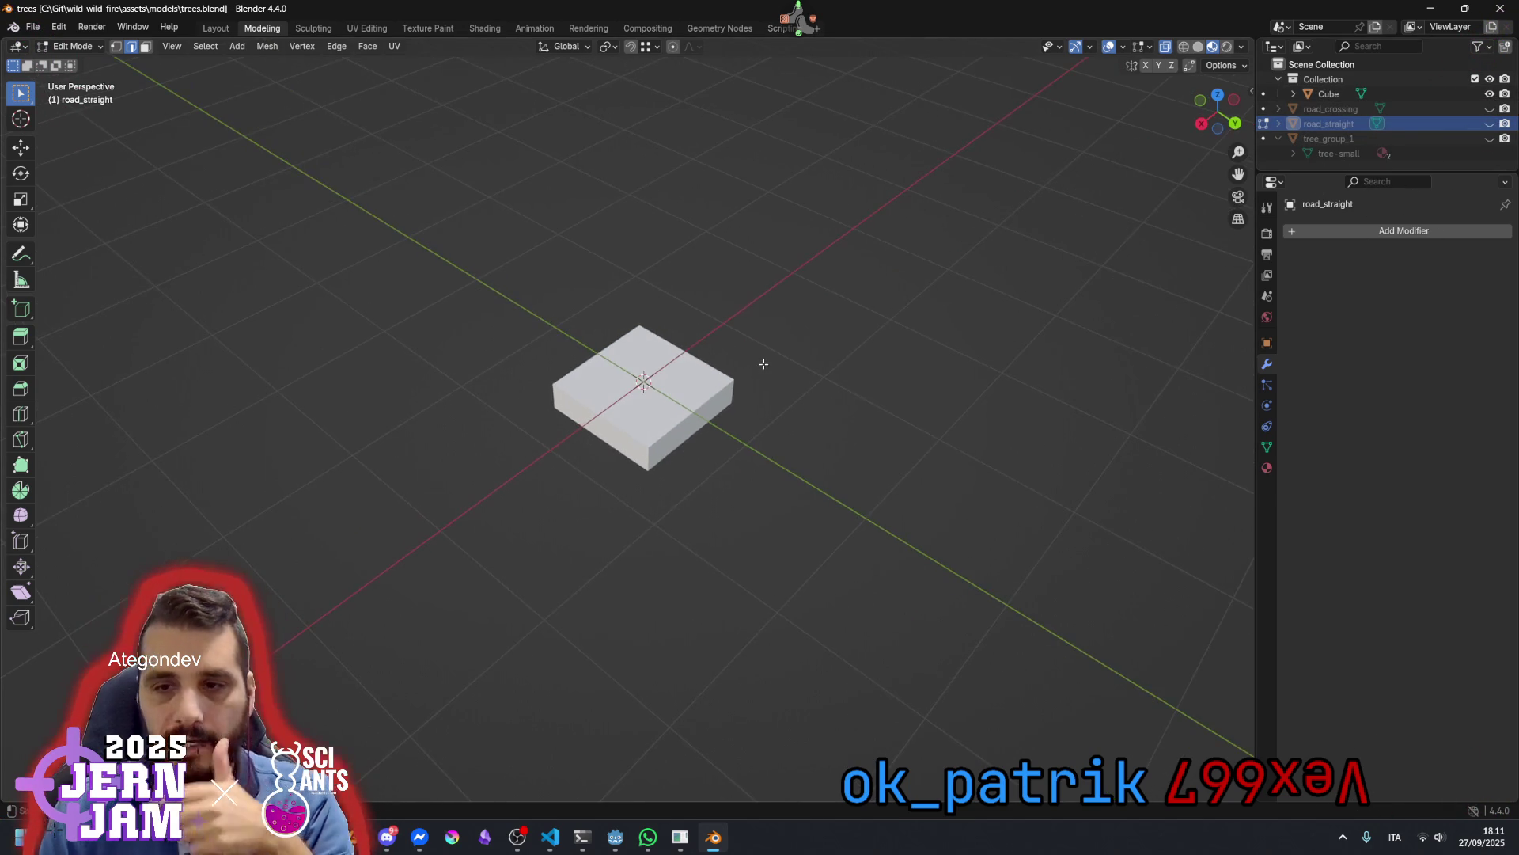
key(ctrl+s)
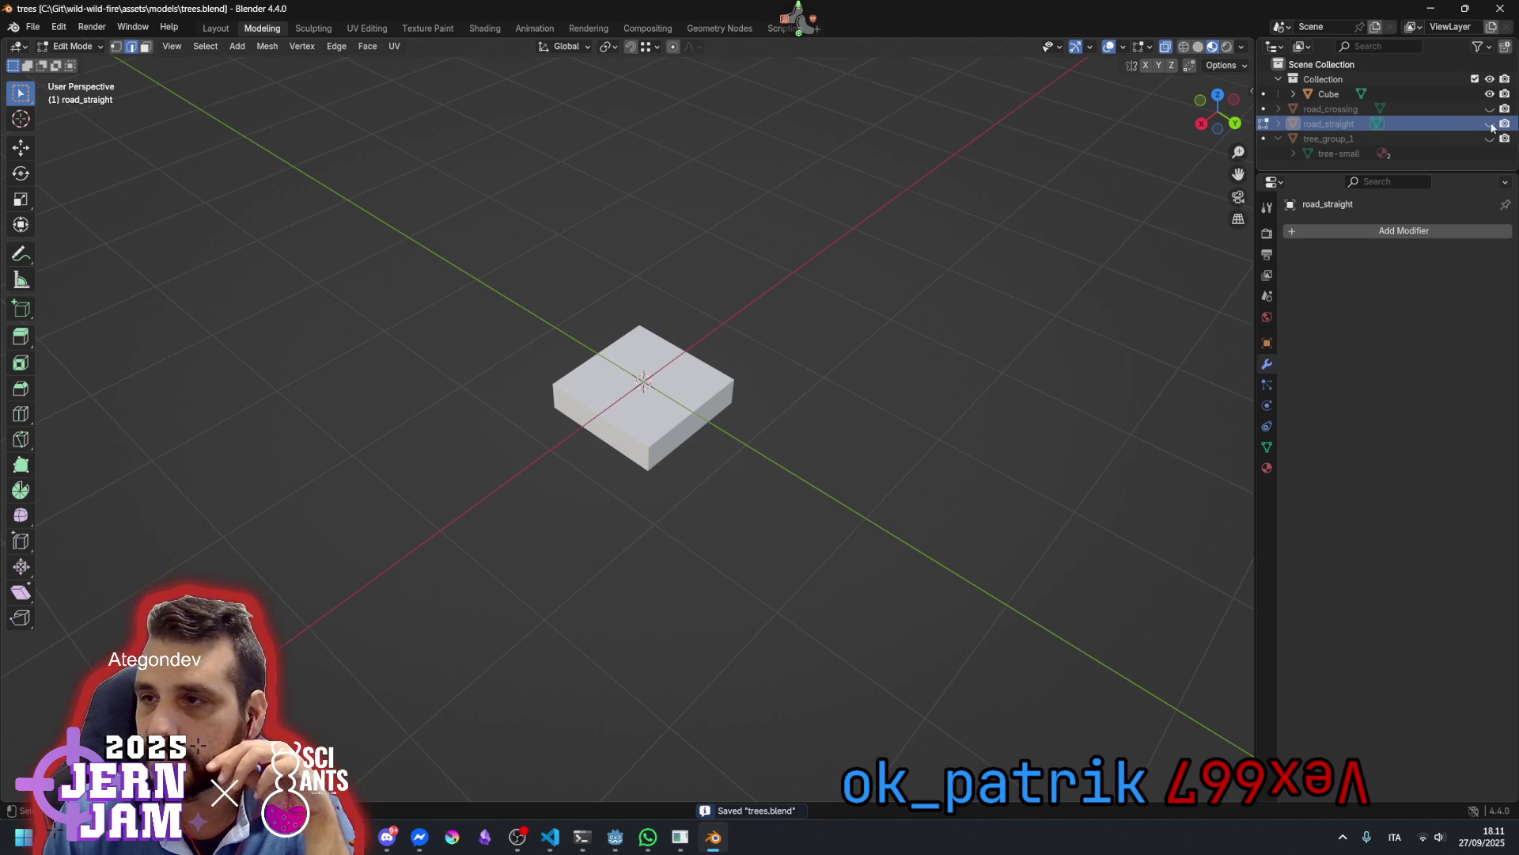
Show road_straight, road_crossing and tree_group_1 on the Cube and save trees.blend
click(1490, 124)
click(1490, 108)
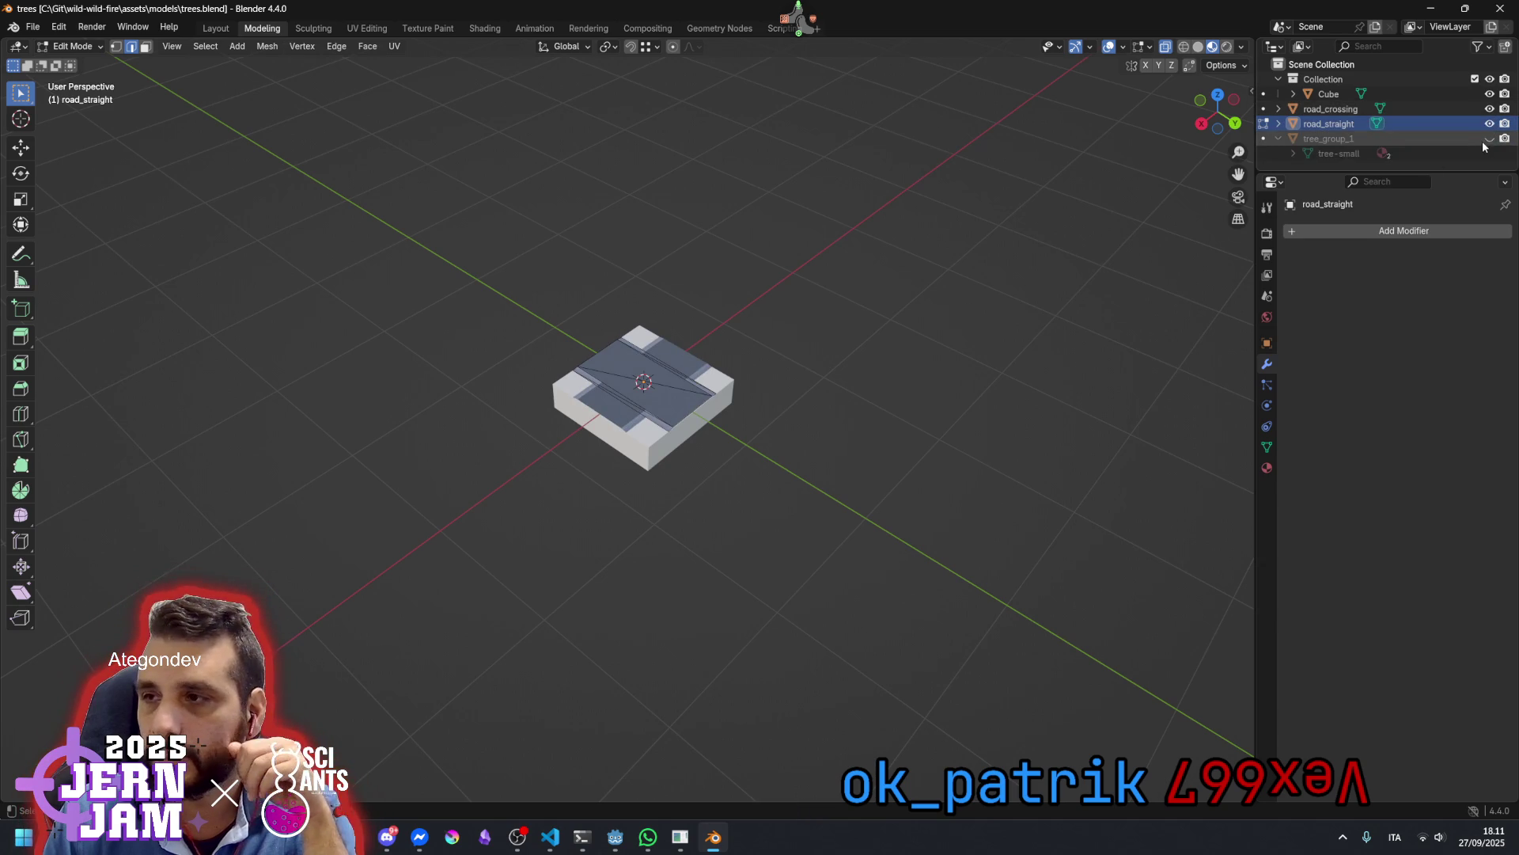
click(1489, 138)
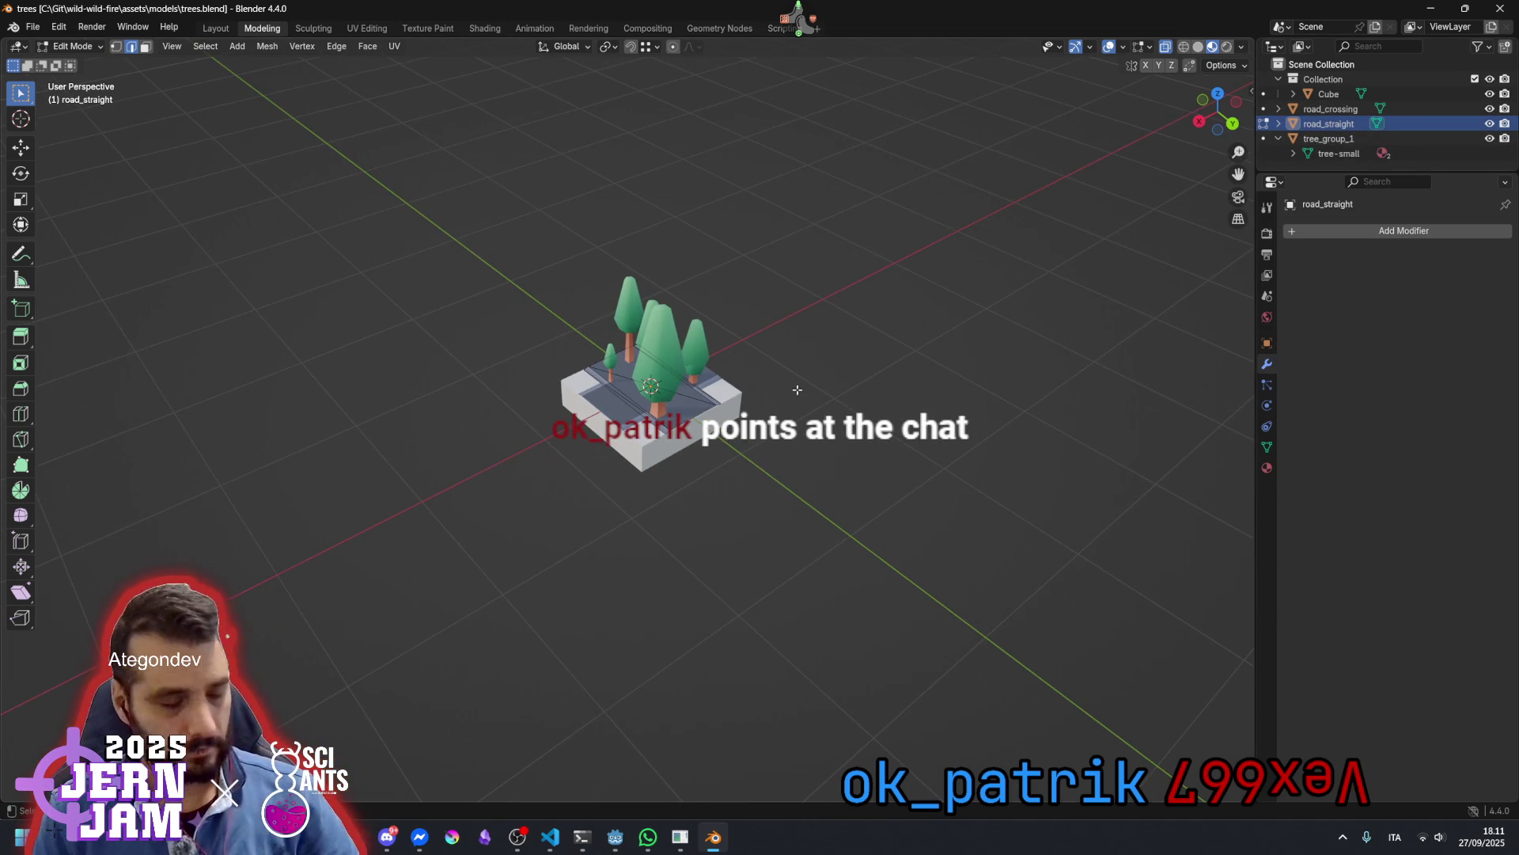
key(ctrl+s)
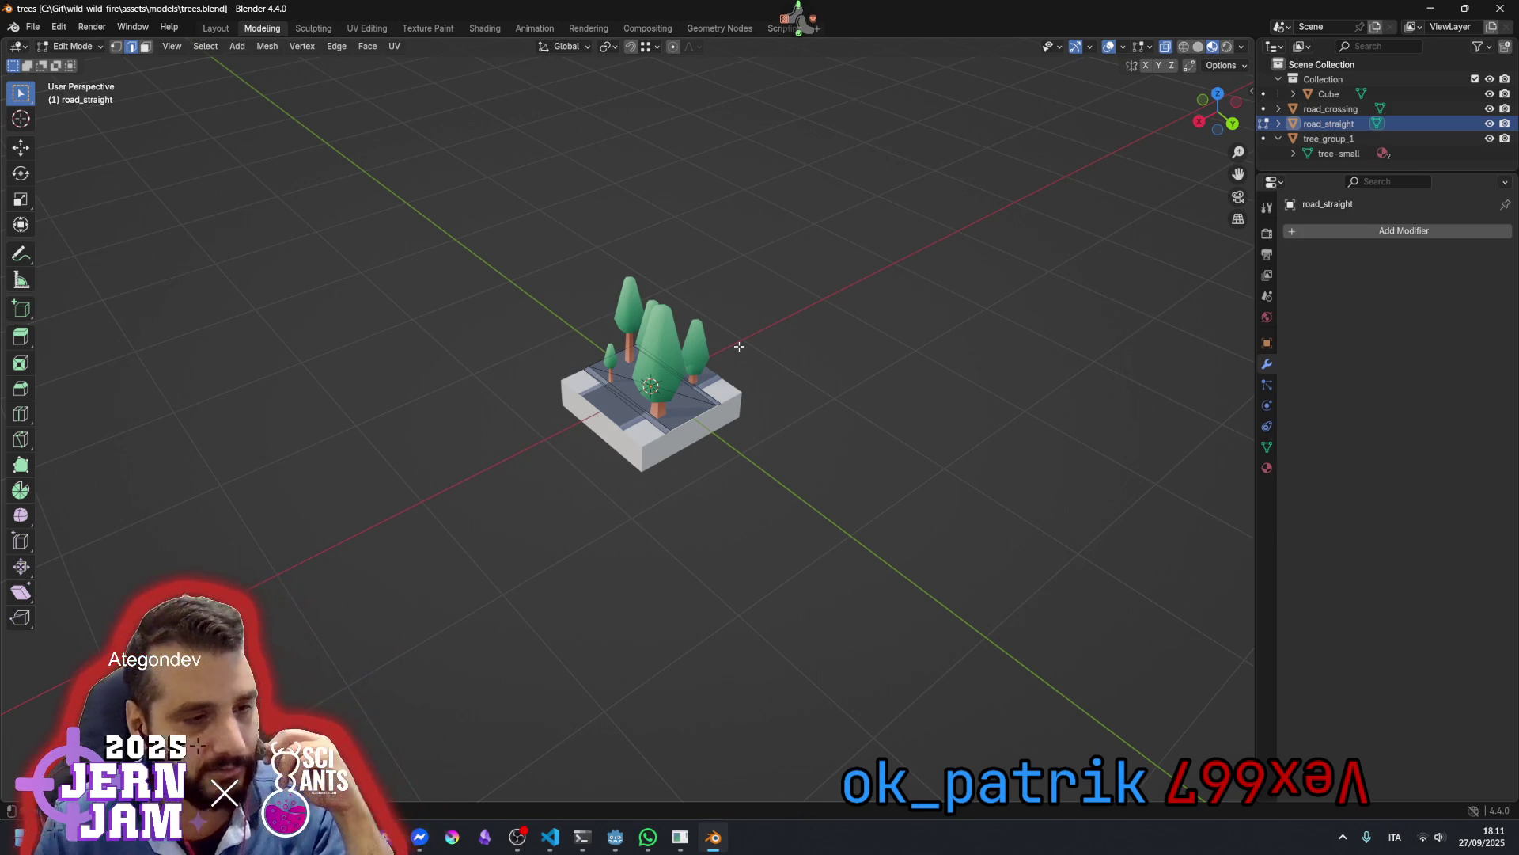
drag(715, 458, 753, 462)
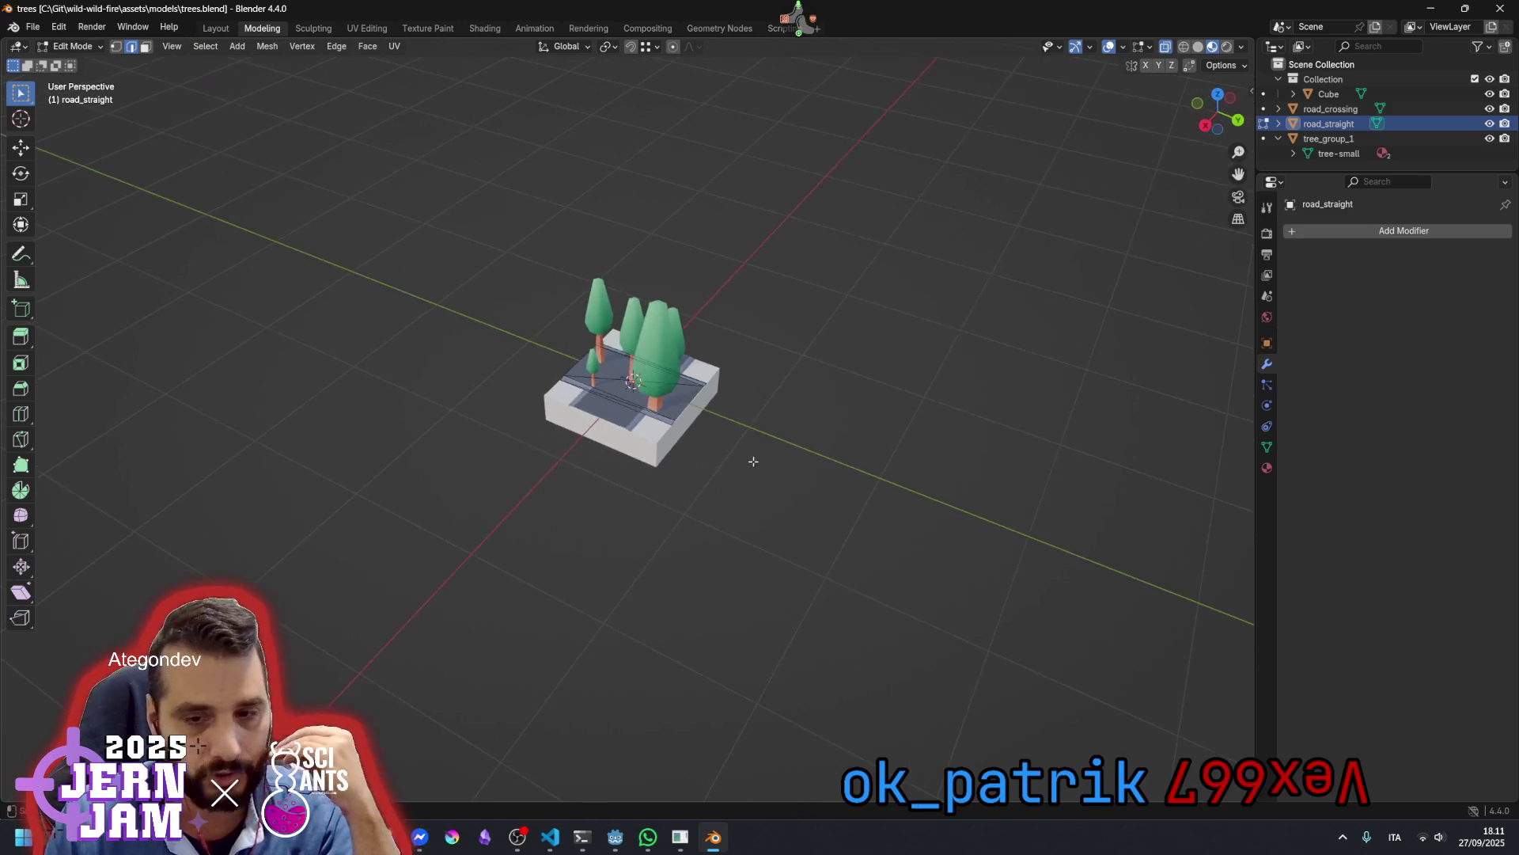
Open a random Useless Web site, close it back to Ideas By Theme, then switch to Godot
click(317, 751)
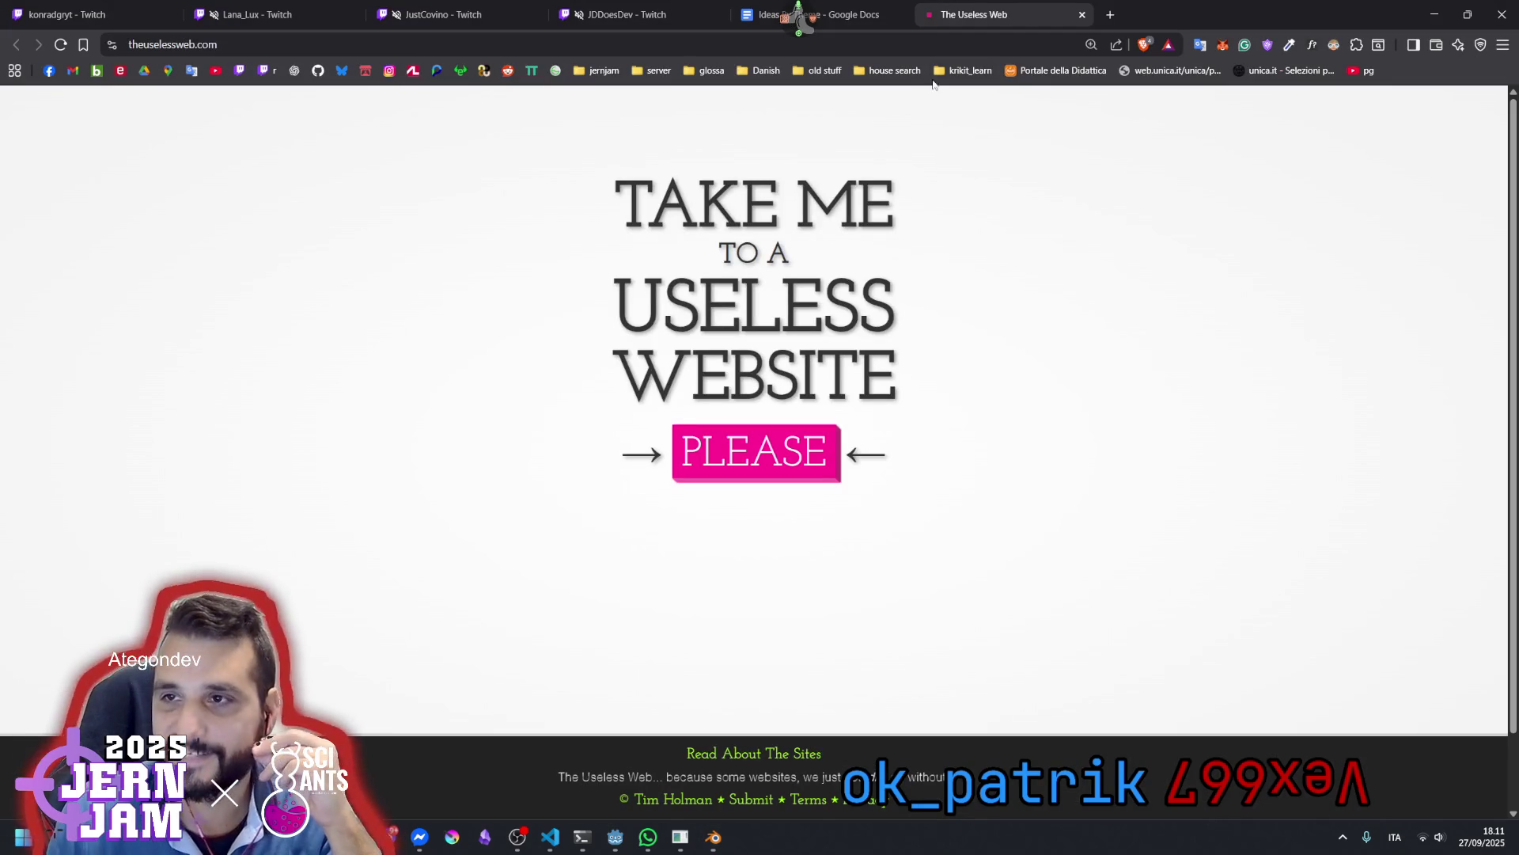
click(788, 434)
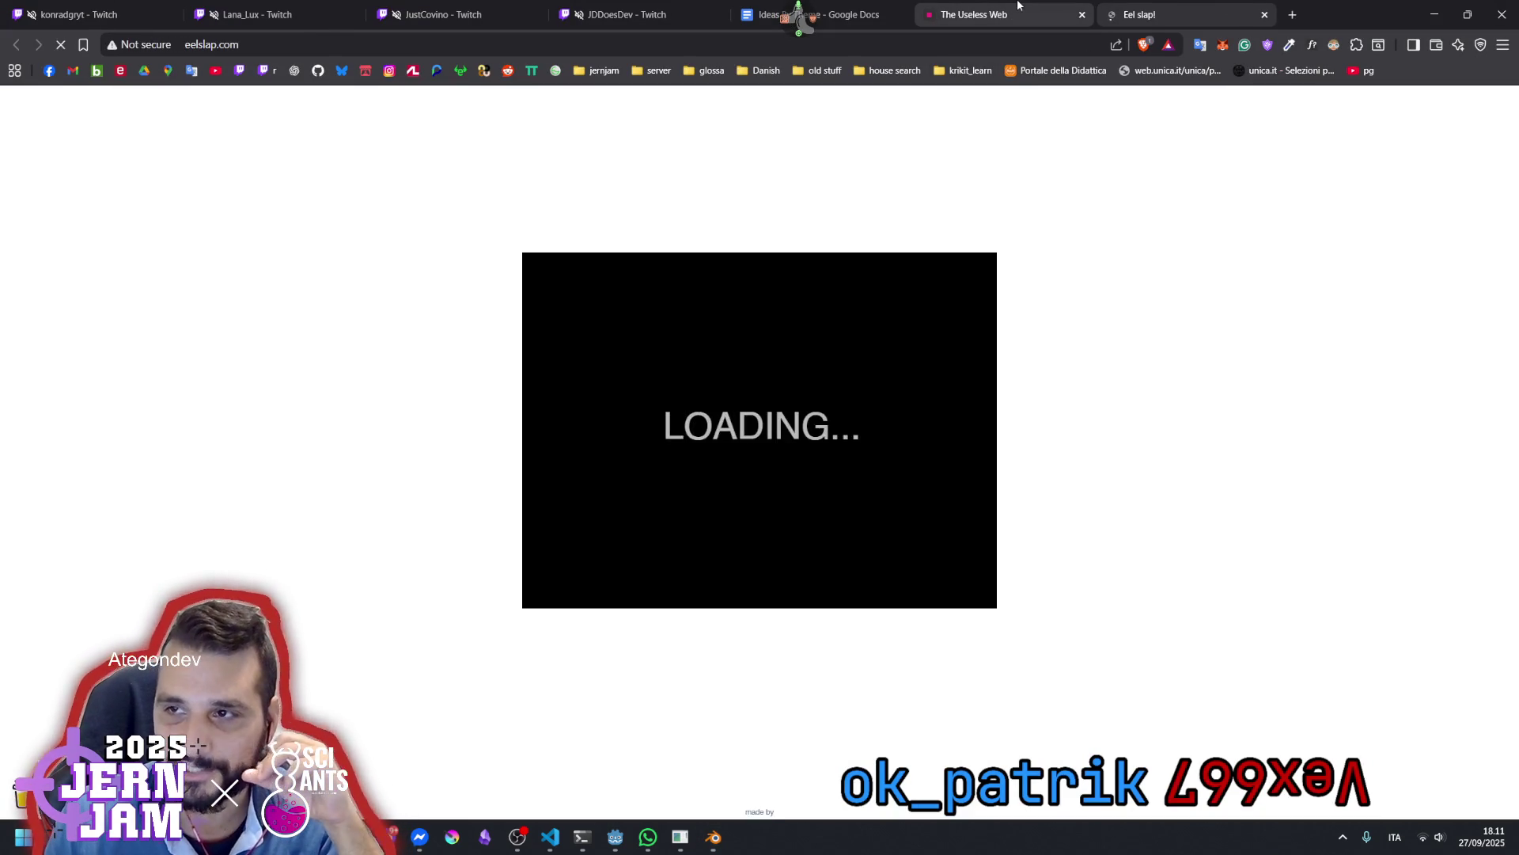
click(293, 46)
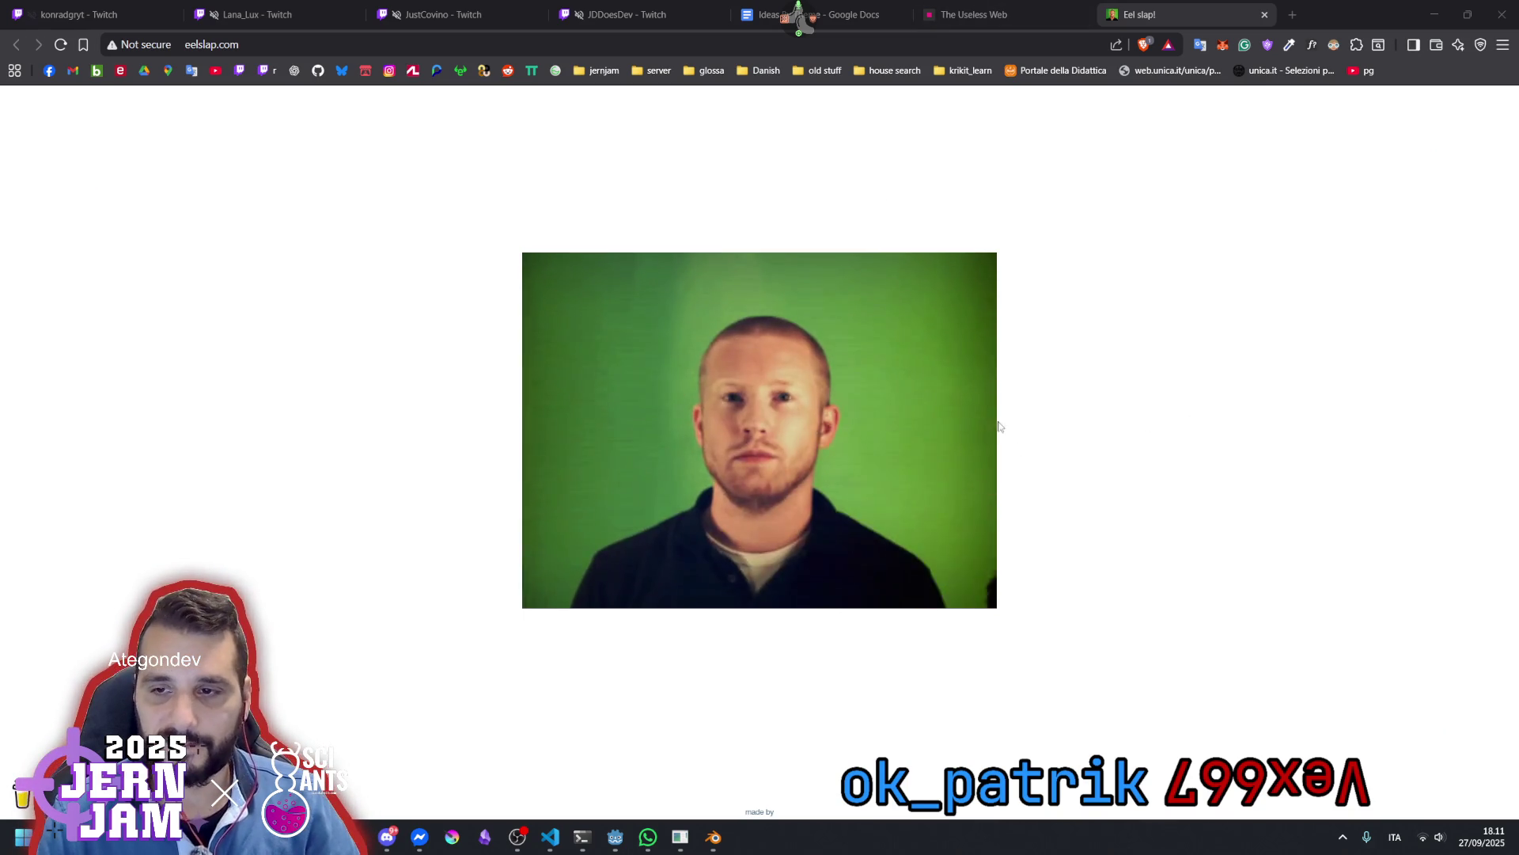
key(ctrl+w)
key(ctrl+w)
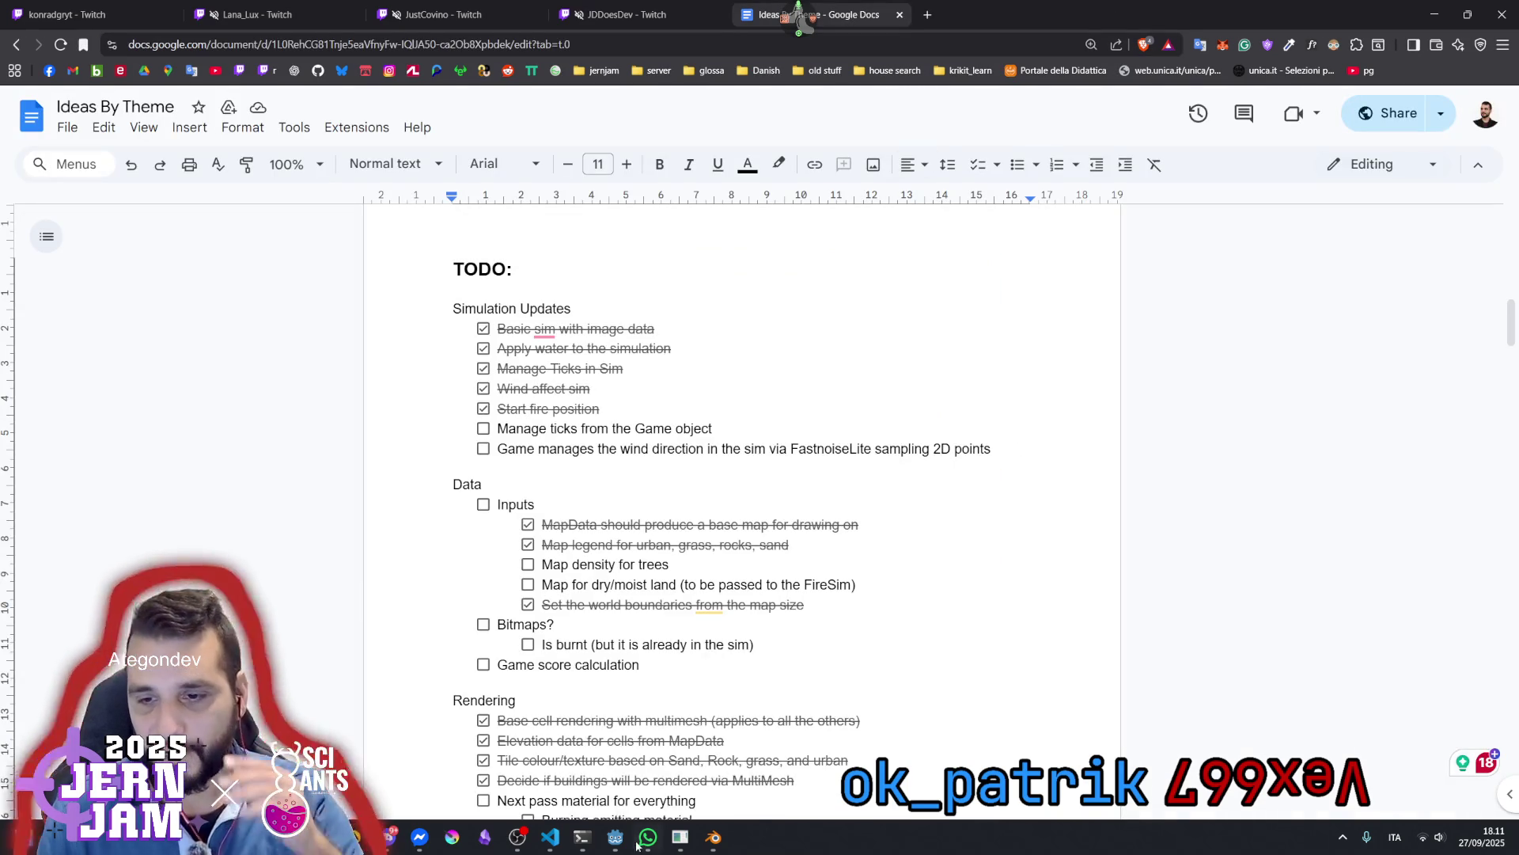
mouse_move(615, 837)
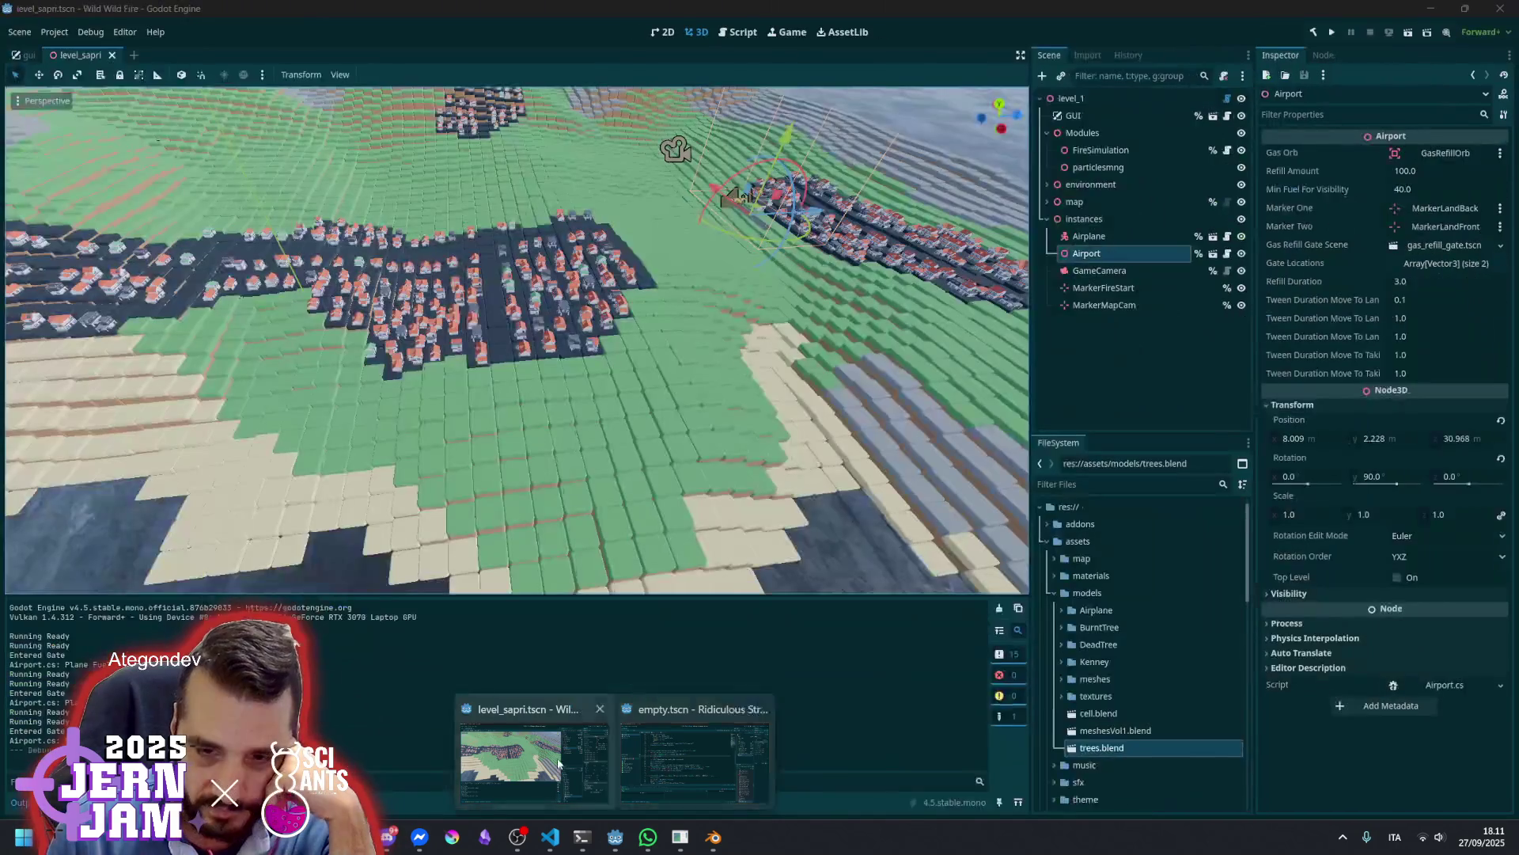
click(535, 755)
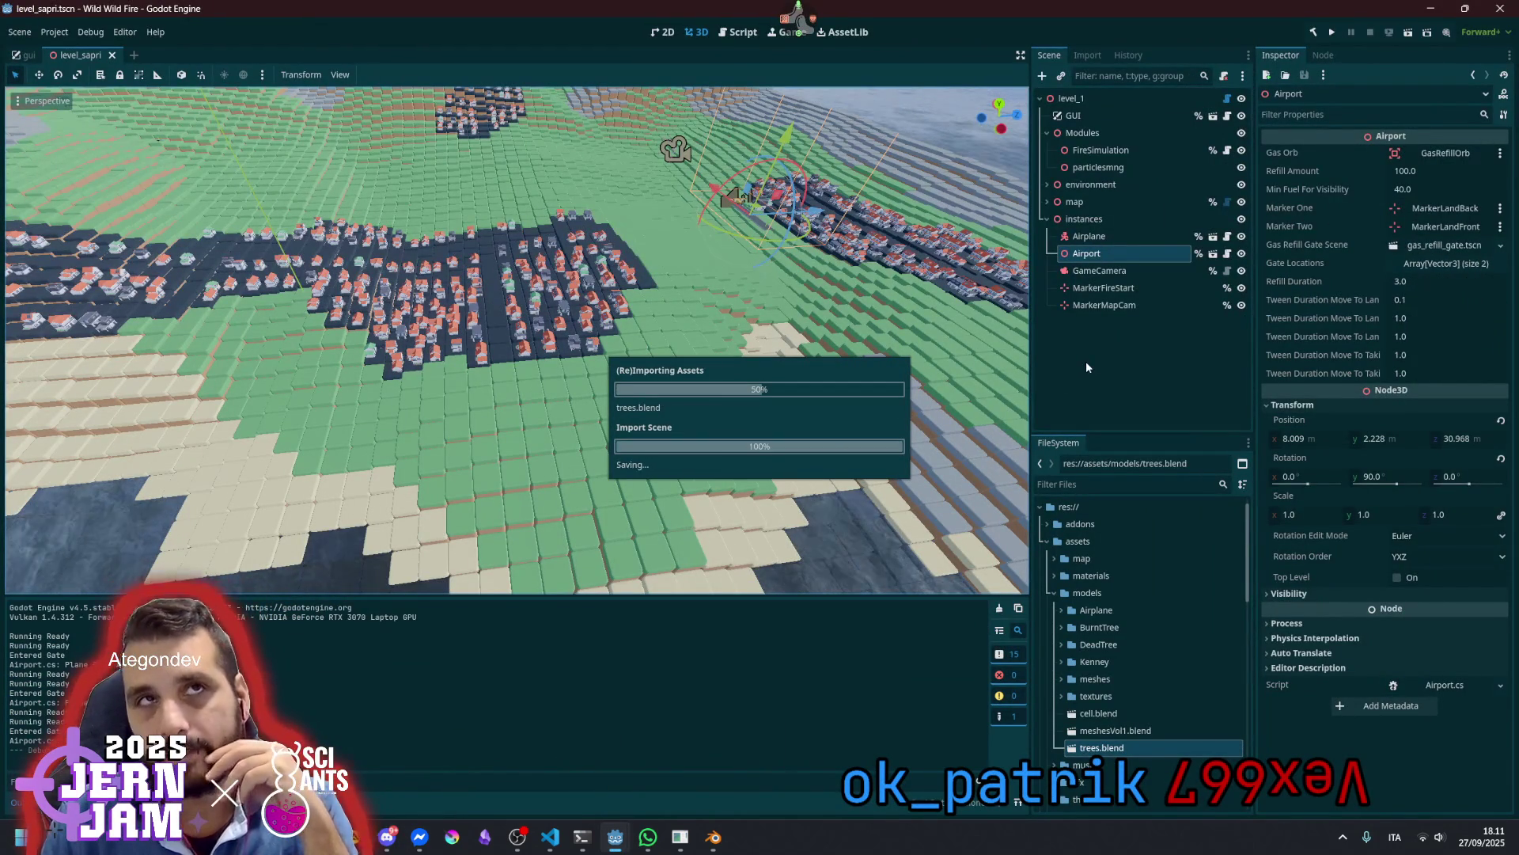
Make the trees node local so road_straight and road_crossing become editable child nodes
scroll(1106, 633, down, 3)
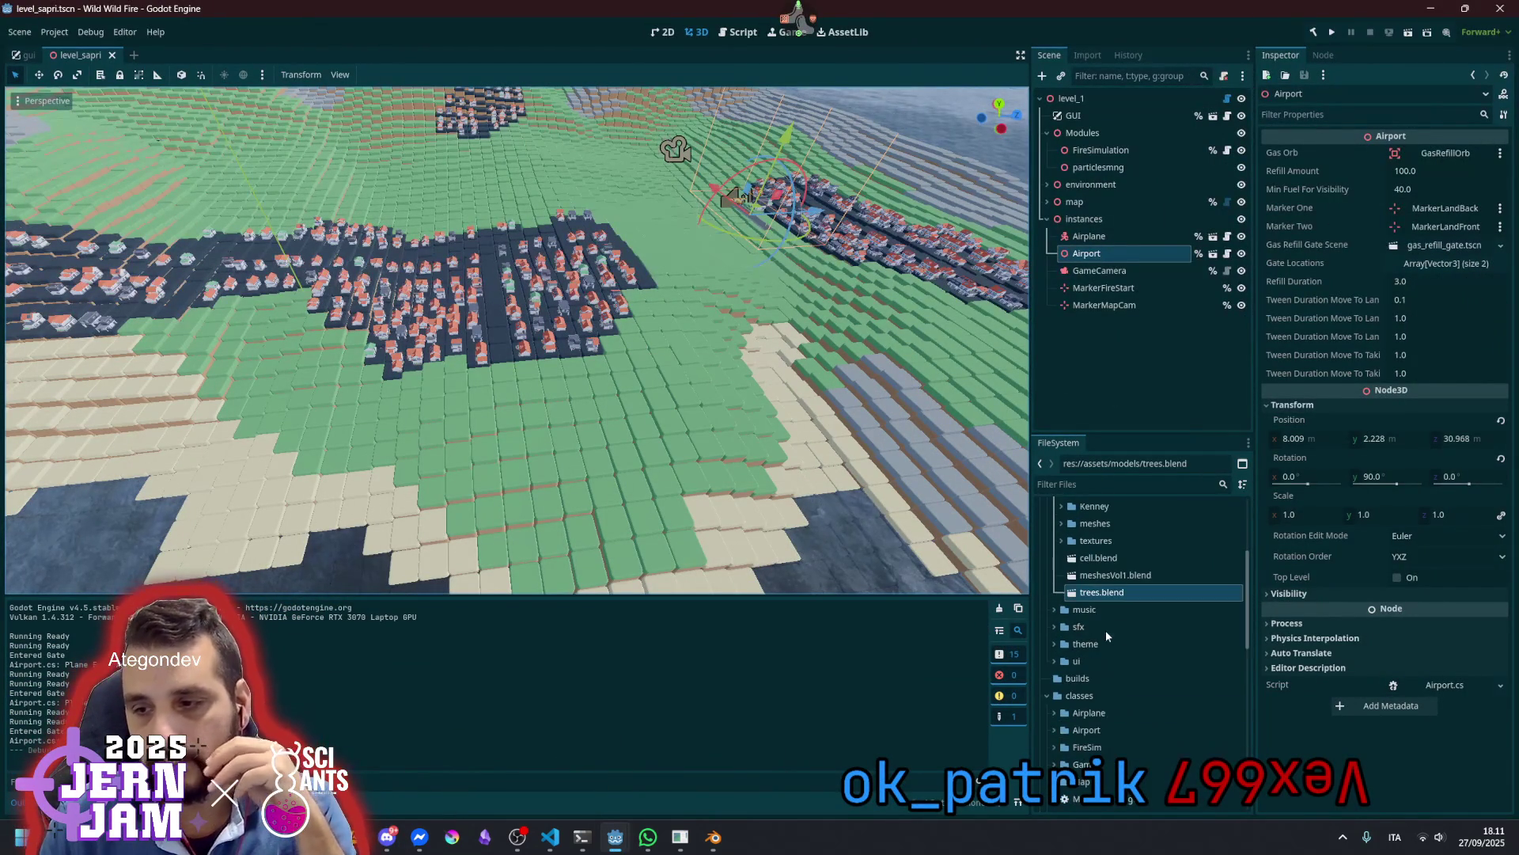
drag(1101, 592, 650, 444)
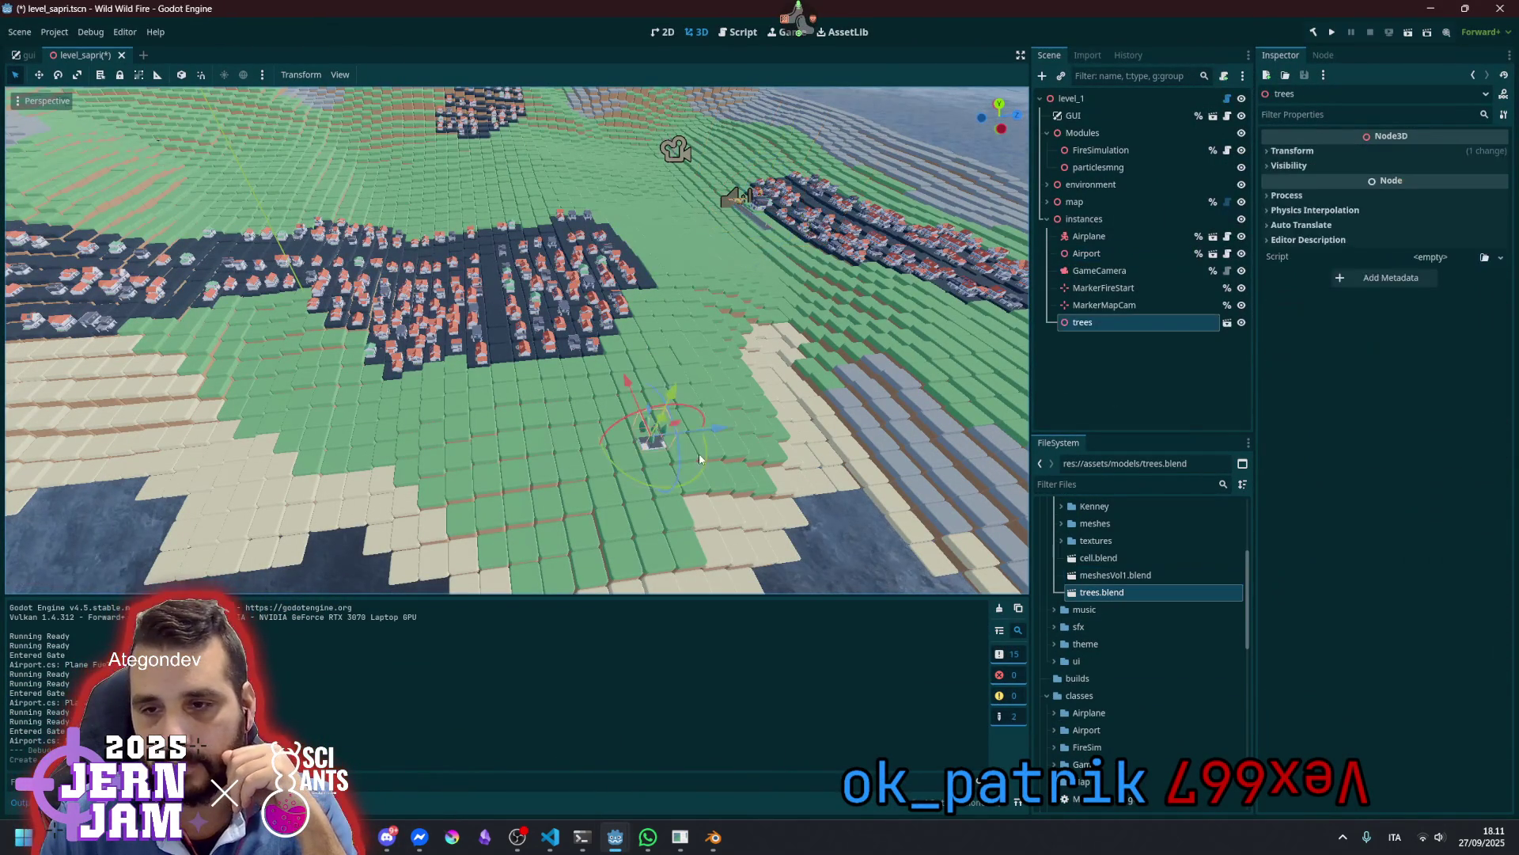
right_click(1149, 322)
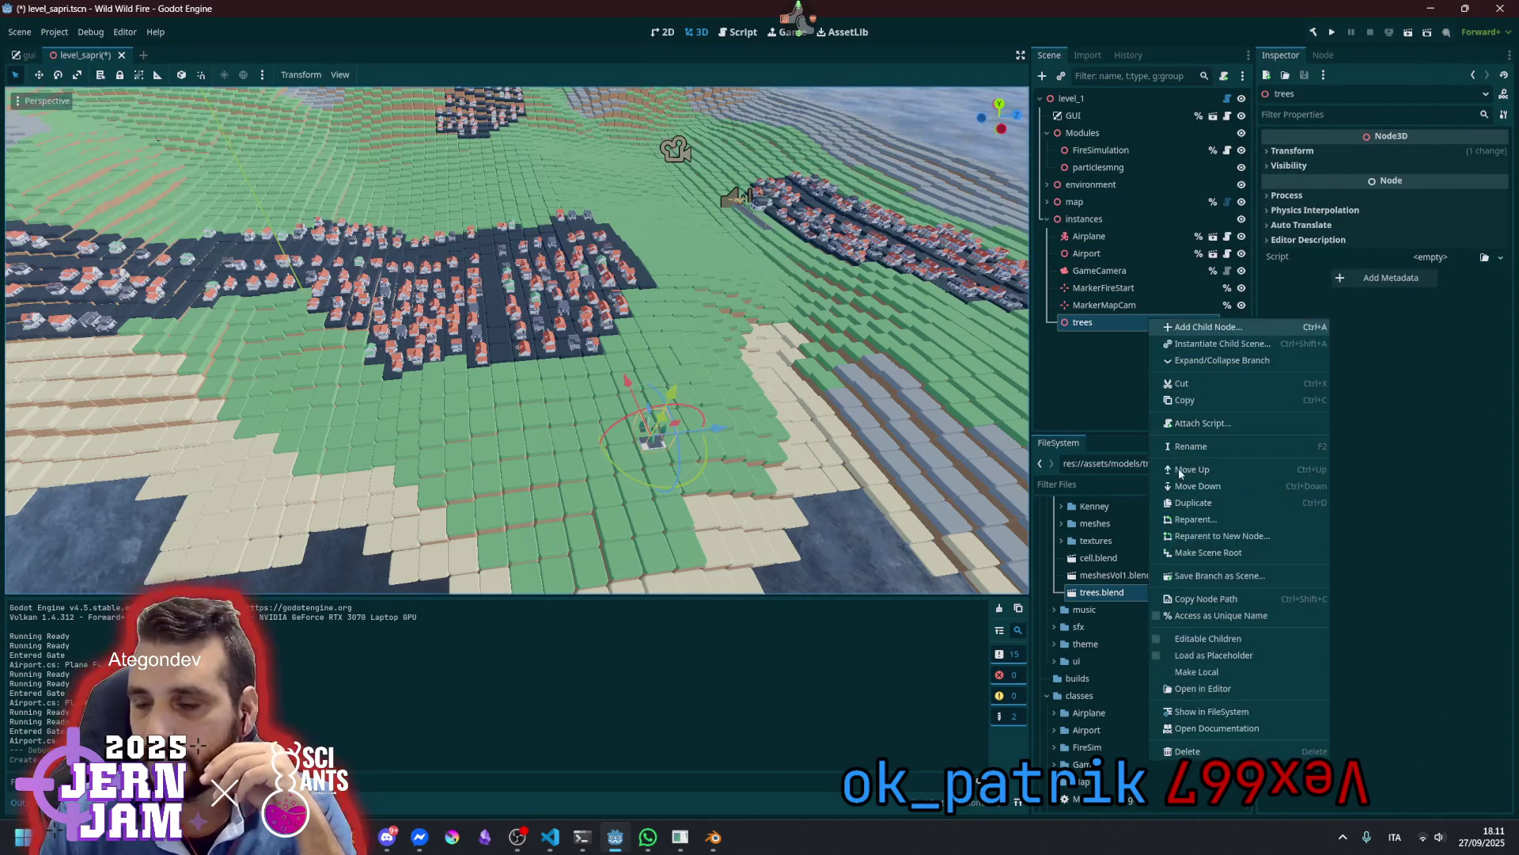
click(1221, 674)
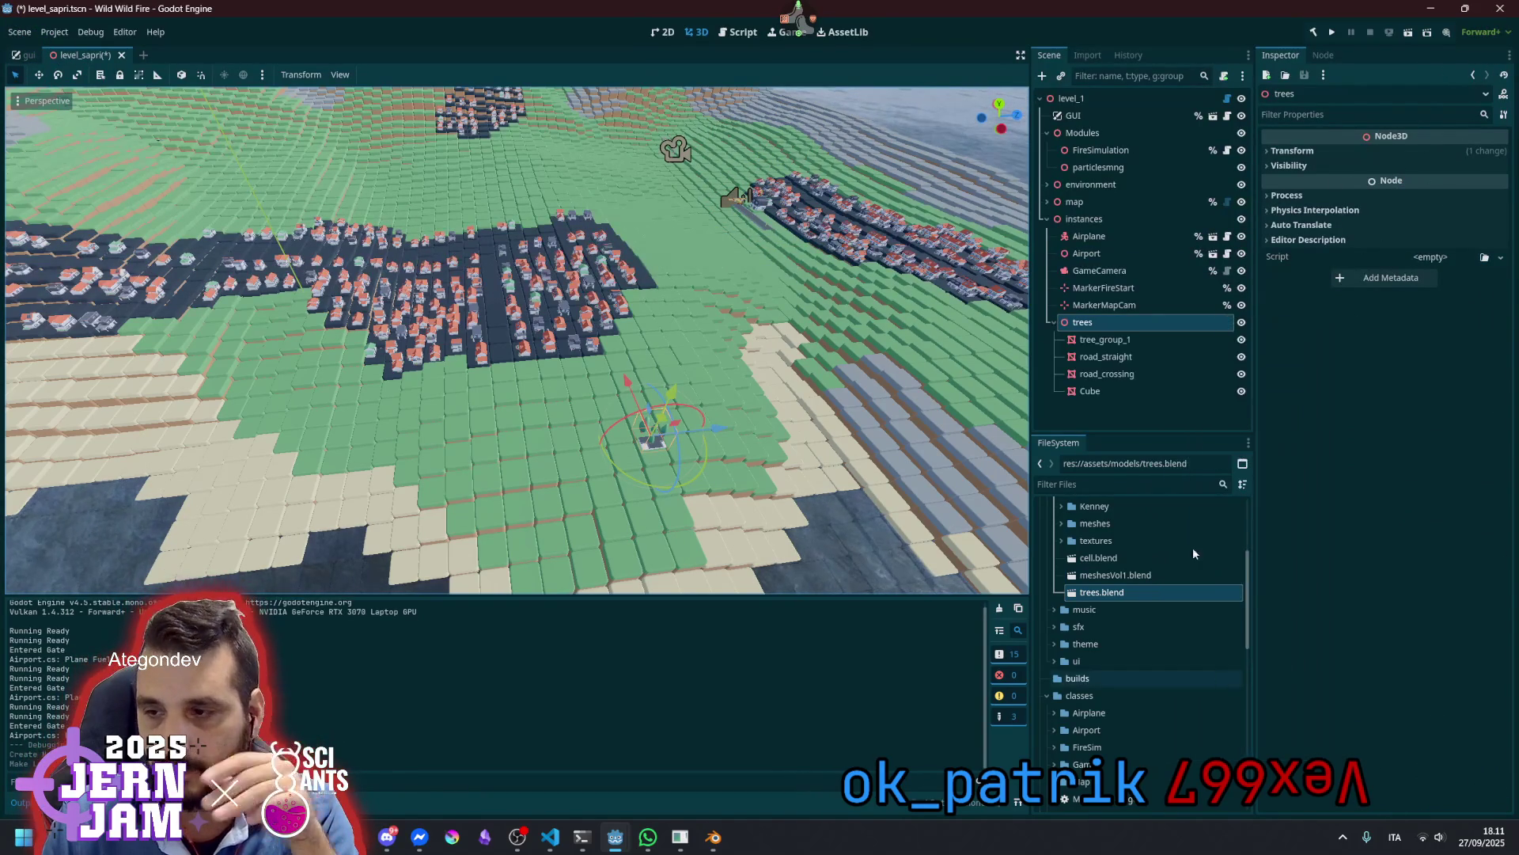
click(1135, 360)
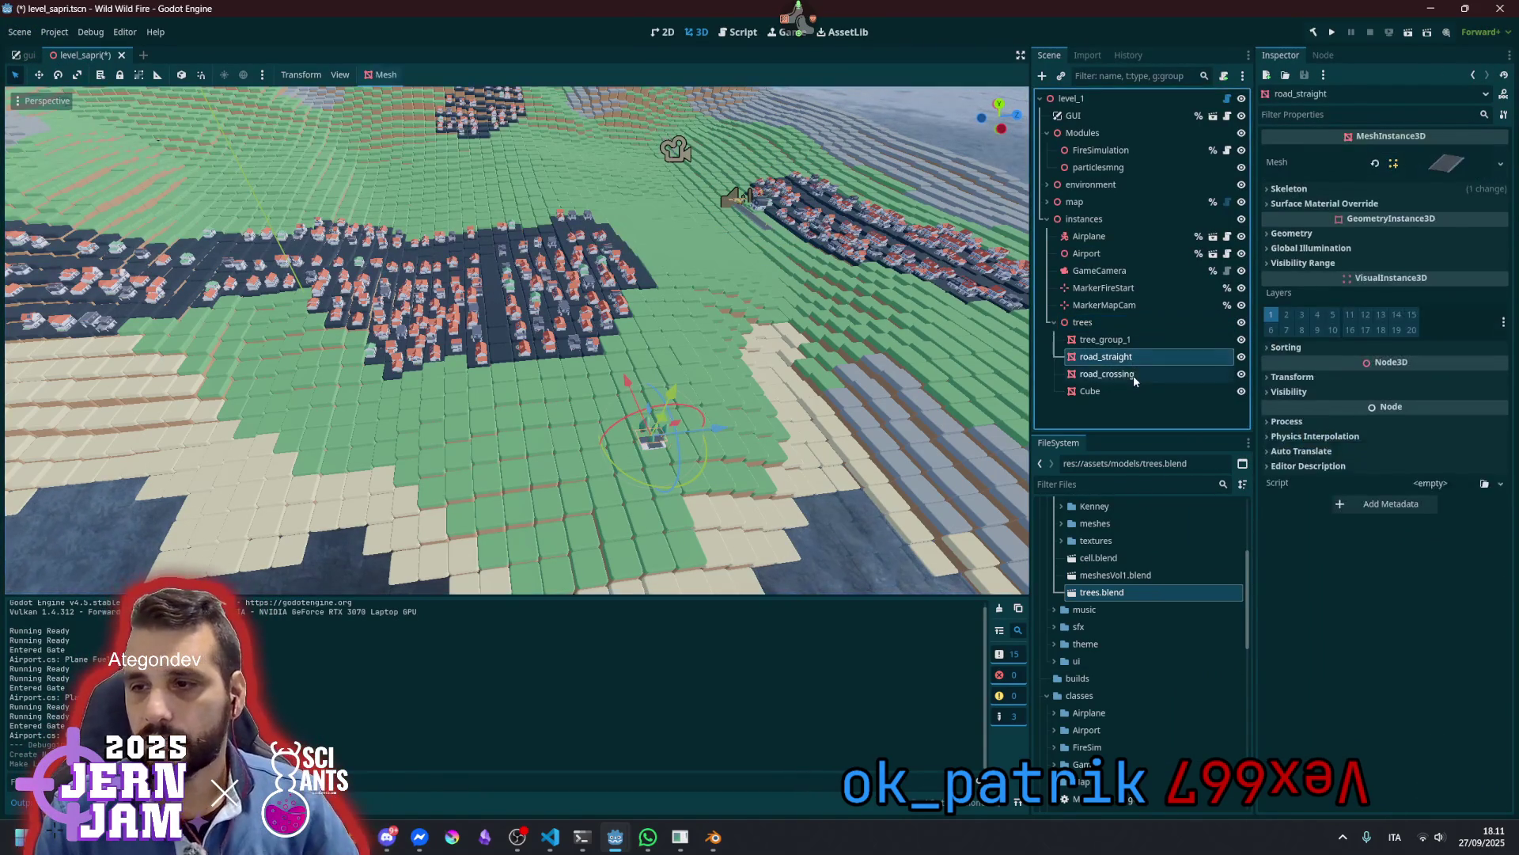
Select road_straight and make its mesh resource unique after the direct save is refused
shift+click(1133, 374)
click(1108, 357)
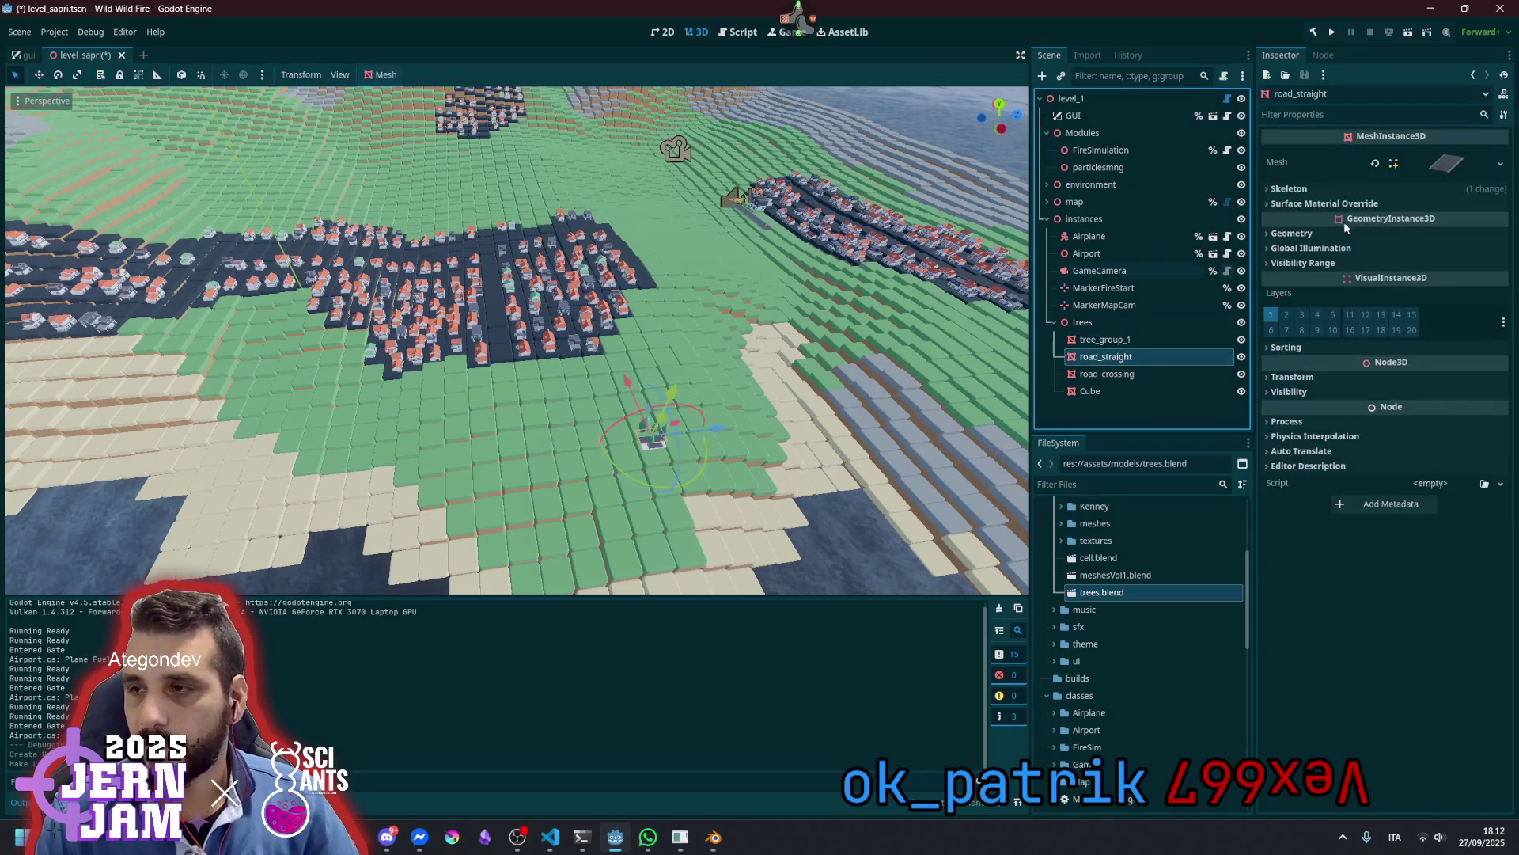
right_click(1469, 155)
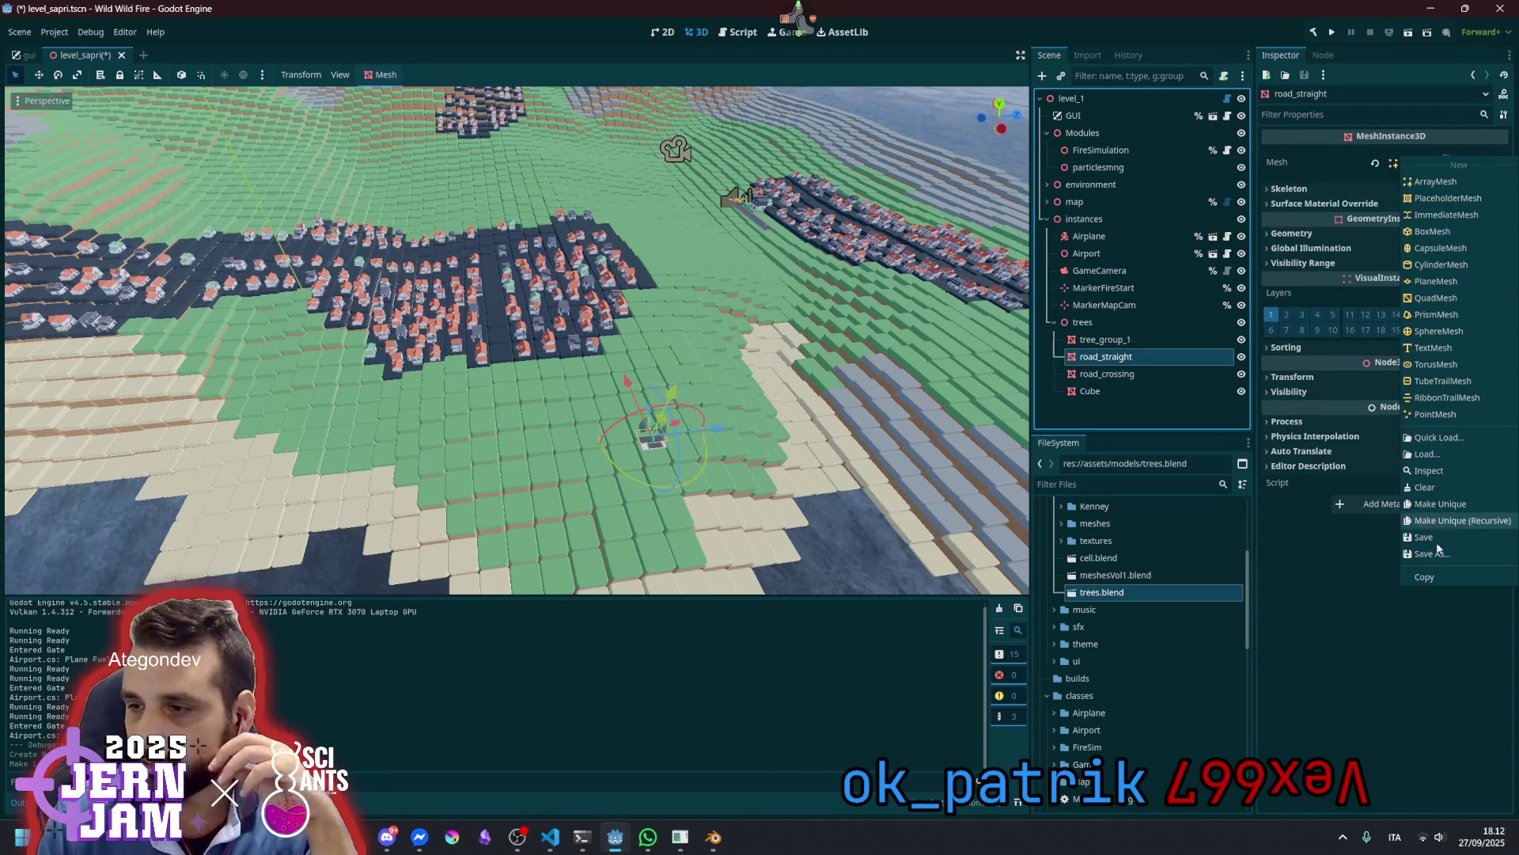
click(1429, 537)
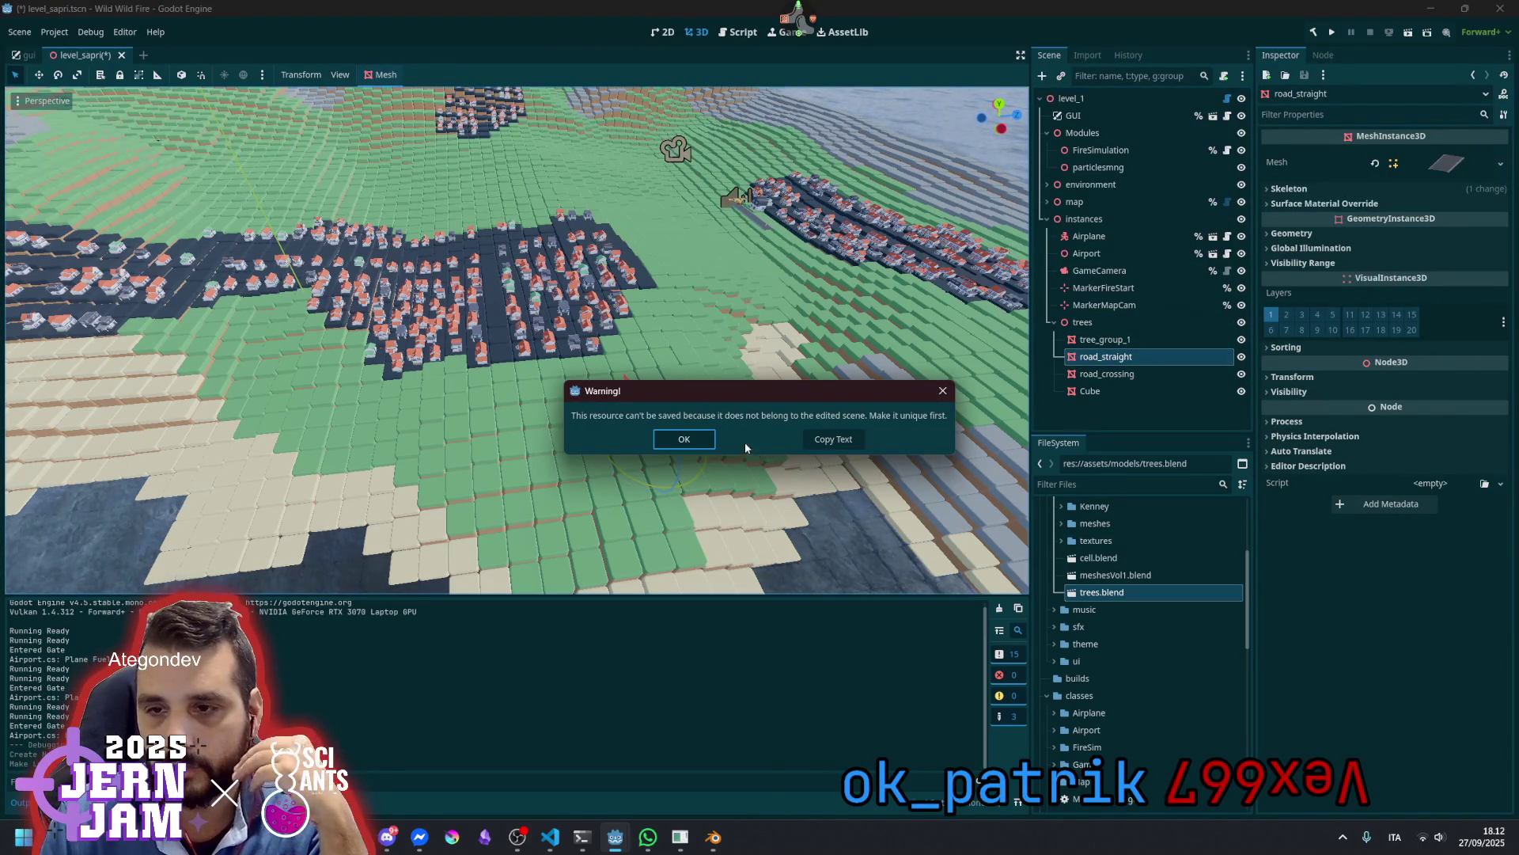
click(685, 439)
right_click(1433, 163)
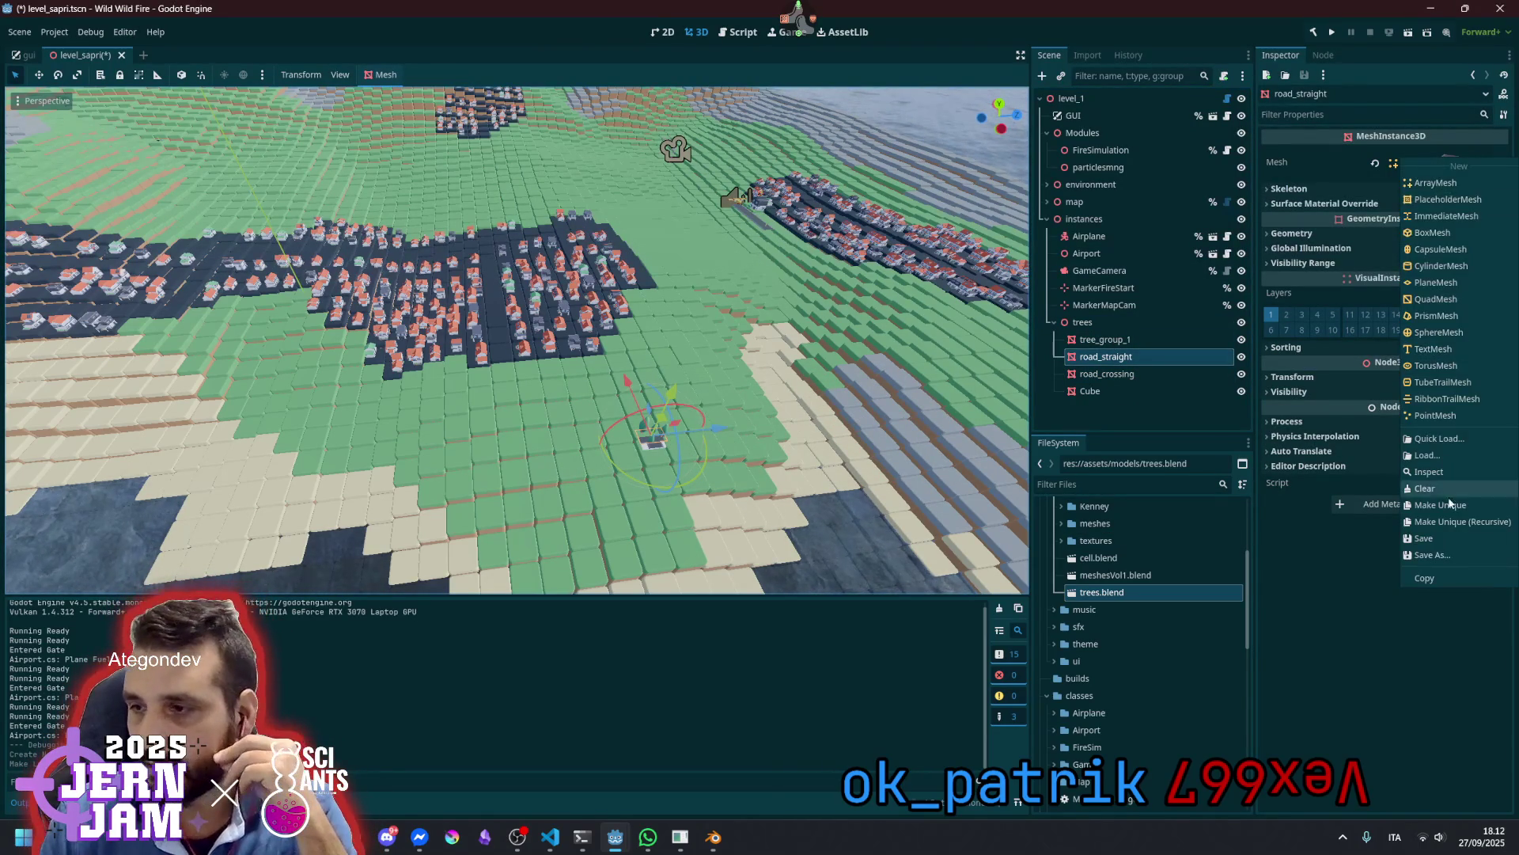
click(1449, 503)
Save the mesh as road_straight.mesh in res://assets/models/meshes
right_click(1435, 163)
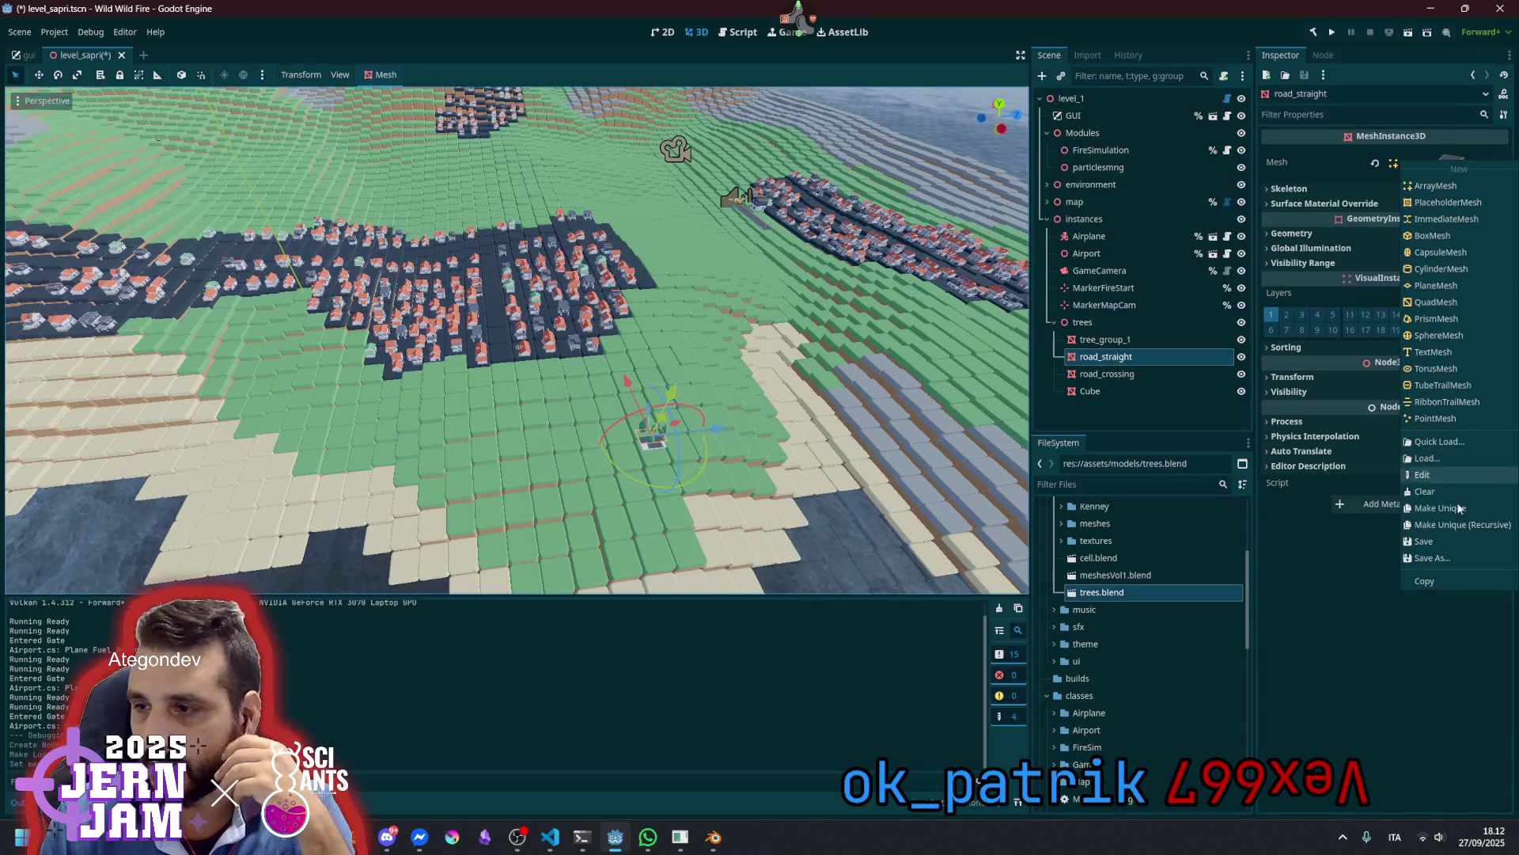
click(1434, 559)
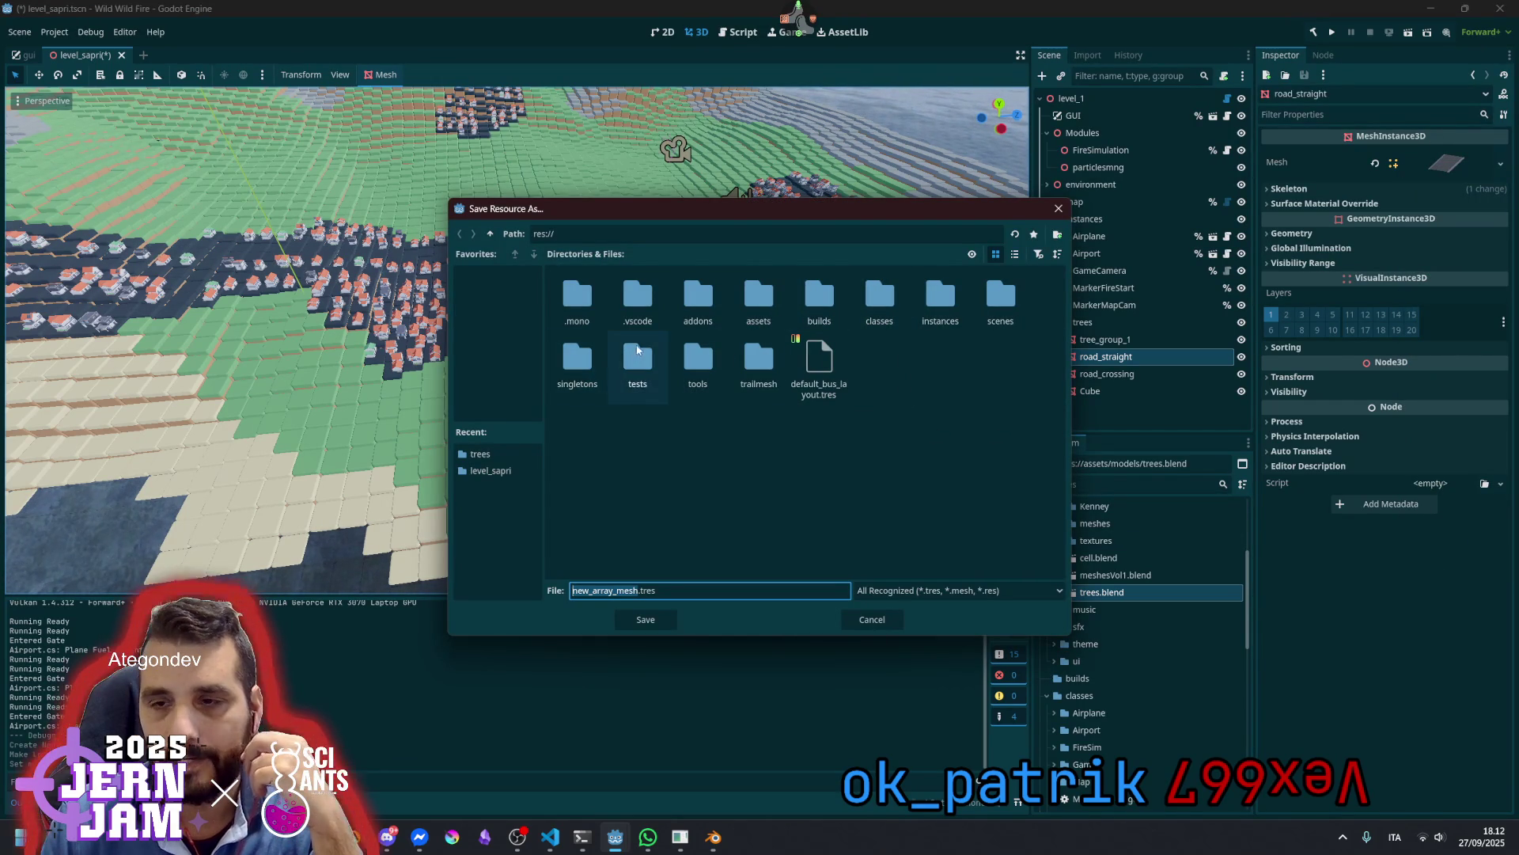
double_click(754, 306)
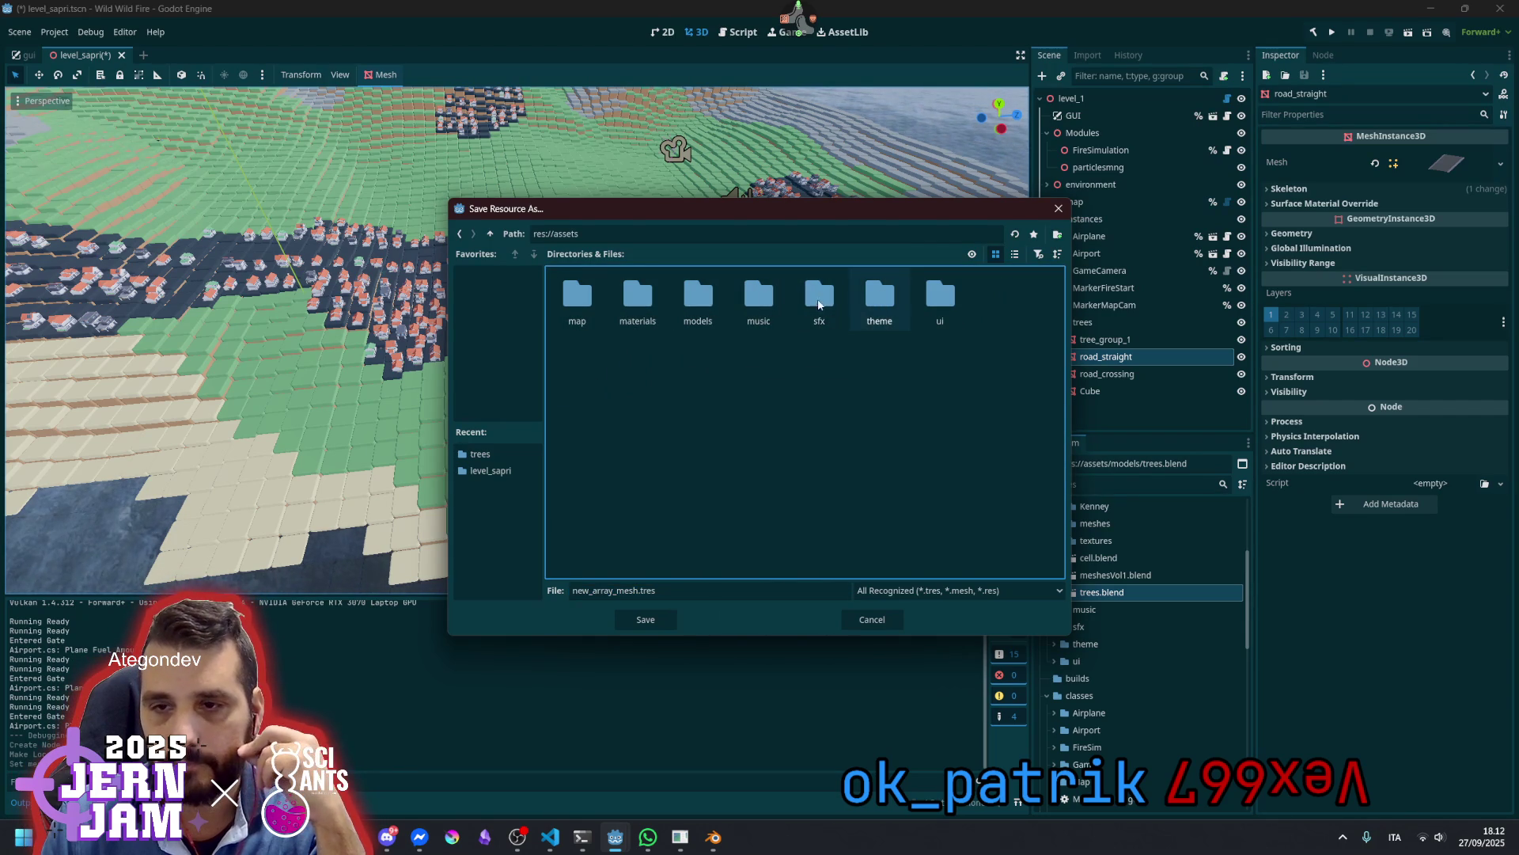
double_click(696, 301)
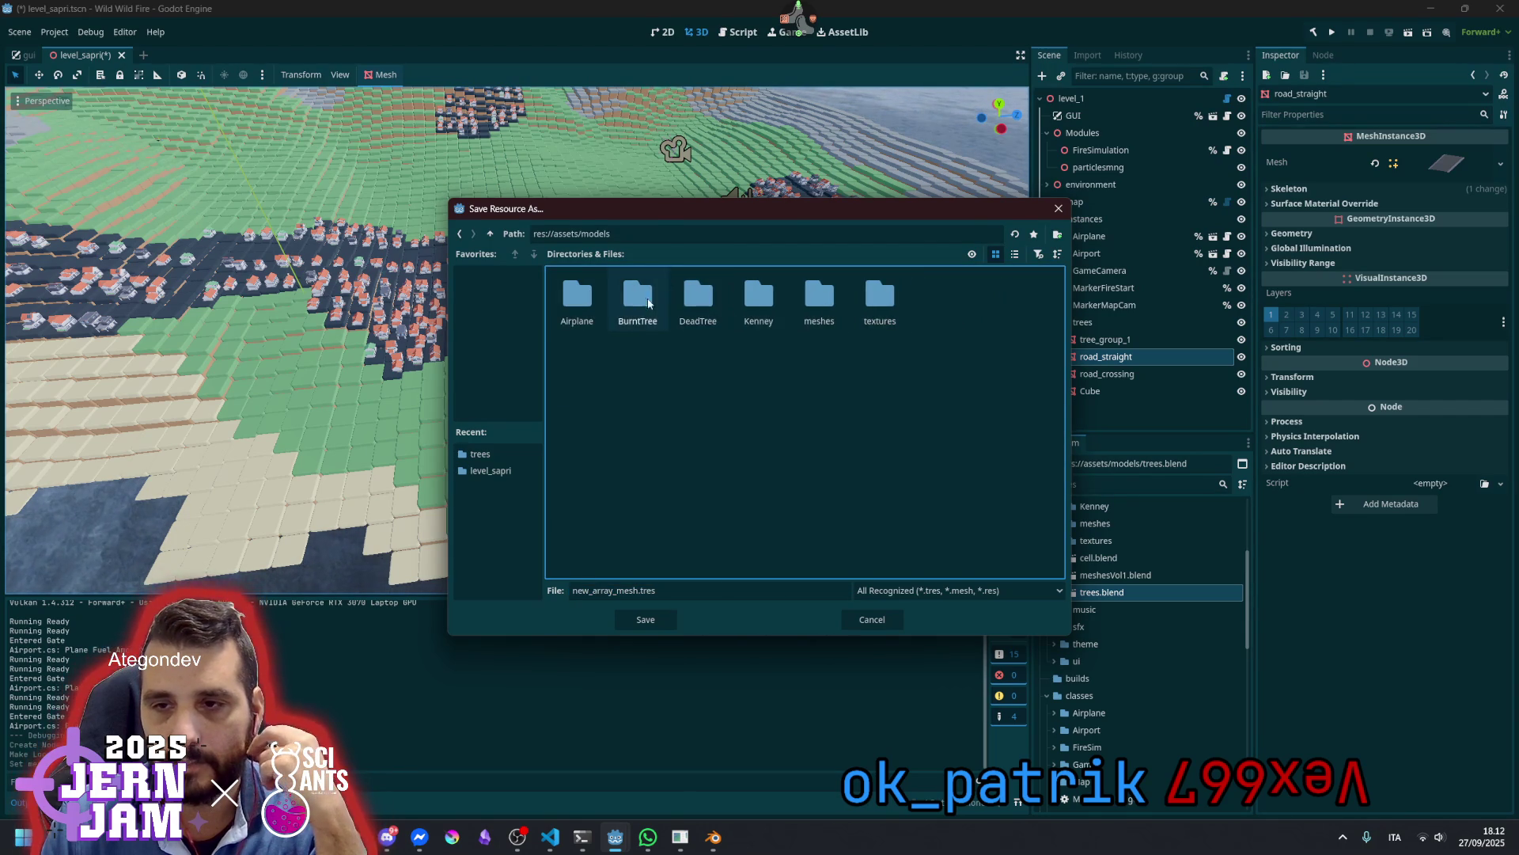
double_click(811, 298)
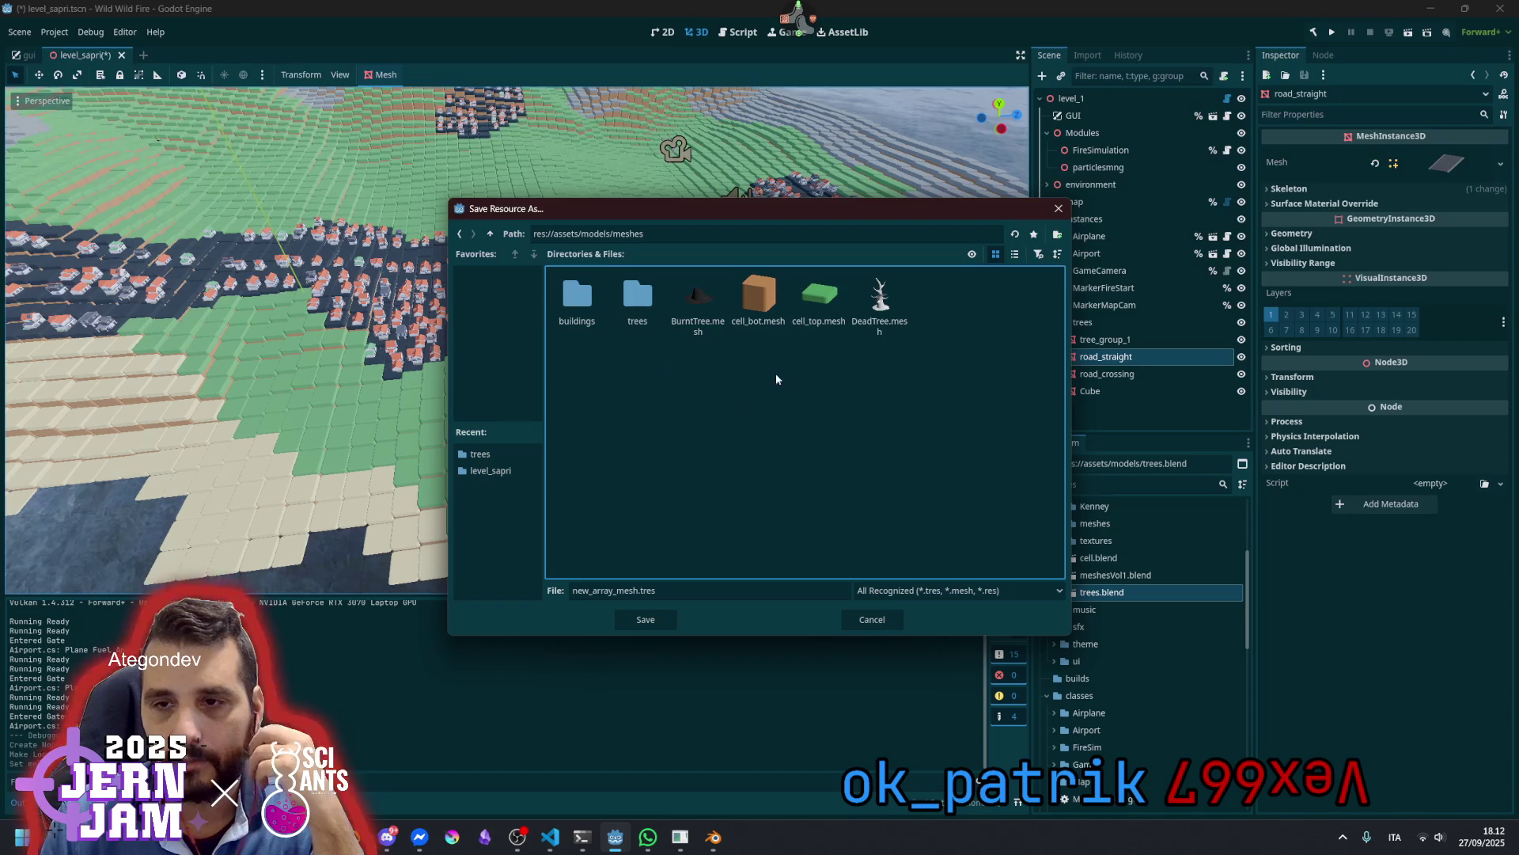
click(632, 590)
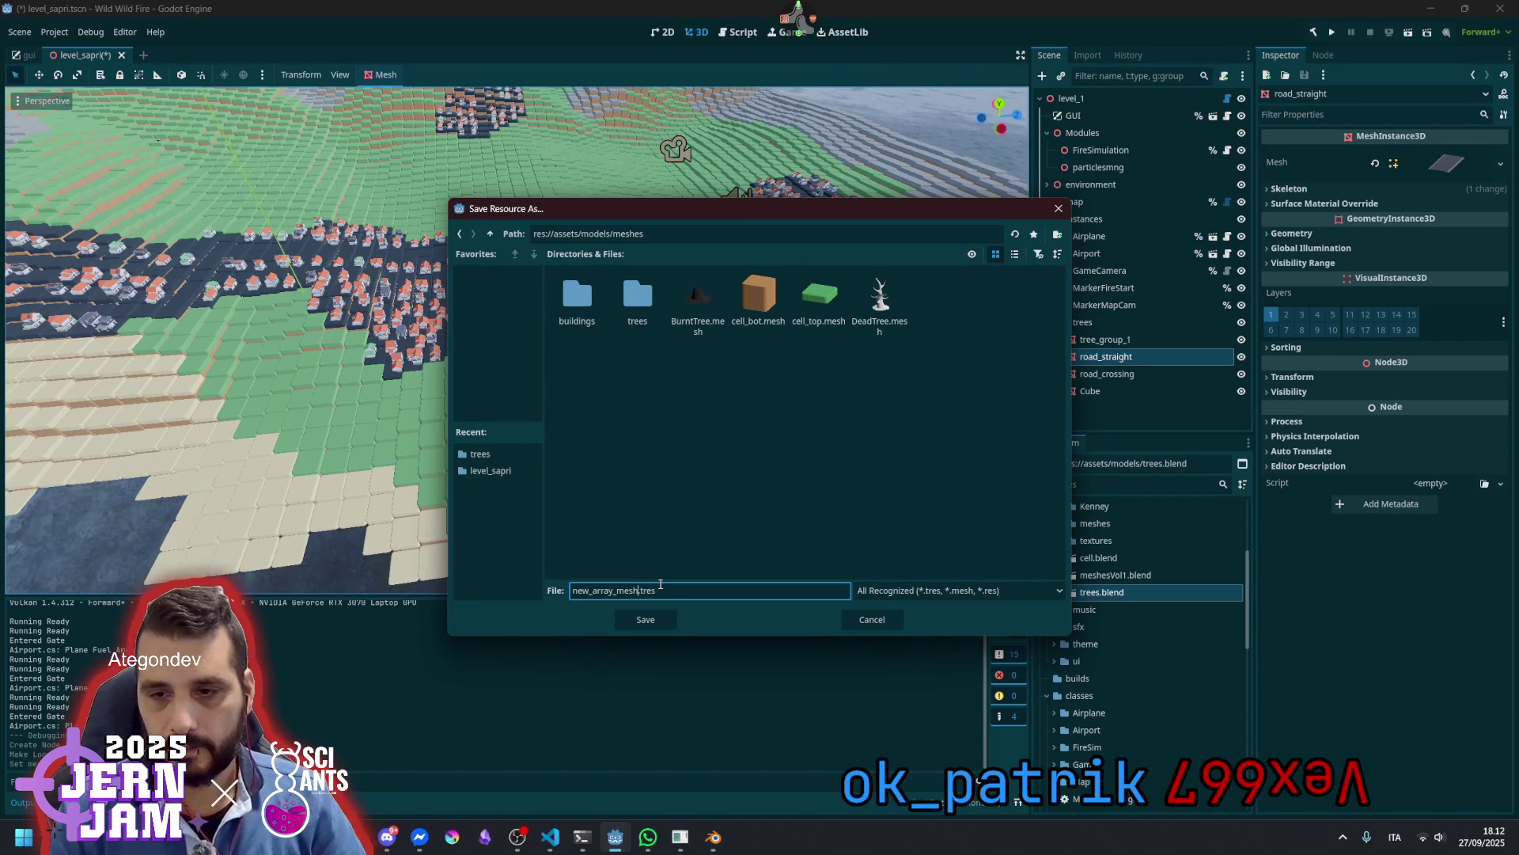
key(shift+Home)
key(BackSpace)
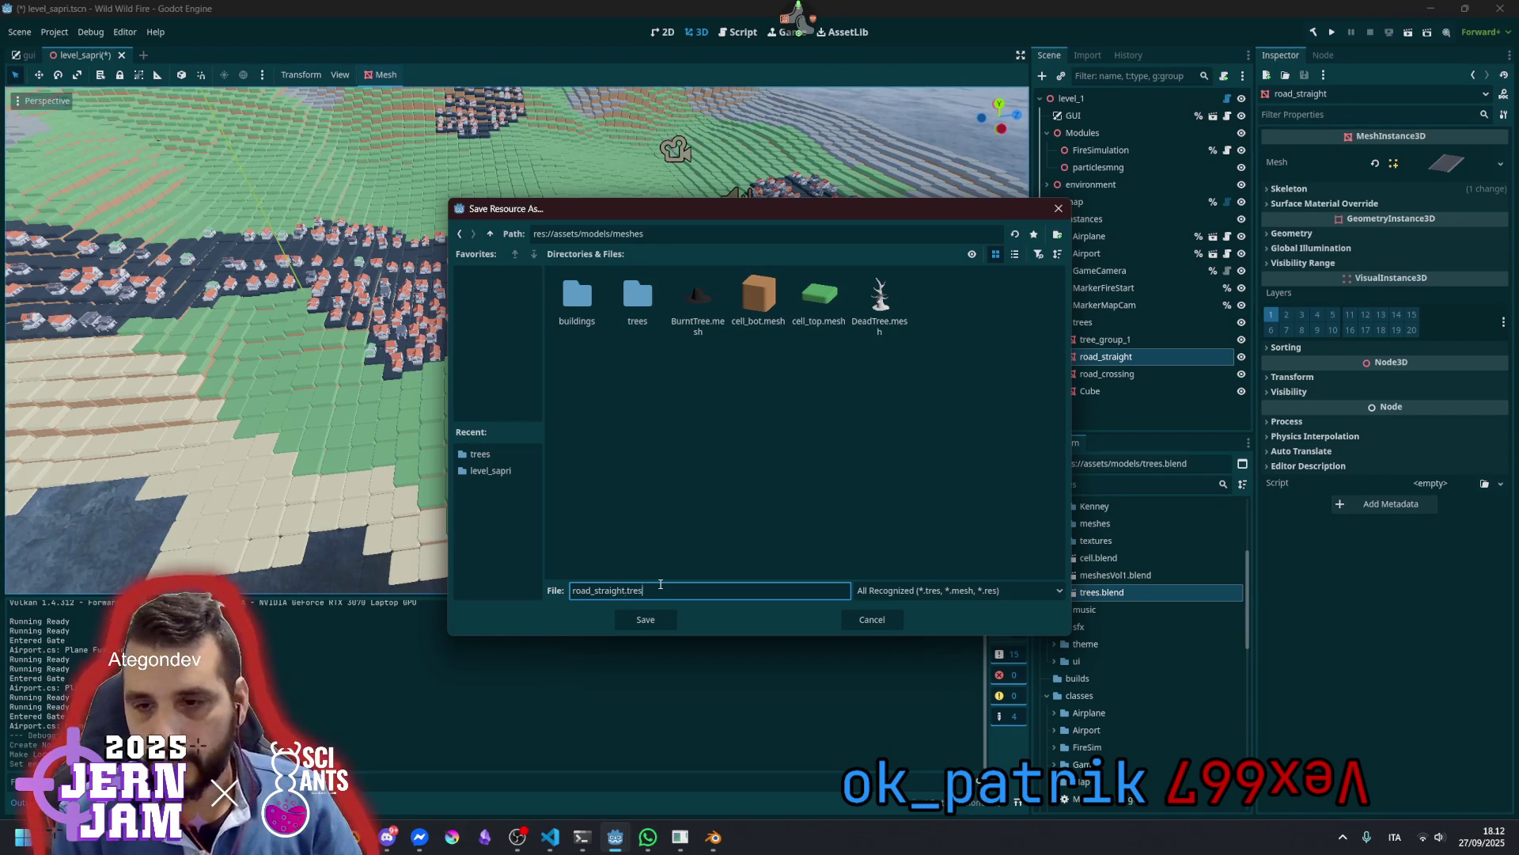
key(shift+End)
text(.mesh)
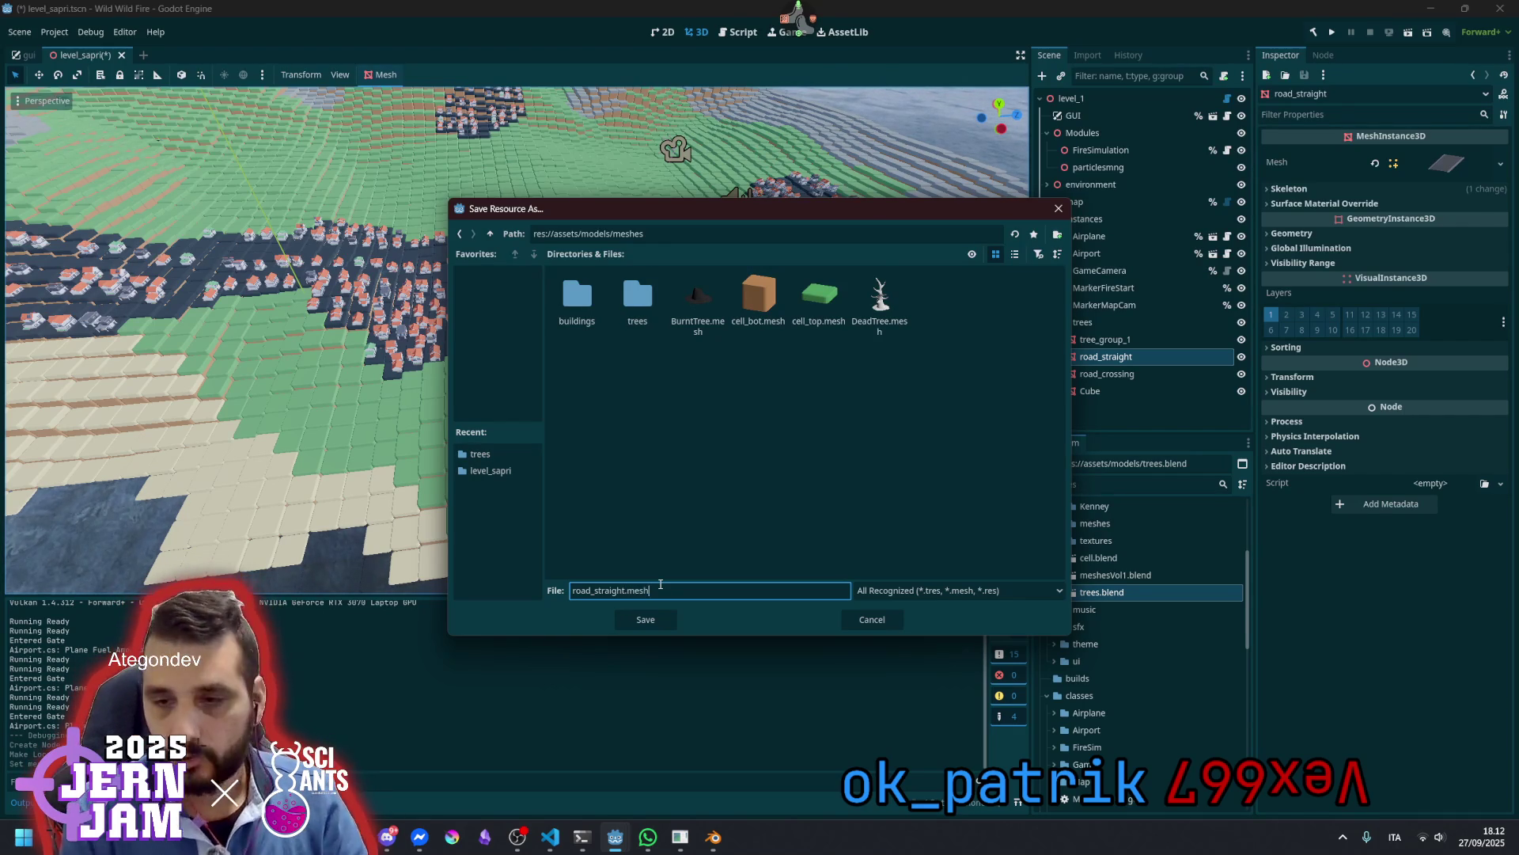
click(646, 620)
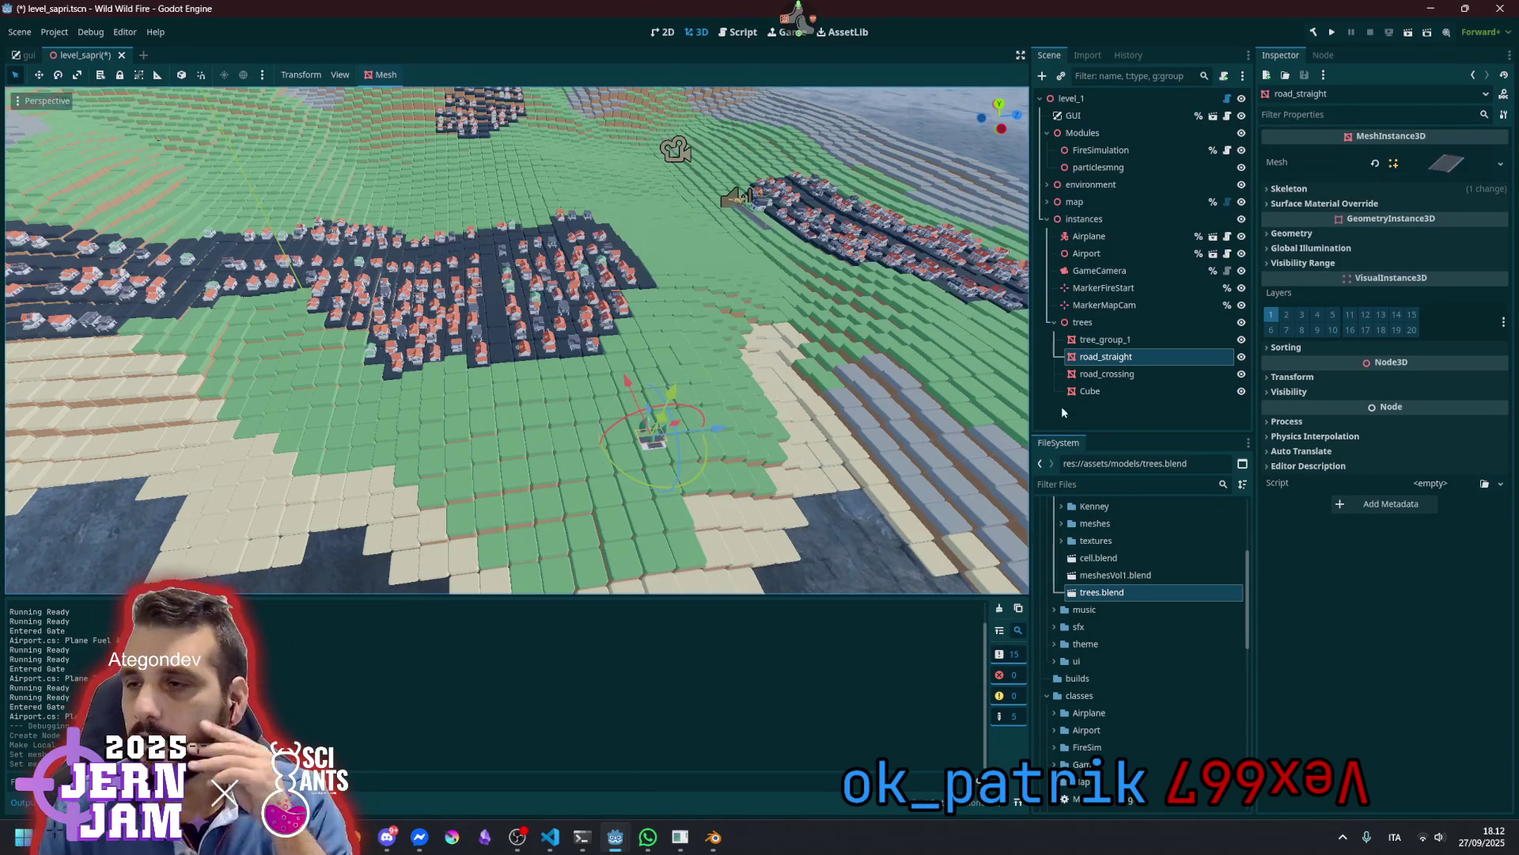
Make road_crossing's mesh unique and save it as road_crossing.mesh in the meshes folder
click(1157, 373)
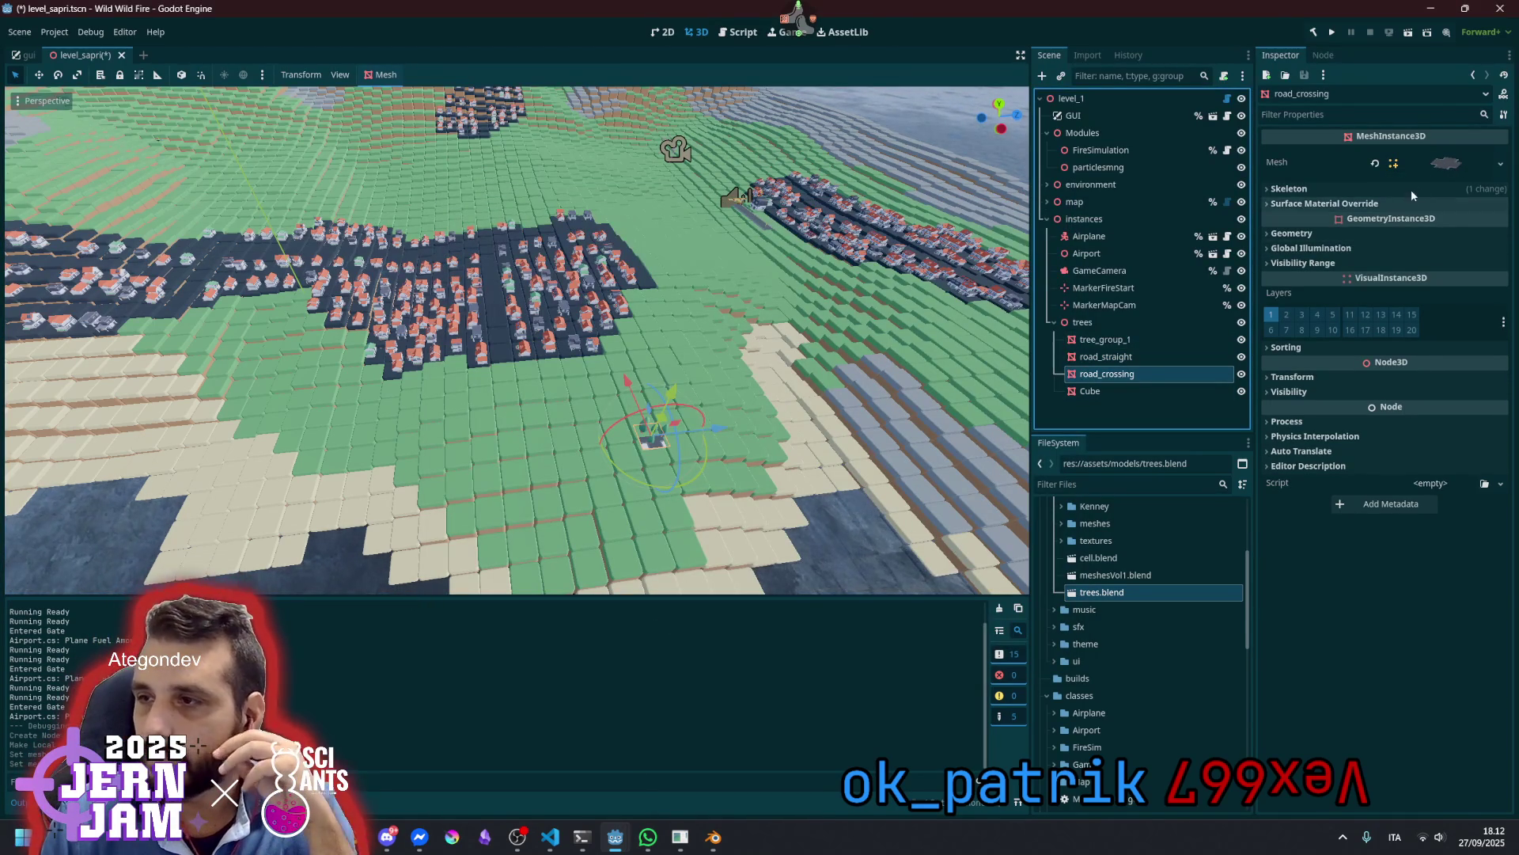
click(1500, 163)
click(1440, 510)
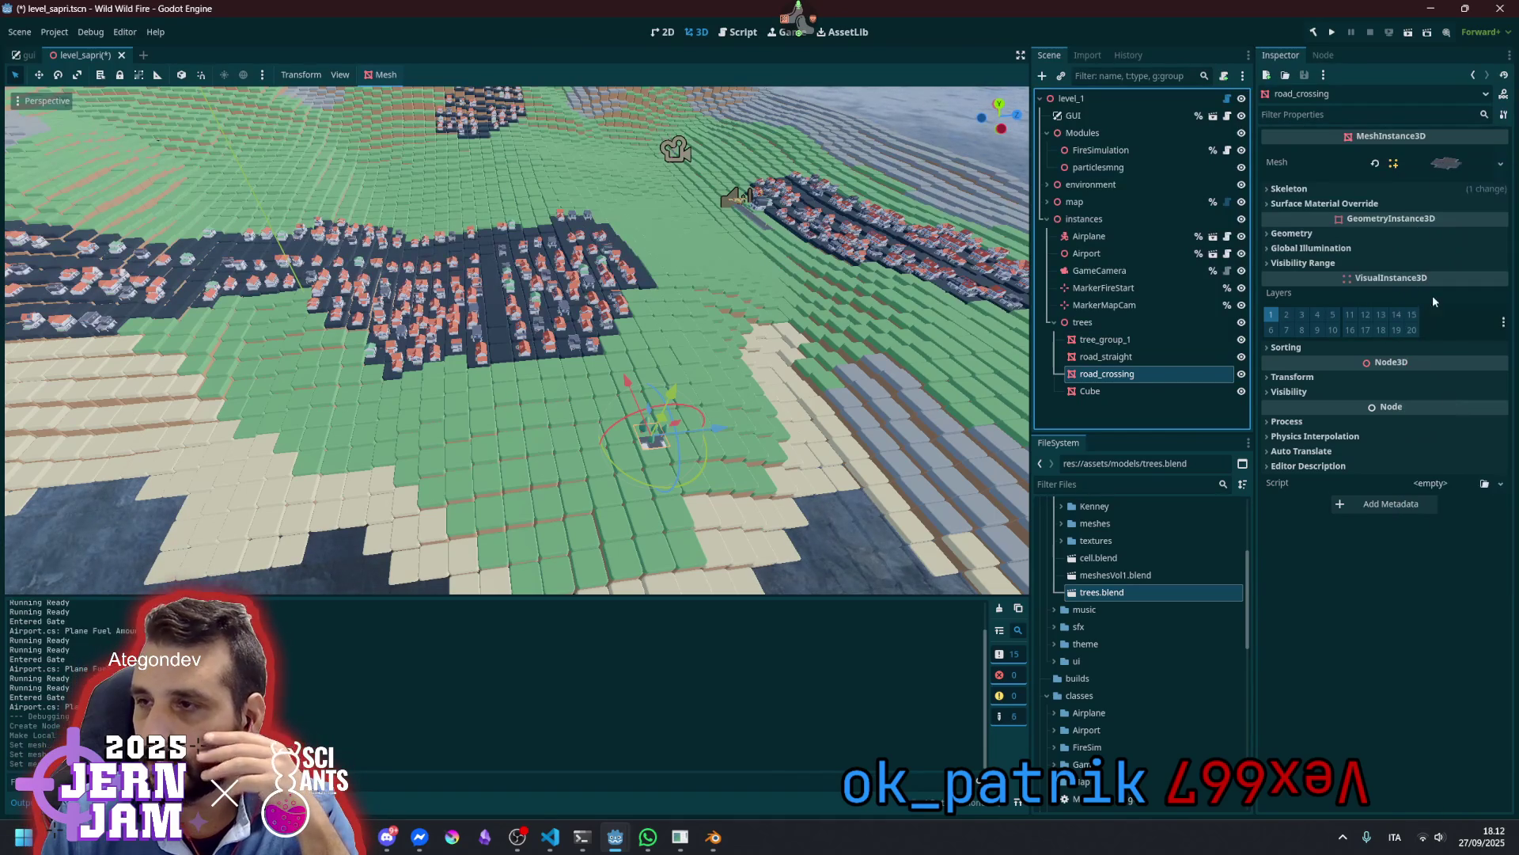
right_click(1432, 173)
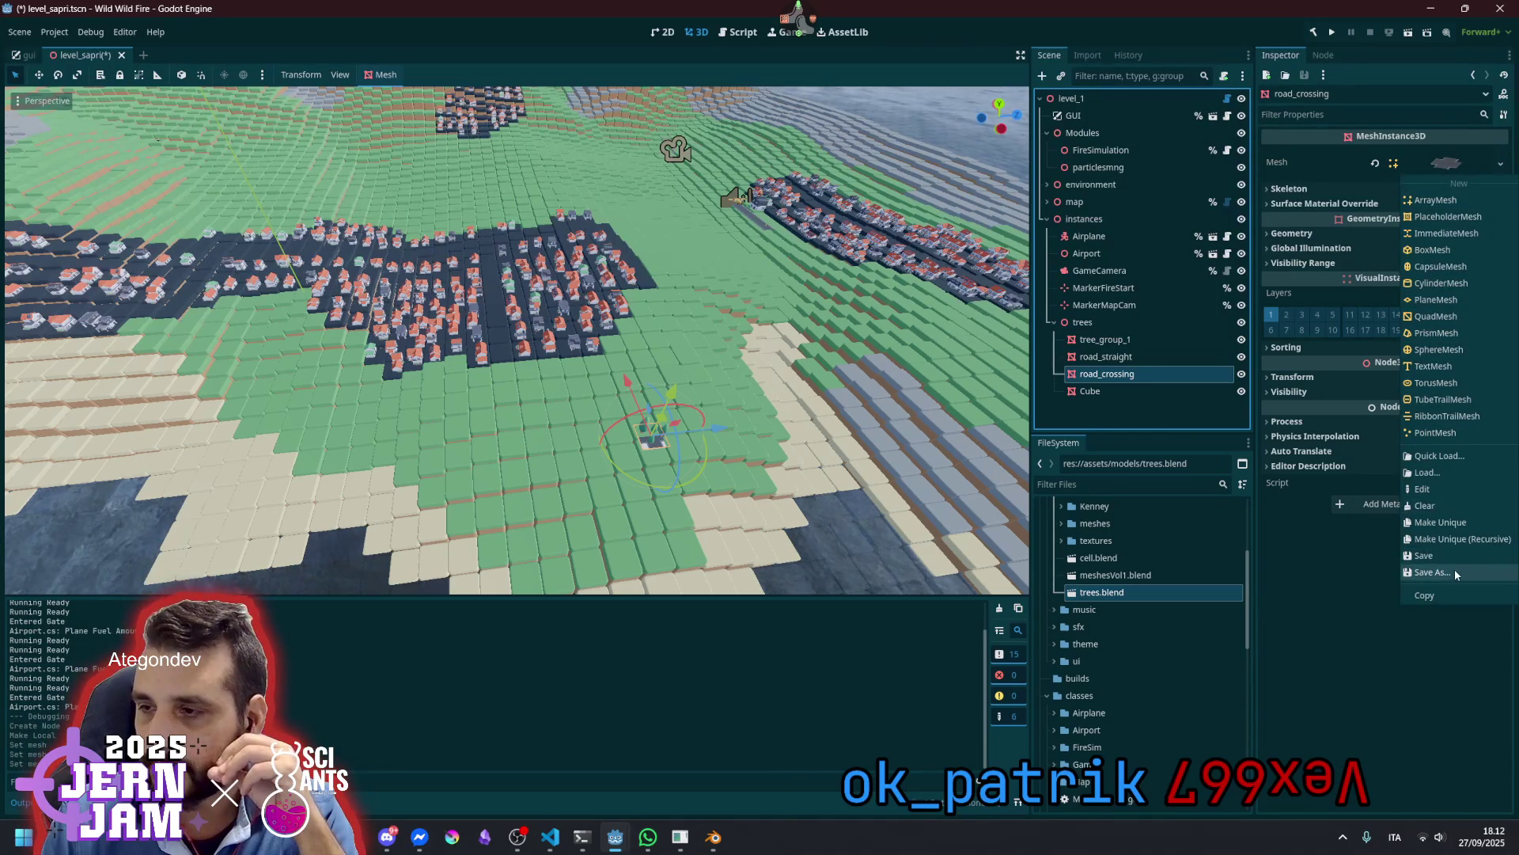
click(1455, 568)
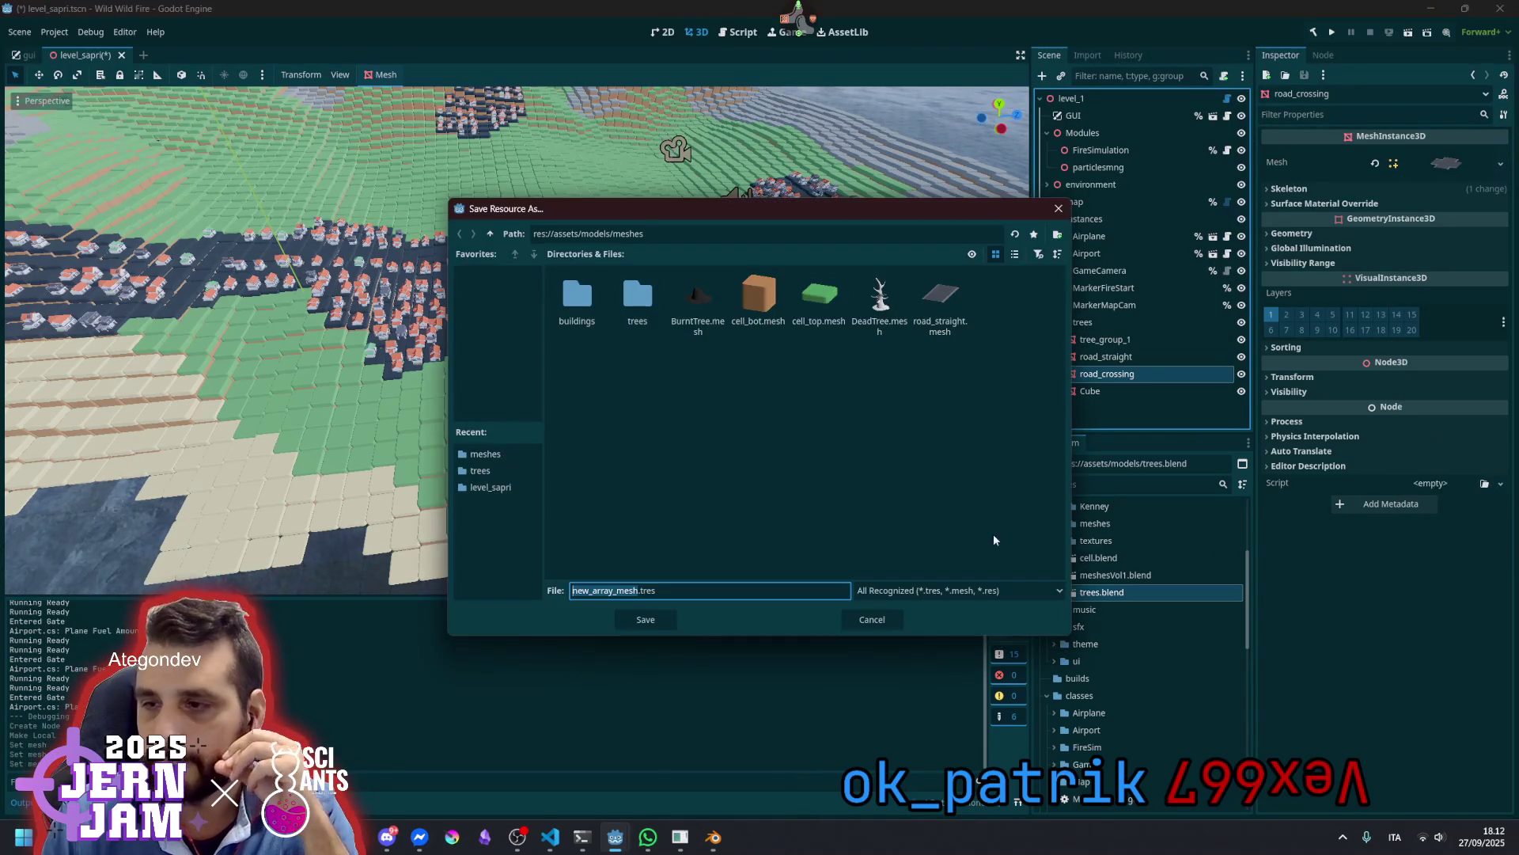
click(963, 326)
click(631, 590)
key(shift+Right)
key(shift+Right)
key(shift+Right)
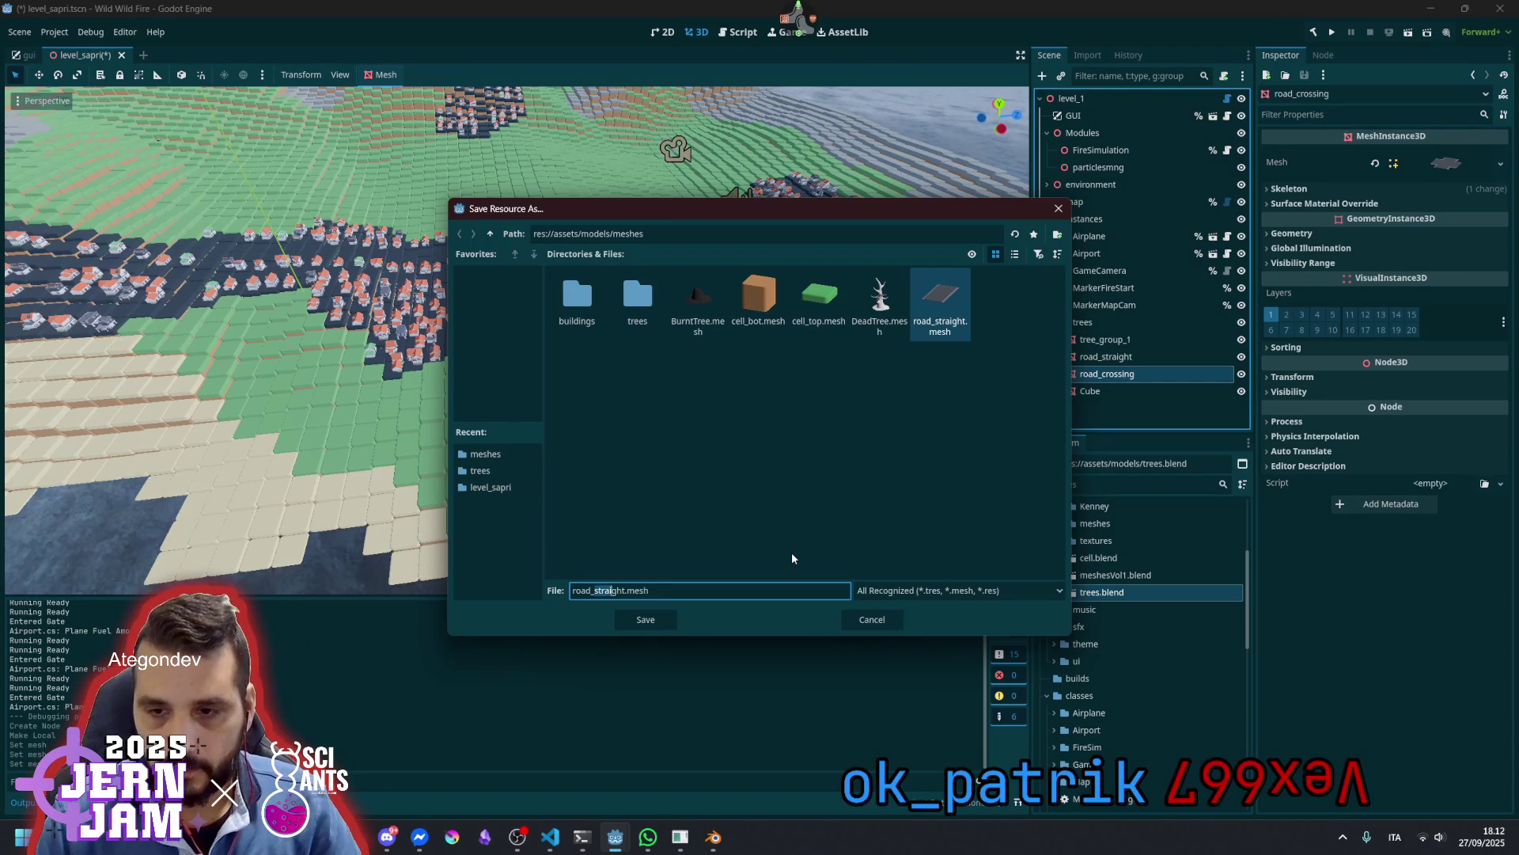
text(crossing)
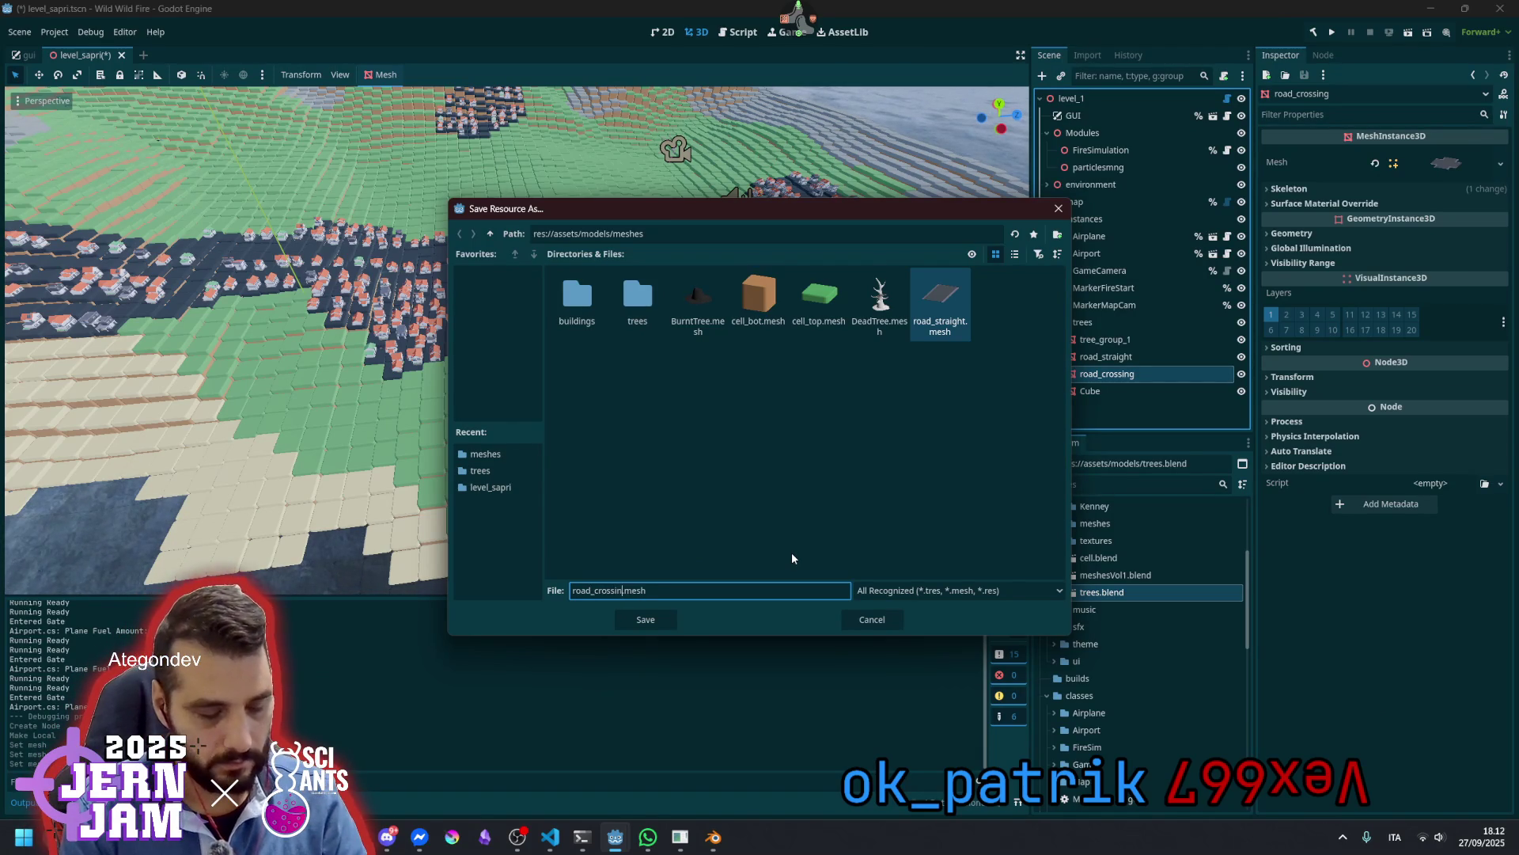
key(Return)
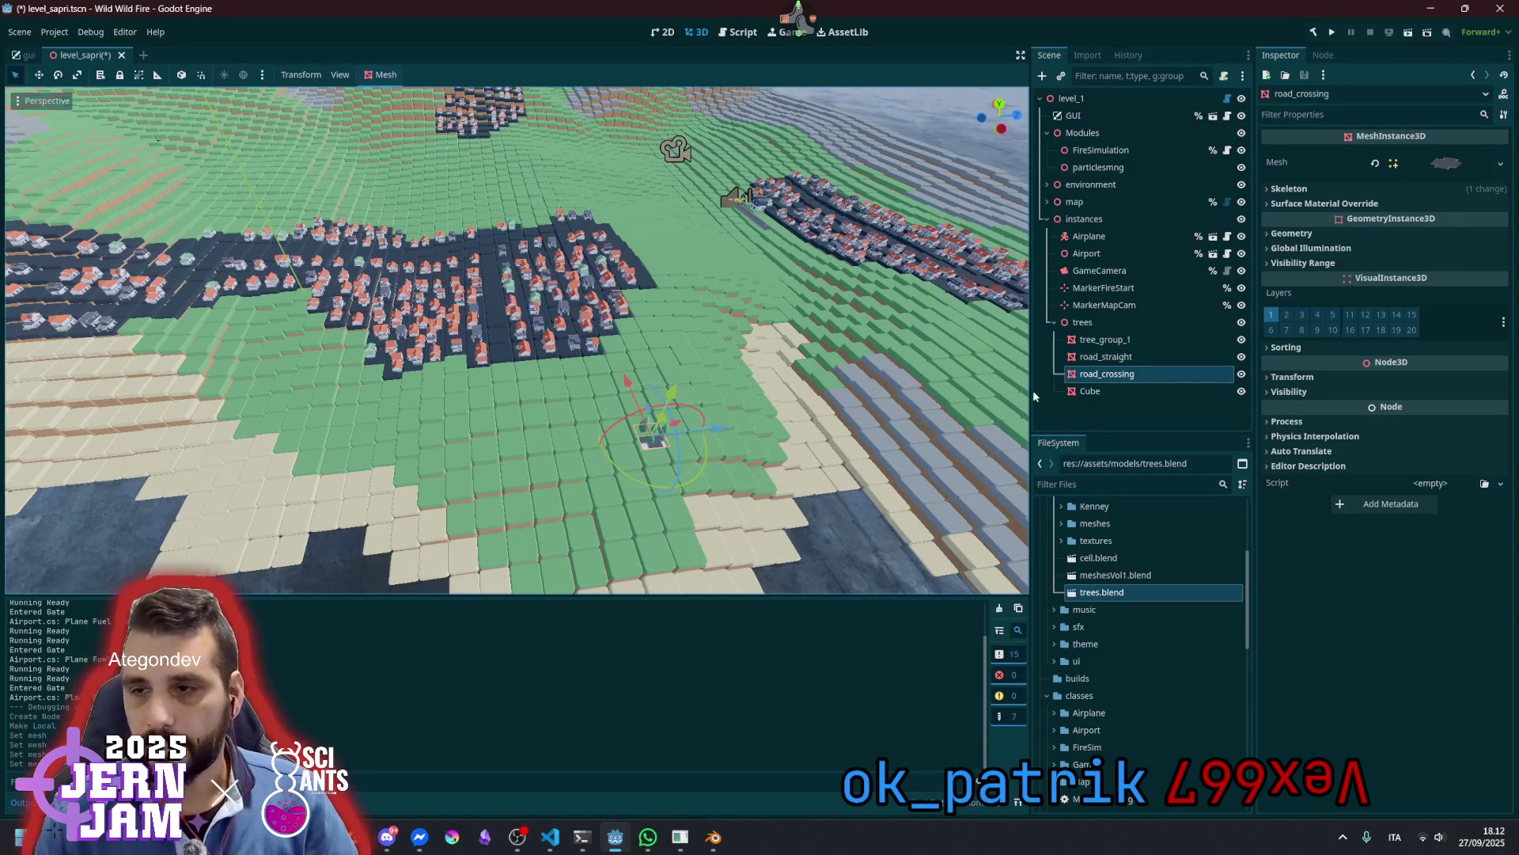
Delete the trees node from the level_sapri scene
click(1096, 340)
click(1089, 325)
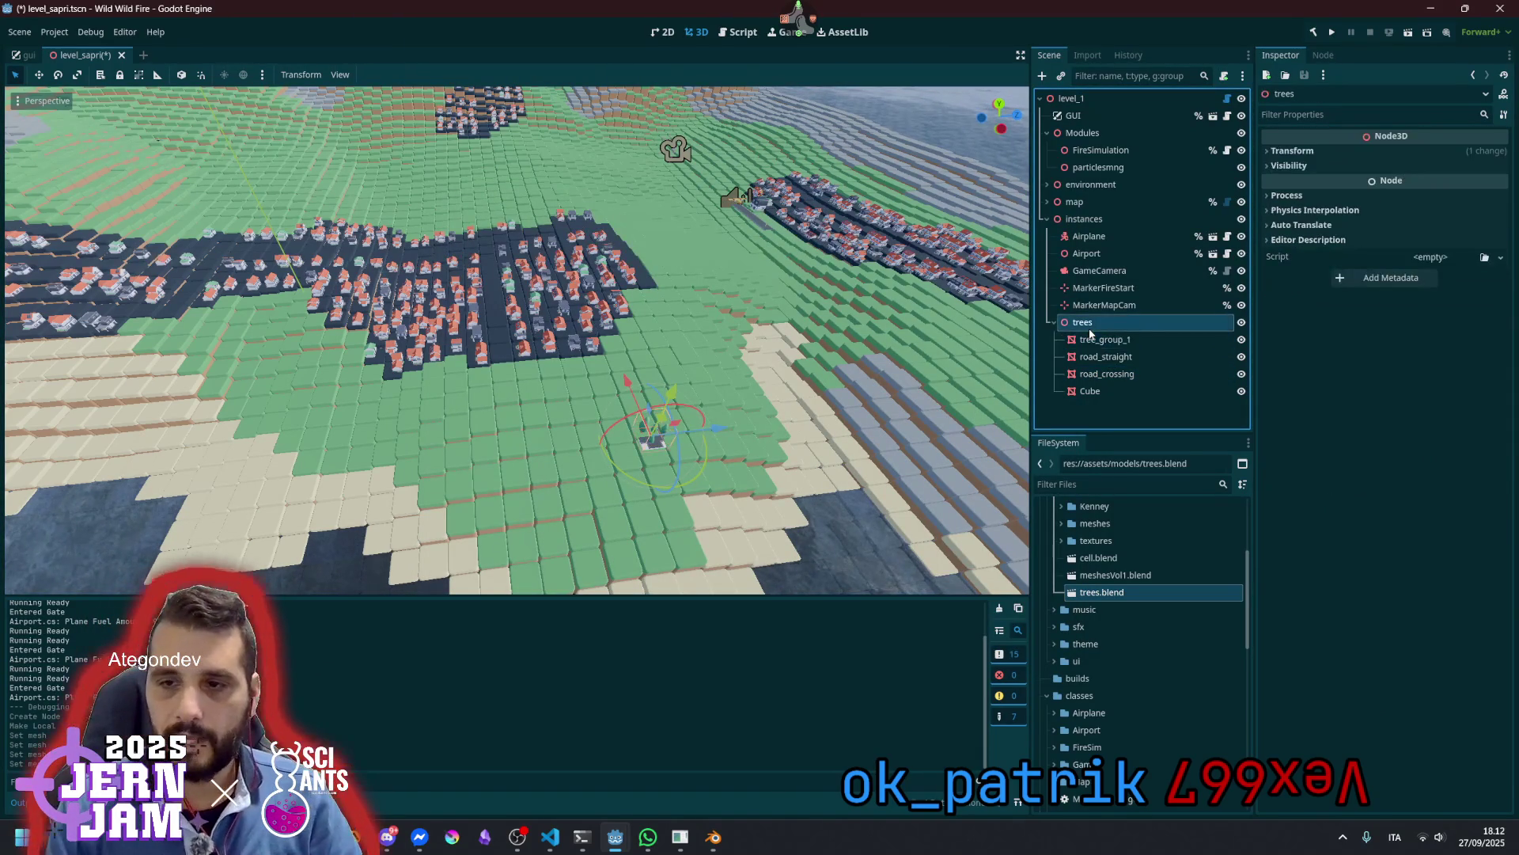
key(Delete)
click(719, 433)
scroll(566, 325, down, 3)
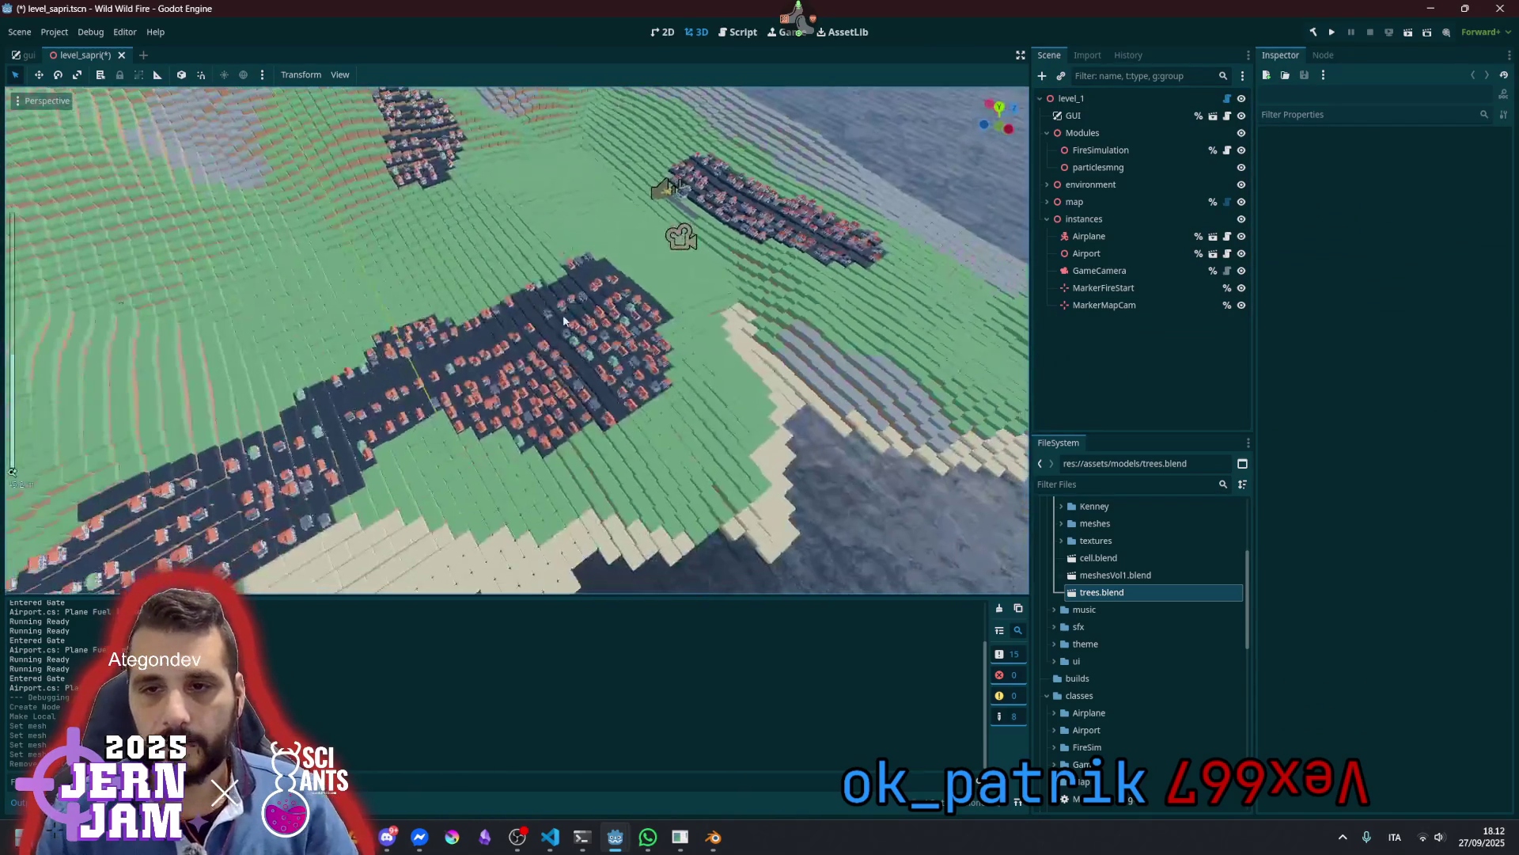
scroll(562, 328, up, 3)
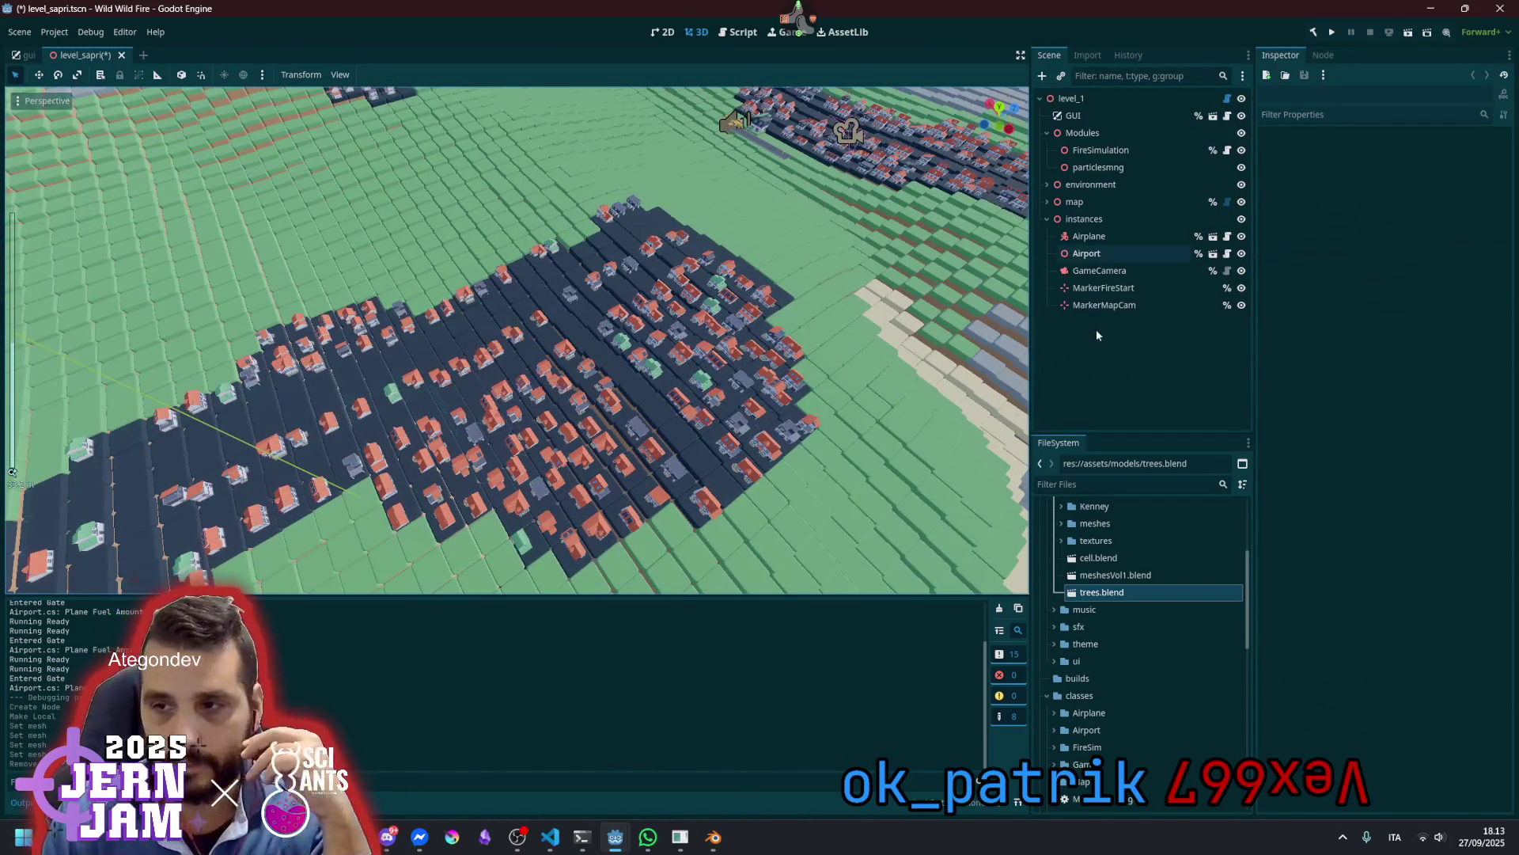
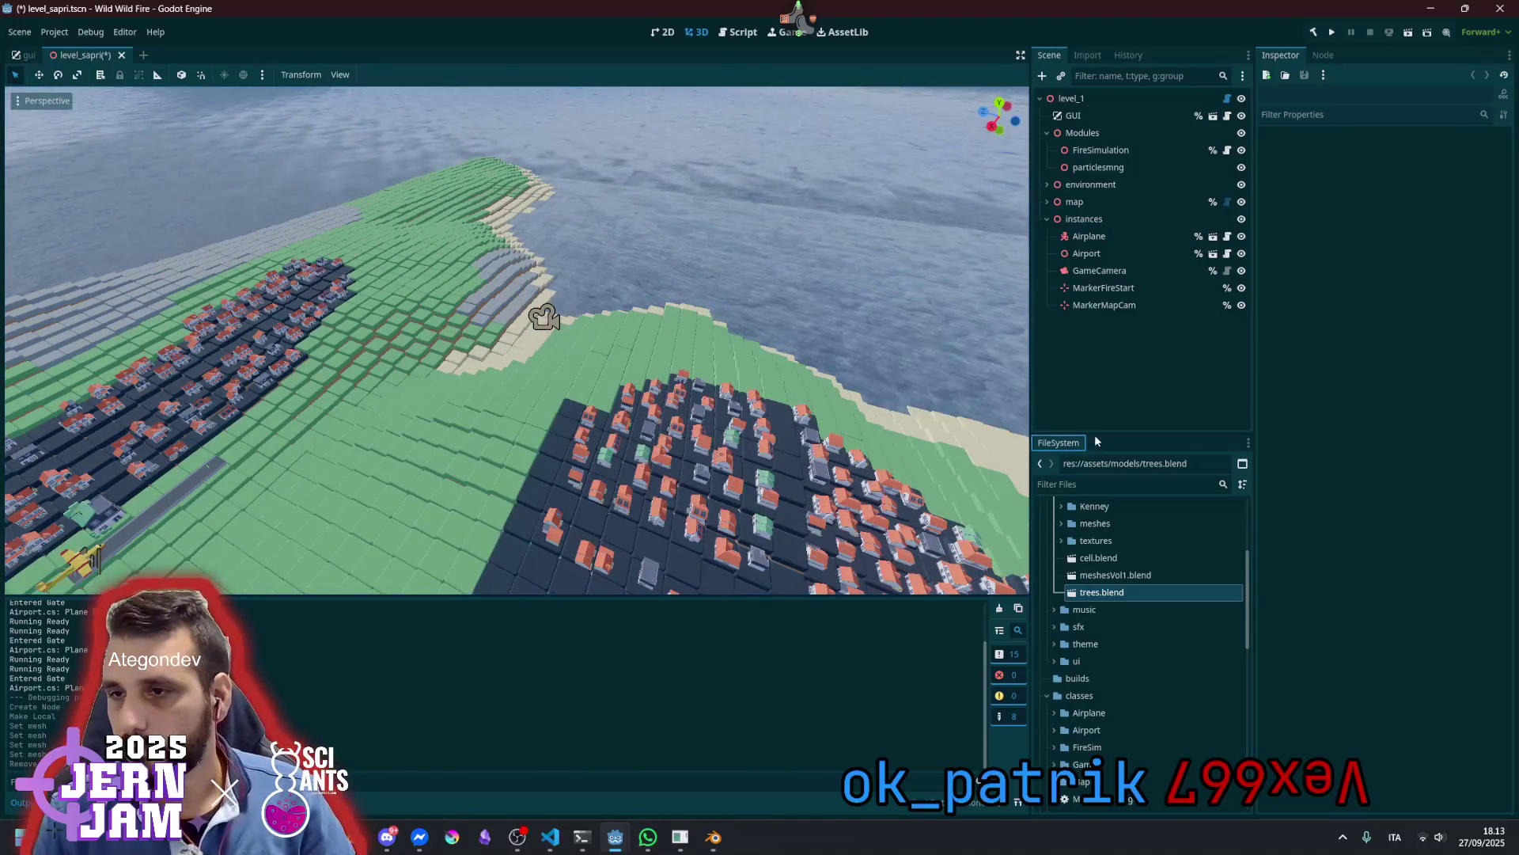
Select the map node and expand its BitMaps and mesh Definitions groups in the Inspector
click(1117, 201)
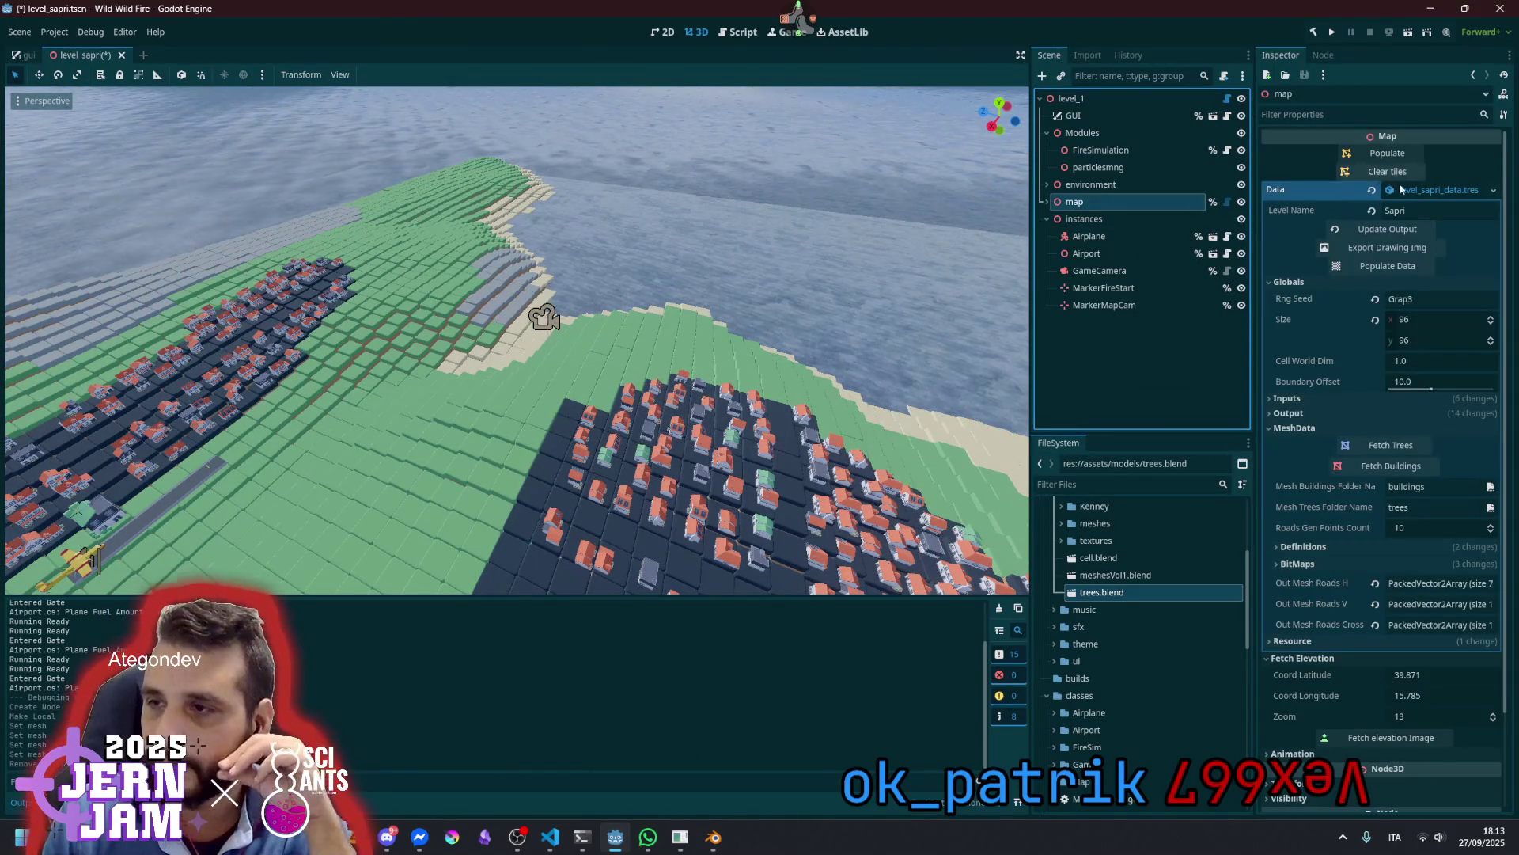
click(1297, 564)
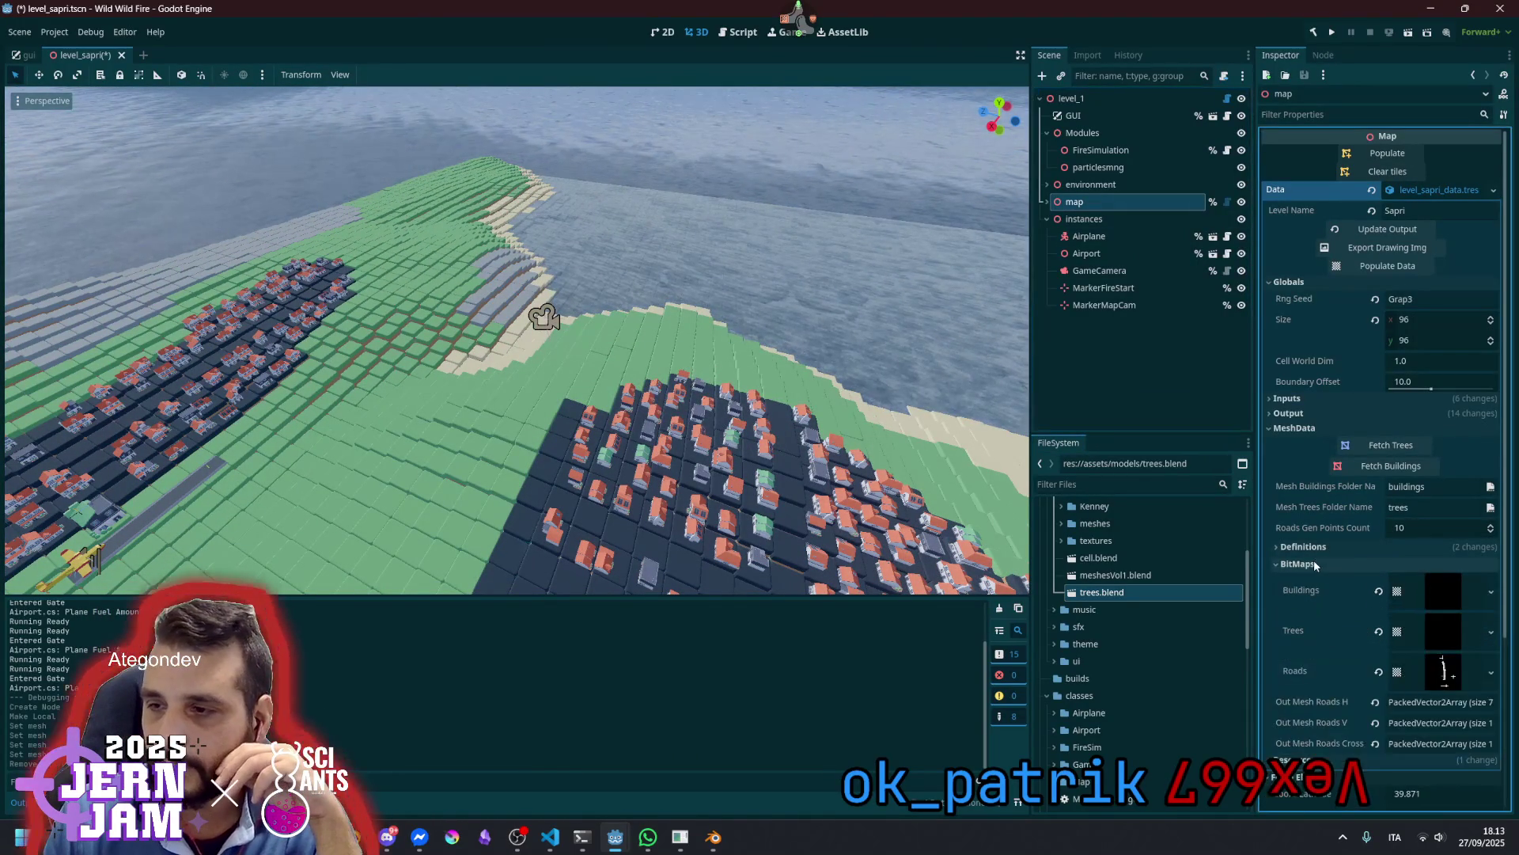
click(1303, 546)
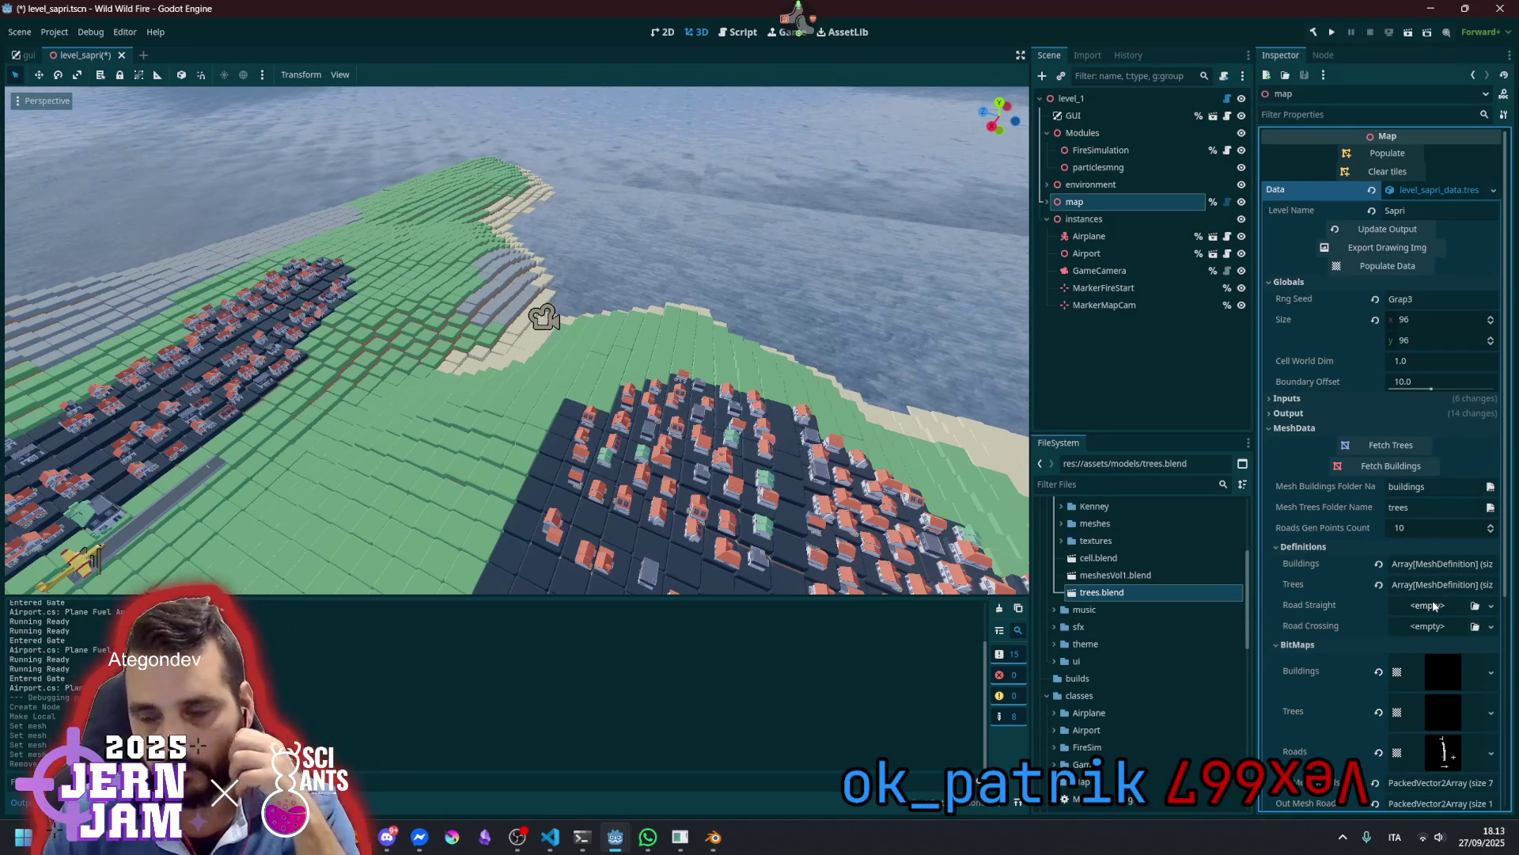
Reselect the map node and open its attached map.gd script
click(1116, 188)
click(1104, 198)
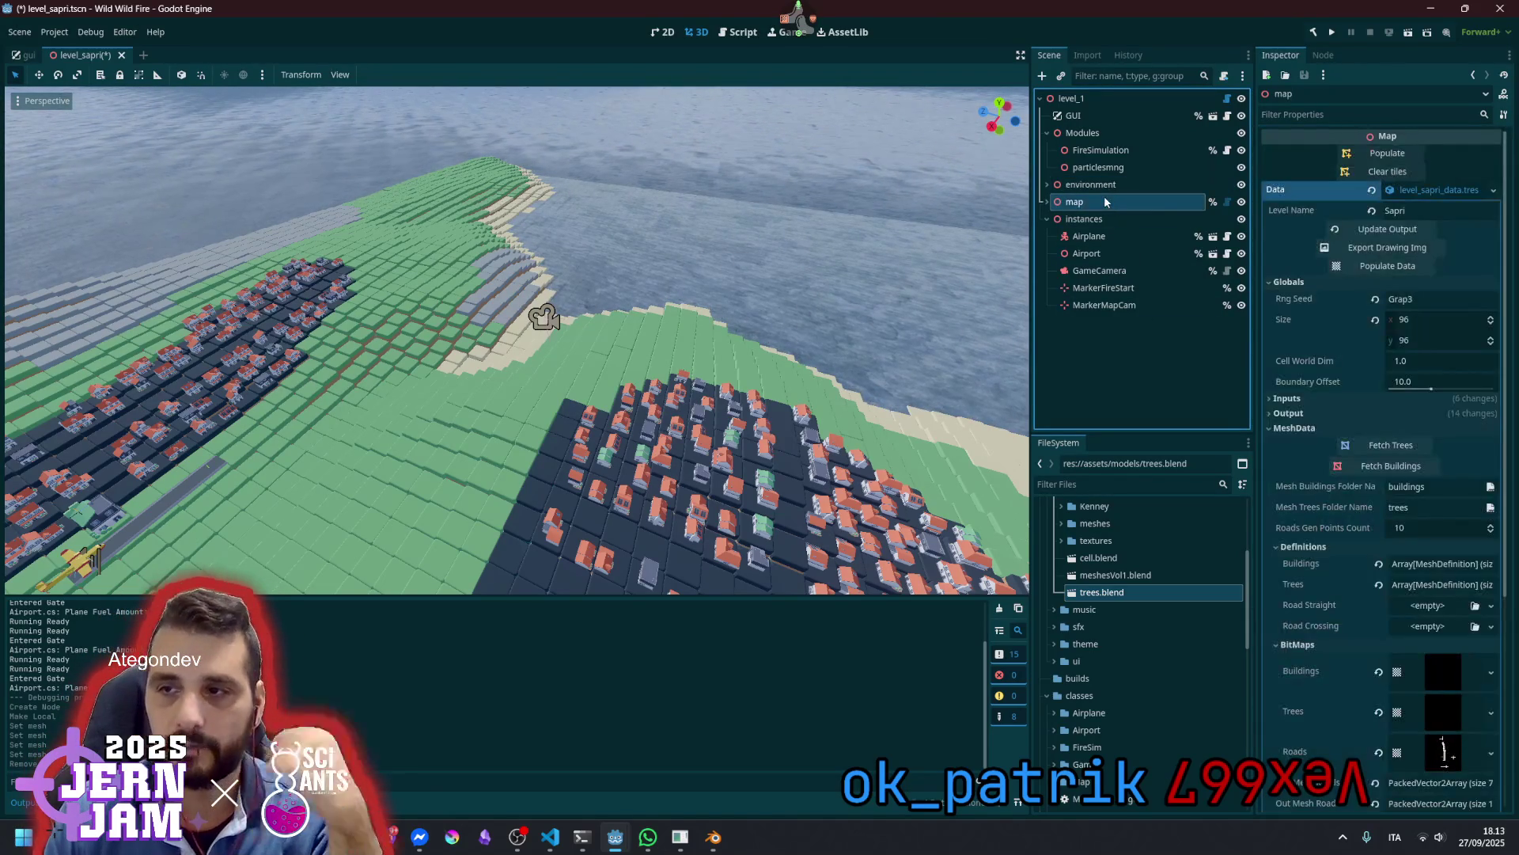
click(1228, 204)
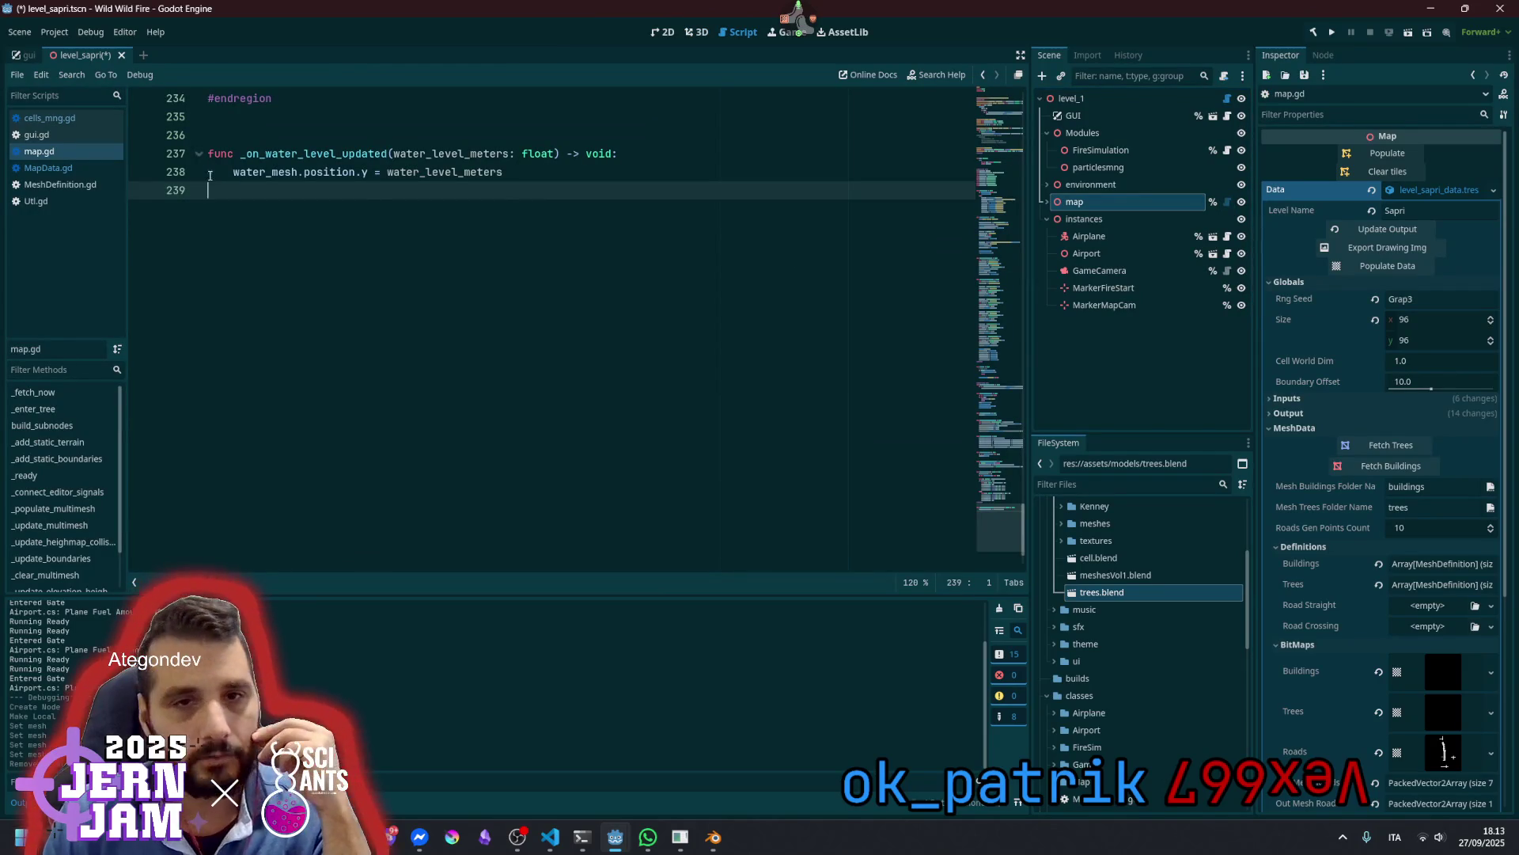
Switch to MapData.gd and look over the commented-out tree code and _populate_trees_data
click(75, 167)
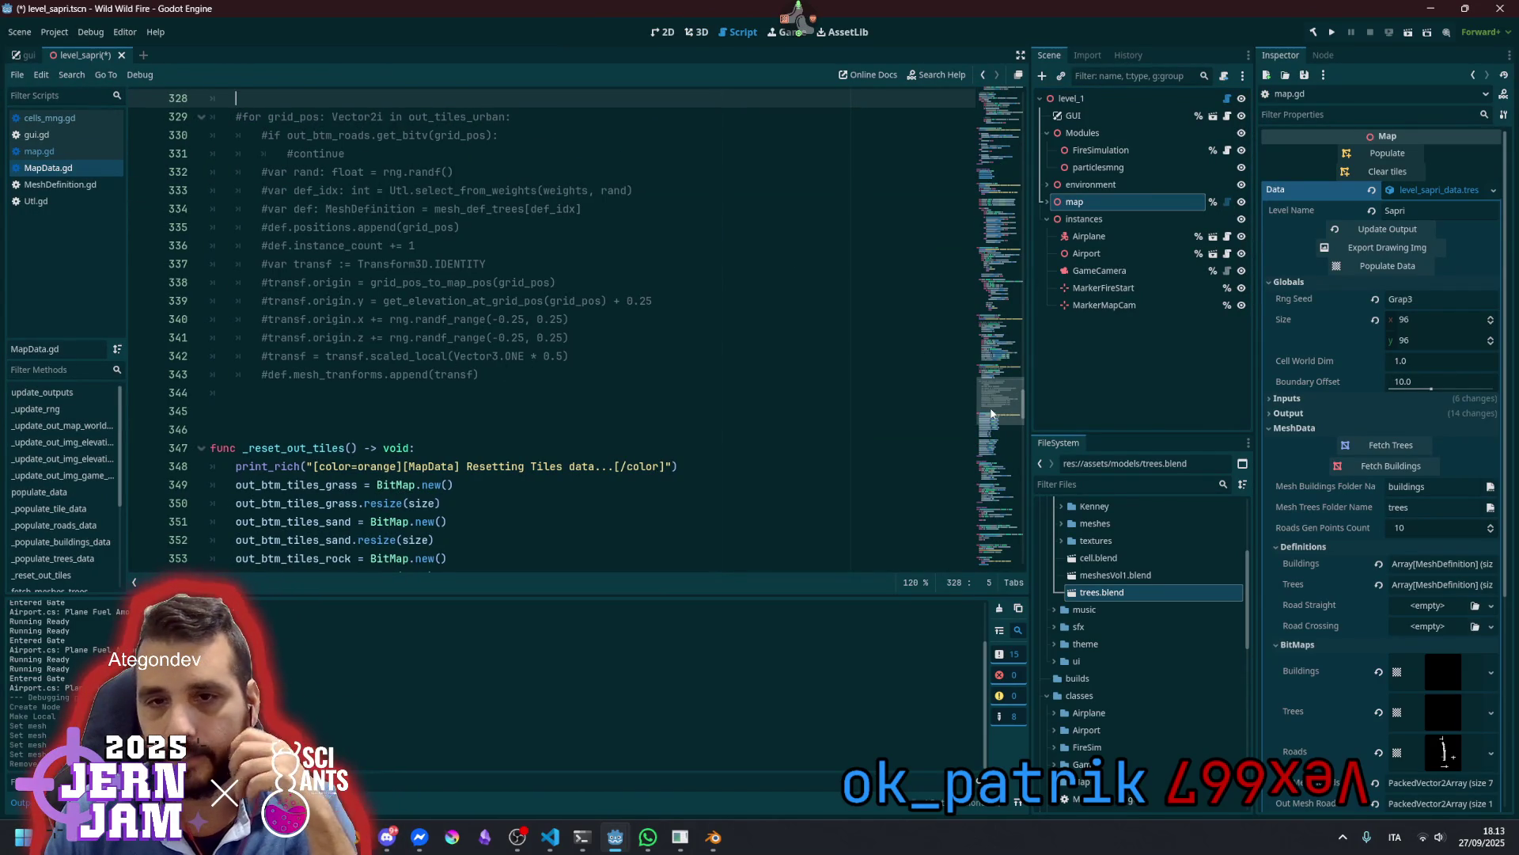
drag(991, 414, 987, 390)
scroll(987, 389, down, 7)
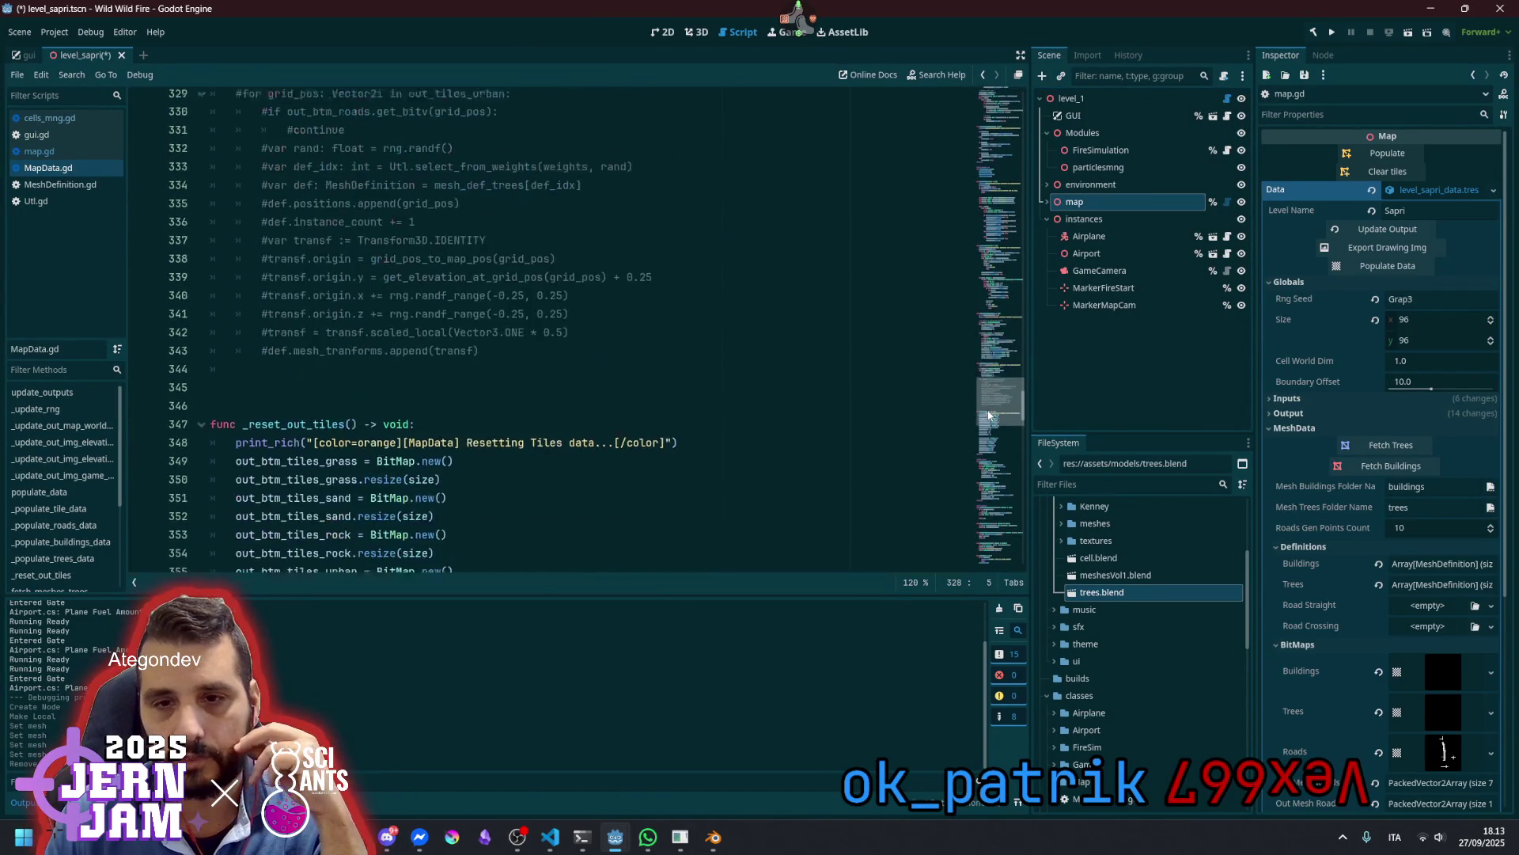
click(396, 357)
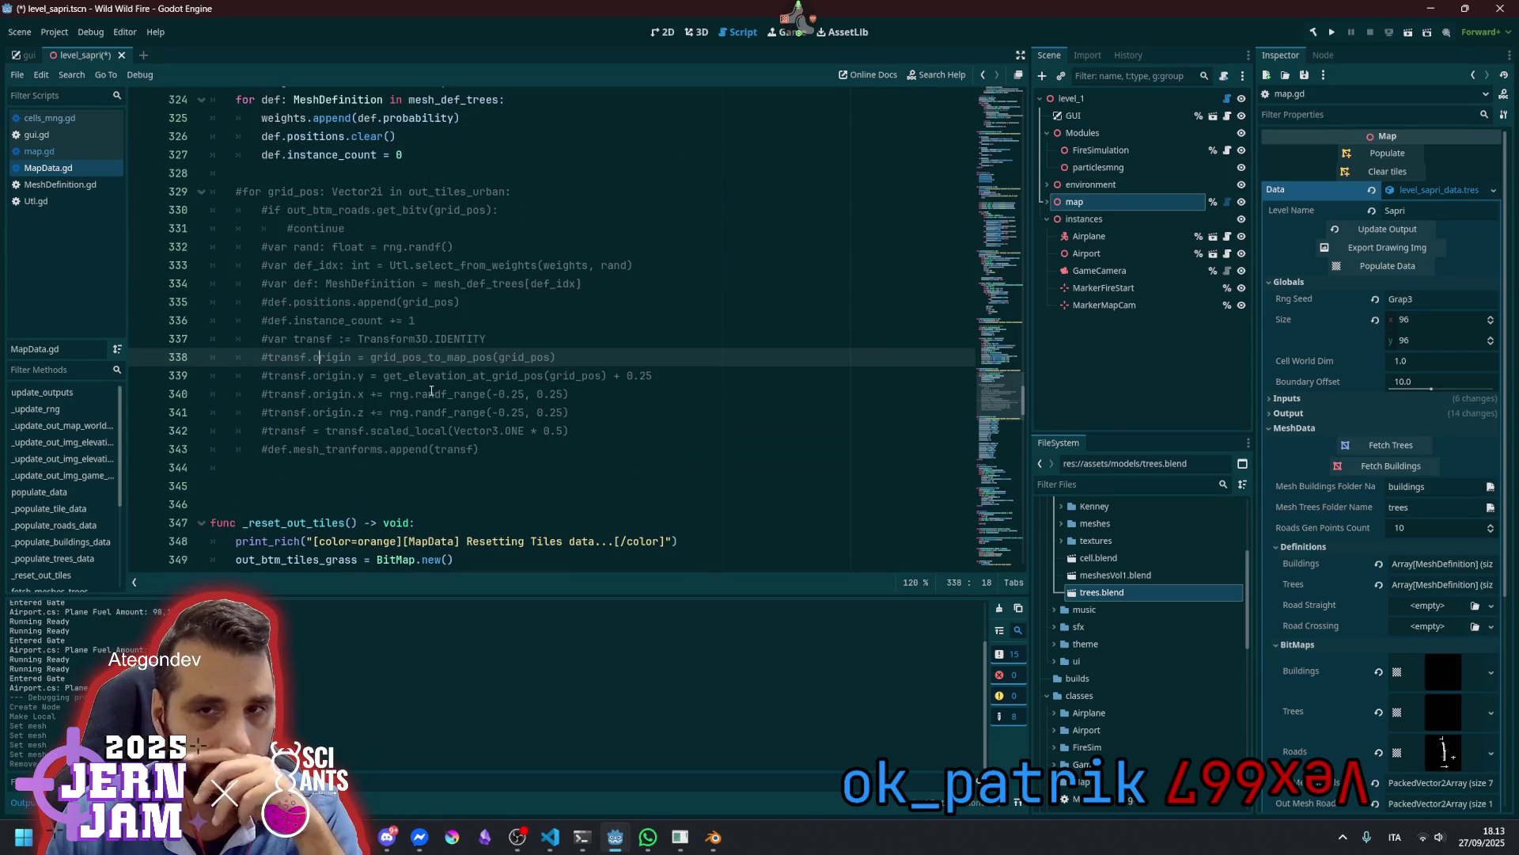
scroll(431, 390, up, 2)
double_click(306, 136)
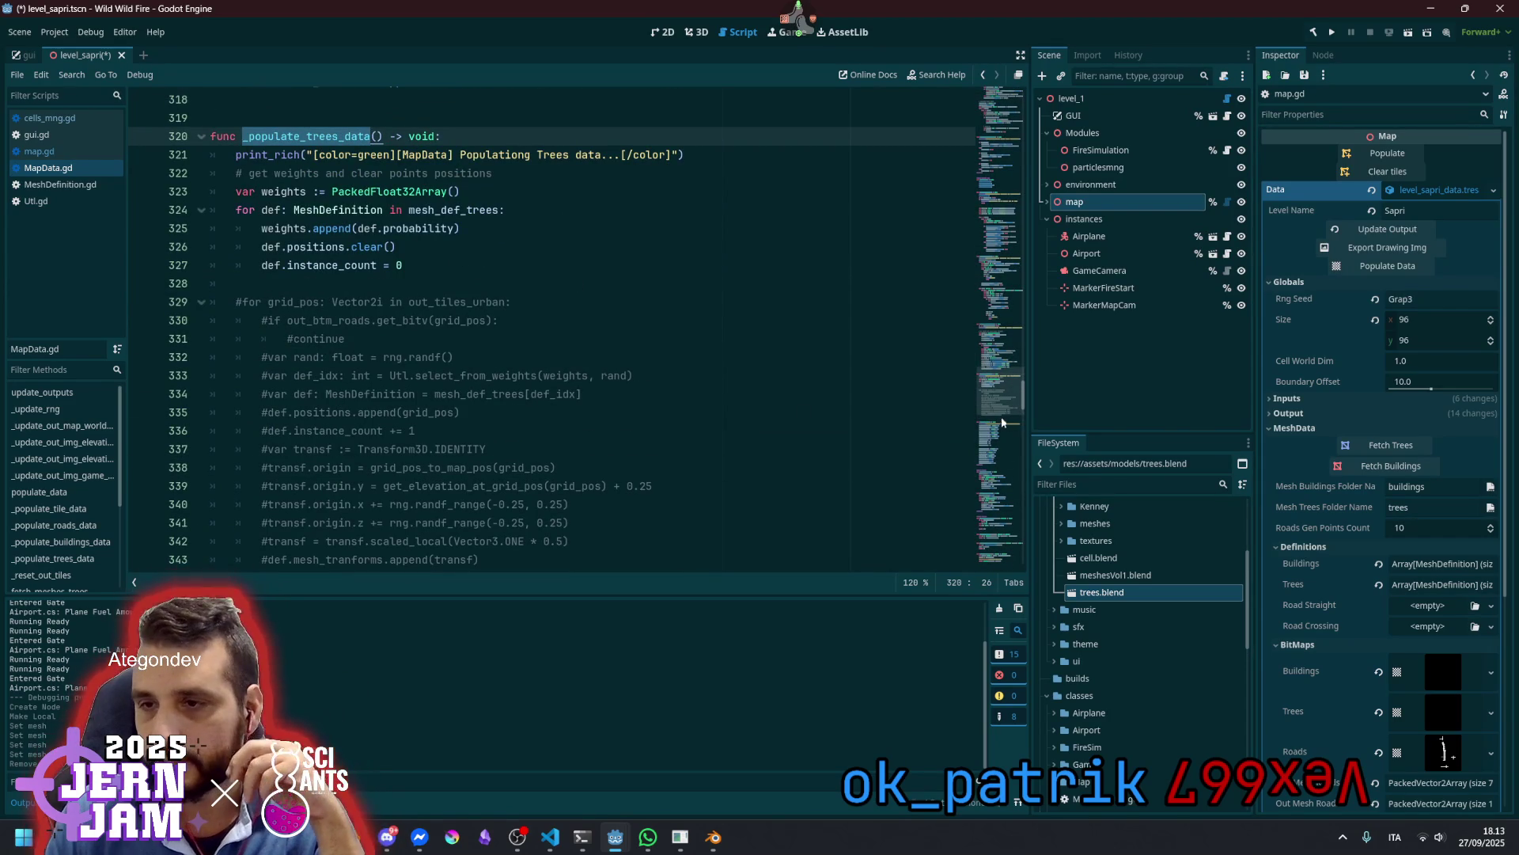
Scroll MapData.gd to the exported variables and select mesh_def_road_straight
drag(1001, 423, 999, 158)
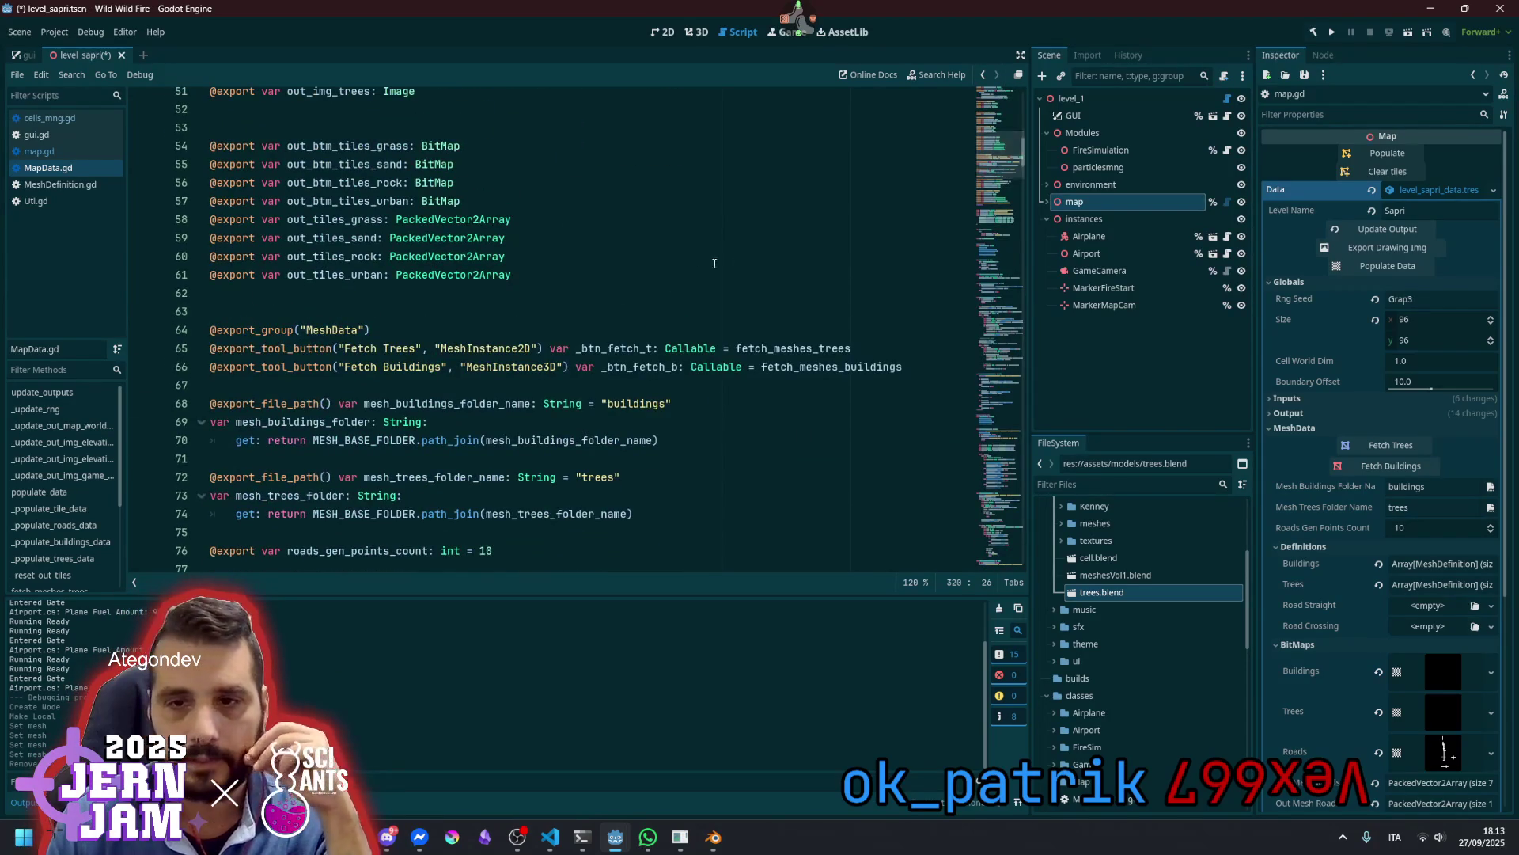
scroll(739, 252, down, 12)
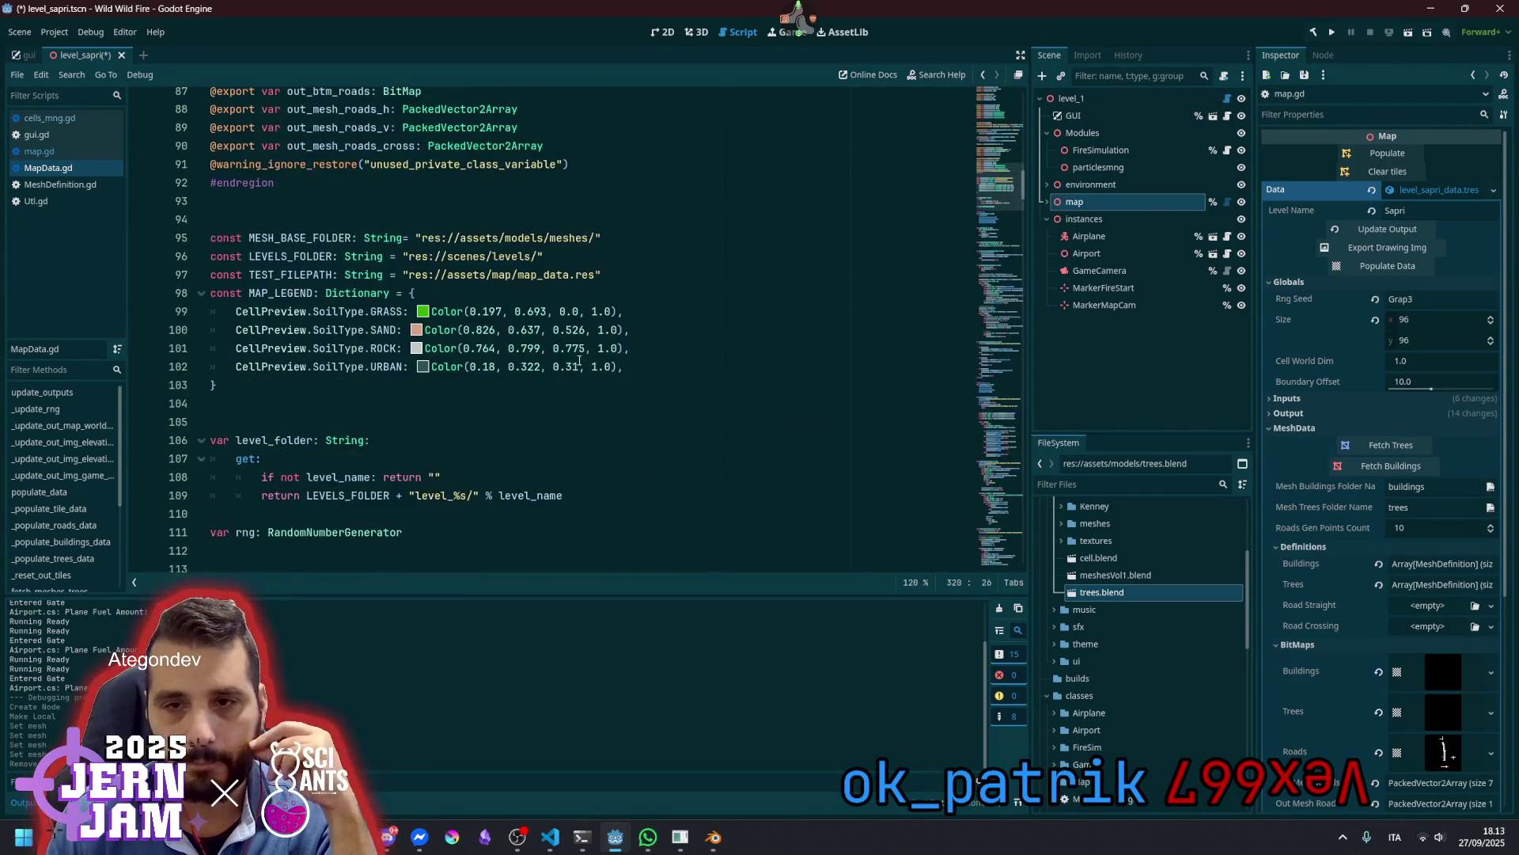
scroll(580, 361, down, 10)
scroll(410, 306, up, 20)
scroll(400, 348, down, 5)
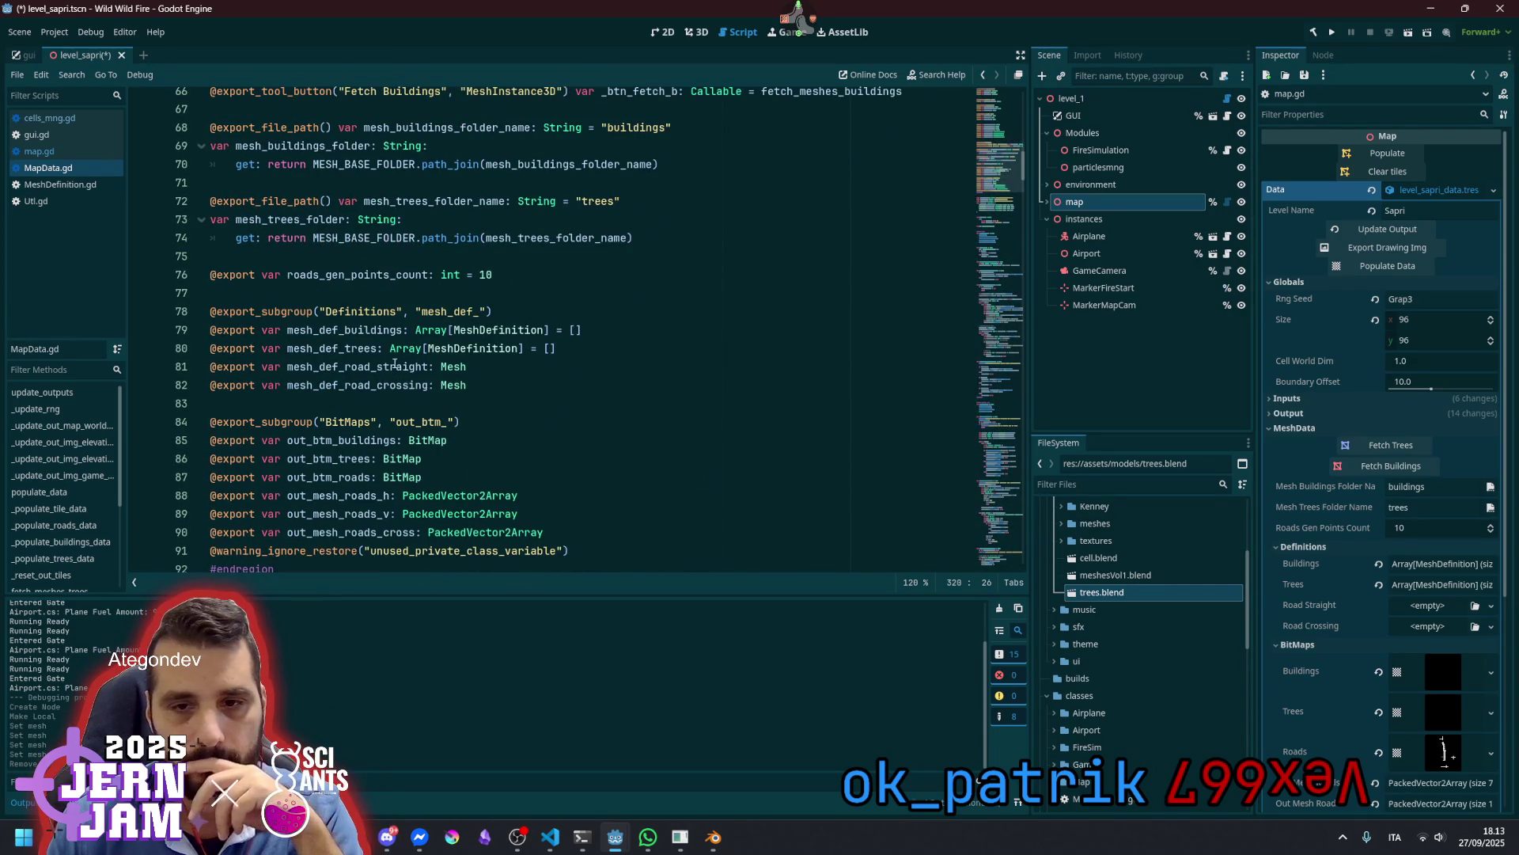
click(359, 495)
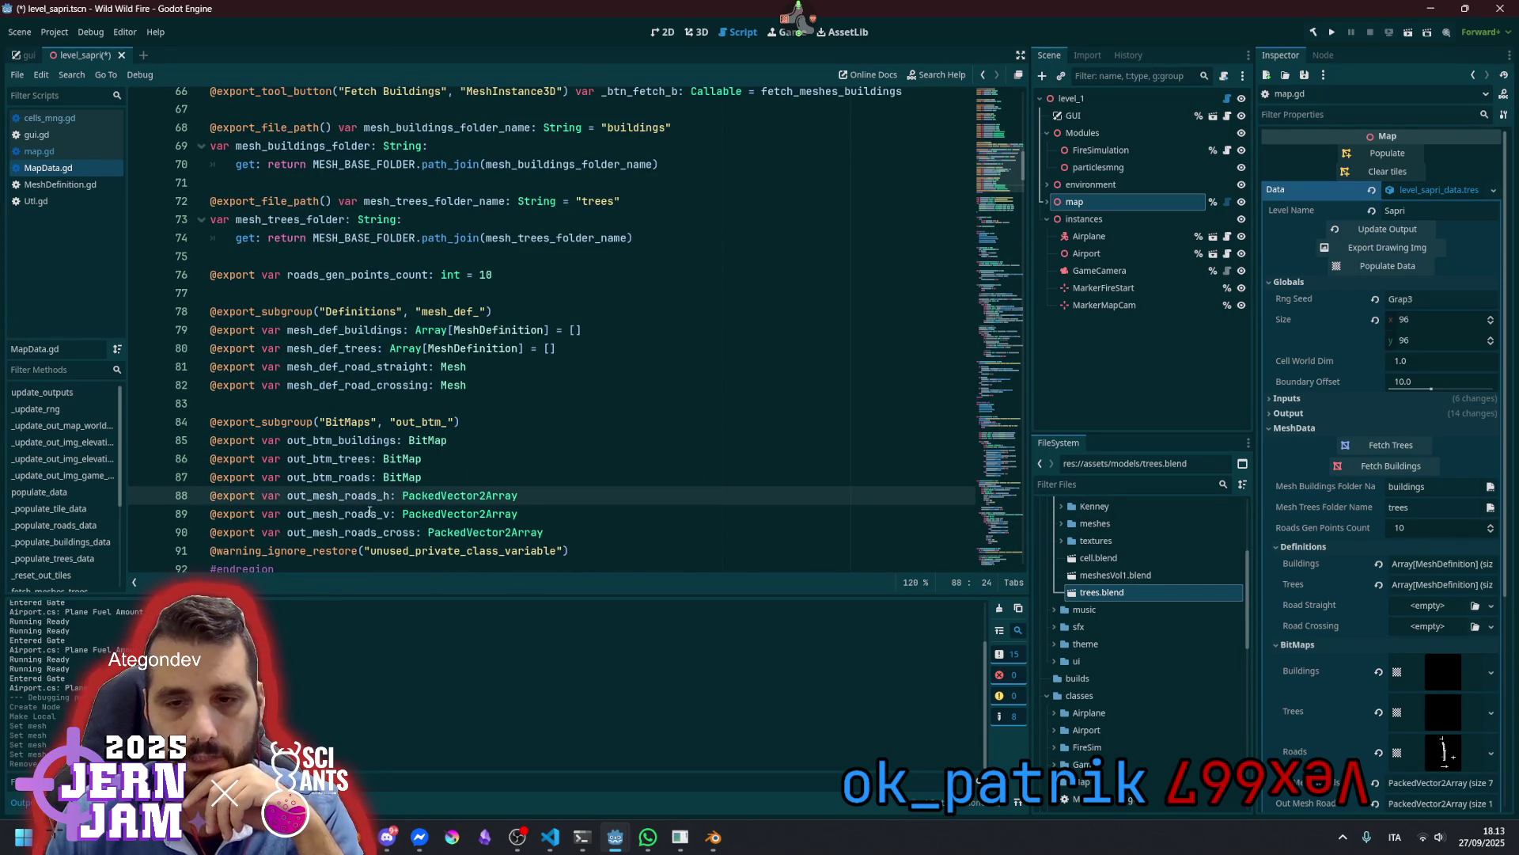
click(370, 514)
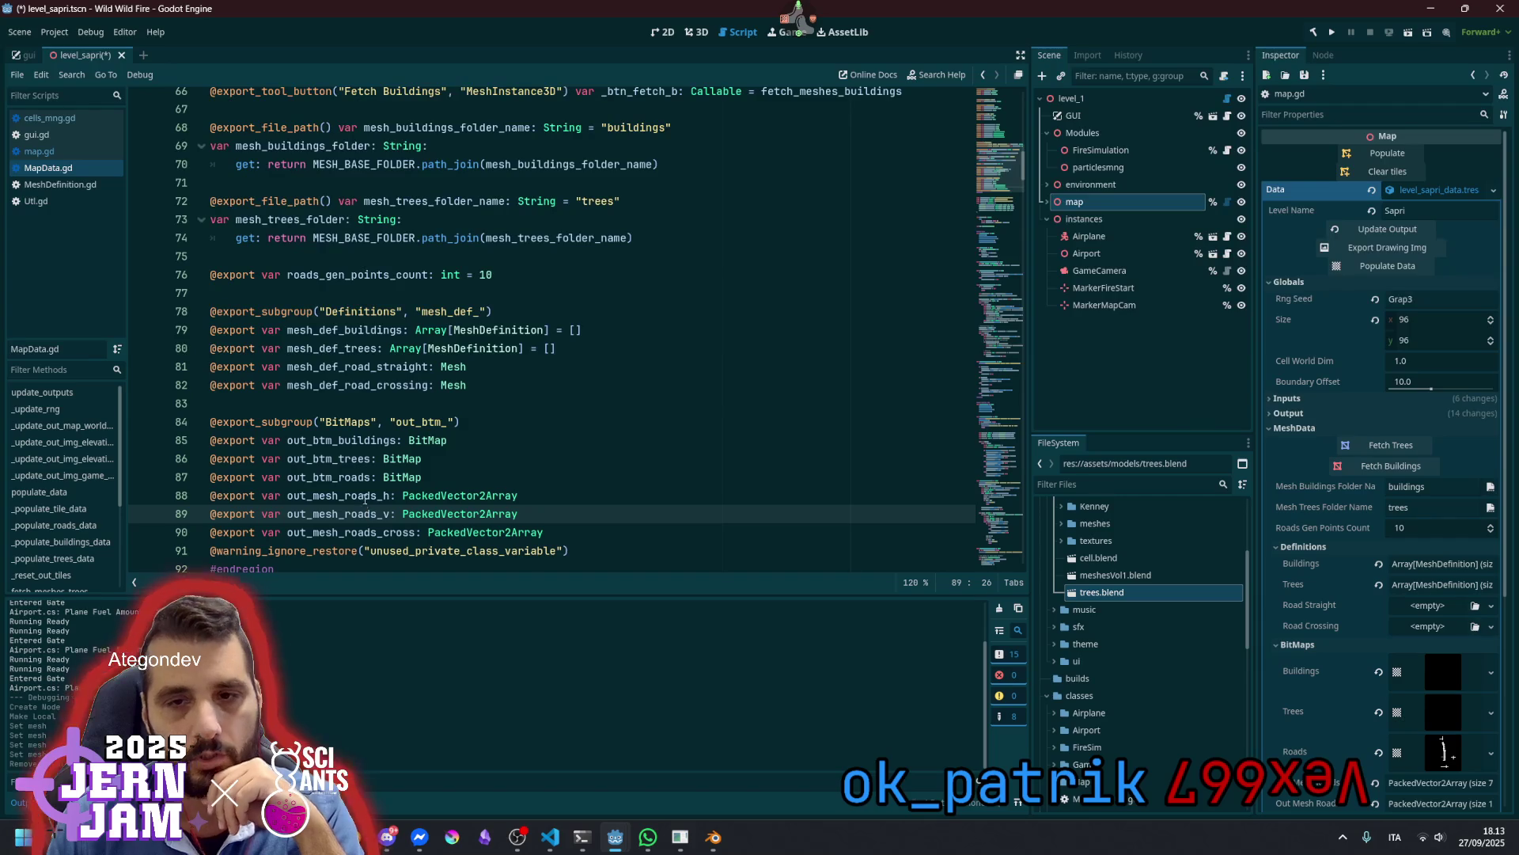
double_click(353, 366)
Add a '= preload(...)' default with the road_crossing.mesh path to the road mesh exports
double_click(353, 384)
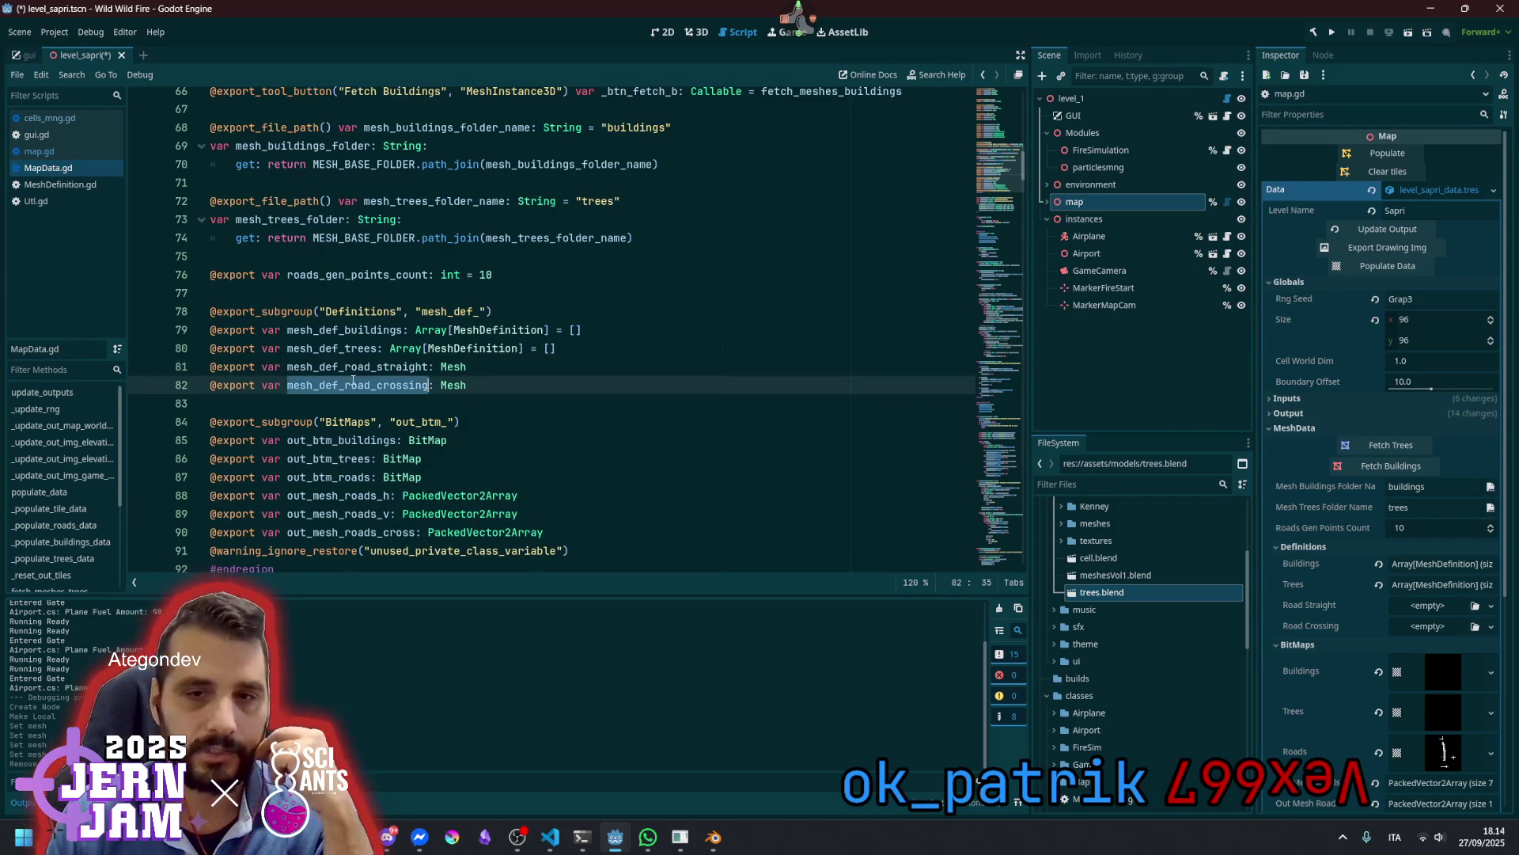
click(534, 360)
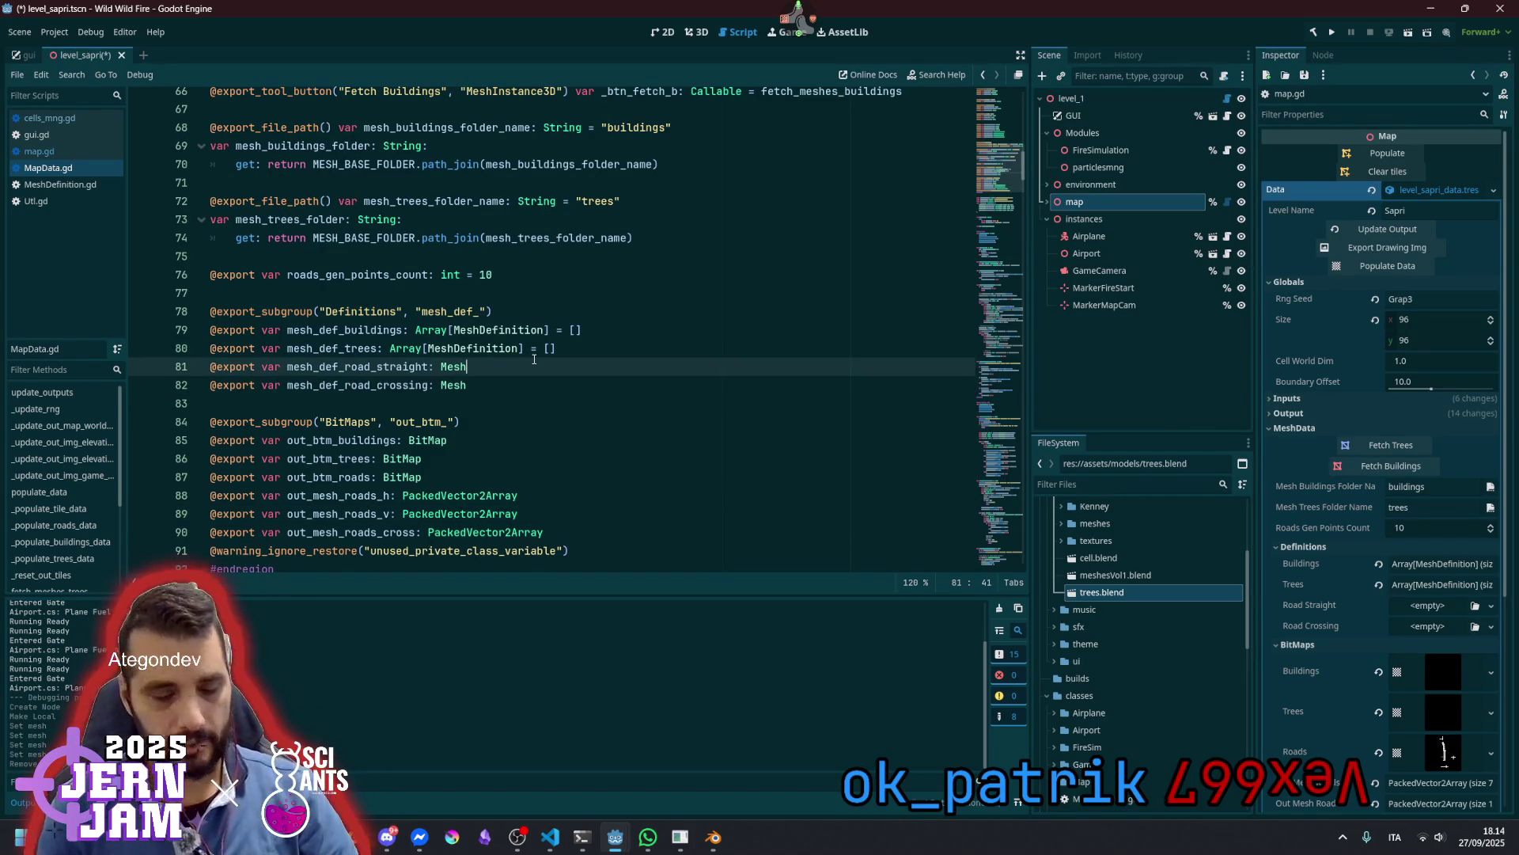
text( = )
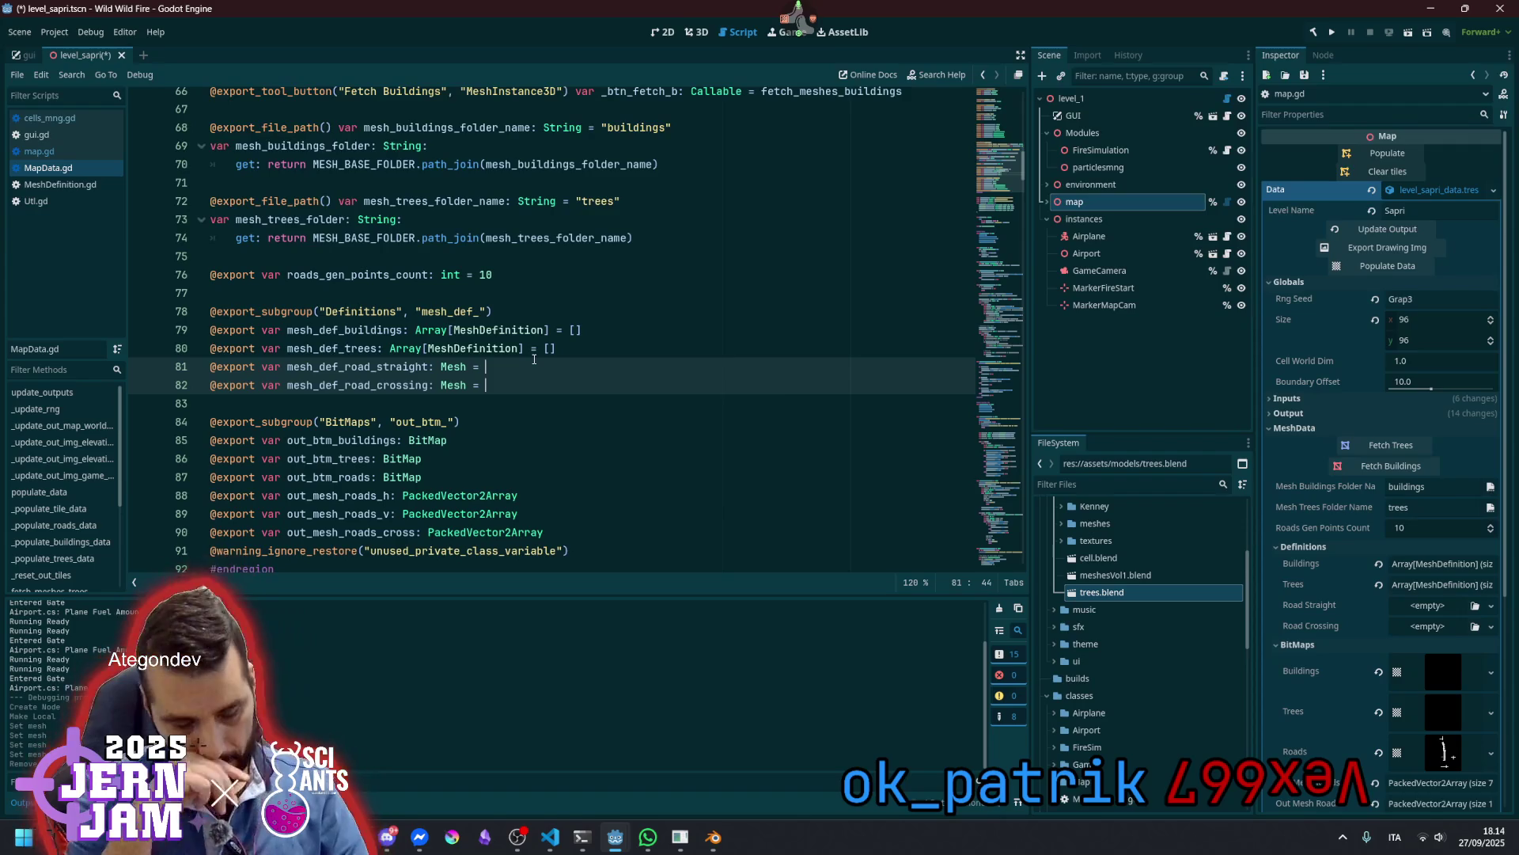
text(preload()
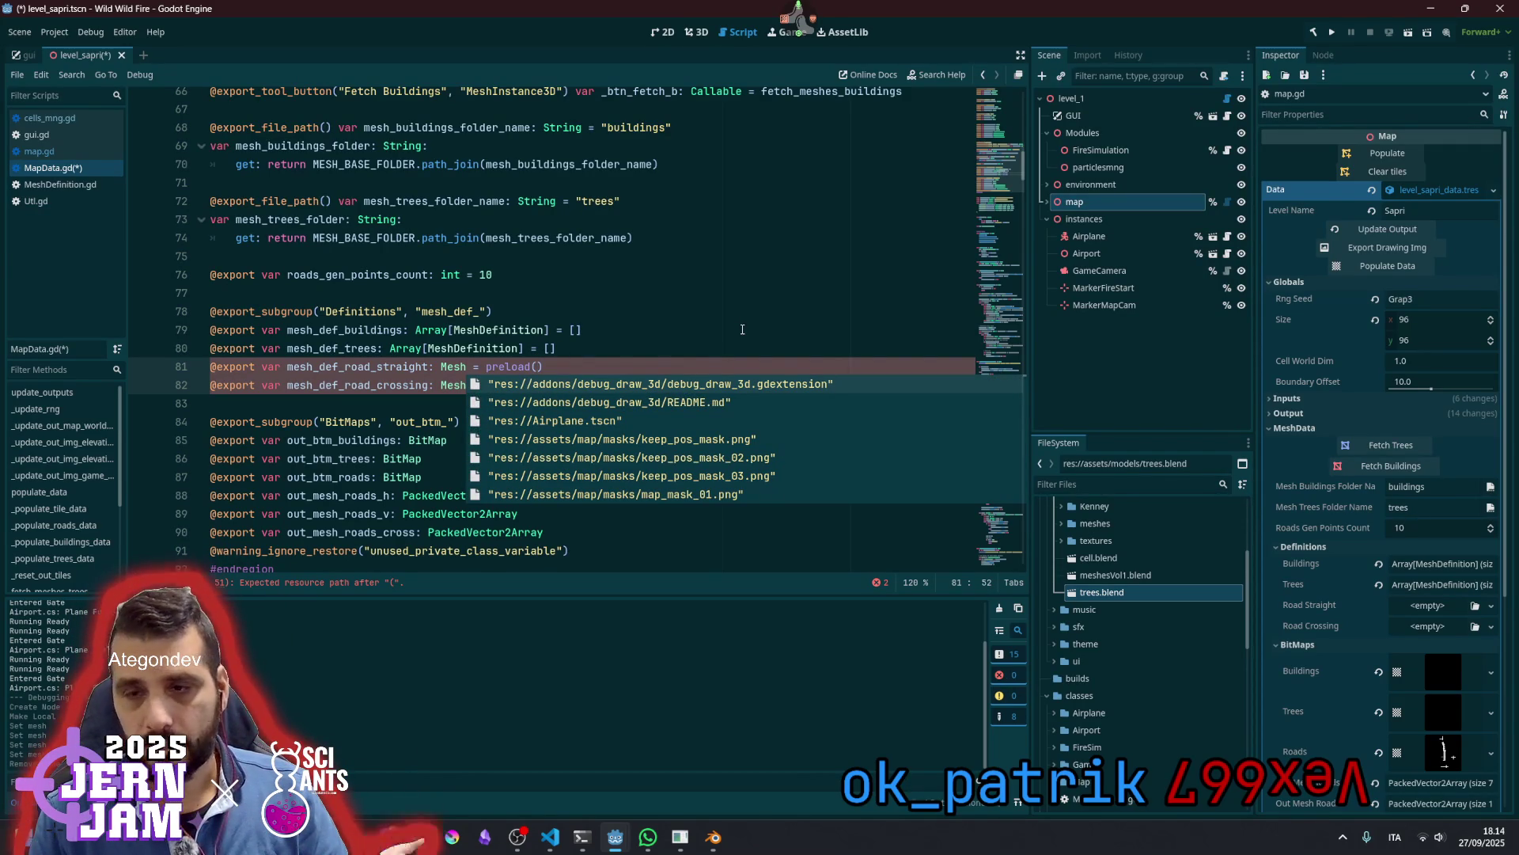
text(road)
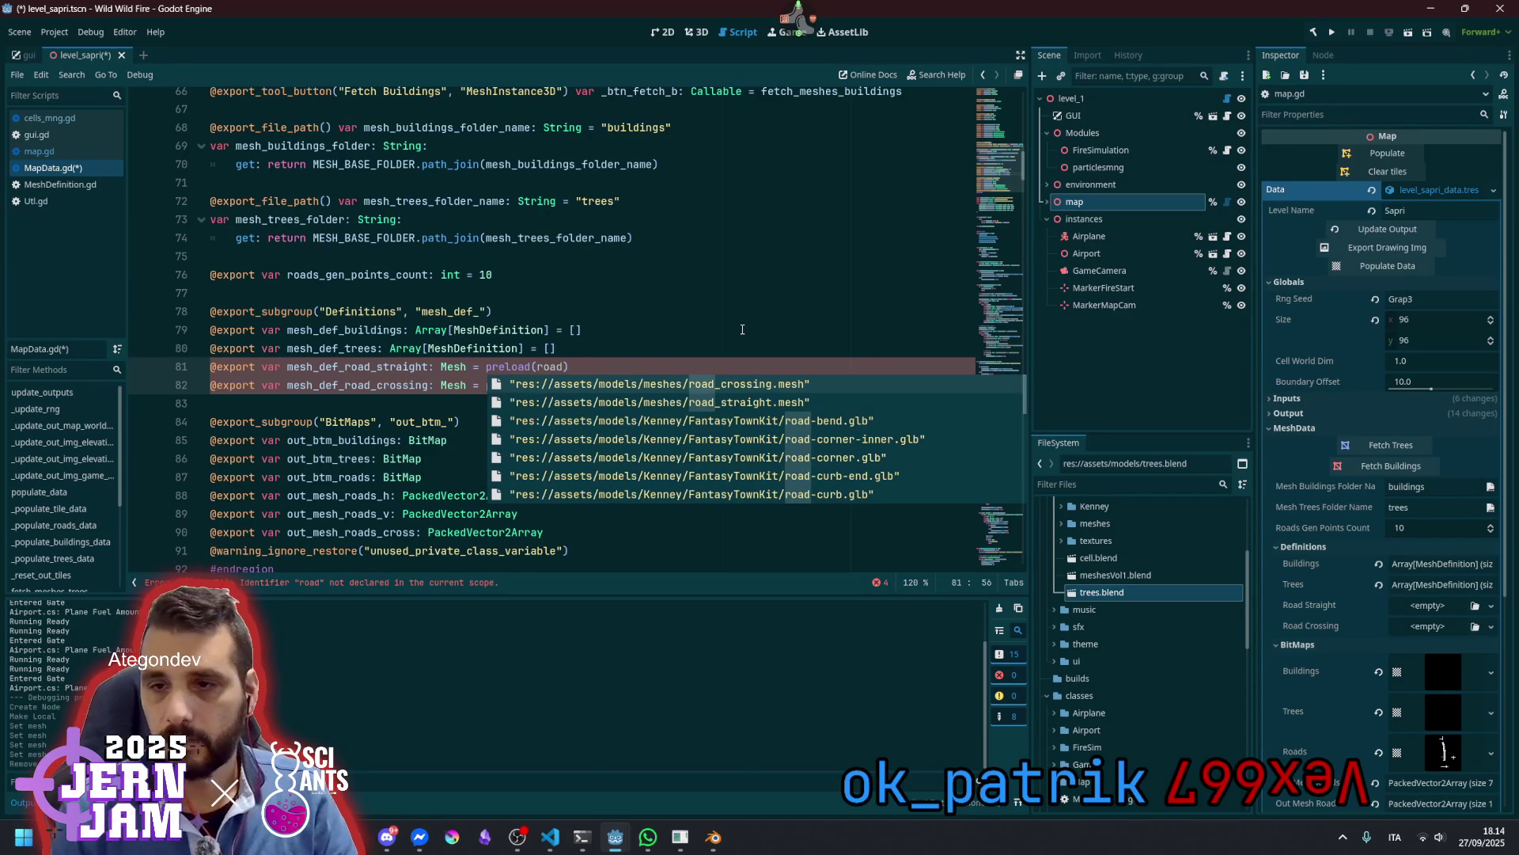
key(Return)
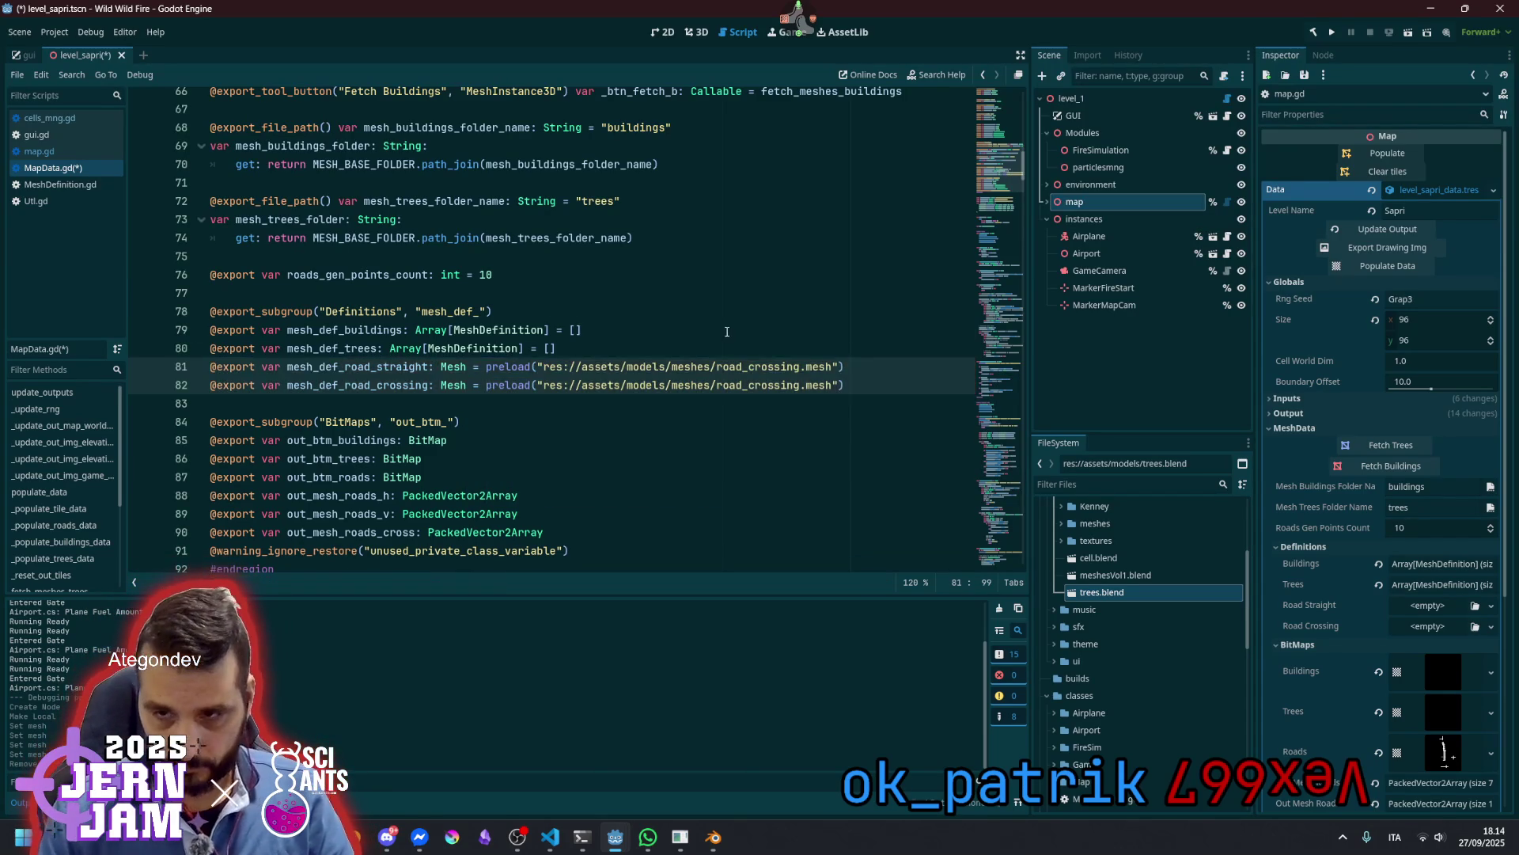
Change the road straight default path to road_straight.mesh and save MapData.gd
click(729, 331)
click(750, 366)
key(ctrl+Delete)
text(str)
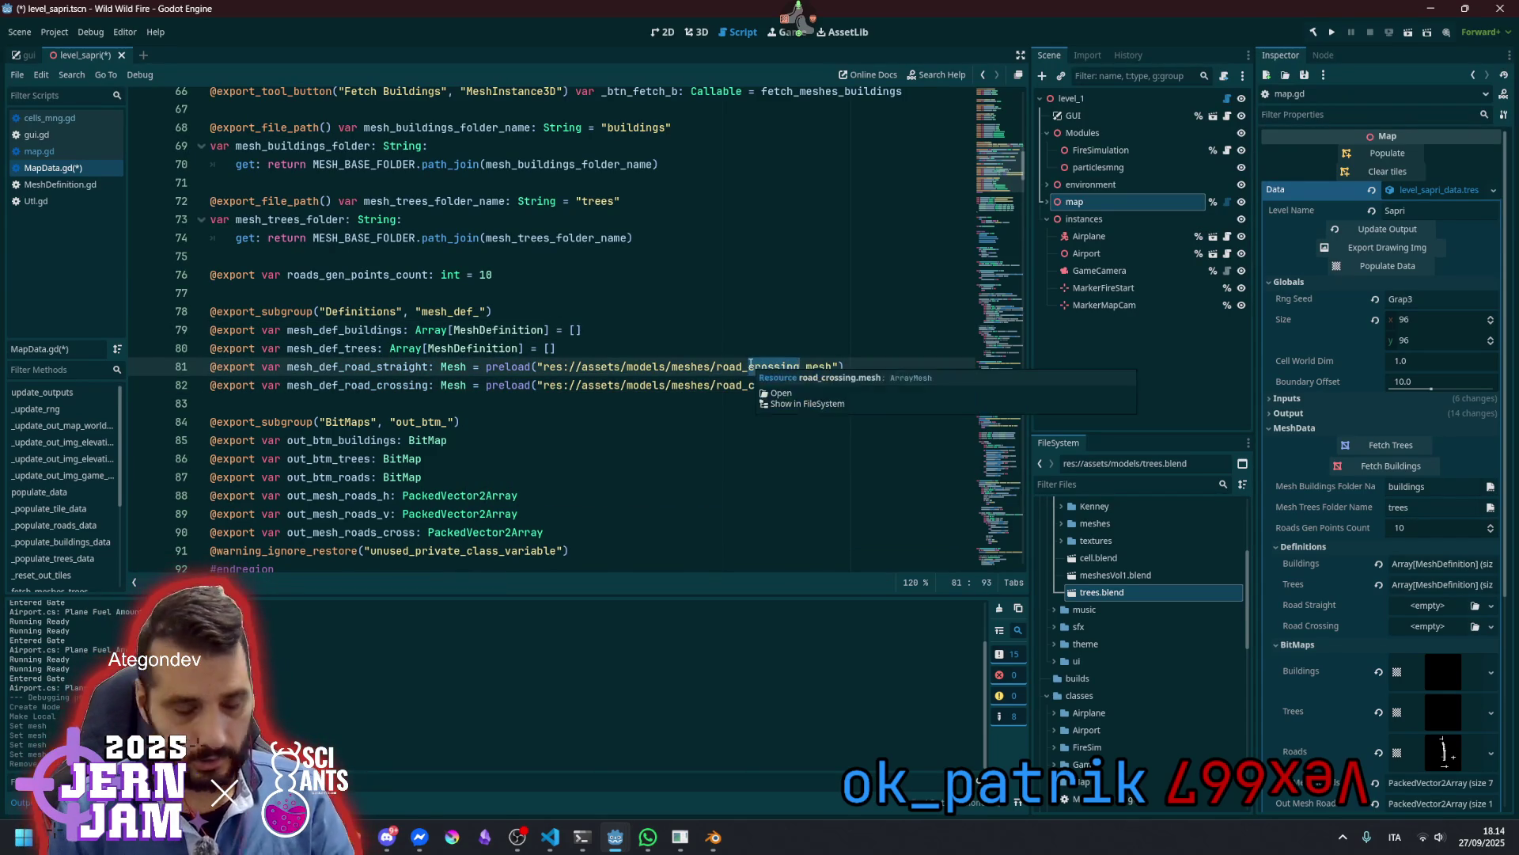
key(Return)
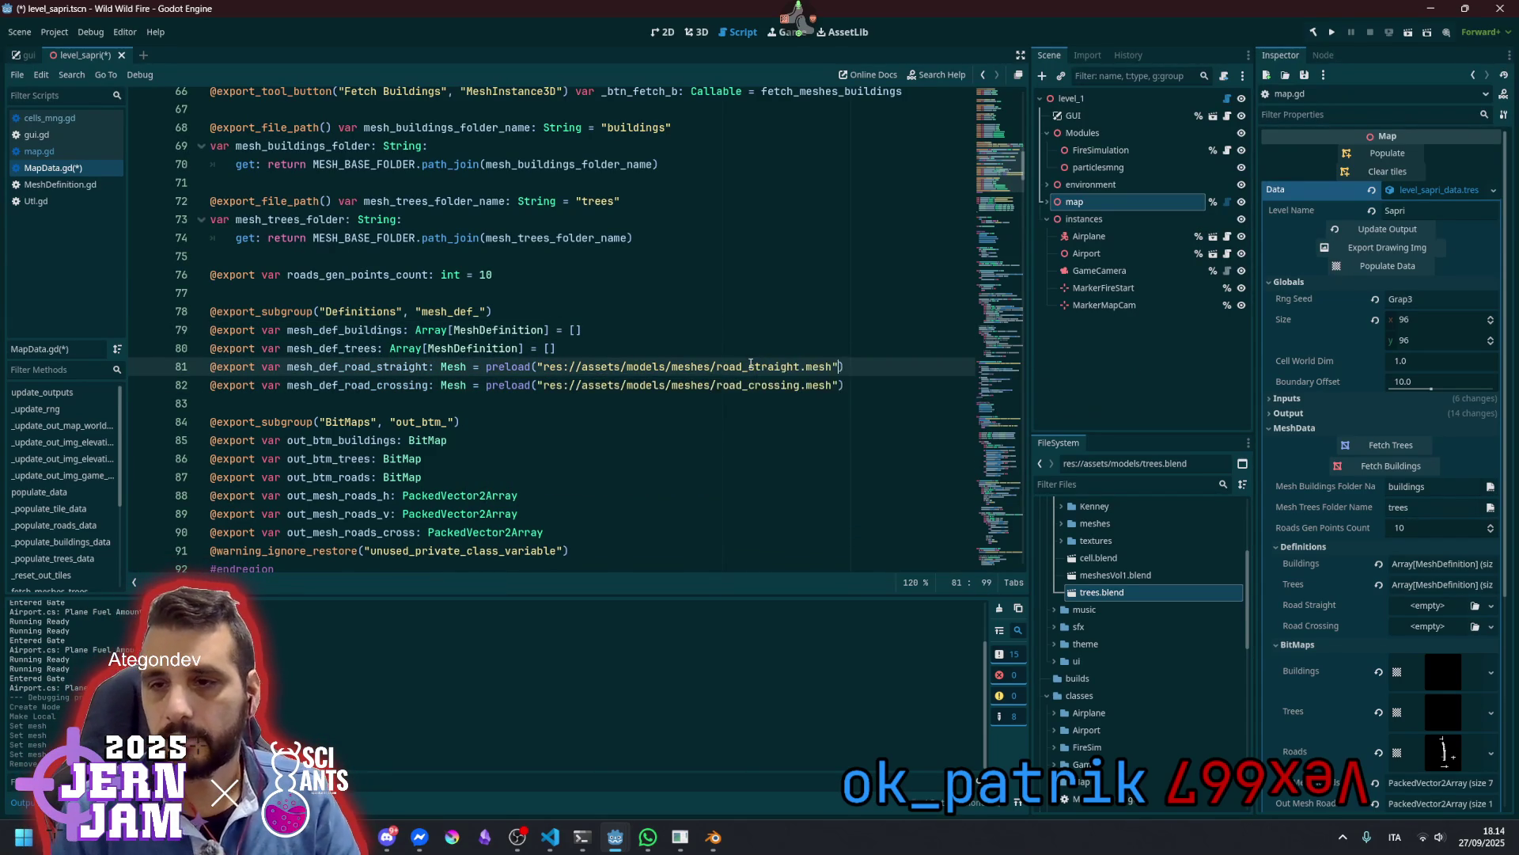
key(Up)
key(ctrl+s)
click(548, 419)
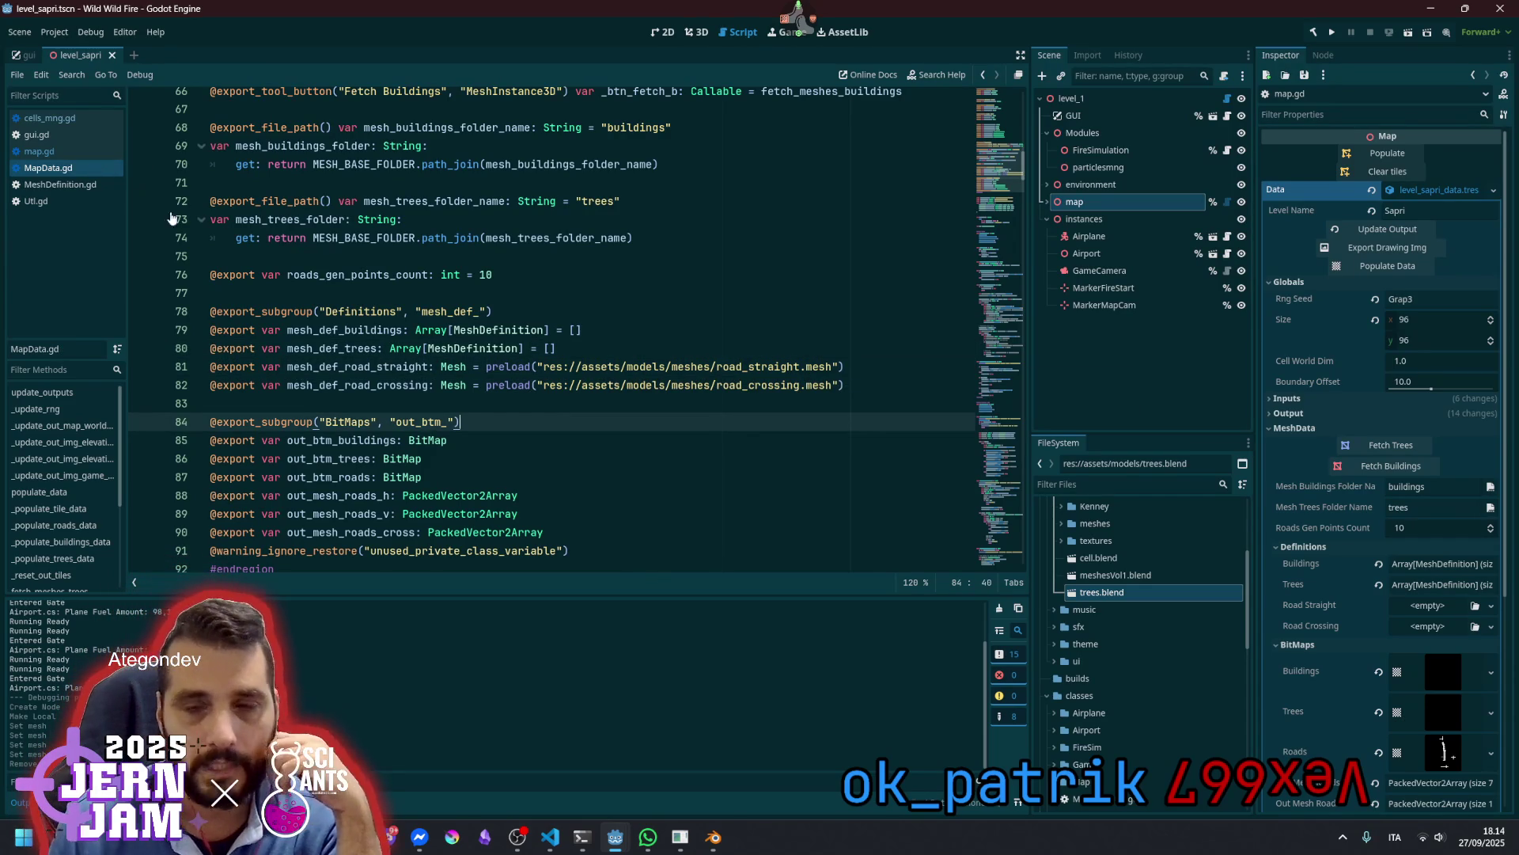
click(1047, 203)
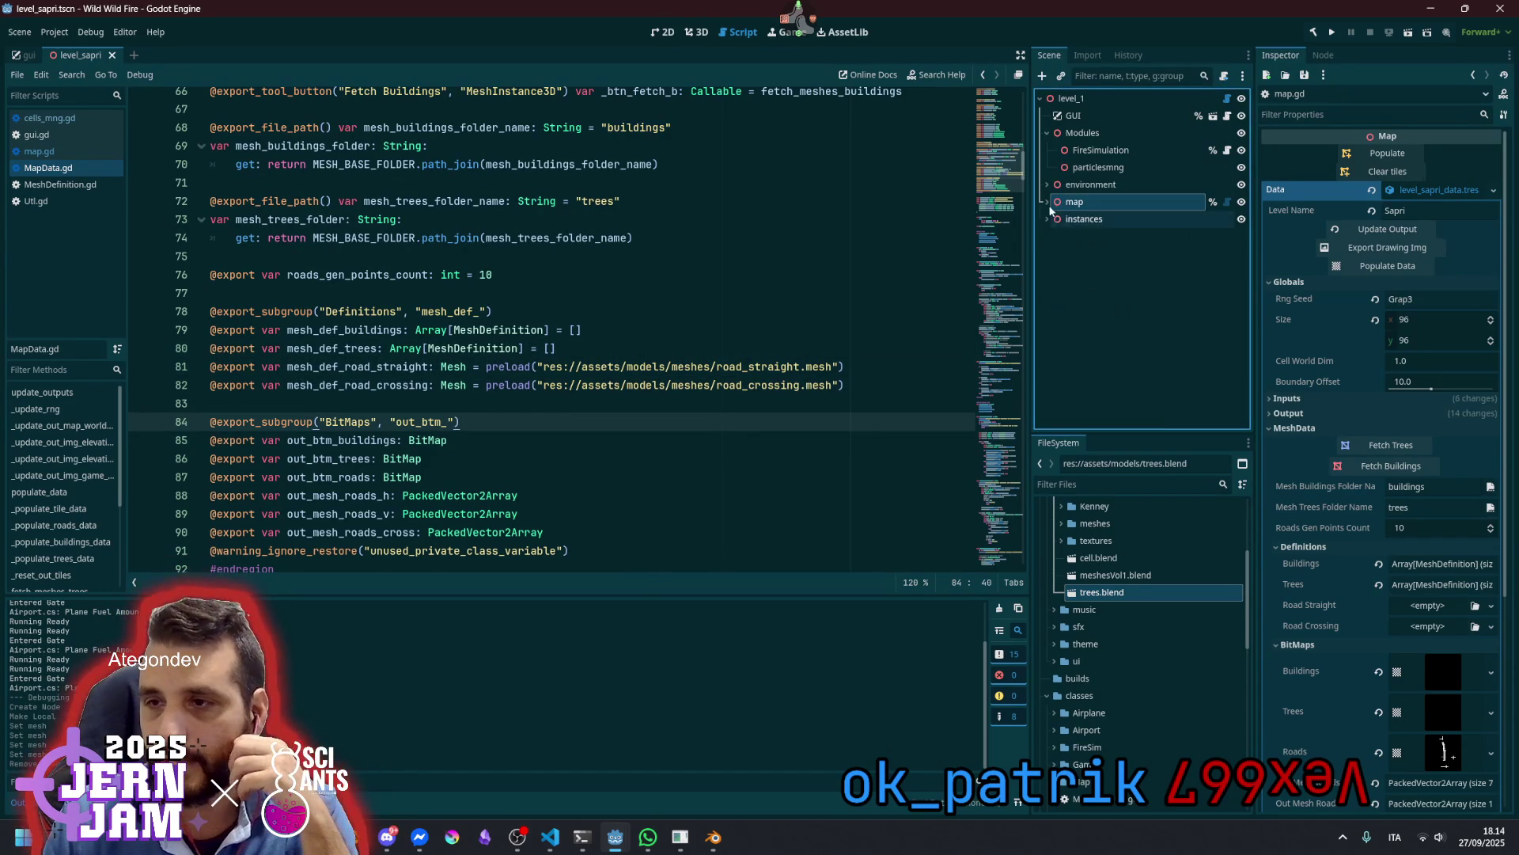
Open cells_mng.gd from the cells_mng node and add an empty line after update_tiles' urban tile loop
click(1115, 236)
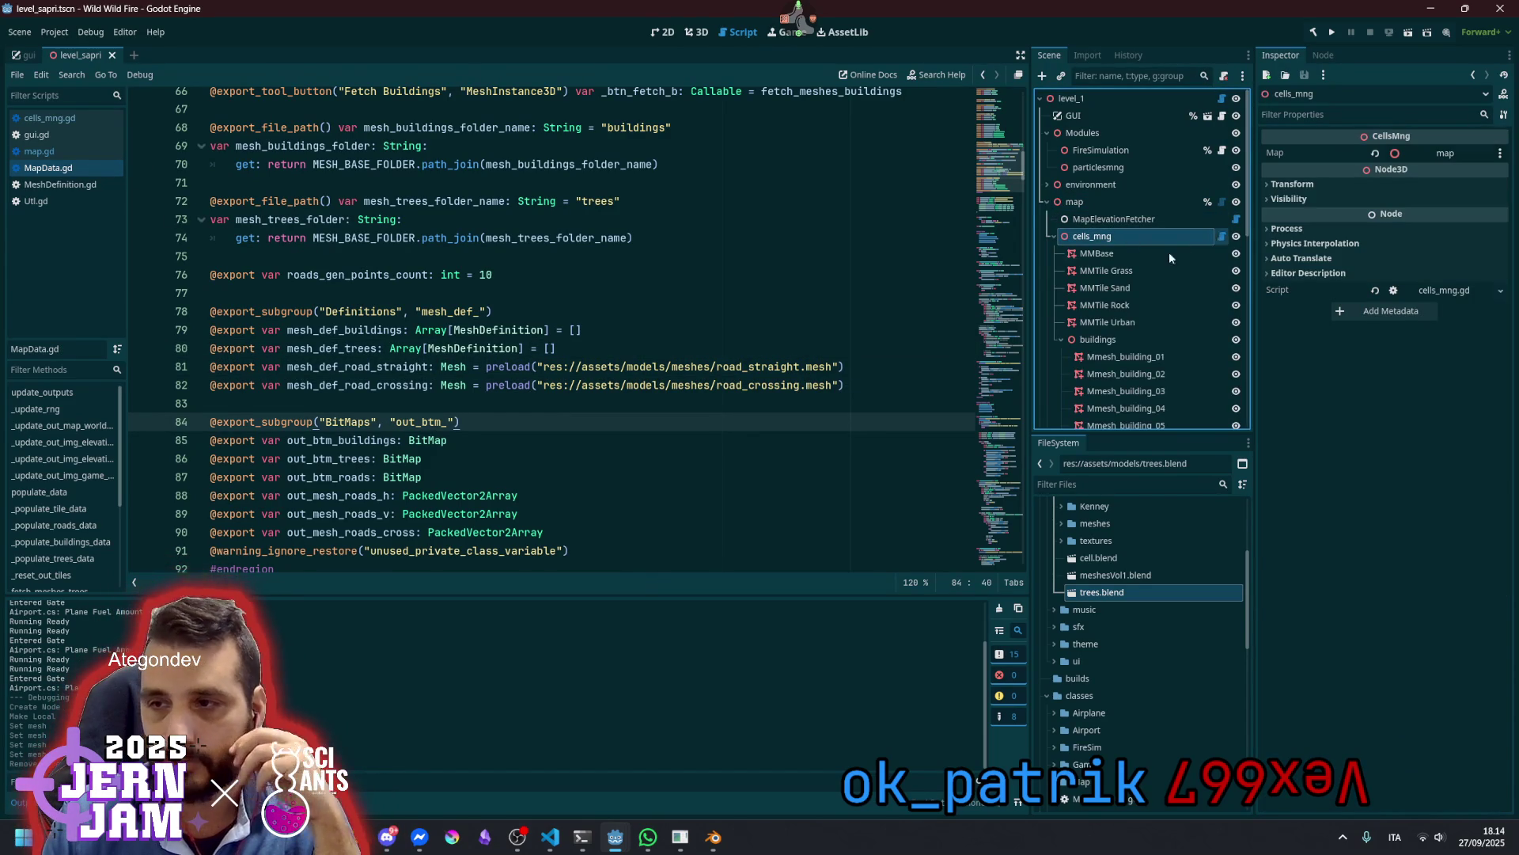
click(1220, 236)
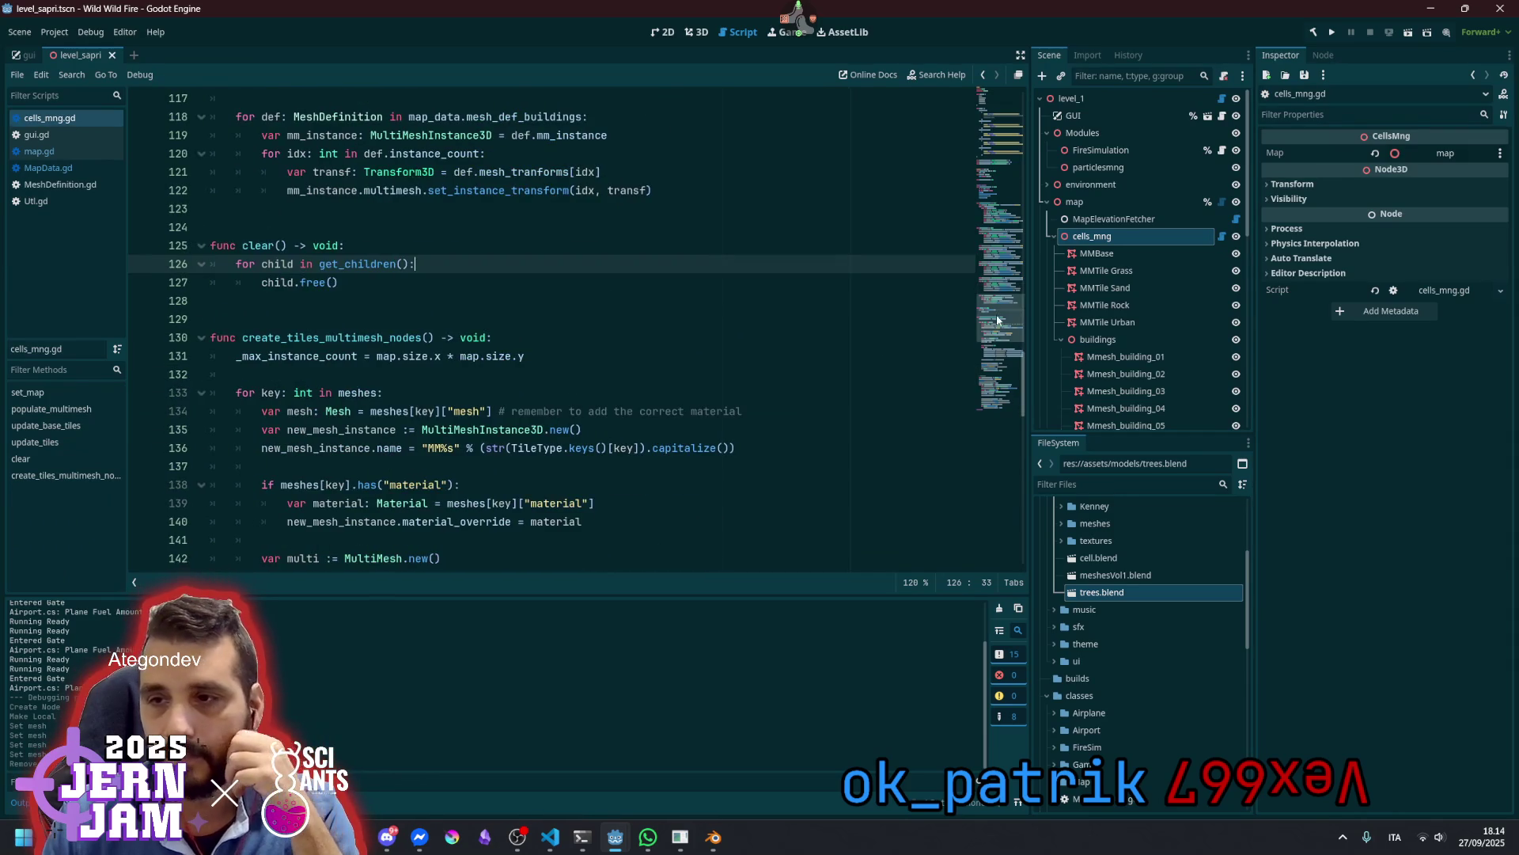
scroll(414, 420, up, 15)
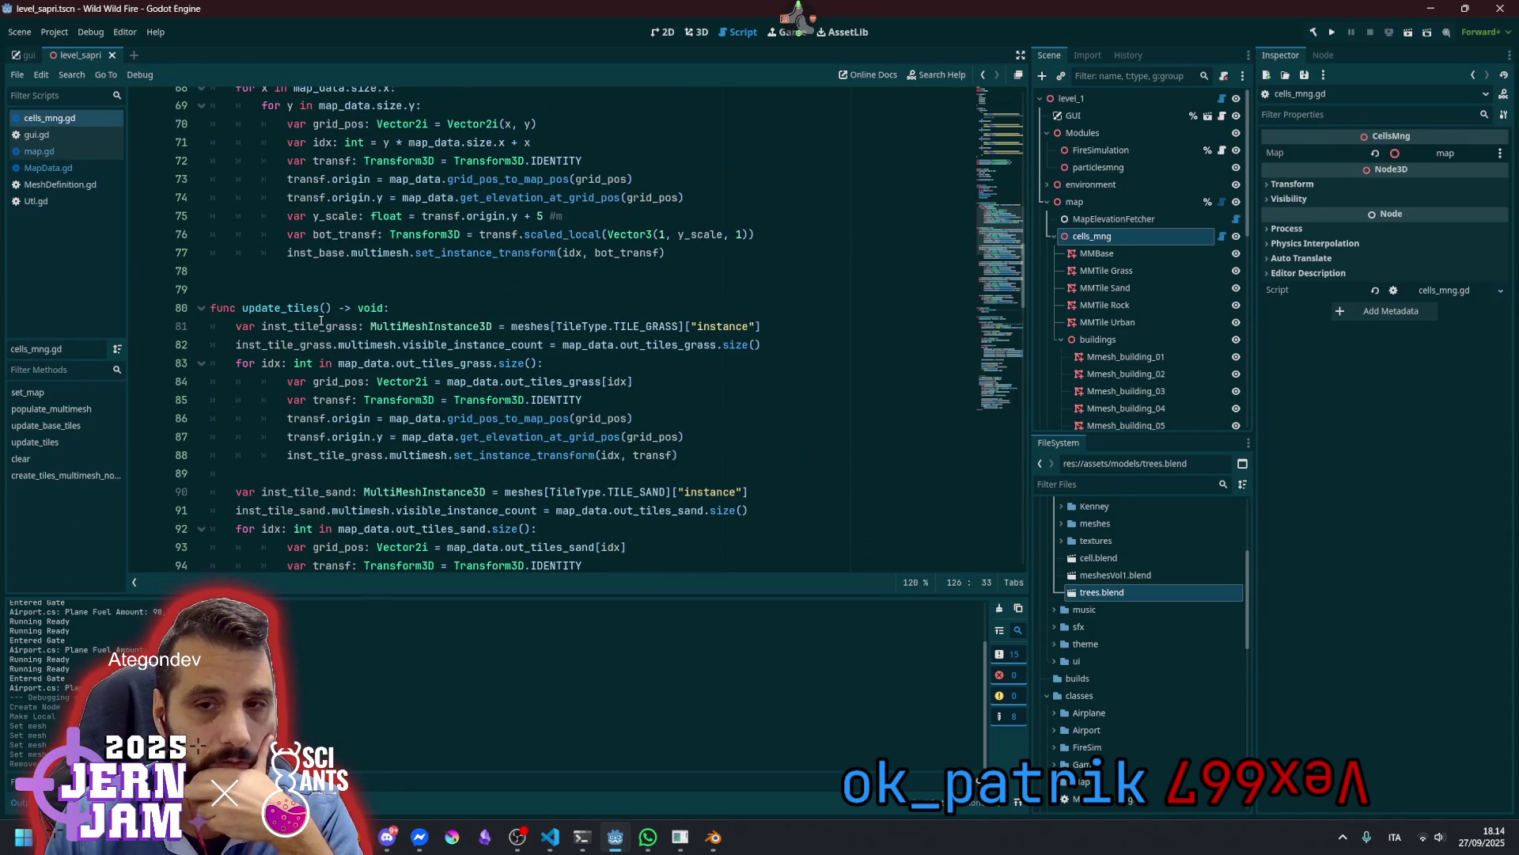
scroll(330, 327, down, 5)
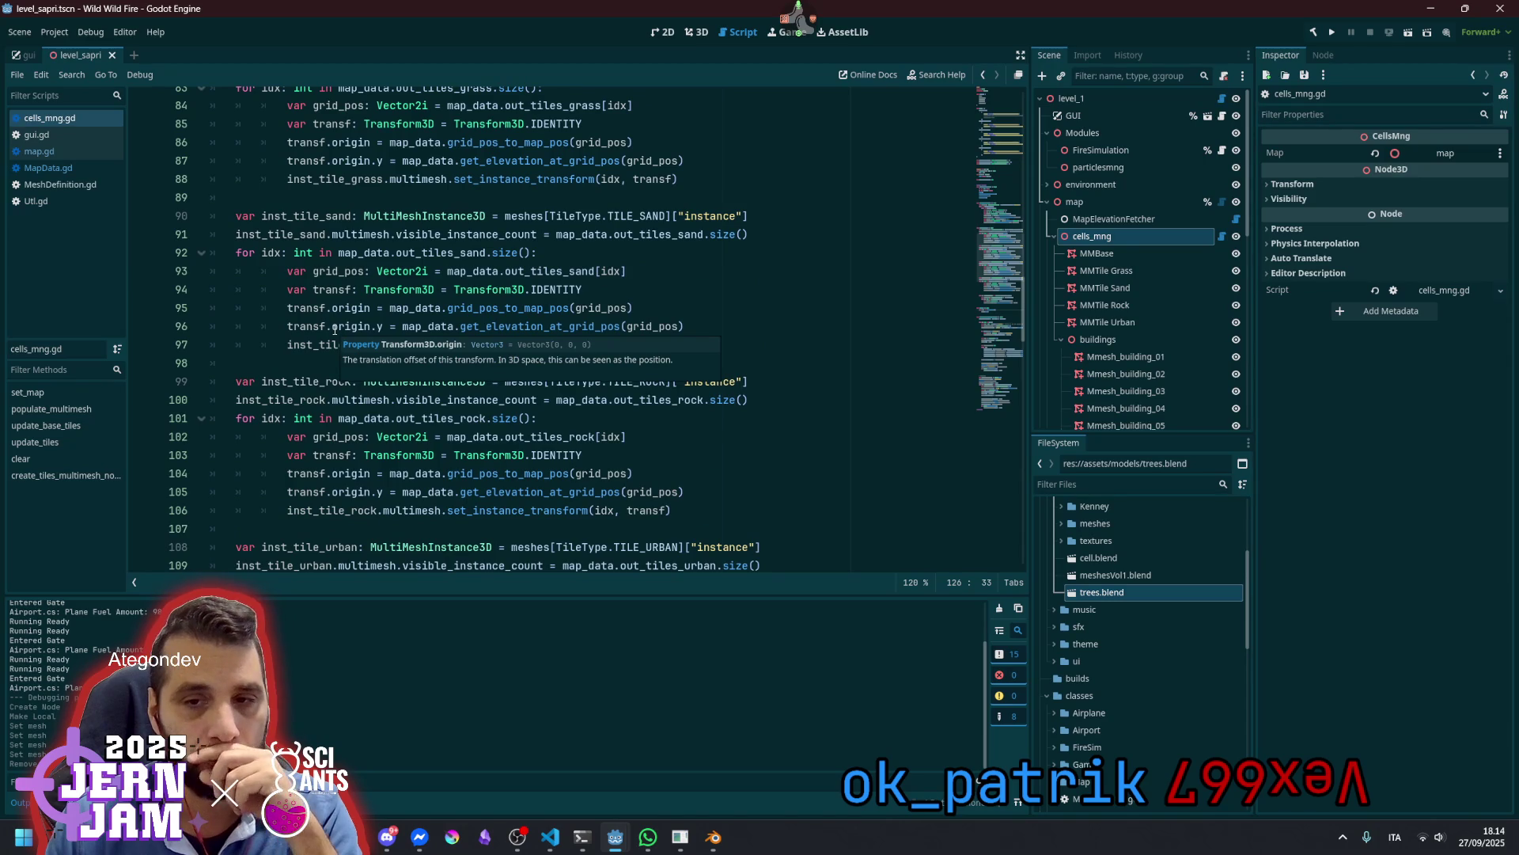
scroll(335, 330, down, 3)
scroll(335, 330, down, 3)
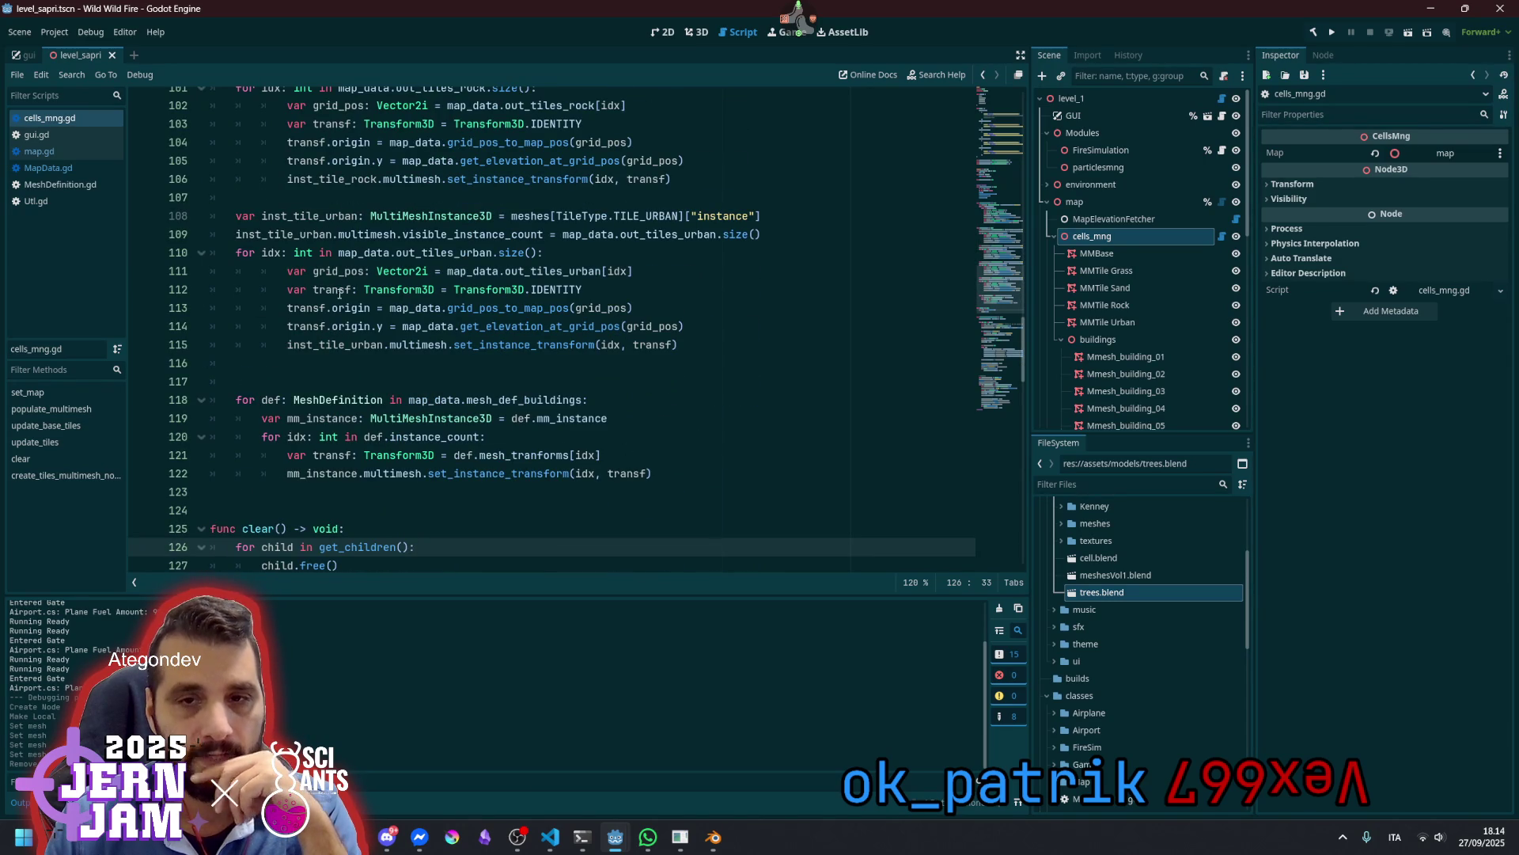
click(341, 292)
click(326, 308)
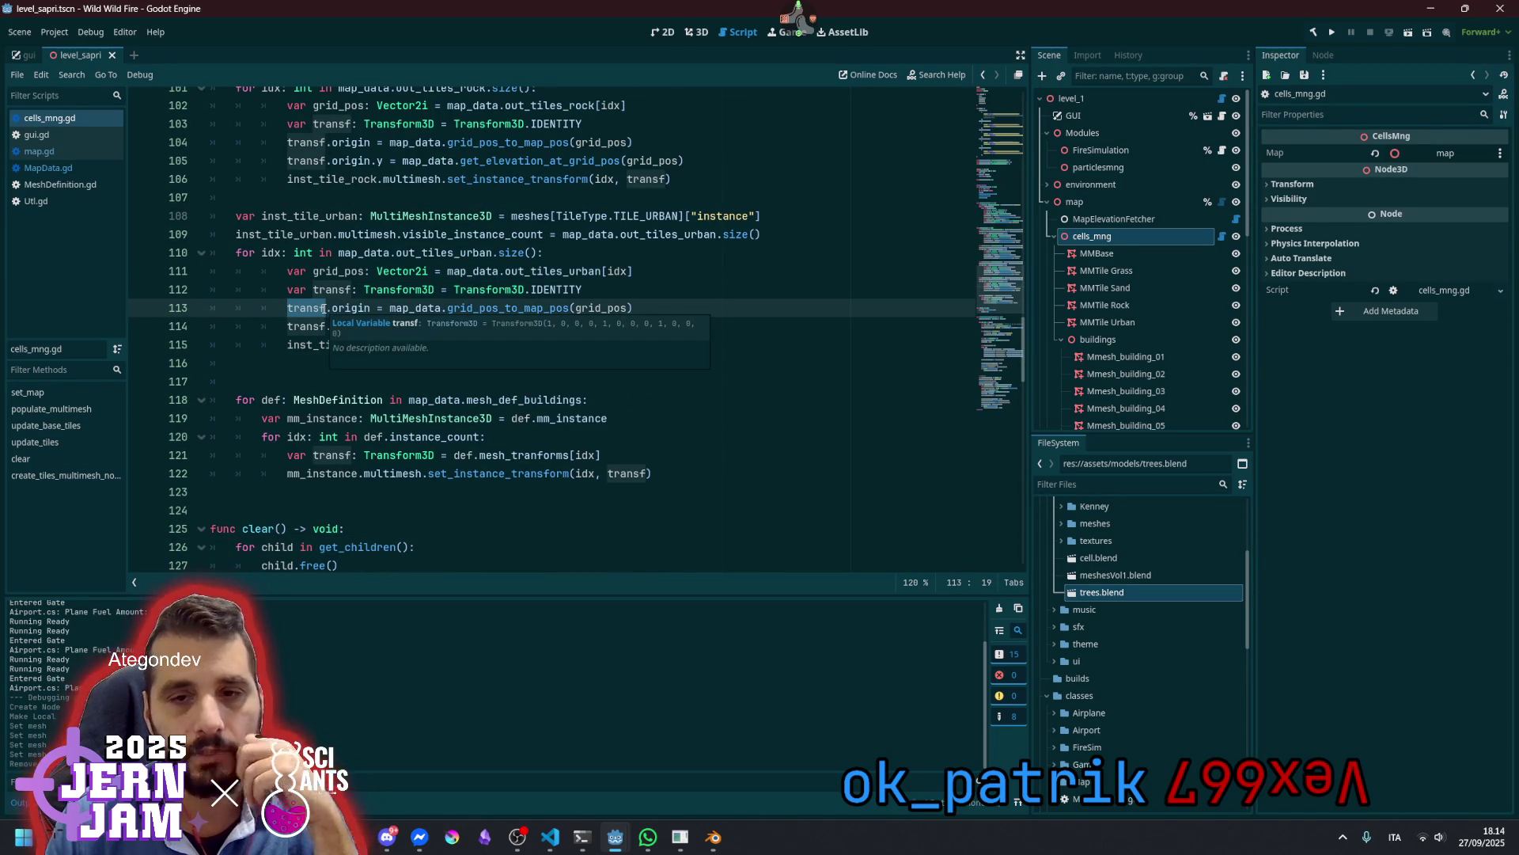
mouse_move(469, 417)
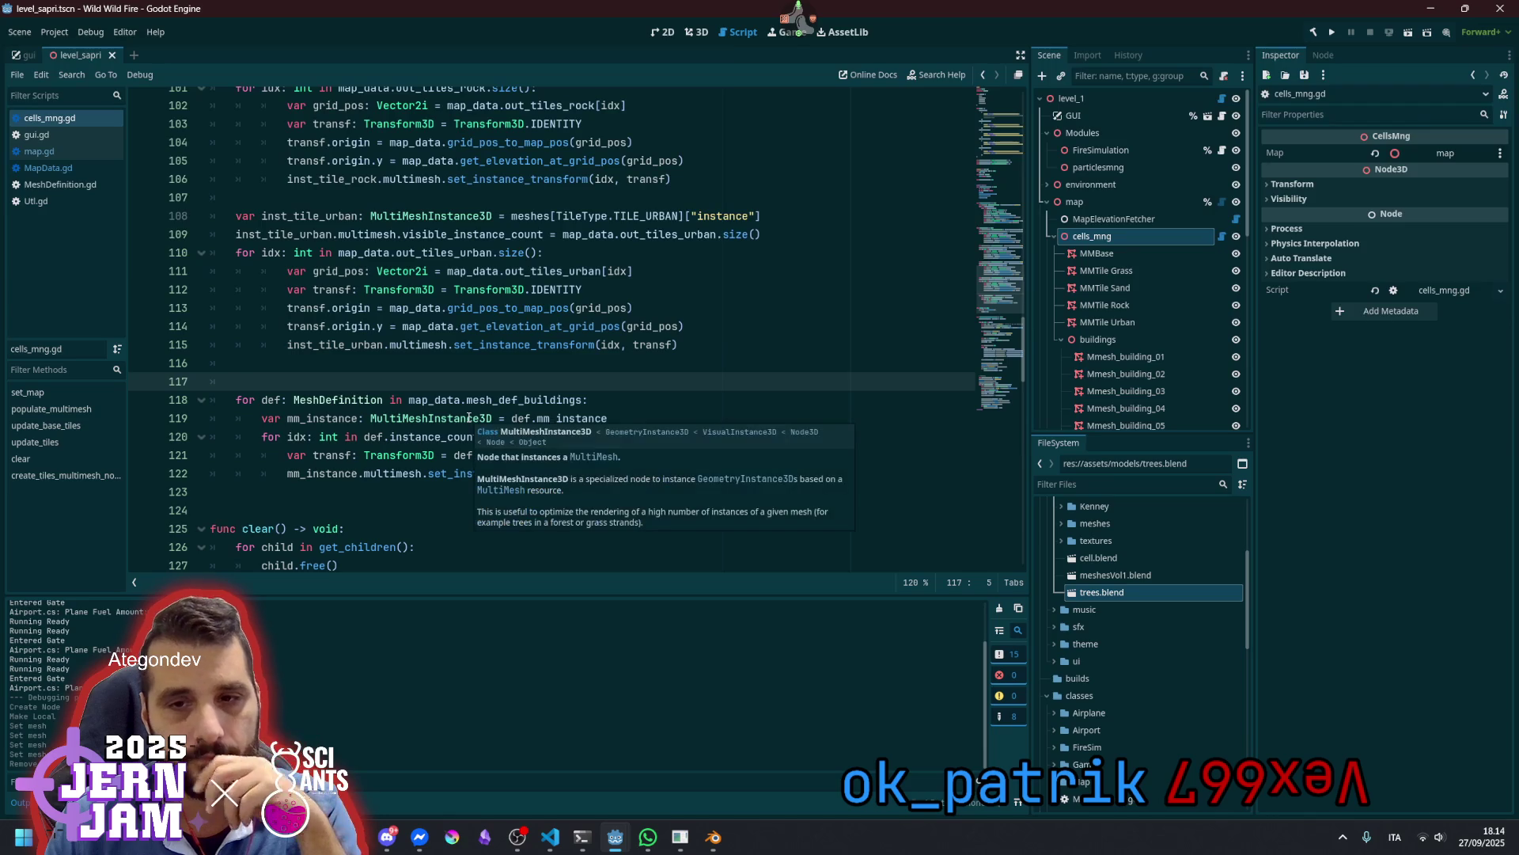
key(Return)
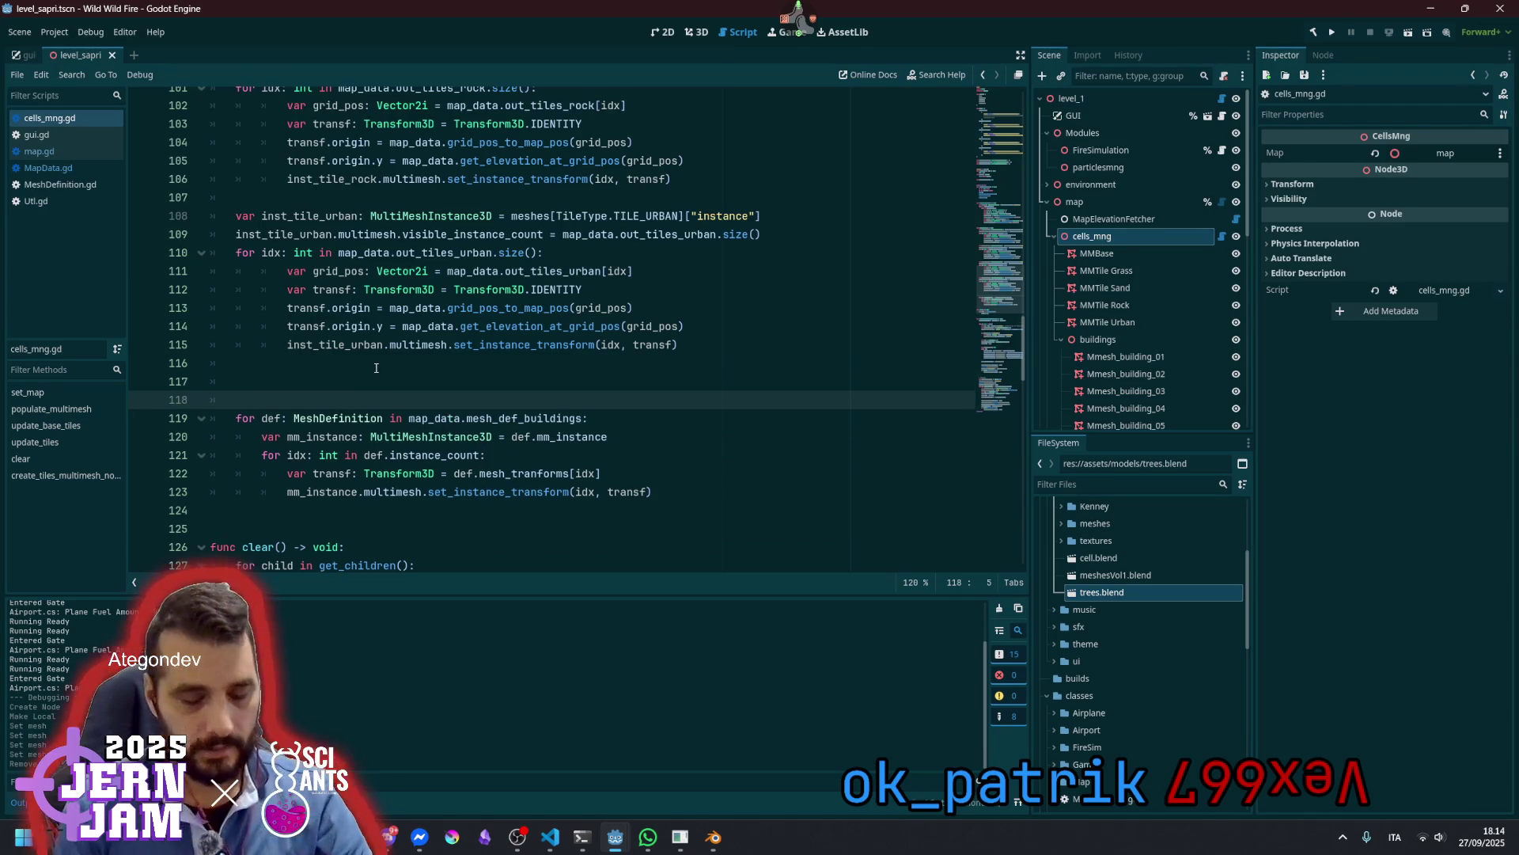
Add a '# BUILDINGS' comment above the buildings loop and a '#TREES' comment after it
text(# BUILDINGS)
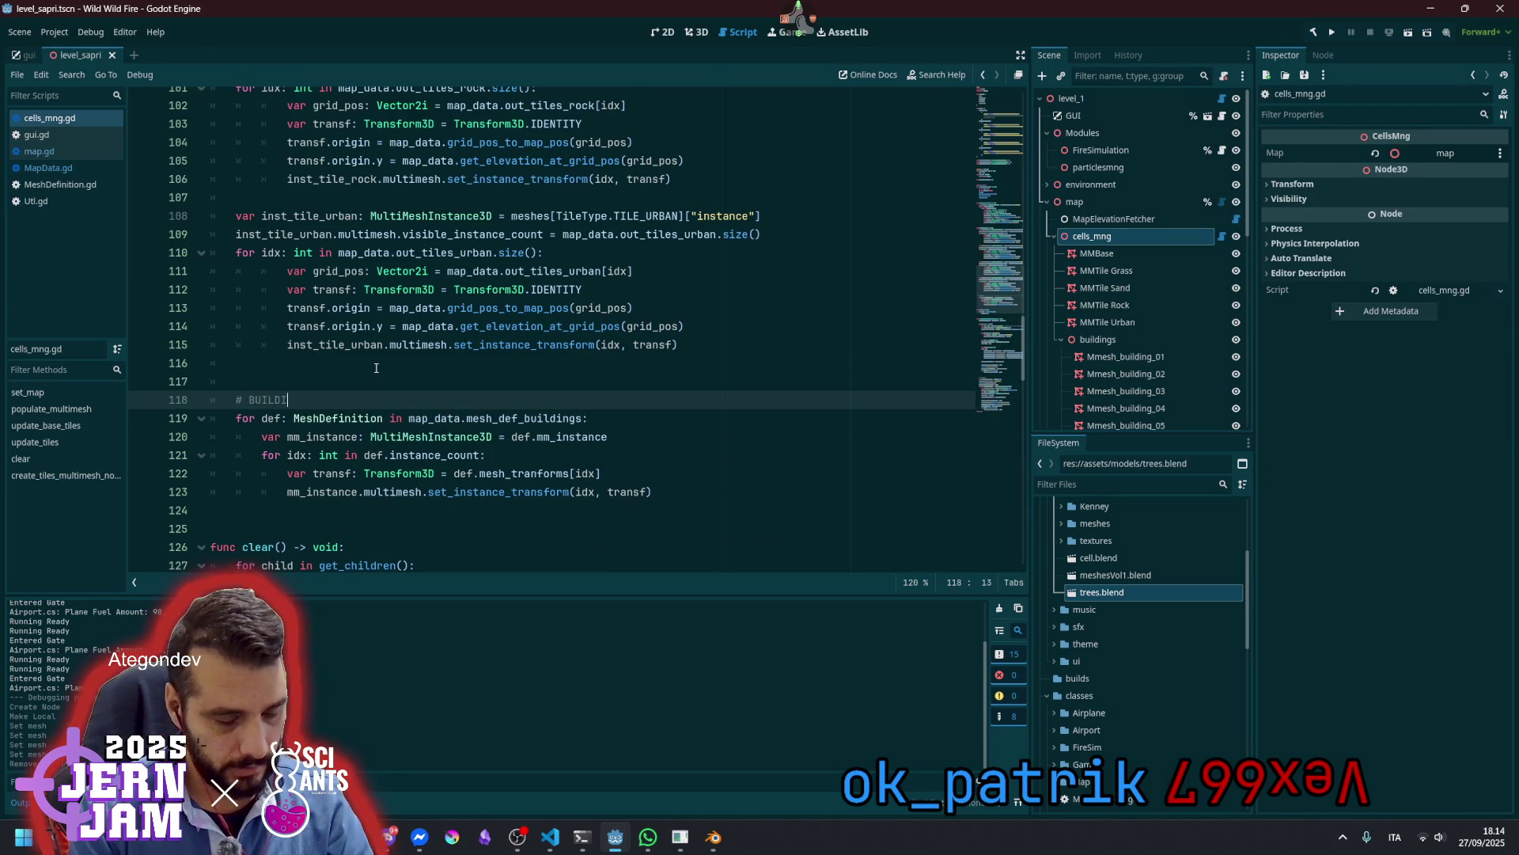
click(686, 493)
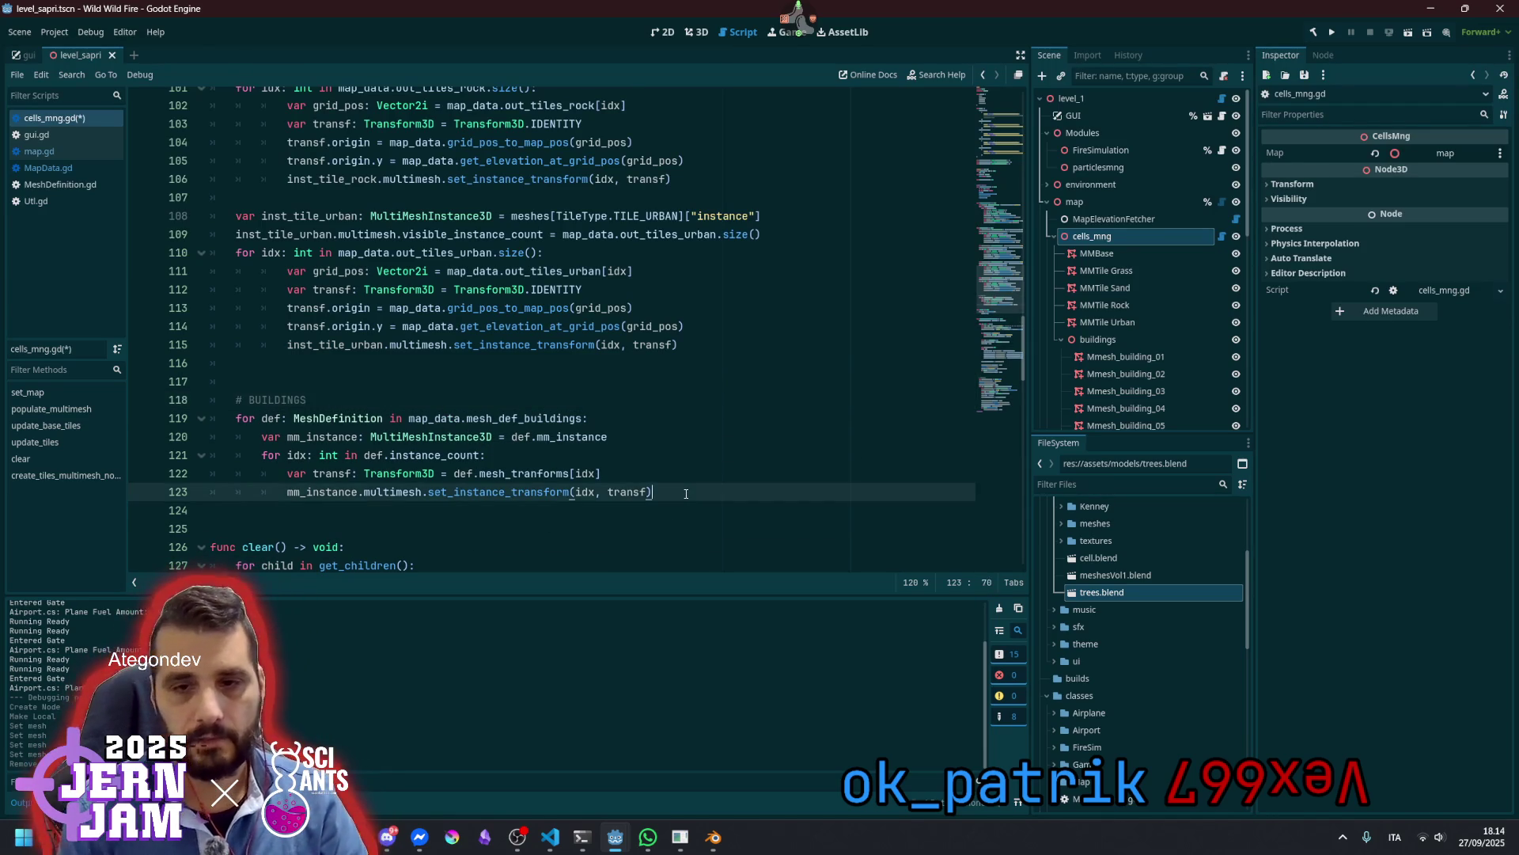
key(Return)
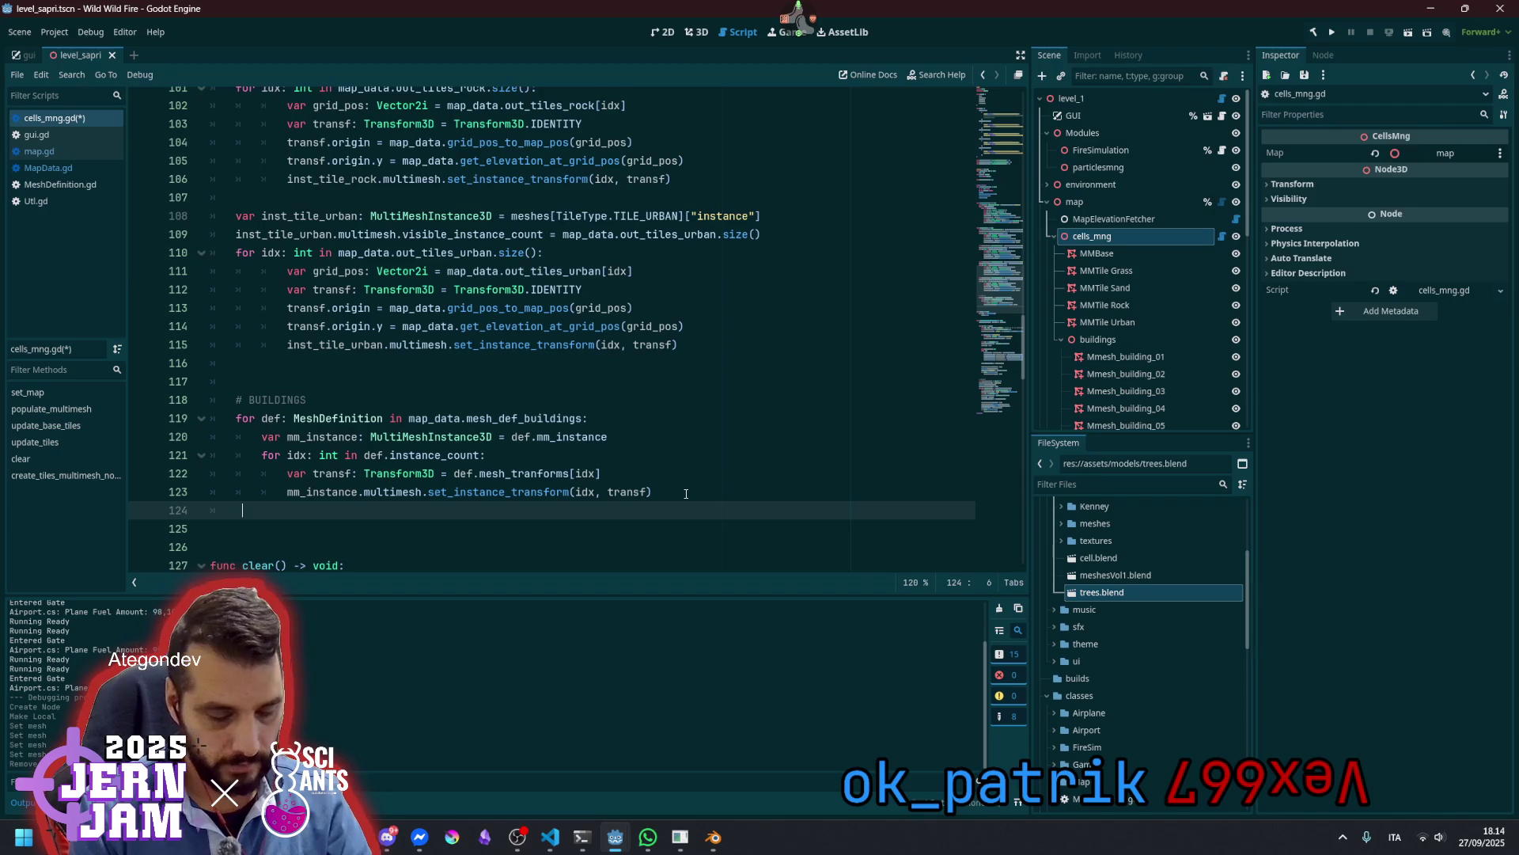
text(#TREES)
key(Return)
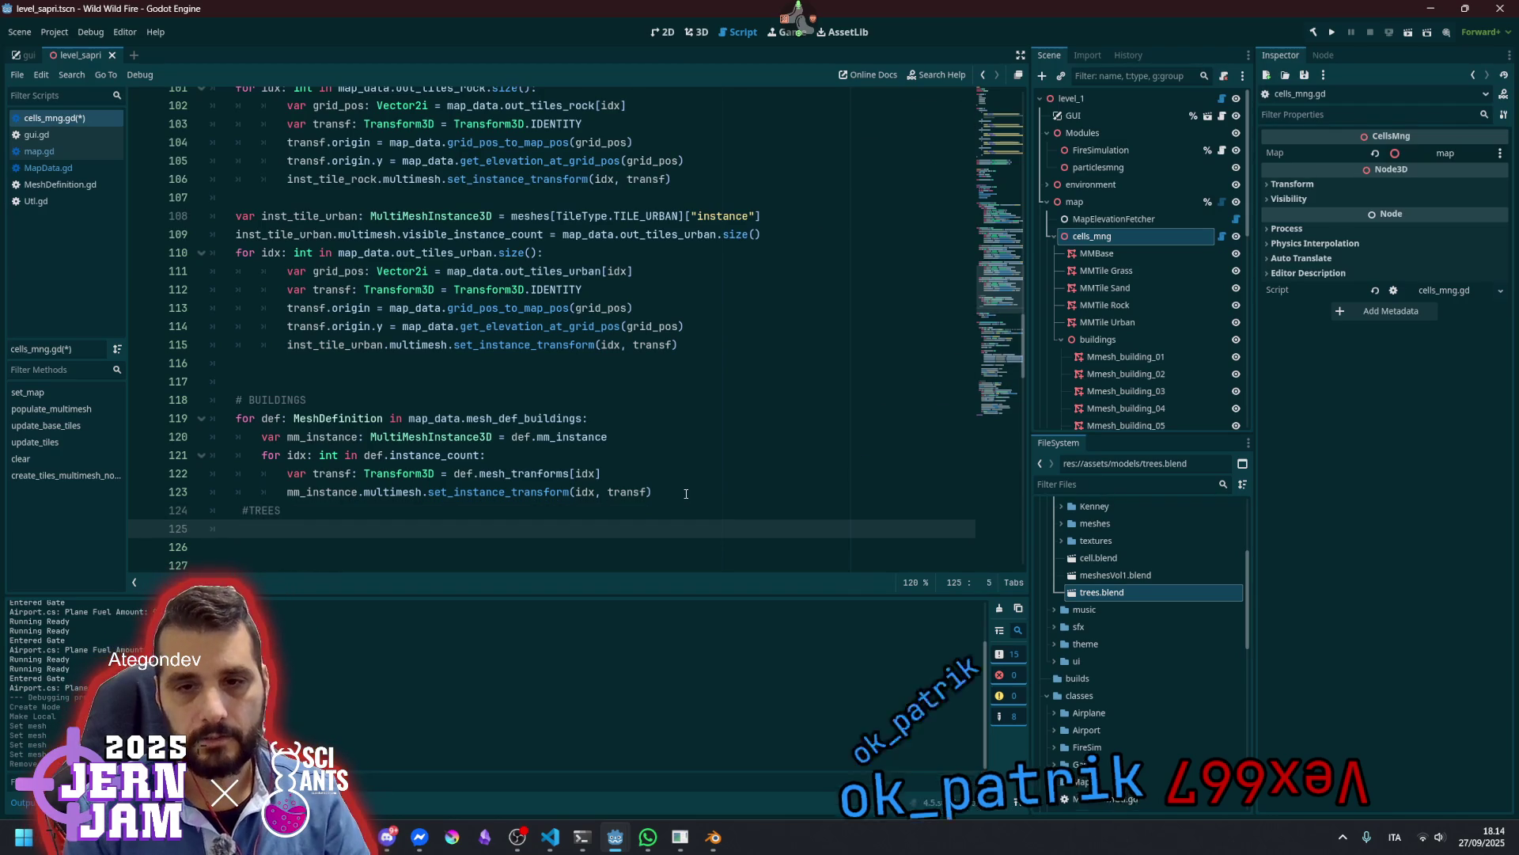
key(Up)
key(Return)
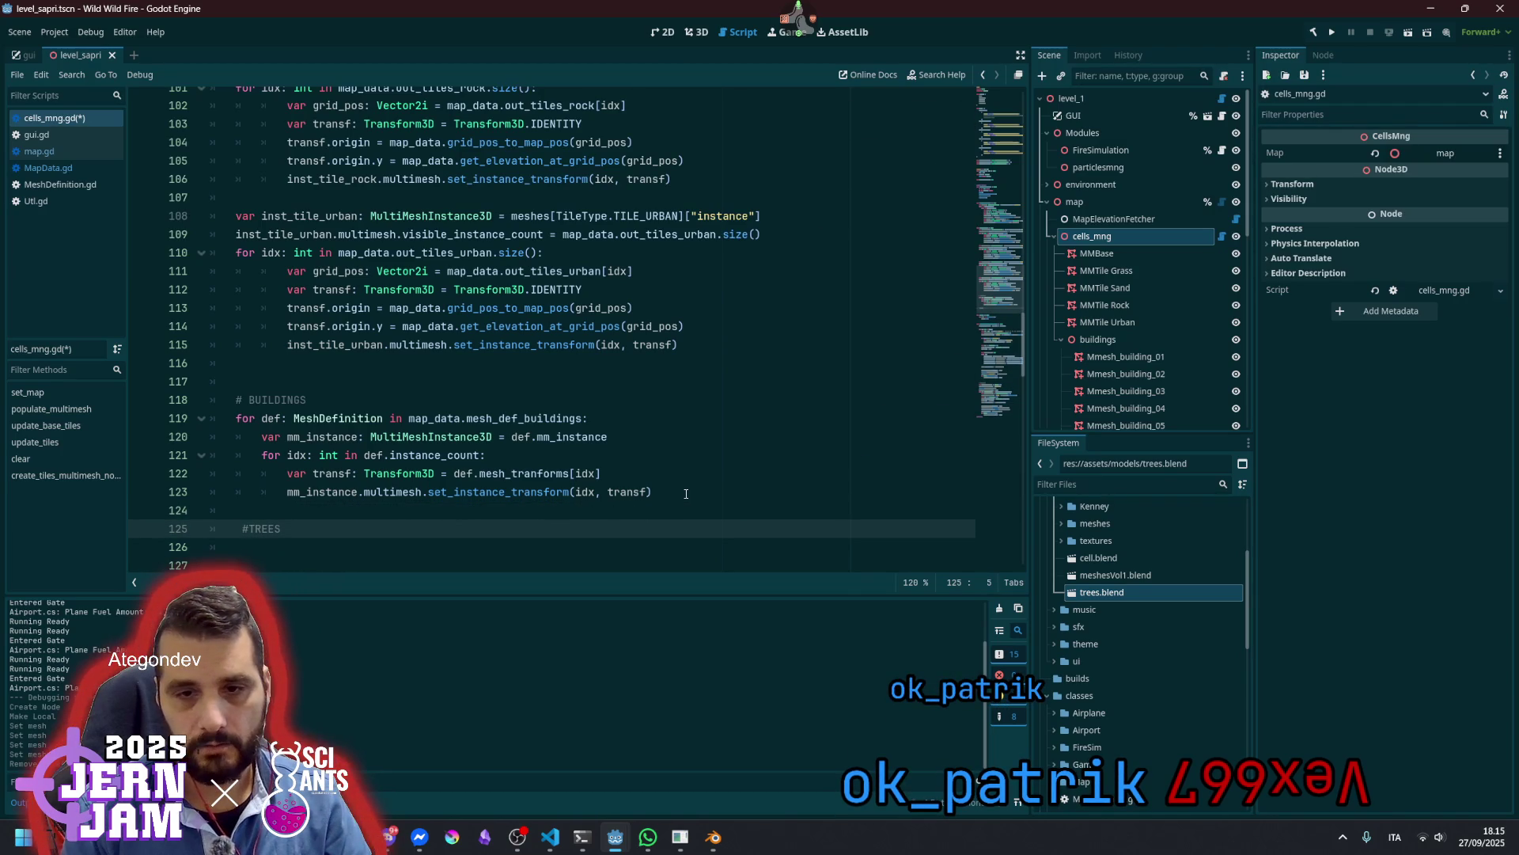
Add a '# ROADS' comment above the BUILDINGS section with an empty line beneath it
key(shift+End)
key(ctrl+c)
key(Up)
key(Up)
key(Up)
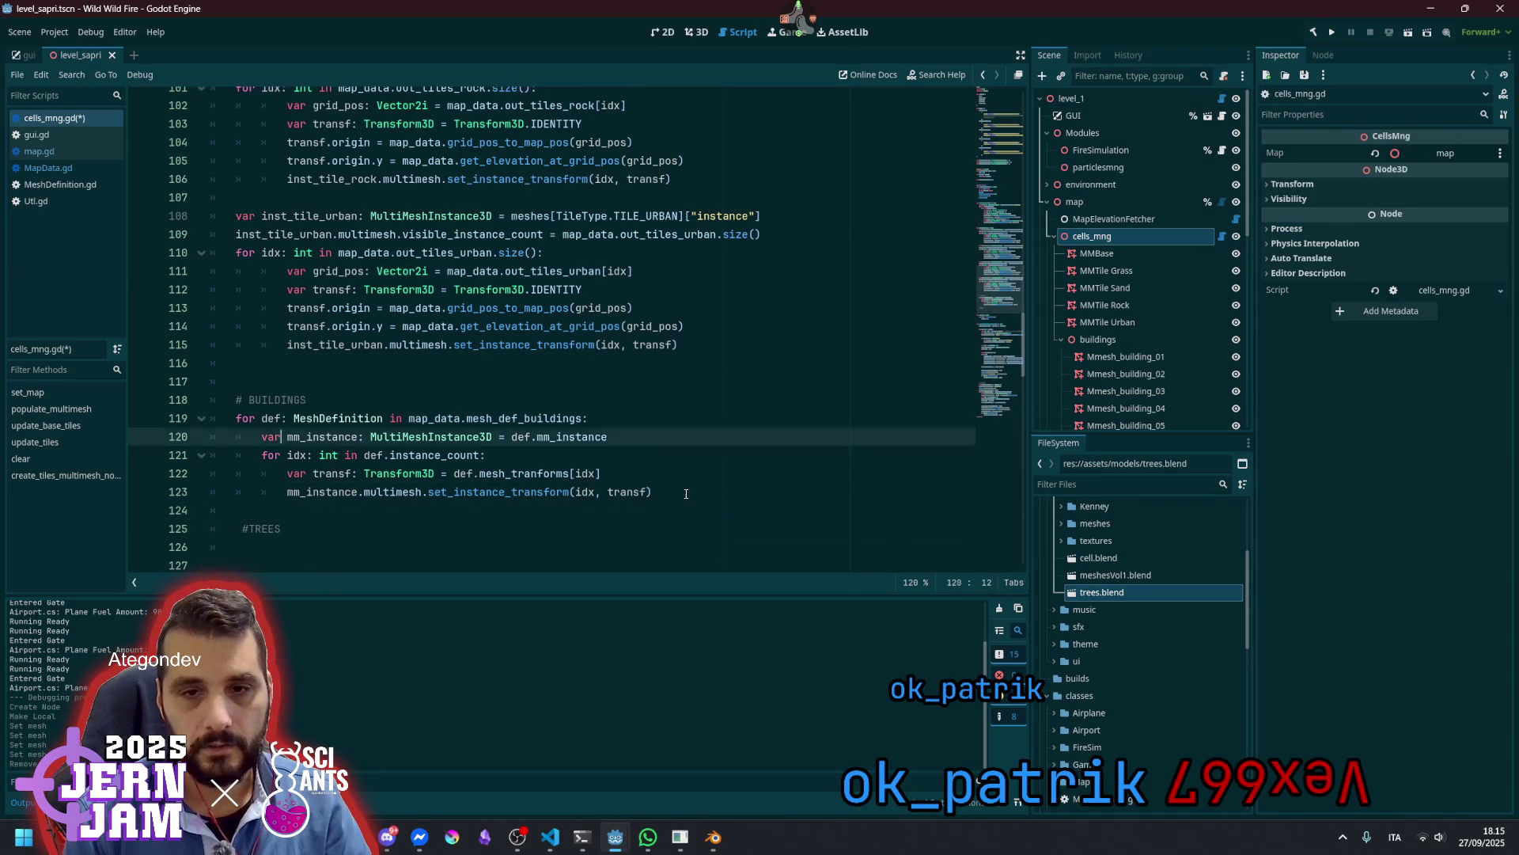
key(Return)
key(Return)
key(Up)
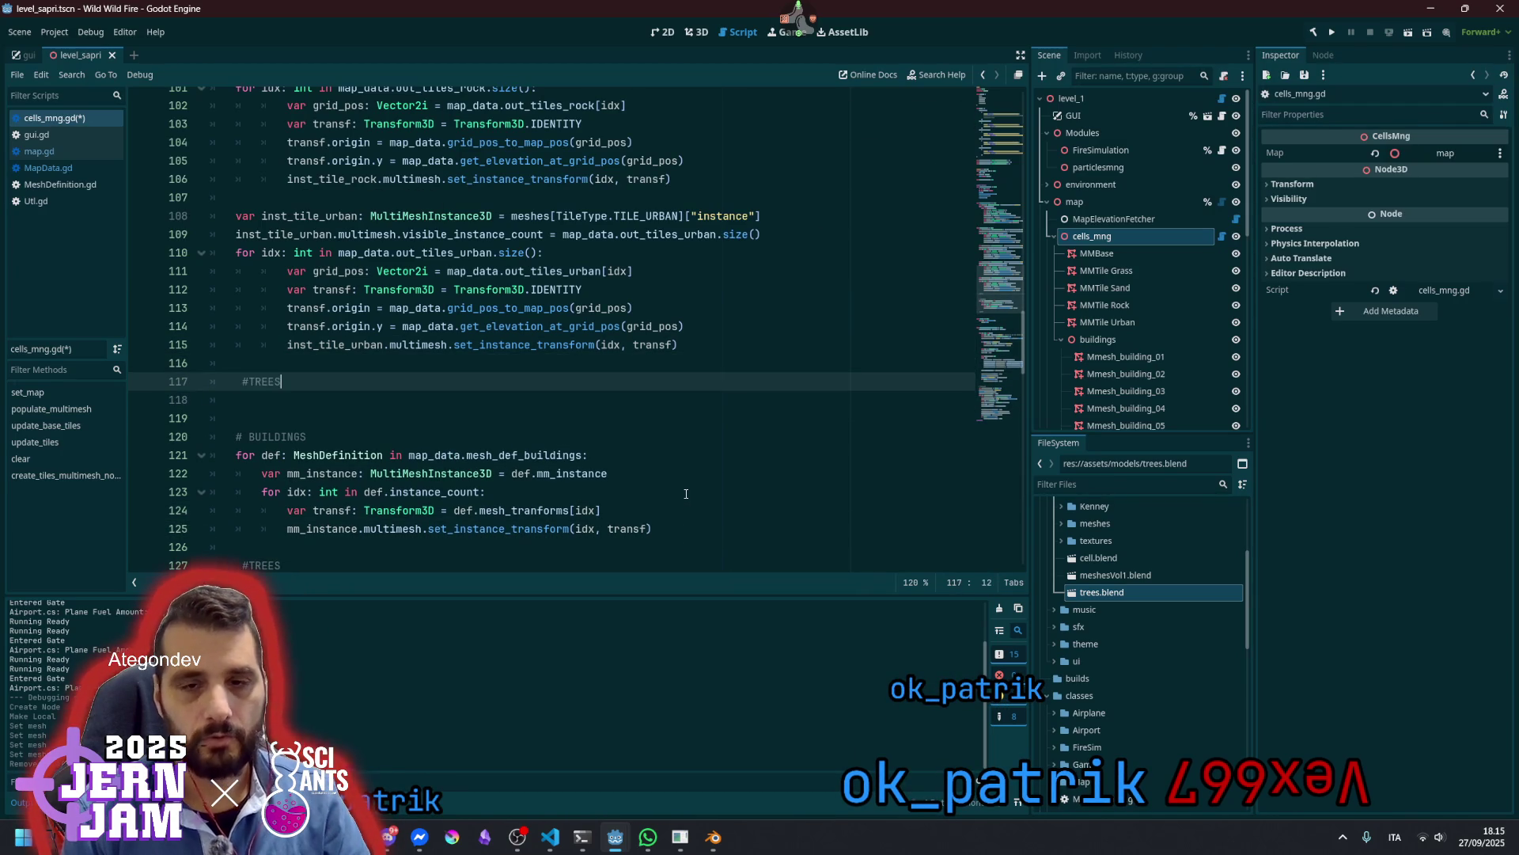
key(ctrl+v)
key(ctrl+shift+Left)
text(R)
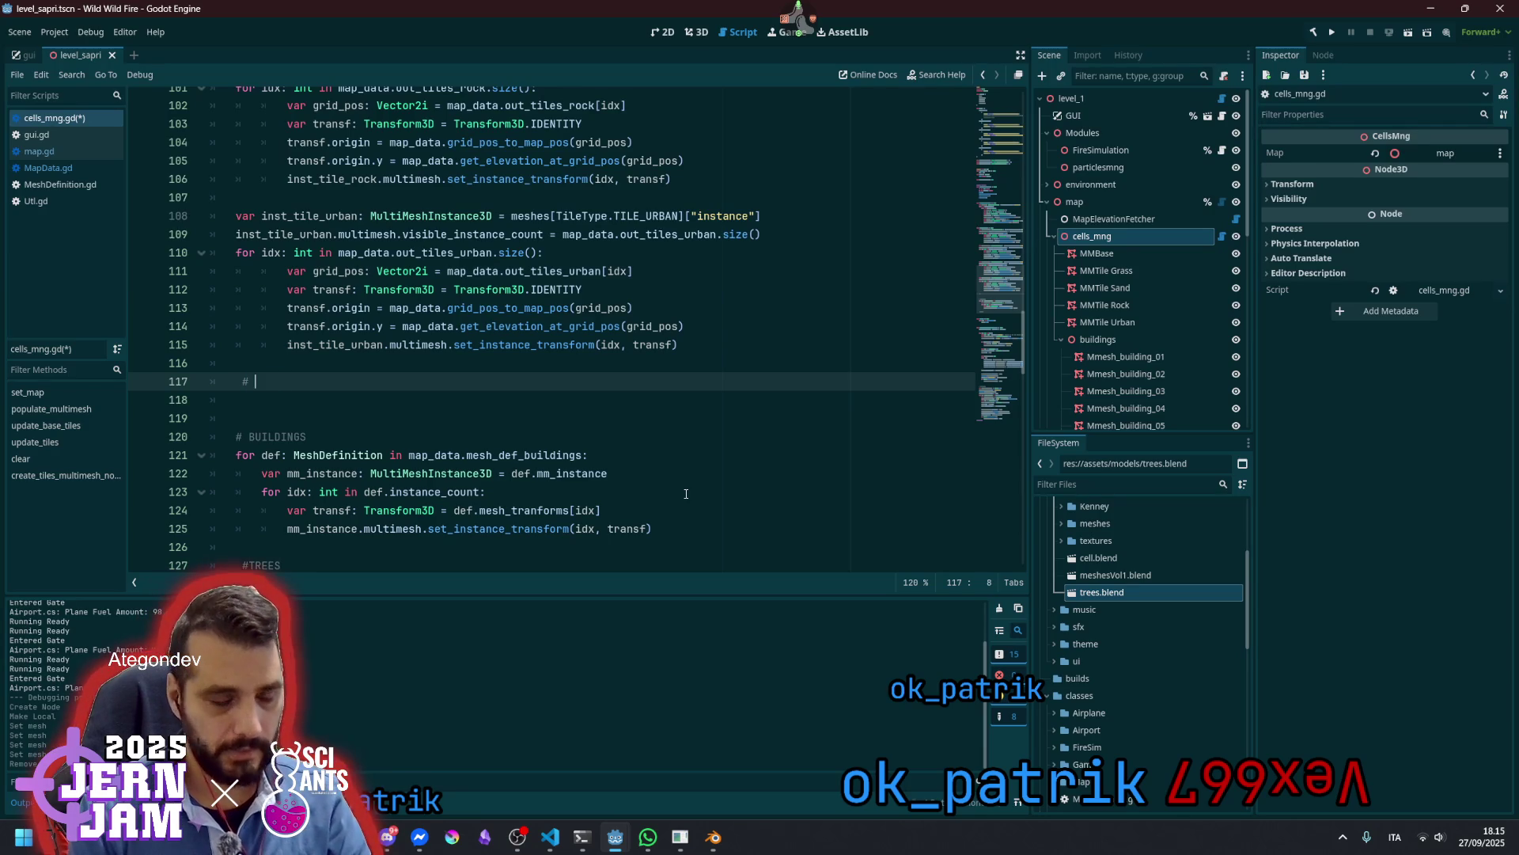
text(OADS)
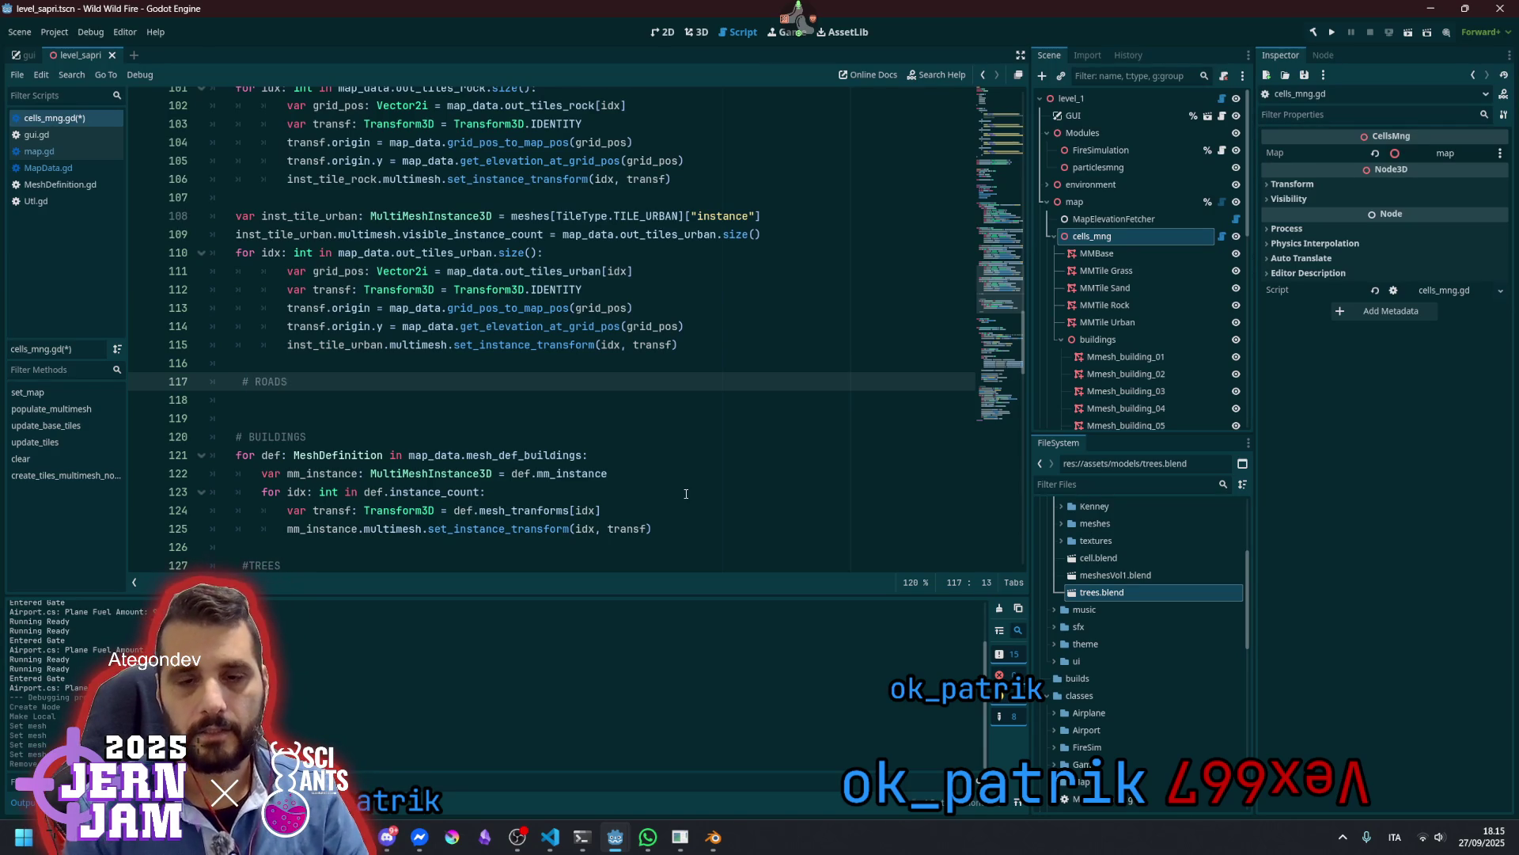
key(Return)
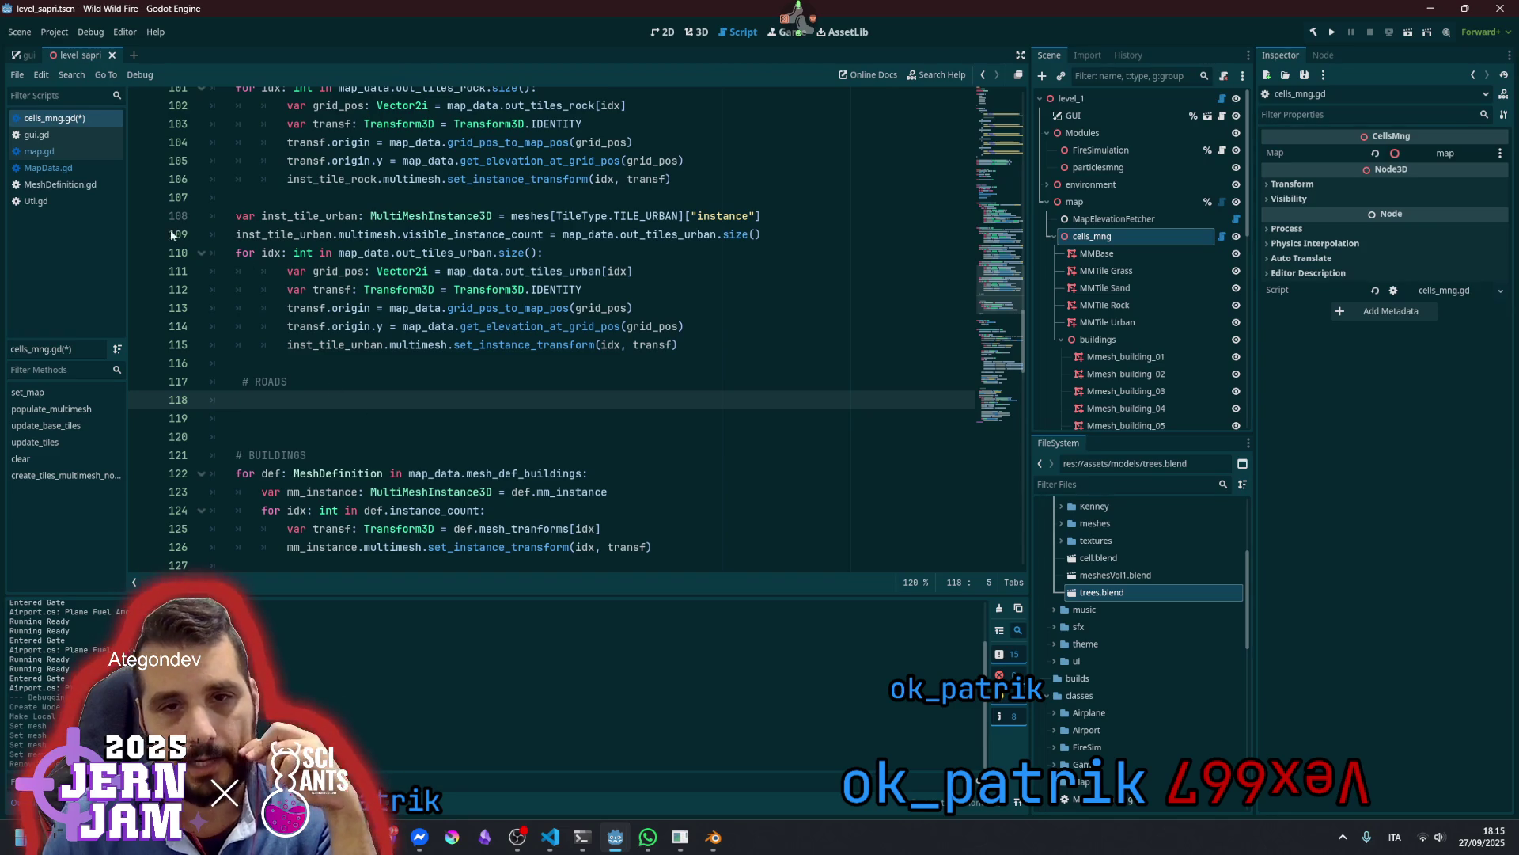
Jump to _populate_roads_data in MapData.gd and inspect out_mesh_roads_cross, out_mesh_roads_h and out_mesh_roads_v
click(67, 168)
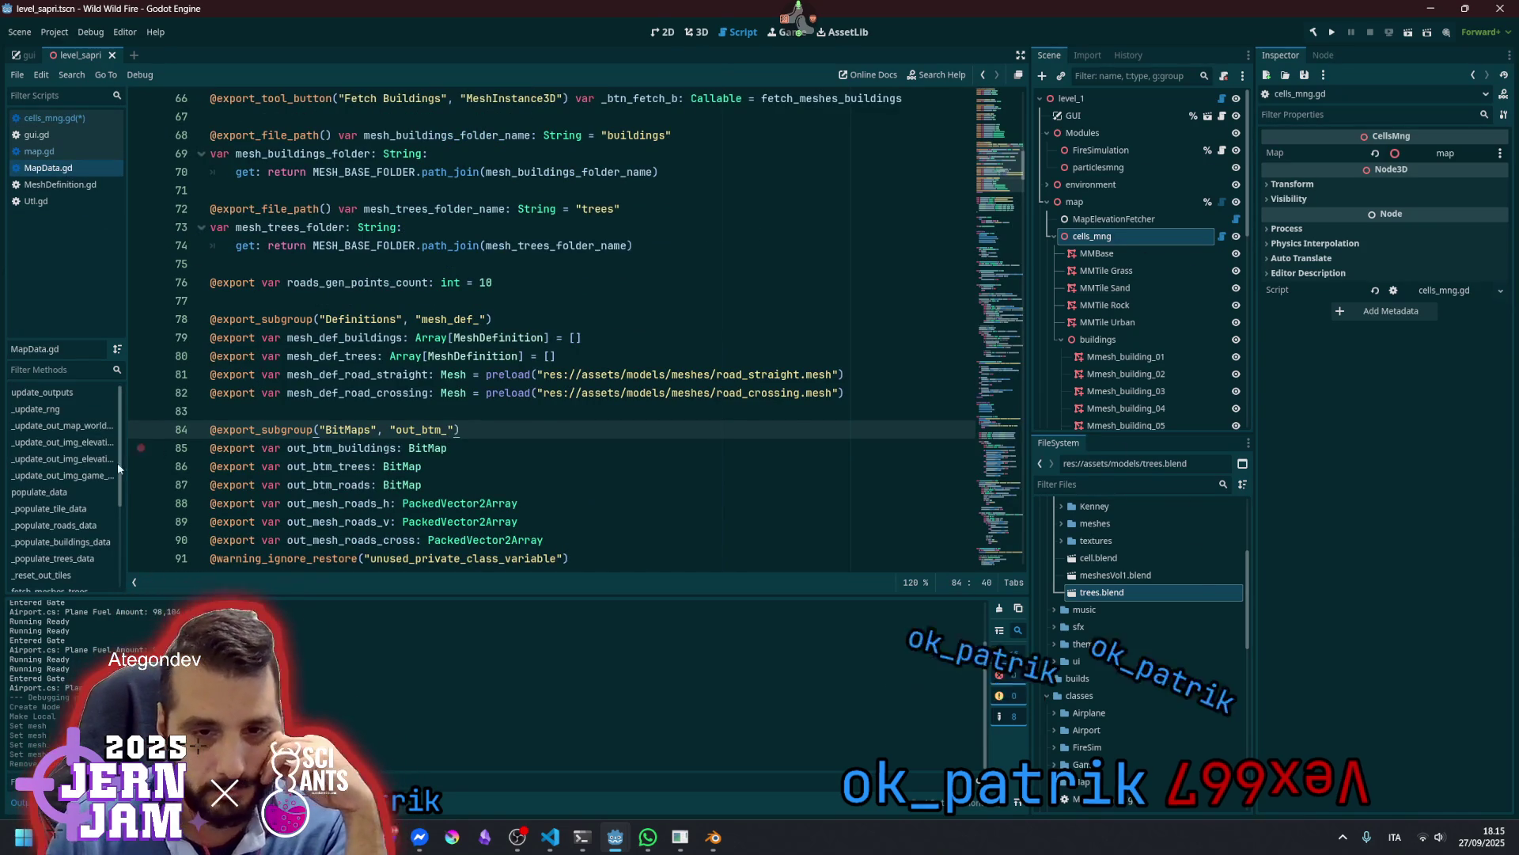
click(54, 525)
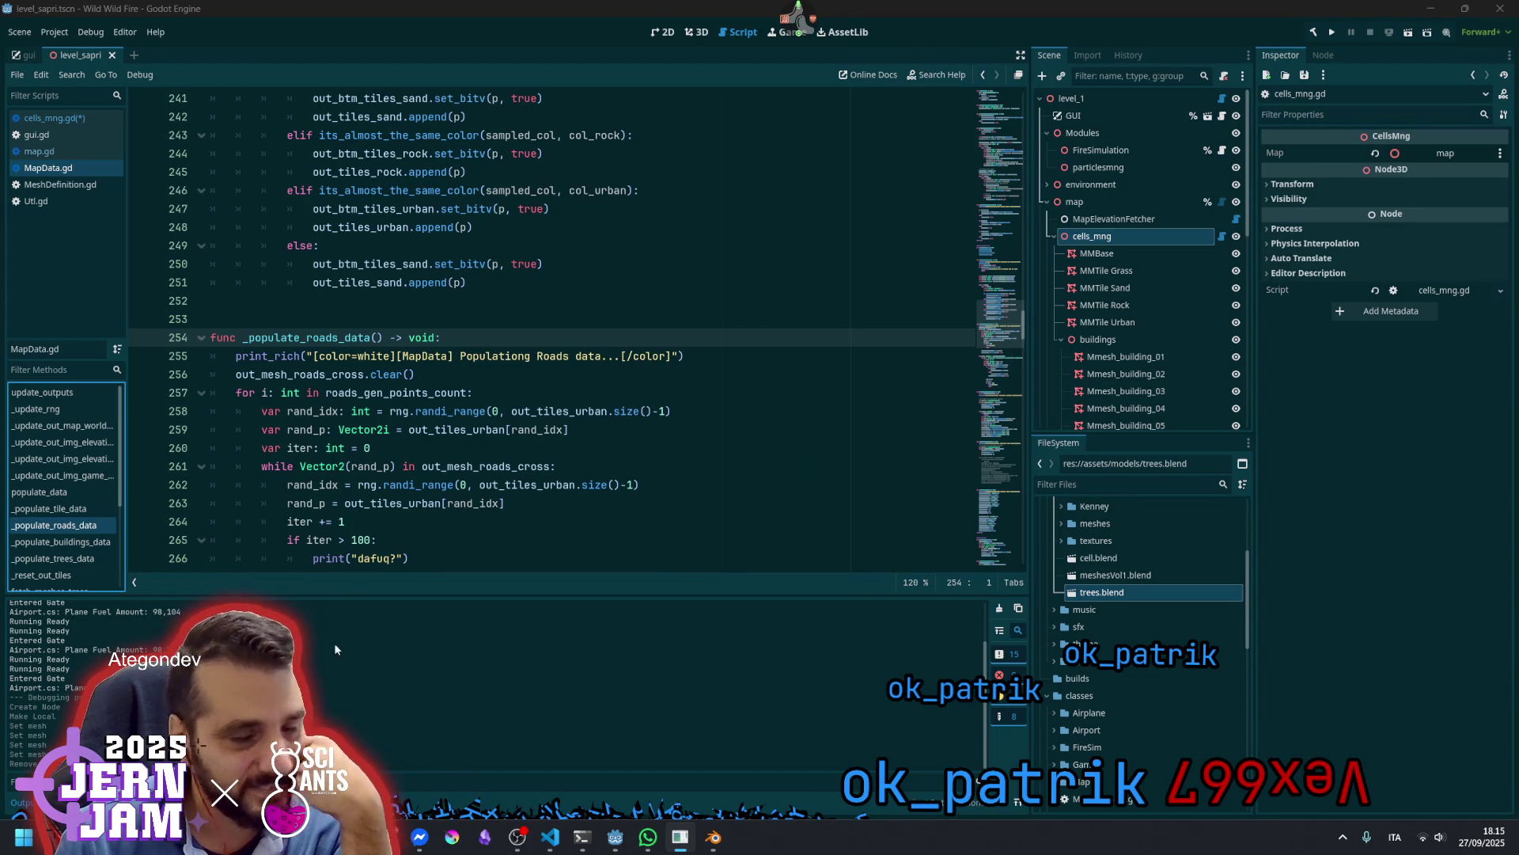
double_click(324, 377)
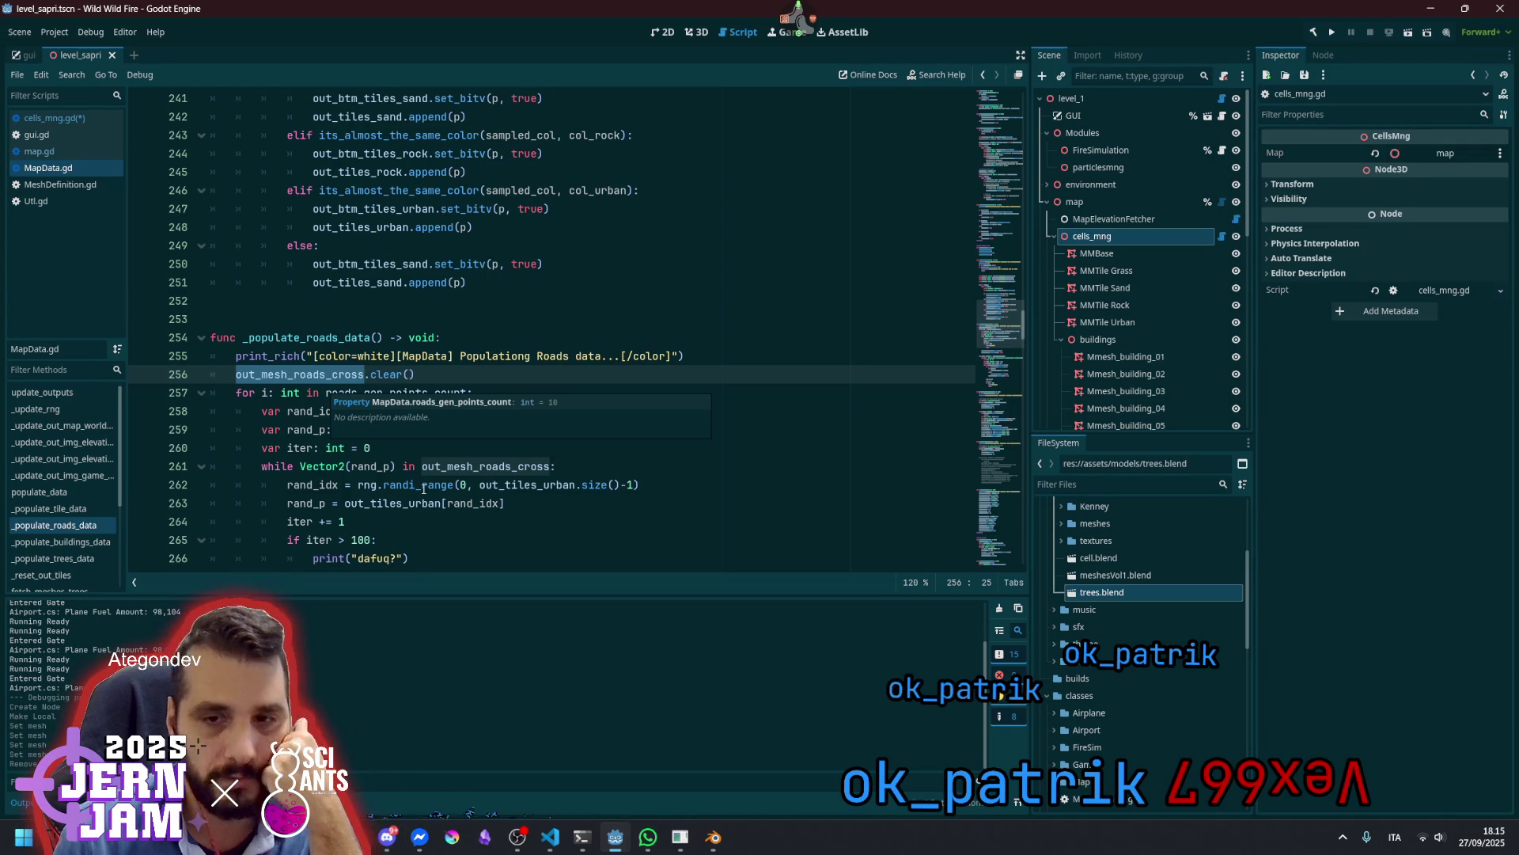
scroll(325, 389, down, 5)
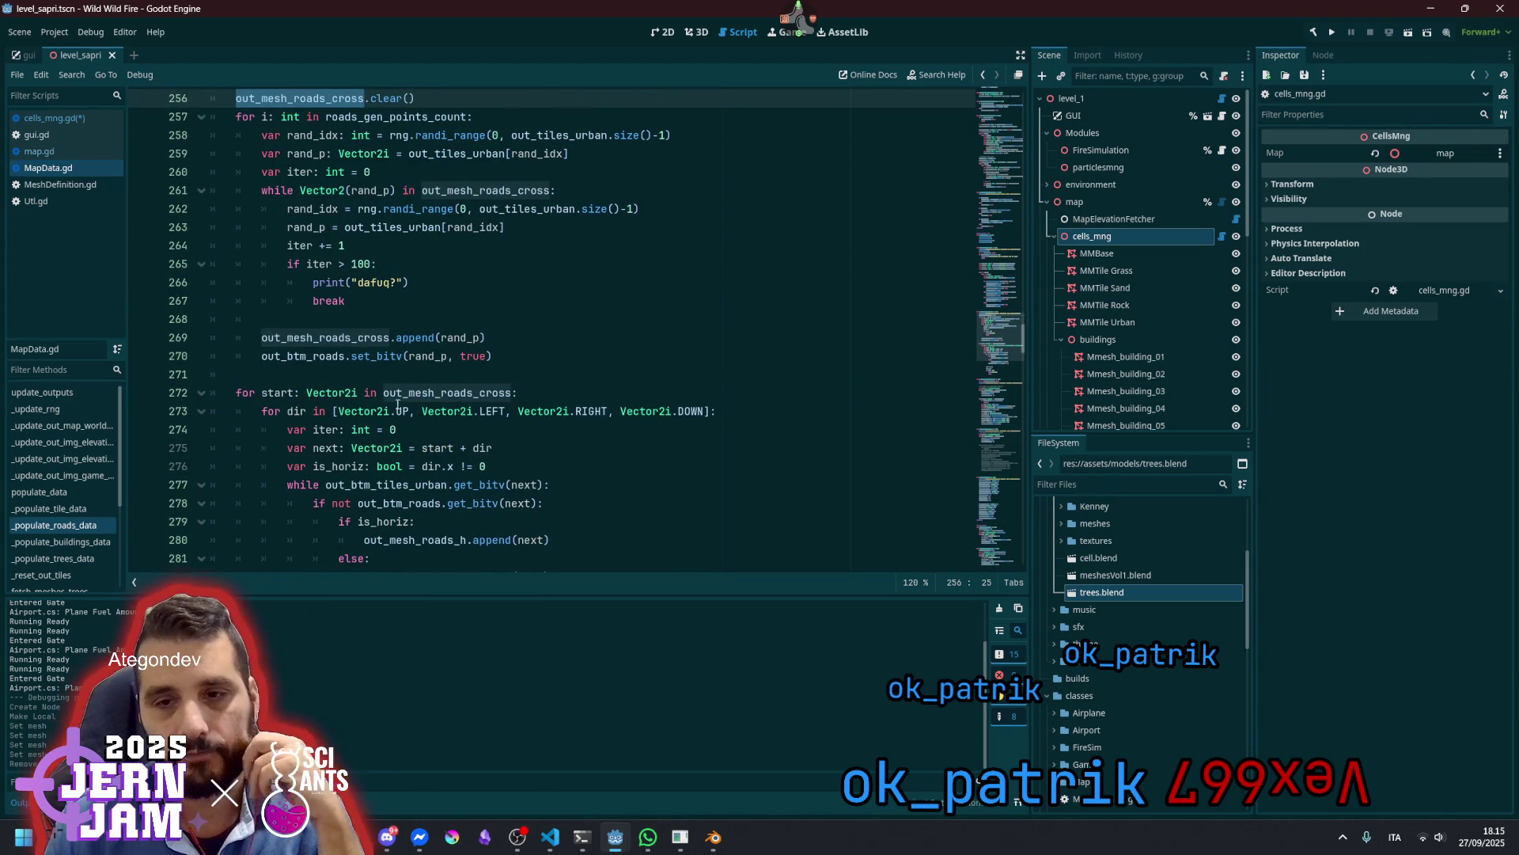
scroll(424, 485, down, 1)
double_click(409, 484)
double_click(409, 522)
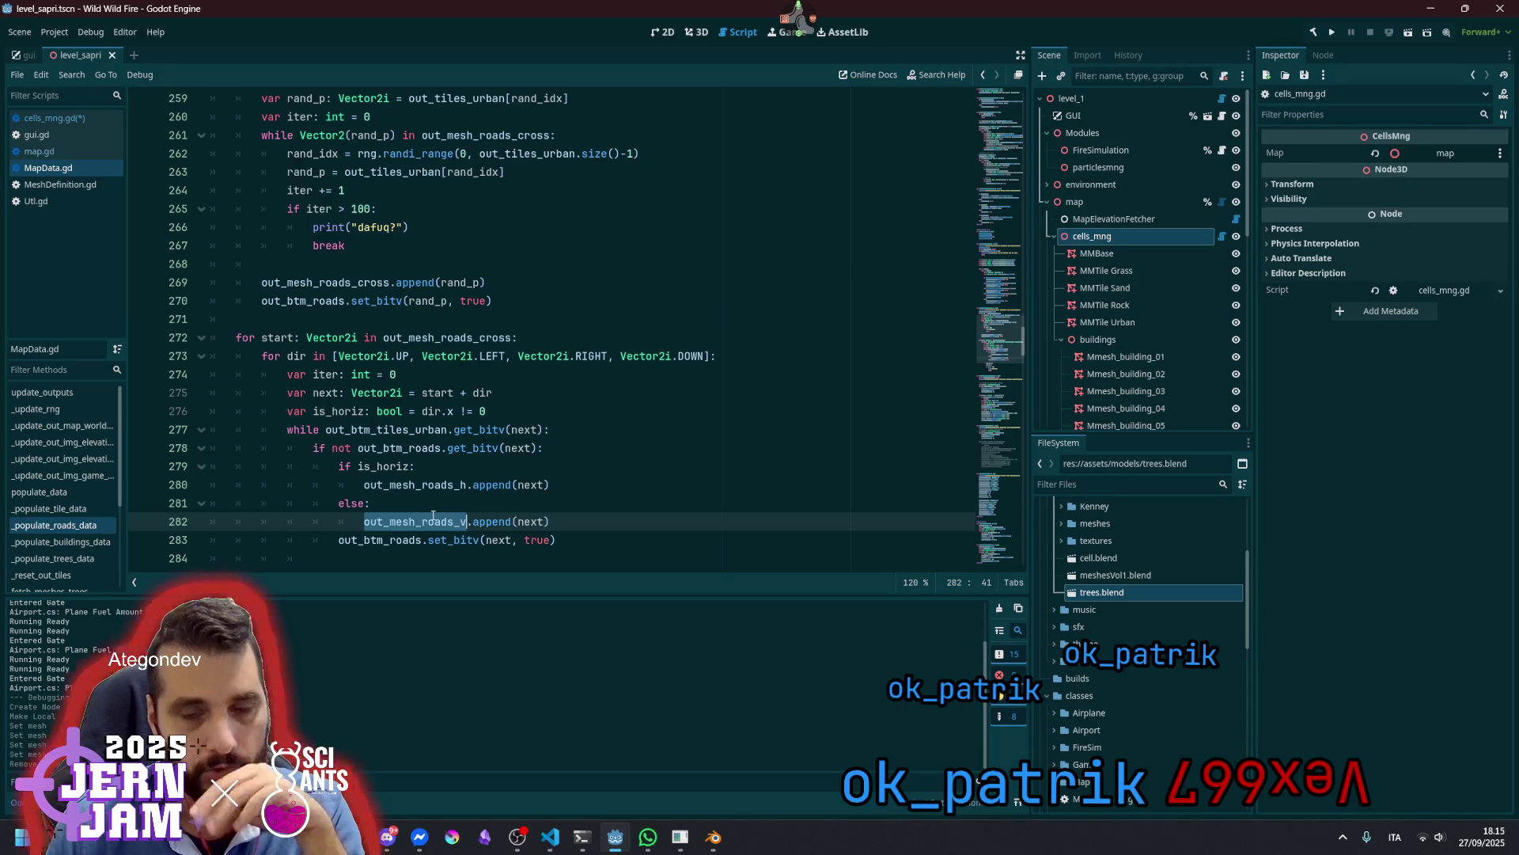
mouse_move(433, 515)
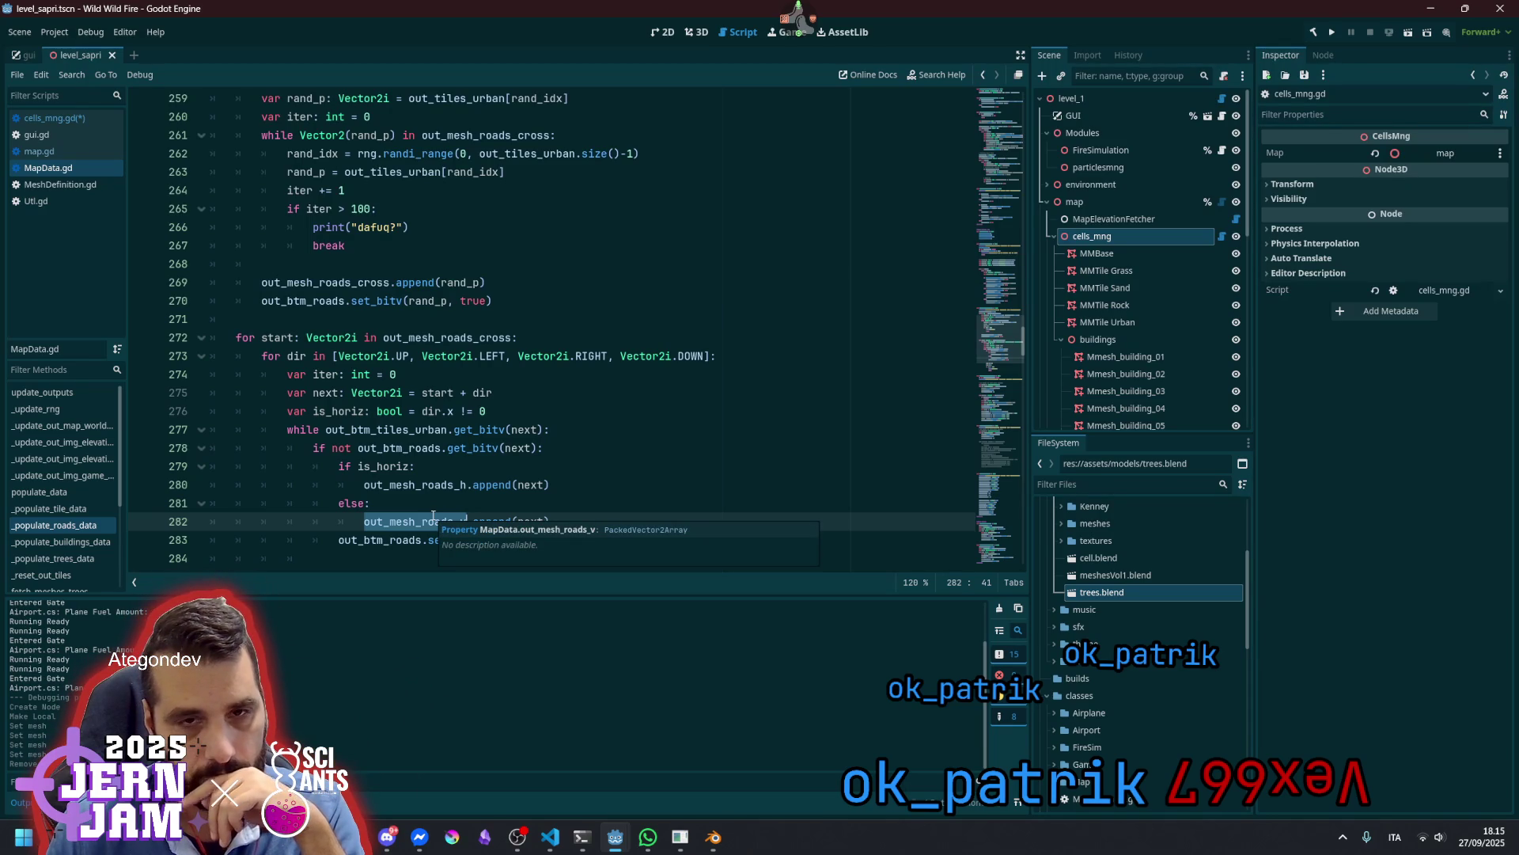
In cells_mng.gd under # ROADS, write 'for p: Vector2i in map_data.out_mesh_roads_cross:'
click(109, 117)
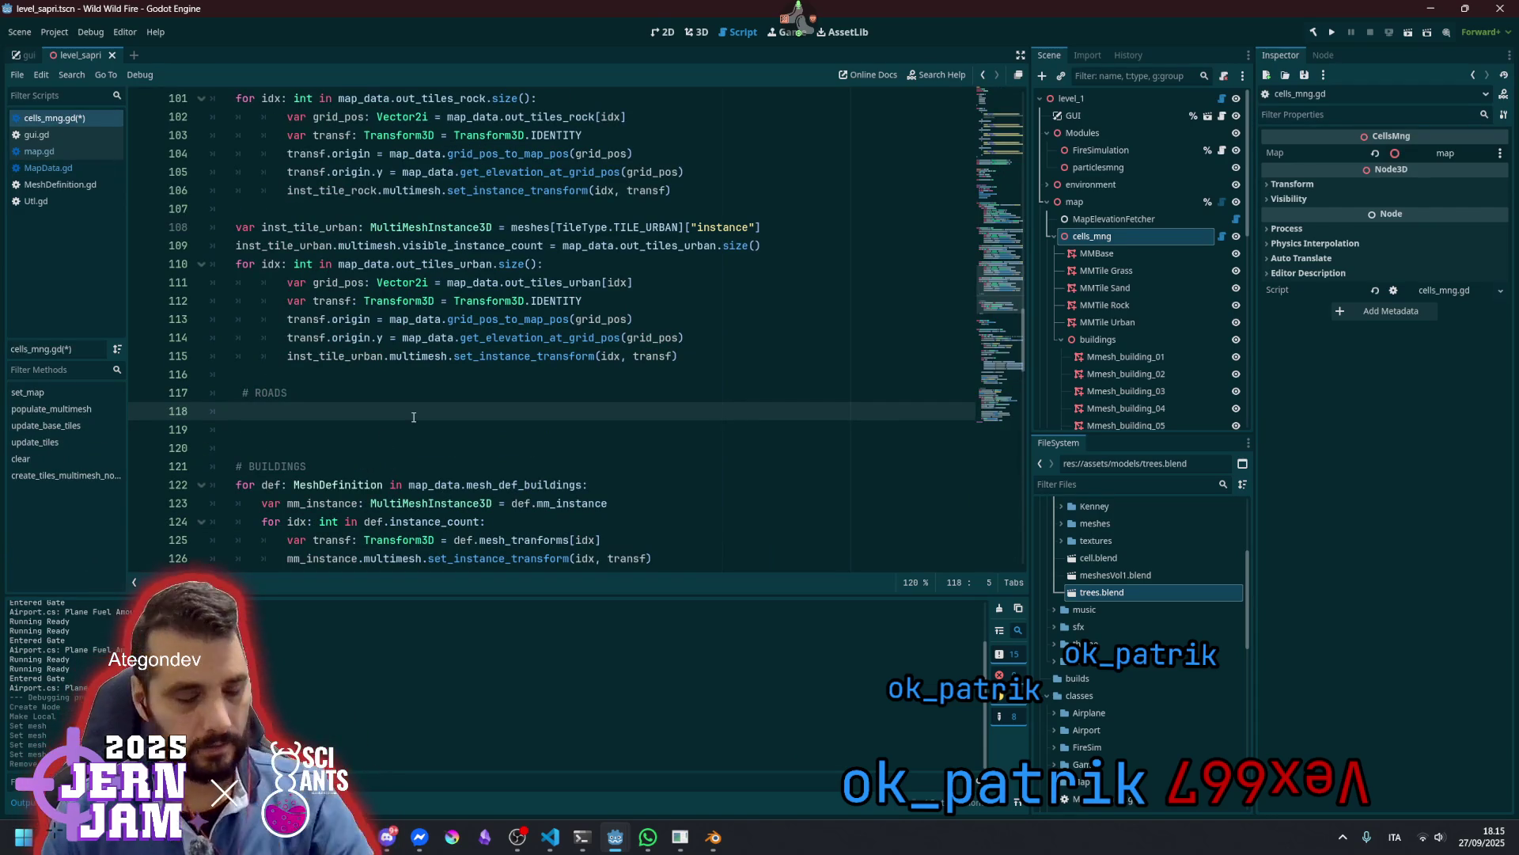
text(for)
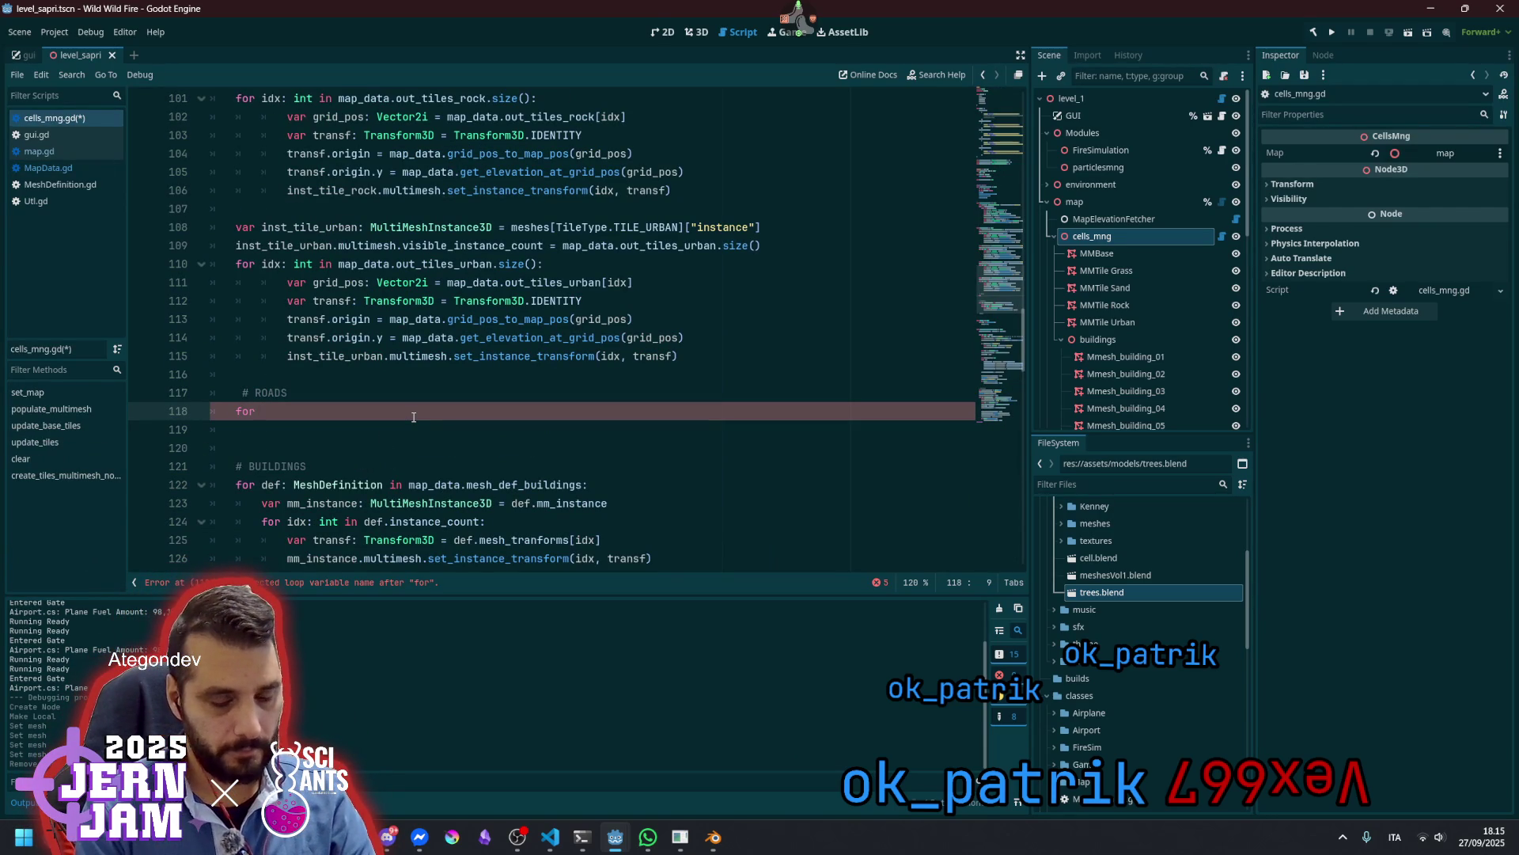
text(Vect)
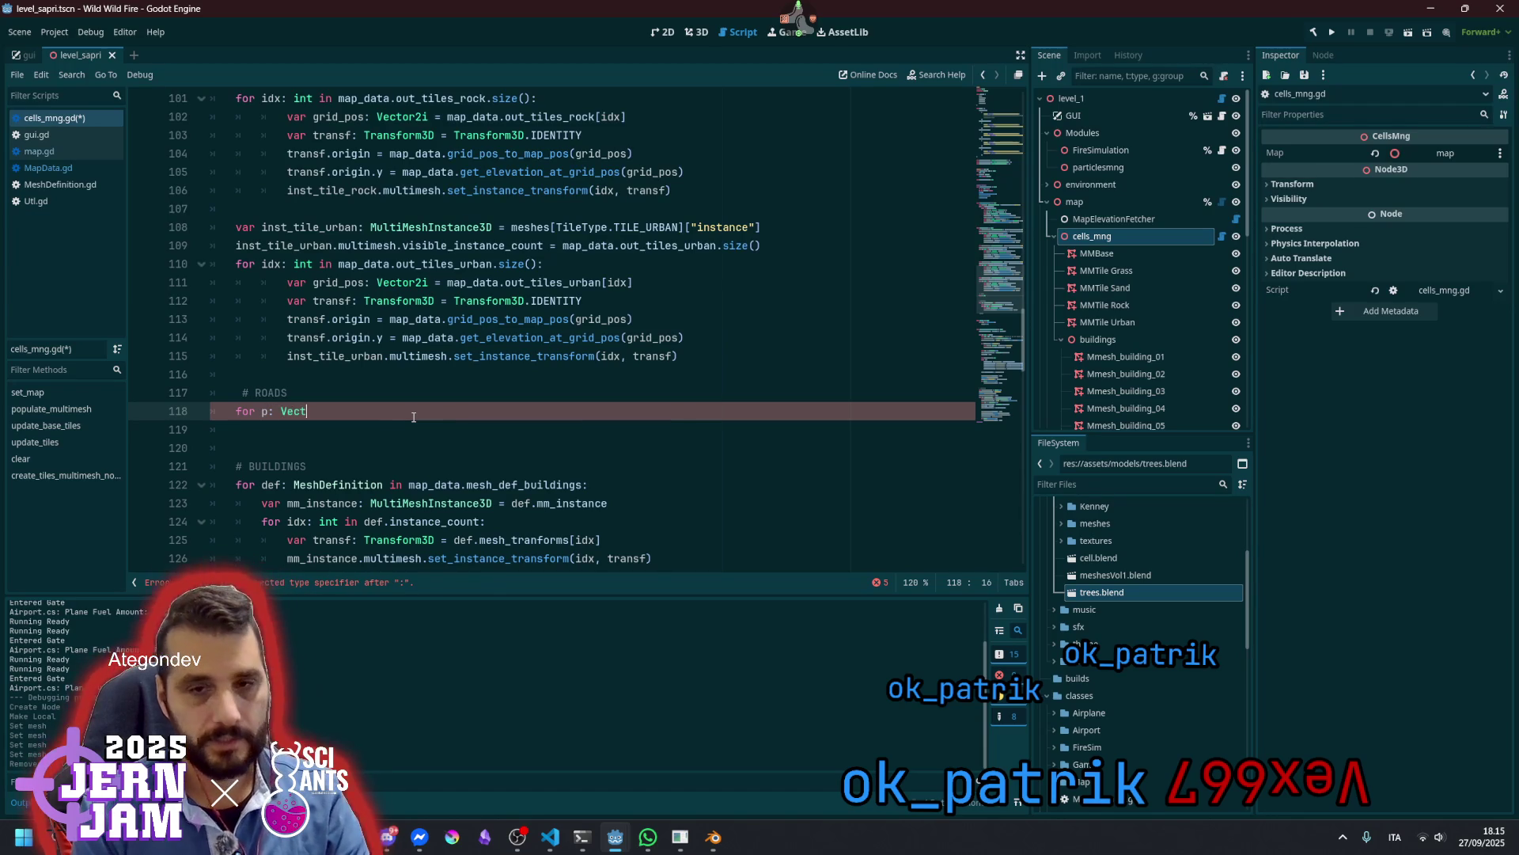
key(Down)
key(Return)
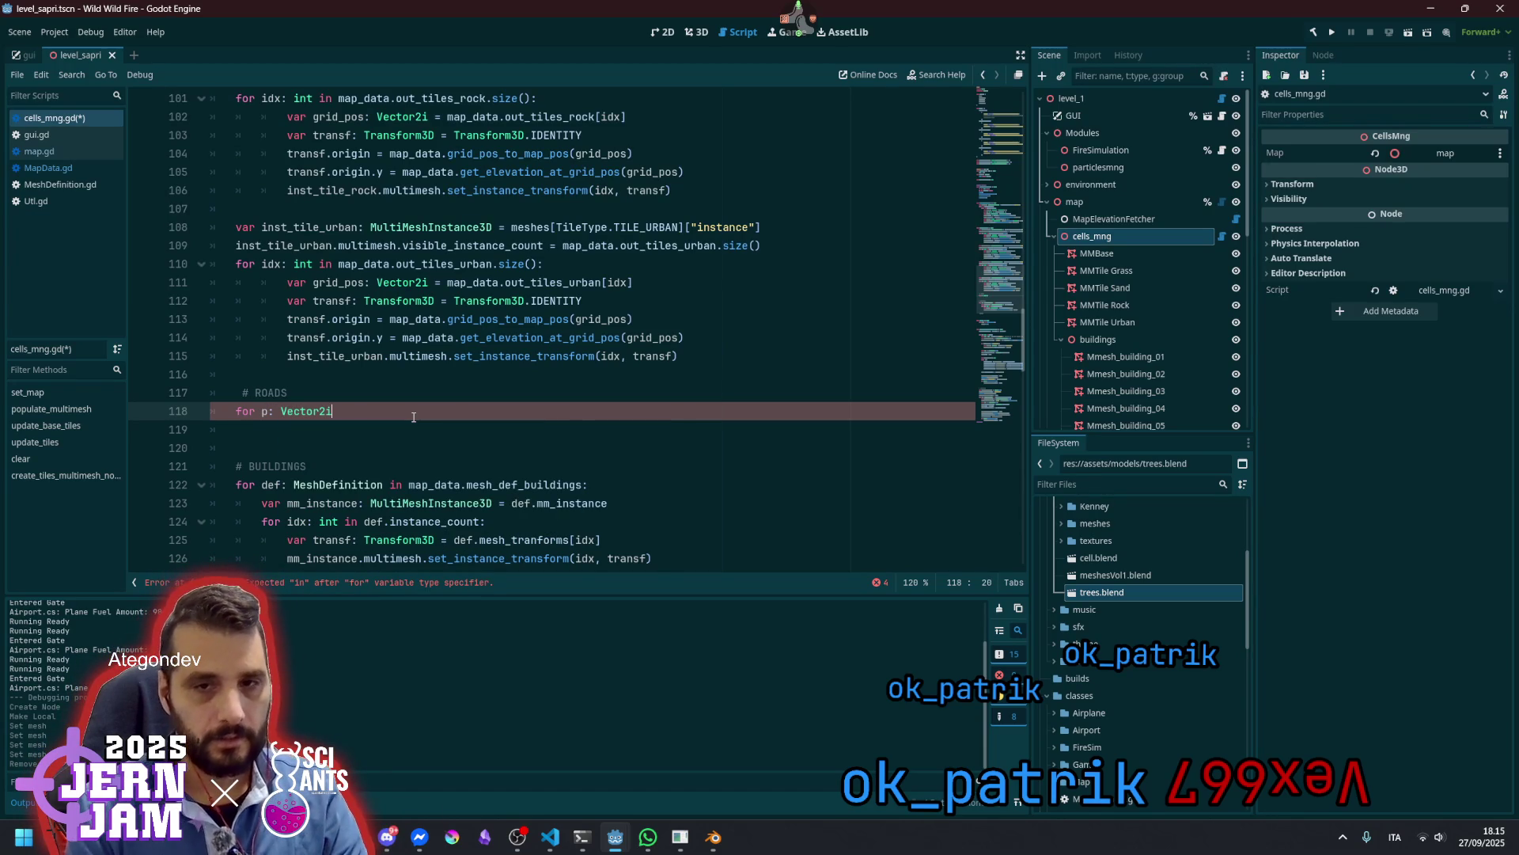
text( in map_data.)
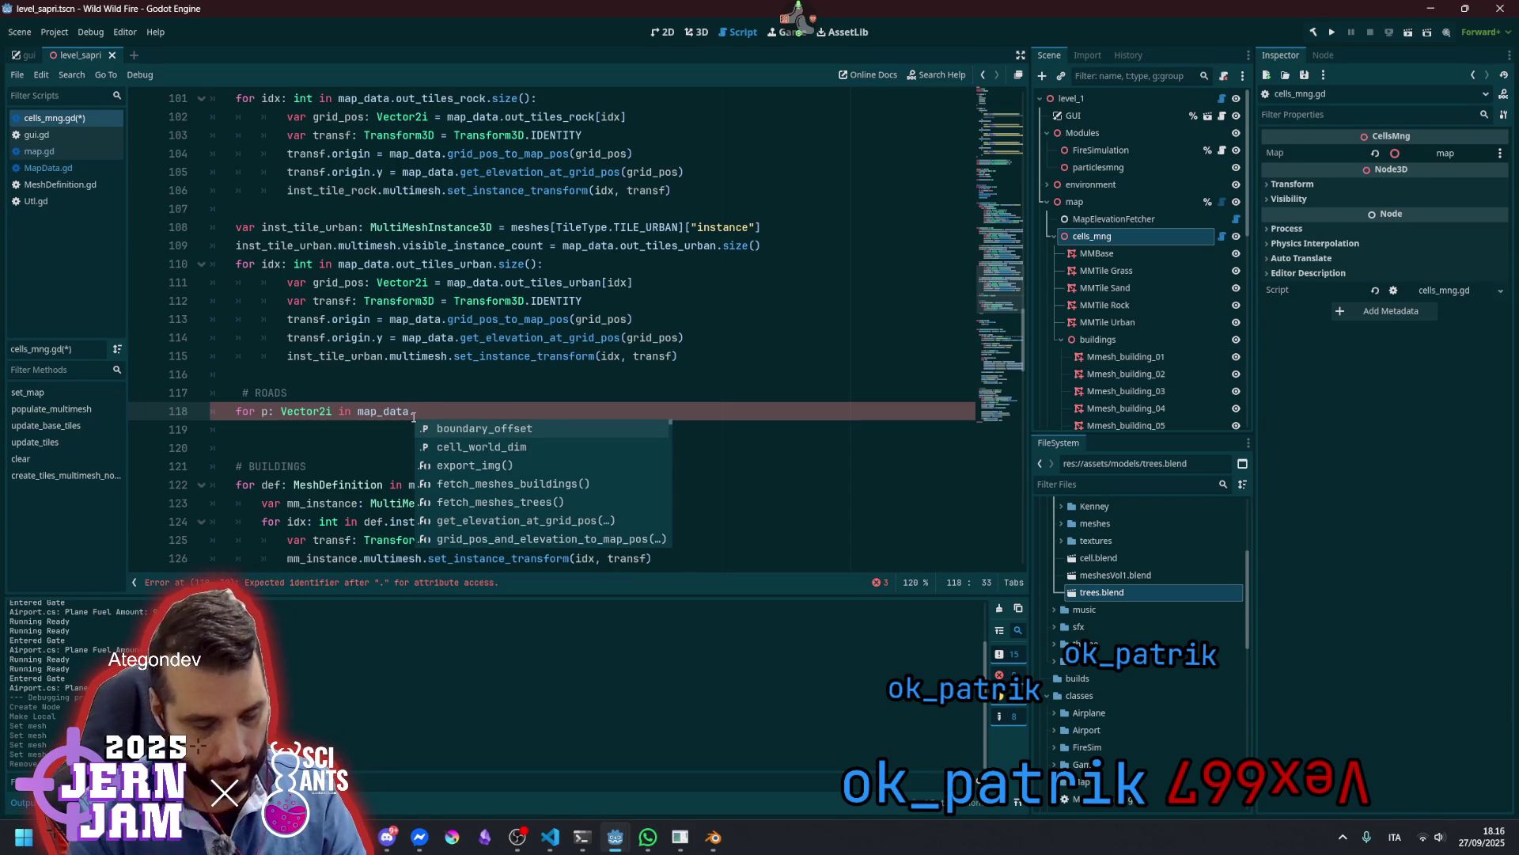
text(out_roa)
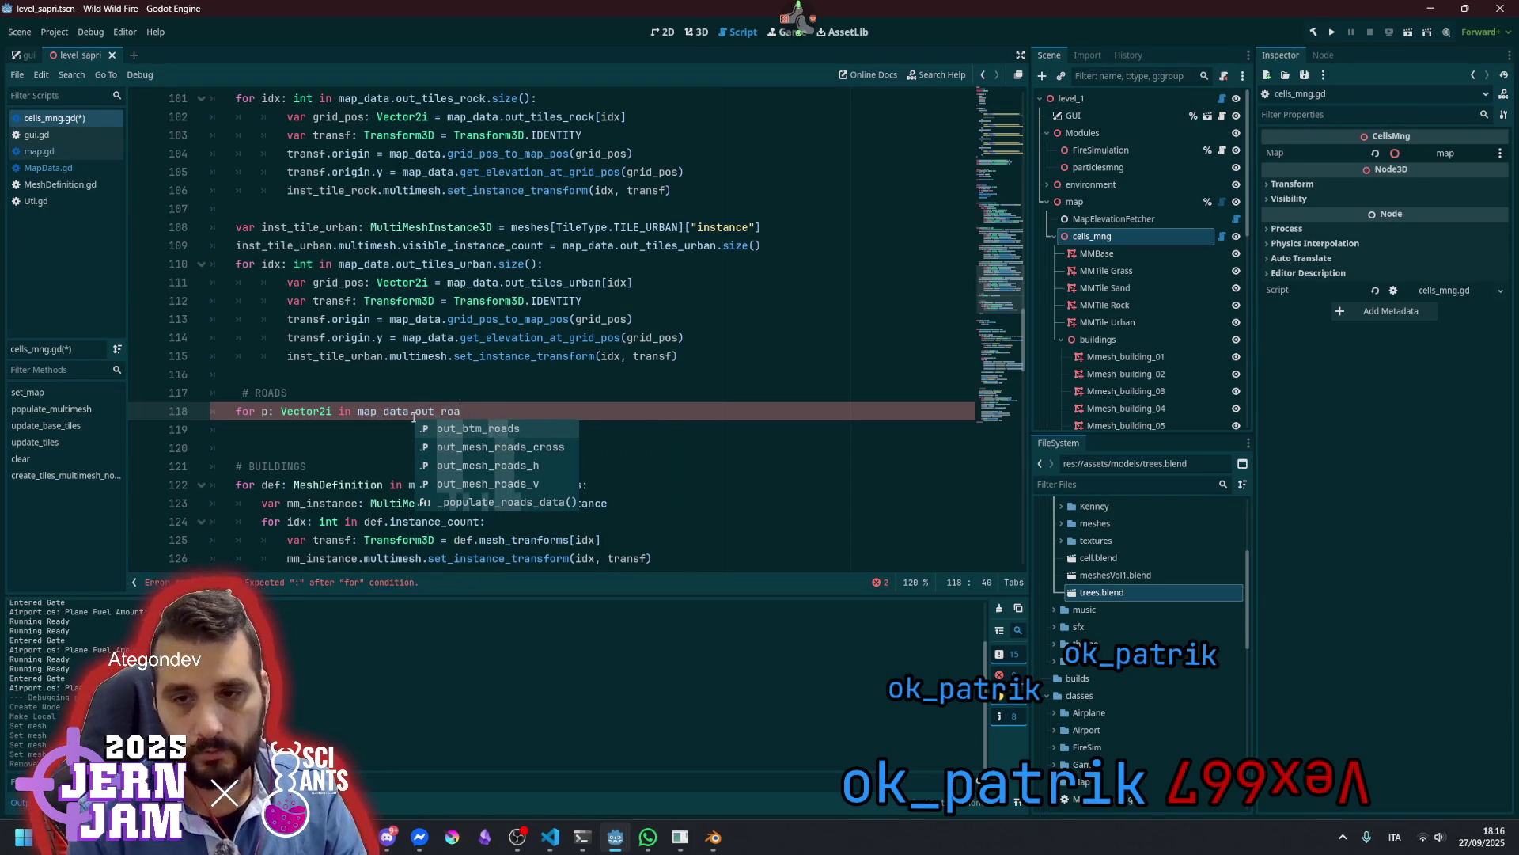
key(Down)
key(Return)
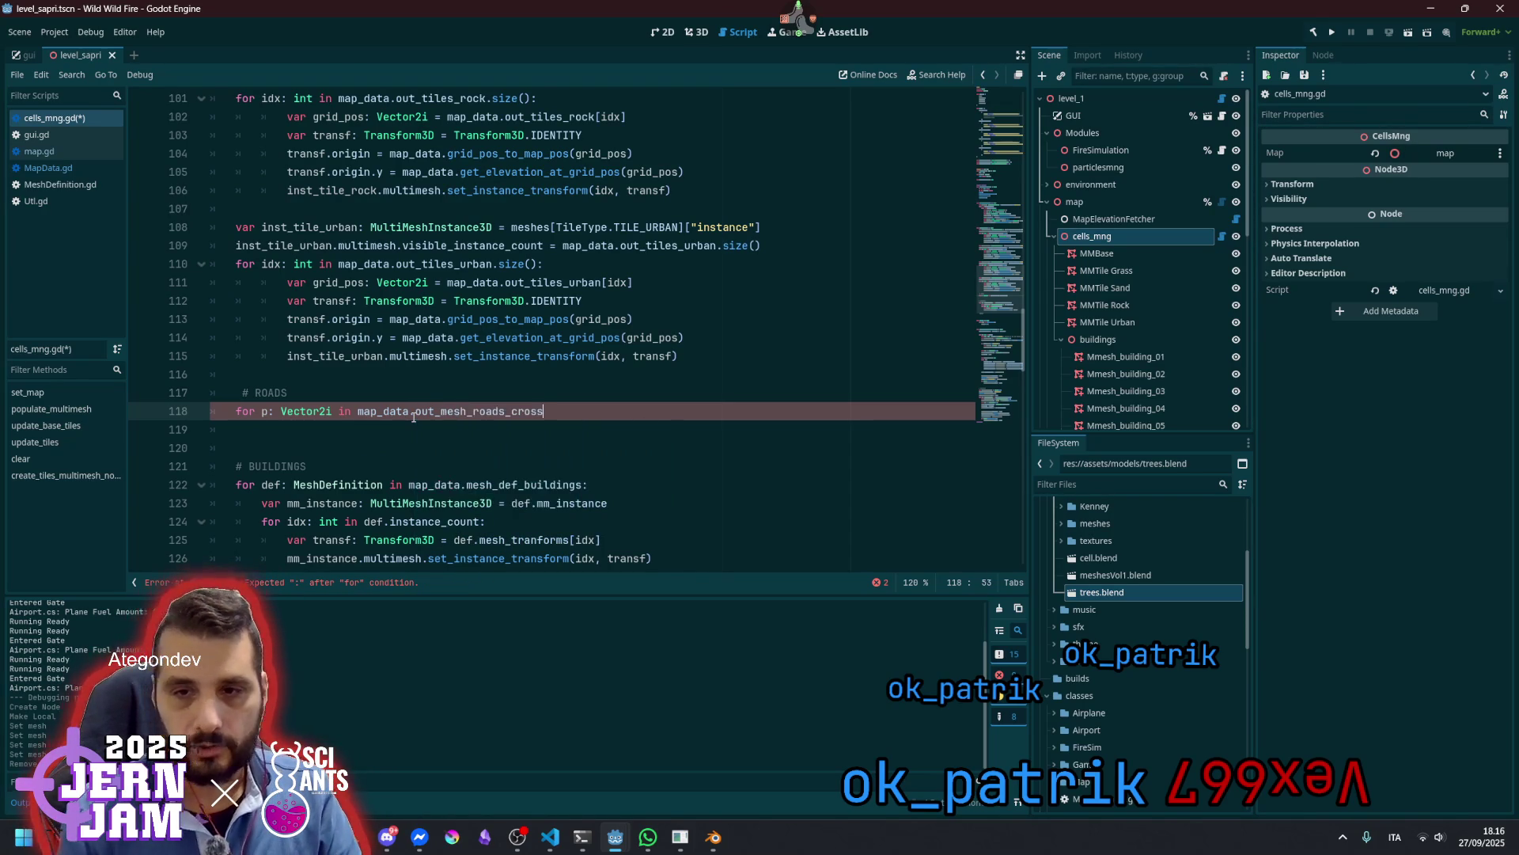
text(:)
key(Return)
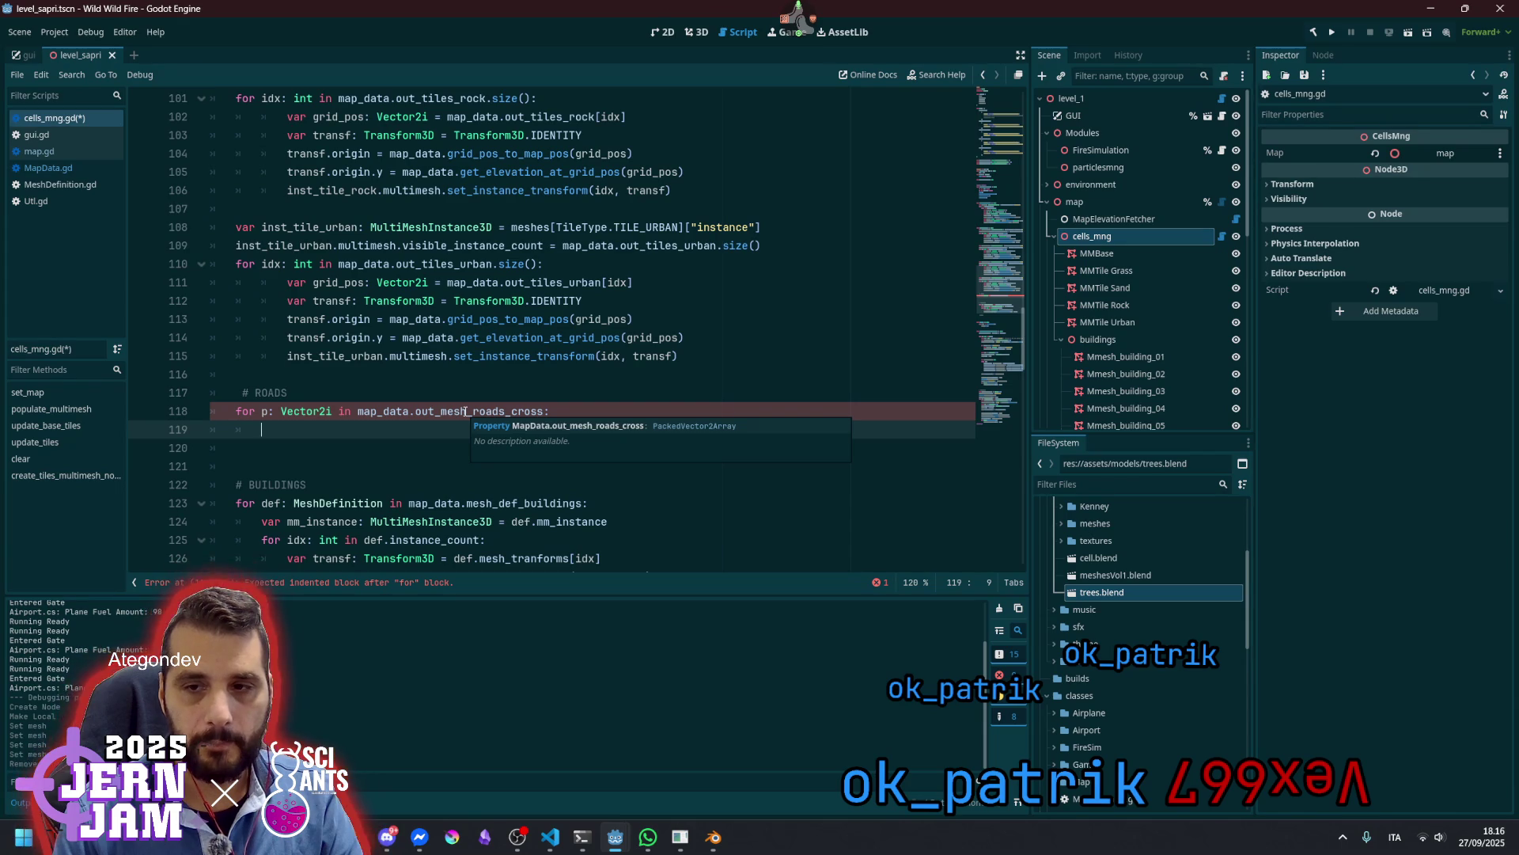
Insert an empty line above the roads loop header
click(262, 411)
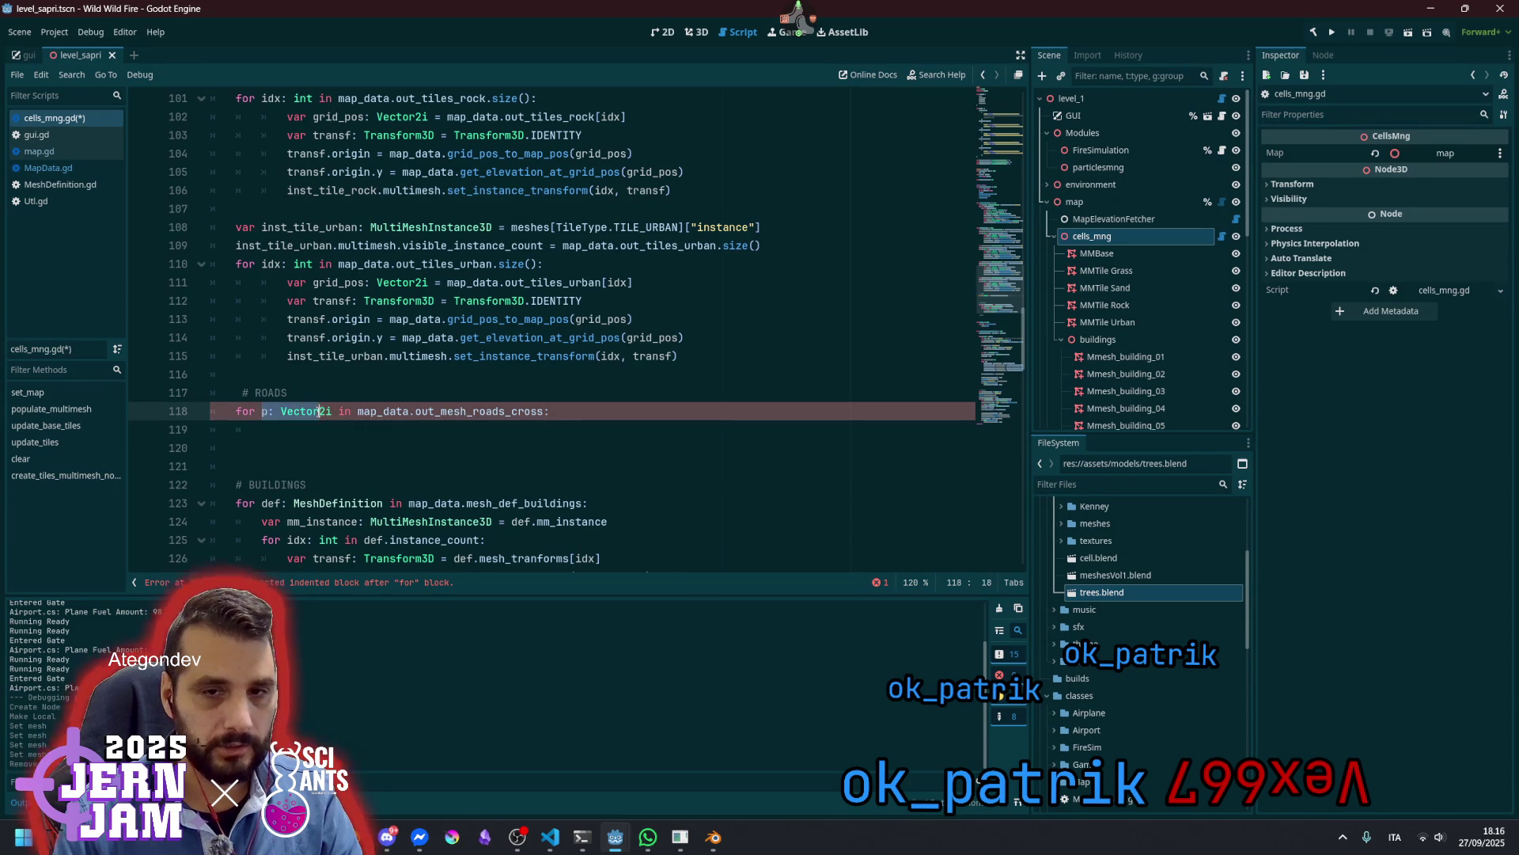
click(325, 427)
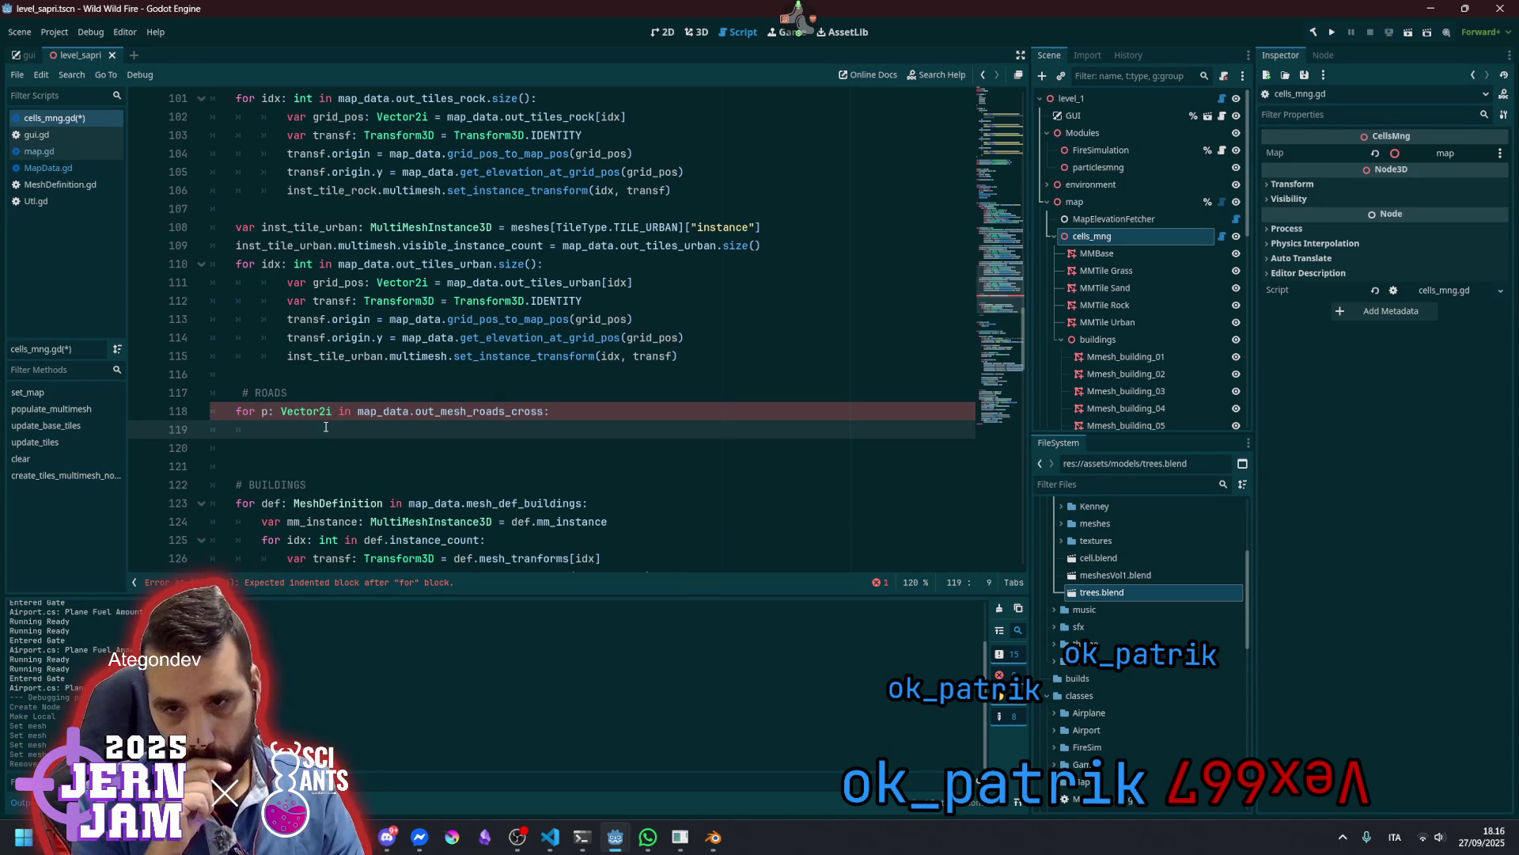
key(Up)
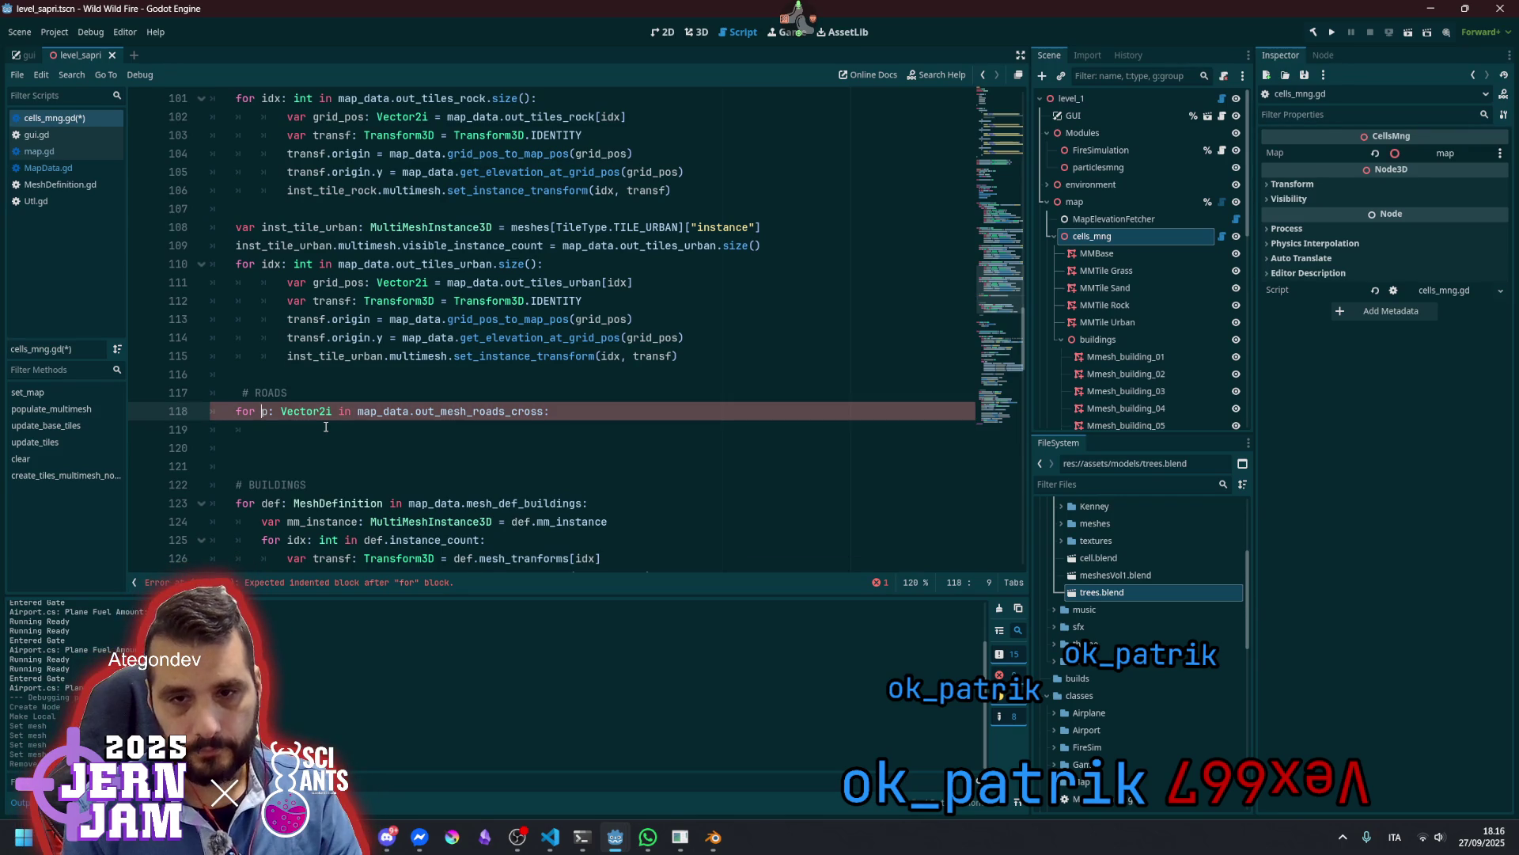
key(ctrl+shift+Return)
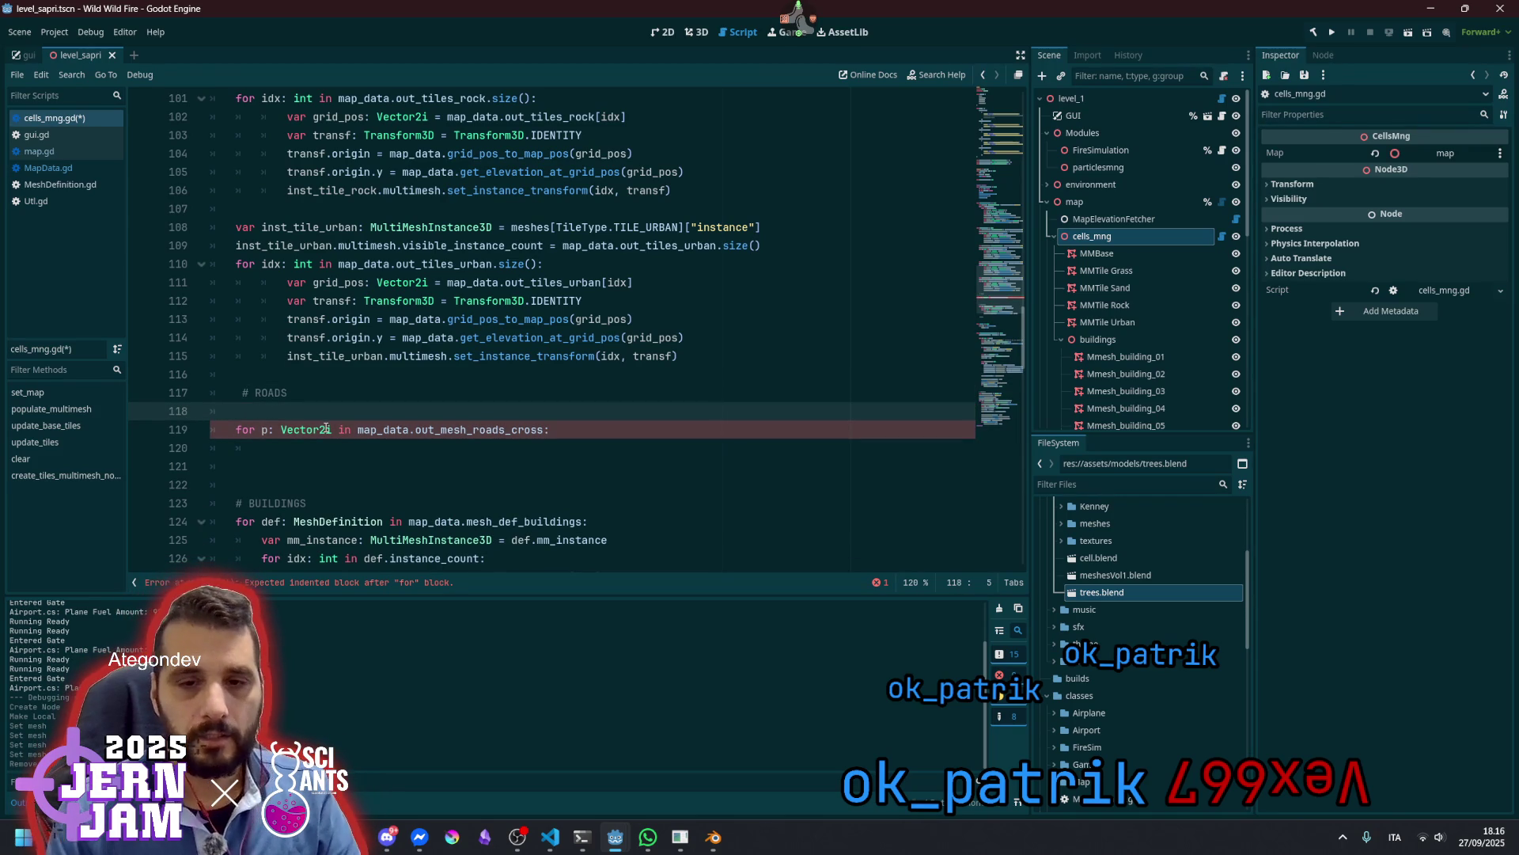
Copy the mm_instance declaration above the roads loop and rename it mm_road_instance_cross
scroll(325, 426, down, 2)
double_click(315, 430)
triple_click(314, 429)
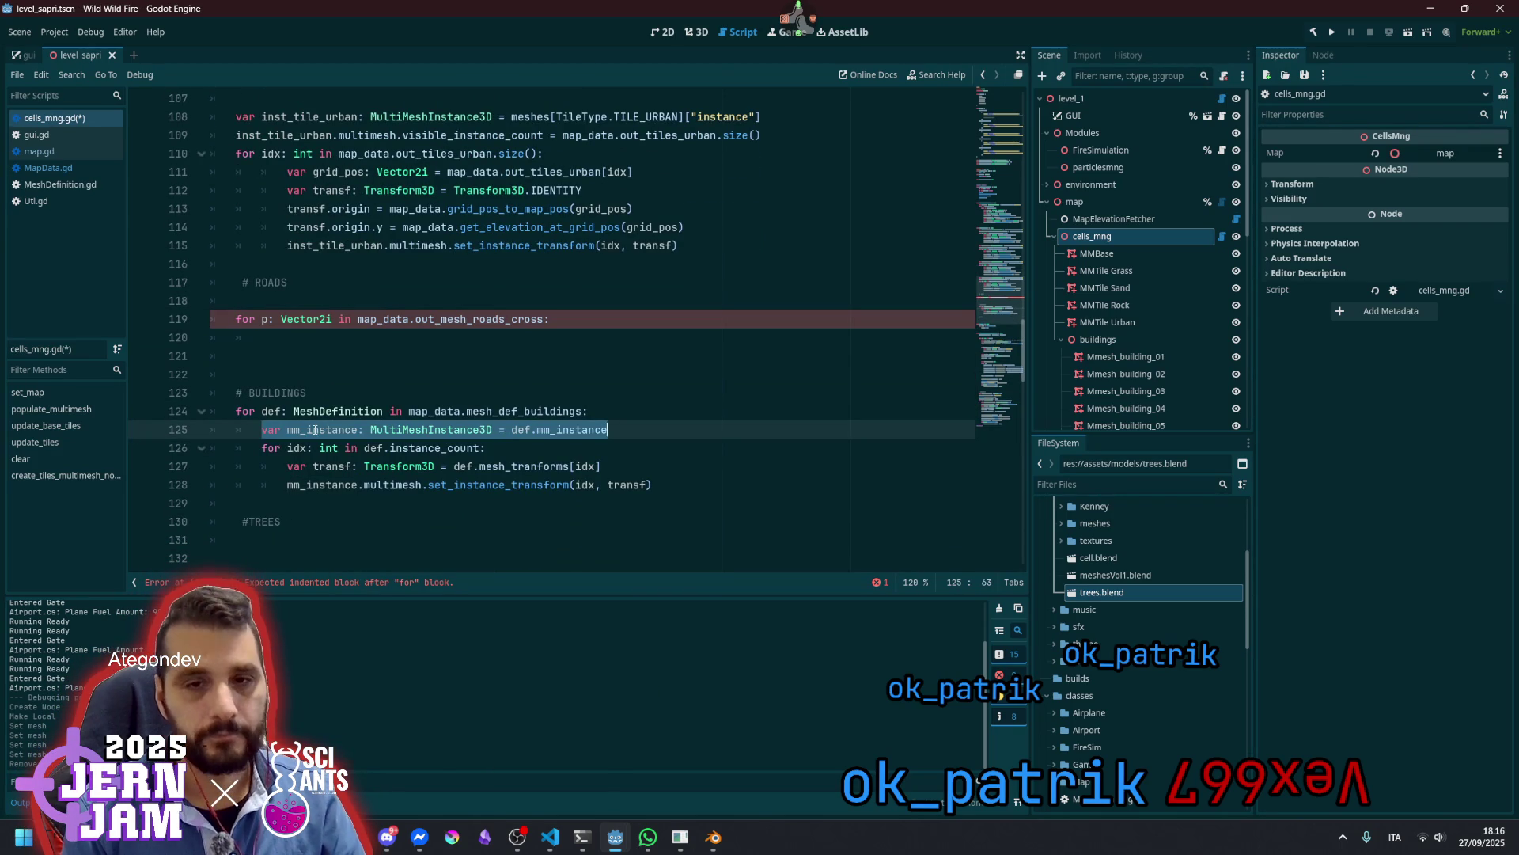
key(ctrl+c)
key(Up)
key(Up)
key(Up)
key(ctrl+v)
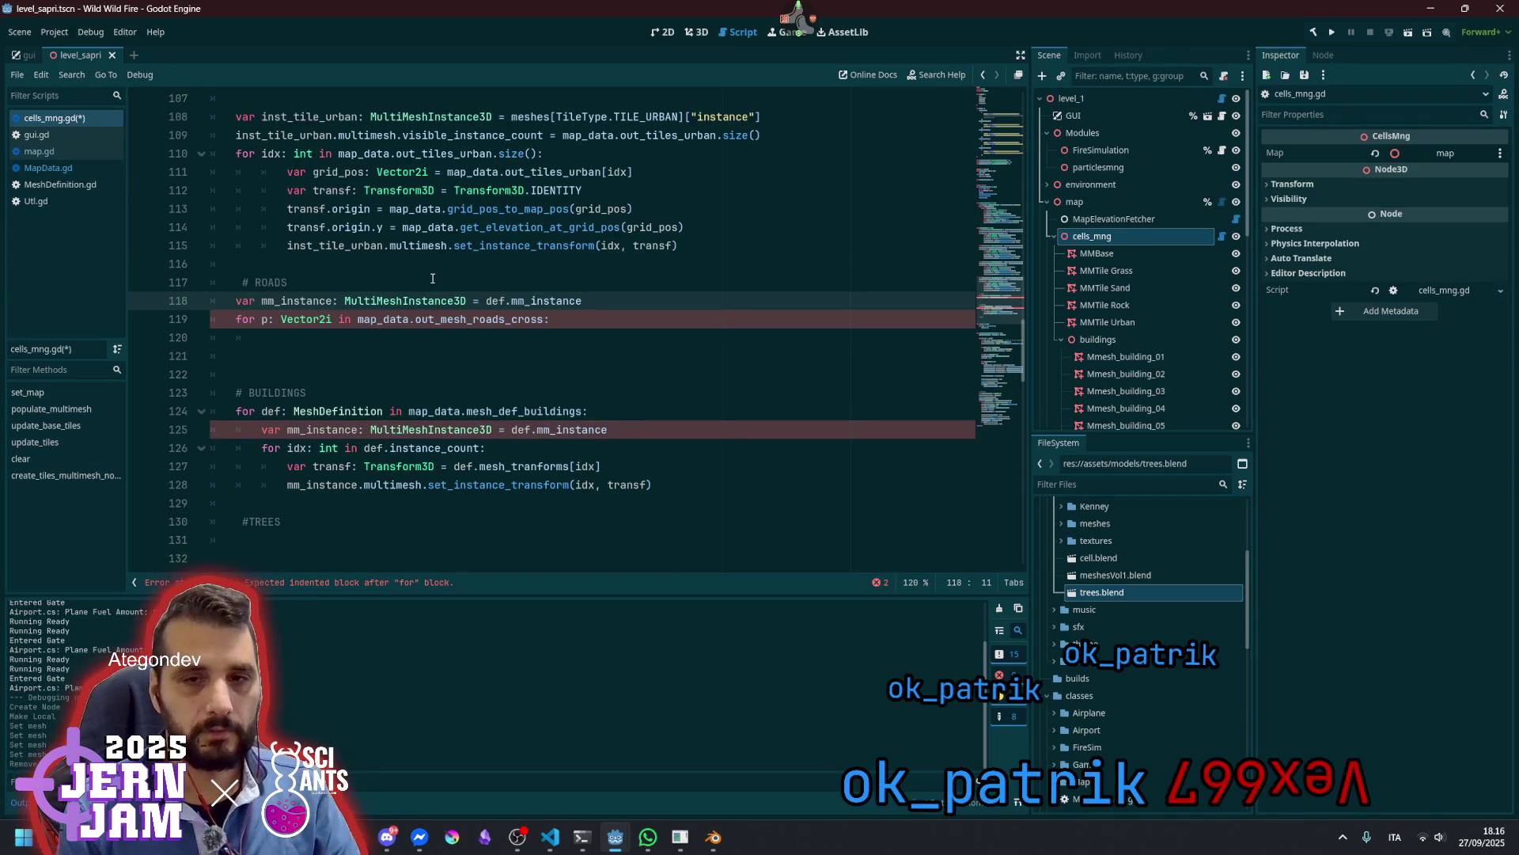
text(road_)
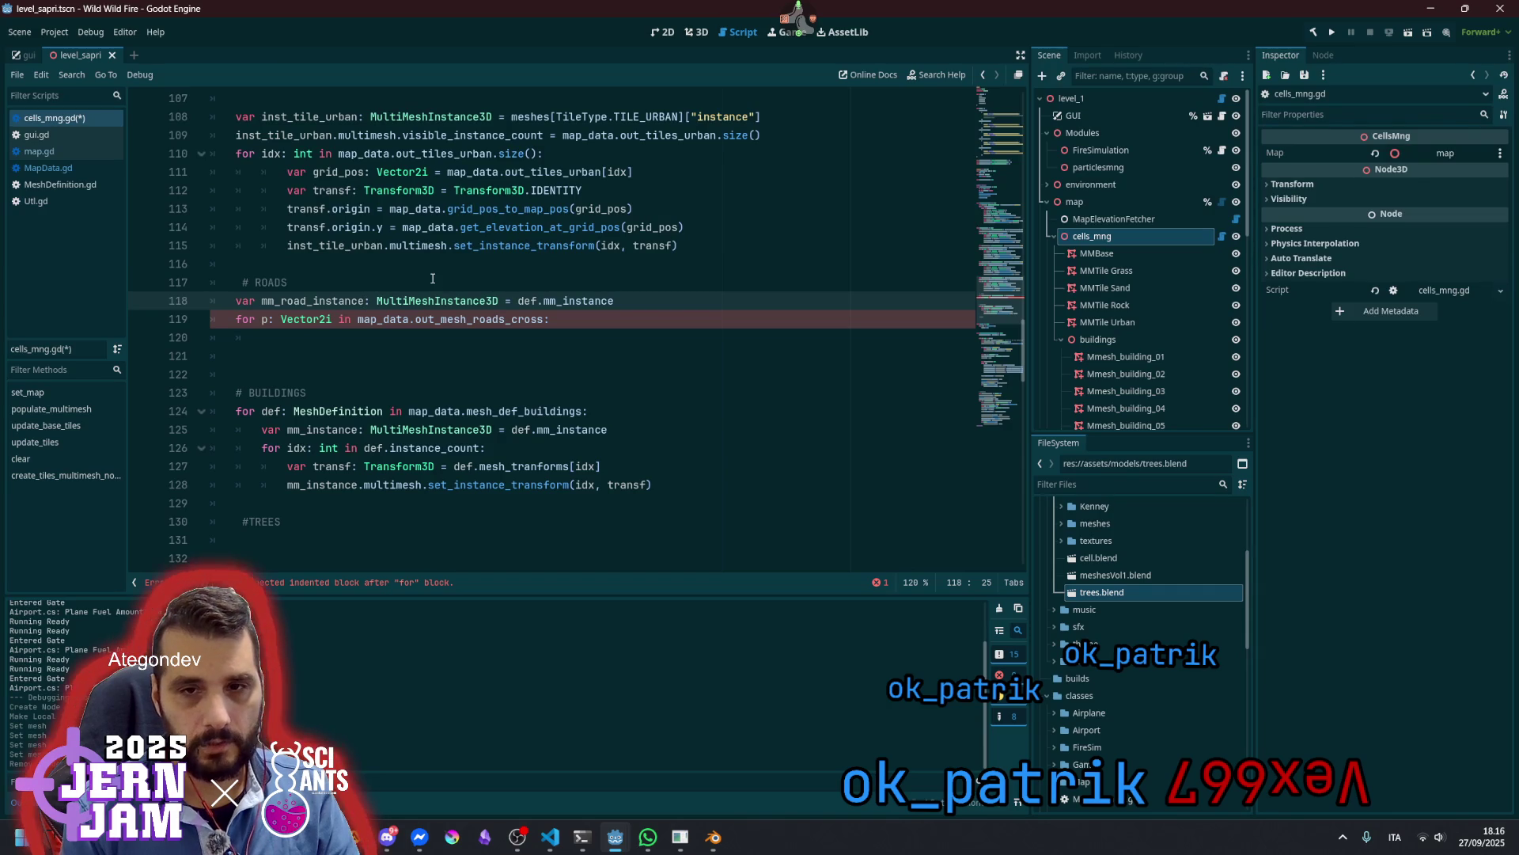
text(_cross)
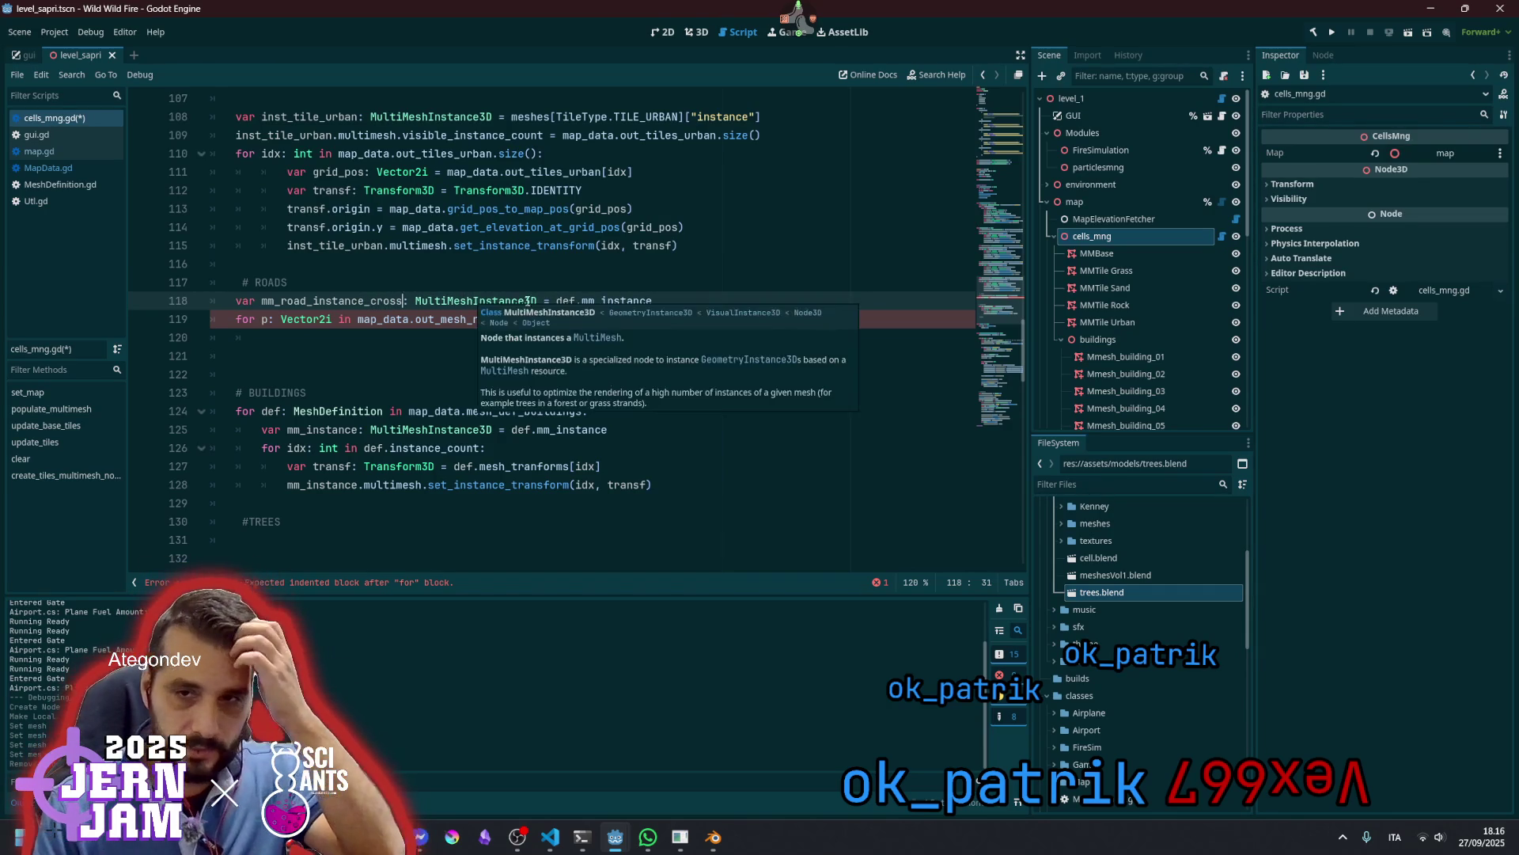
Select def.mm_instance on line 118, then go to the urban meshes lookup on line 108
click(560, 301)
key(shift+End)
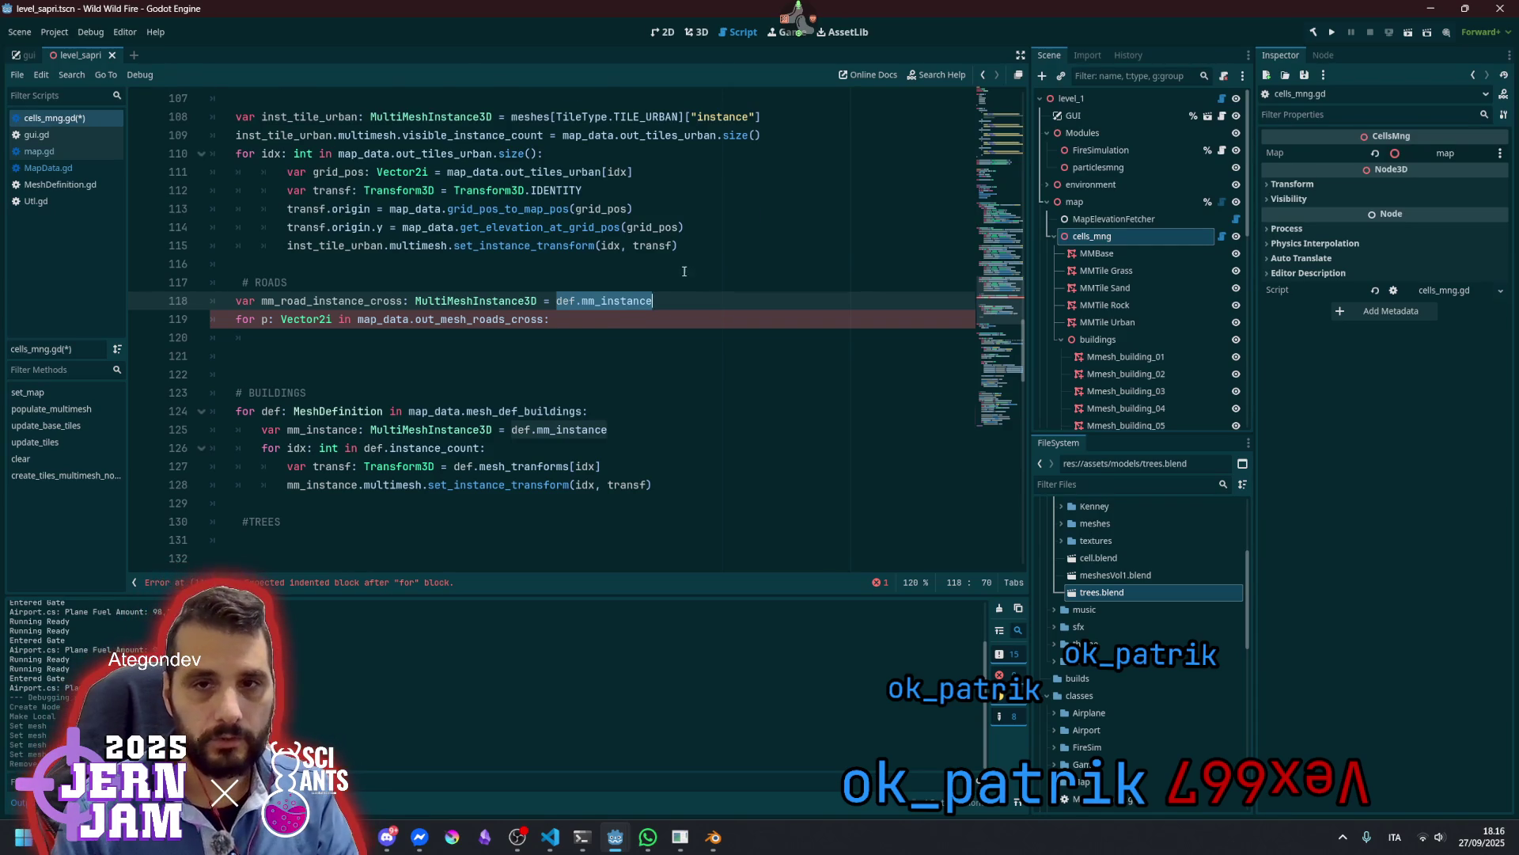
scroll(411, 319, up, 5)
click(549, 393)
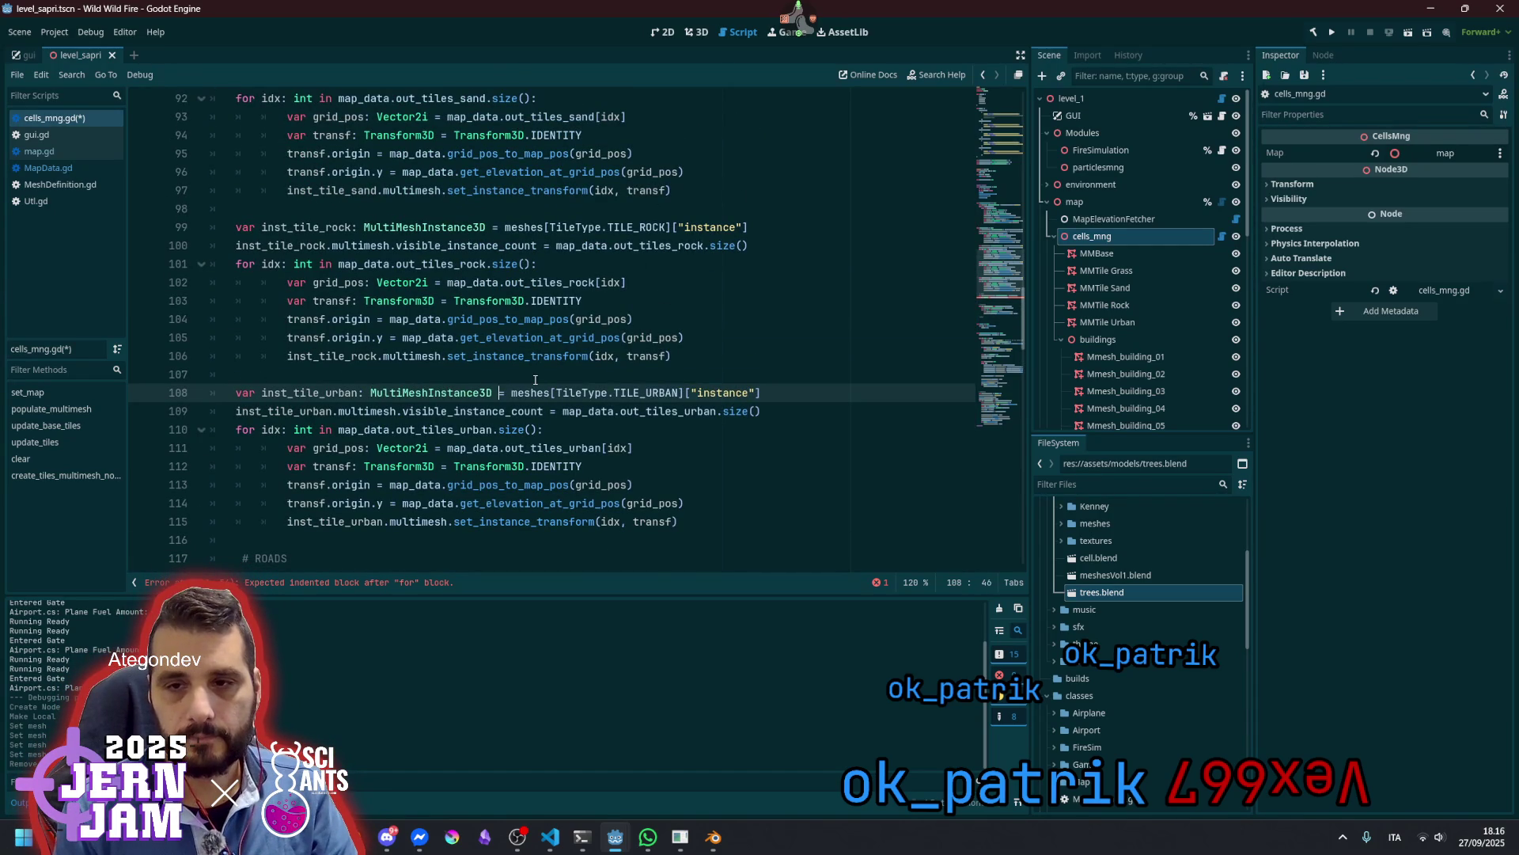
scroll(548, 379, down, 2)
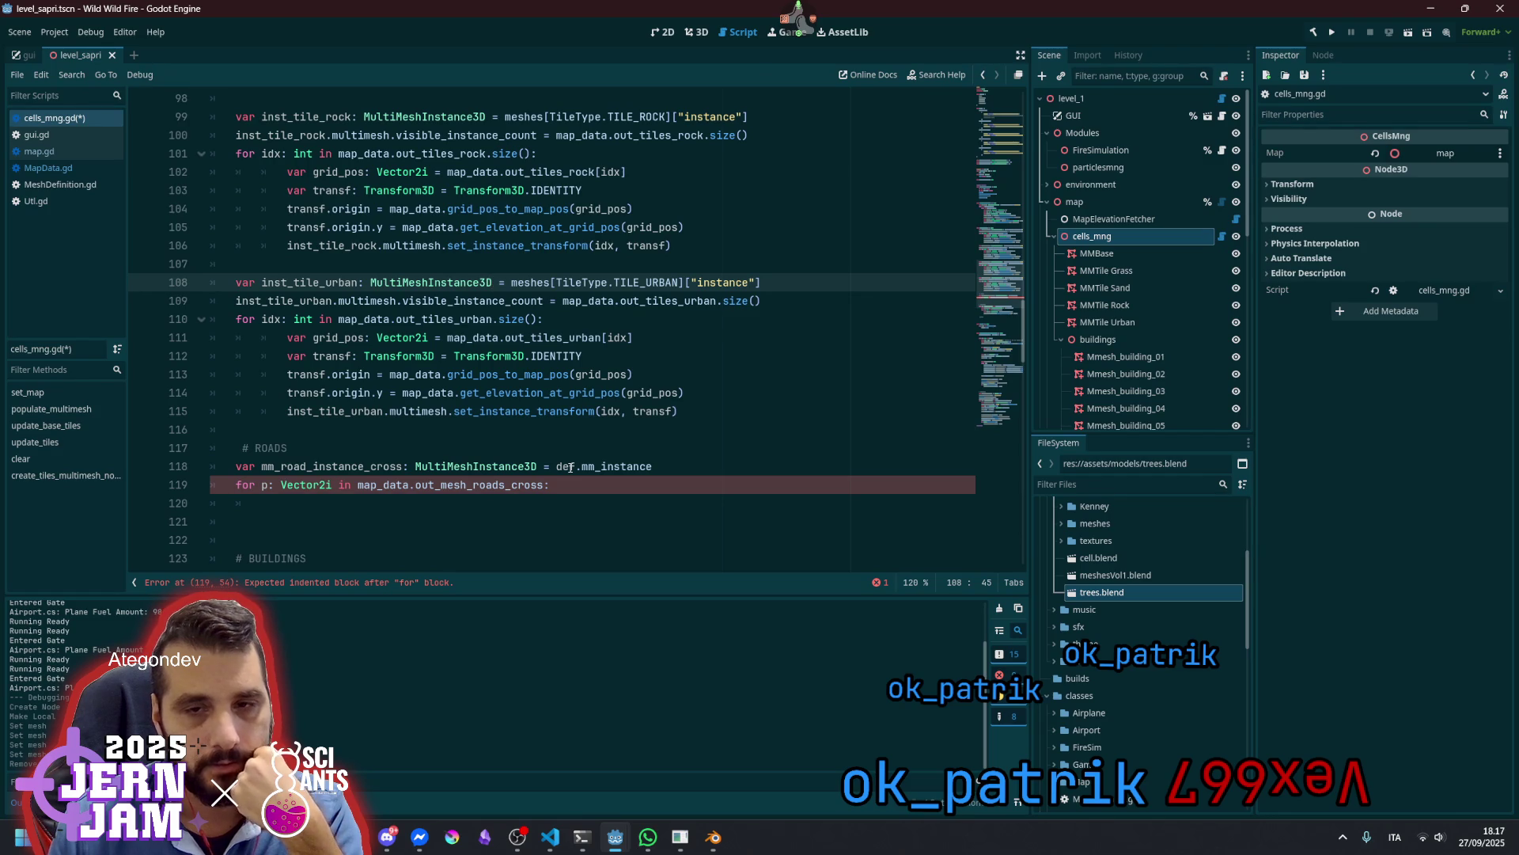
scroll(570, 467, down, 11)
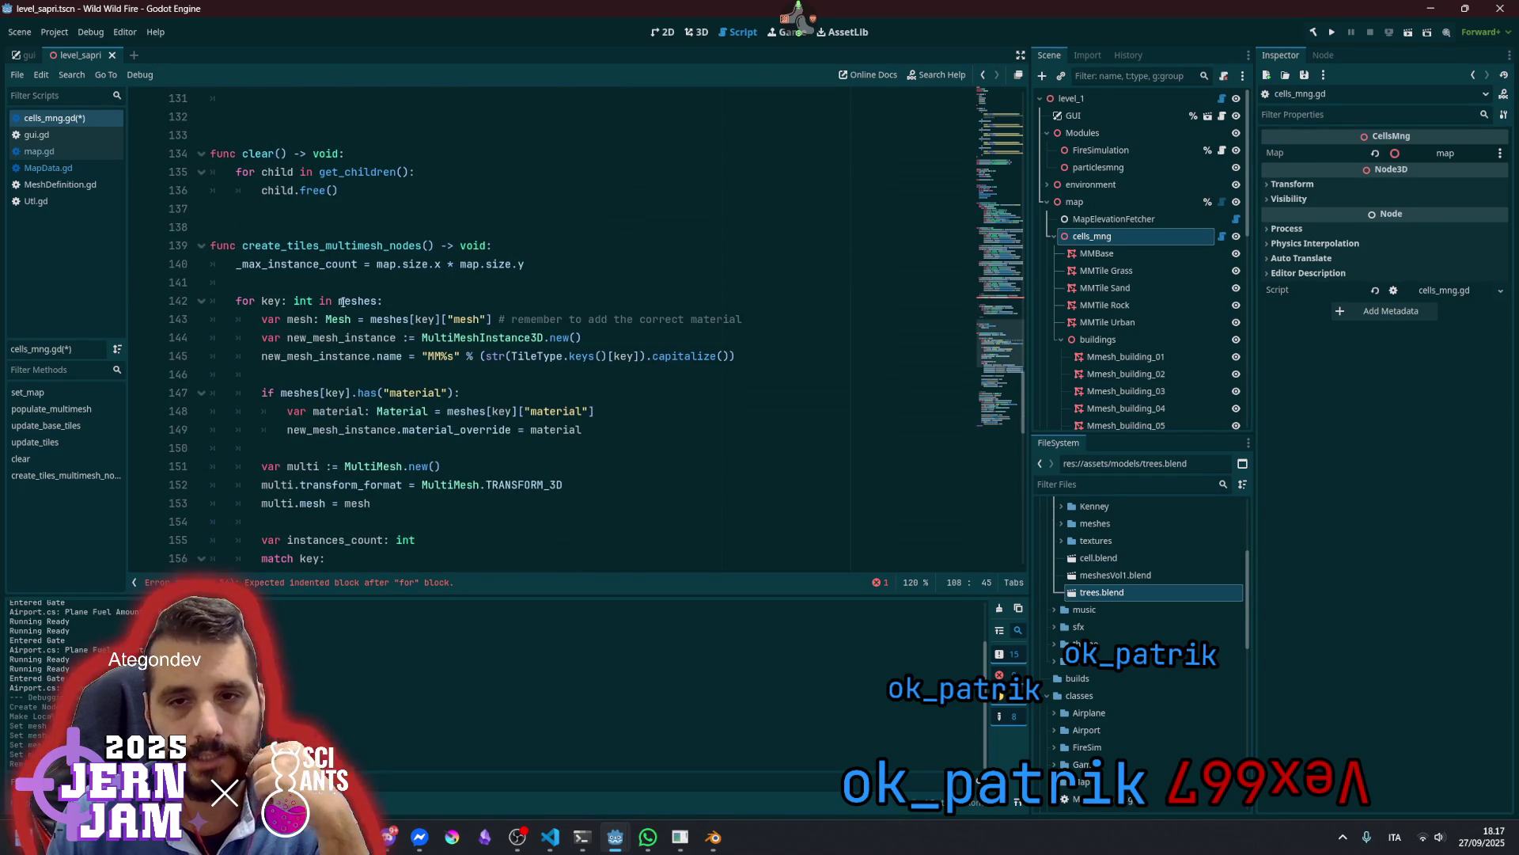
scroll(364, 293, up, 7)
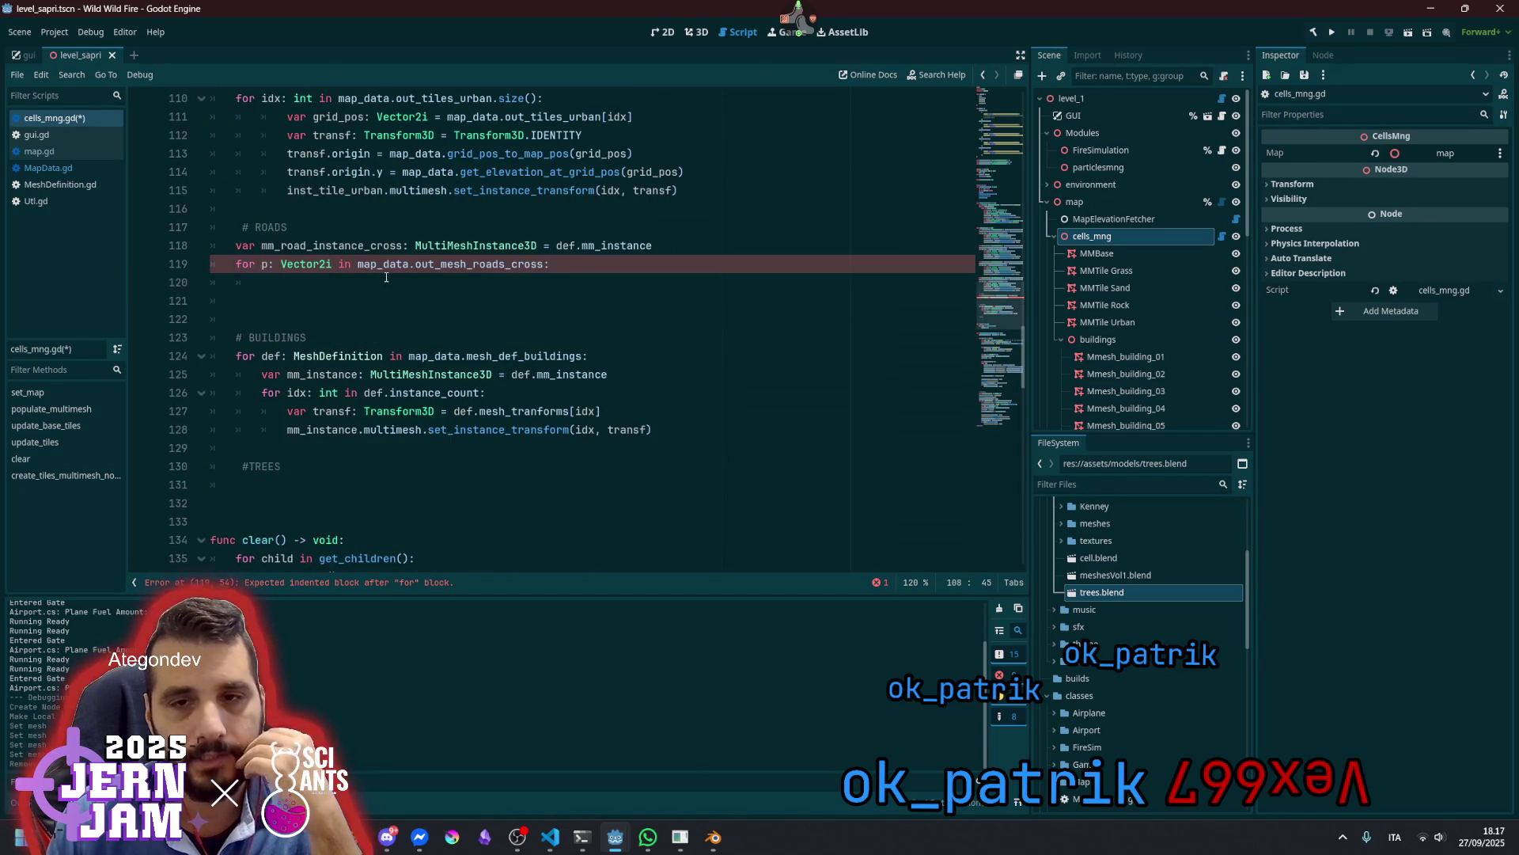
scroll(386, 277, down, 6)
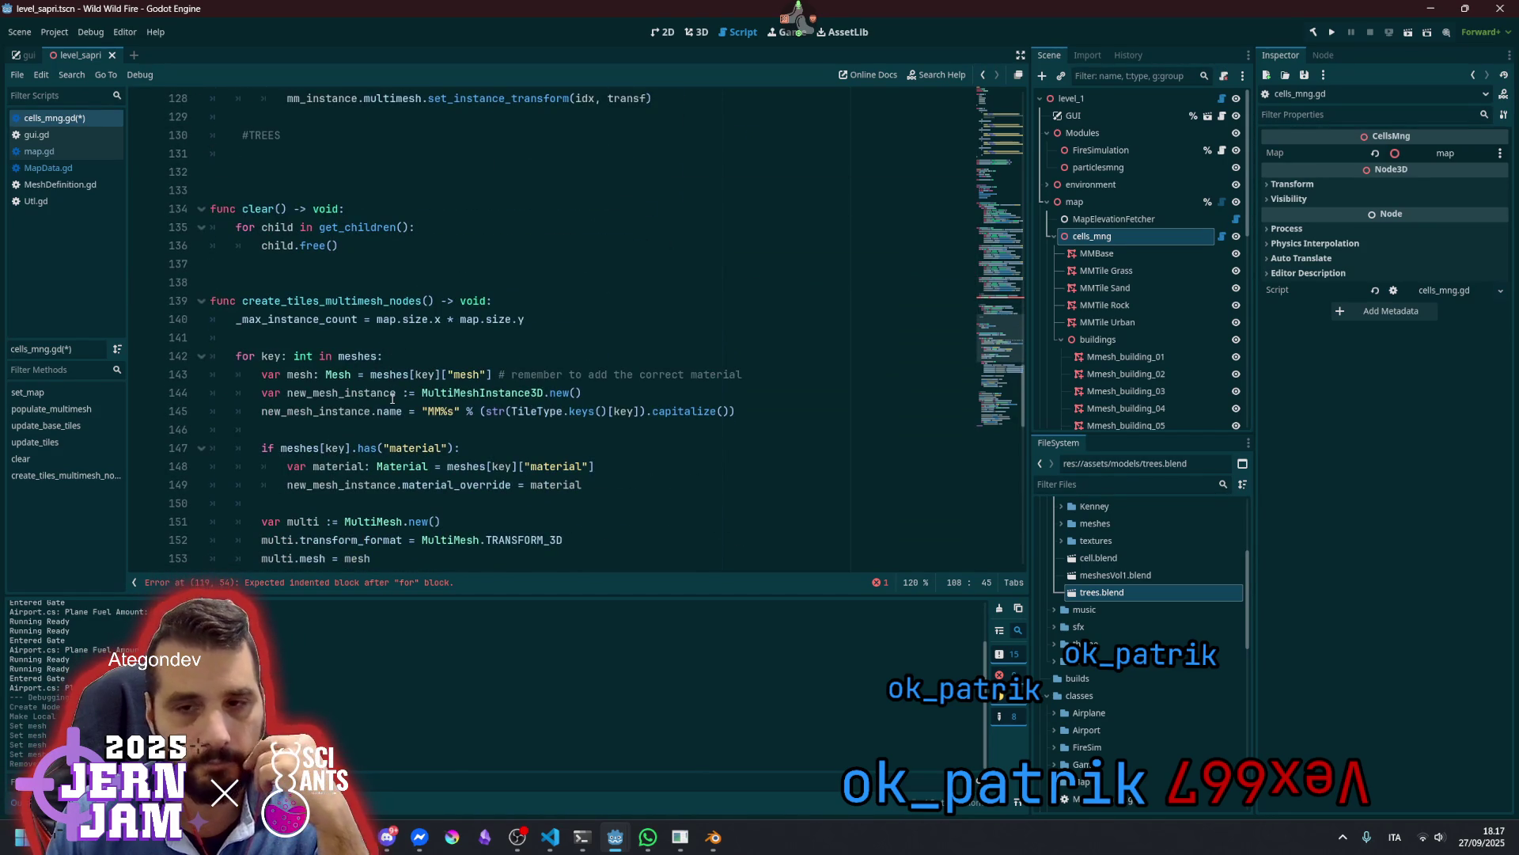
scroll(392, 398, up, 20)
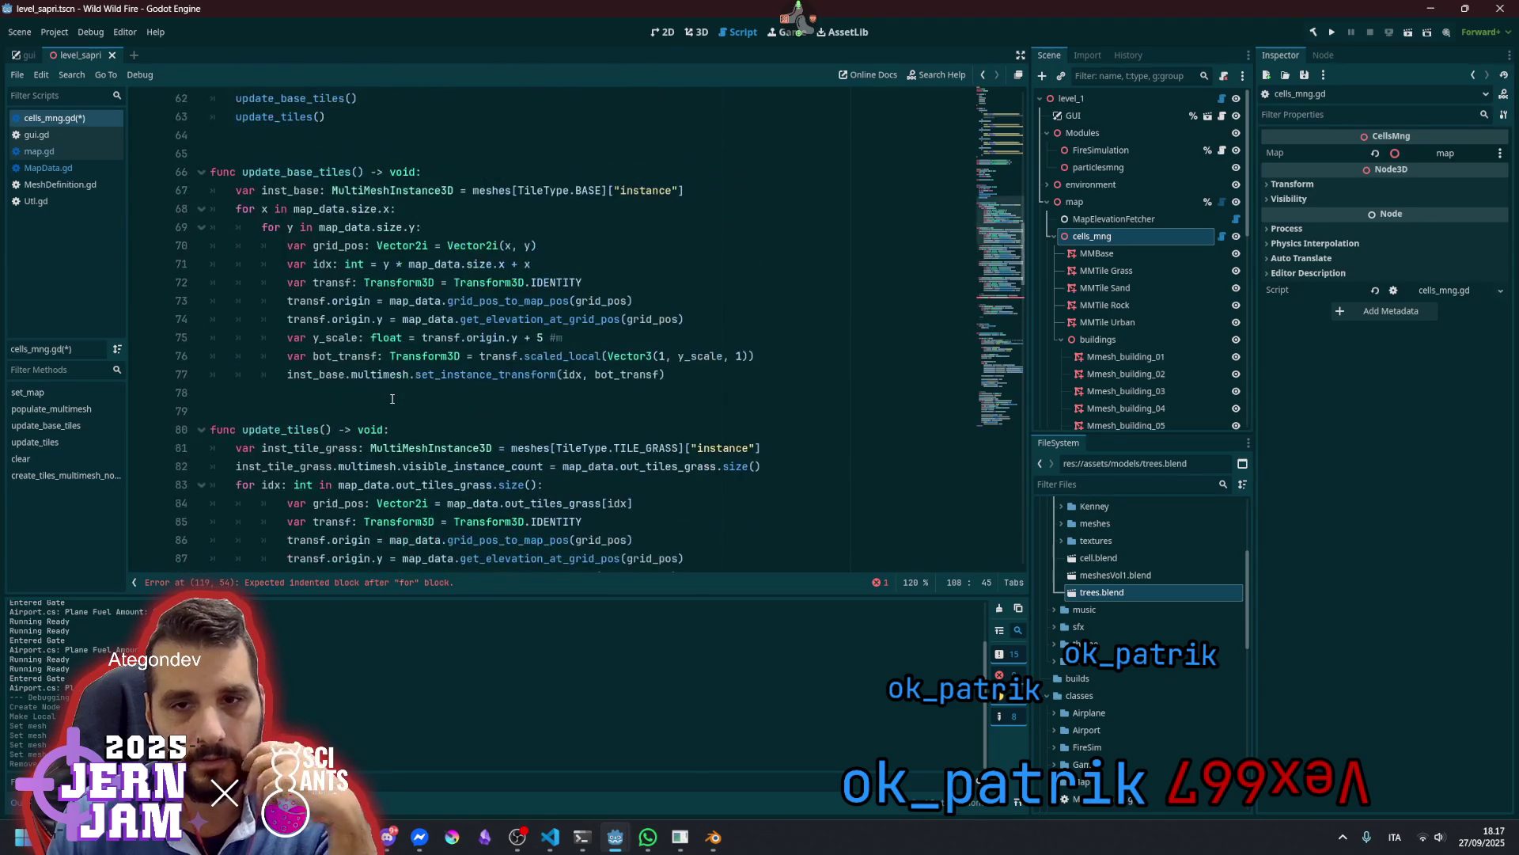
scroll(392, 398, down, 3)
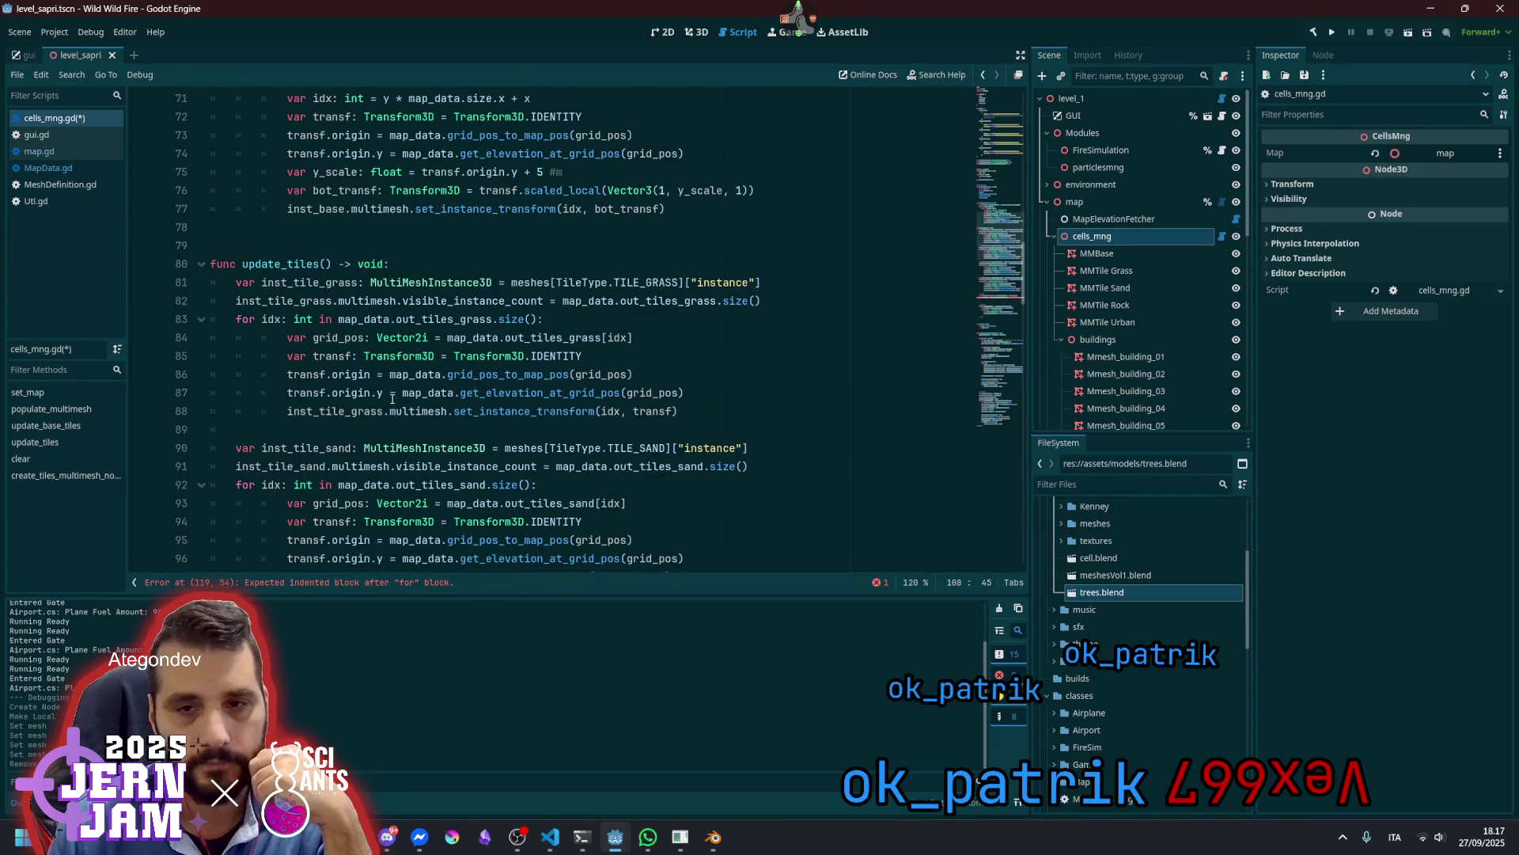
scroll(391, 398, up, 6)
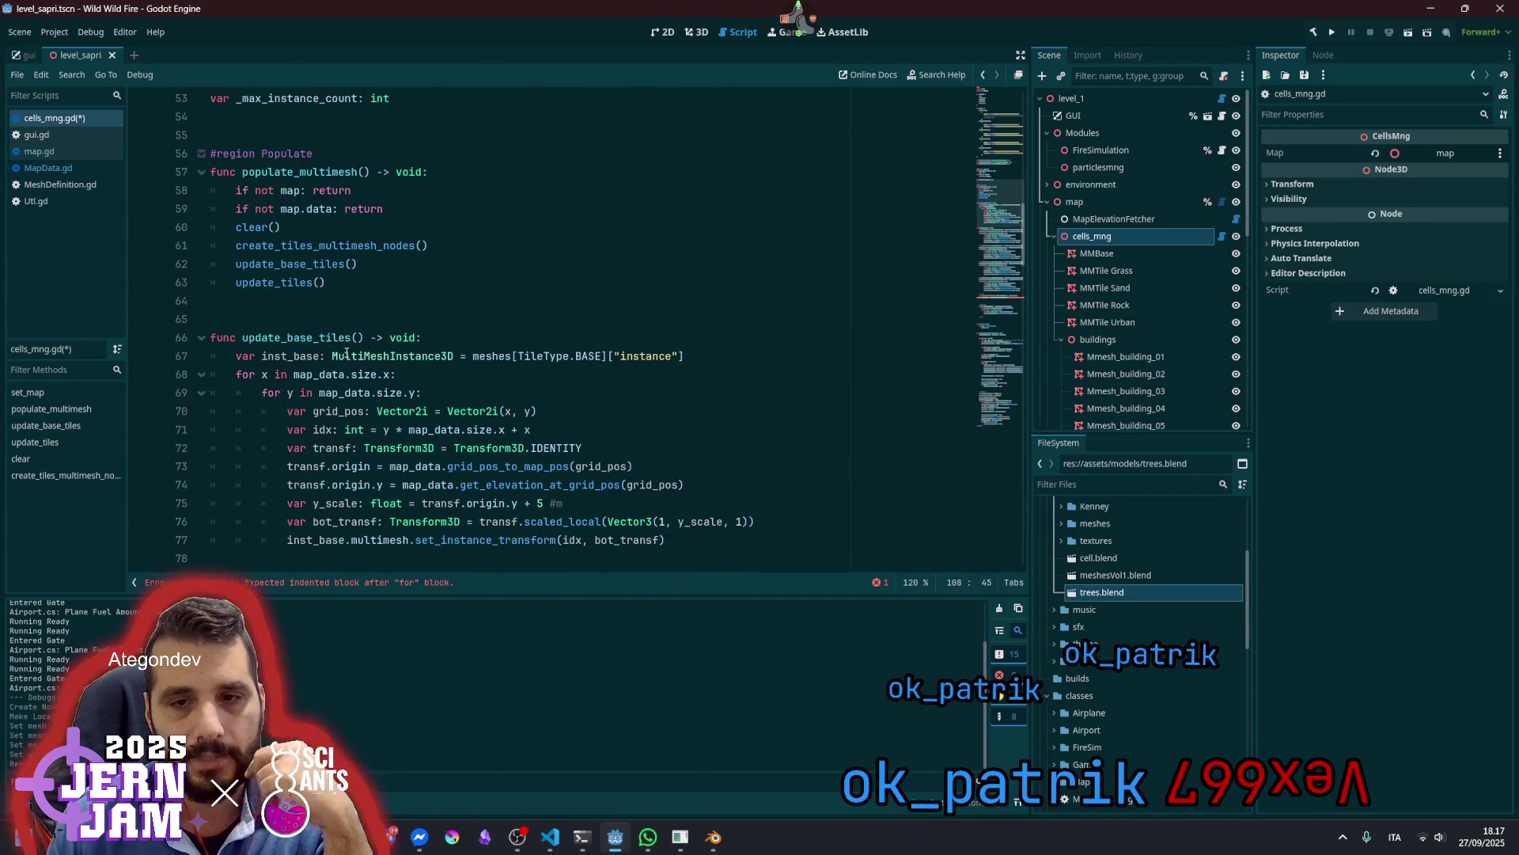
scroll(347, 353, down, 3)
scroll(361, 358, down, 12)
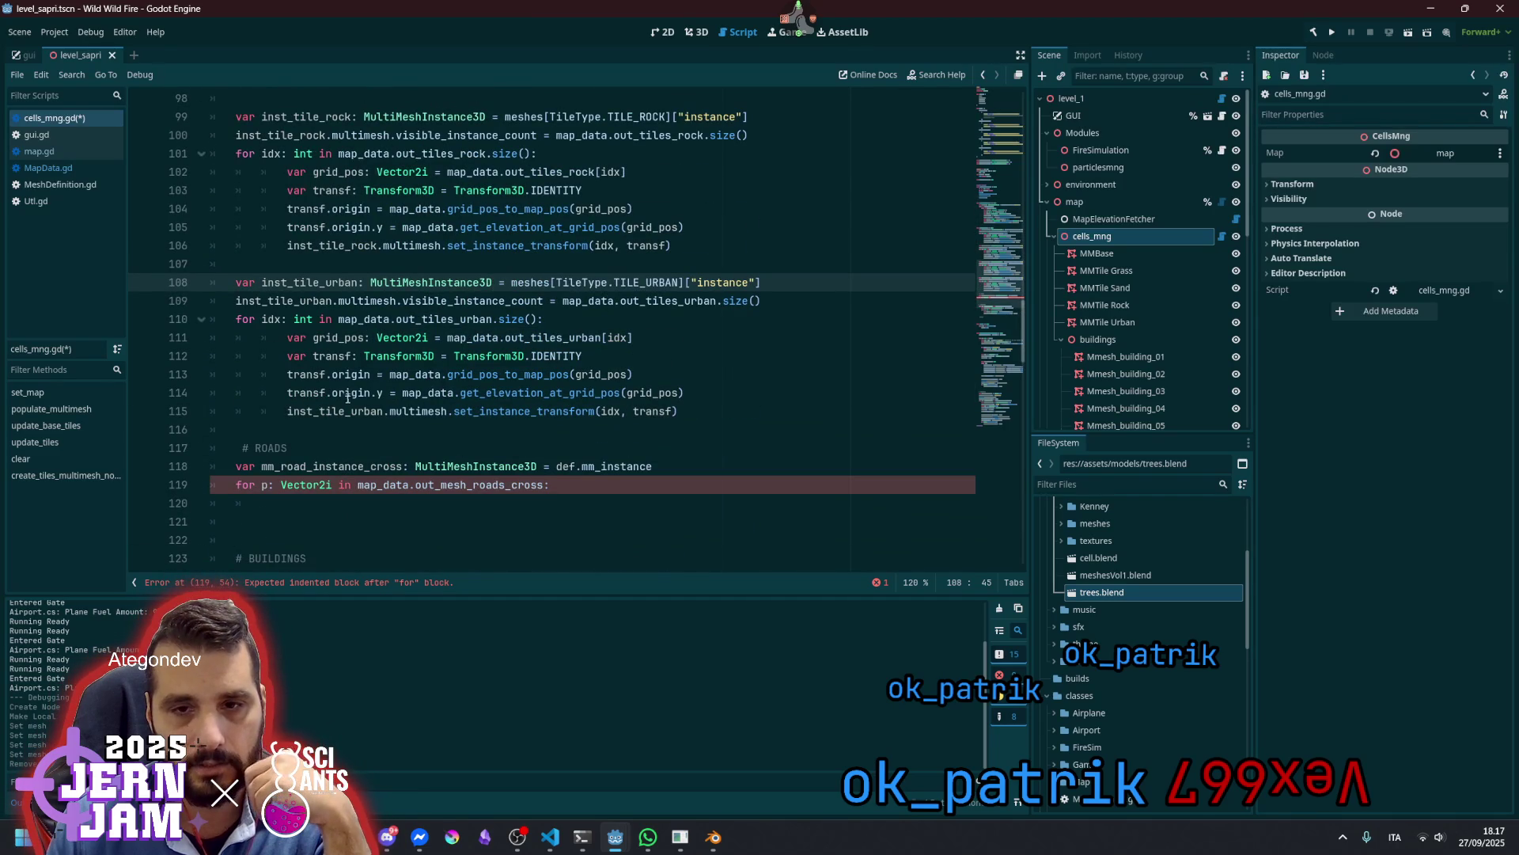
scroll(330, 435, up, 13)
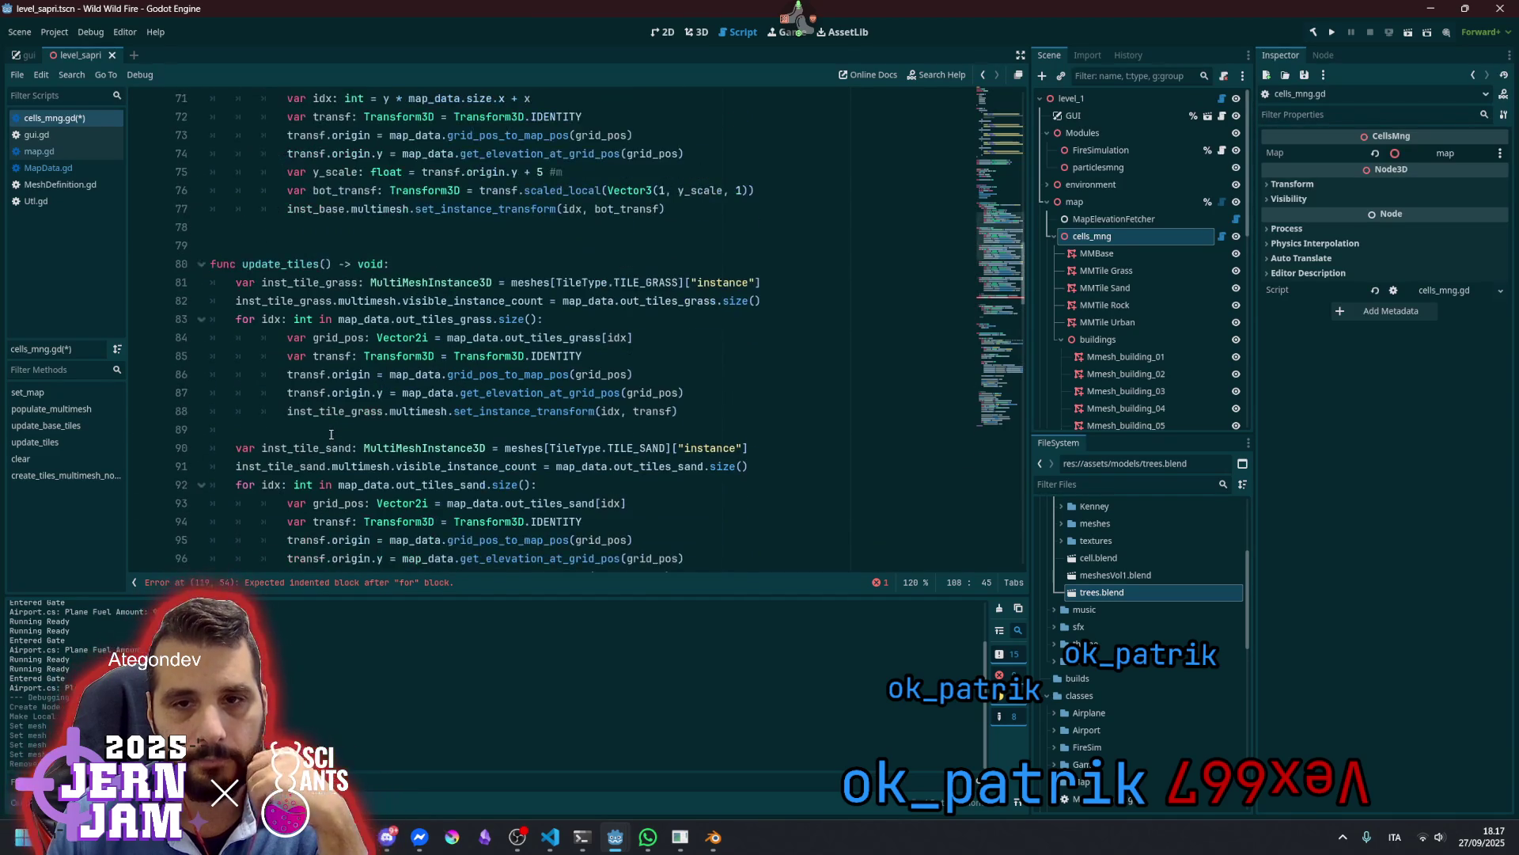
scroll(324, 405, down, 13)
click(324, 448)
scroll(324, 449, up, 13)
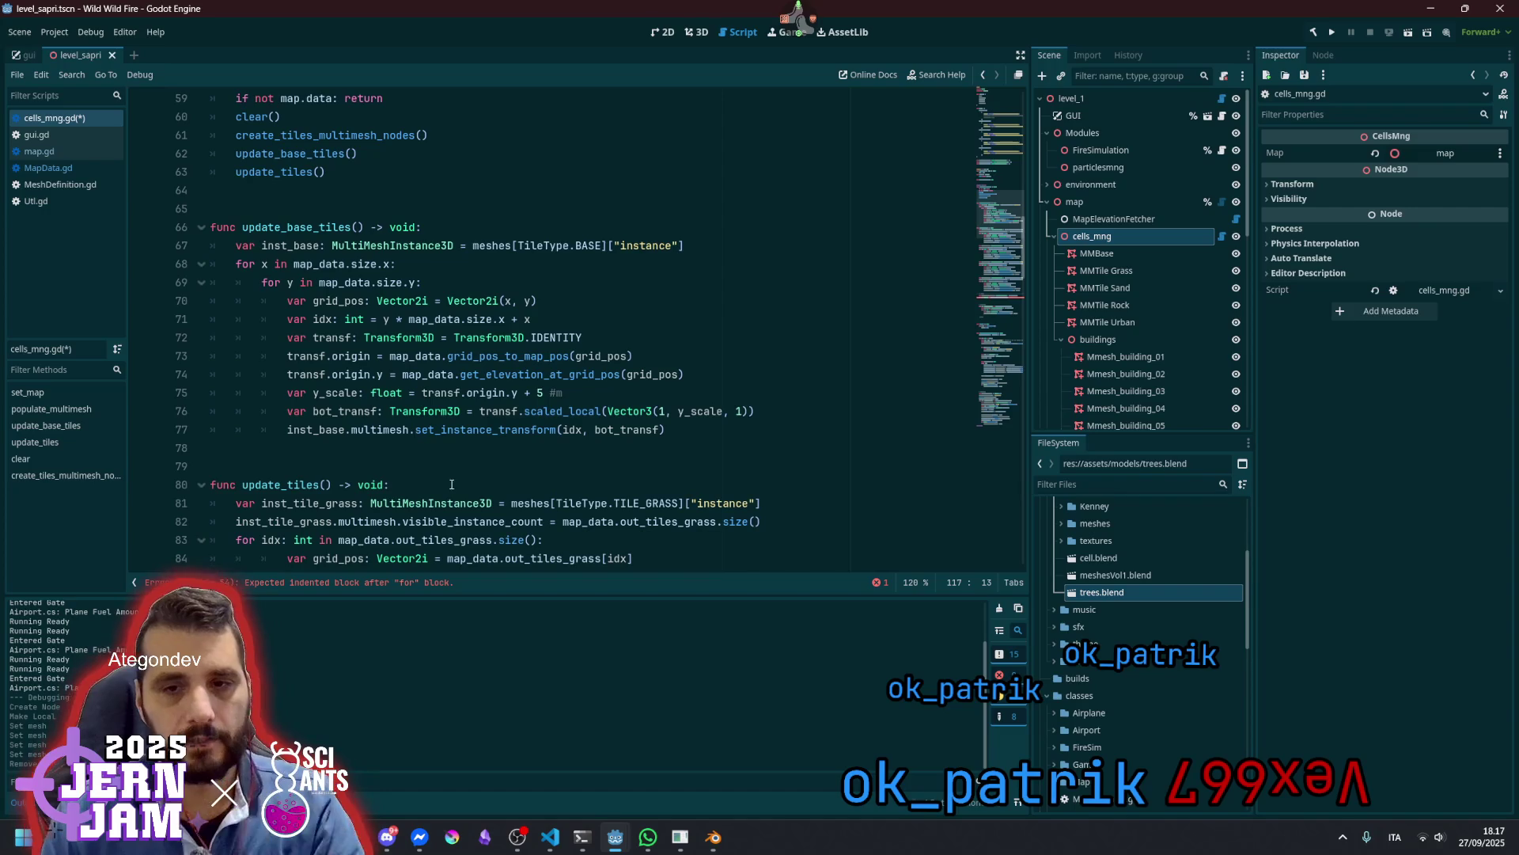
click(455, 484)
key(shift+Home)
key(ctrl+c)
scroll(388, 246, down, 5)
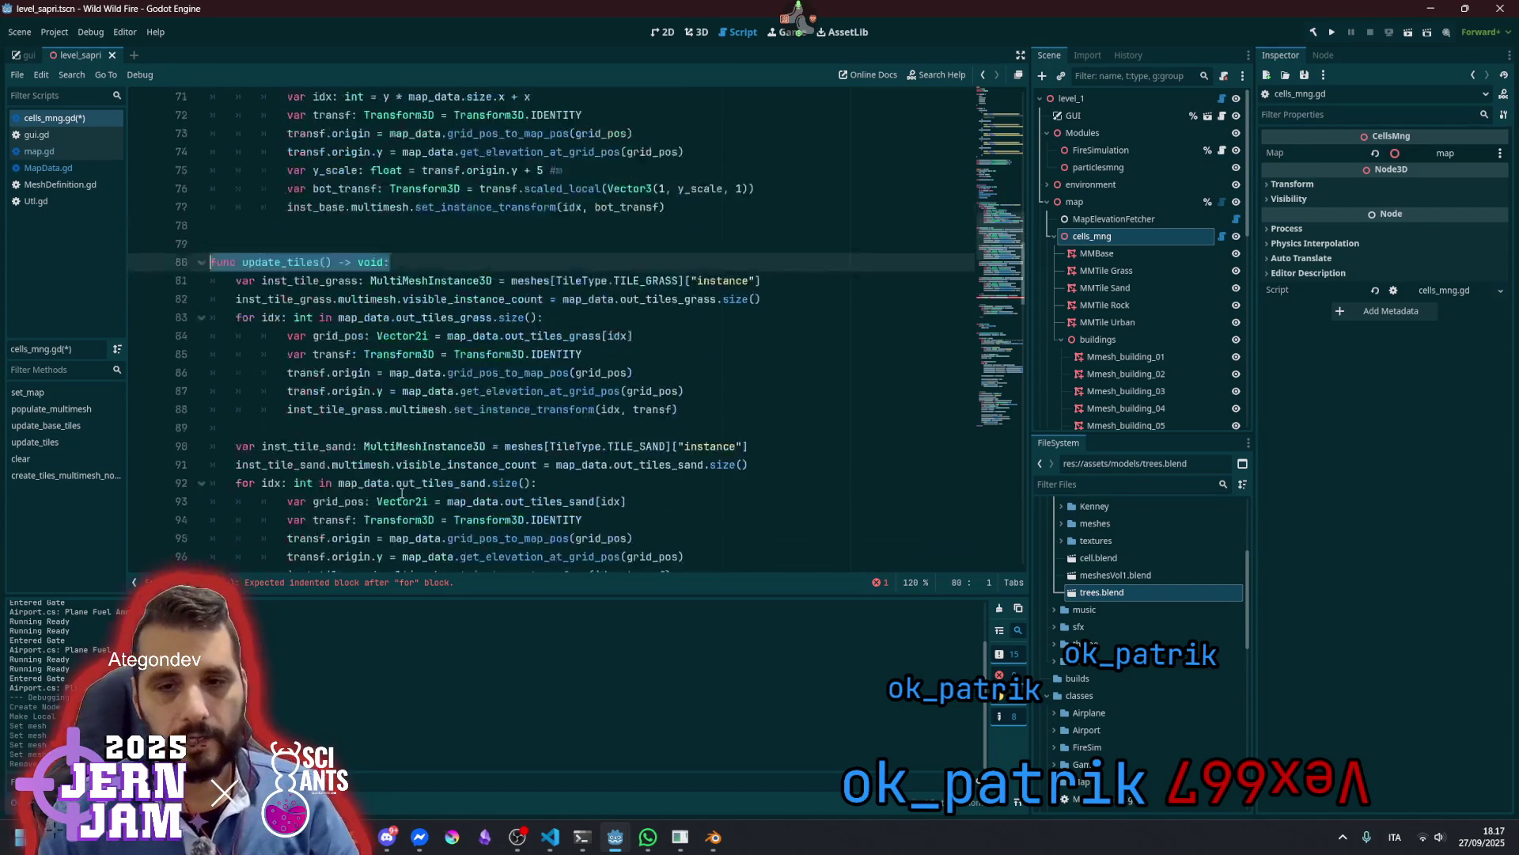
drag(389, 246, 523, 448)
scroll(362, 463, down, 7)
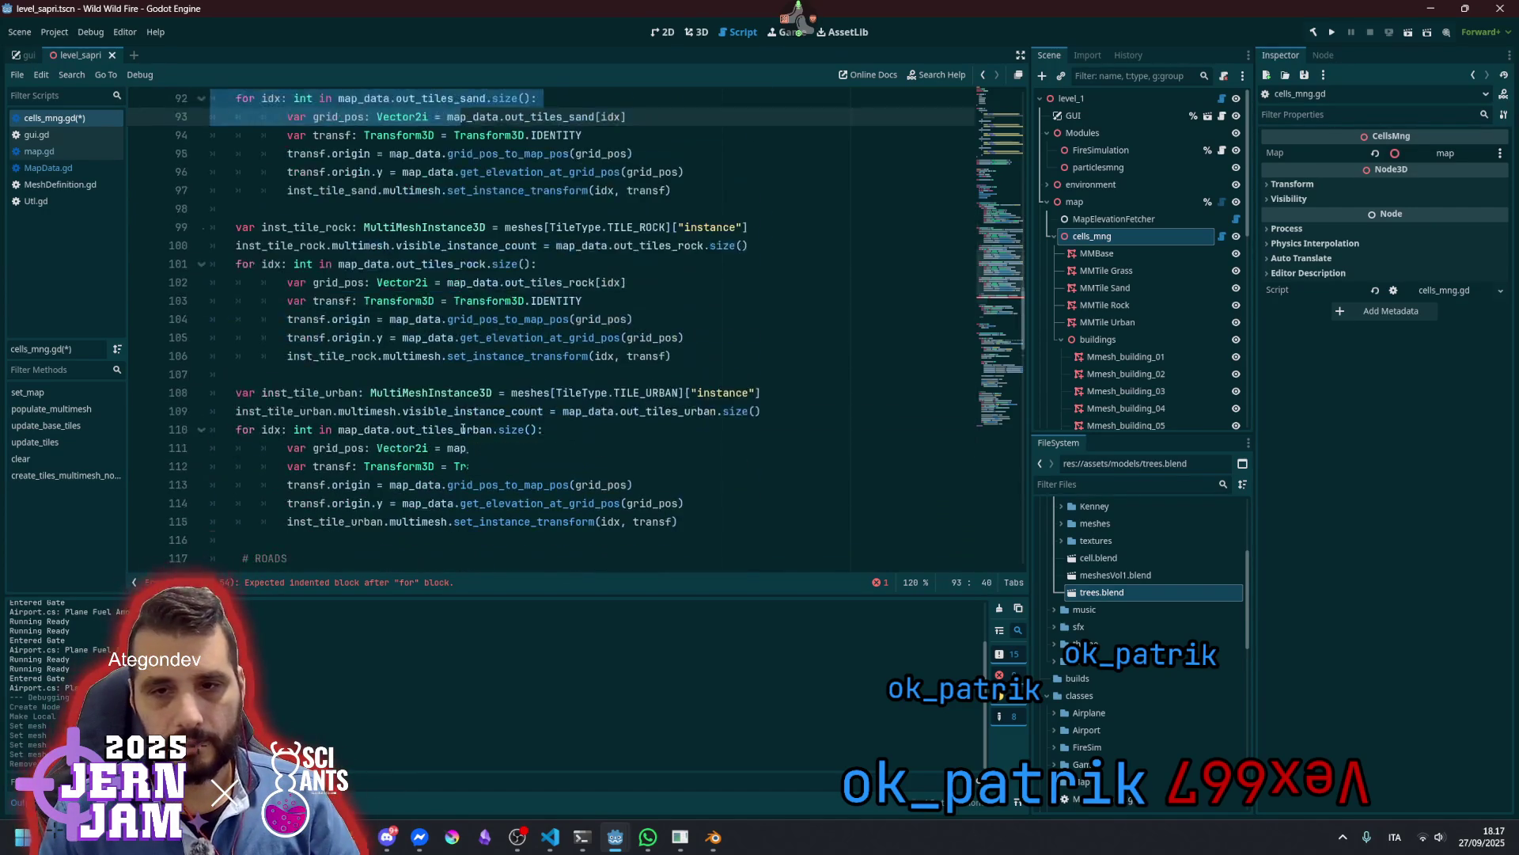
Replace '# ROADS' with a pasted 'func update_roads() -> void:' header, adding a blank line above it
click(352, 497)
key(shift+Home)
key(shift+Home)
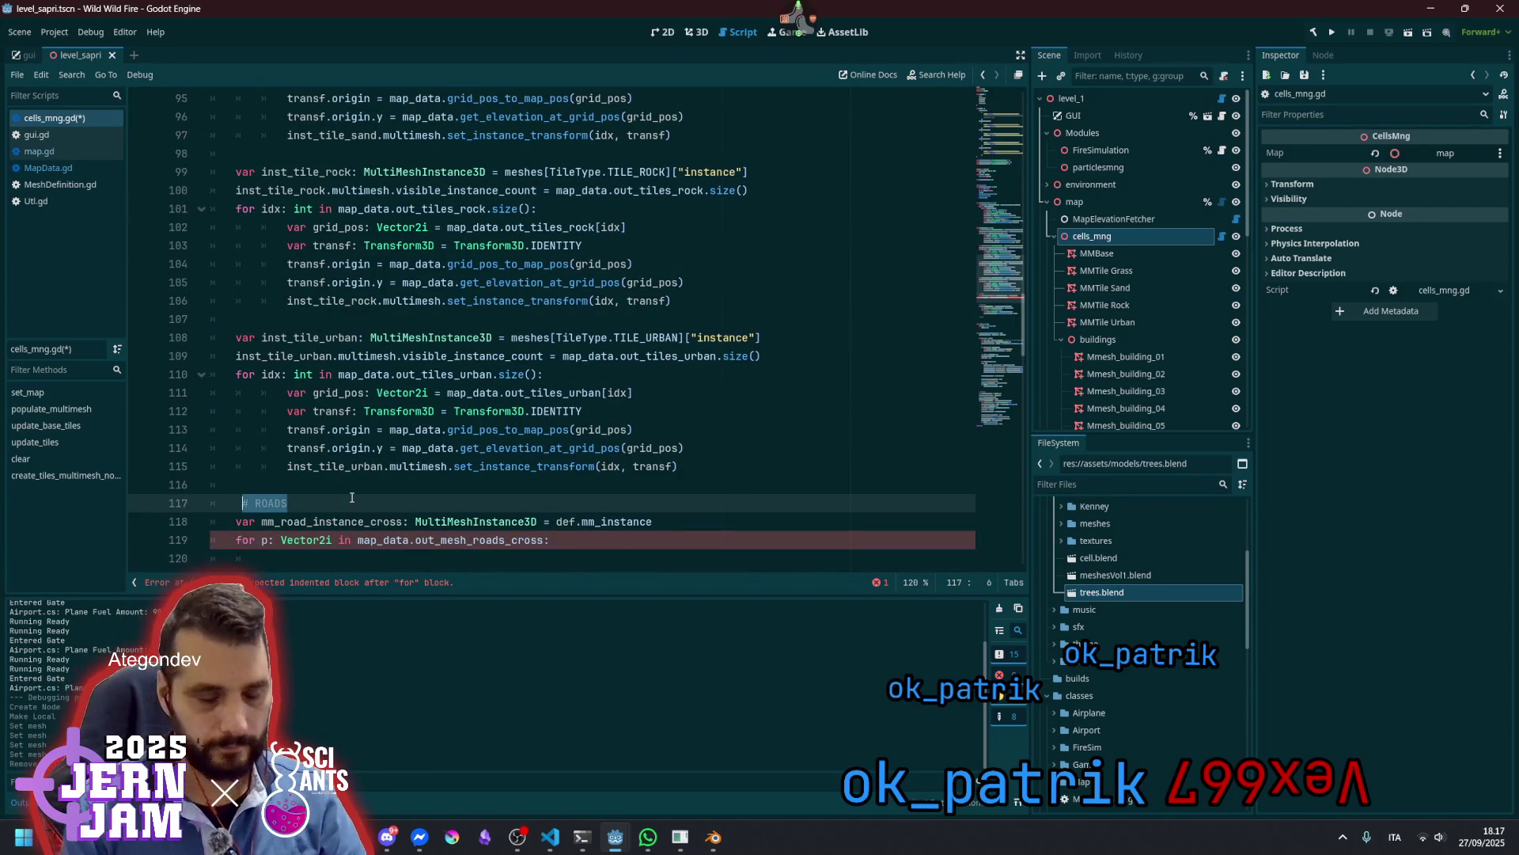
key(ctrl+v)
key(Left)
key(Left)
key(Left)
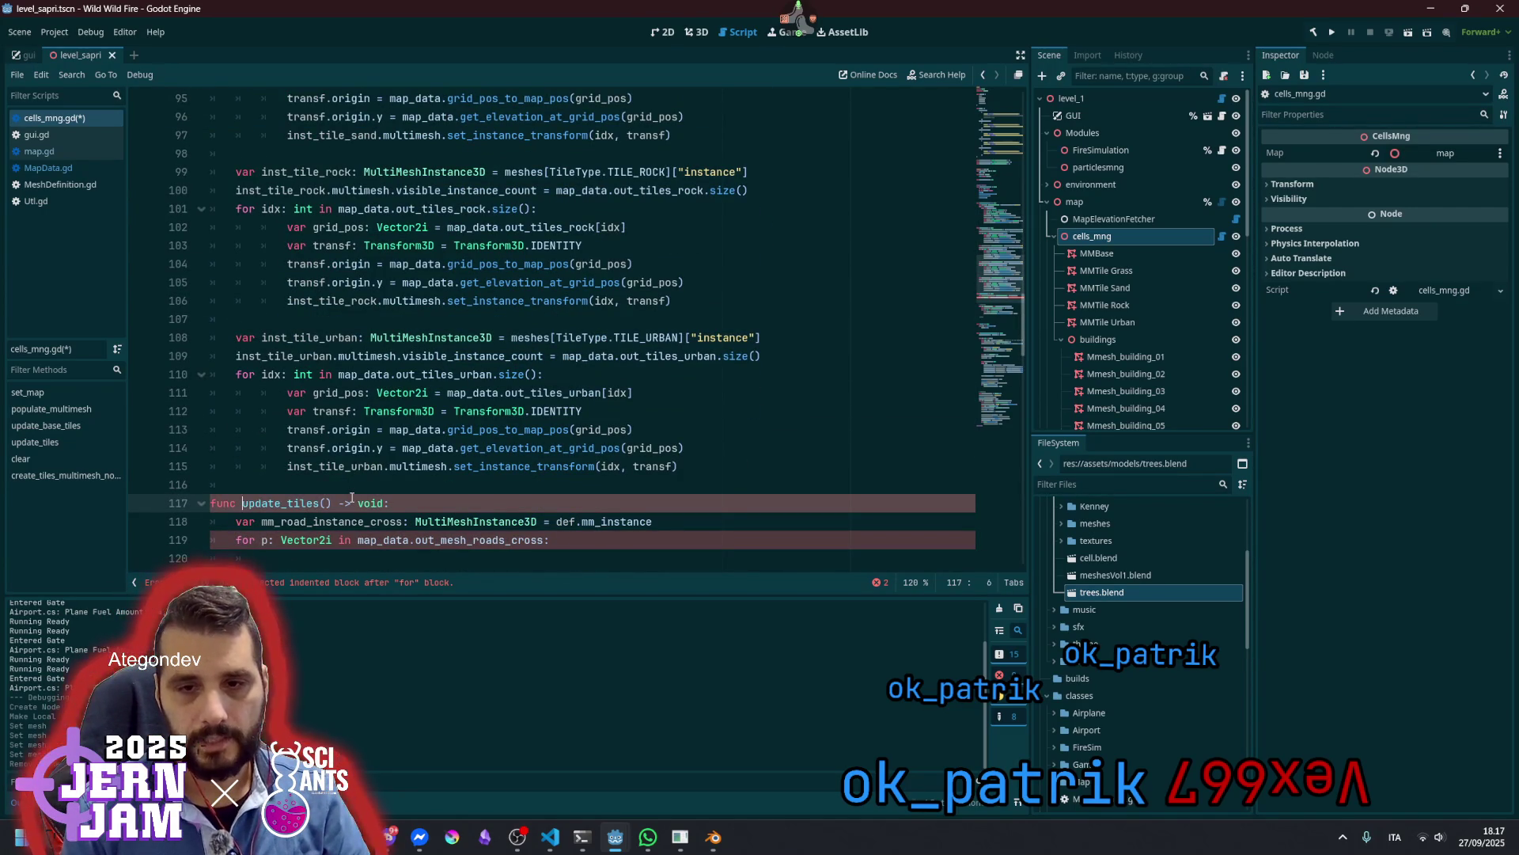
key(BackSpace)
key(BackSpace)
key(BackSpace)
key(Delete)
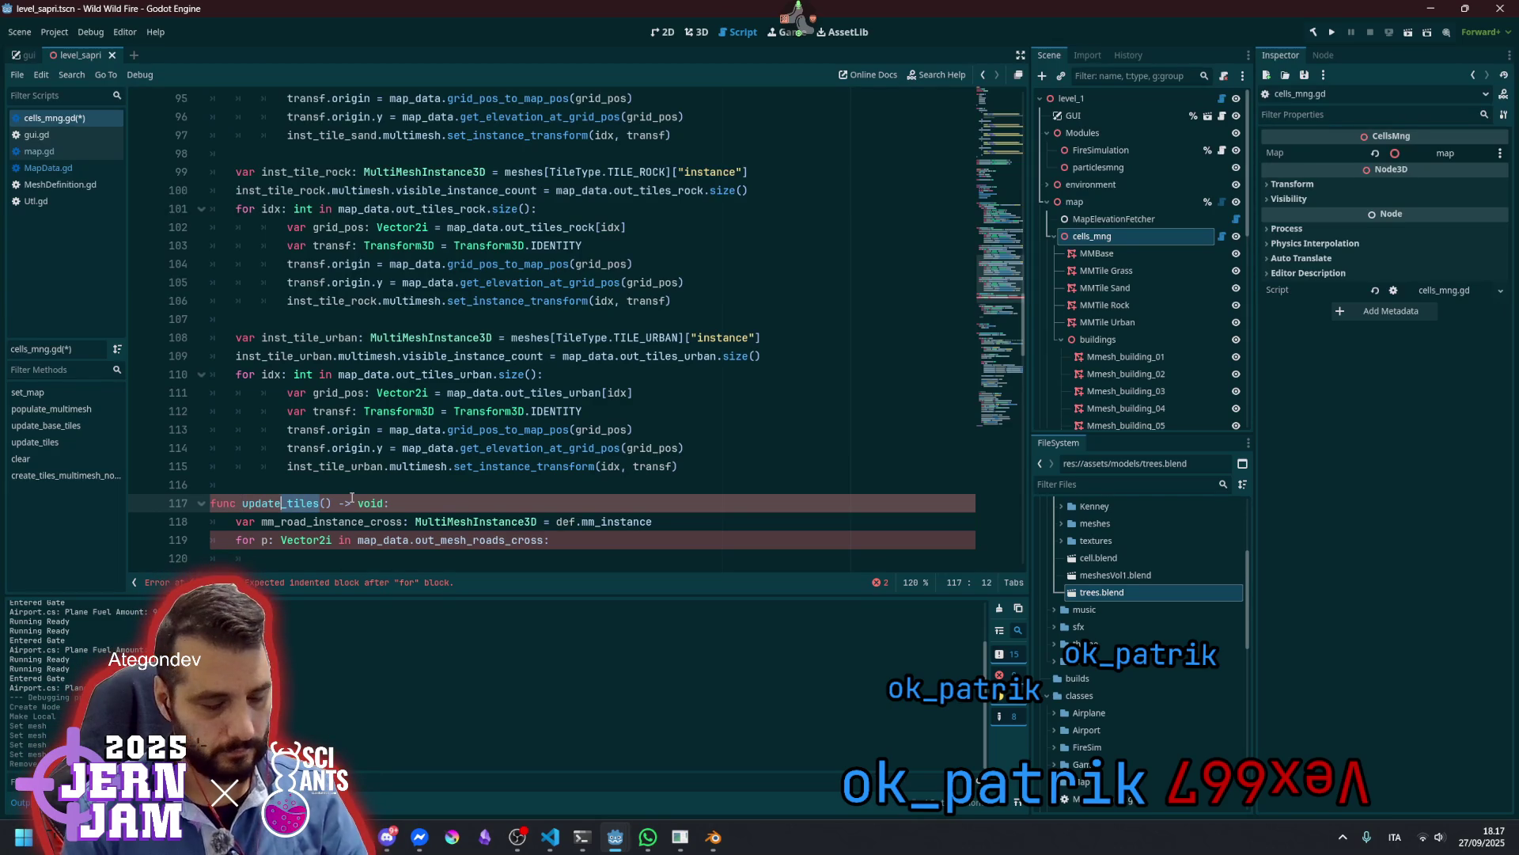
text(roads)
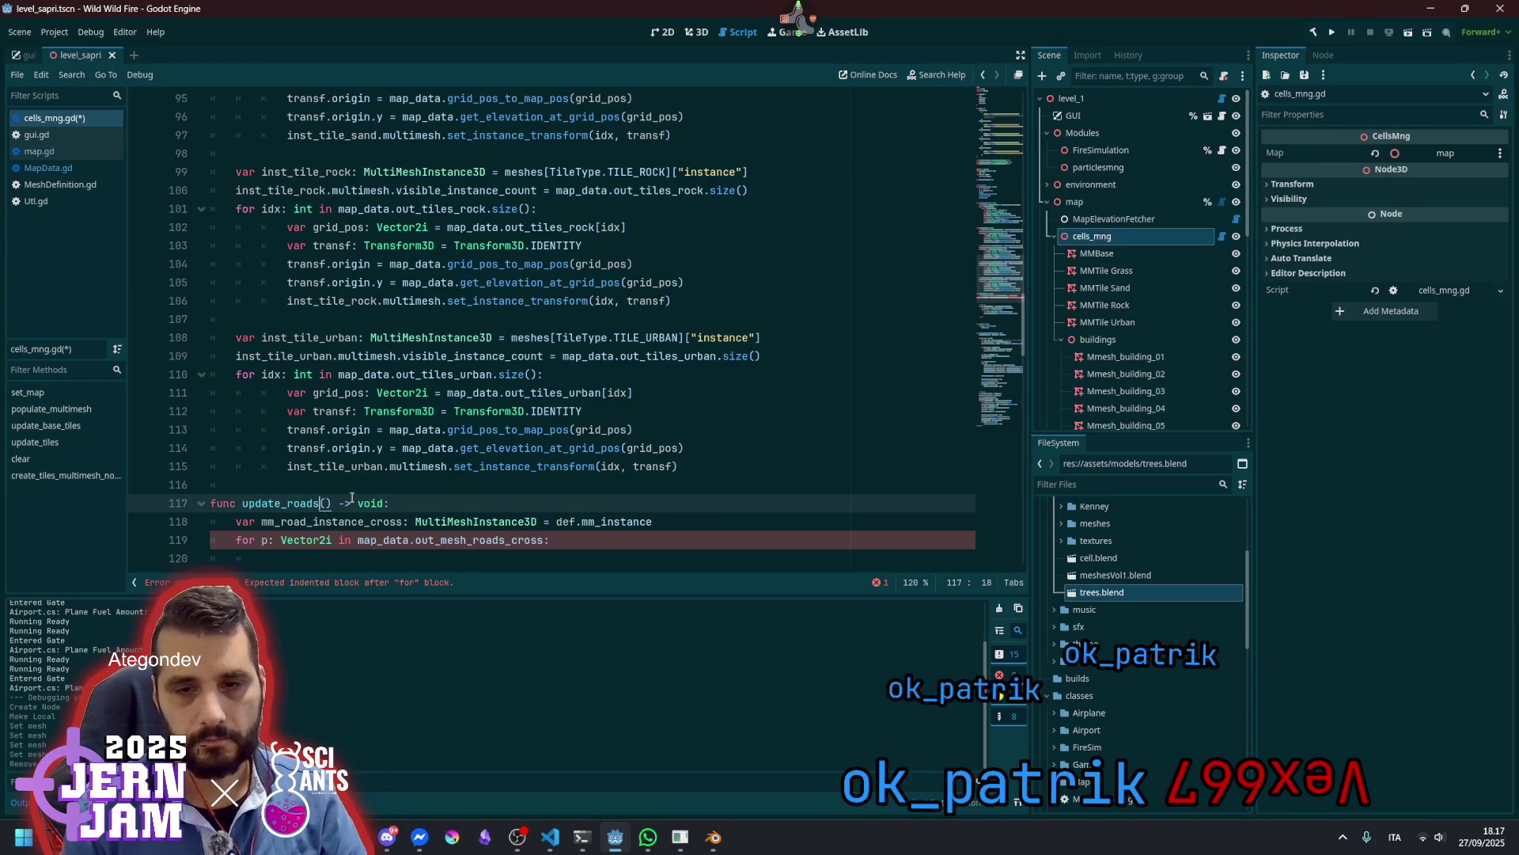
key(Up)
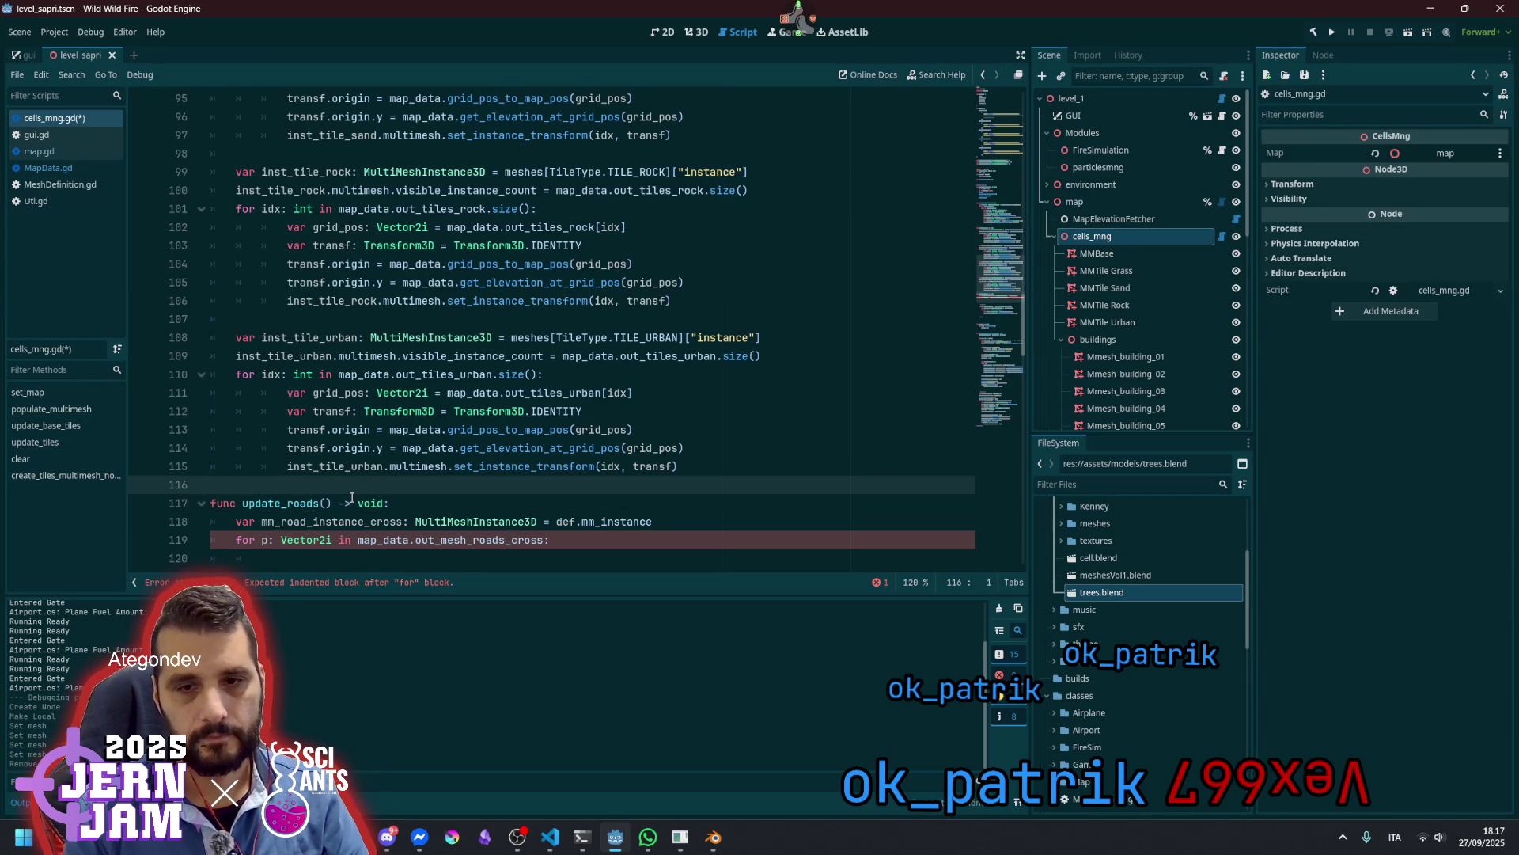
key(Return)
scroll(344, 475, down, 2)
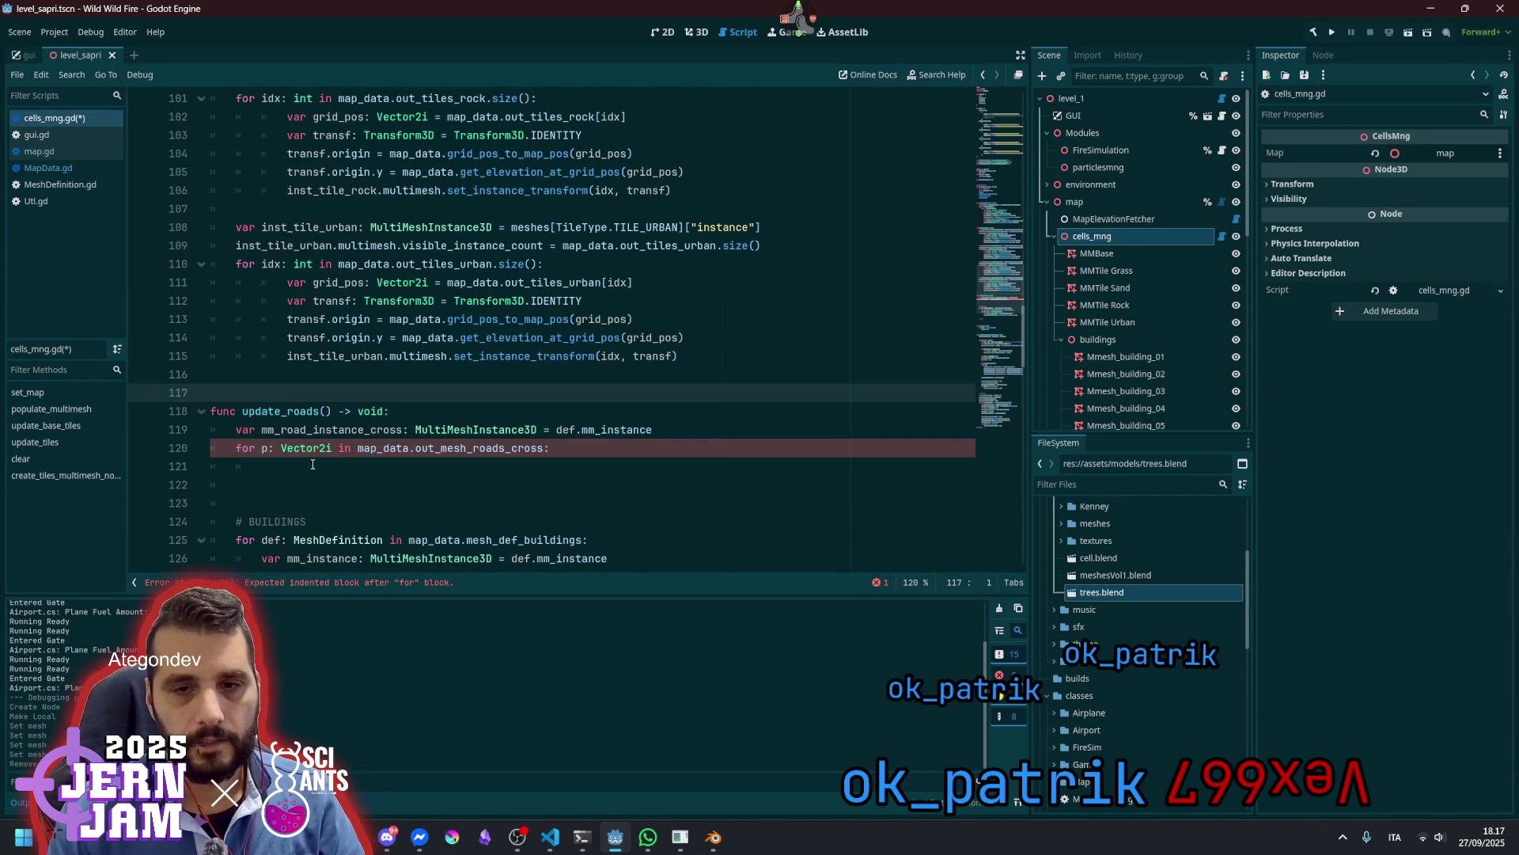
Duplicate the header above the buildings code and rename it update_buildings
click(396, 412)
key(shift+Home)
key(ctrl+c)
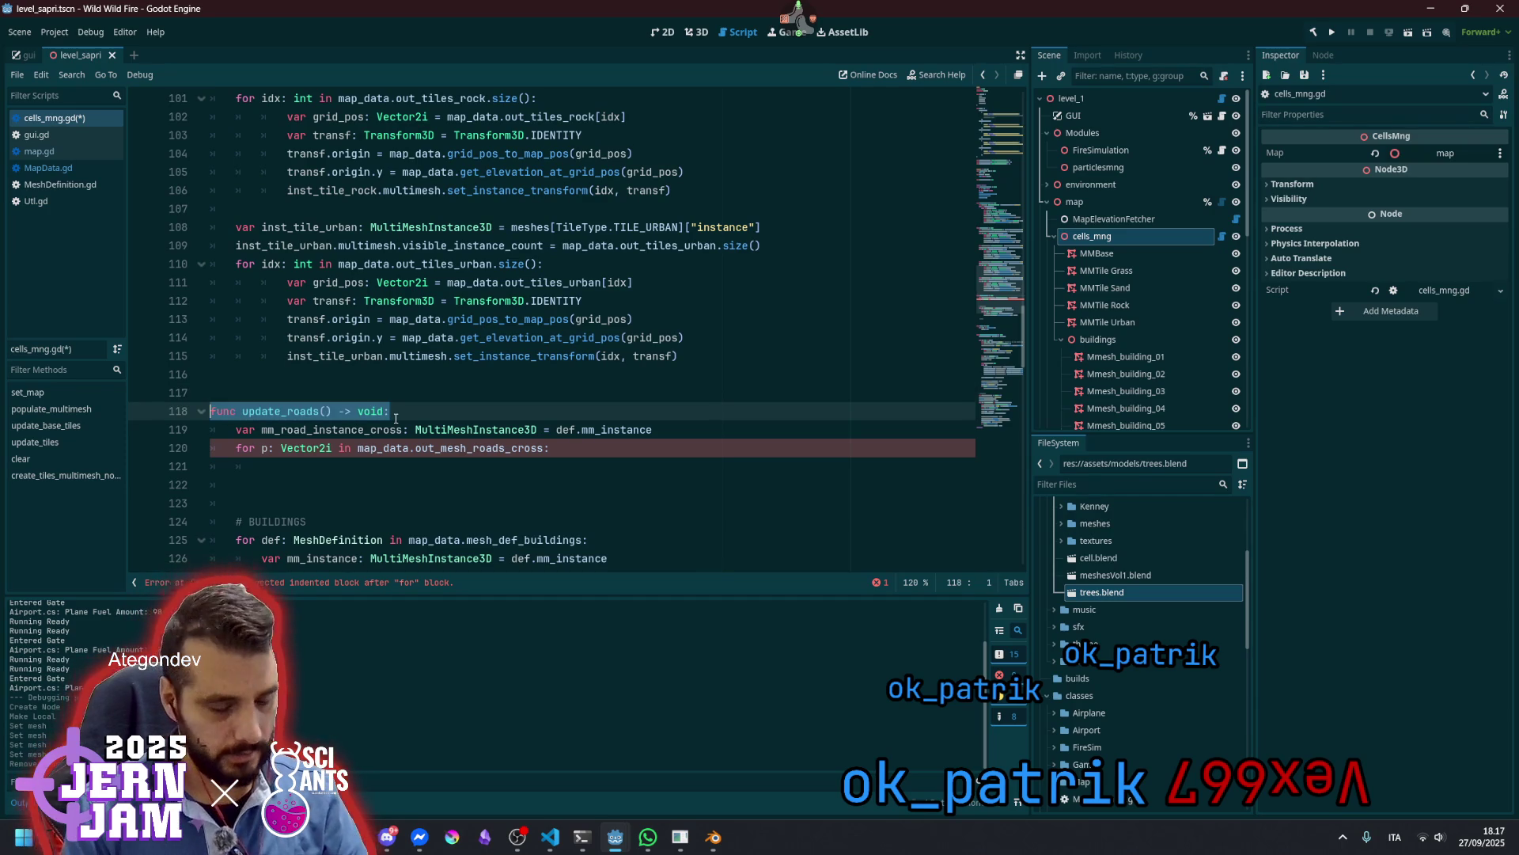
key(Down)
key(Down)
key(Down)
key(ctrl+v)
key(alt+Up)
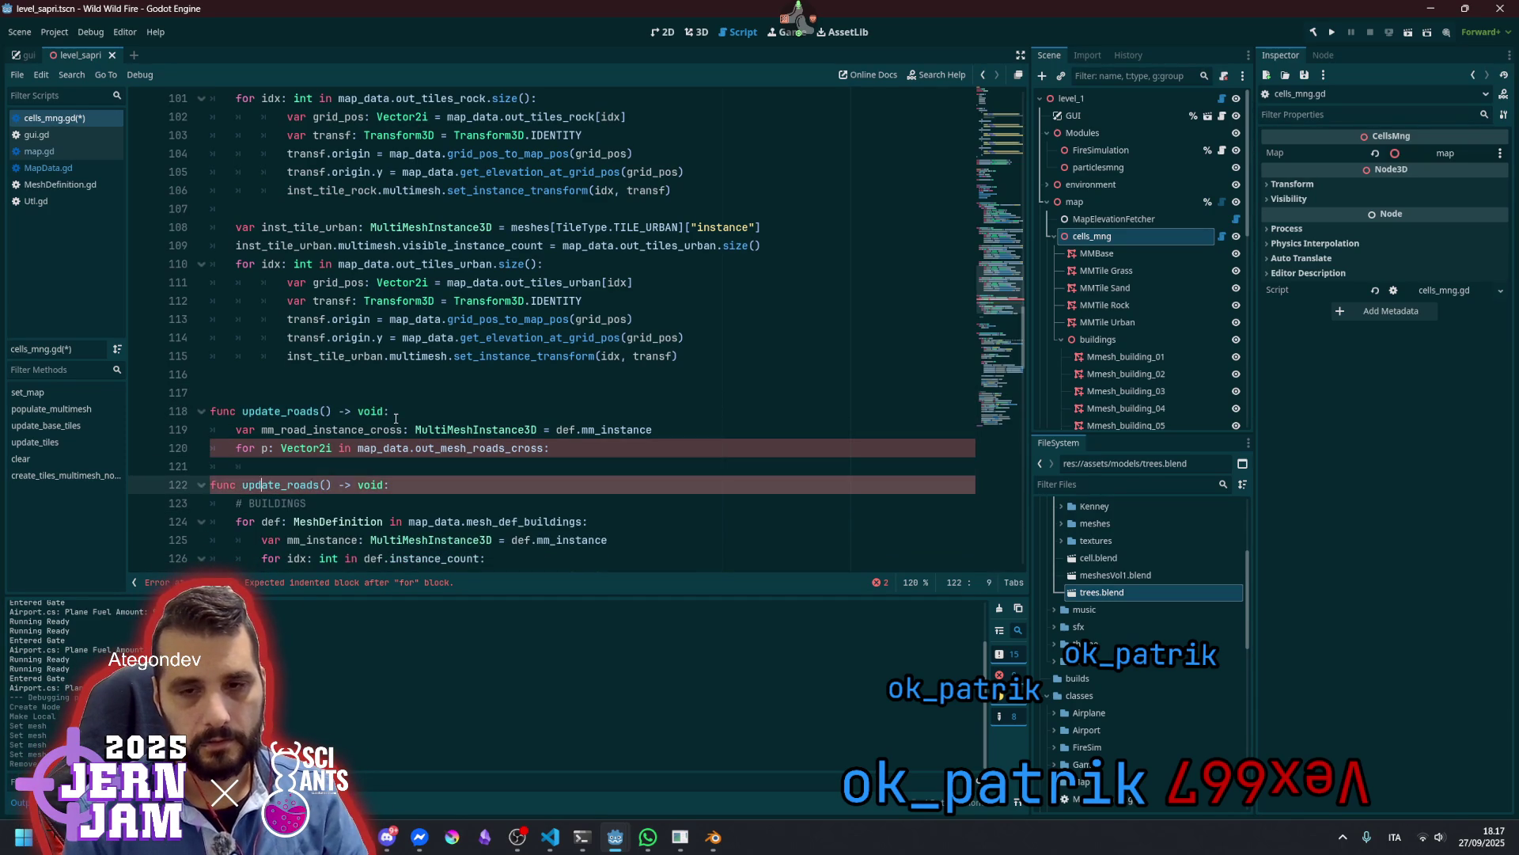
key(Home)
key(Return)
key(Return)
key(End)
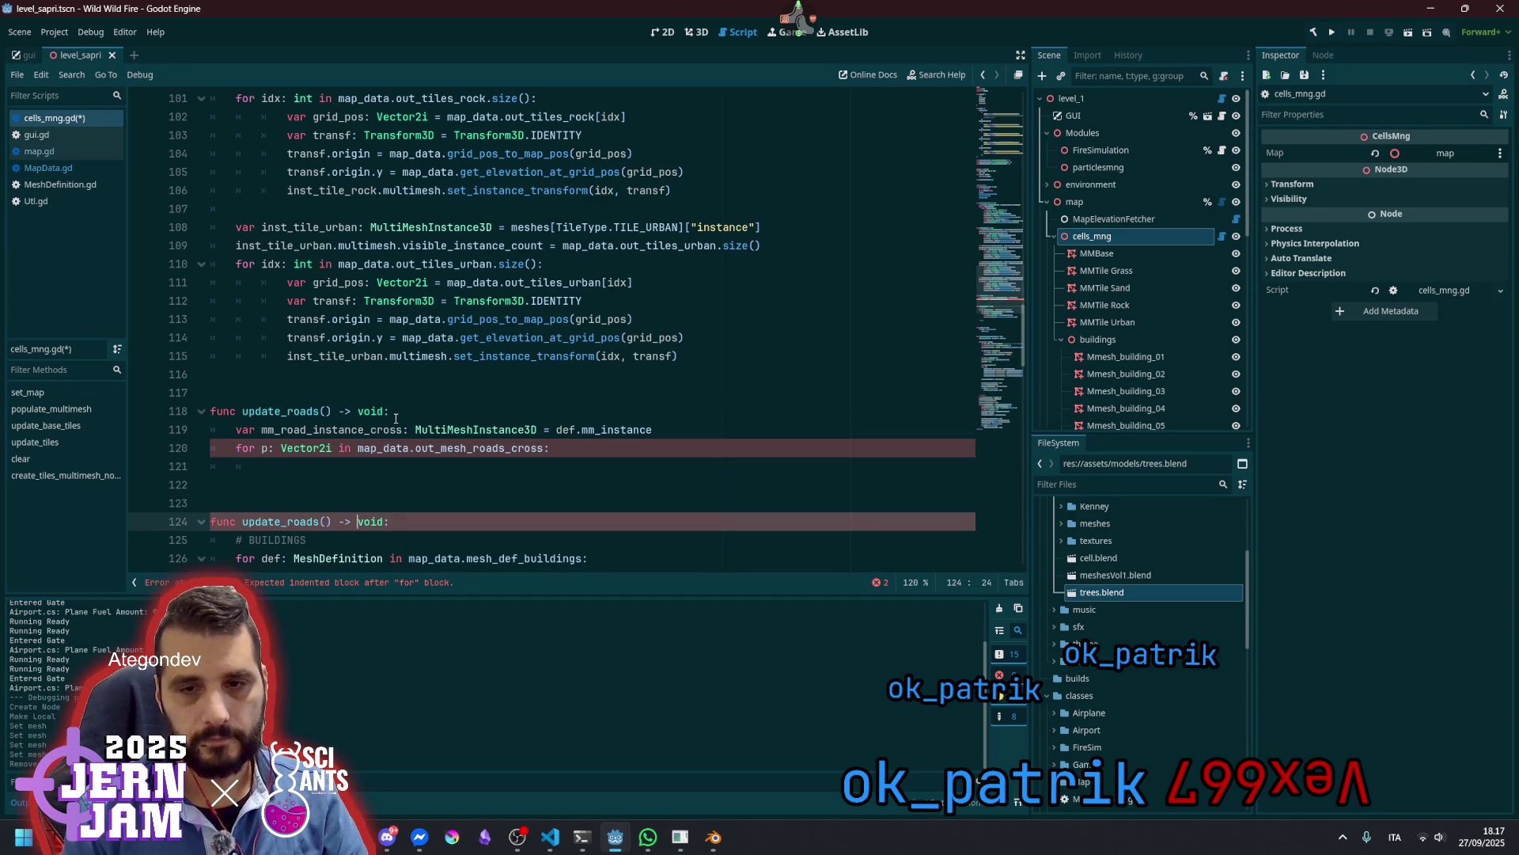
key(shift+Left)
key(shift+Left)
key(shift+Left)
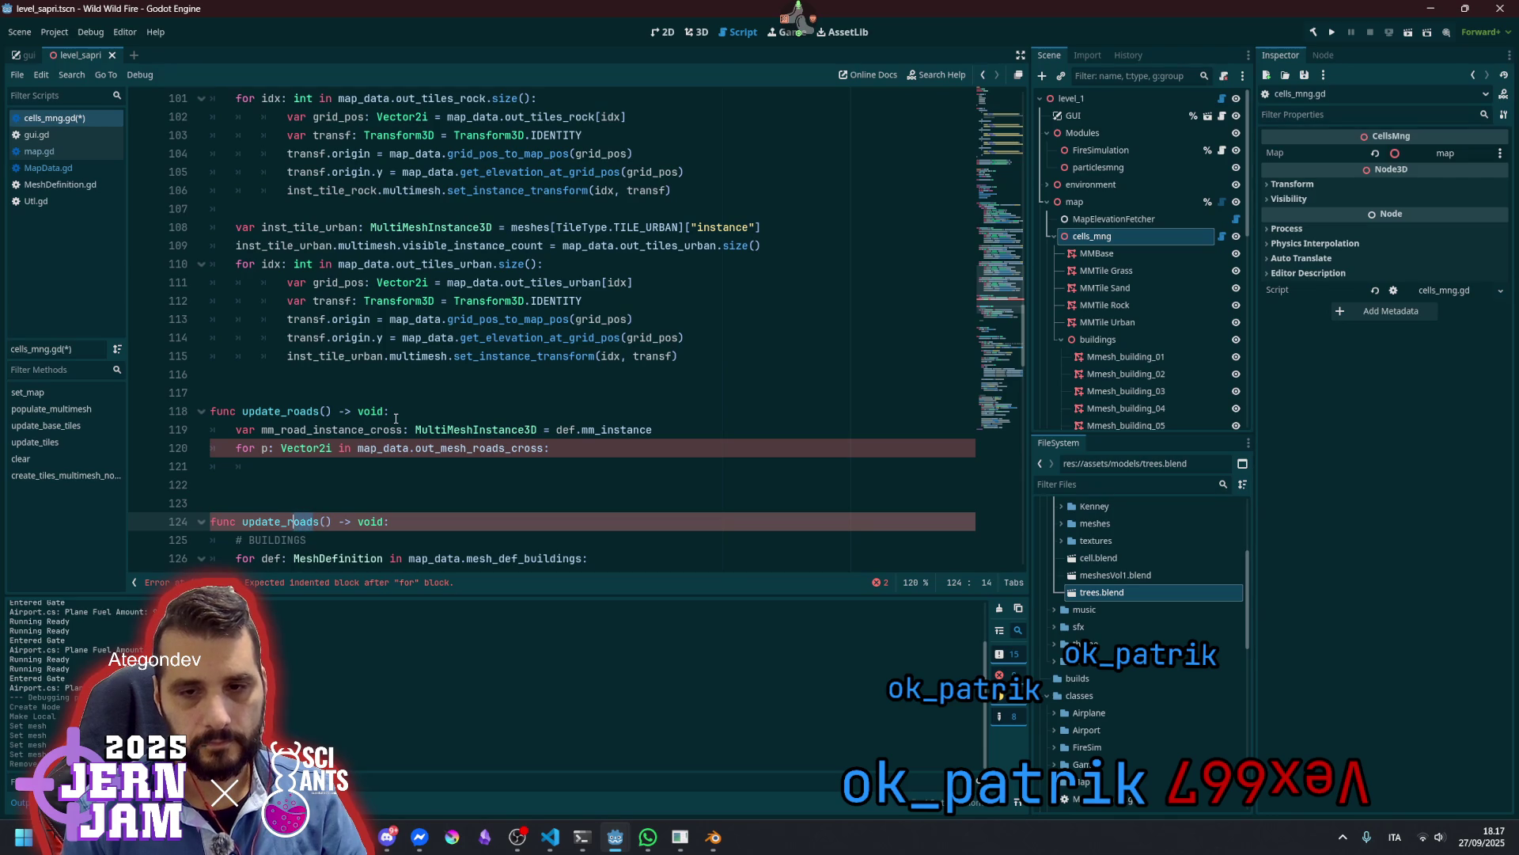
text(buildins)
key(End)
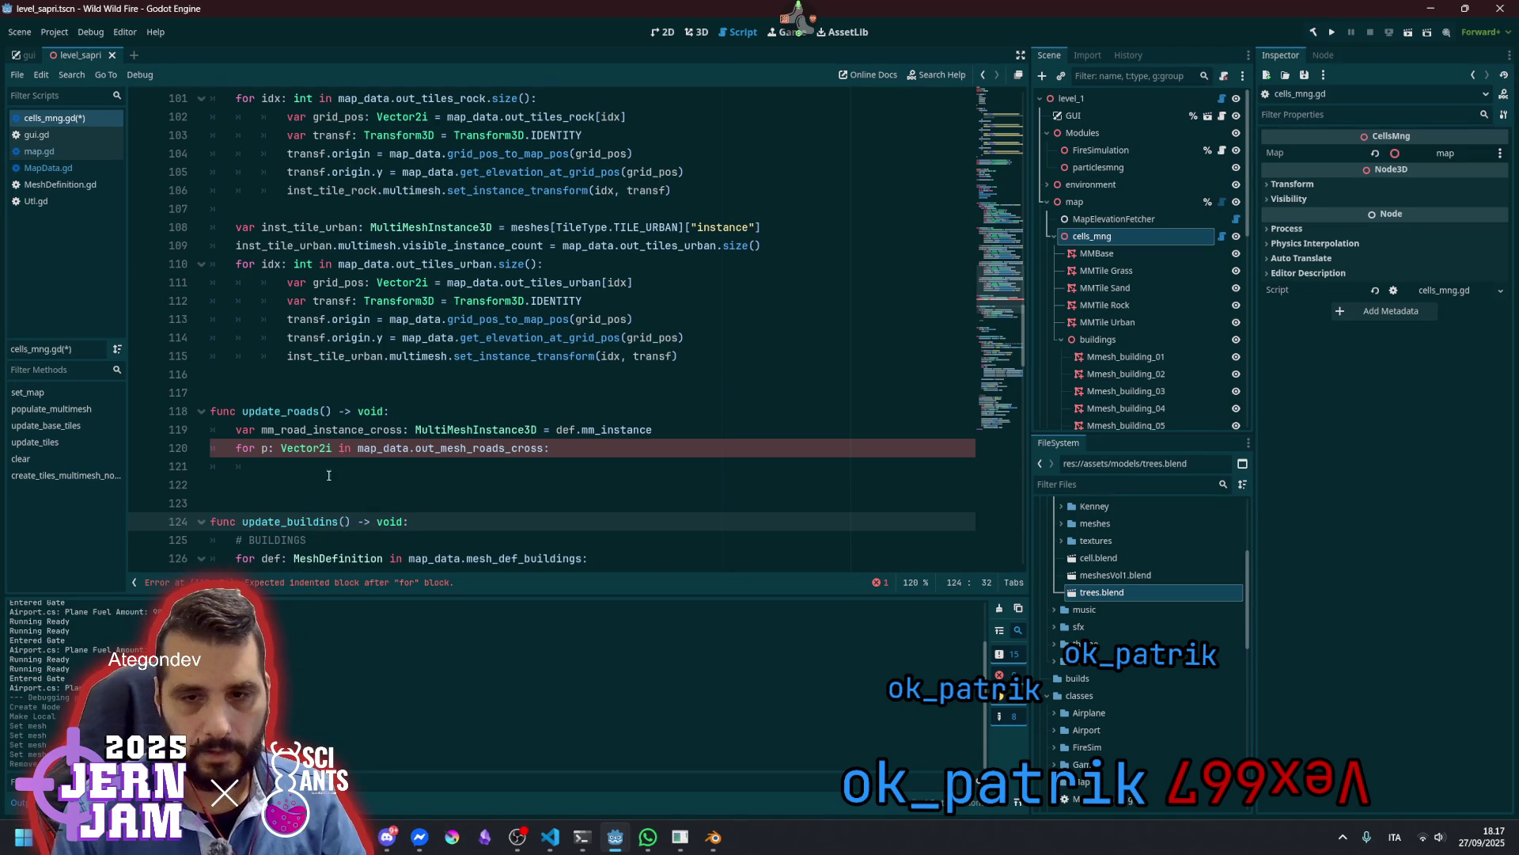
key(Left)
key(Left)
key(Left)
text(s)
Add an update_trees() function after the buildings loop containing only 'pass'
scroll(417, 482, down, 2)
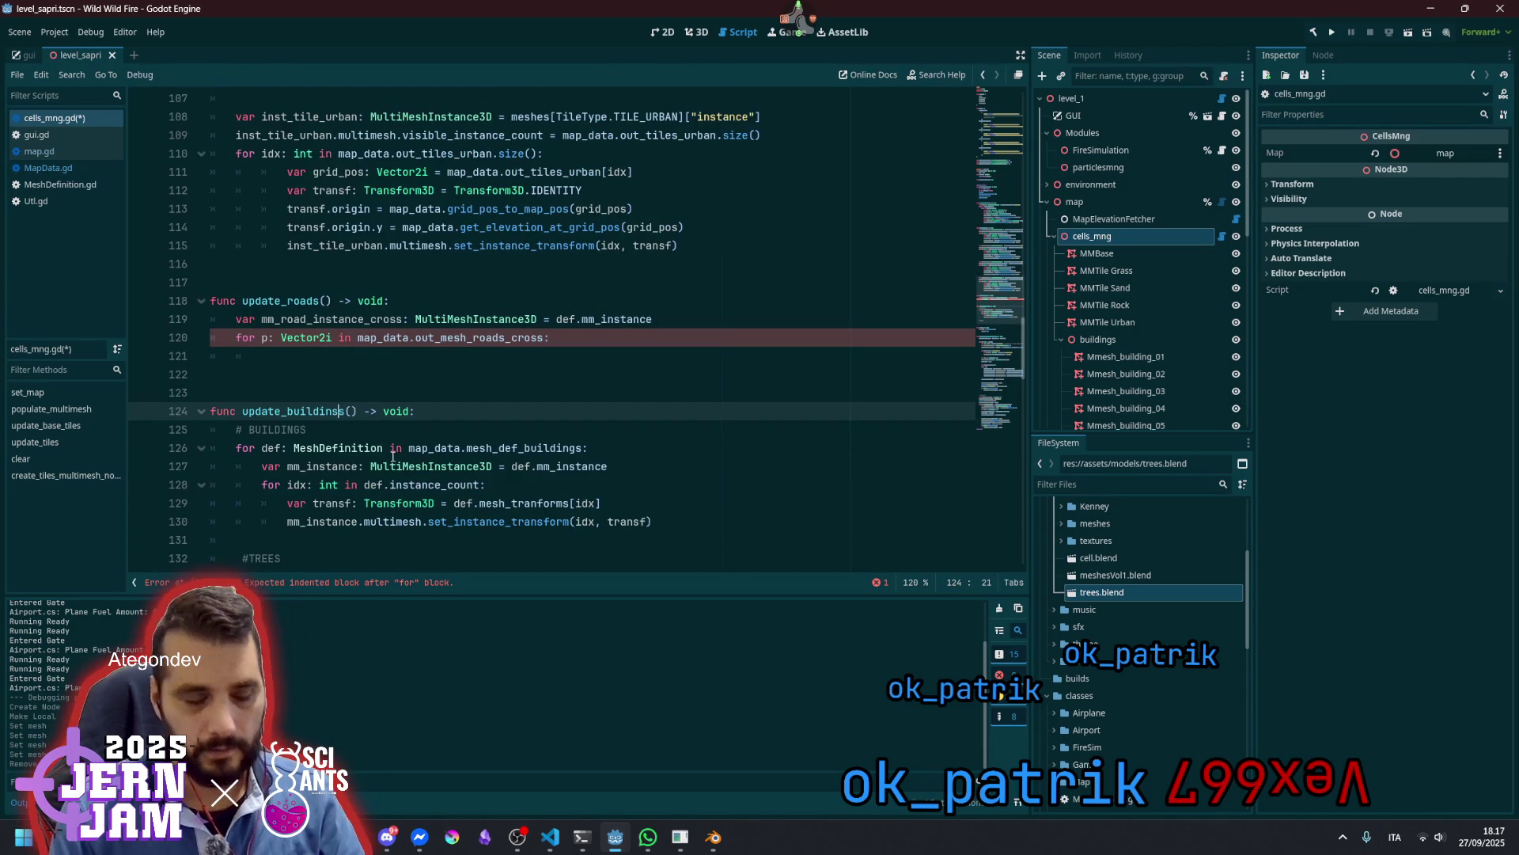
scroll(380, 411, down, 4)
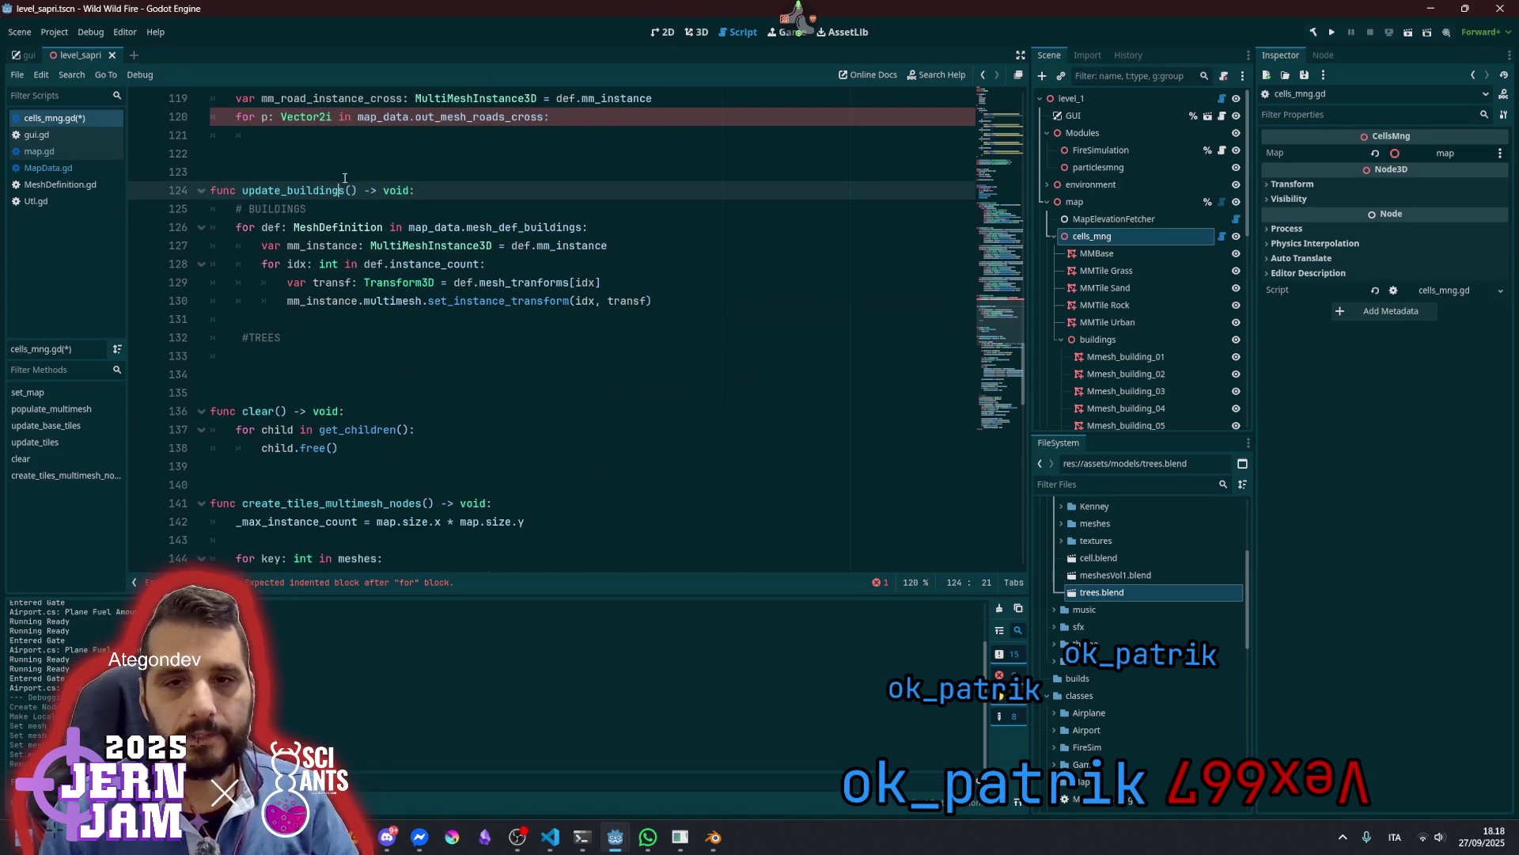
triple_click(448, 184)
key(ctrl+c)
key(Down)
key(Down)
key(Down)
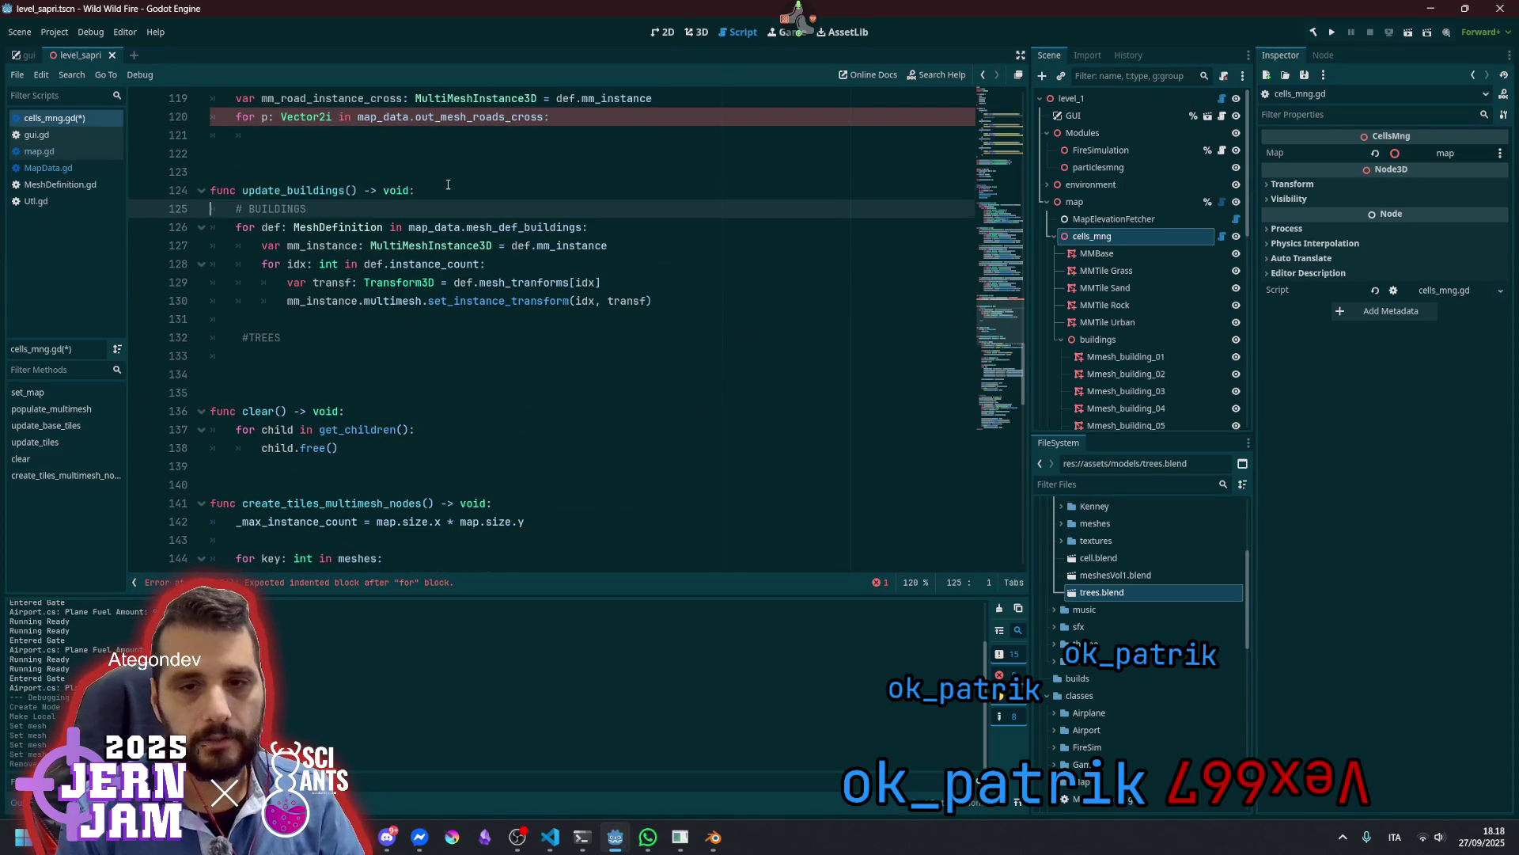
key(Return)
key(ctrl+v)
key(Home)
key(Return)
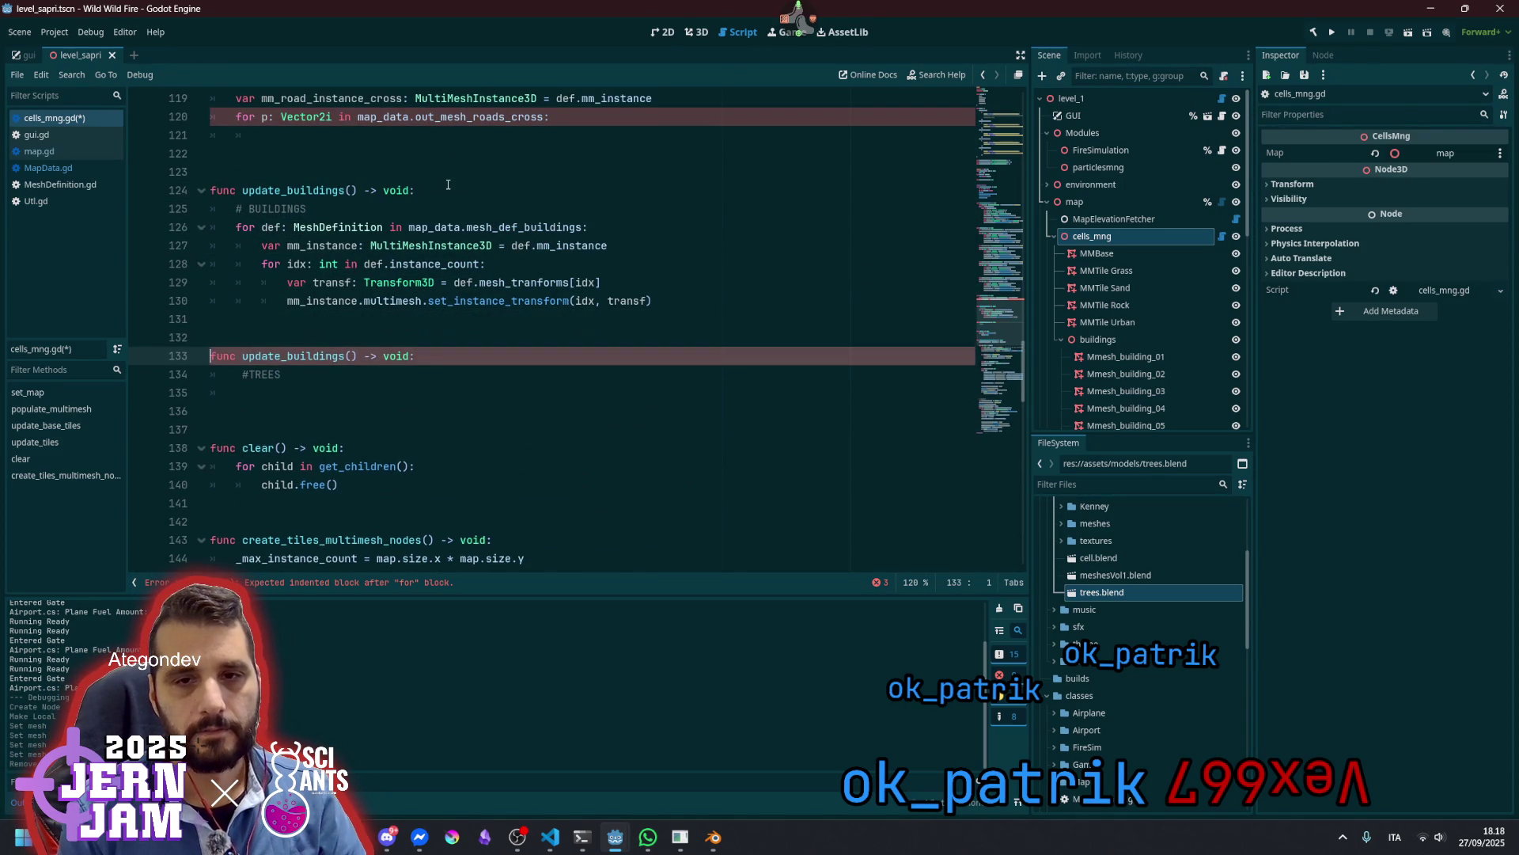
key(ctrl+Right)
key(shift+Left)
key(shift+Left)
key(shift+Left)
key(shift+Right)
key(shift+Right)
text(trees)
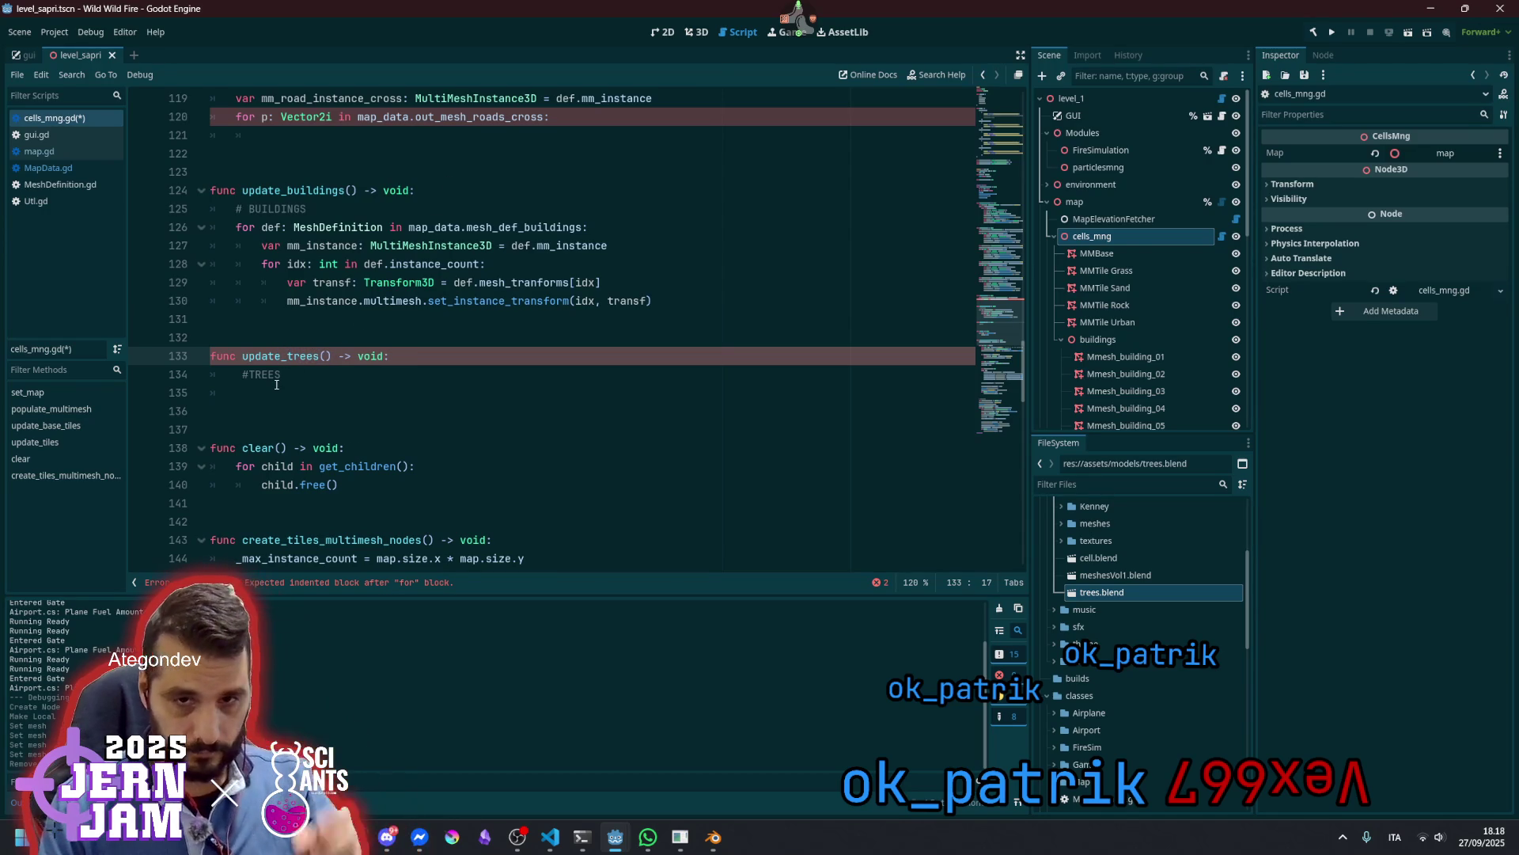
key(Down)
key(Down)
text(pass)
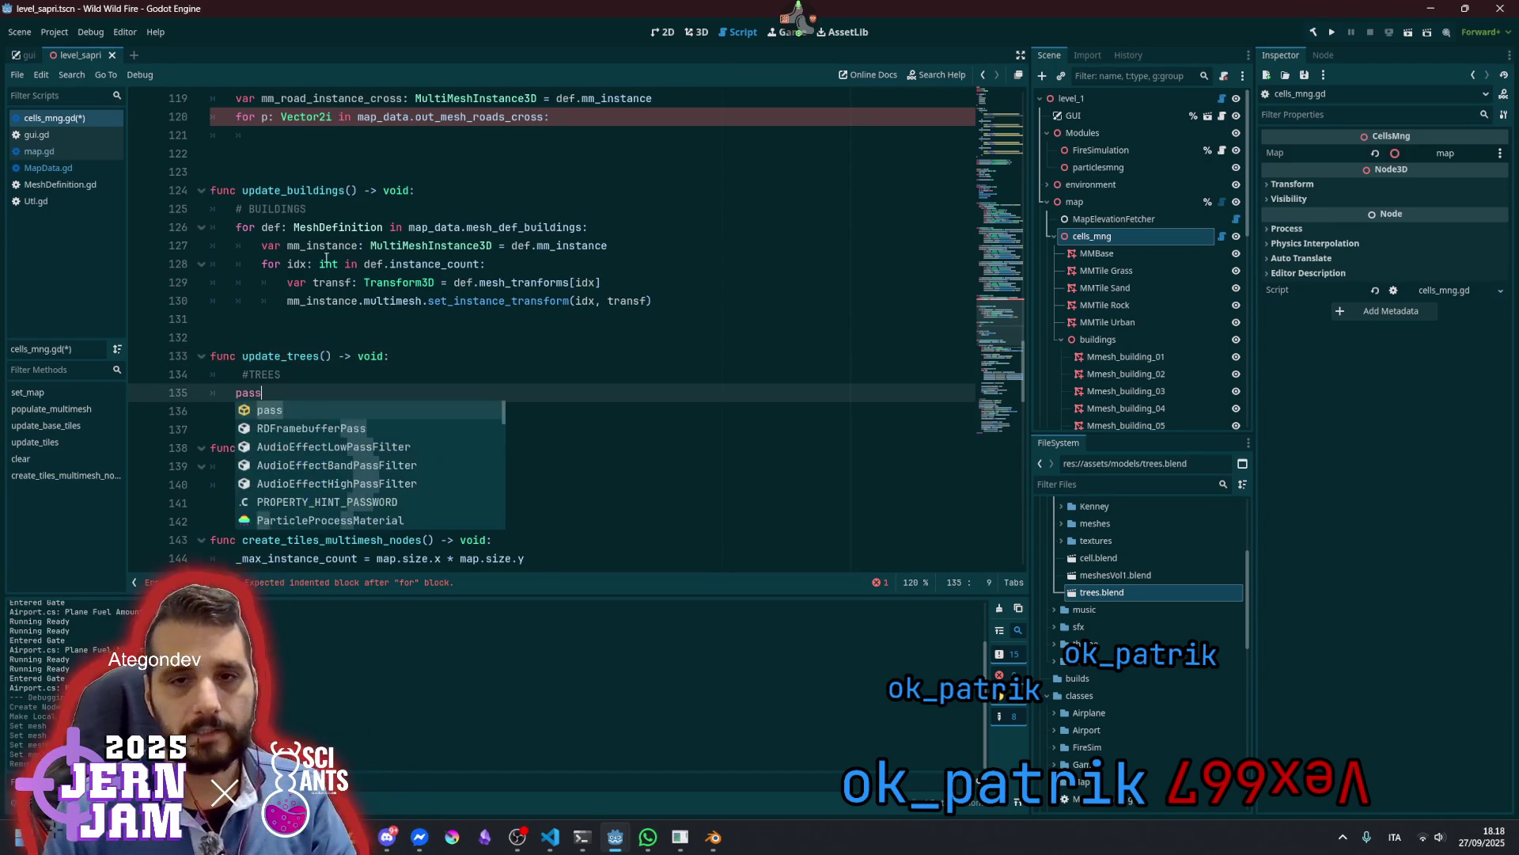
Complete the set_instance_transform line and delete the '#TREES' and '# BUILDINGS' comment lines
click(326, 258)
drag(229, 227, 671, 302)
click(678, 300)
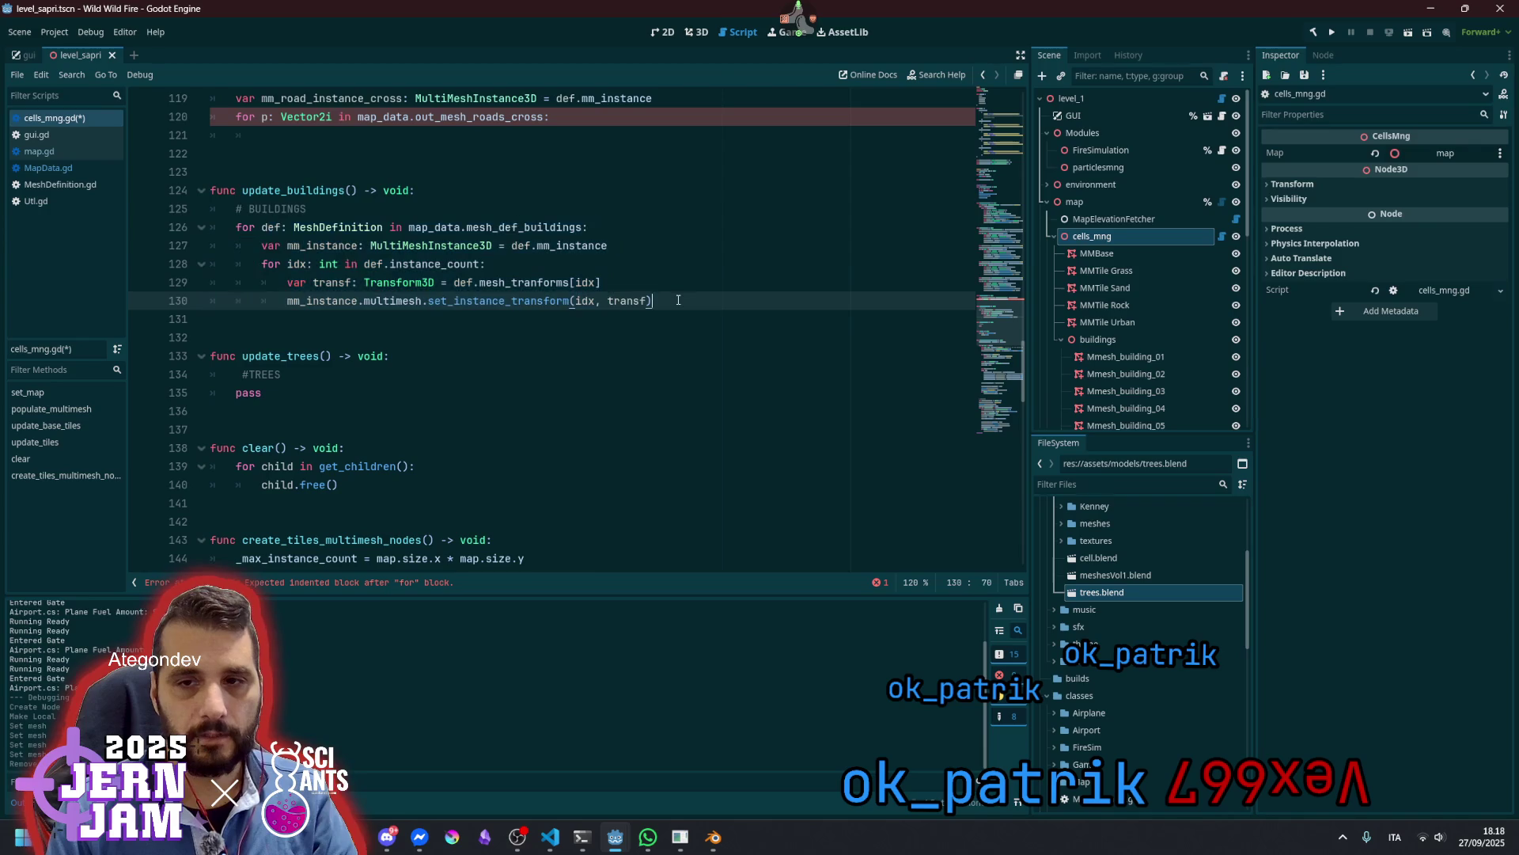
click(387, 356)
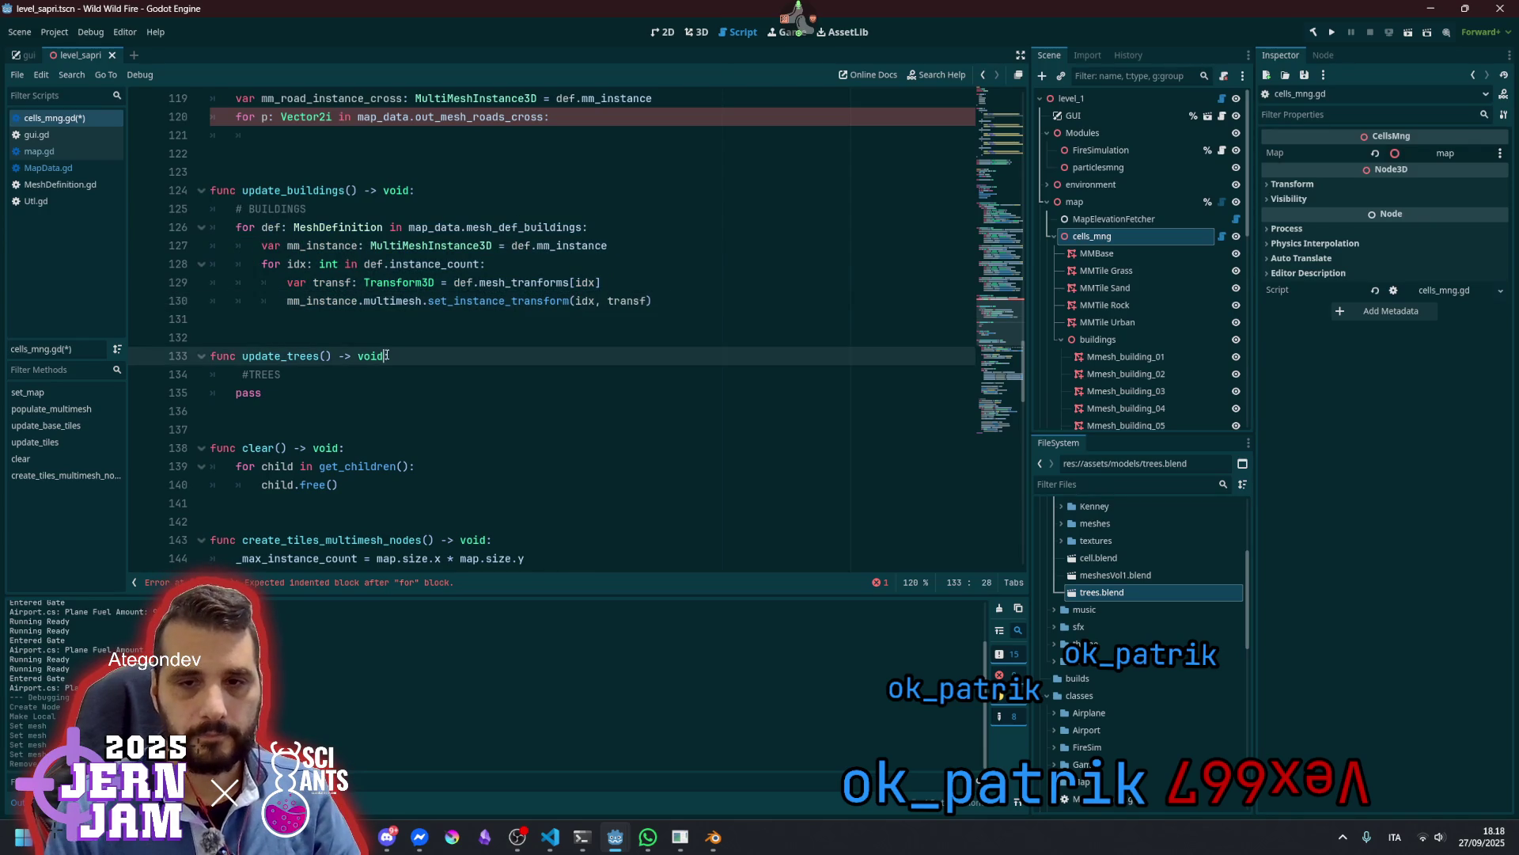
key(Down)
key(ctrl+shift+k)
key(Up)
key(Up)
key(Up)
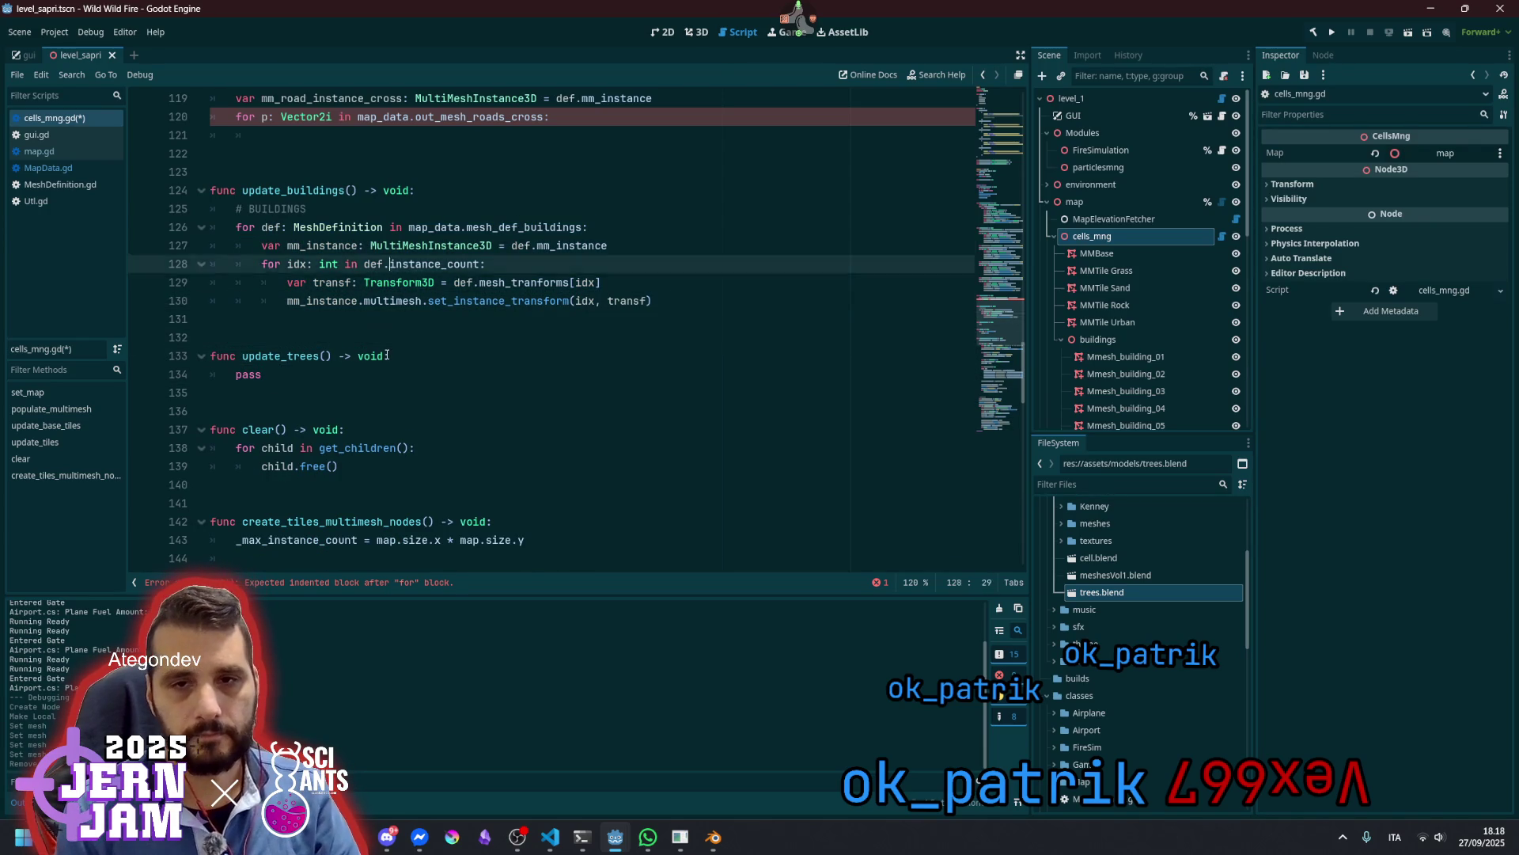
key(shift+Home)
key(shift+Home)
key(BackSpace)
key(BackSpace)
scroll(362, 284, up, 2)
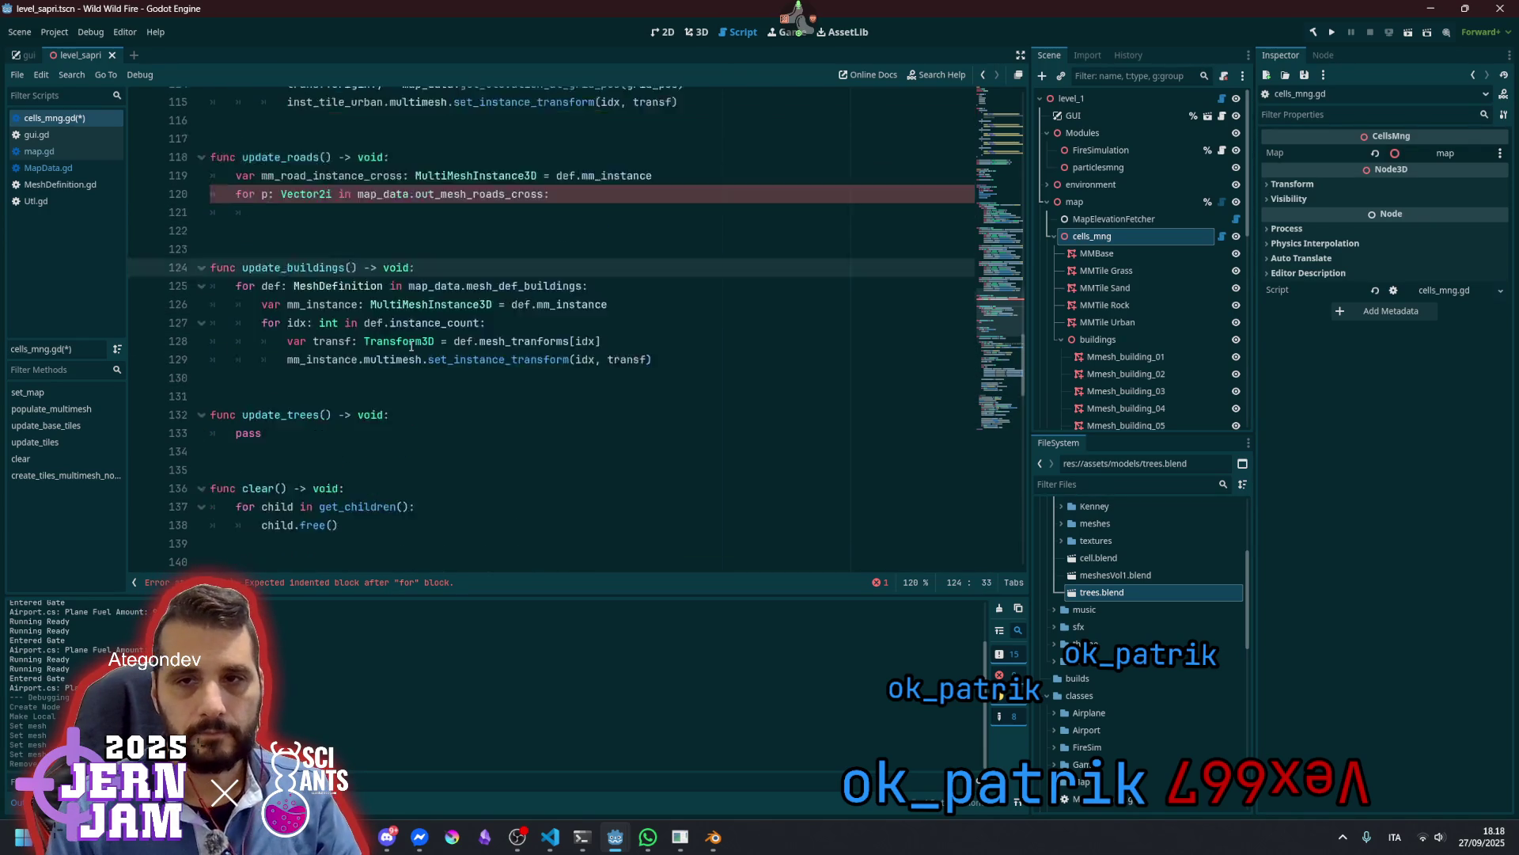
Replace def.mm_instance on line 119 with MultiMeshInstance3D.new()
double_click(343, 208)
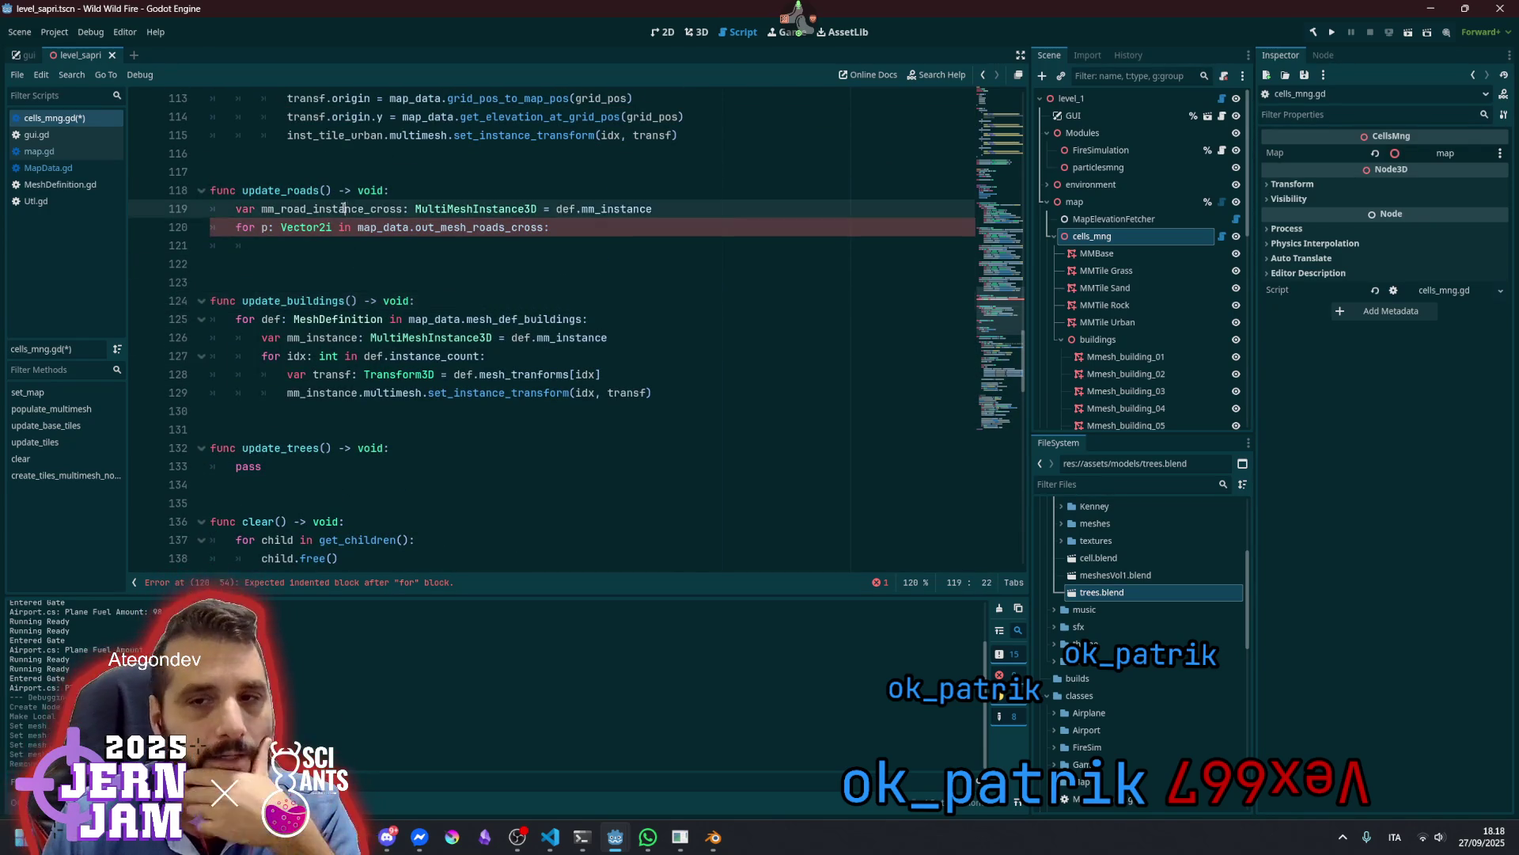
key(Up)
key(Up)
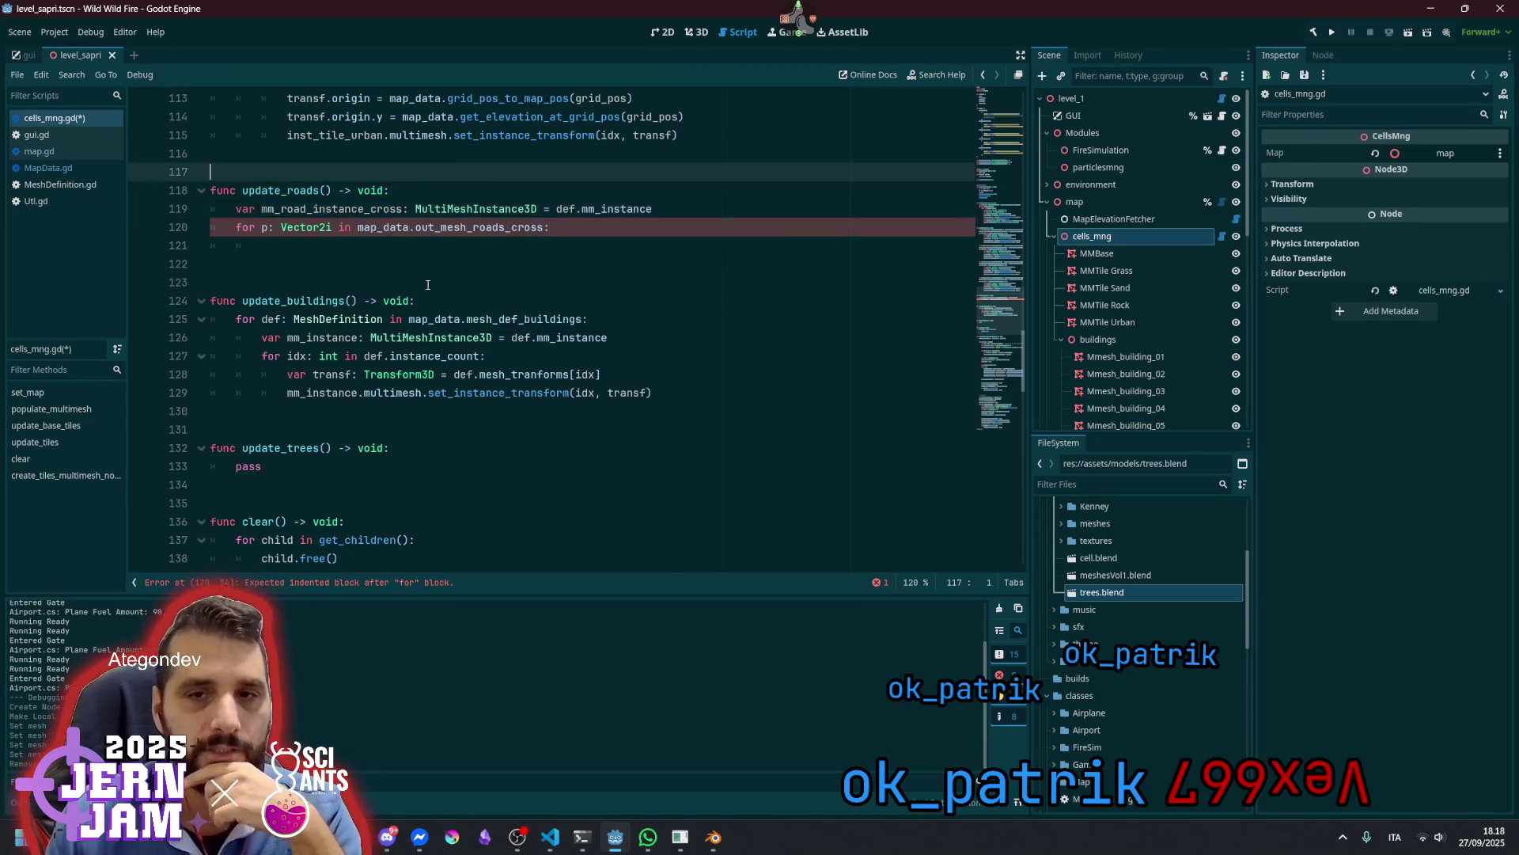
scroll(427, 285, up, 4)
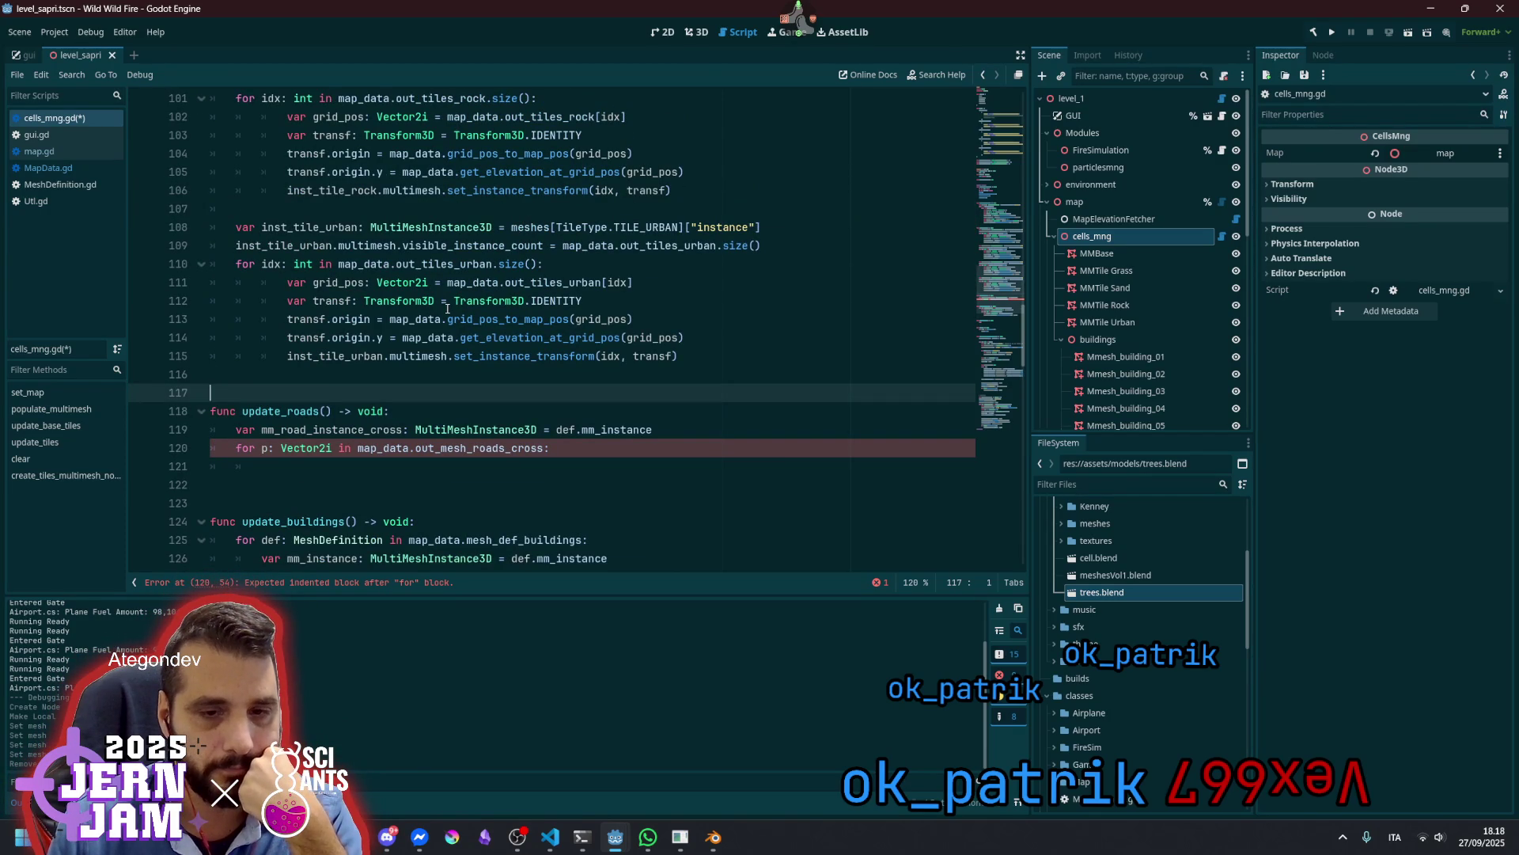
mouse_move(545, 342)
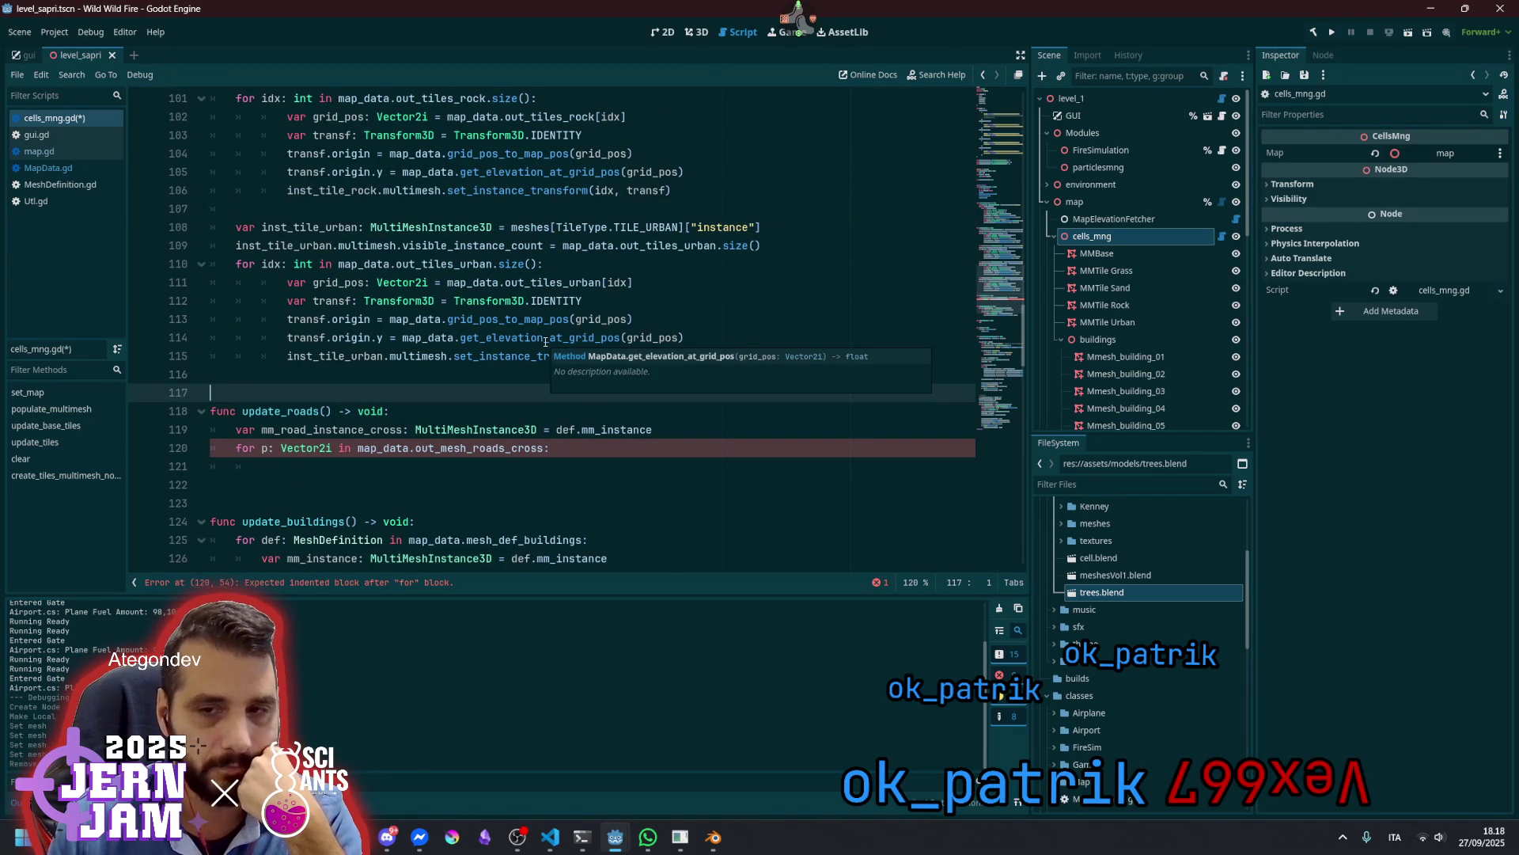
click(557, 429)
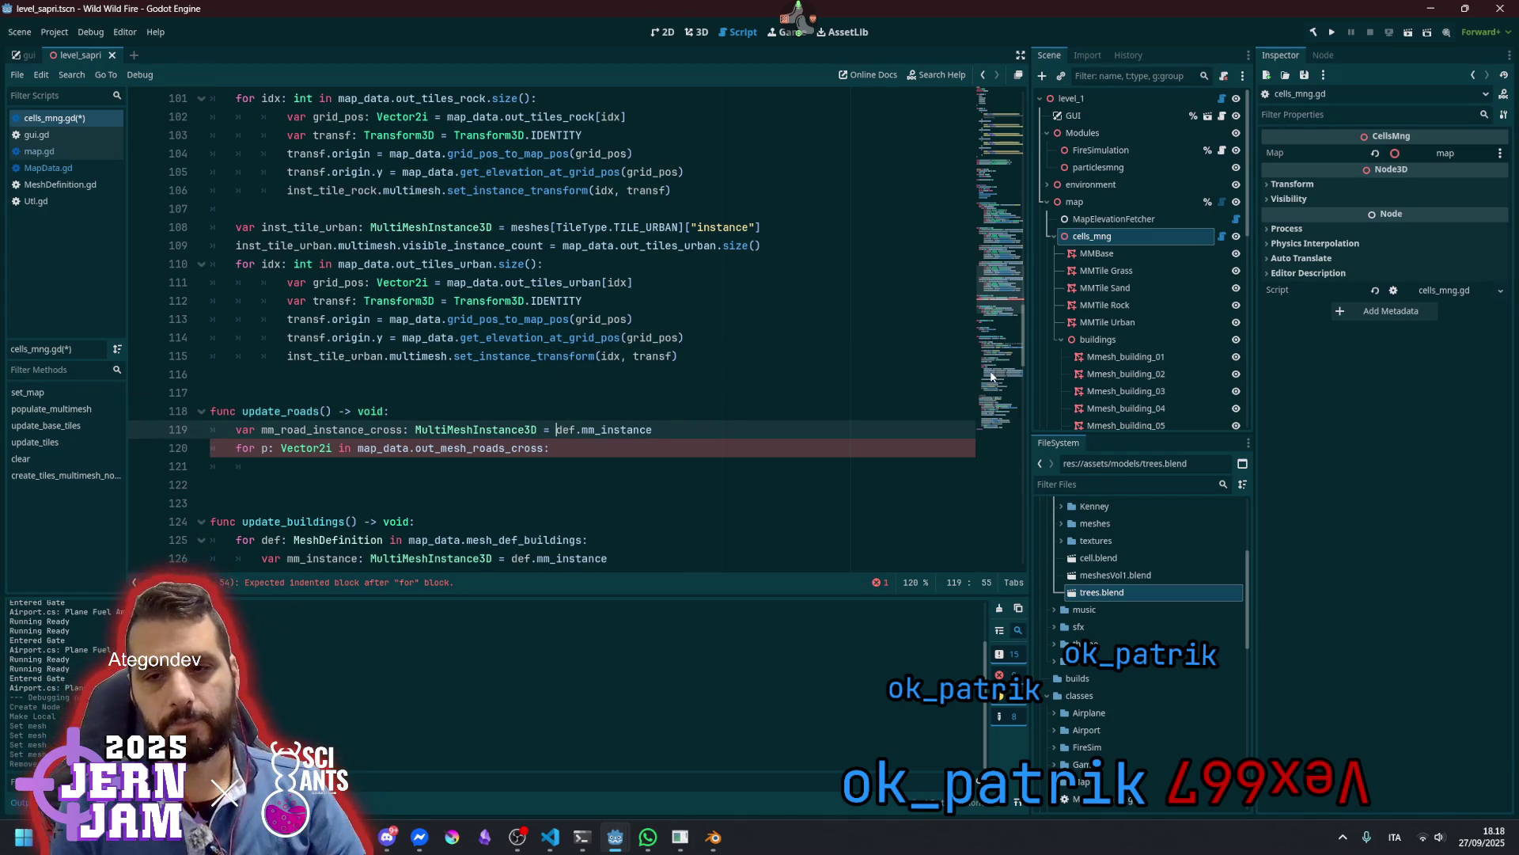
key(shift+End)
key(Delete)
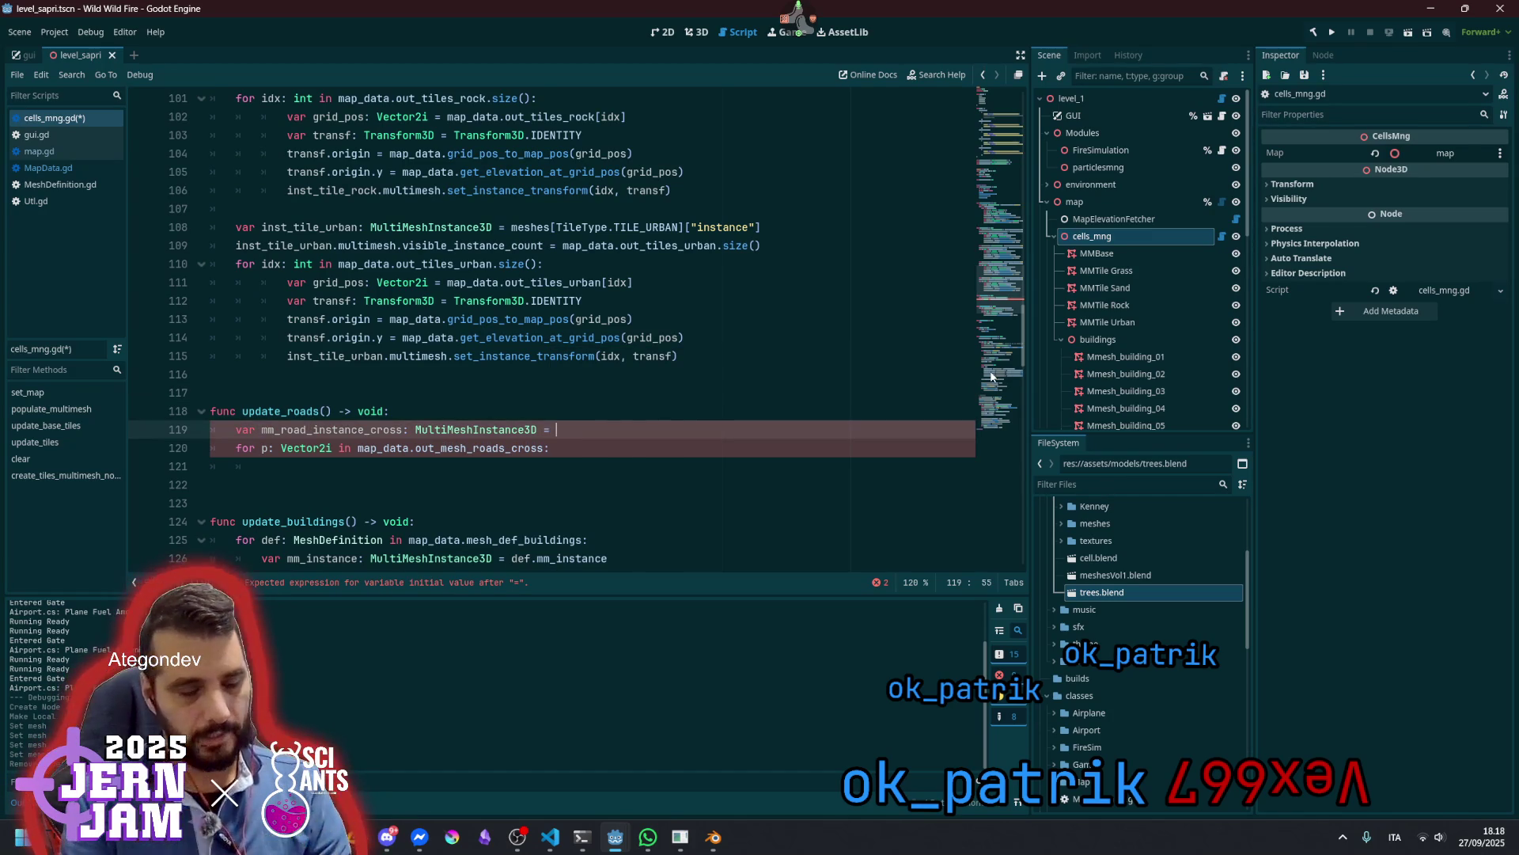
key(ctrl+shift+Right)
key(ctrl+c)
key(End)
key(ctrl+v)
text(.new())
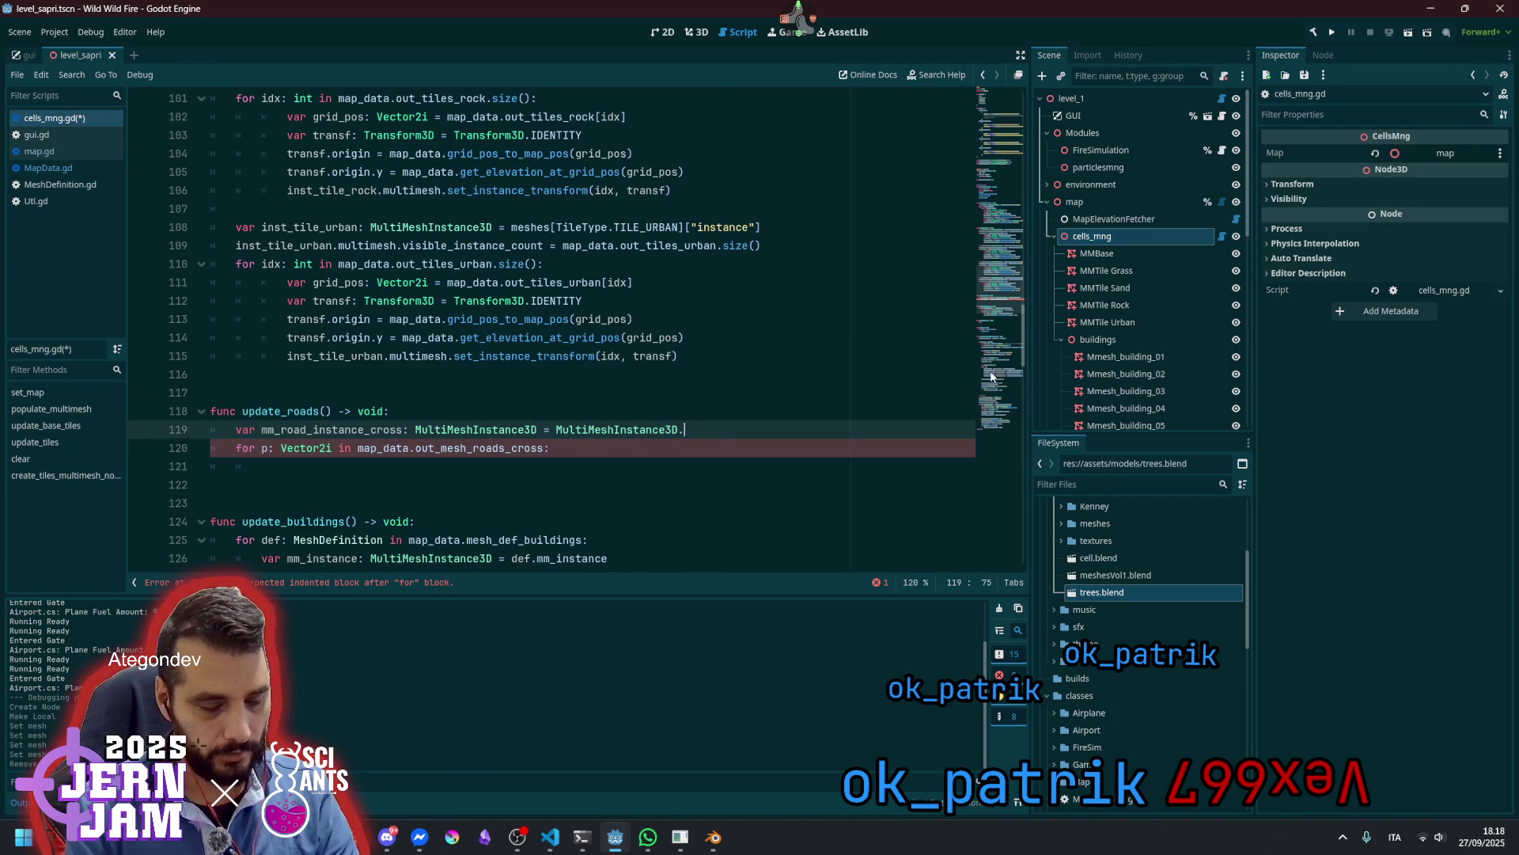
Add a mm_road_instance_cross.multimesh line below it
key(Return)
key(Up)
key(ctrl+Right)
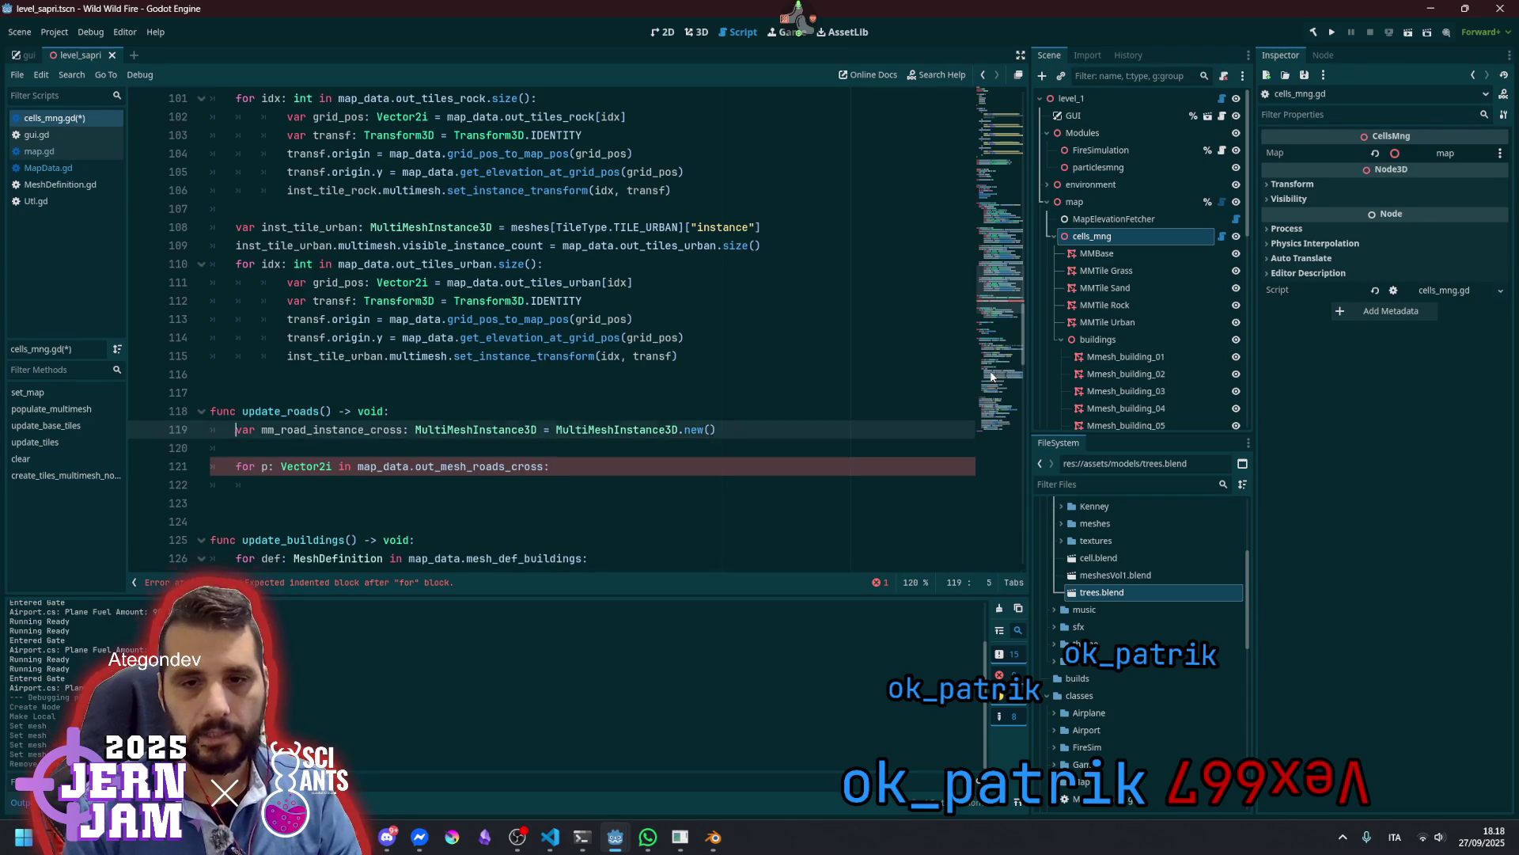
key(ctrl+shift+Right)
key(ctrl+c)
key(Down)
key(ctrl+v)
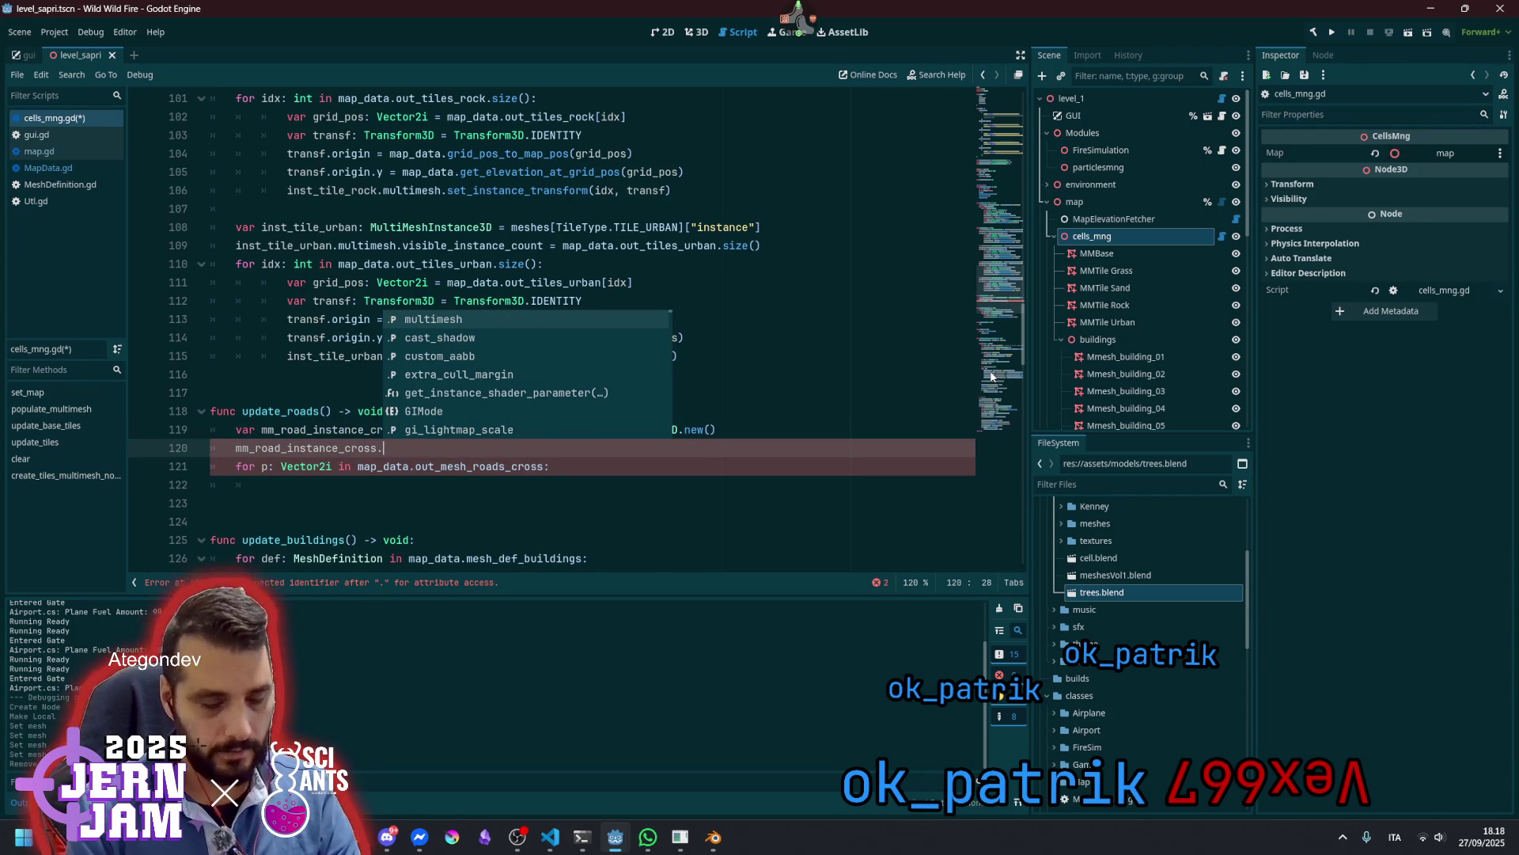
text(mu)
key(Return)
key(Return)
Insert a 'var road_str' line above it and delete 'road_' from the crossing variable's name
key(Up)
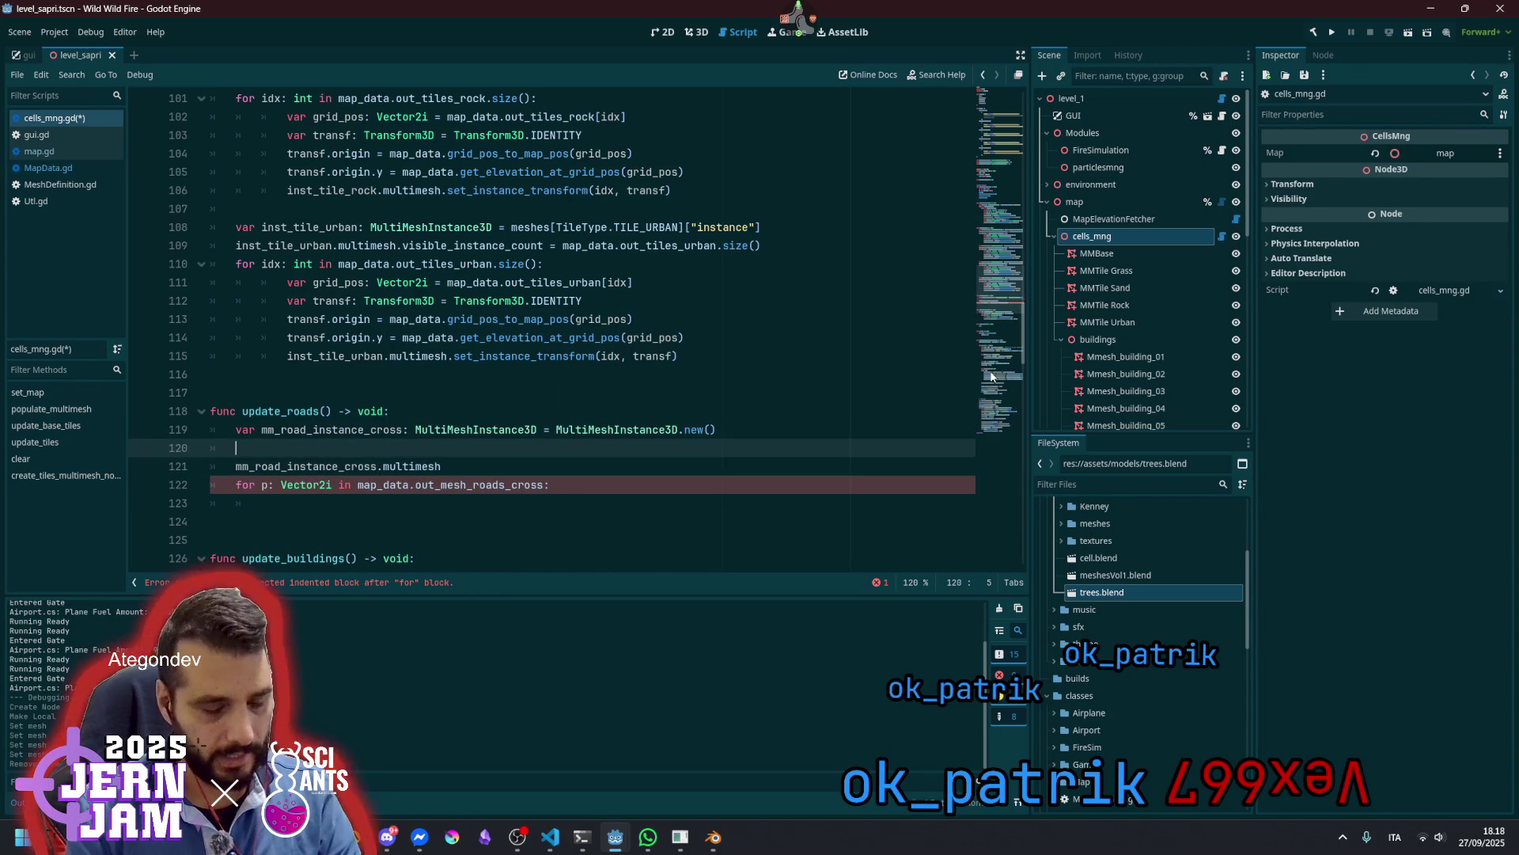
text(var road_)
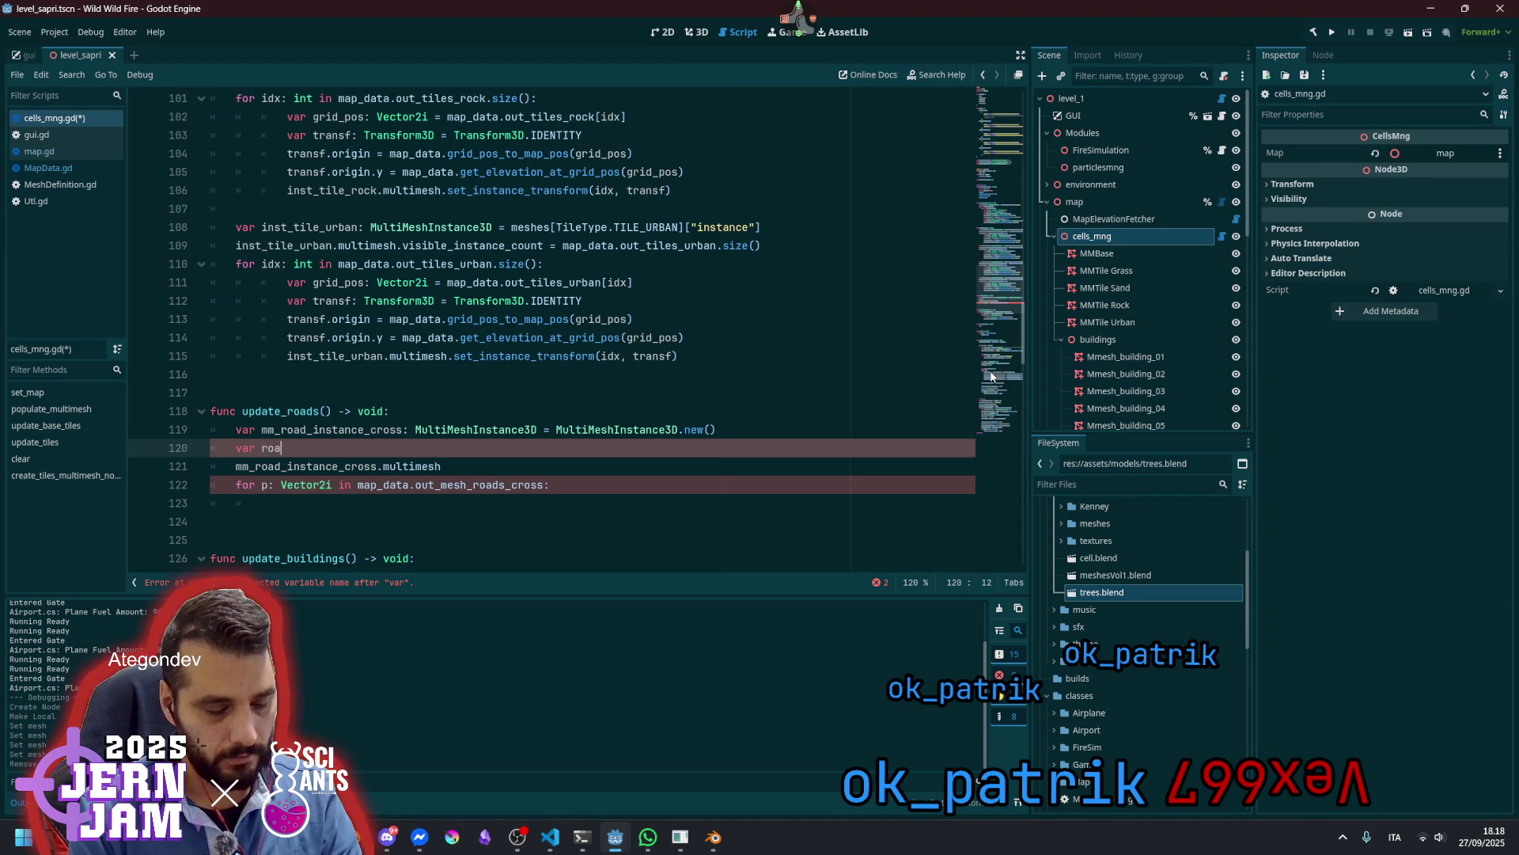
text(str)
key(ctrl+Left)
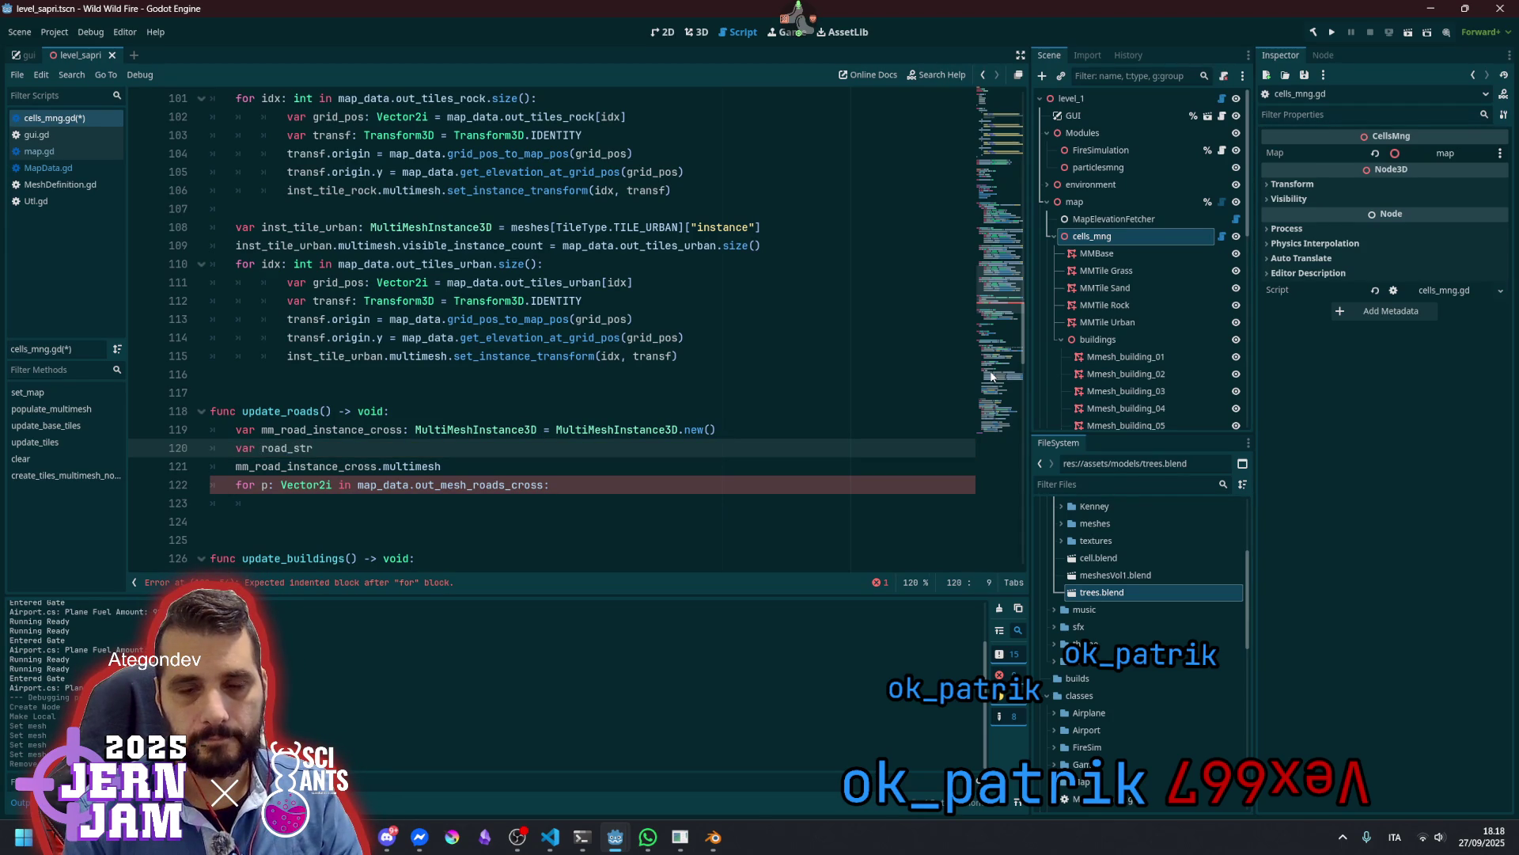
key(Up)
key(Right)
key(Right)
key(shift+Right)
key(shift+Right)
key(shift+Right)
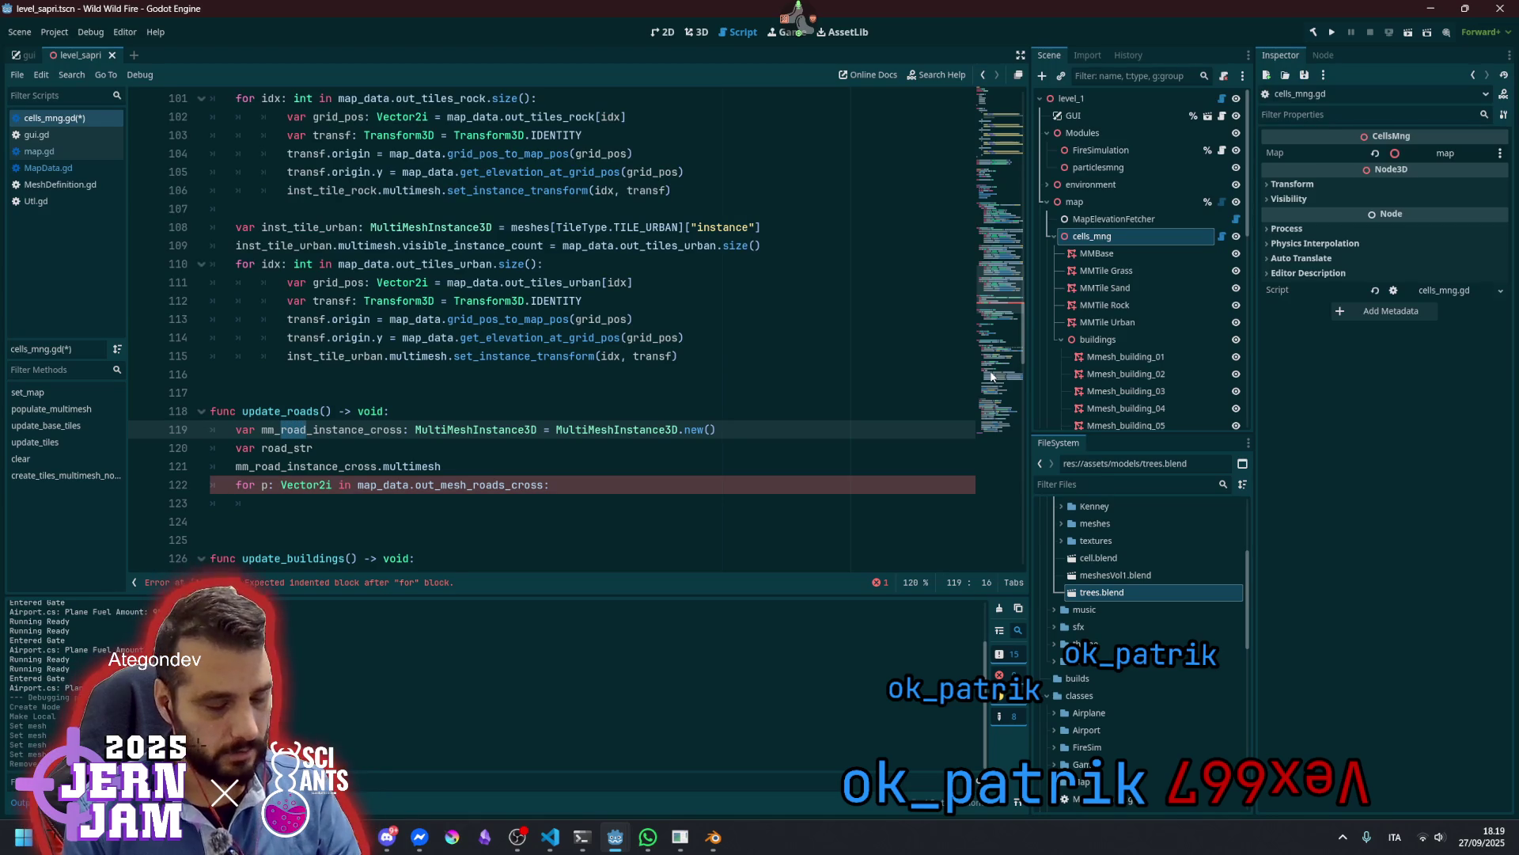
key(Delete)
key(Delete)
Rename the variable to mm_instance_road_cross and change line 120 to mm_instance_road := MultiMesh.new()
text(road_)
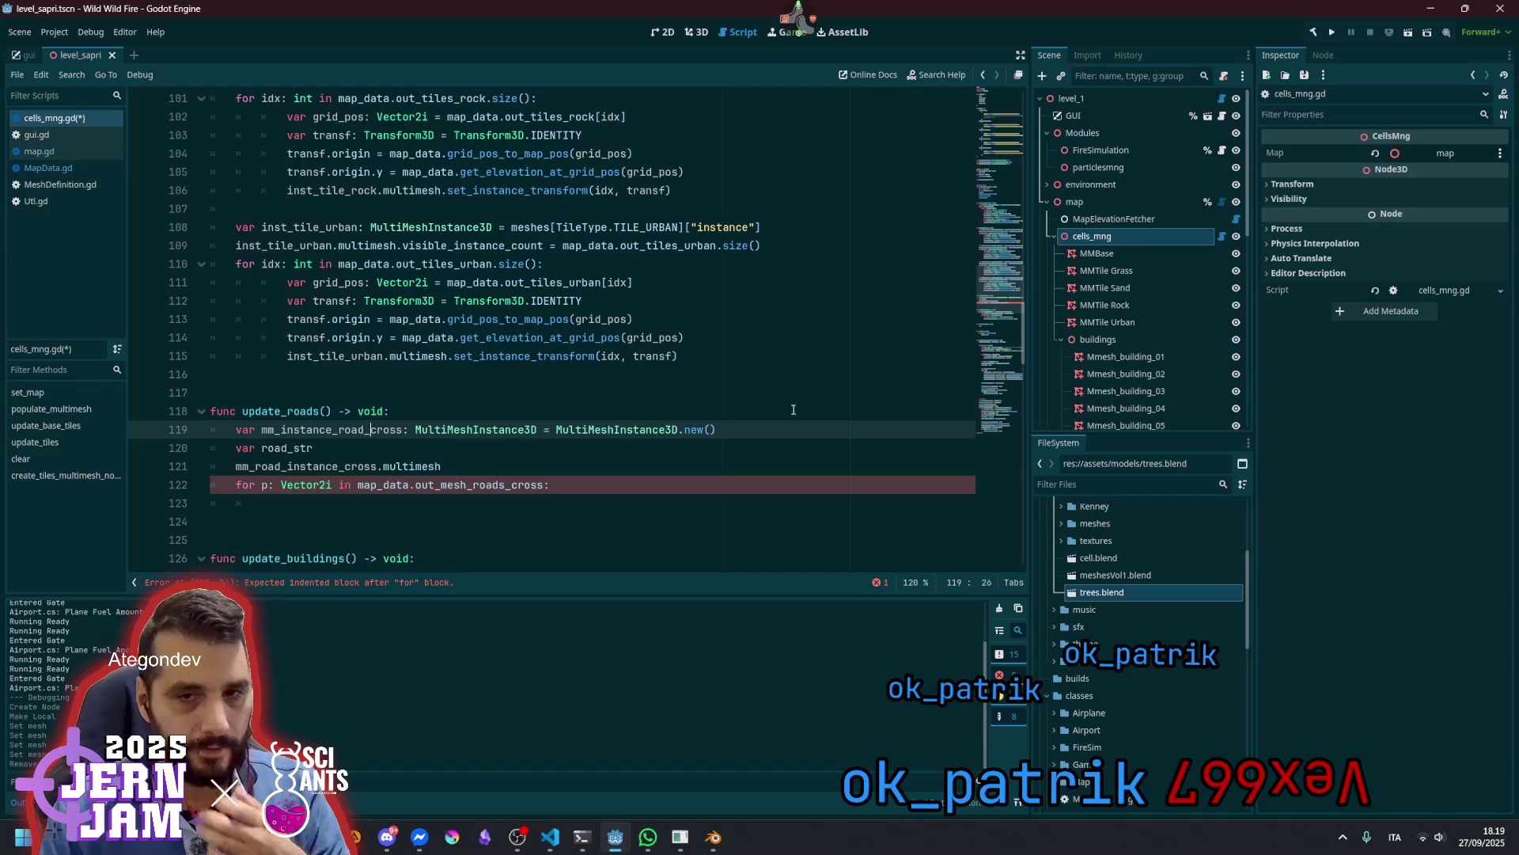
click(339, 429)
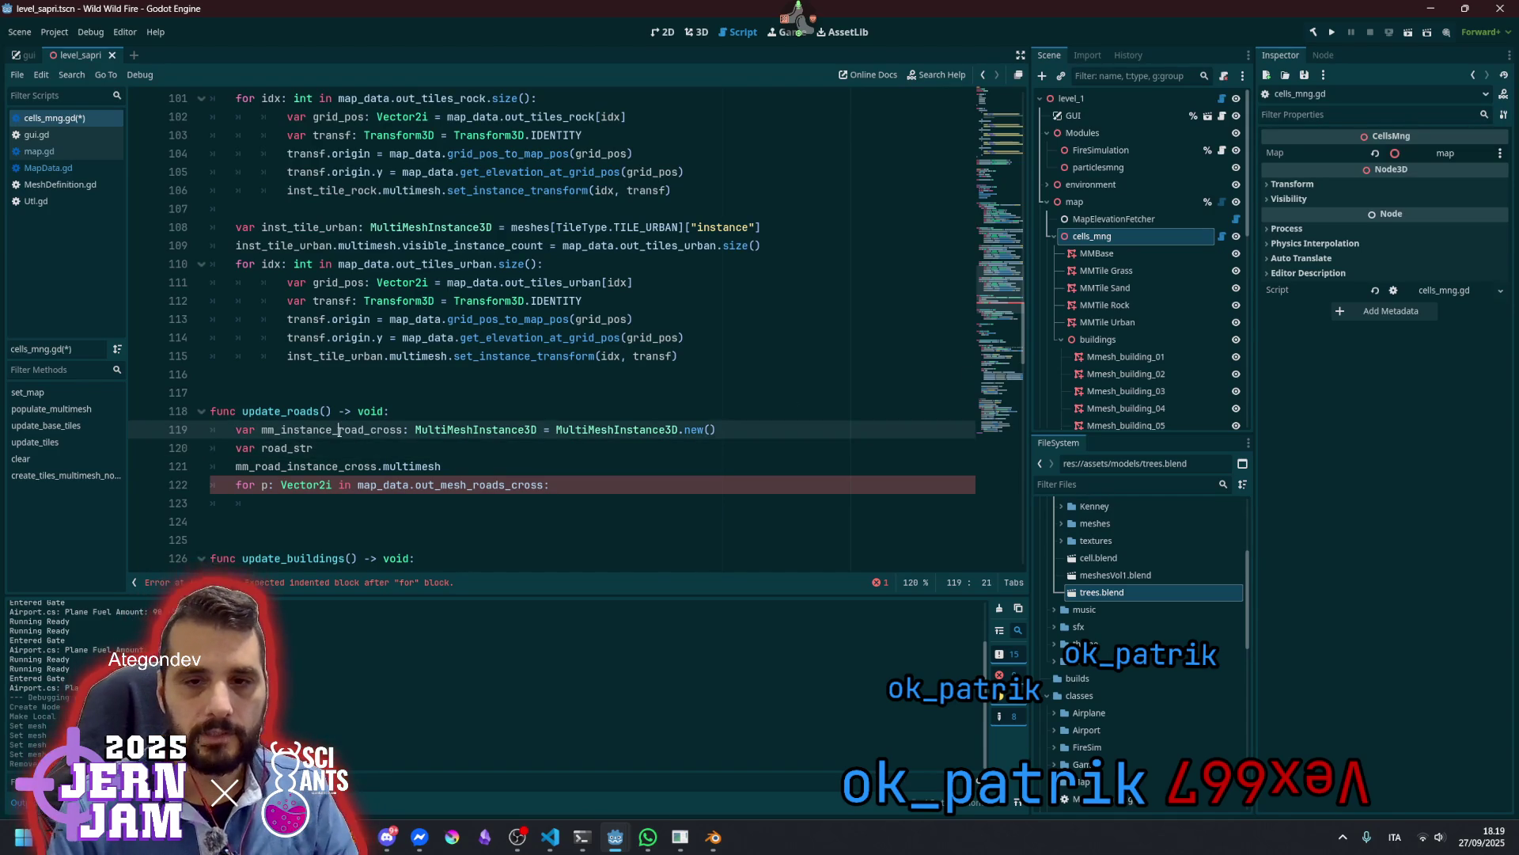
key(ctrl+shift+Left)
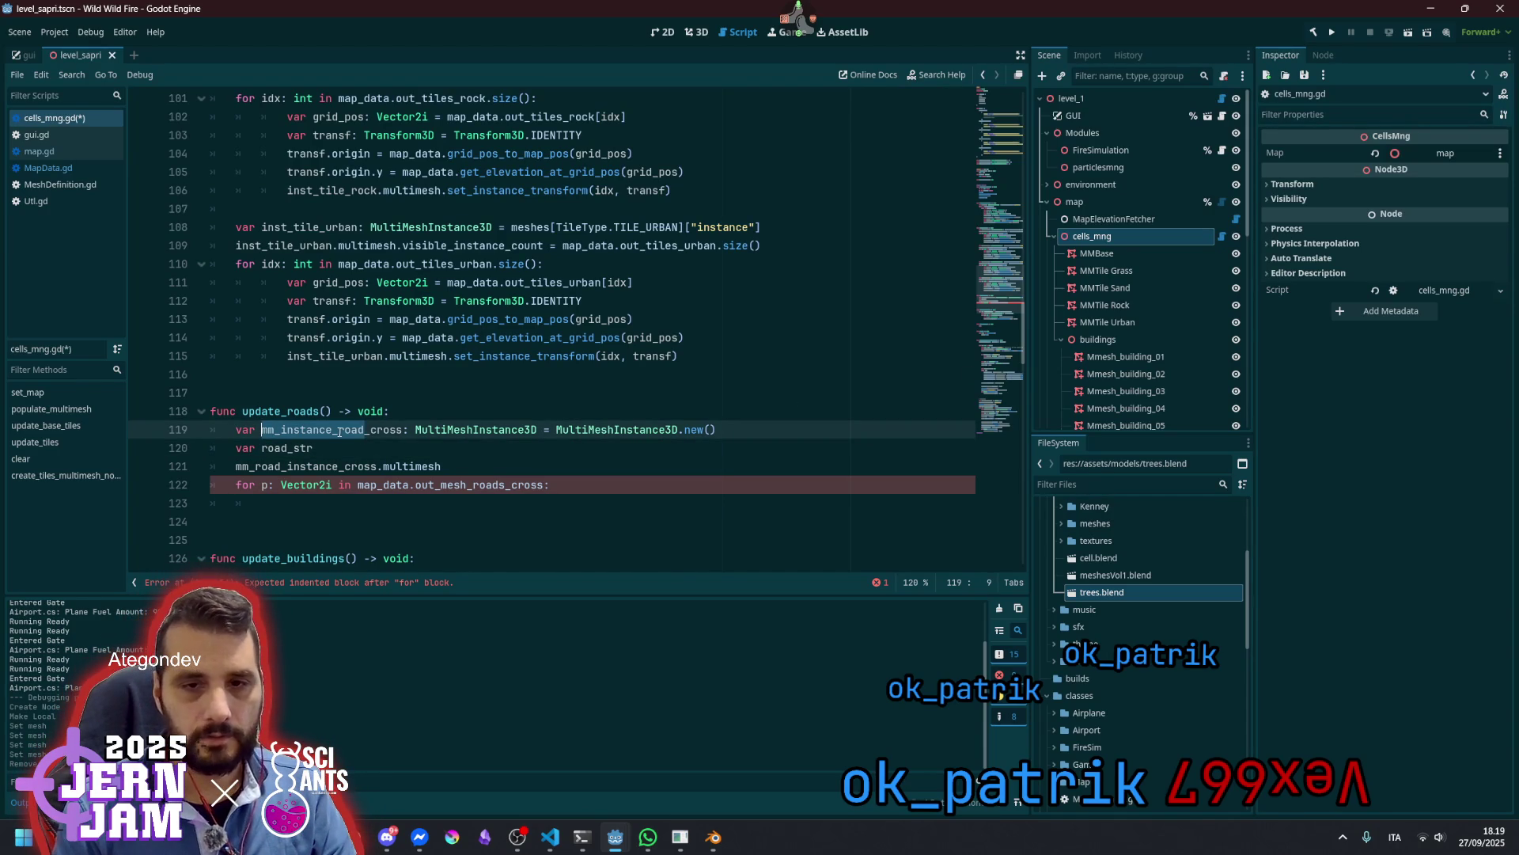
key(ctrl+c)
key(Down)
key(shift+End)
key(ctrl+v)
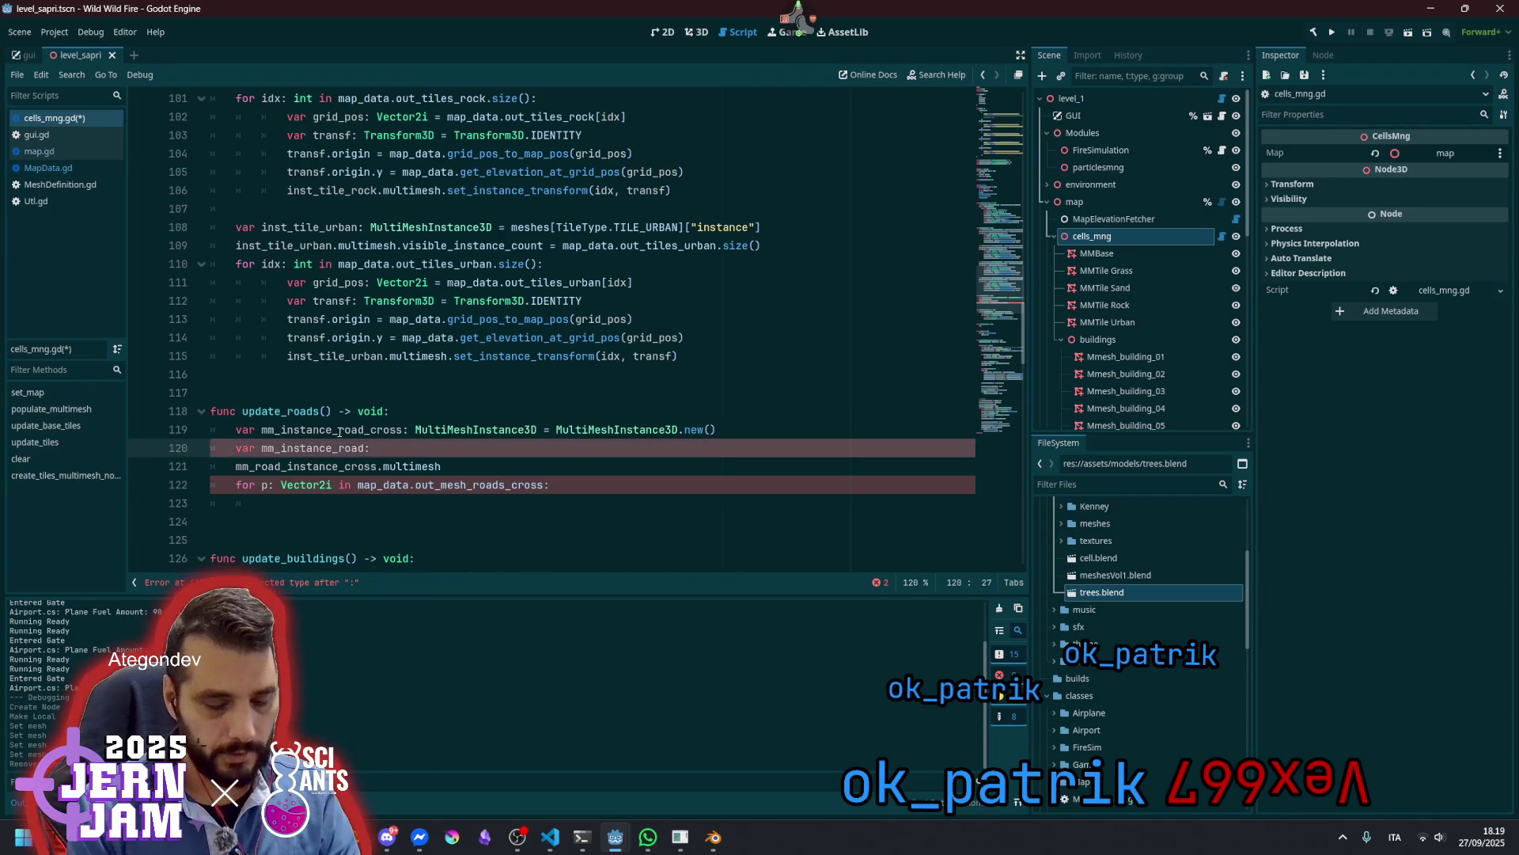
text(= MultiMesh)
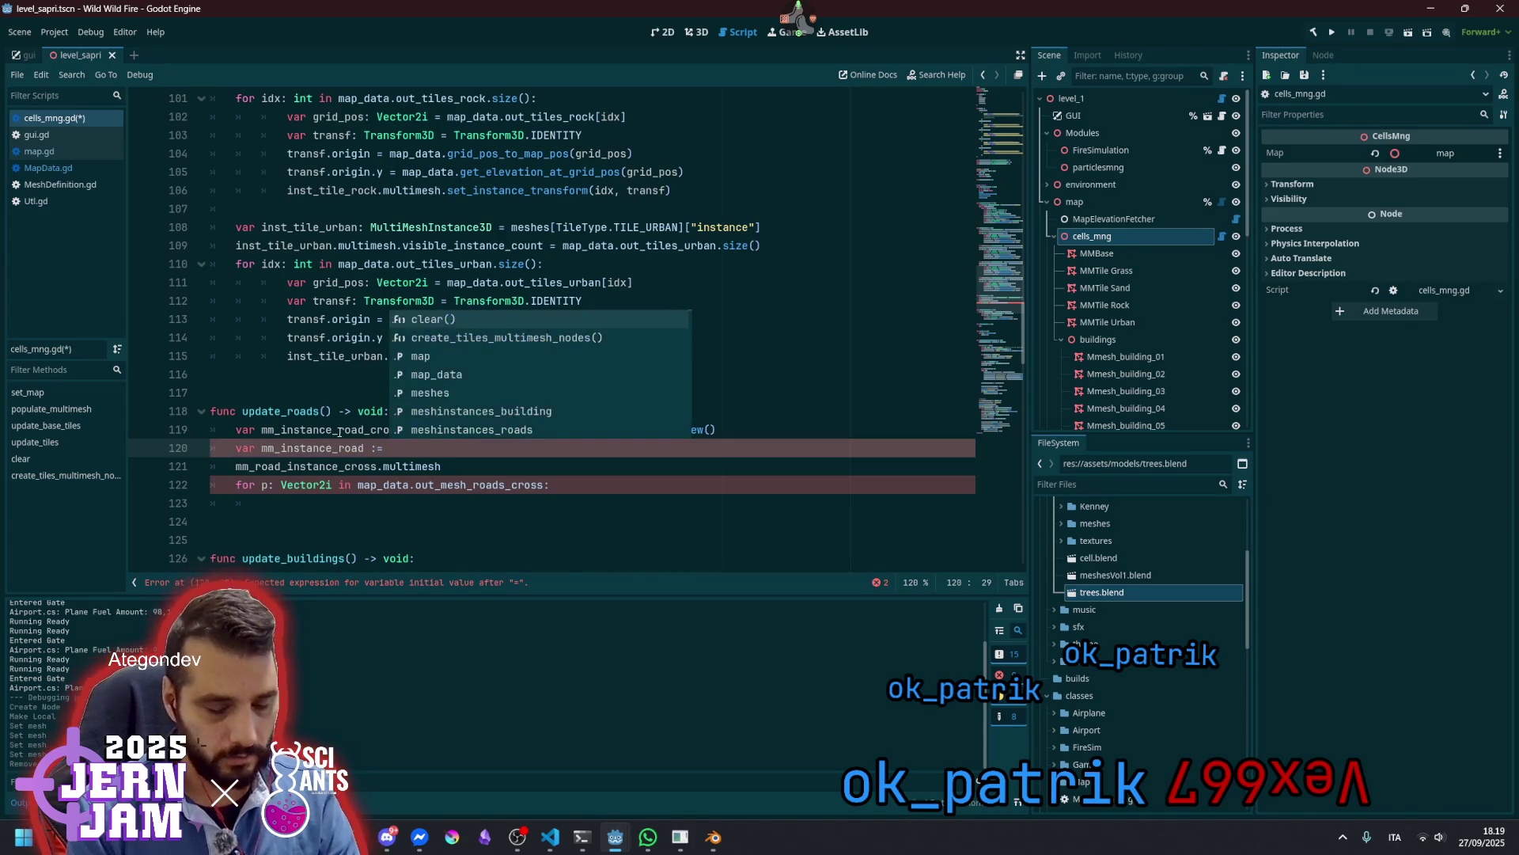
key(Escape)
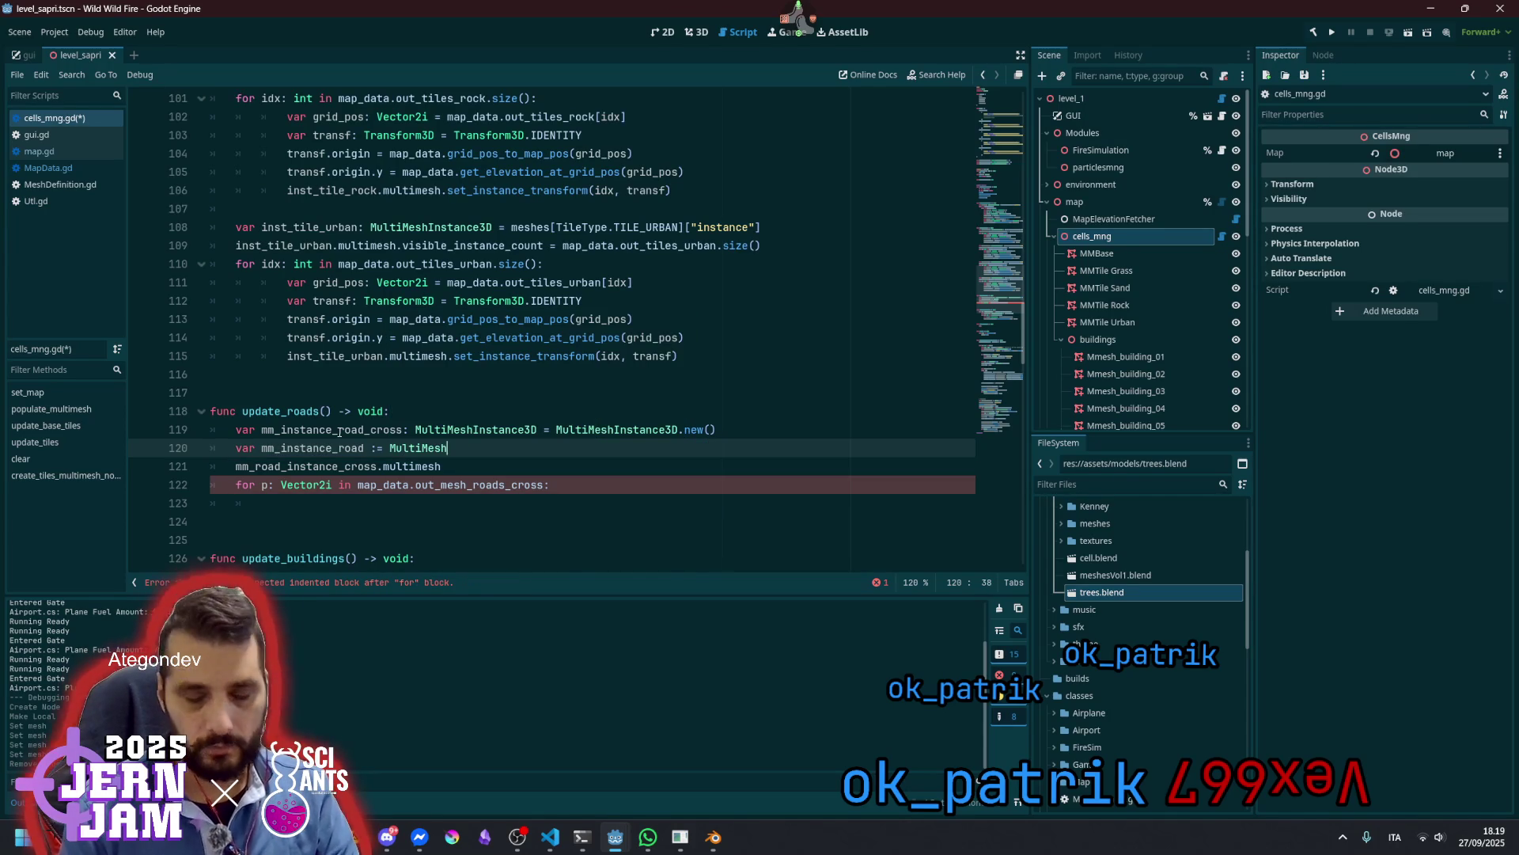
text(.new())
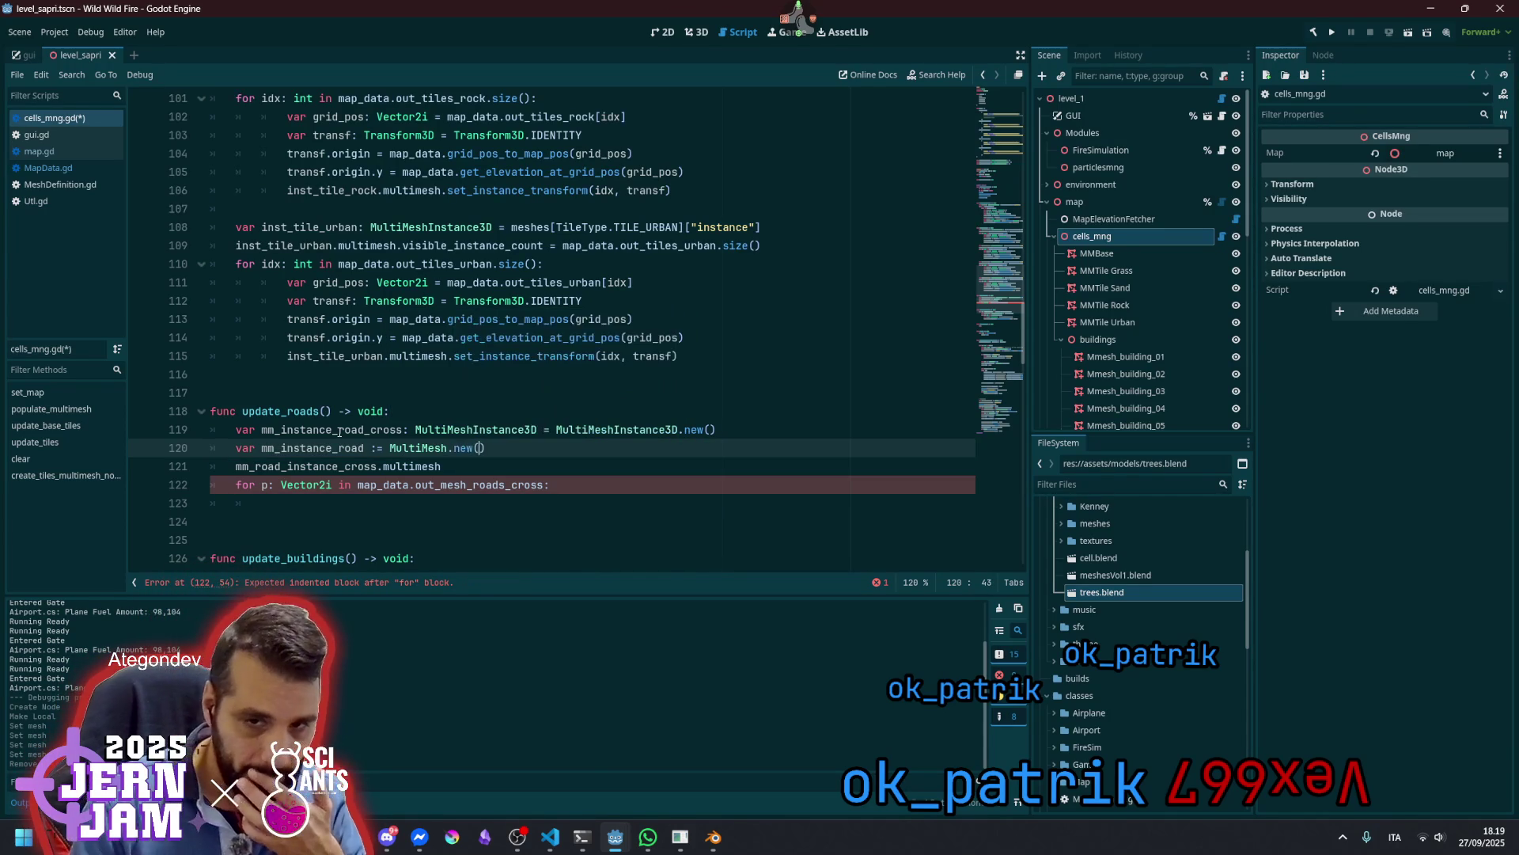
Add a 'mm_instance_road_cross.multimesh =' line after the roads loop
double_click(320, 429)
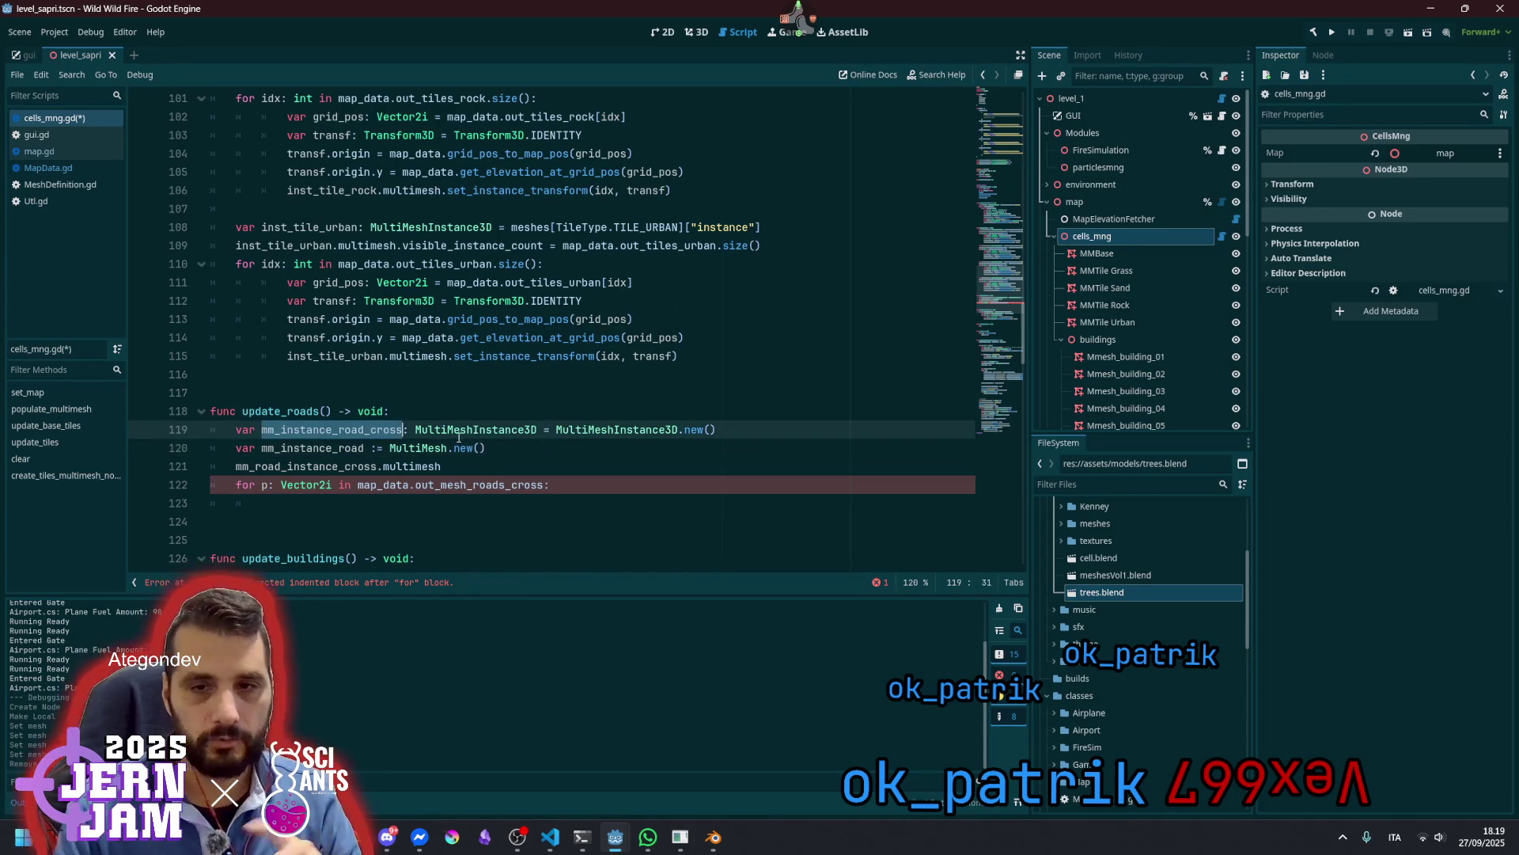
key(Down)
key(Down)
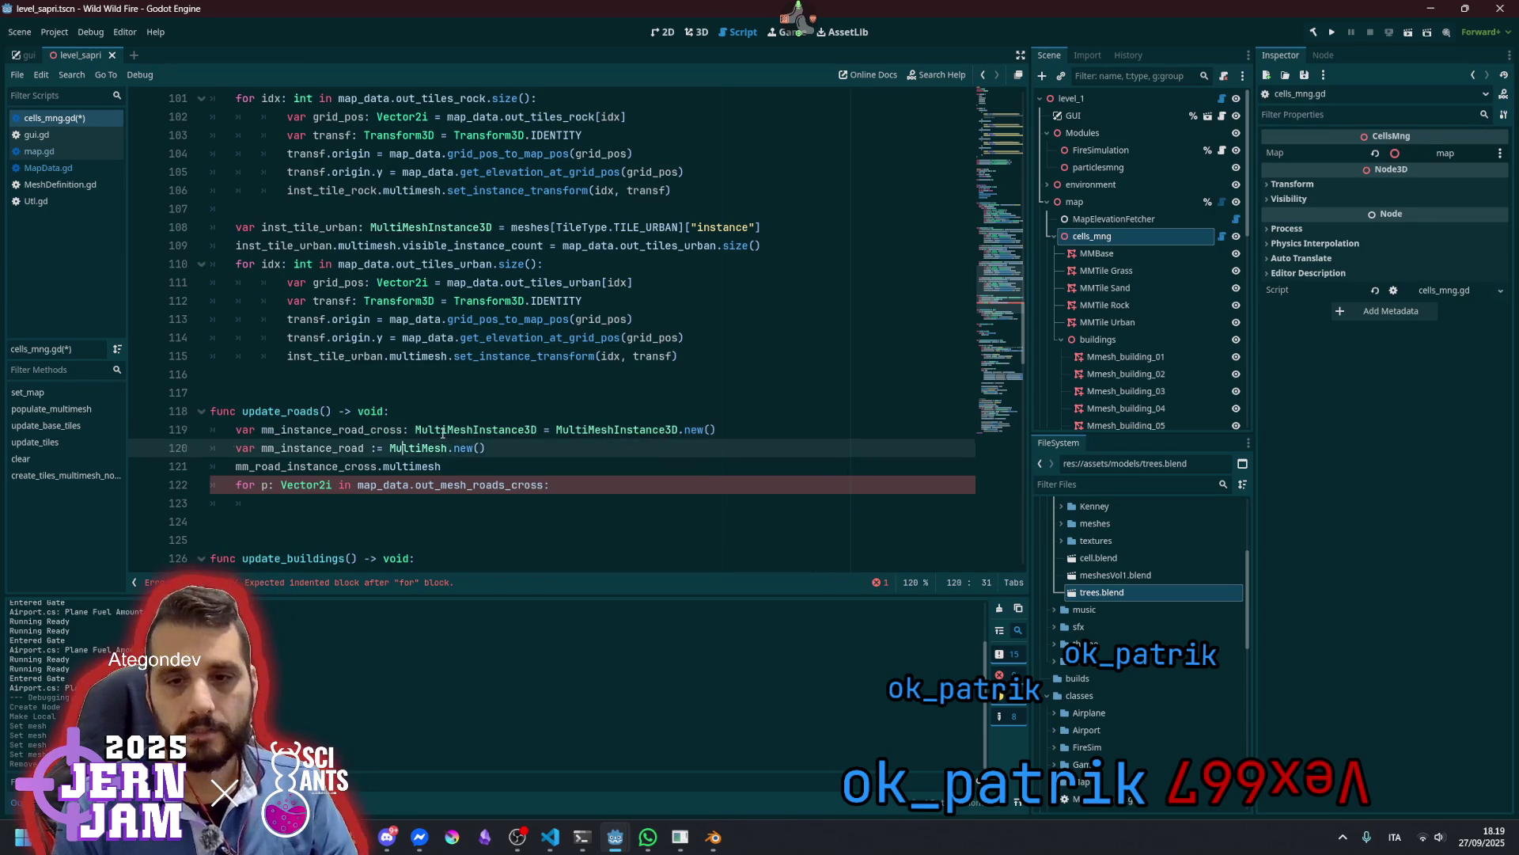
key(Up)
key(Down)
key(Down)
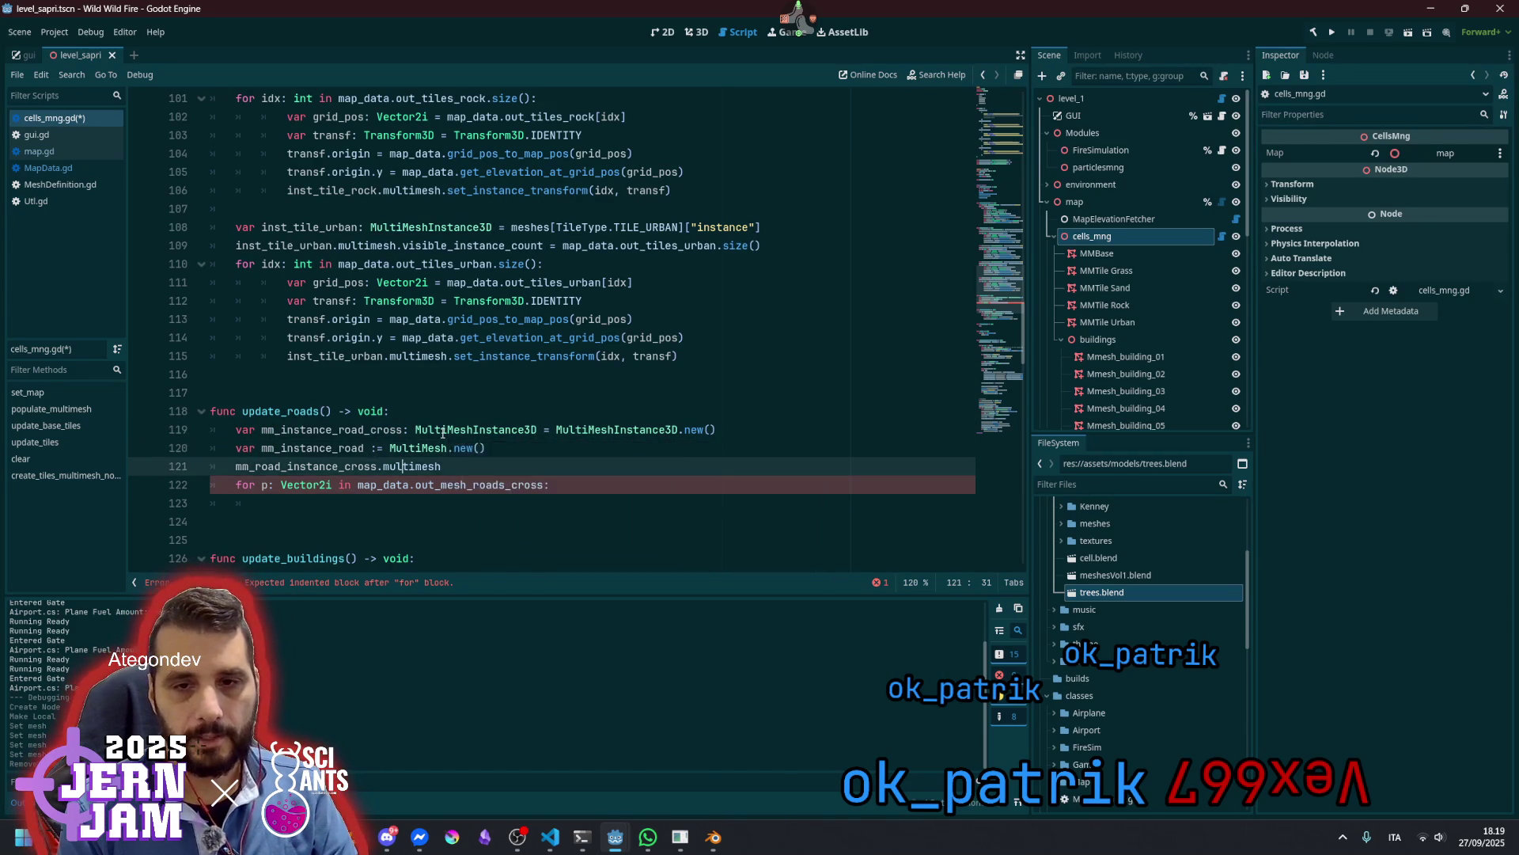
key(Down)
key(Return)
key(ctrl+v)
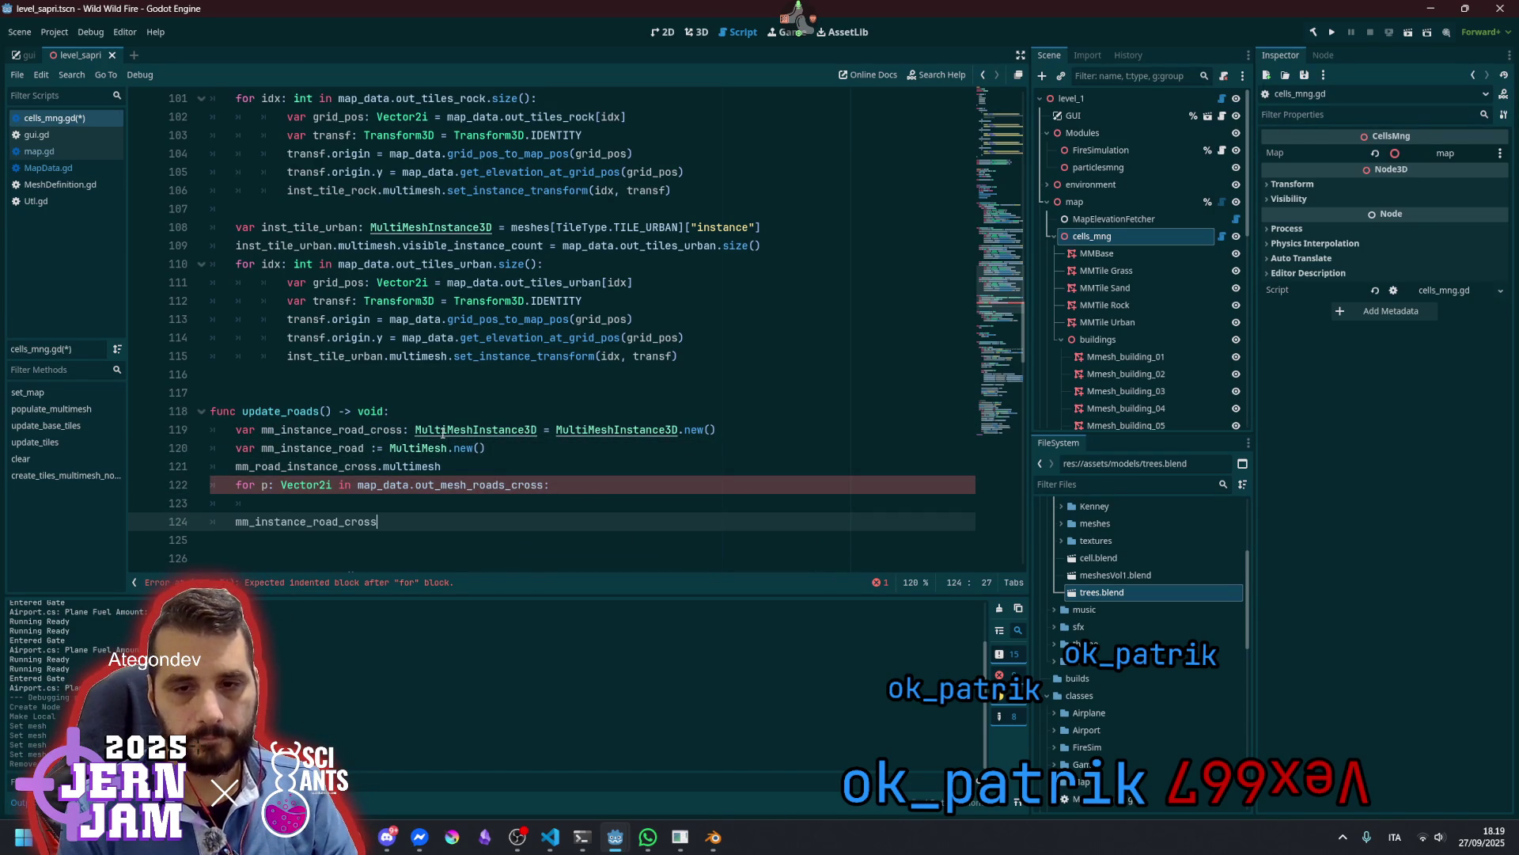
text(.m)
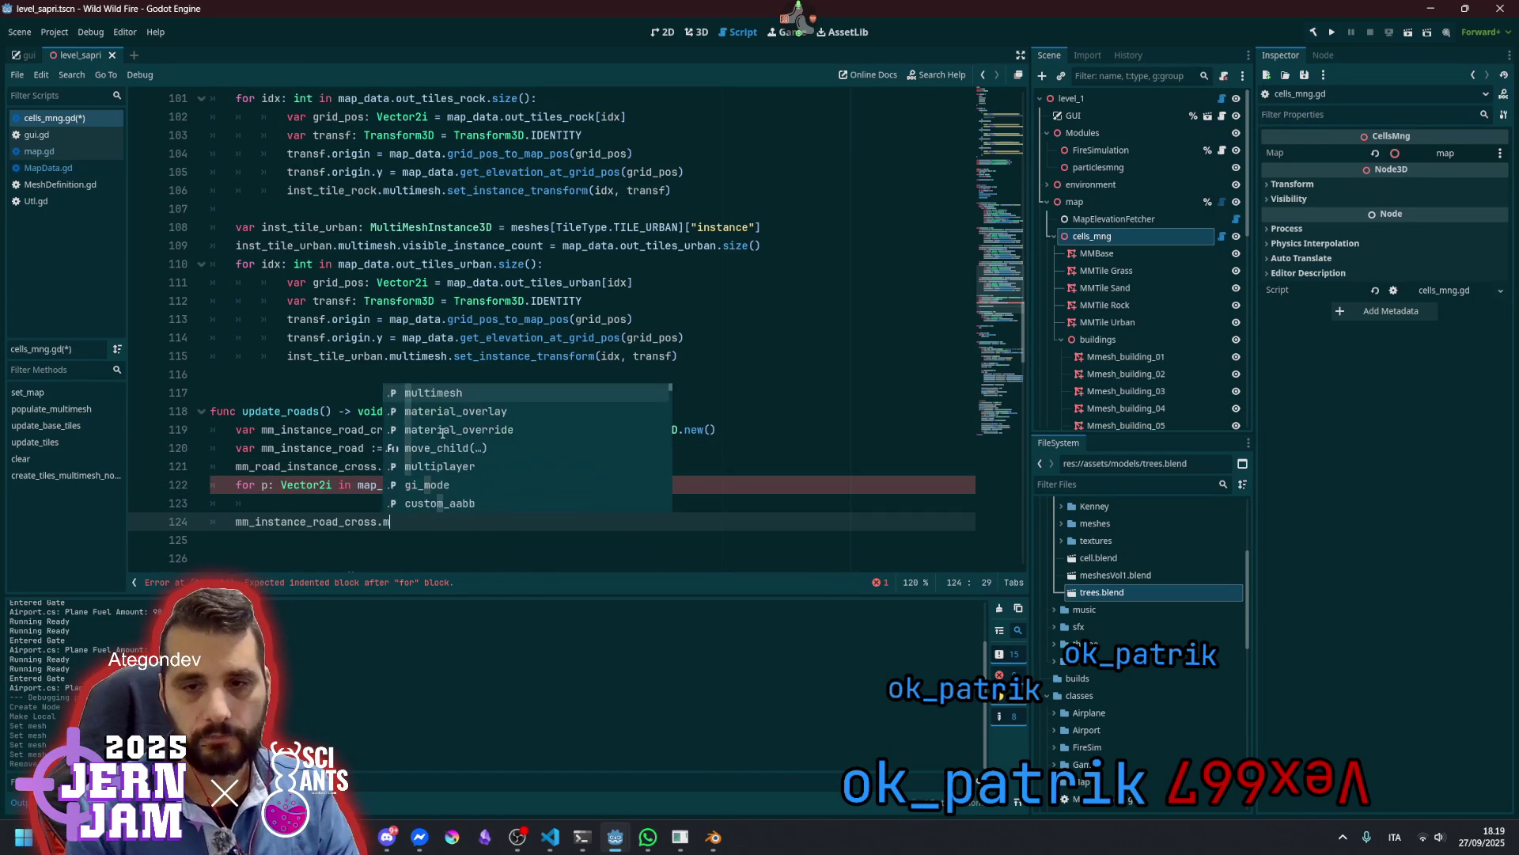
key(Return)
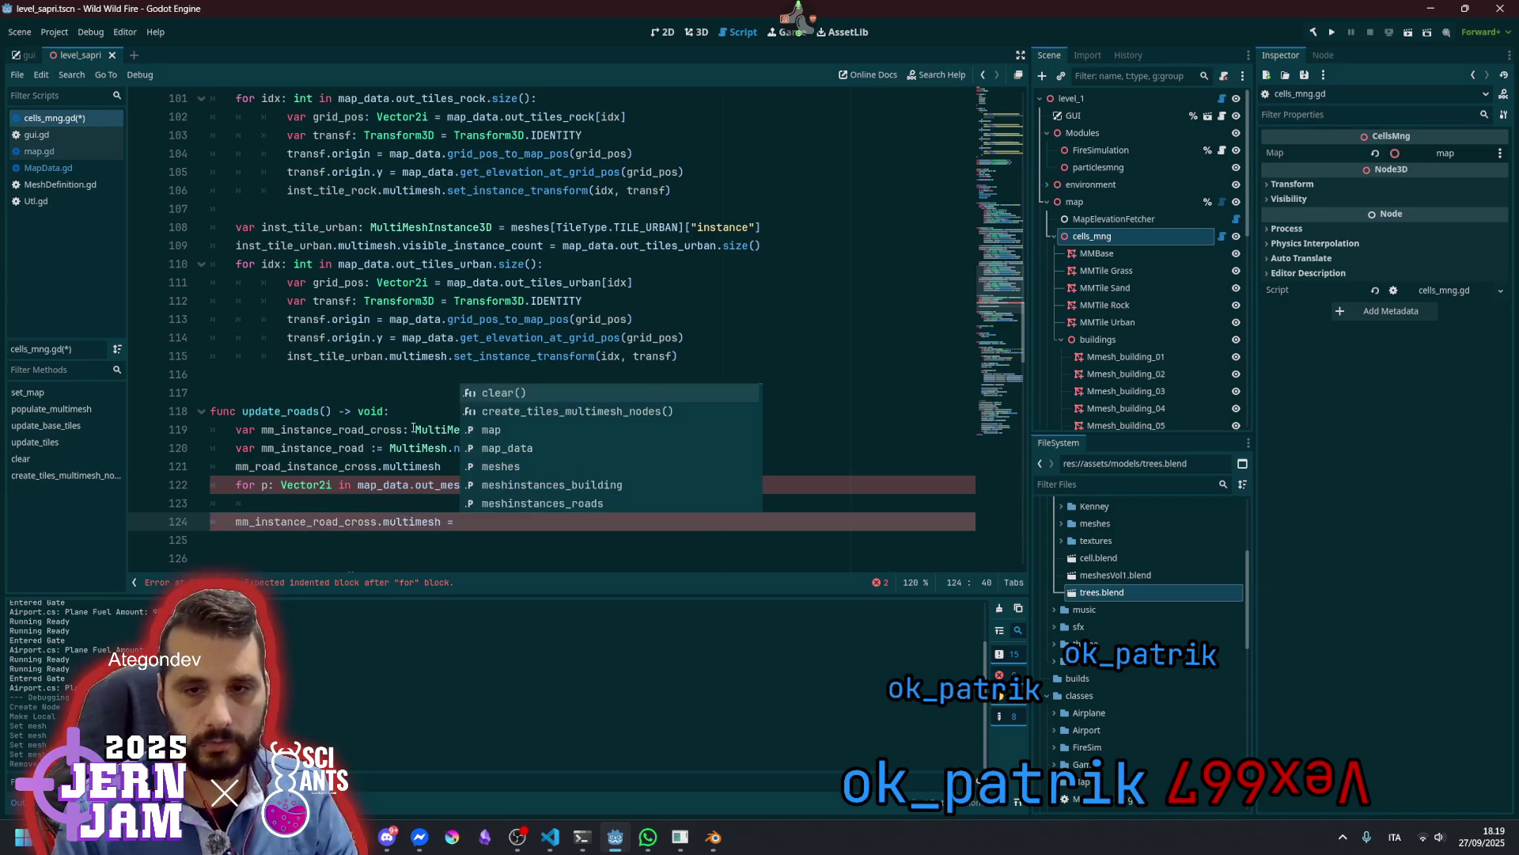
double_click(310, 454)
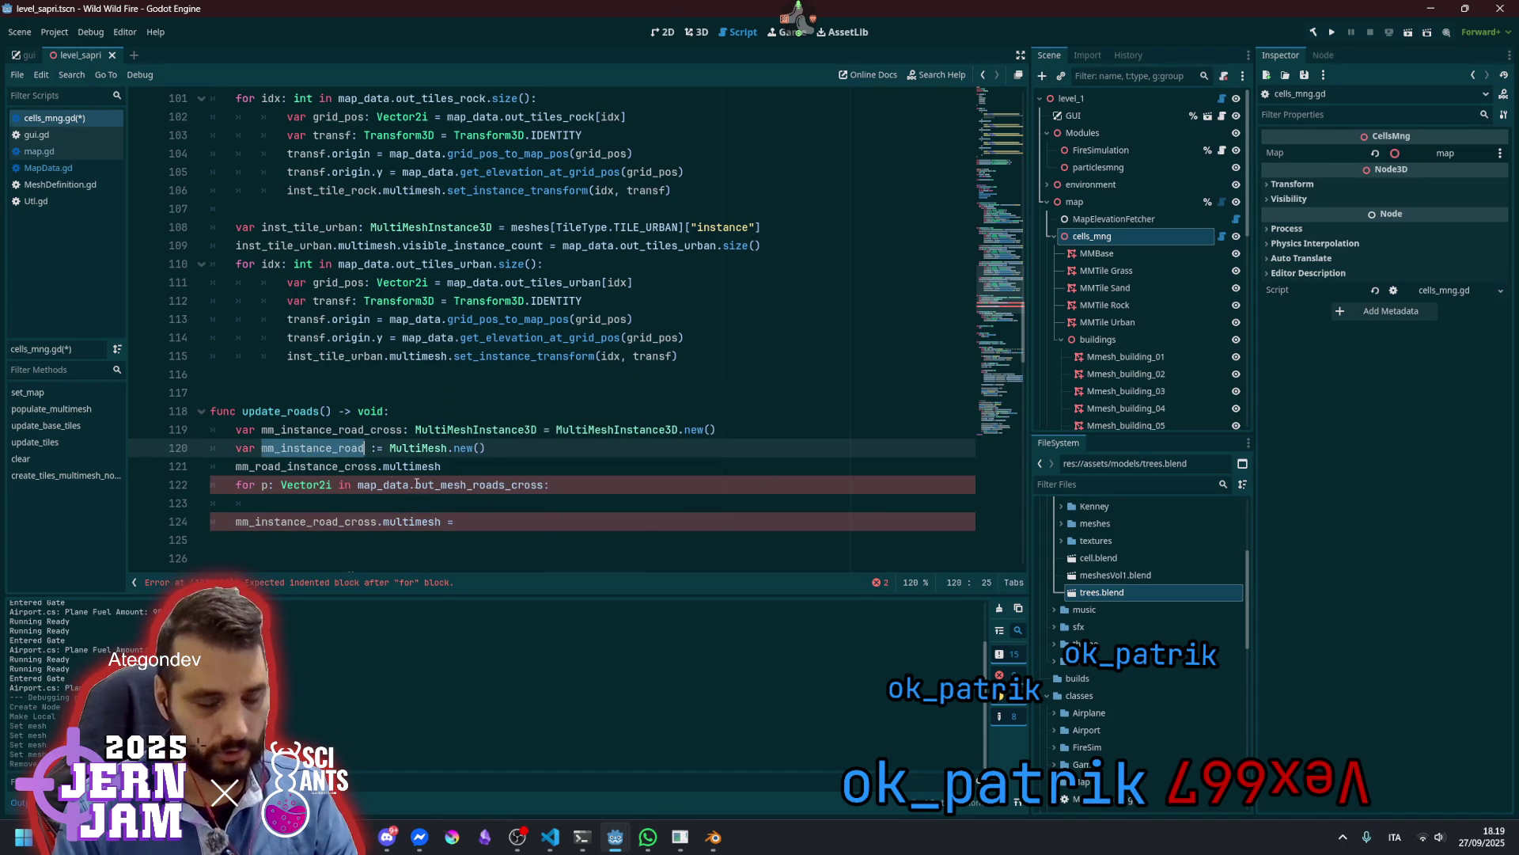
Assign mm_instance_road as the crossing's multimesh and indent the empty loop body
key(ctrl+c)
click(486, 525)
key(ctrl+v)
click(616, 495)
key(Tab)
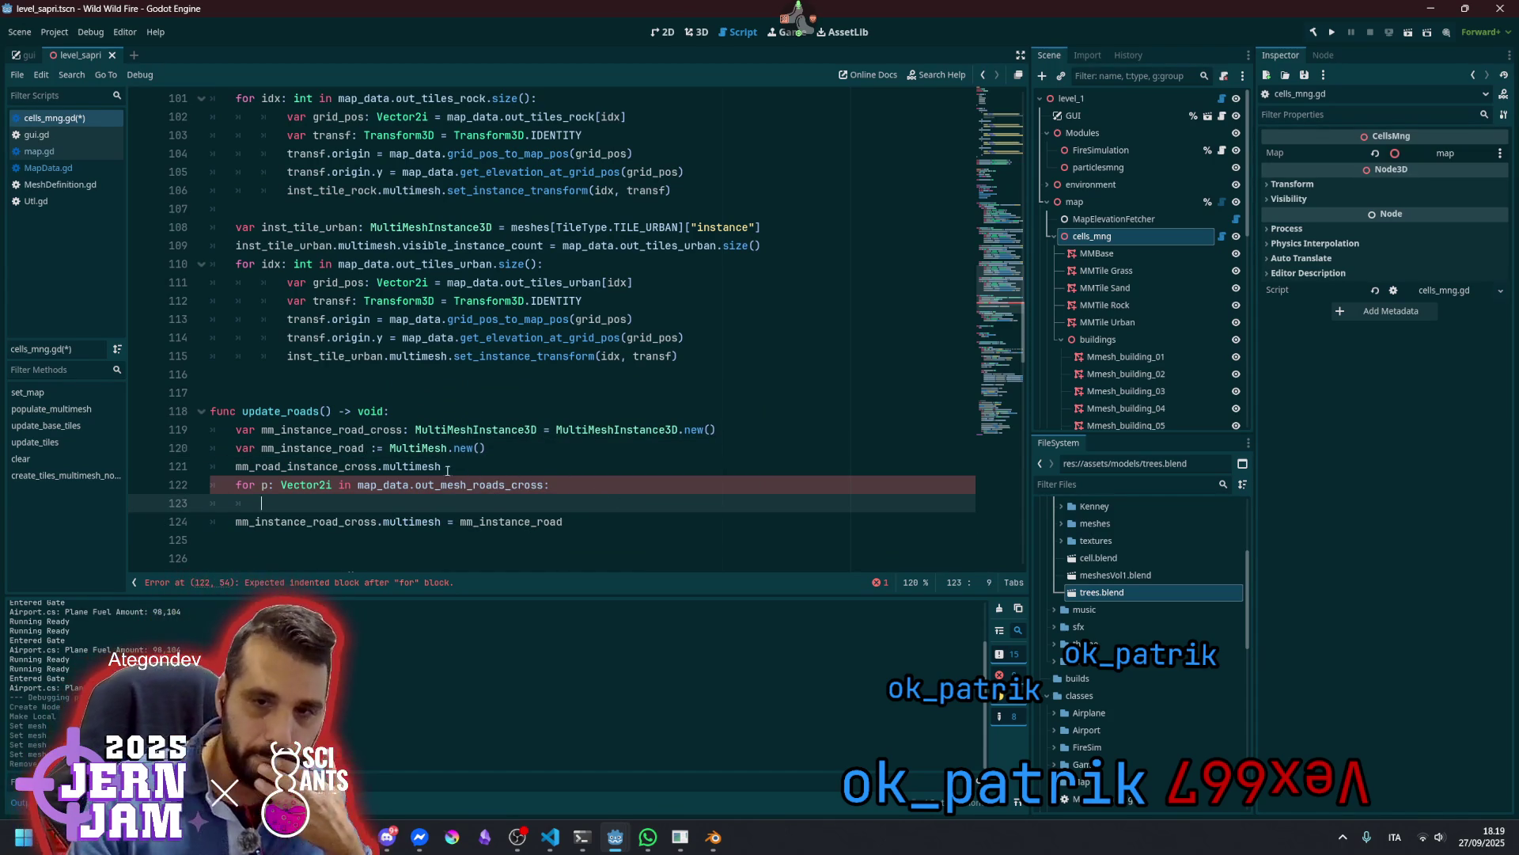
Start a mm_instance_road line on line 121 and remove the leftover mm_road_instance_cross.multimesh line
double_click(313, 447)
key(End)
key(Return)
key(ctrl+v)
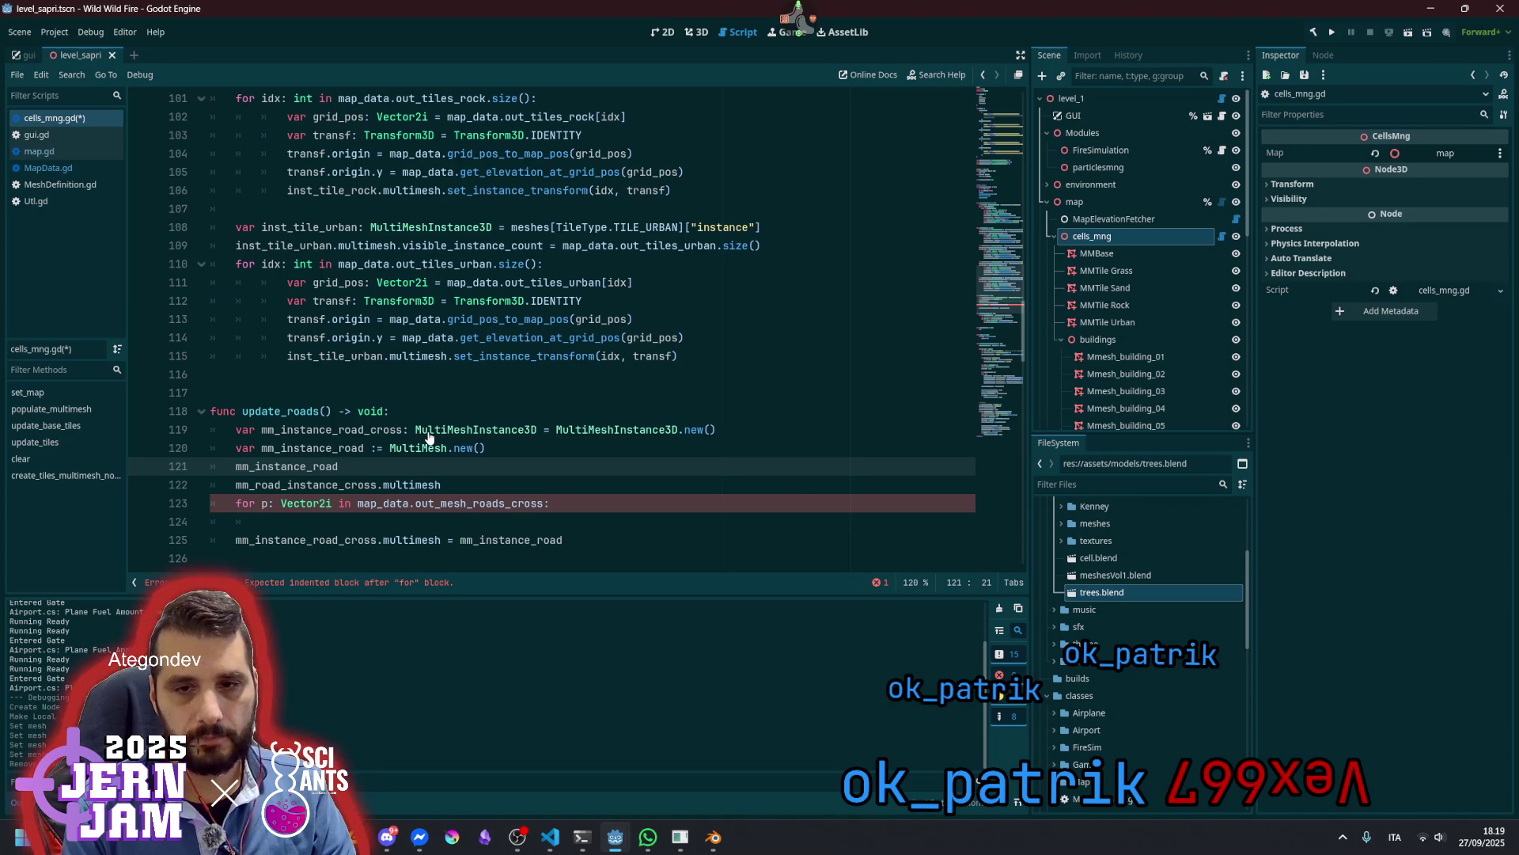
key(Down)
key(End)
key(shift+Home)
key(ctrl+x)
key(Up)
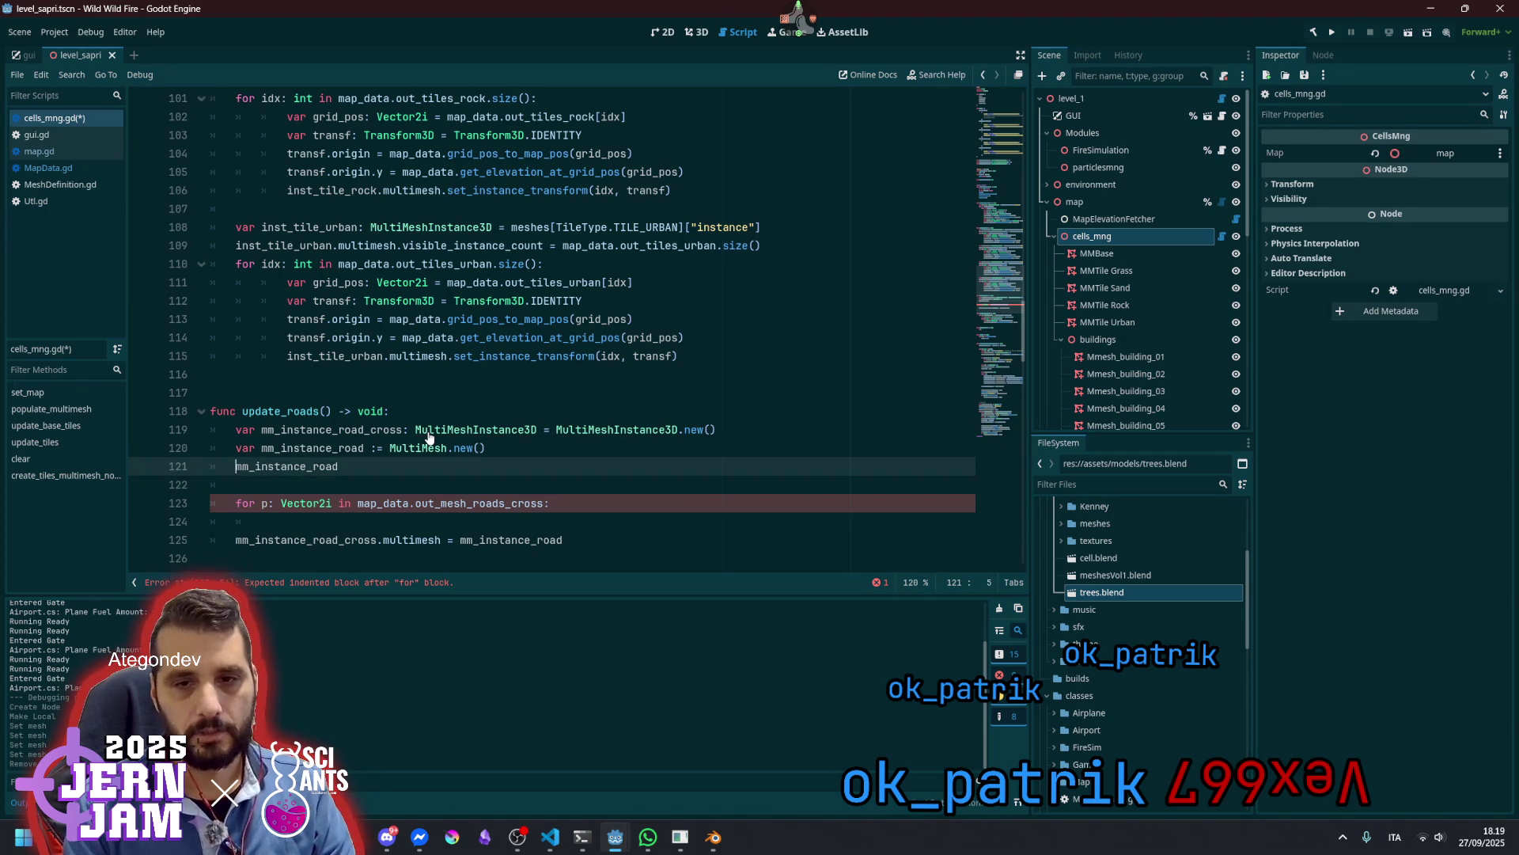
Set mm_instance_road.instance_count = map_data.out_mesh_roads_cross.size()
text(.instance_count =)
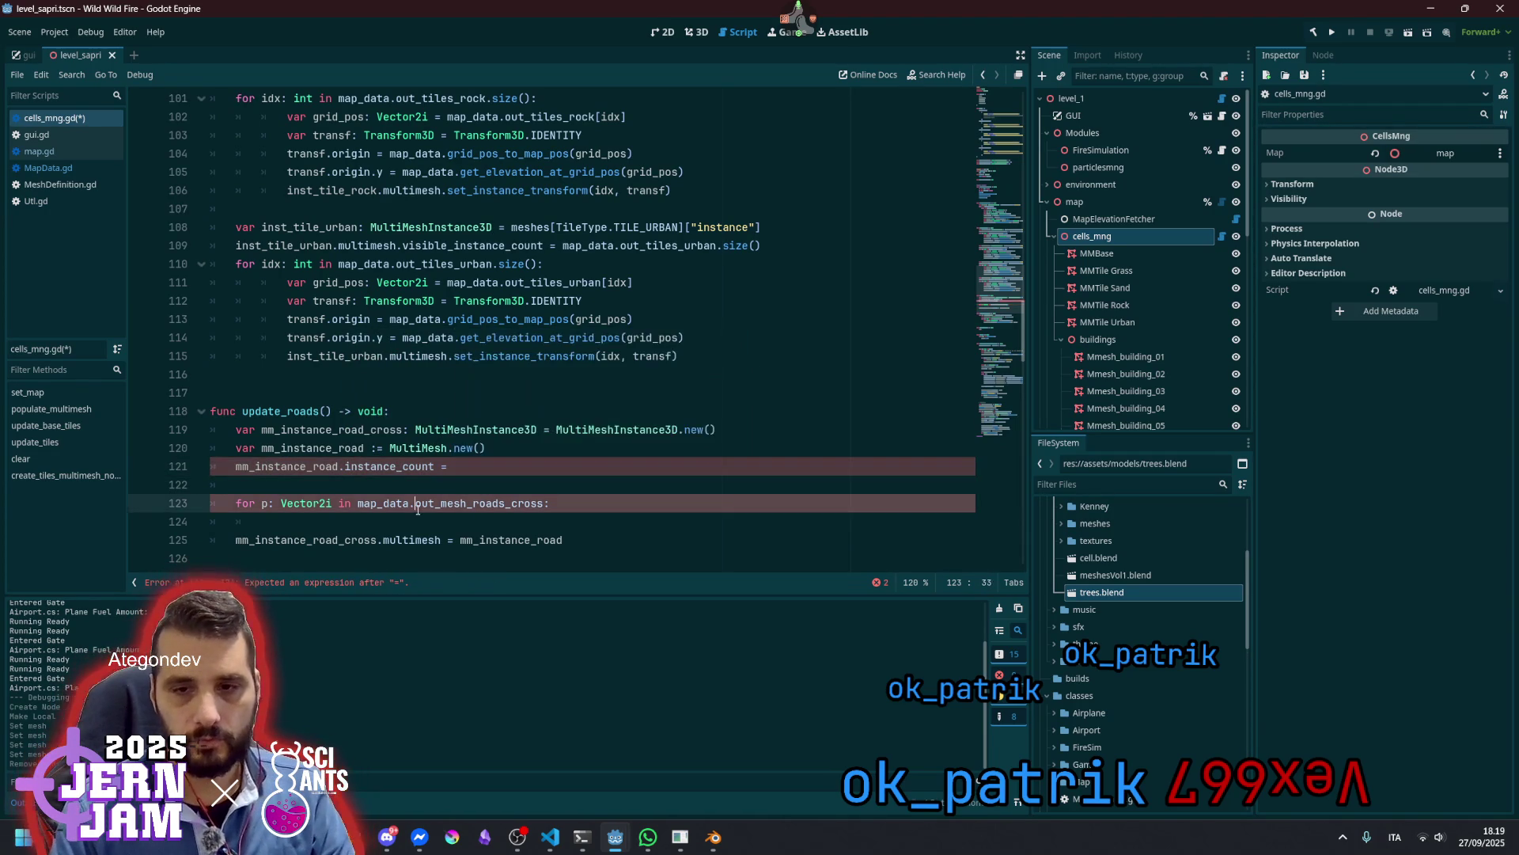
double_click(450, 503)
key(ctrl+shift+Left)
key(ctrl+shift+Left)
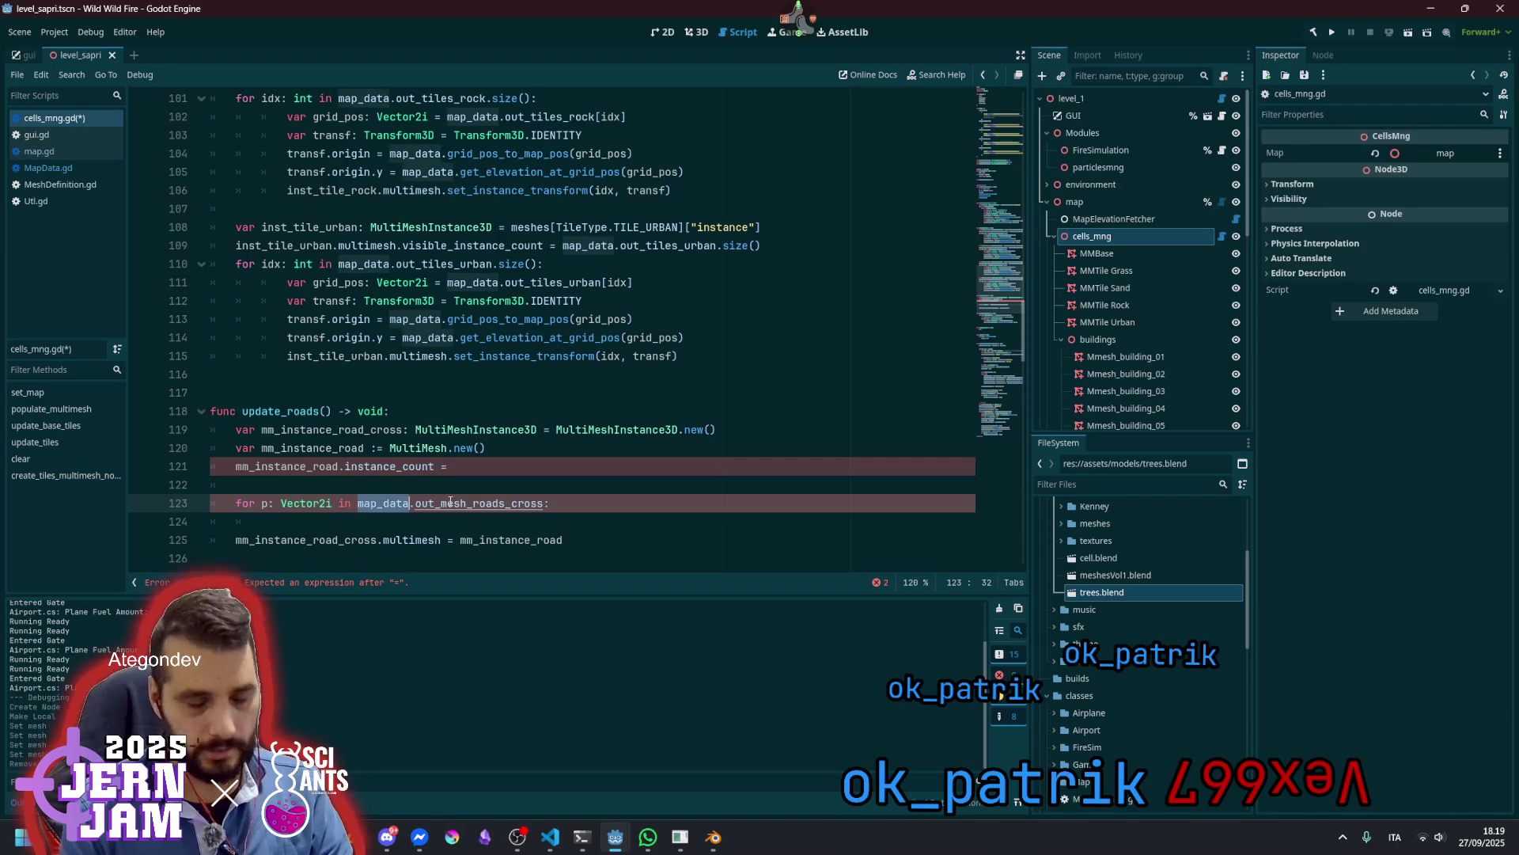
key(Up)
key(Up)
key(ctrl+v)
text(.size()
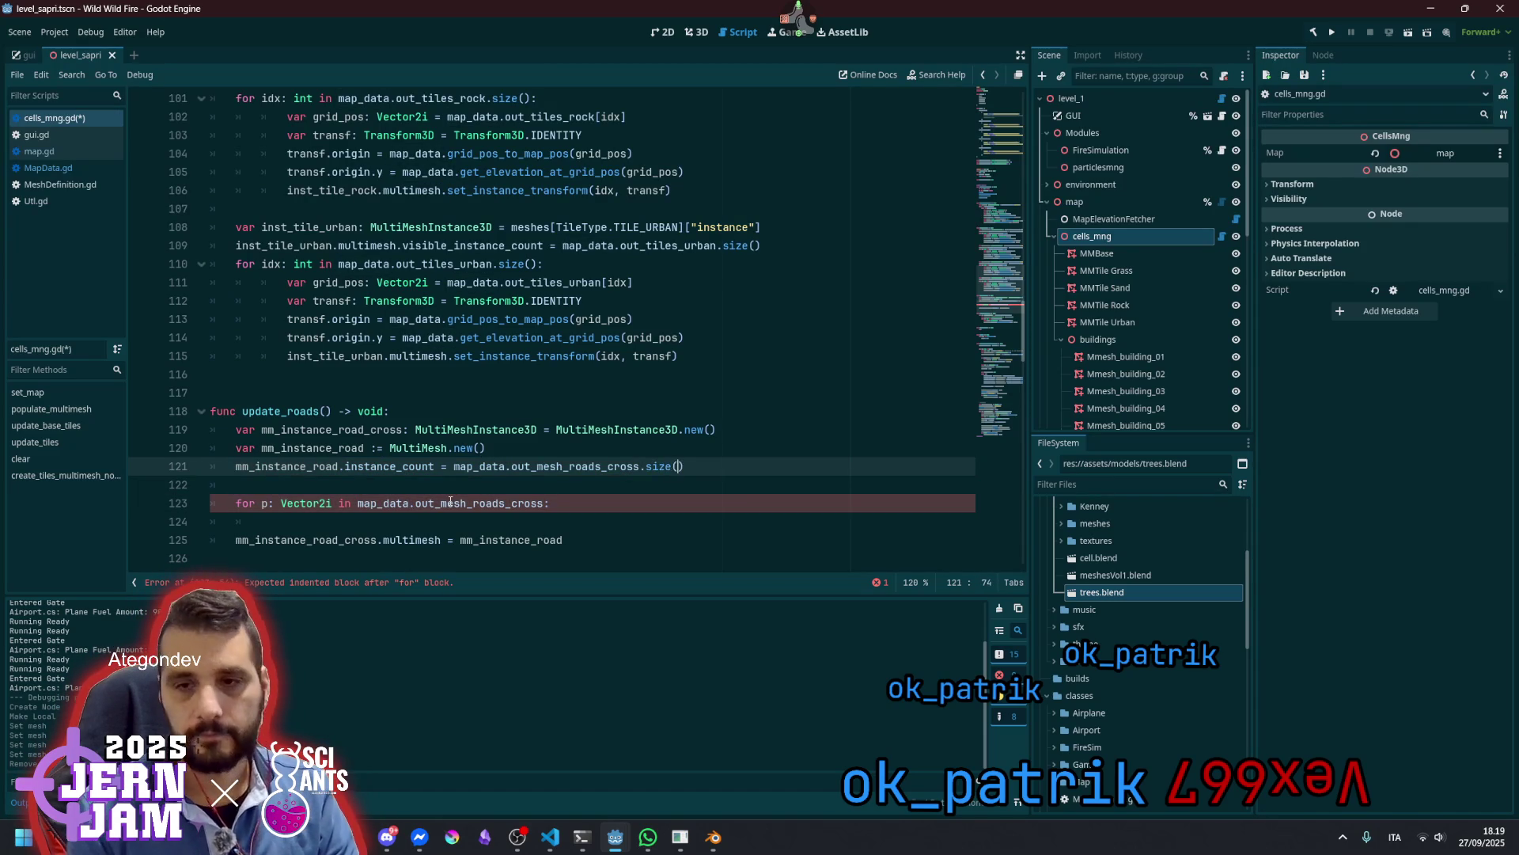
text())
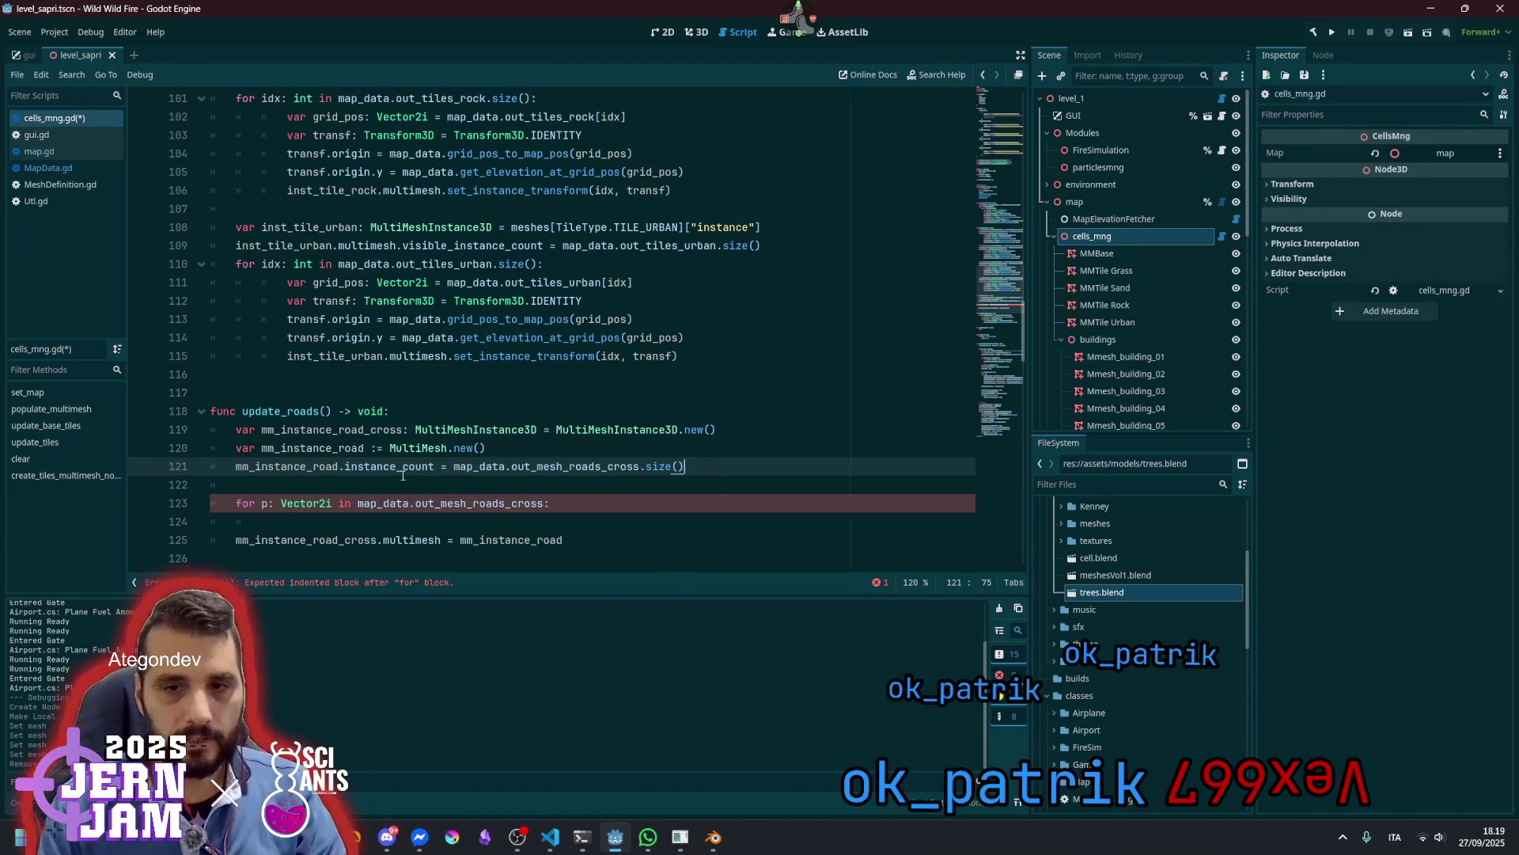
Add mm_instance_road.mesh = map_data.mesh_def_road_crossing on the next line
key(Home)
key(ctrl+shift+Right)
key(ctrl+shift+Right)
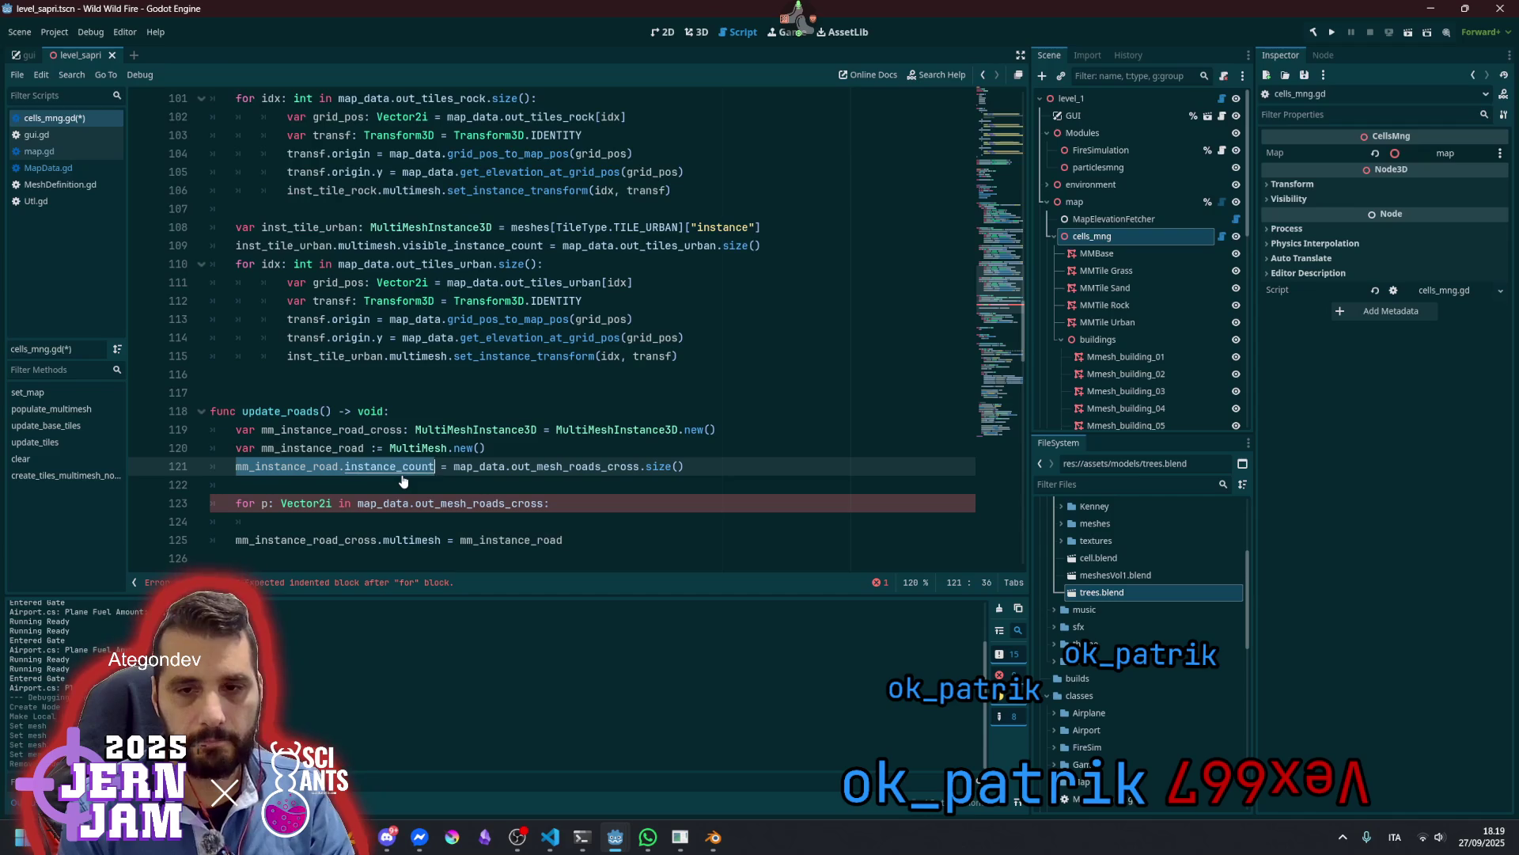
key(ctrl+c)
key(End)
key(Return)
key(ctrl+v)
key(ctrl+shift+Left)
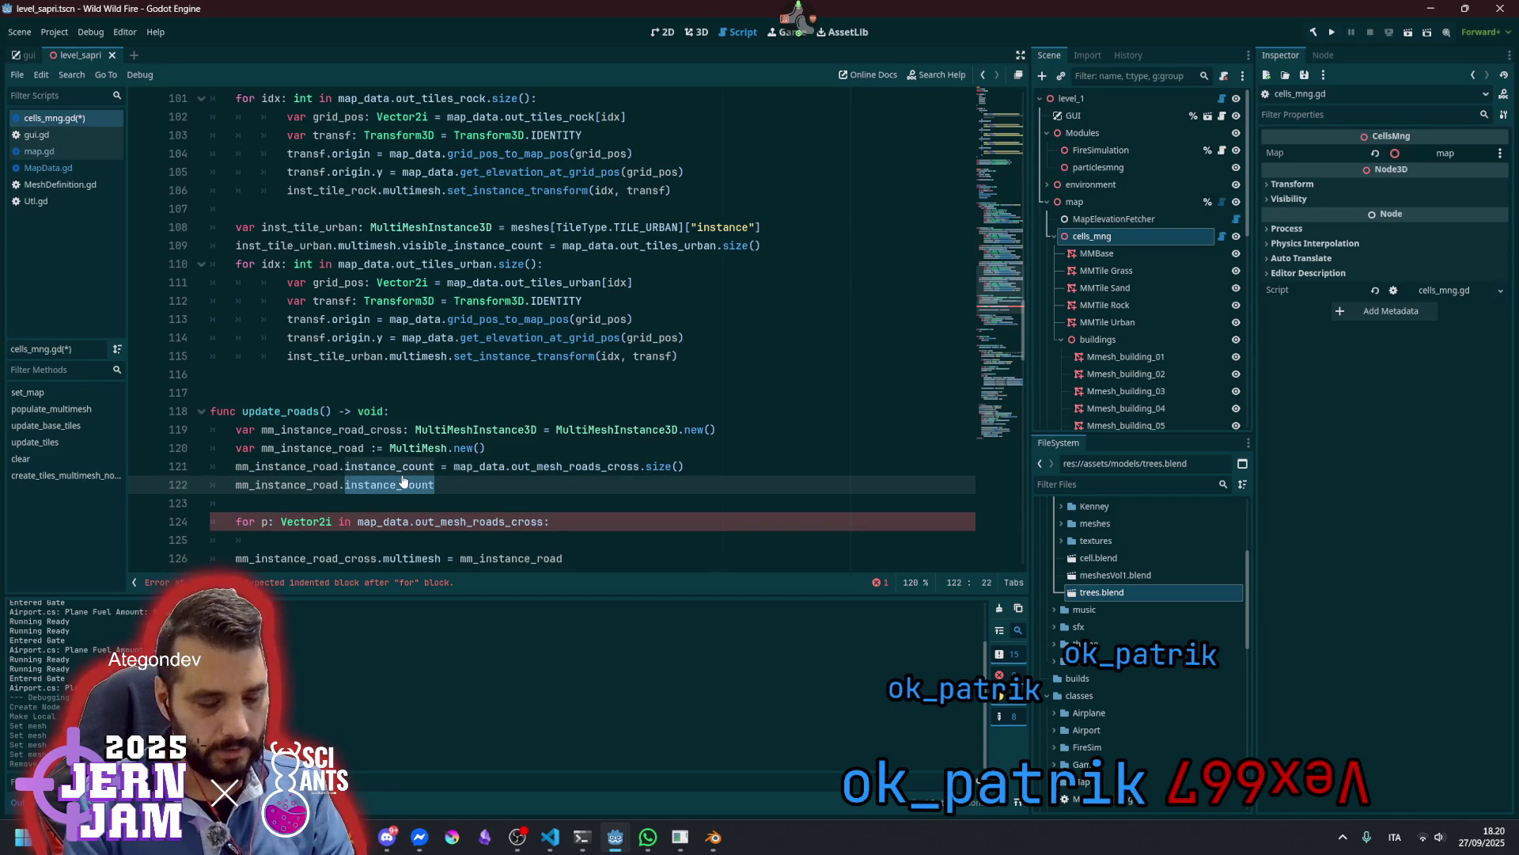
text(mesh = )
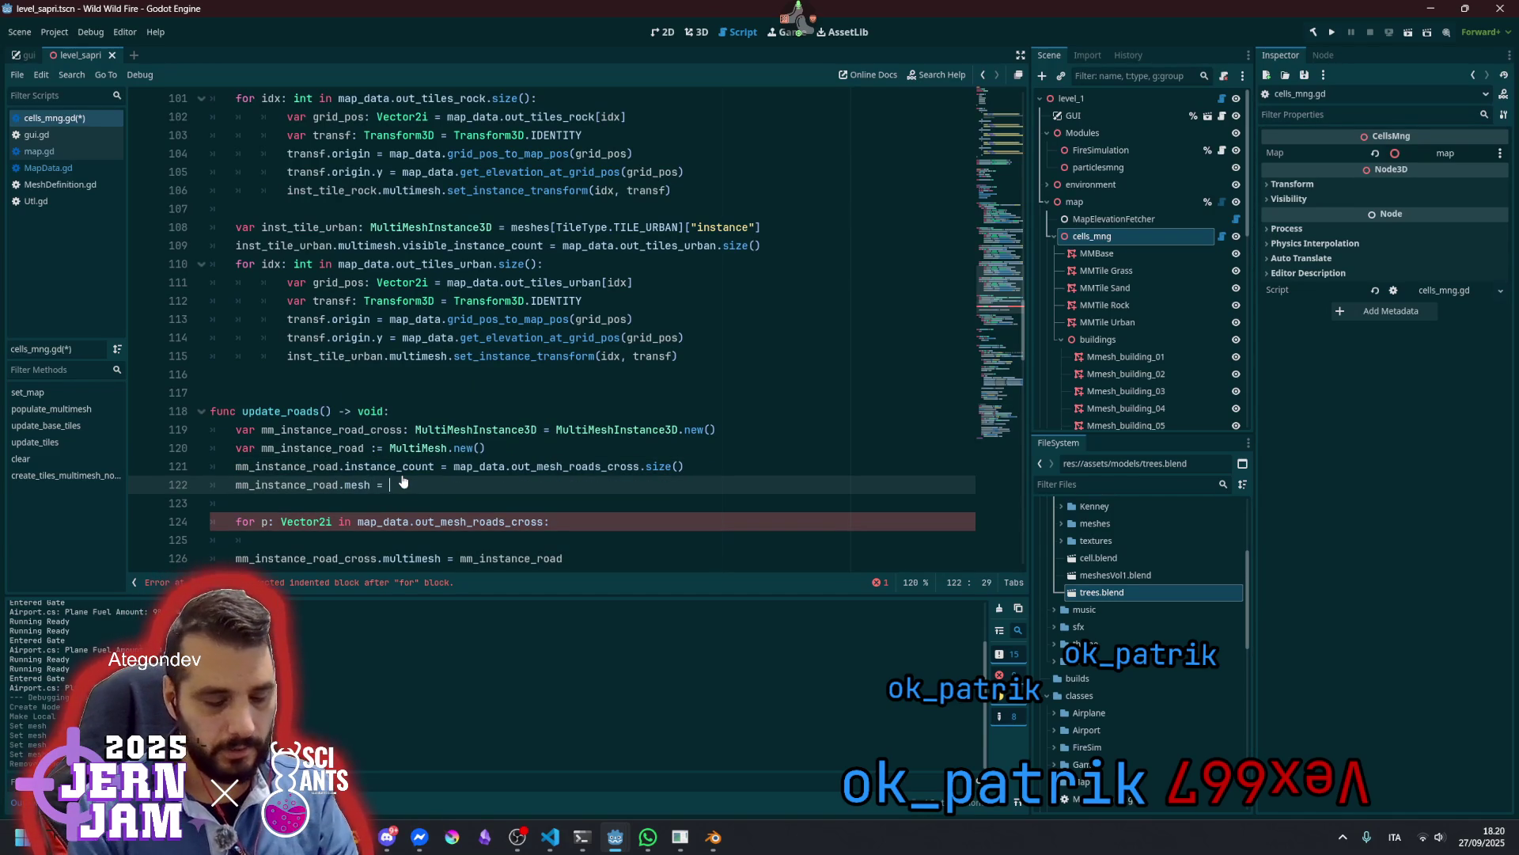
text(map_d)
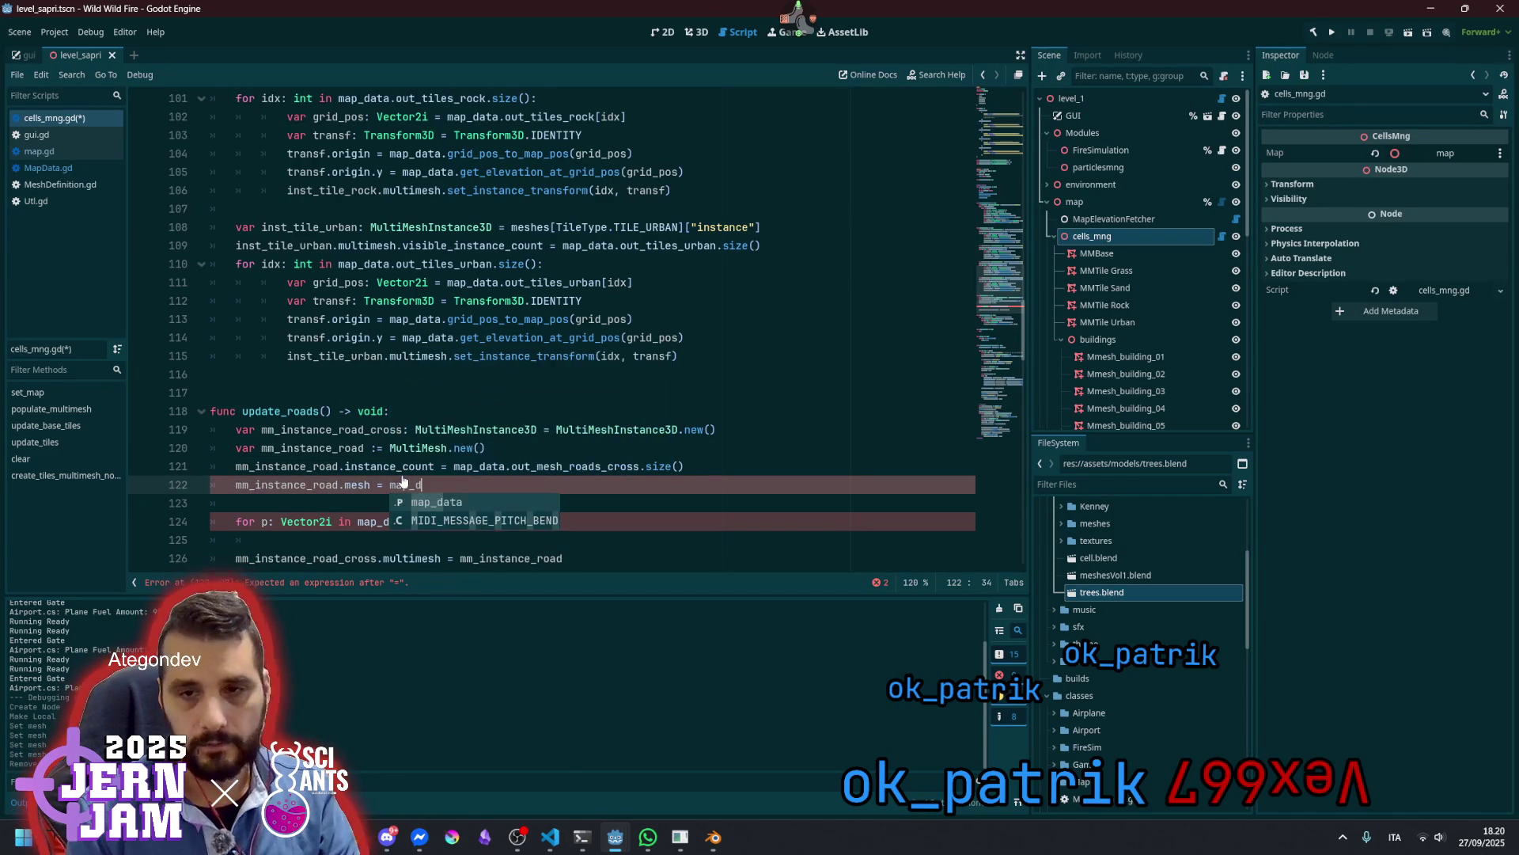
text(ata.)
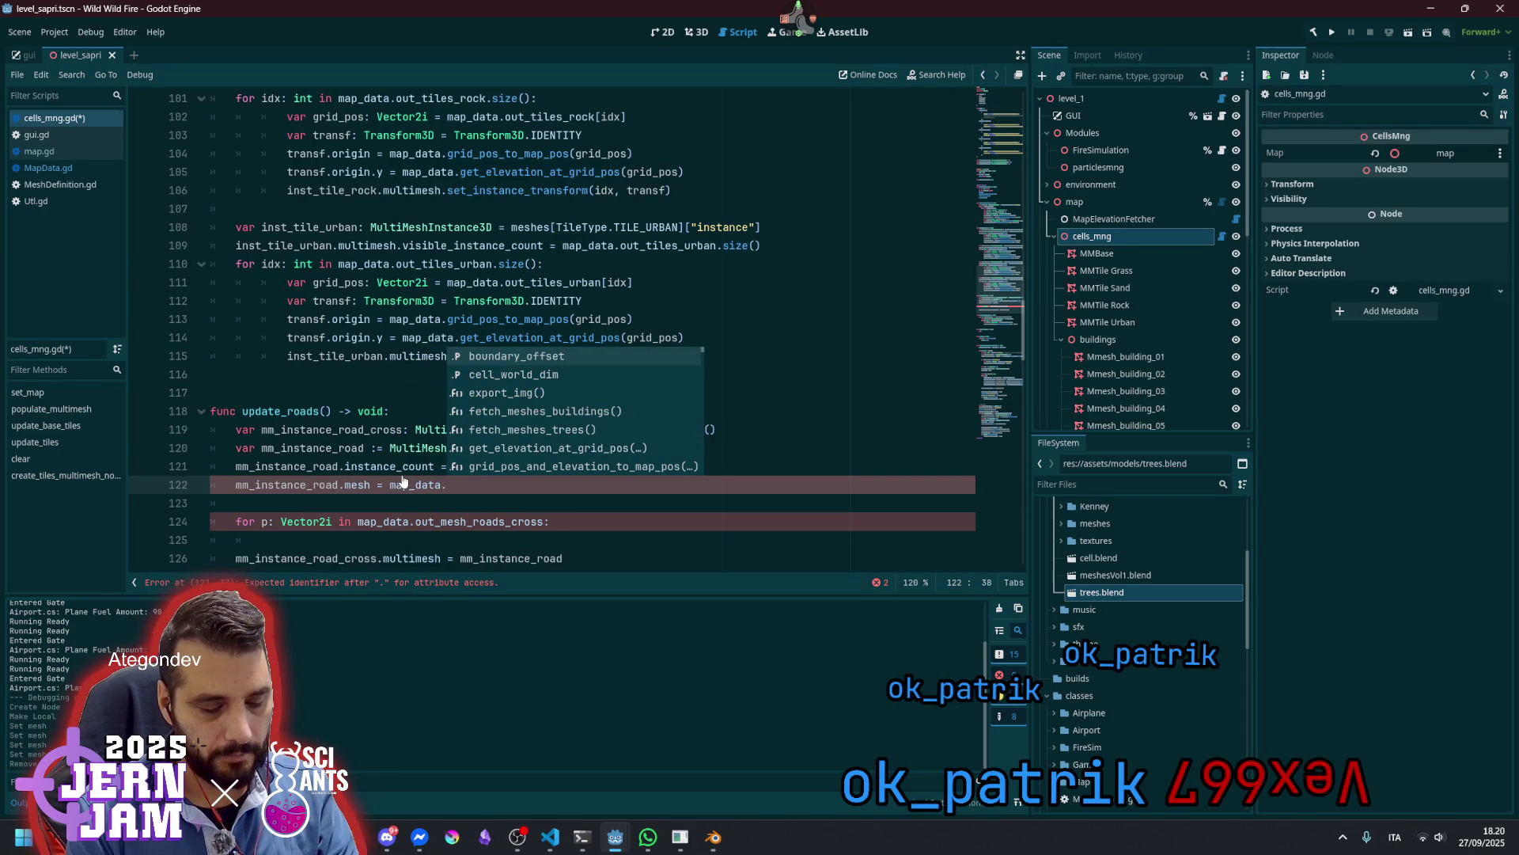
text(out_me)
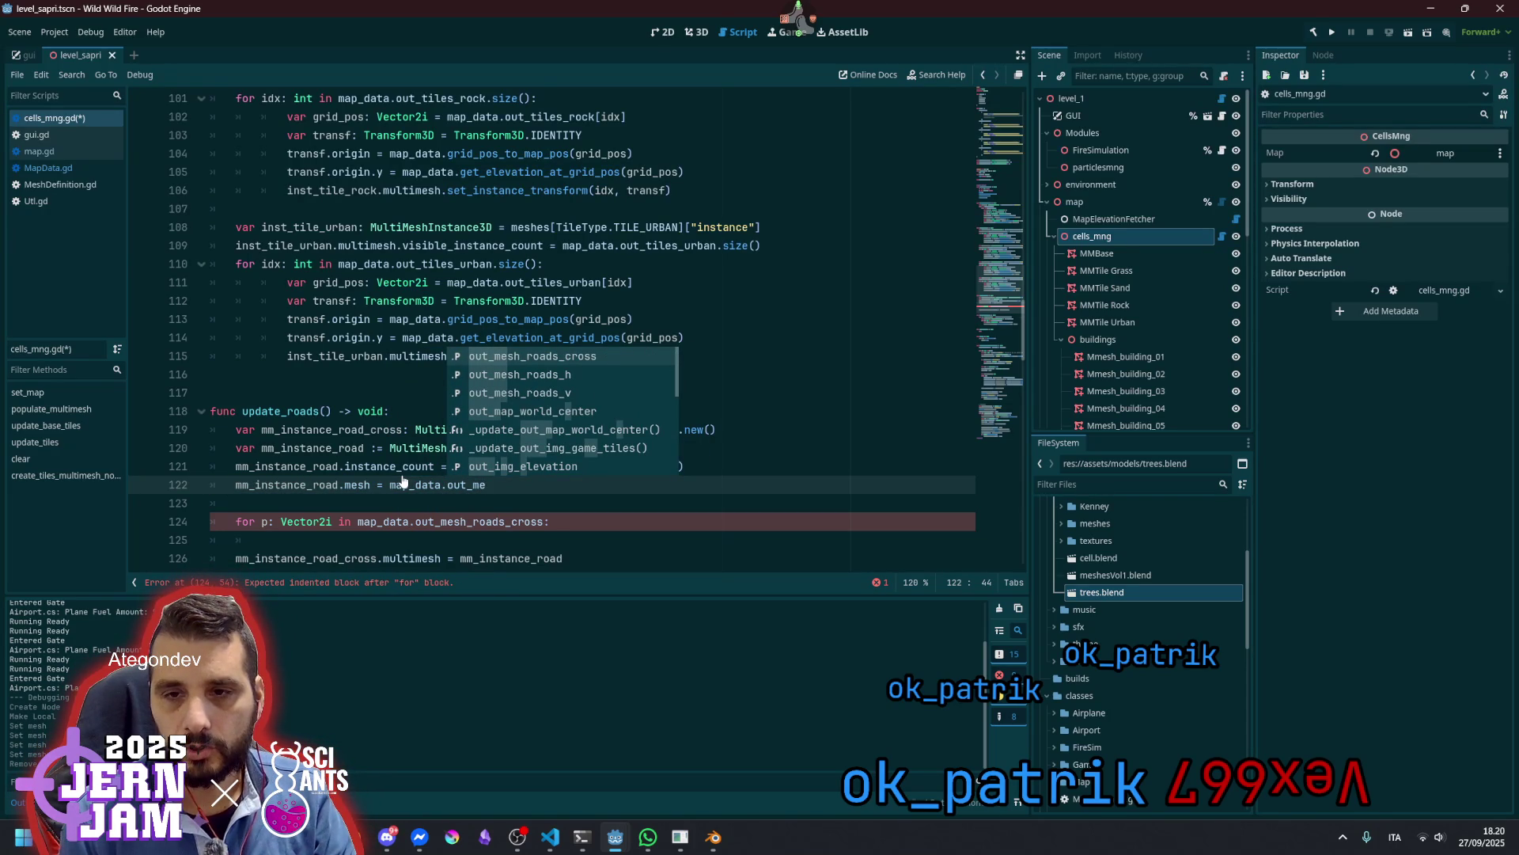
key(BackSpace)
key(BackSpace)
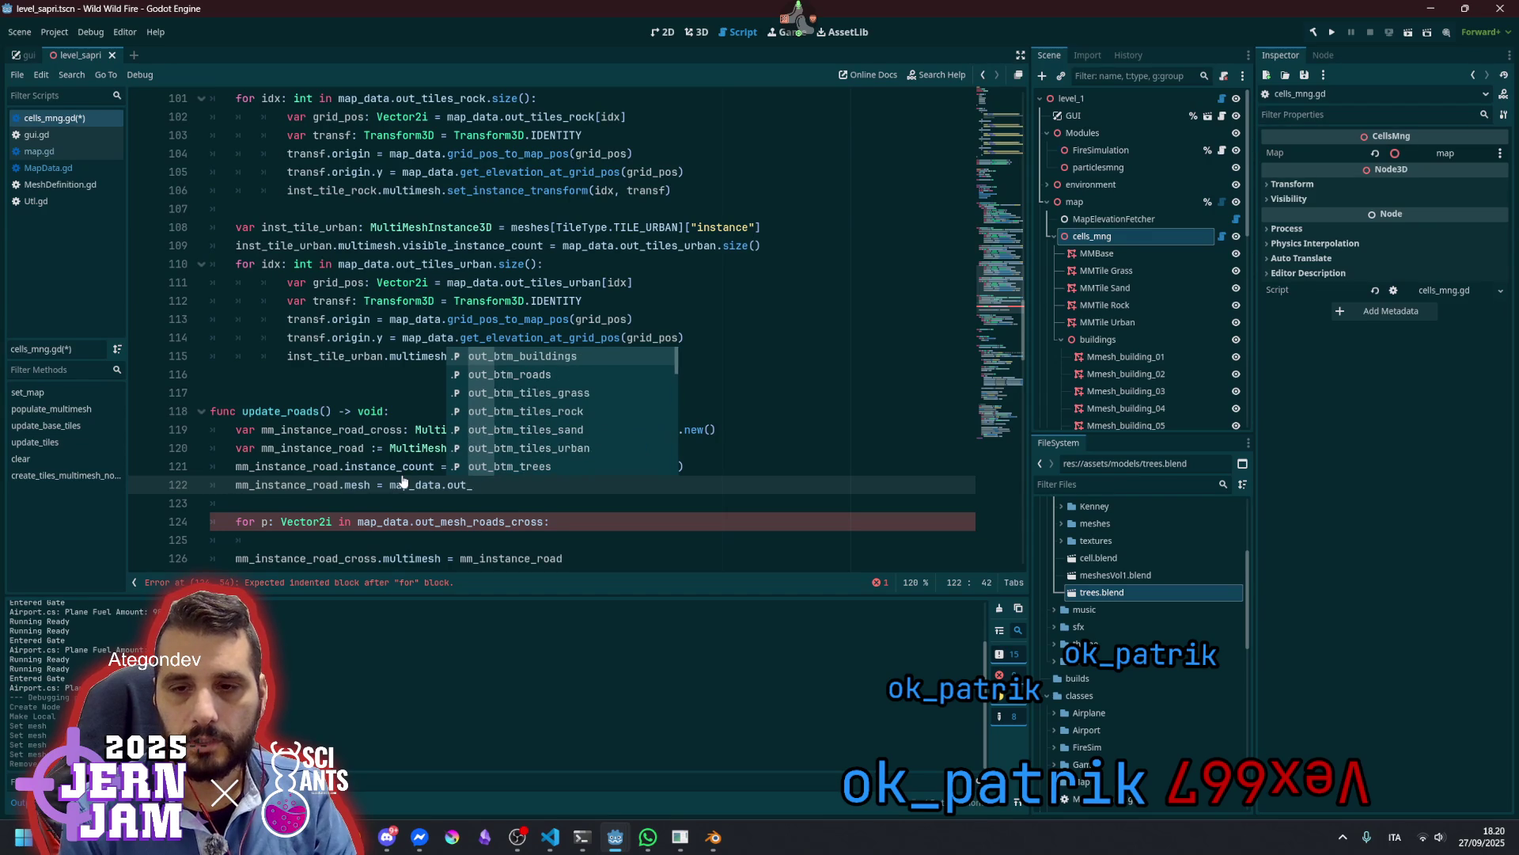
text(def)
key(BackSpace)
key(BackSpace)
key(BackSpace)
text(def)
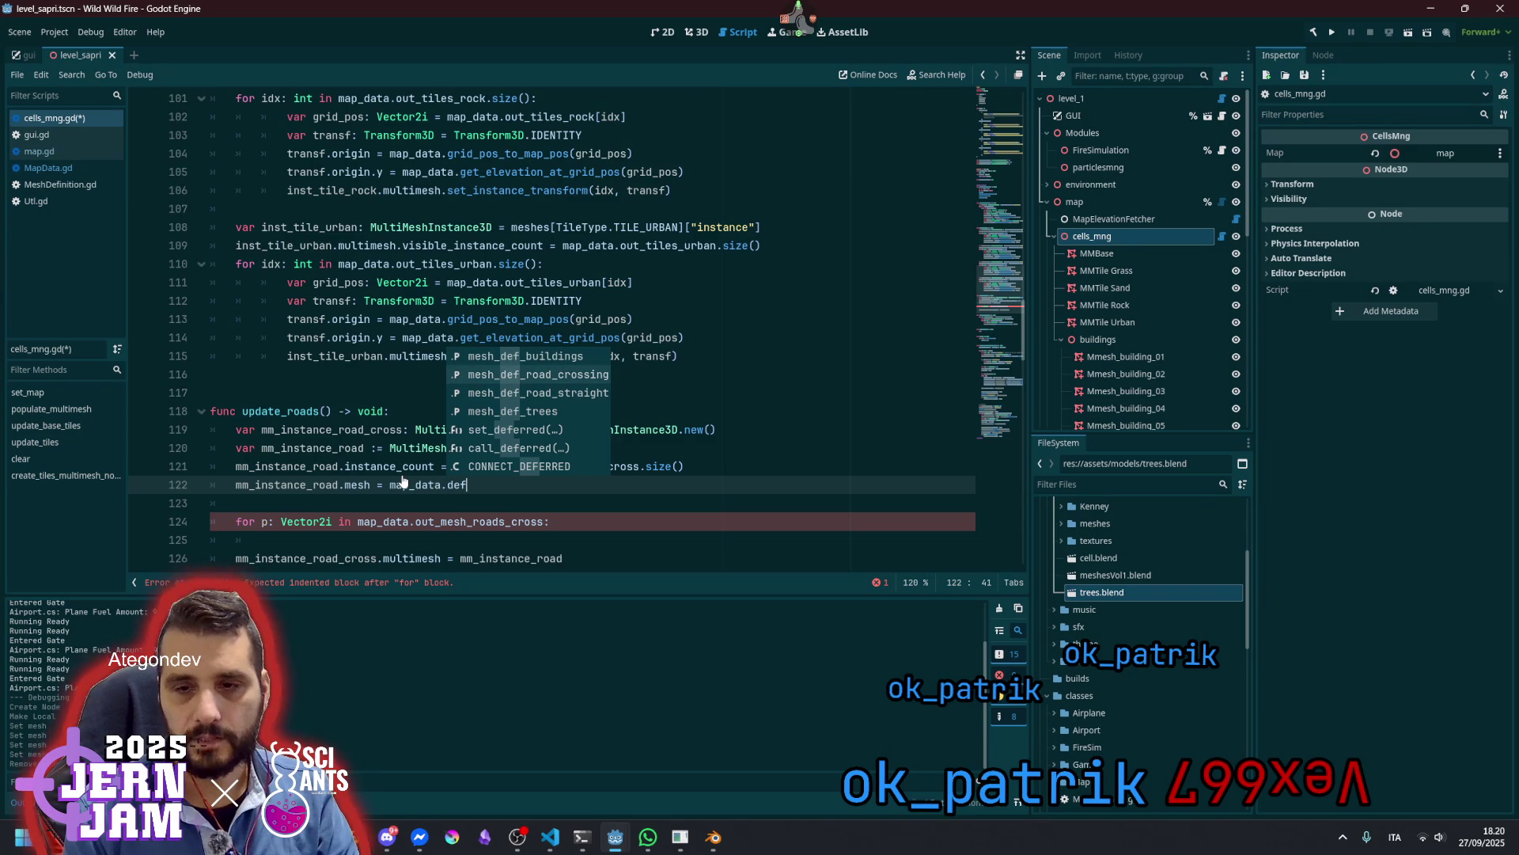
key(Return)
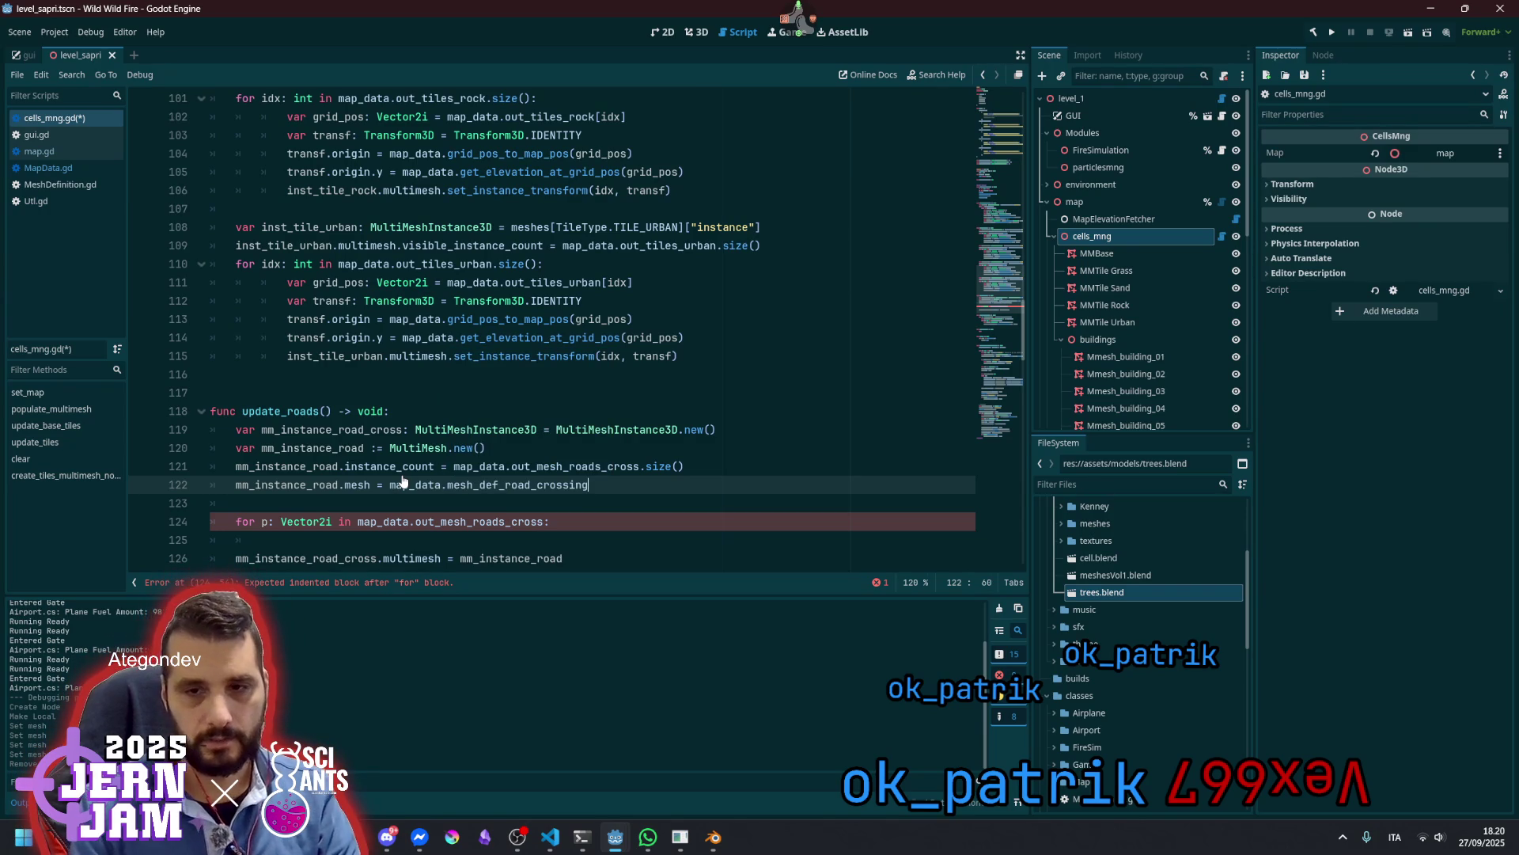
Review the mm_instance_road and map_data references, then select the loop's p: Vector2i variable
double_click(514, 484)
click(327, 486)
double_click(327, 486)
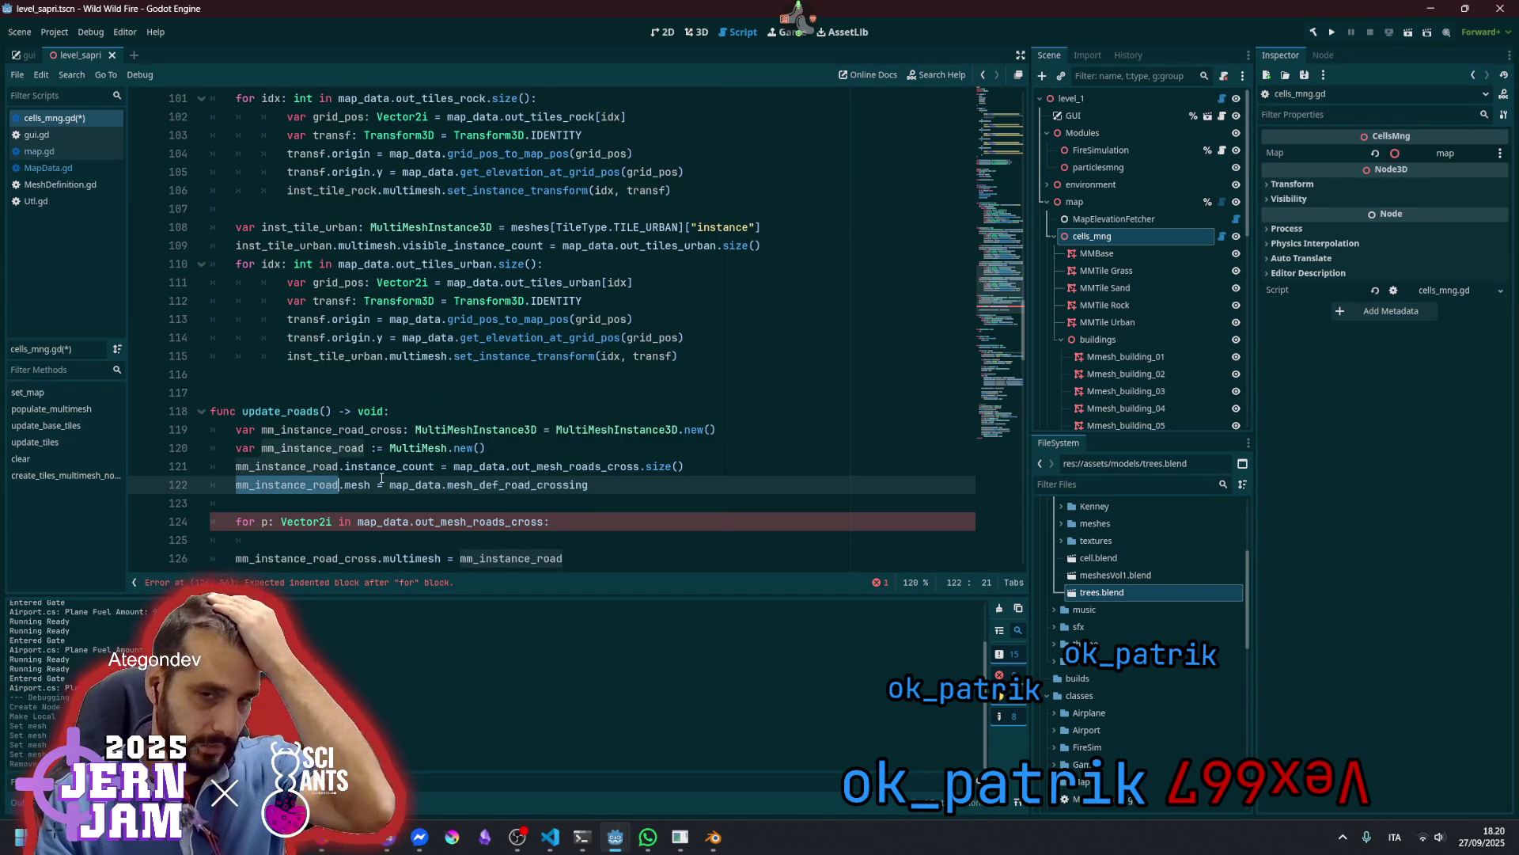
double_click(479, 467)
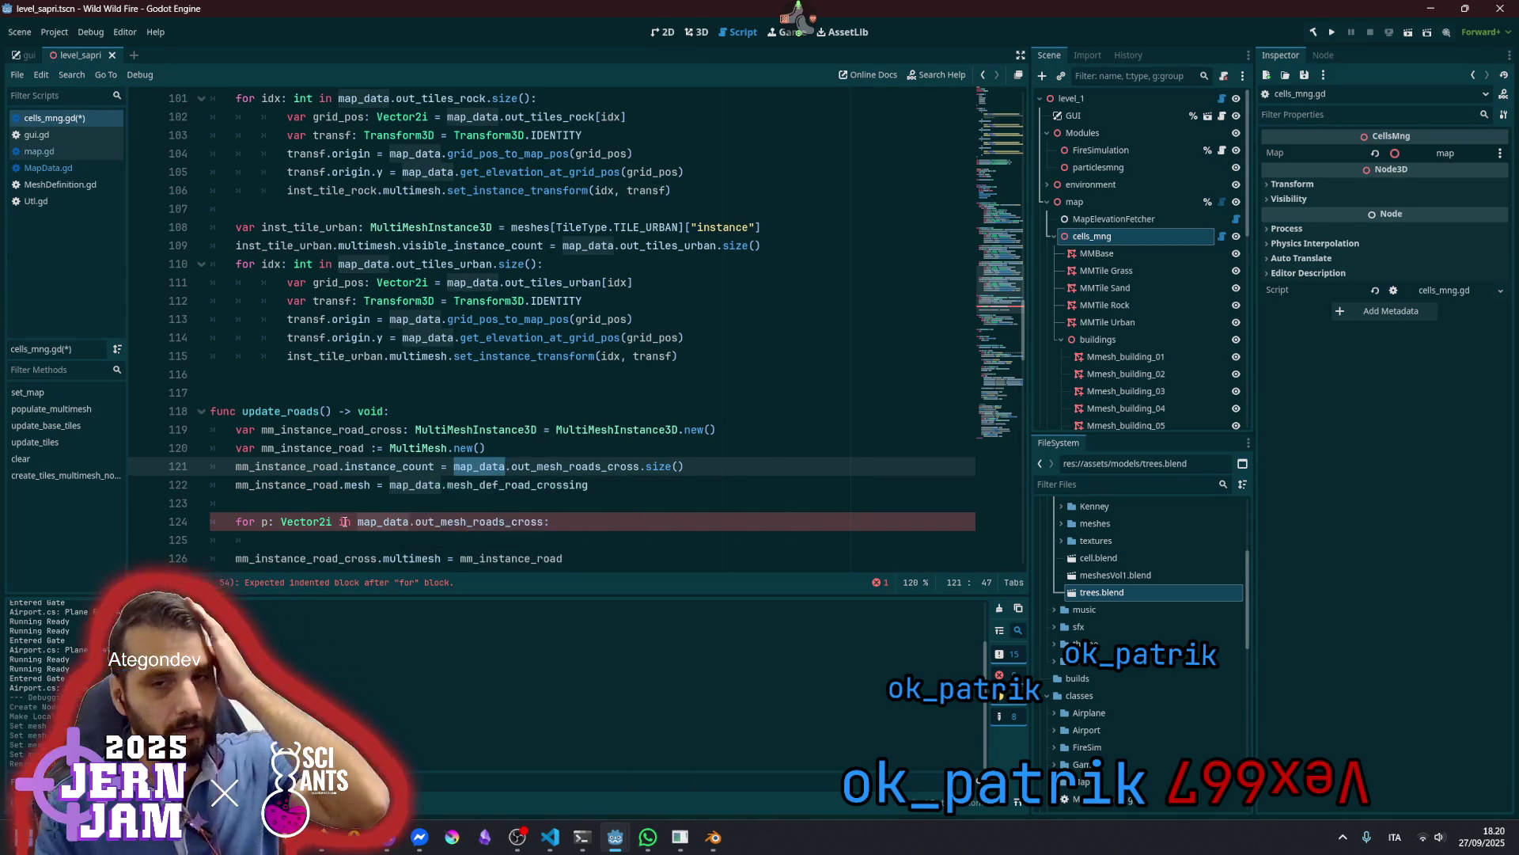
click(274, 521)
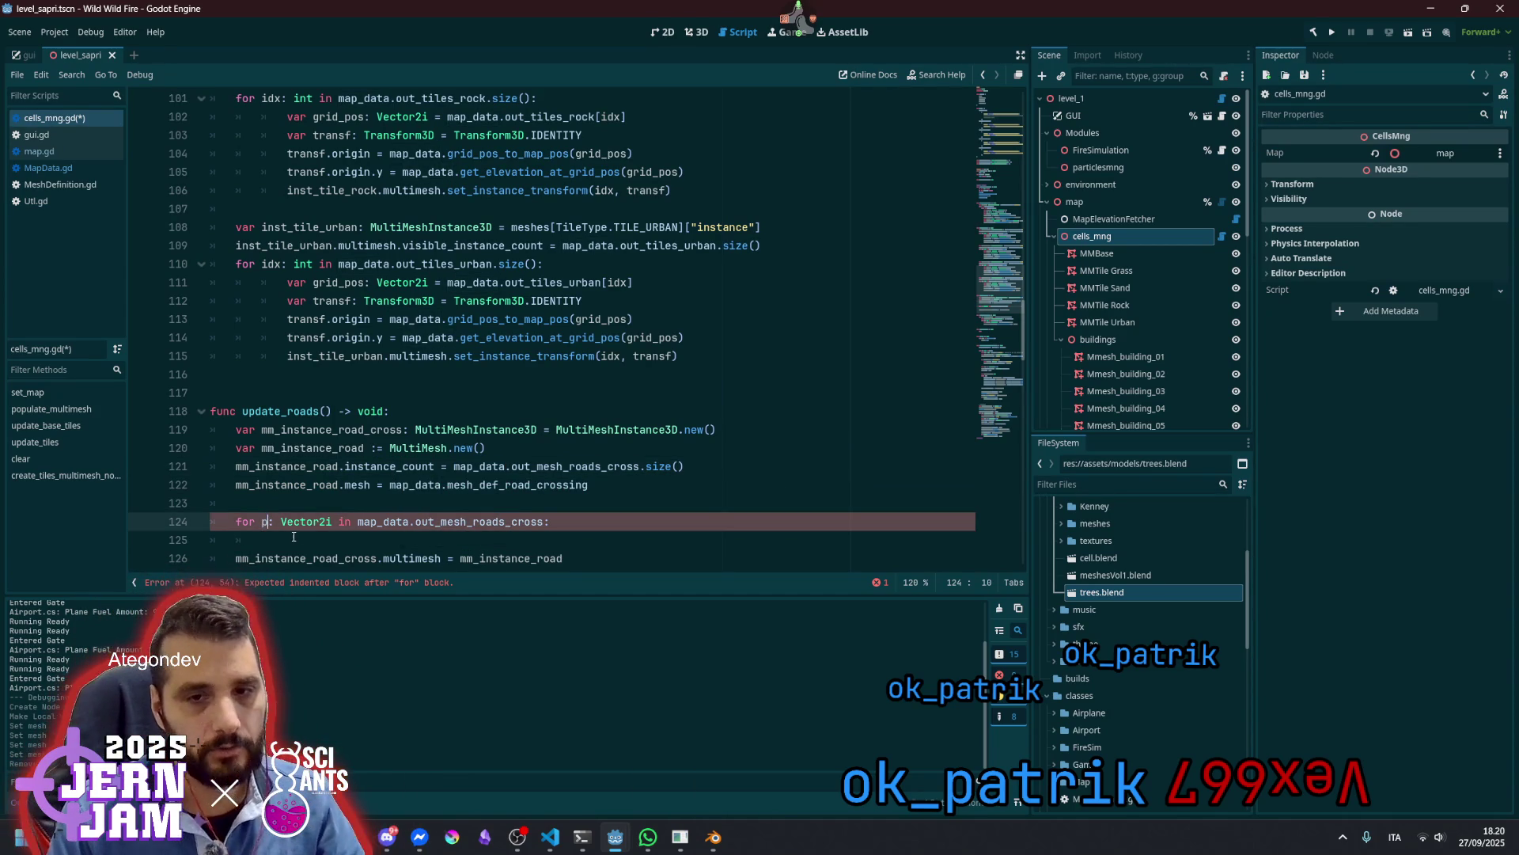
click(294, 538)
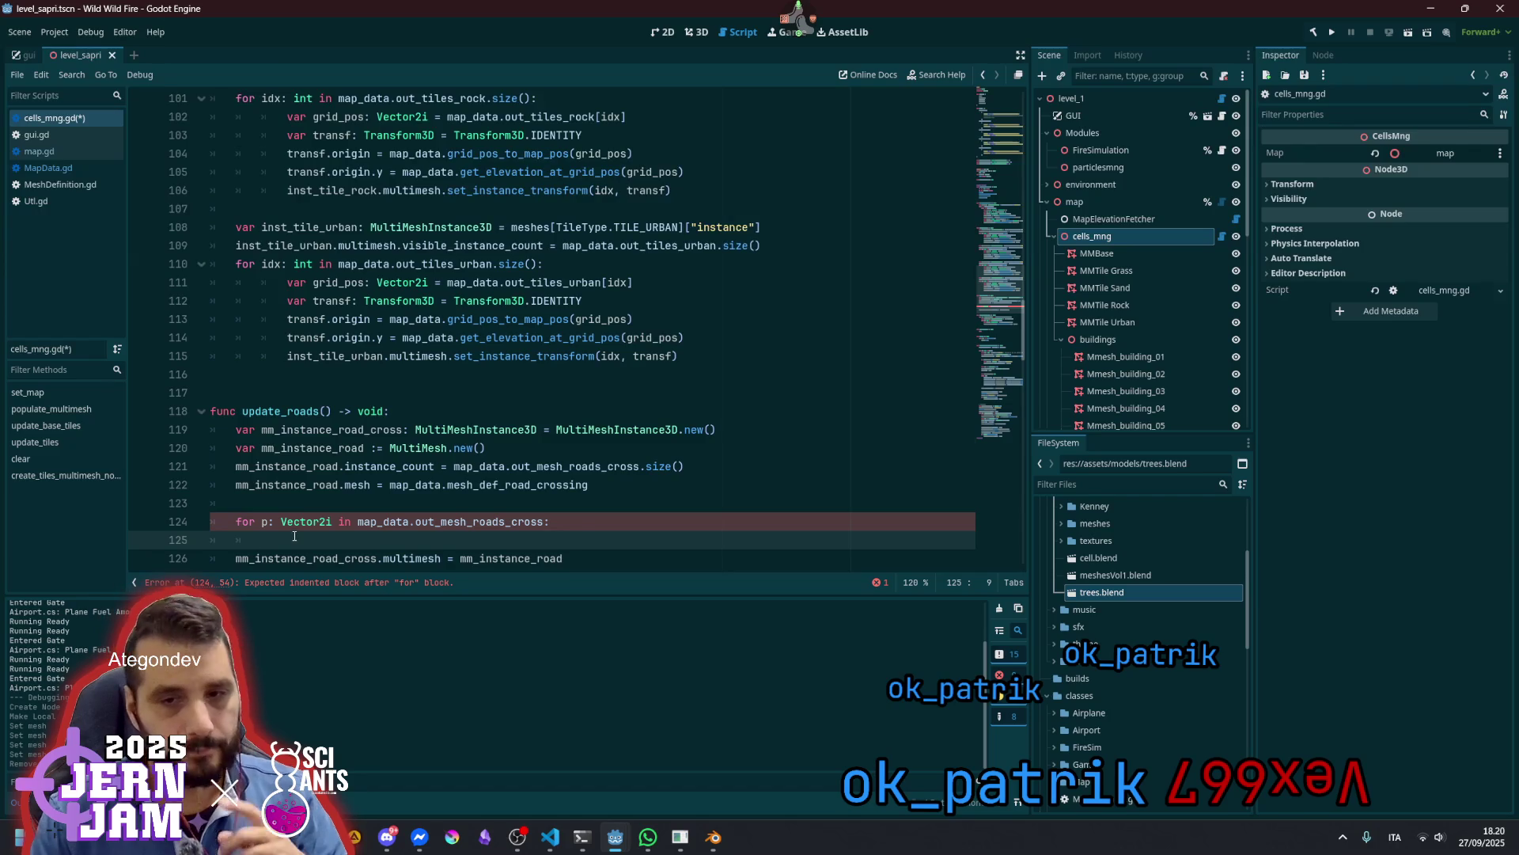
scroll(294, 537, down, 2)
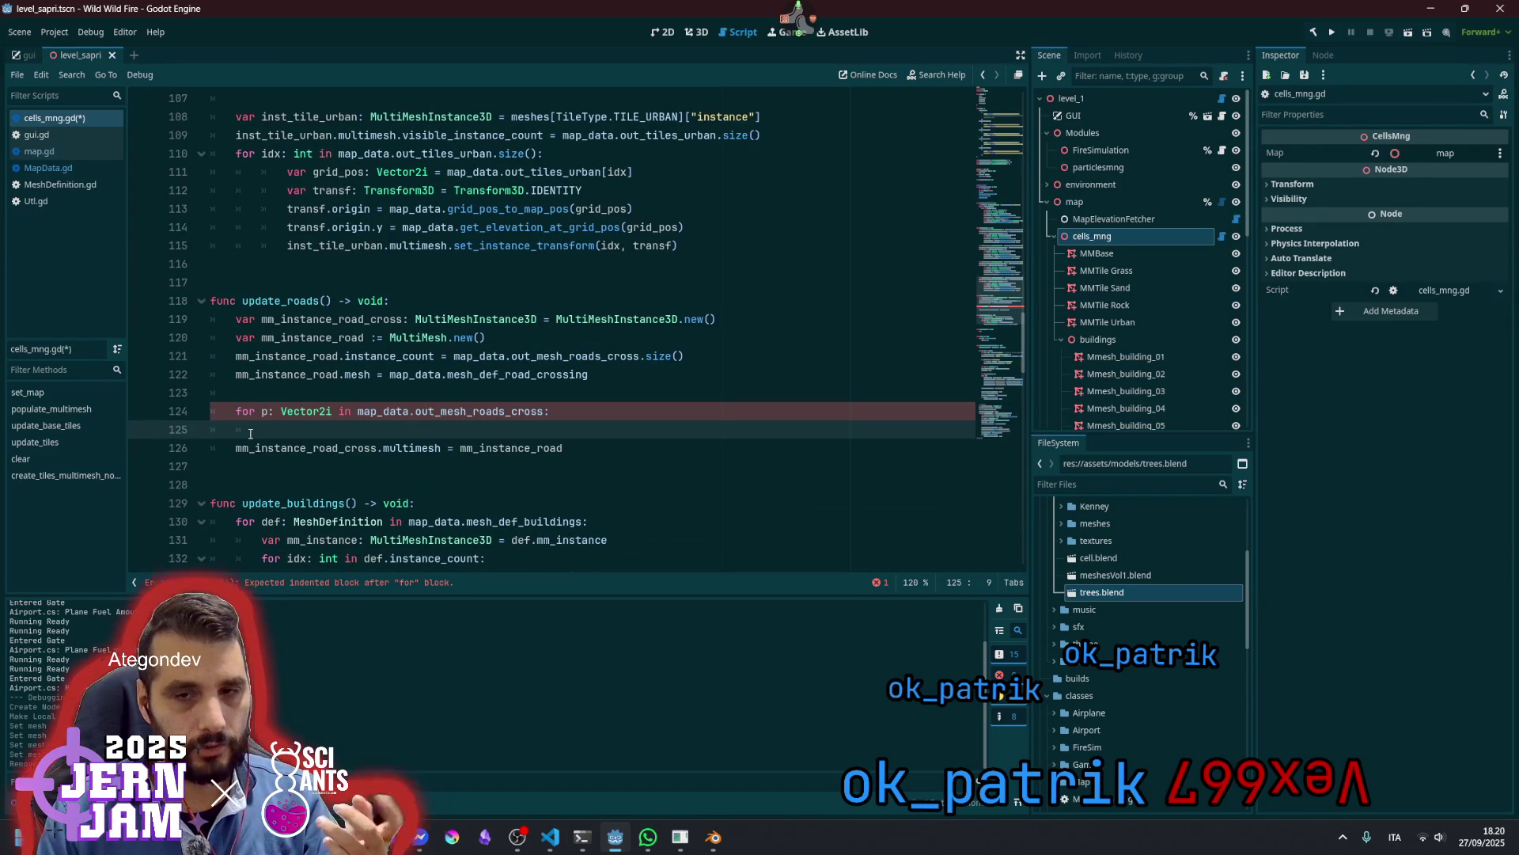
click(260, 413)
Change the loop header to 'for idx: int in map_data.out_mesh_roads_cross.size():'
key(ctrl+shift+Right)
key(ctrl+shift+Right)
key(ctrl+shift+Right)
key(BackSpace)
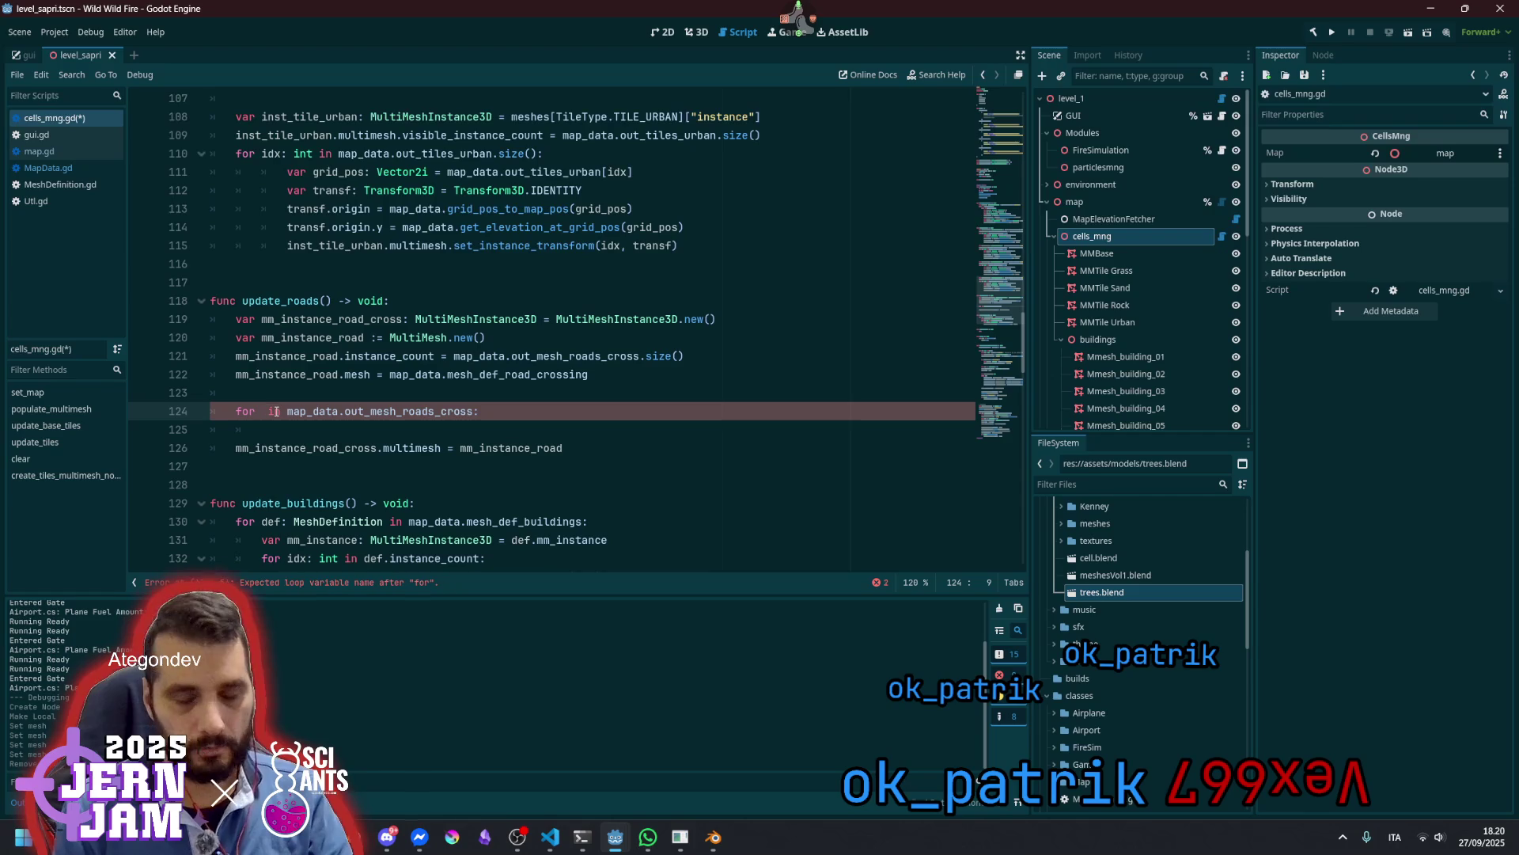
text(i: int)
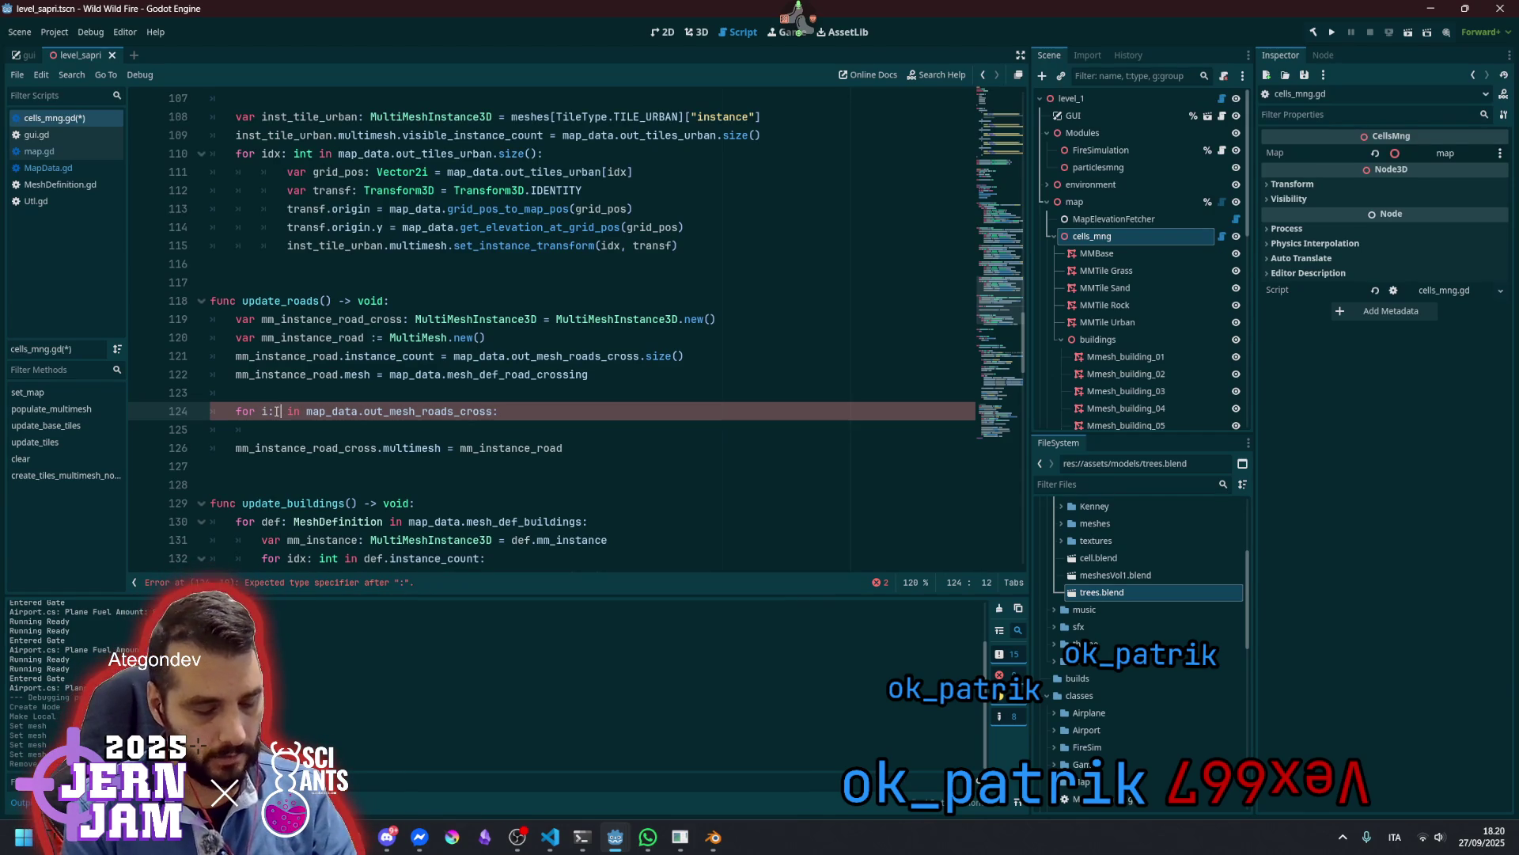
click(276, 412)
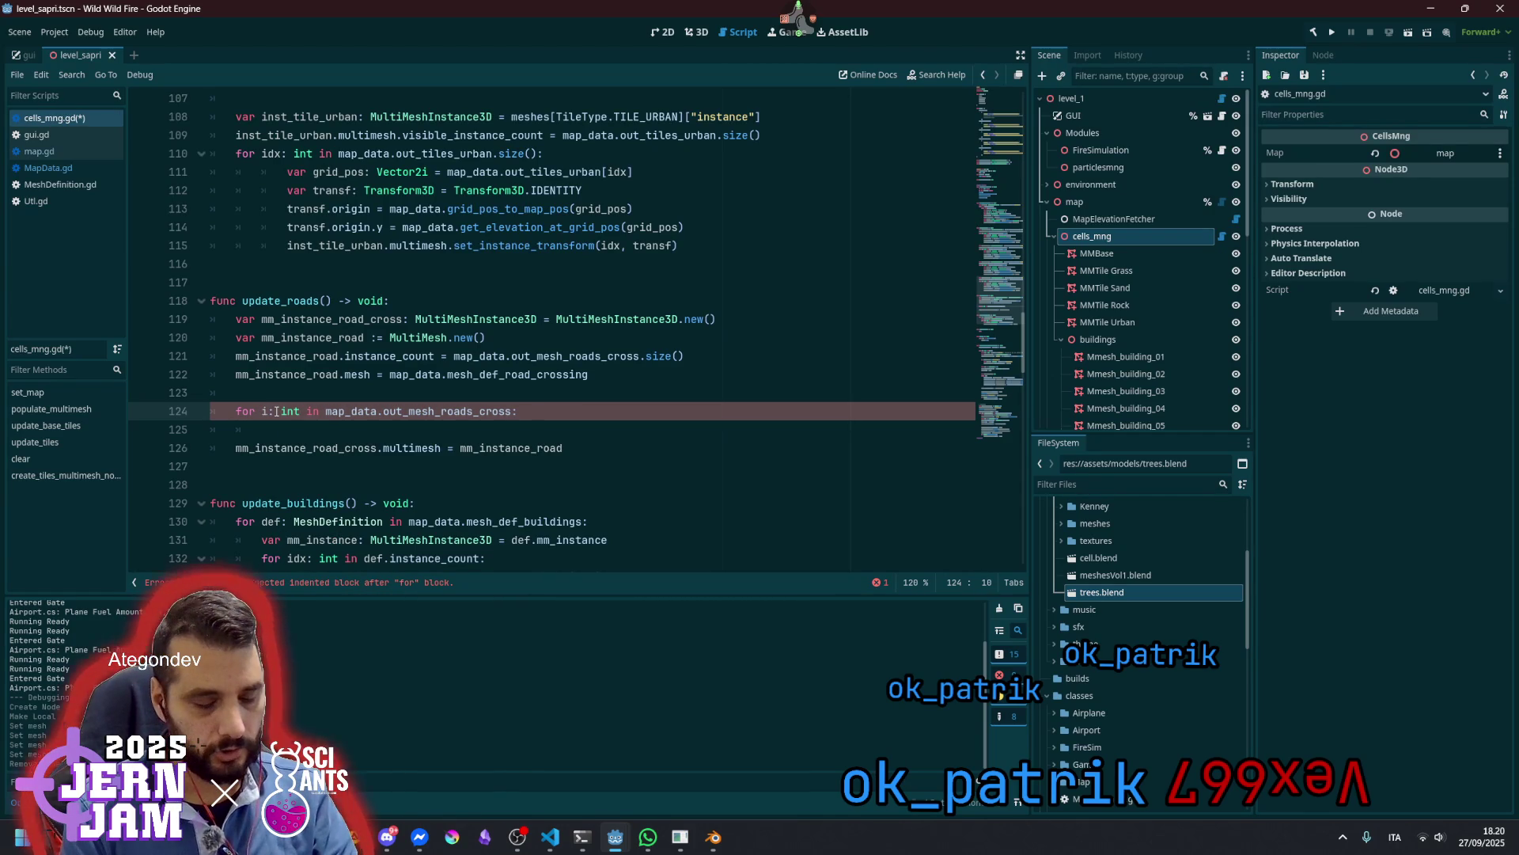
text(dx)
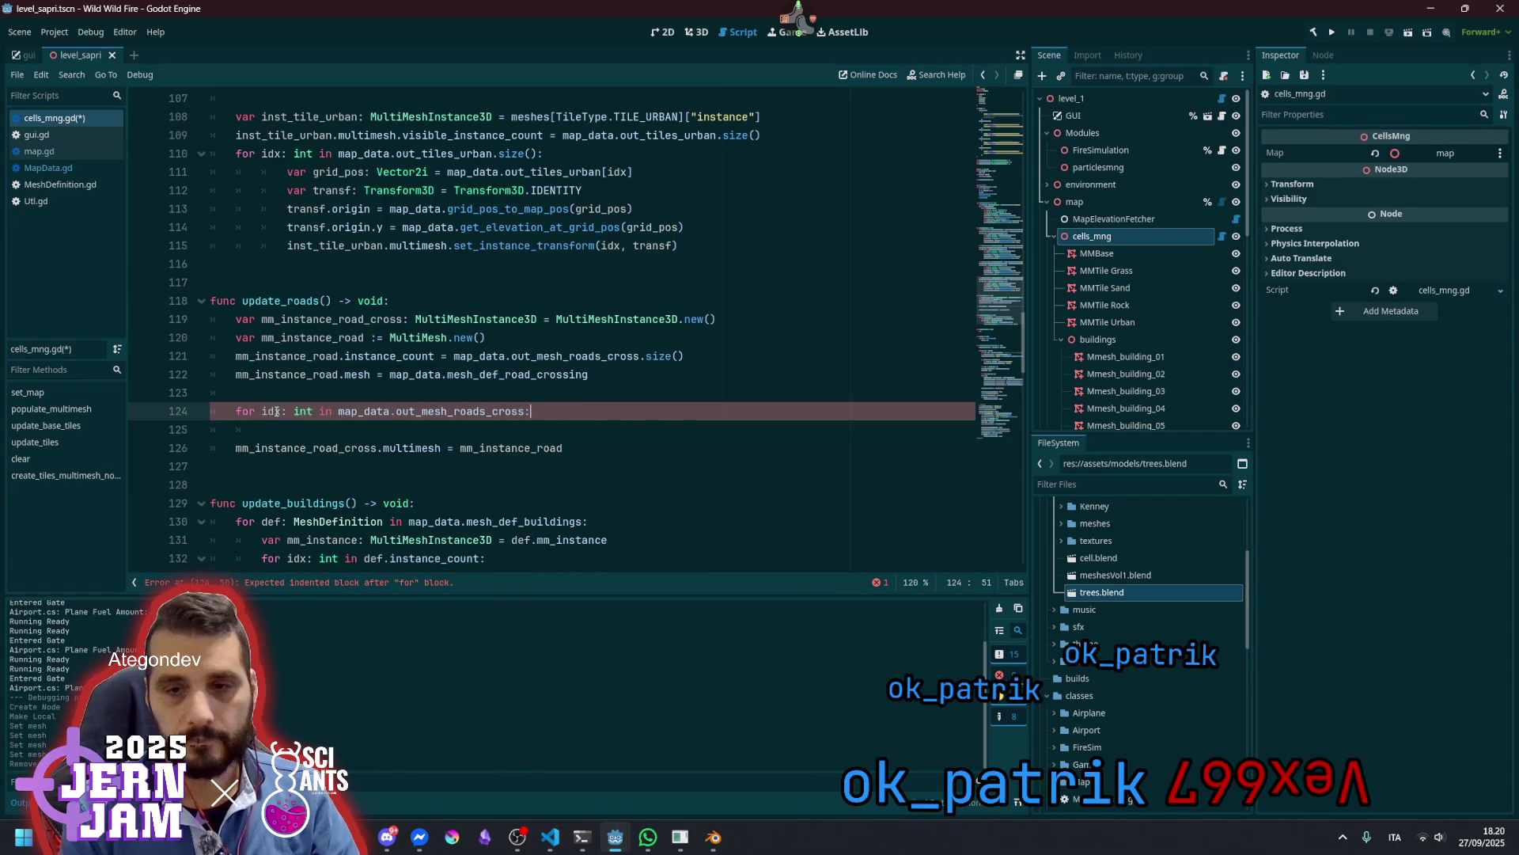
text(size()
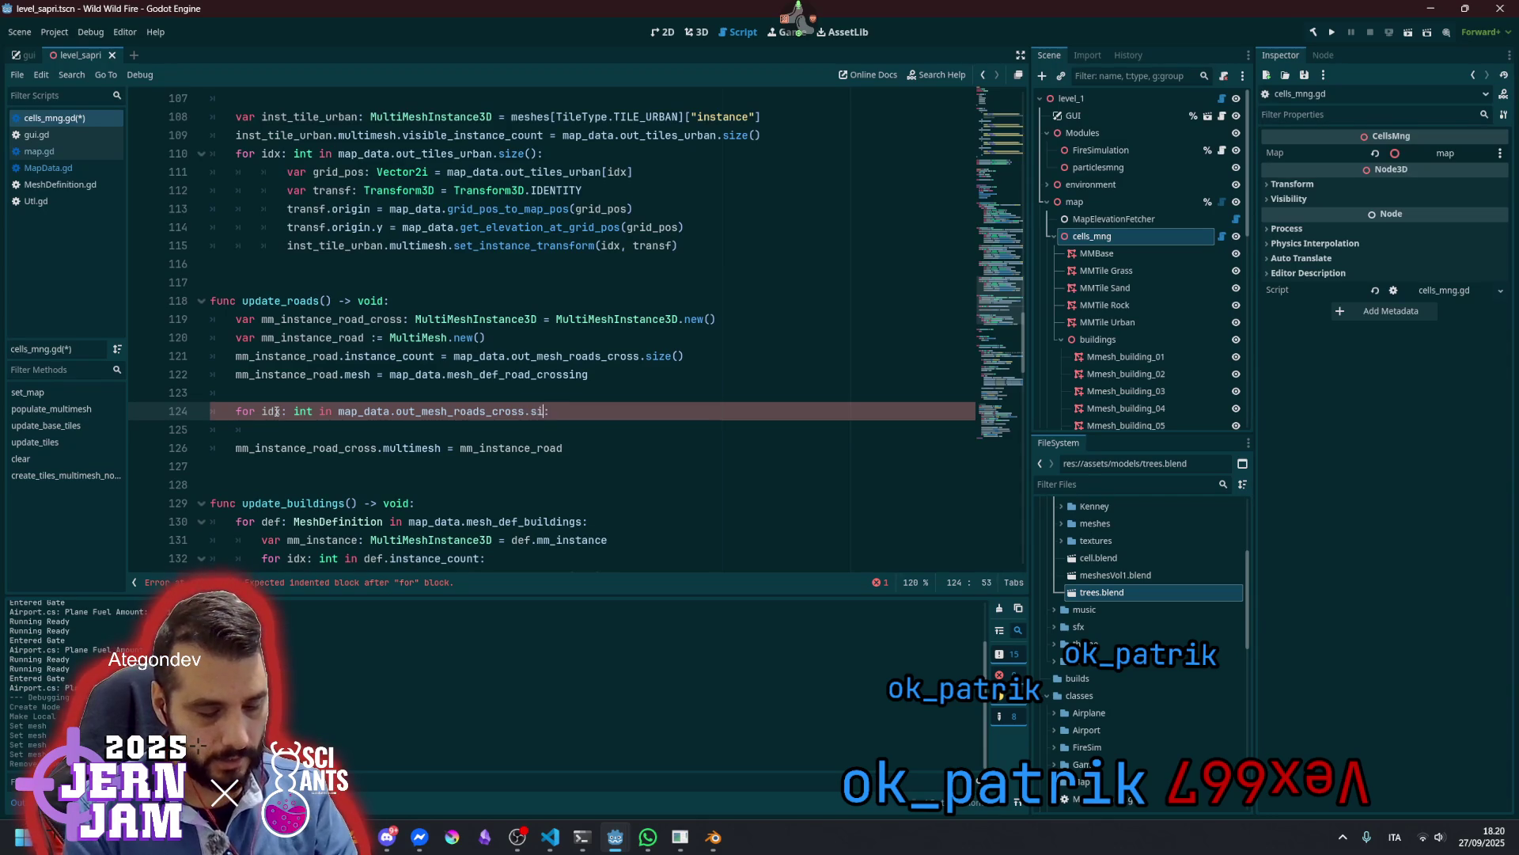
key(Return)
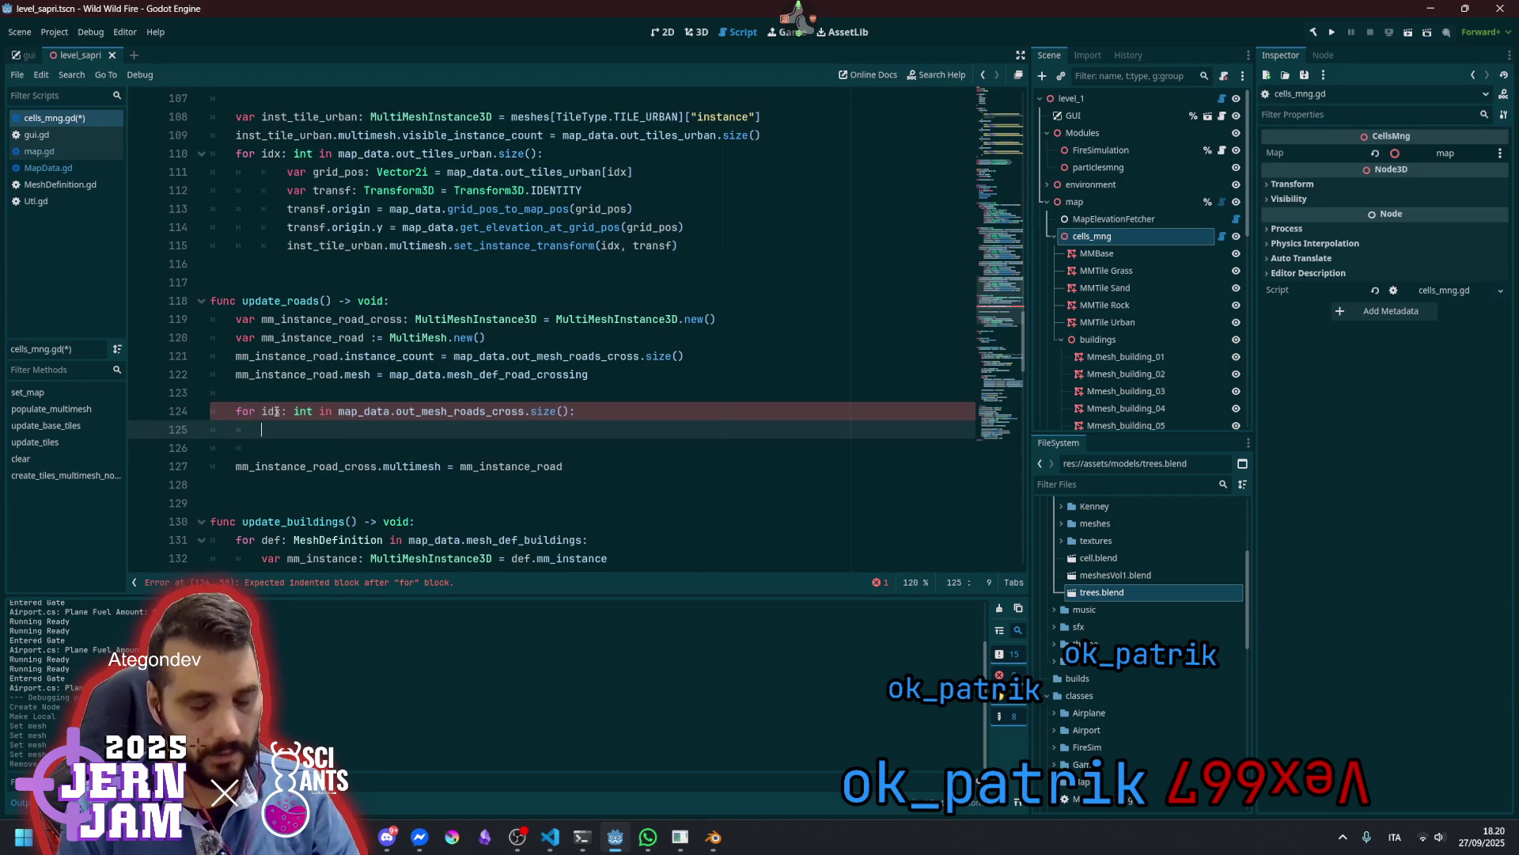
Add 'var grid_pos: Vector2i = map_data.out_mesh_roads_cross[idx]' as the loop body
text(var p: Vector2i)
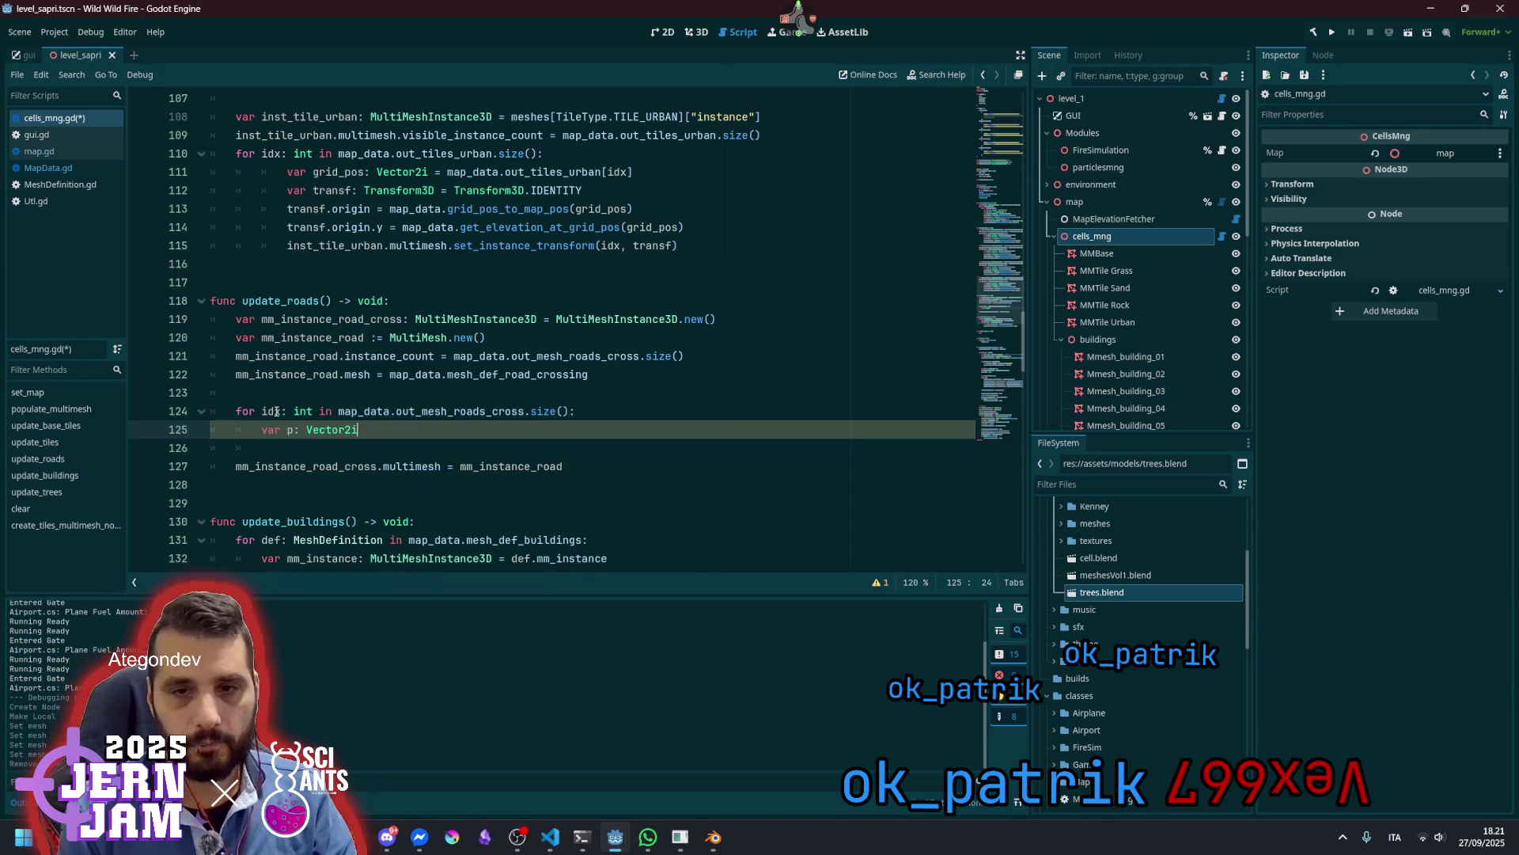
text(grid_)
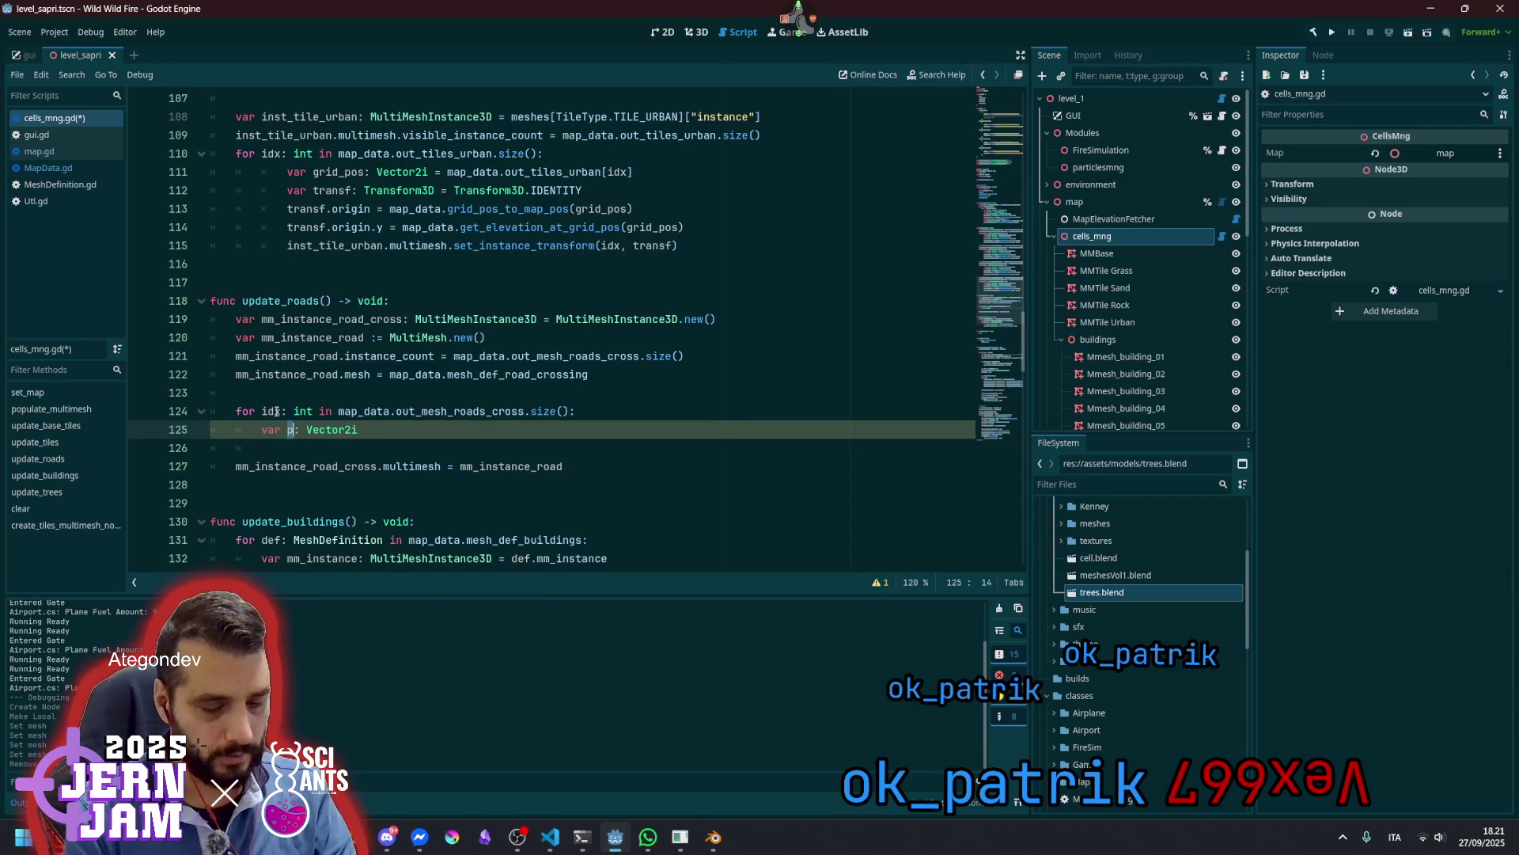
text(pos)
key(End)
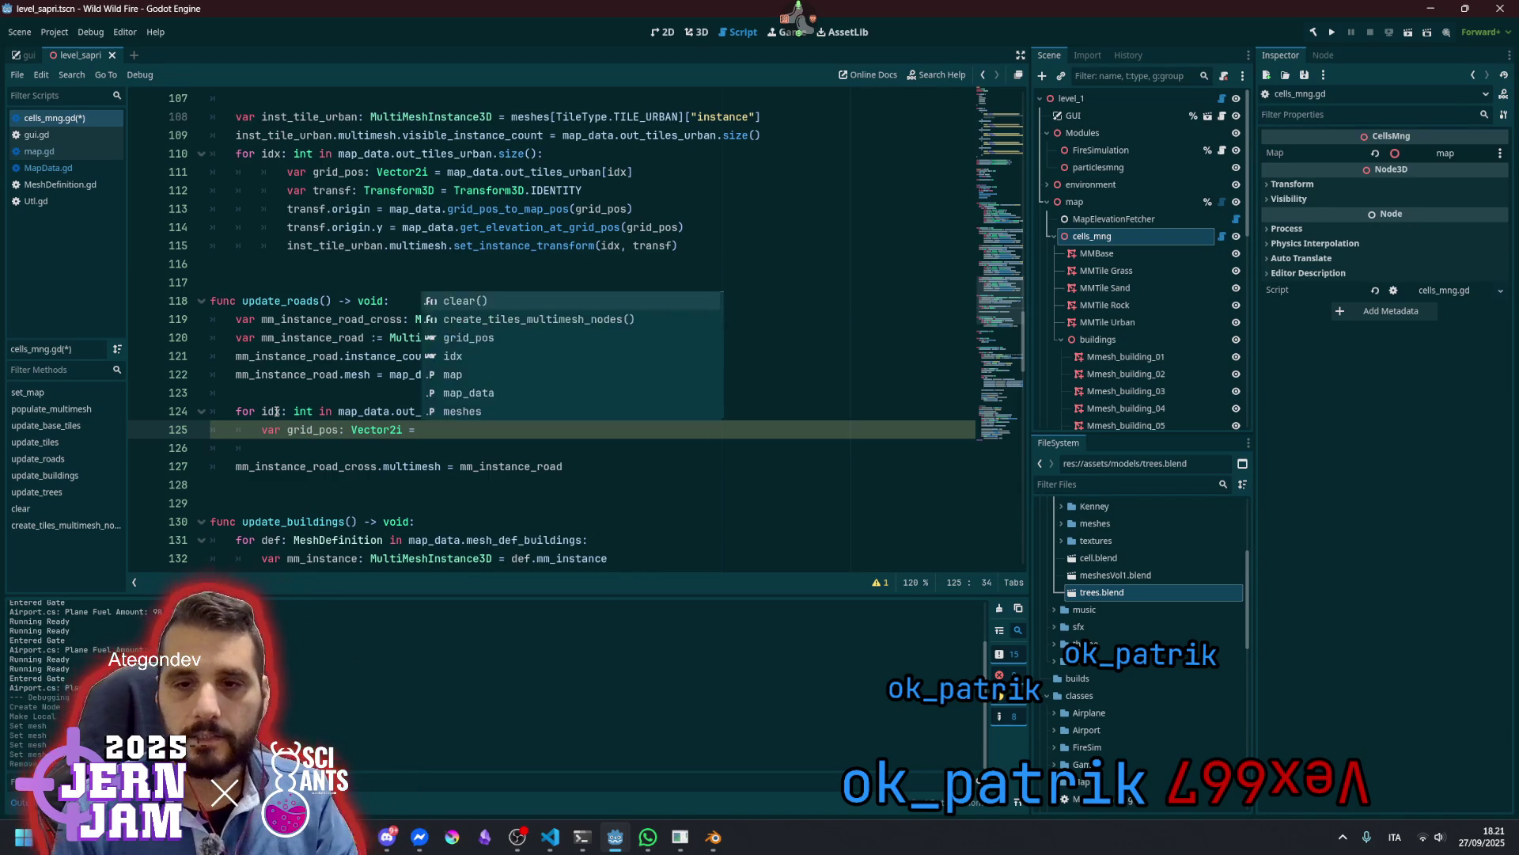
key(Escape)
key(Up)
key(ctrl+Left)
key(ctrl+shift+Right)
key(ctrl+shift+Right)
key(ctrl+shift+Right)
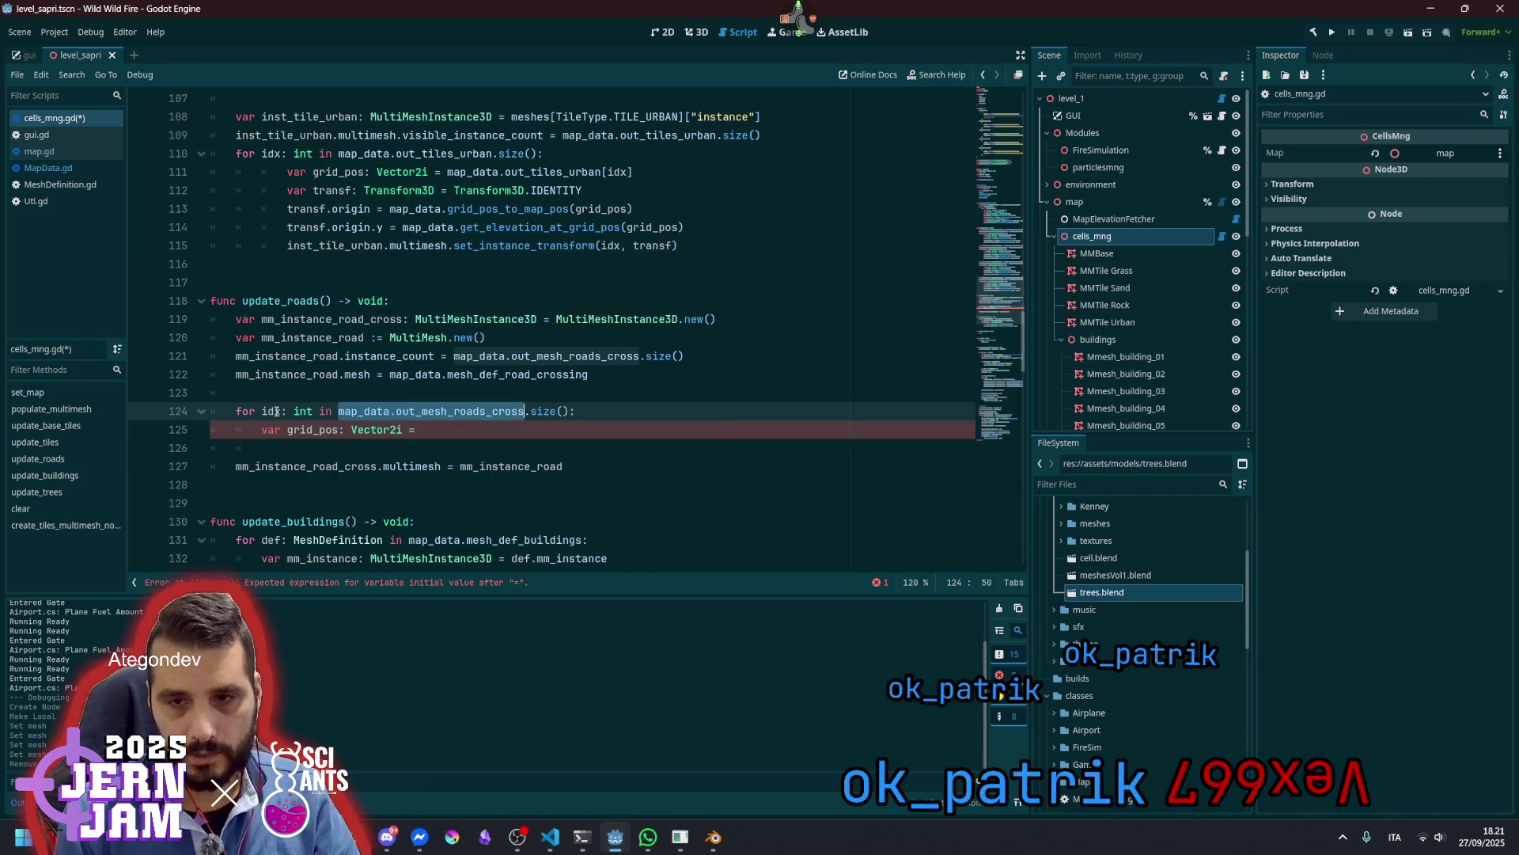
key(ctrl+c)
key(Down)
key(ctrl+v)
text([idx])
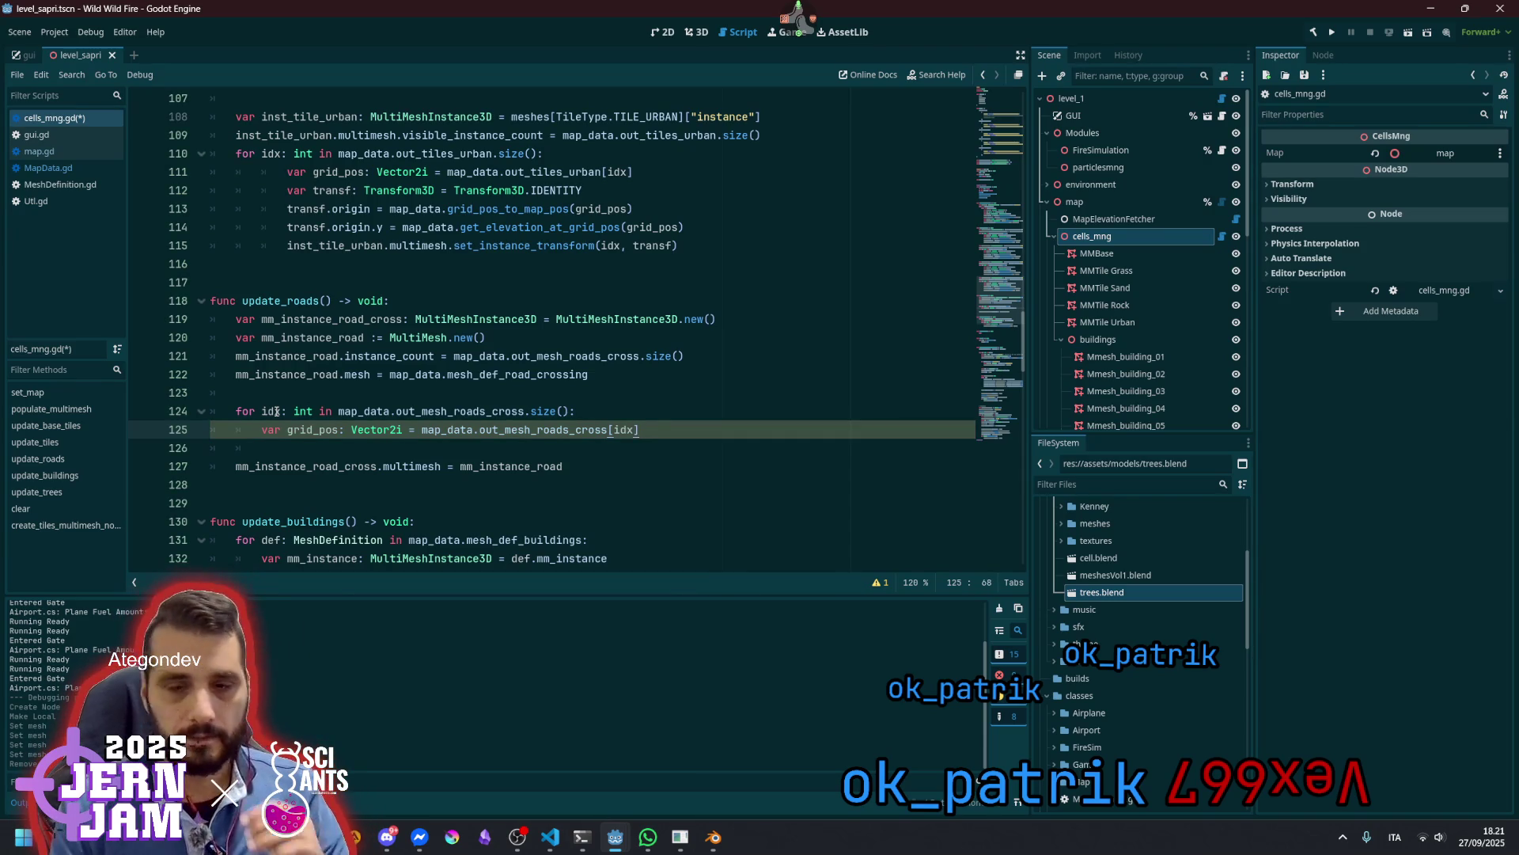
key(Down)
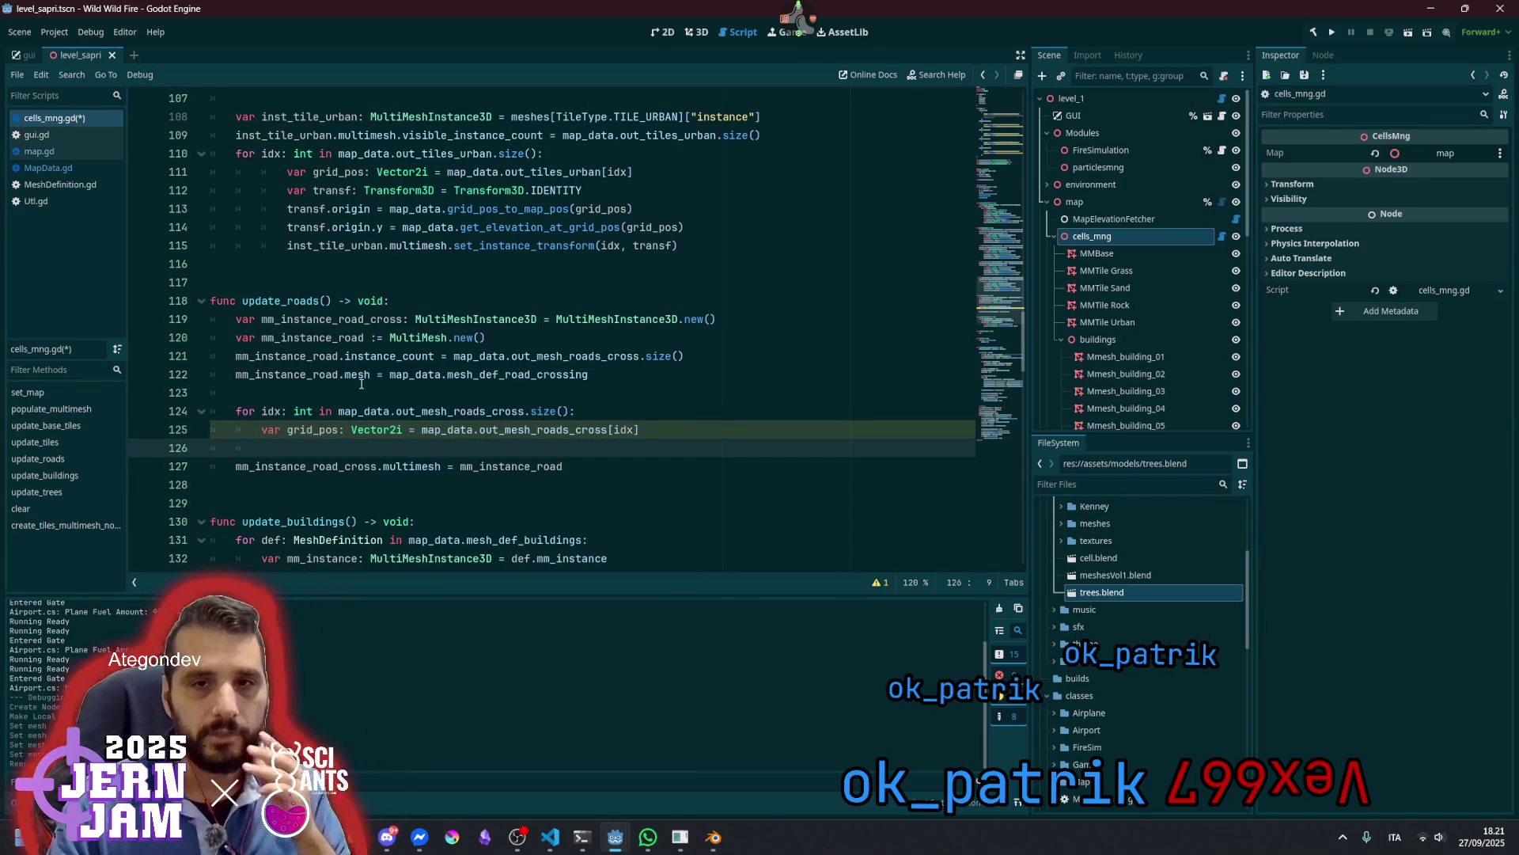
click(434, 190)
Copy the urban tile transform lines 112–115 into the crossing loop and dedent them one level
key(shift+End)
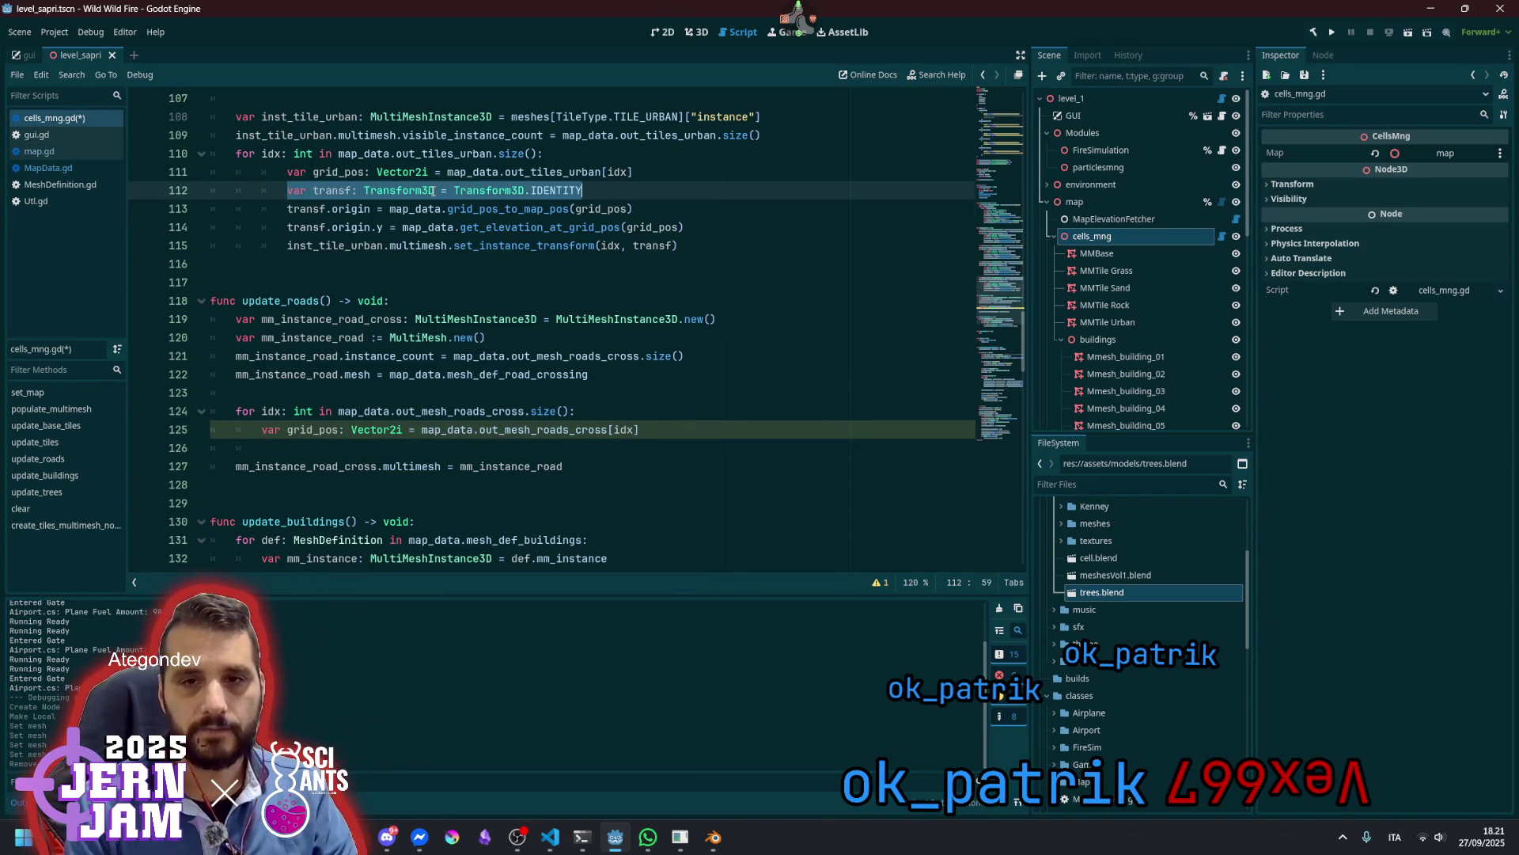
key(shift+Down)
key(shift+Down)
key(shift+Down)
key(shift+End)
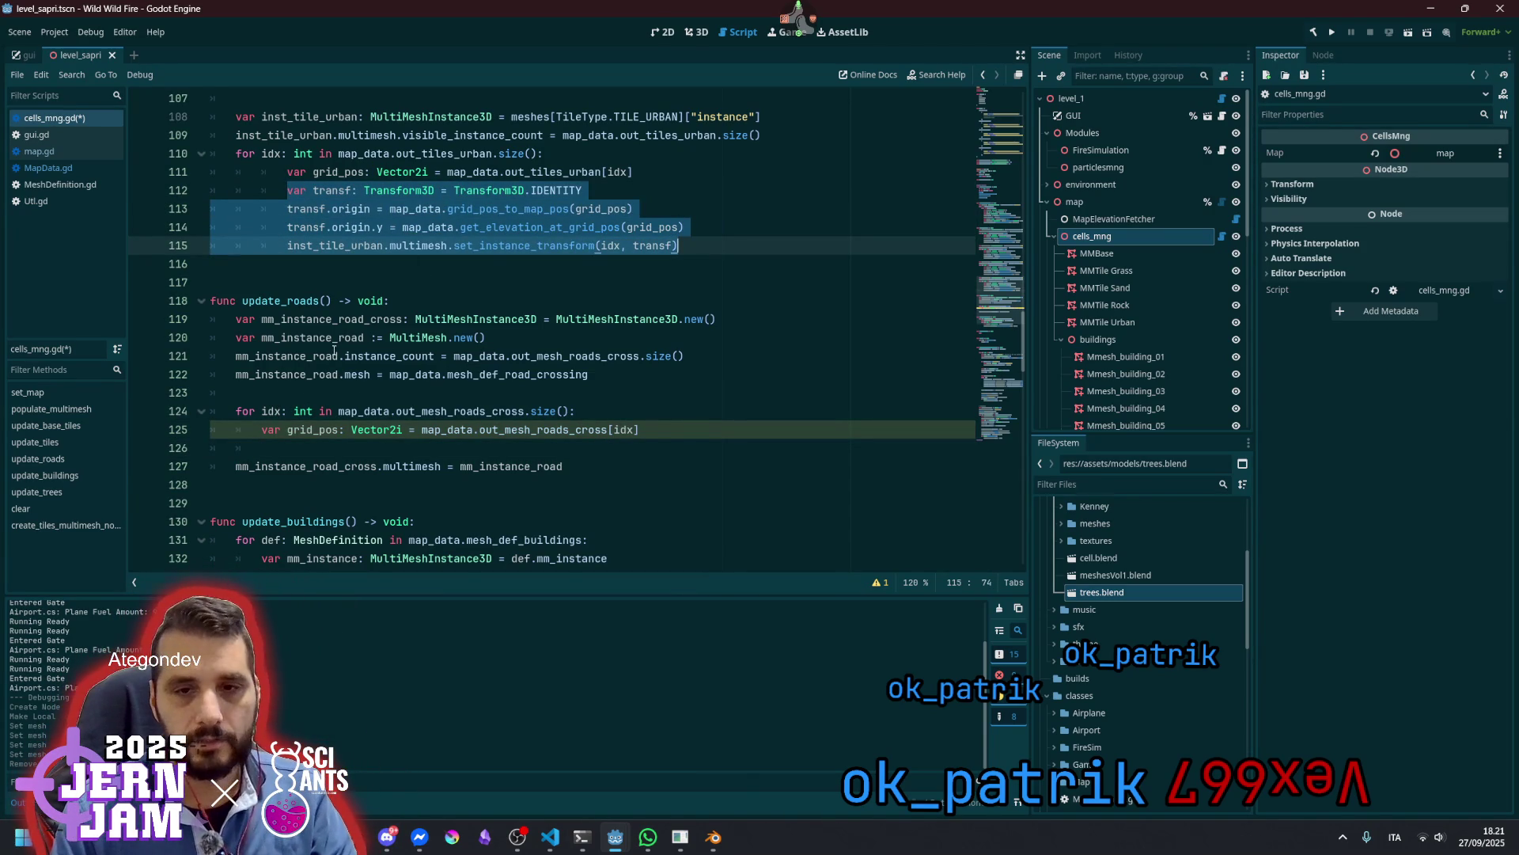
key(ctrl+c)
click(275, 444)
key(ctrl+v)
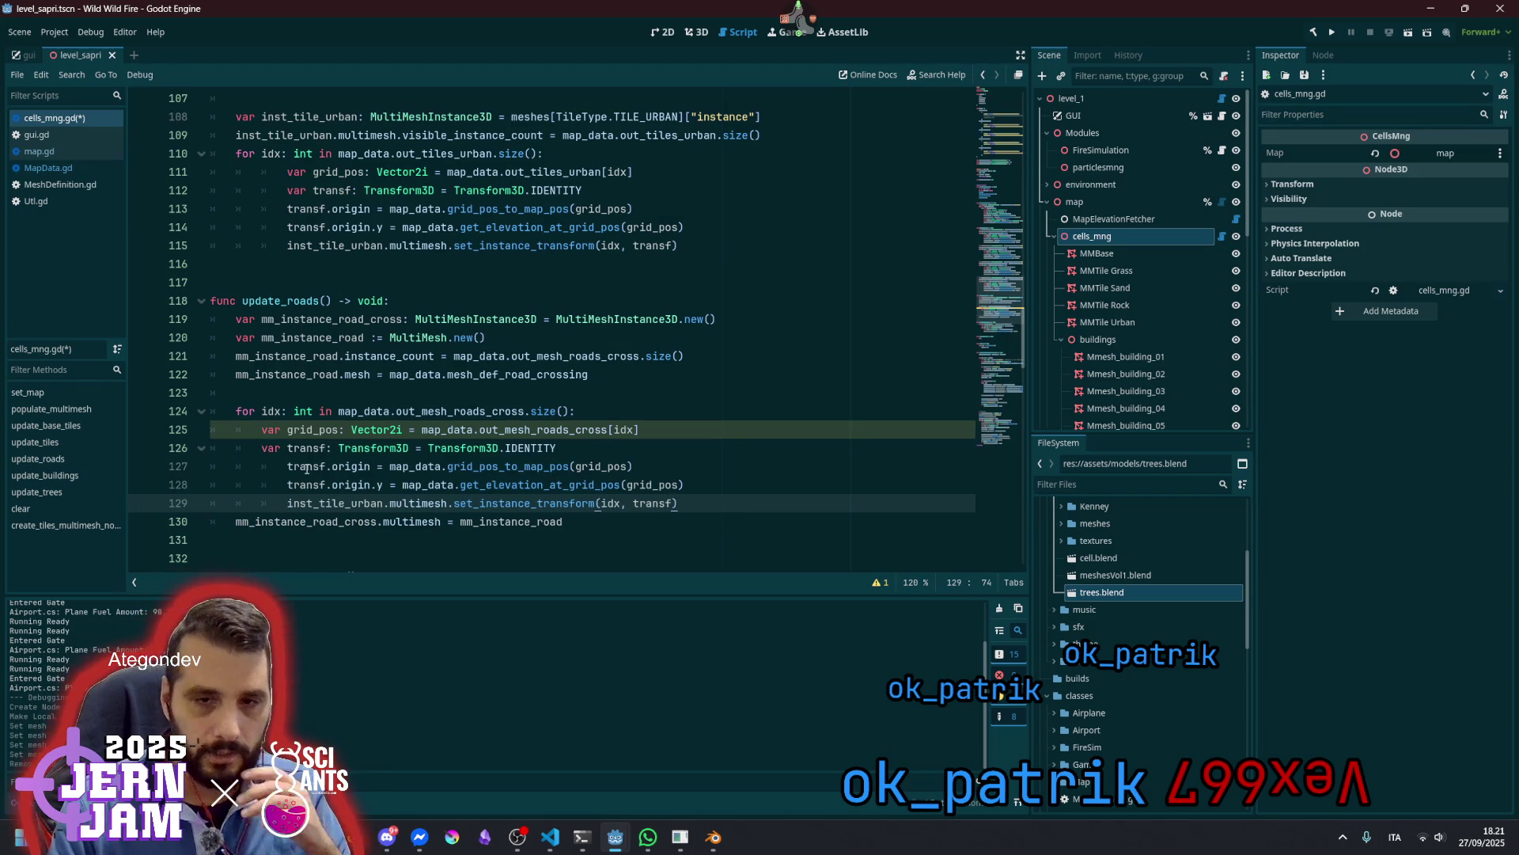
shift+click(306, 469)
key(shift+Tab)
click(301, 448)
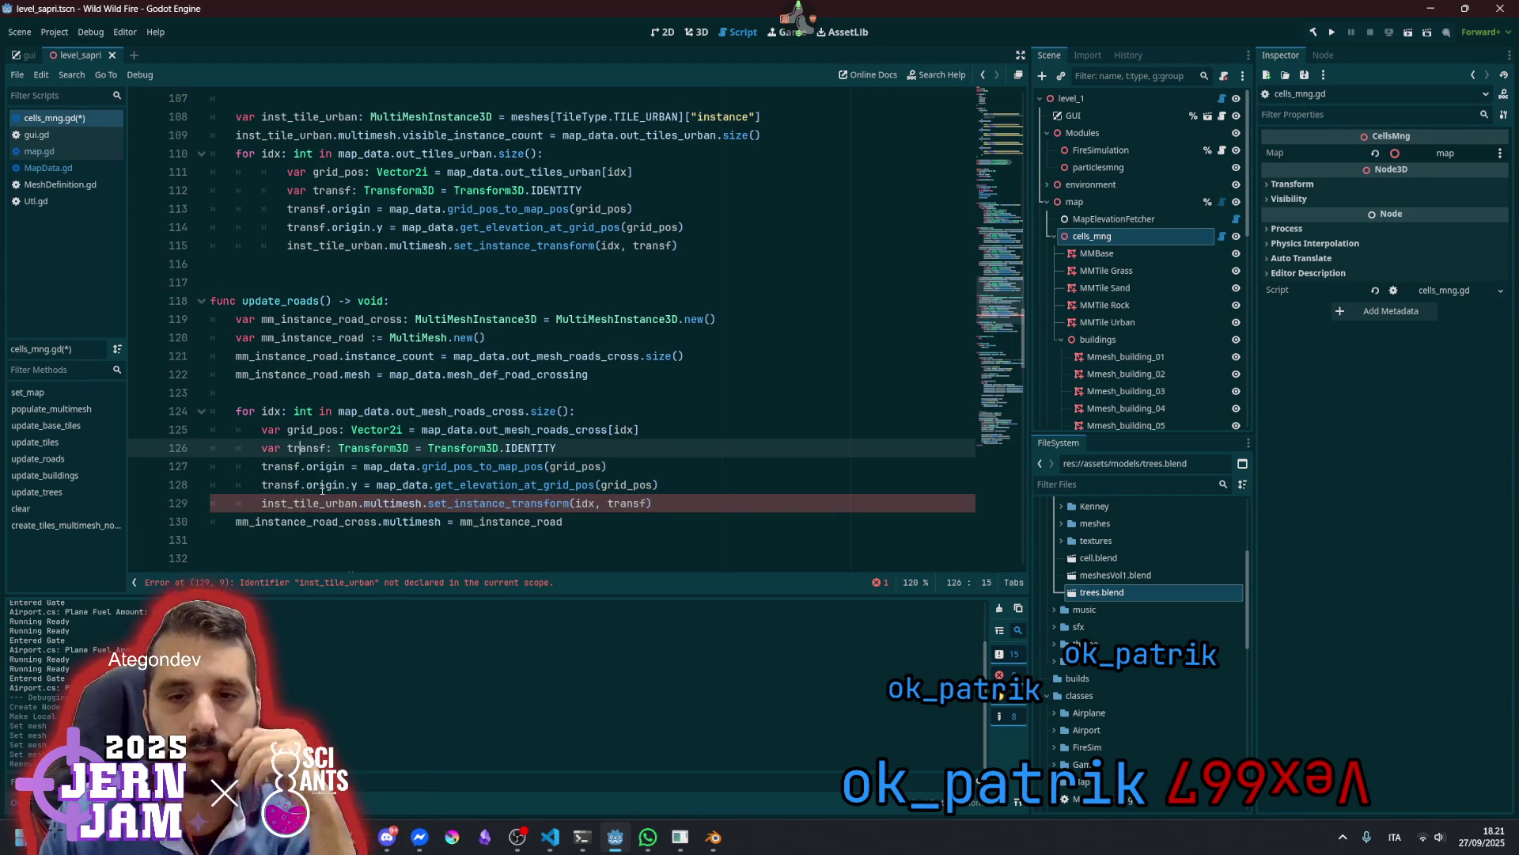
Retarget the pasted call to mm_instance_road.set_instance_transform and review the transform, origin and elevation lines
double_click(281, 375)
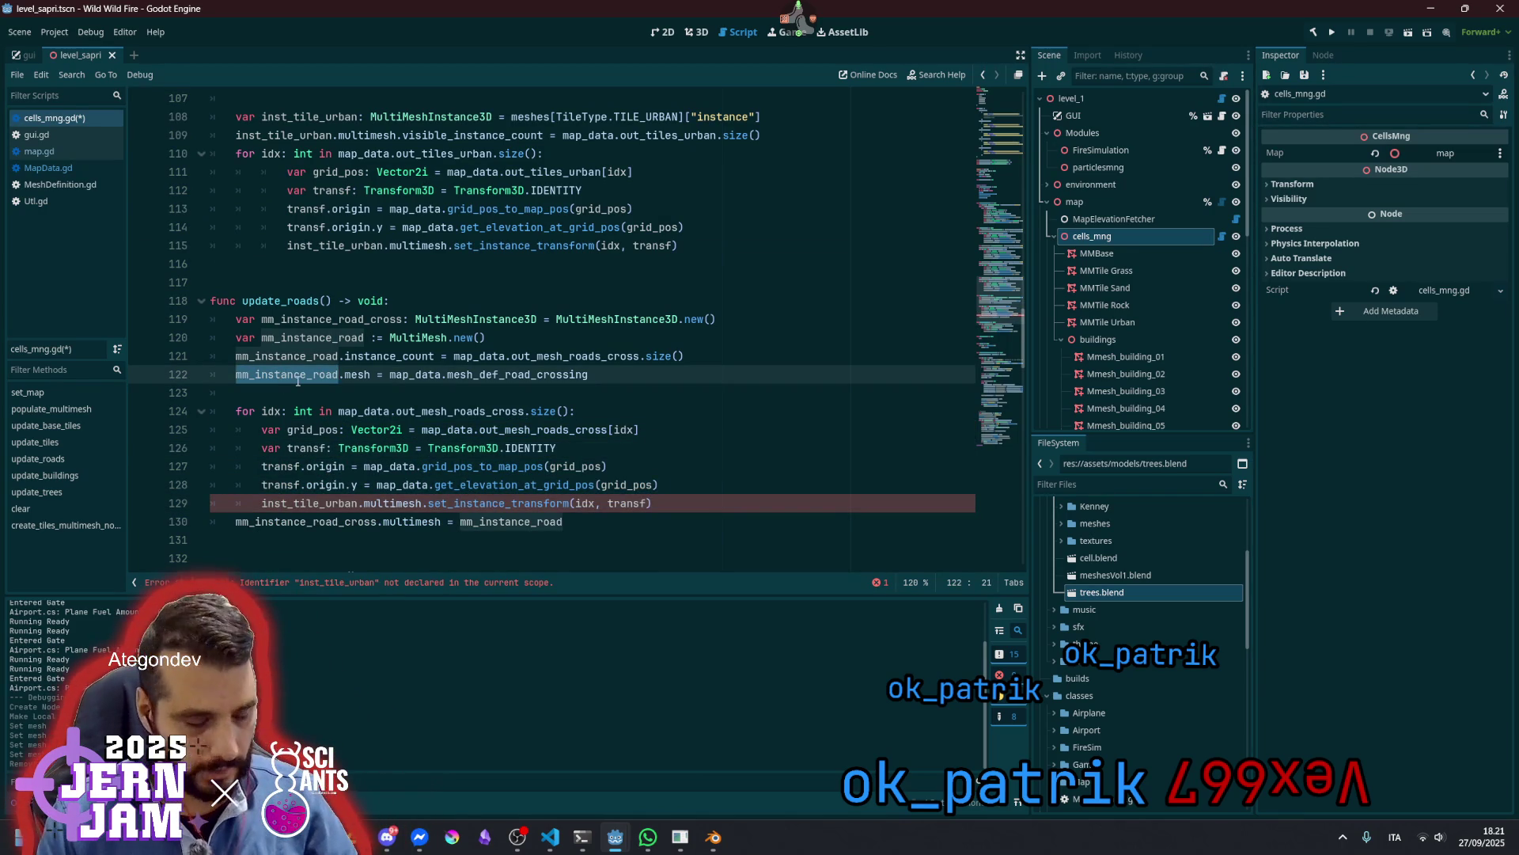
double_click(289, 505)
key(ctrl+shift+Right)
key(ctrl+shift+Right)
key(ctrl+v)
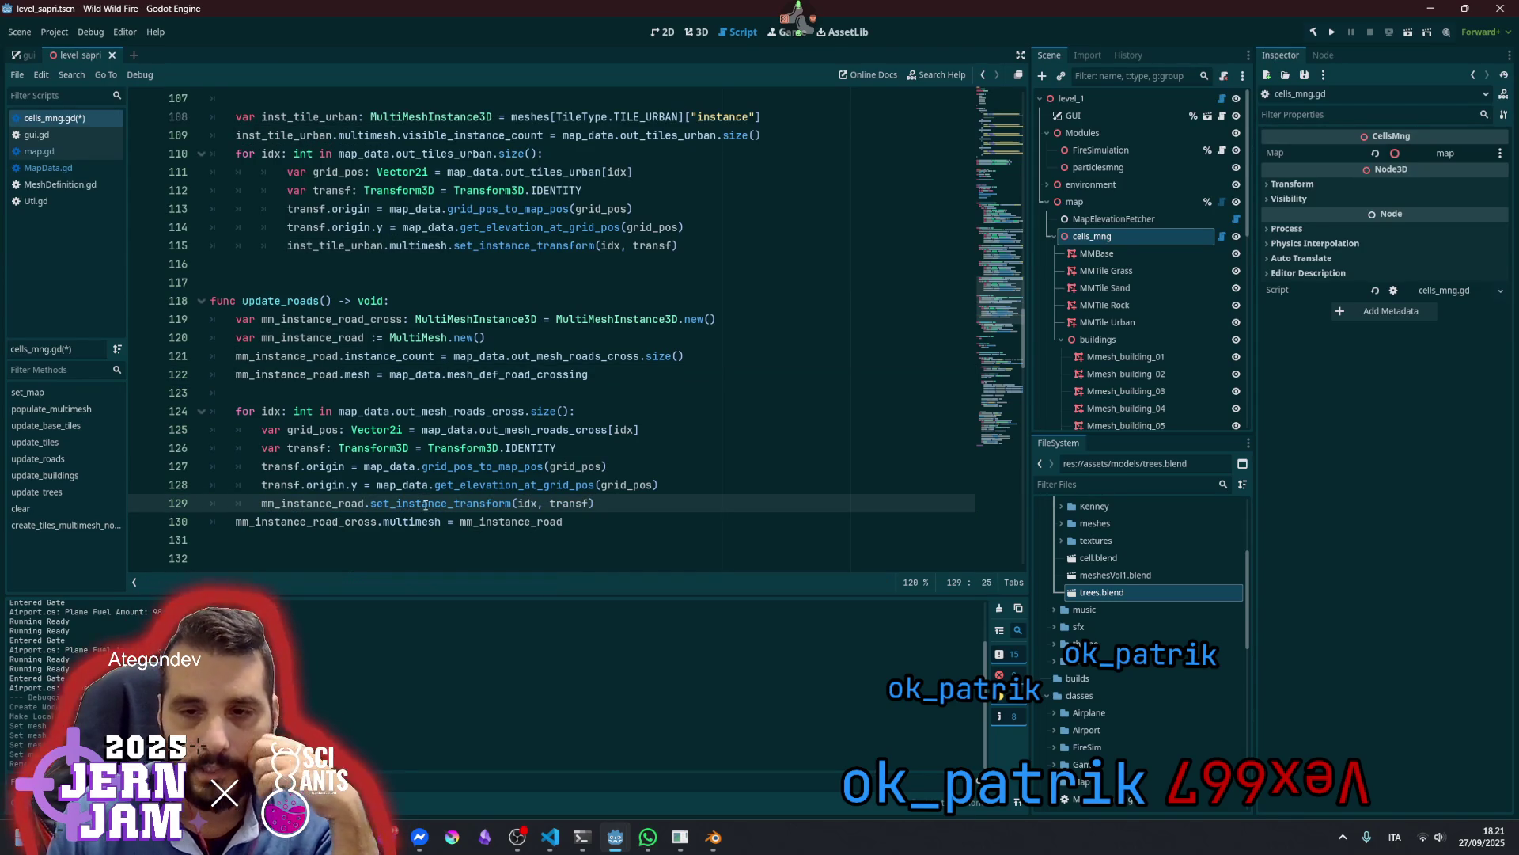
double_click(495, 505)
double_click(532, 504)
double_click(559, 504)
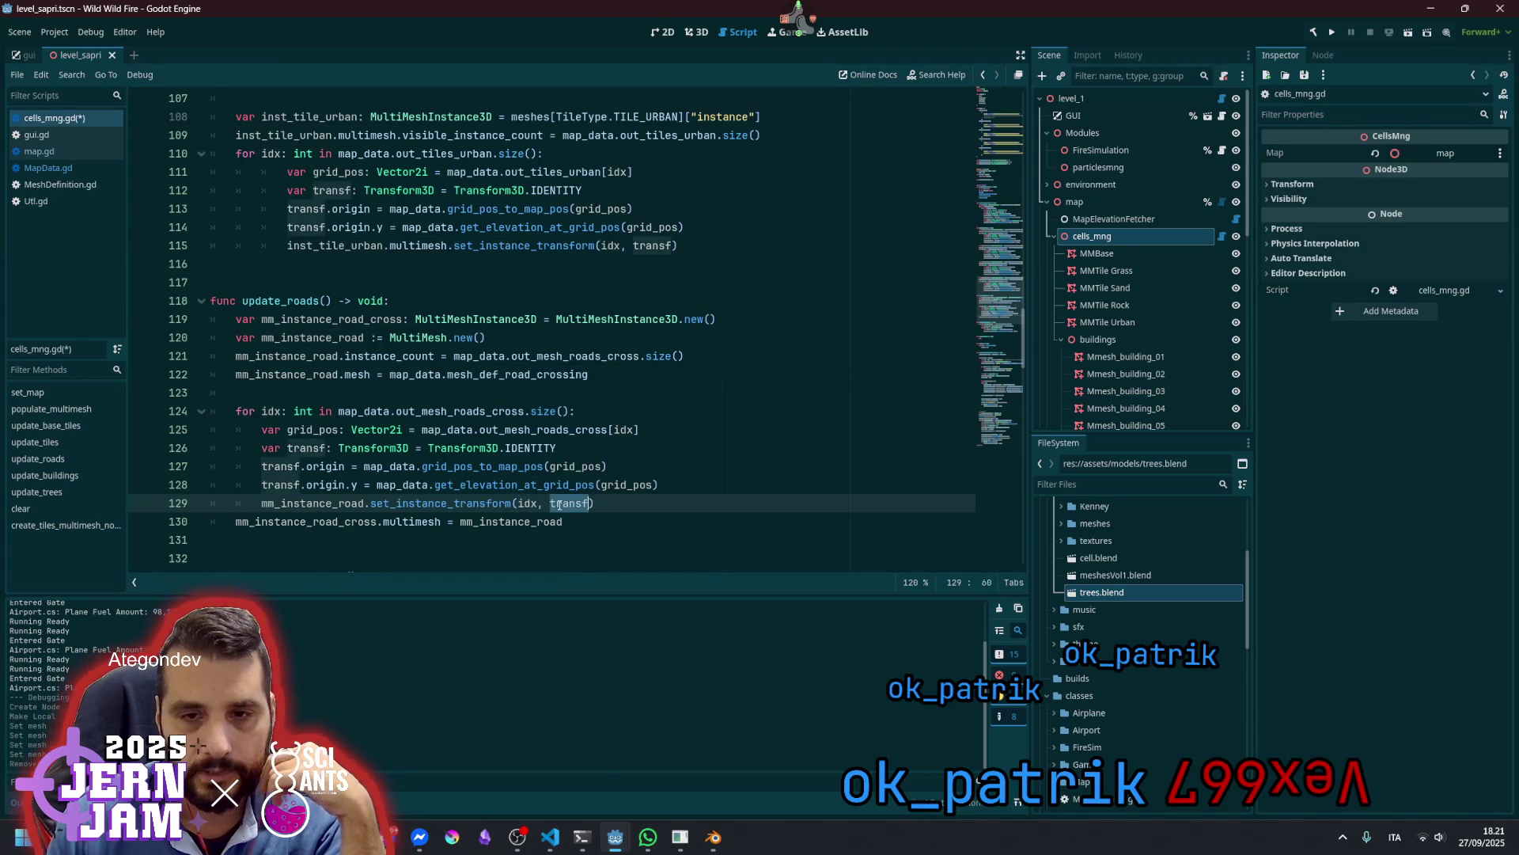
double_click(530, 449)
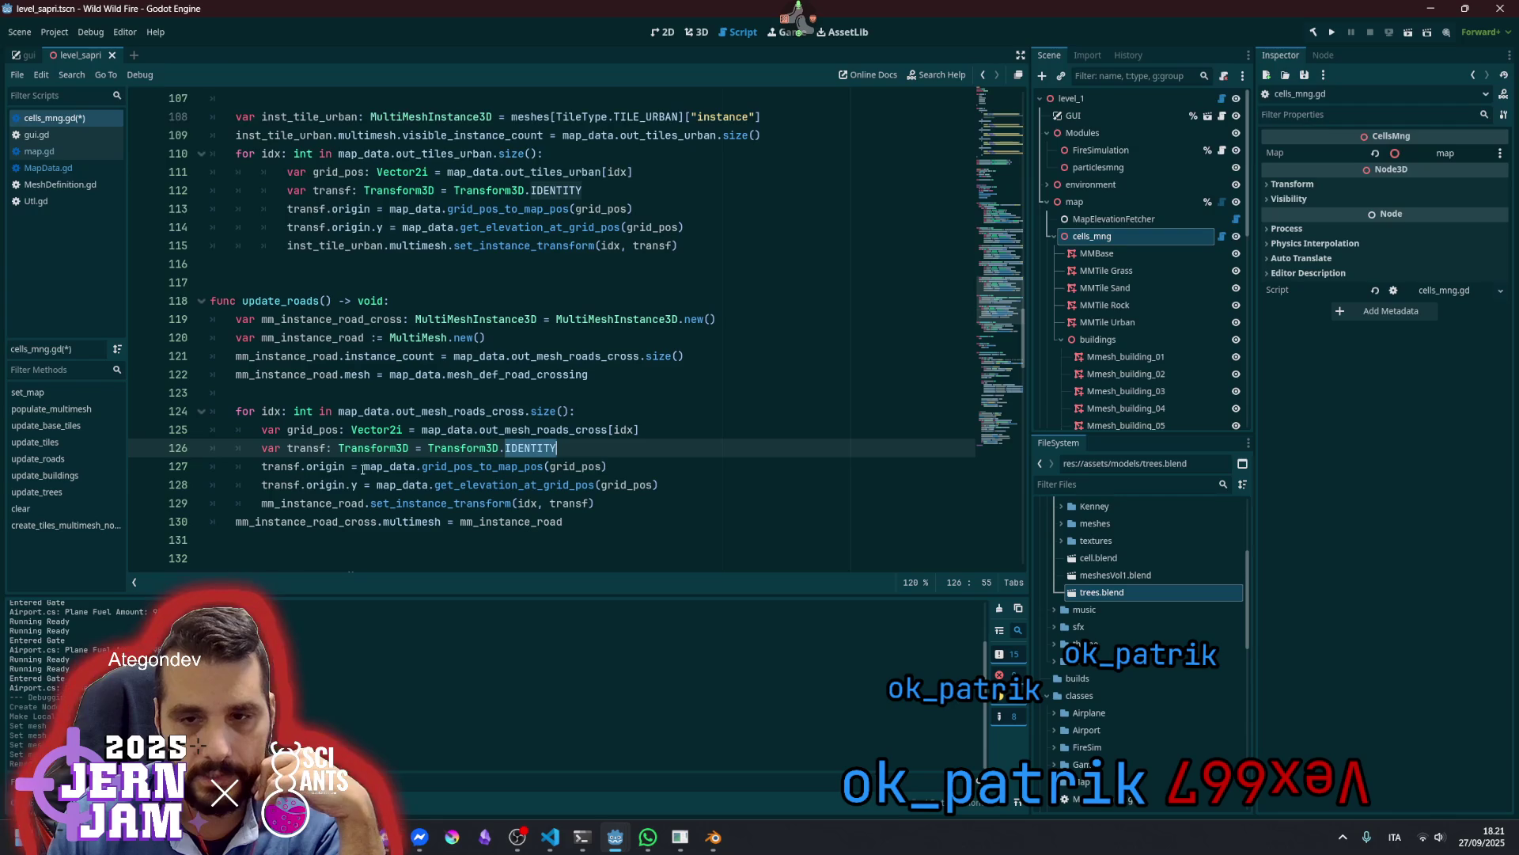
click(455, 467)
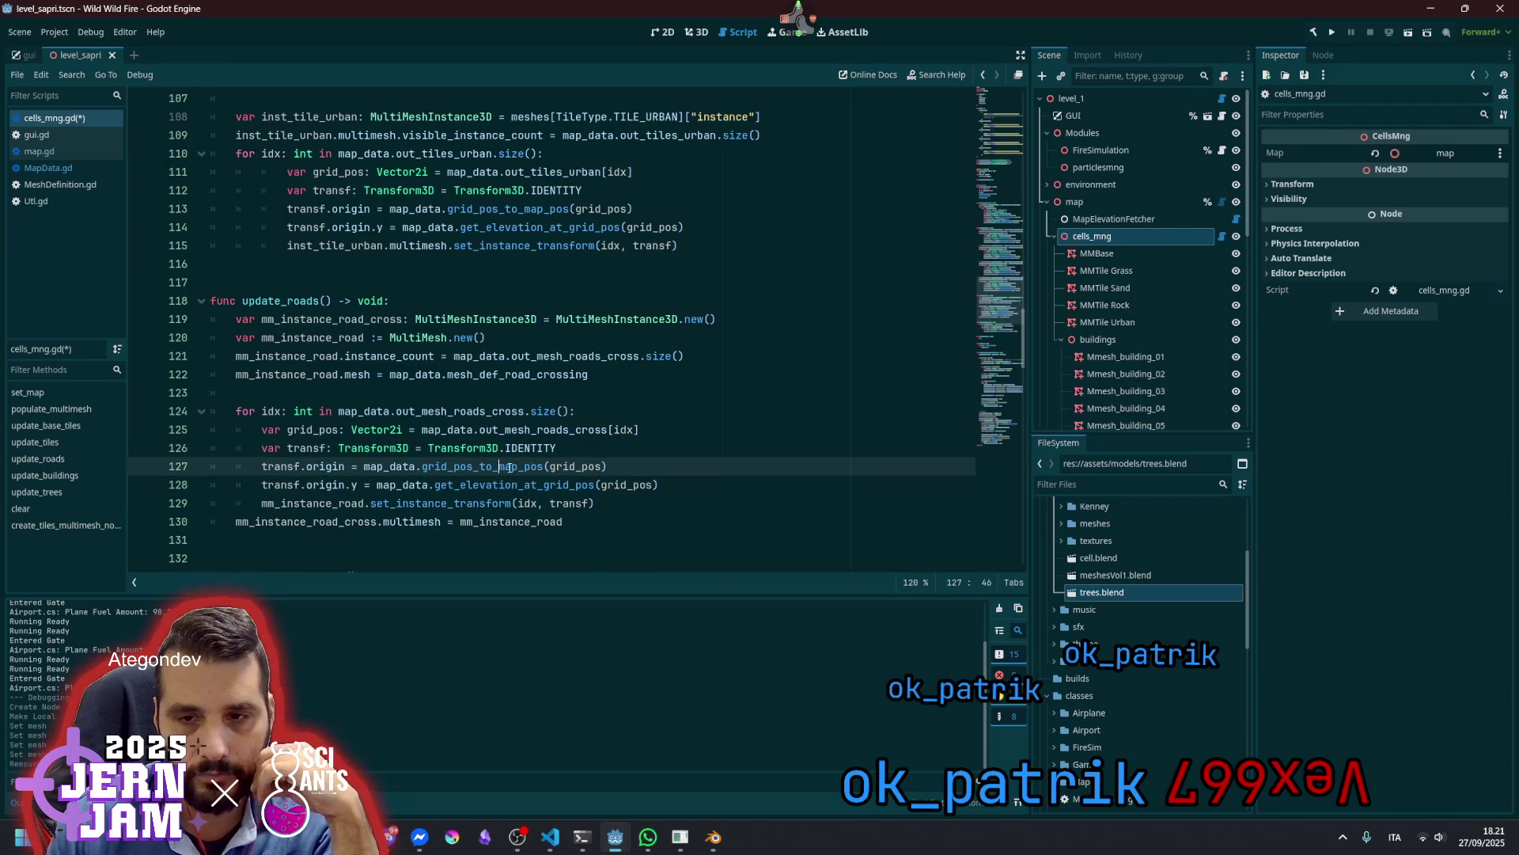
double_click(563, 467)
double_click(339, 485)
click(339, 484)
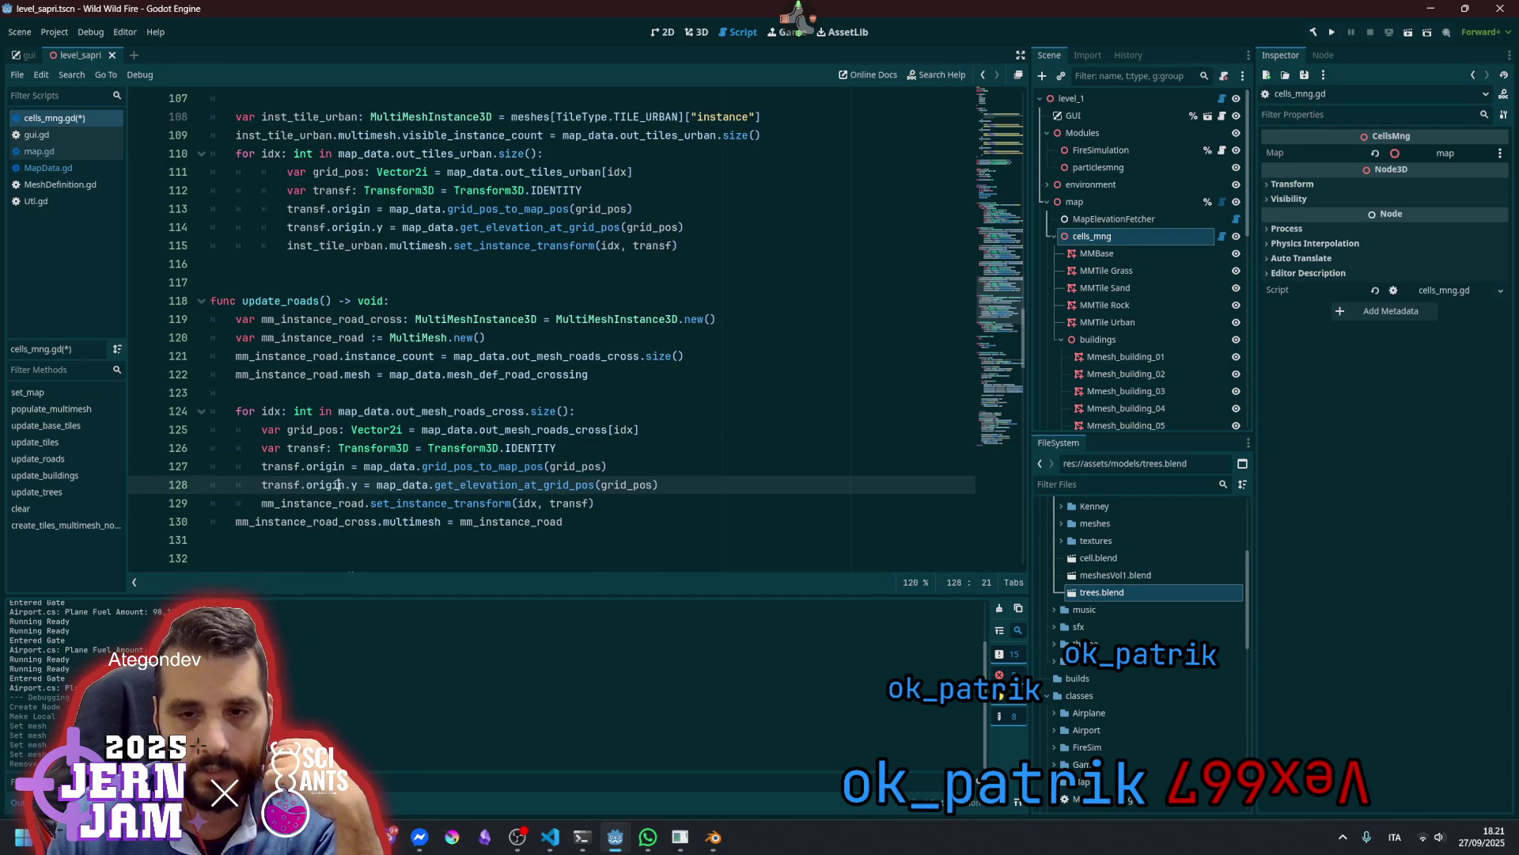
double_click(497, 484)
click(596, 488)
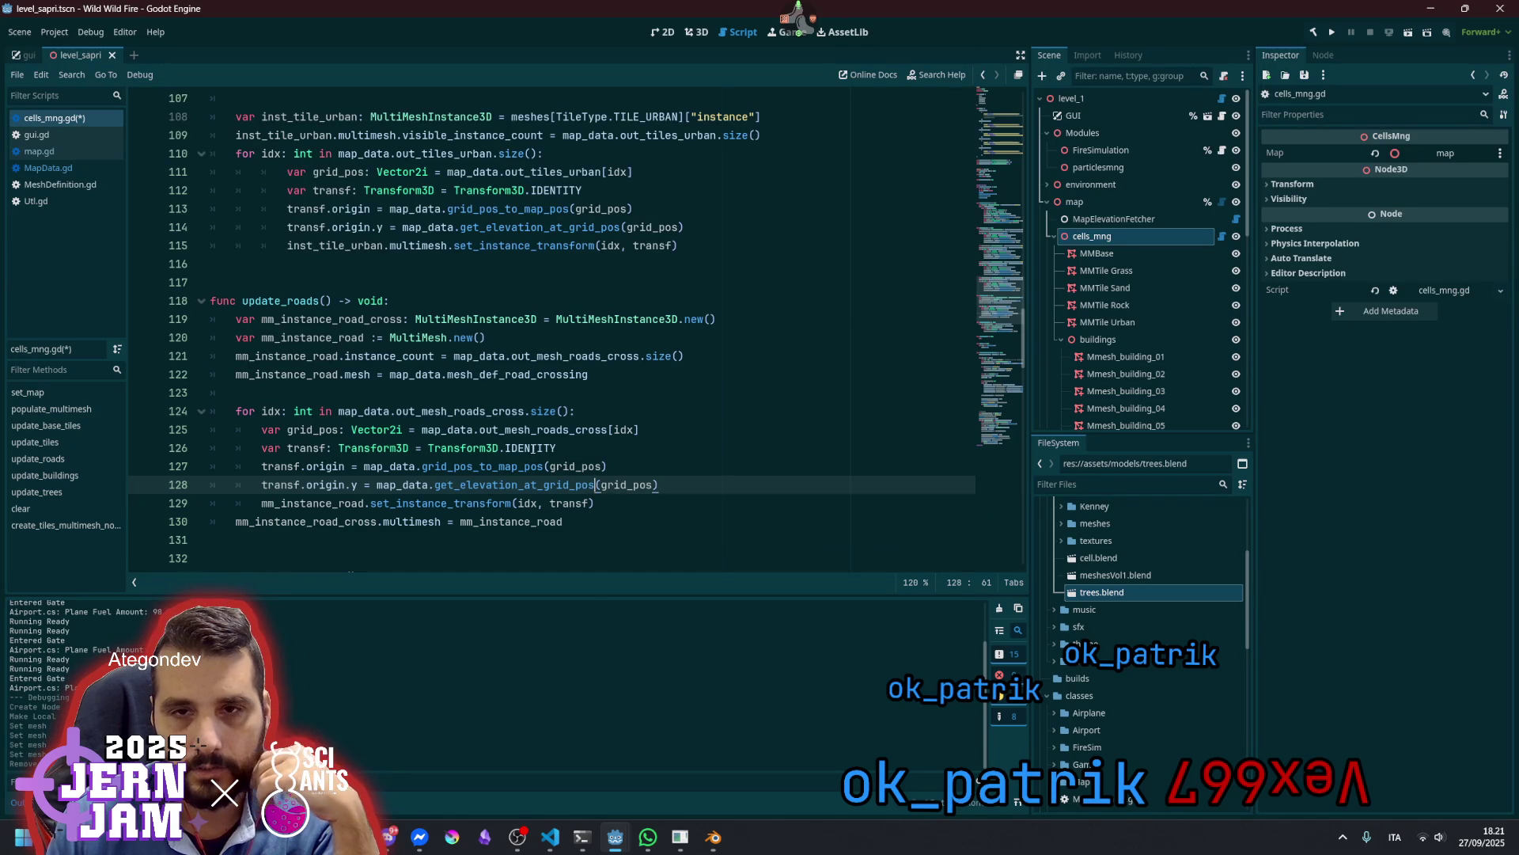
Add a + 0.25 offset to the elevation on line 128
click(729, 486)
text(+ )
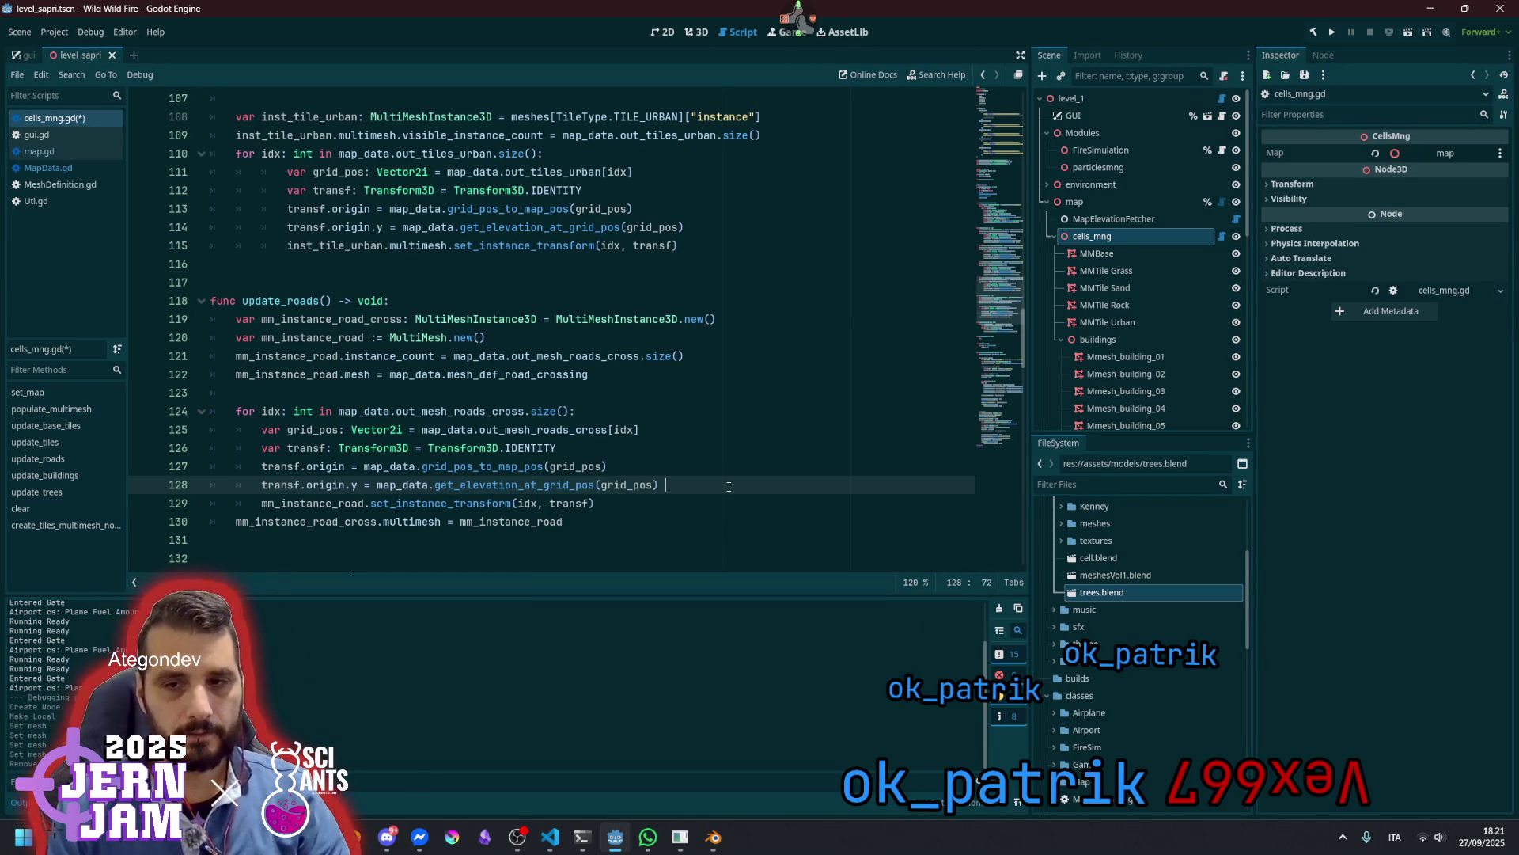
text(2.5)
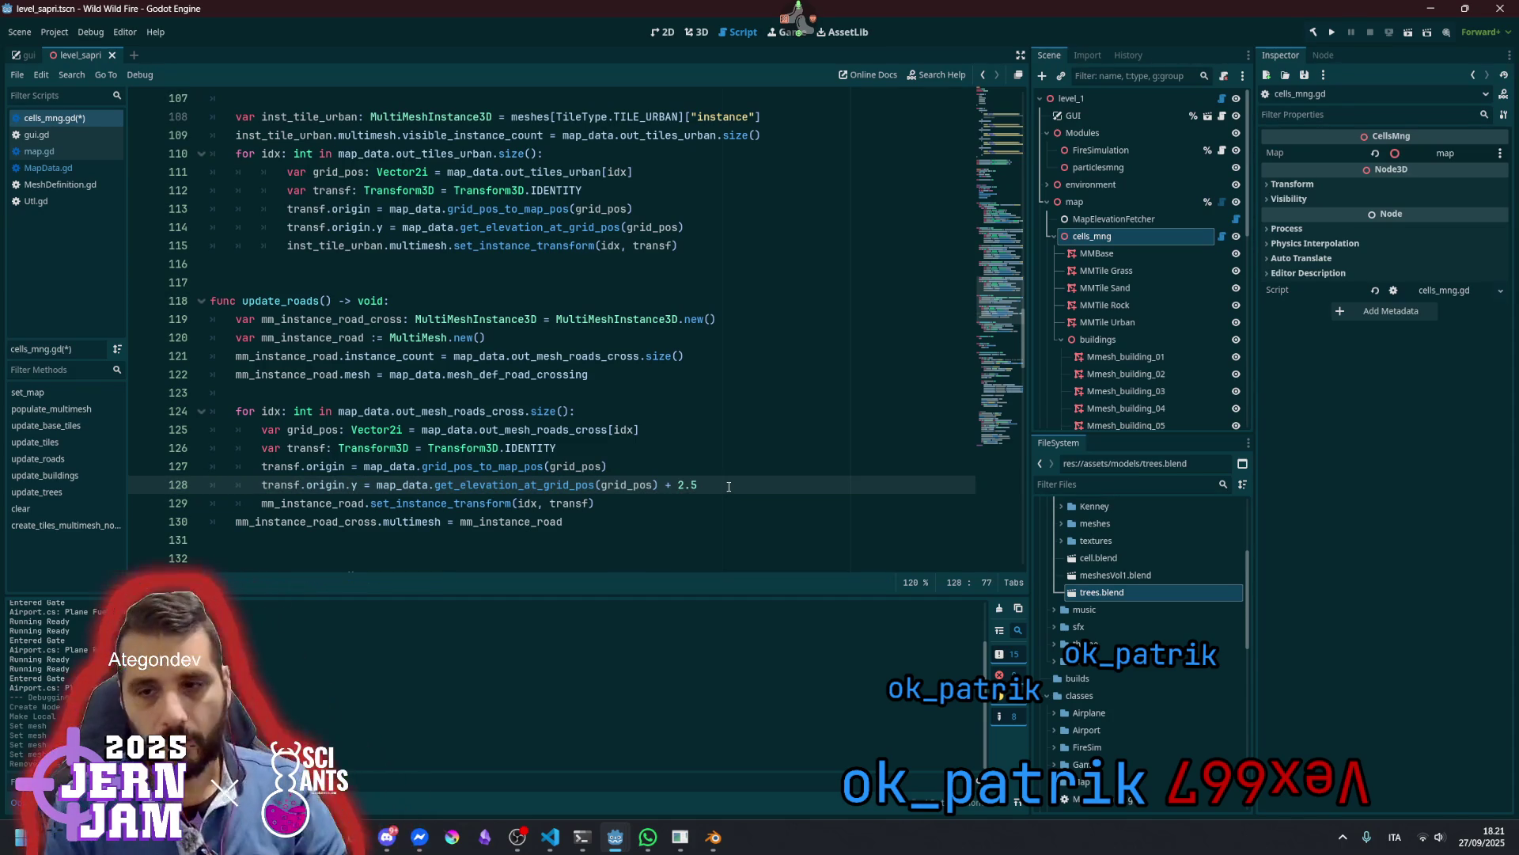
key(Up)
key(BackSpace)
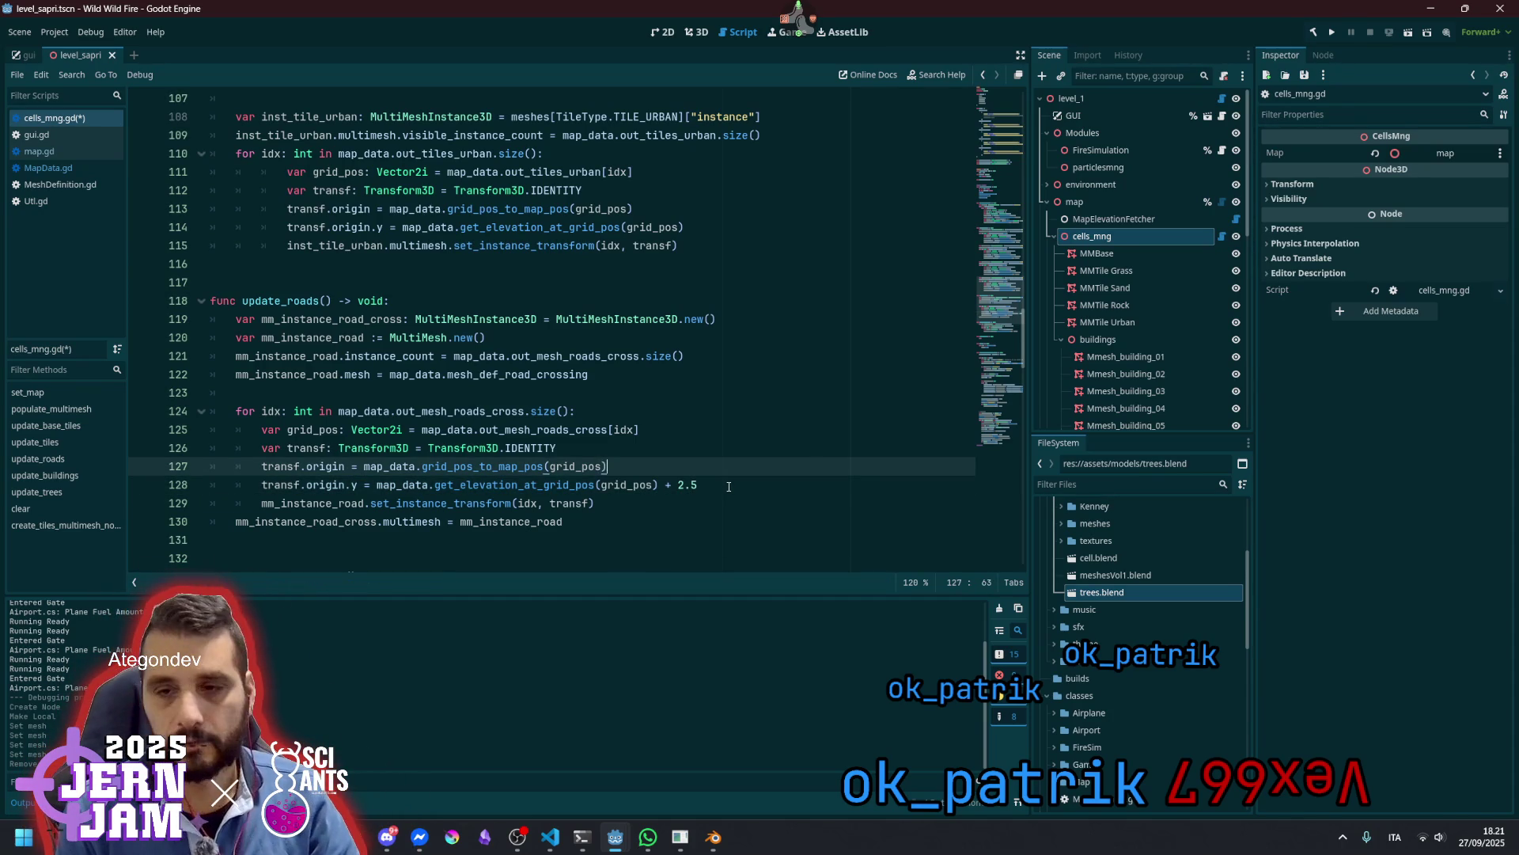
key(ctrl+z)
key(BackSpace)
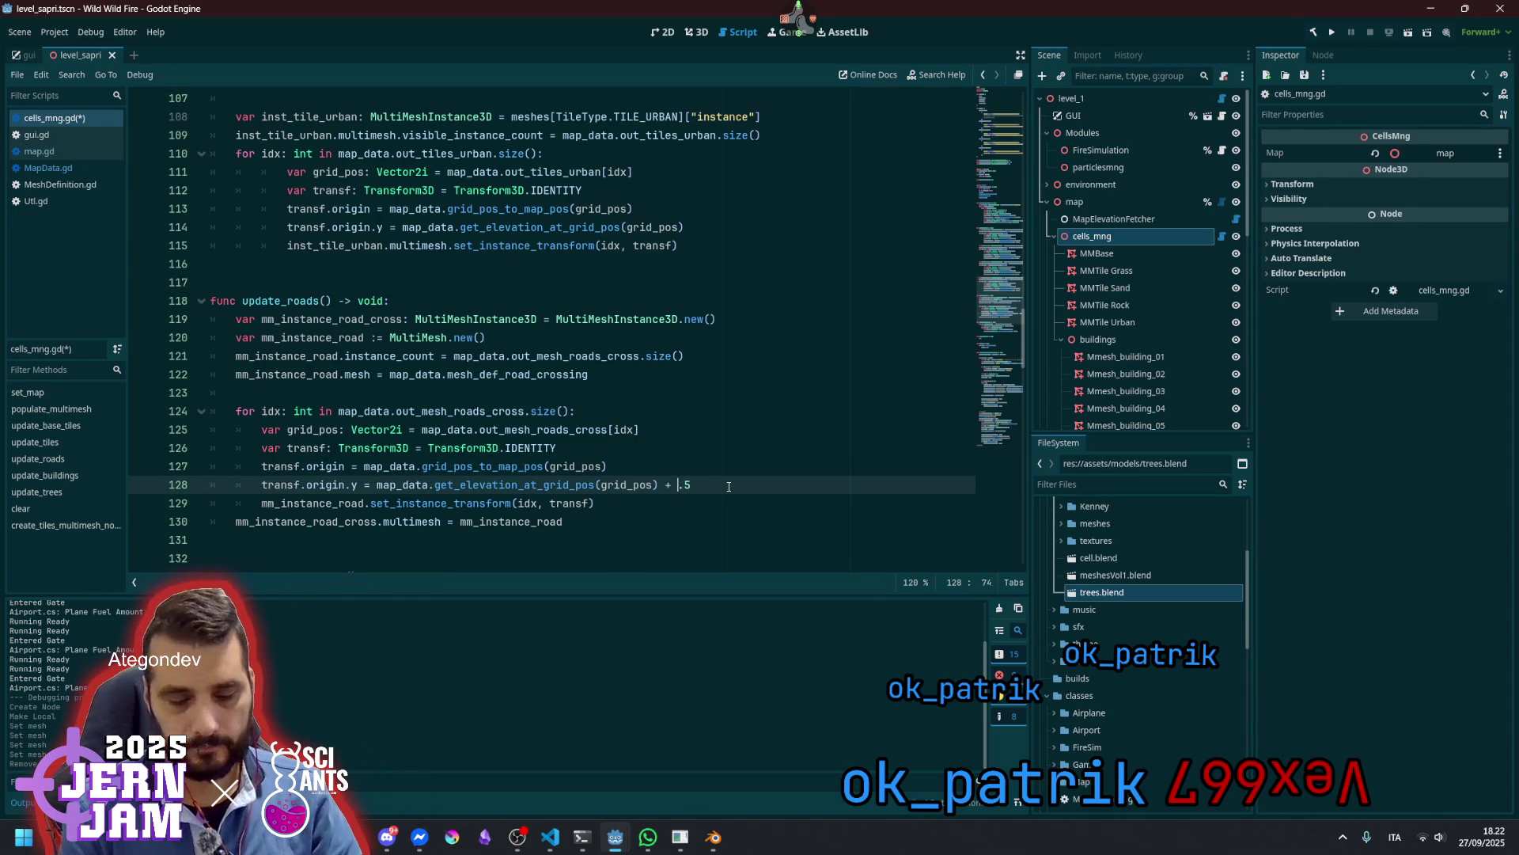
text(2)
key(Left)
text(0)
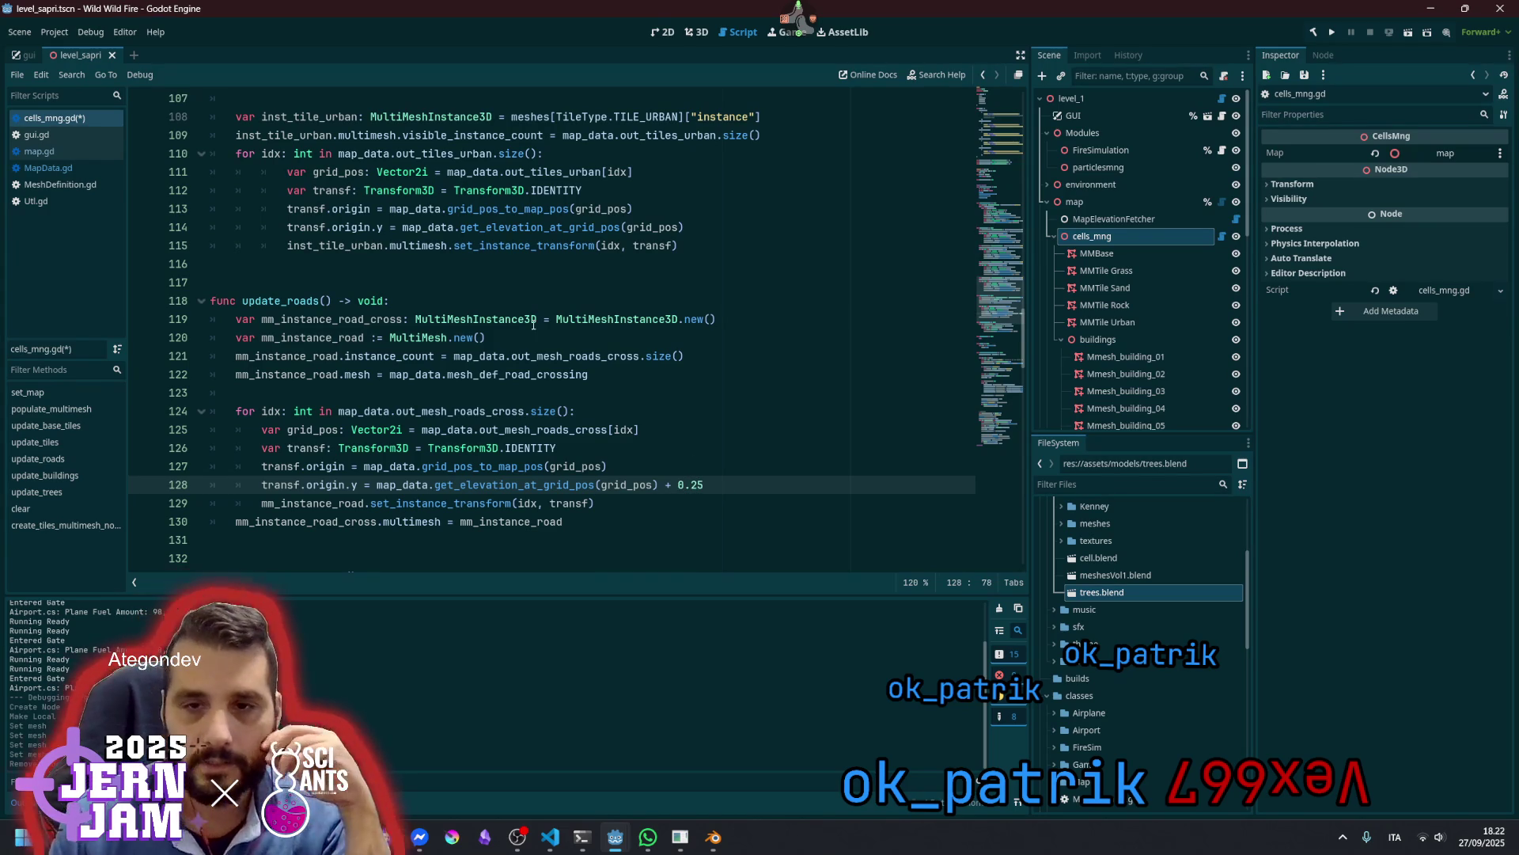
mouse_move(533, 324)
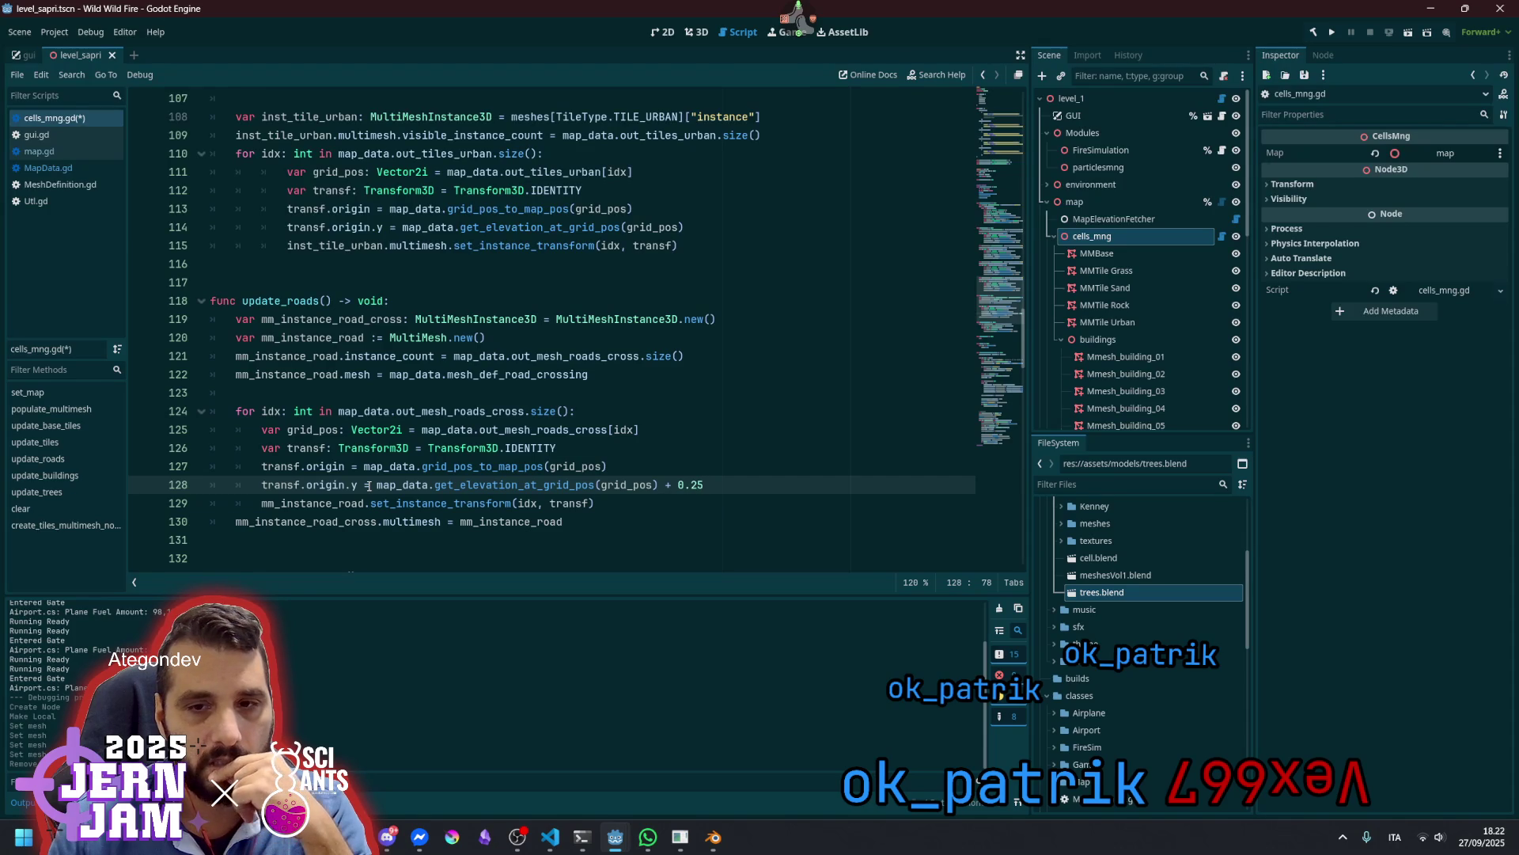
Copy mm_instance_road_cross from line 130 onto a new line 131 below it
double_click(317, 522)
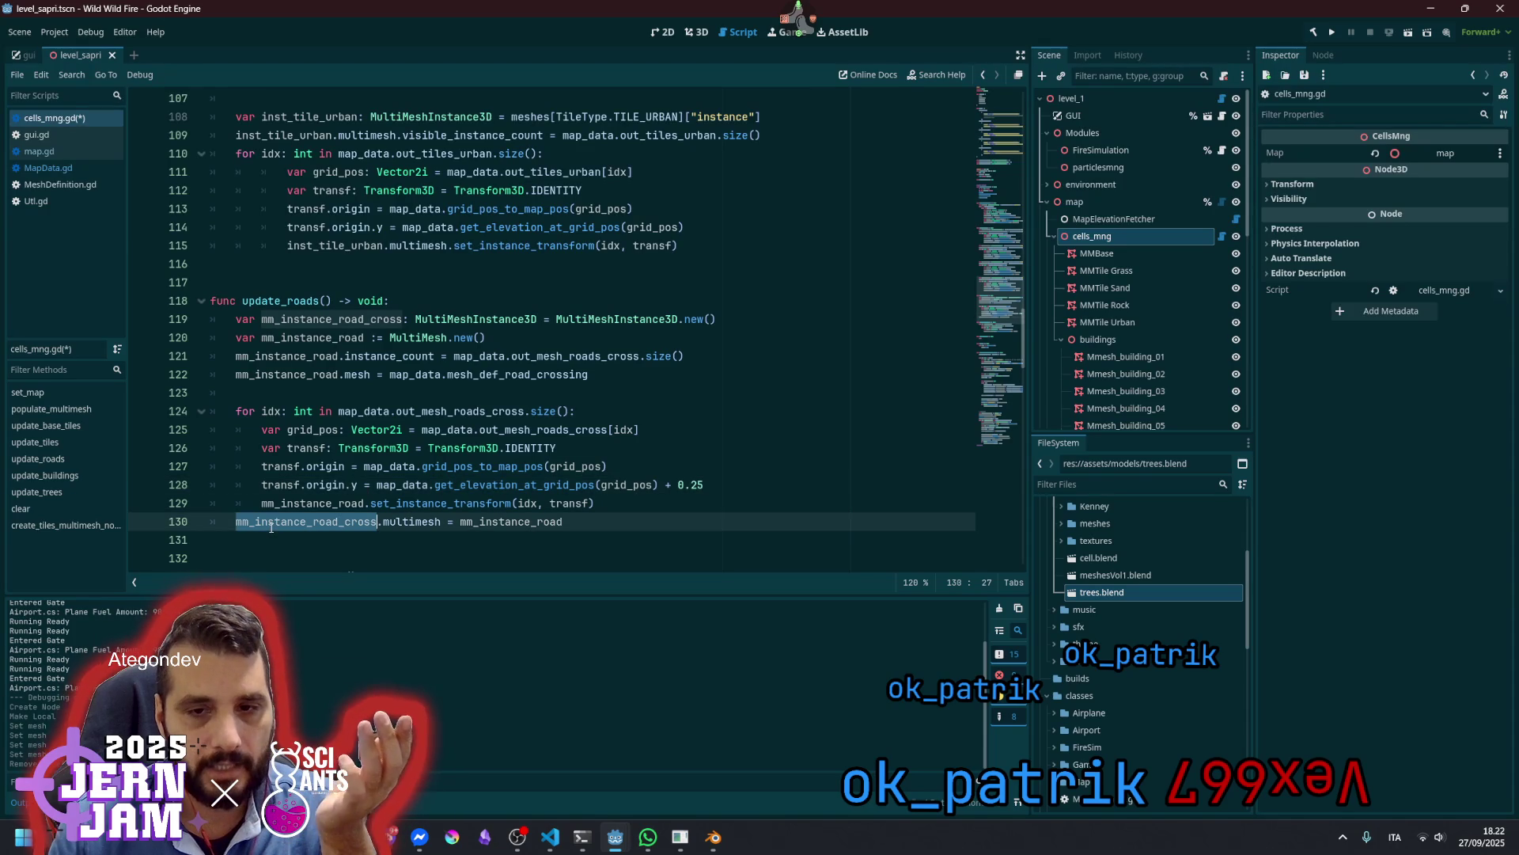
double_click(476, 522)
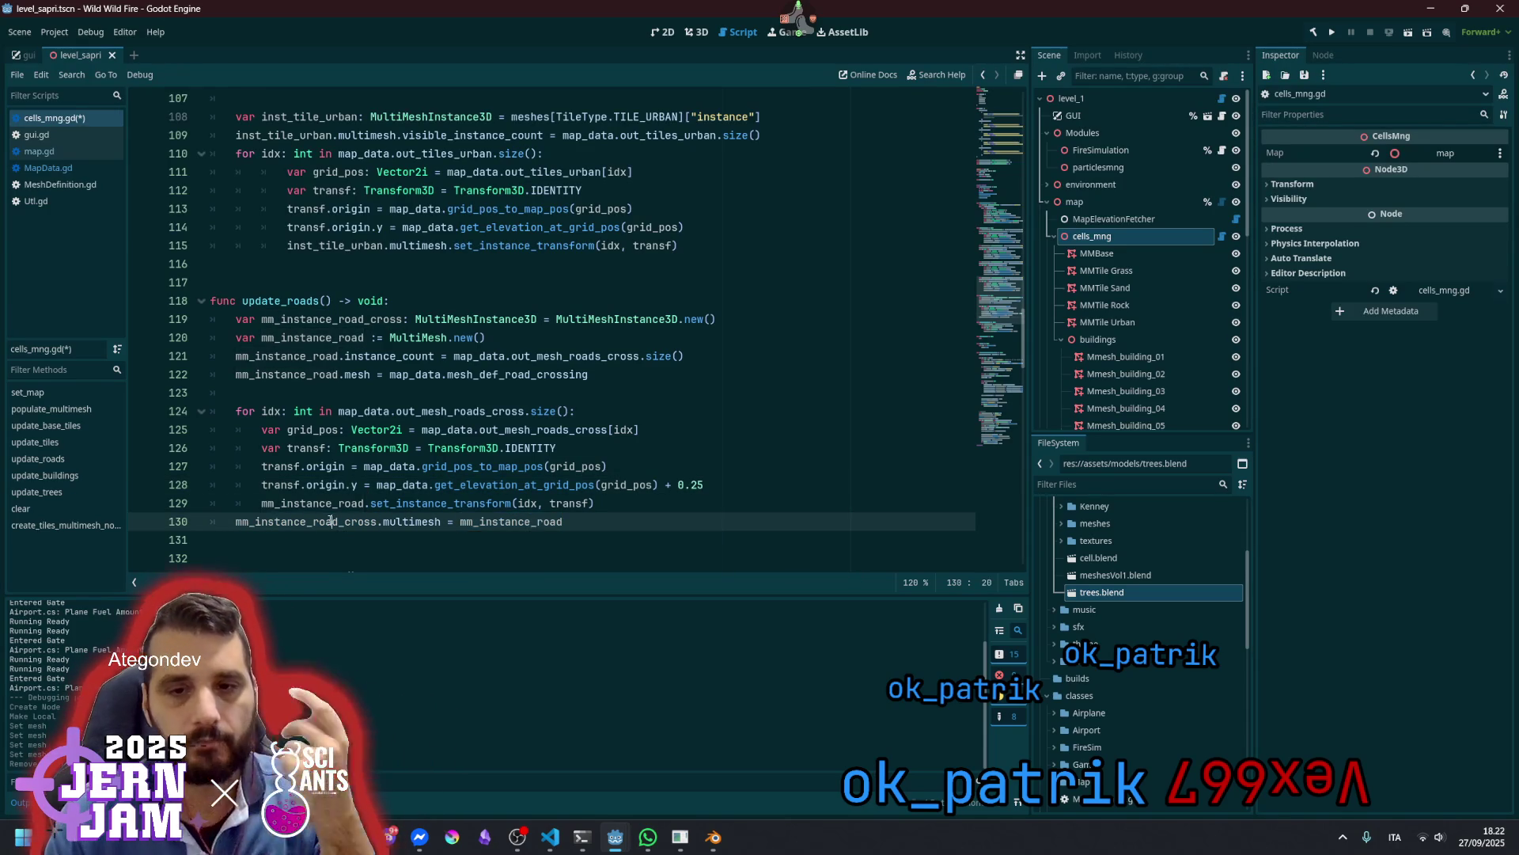
double_click(330, 520)
key(ctrl+c)
key(End)
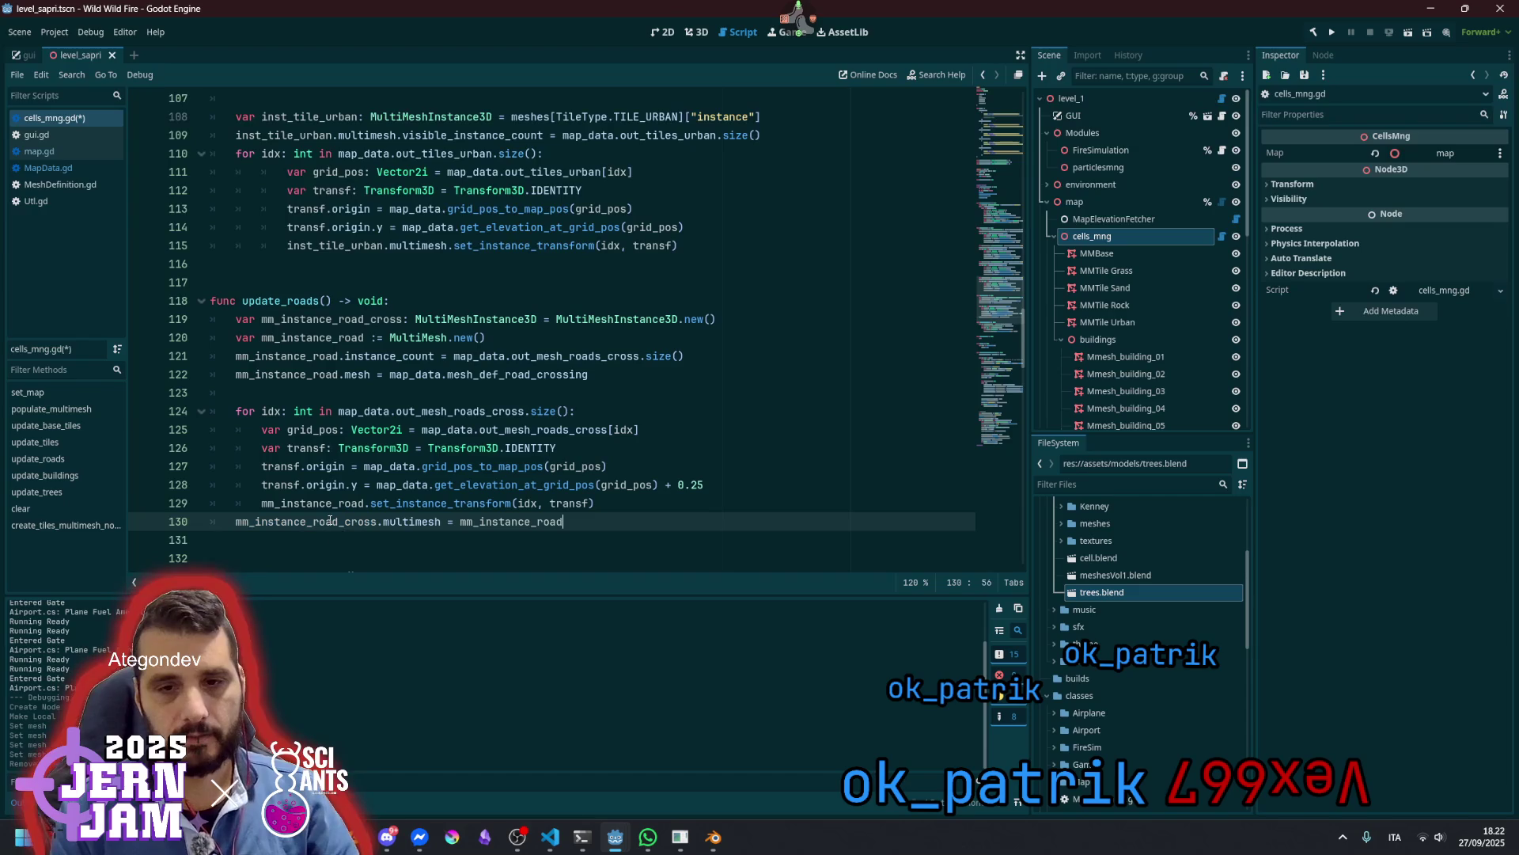
key(Return)
key(ctrl+v)
Wrap line 131 as add_child(mm_instance_road_cross) using the add_child completion
key(Home)
text(add_ch)
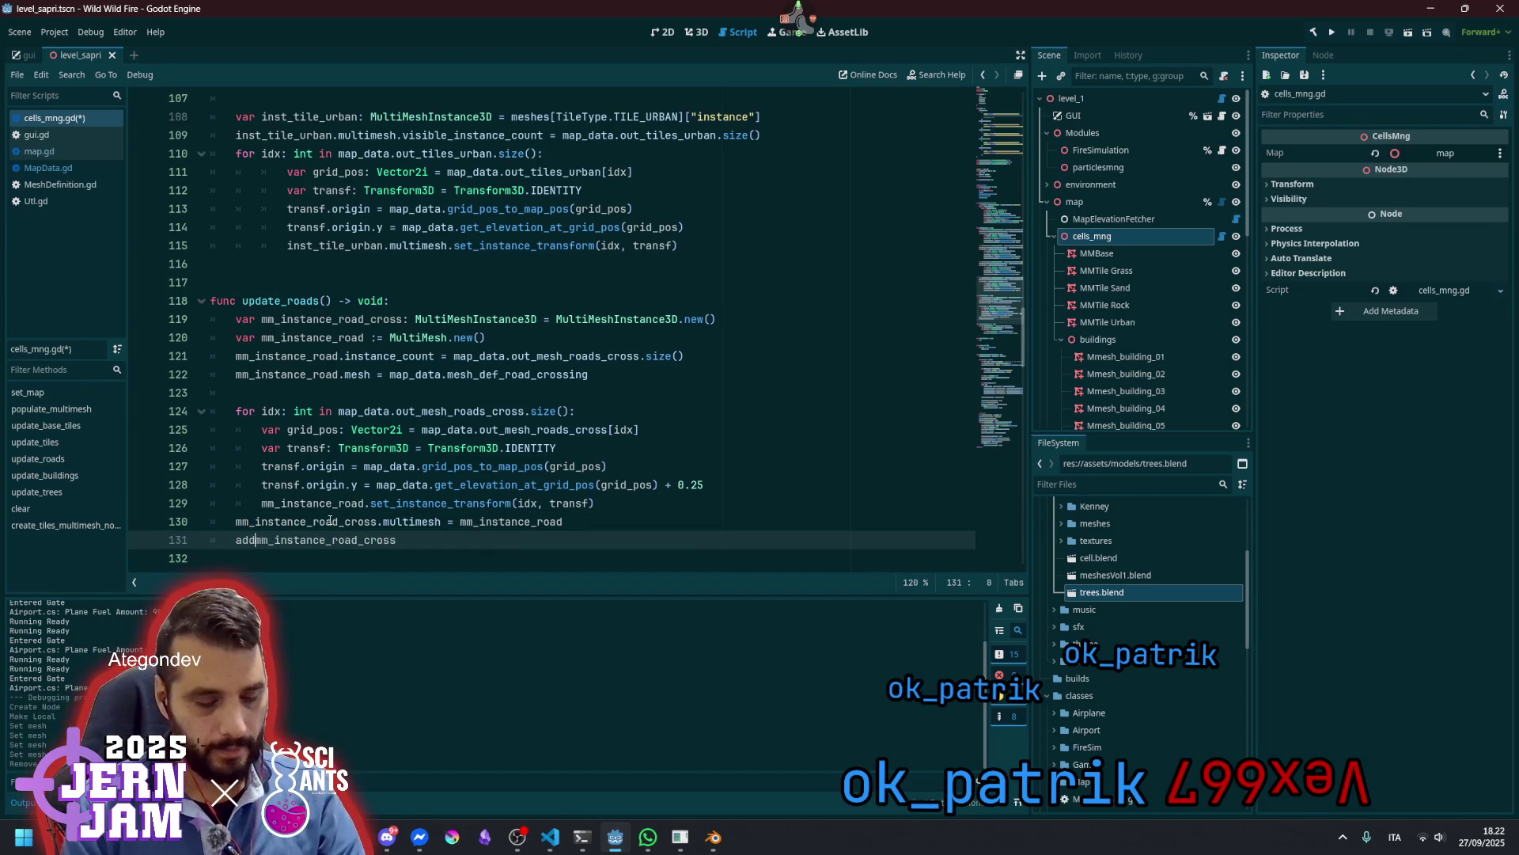
text(i)
key(Return)
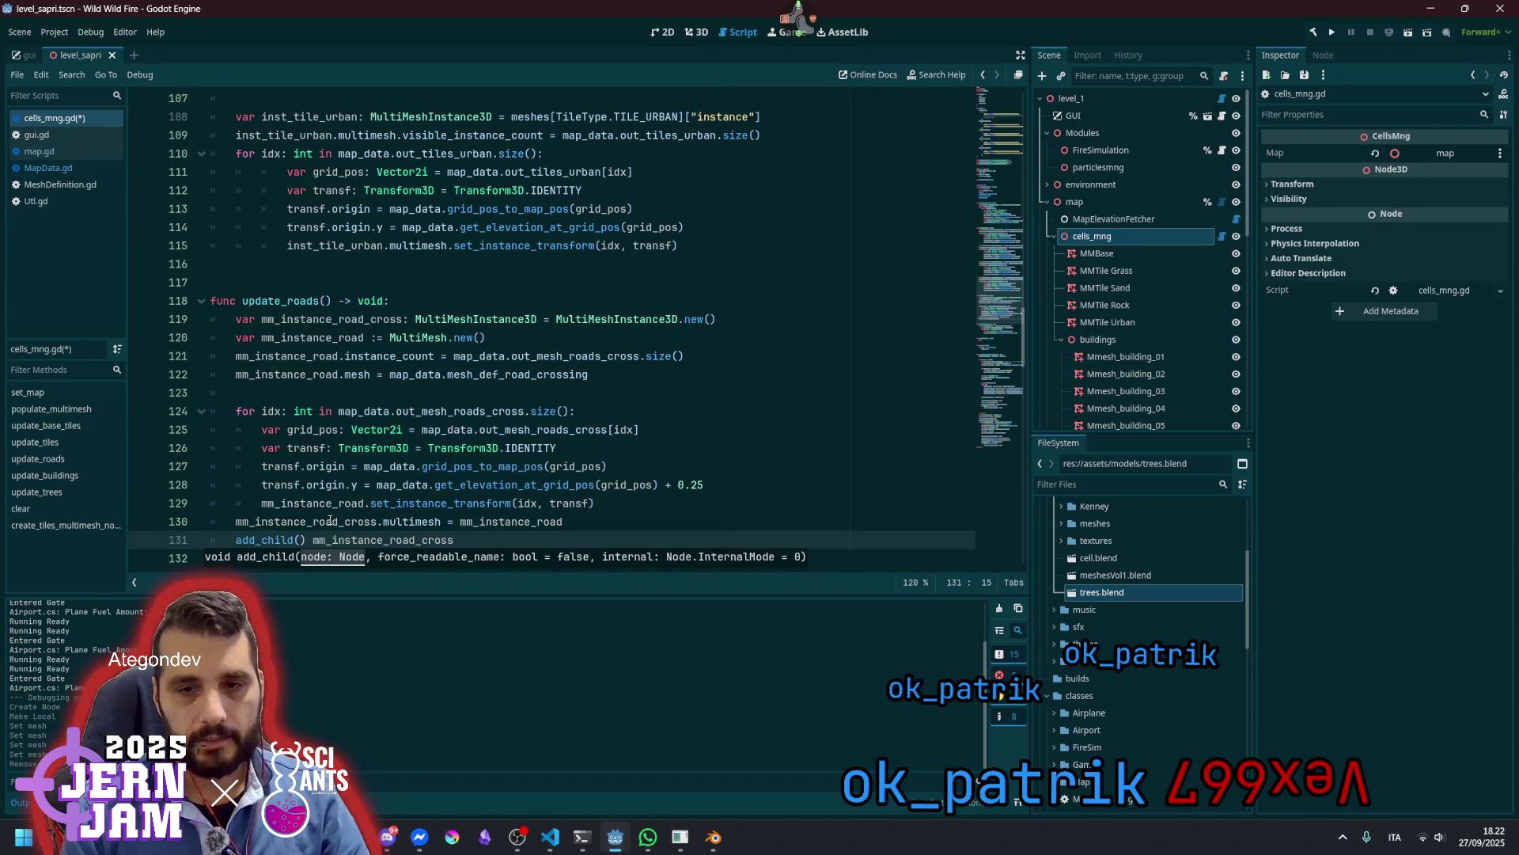
key(End)
text())
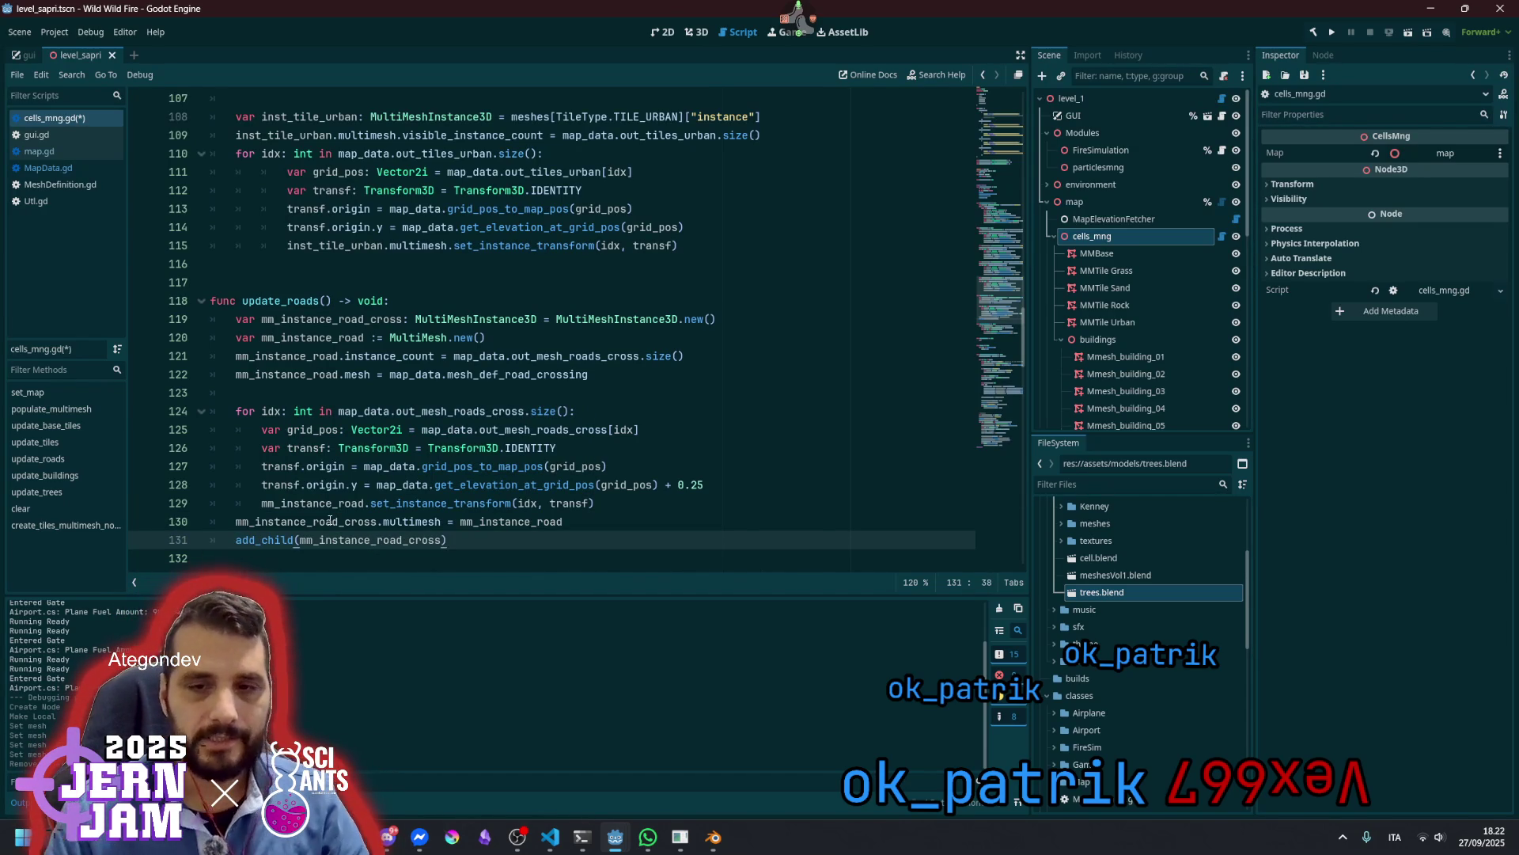
key(Up)
key(Up)
key(Down)
key(Down)
key(Home)
text(bui)
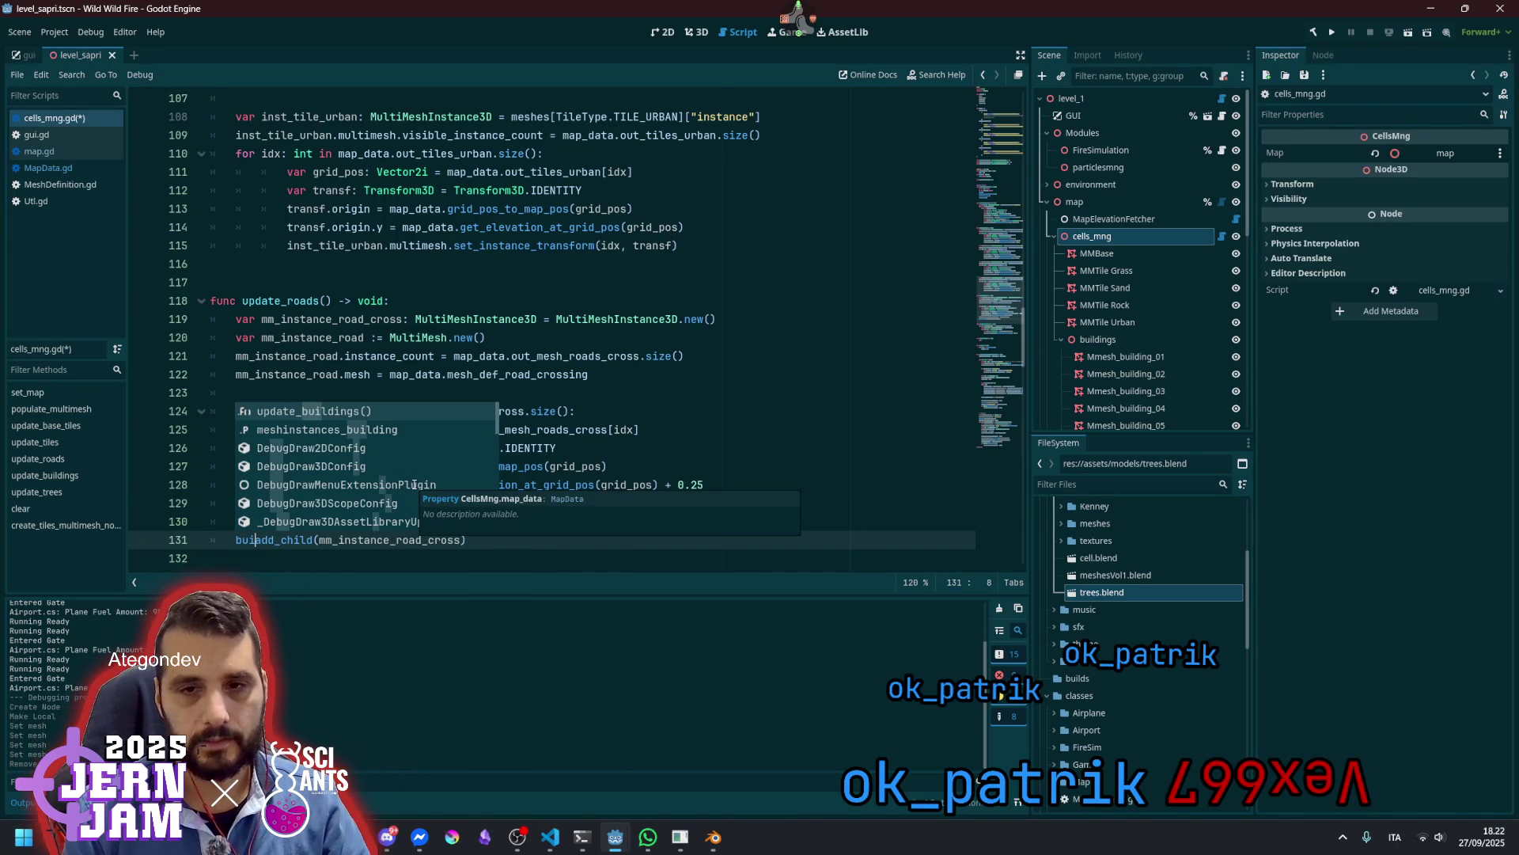
key(BackSpace)
key(BackSpace)
key(BackSpace)
Copy the building_container declaration from line 185 in create_tiles_multimesh_nodes
scroll(396, 475, down, 9)
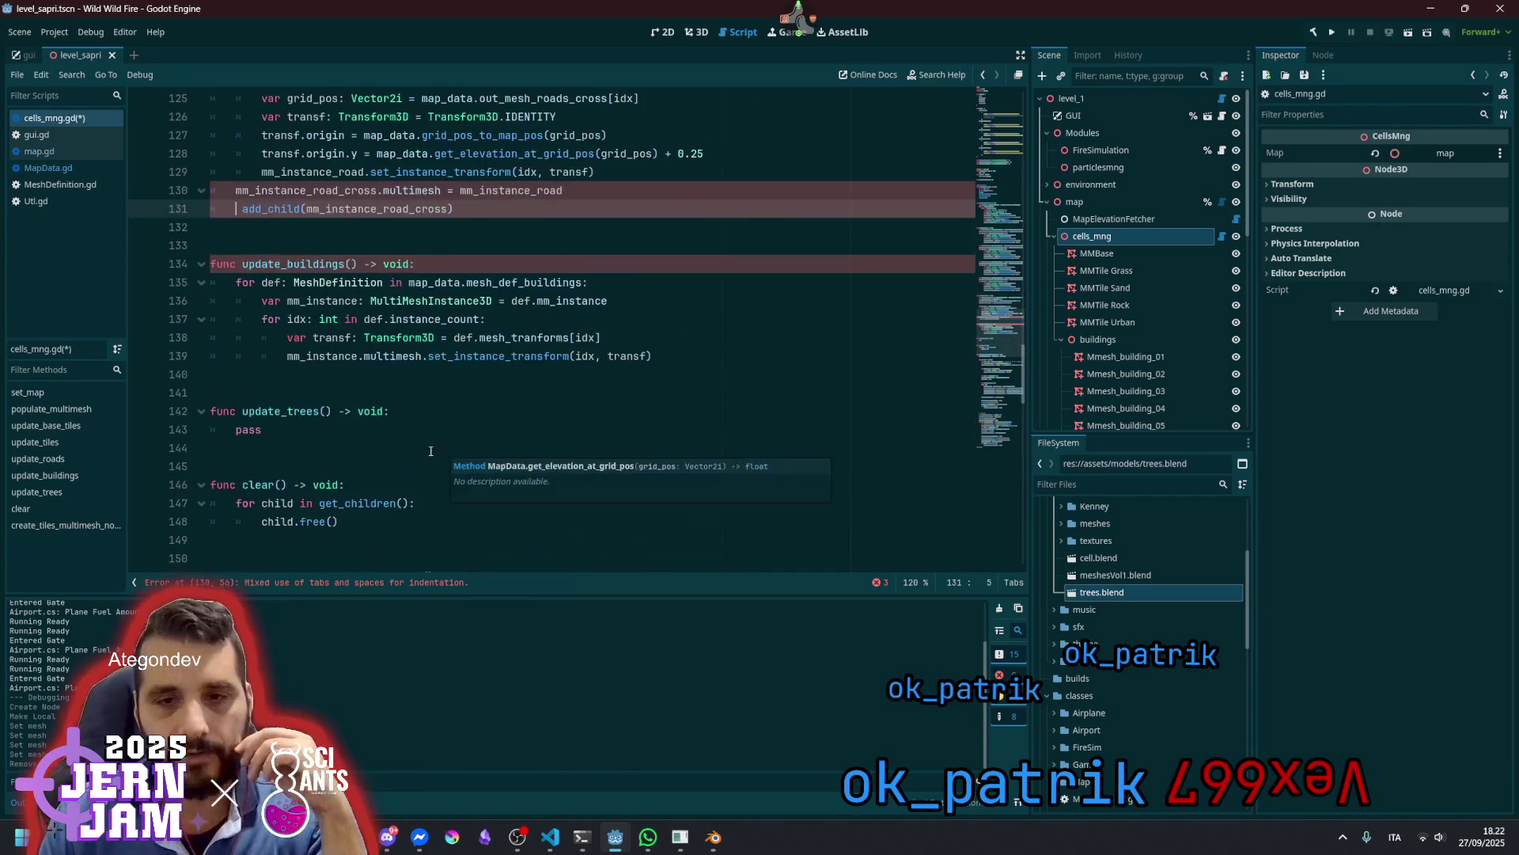
scroll(379, 452, down, 10)
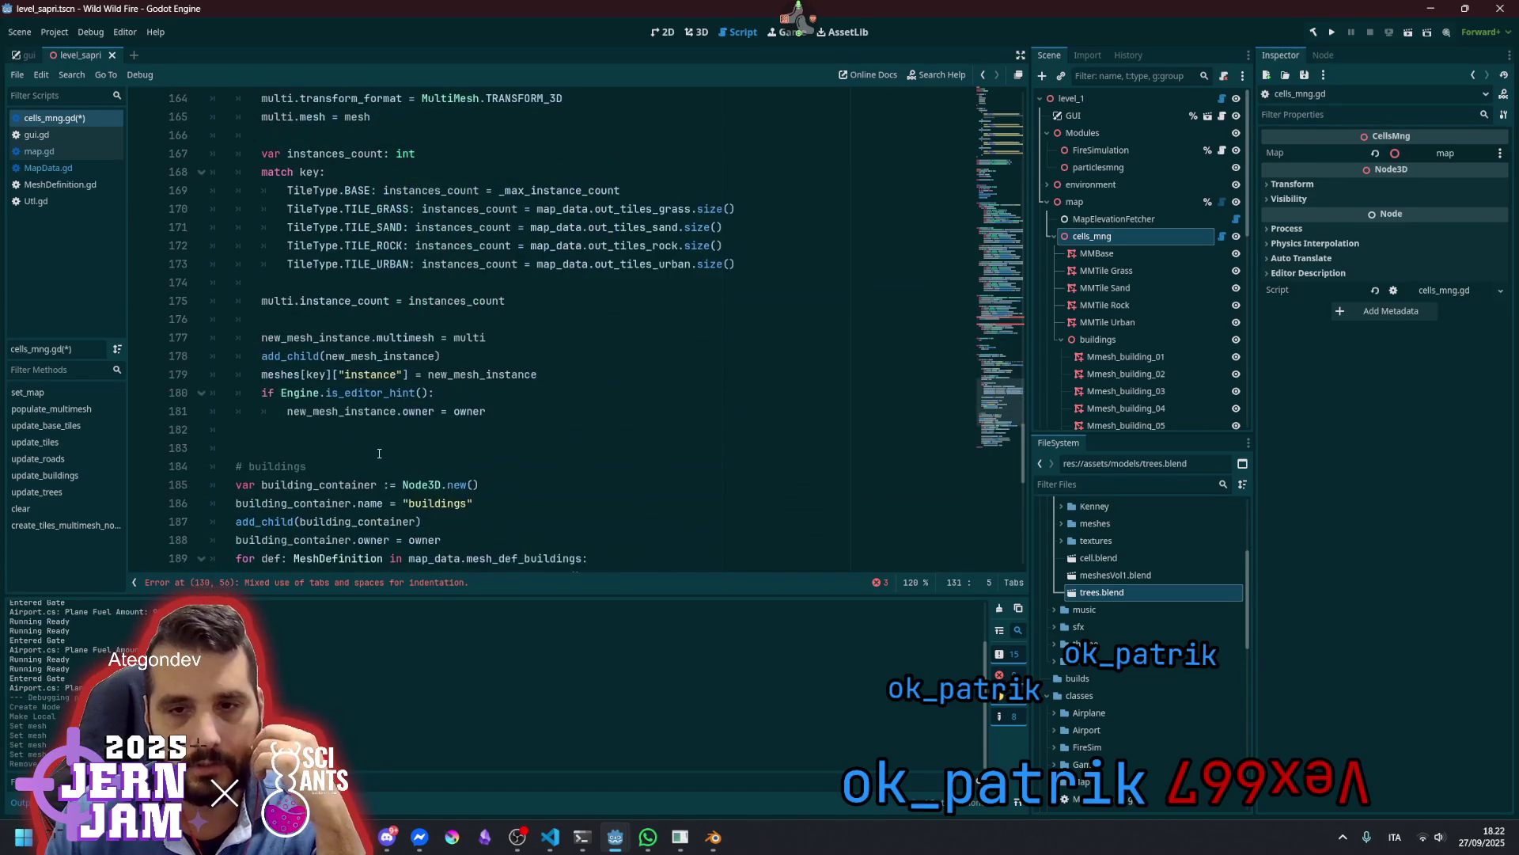
scroll(379, 452, down, 3)
double_click(317, 319)
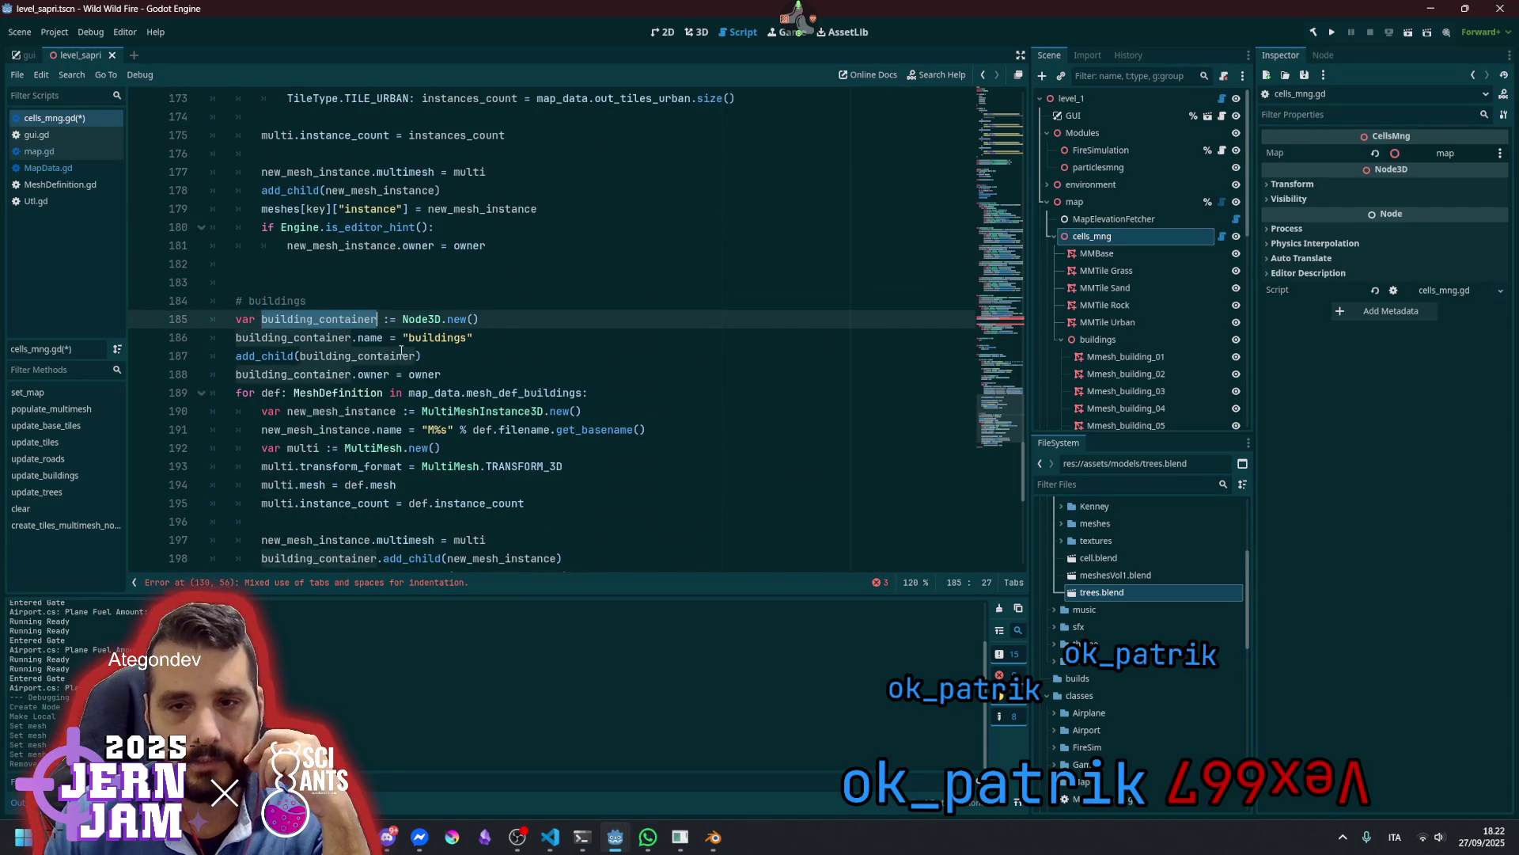
click(437, 314)
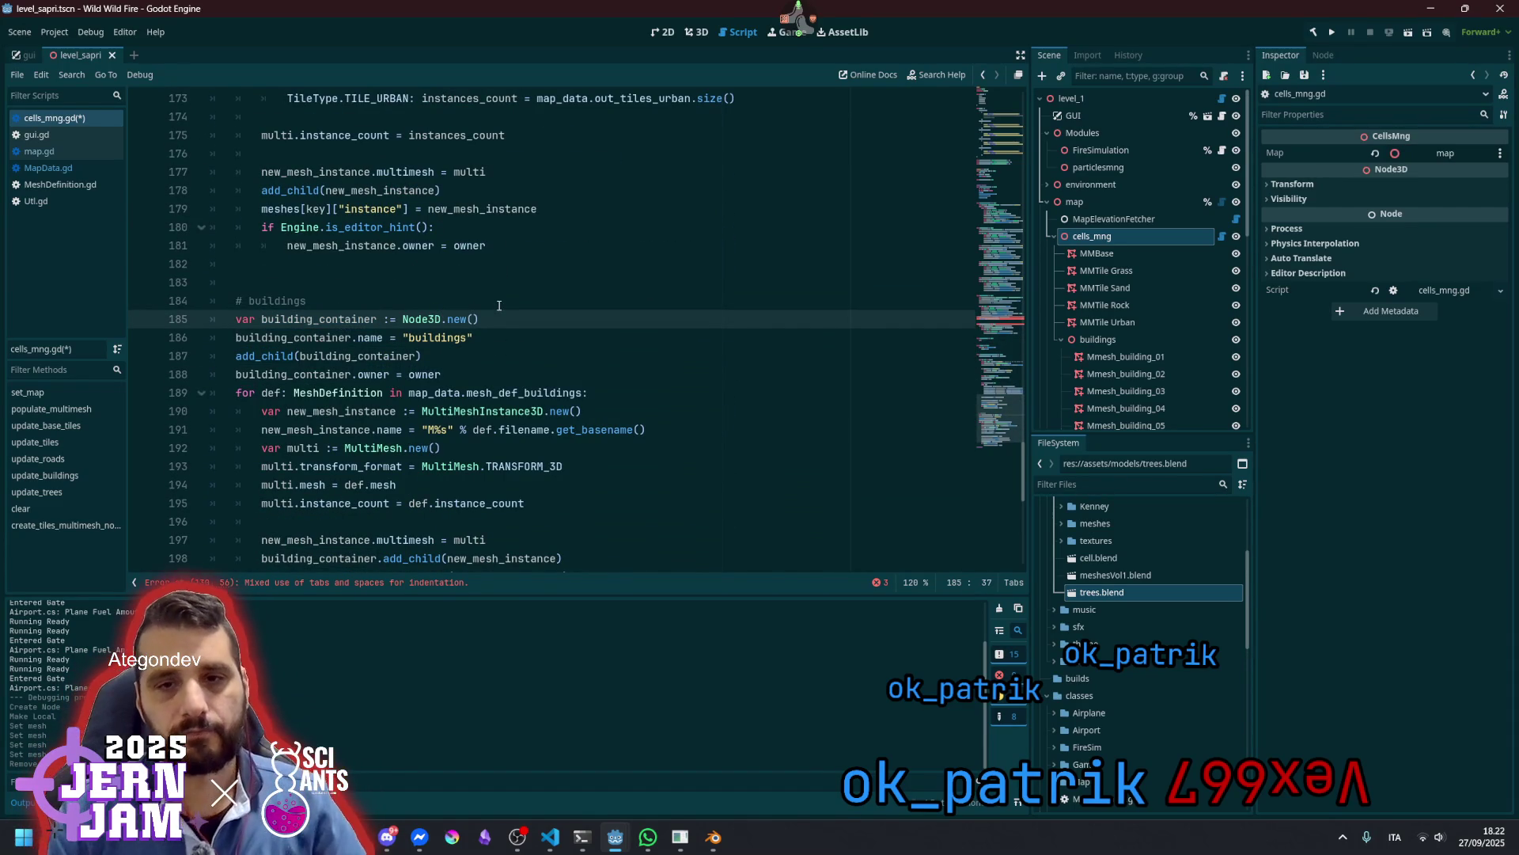
key(shift+Home)
key(ctrl+c)
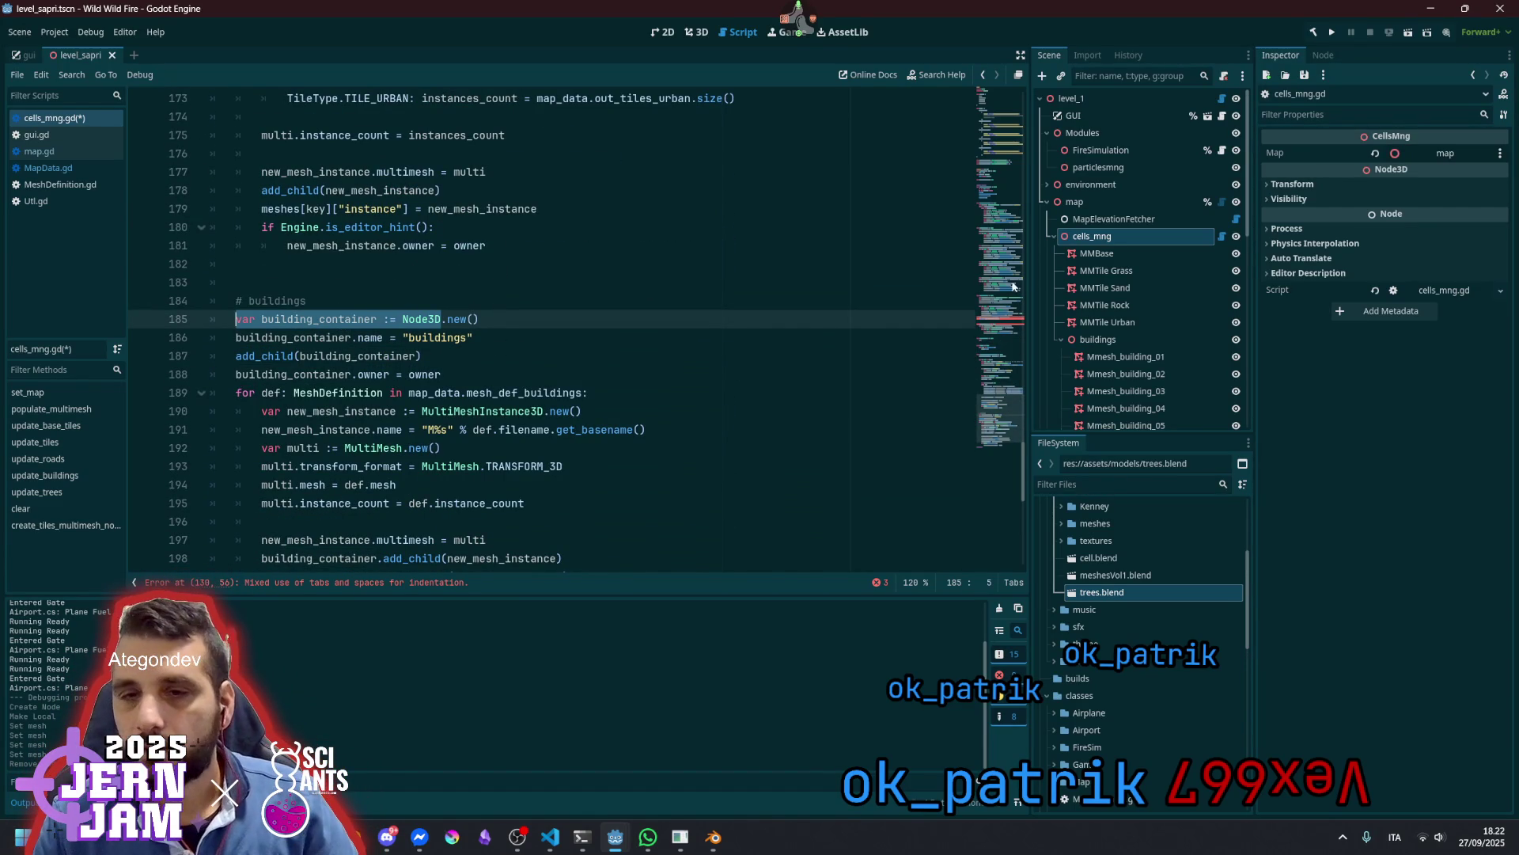
Add building_container as a member variable on line 45, with ':' replacing ':='
click(1001, 167)
click(421, 301)
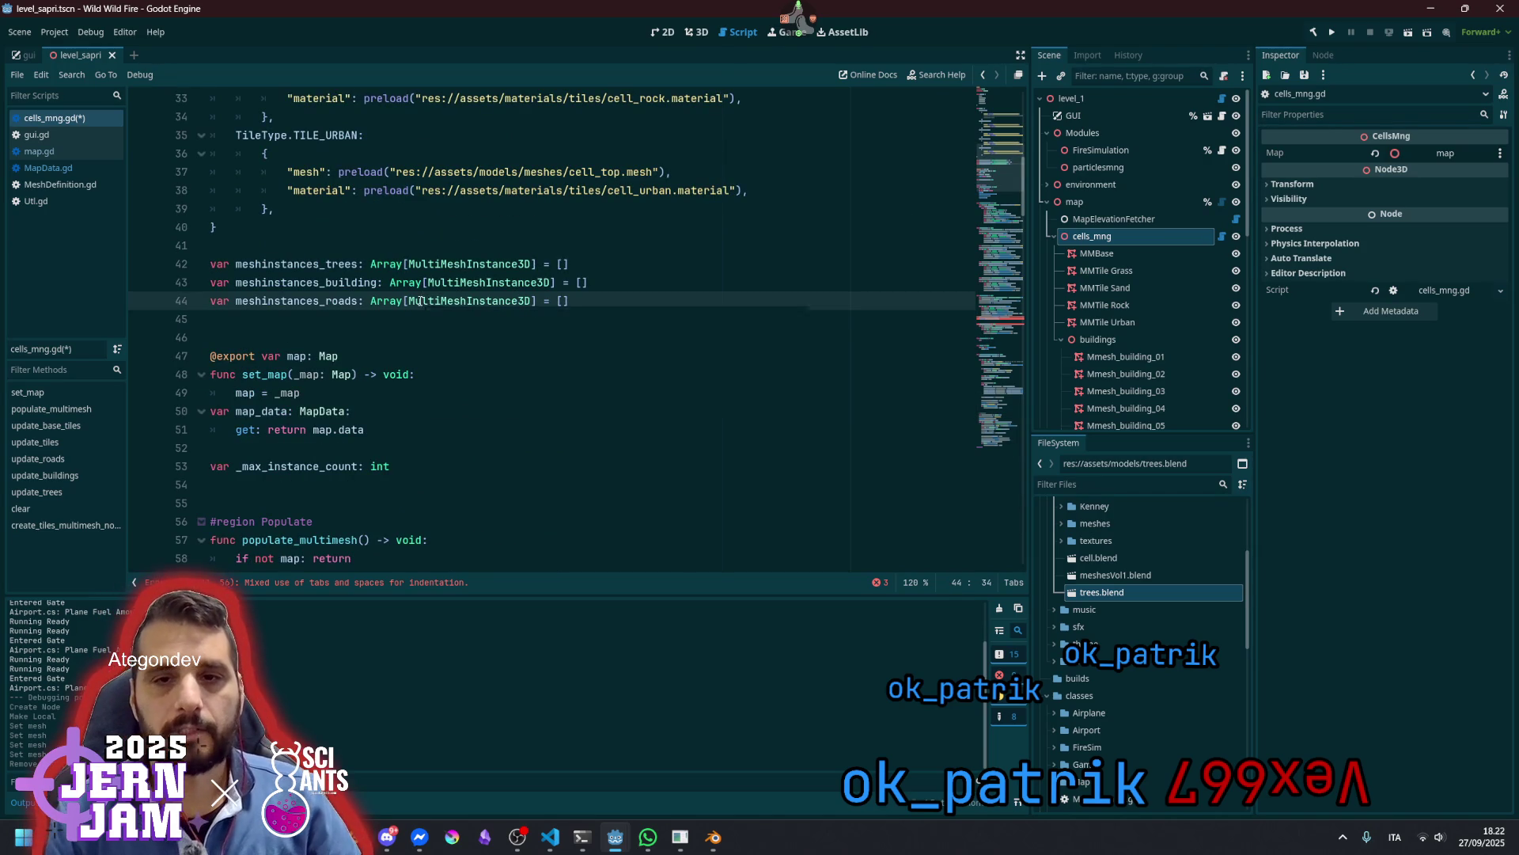
key(End)
key(Return)
key(ctrl+v)
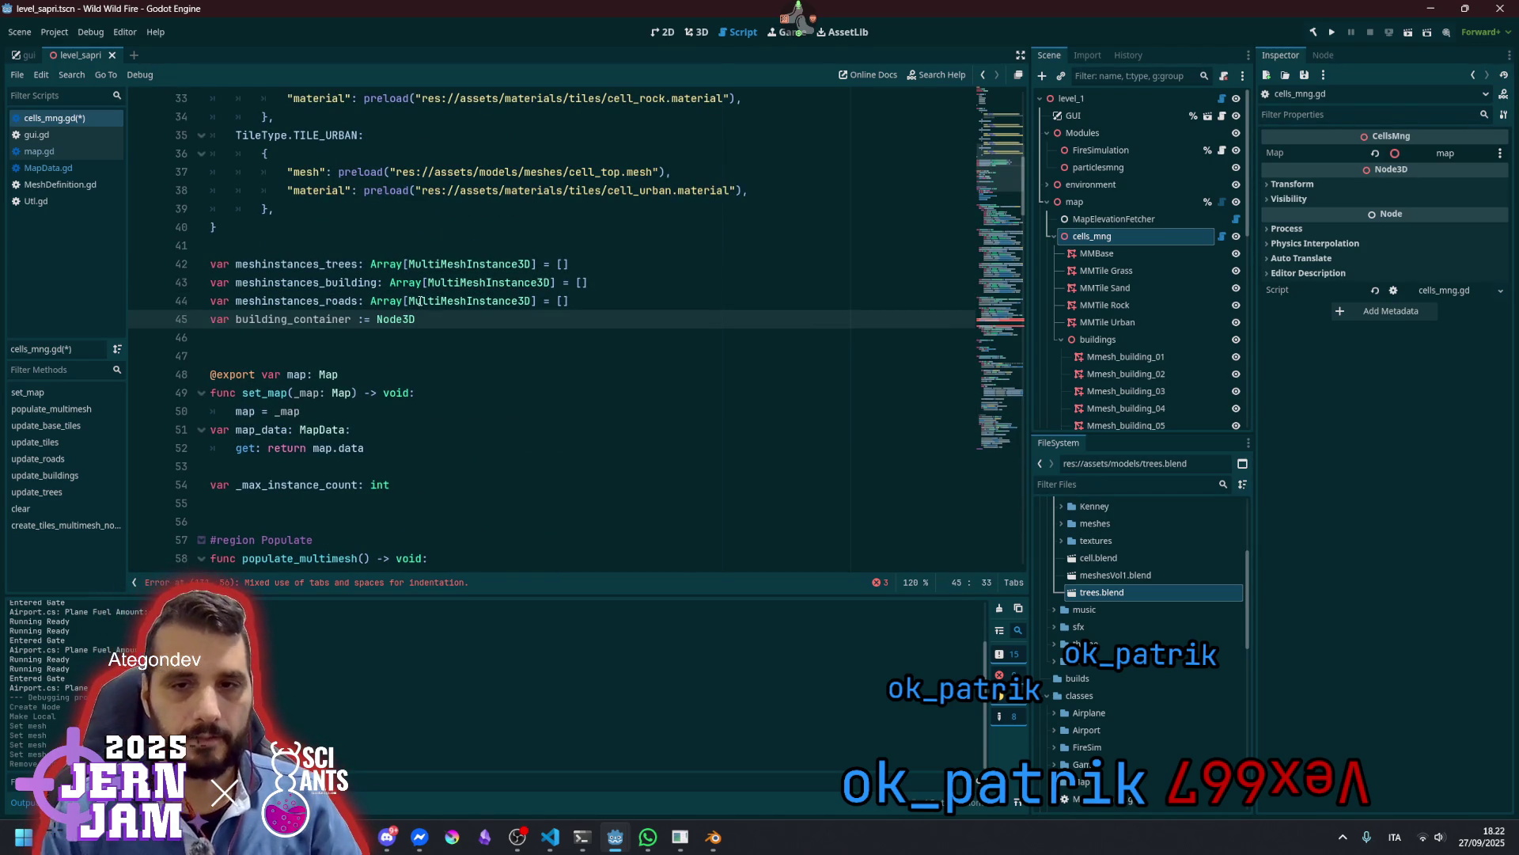
drag(370, 319, 349, 319)
text(:)
double_click(327, 321)
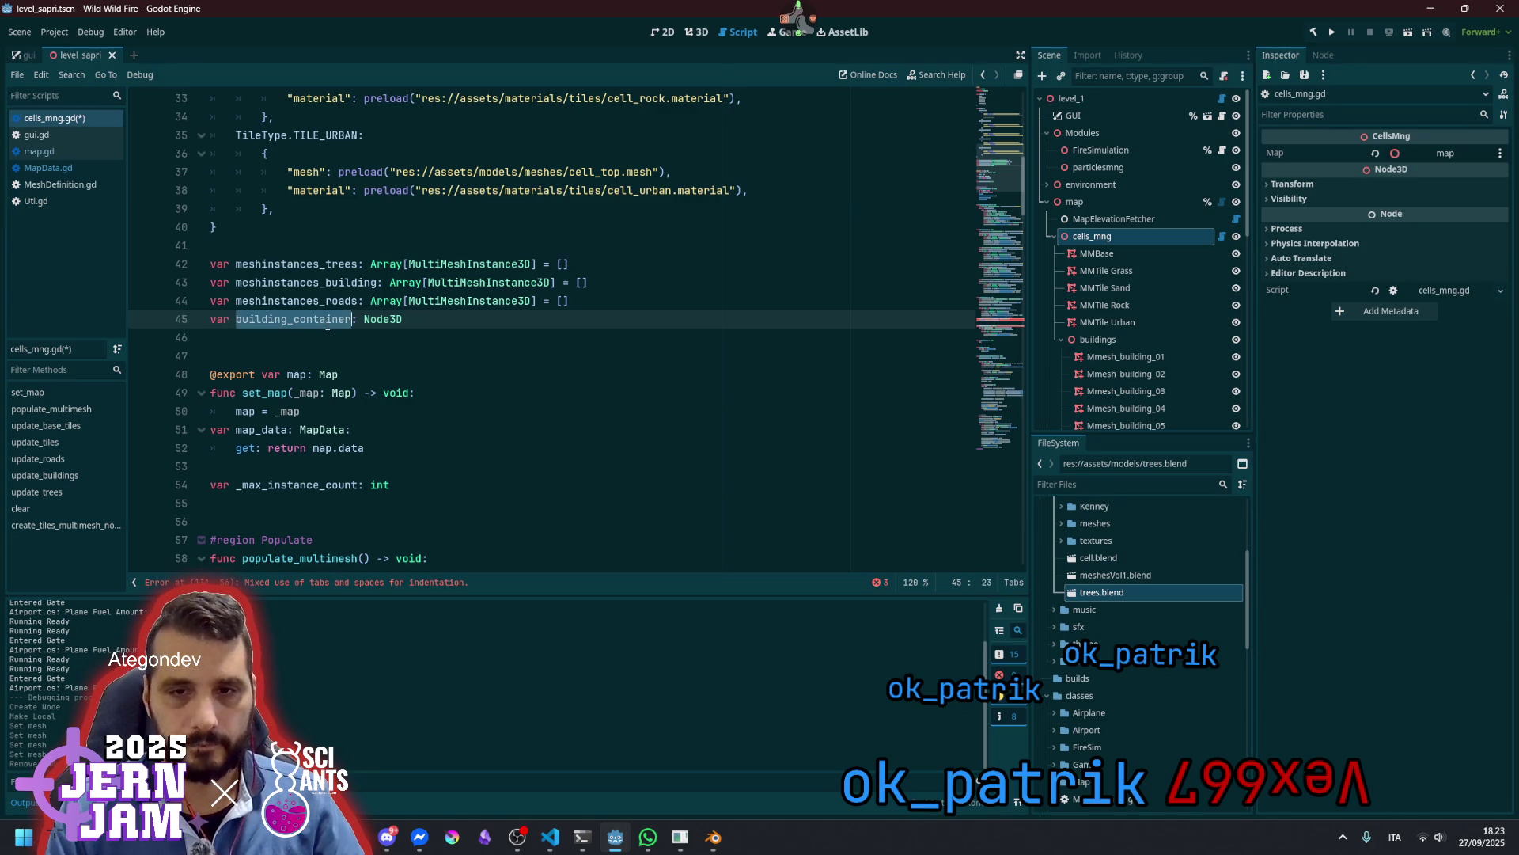
click(445, 338)
Rewrite line 186 as the plain assignment building_container = Node3D.new()
scroll(340, 232, down, 20)
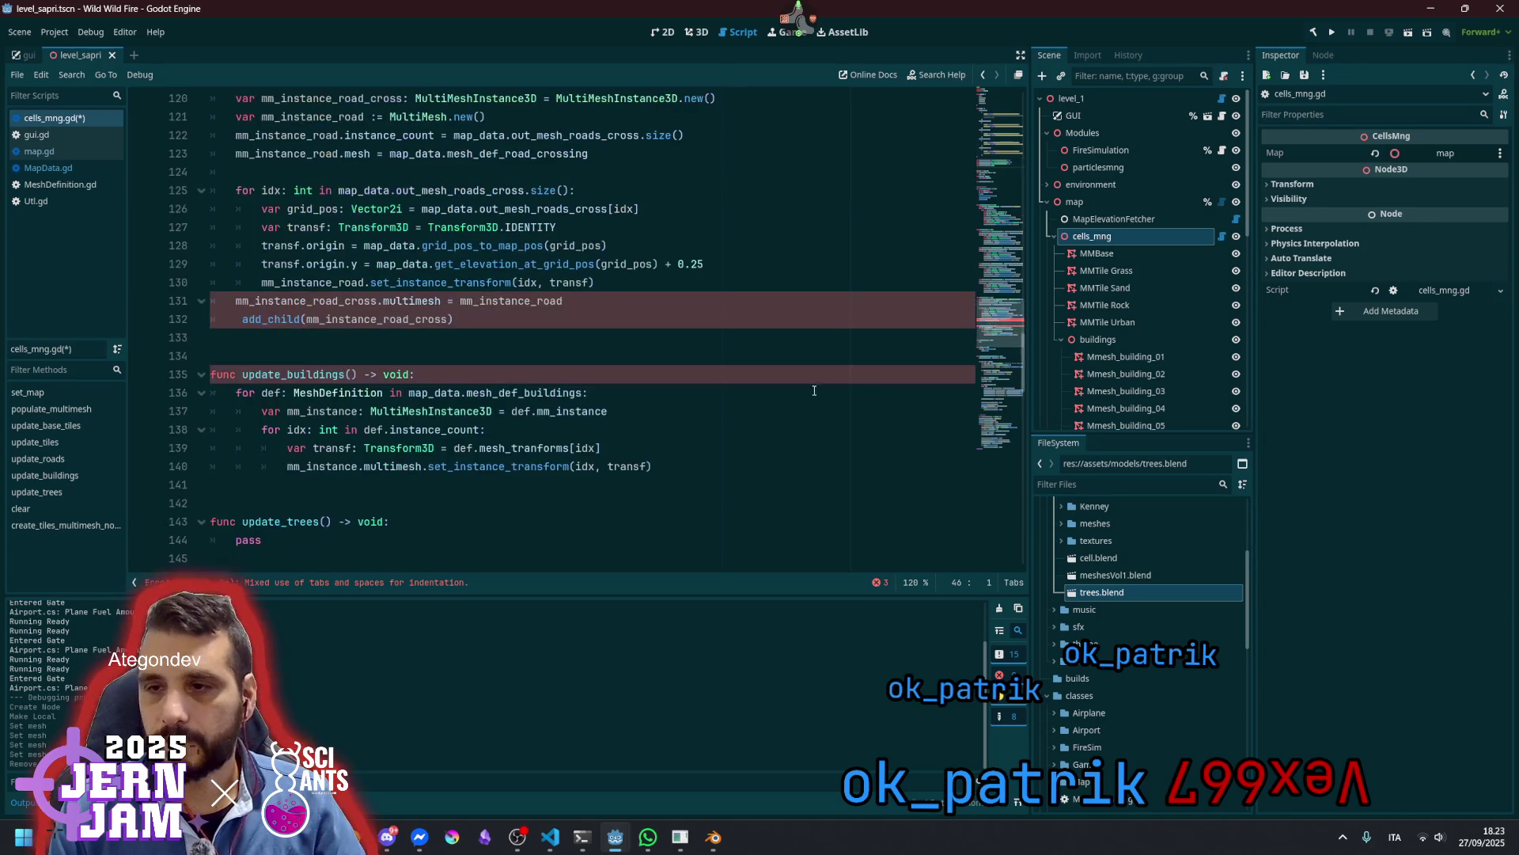
scroll(336, 316, down, 9)
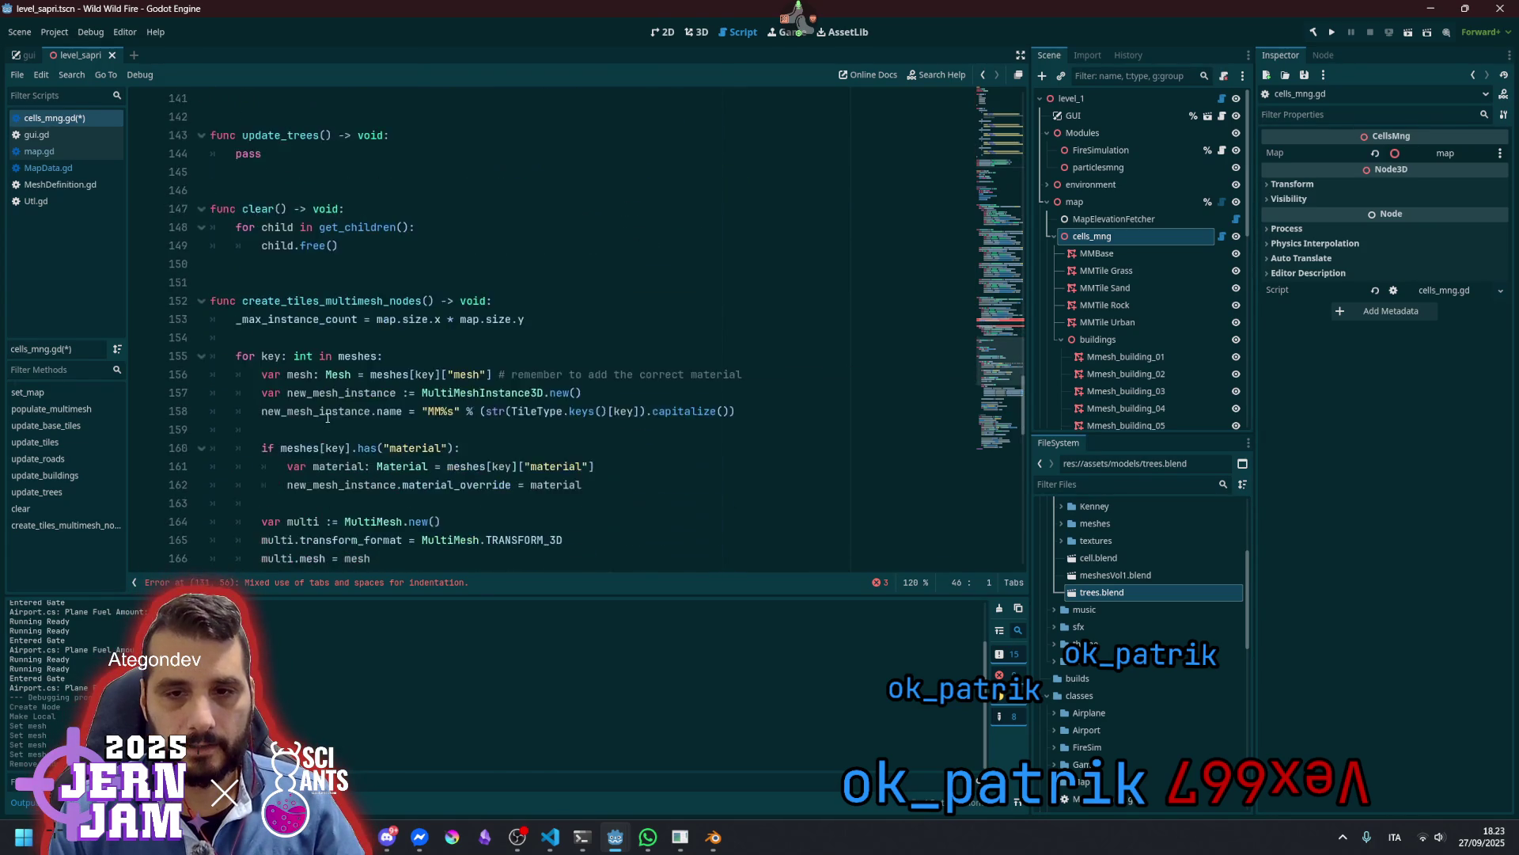
scroll(332, 424, down, 5)
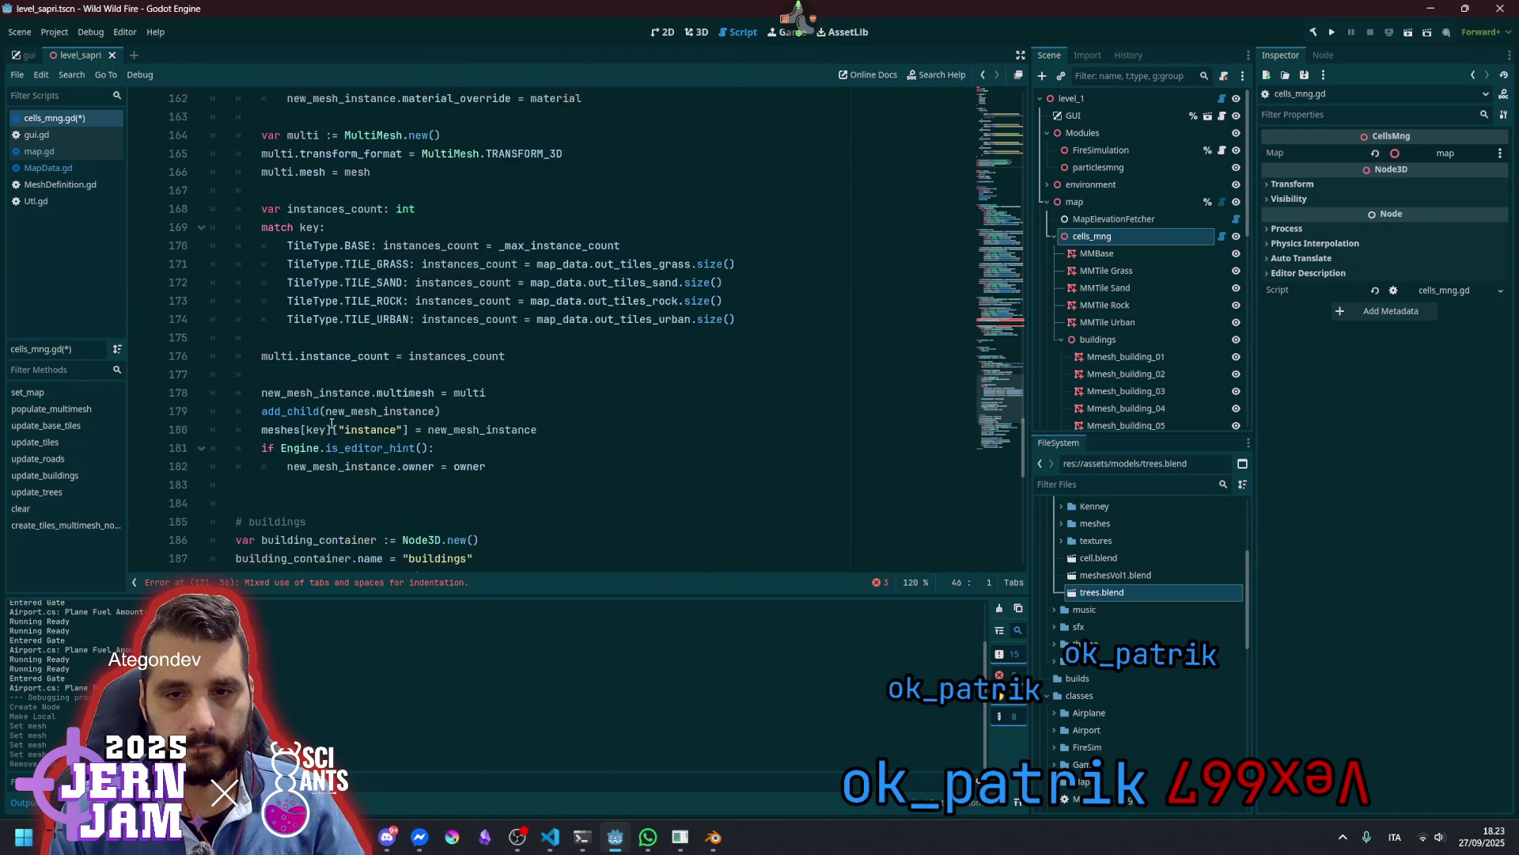
scroll(331, 423, down, 3)
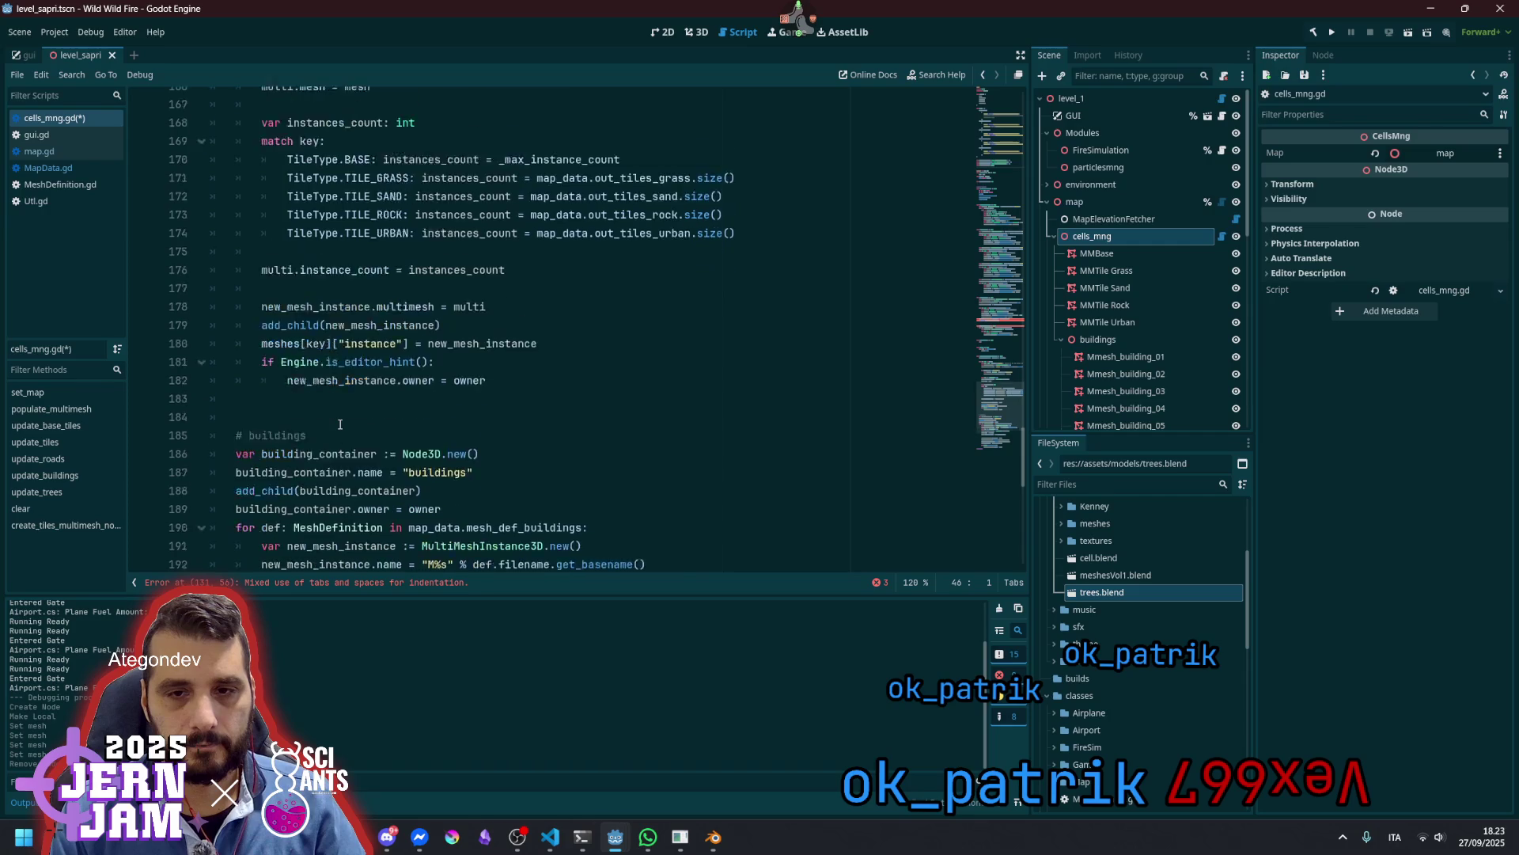
click(377, 374)
key(Home)
key(Delete)
key(Delete)
key(Delete)
click(365, 374)
key(BackSpace)
key(Up)
Review building_container's uses, then go back to the misindented add_child line in update_roads
click(510, 388)
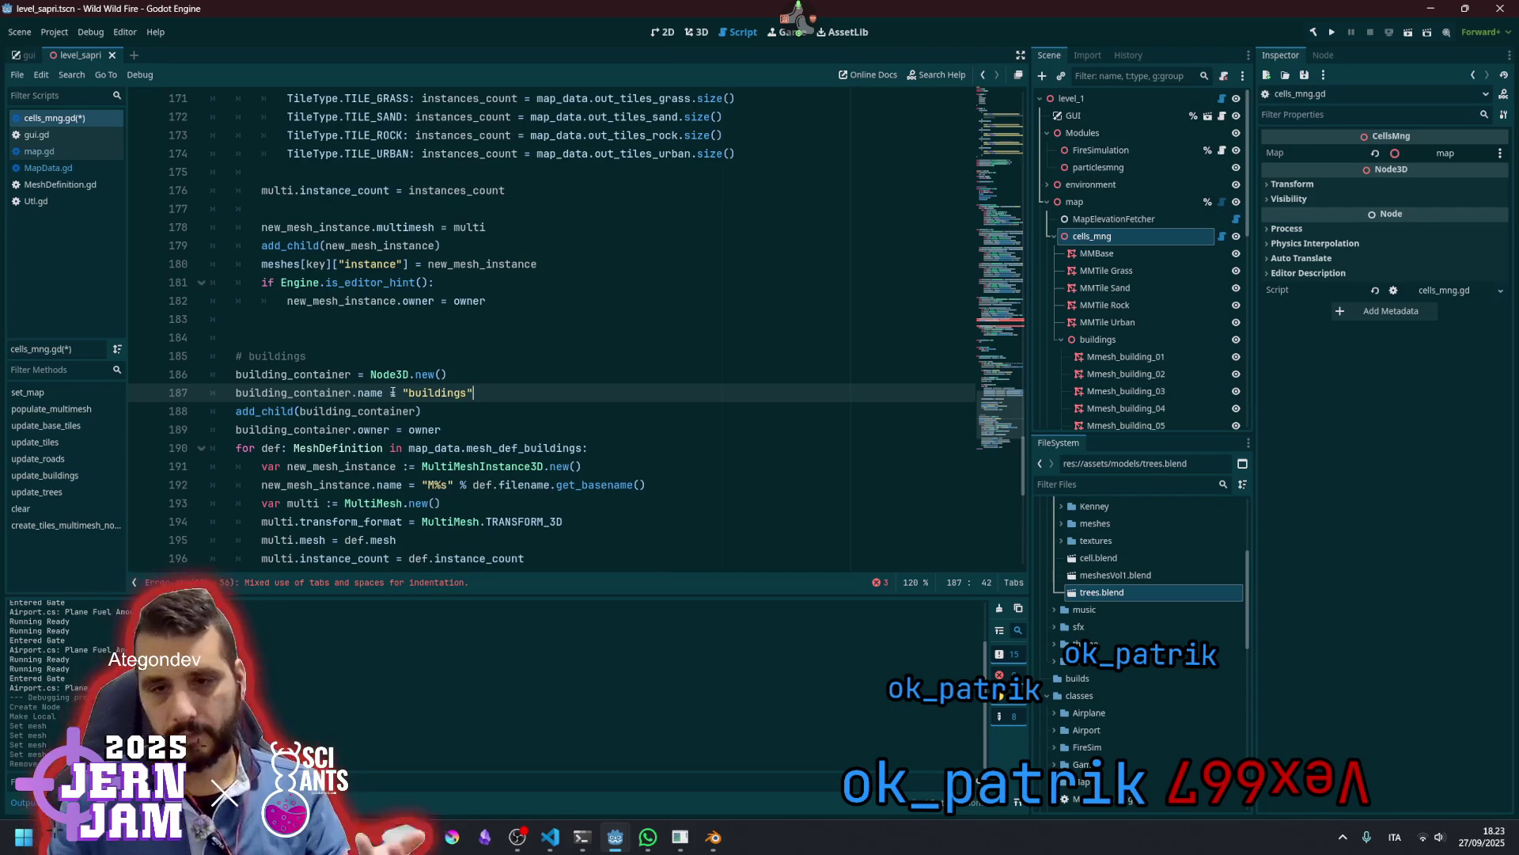
double_click(330, 413)
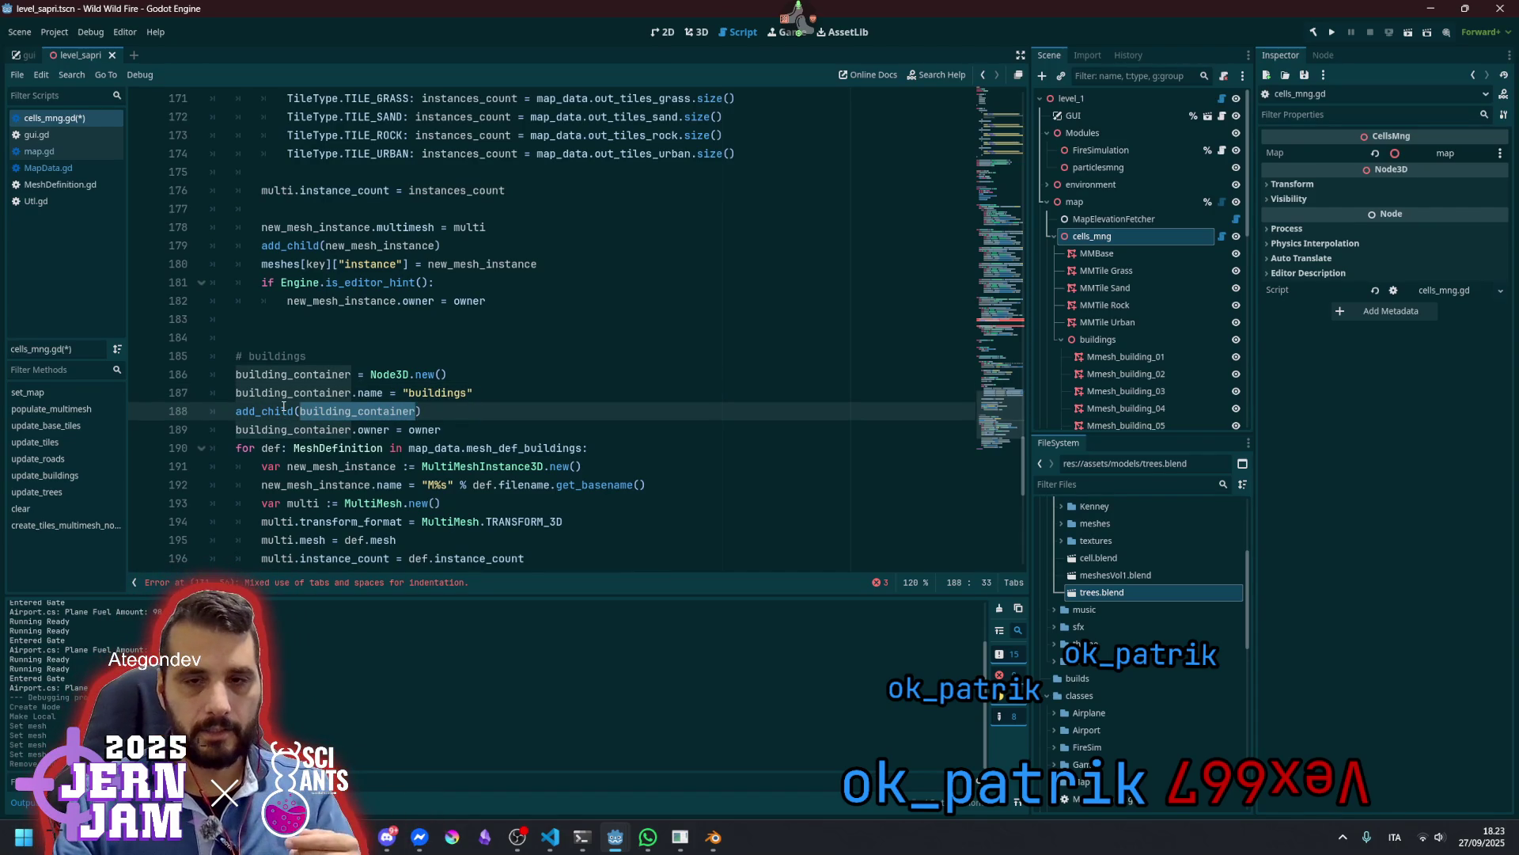
double_click(293, 375)
key(ctrl+c)
scroll(389, 394, up, 2)
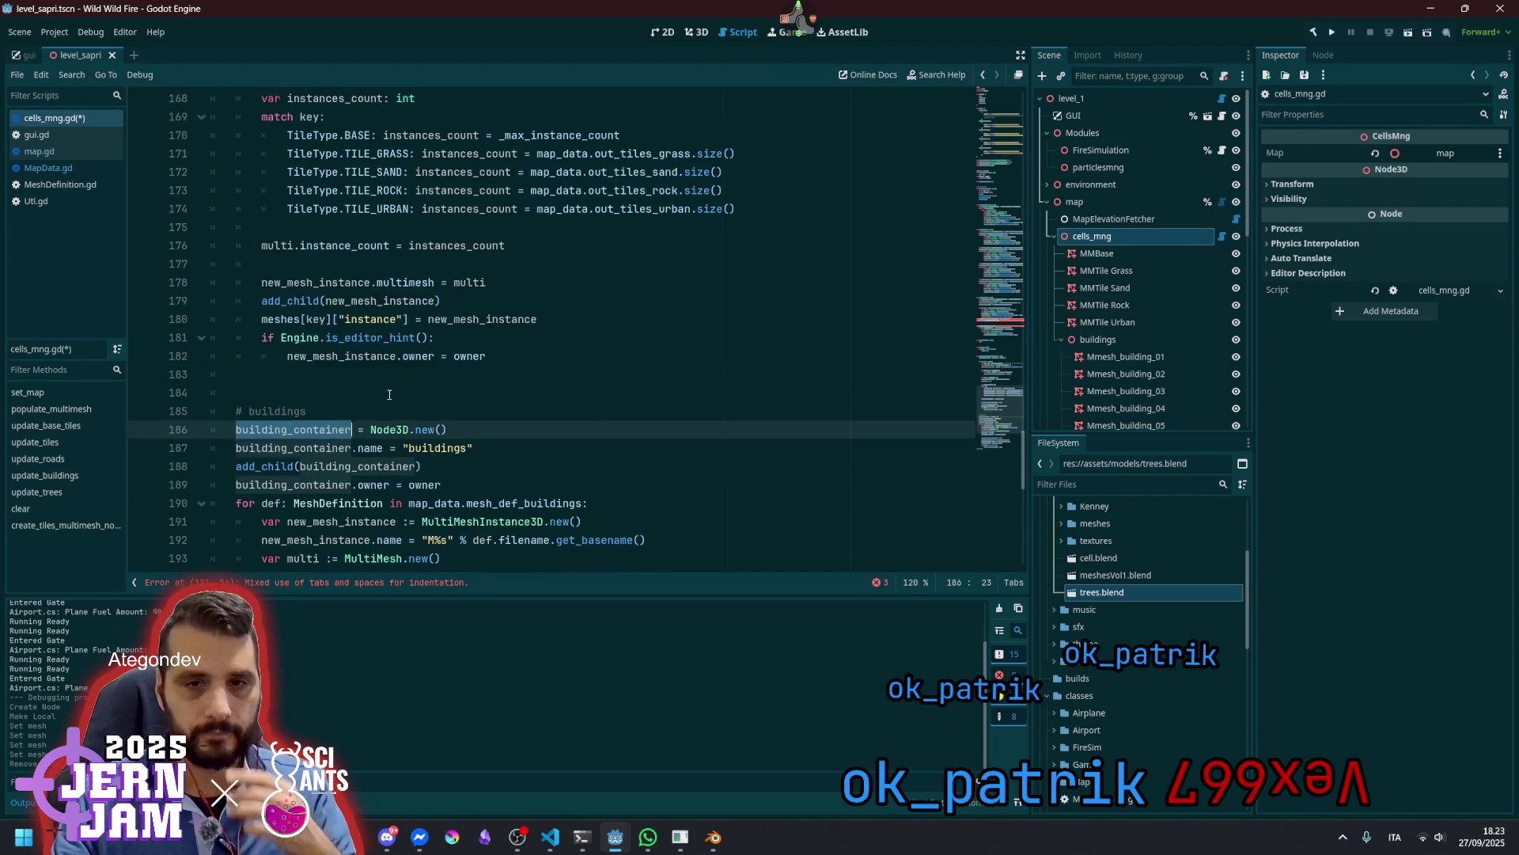
scroll(389, 394, up, 18)
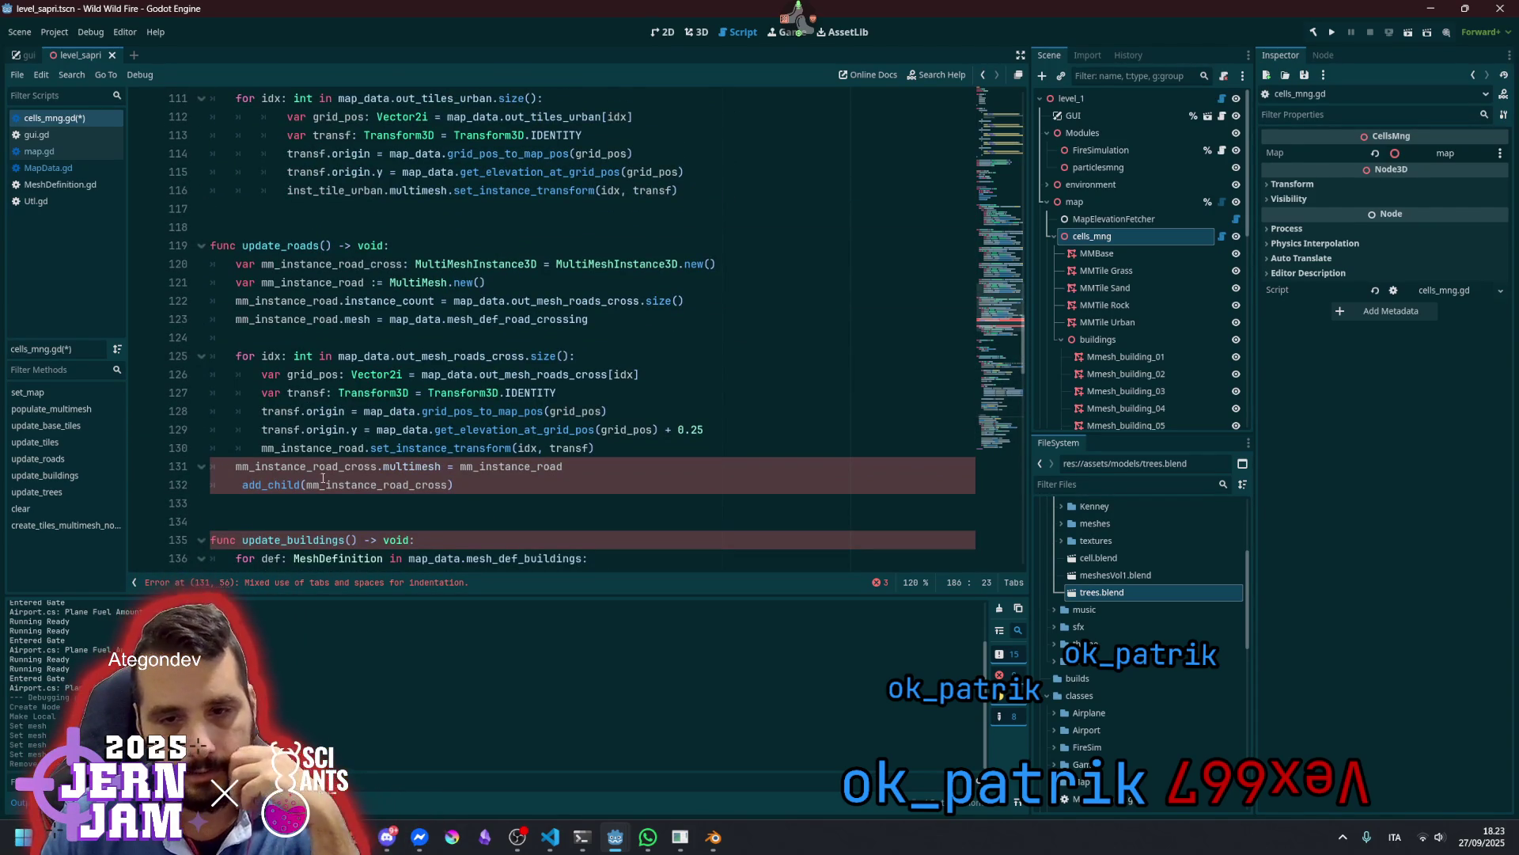
click(246, 469)
Fix line 132's indentation and change it to building_container.add_child(mm_instance_road_cross)
key(Down)
key(Home)
key(BackSpace)
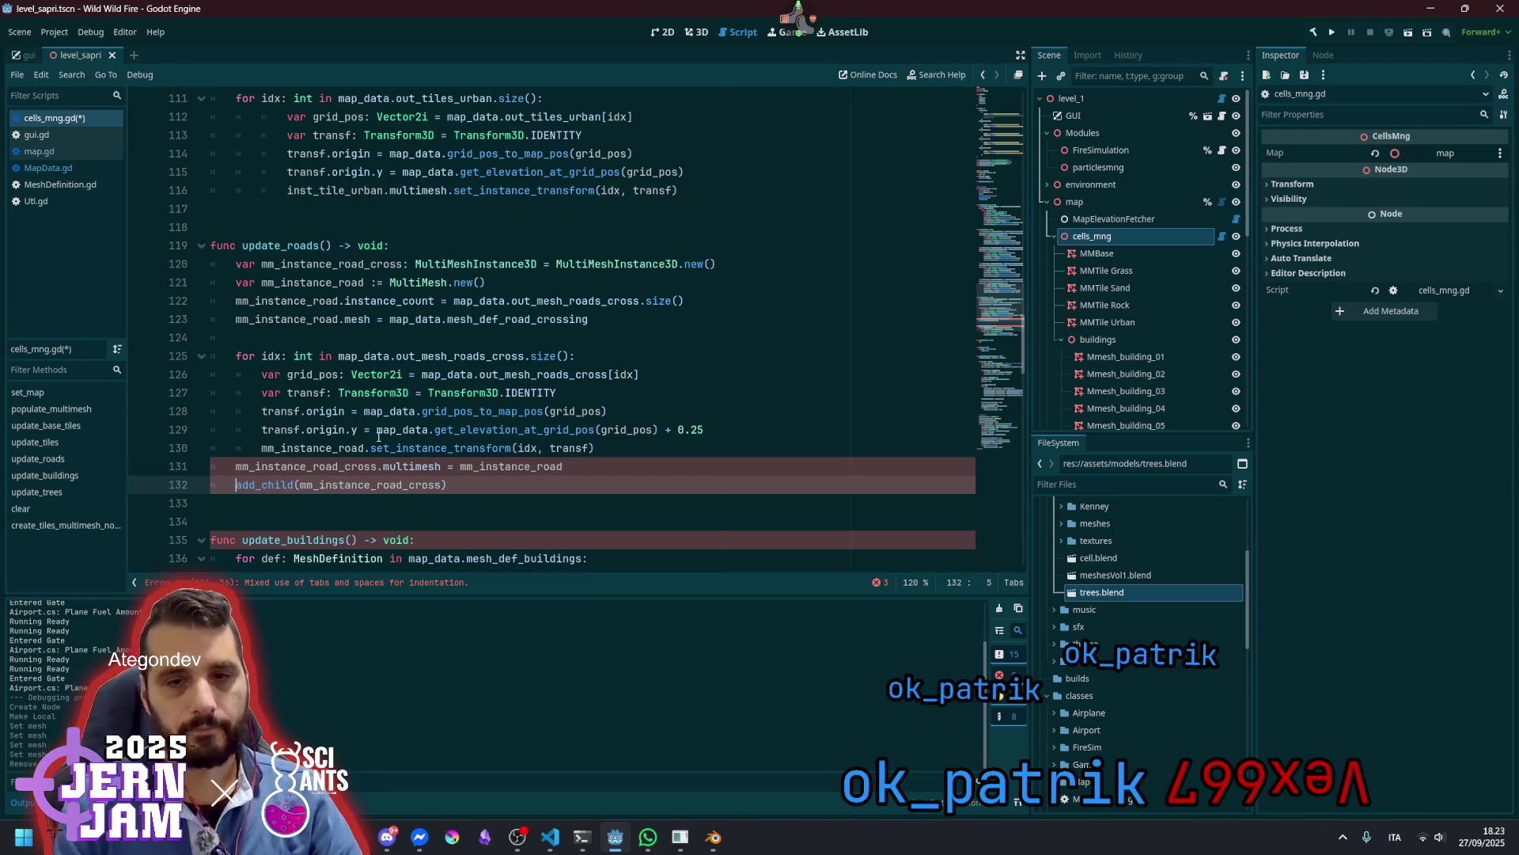
key(ctrl+v)
text(.)
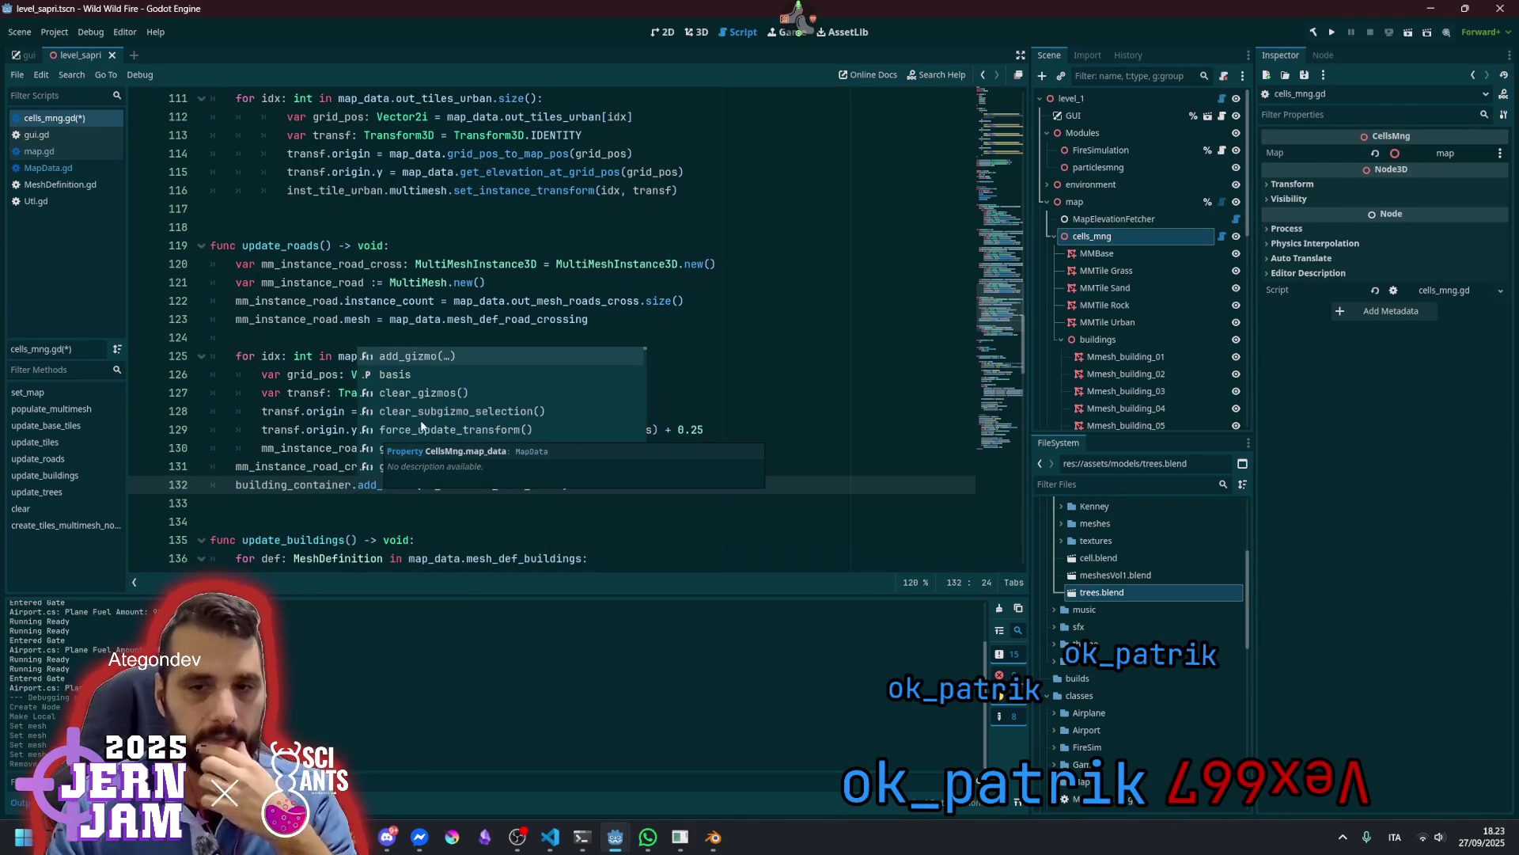
text(child(mm_instance_road_cross))
click(279, 450)
Add mm_instance_road_cross.name = "" below the road-crossing declaration
double_click(485, 484)
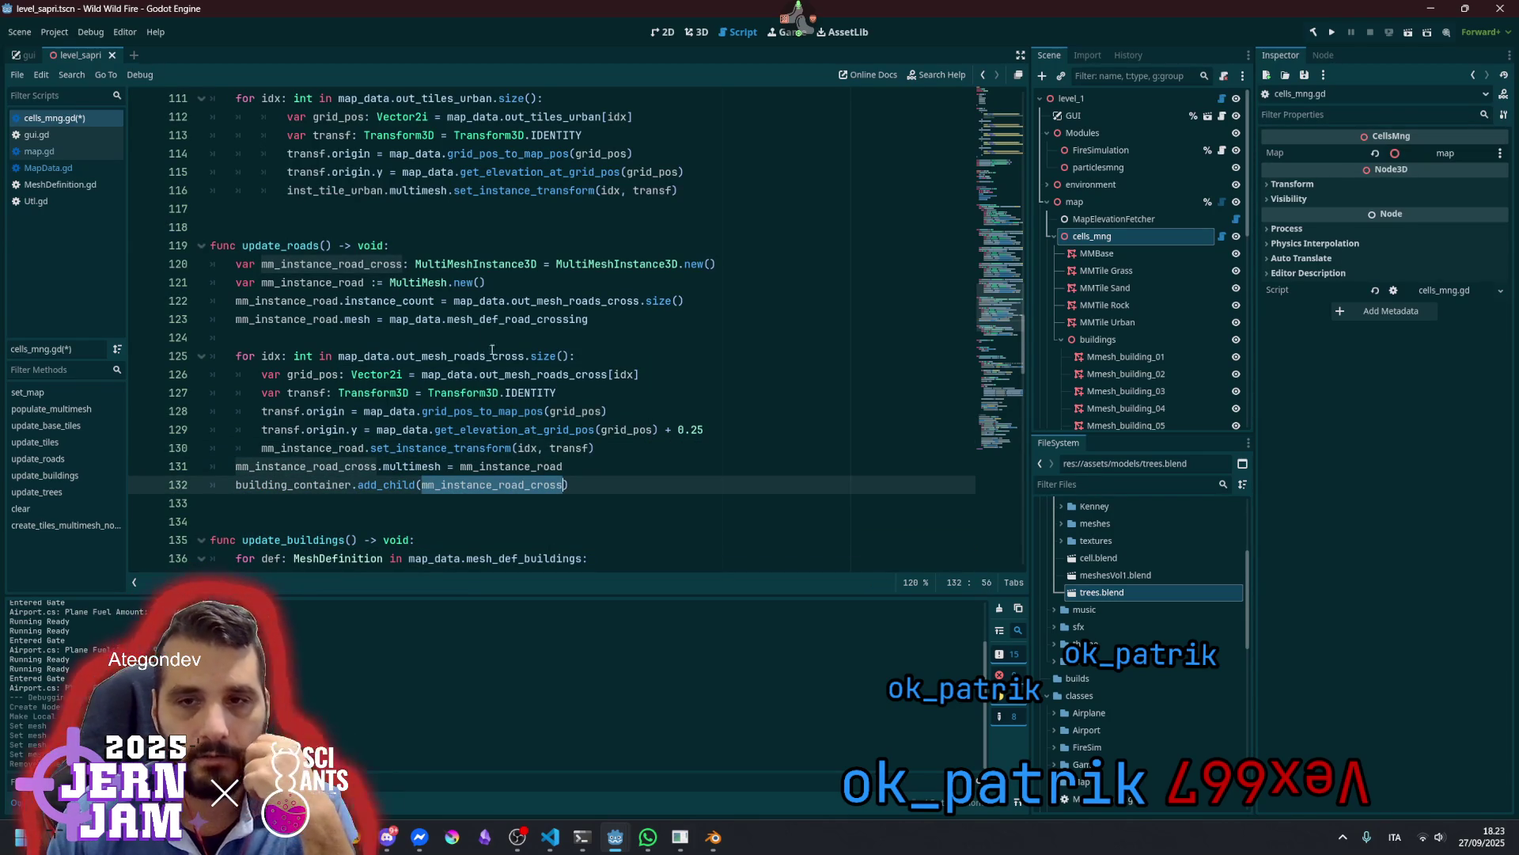
double_click(346, 263)
key(ctrl+c)
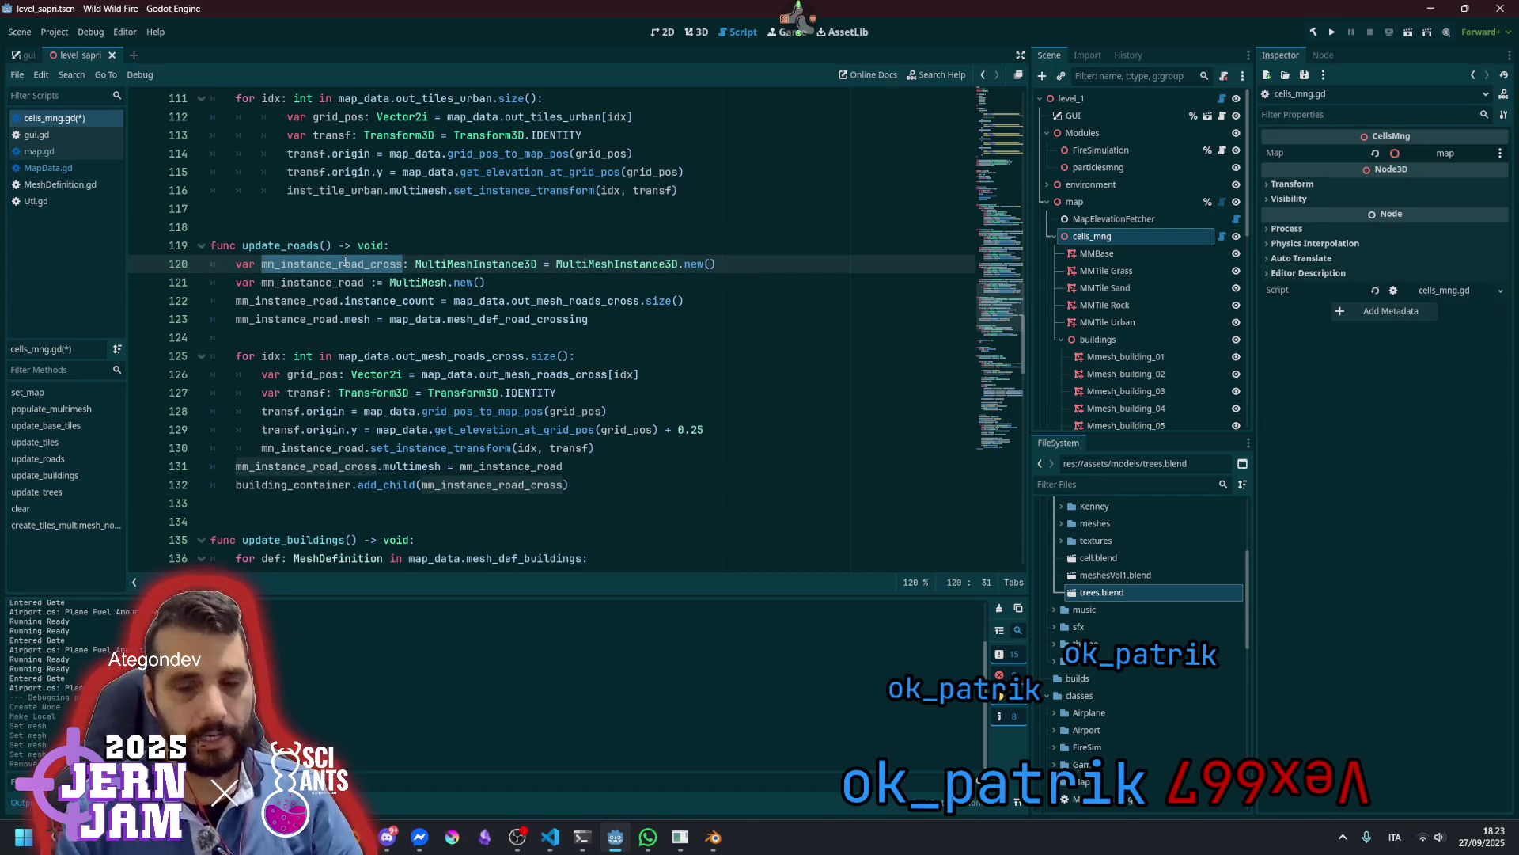
key(End)
key(Return)
key(ctrl+v)
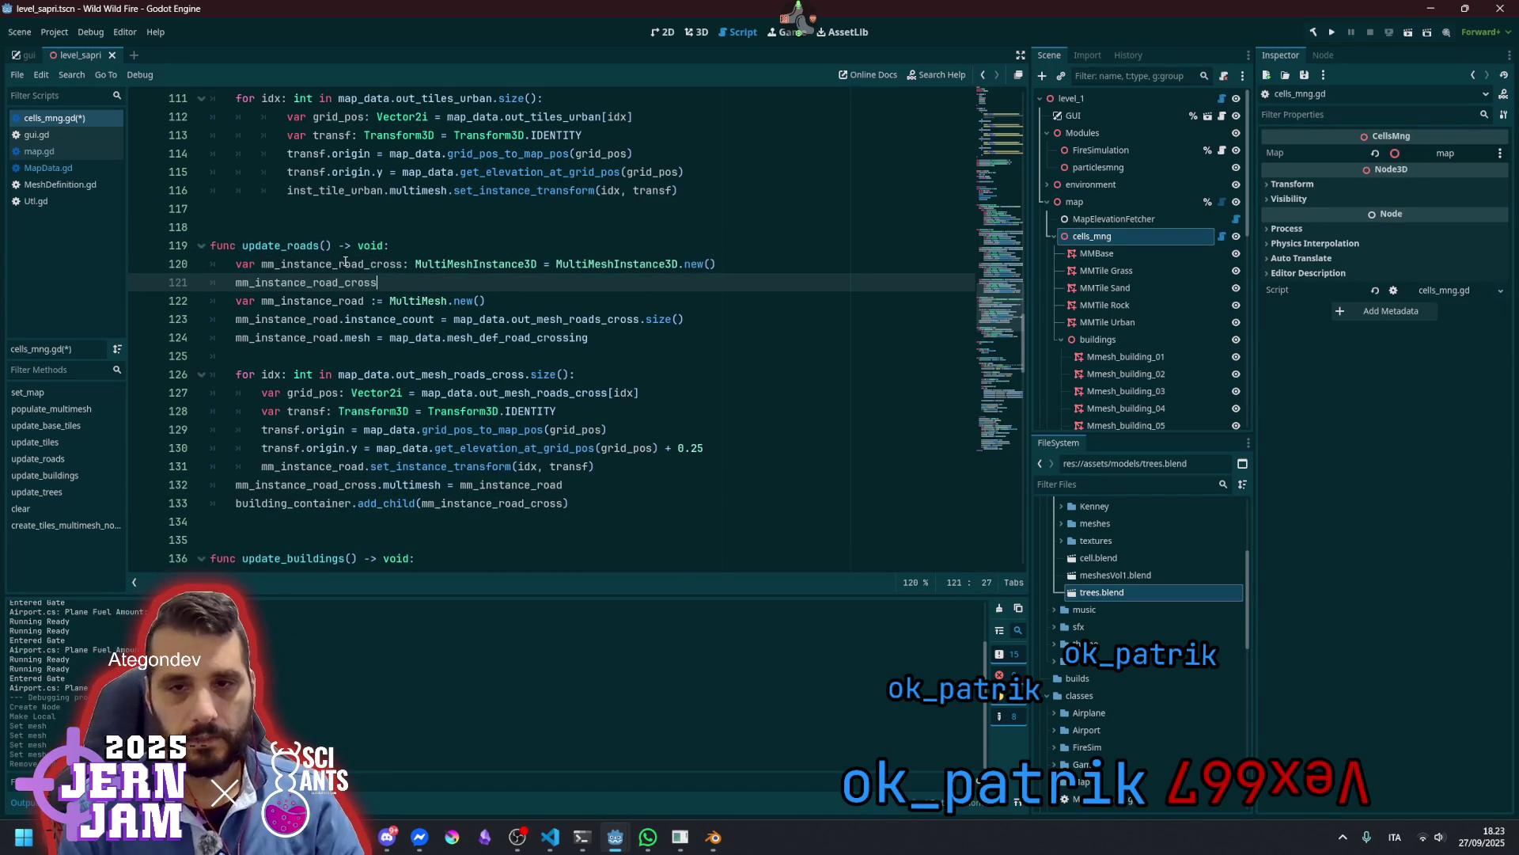
text(.naem)
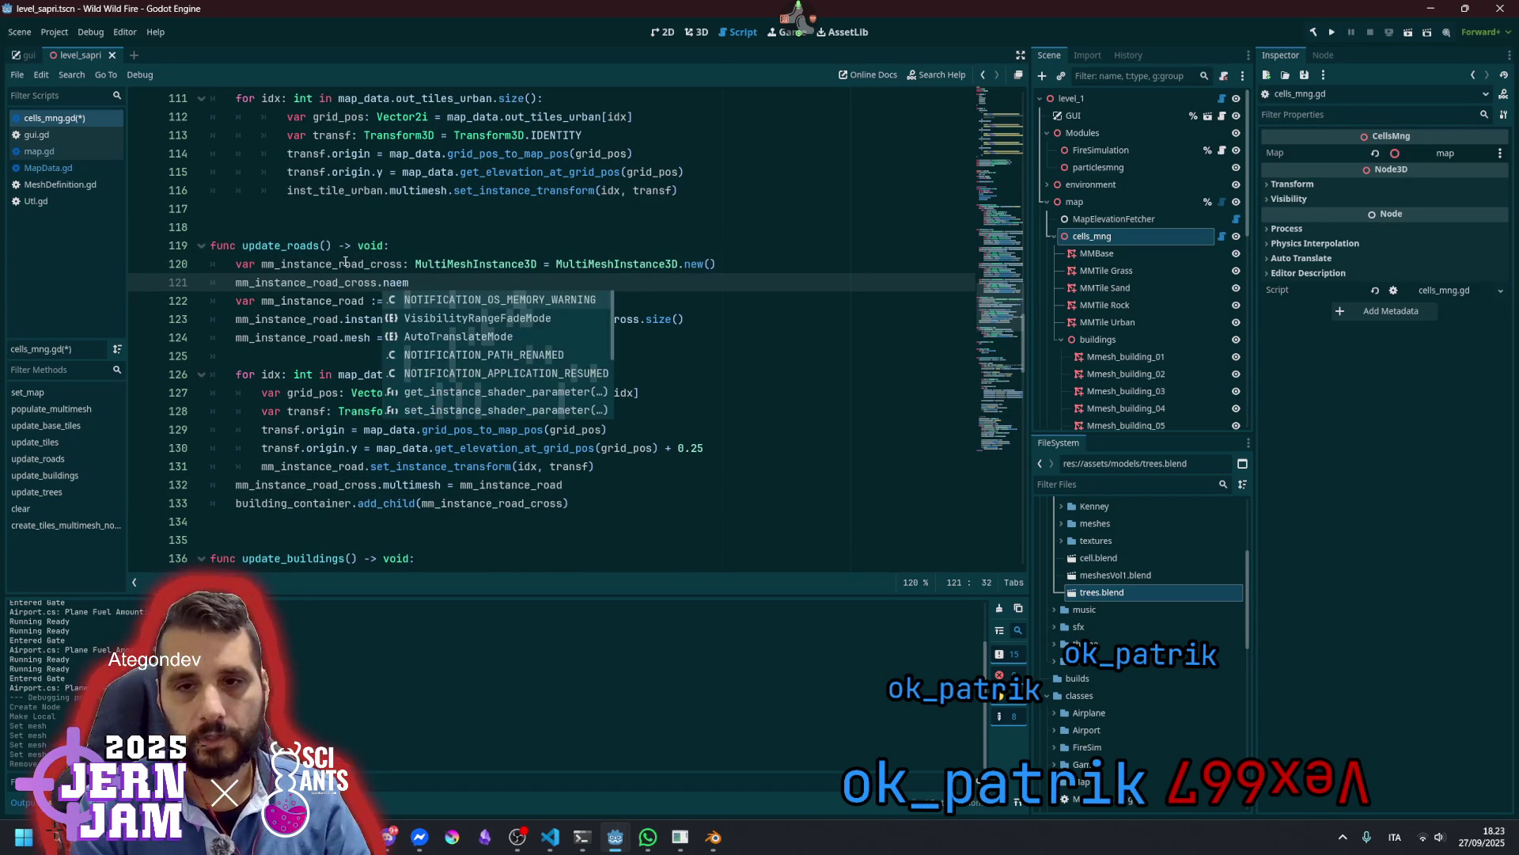
key(BackSpace)
key(BackSpace)
text(me)
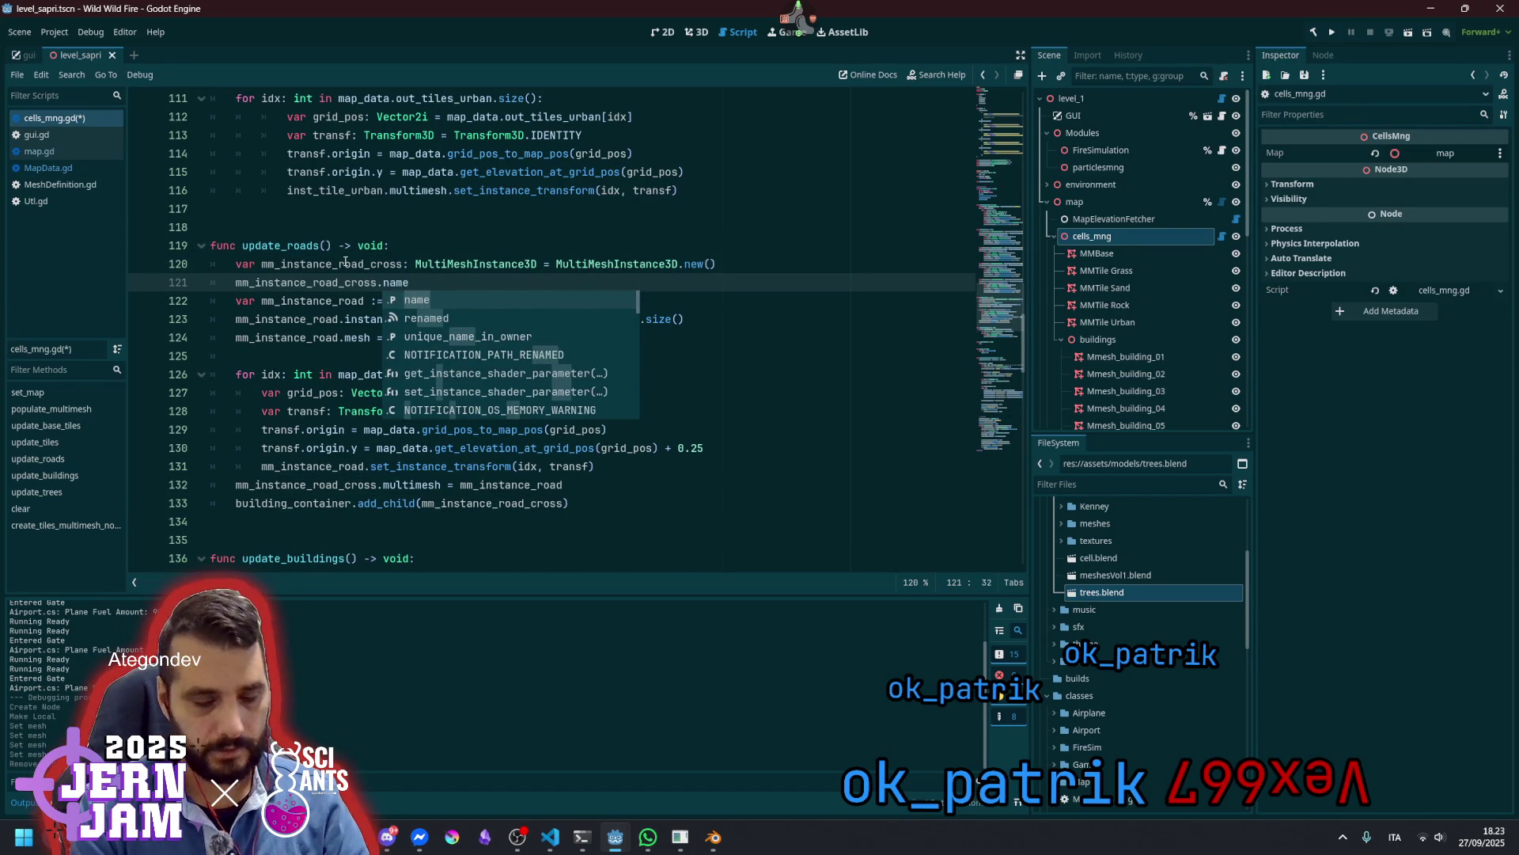
text( = ")
key(Escape)
scroll(524, 430, down, 10)
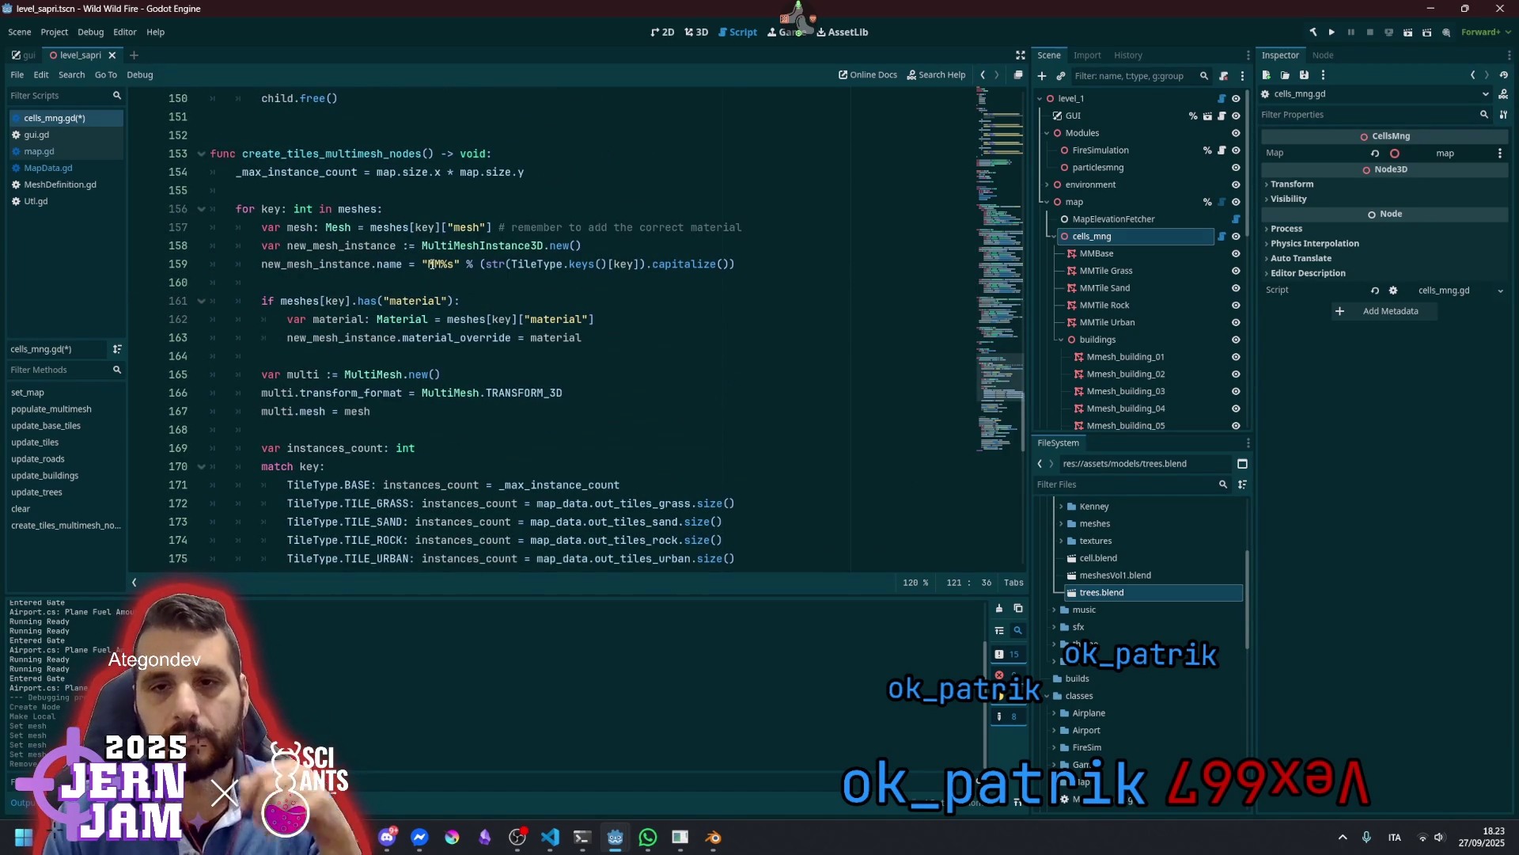
click(432, 263)
key(shift+Right)
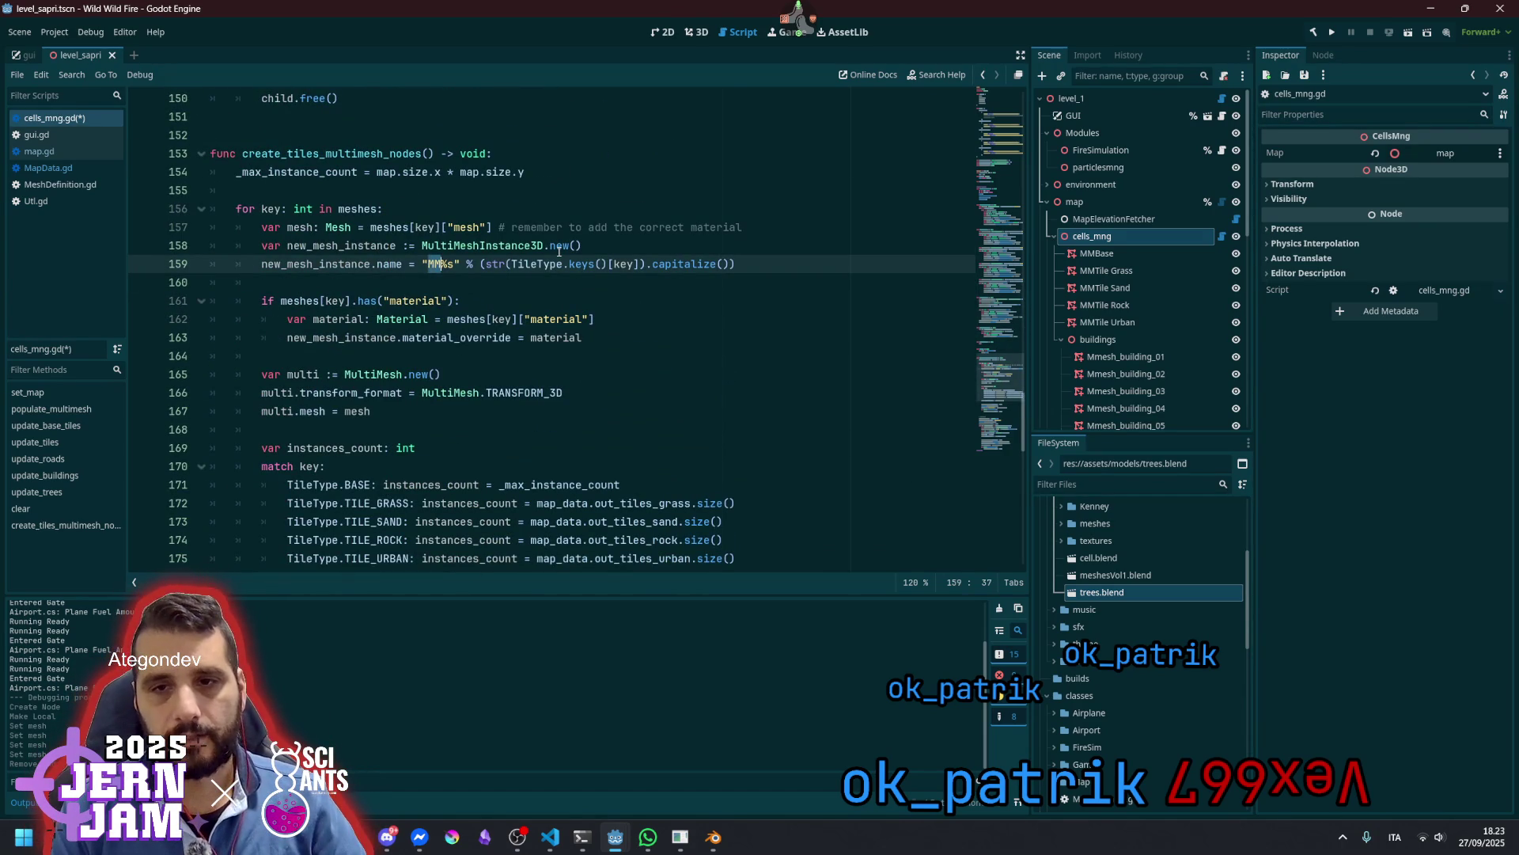
key(Left)
key(Left)
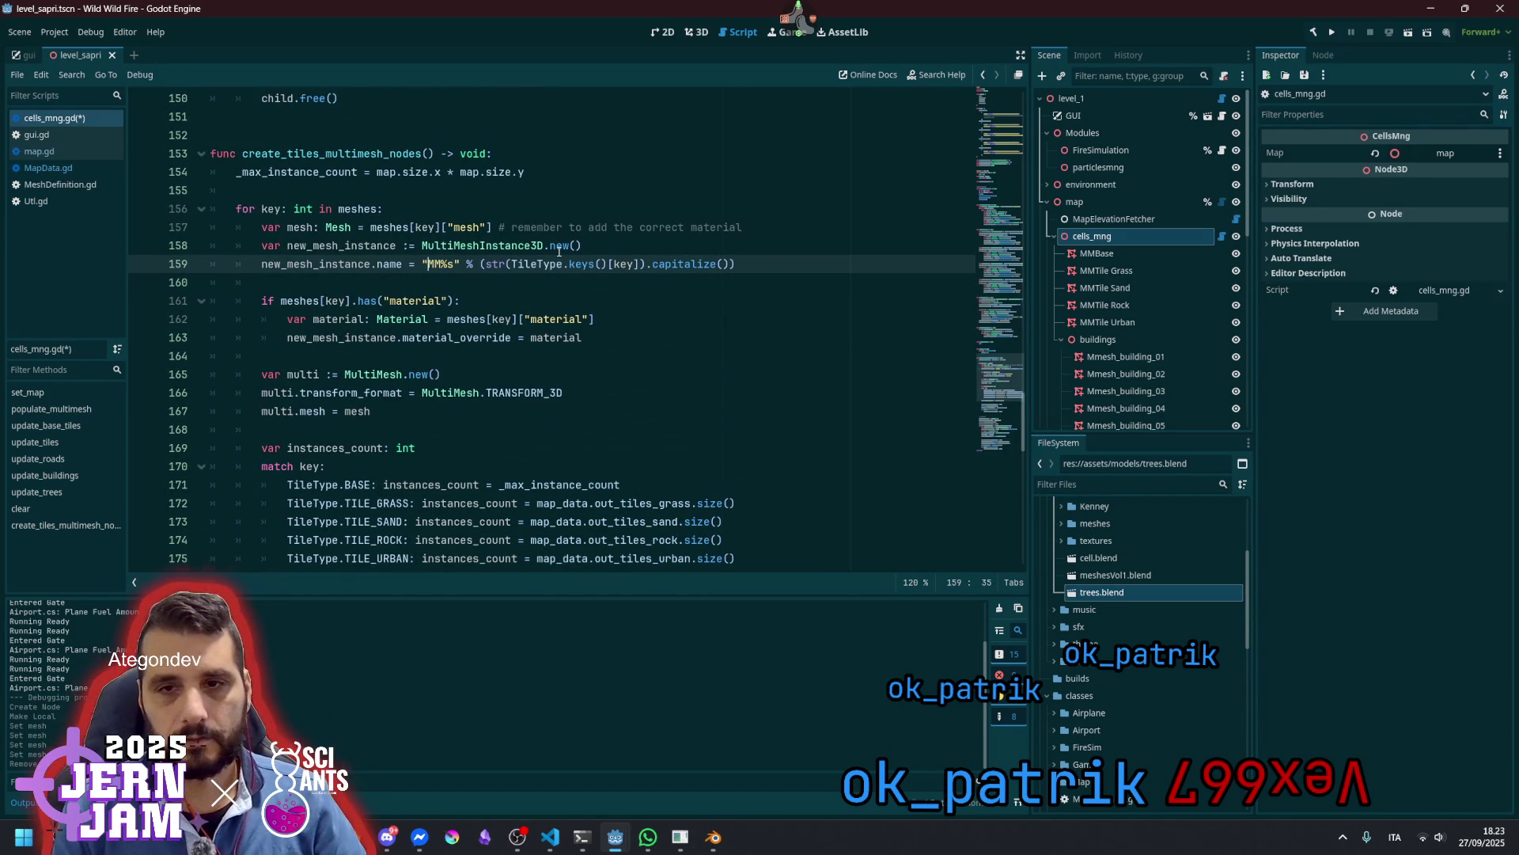
key(shift+Right)
key(shift+Right)
key(shift+Right)
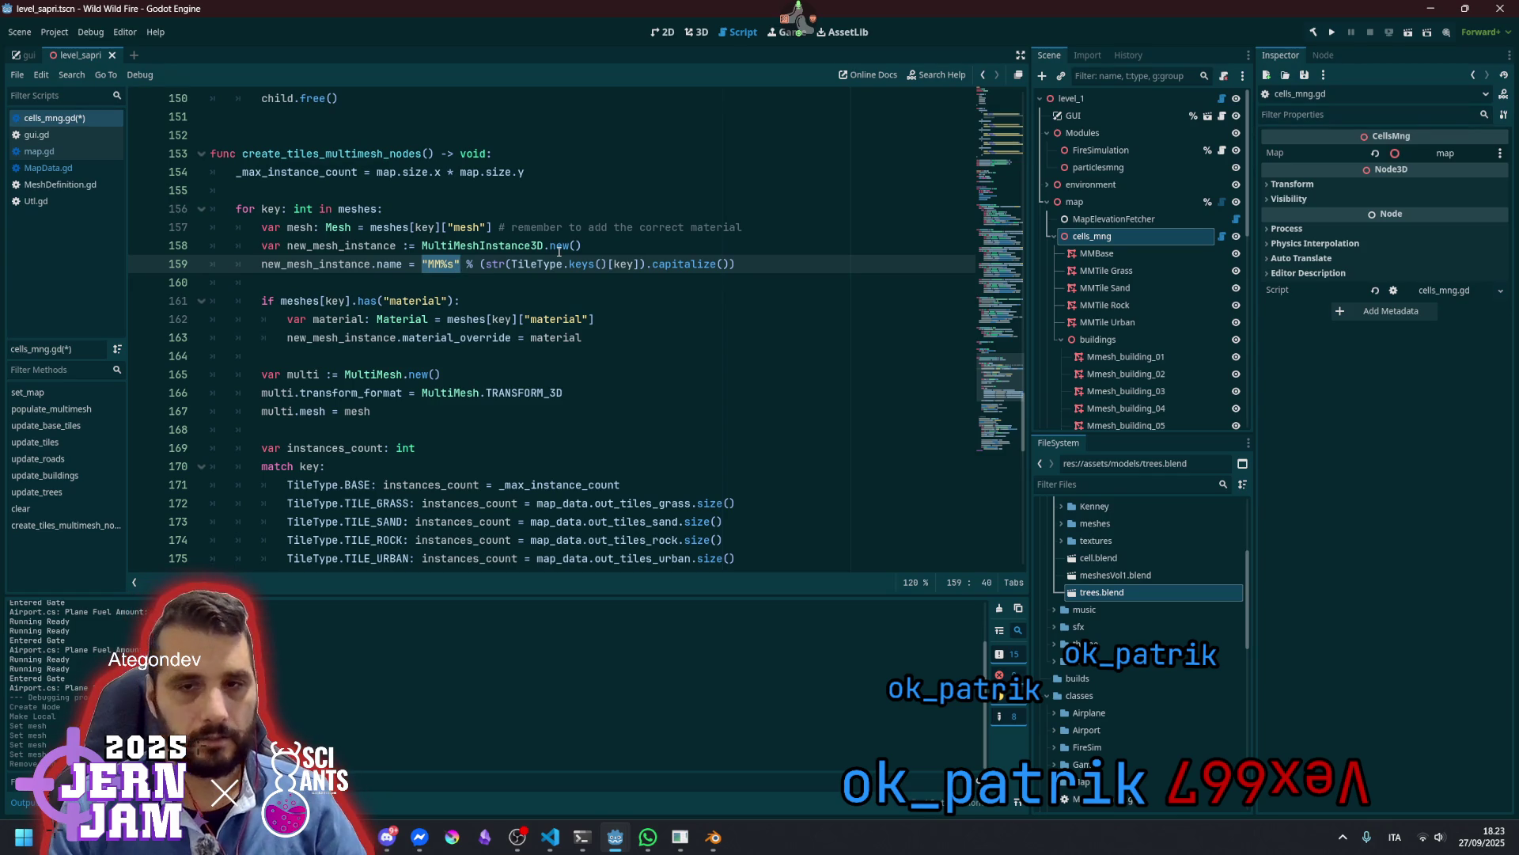
scroll(592, 270, down, 8)
double_click(437, 356)
key(Down)
key(Down)
key(Down)
key(Left)
key(Left)
key(Left)
key(shift+Right)
key(shift+Right)
key(shift+Right)
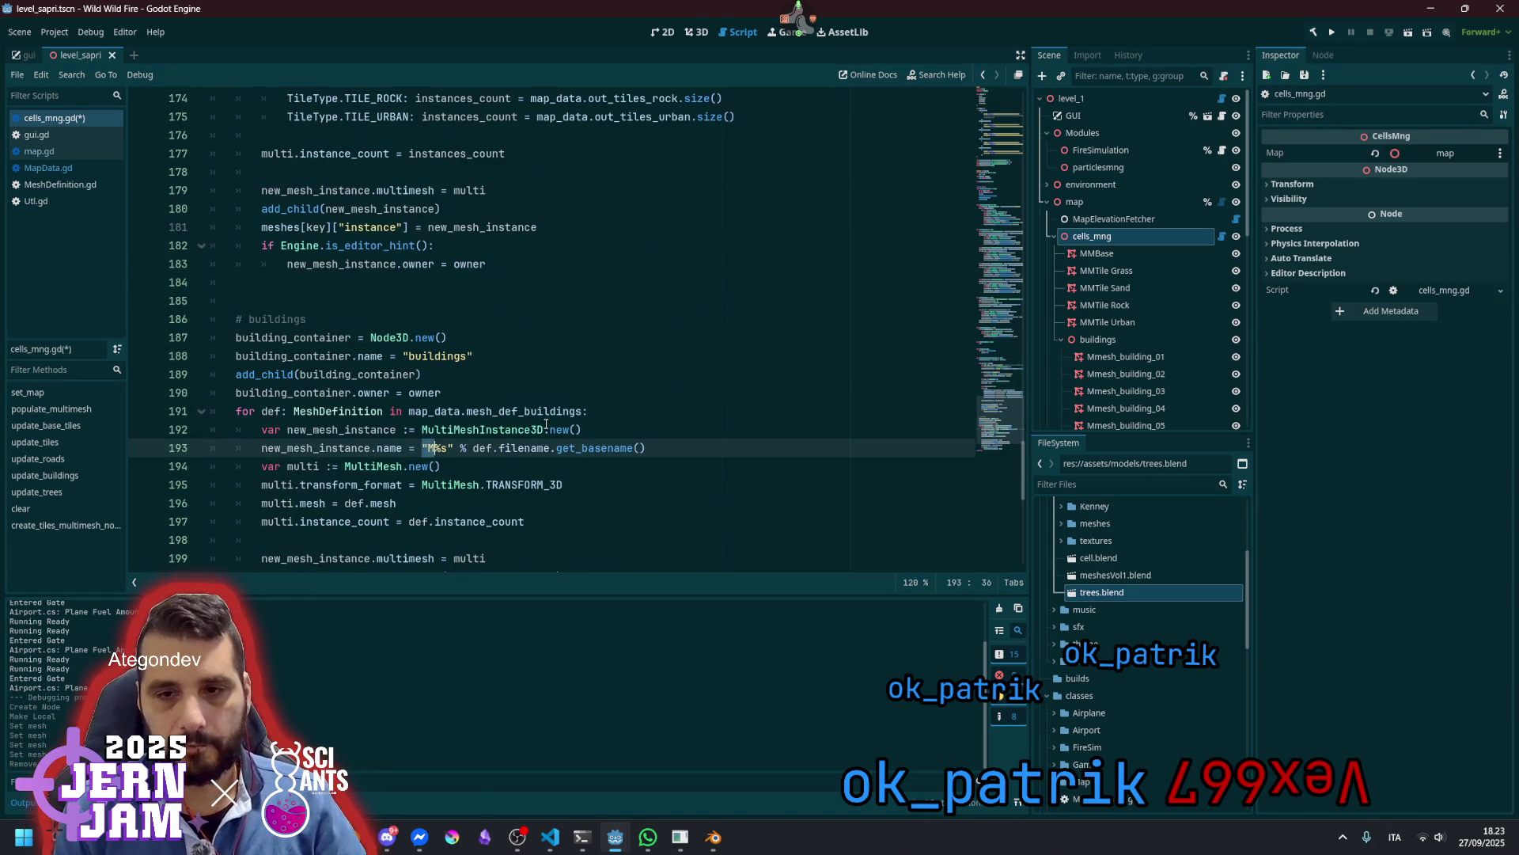
scroll(546, 424, up, 18)
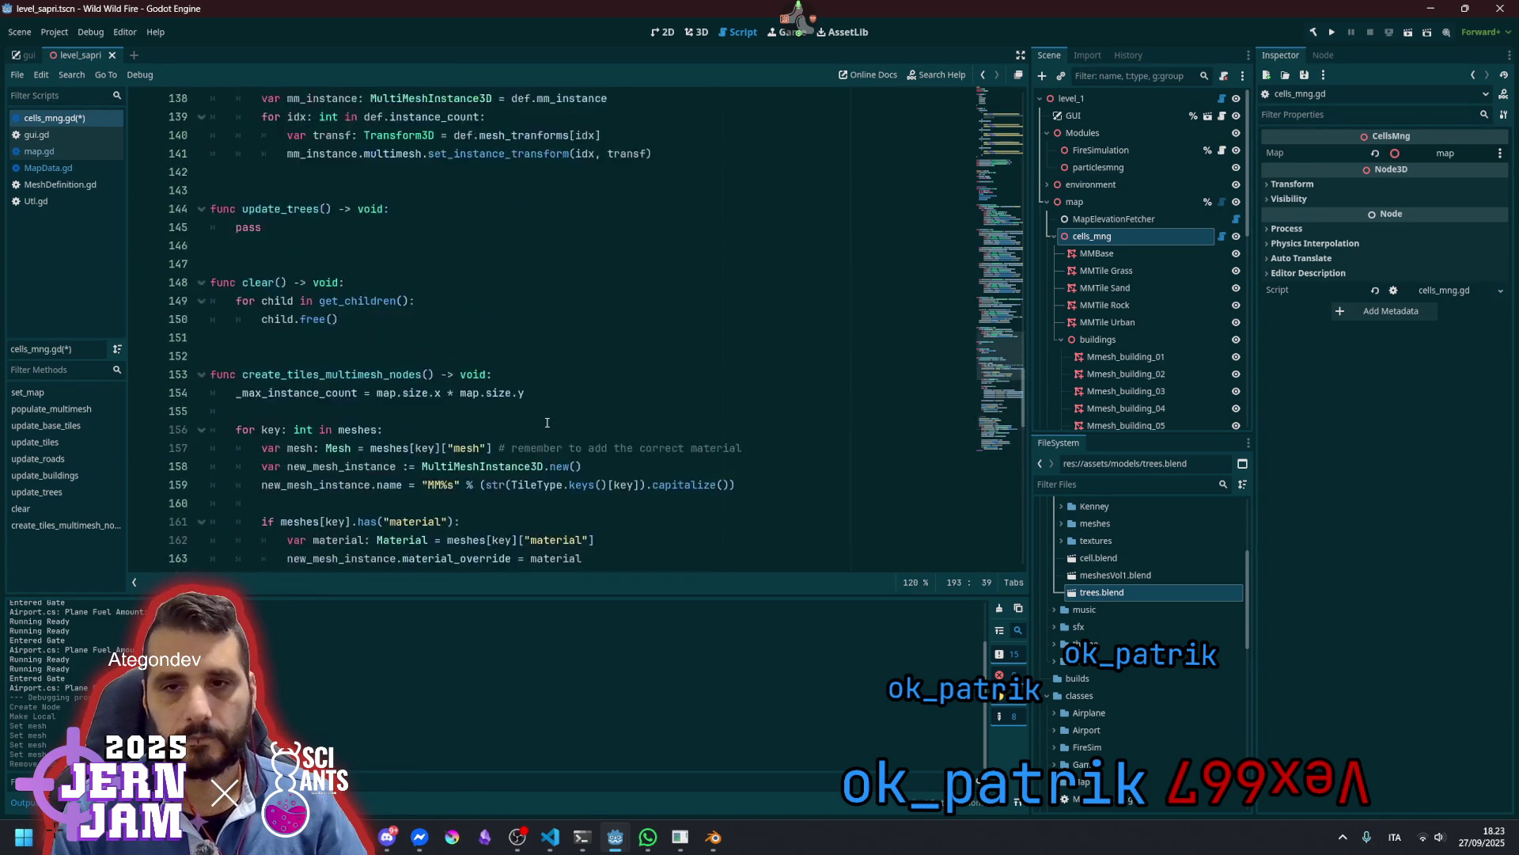
scroll(453, 404, up, 2)
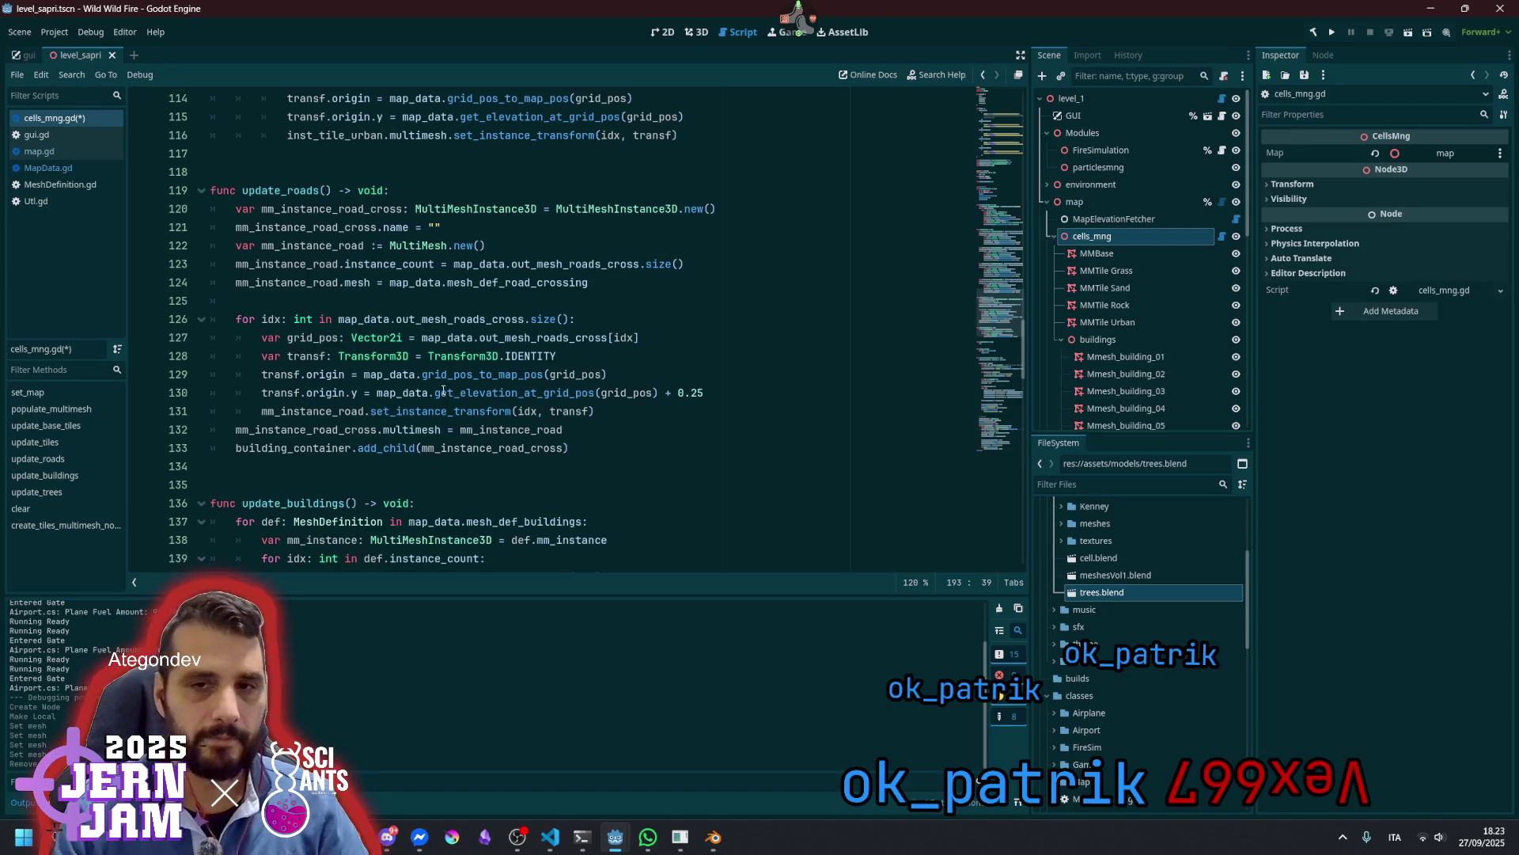
double_click(430, 227)
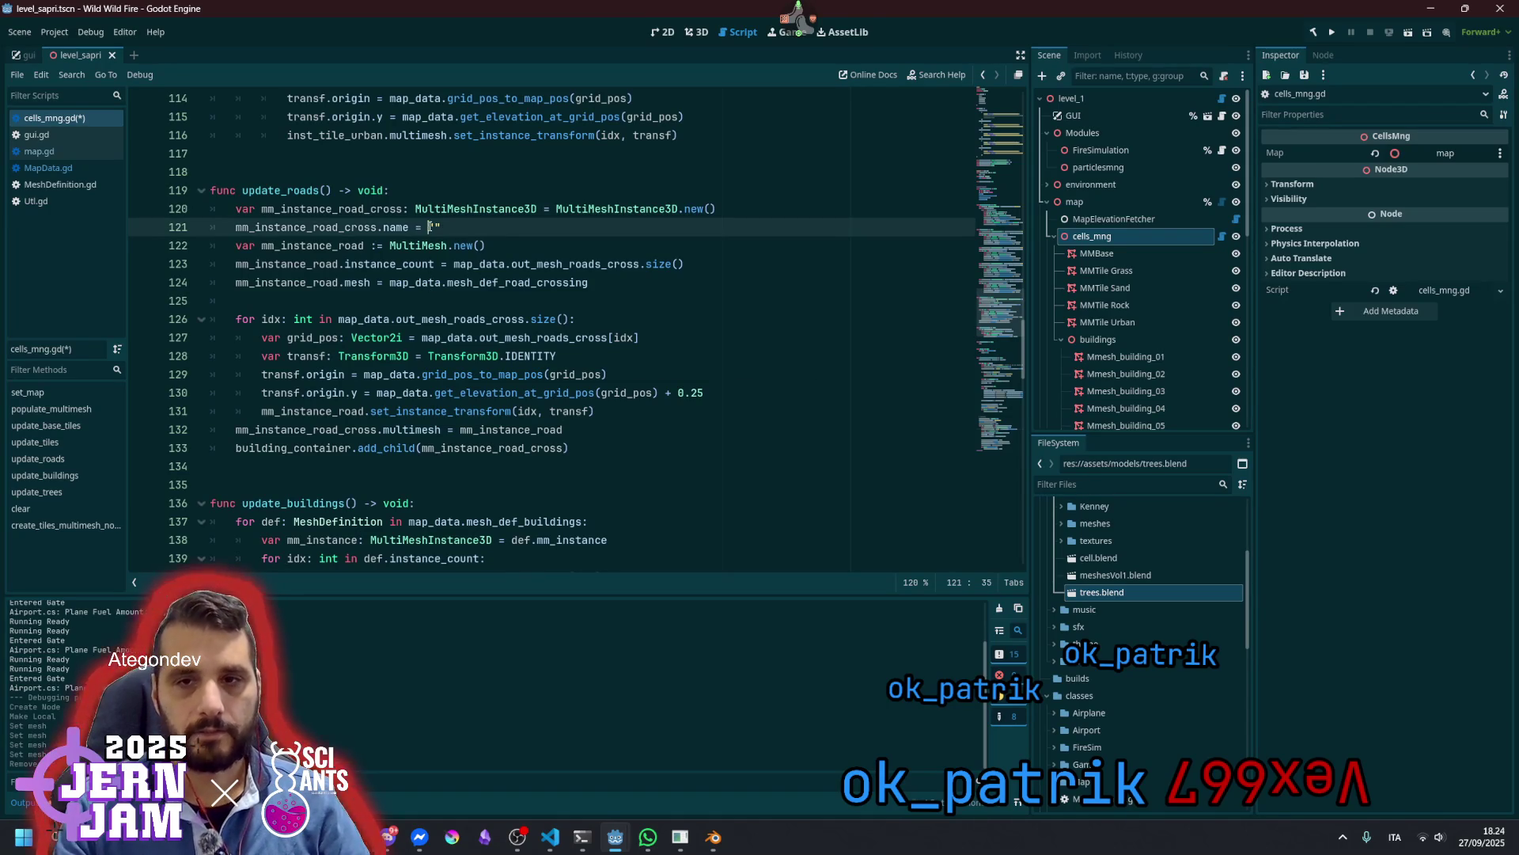
Set the crossing node's name string to "MMRoadCrossings"
text(M%s)
key(Left)
key(Left)
key(Delete)
key(Delete)
text(M)
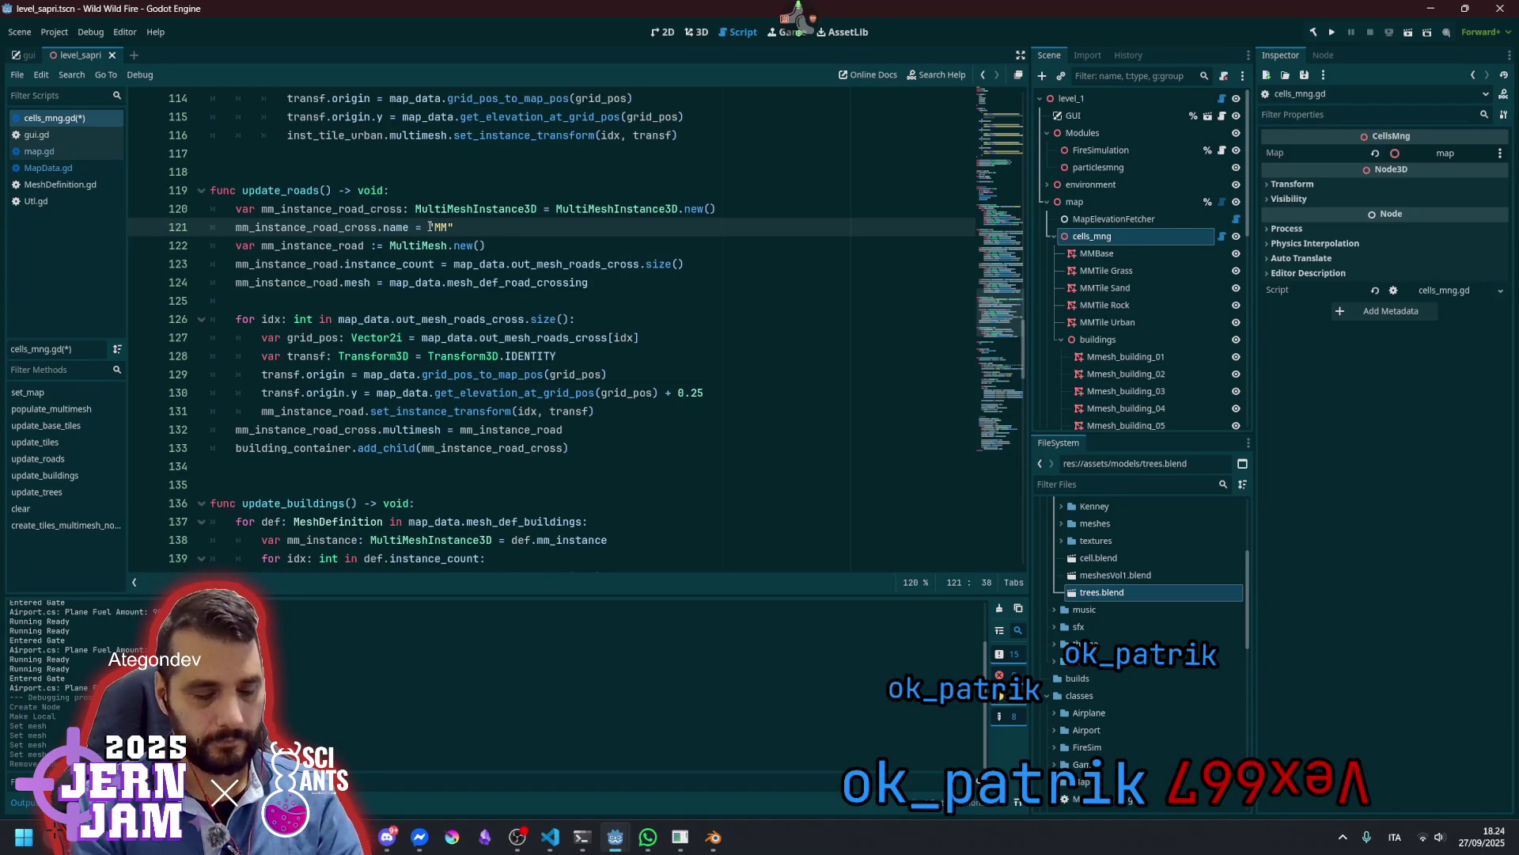
text(Roads)
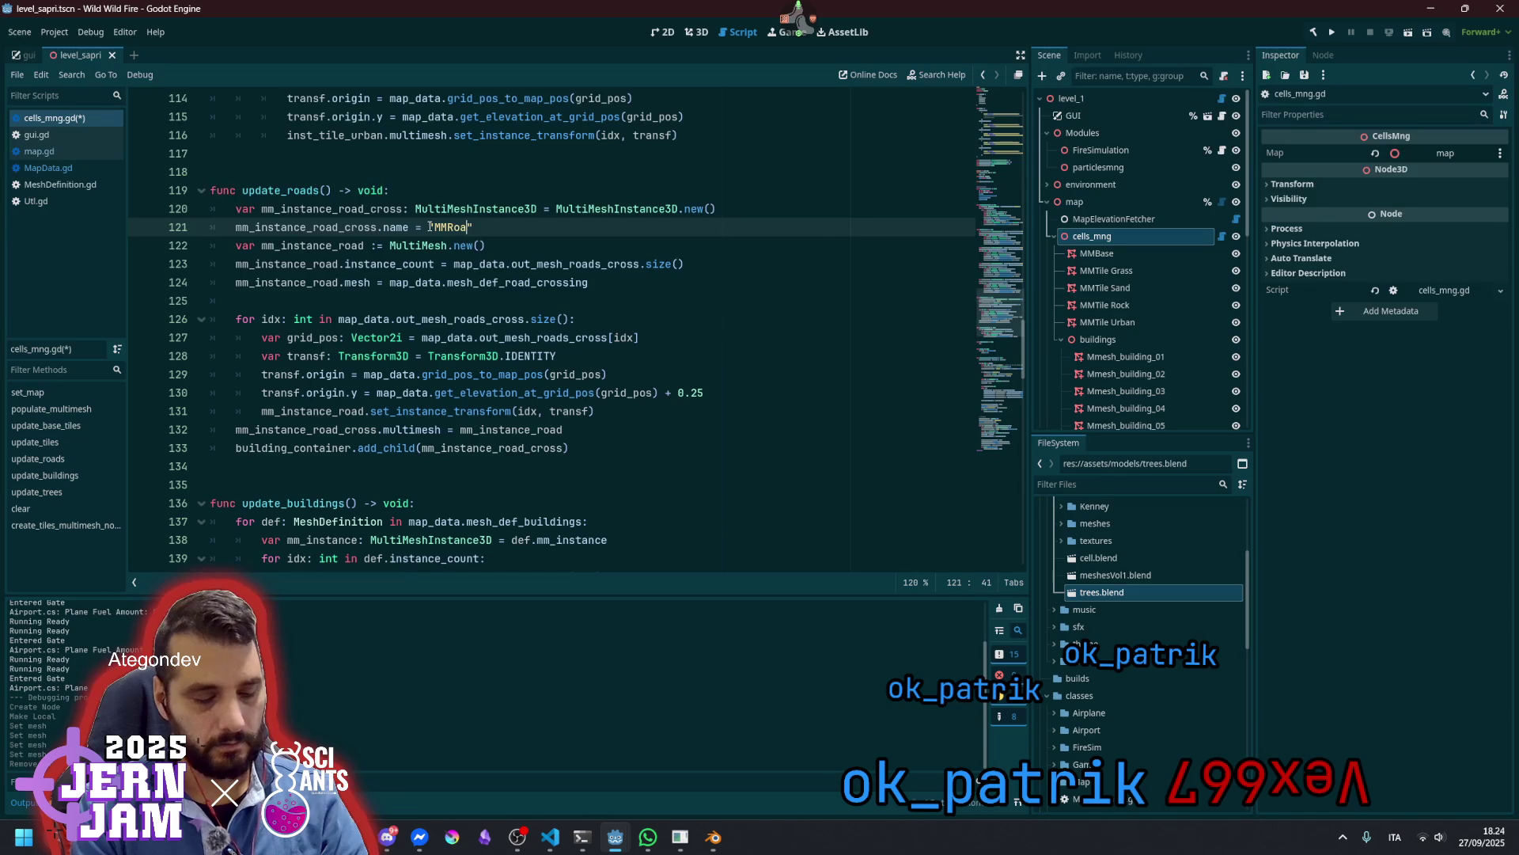
text(C)
key(BackSpace)
key(BackSpace)
key(BackSpace)
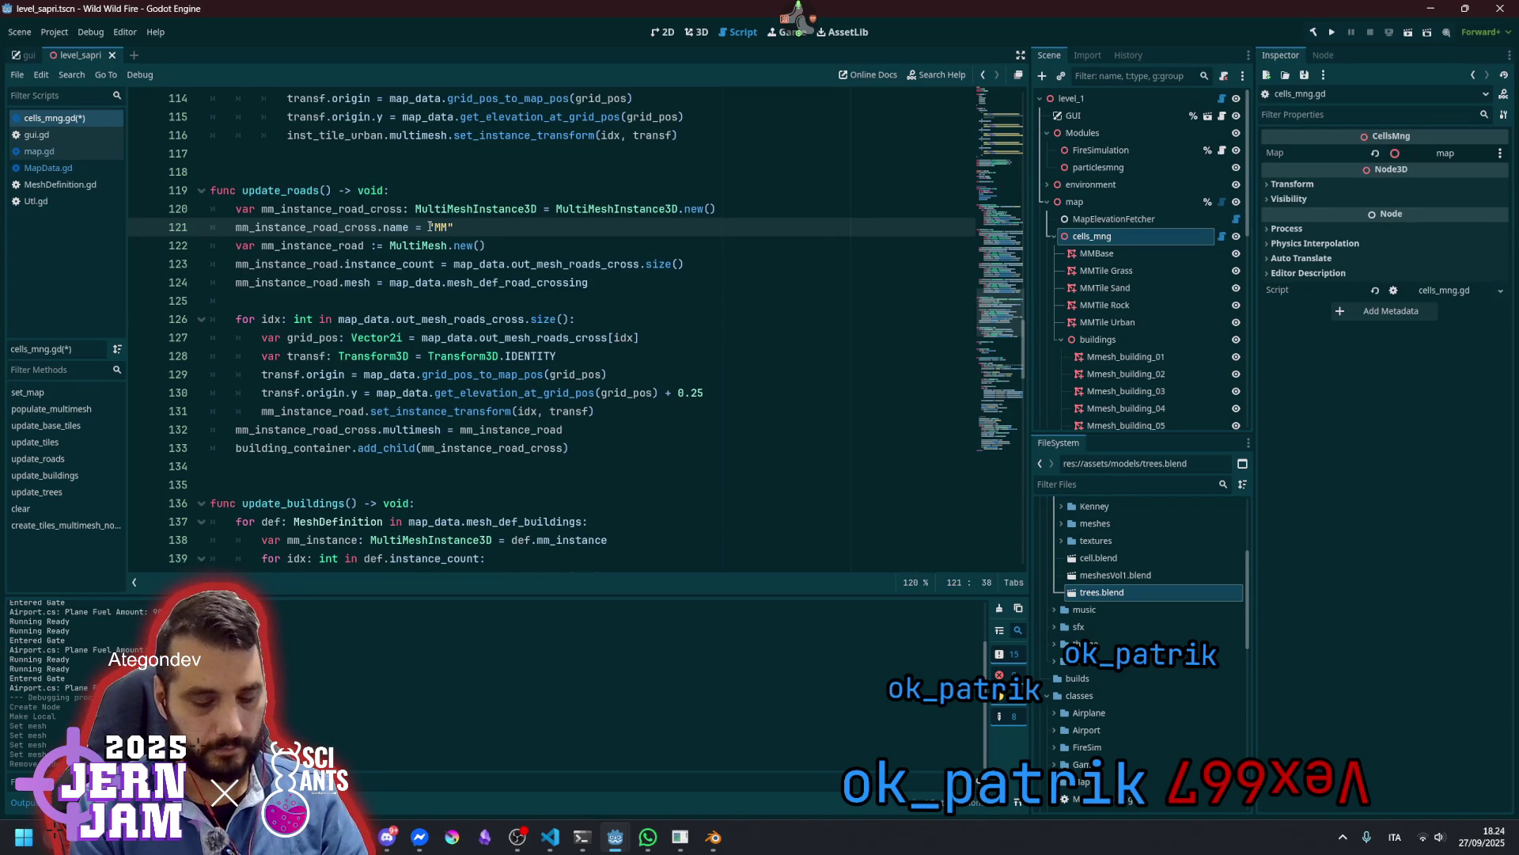
text(RoadsCross)
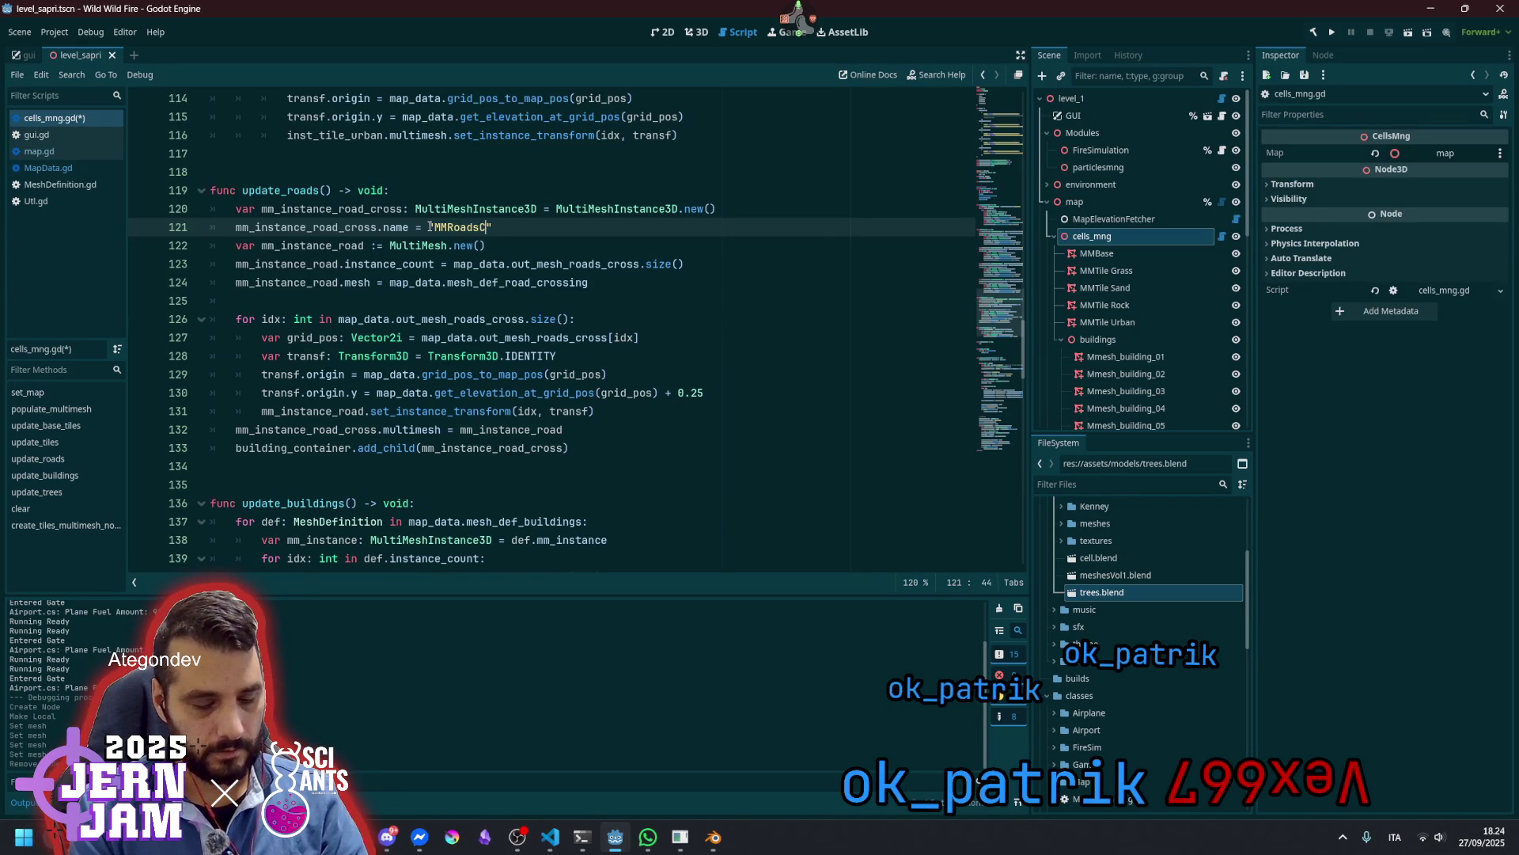
text(ing)
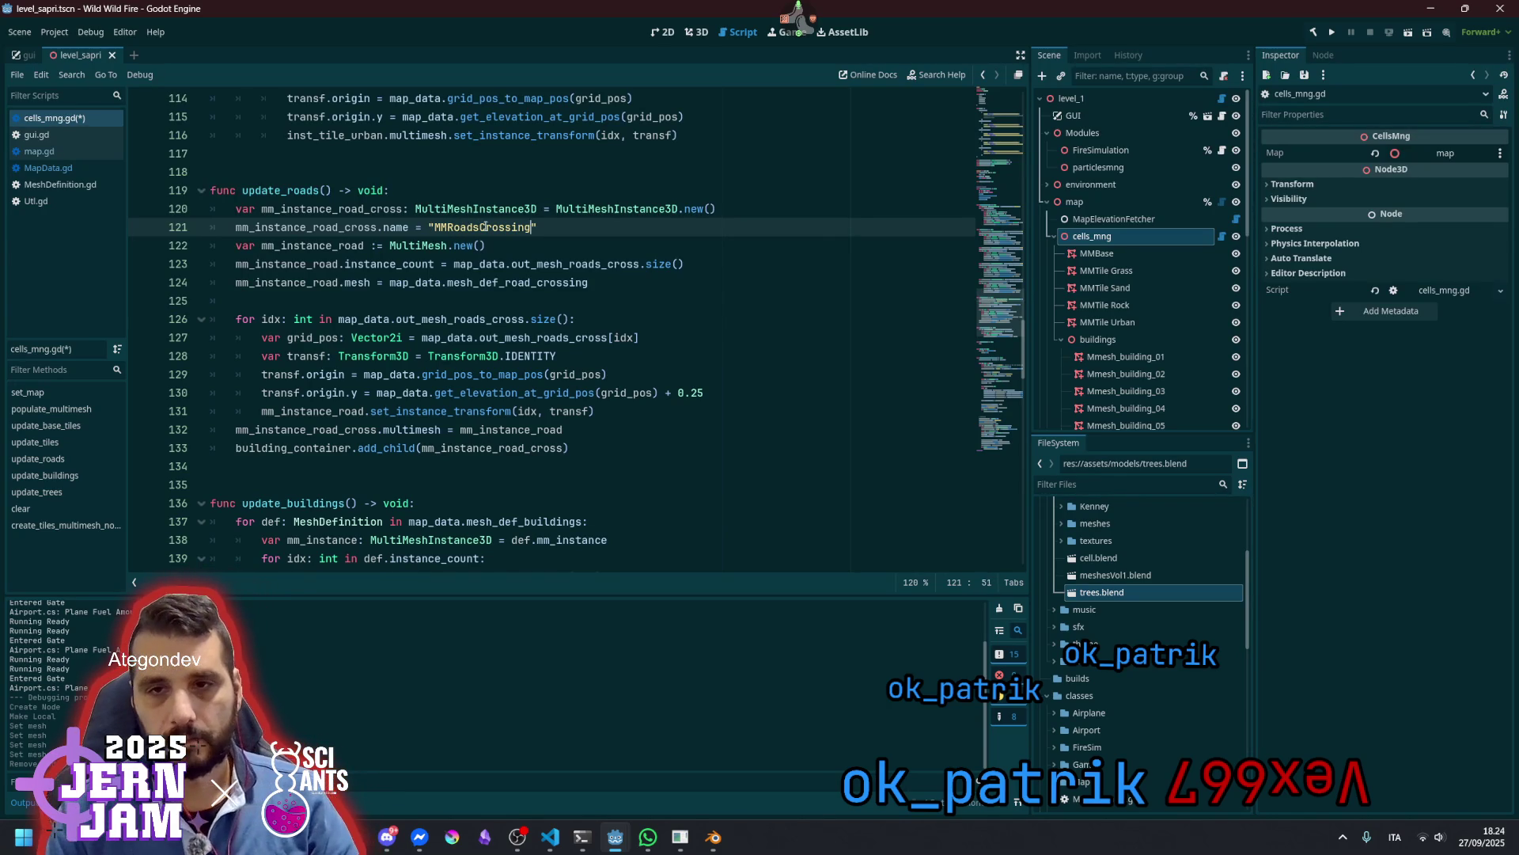
key(Left)
key(BackSpace)
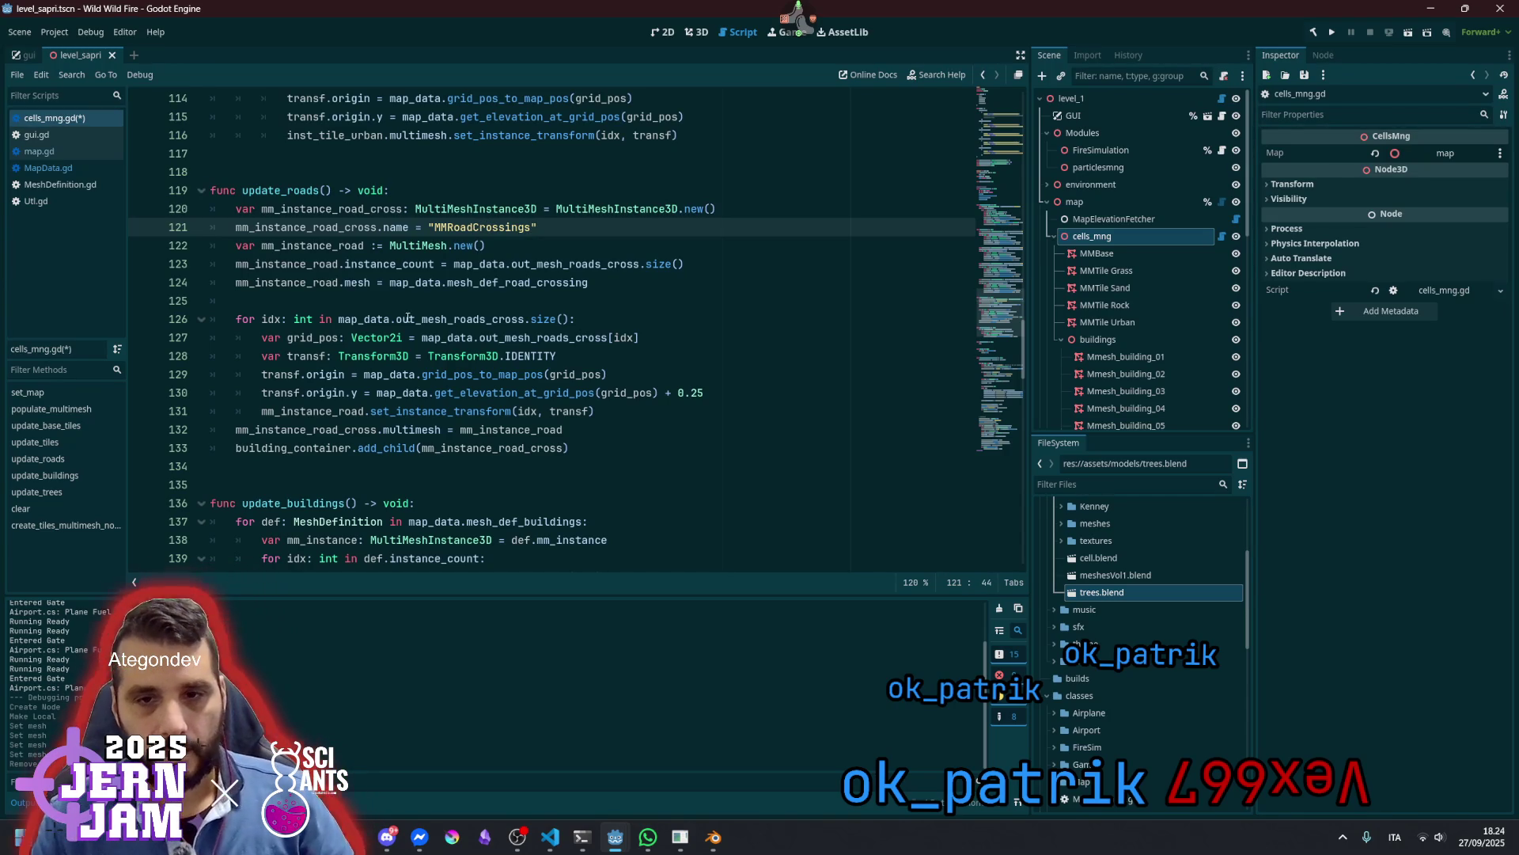
Add mm_instance_road_cross.owner = owner after add_child and save cells_mng.gd
click(283, 449)
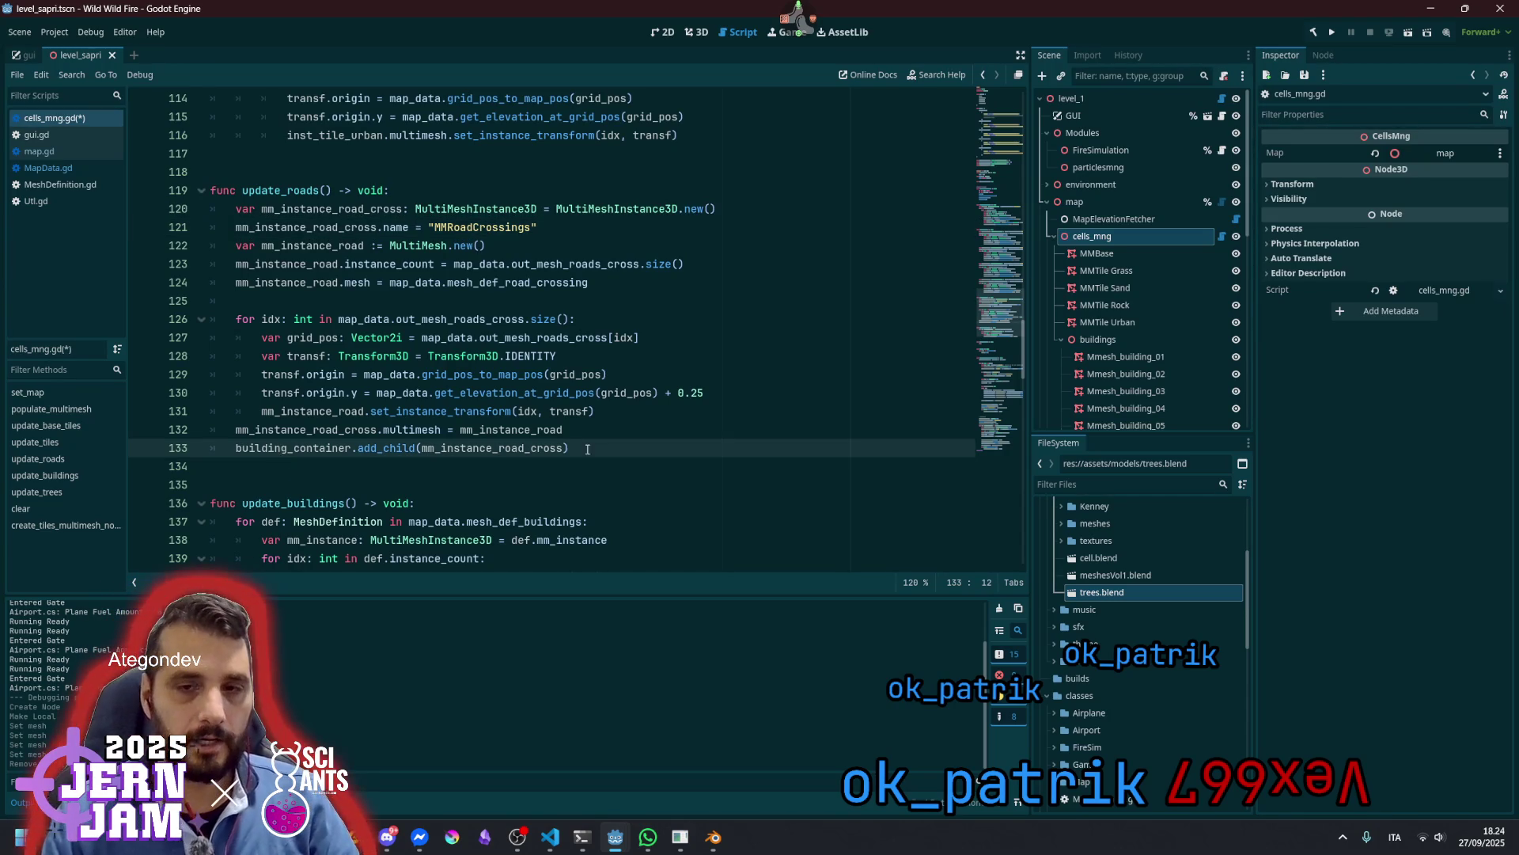
key(Return)
key(Up)
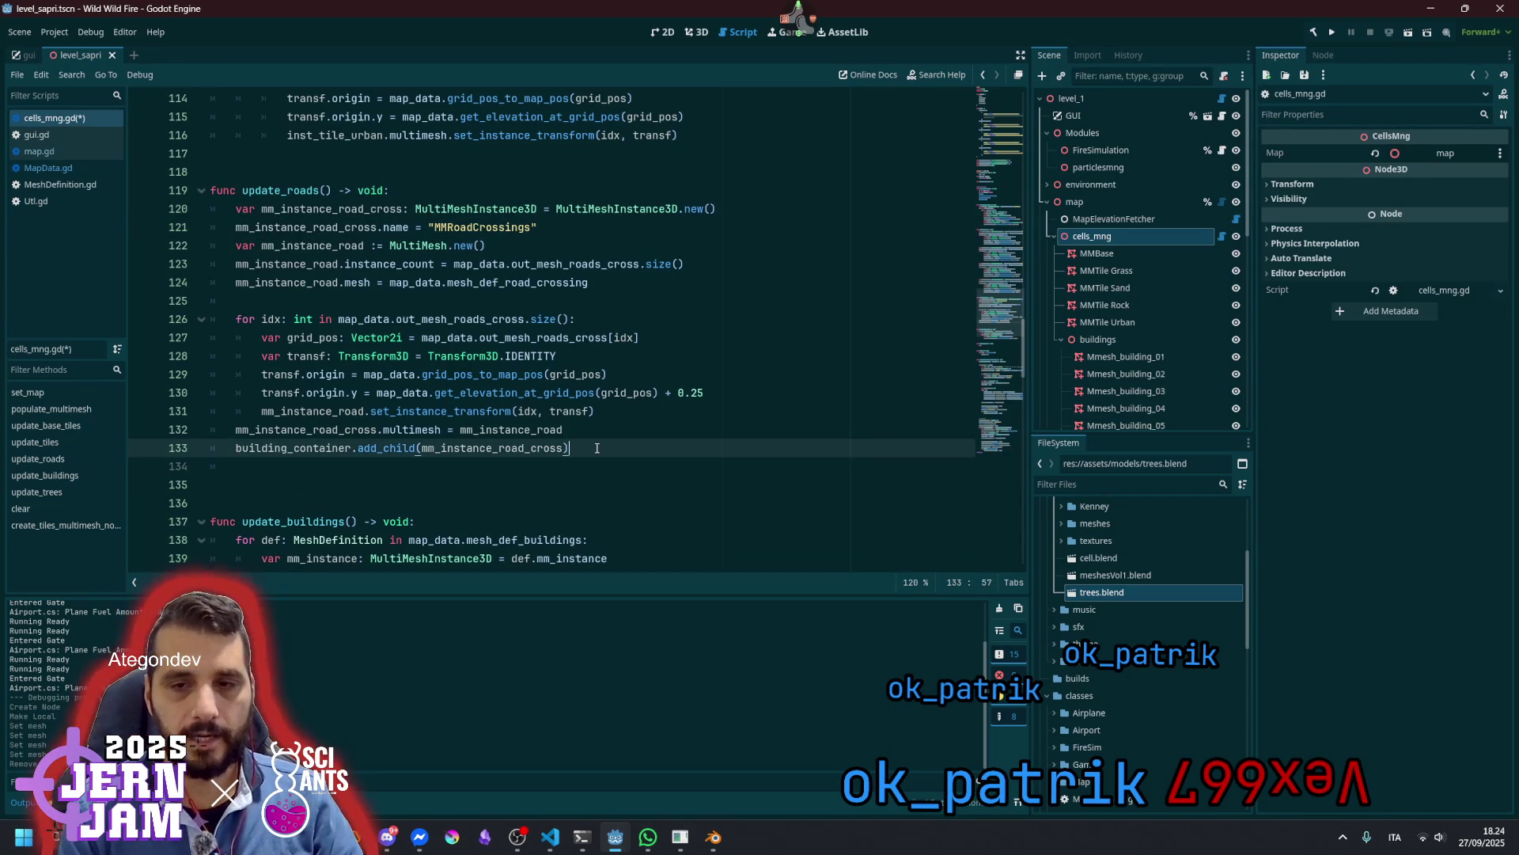
key(Left)
key(ctrl+shift+Left)
key(ctrl+c)
key(Down)
key(ctrl+v)
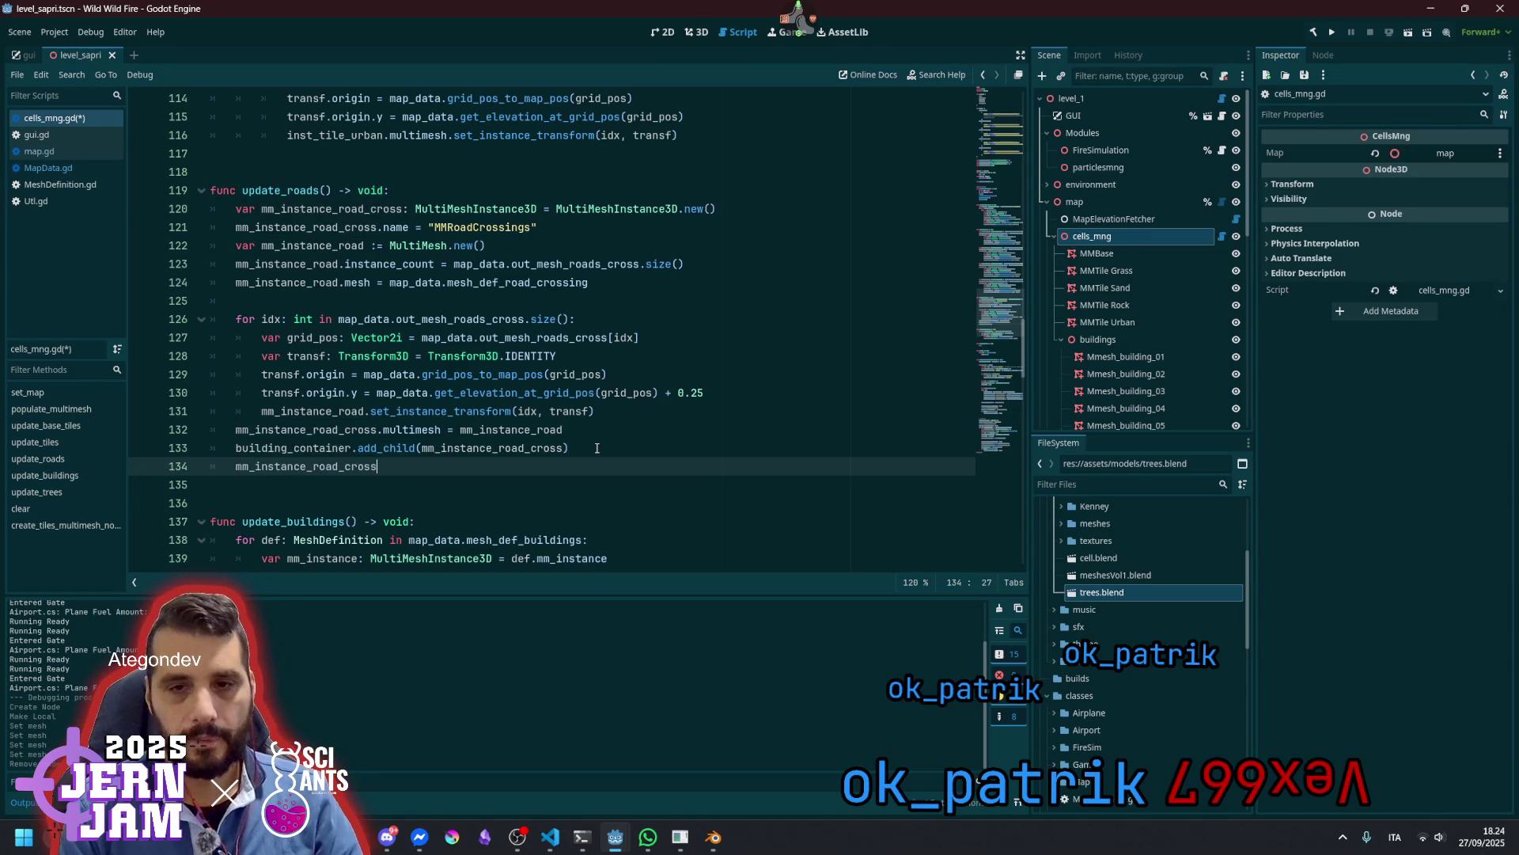
text(.o)
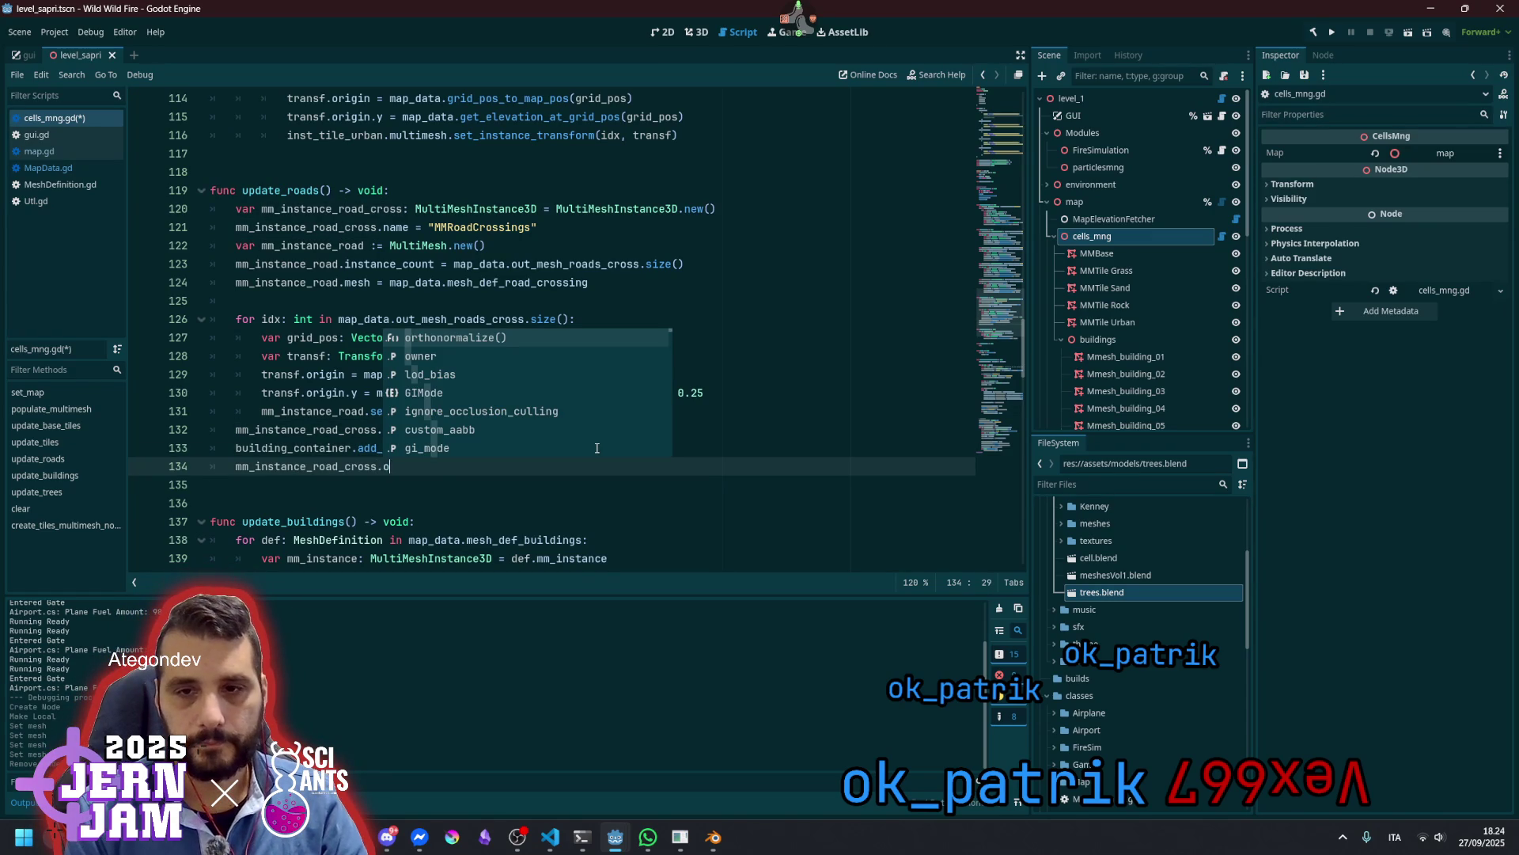
text(wner = owner)
click(596, 448)
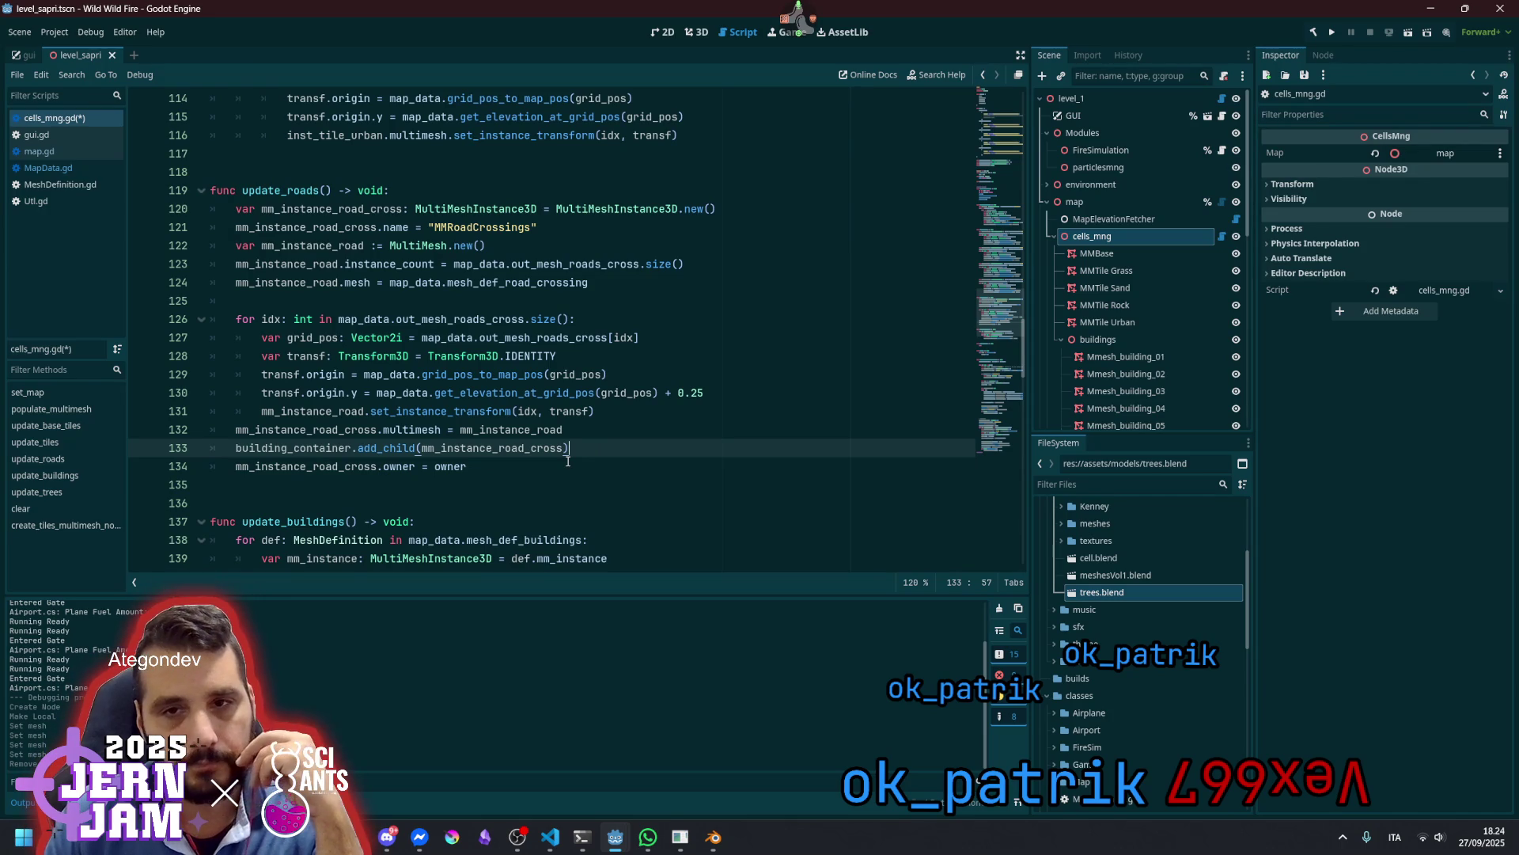
key(ctrl+s)
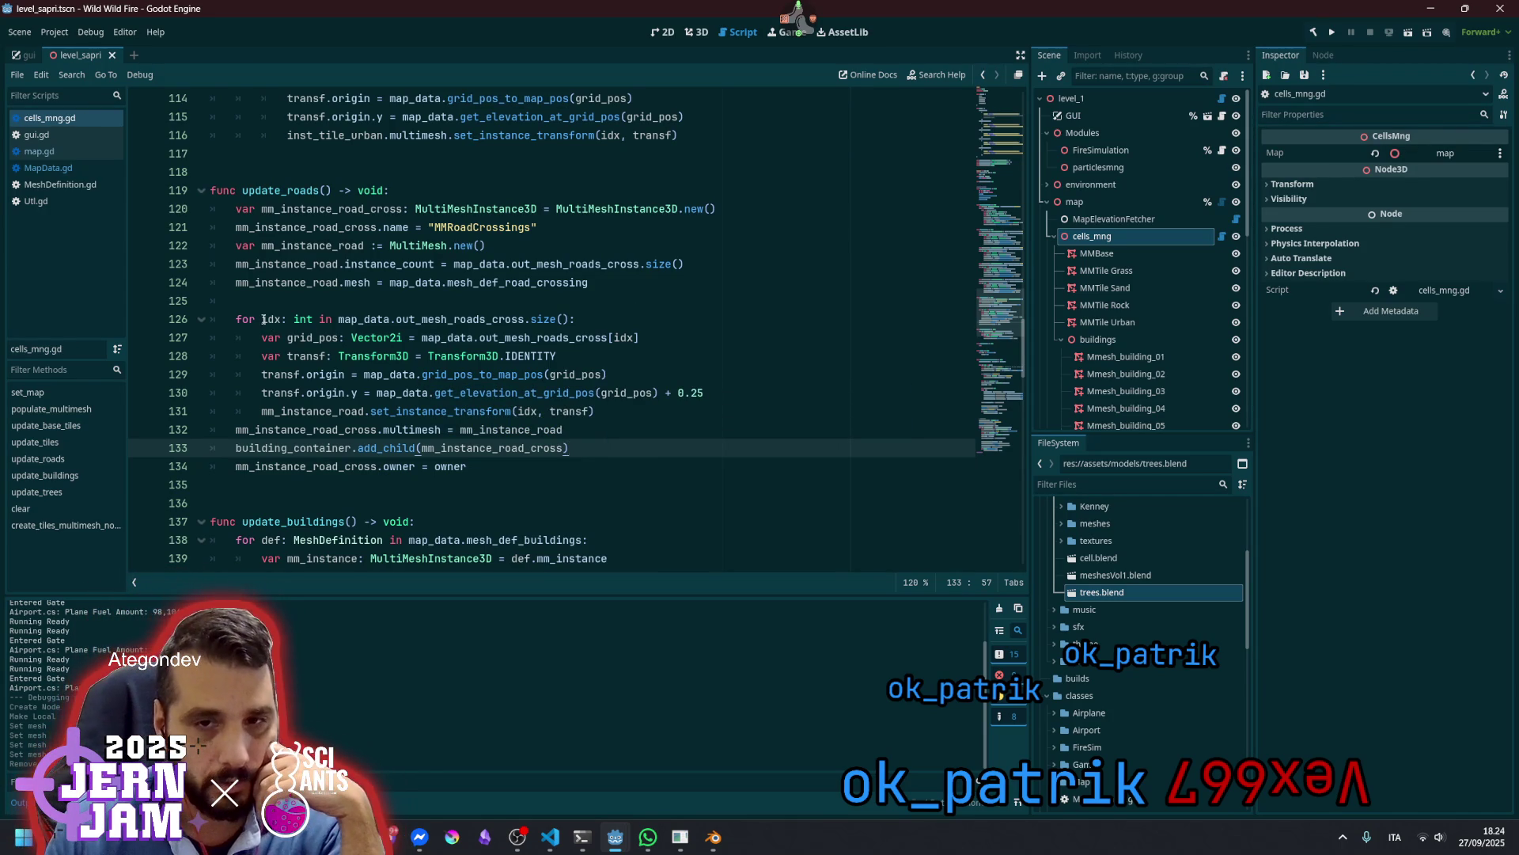
Duplicate the crossing-road block, lines 120–134, directly below itself
drag(237, 207, 525, 459)
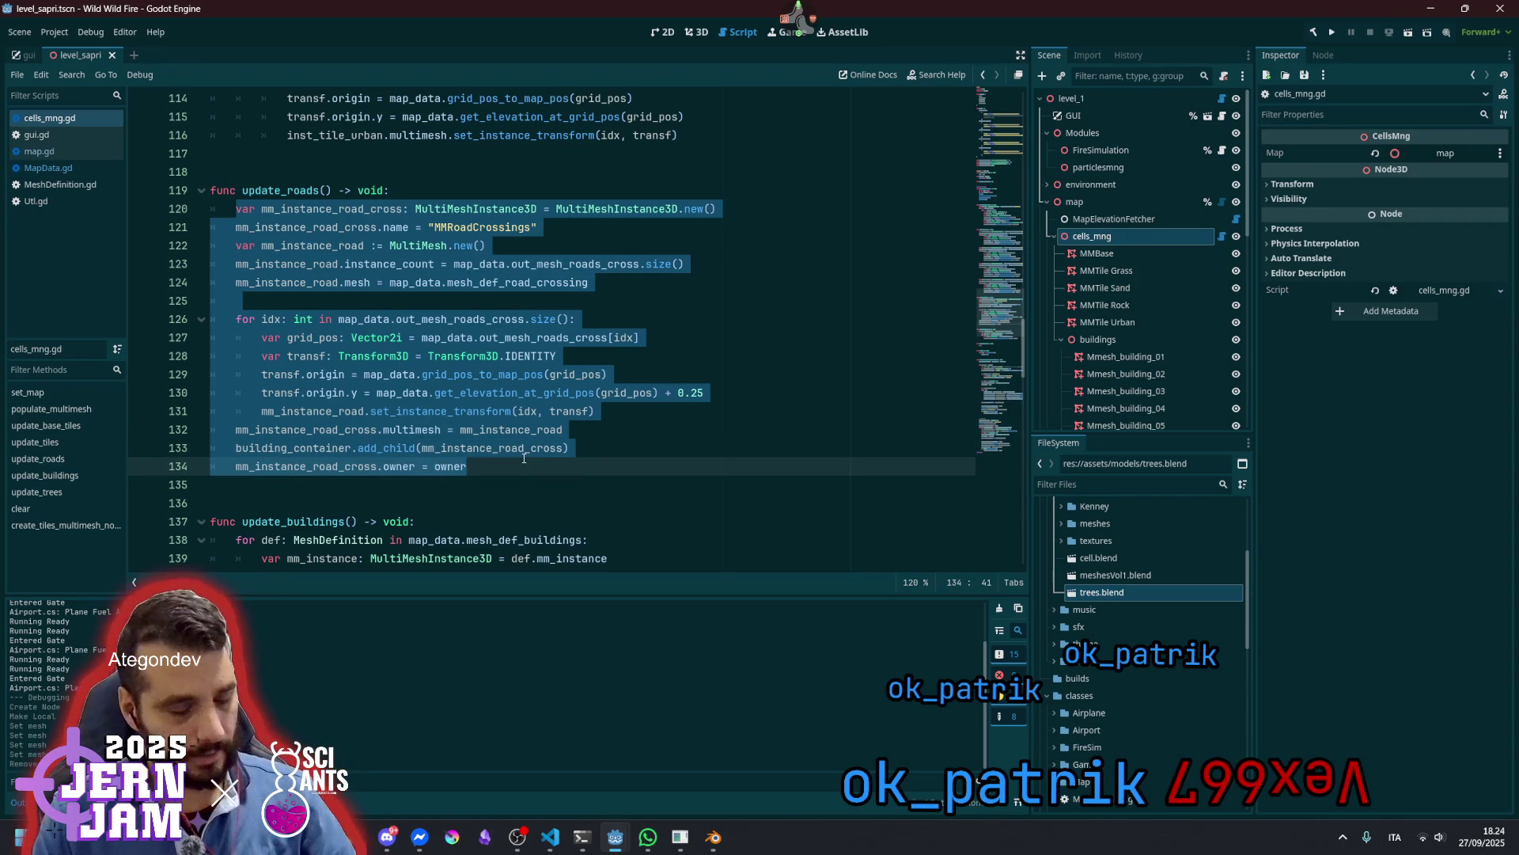
key(ctrl+c)
click(521, 457)
key(Return)
key(Return)
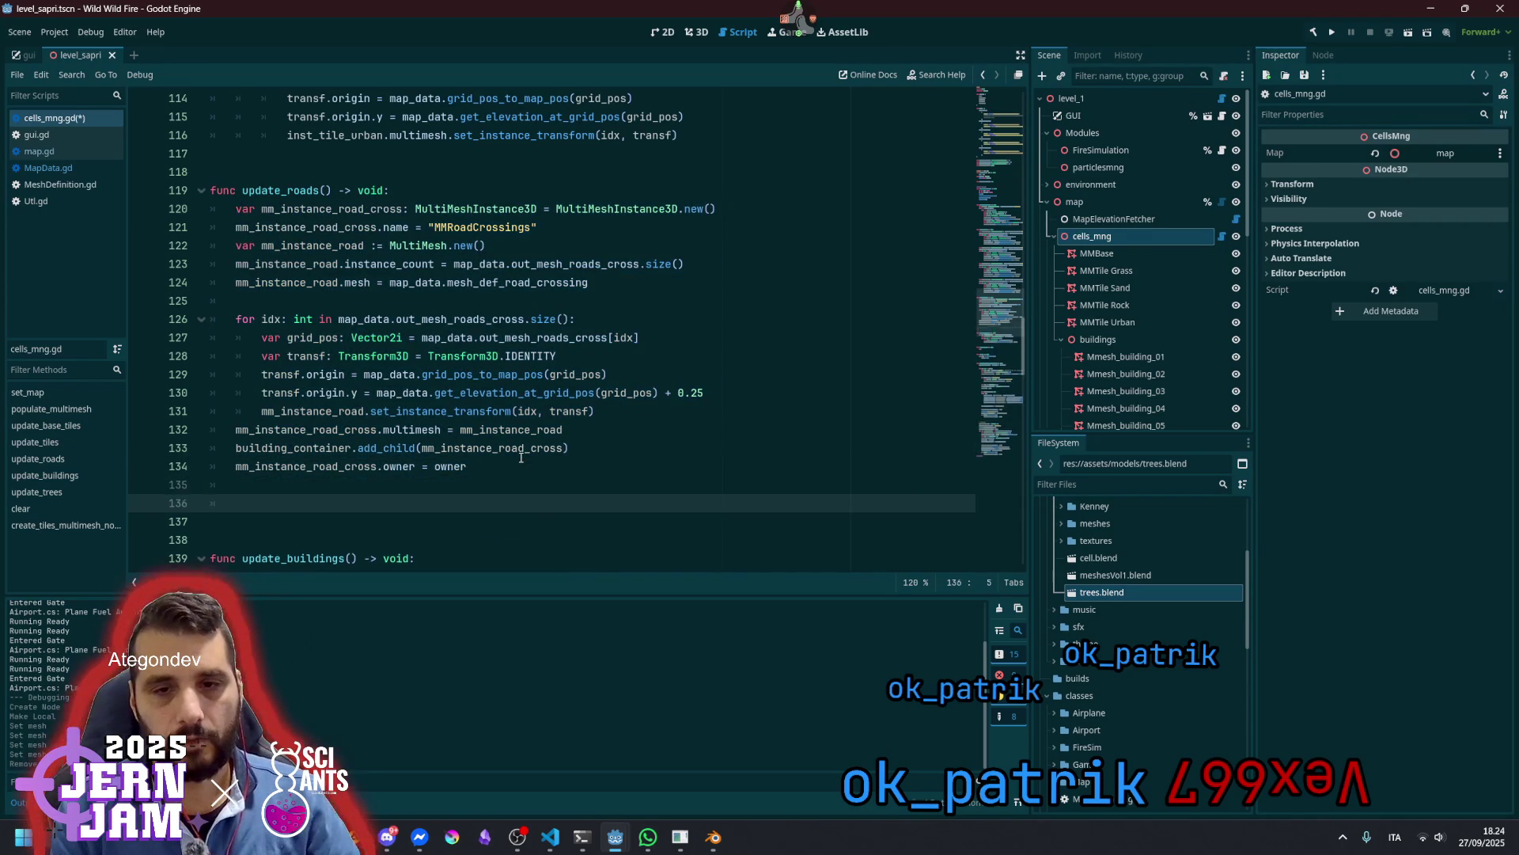
key(ctrl+v)
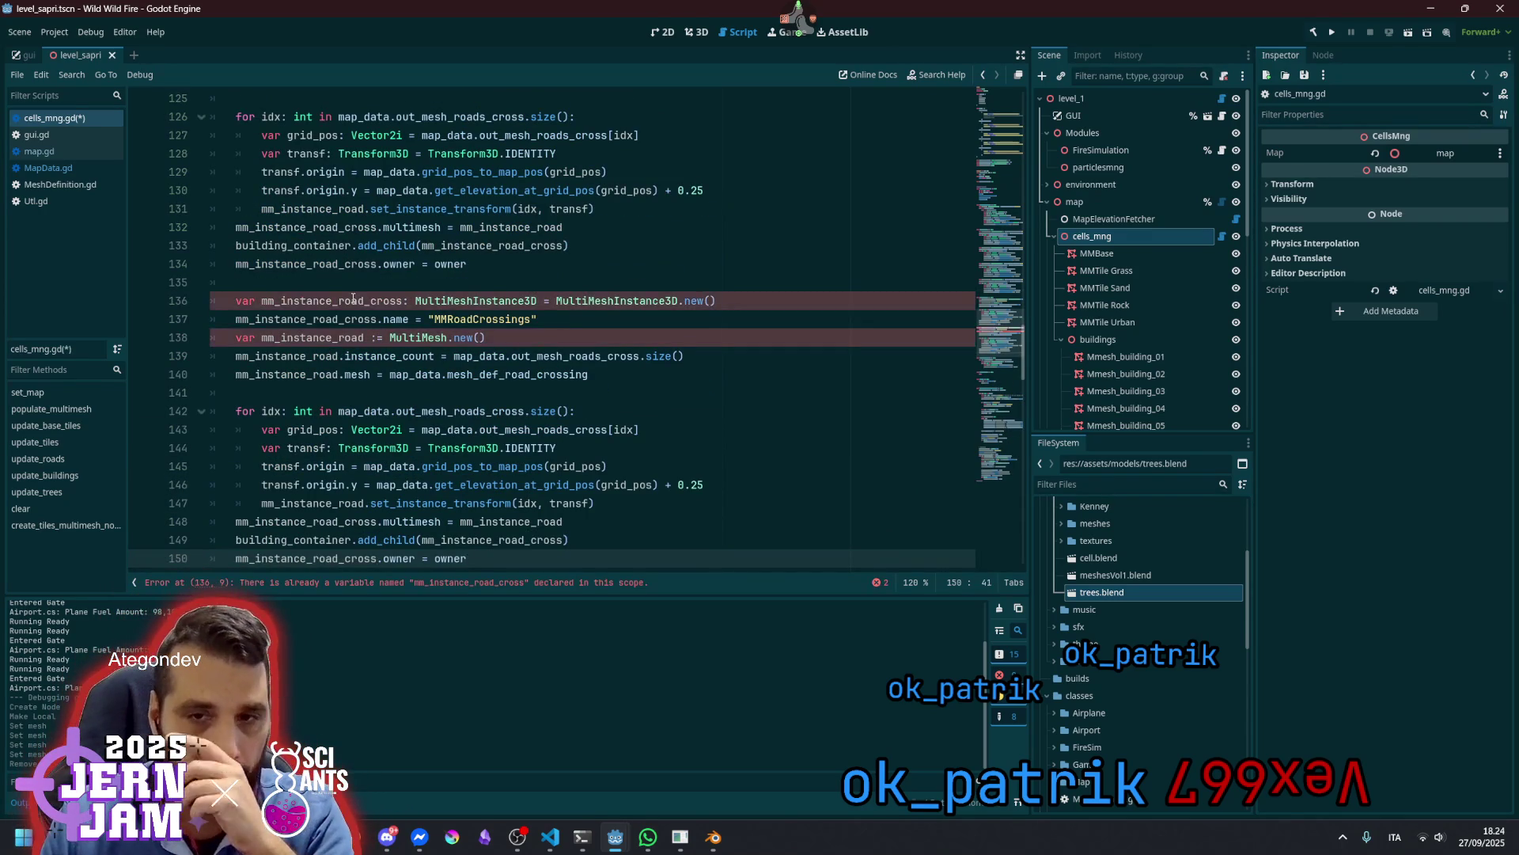
Rename every mm_instance_road_cross in the copy to mm_instance_road_straight
double_click(363, 301)
scroll(486, 354, down, 1)
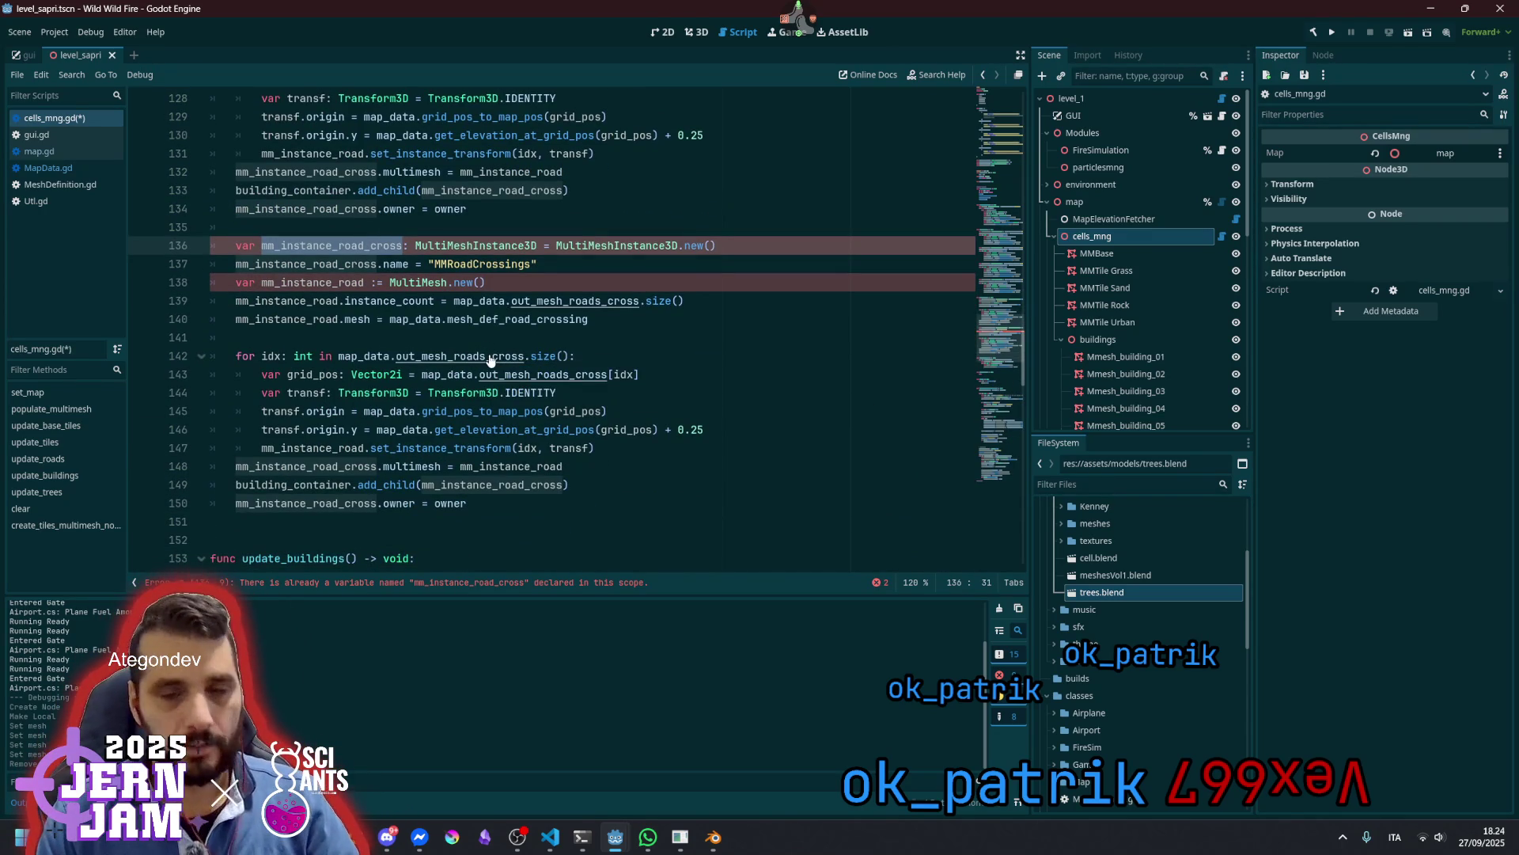
key(ctrl+d)
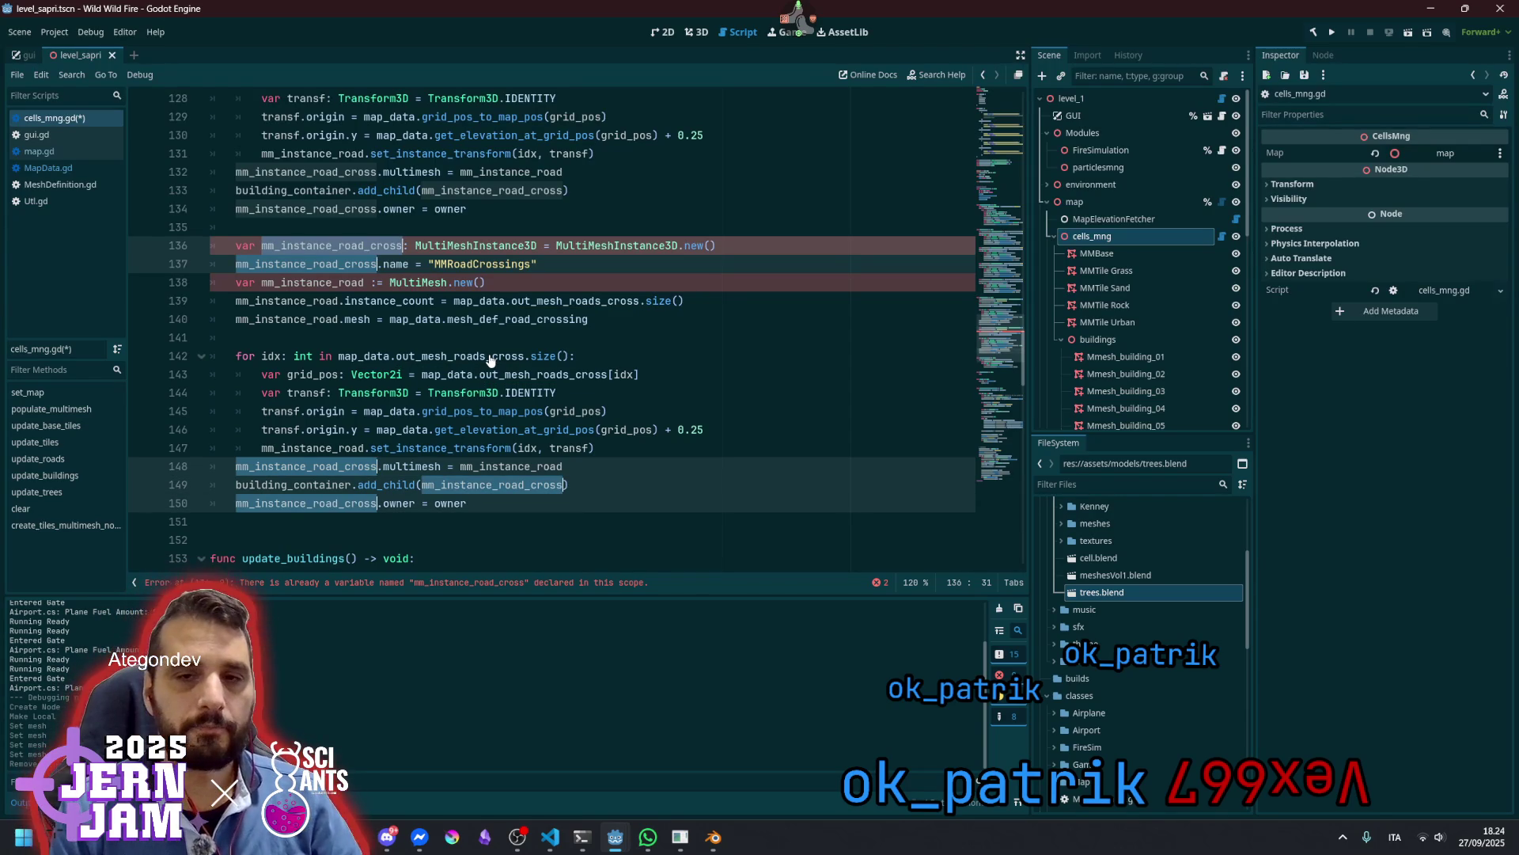
key(Right)
key(BackSpace)
key(BackSpace)
key(BackSpace)
text(straigh)
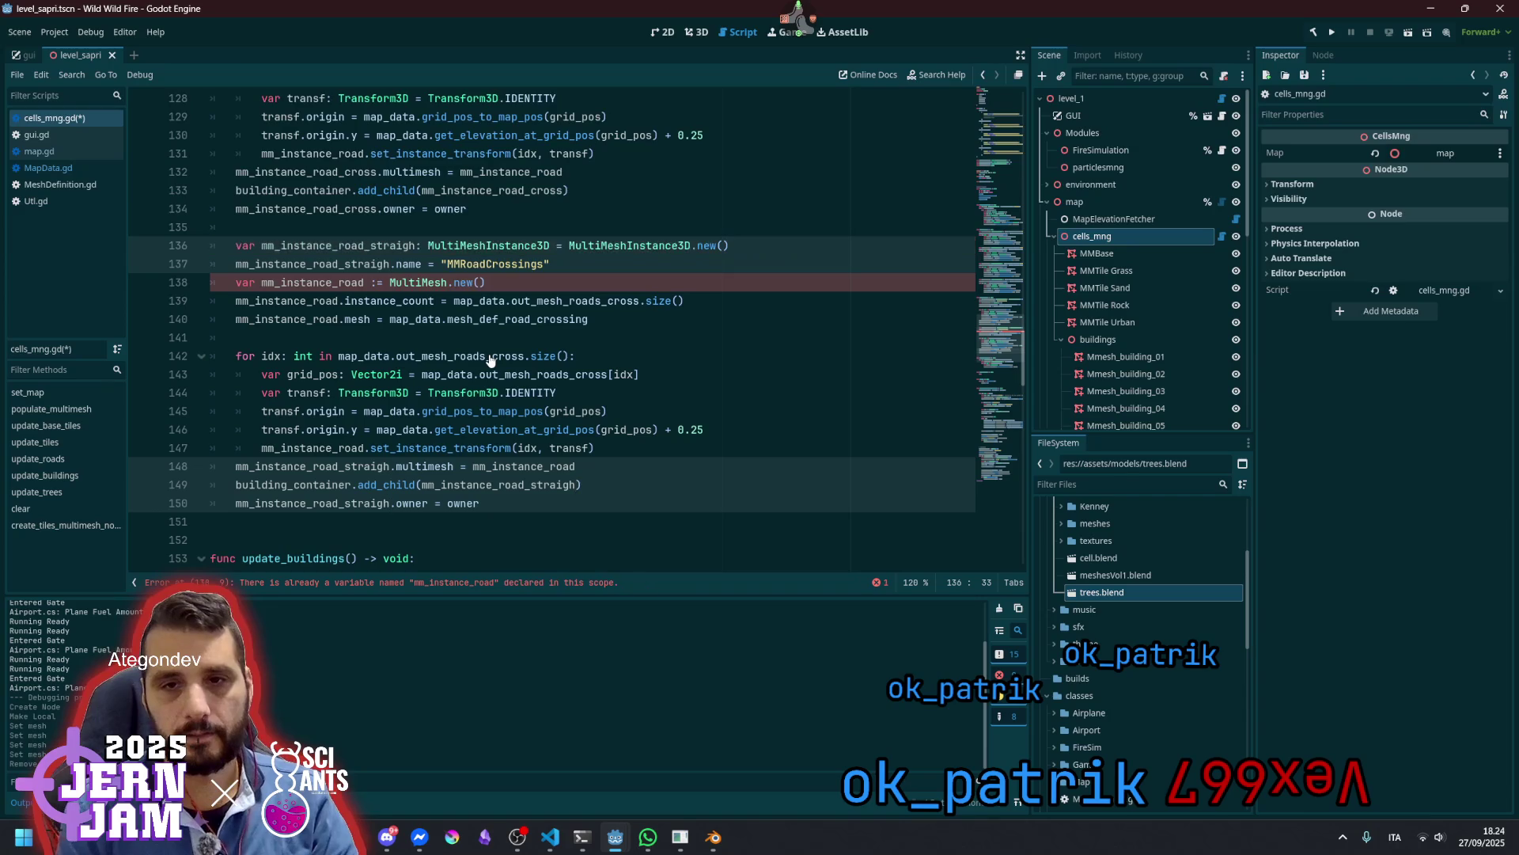
text(t)
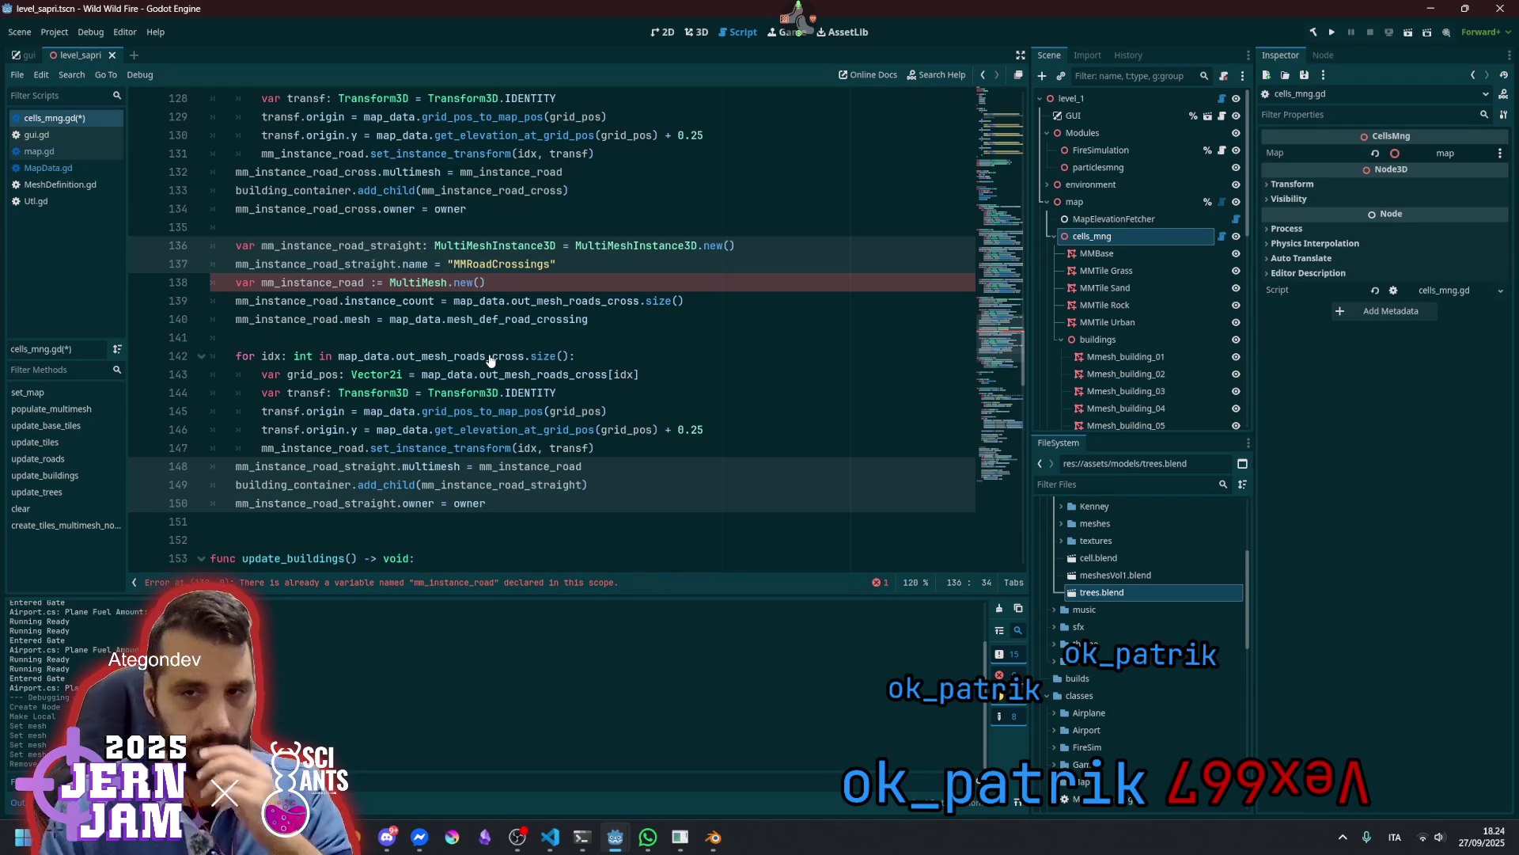
Change the copy's node name to "MMRoadStraight" and its MultiMesh variable to mm_instance_road_s
click(493, 269)
key(ctrl+shift+Right)
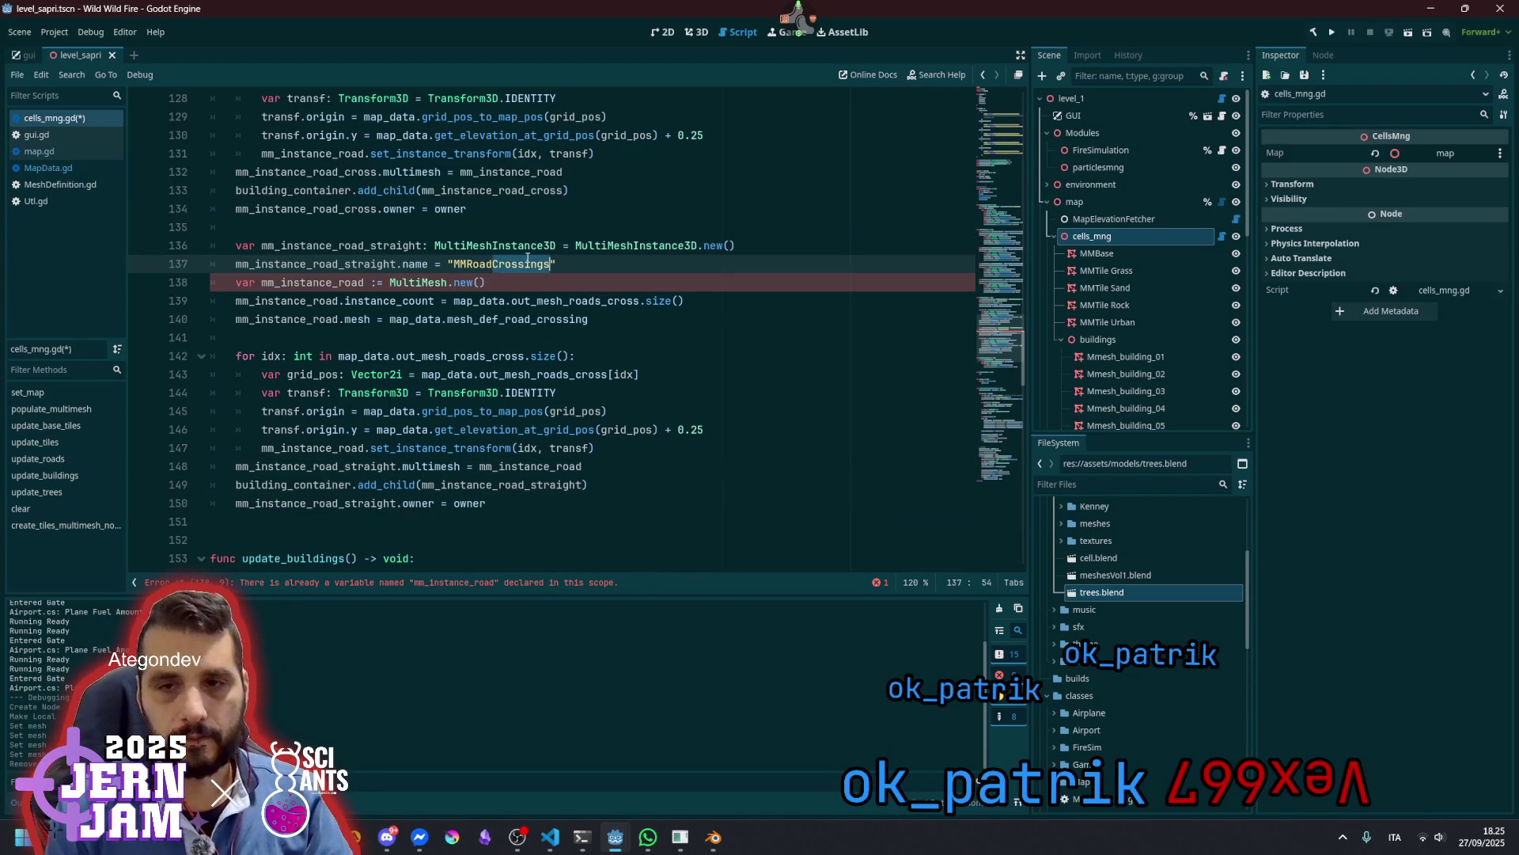
text(Straight)
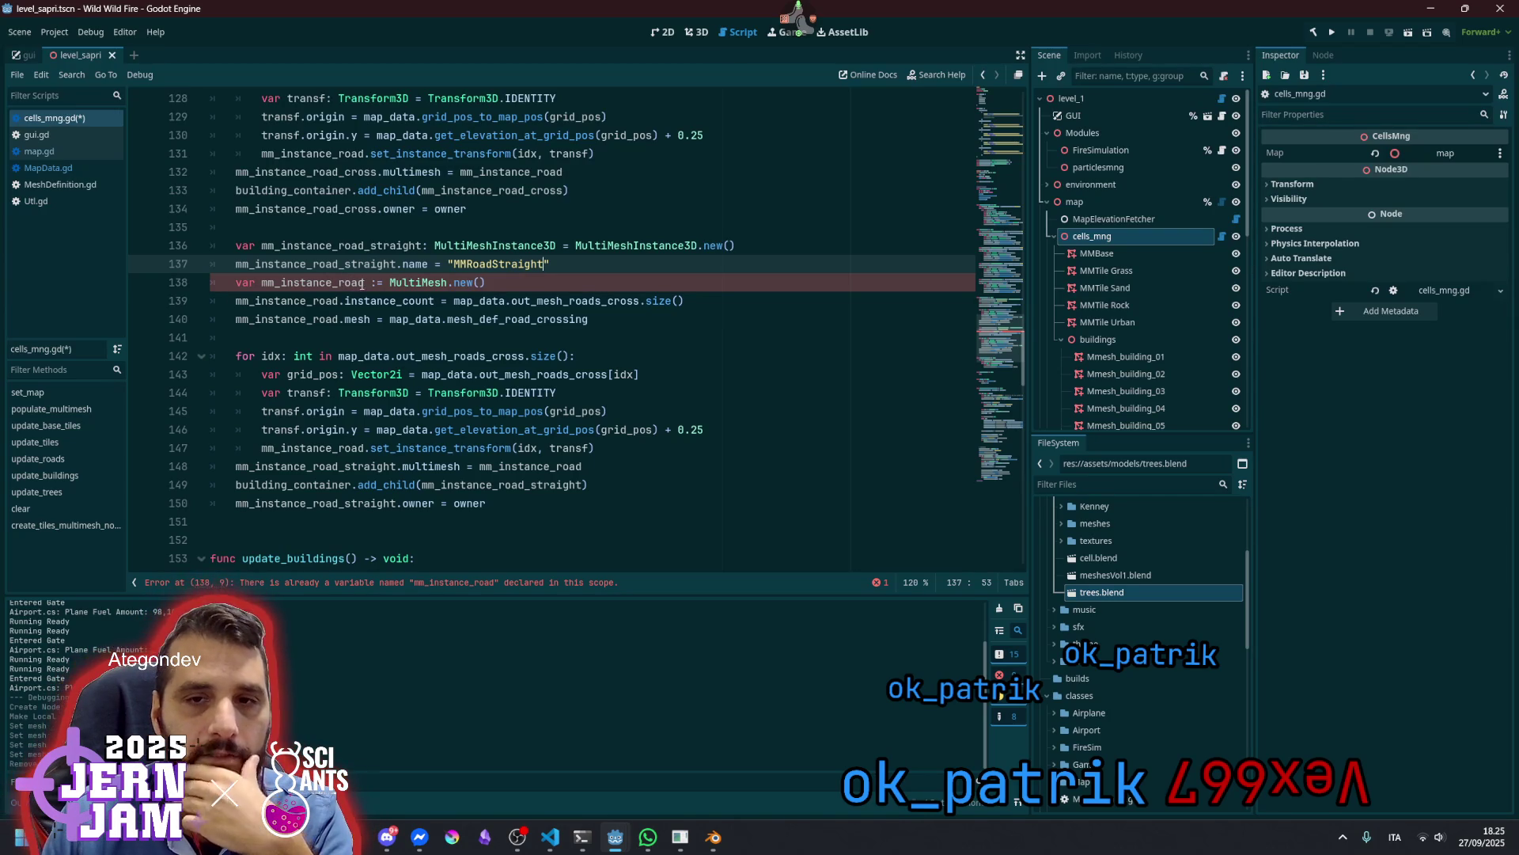
click(365, 282)
text(s)
key(ctrl+Left)
key(ctrl+shift+Right)
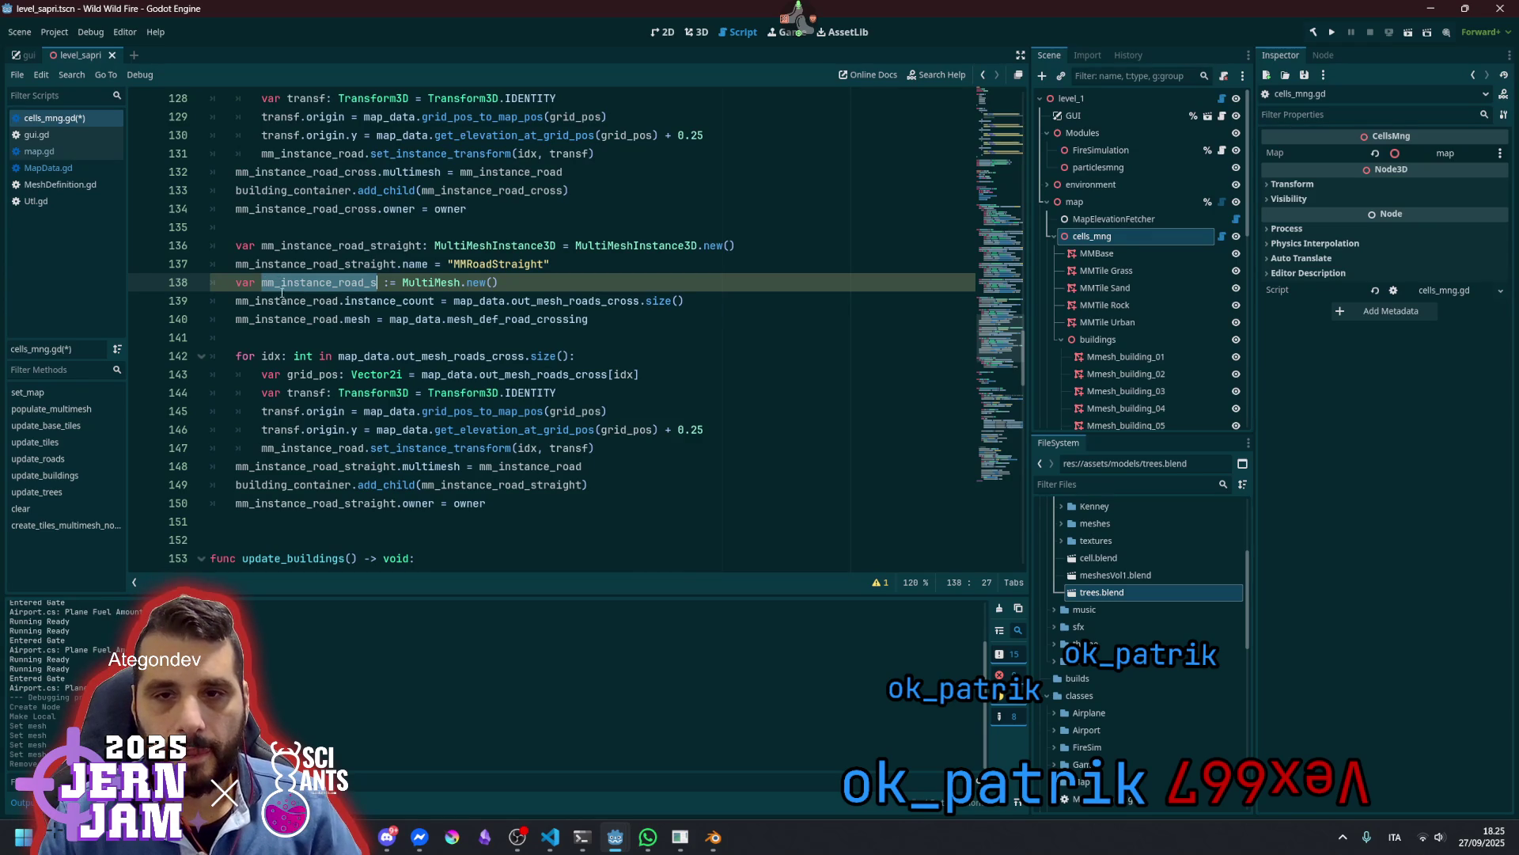
Rename the copy's mm_instance_road uses on lines 139, 140, 147 and 148 to mm_instance_road_s
double_click(285, 300)
key(ctrl+d)
key(ctrl+d)
key(ctrl+d)
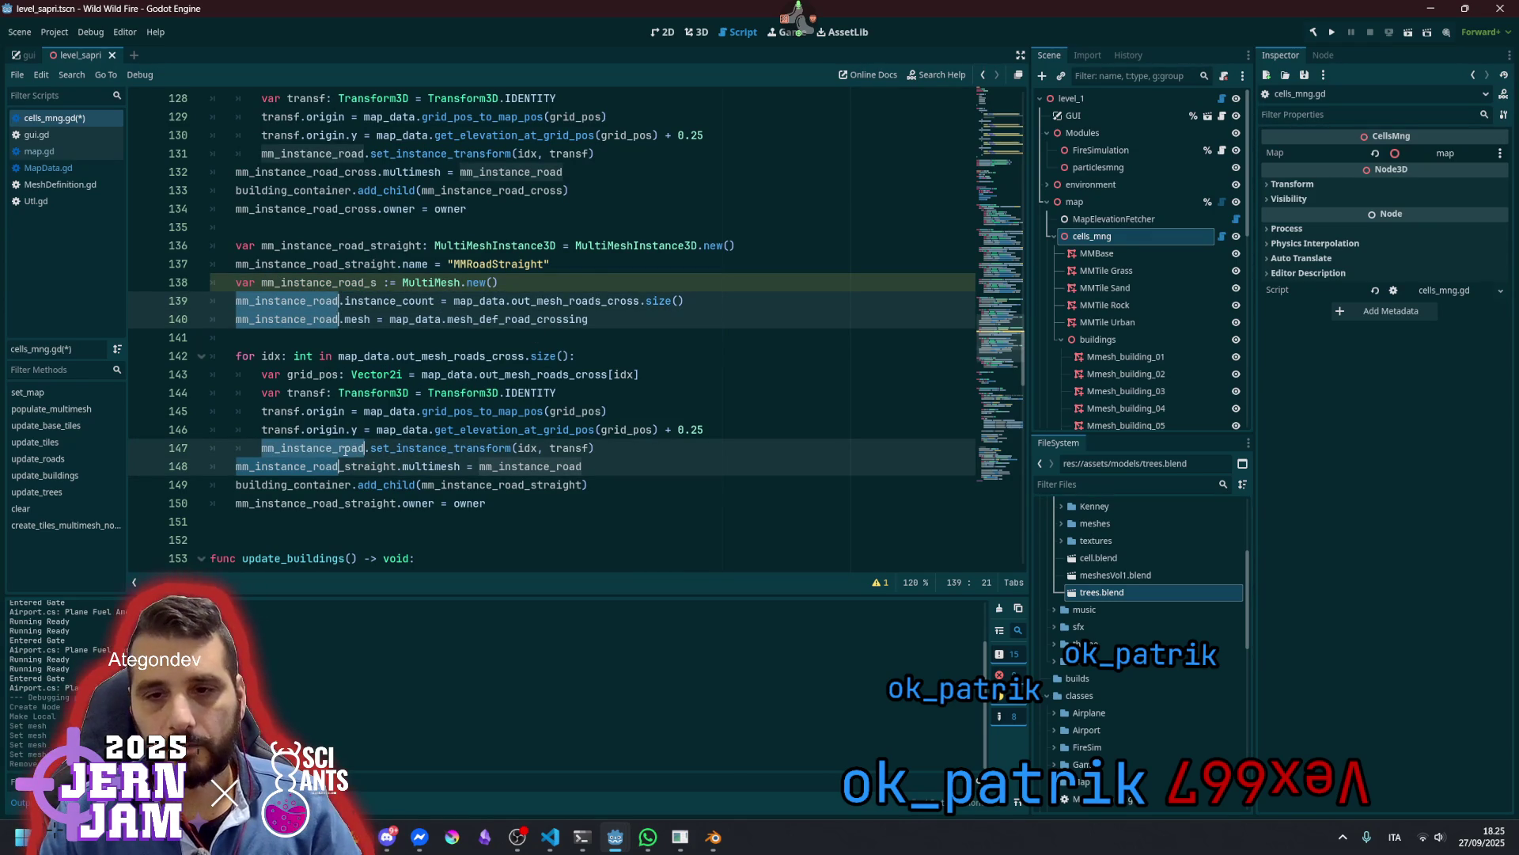
key(Escape)
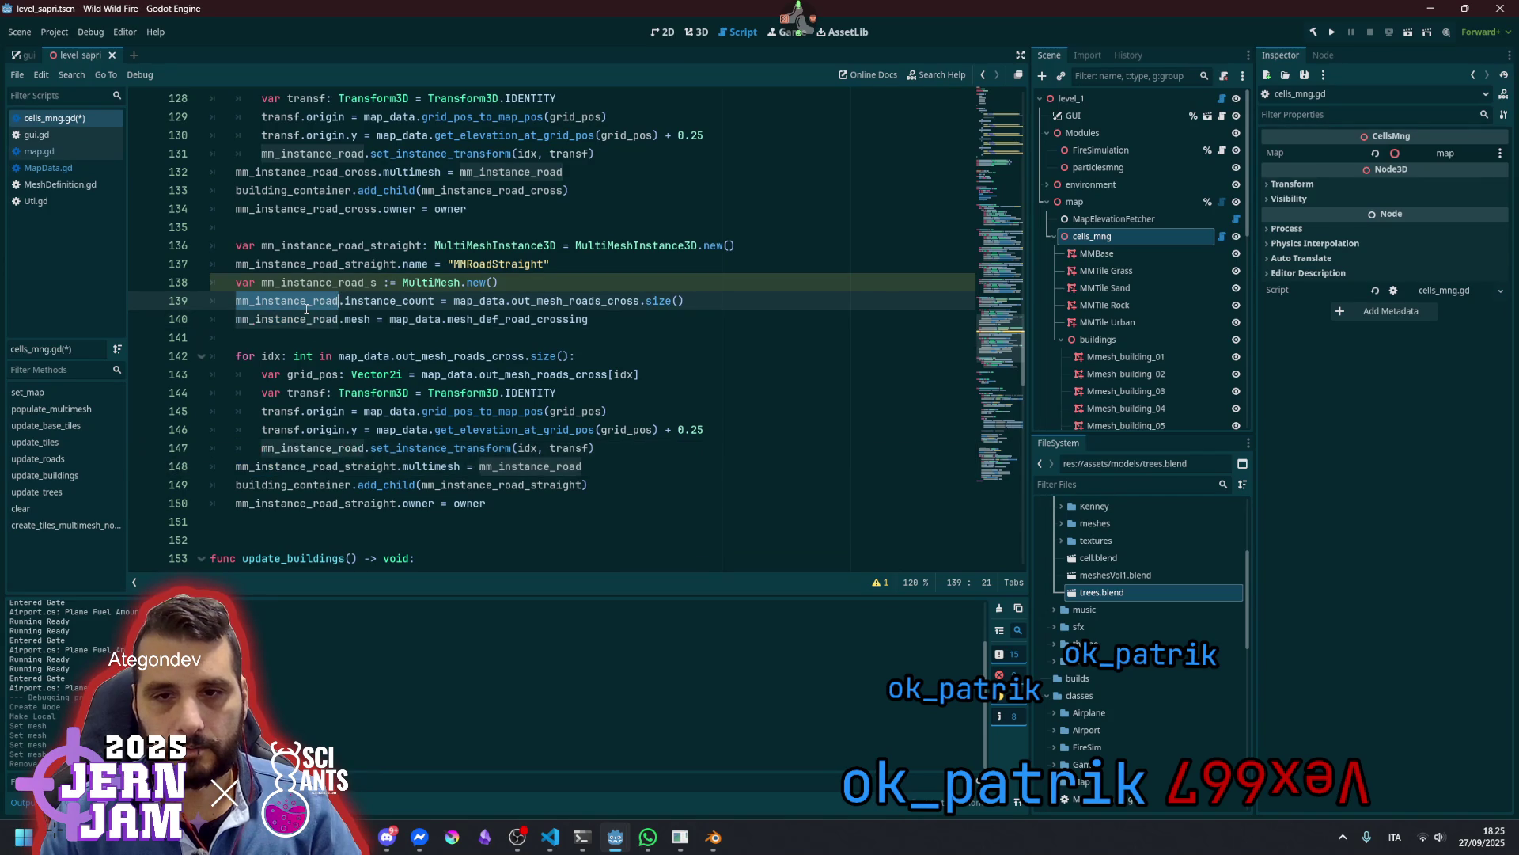
key(ctrl+d)
key(ctrl+d)
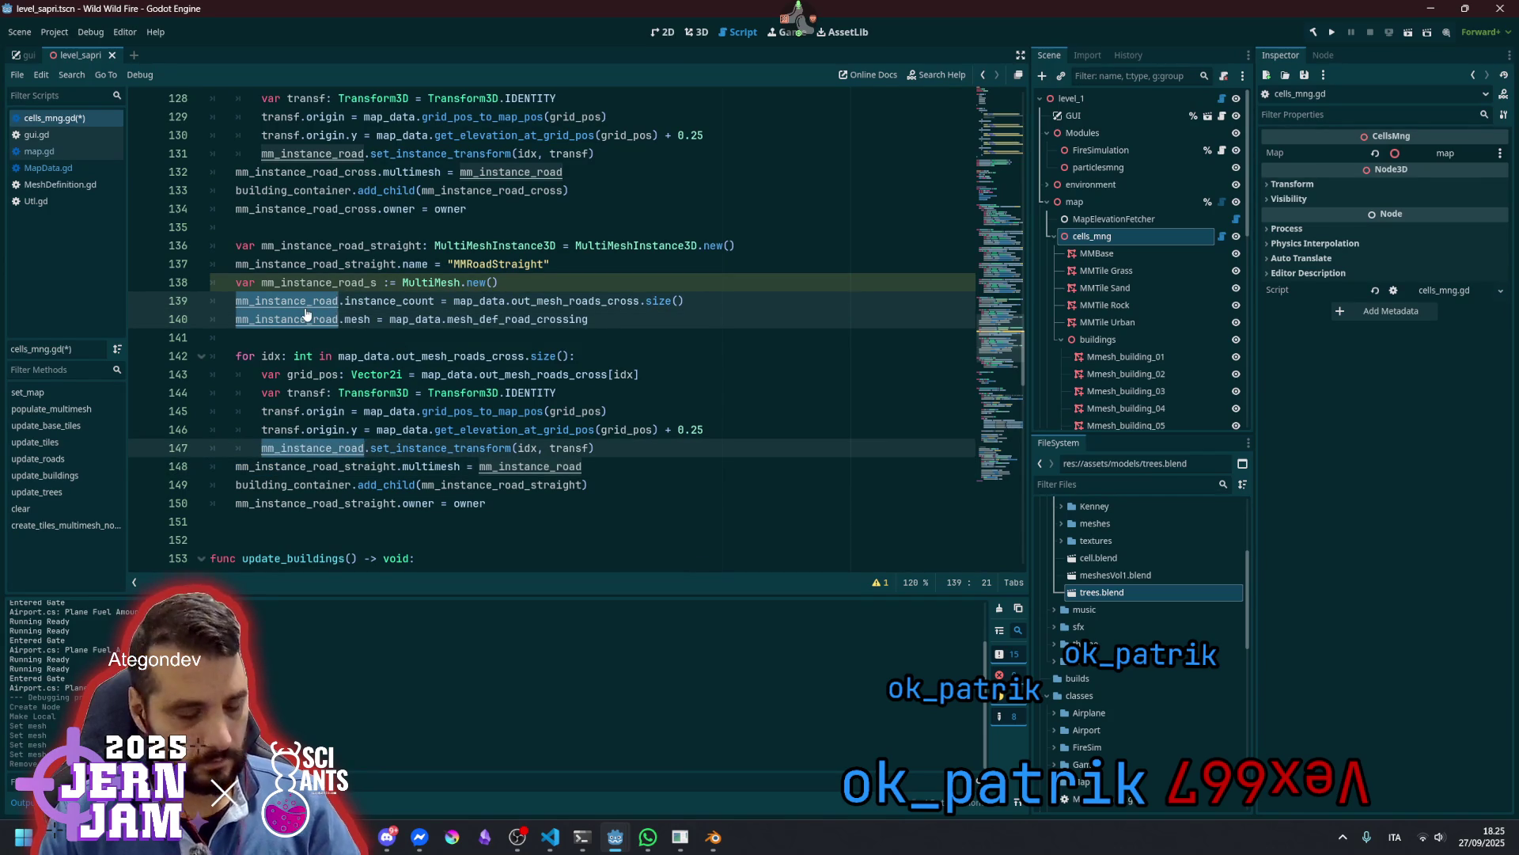
key(Right)
text(_s)
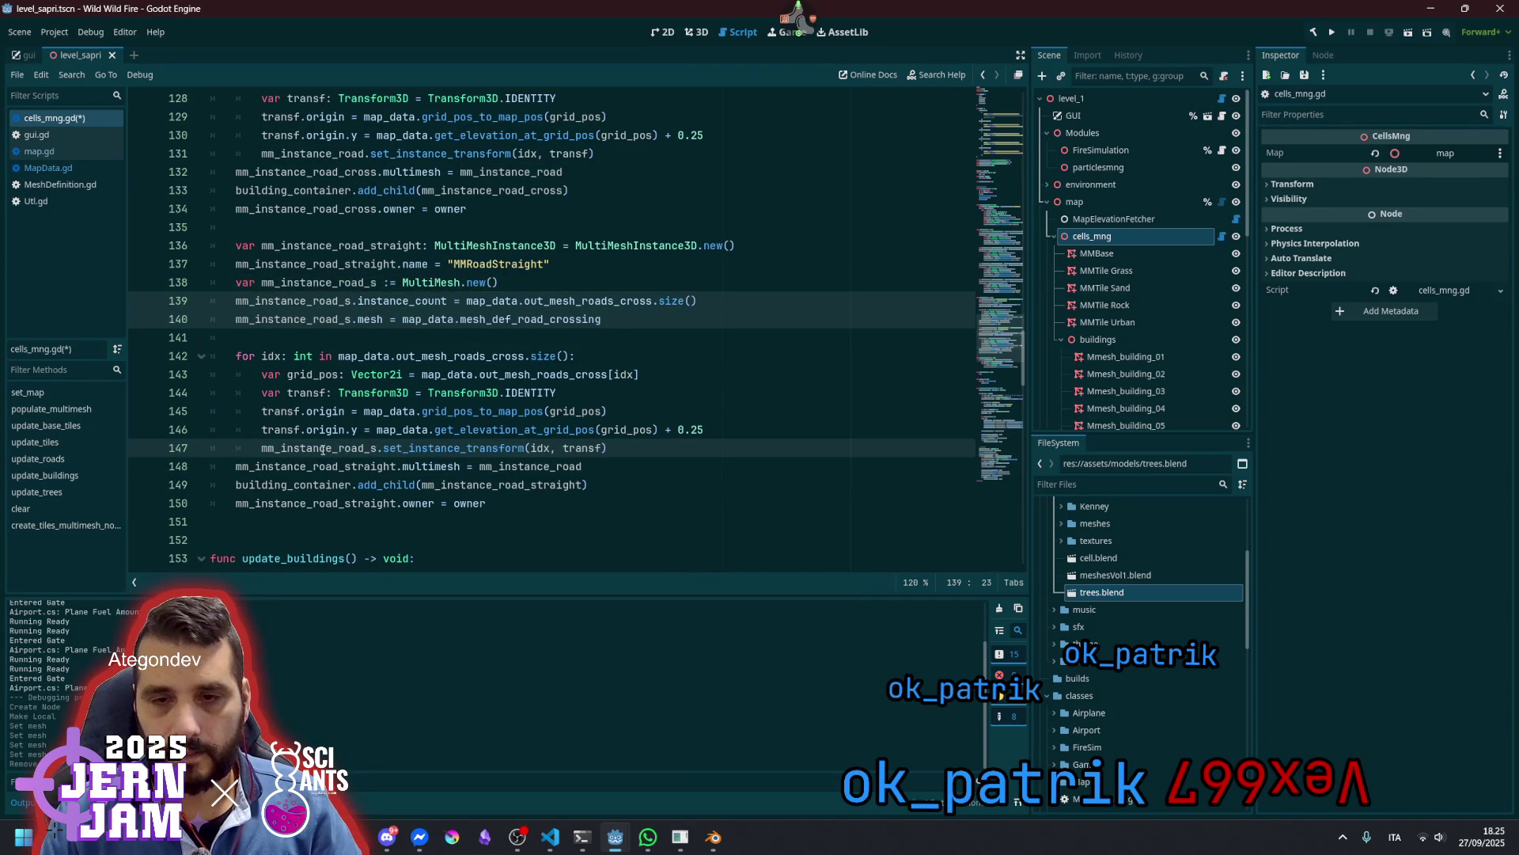
click(341, 467)
double_click(525, 466)
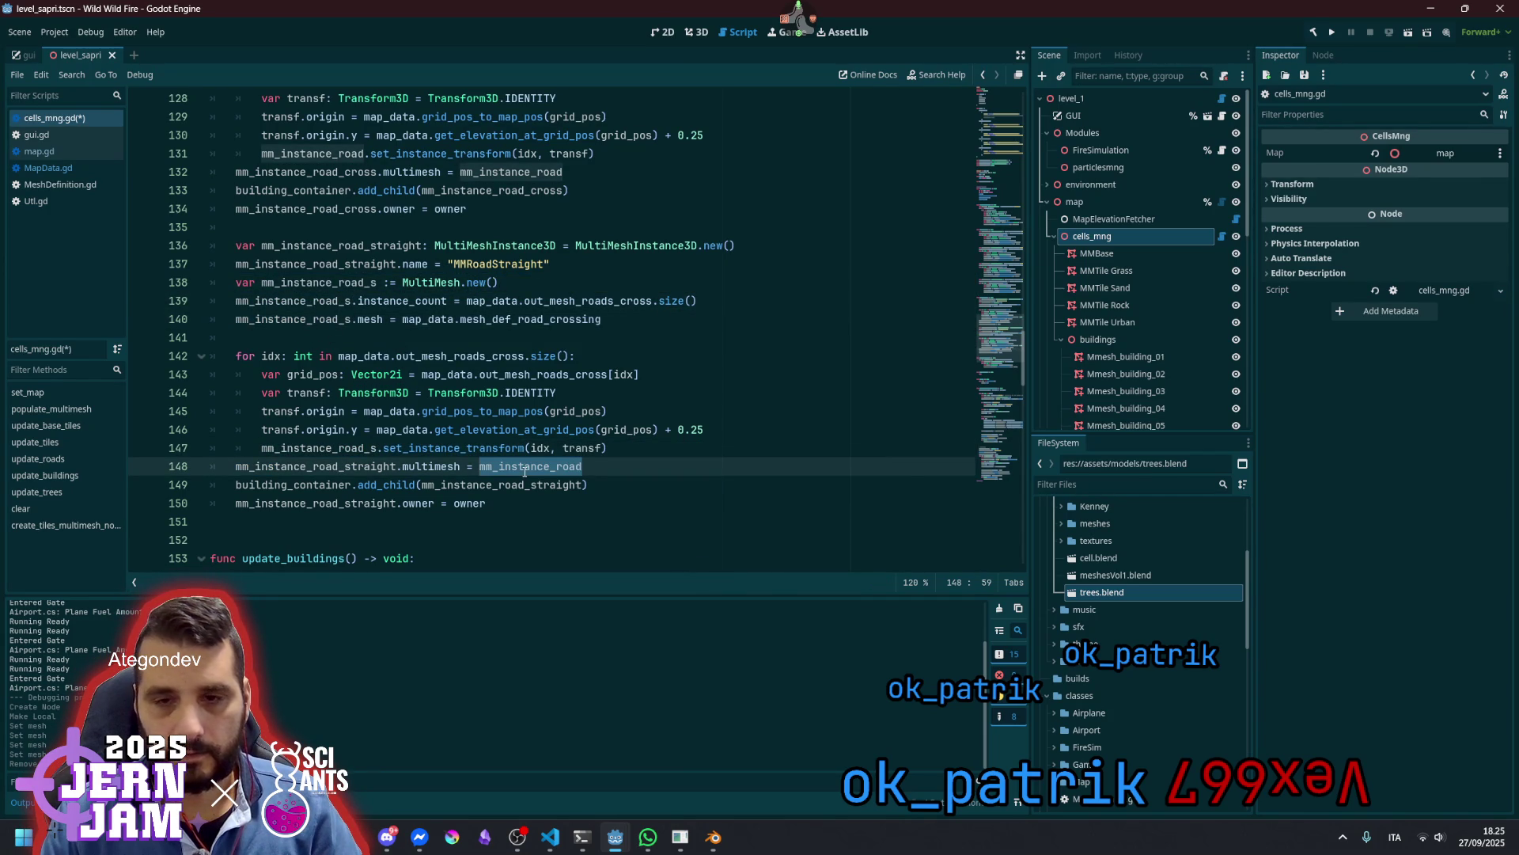
key(Right)
text(_s)
key(Up)
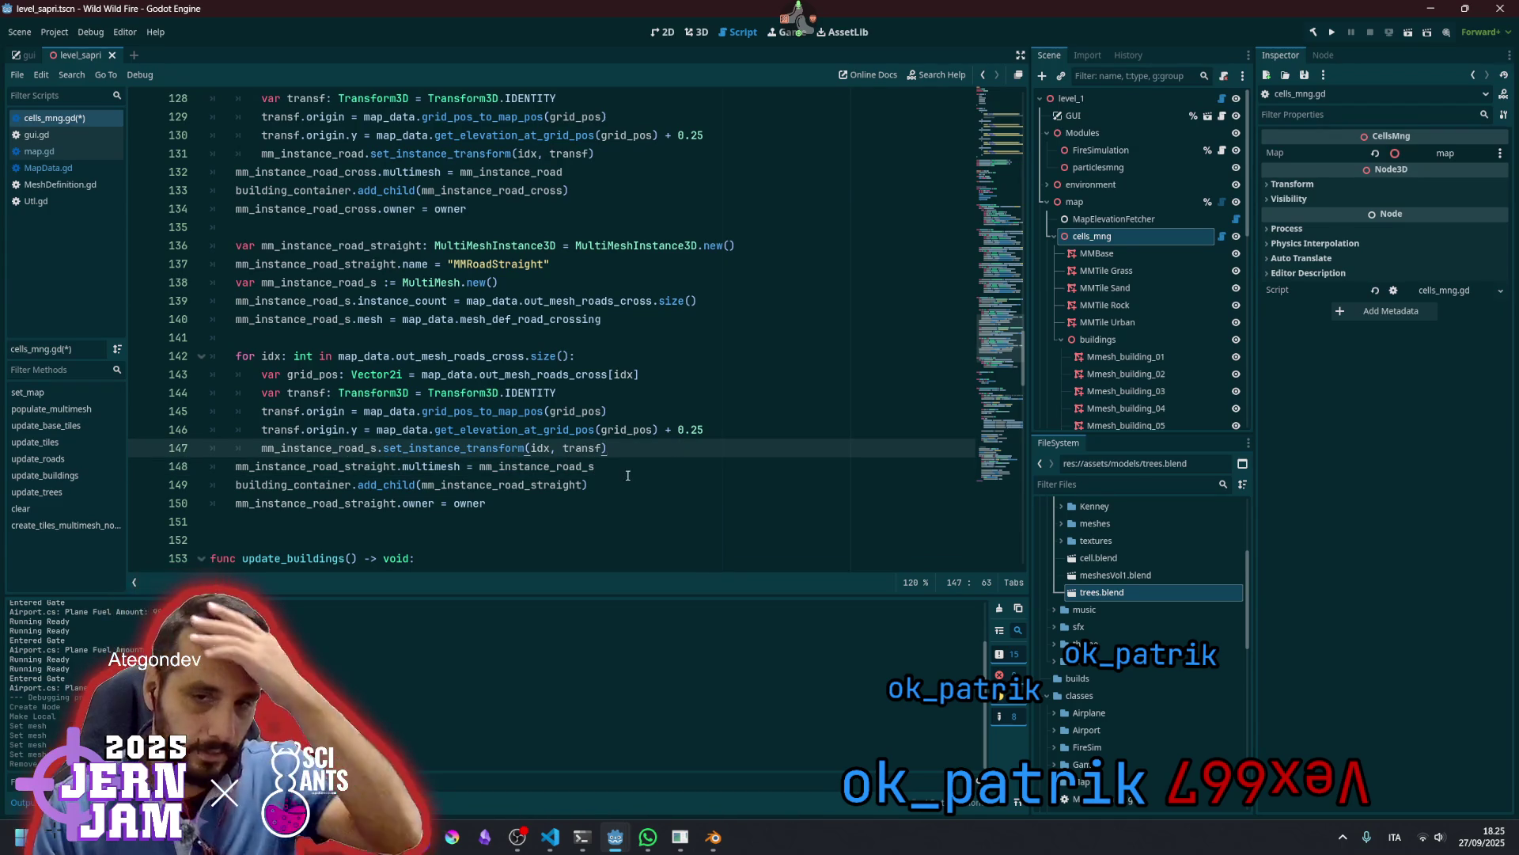
Replace out_mesh_roads_cross with out_mesh_roads_h in the loop header and on line 143
double_click(475, 358)
key(Right)
key(shift+Left)
key(shift+Left)
key(shift+Left)
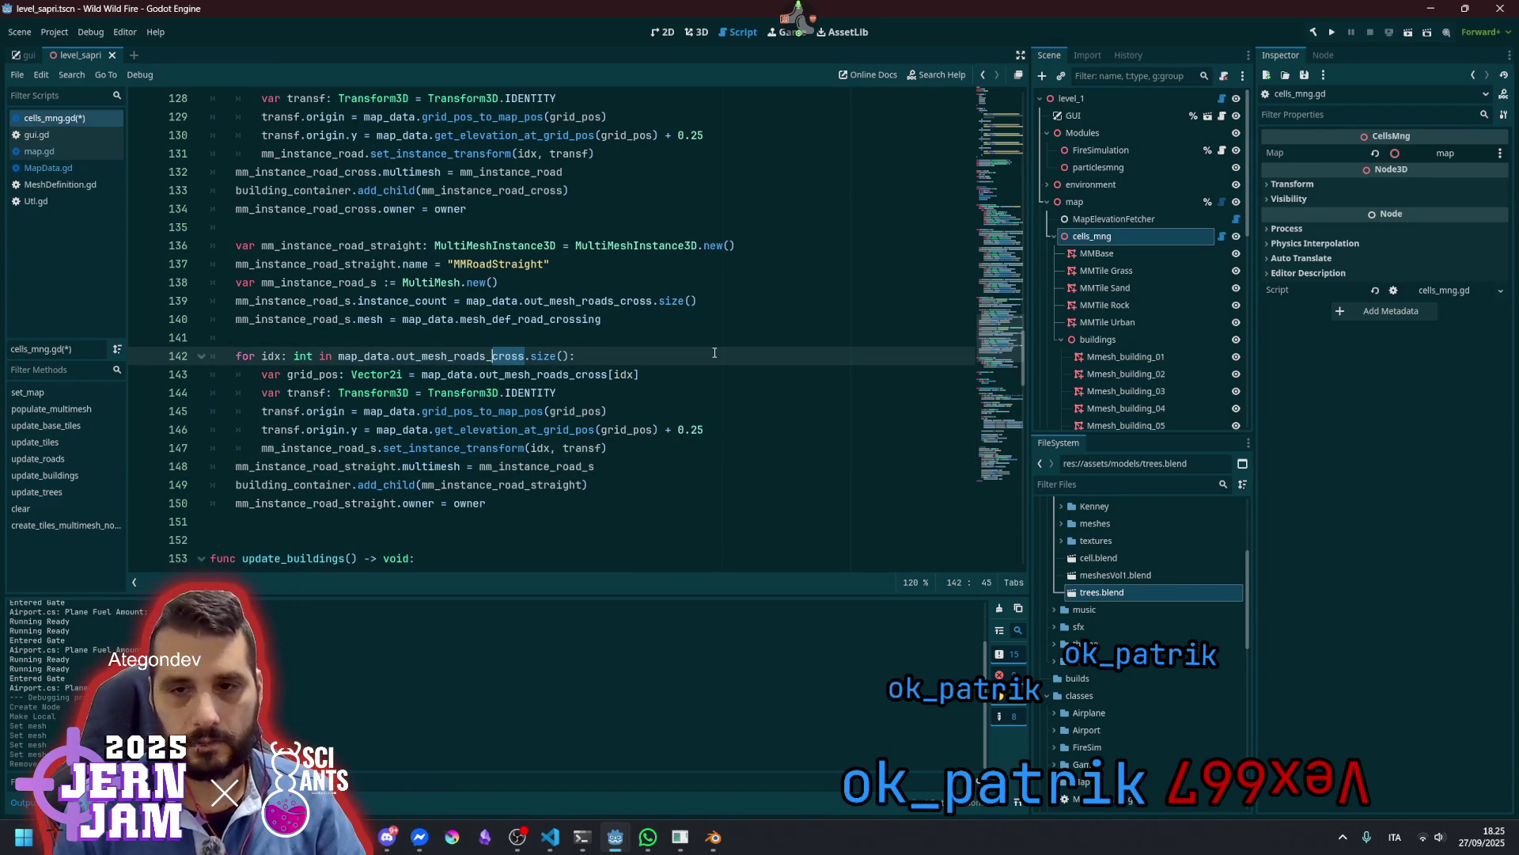
text(h)
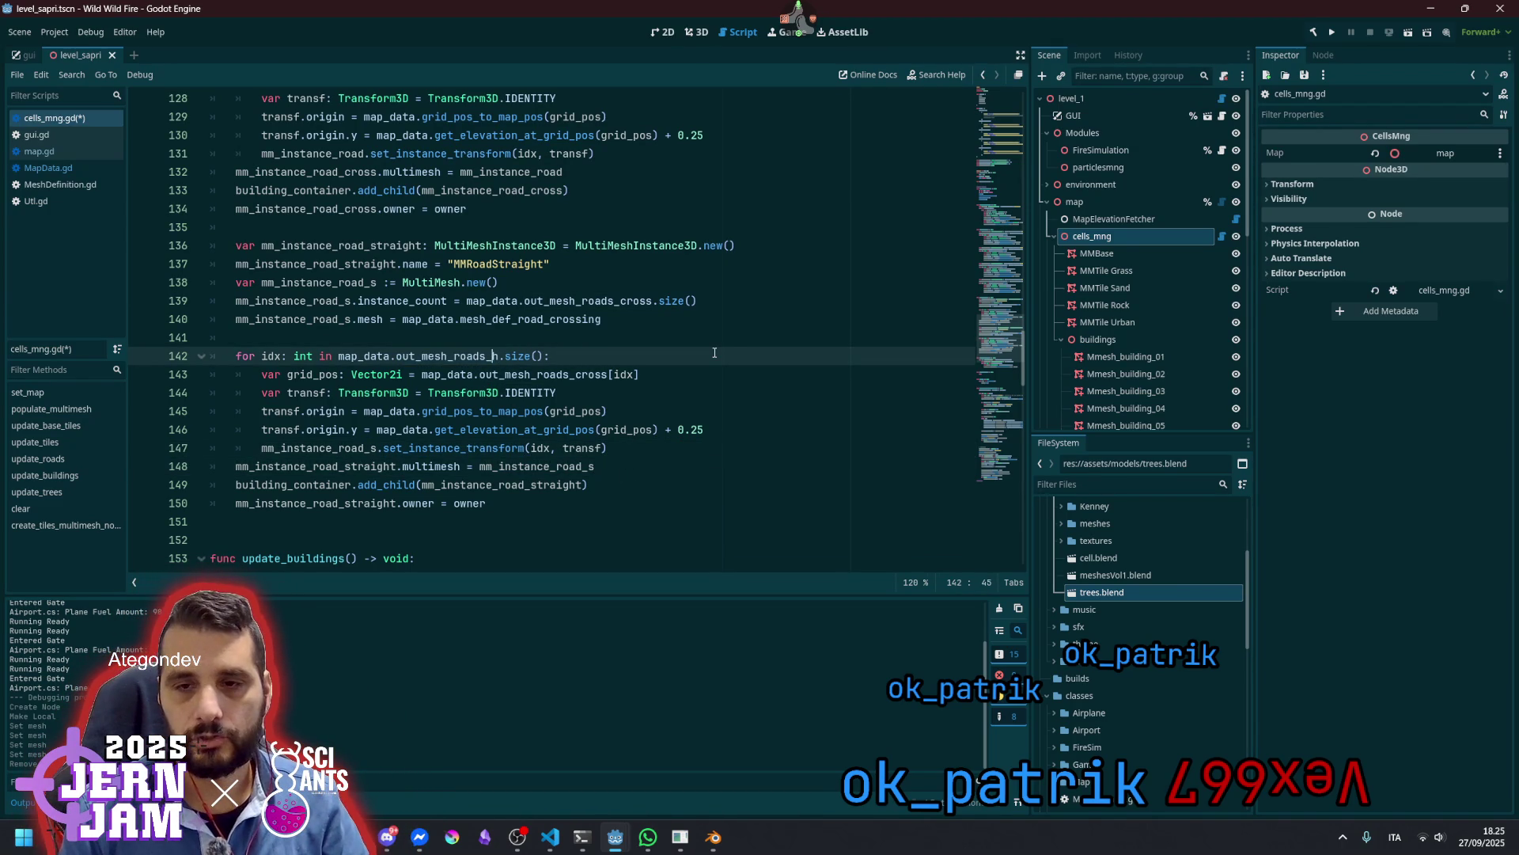
key(BackSpace)
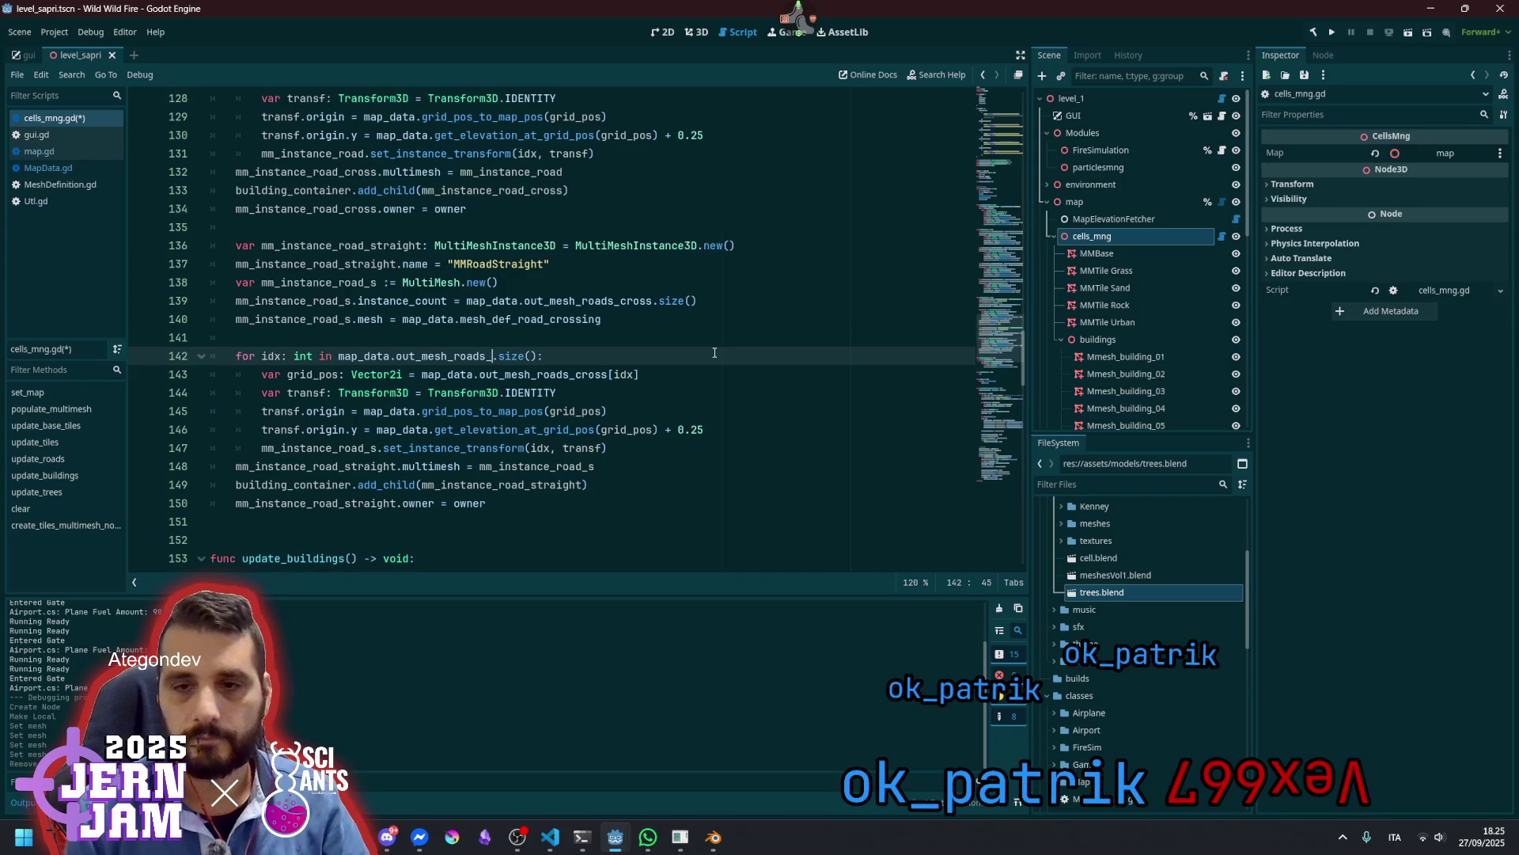
text(h)
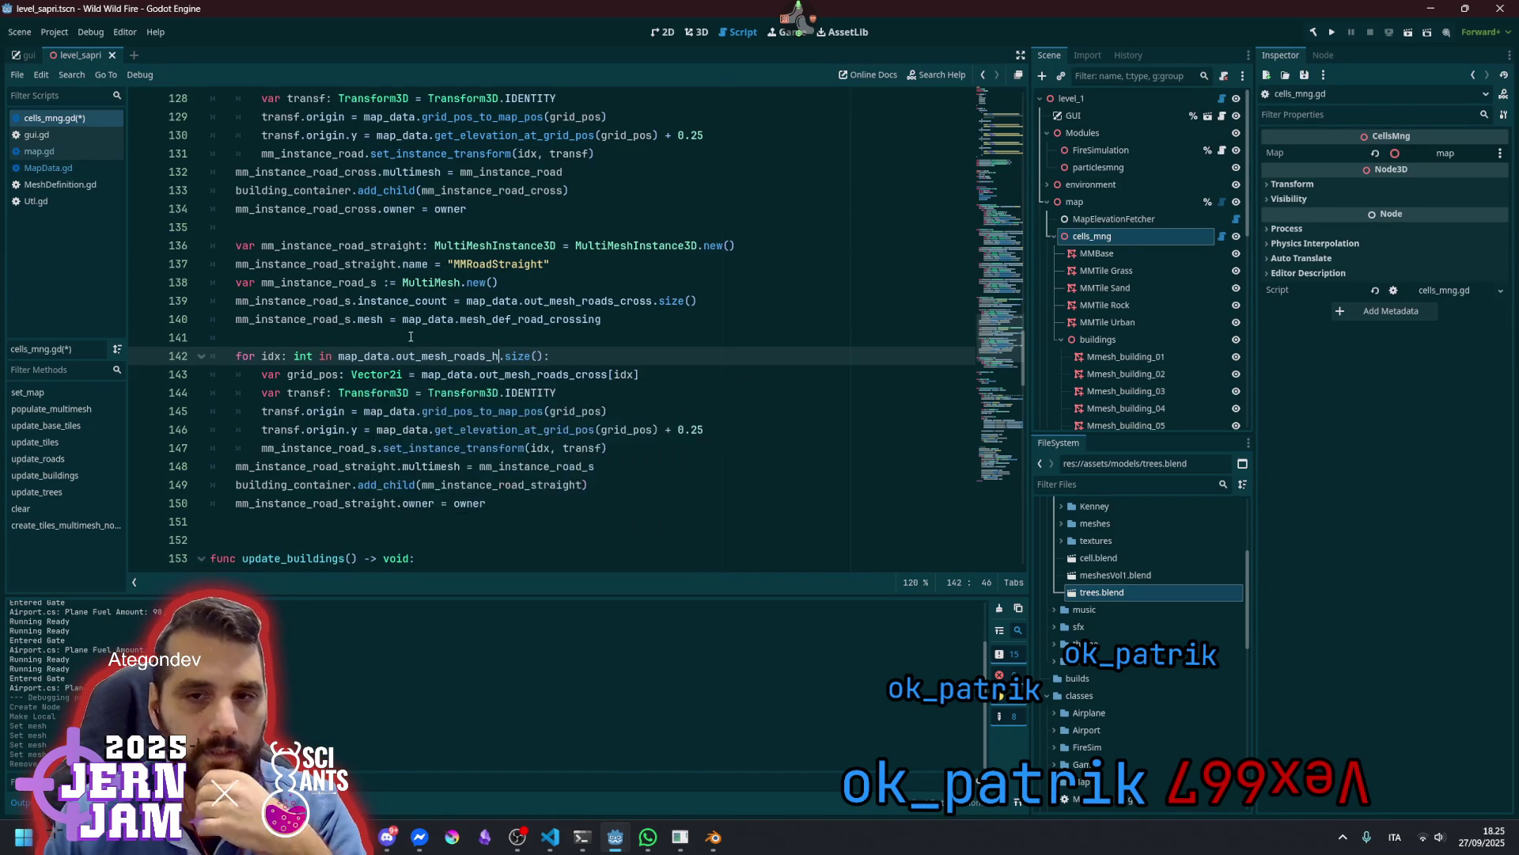
double_click(429, 356)
key(ctrl+c)
double_click(553, 374)
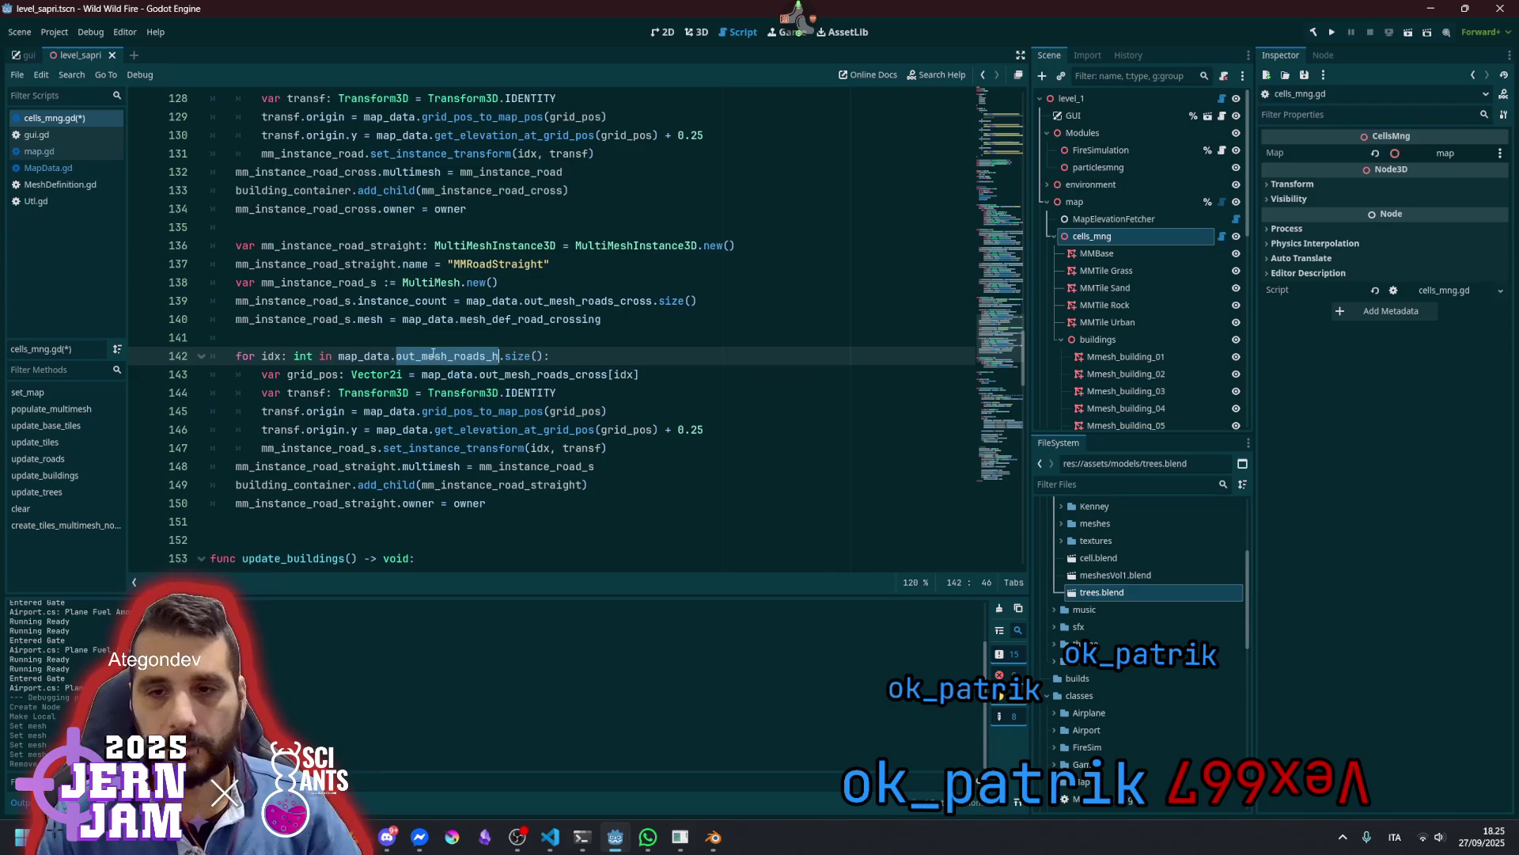
key(ctrl+v)
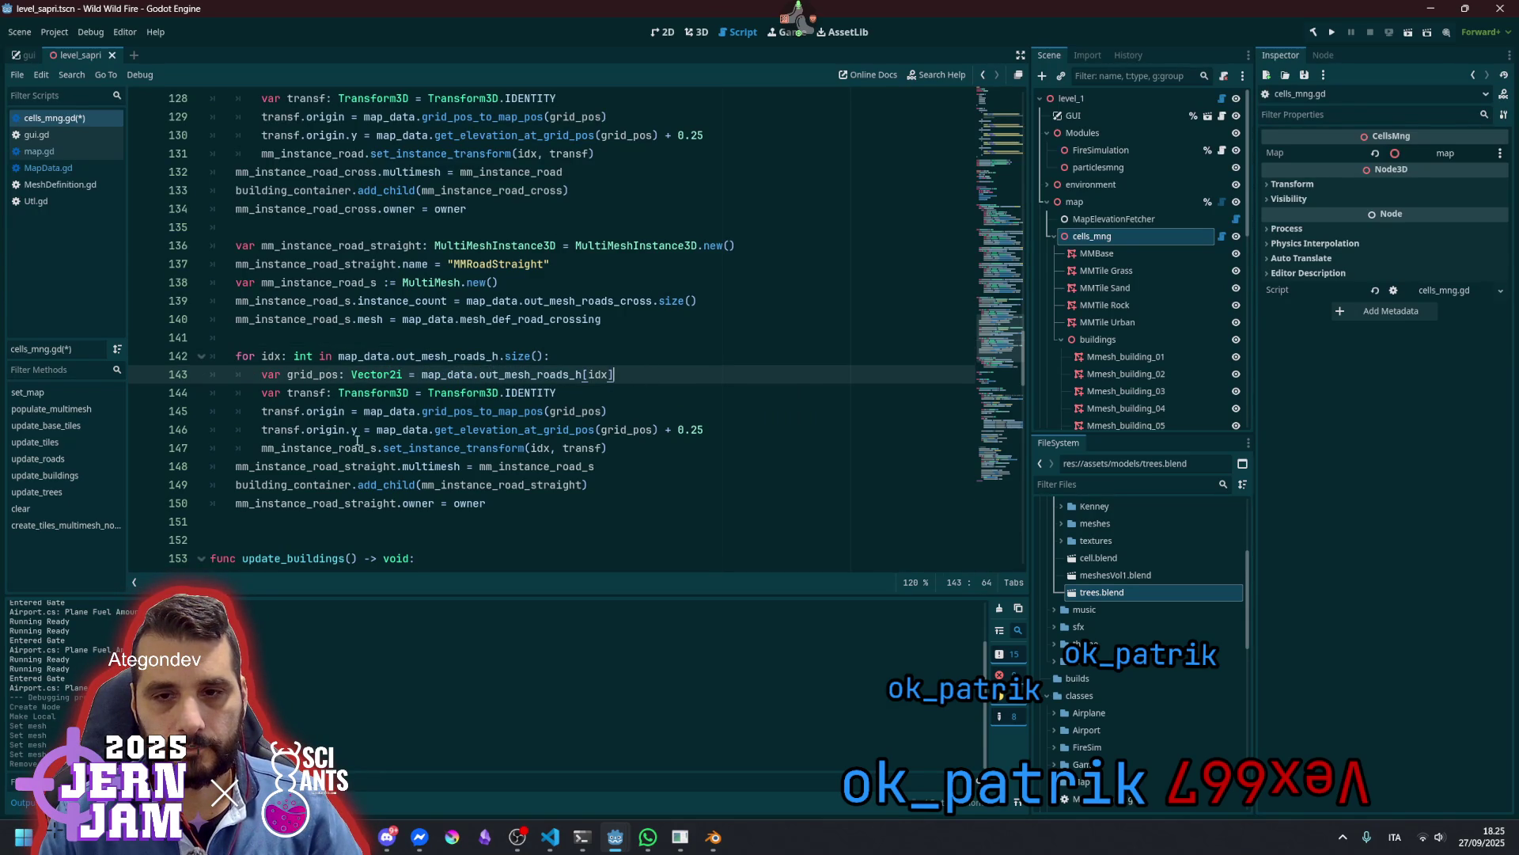
click(627, 449)
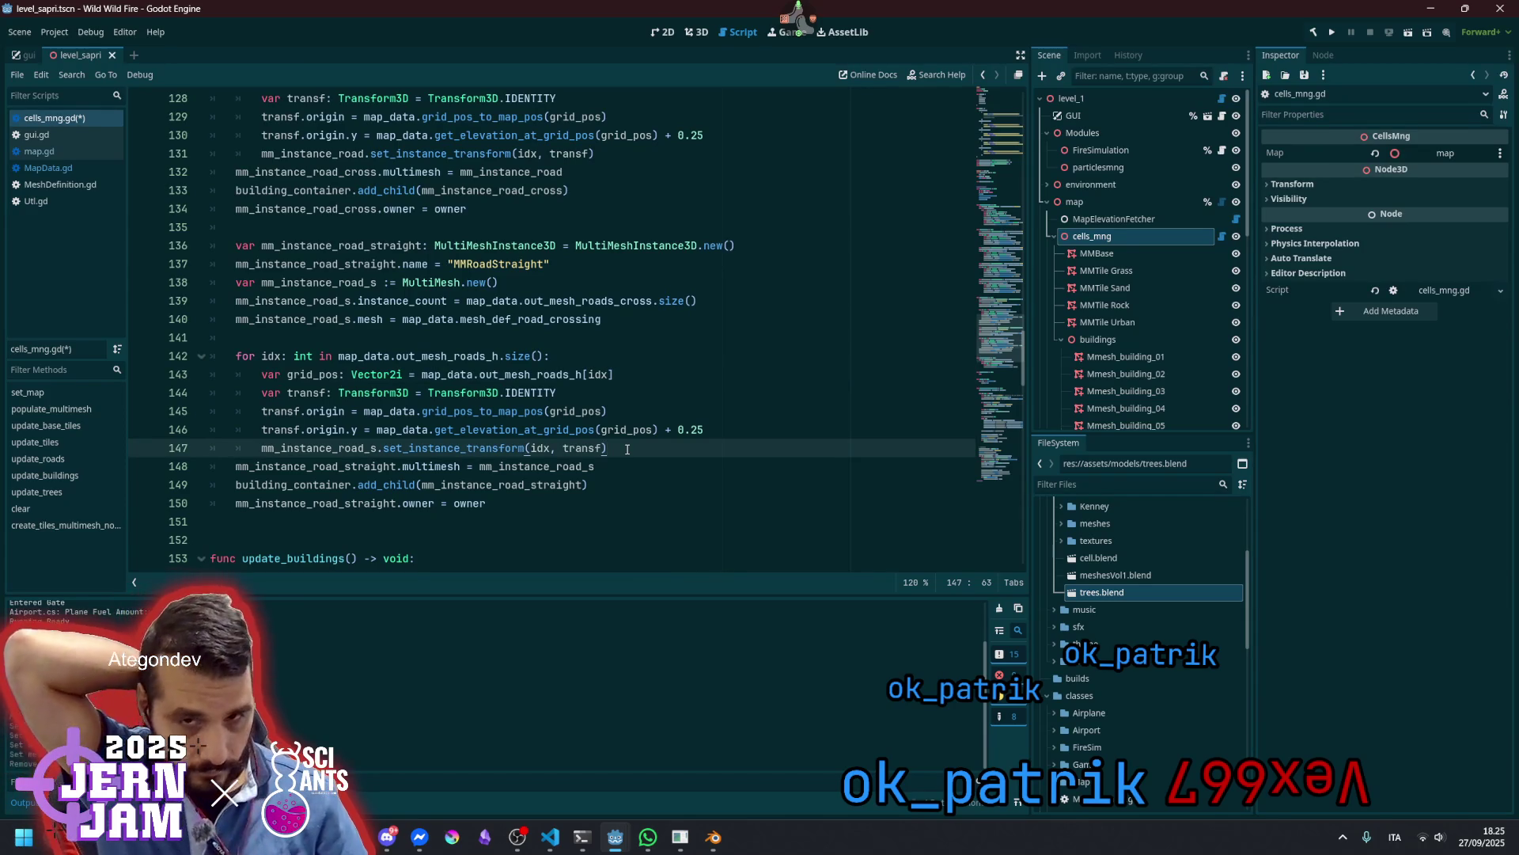
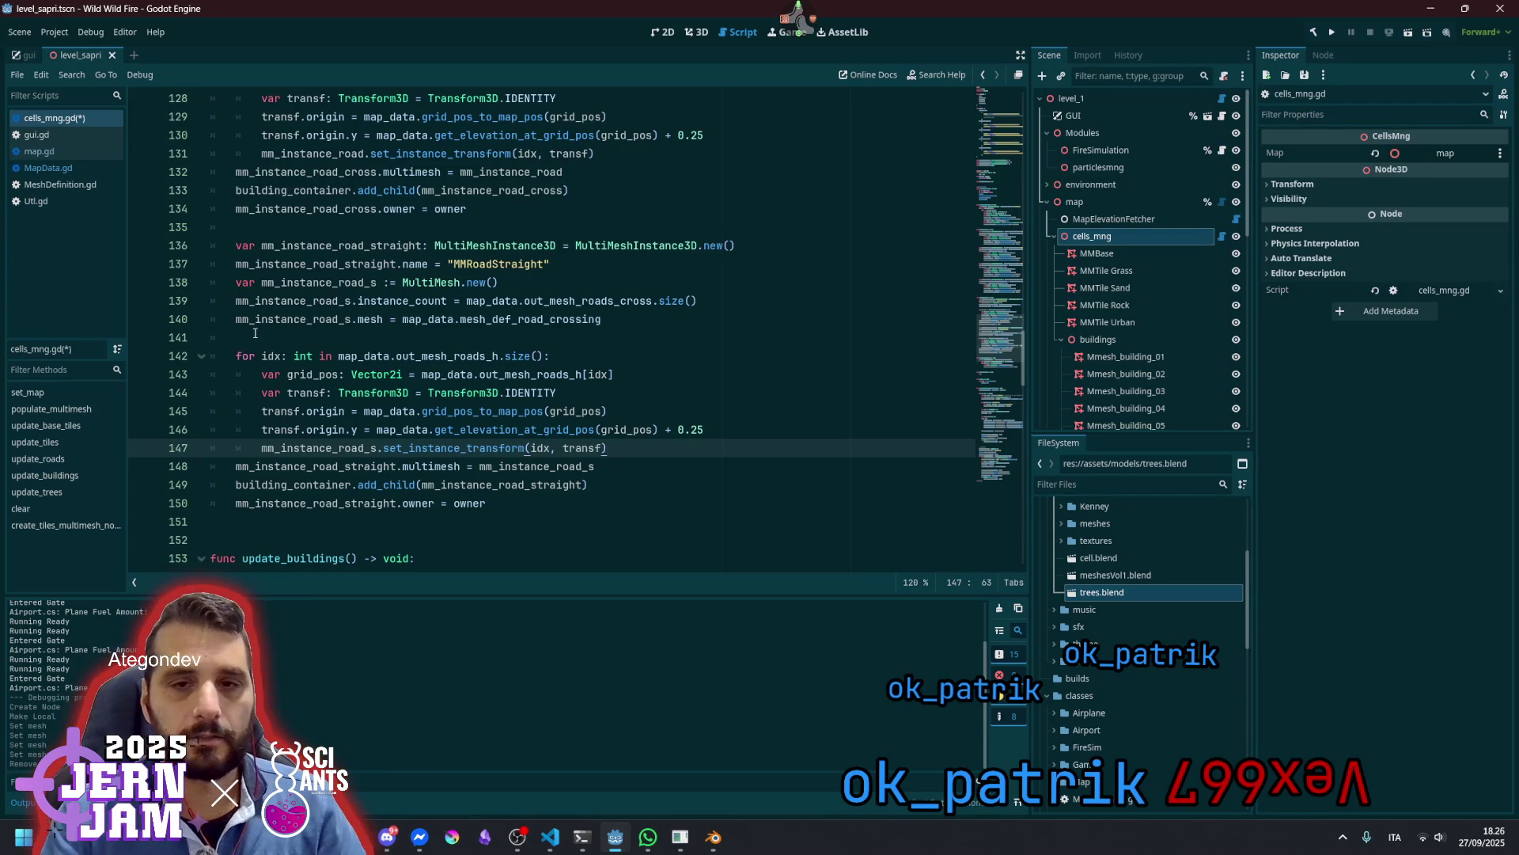
Set the straight-road instance_count to out_mesh_roads_h.size() + out_mesh_roads_v.size()
double_click(270, 355)
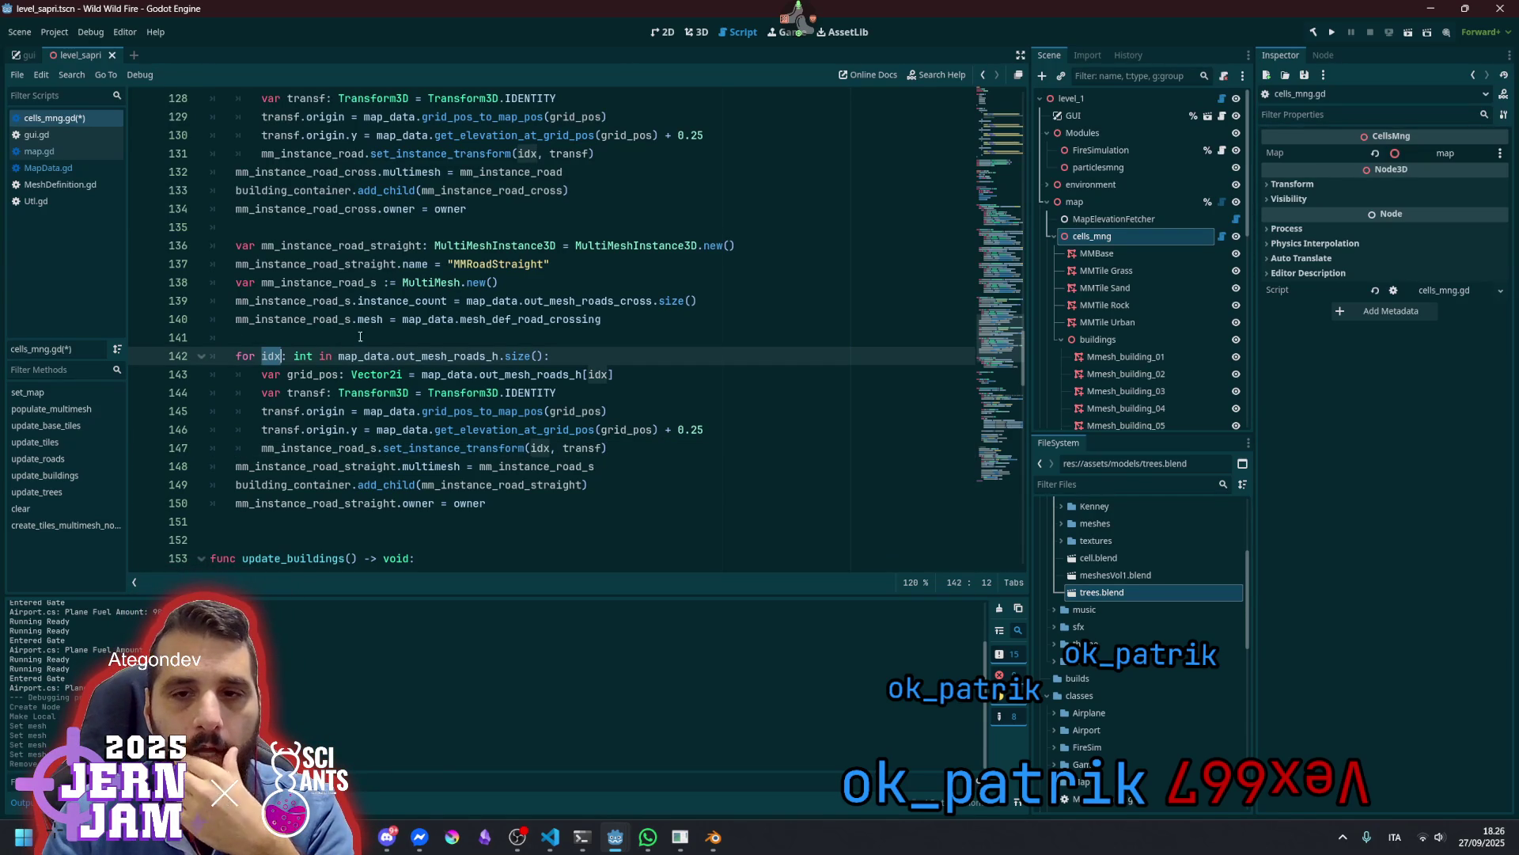
double_click(510, 321)
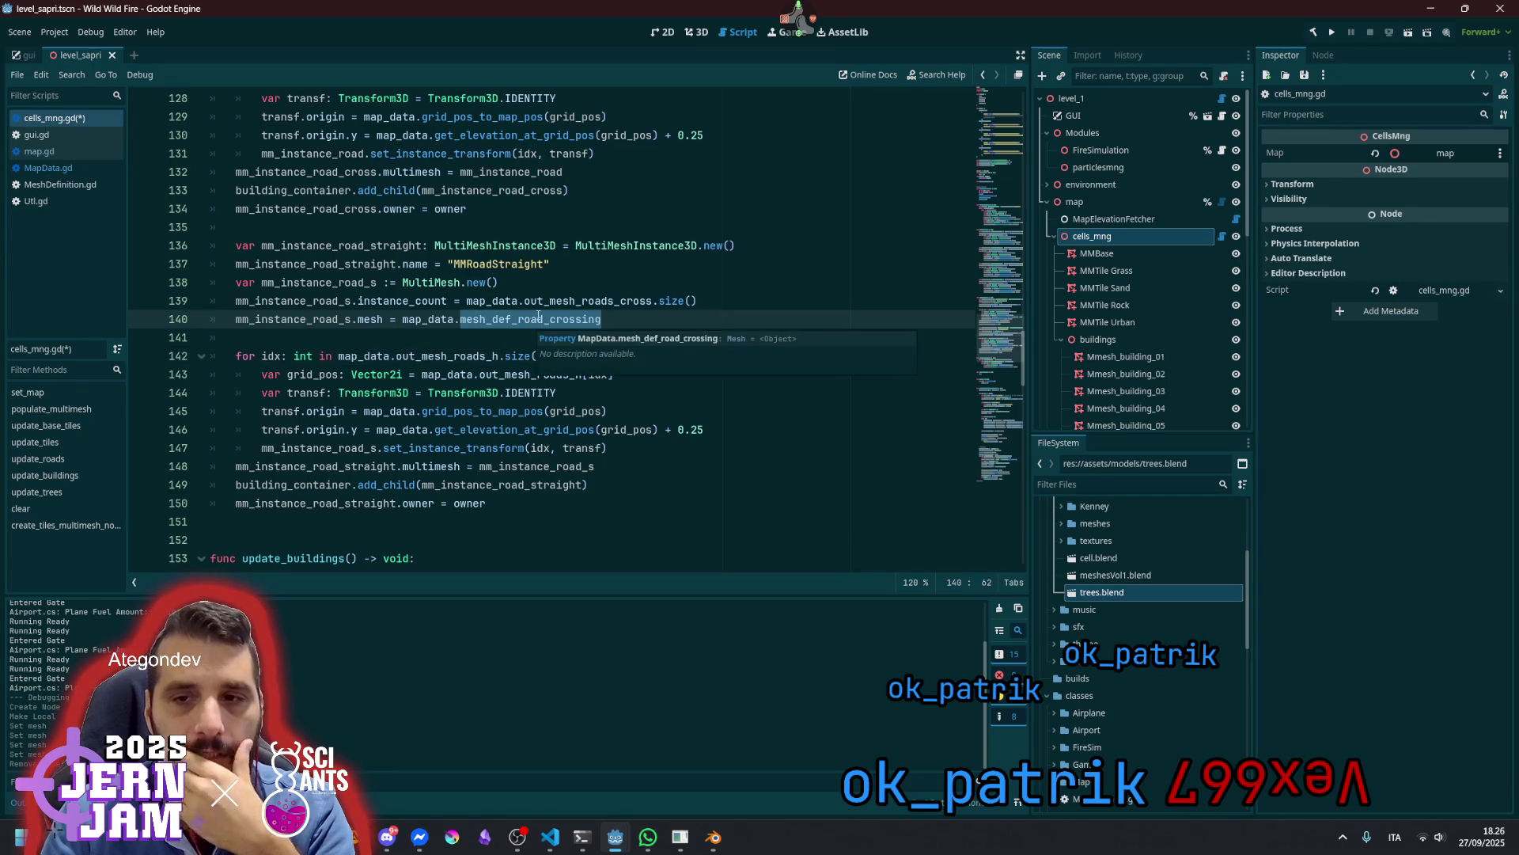
scroll(510, 331, up, 2)
double_click(320, 392)
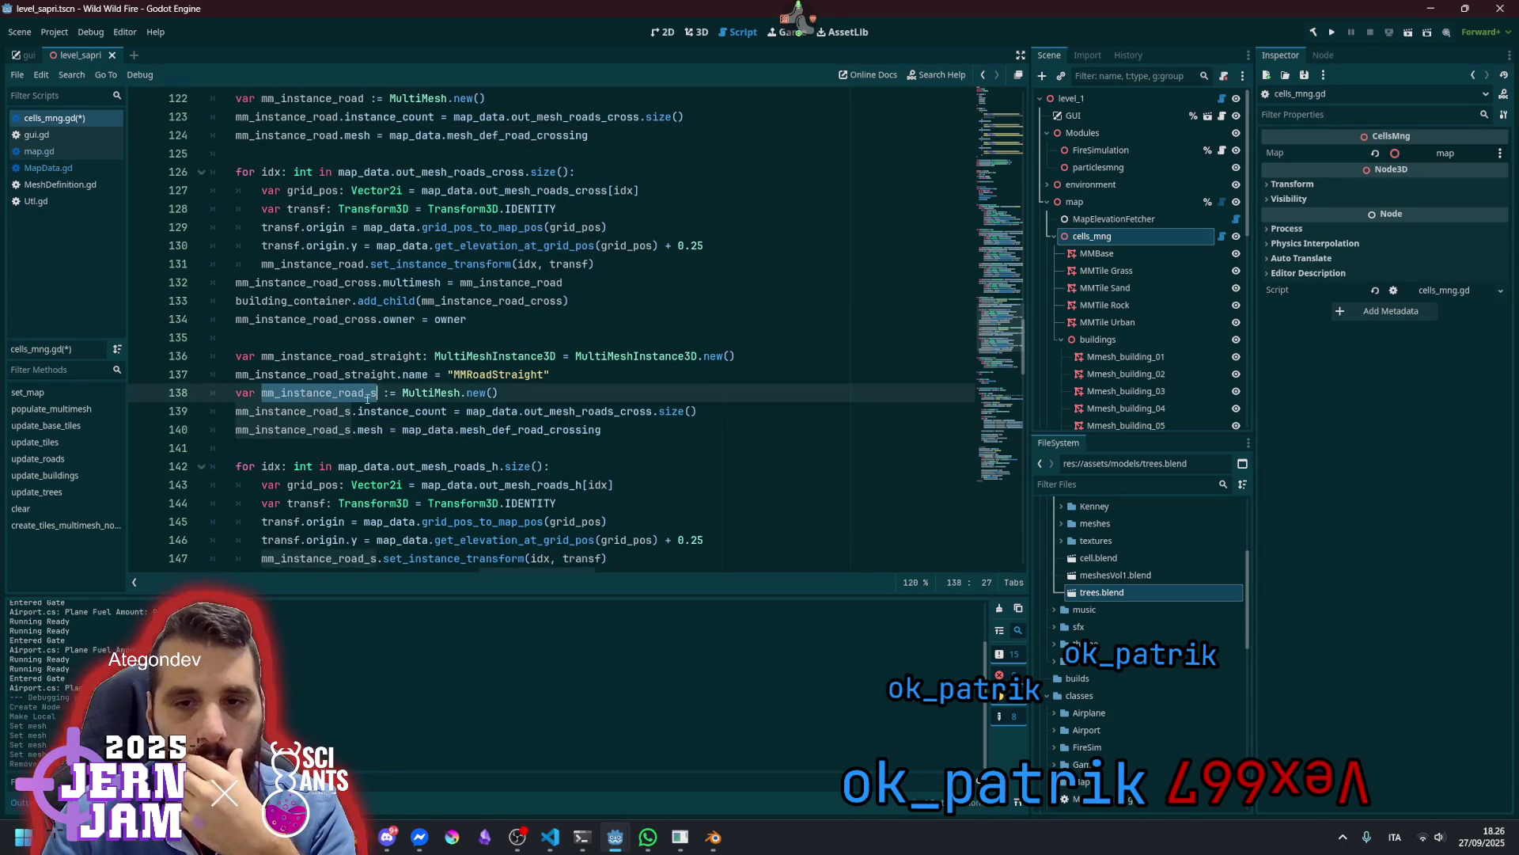
click(510, 411)
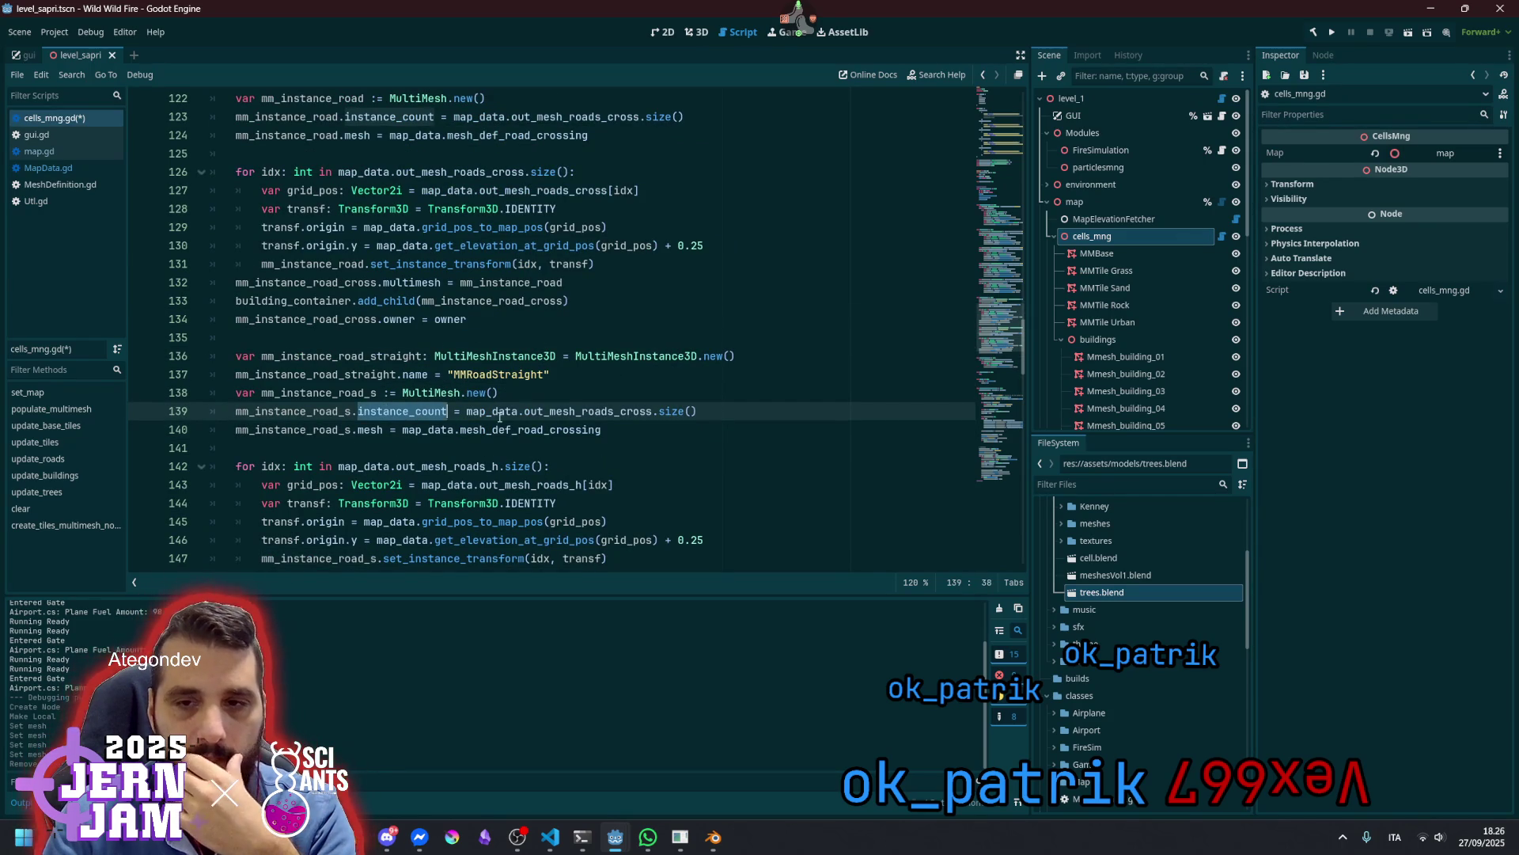
click(620, 411)
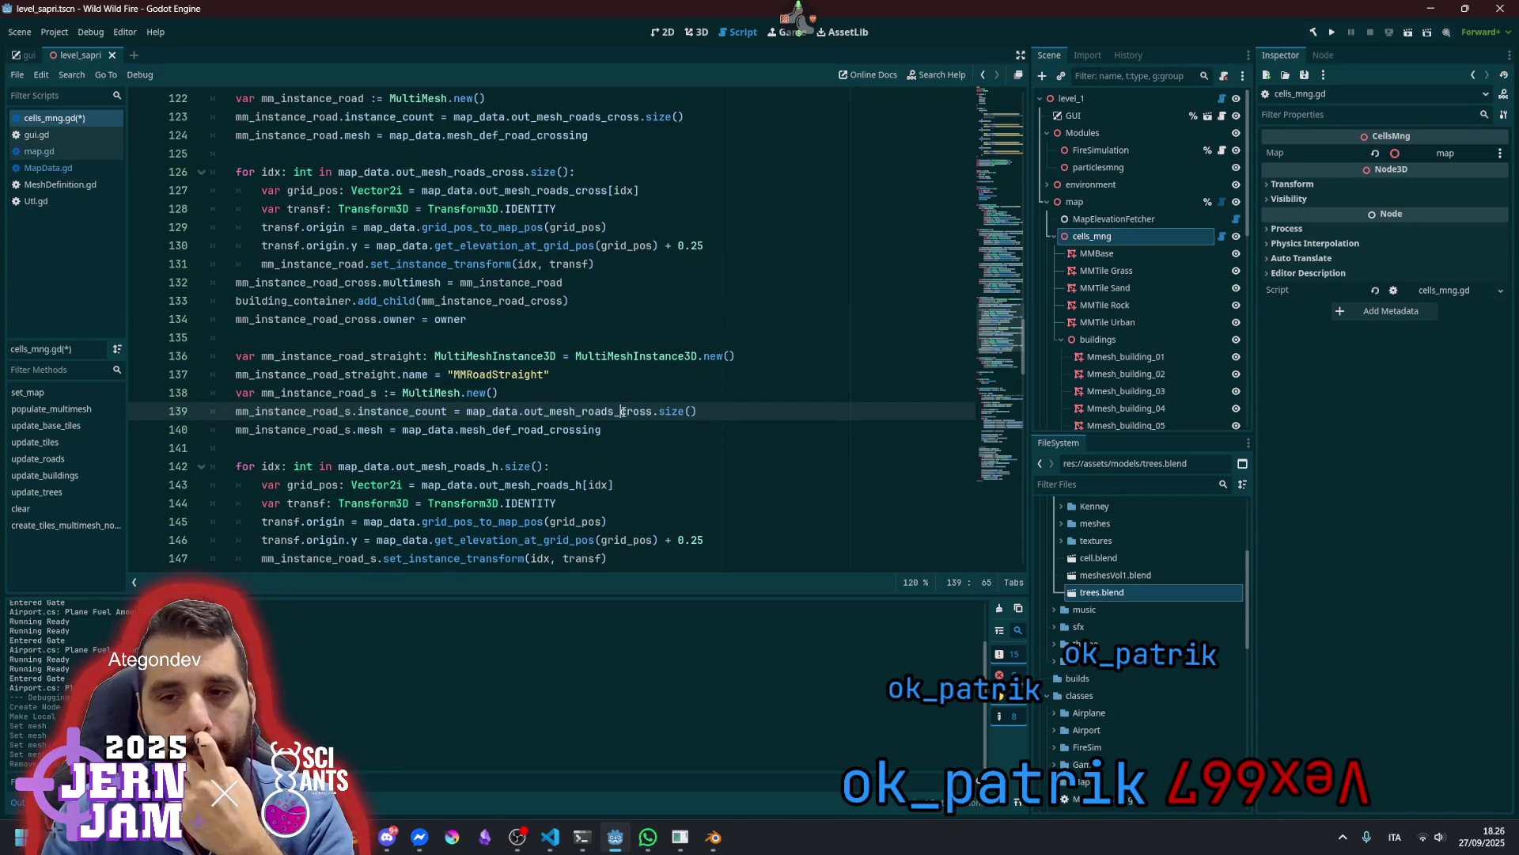
key(ctrl+shift+Right)
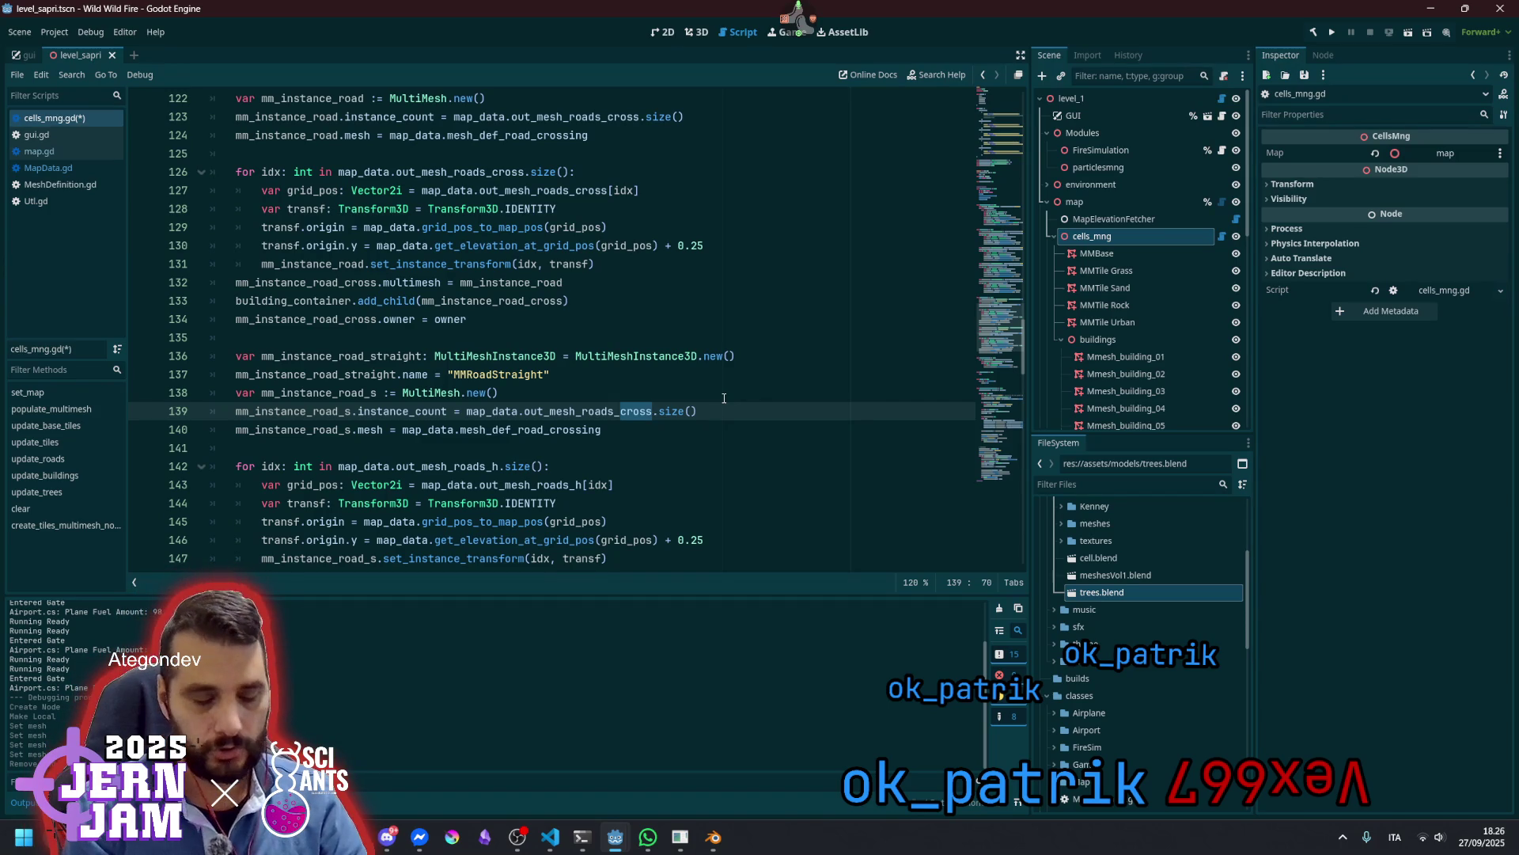
text(h)
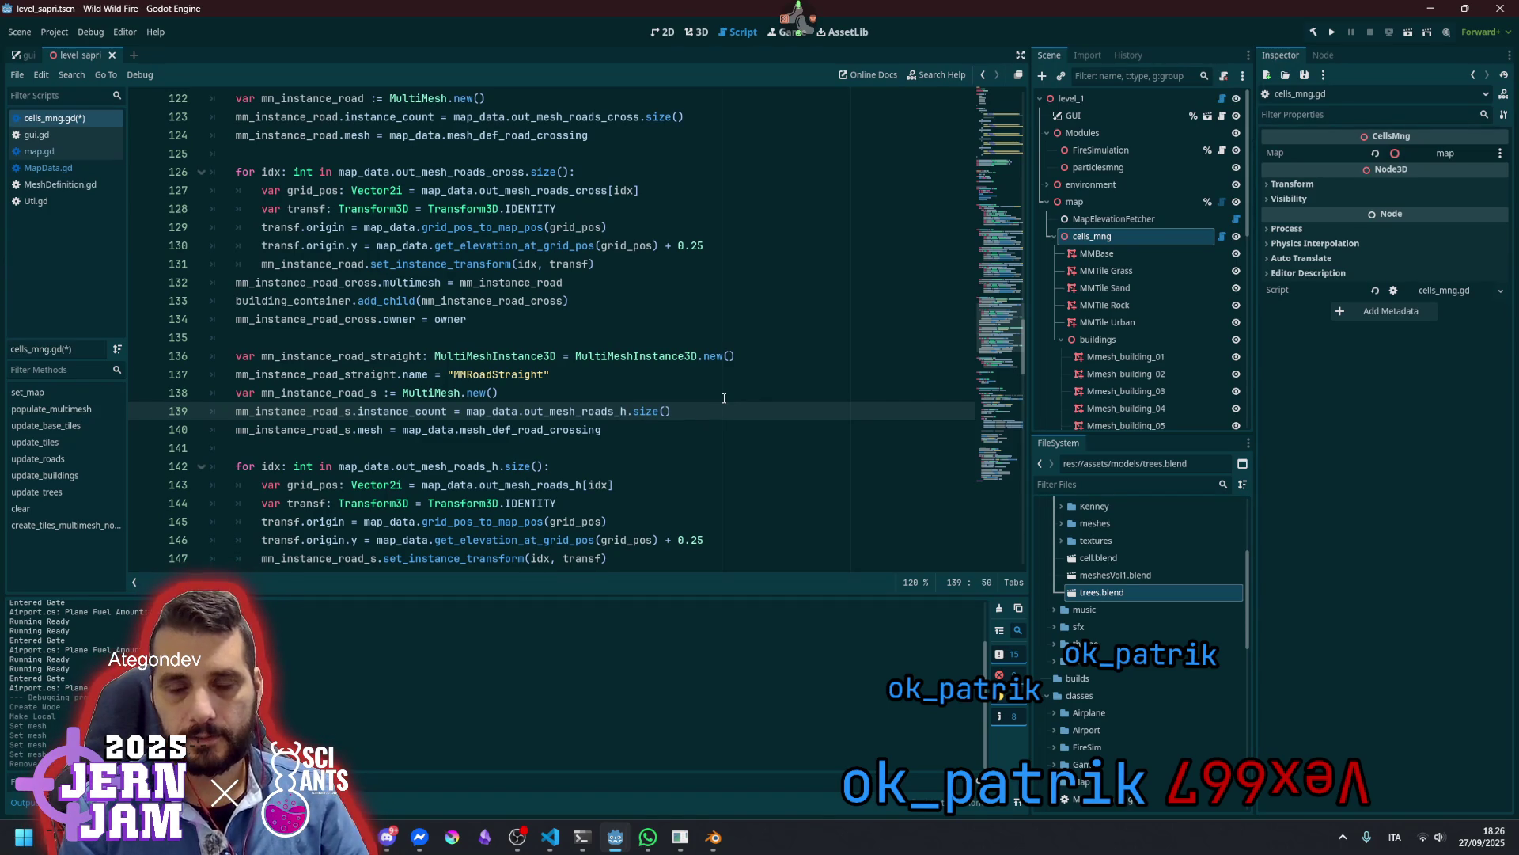
key(ctrl+Left)
key(ctrl+Left)
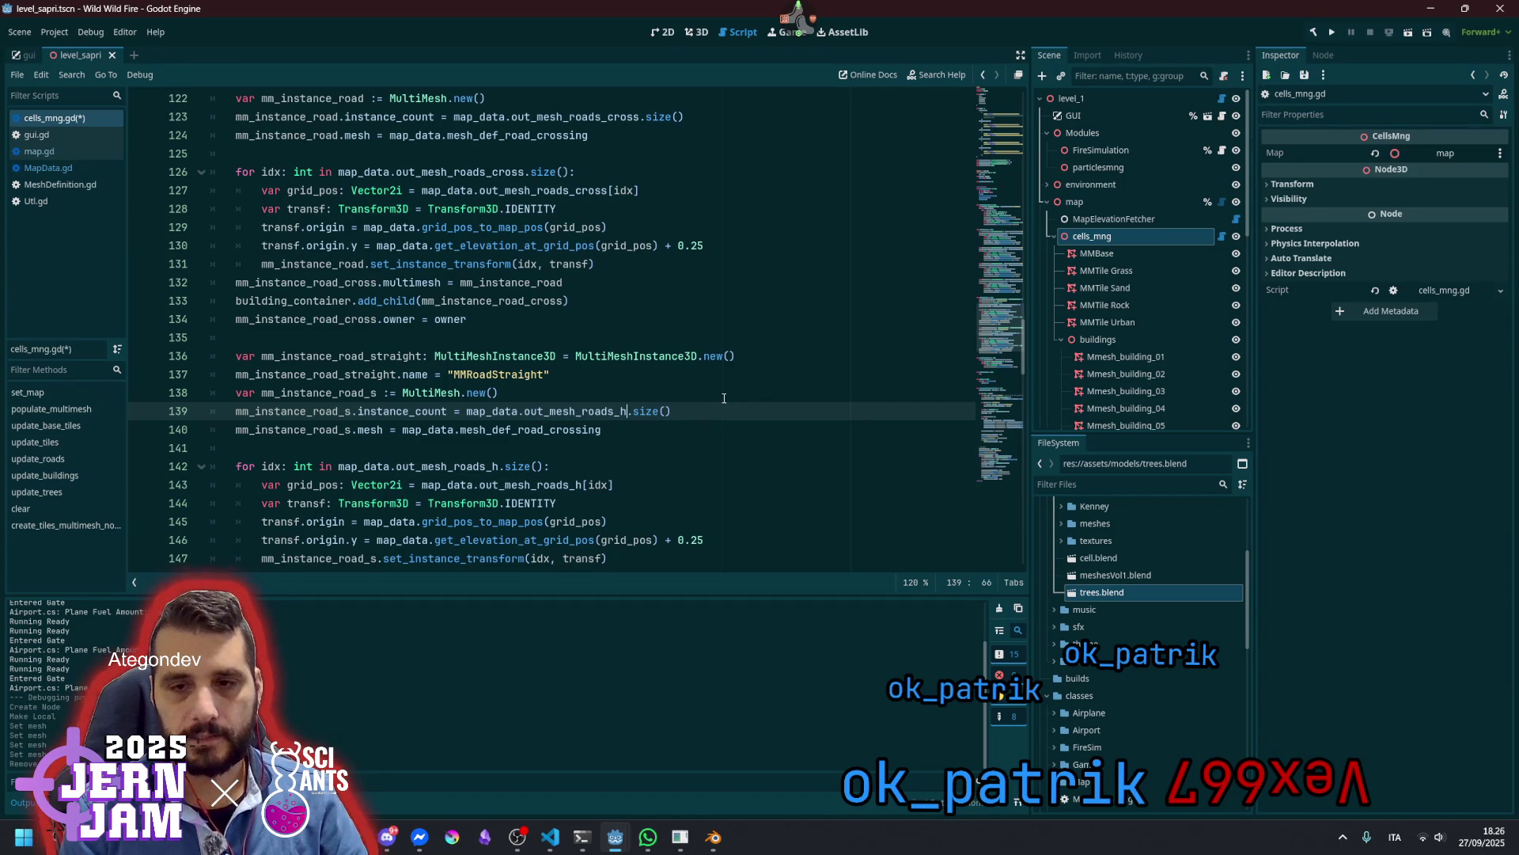
key(shift+End)
key(ctrl+c)
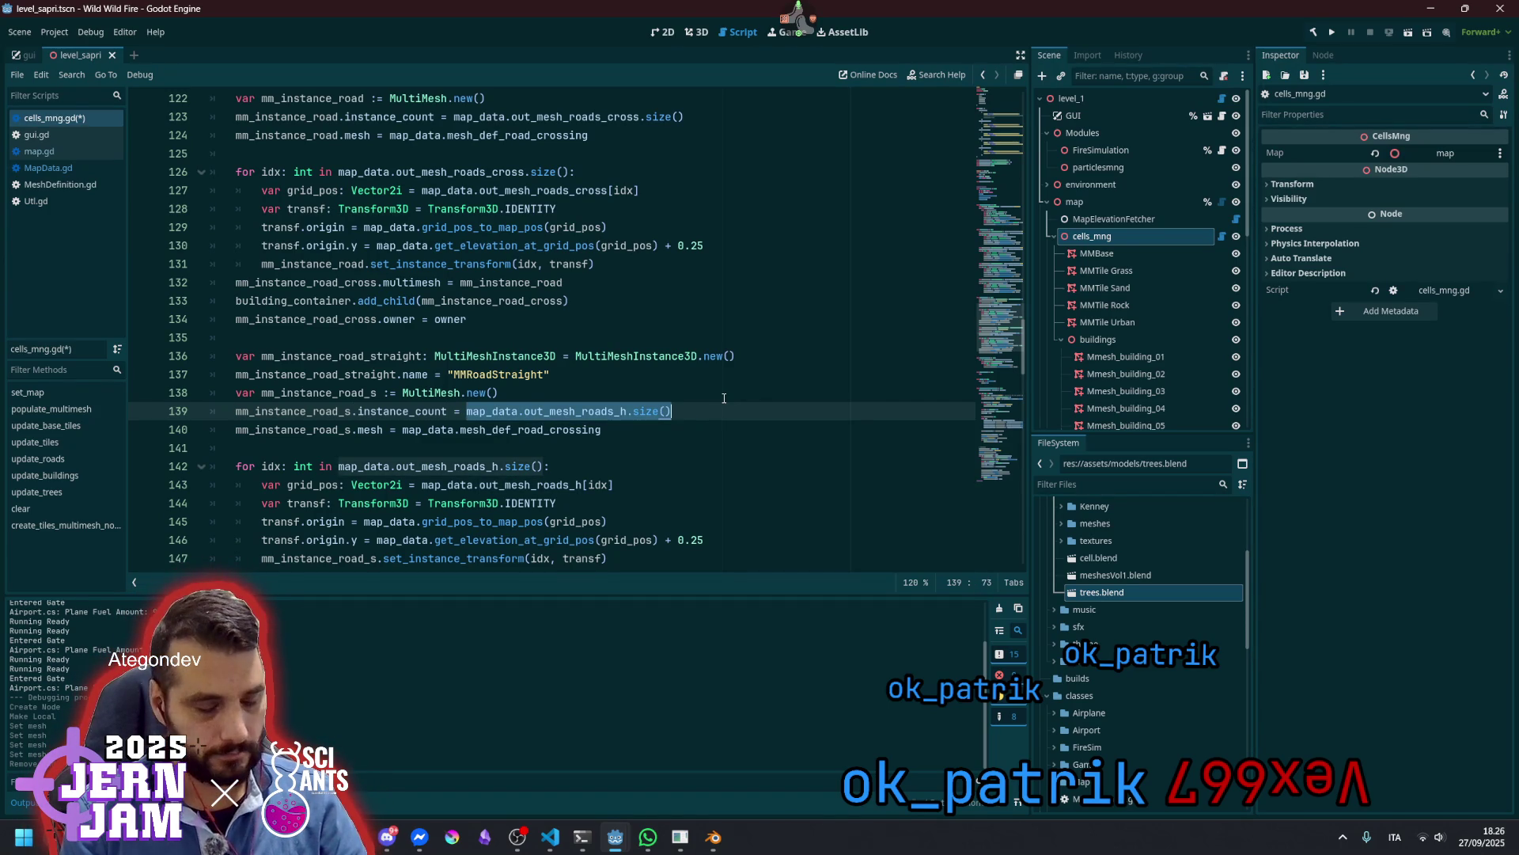
key(End)
key(ctrl+v)
key(Left)
key(Left)
key(Left)
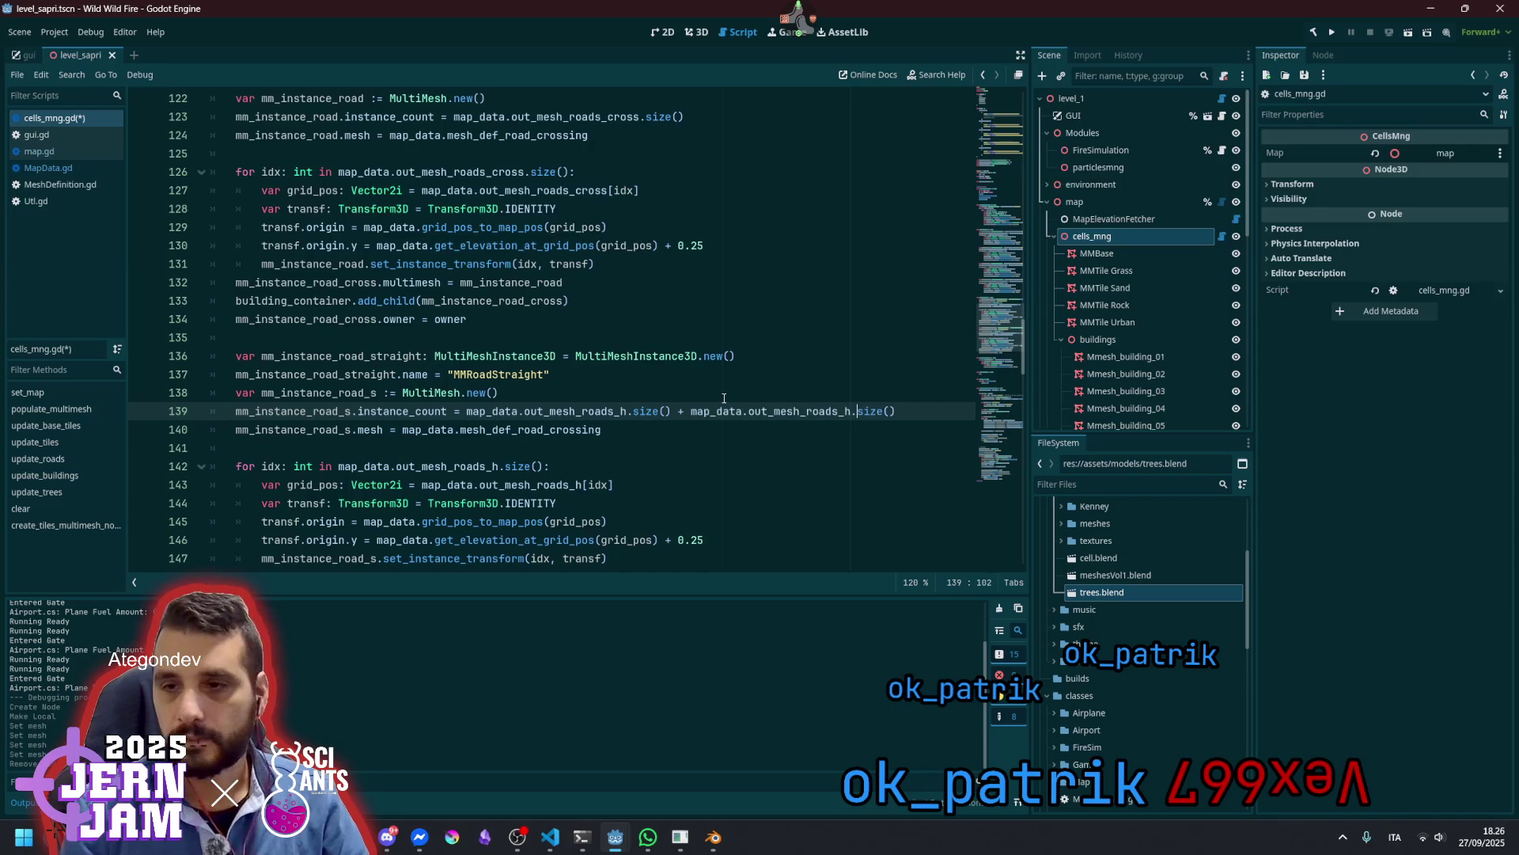
key(BackSpace)
text(v)
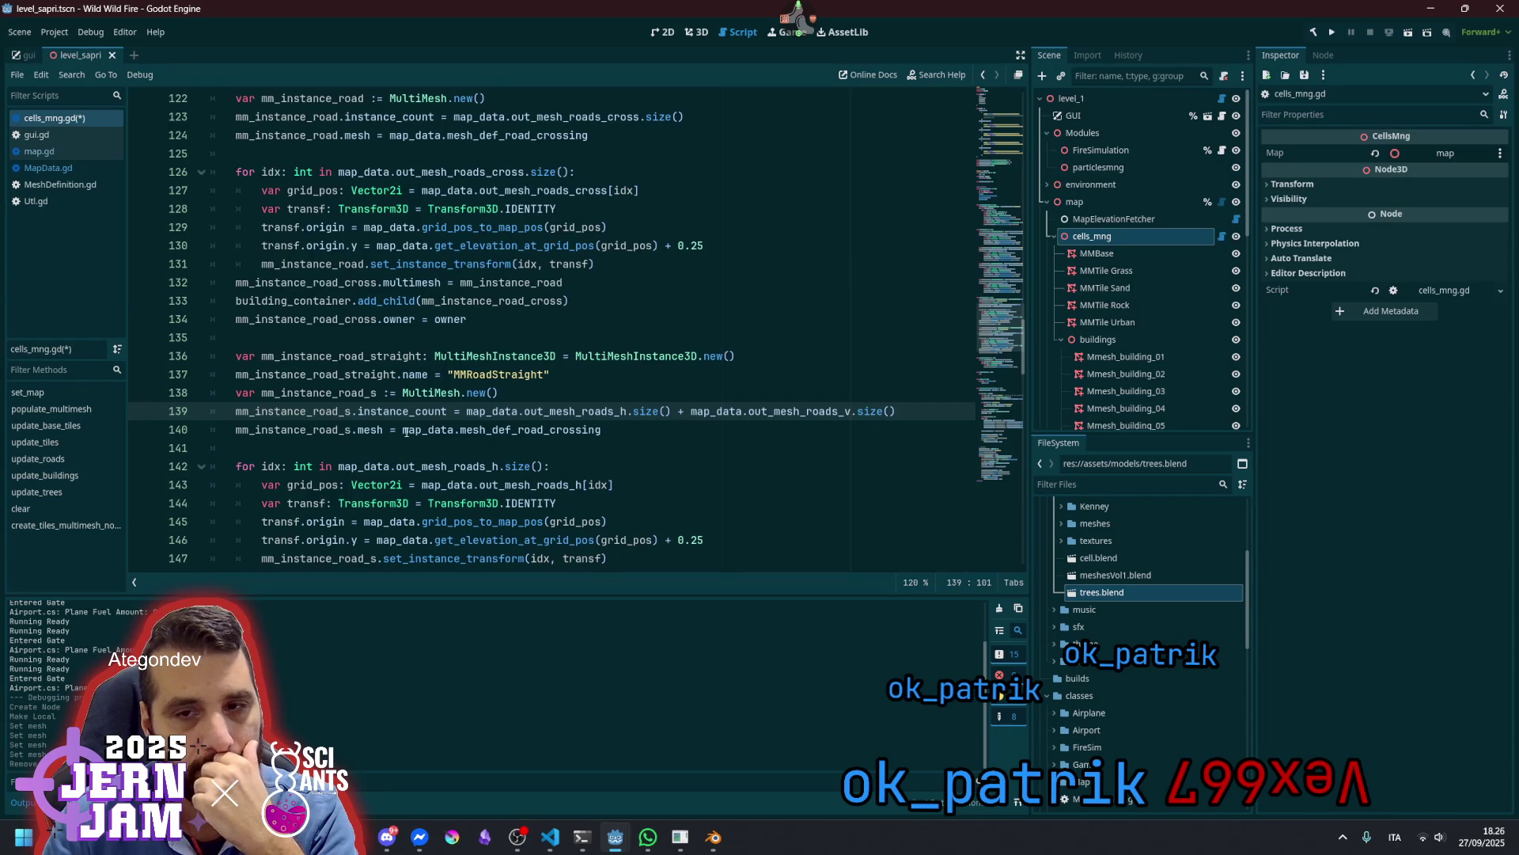
Change the straight-road MultiMesh mesh to map_data.mesh_def_road_straight
double_click(554, 412)
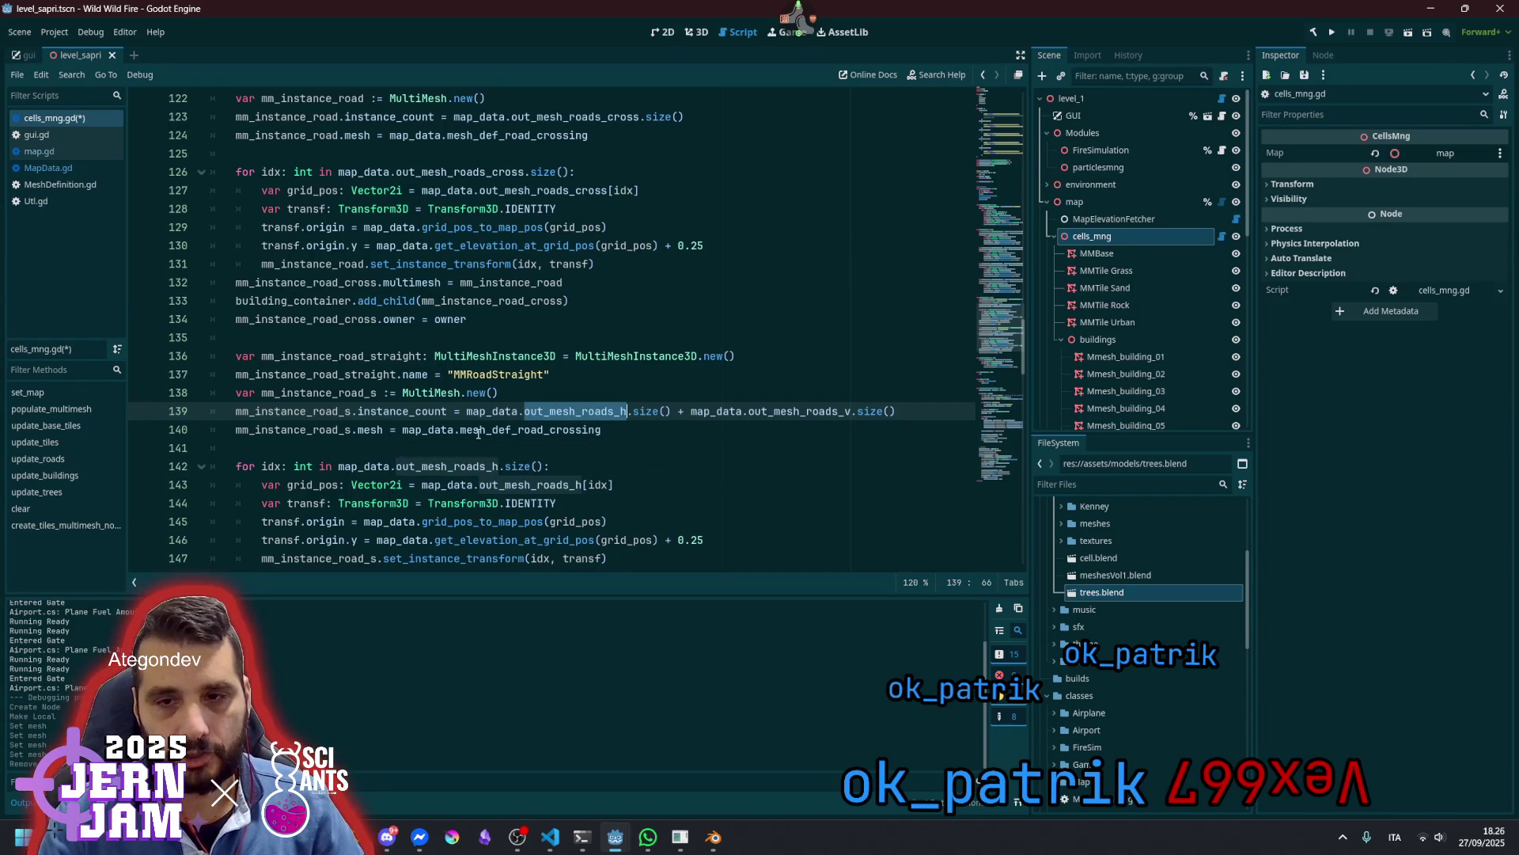
click(550, 430)
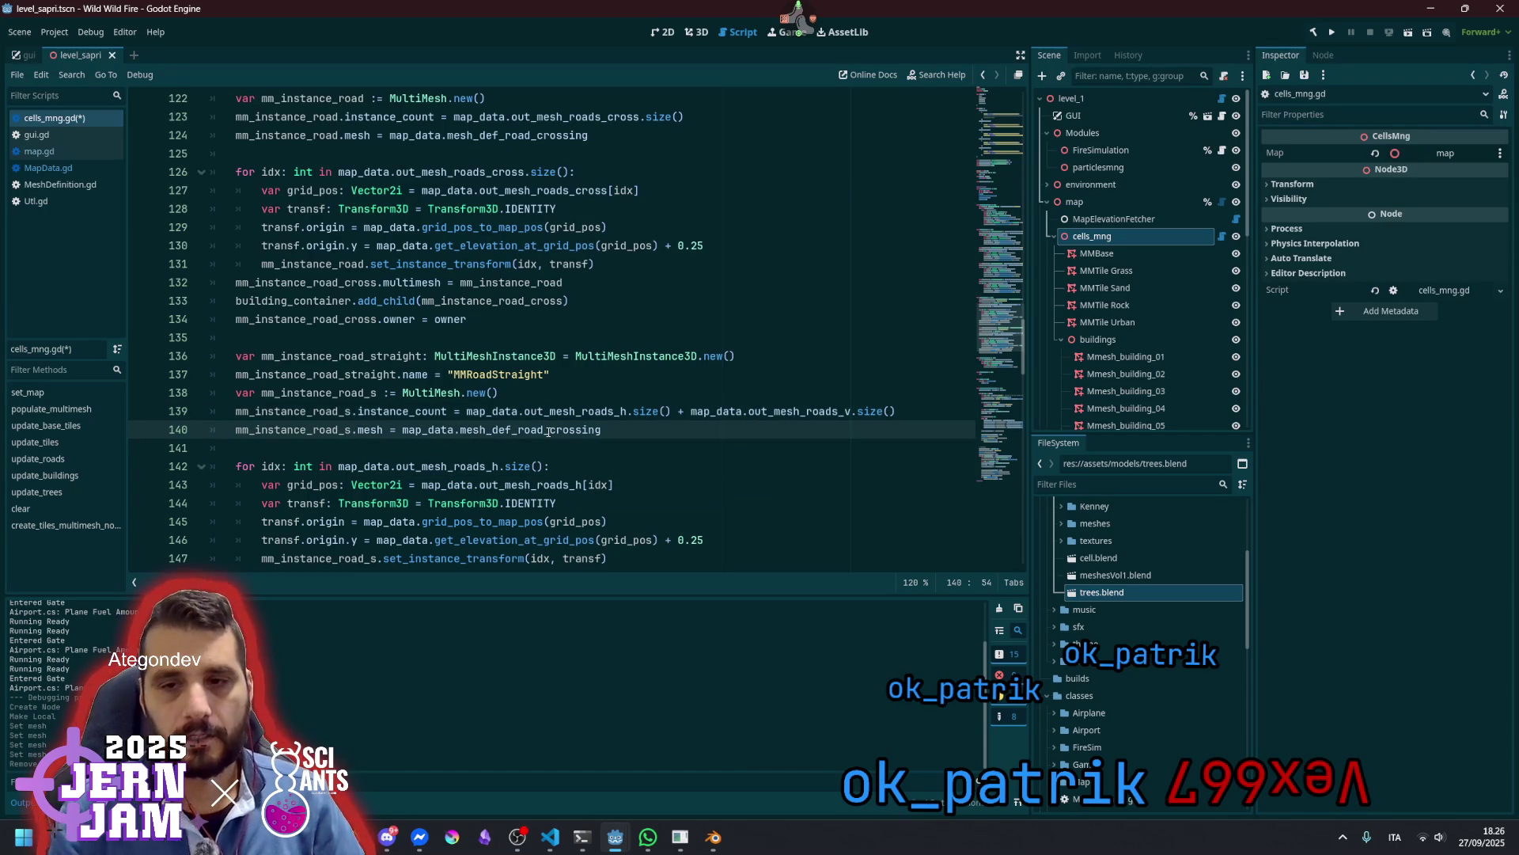
key(shift+End)
text(s)
key(Return)
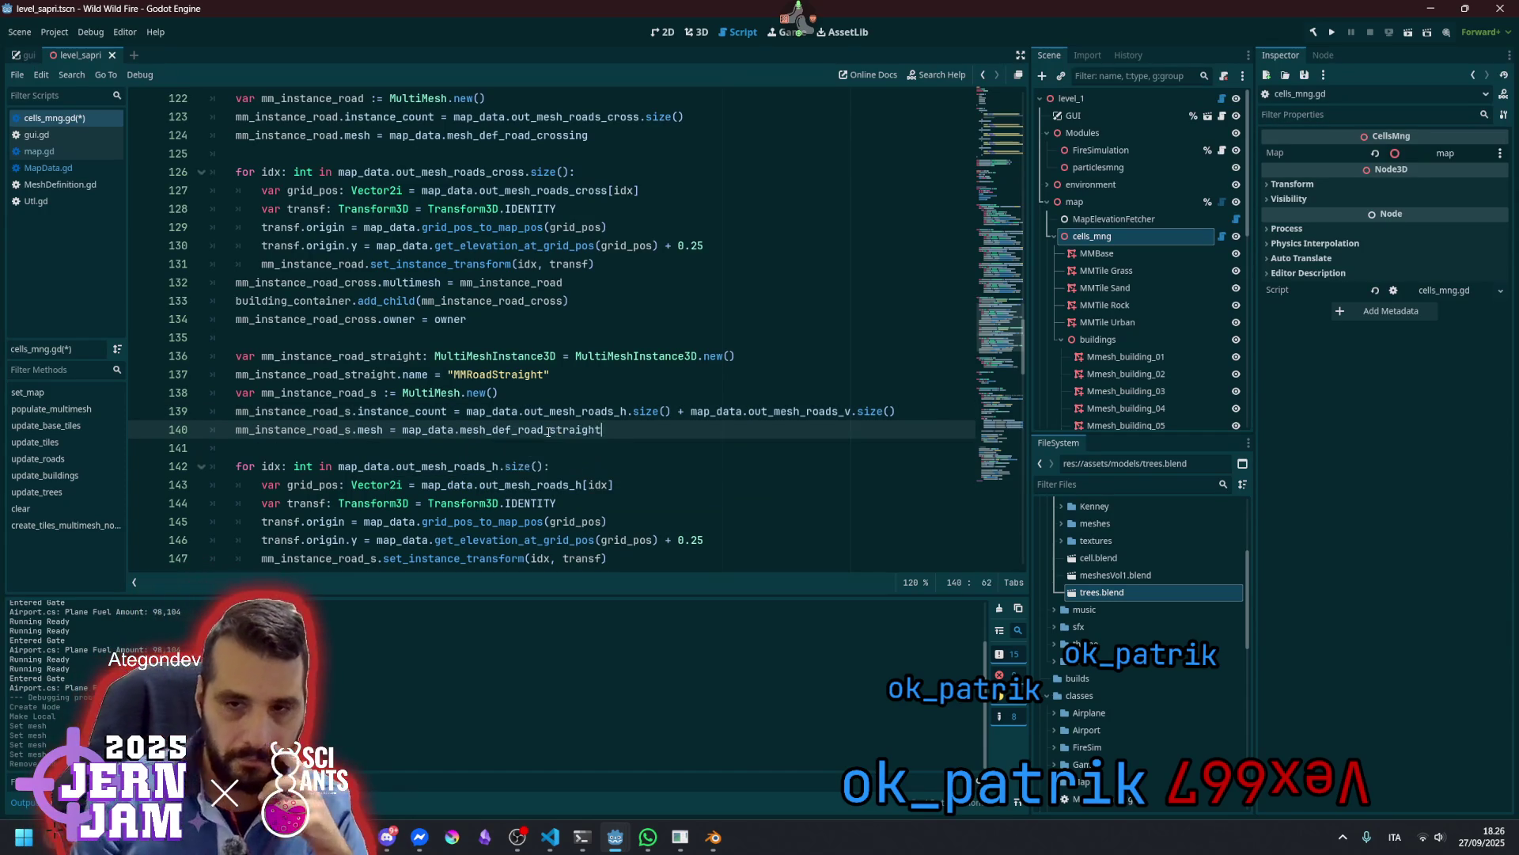
scroll(556, 431, down, 1)
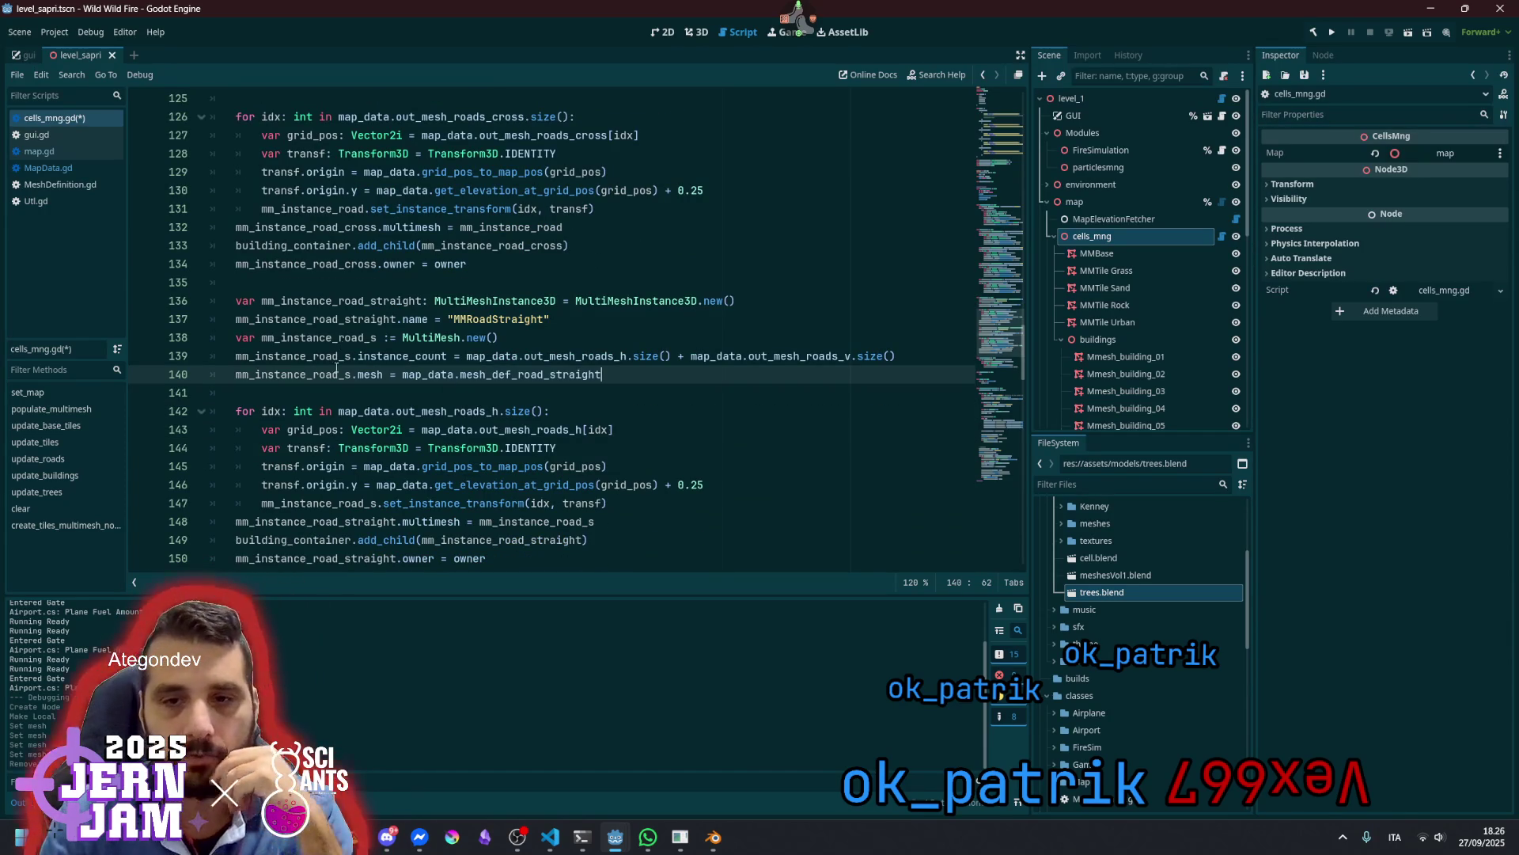
Rename the loop variable idx to i and declare var straight_idx: int := 0 above the loop
click(377, 411)
double_click(377, 410)
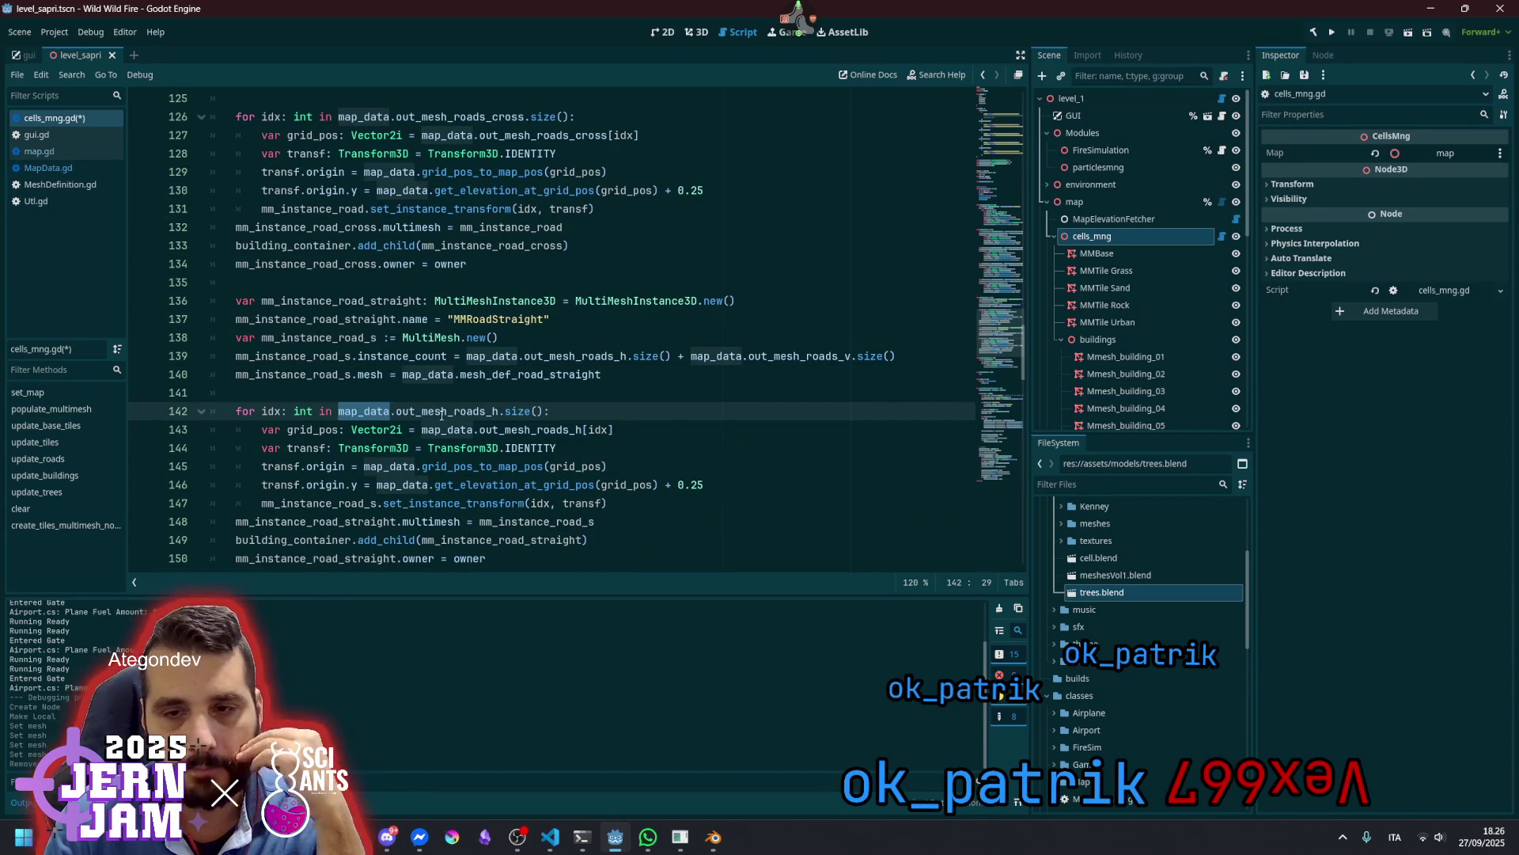
double_click(460, 416)
click(349, 392)
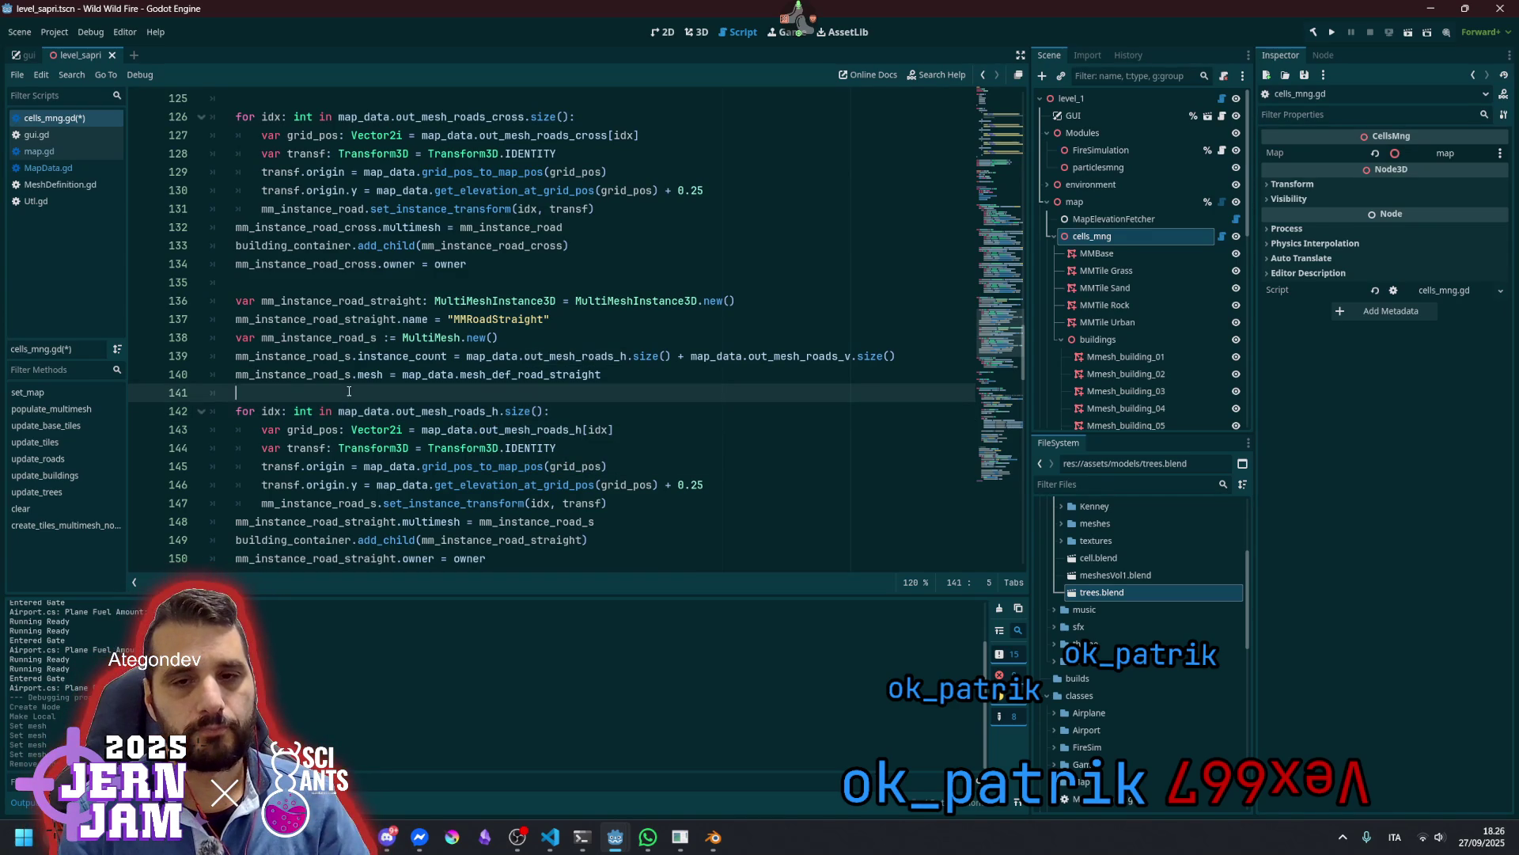
key(Down)
key(Right)
key(Delete)
key(Delete)
key(Up)
key(Return)
text(var )
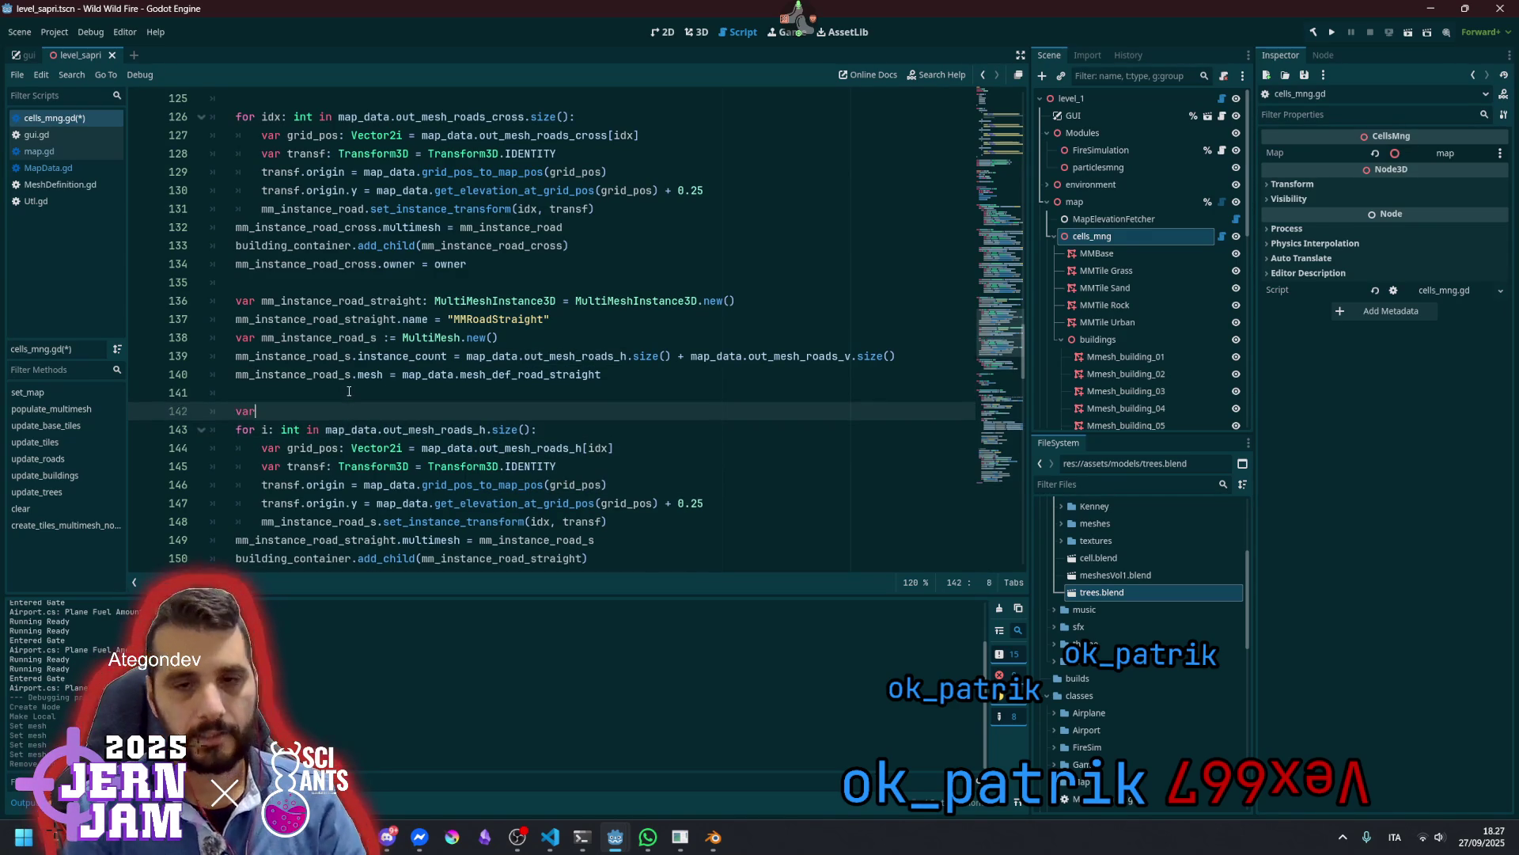
text(s)
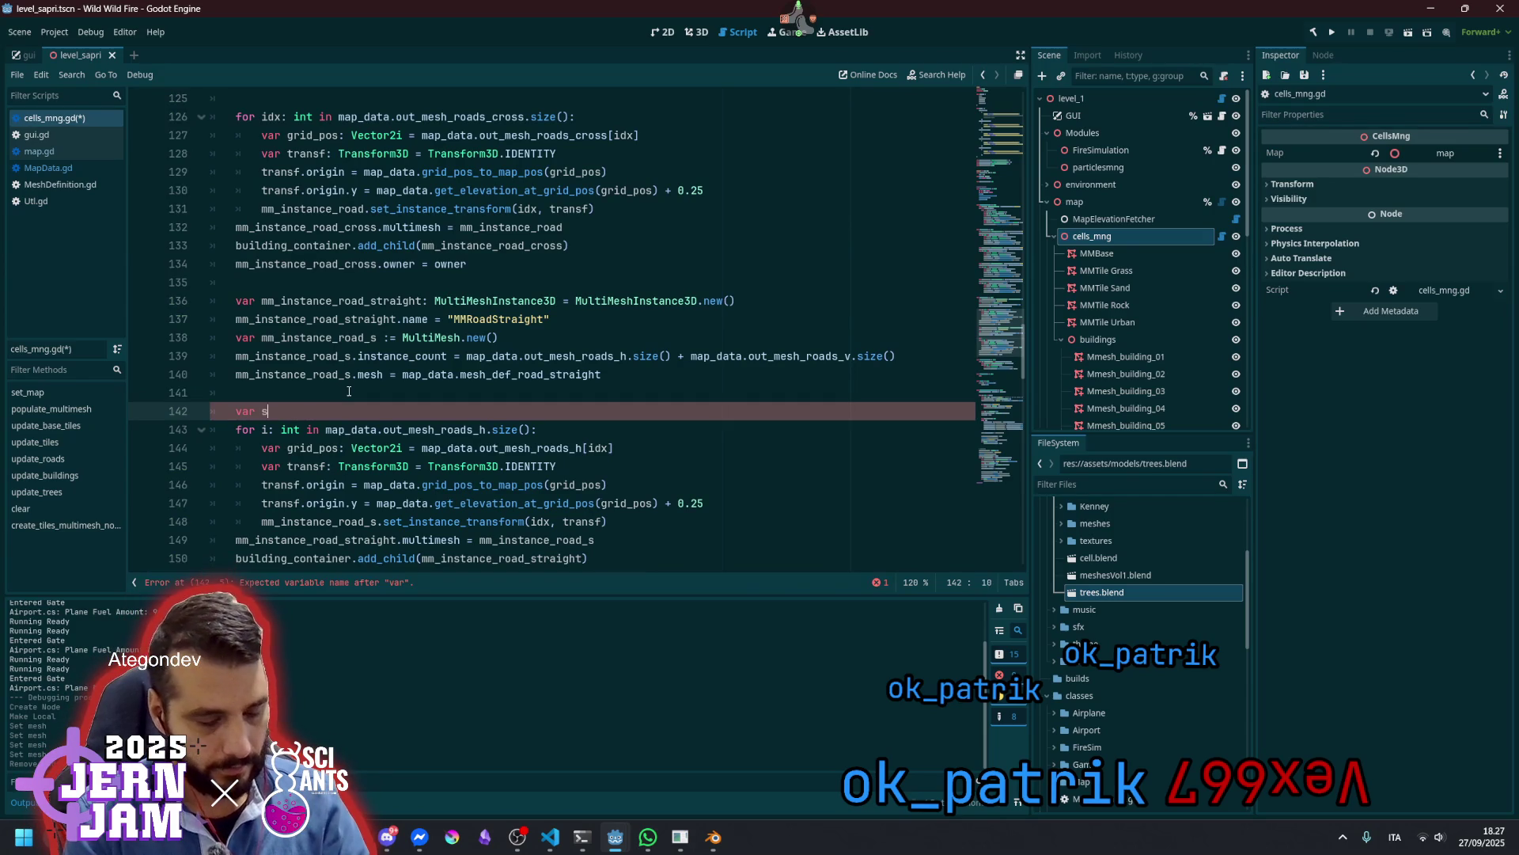
text(traight_id)
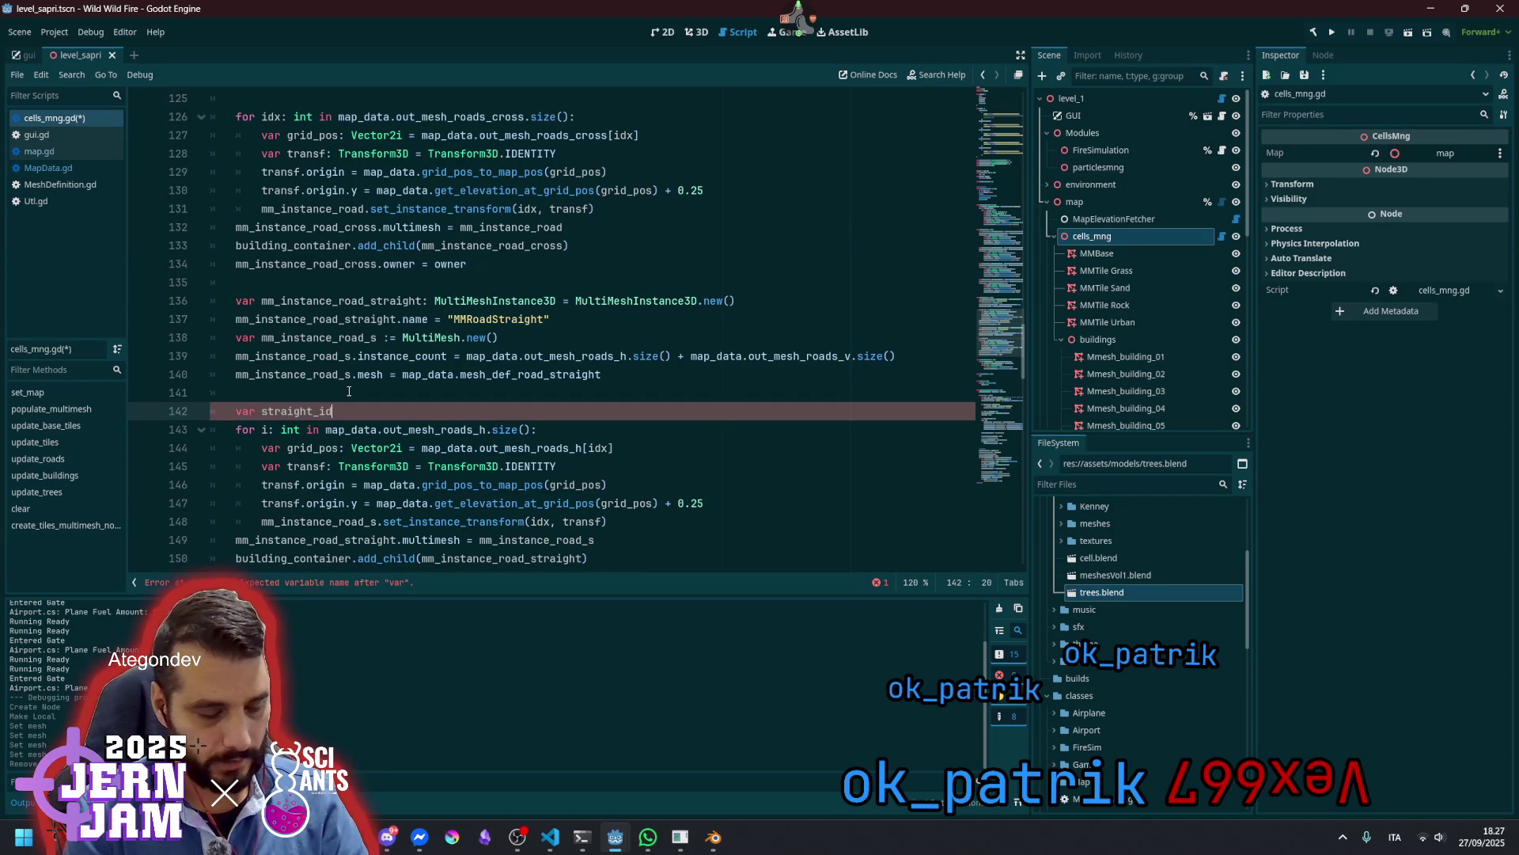
text(x := 0)
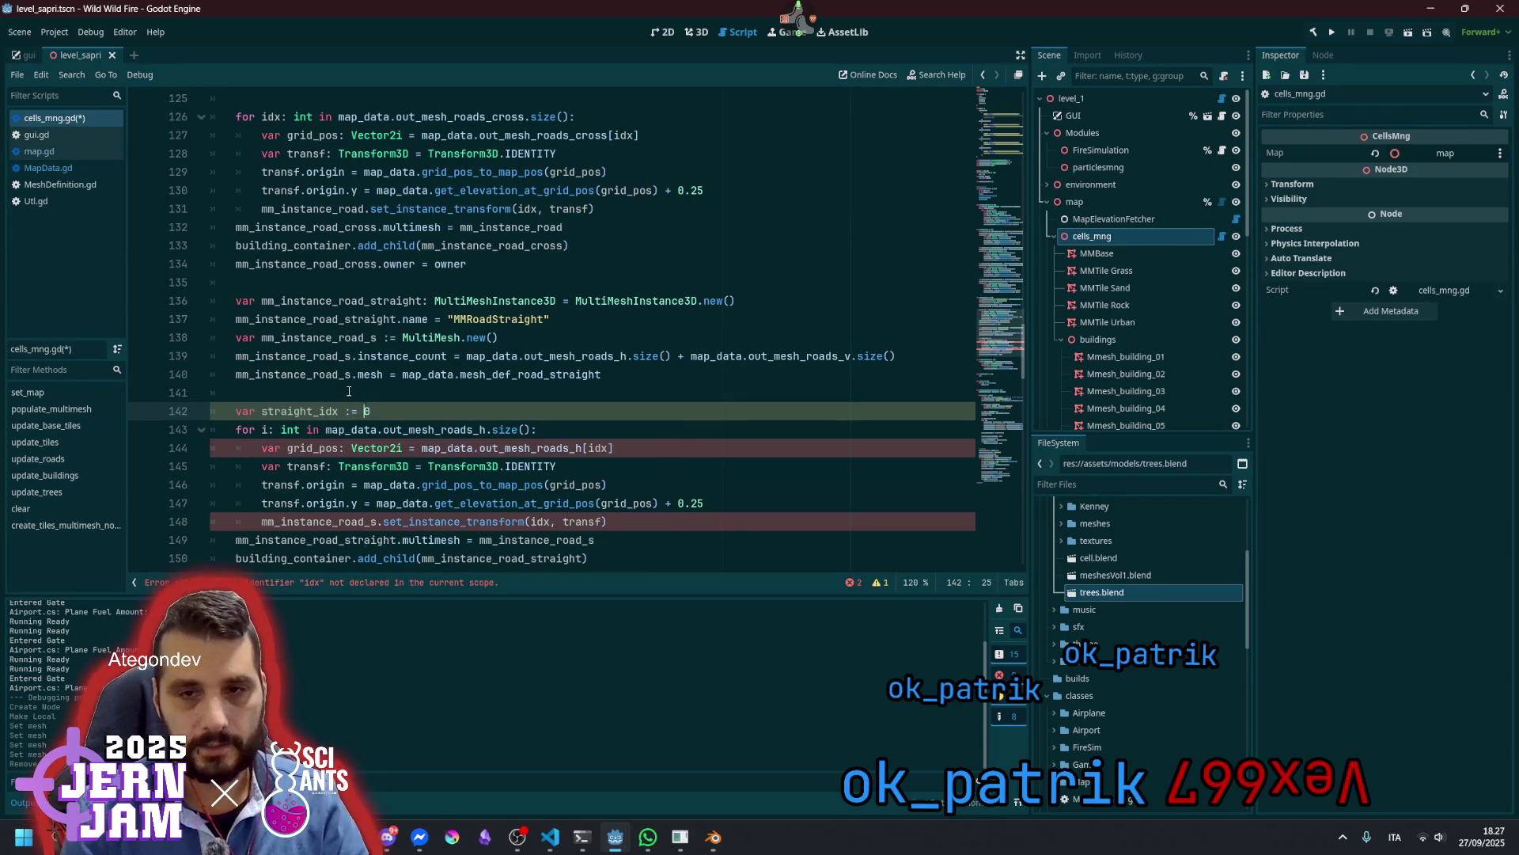
key(Delete)
key(Delete)
text(: int)
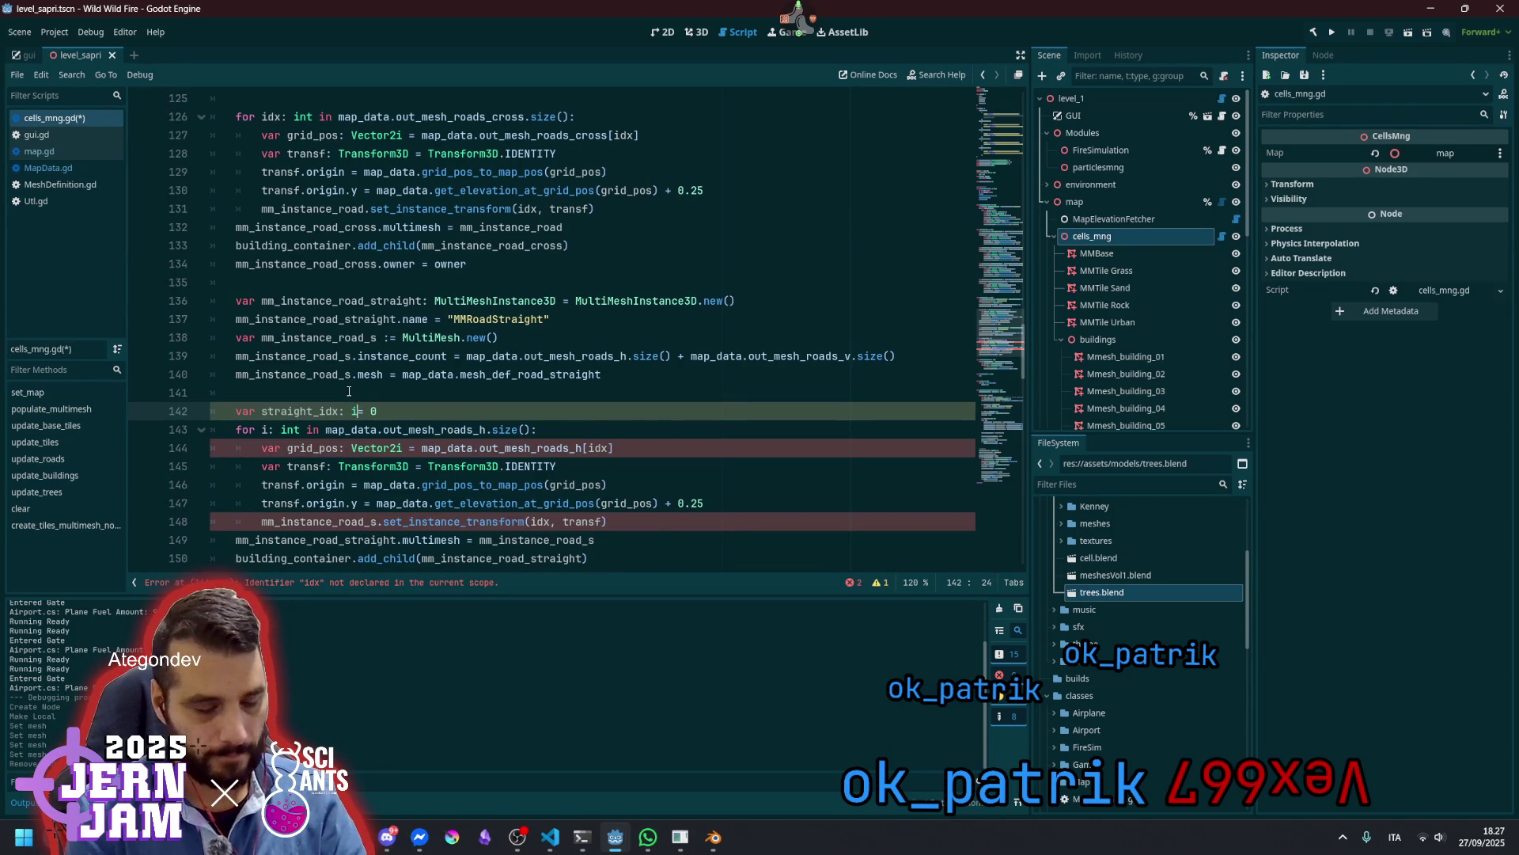
Add straight_idx += 1 at the end of the horizontal-road loop body
double_click(300, 411)
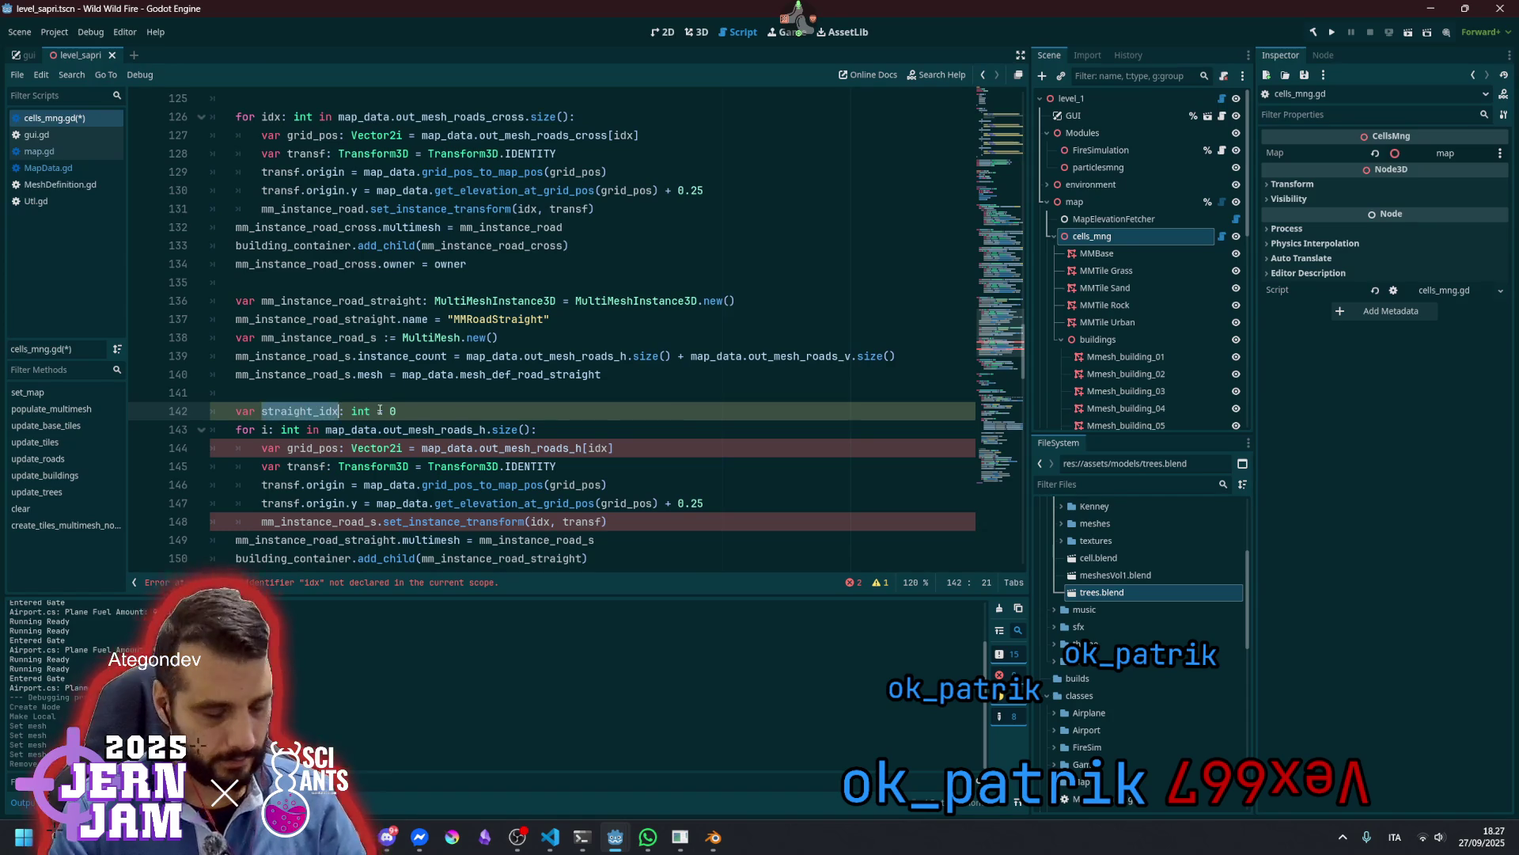
click(538, 448)
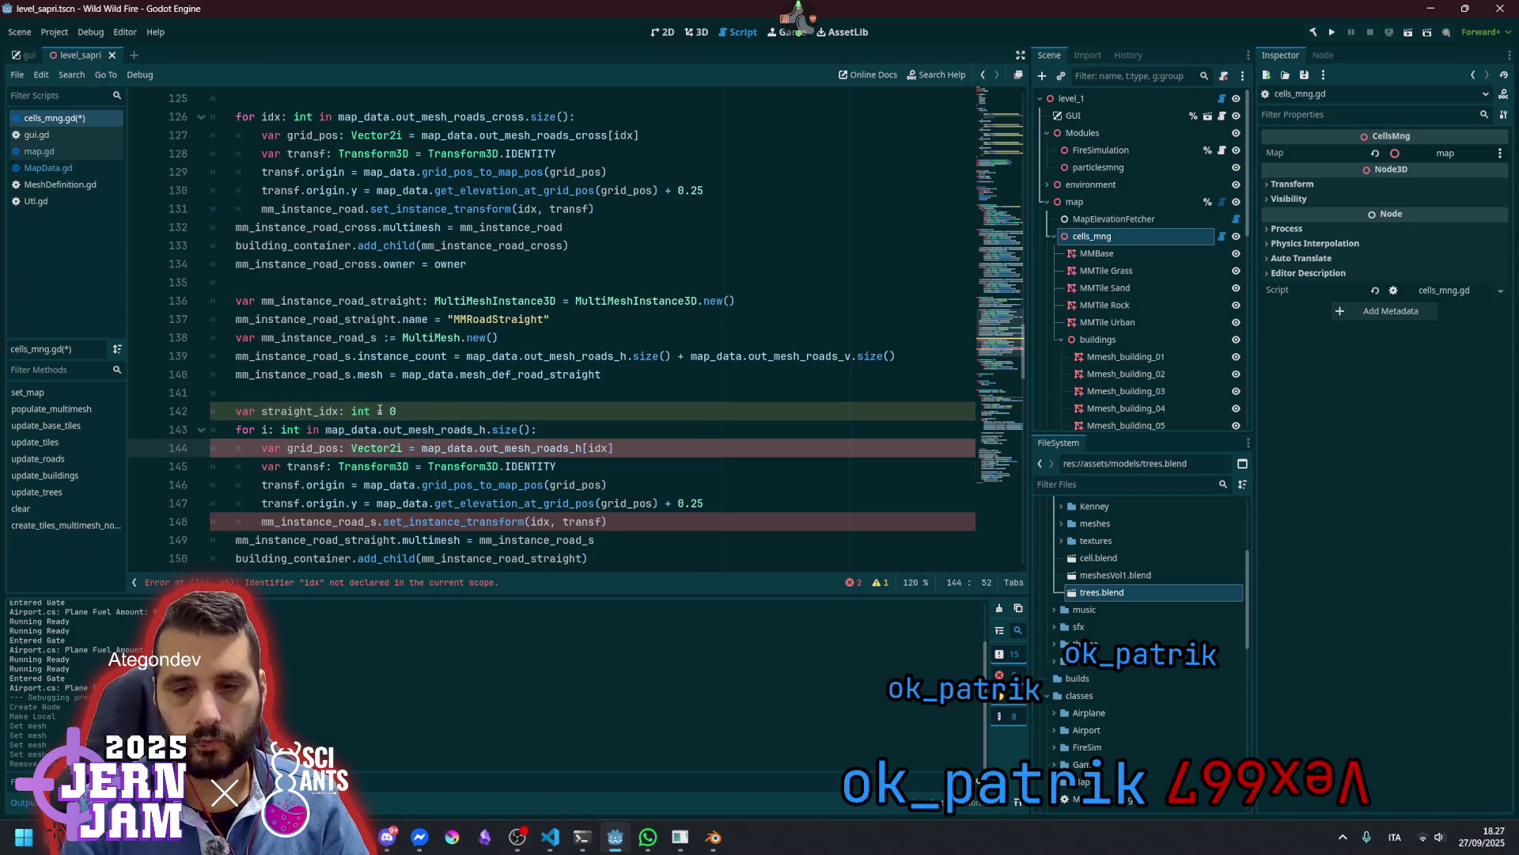
key(Down)
key(Down)
key(Down)
key(End)
key(Return)
text(straight_idx)
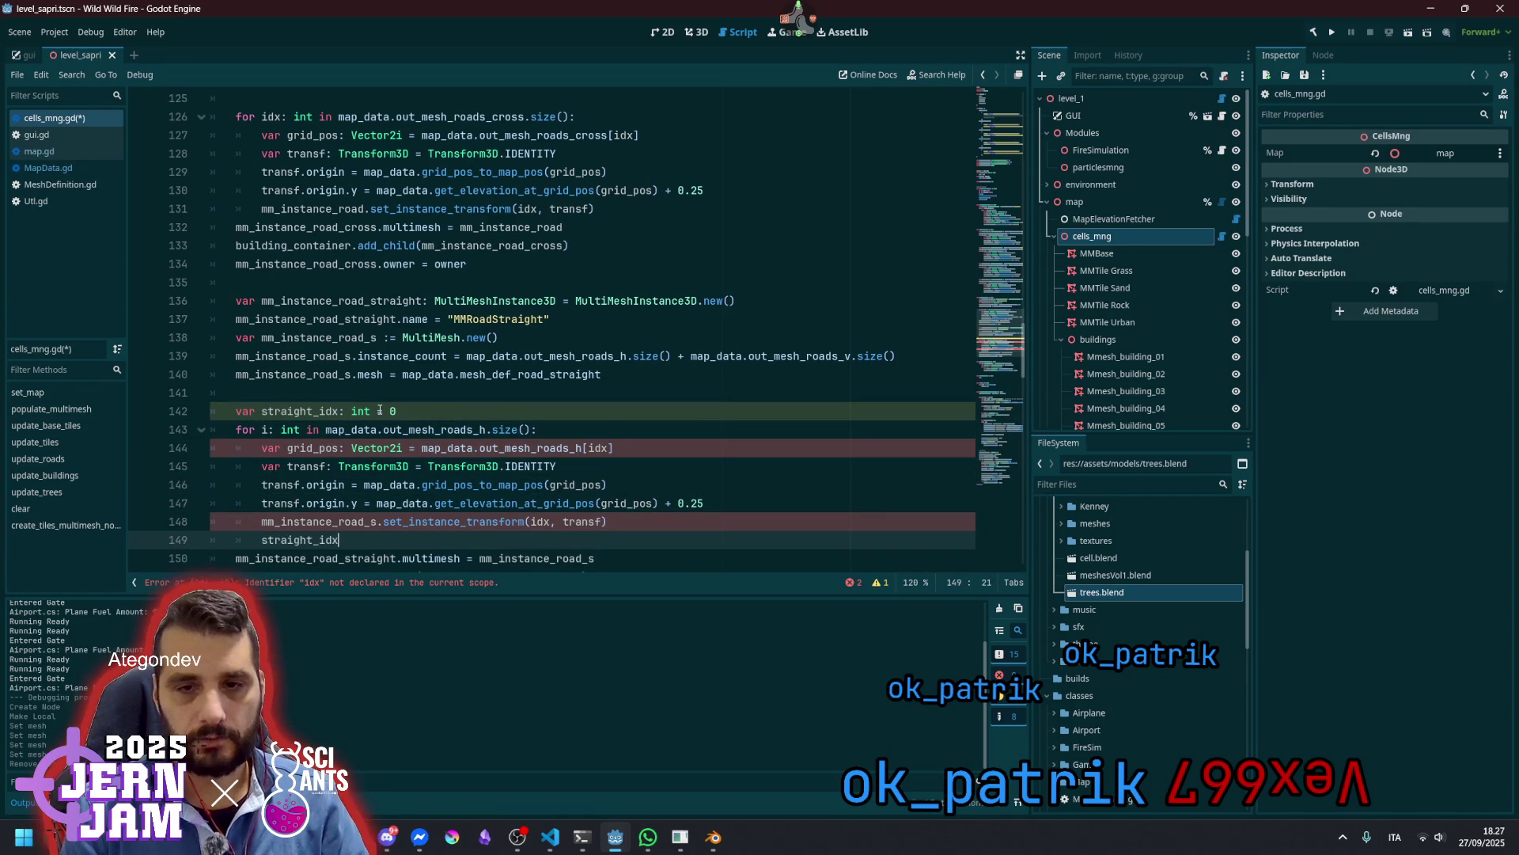
text( += 1)
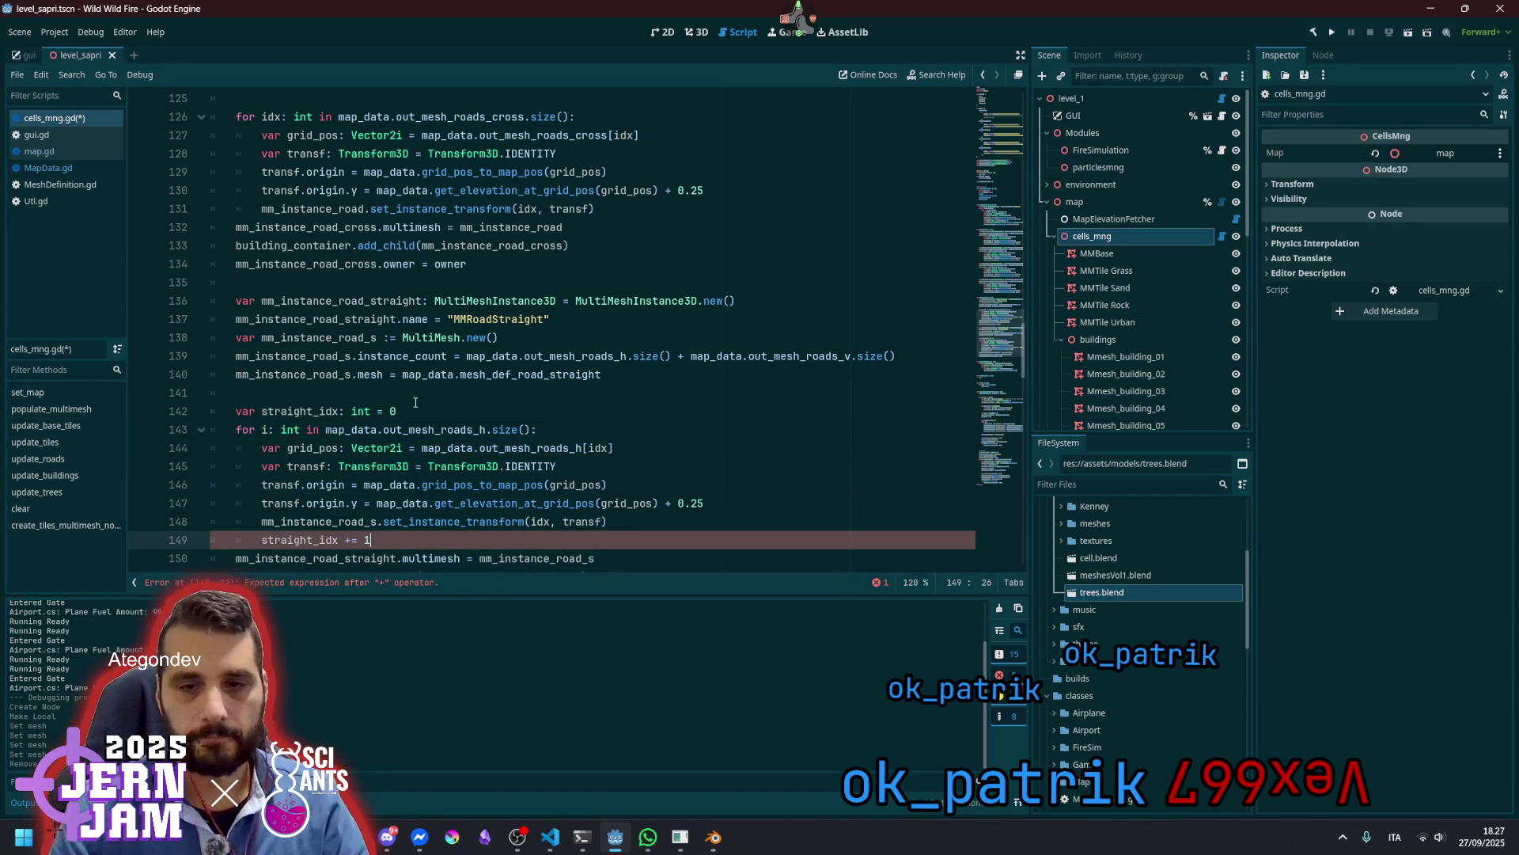
Use straight_idx instead of idx in the grid position lookup and instance transform call
scroll(305, 347, down, 2)
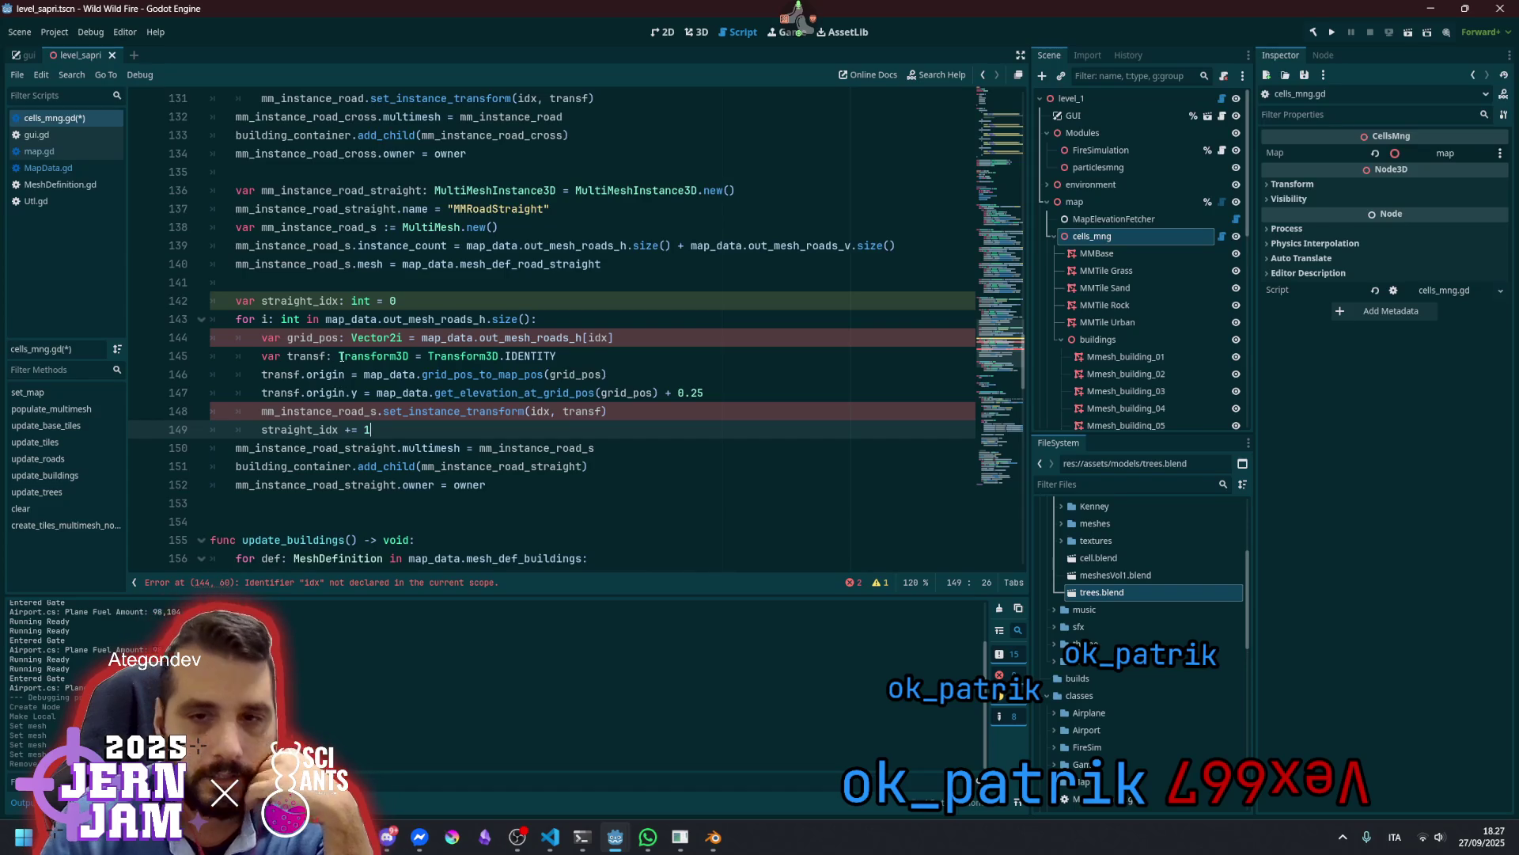
double_click(294, 428)
key(ctrl+c)
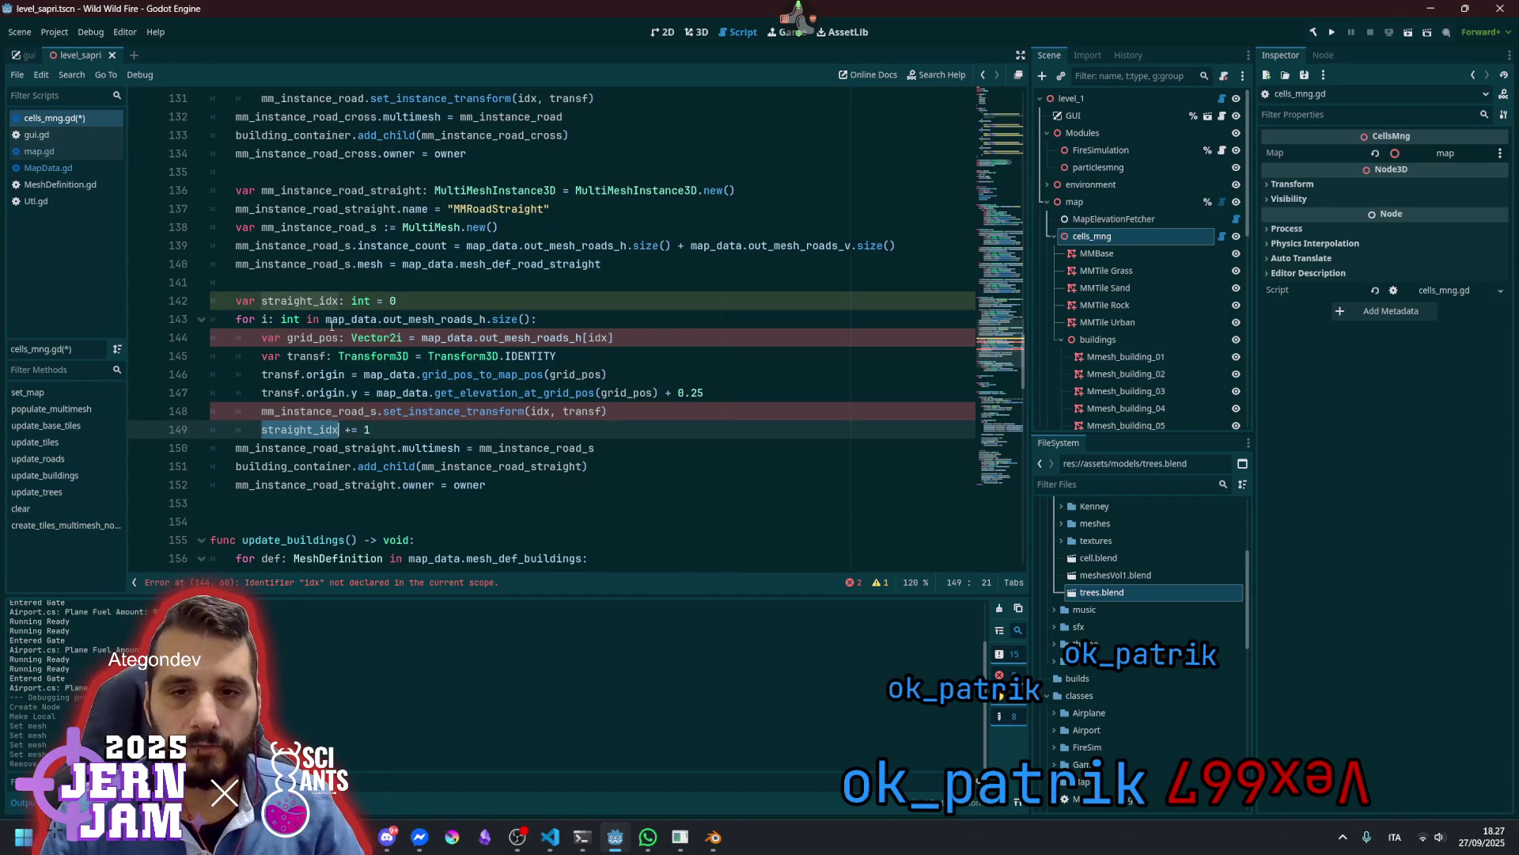
double_click(600, 337)
key(ctrl+v)
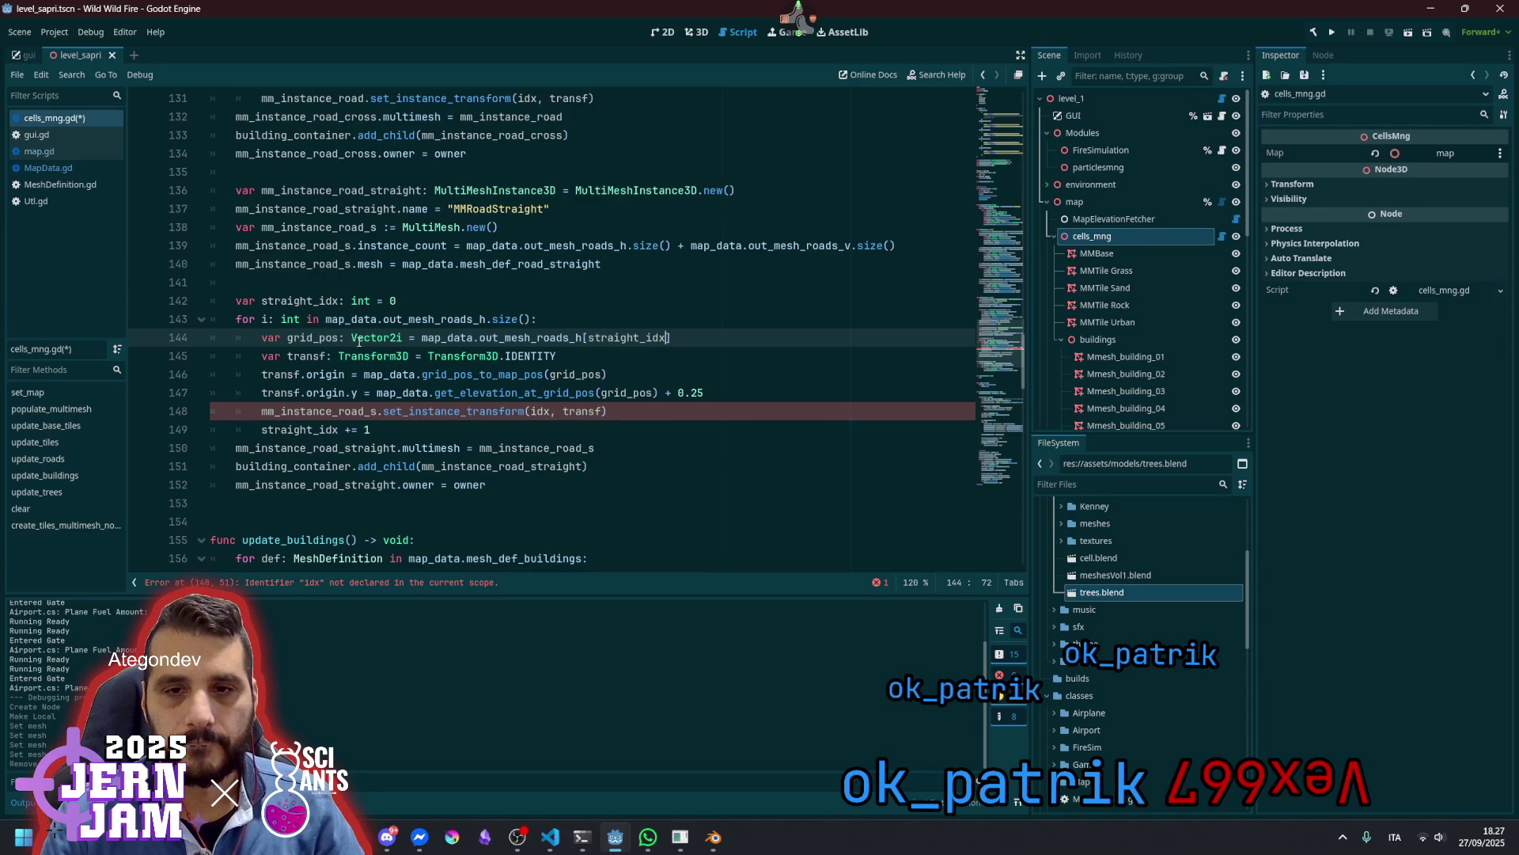
double_click(539, 412)
key(ctrl+v)
key(Up)
key(Up)
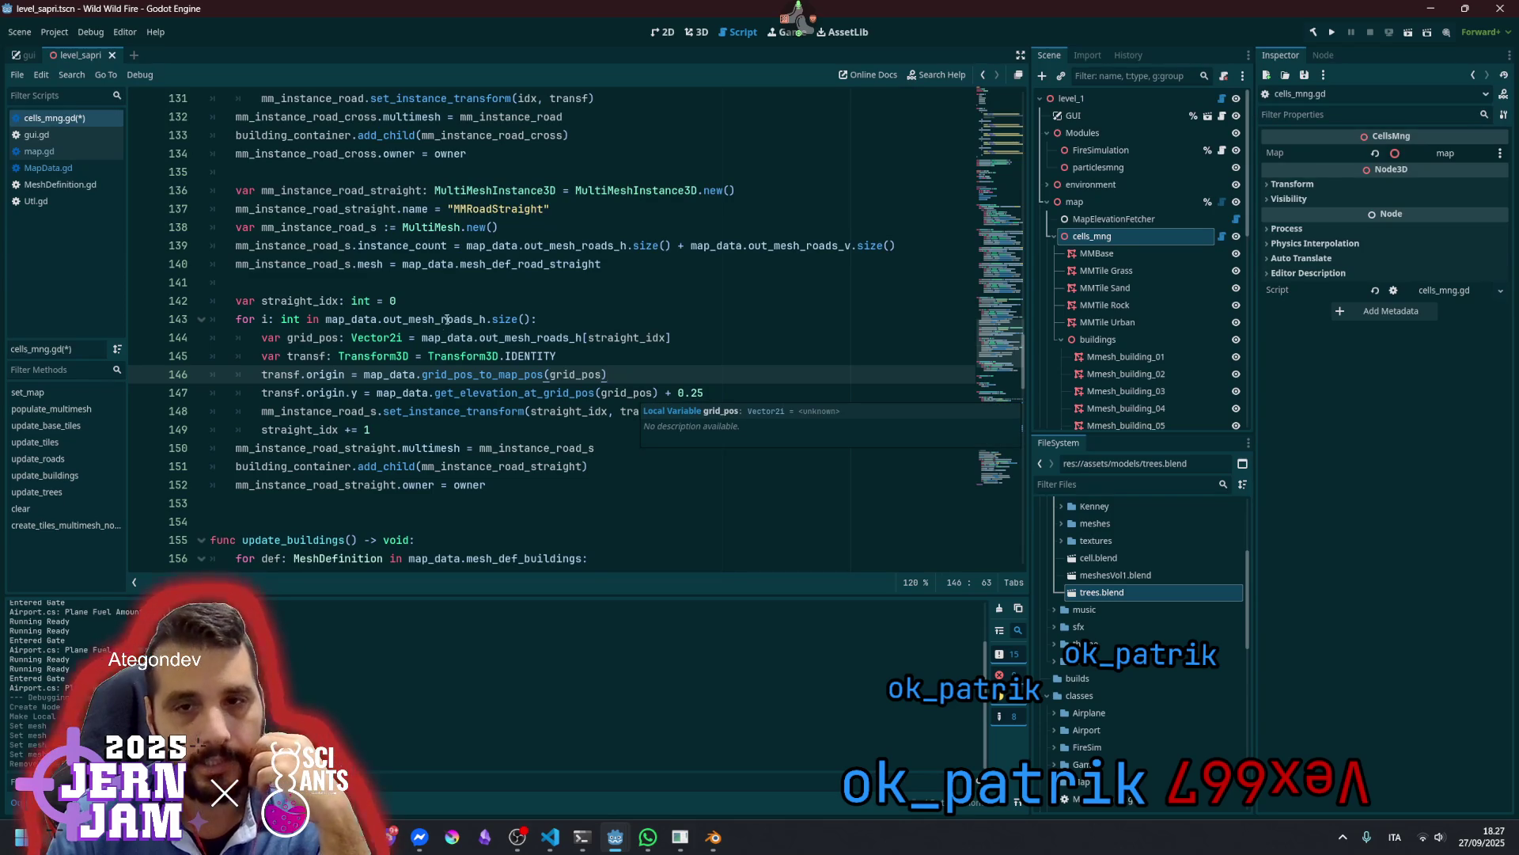
click(308, 302)
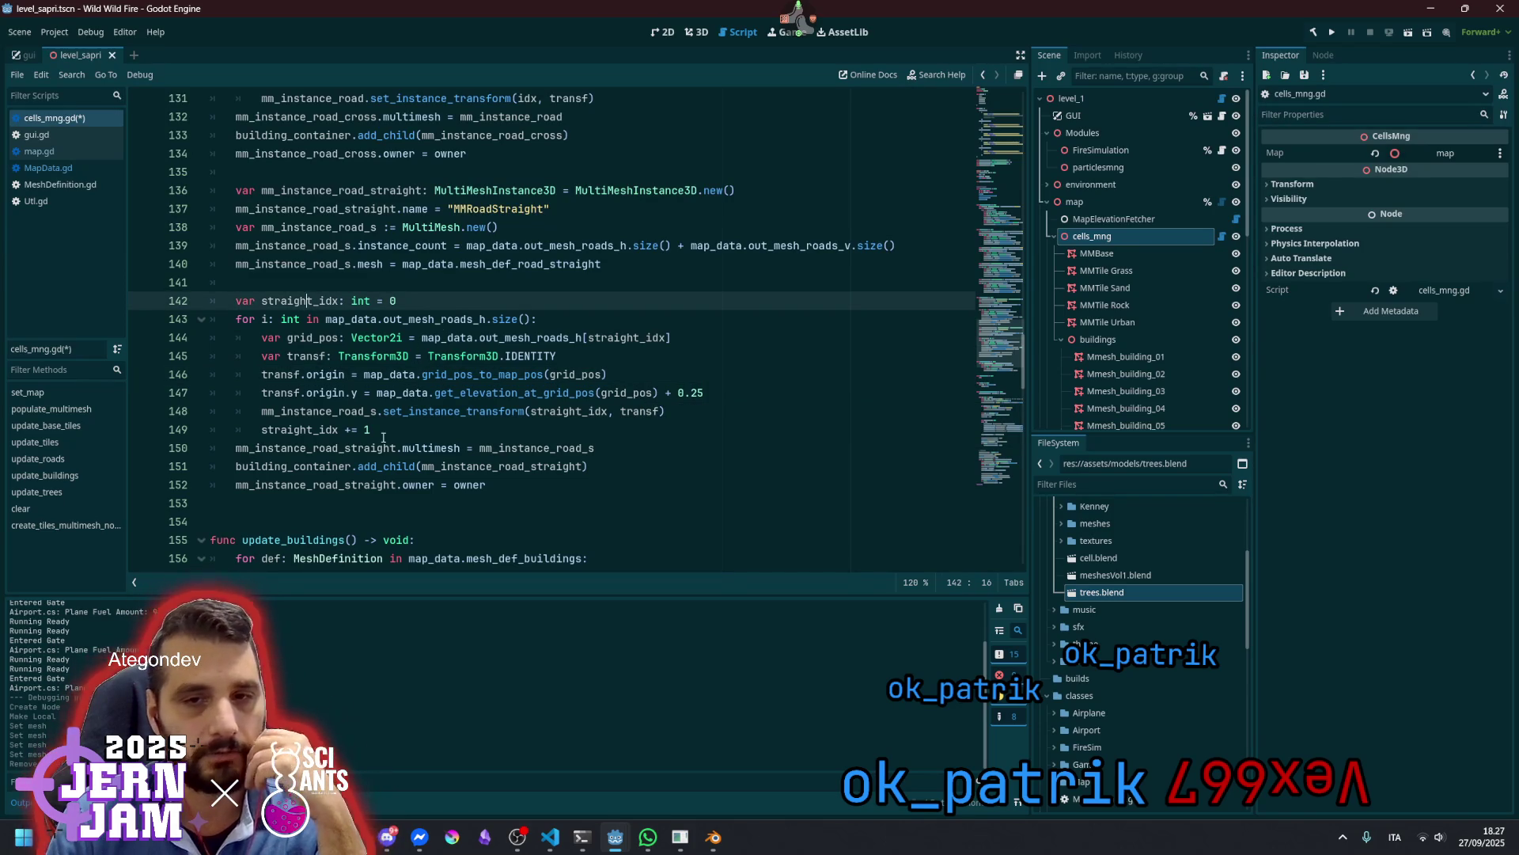
Insert blank lines after the loop and select the whole horizontal road loop
click(331, 442)
key(Home)
key(Return)
key(Return)
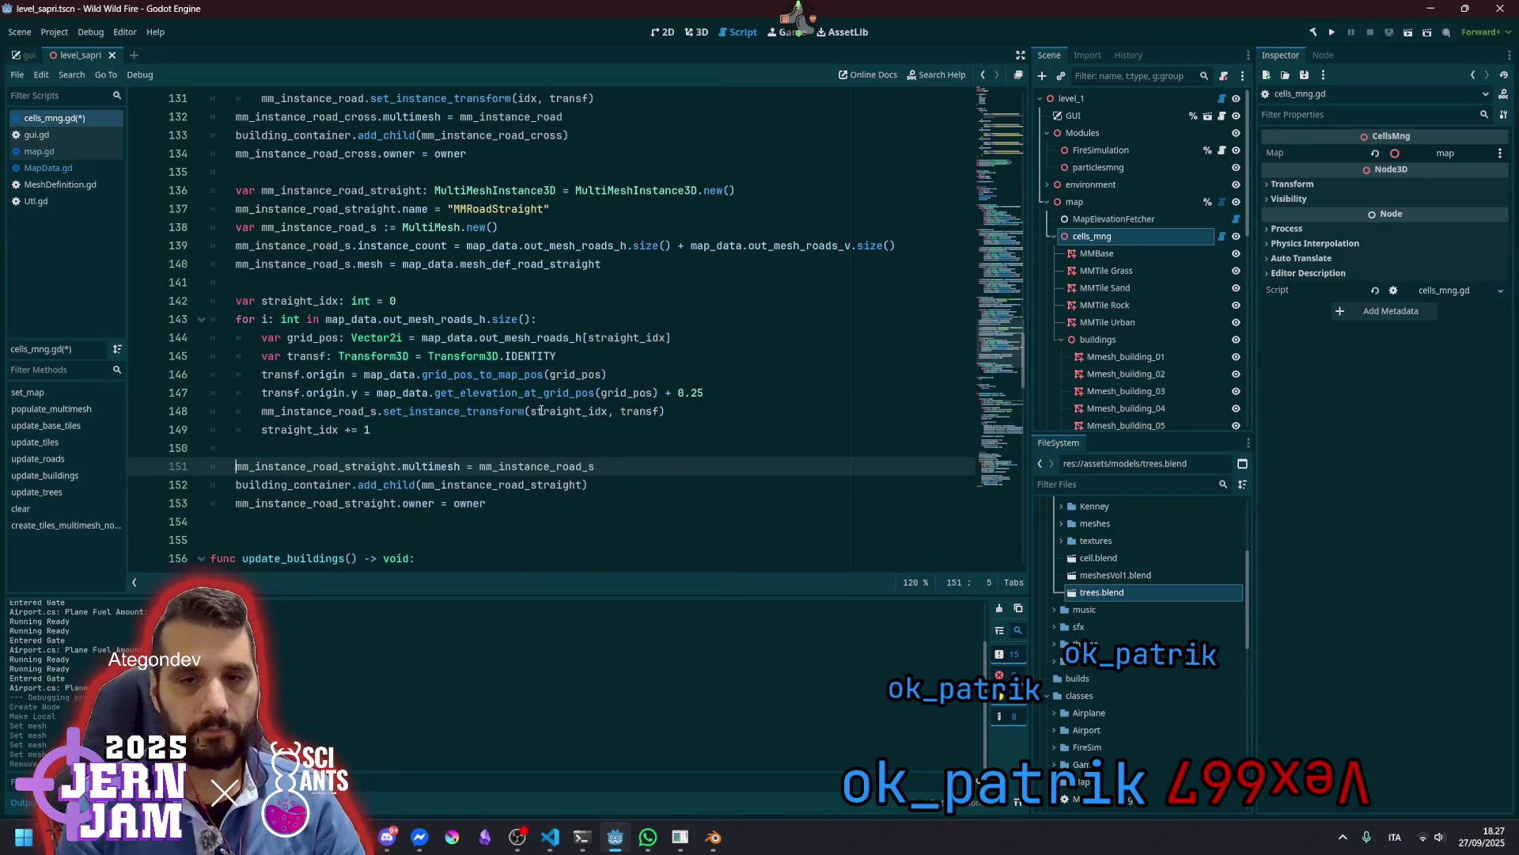
double_click(538, 485)
double_click(238, 505)
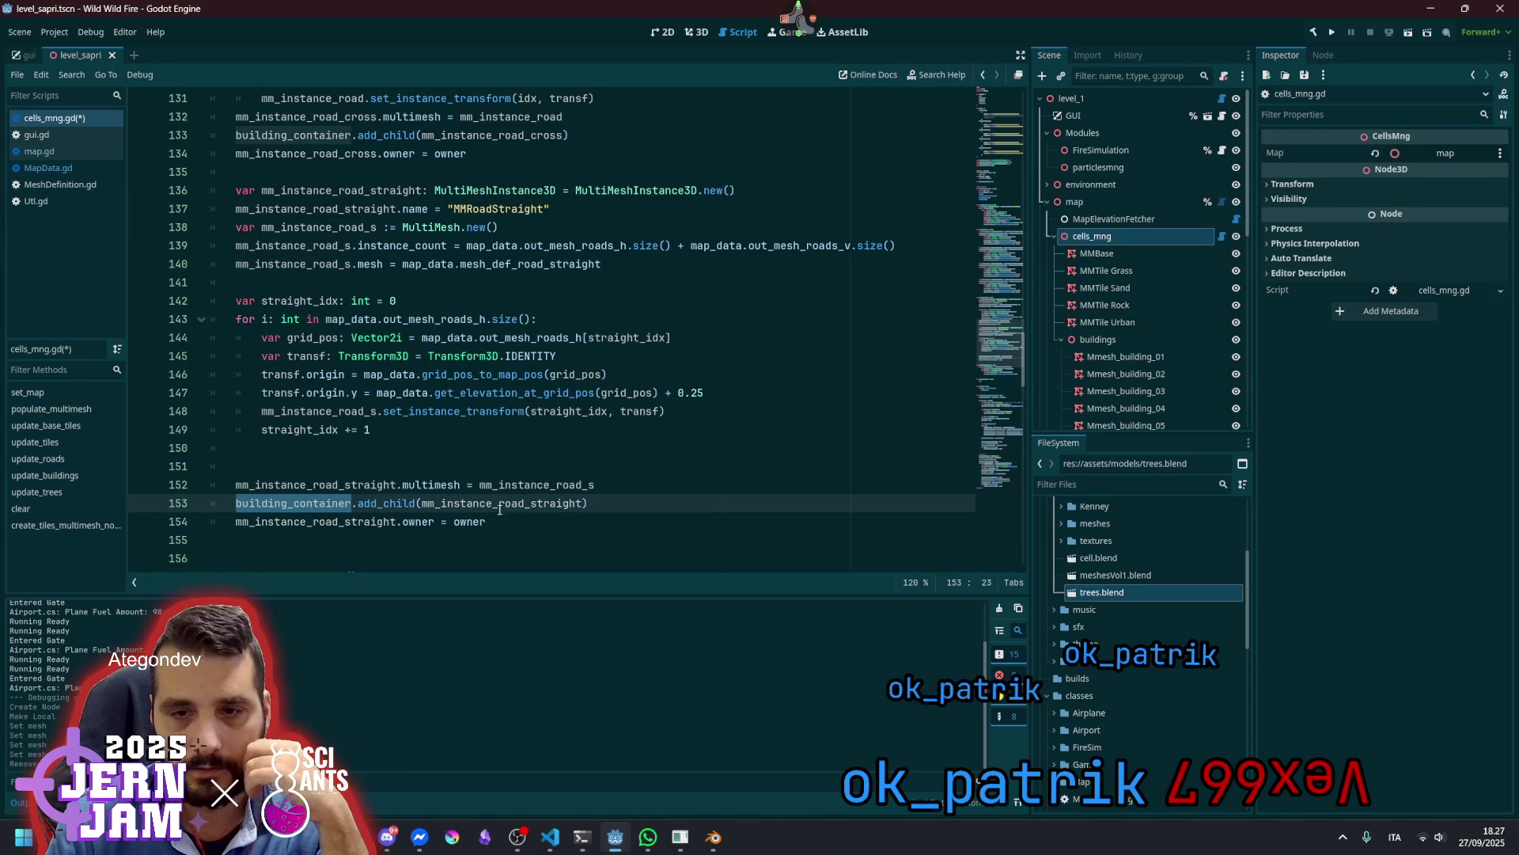
double_click(470, 505)
double_click(290, 522)
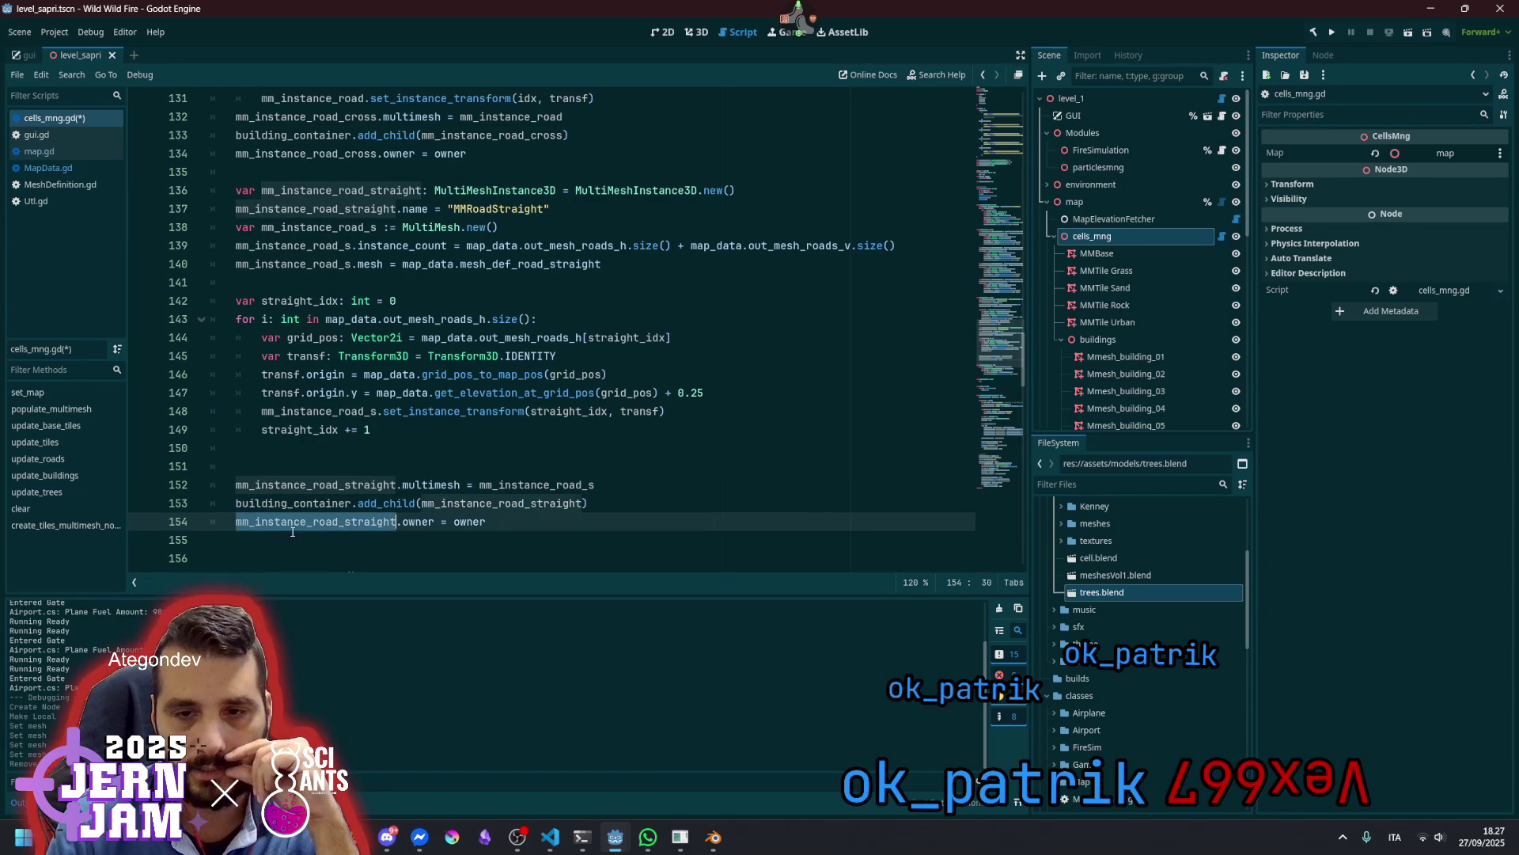
click(391, 459)
click(281, 319)
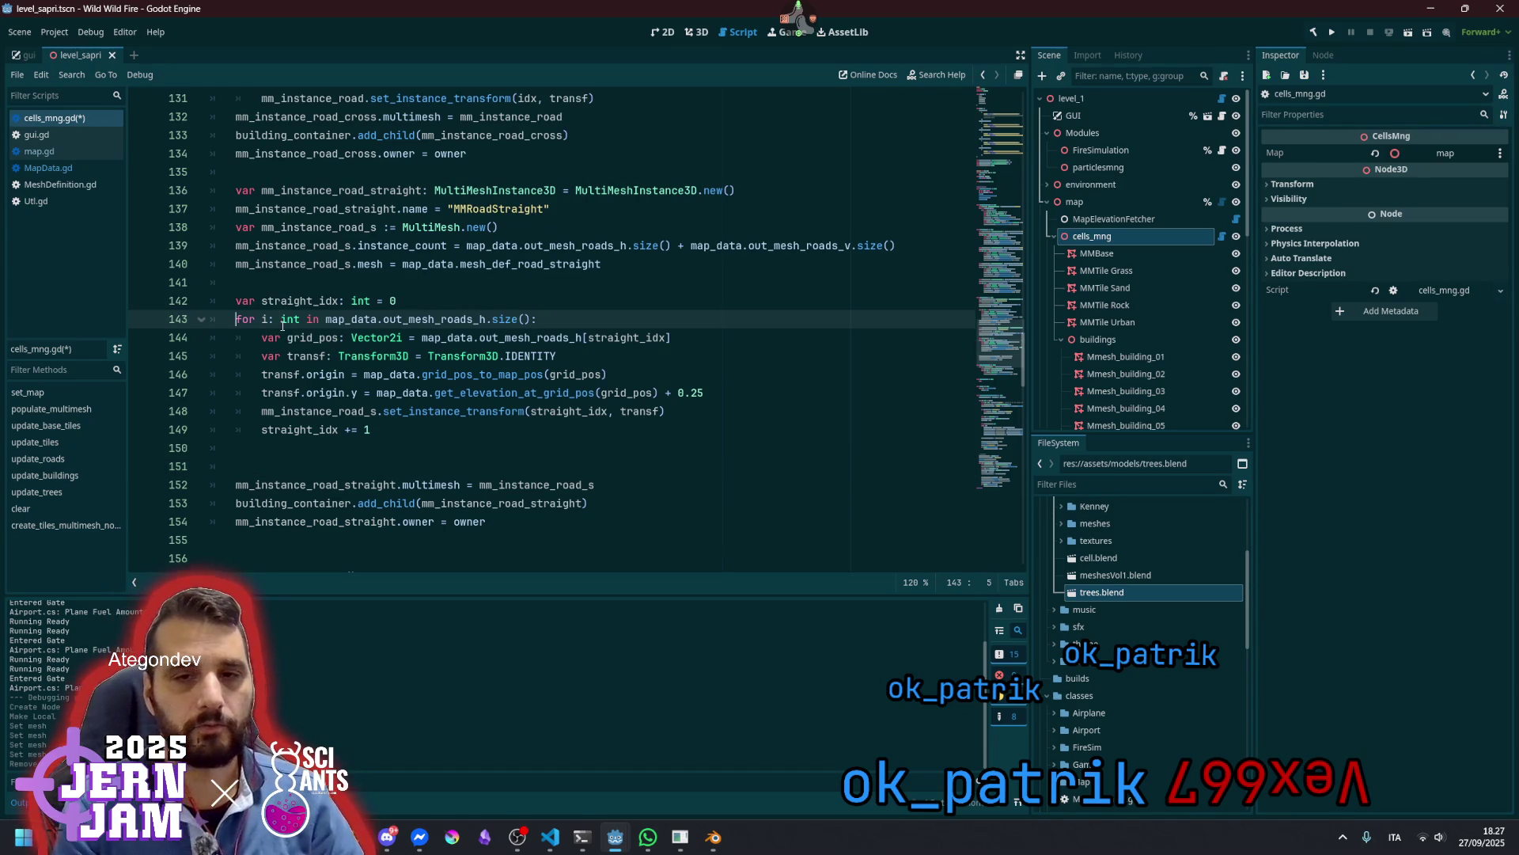
key(shift+Down)
key(shift+Down)
key(shift+Down)
key(shift+End)
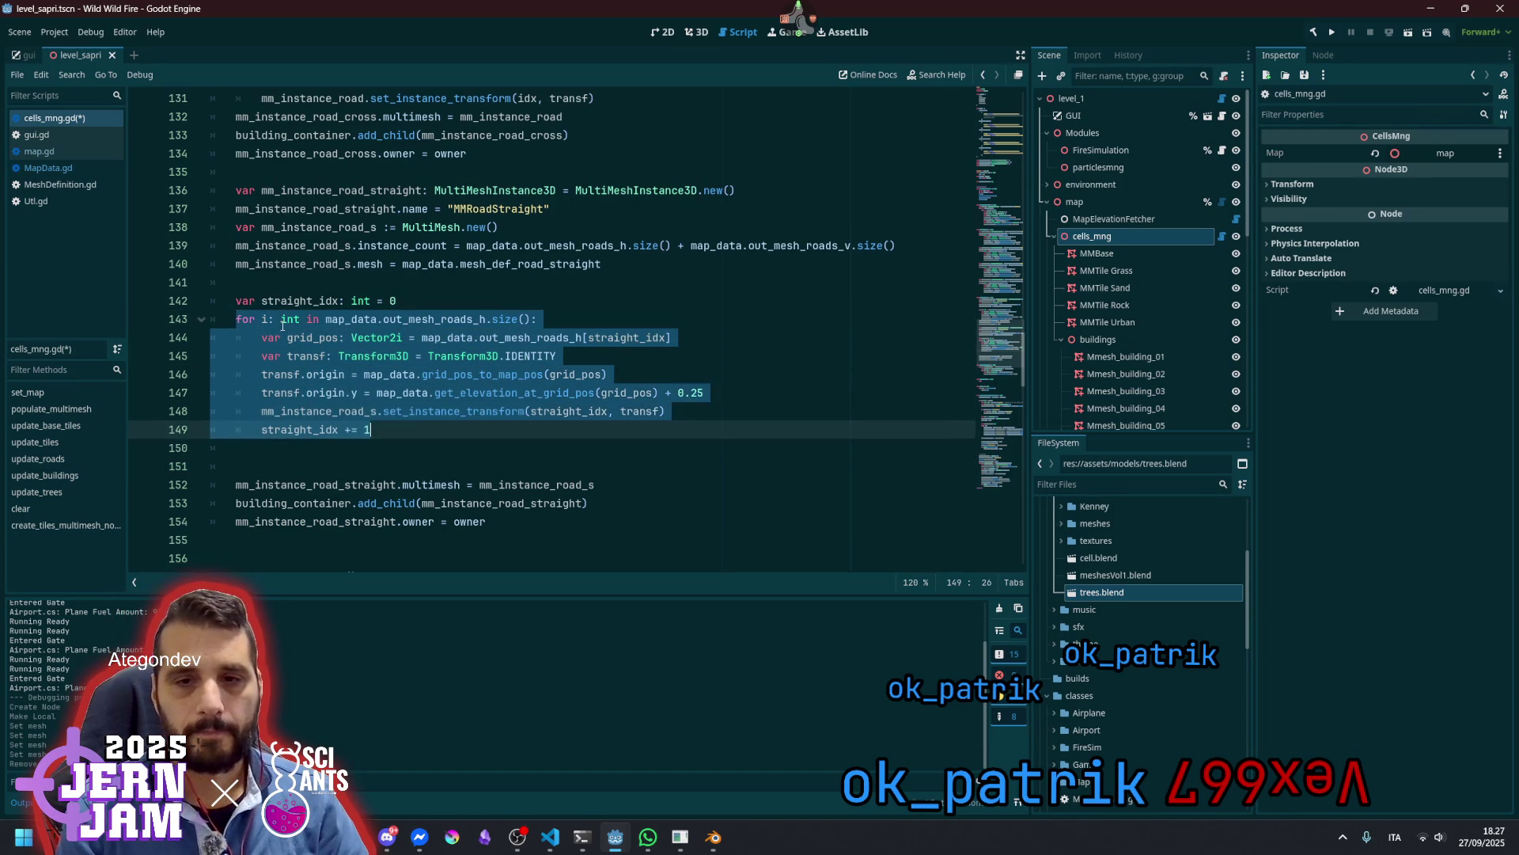
Duplicate the horizontal road loop and make the copy iterate over out_mesh_roads_v
key(ctrl+c)
key(Down)
key(ctrl+v)
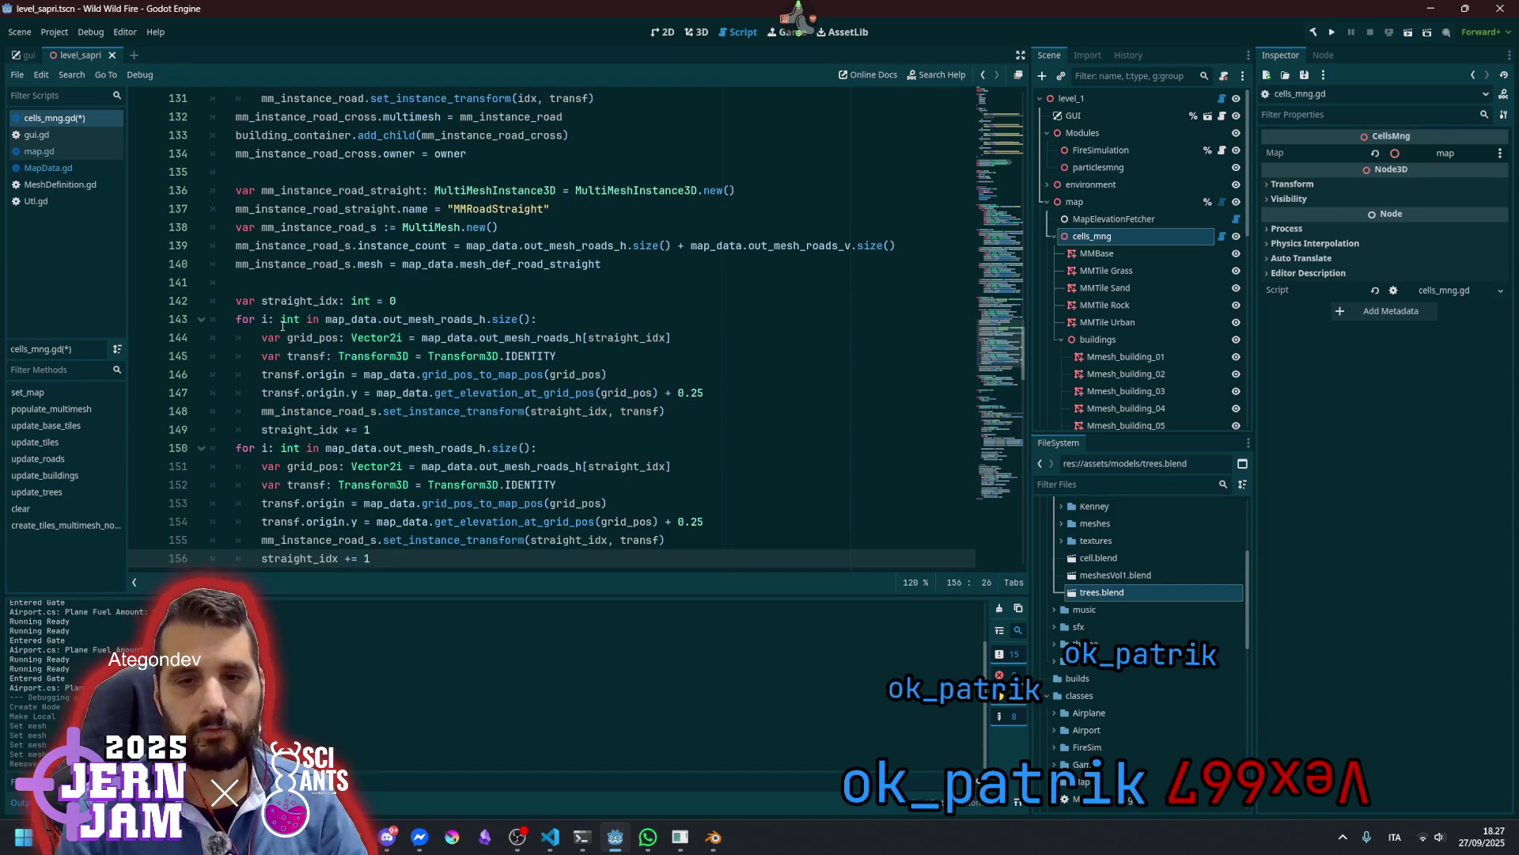
click(326, 448)
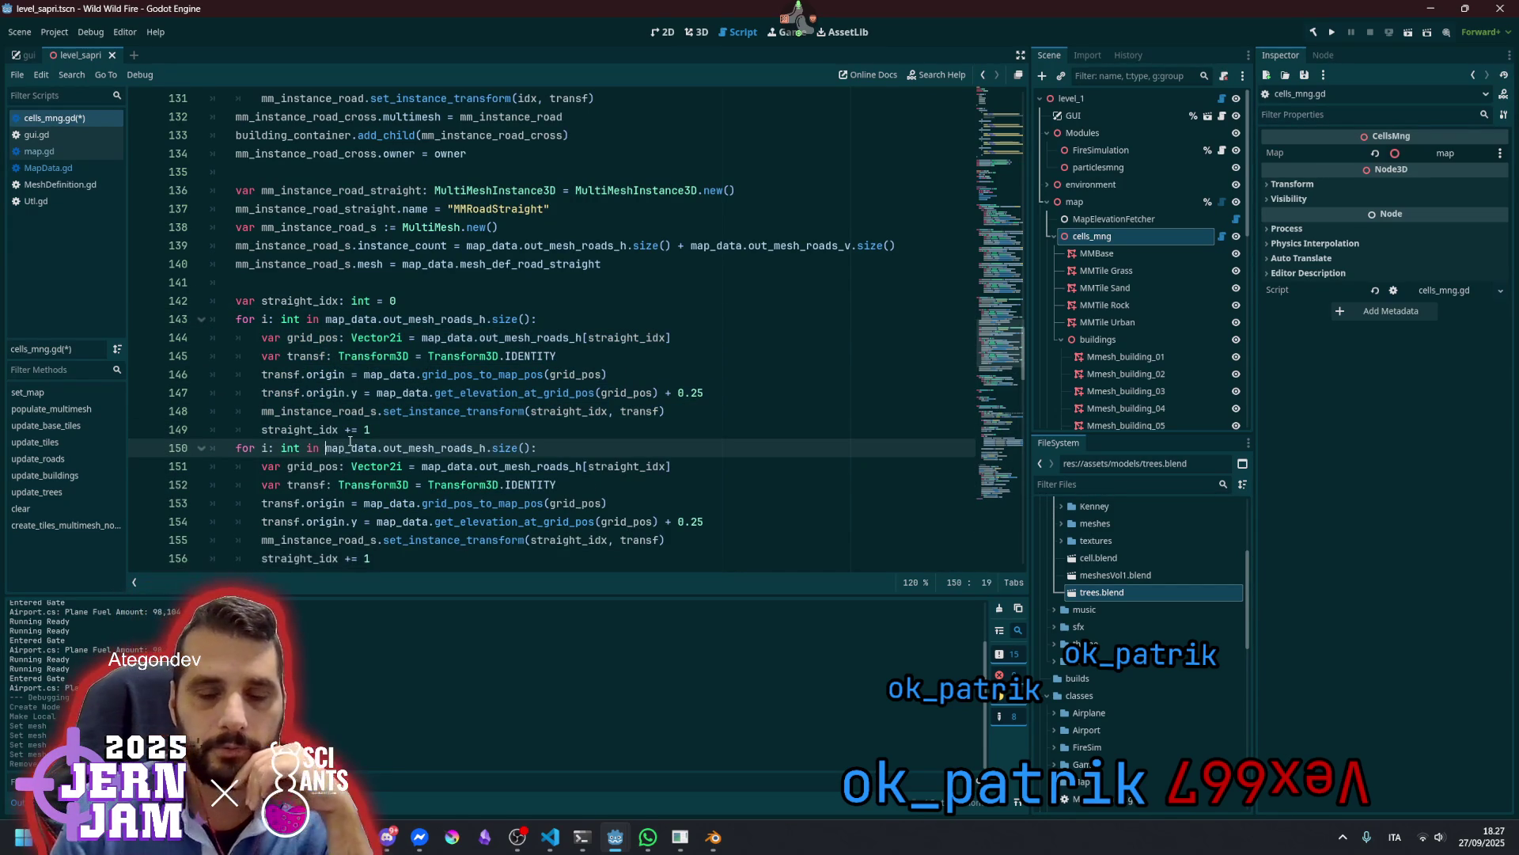
key(Home)
scroll(351, 442, down, 3)
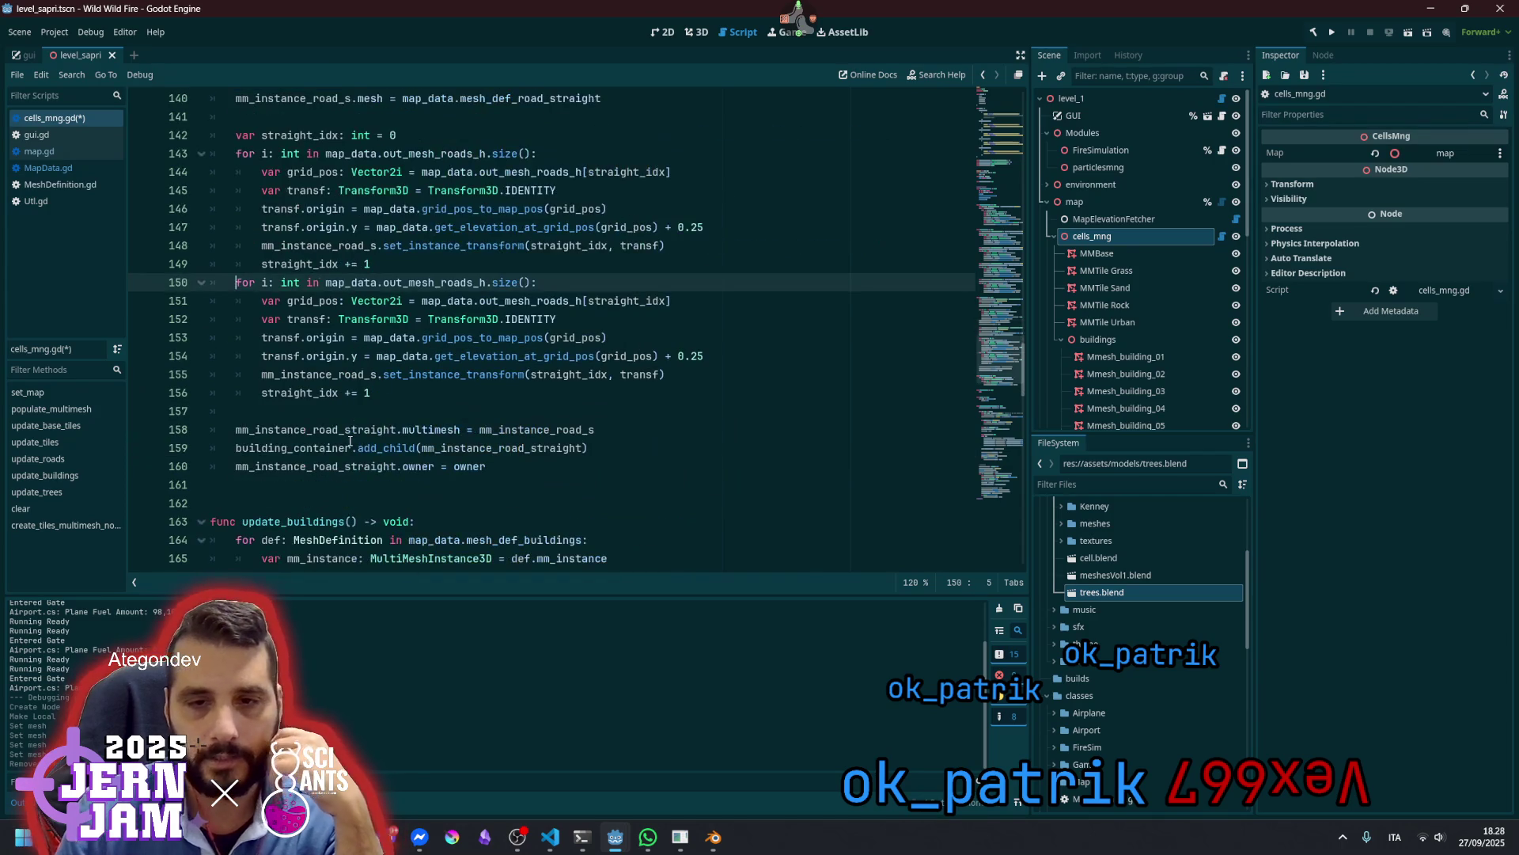
click(481, 283)
key(Delete)
text(v)
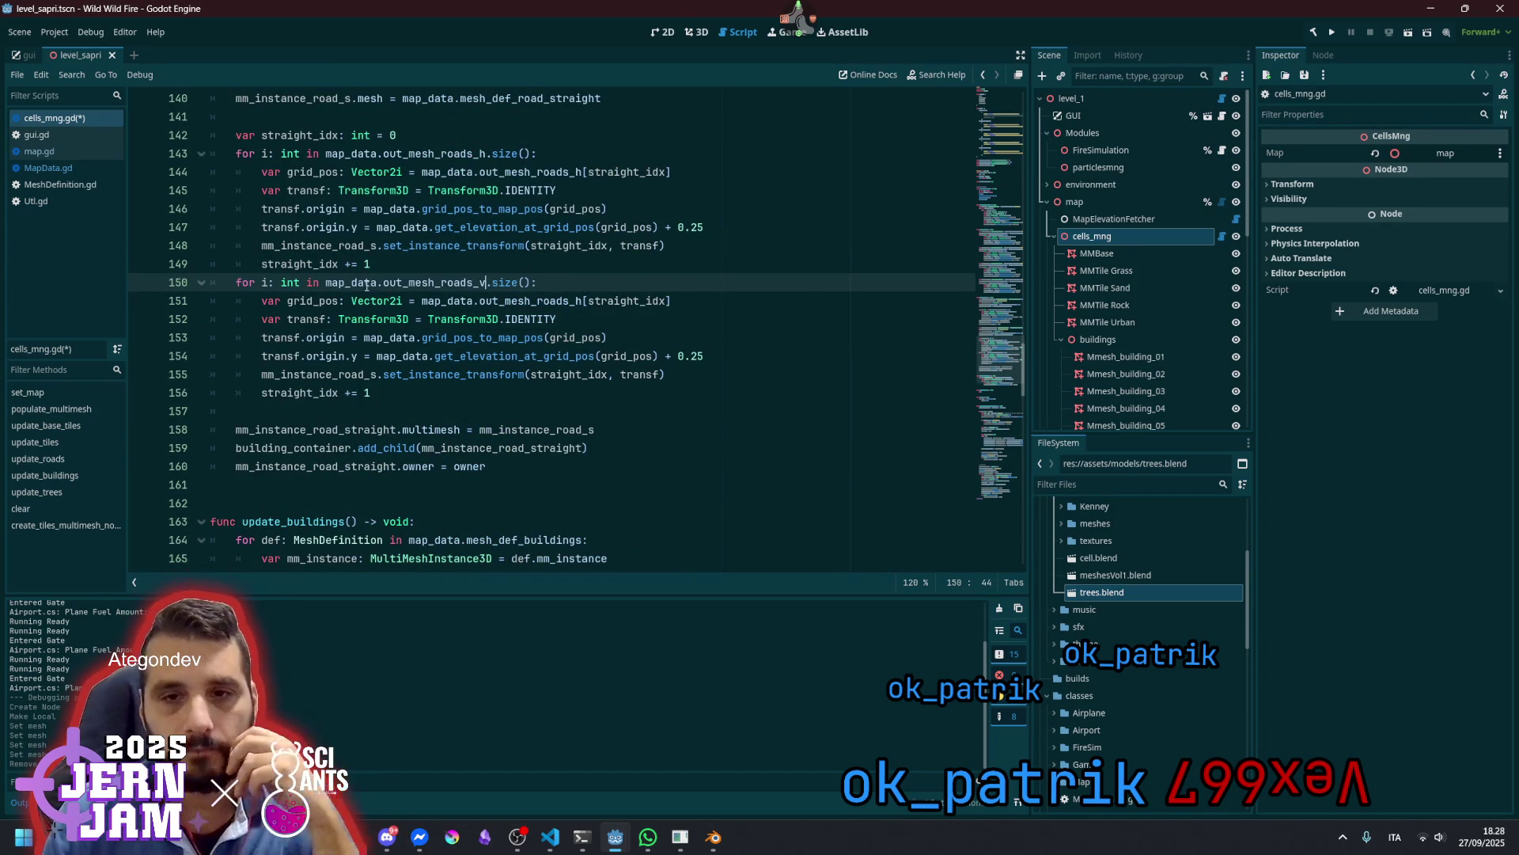
Add transf = transf.rotated(Vector3.UP, PI) after the elevation line in the copied loop
double_click(296, 393)
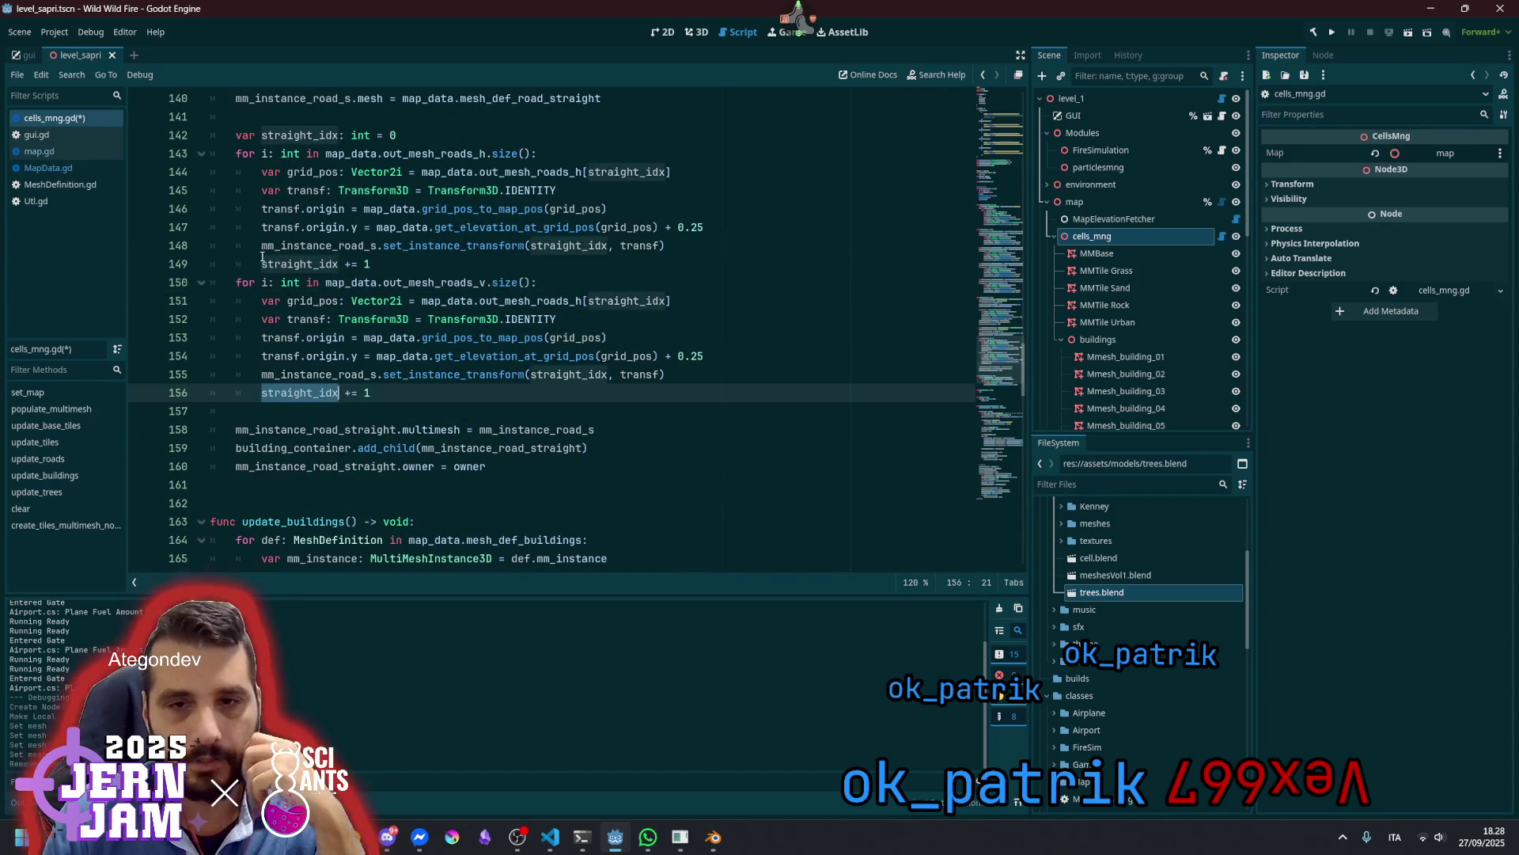
click(338, 356)
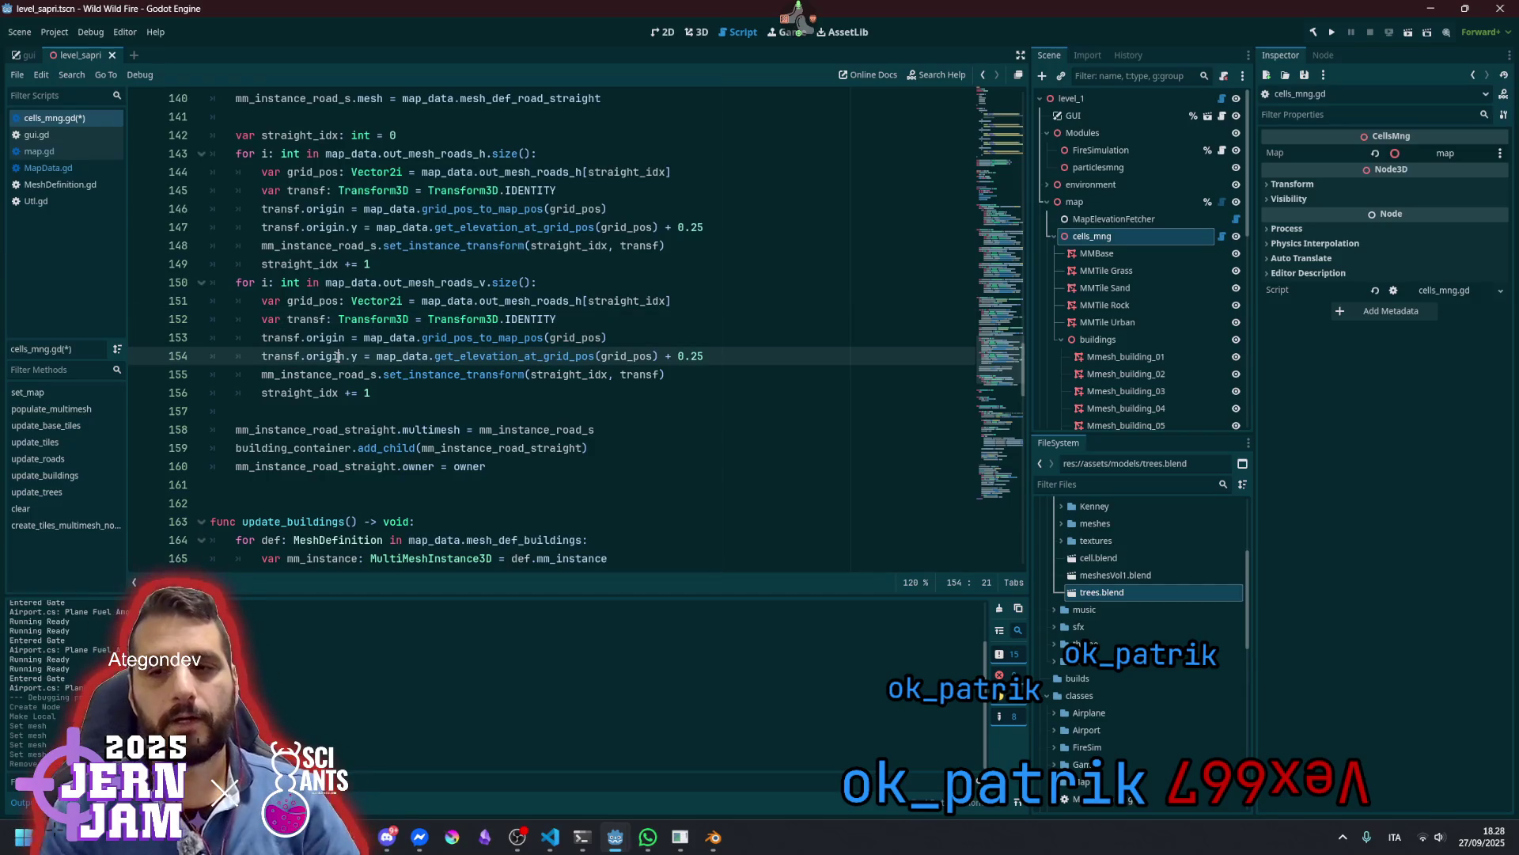
key(End)
key(Return)
text(transf.)
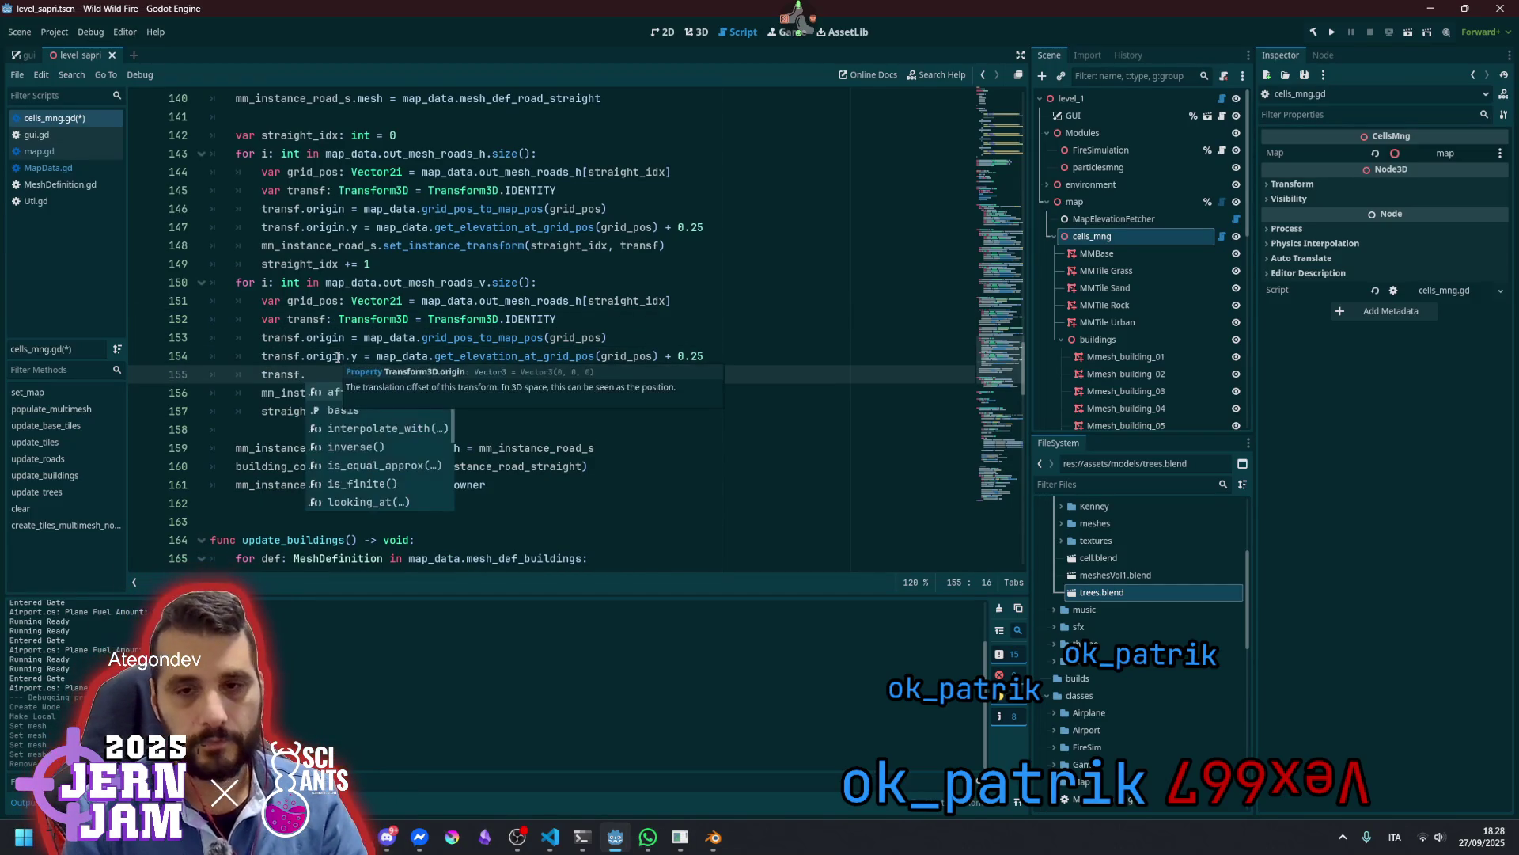
text(r)
key(Return)
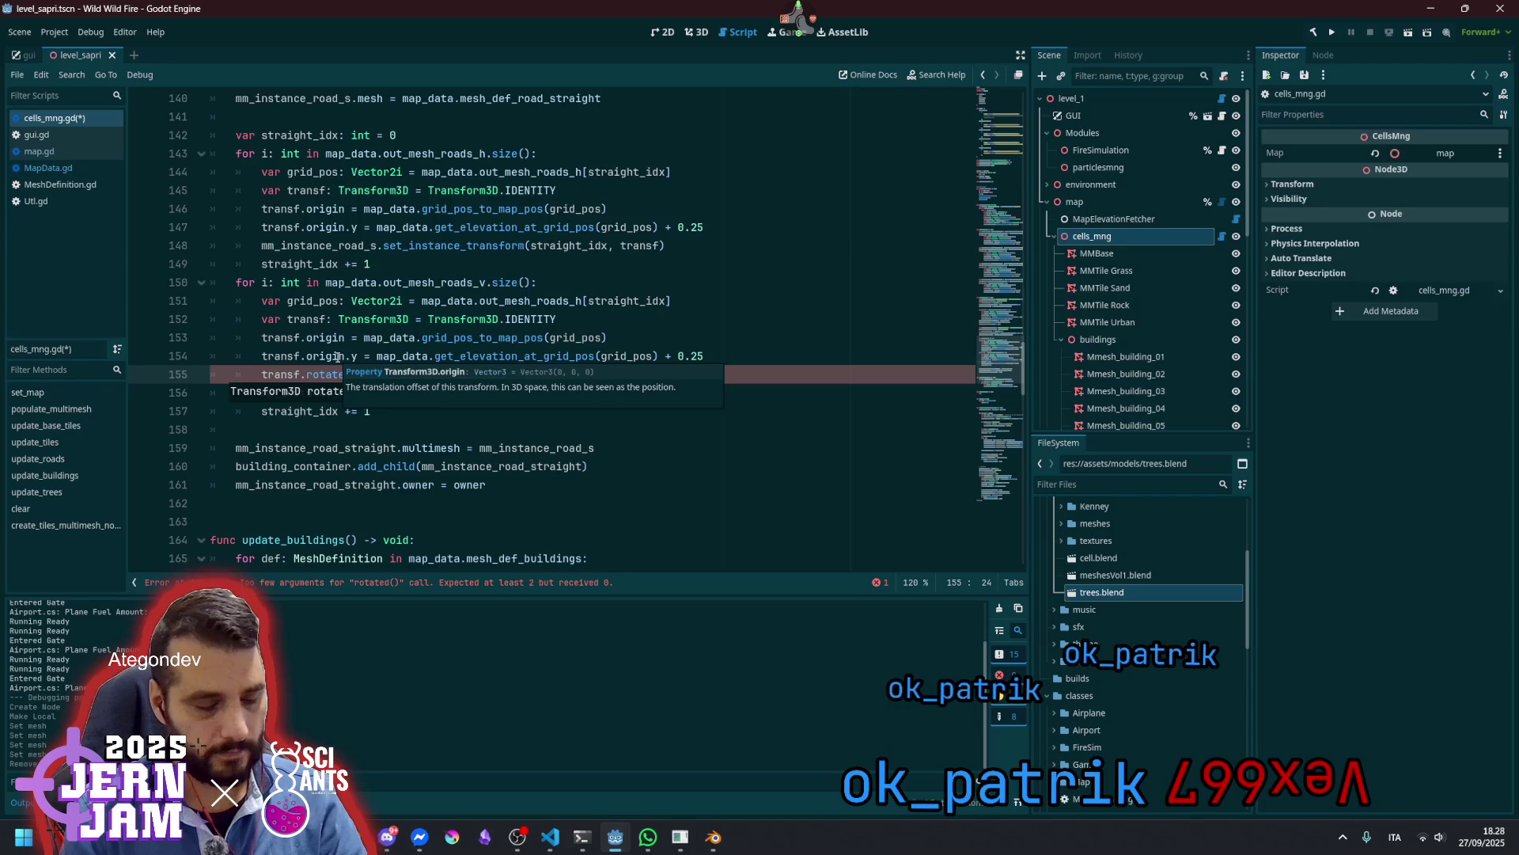
text(Vect)
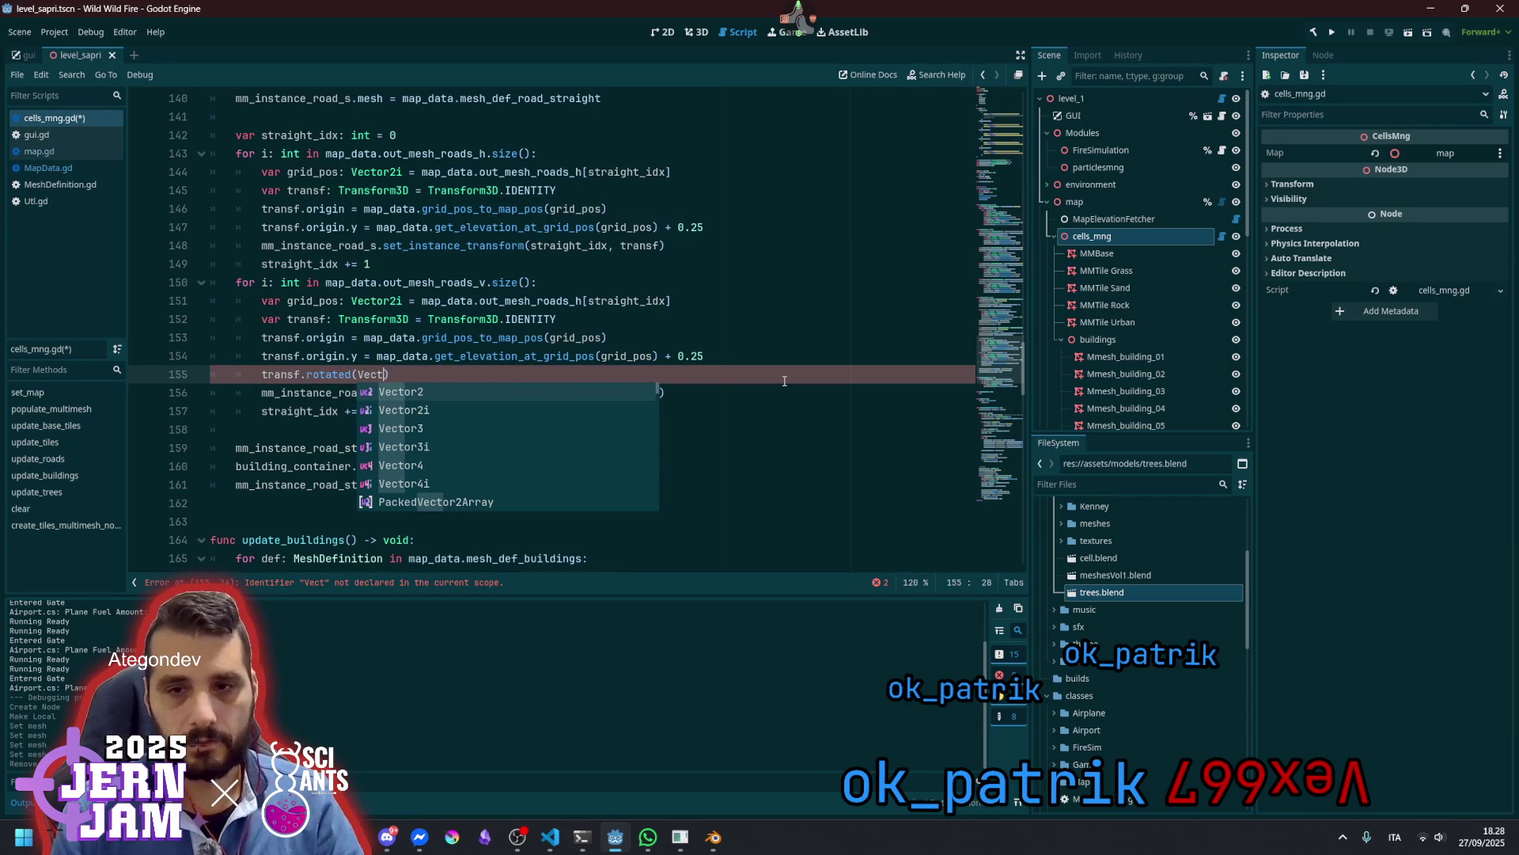
key(Down)
key(Down)
key(Return)
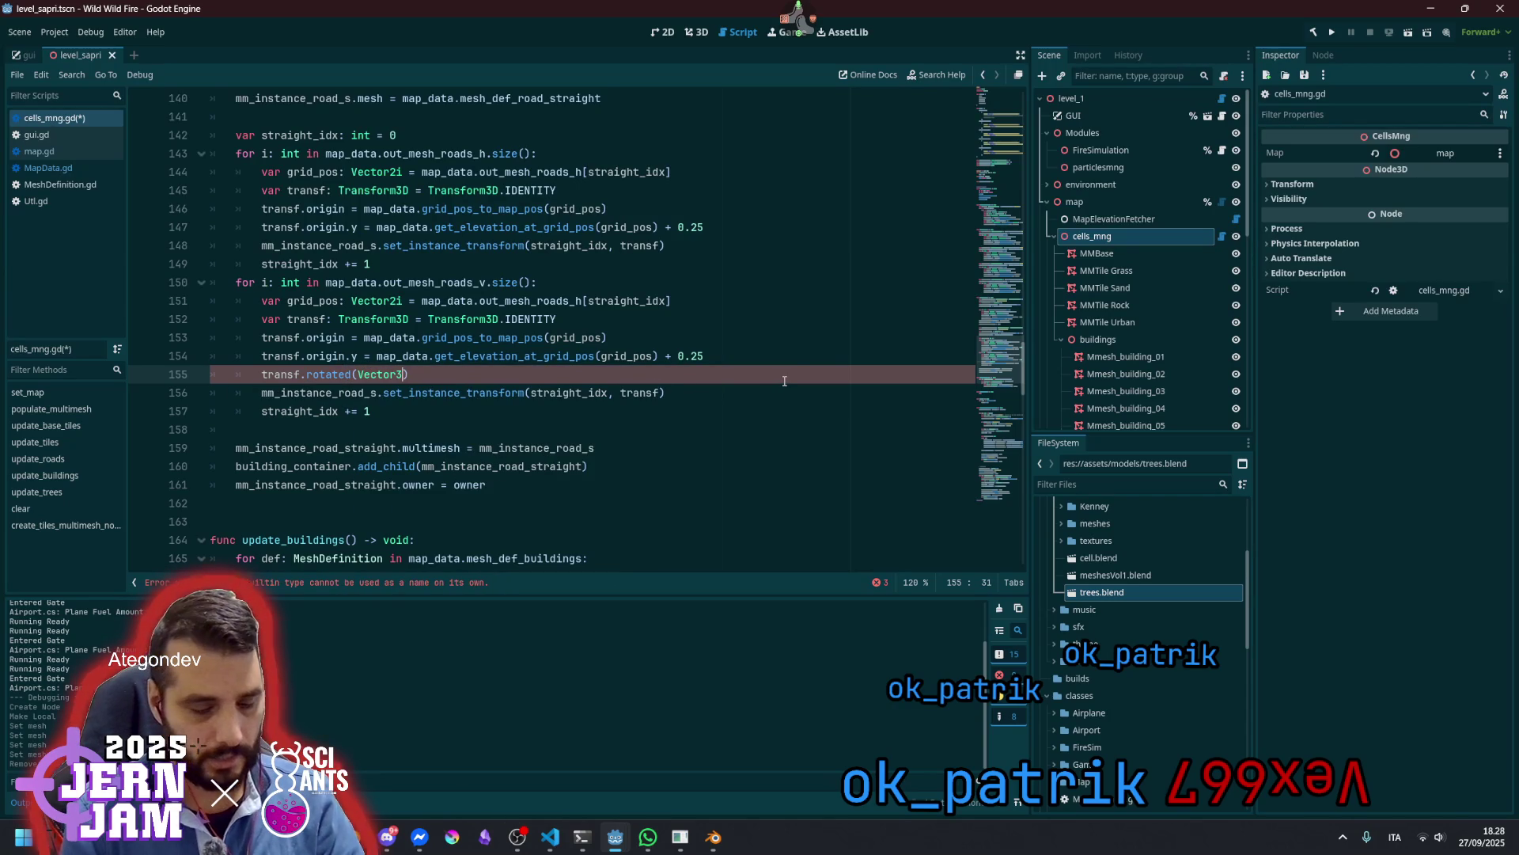
text(.UP,)
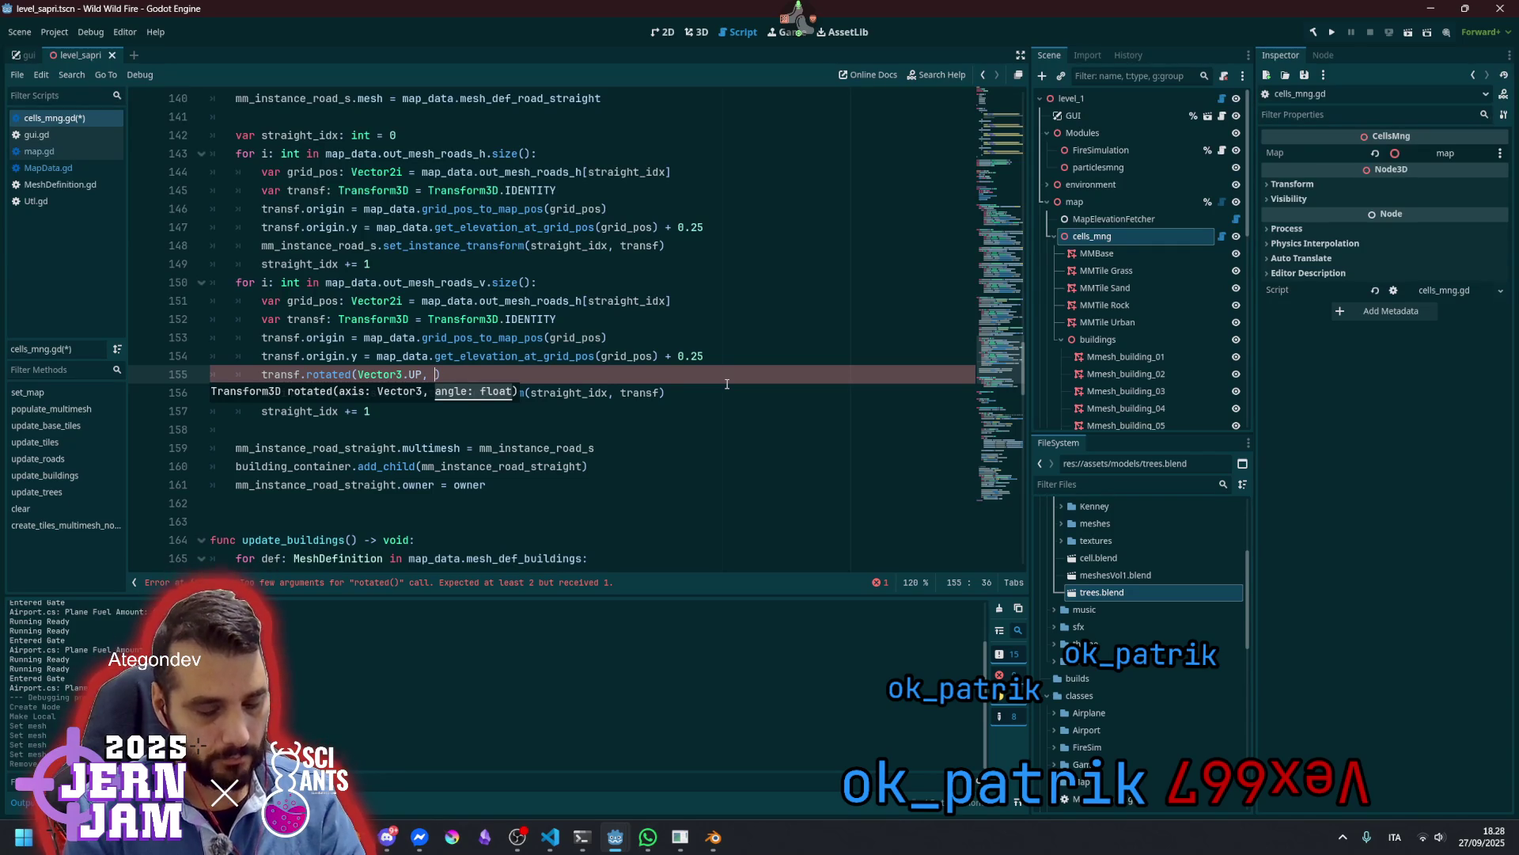
text(PI)
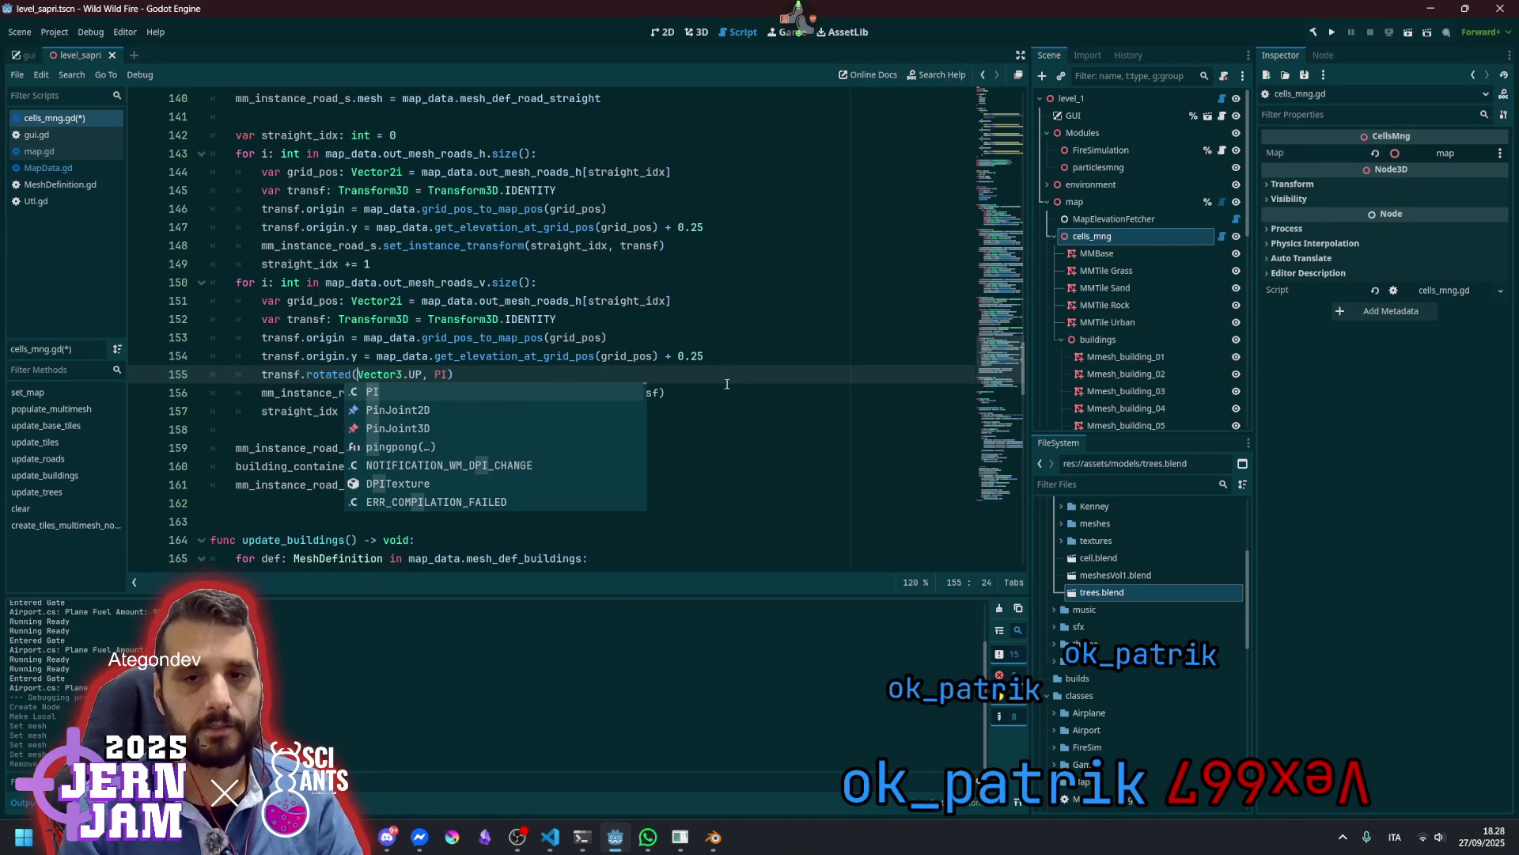
key(ctrl+Left)
key(ctrl+Left)
key(ctrl+shift+Right)
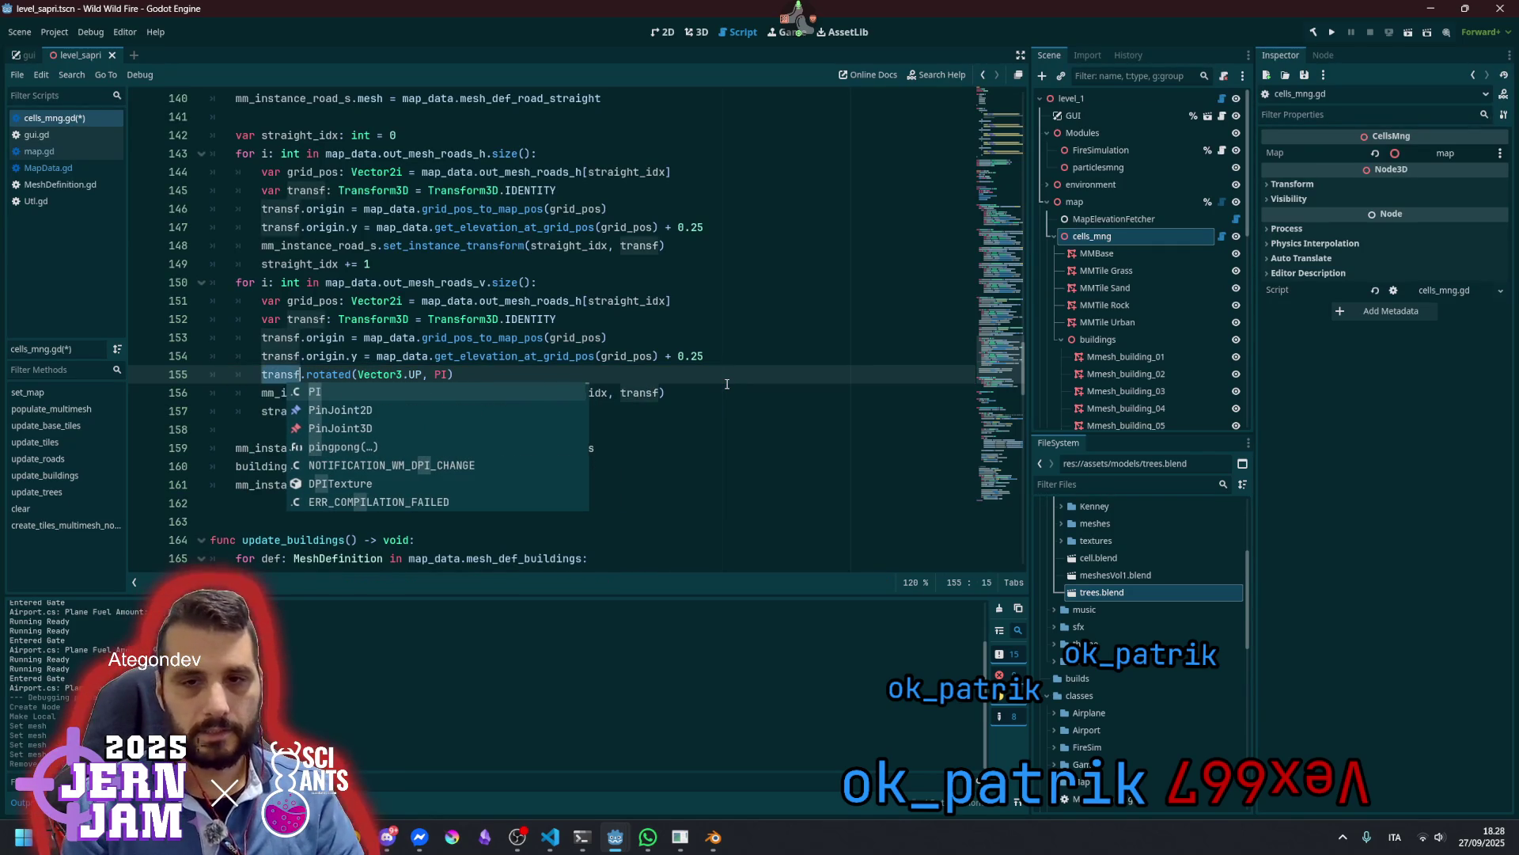
key(Left)
text(transf =)
click(685, 346)
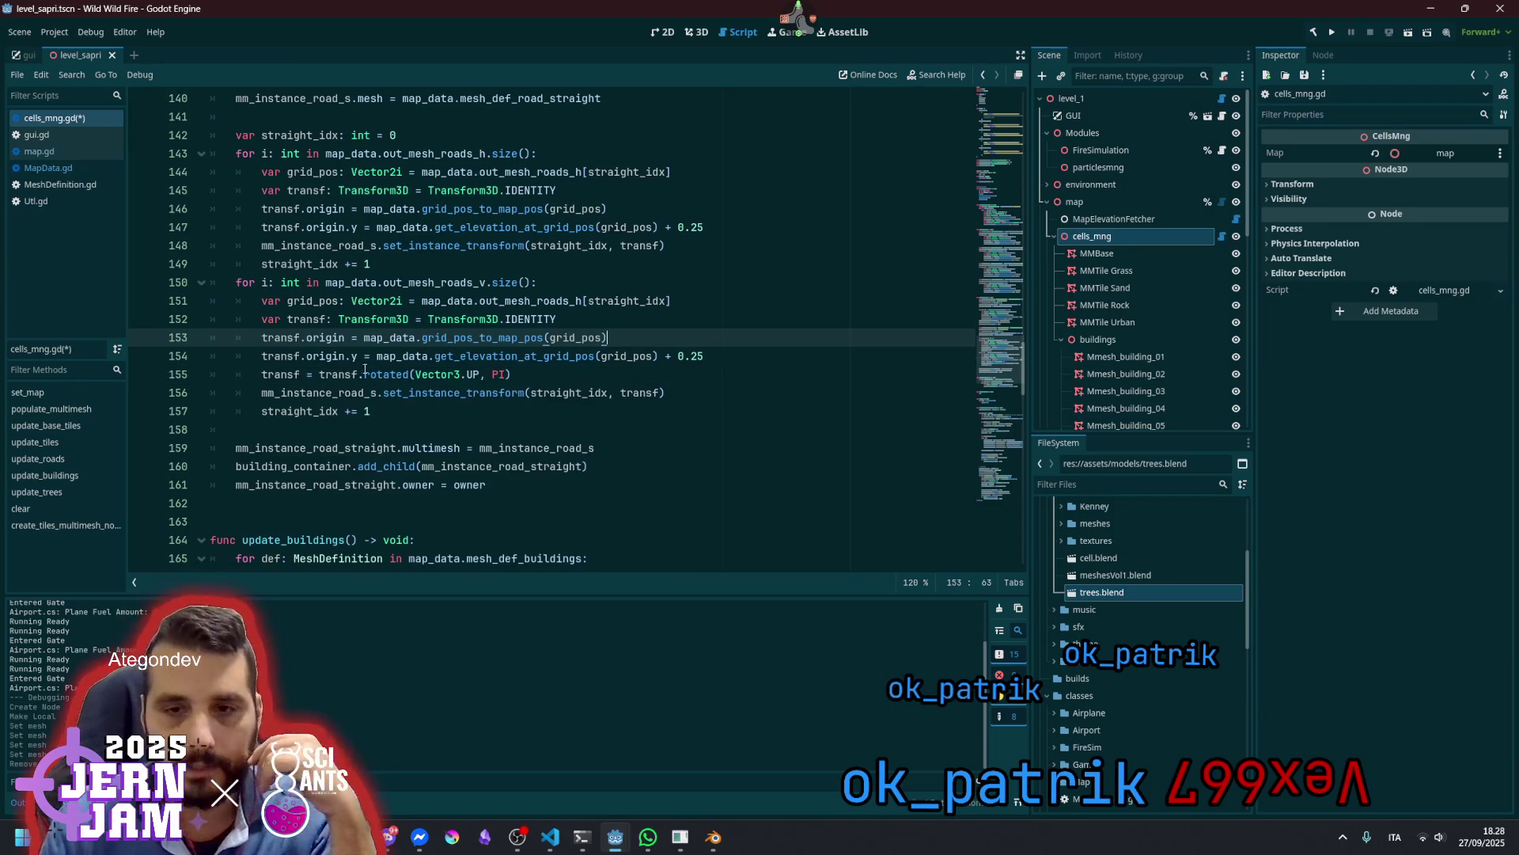
Review the new loop's straight_idx and mm_instance_road_s references and save cells_mng.gd
mouse_move(376, 372)
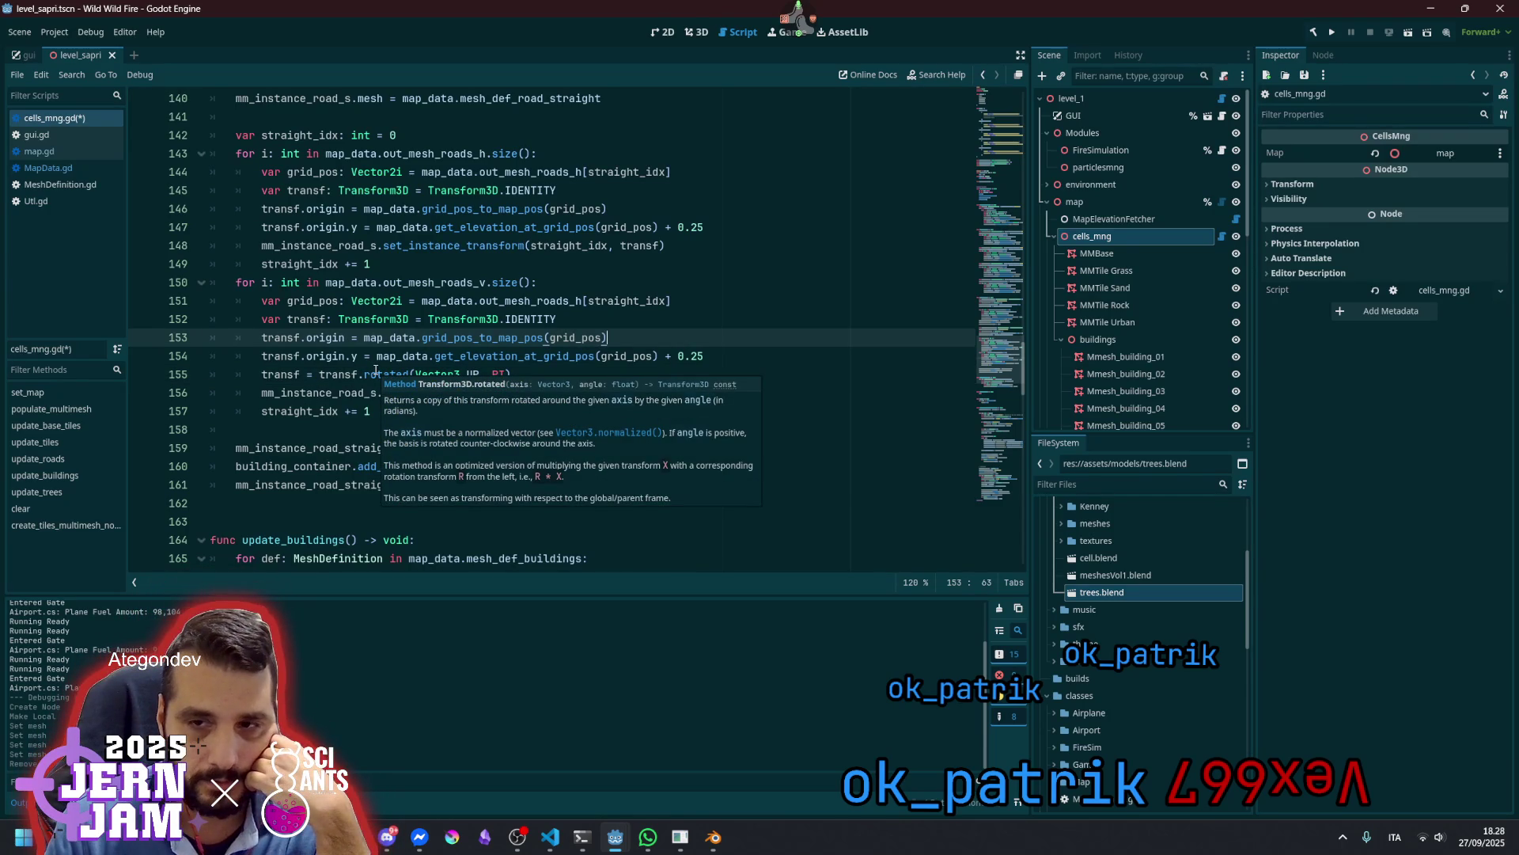
mouse_move(291, 372)
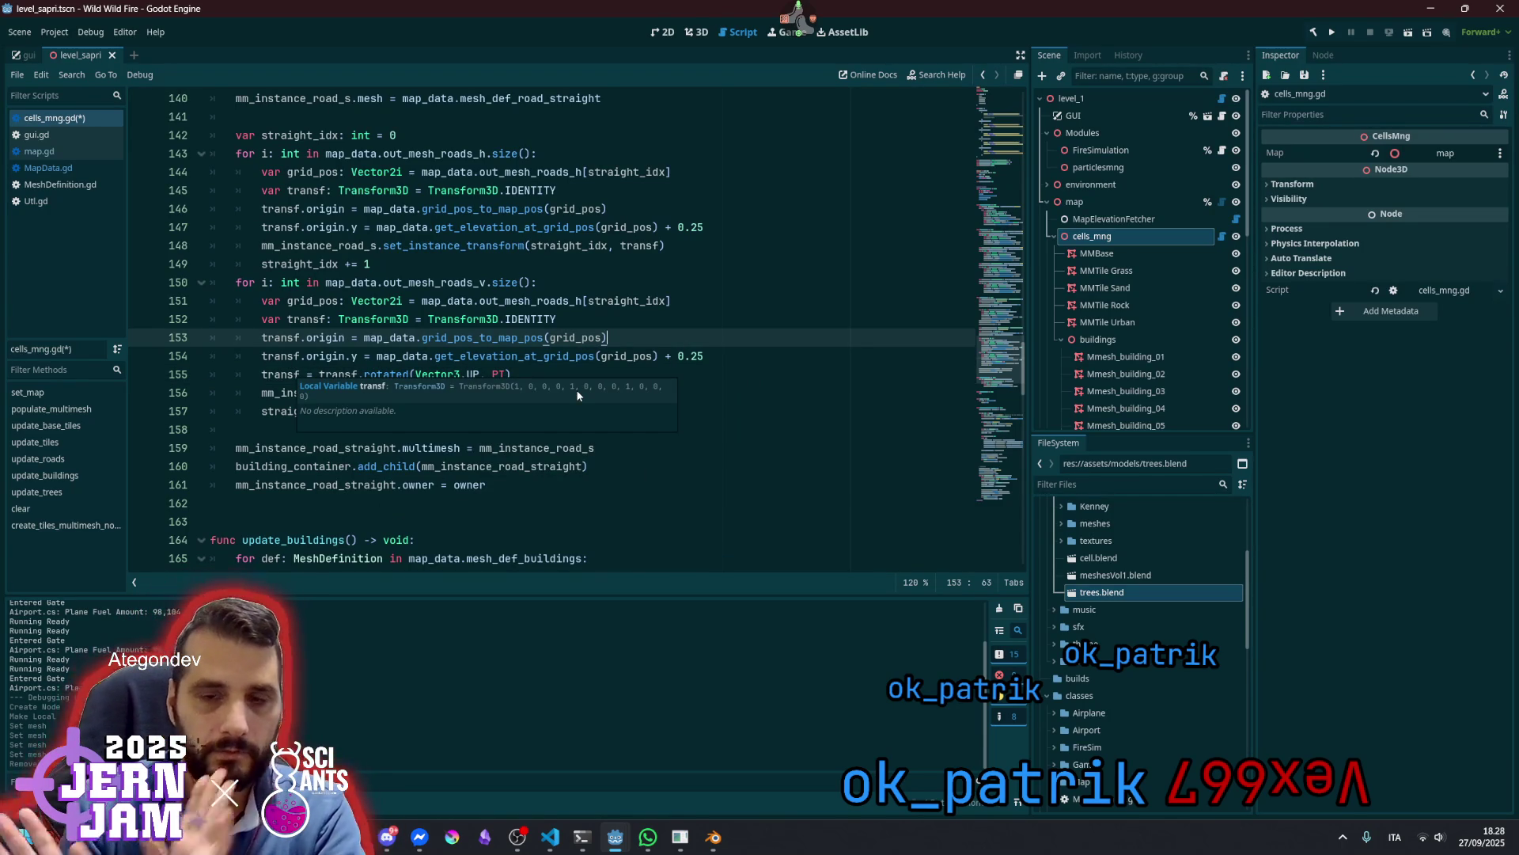
double_click(372, 393)
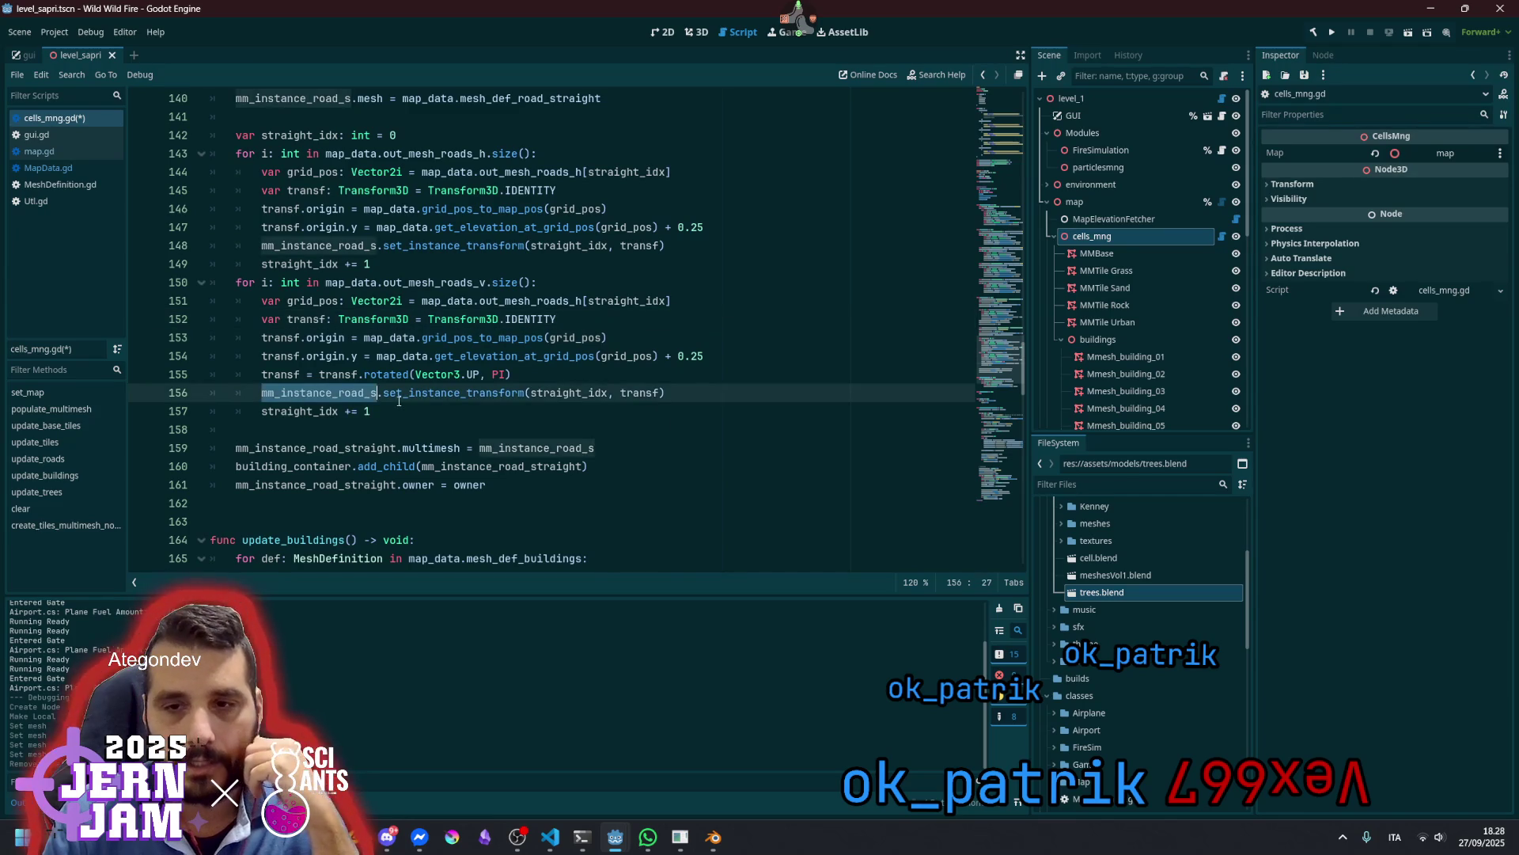
double_click(548, 392)
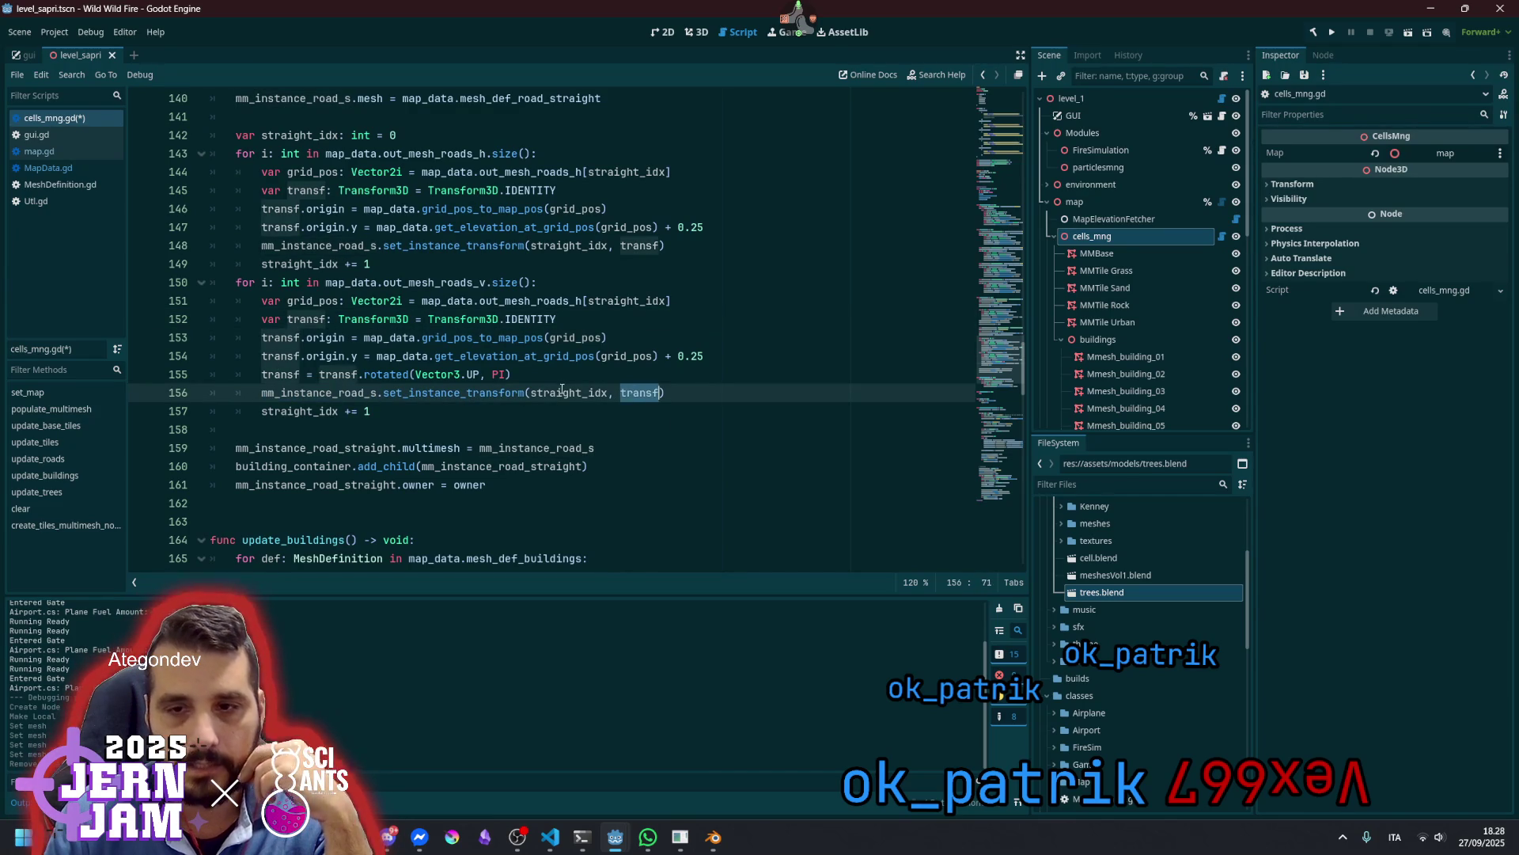
double_click(339, 394)
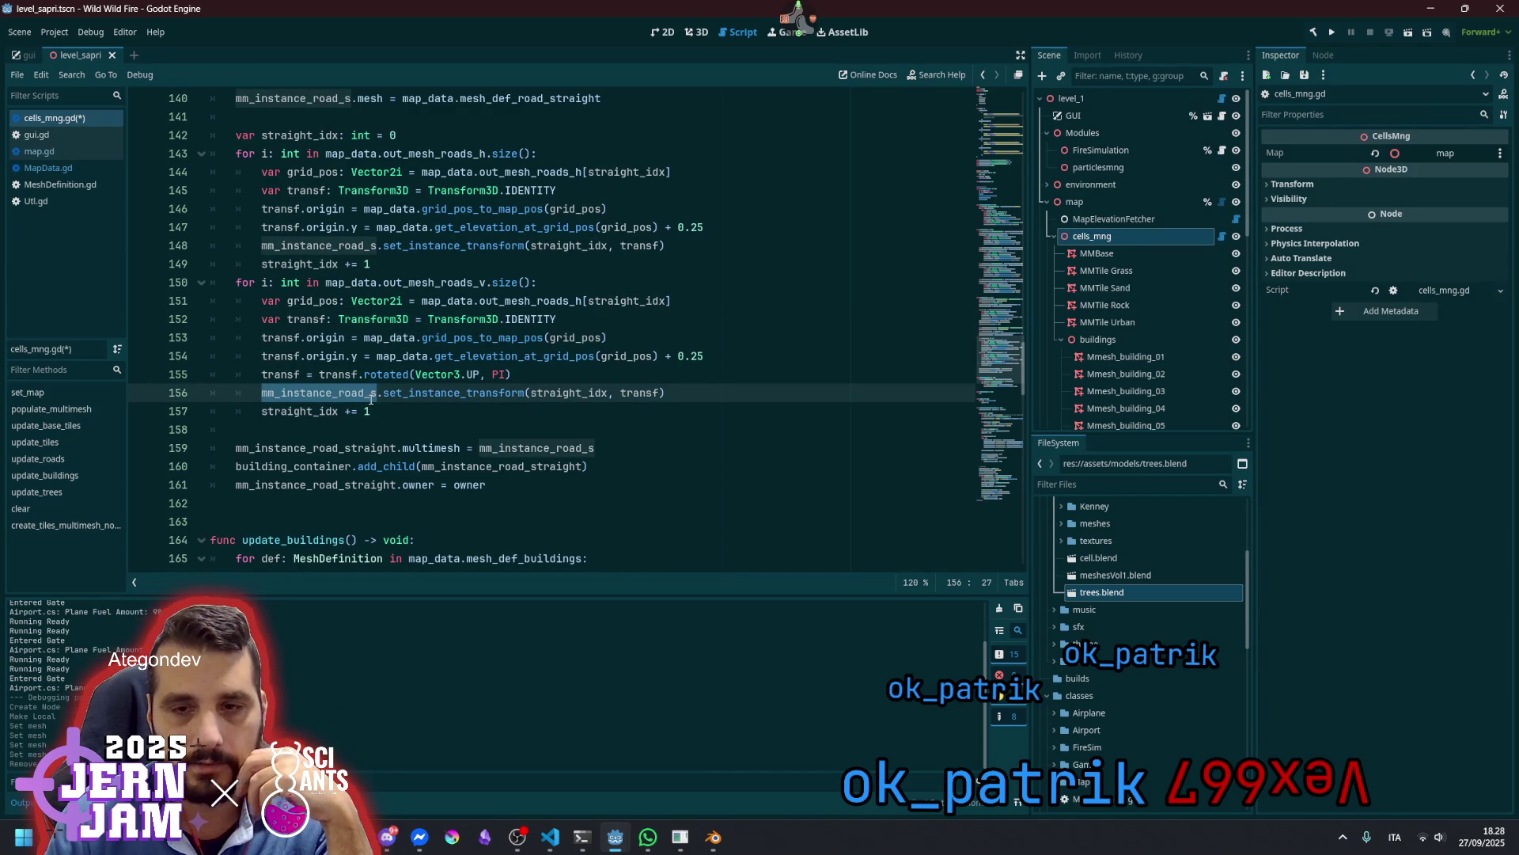
click(542, 357)
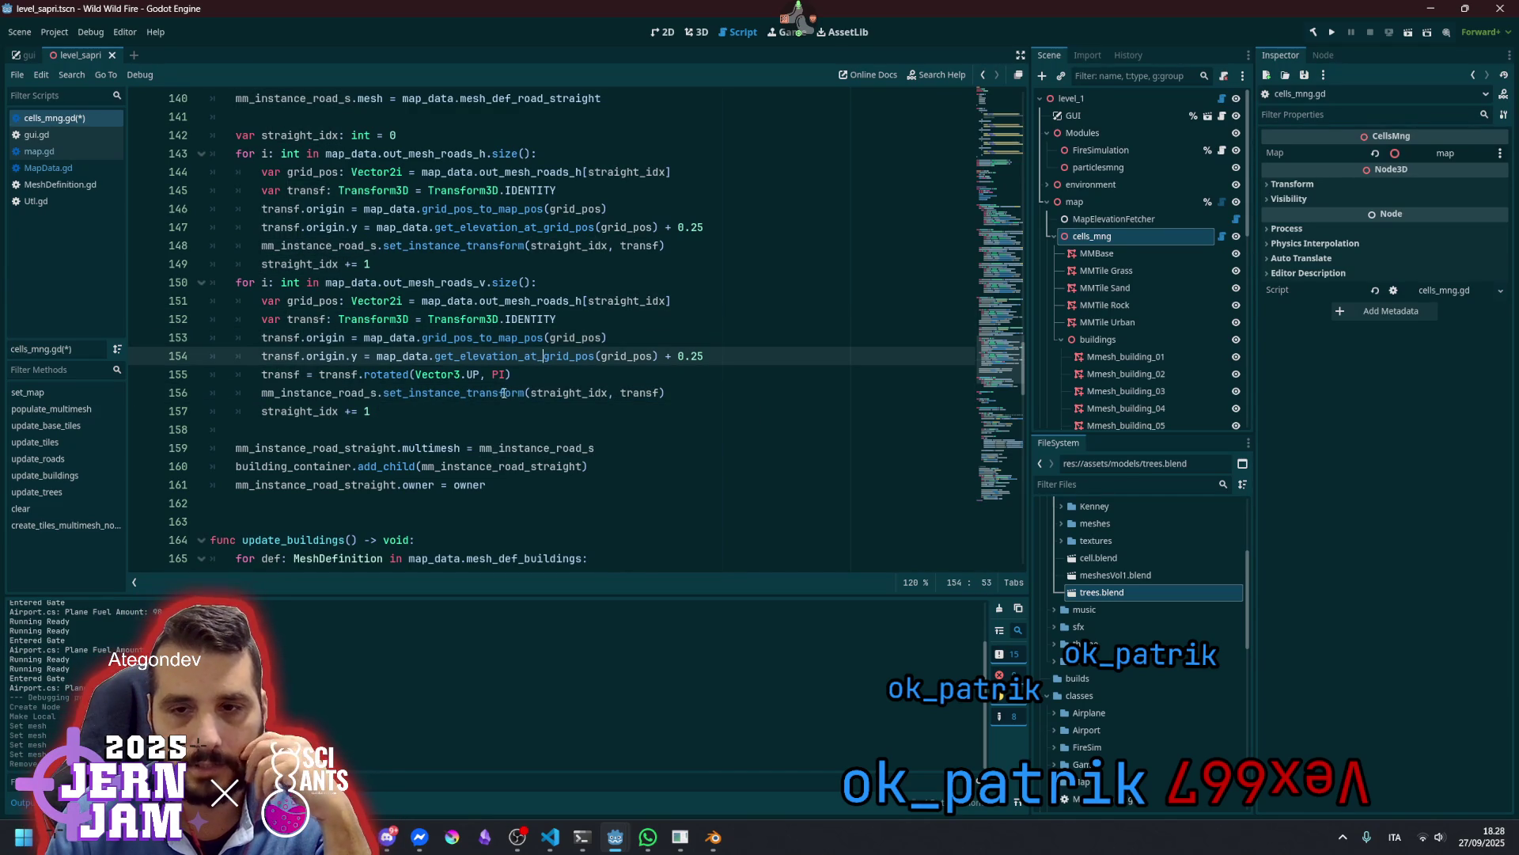
click(300, 411)
click(503, 485)
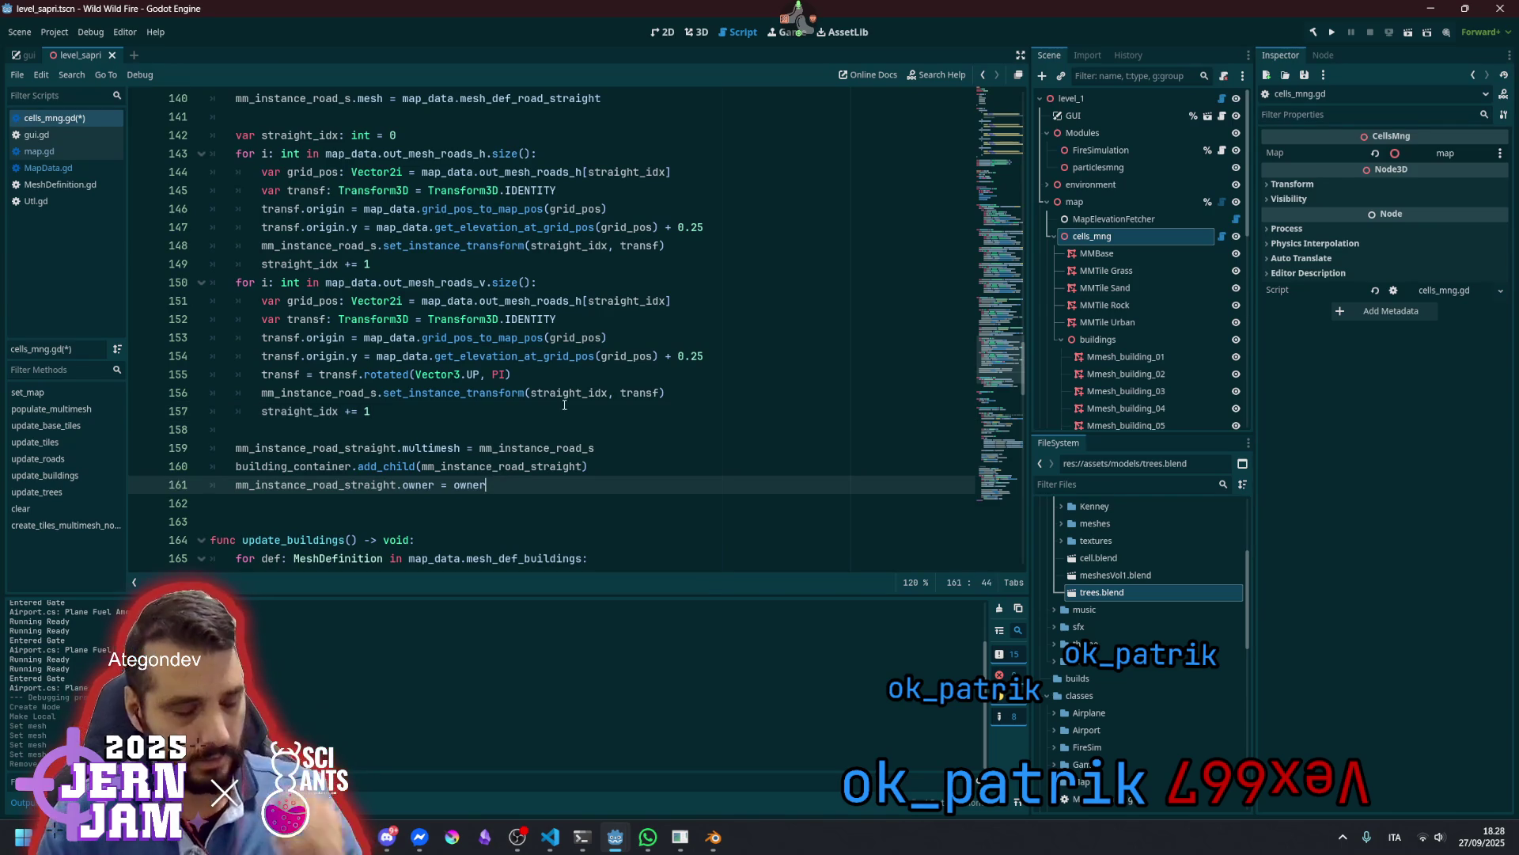
key(ctrl+s)
click(515, 430)
scroll(475, 435, down, 5)
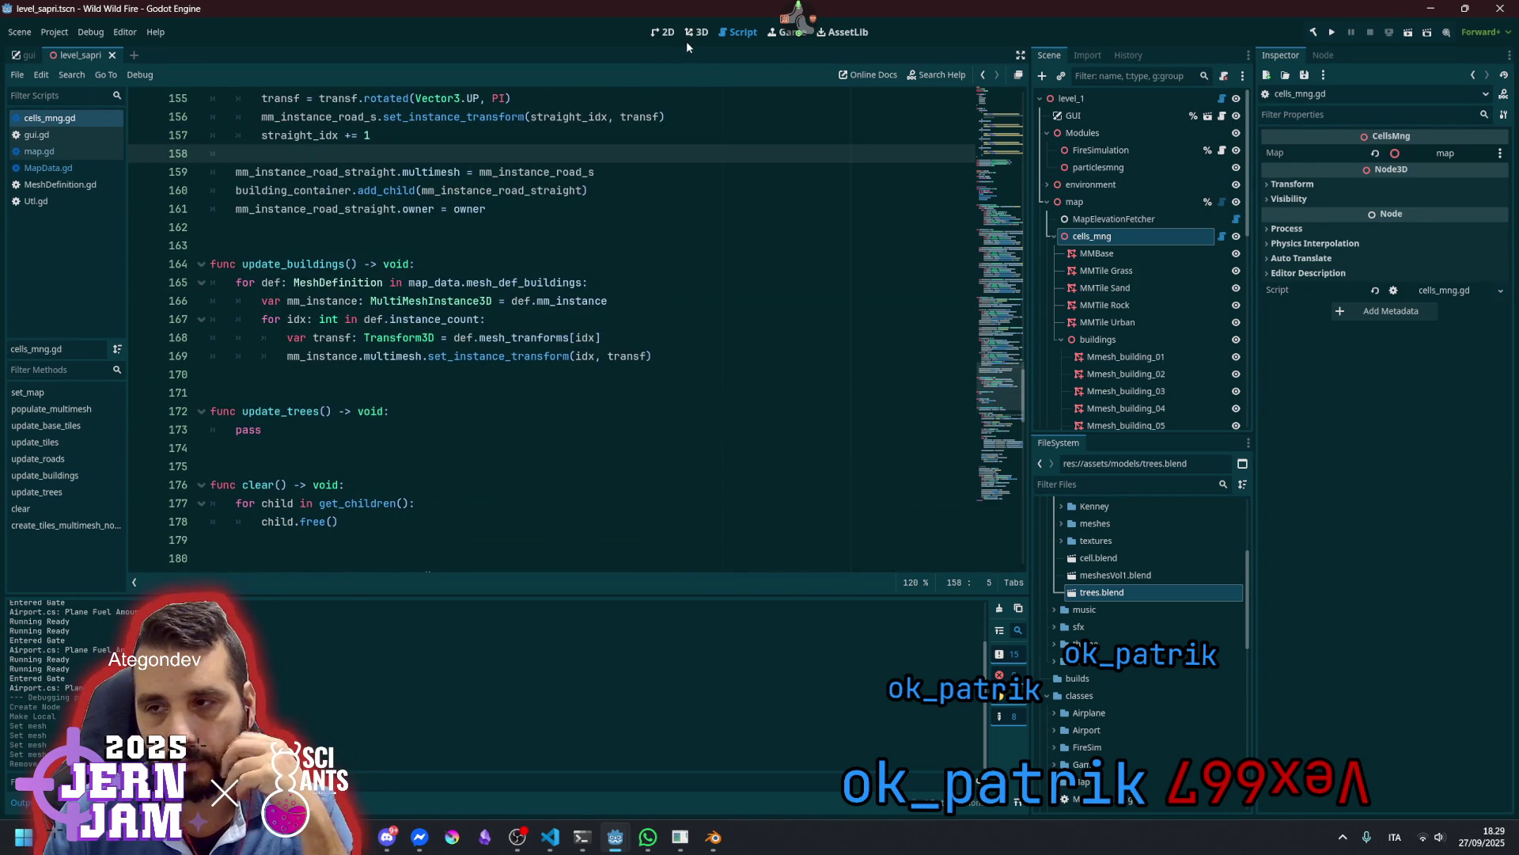
Load the mesh definitions into the map node's data and save the script
click(1096, 202)
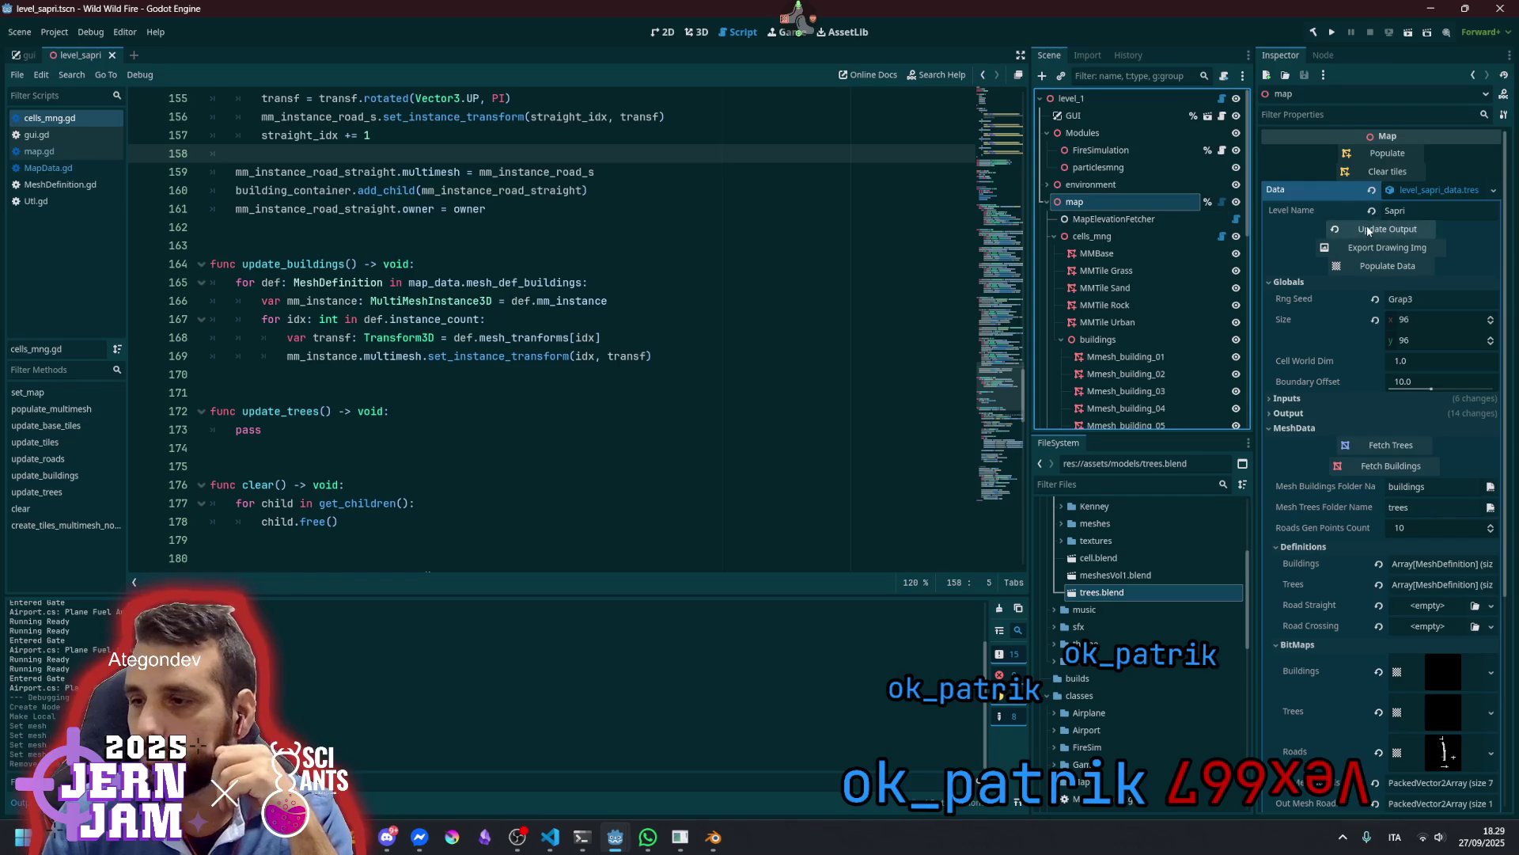
click(1363, 445)
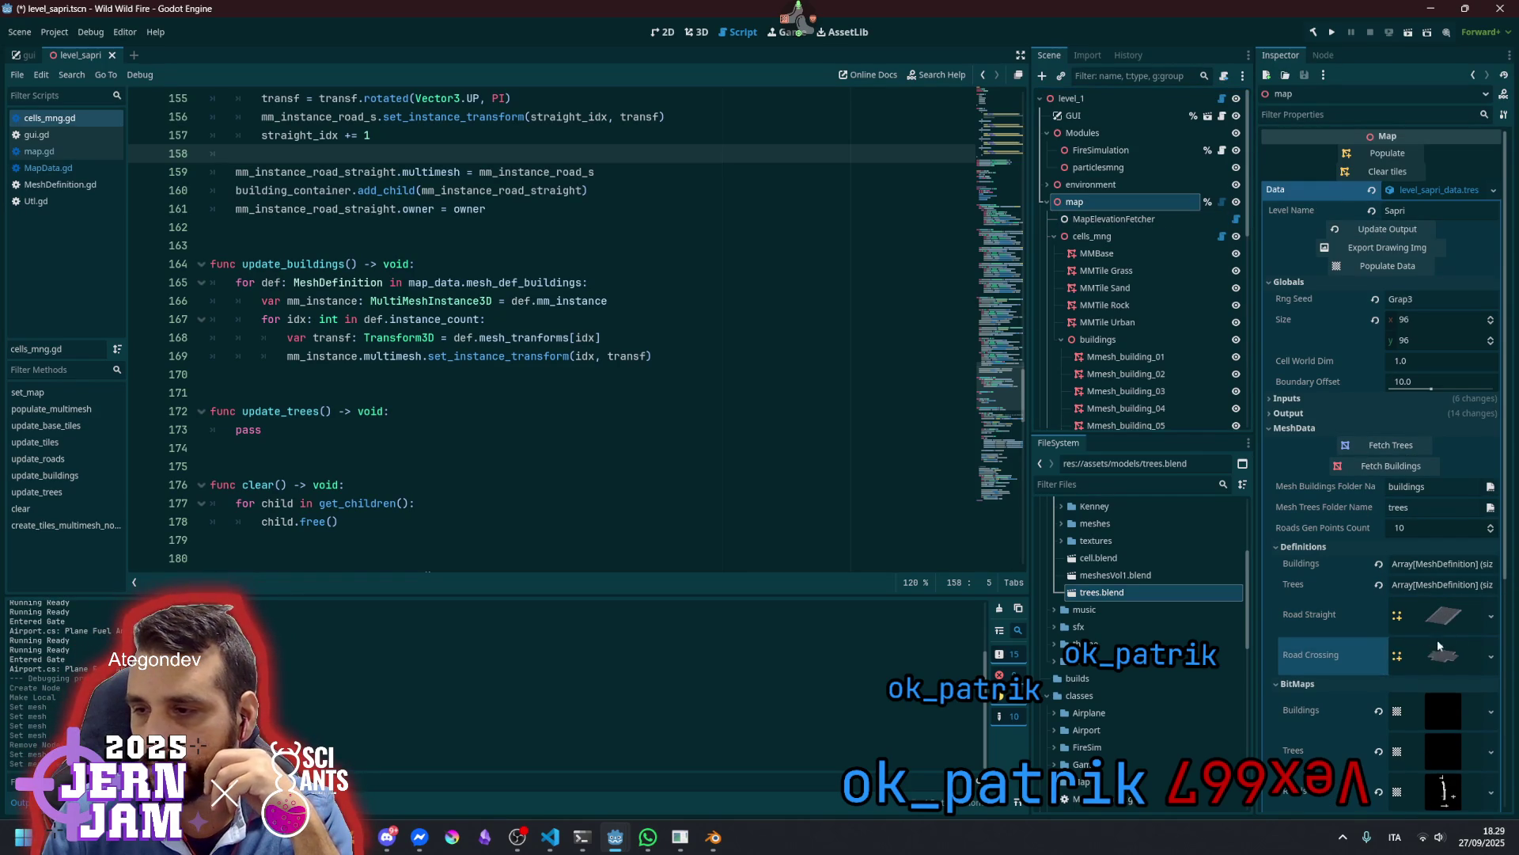
click(627, 244)
key(ctrl+s)
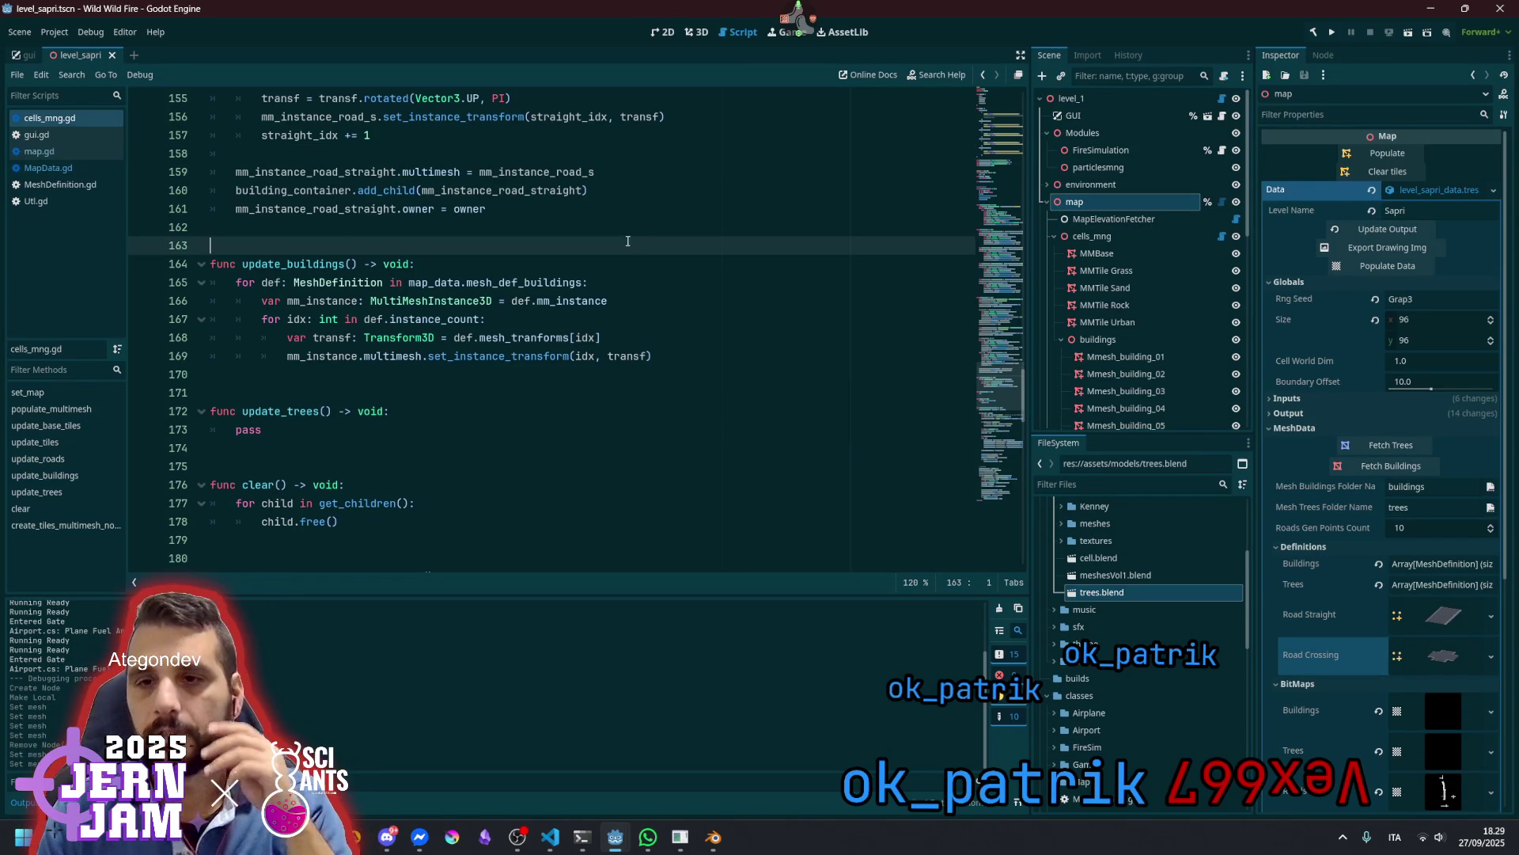
In the 3D view, run Update Output, Populate Data and Populate on the map, then return to Script
click(695, 31)
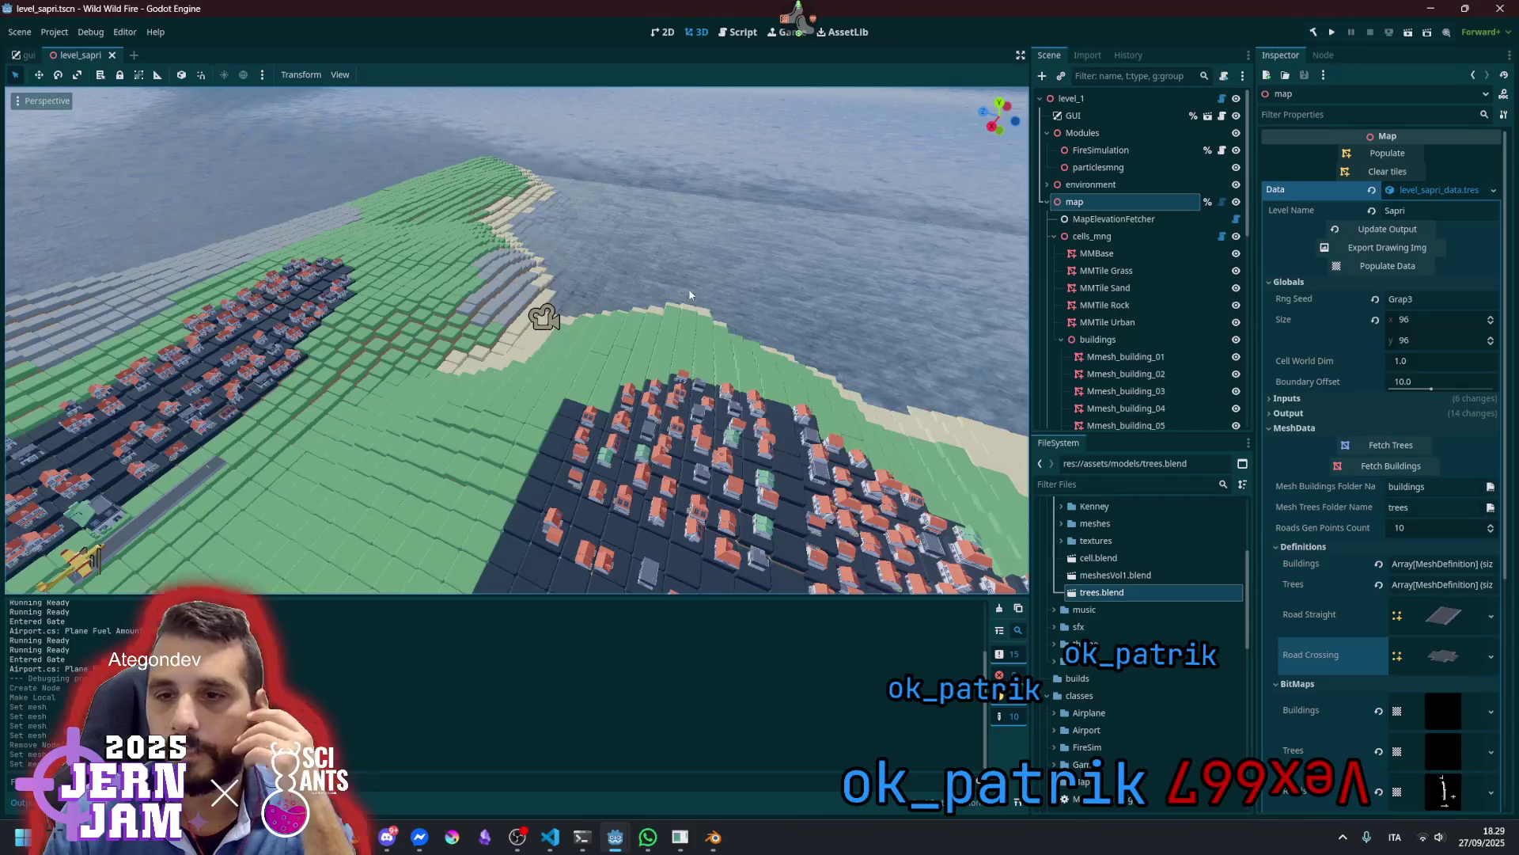
drag(689, 288, 677, 355)
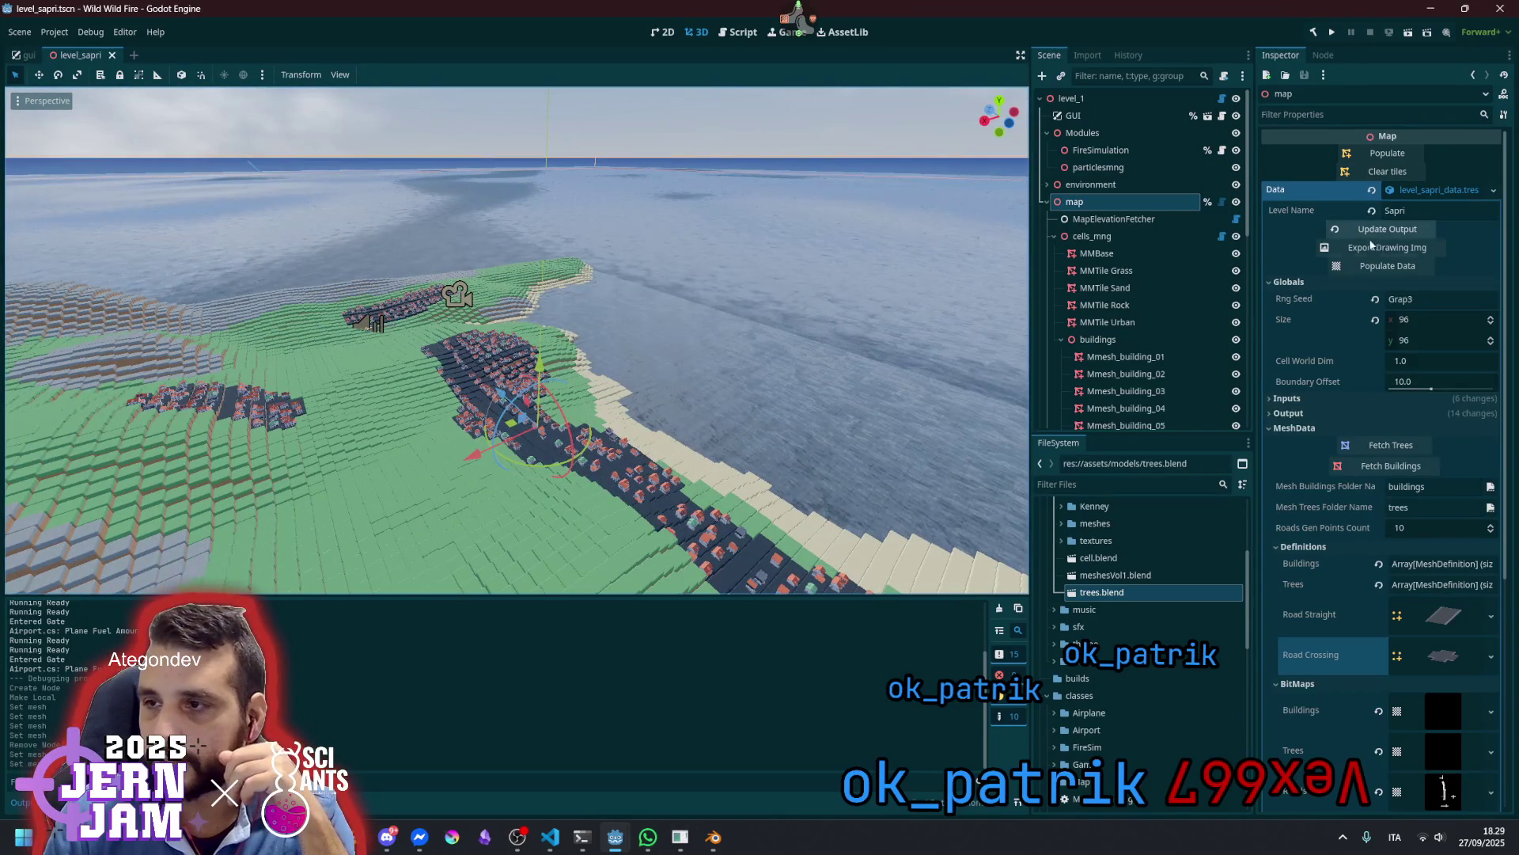
click(1379, 231)
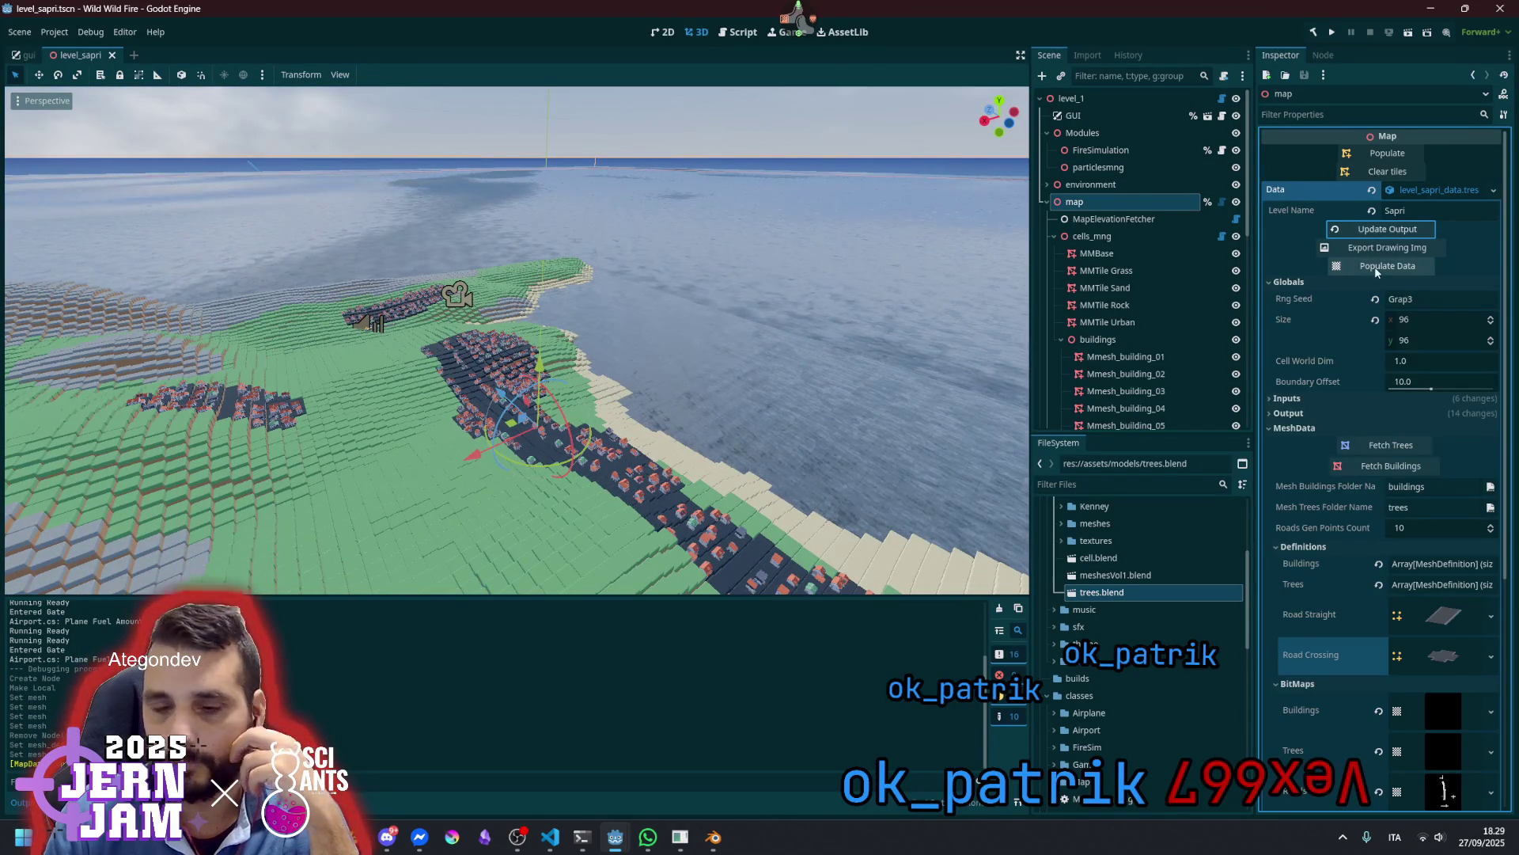
click(1377, 267)
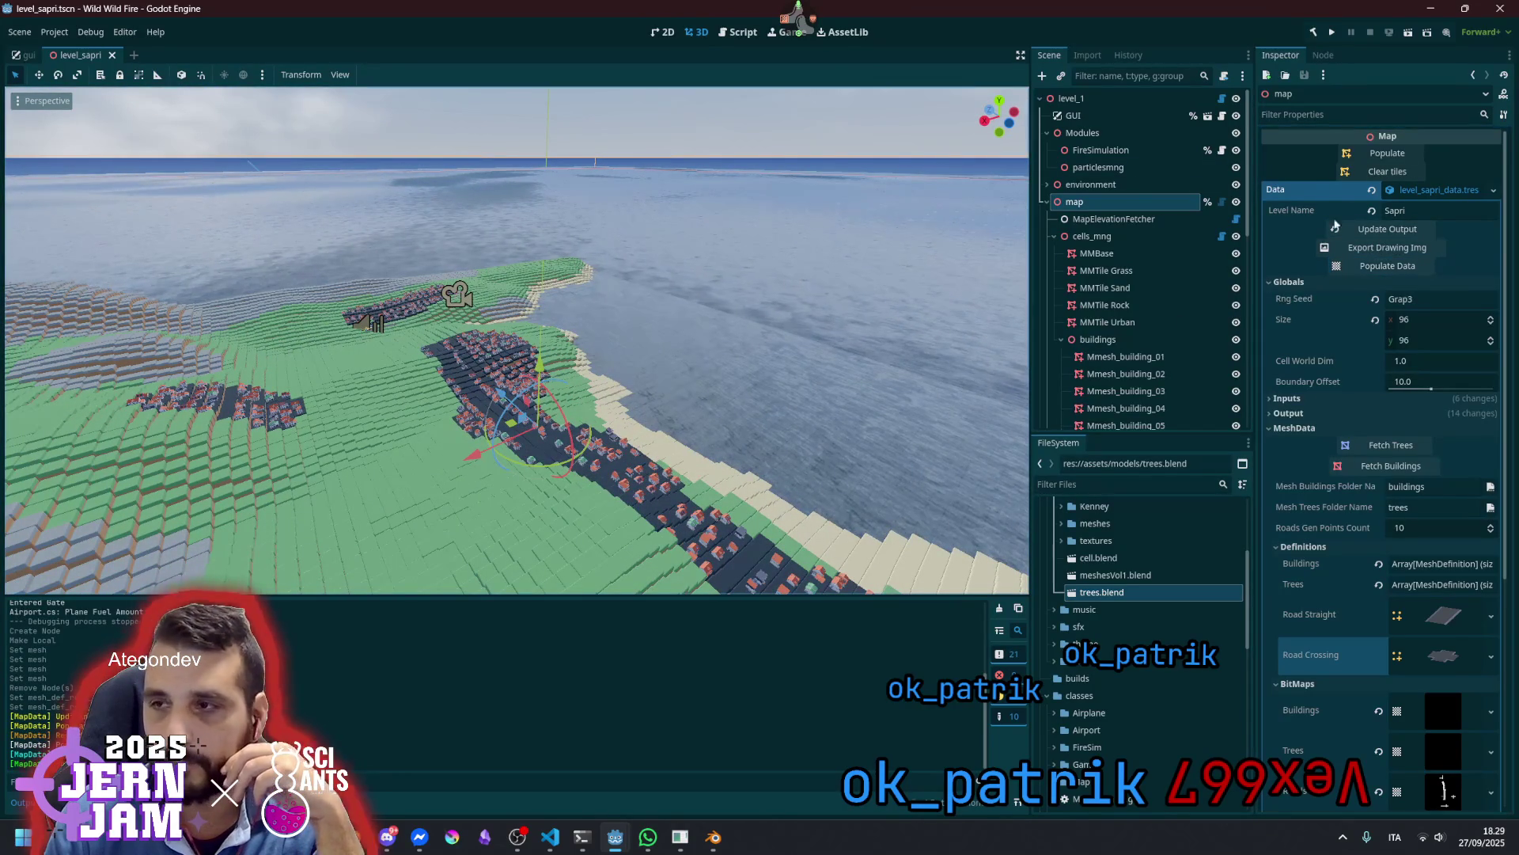
click(1360, 155)
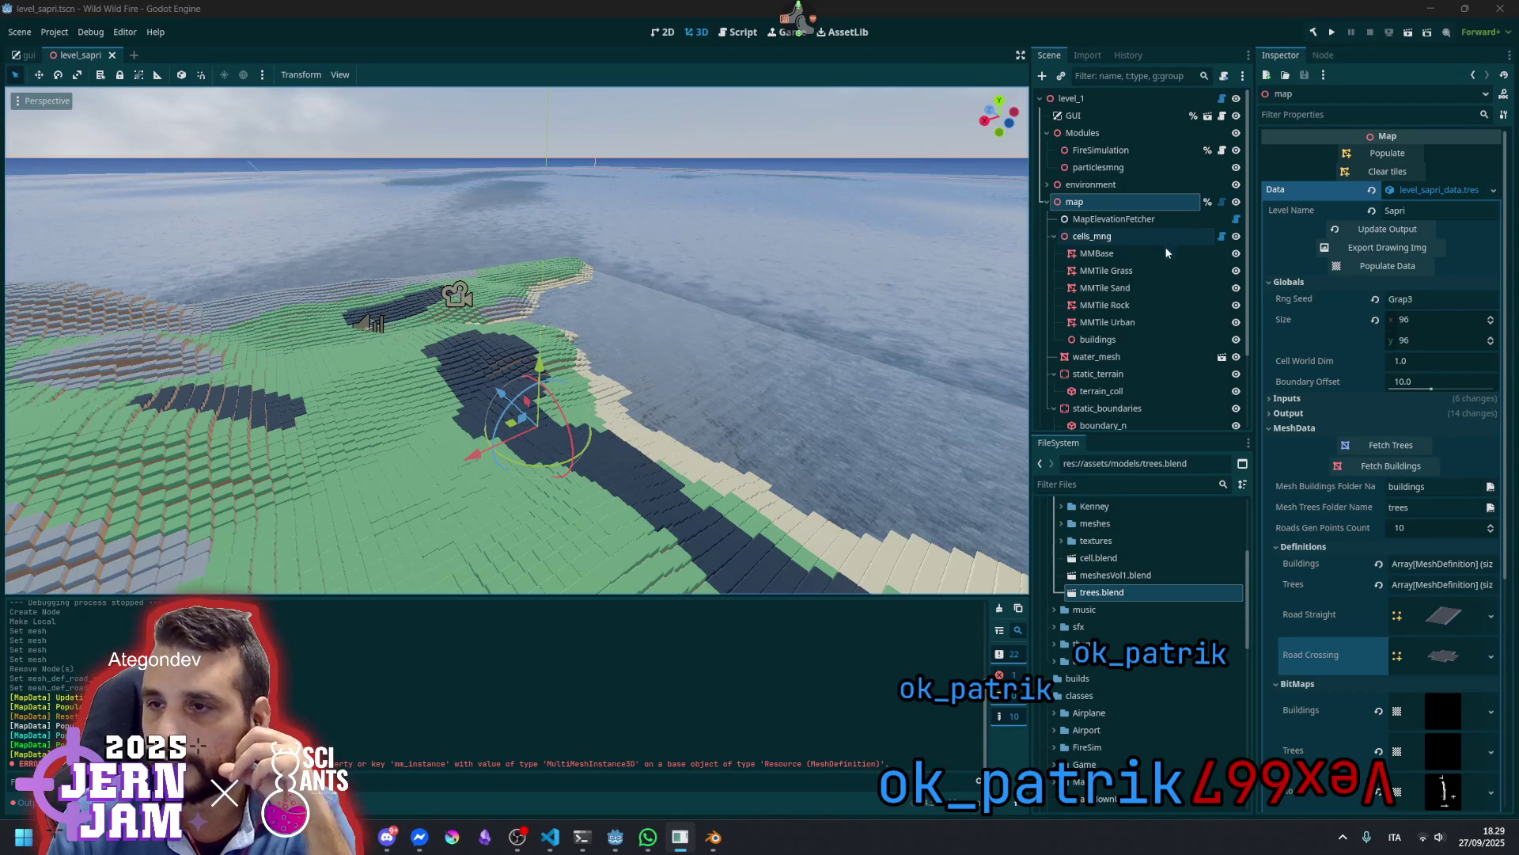
click(1221, 236)
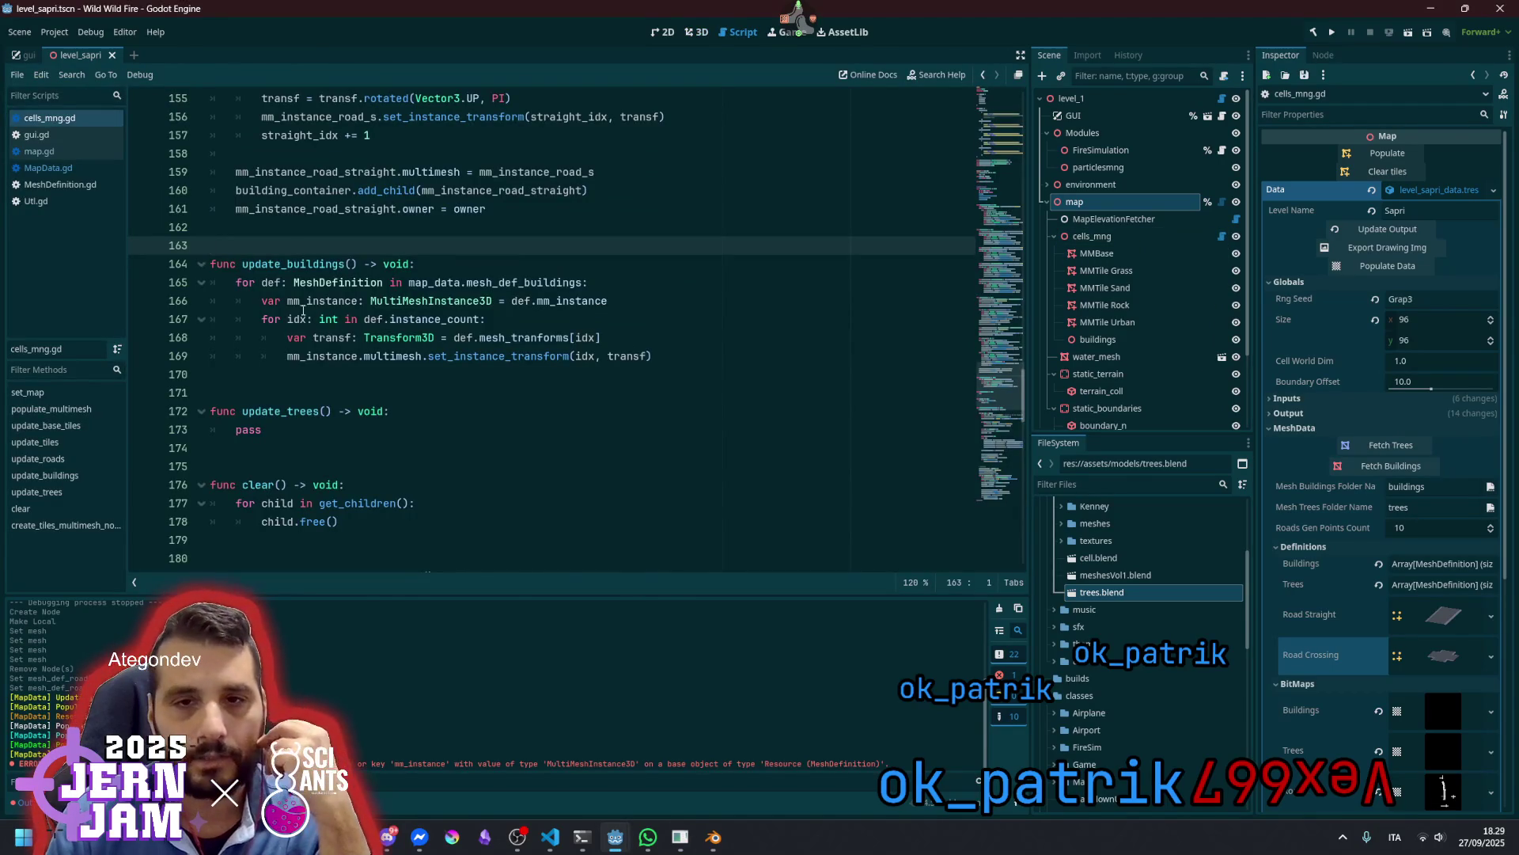
scroll(323, 320, down, 15)
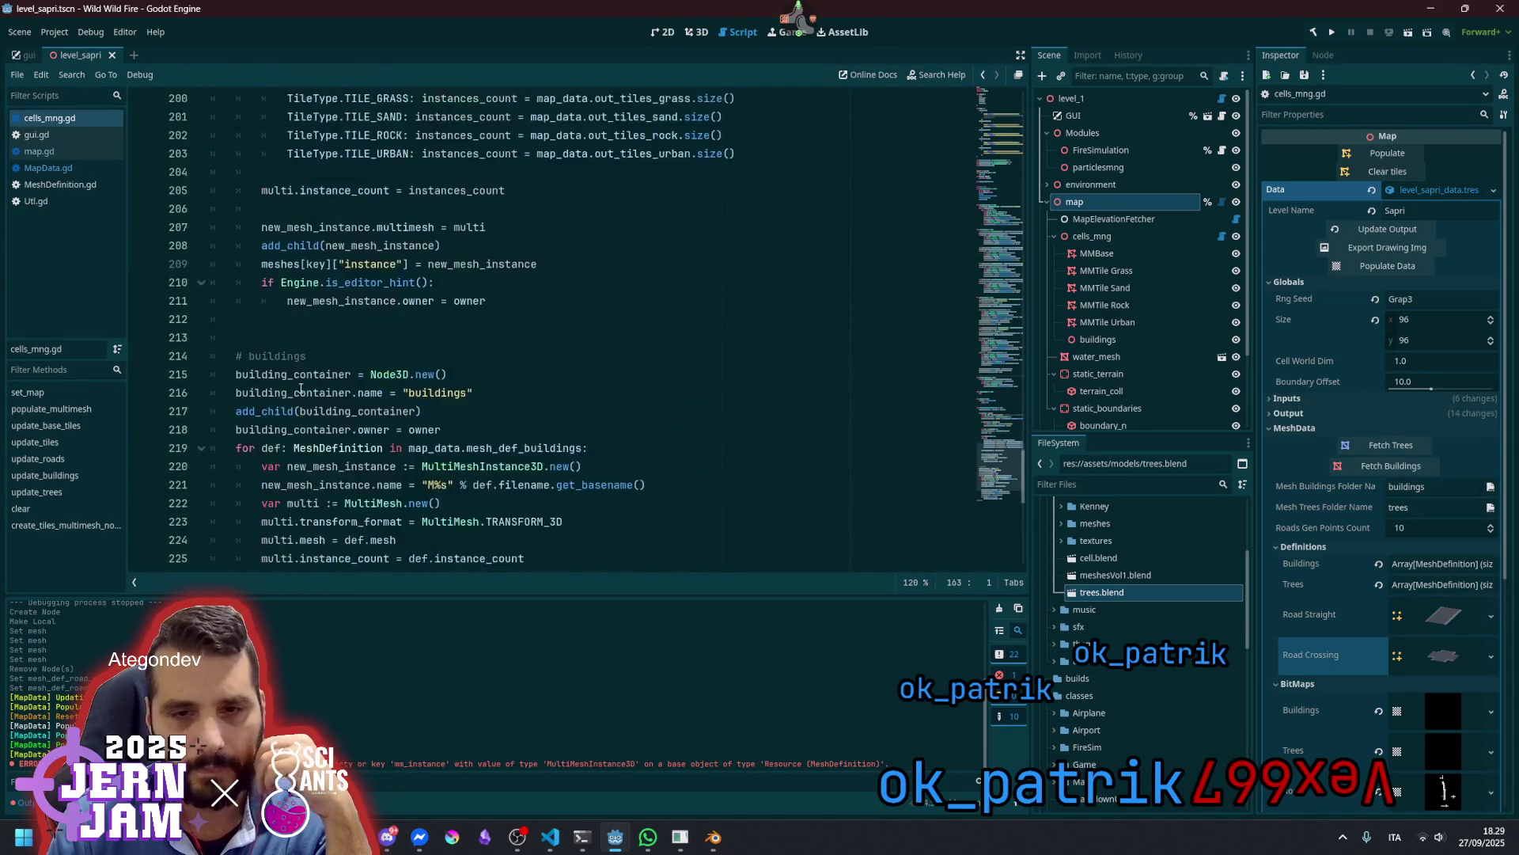
scroll(300, 389, down, 4)
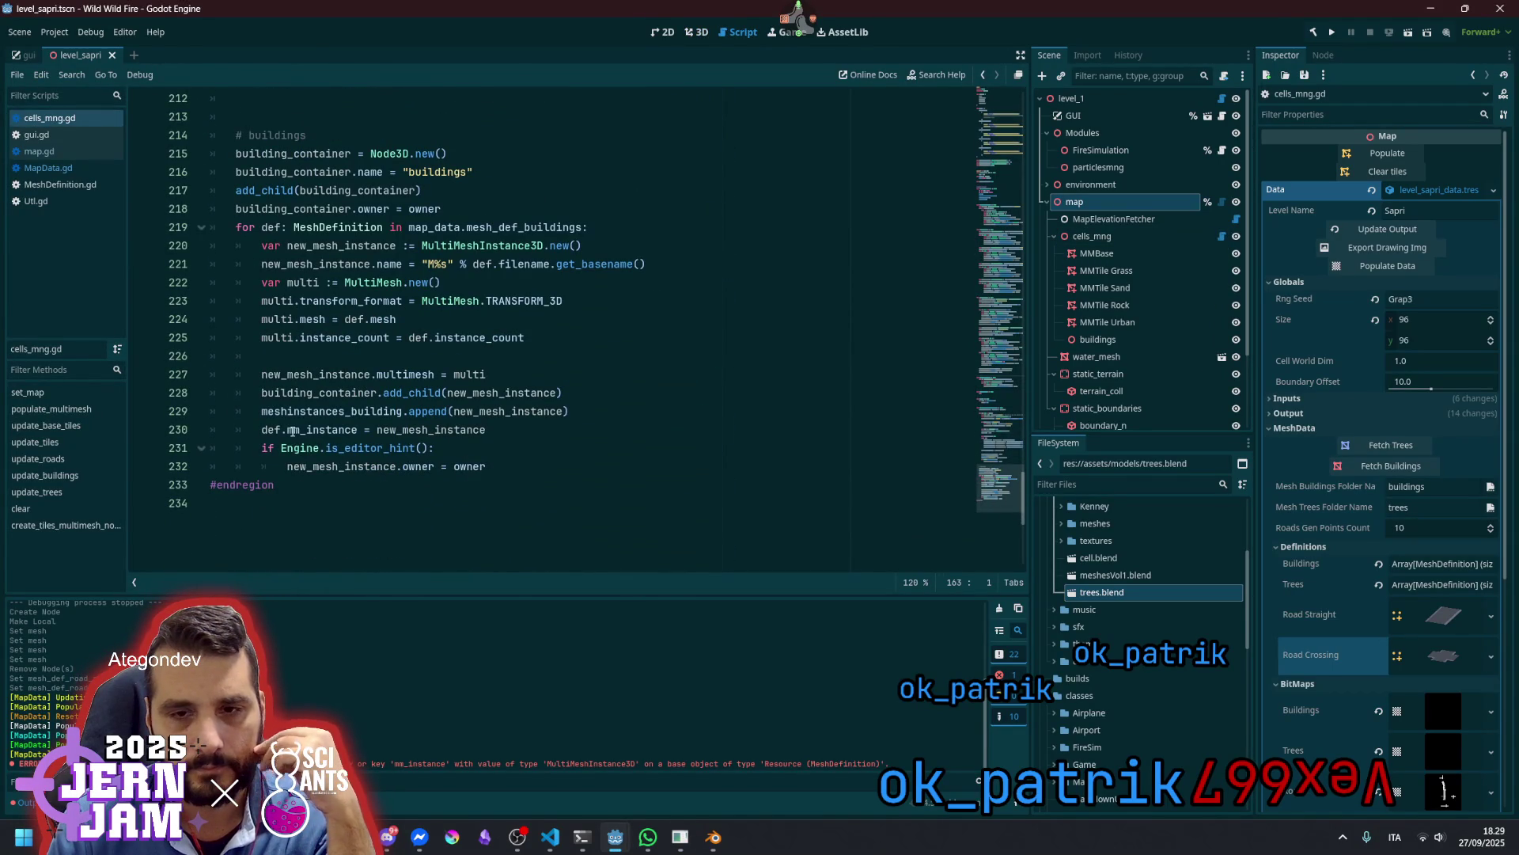
double_click(385, 428)
scroll(385, 428, up, 3)
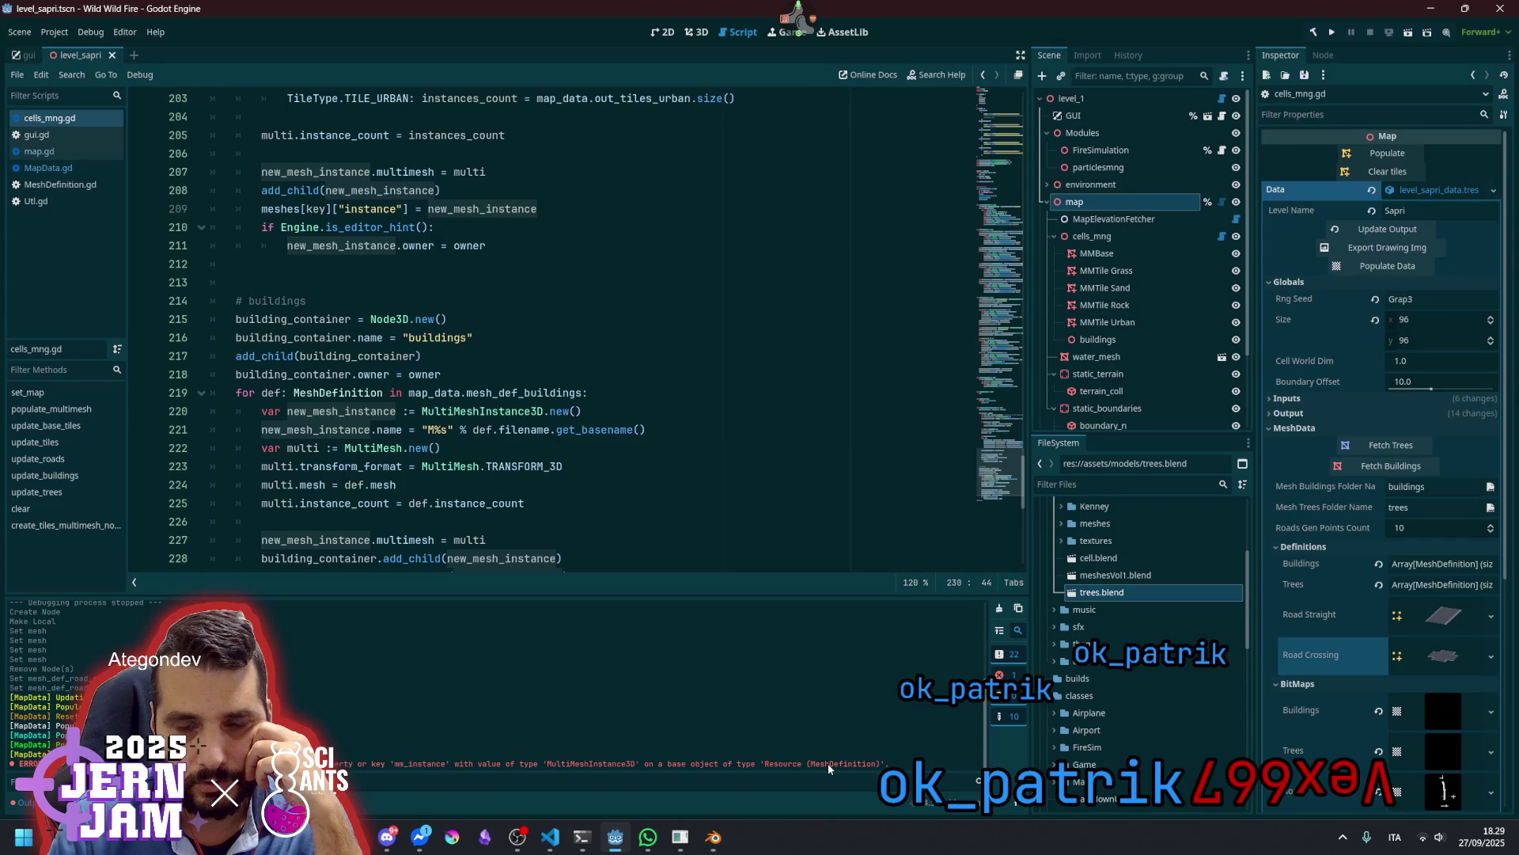
mouse_move(526, 392)
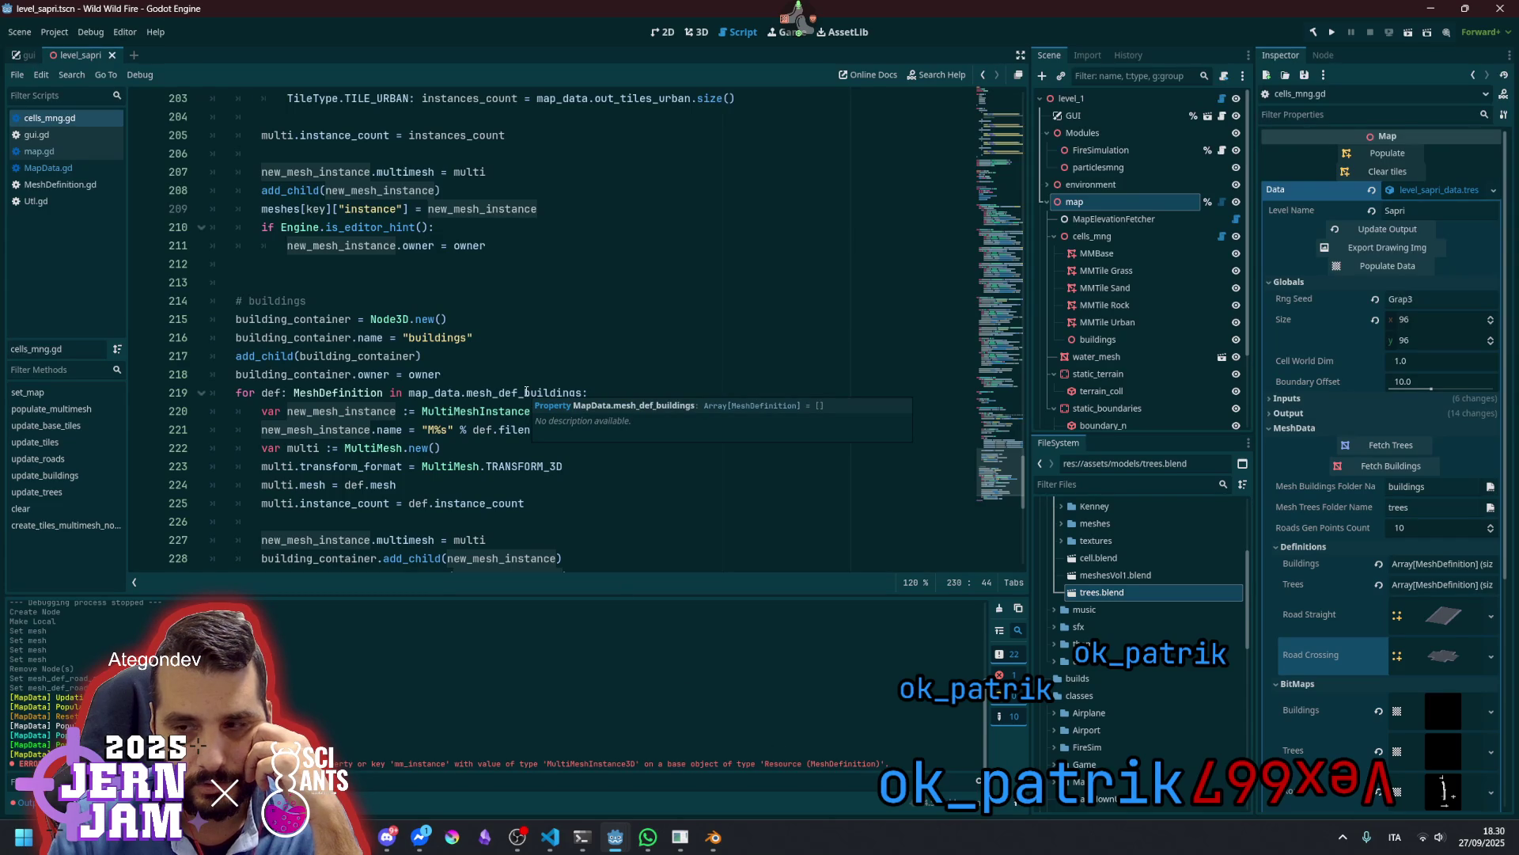
click(1450, 565)
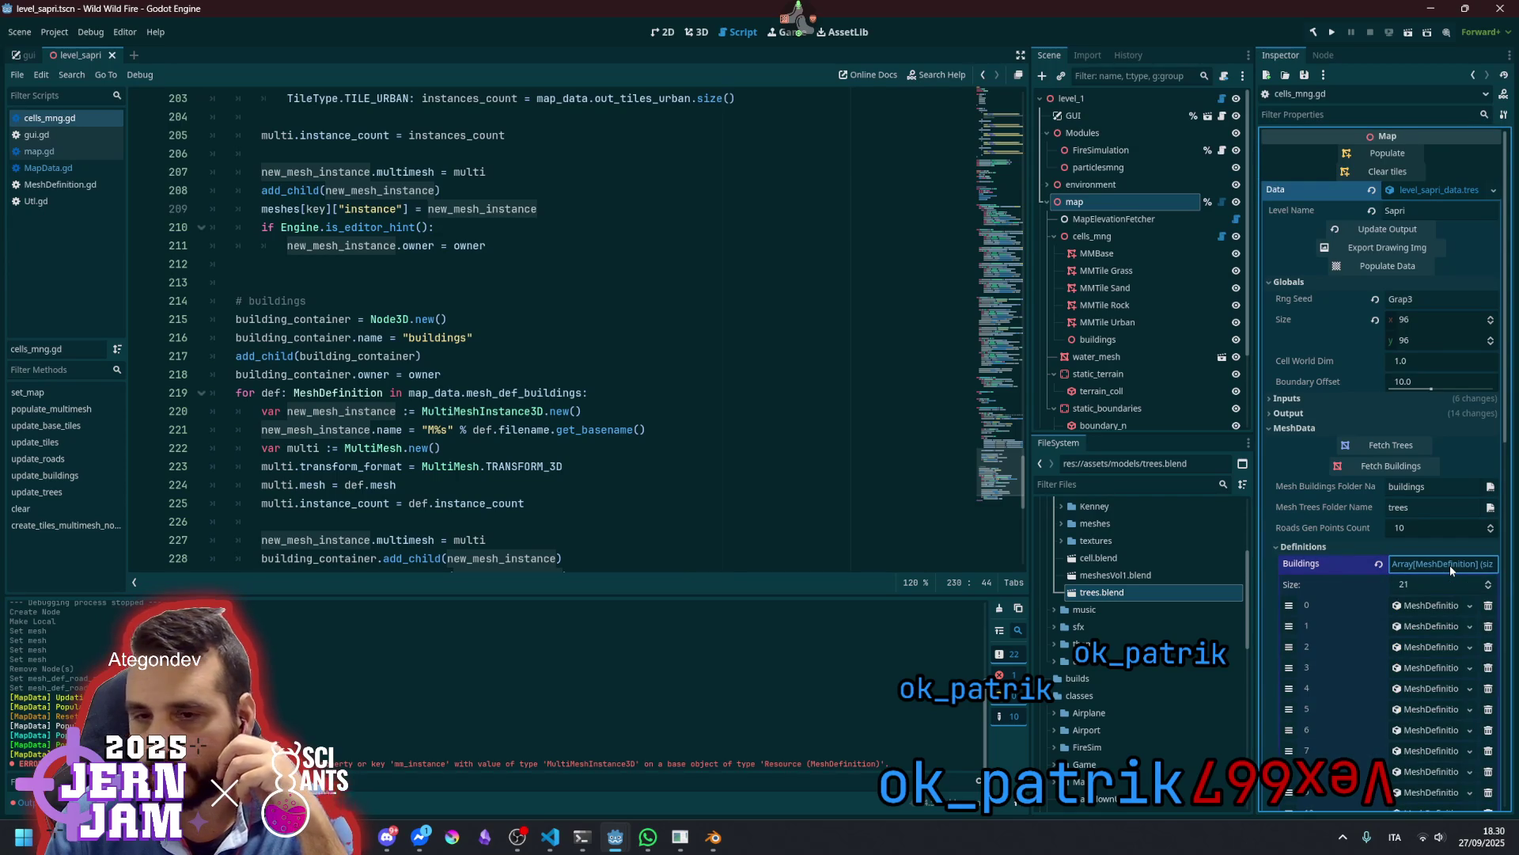
click(1450, 565)
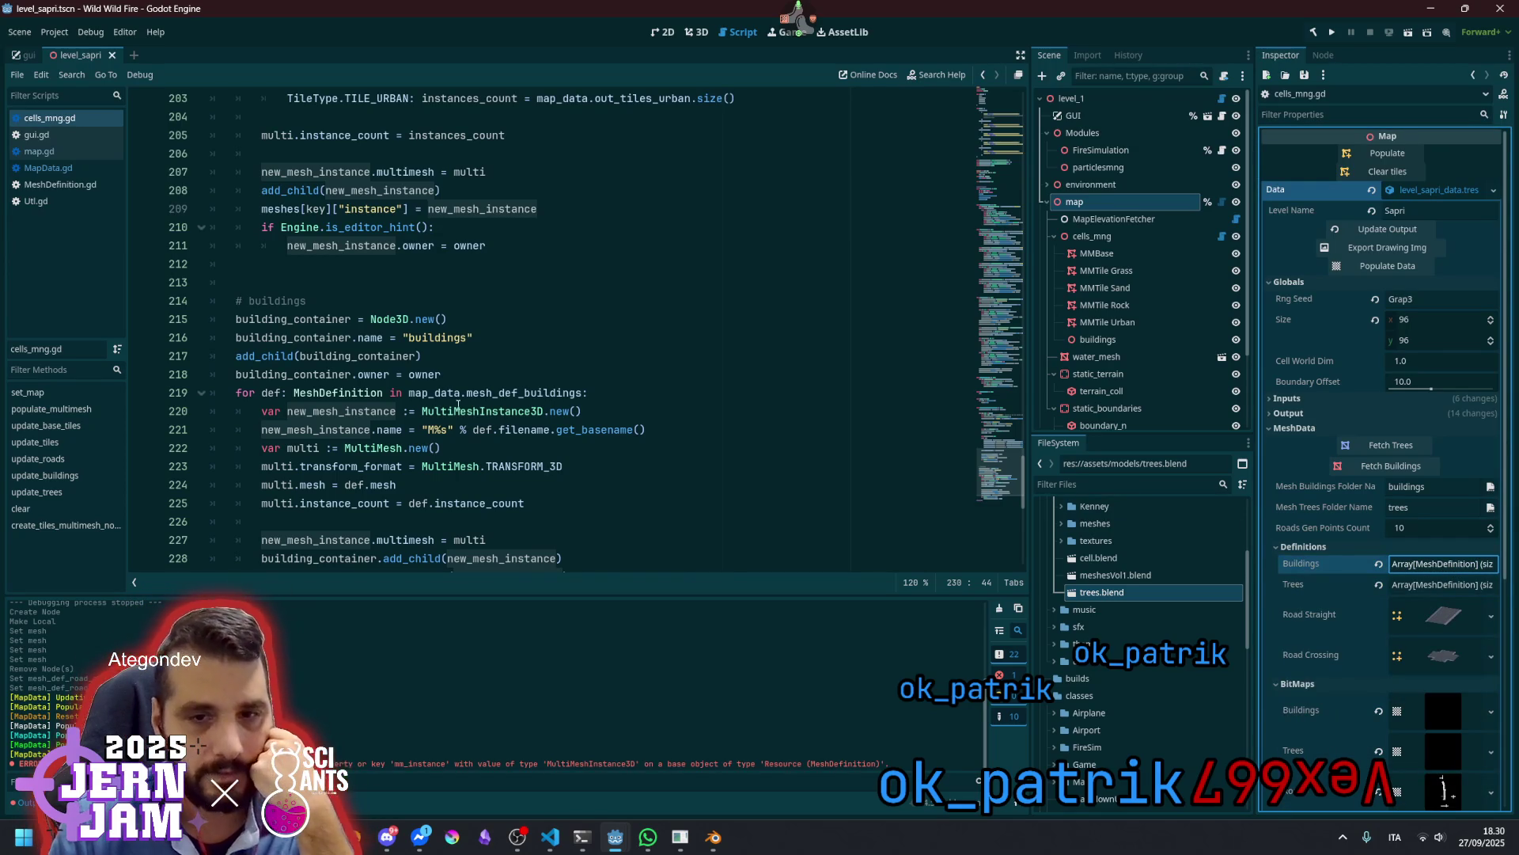
scroll(430, 427, down, 2)
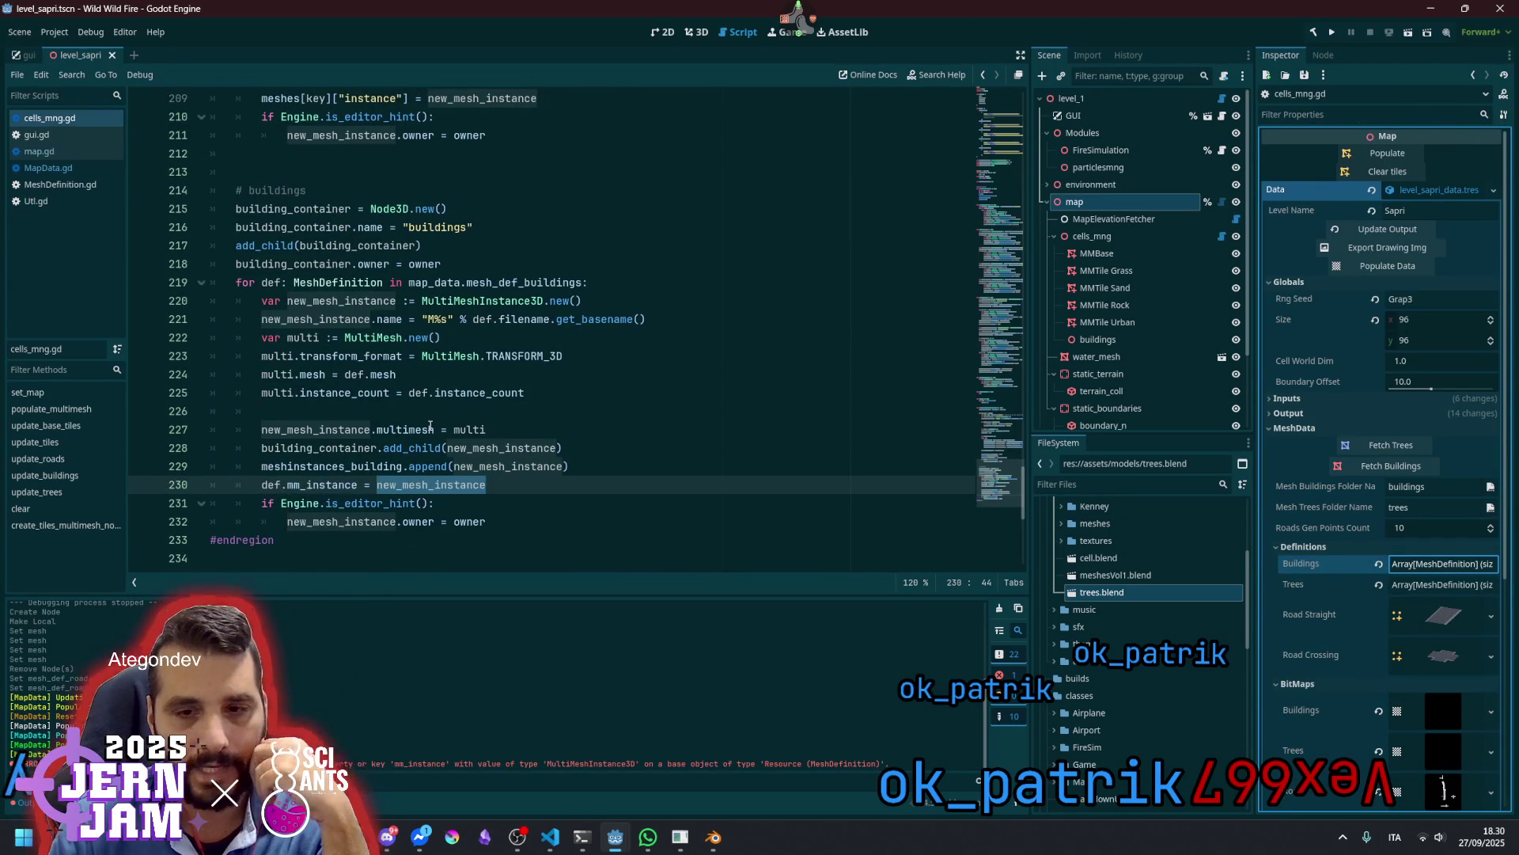
scroll(339, 329, up, 9)
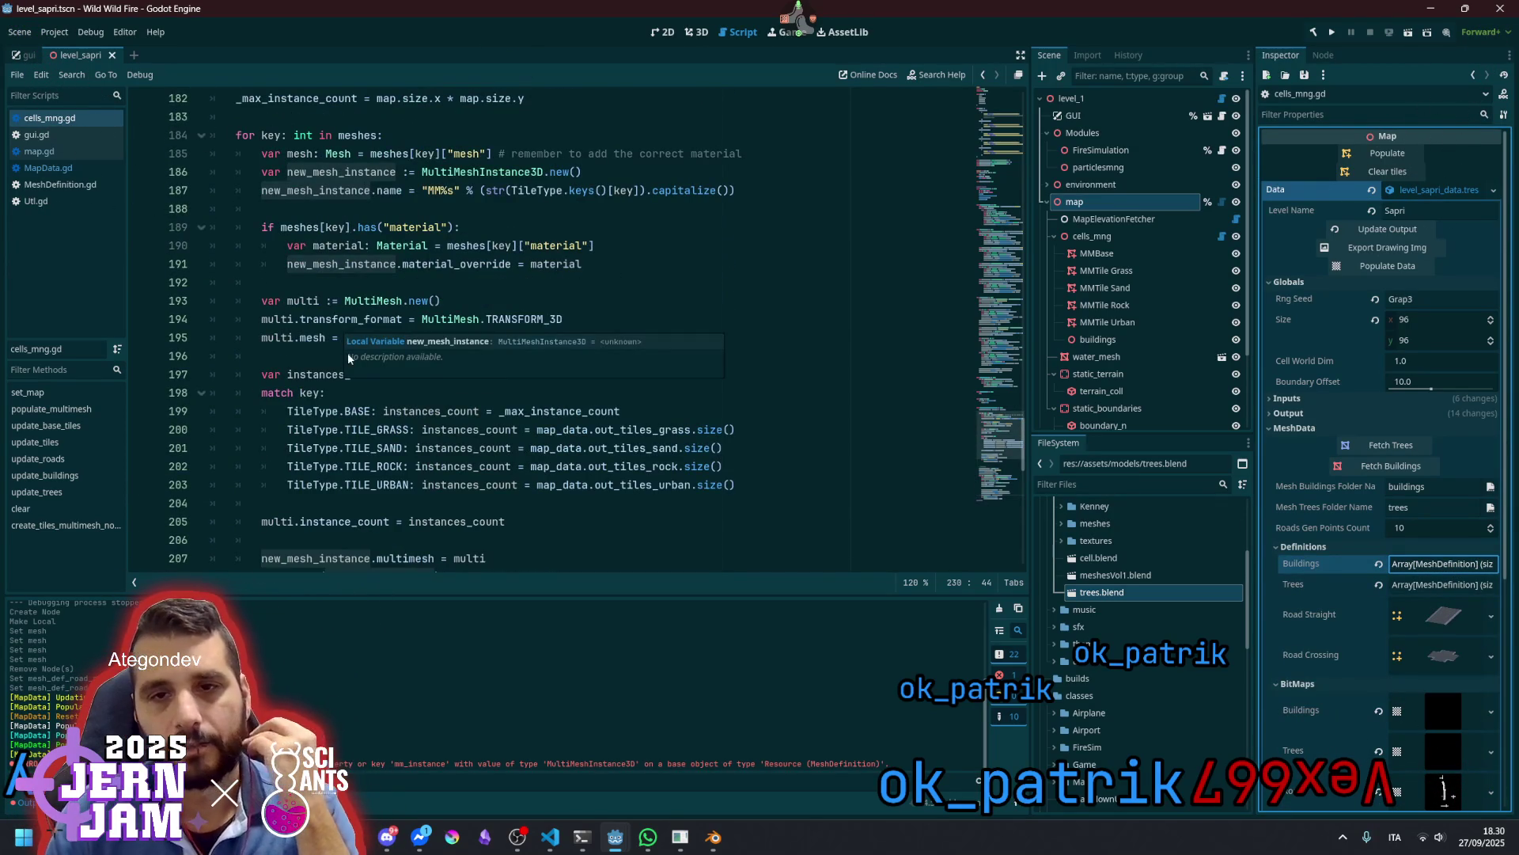
scroll(338, 329, up, 6)
scroll(323, 318, up, 5)
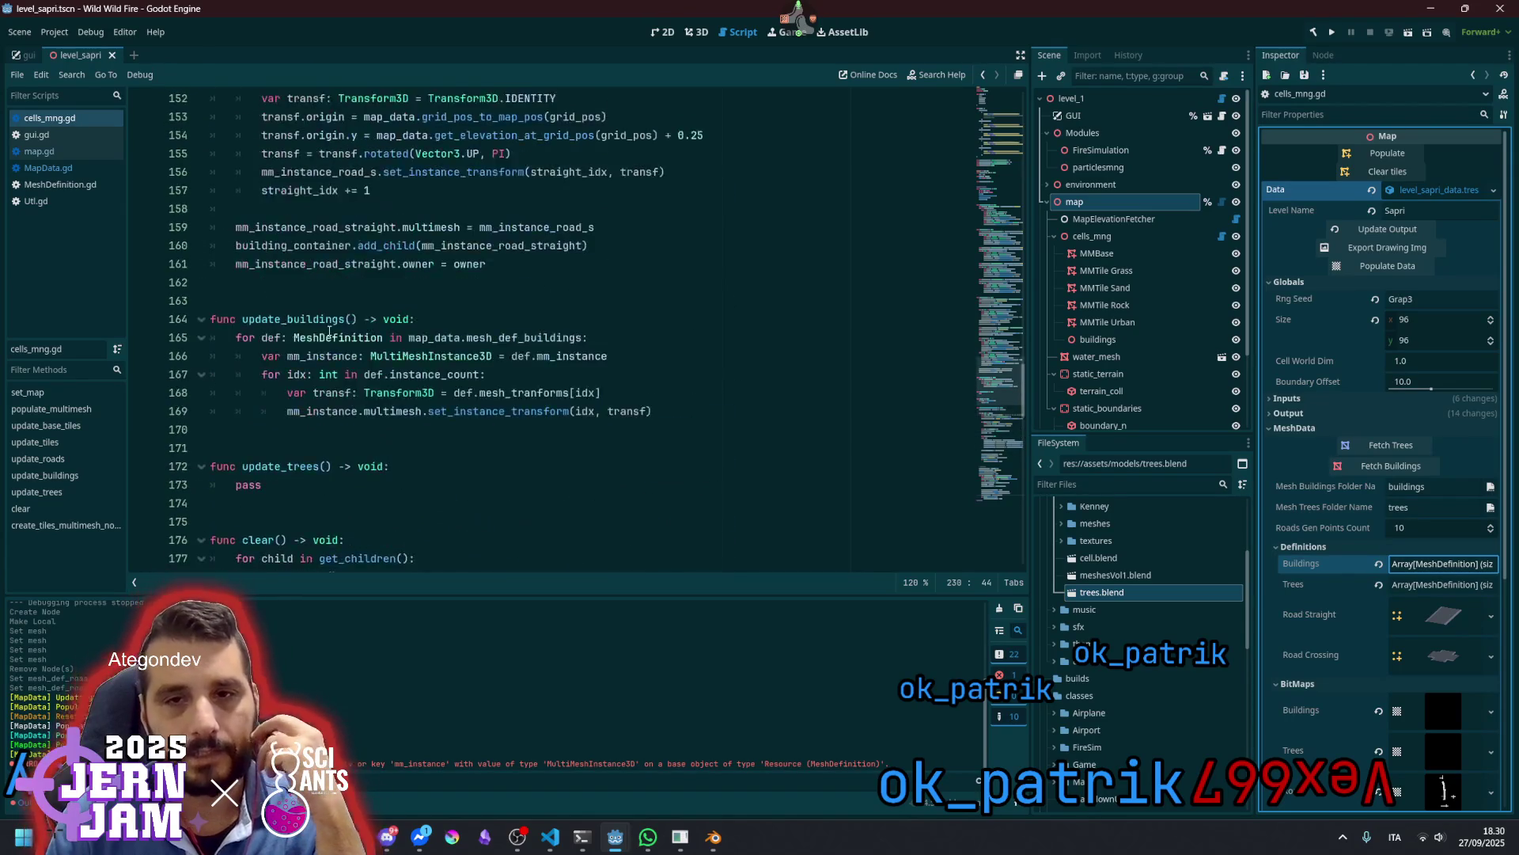
scroll(329, 371, up, 14)
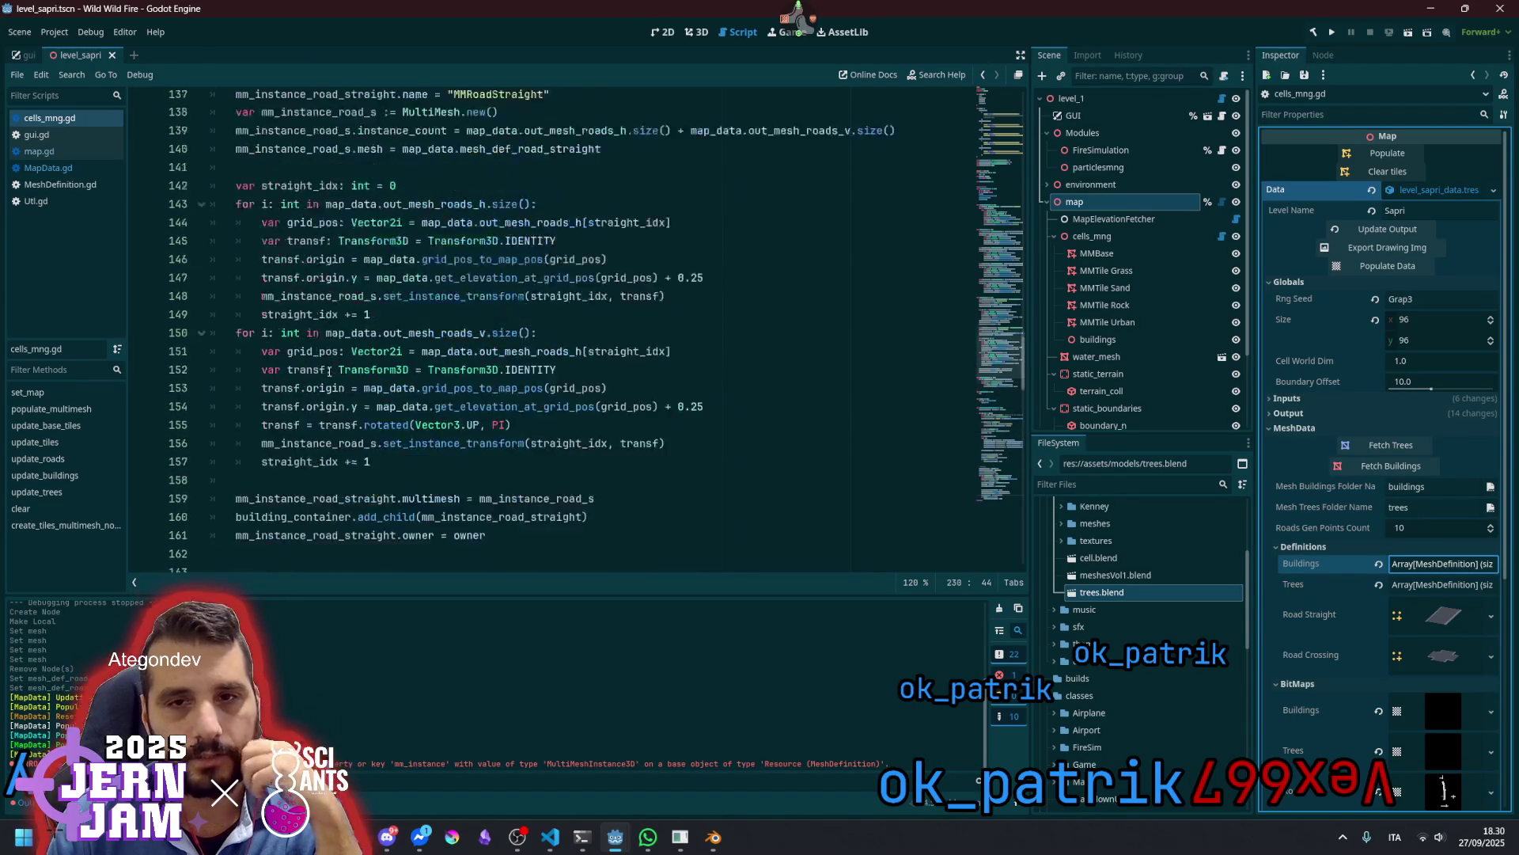
scroll(325, 370, up, 13)
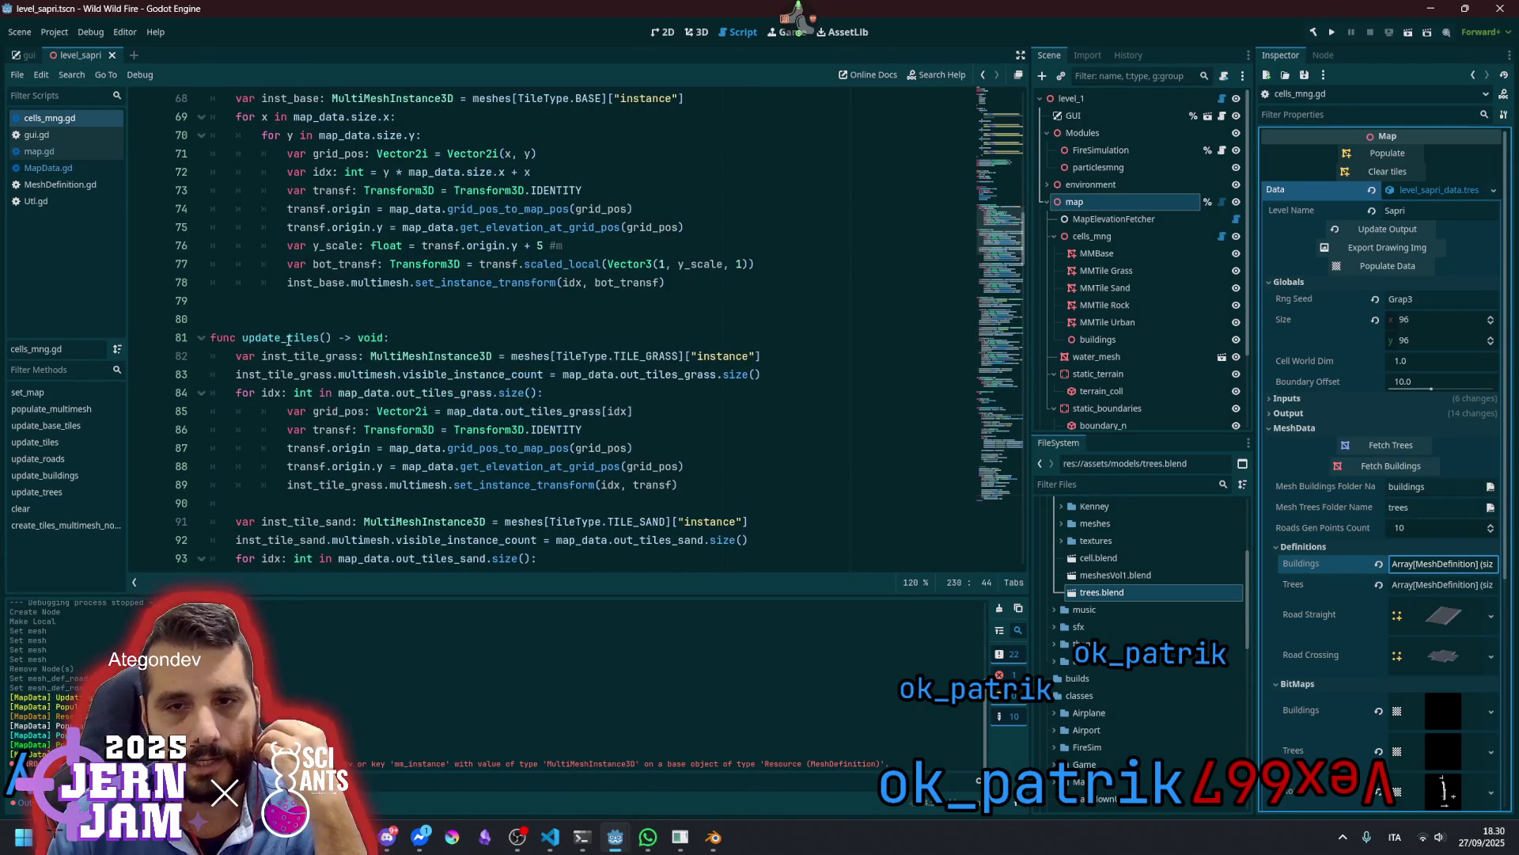
double_click(285, 337)
scroll(321, 301, up, 4)
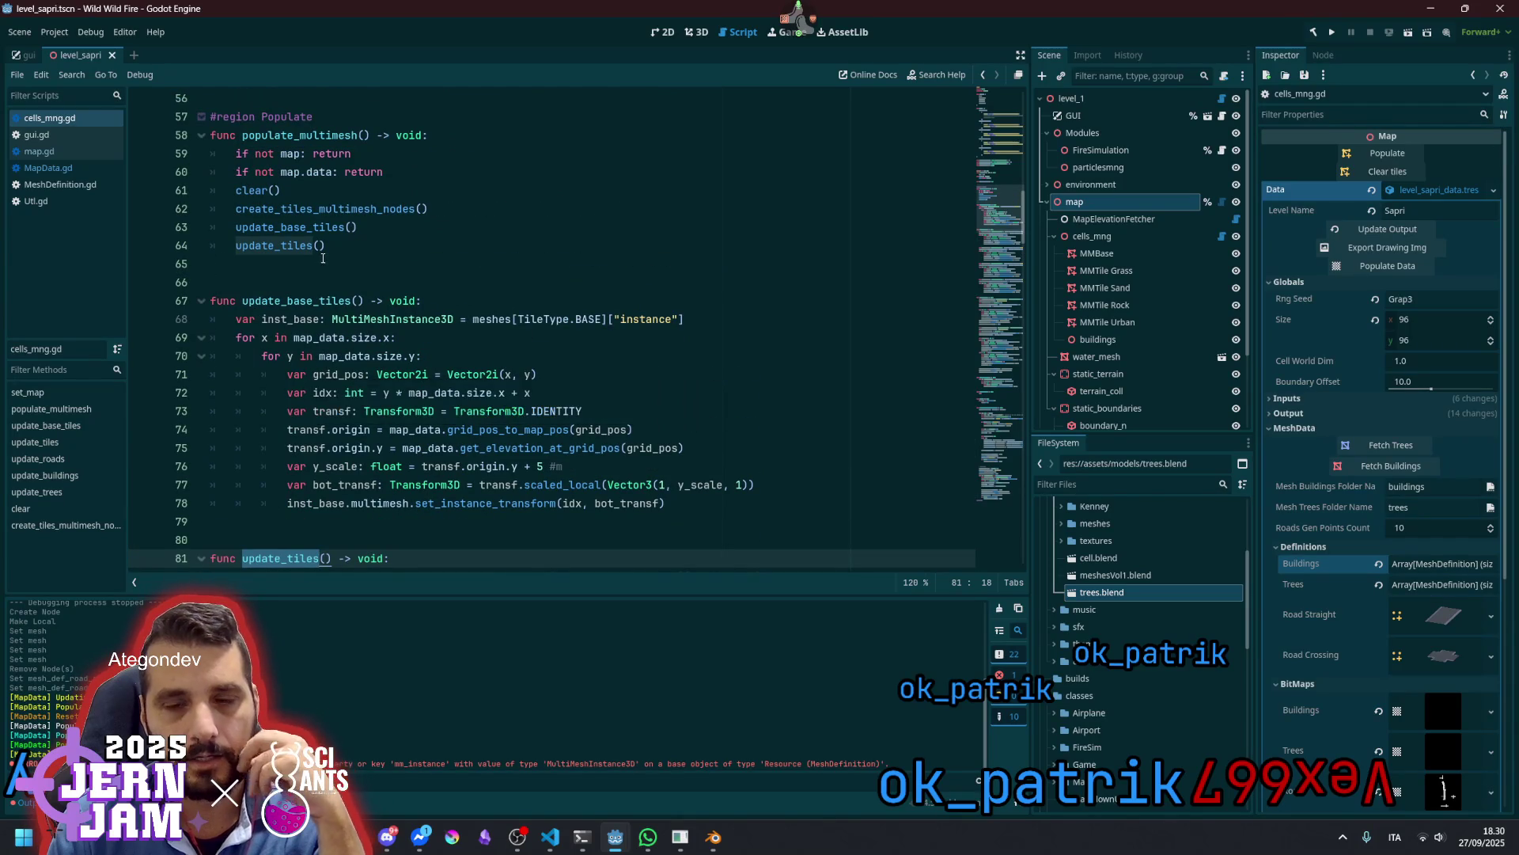
click(353, 244)
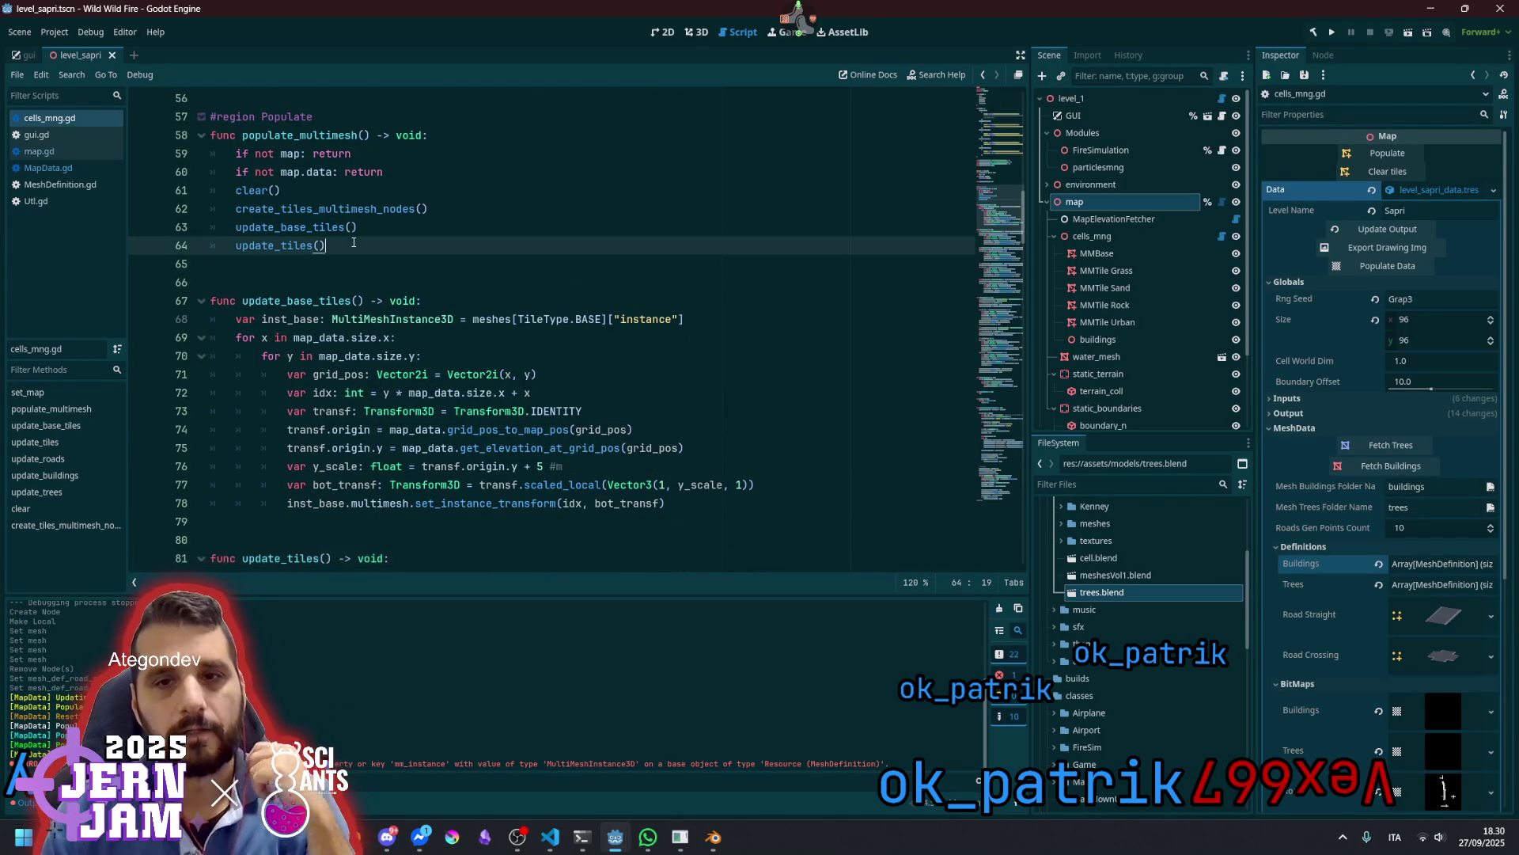
Add update_roads() and update_buildings() calls after update_tiles(), with update_roads() first
key(Return)
text(upda)
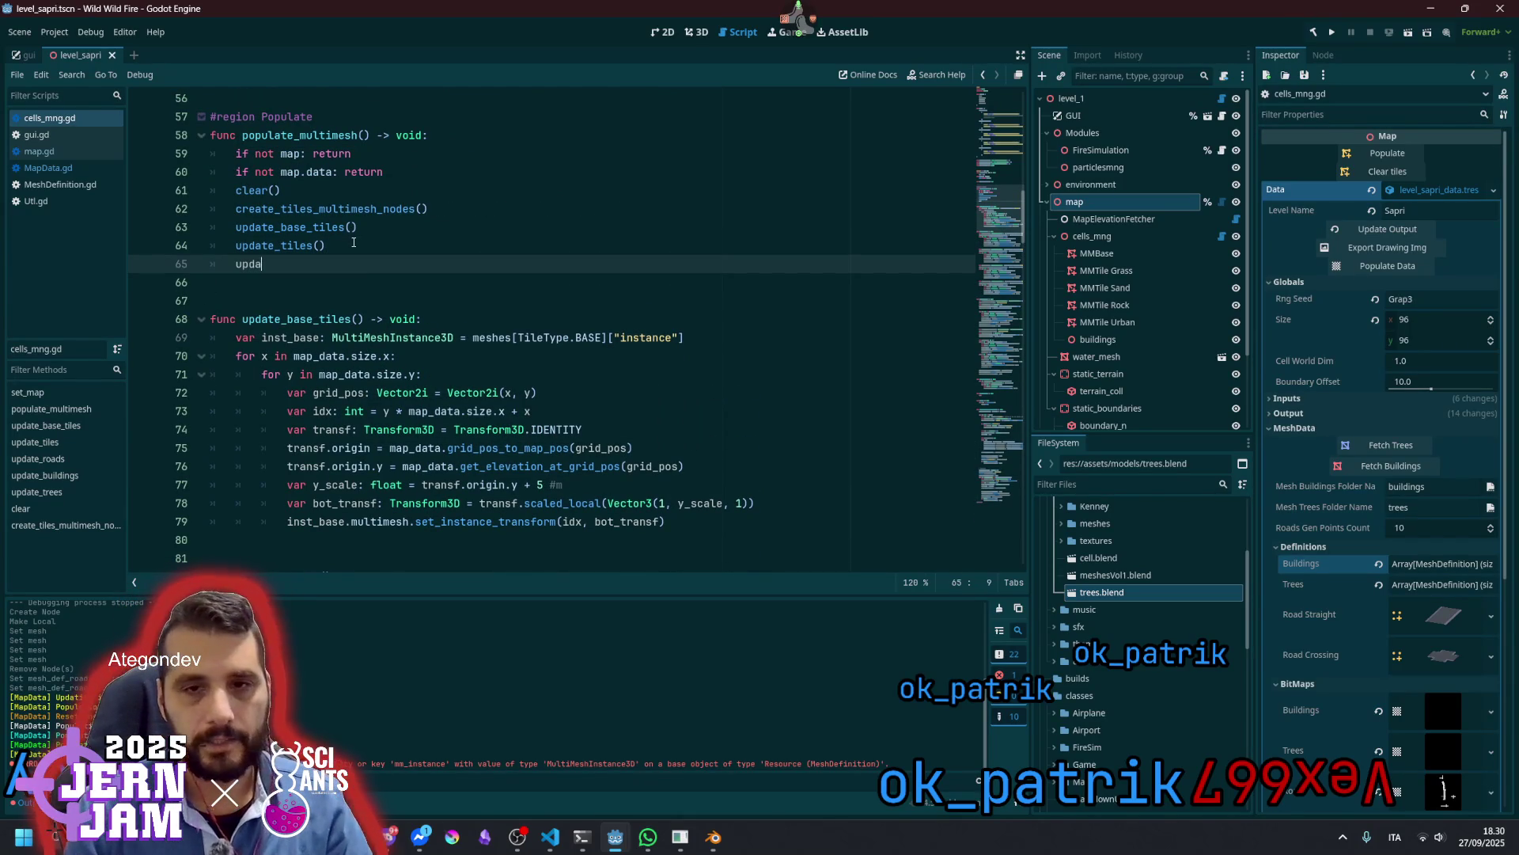
key(Down)
key(Return)
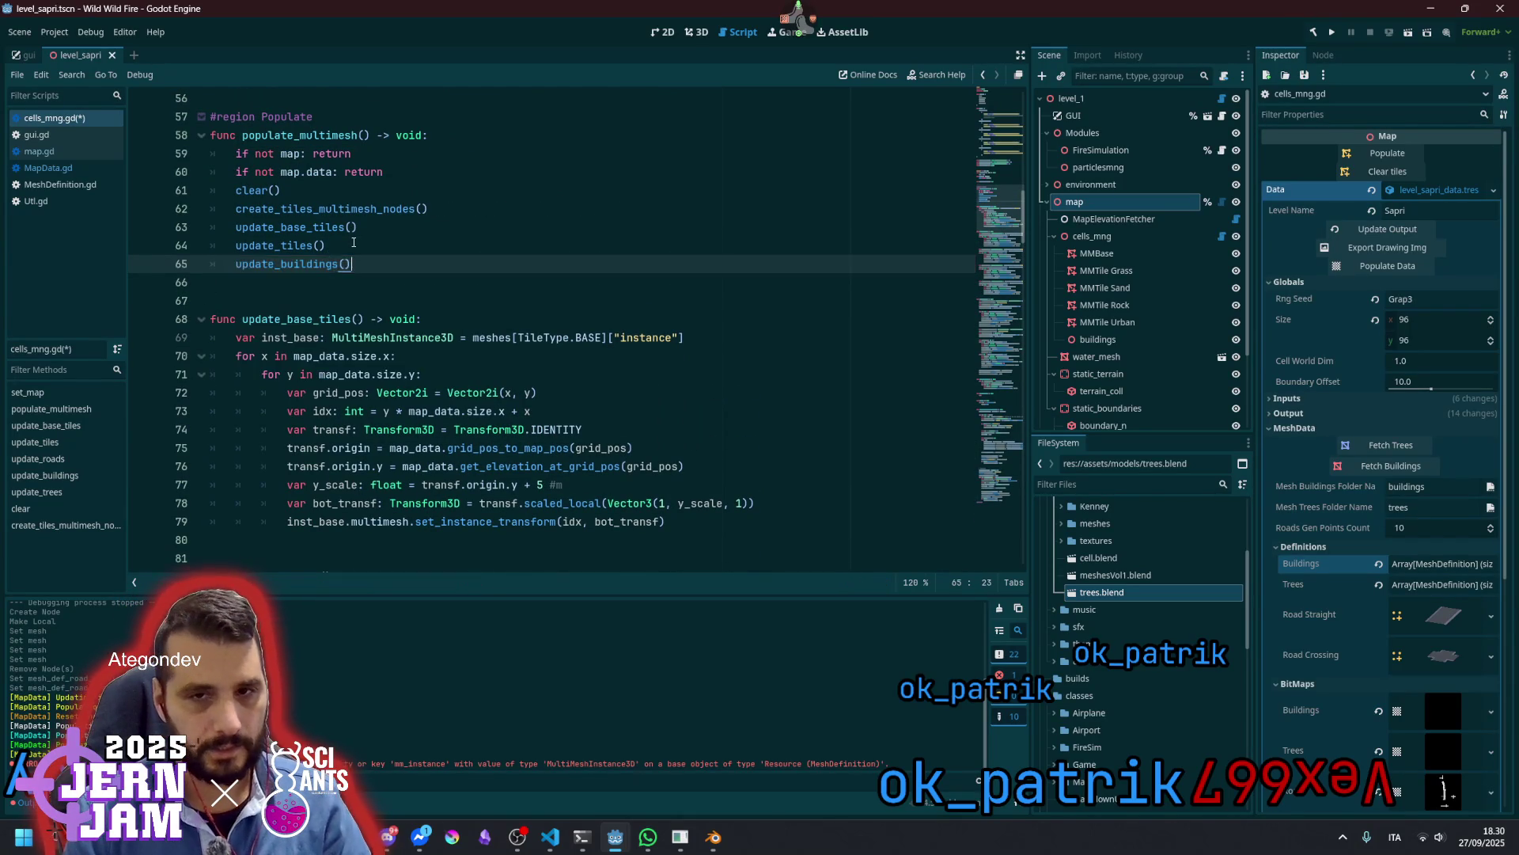
key(Return)
text(upd)
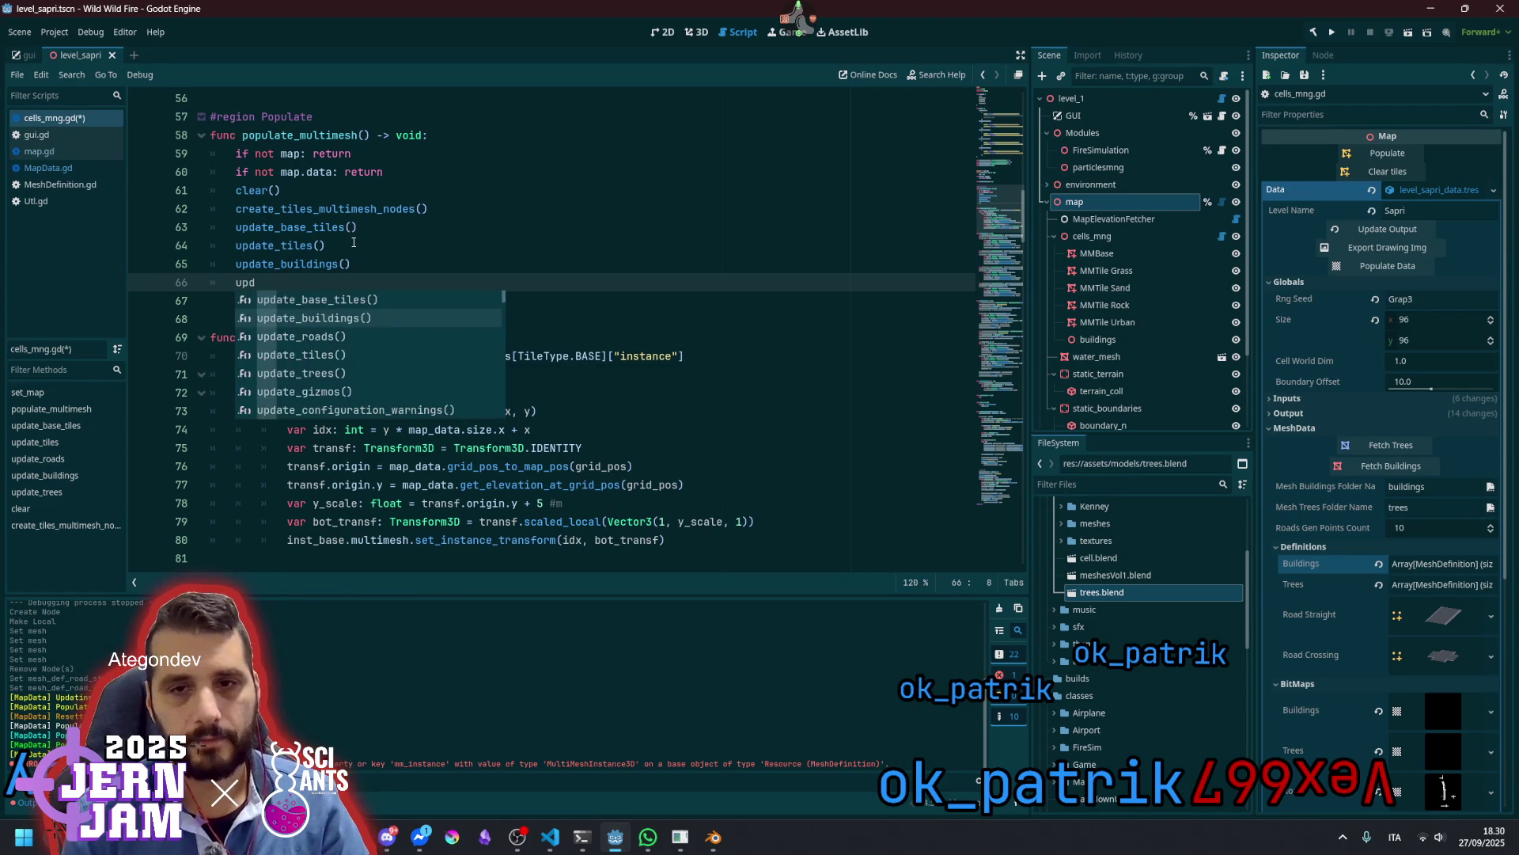
key(Down)
key(Return)
key(Up)
key(alt+Down)
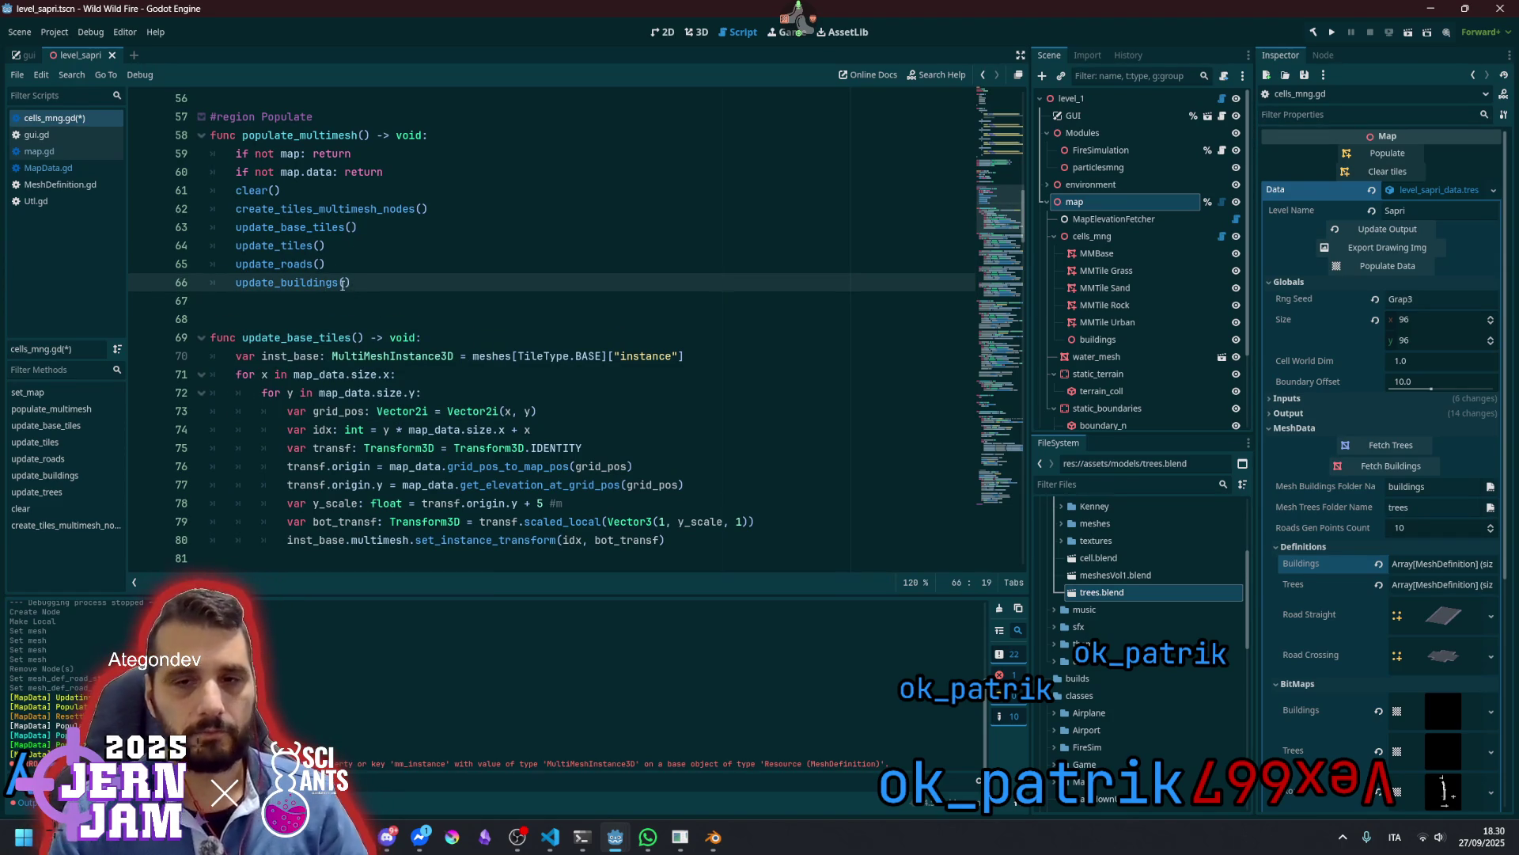
key(Up)
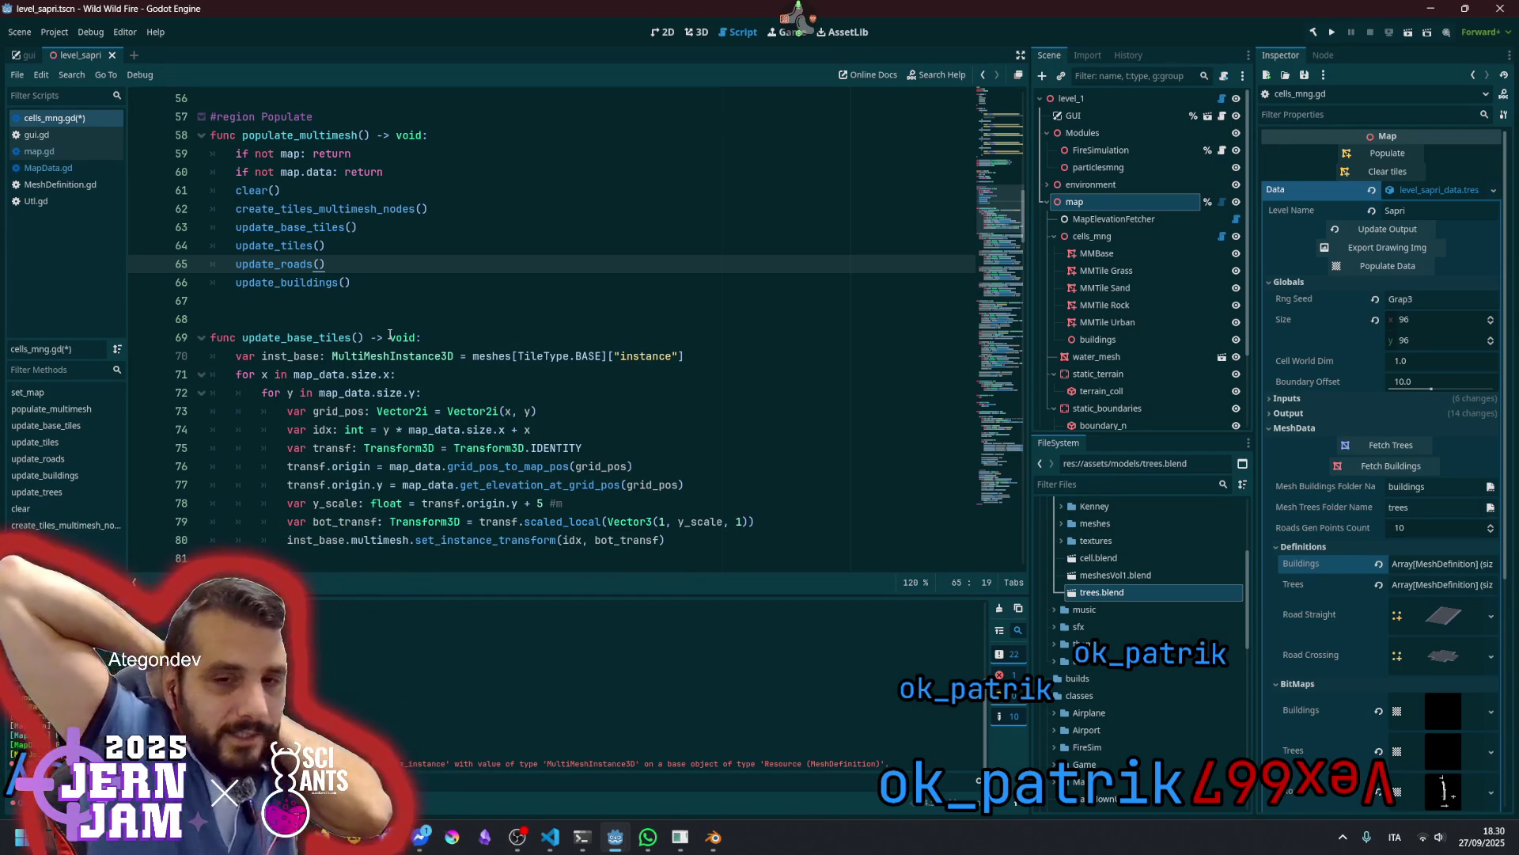
scroll(436, 401, down, 7)
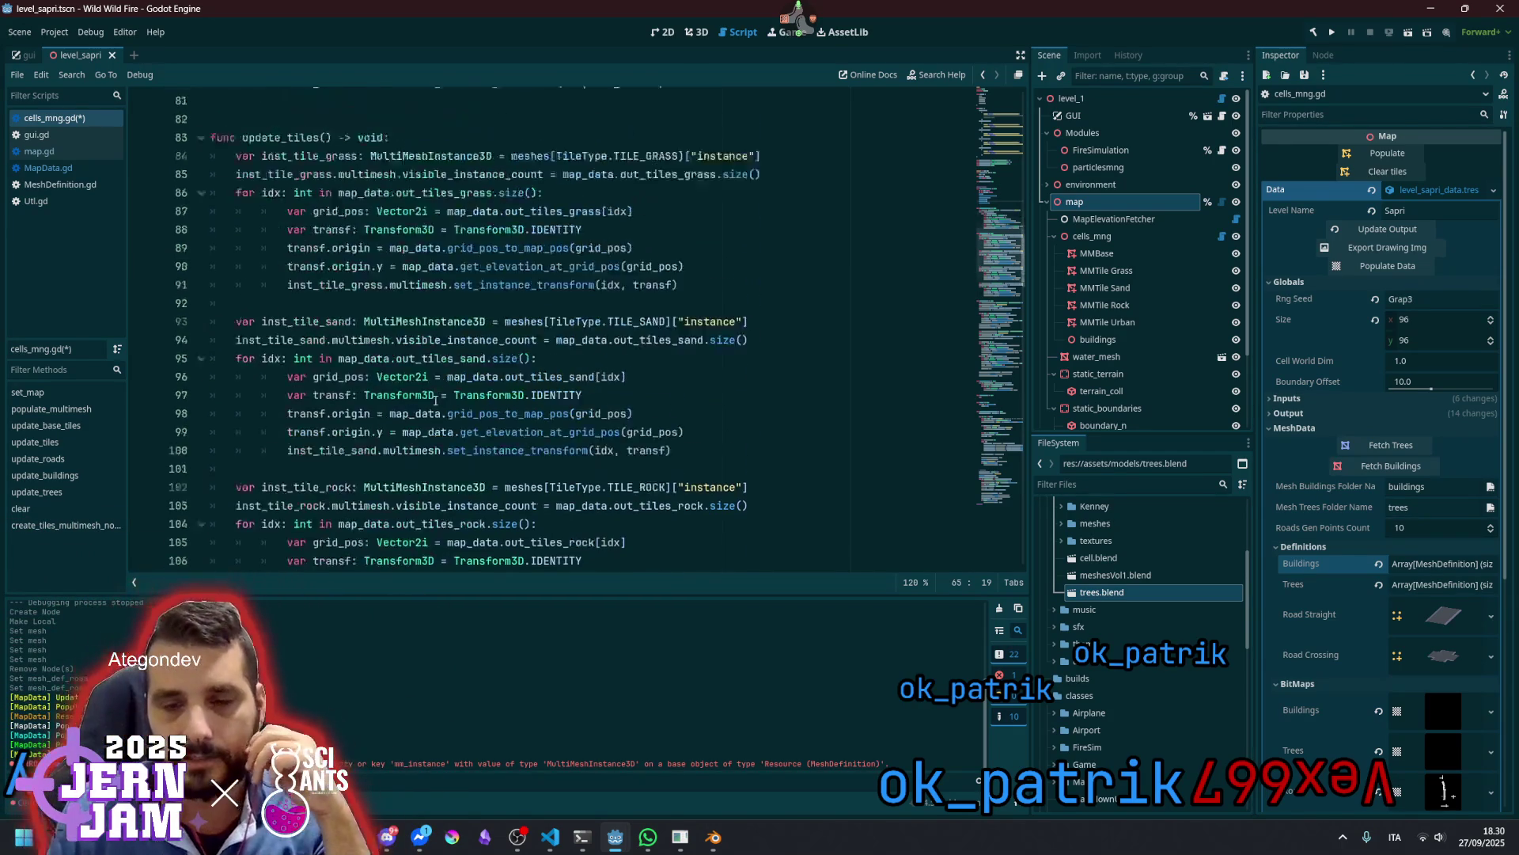
Save cells_mng.gd and review the rock and urban tile code in update_tiles
scroll(436, 401, down, 2)
click(436, 400)
key(ctrl+s)
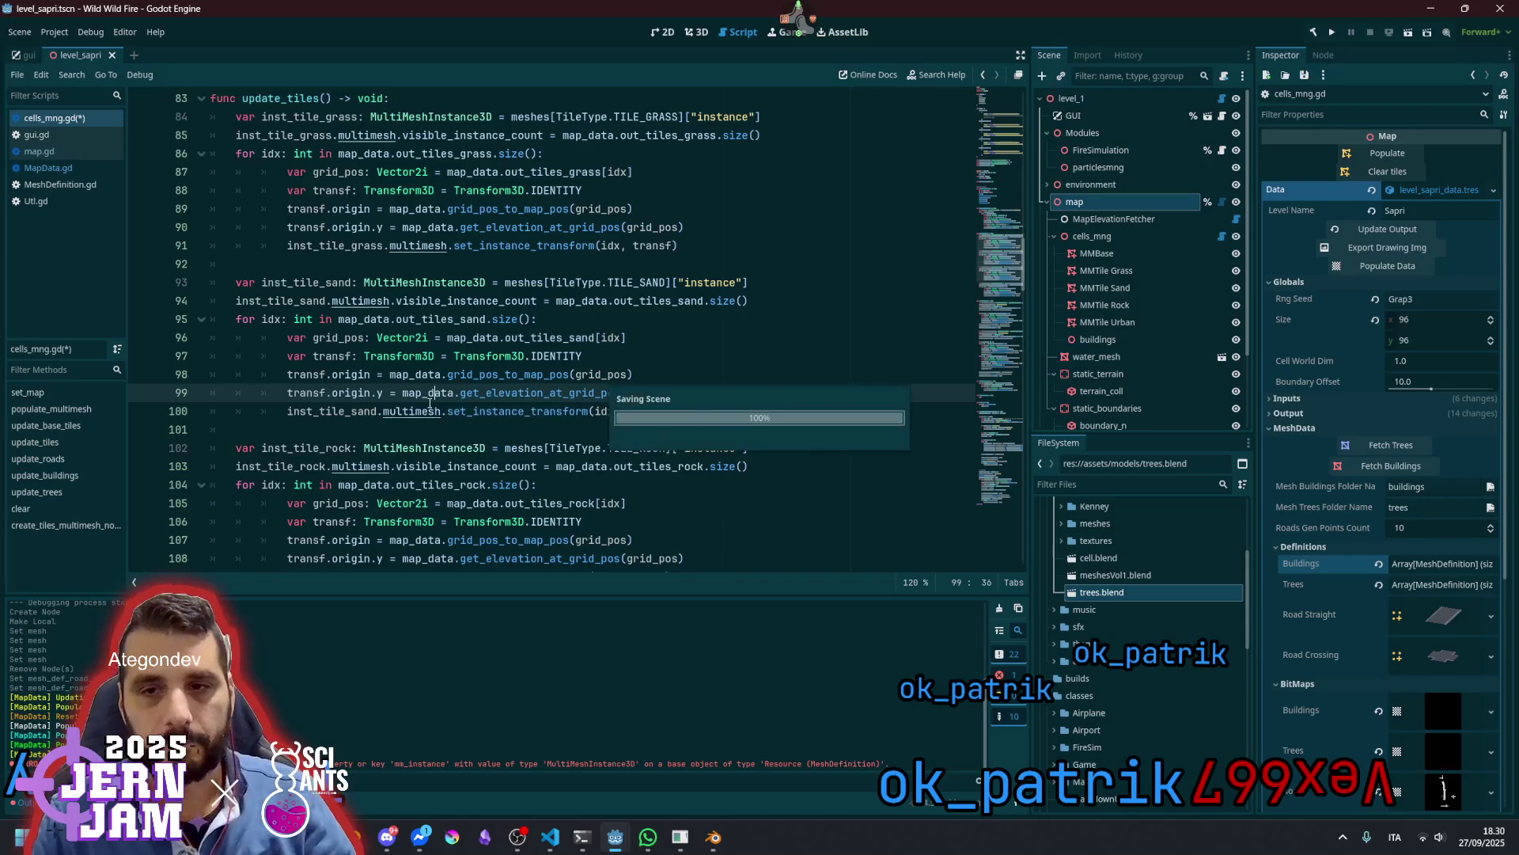
scroll(419, 428, down, 3)
mouse_move(638, 301)
mouse_down()
mouse_move(554, 282)
mouse_move(633, 411)
mouse_move(638, 301)
mouse_up()
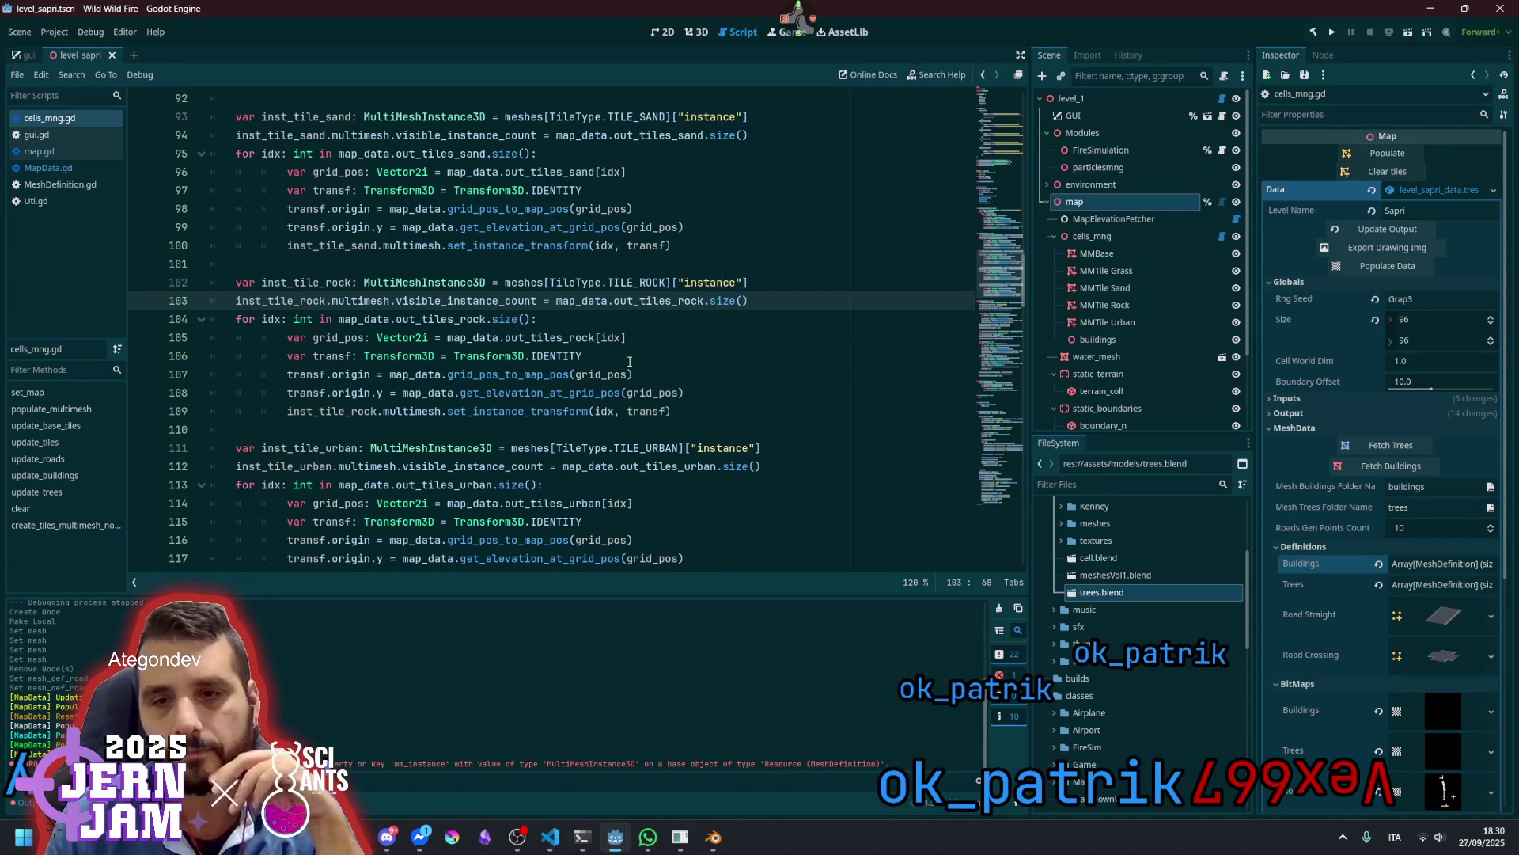
double_click(637, 283)
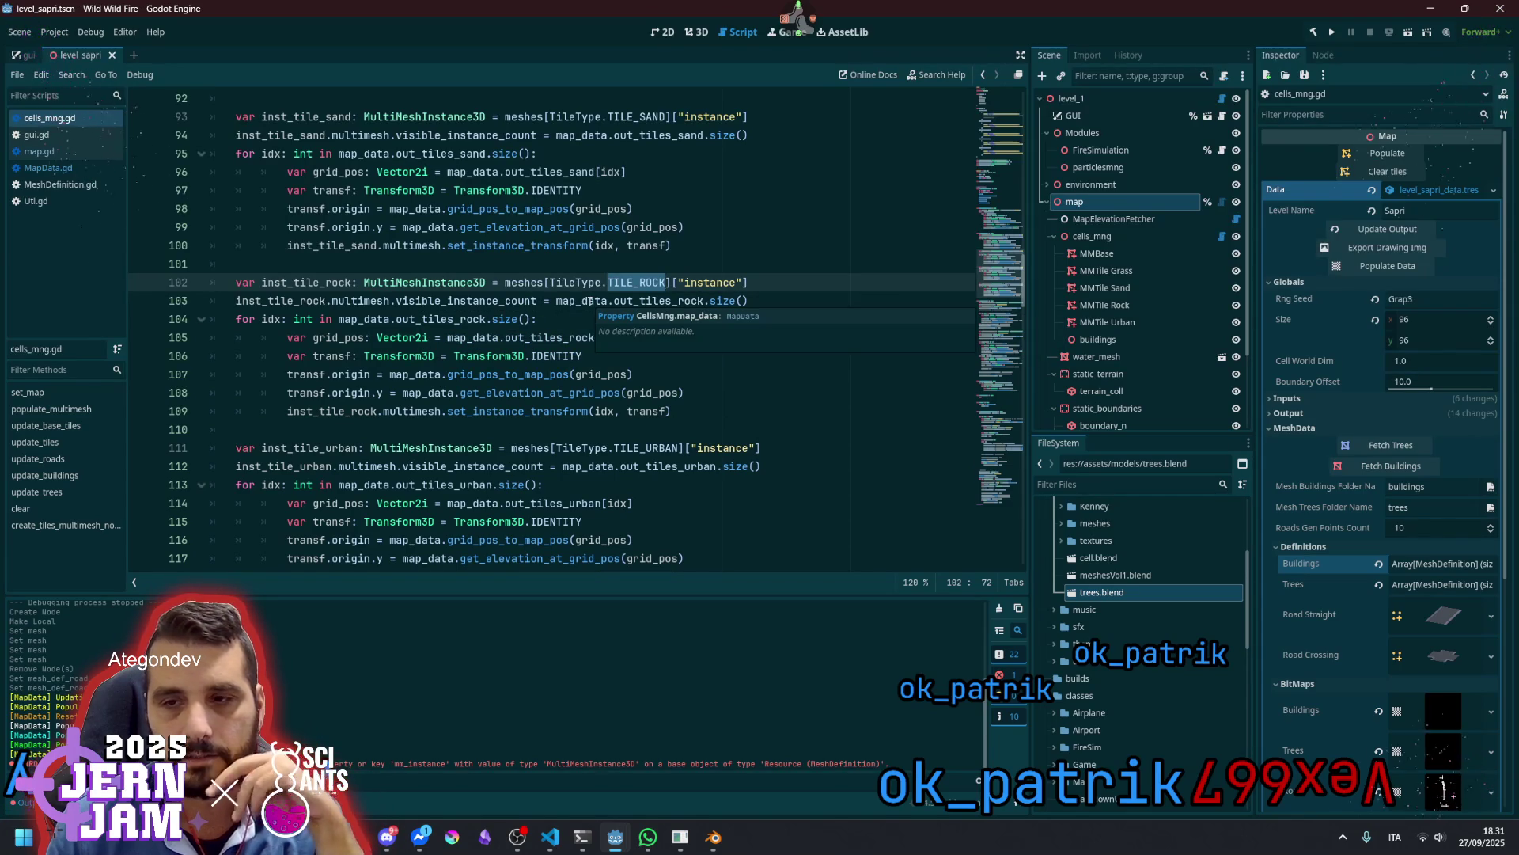
double_click(625, 301)
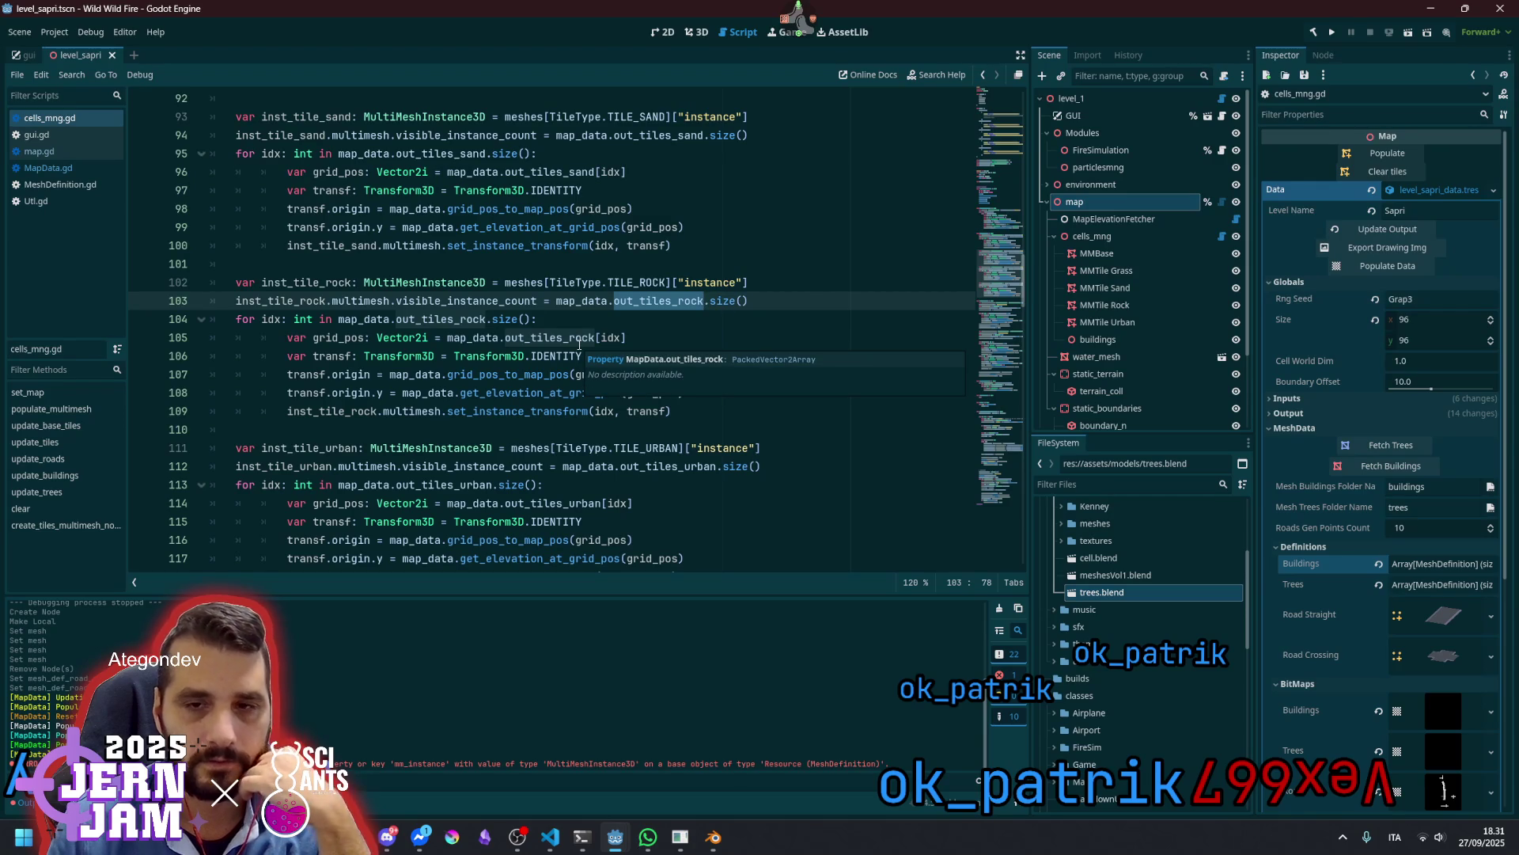
scroll(464, 372, down, 2)
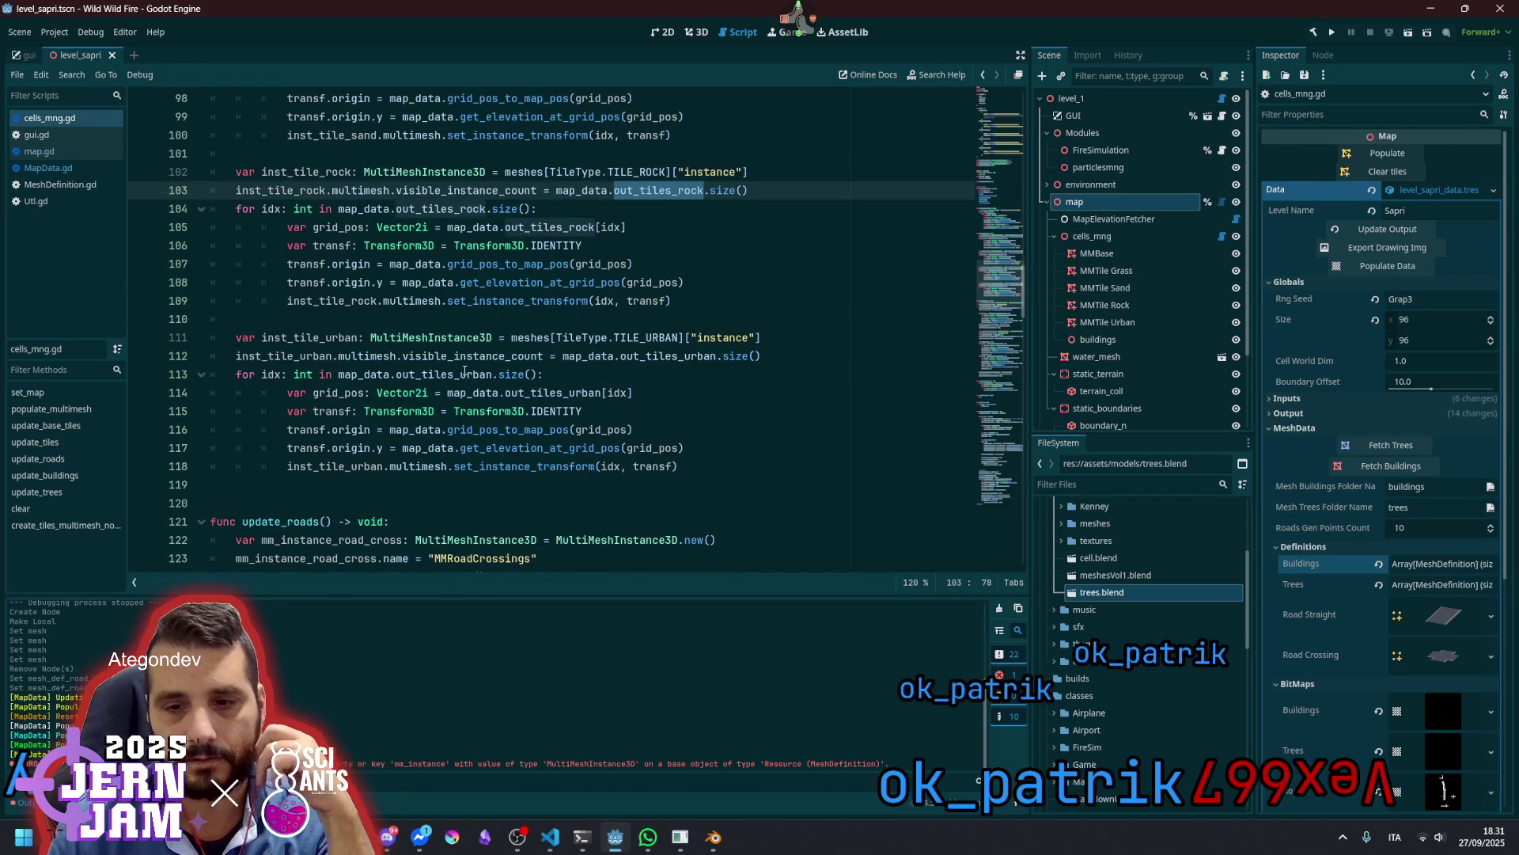
scroll(464, 372, down, 3)
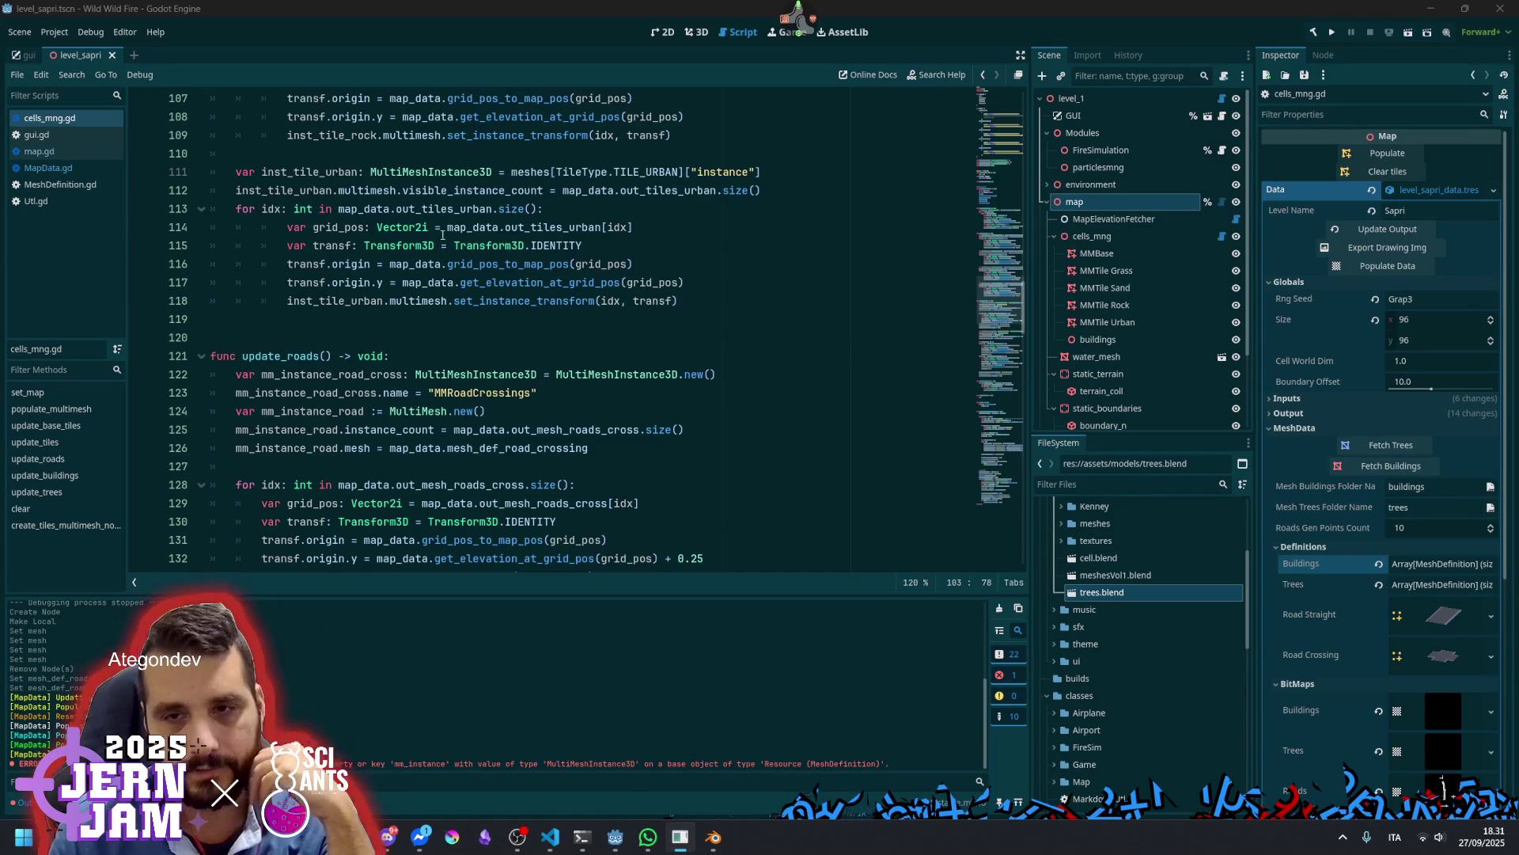
double_click(494, 209)
double_click(472, 190)
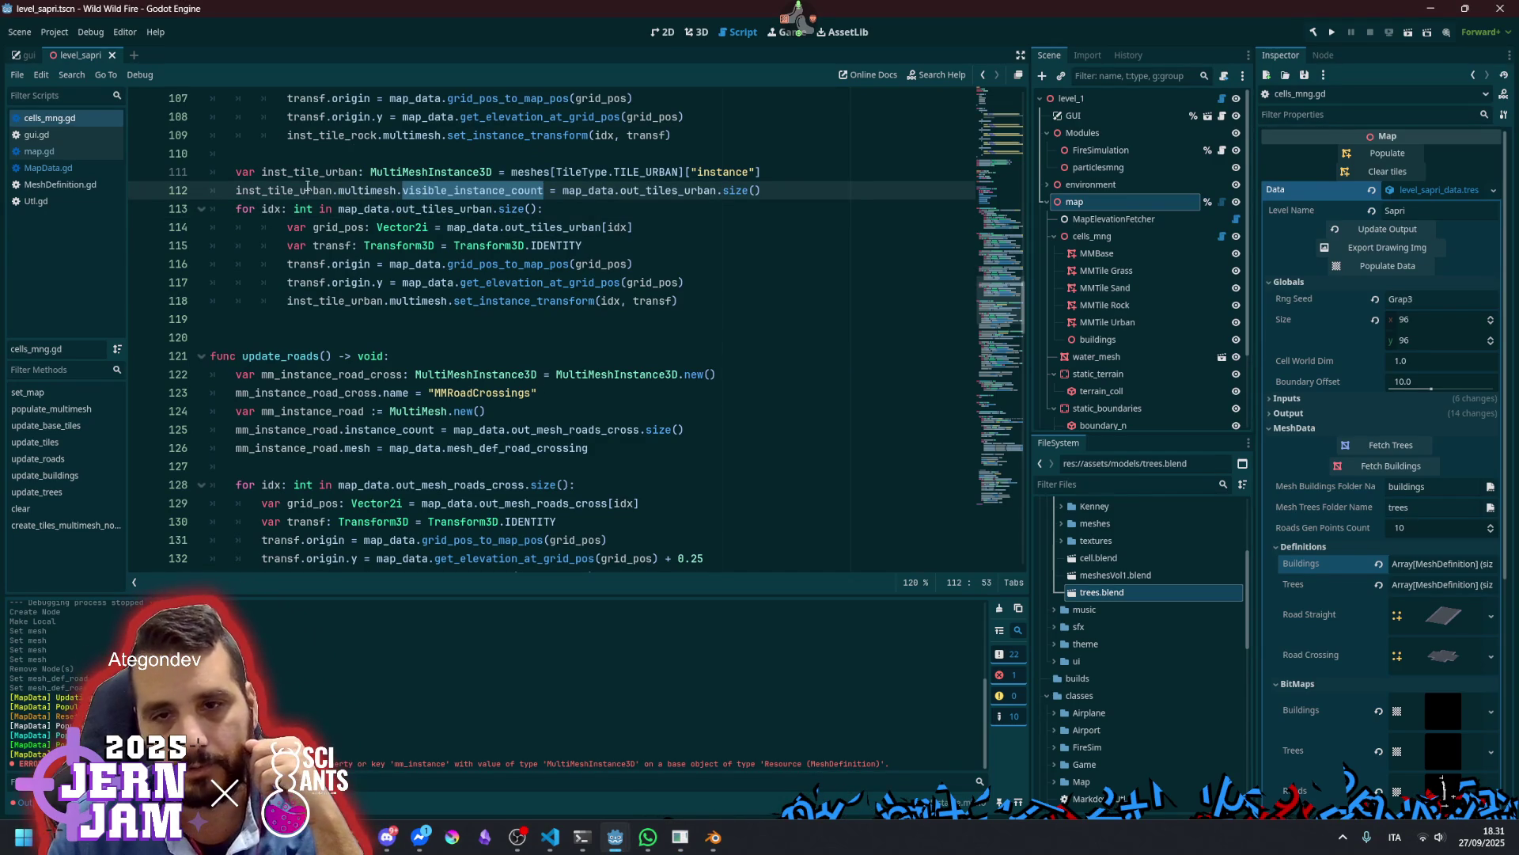
Unindent the urban, sand and grass loop bodies one level with Shift+Tab
drag(348, 230, 349, 301)
key(shift+Tab)
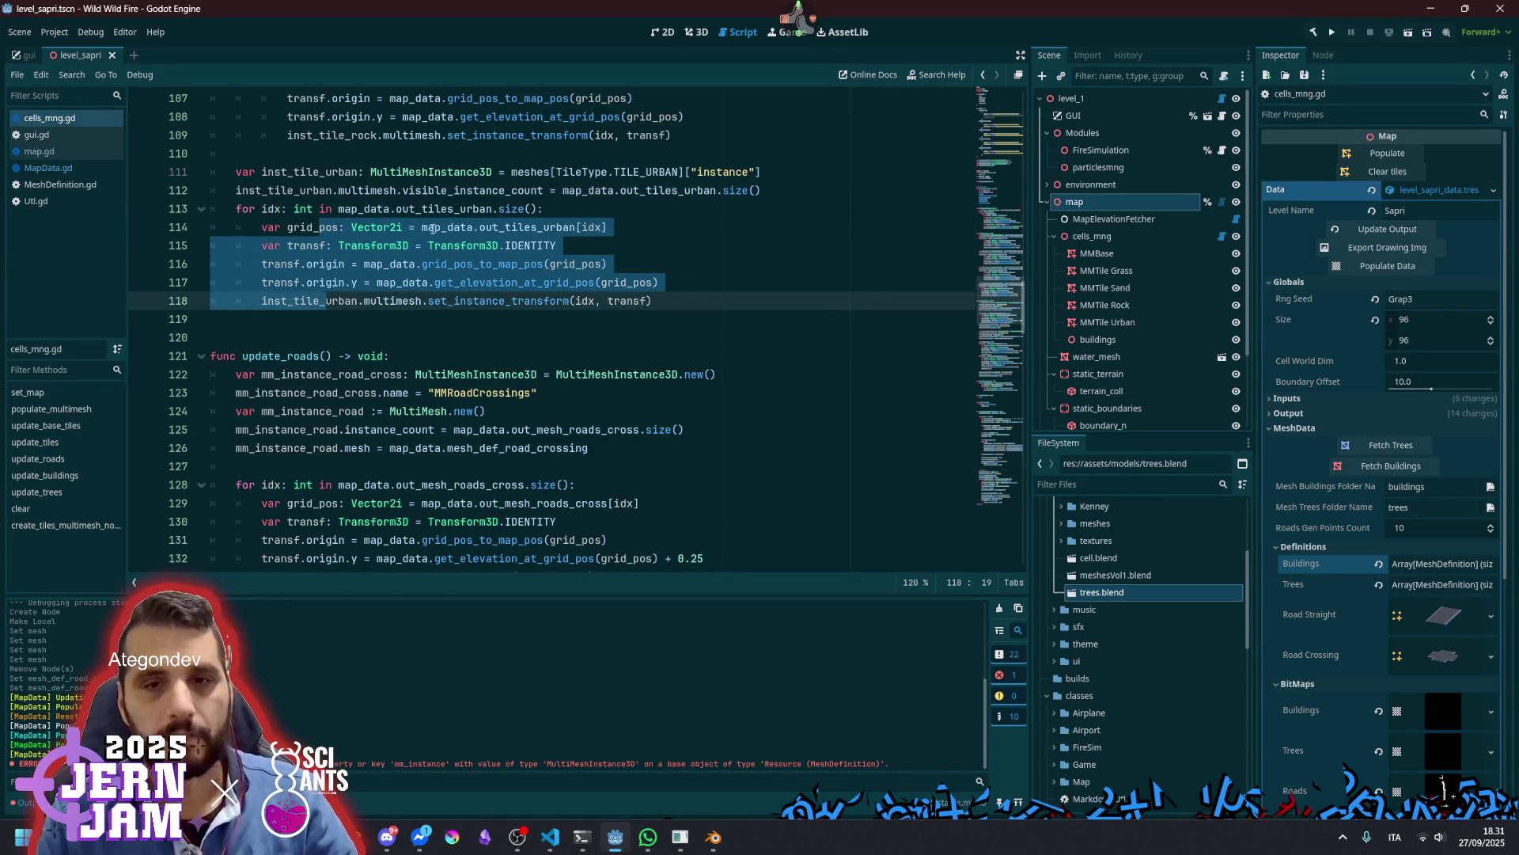
click(433, 230)
scroll(322, 339, up, 5)
drag(321, 339, 334, 410)
click(356, 339)
scroll(323, 286, up, 2)
mouse_move(323, 286)
mouse_down()
mouse_move(317, 372)
mouse_move(321, 356)
mouse_up()
key(shift+Tab)
drag(314, 117, 324, 191)
key(shift+Tab)
scroll(390, 301, up, 4)
click(391, 265)
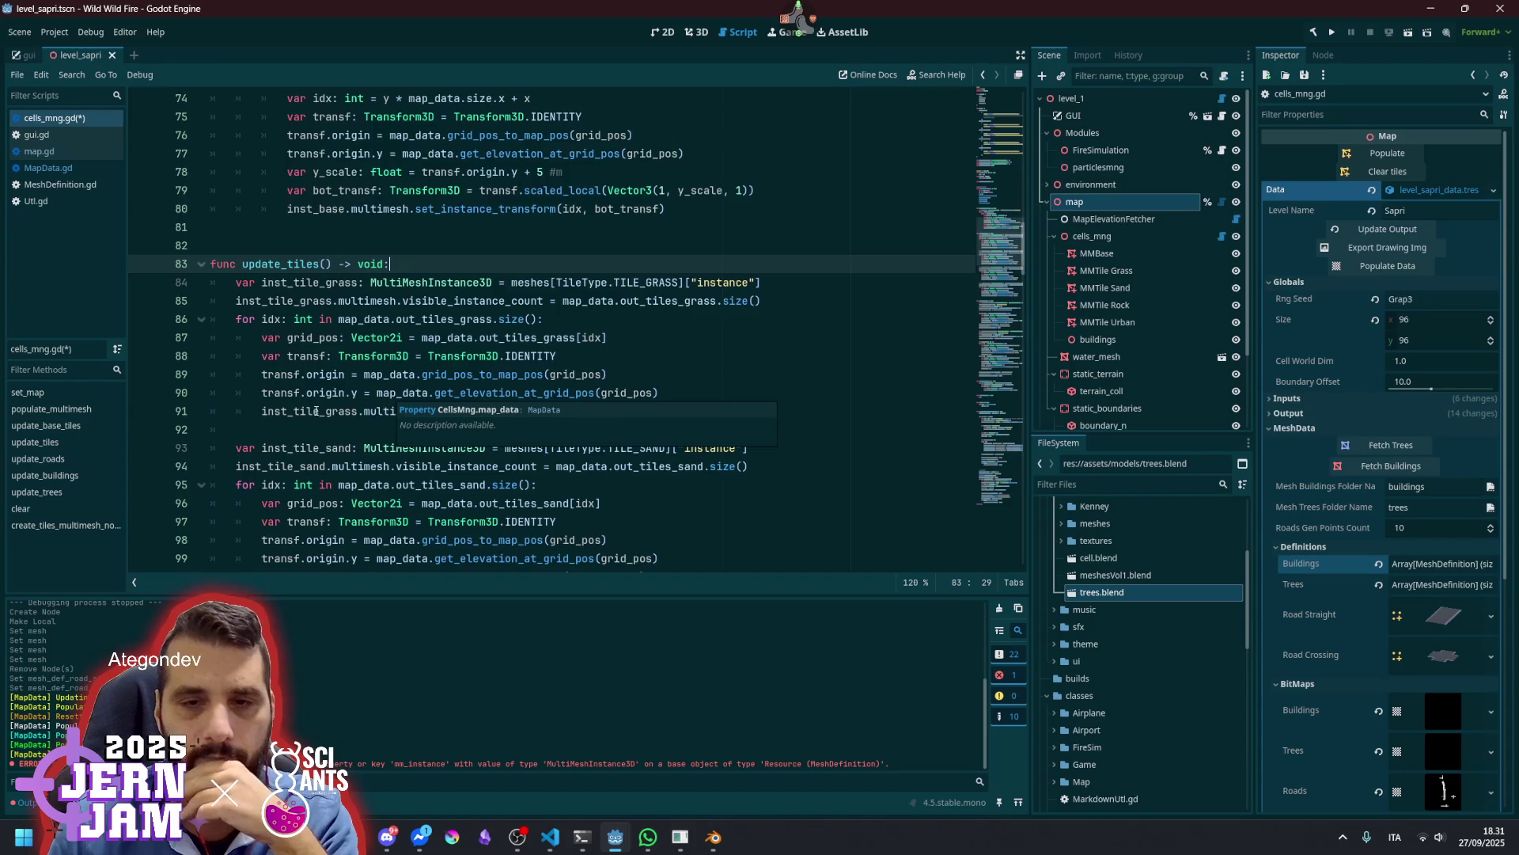
scroll(391, 397, down, 11)
scroll(316, 411, down, 2)
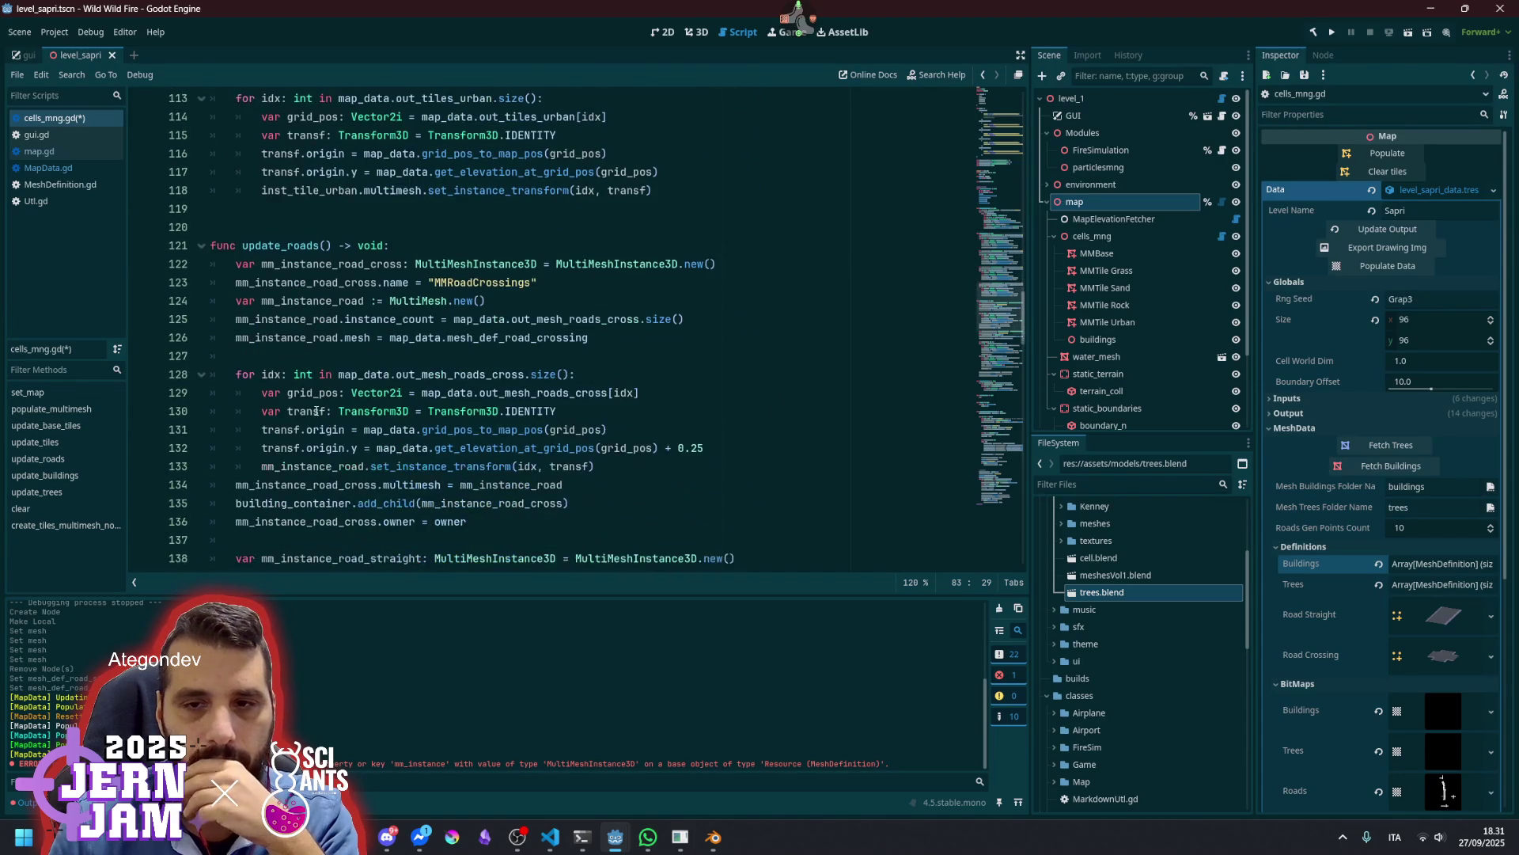
scroll(317, 411, down, 3)
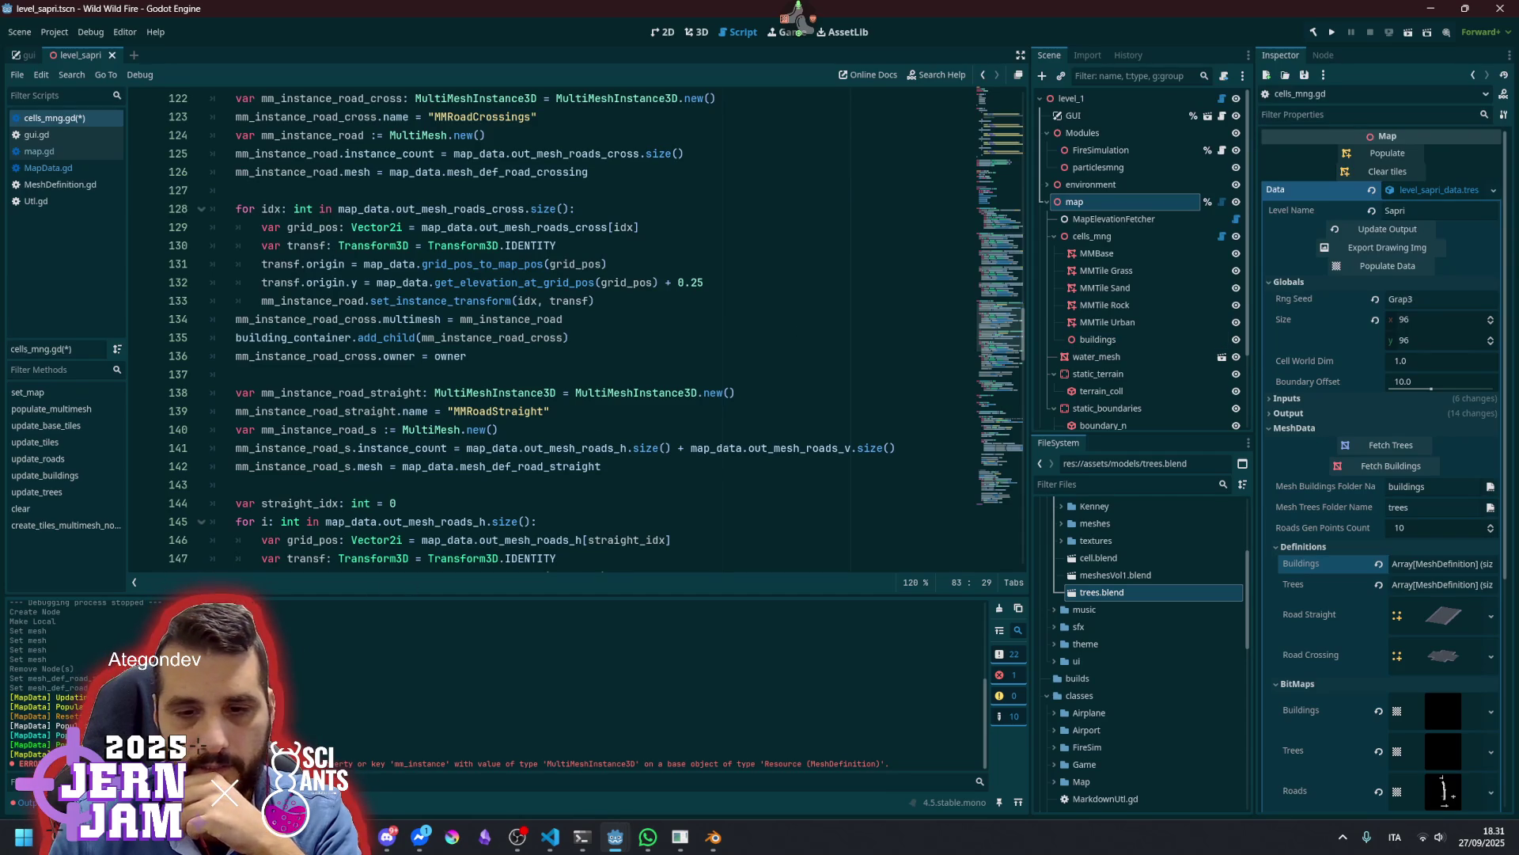
scroll(405, 457, down, 9)
scroll(405, 458, down, 8)
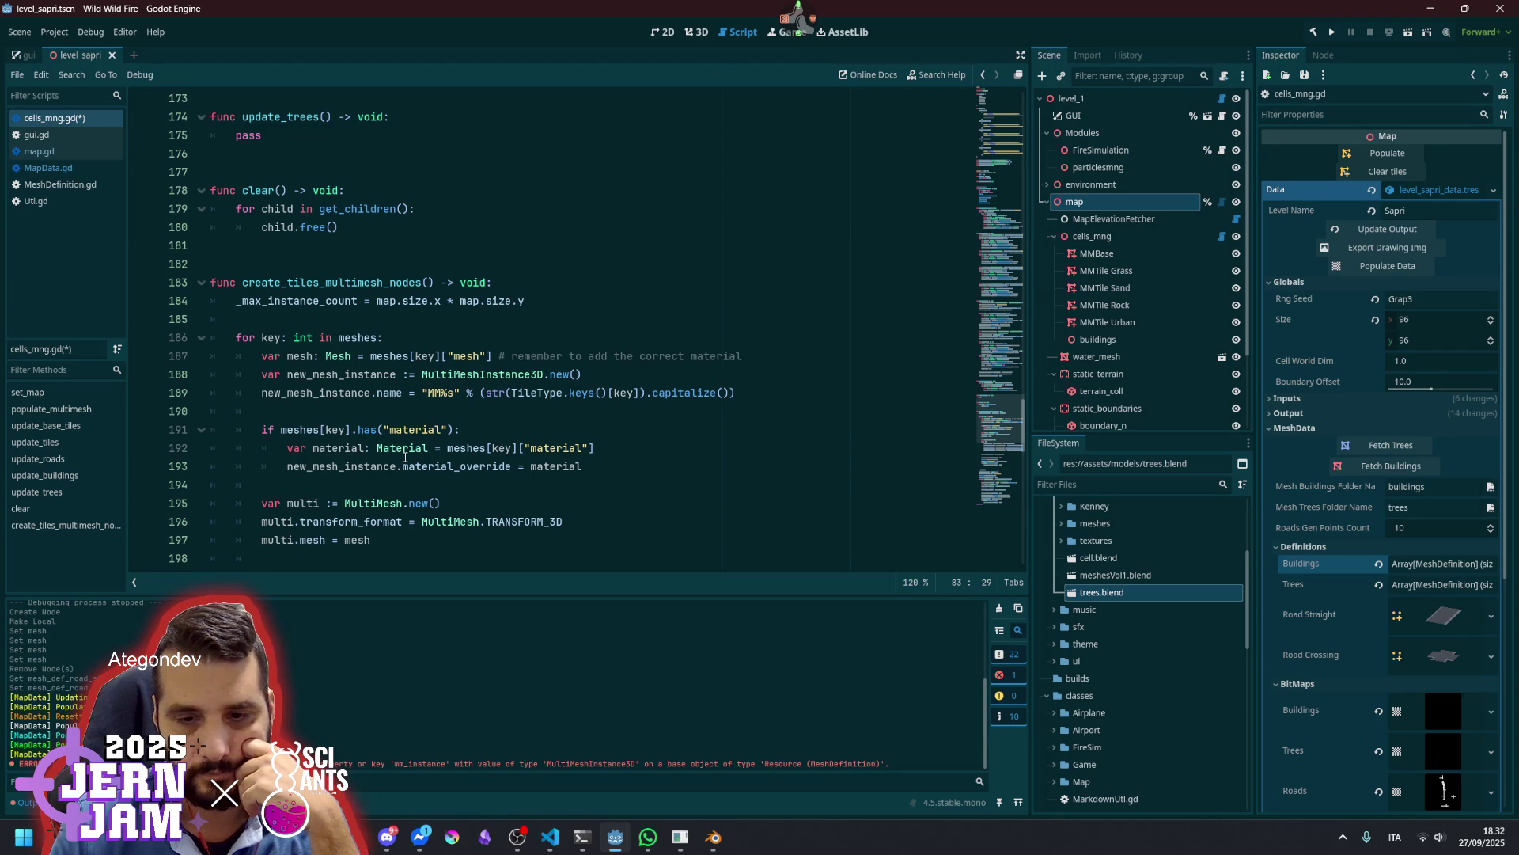
scroll(406, 458, down, 6)
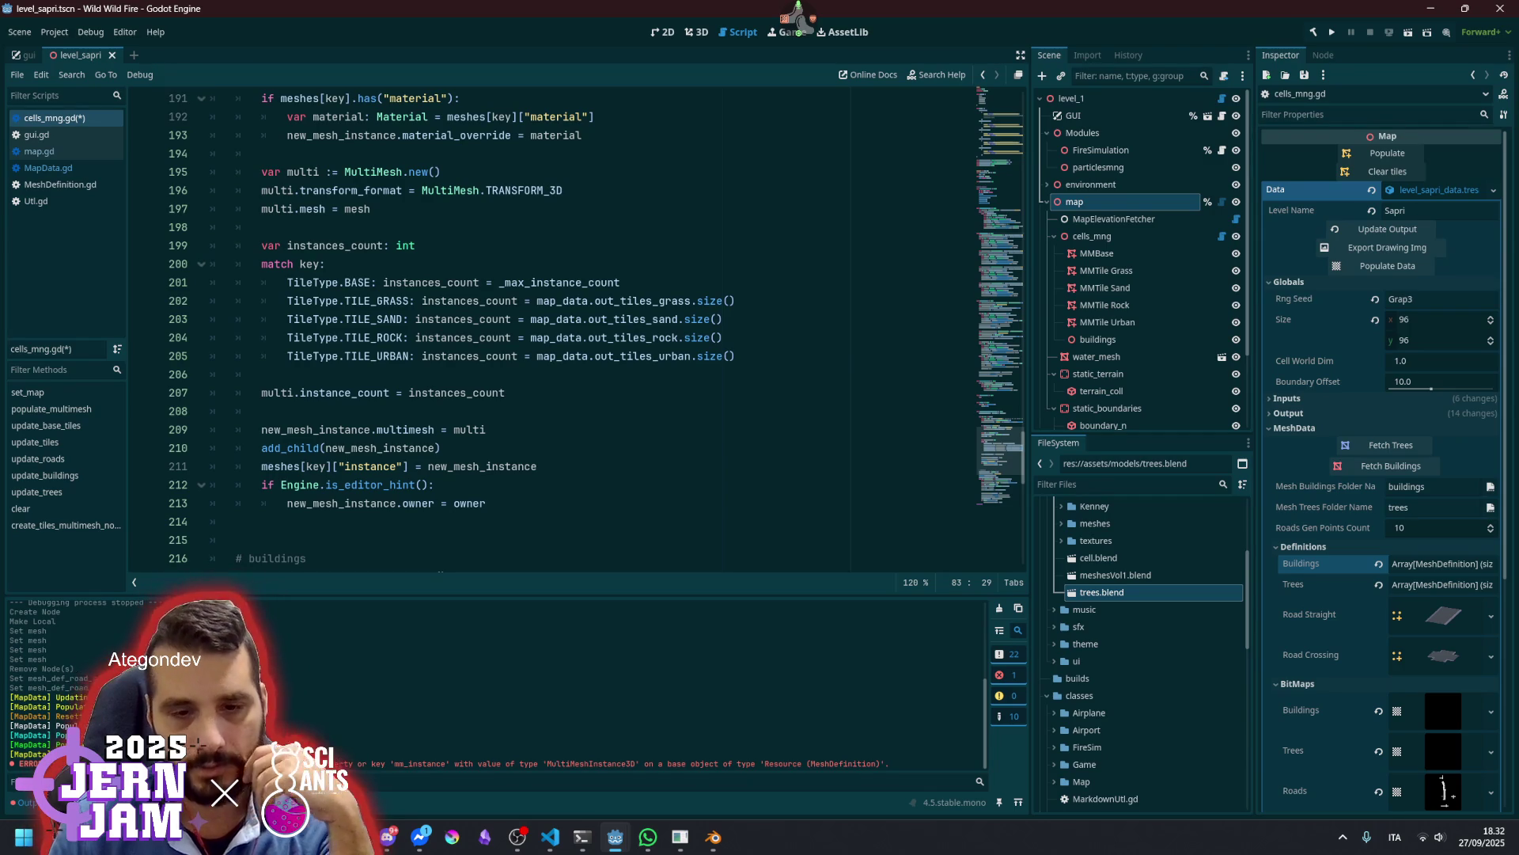
scroll(243, 308, down, 6)
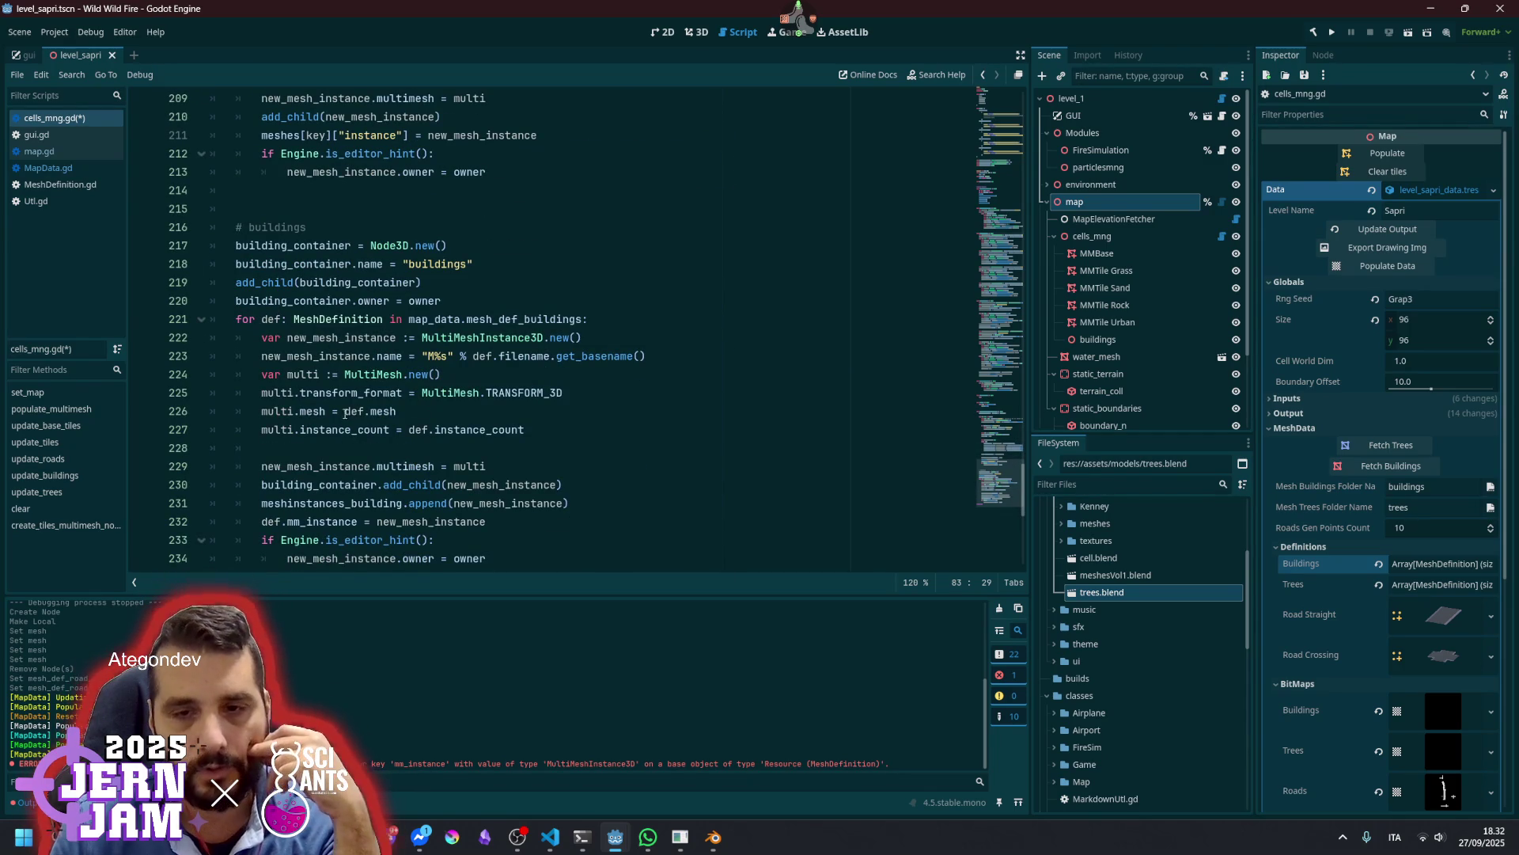
Review building_container, multimesh, mm_instance and MultiMeshInstance3D usage on lines 222–232
double_click(315, 483)
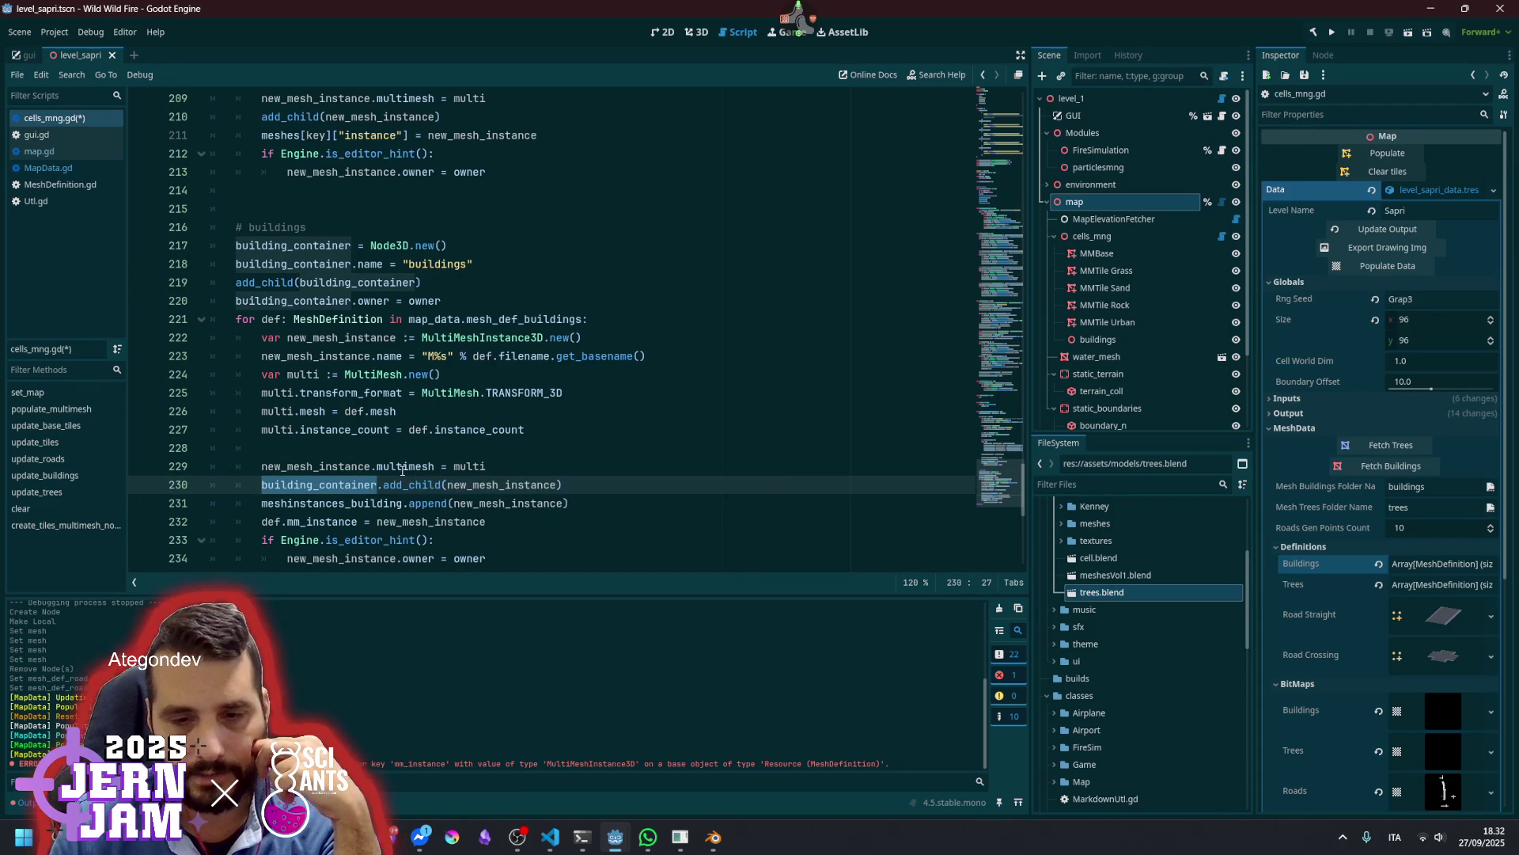
double_click(405, 467)
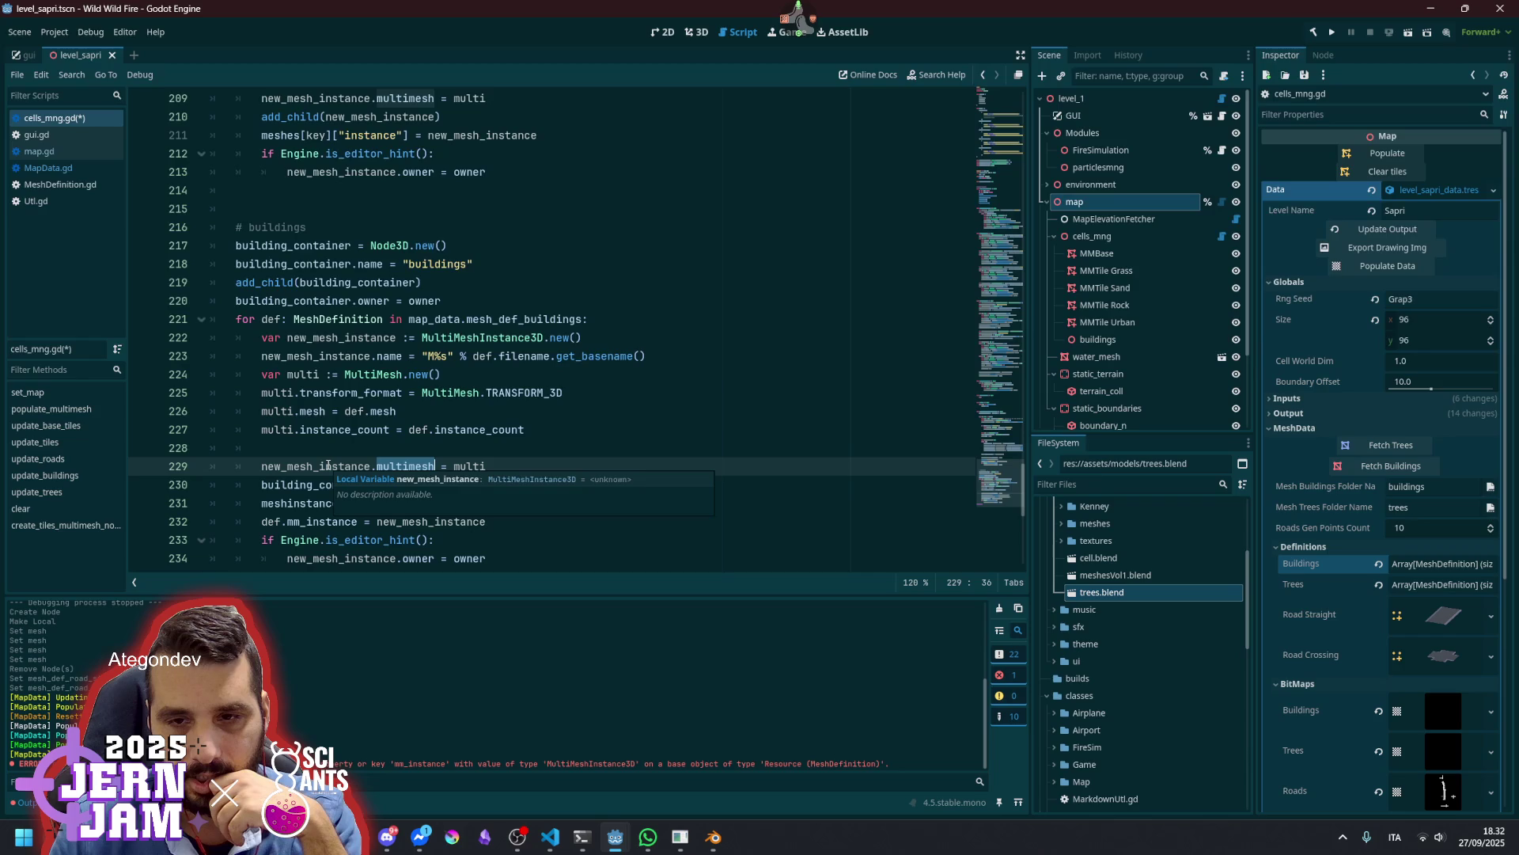
click(328, 466)
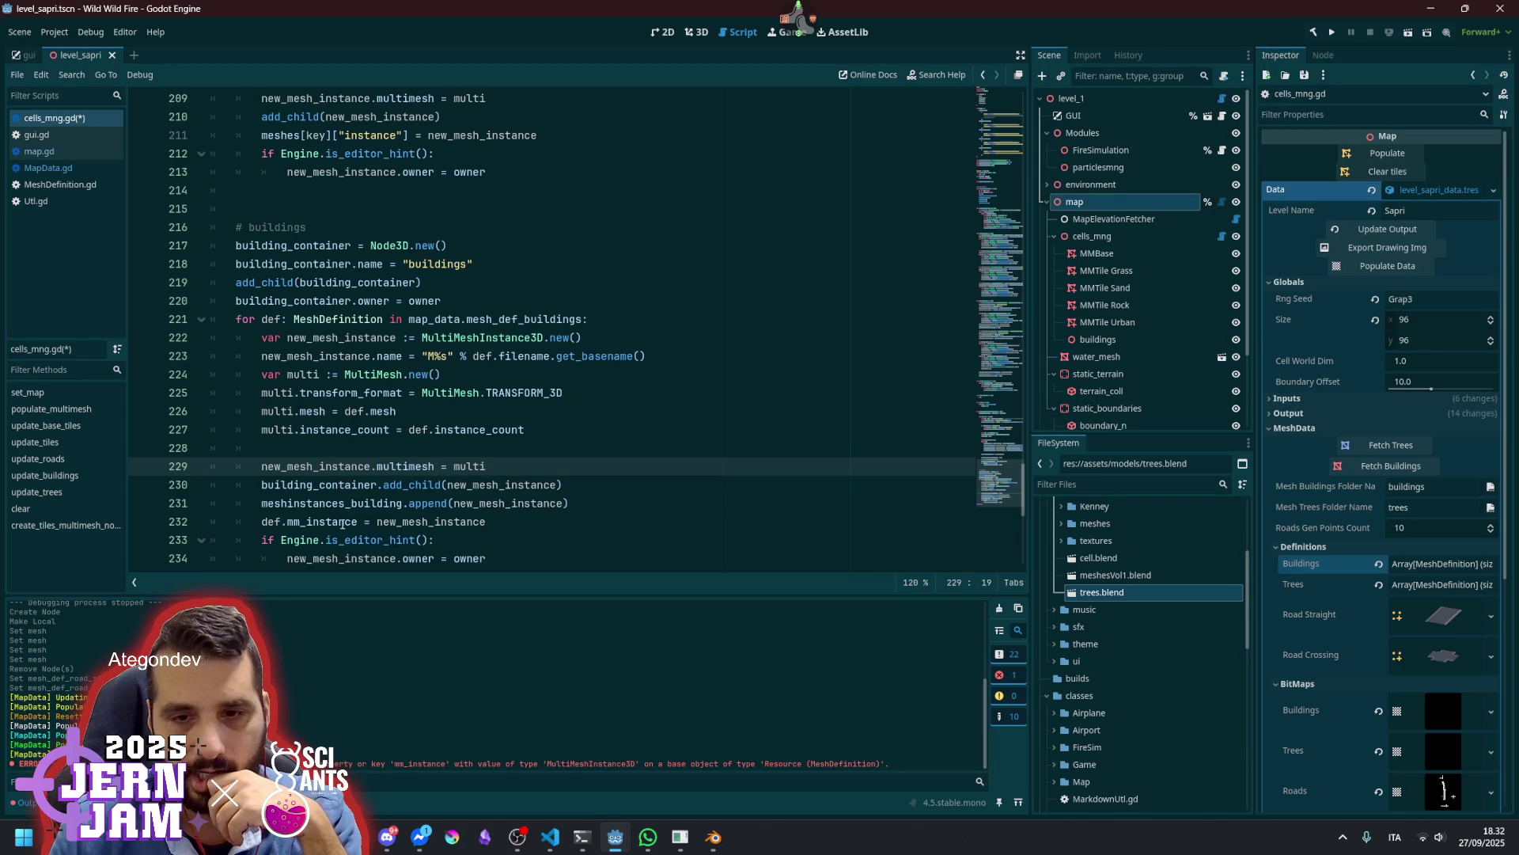
double_click(318, 522)
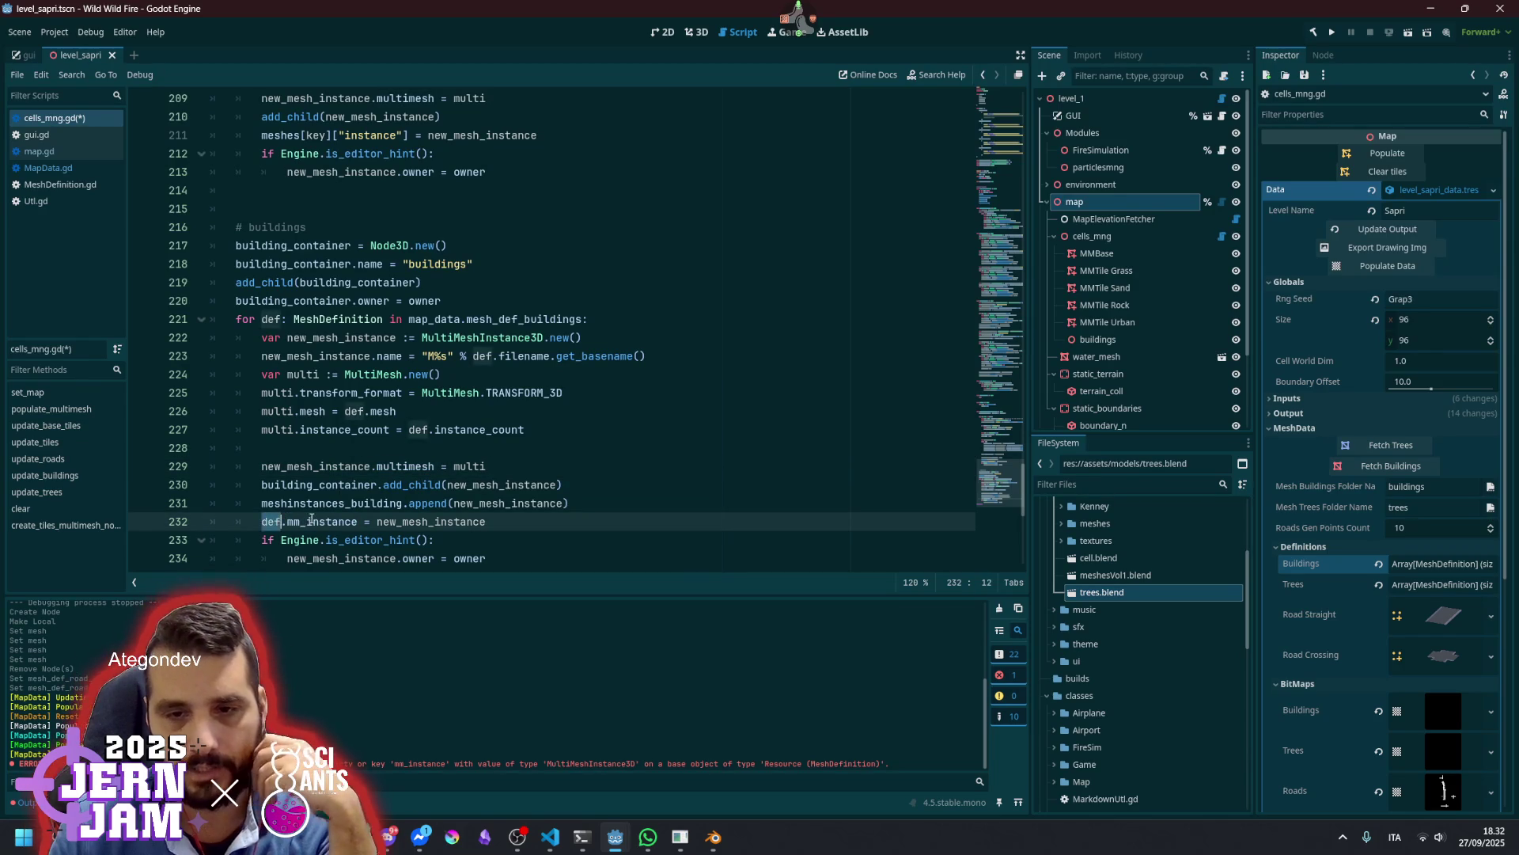
double_click(429, 523)
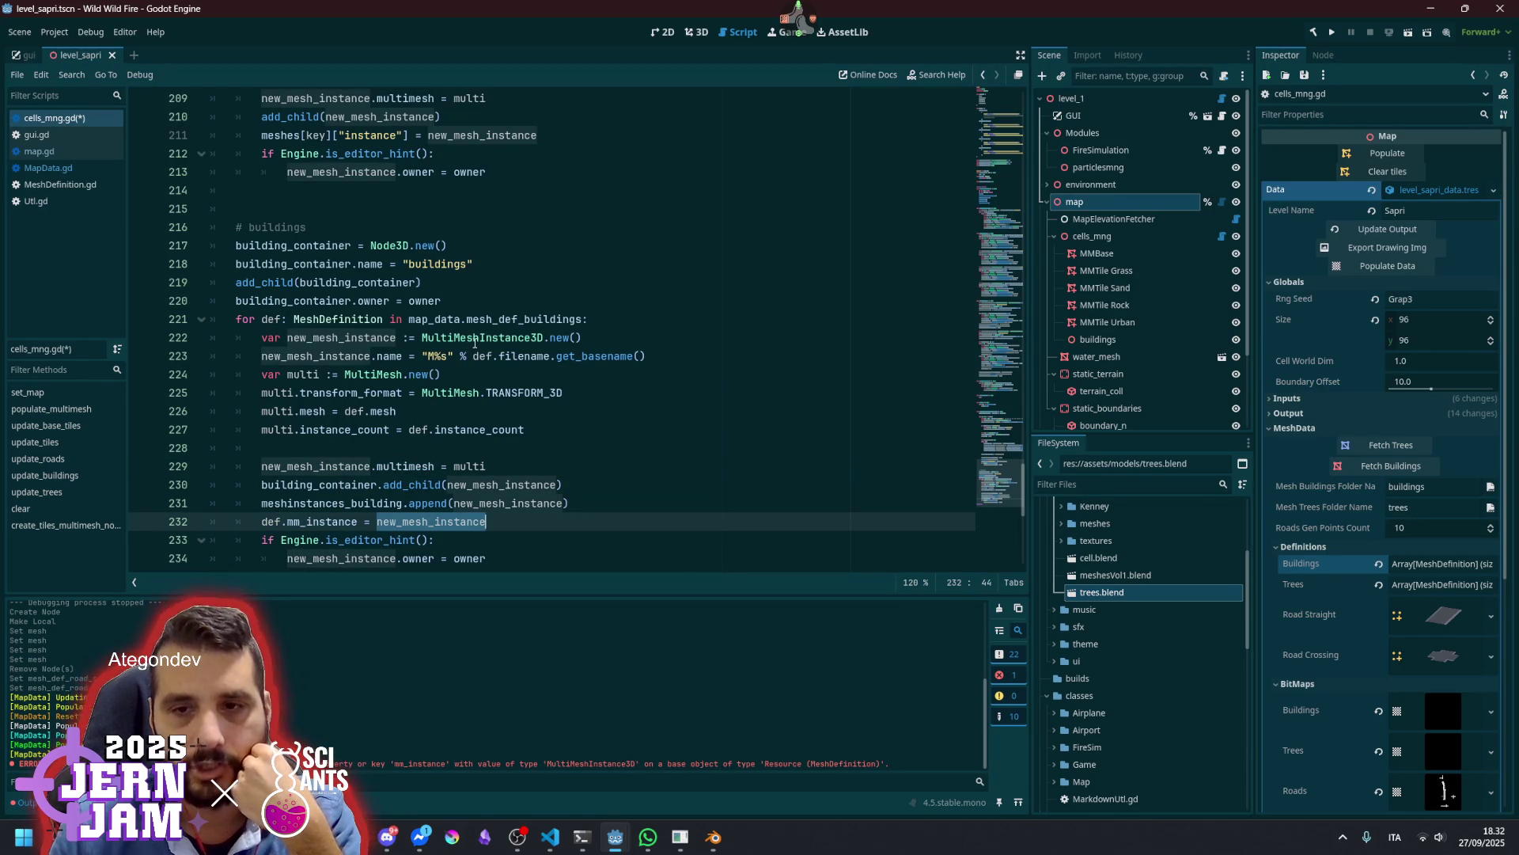
mouse_move(476, 343)
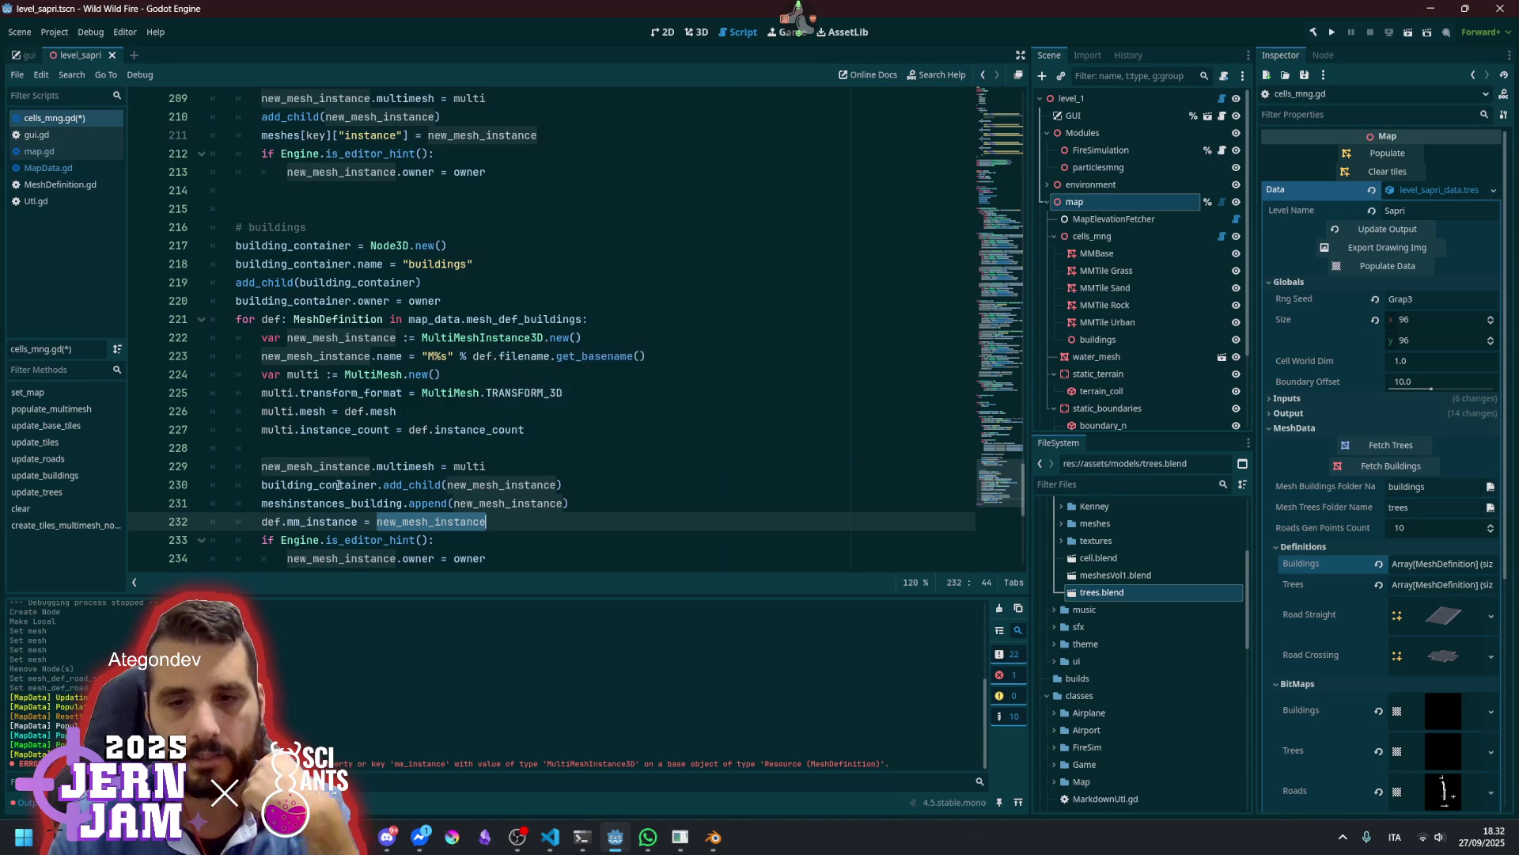
mouse_move(321, 525)
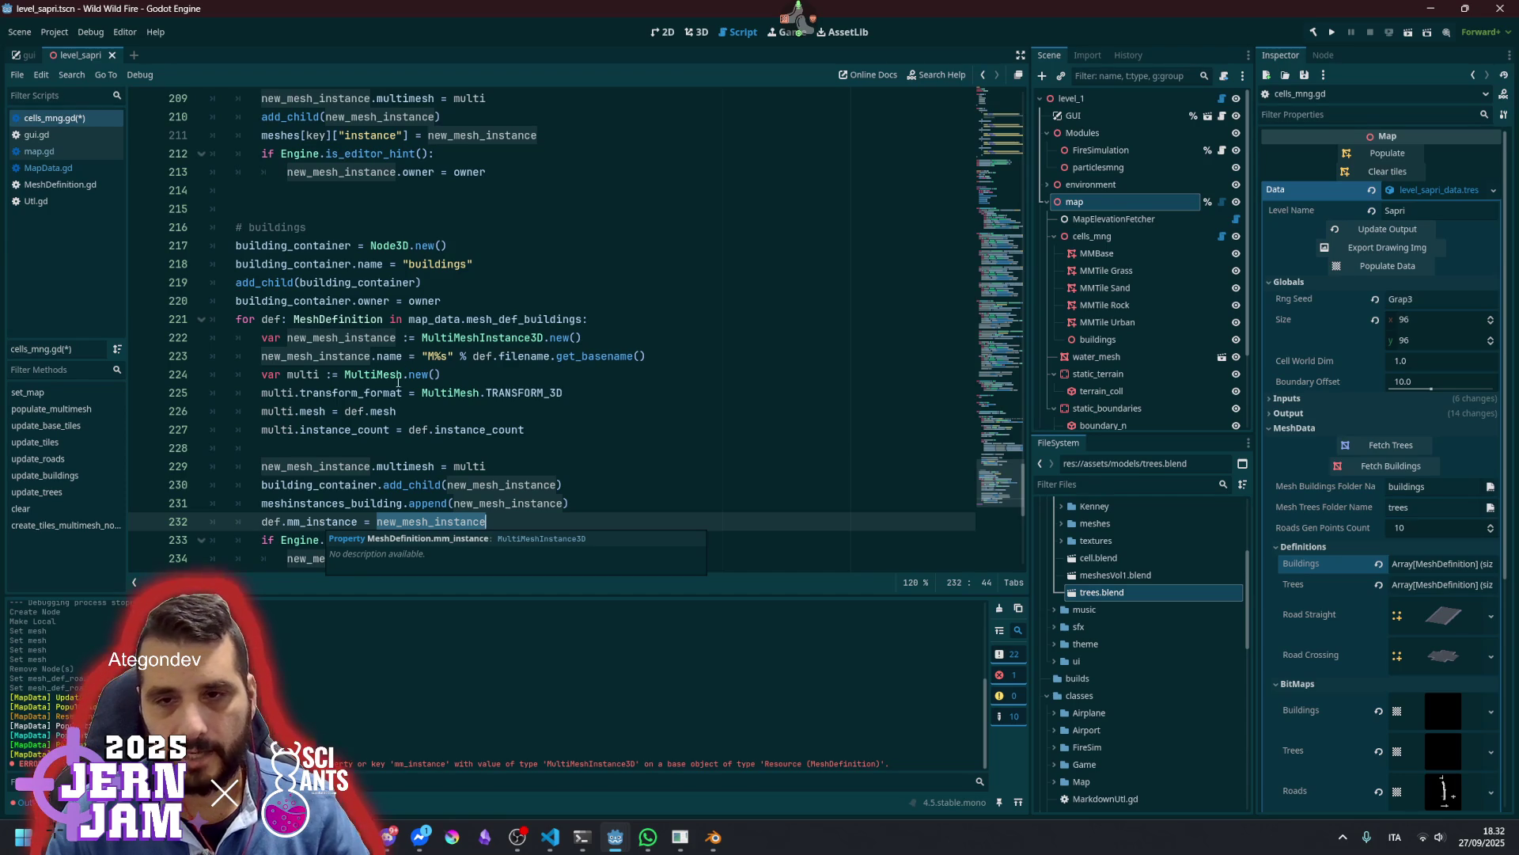
double_click(483, 338)
click(345, 518)
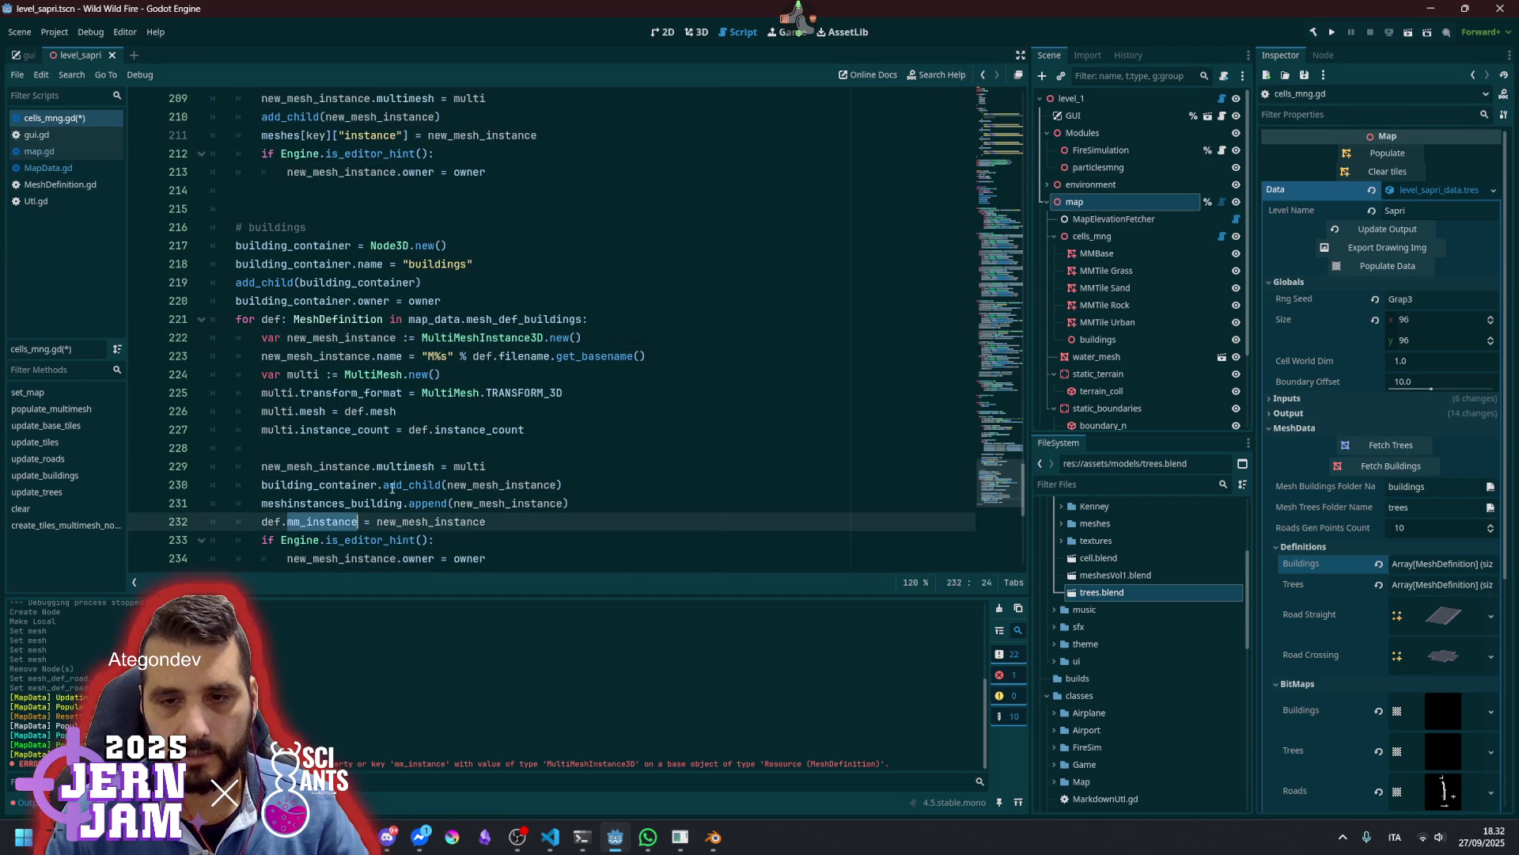
click(561, 456)
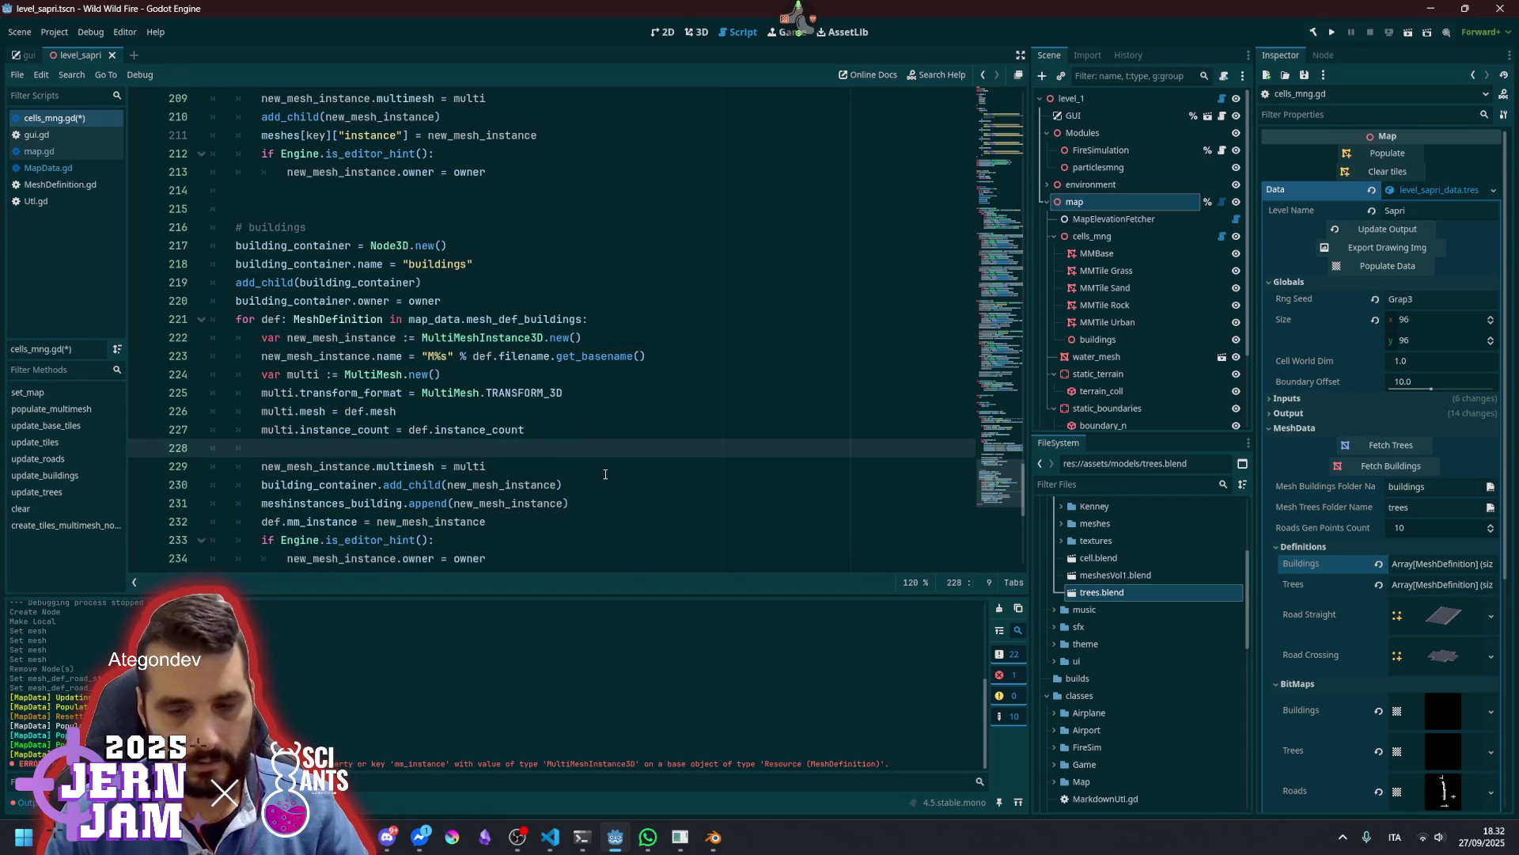
Save cells_mng.gd and run Update Output to refresh the map data
key(ctrl+s)
click(579, 439)
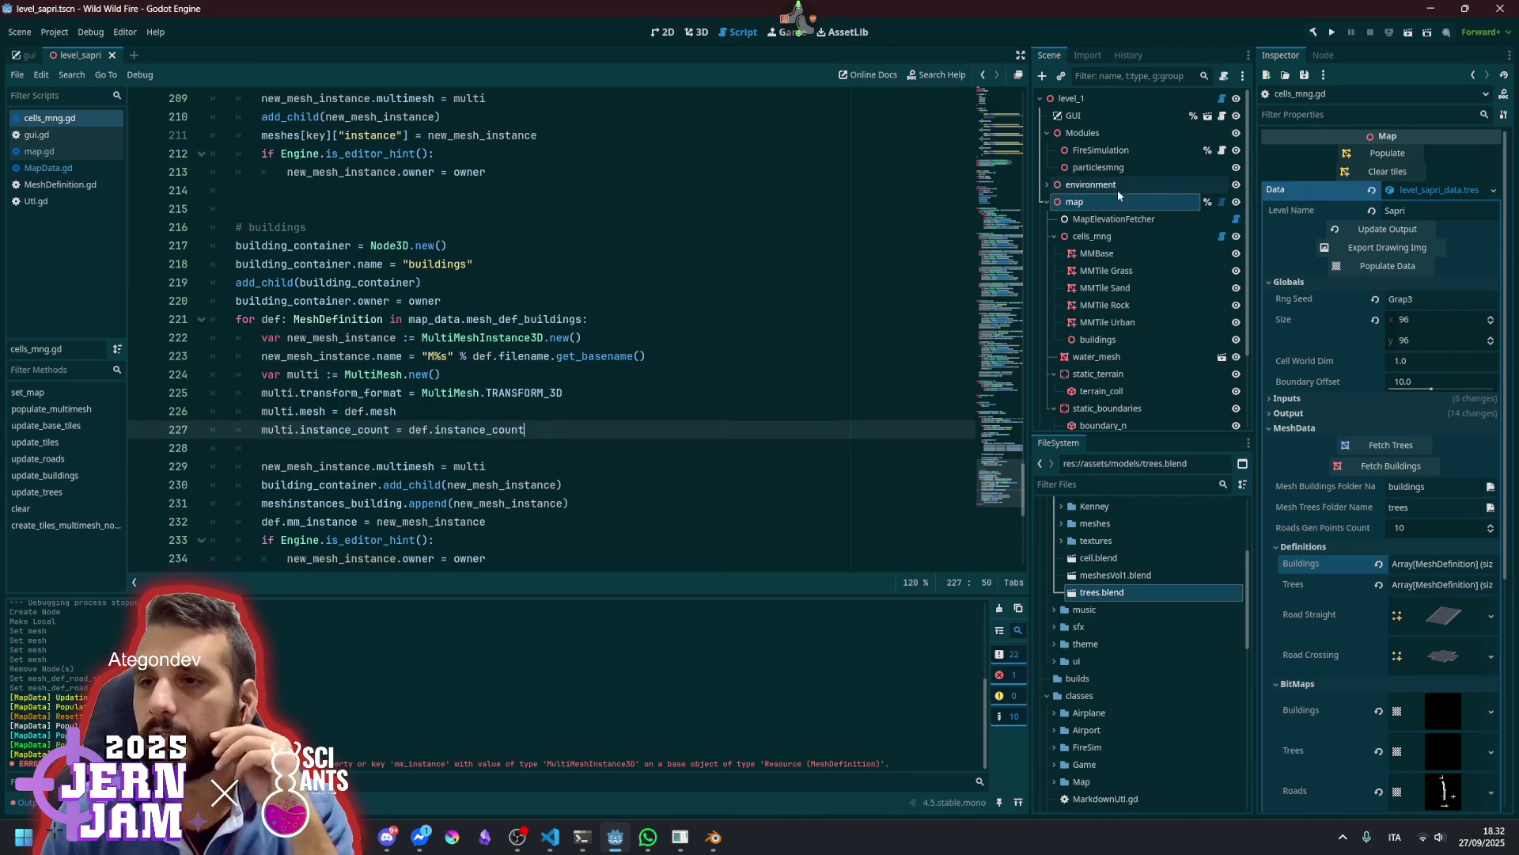
scroll(1079, 296, down, 3)
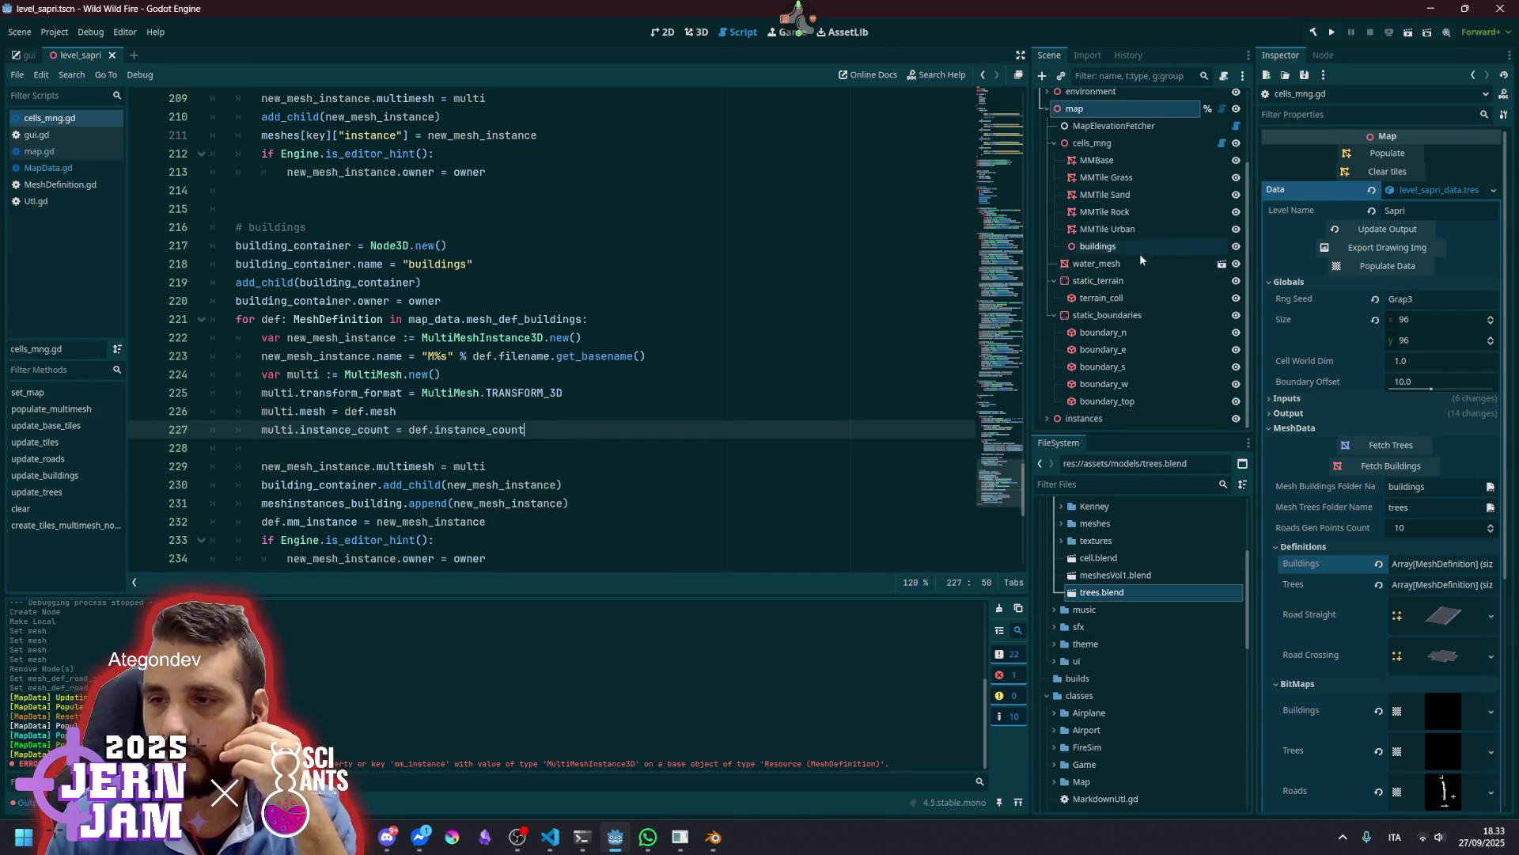
scroll(1104, 296, up, 3)
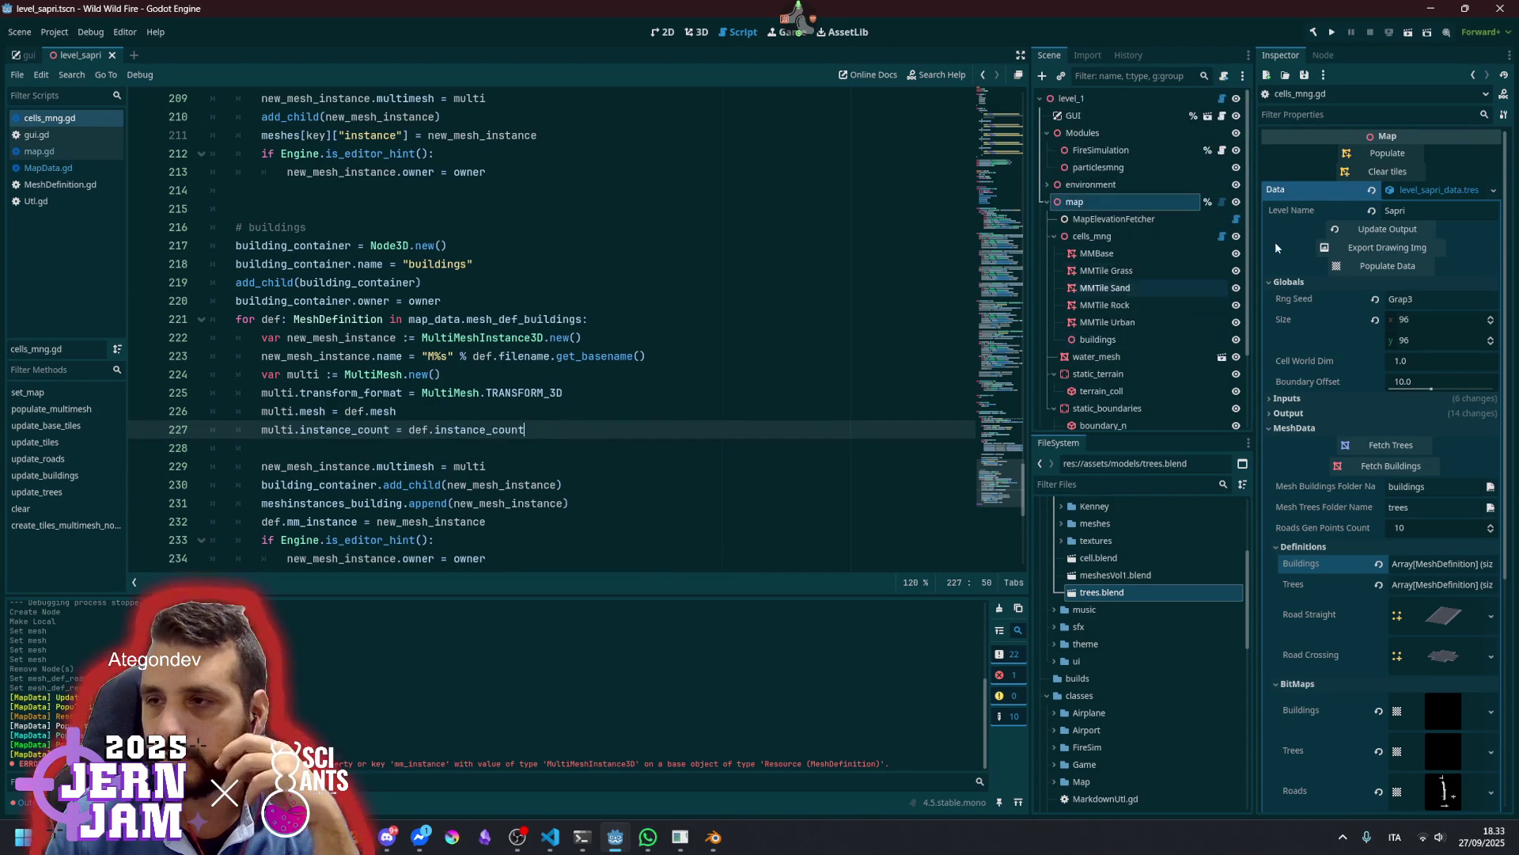
click(1378, 231)
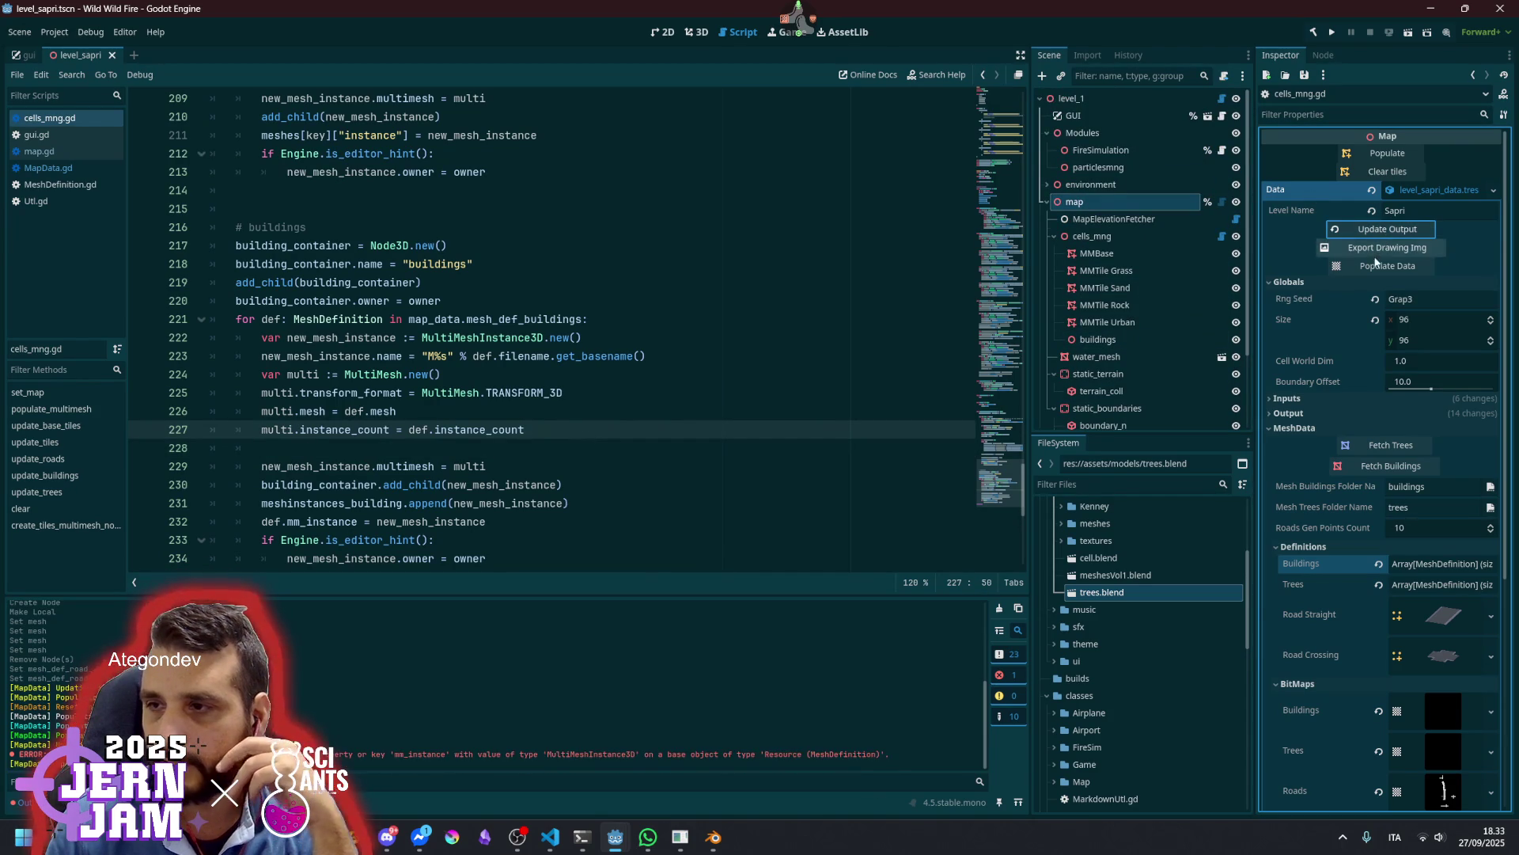
Repopulate the map and read the resulting errors in an enlarged output console
click(1374, 268)
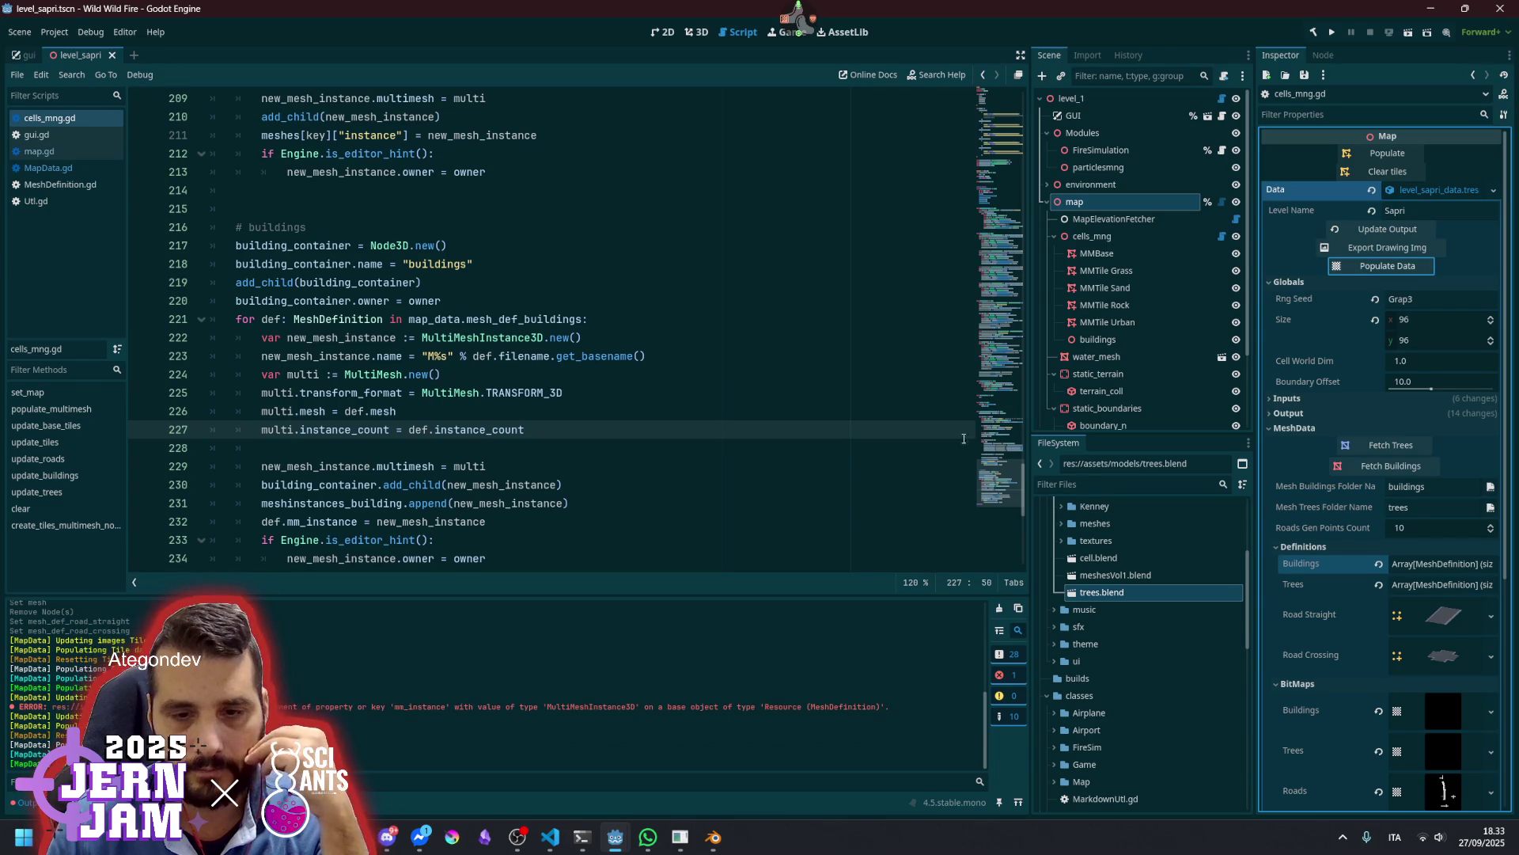
click(1397, 152)
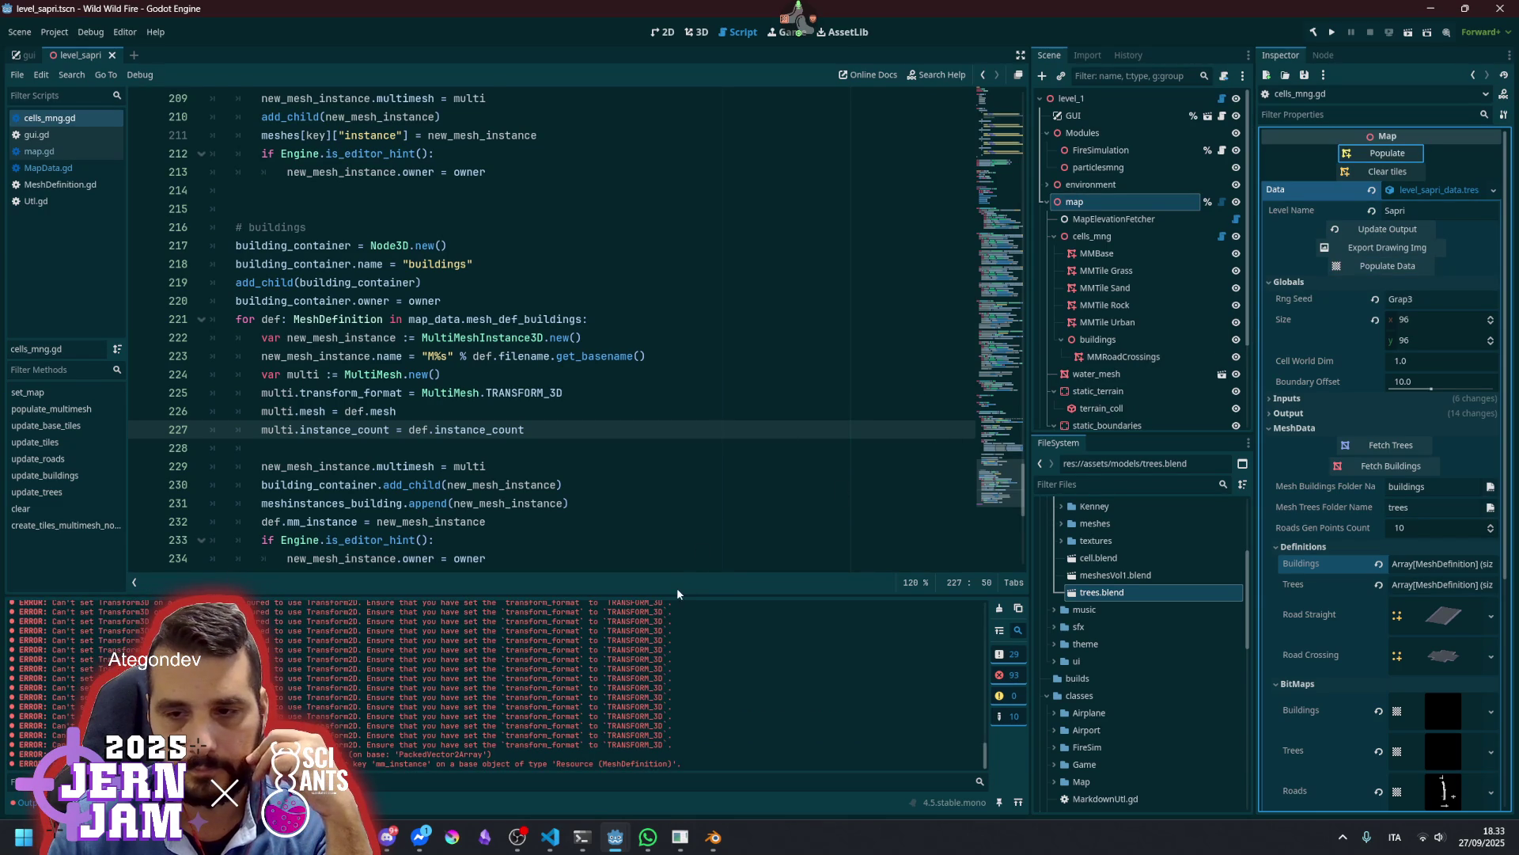
drag(677, 590, 676, 277)
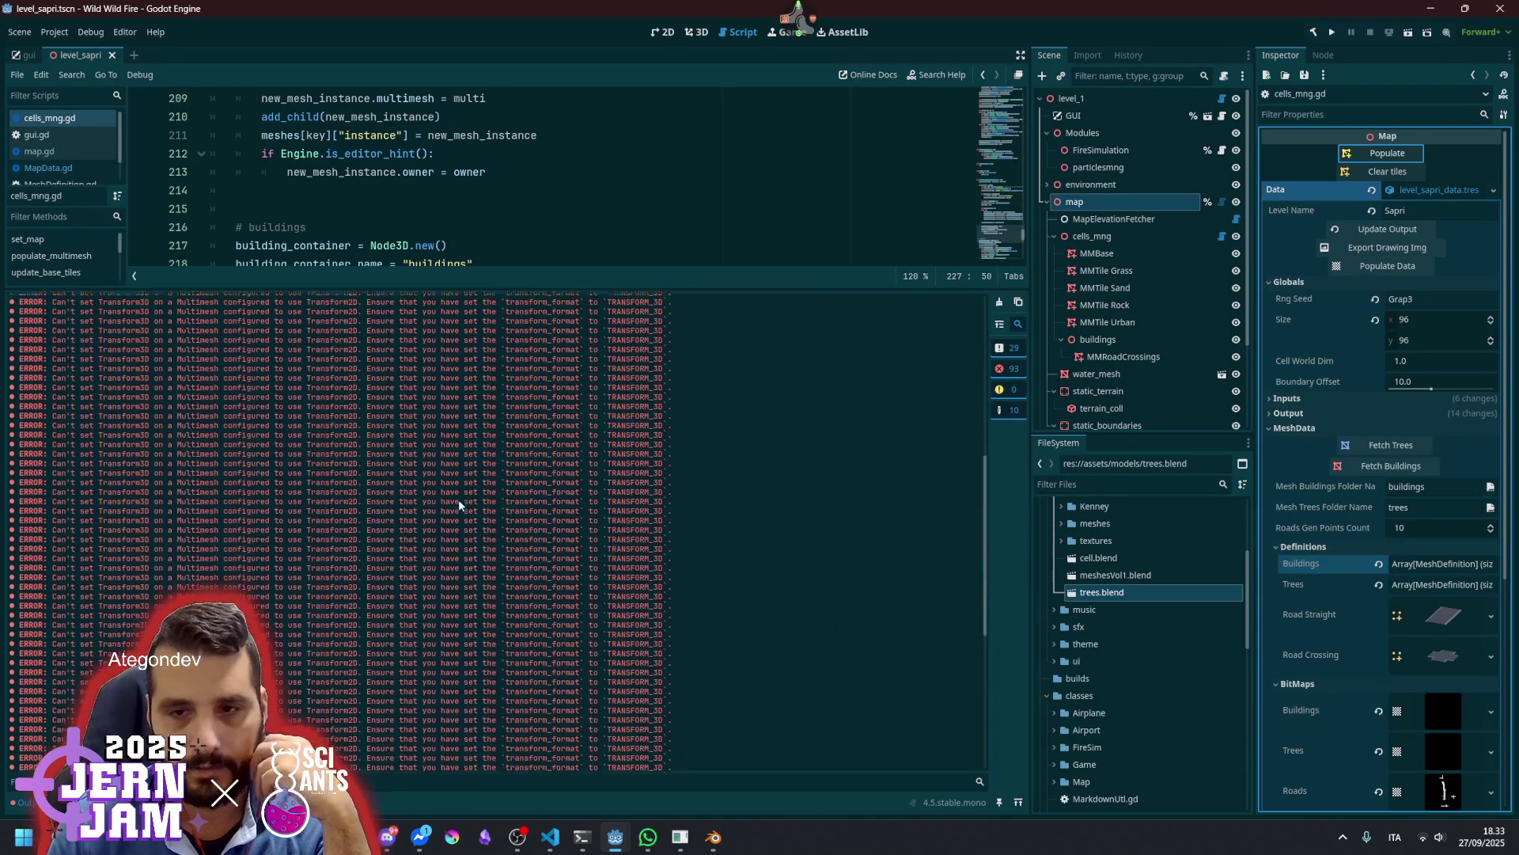
scroll(458, 499, down, 5)
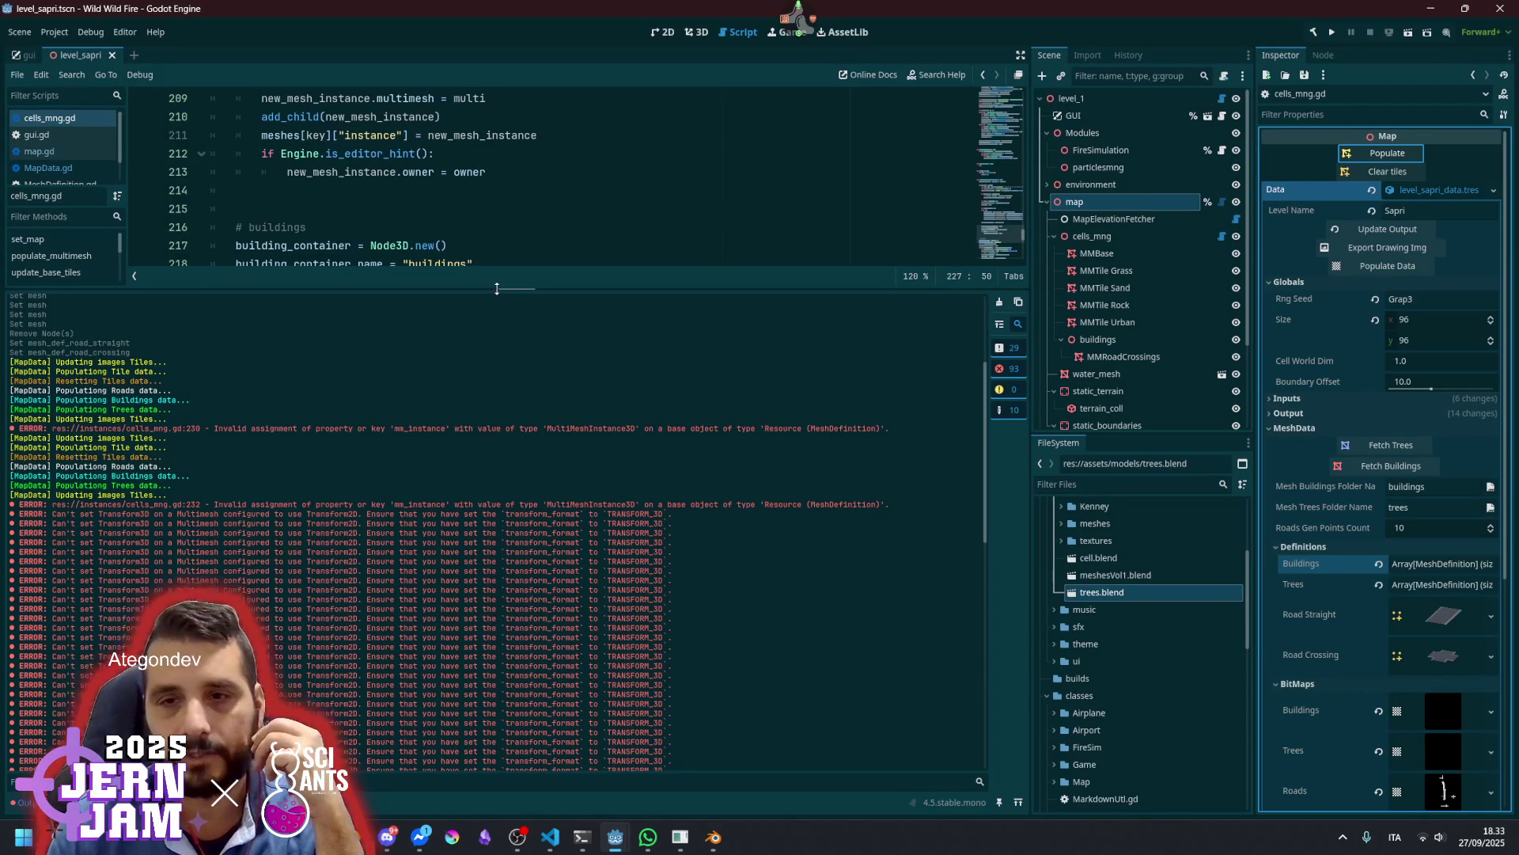
drag(497, 288, 497, 587)
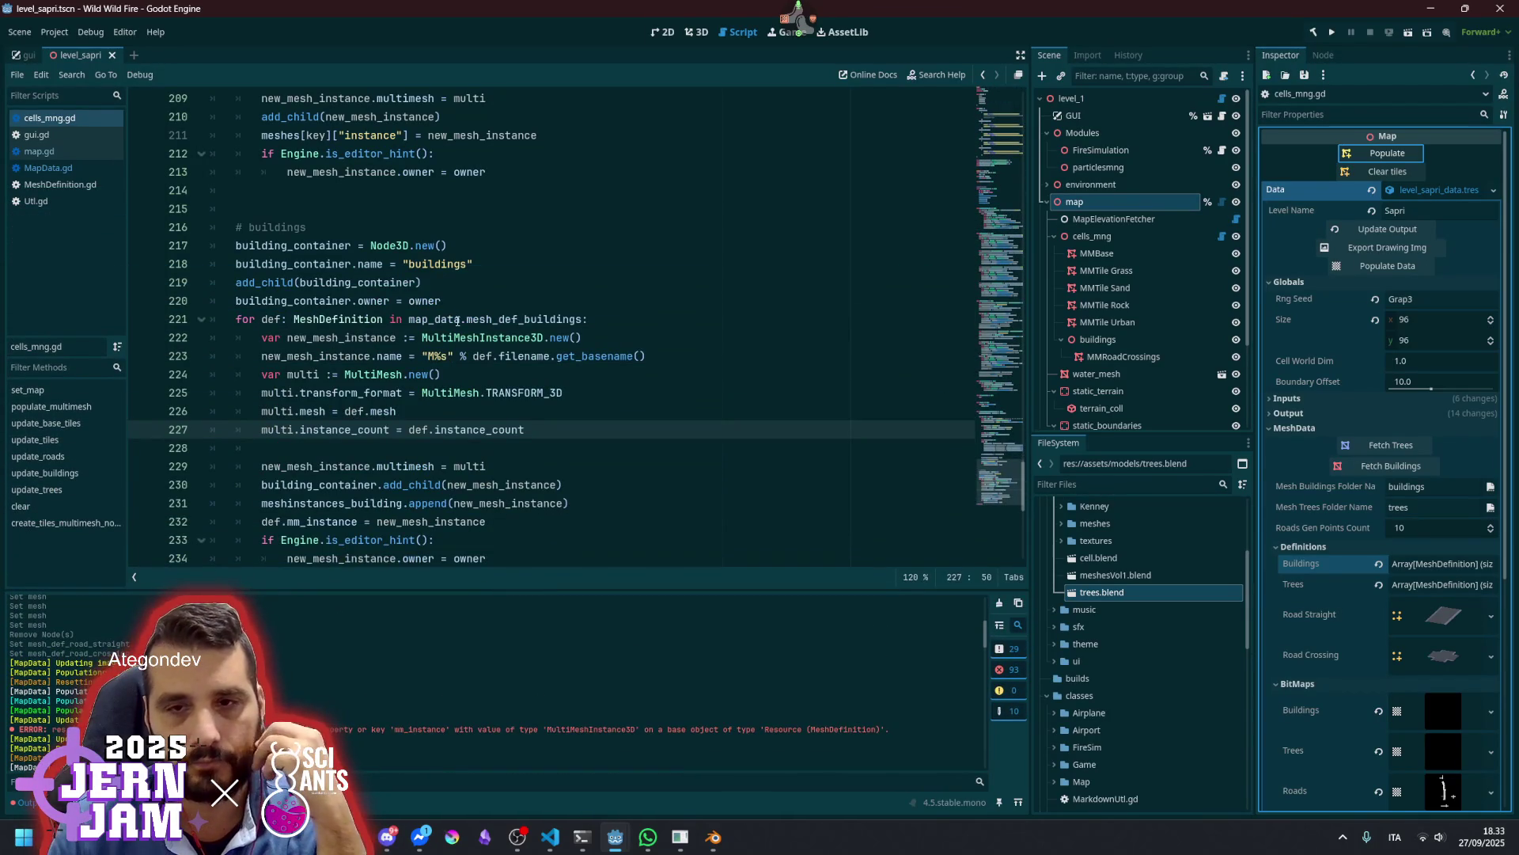
Jump from mm_instance on line 232 to its declaration in MeshDefinition
click(457, 321)
scroll(449, 372, up, 9)
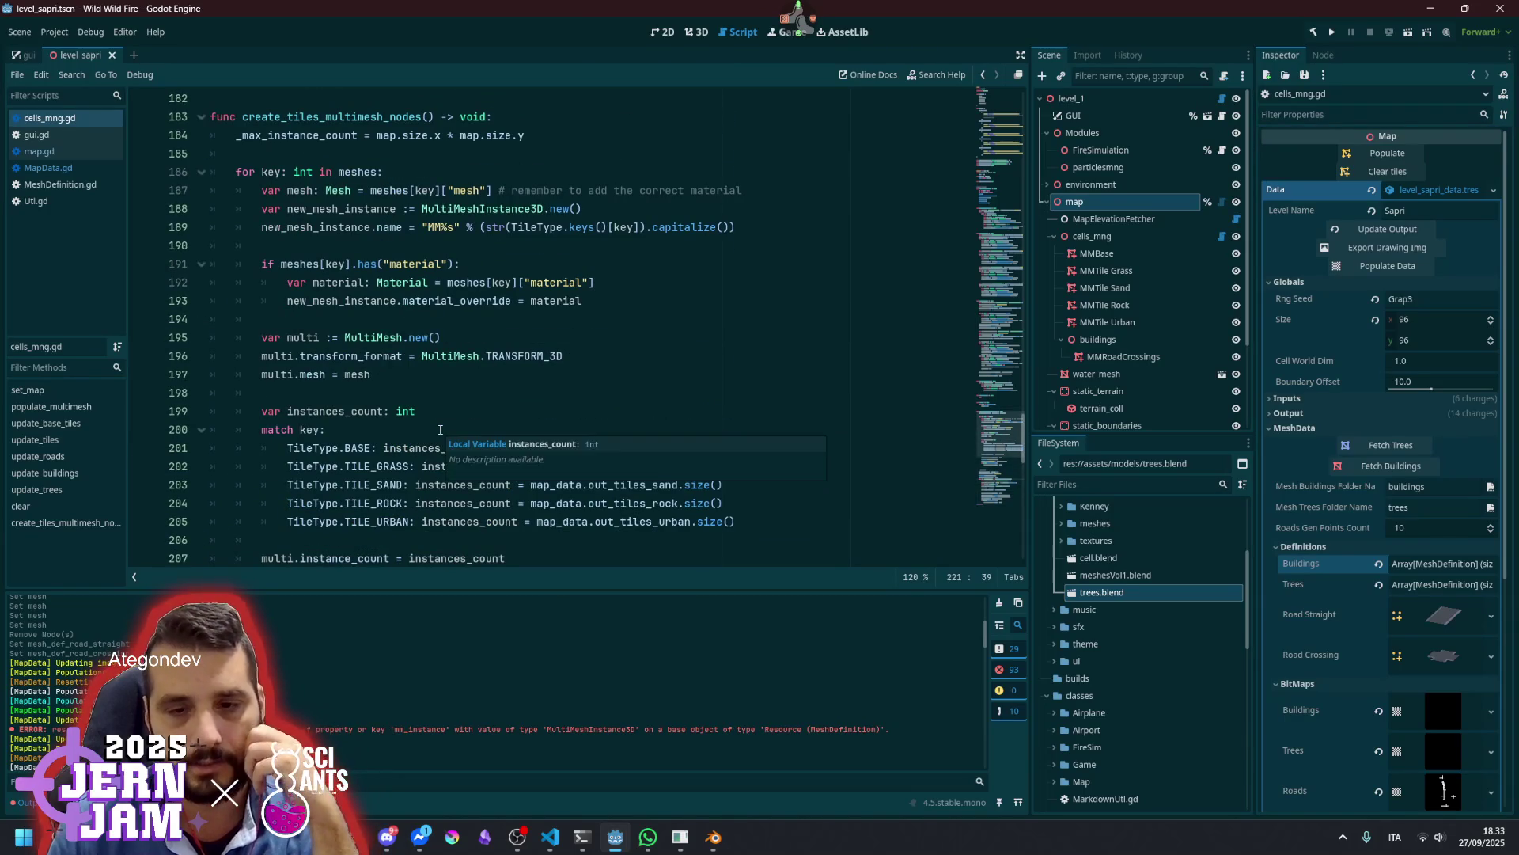
scroll(440, 429, down, 7)
drag(452, 590, 452, 421)
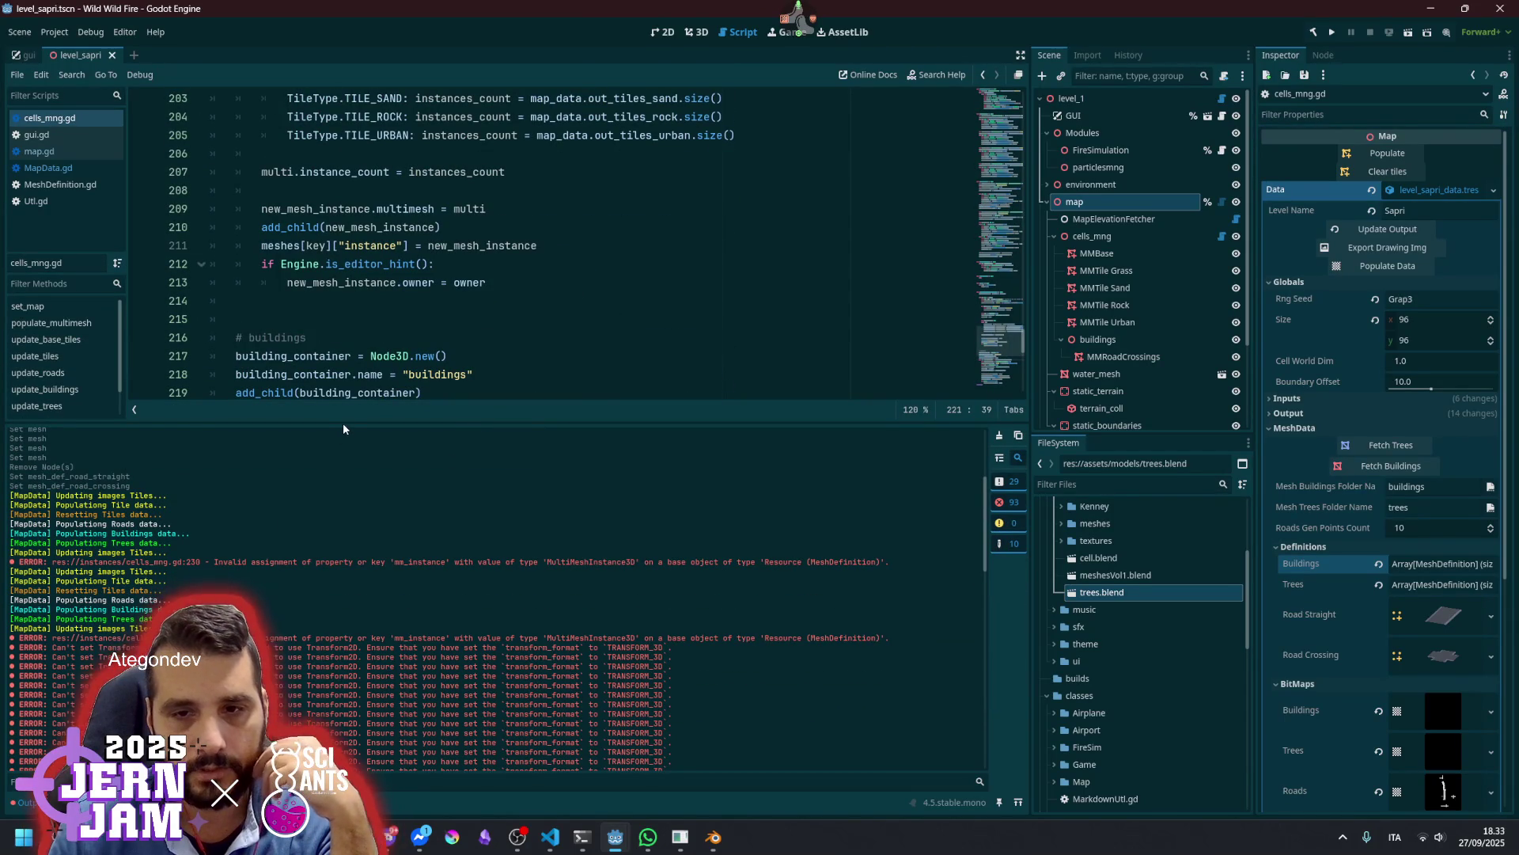
drag(344, 423, 340, 586)
scroll(267, 470, down, 3)
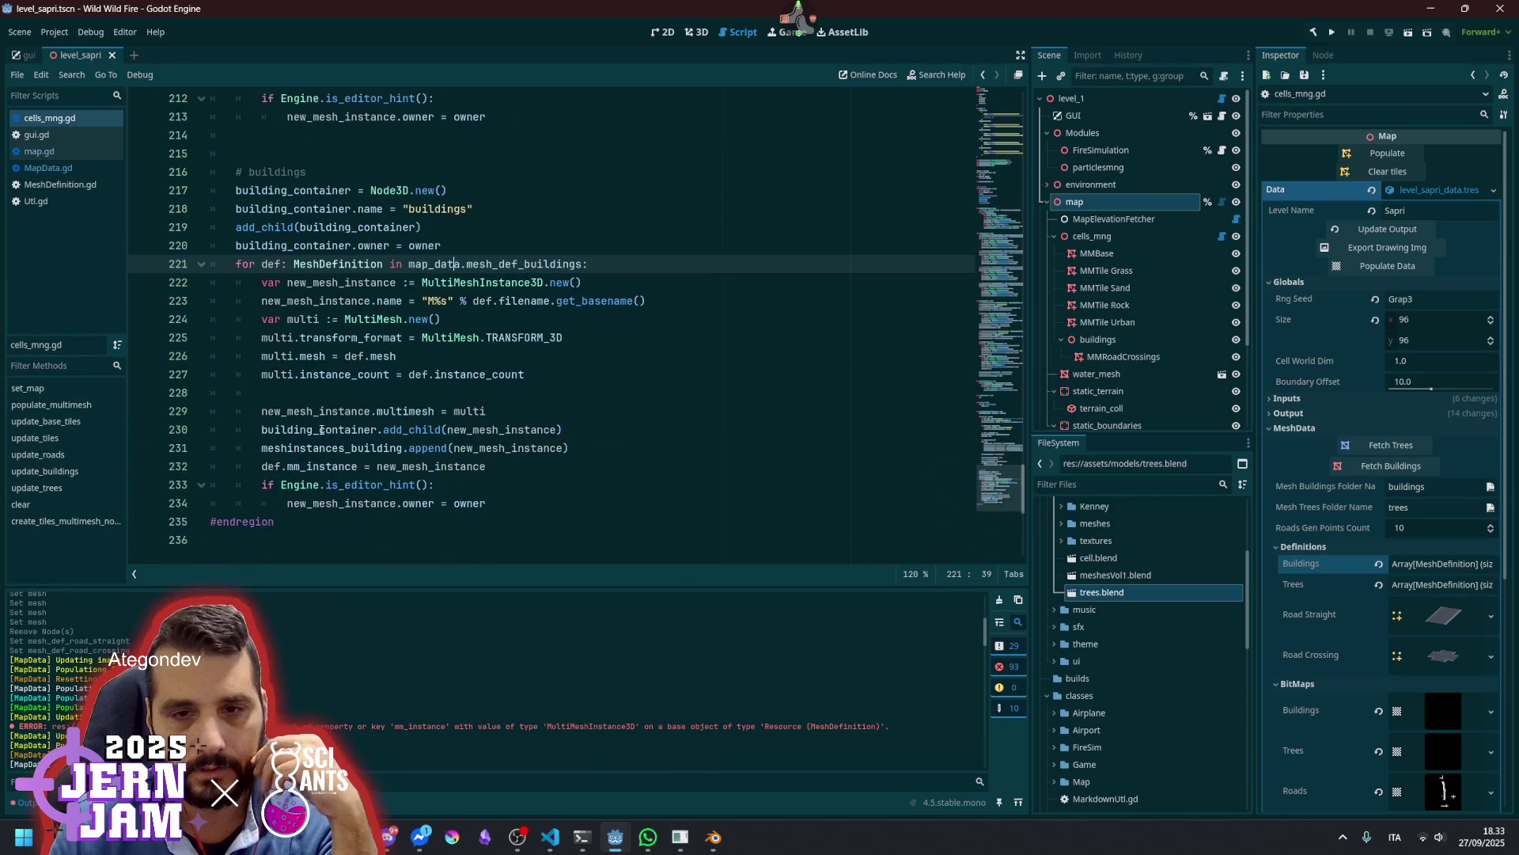
double_click(290, 468)
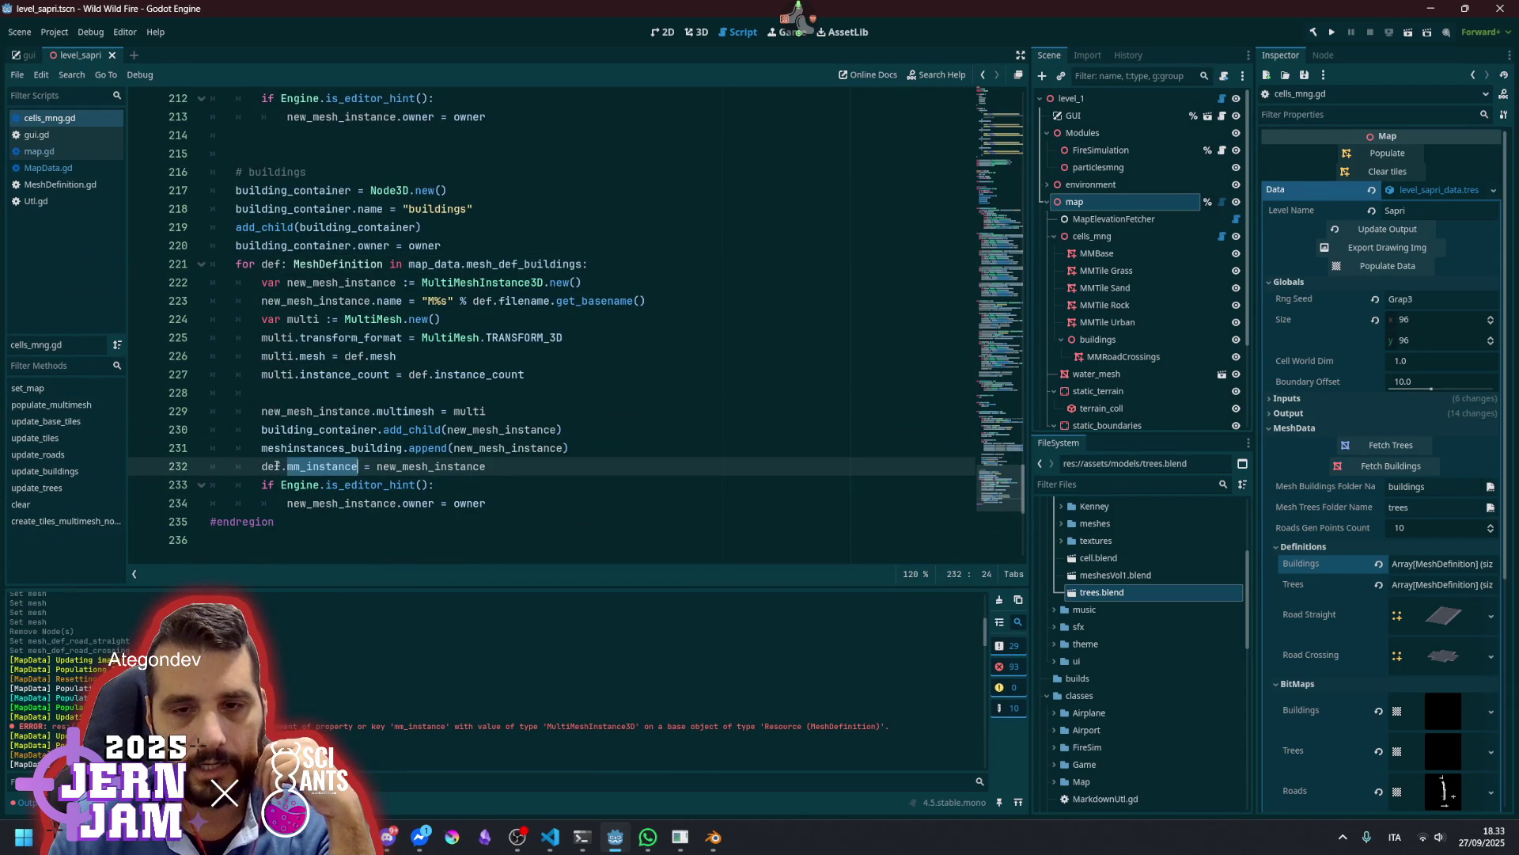
mouse_move(320, 467)
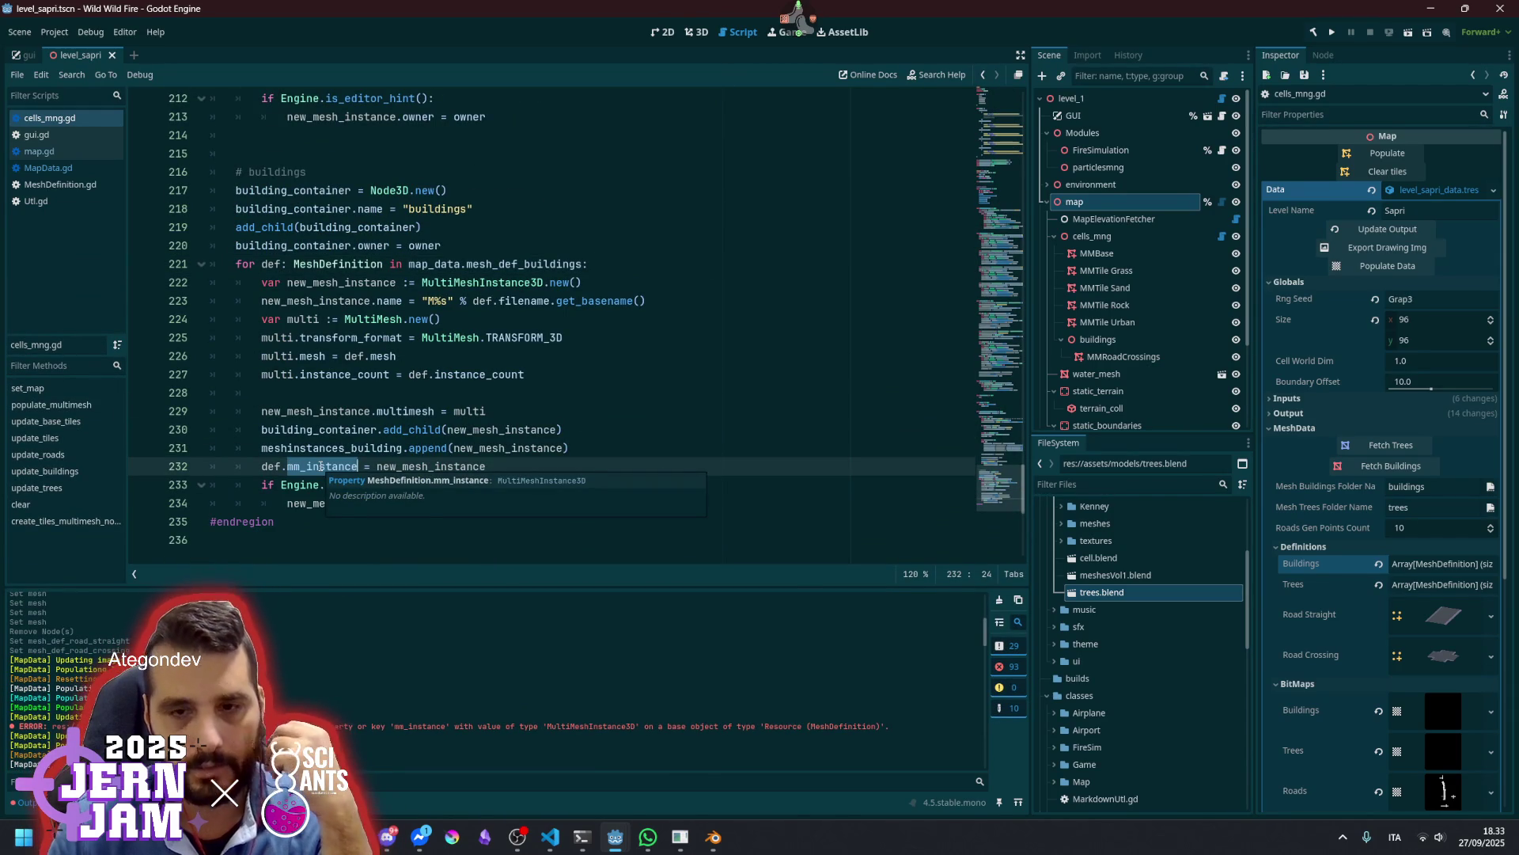
ctrl+click(321, 466)
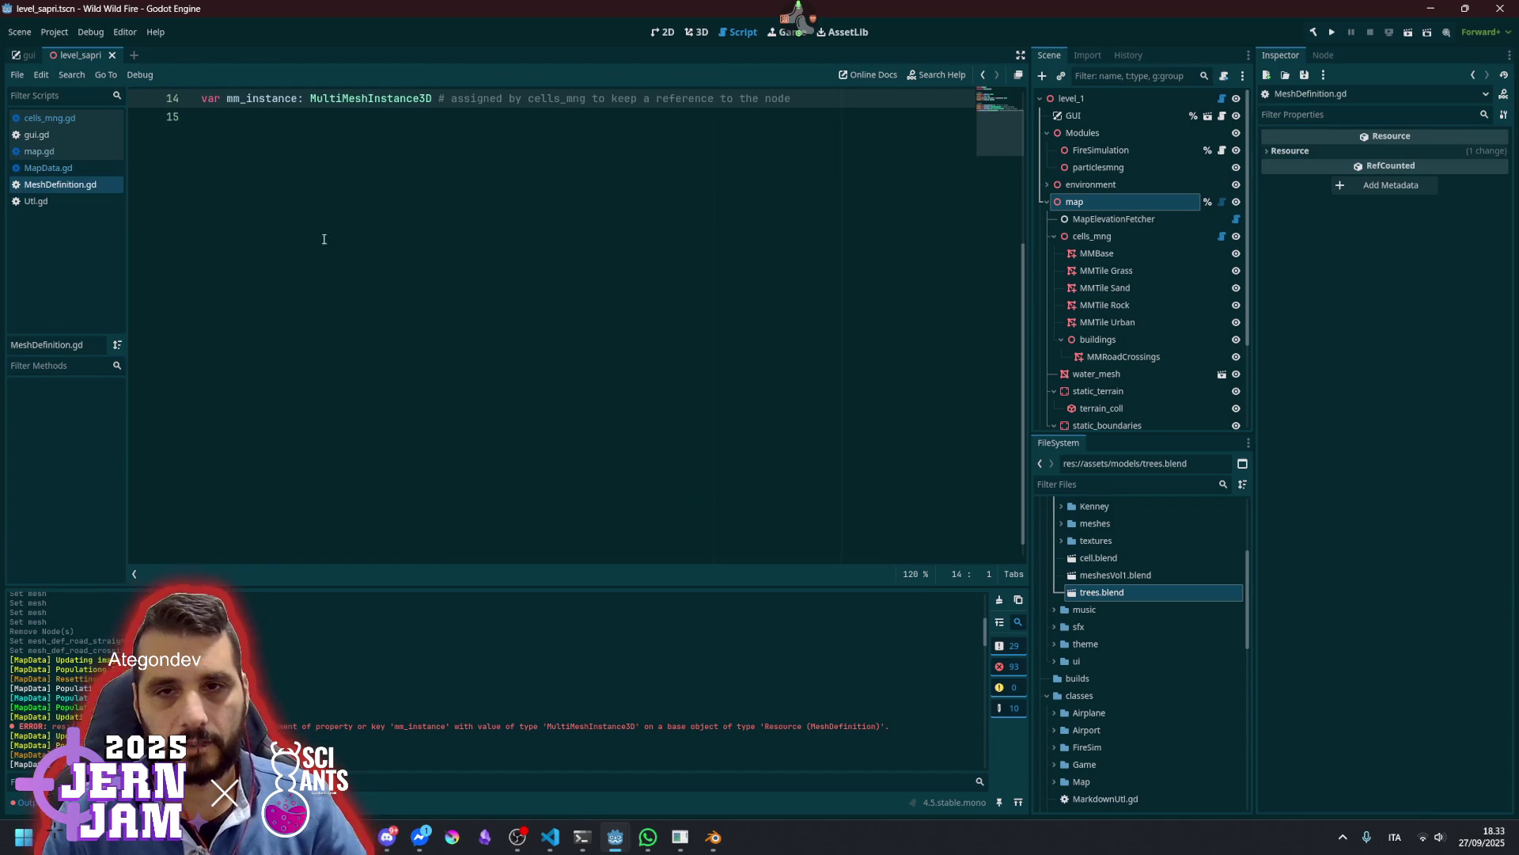
Review the MeshDefinition class's filename and mesh properties, then close the level_sapri scene
scroll(364, 278, up, 2)
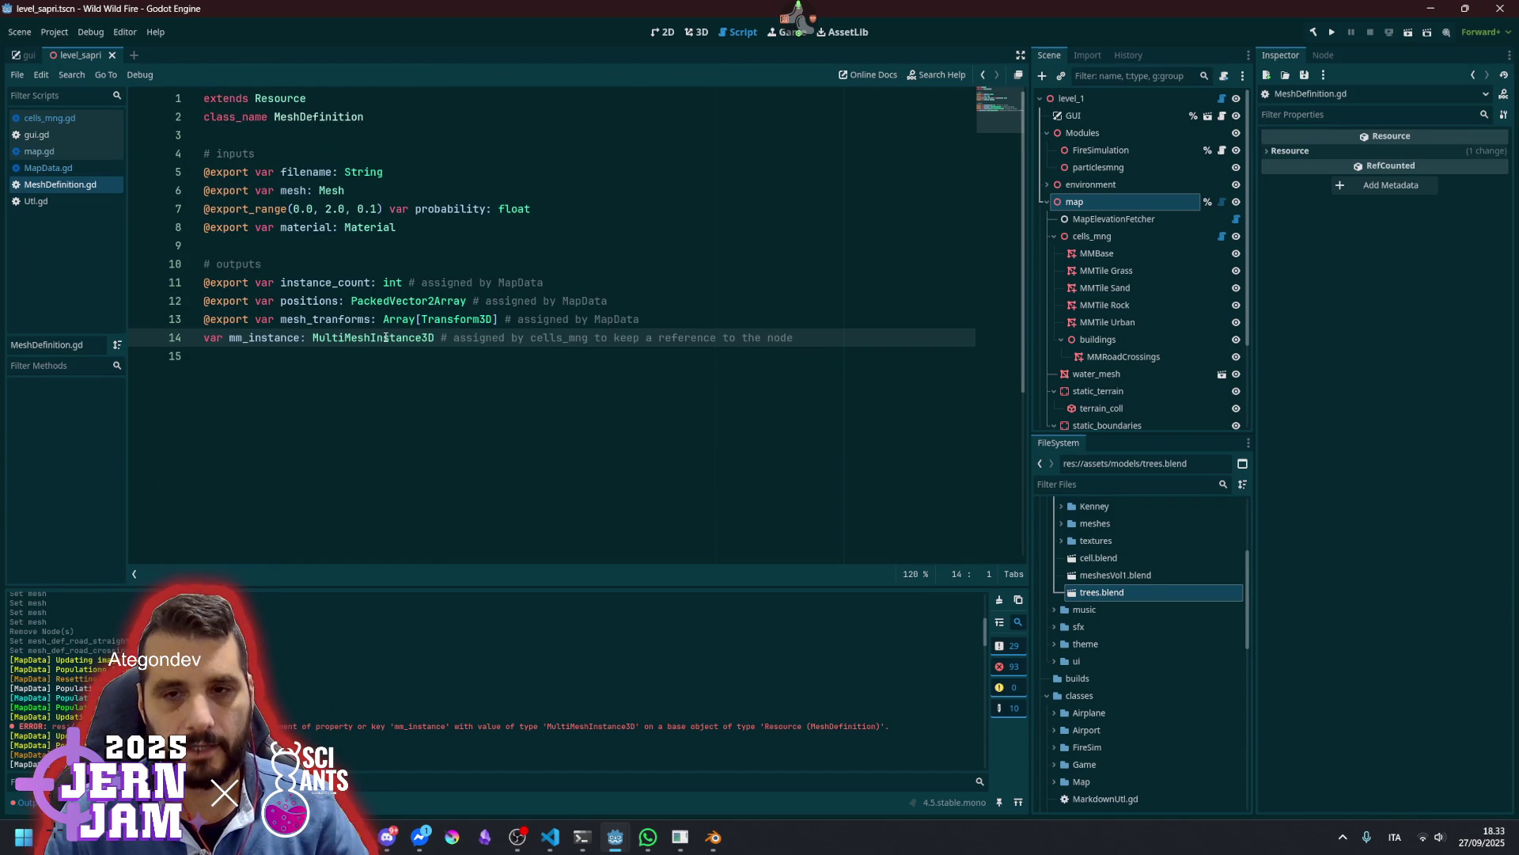
mouse_move(386, 337)
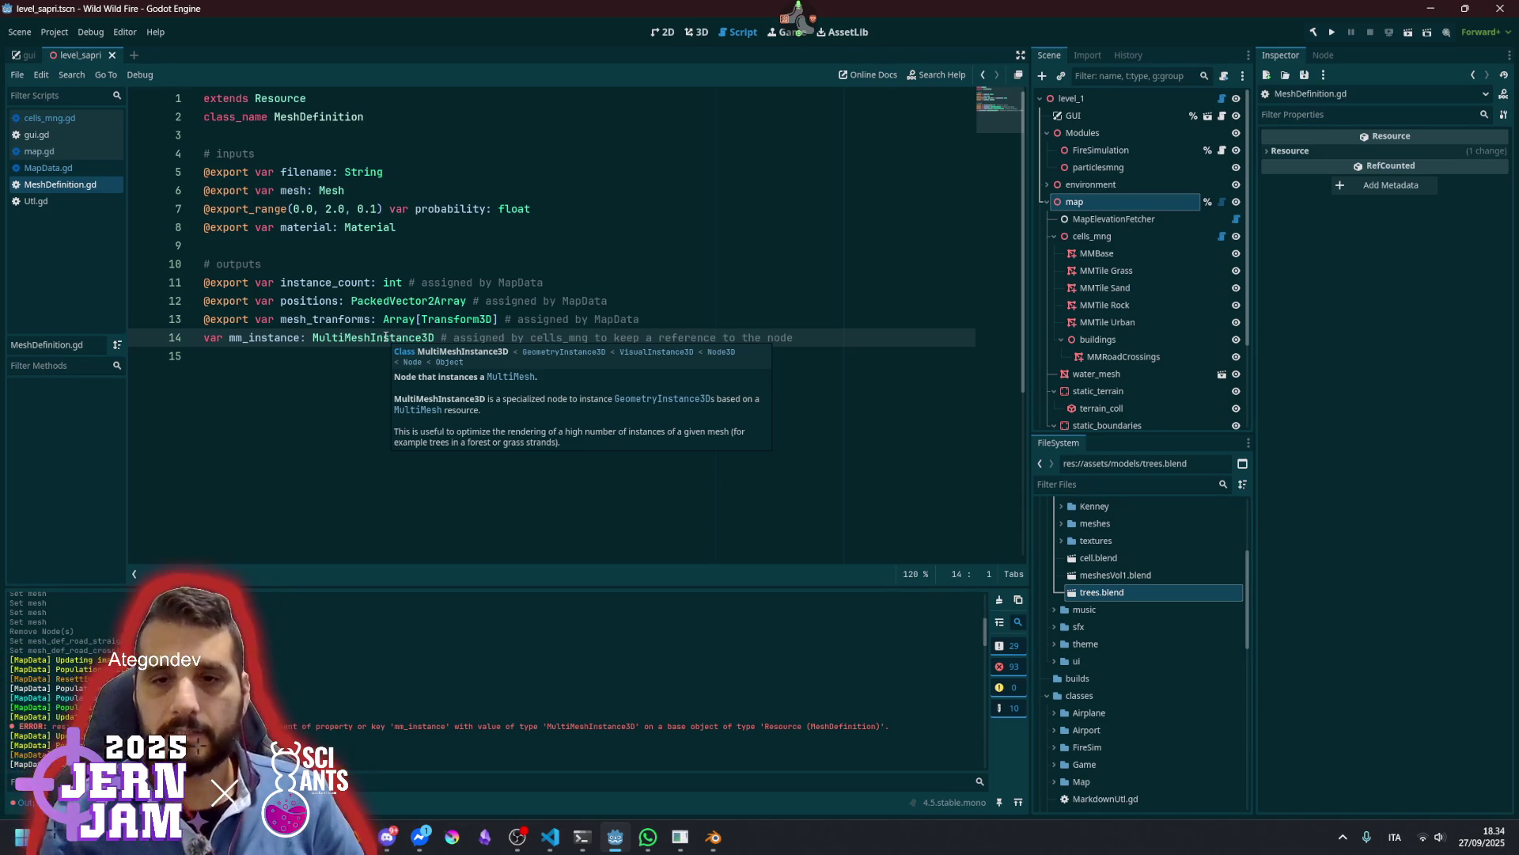
double_click(340, 113)
click(518, 192)
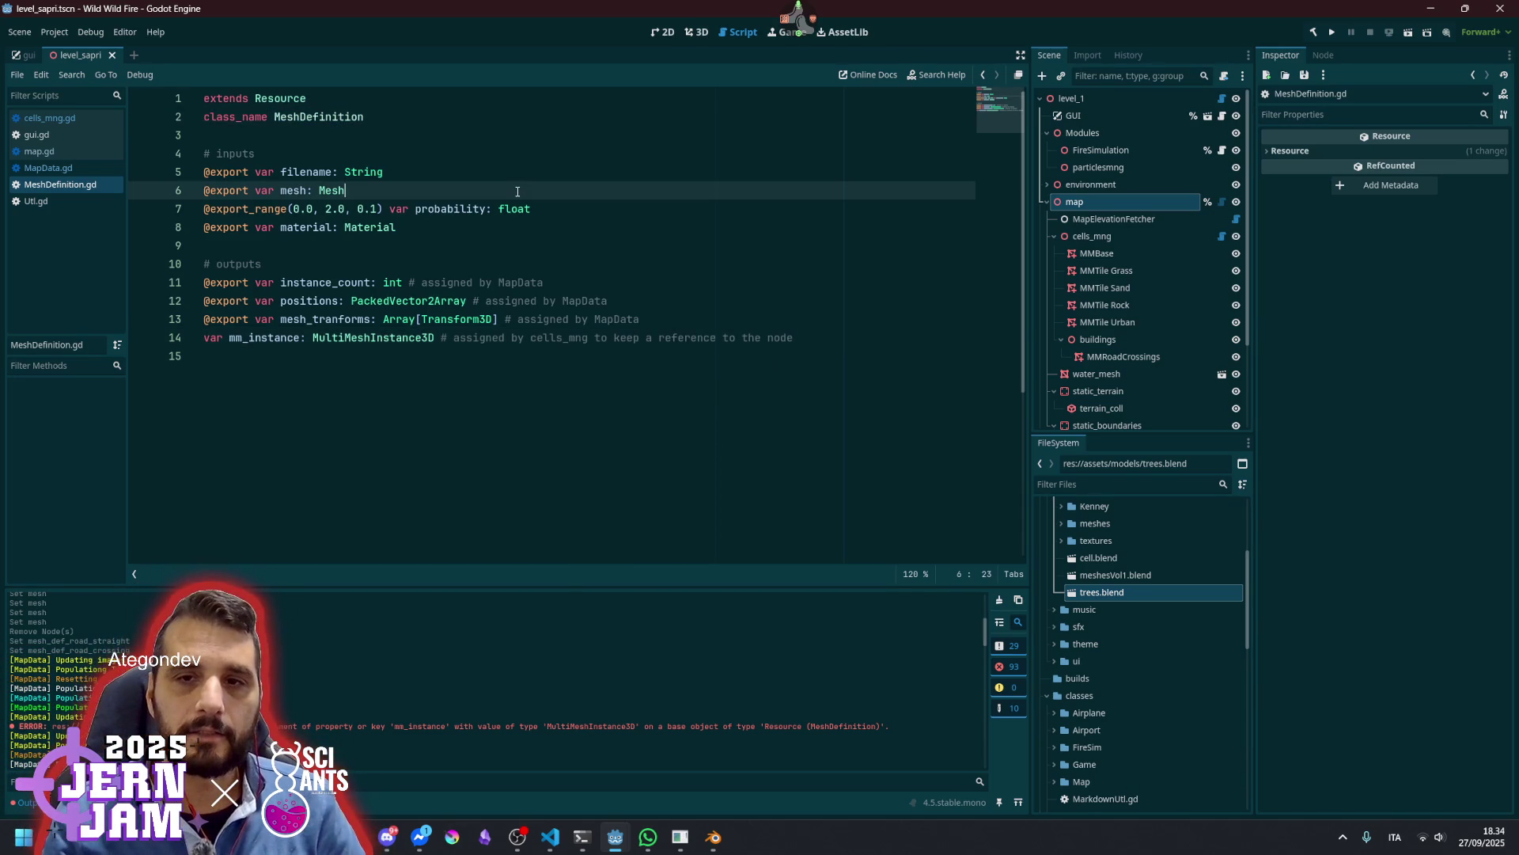
click(515, 174)
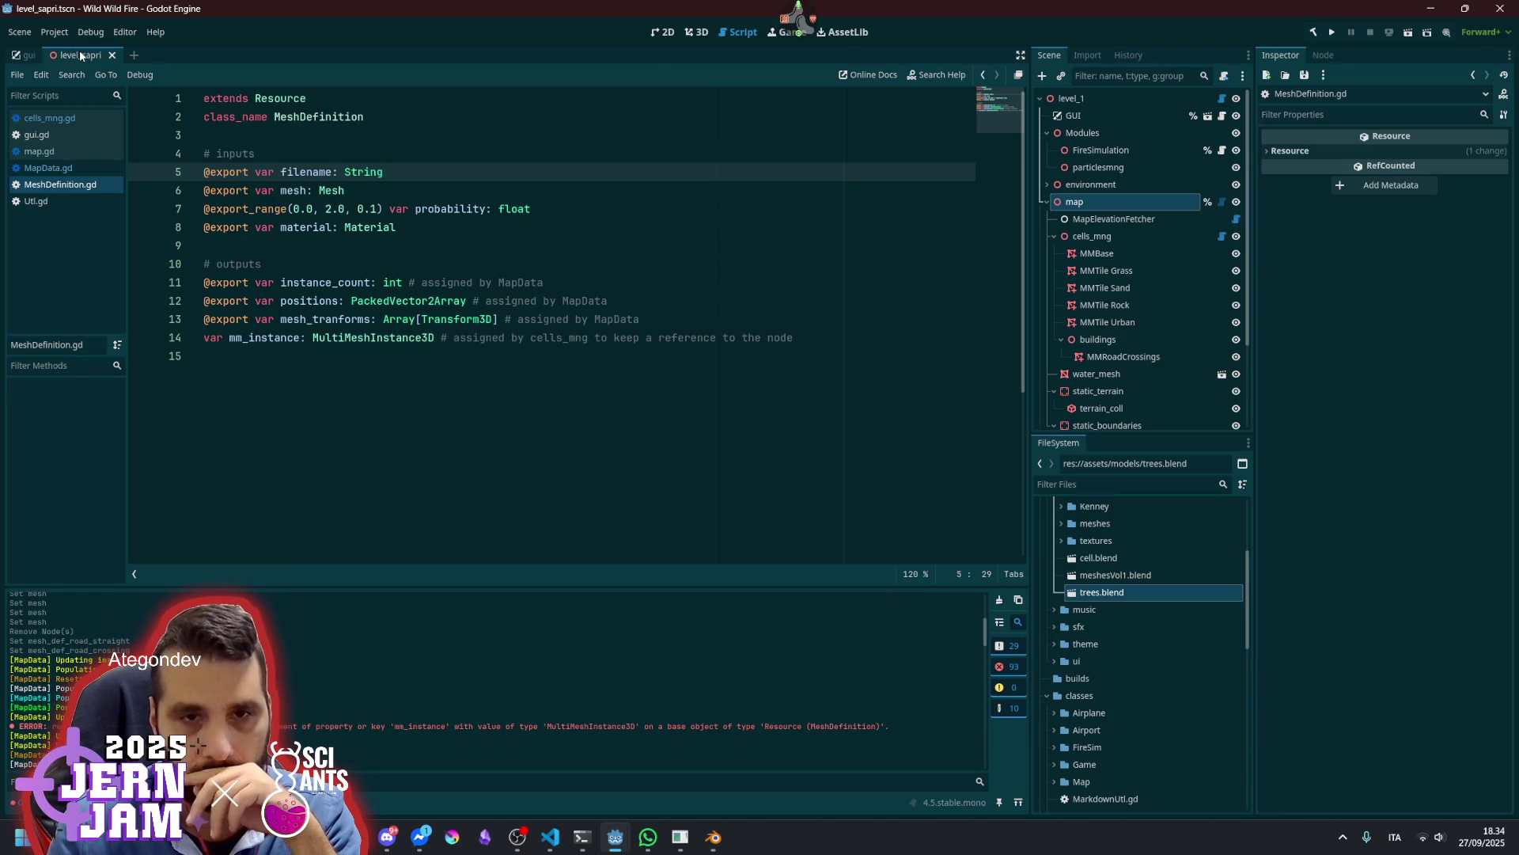
middle_click(79, 49)
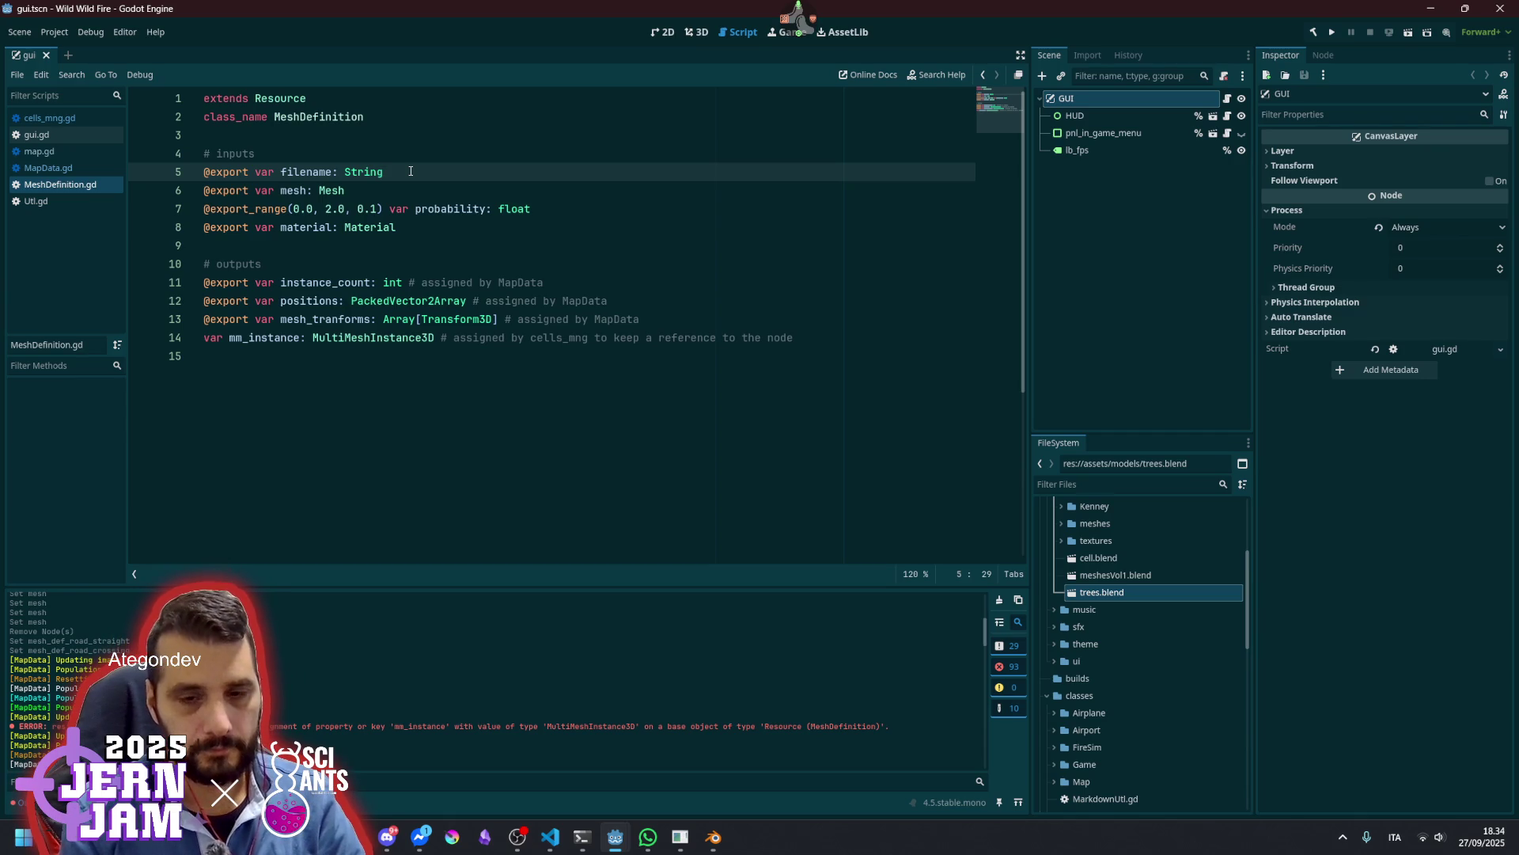
Reopen level_sapri.tscn through Quick Open by searching 'level'
key(shift+alt+o)
text(level)
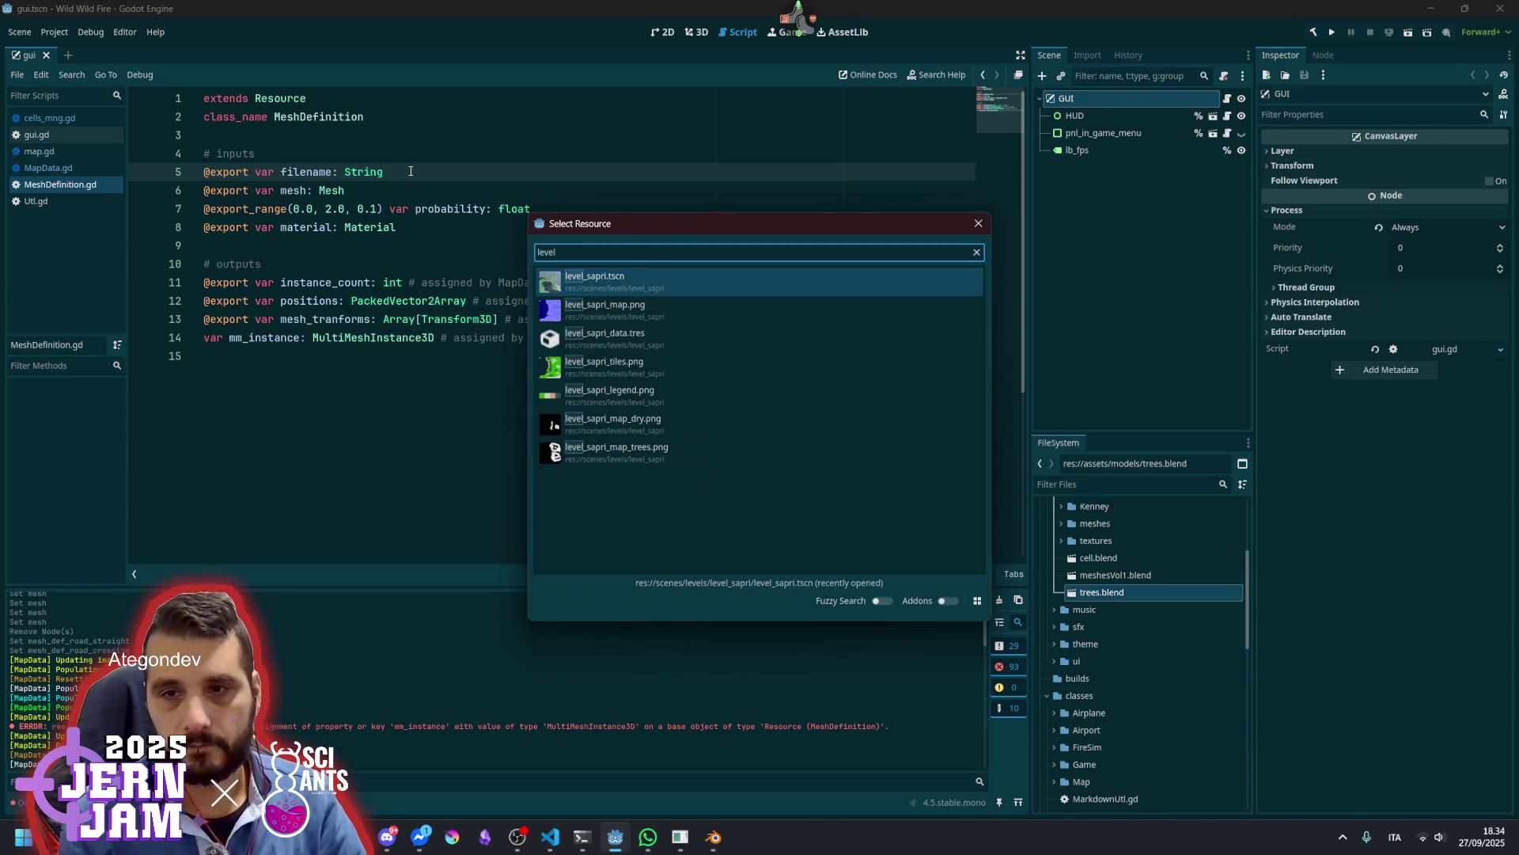
key(Return)
click(411, 227)
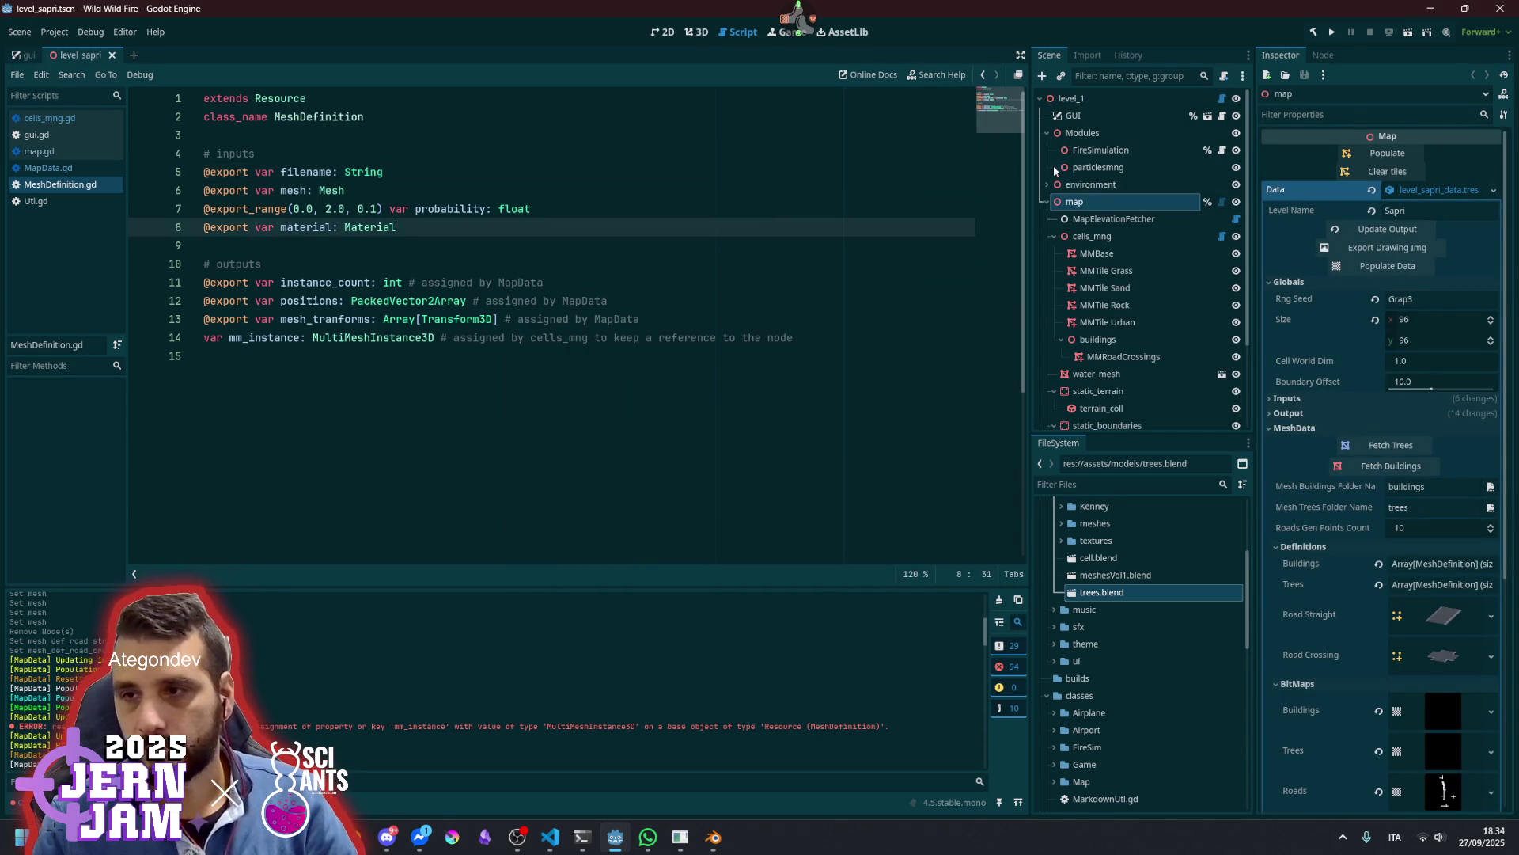
Frame the island map in the 3D view, then open the cells_mng script
click(698, 33)
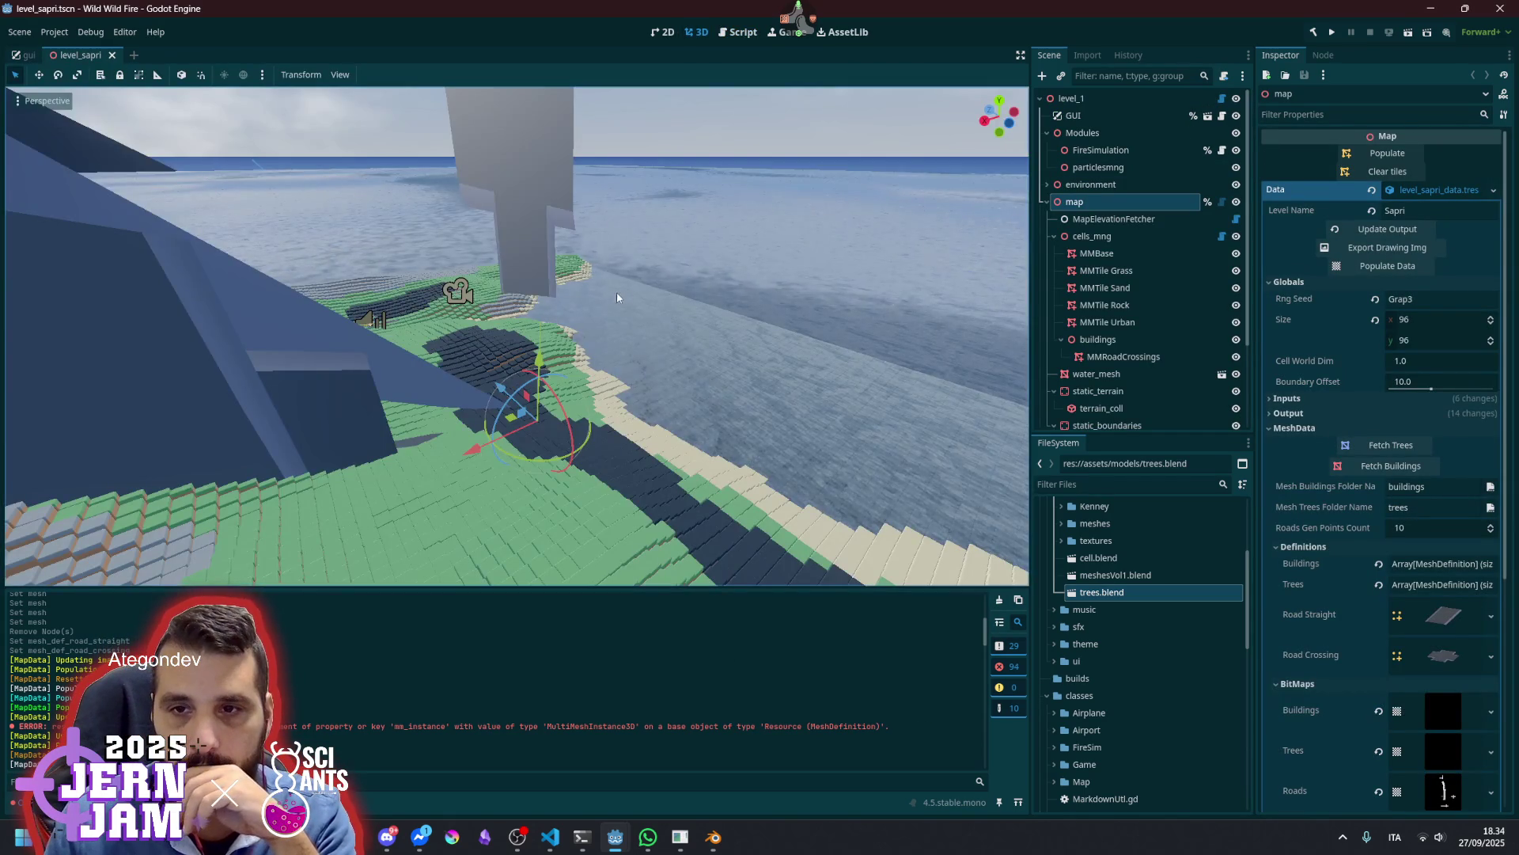
key(f)
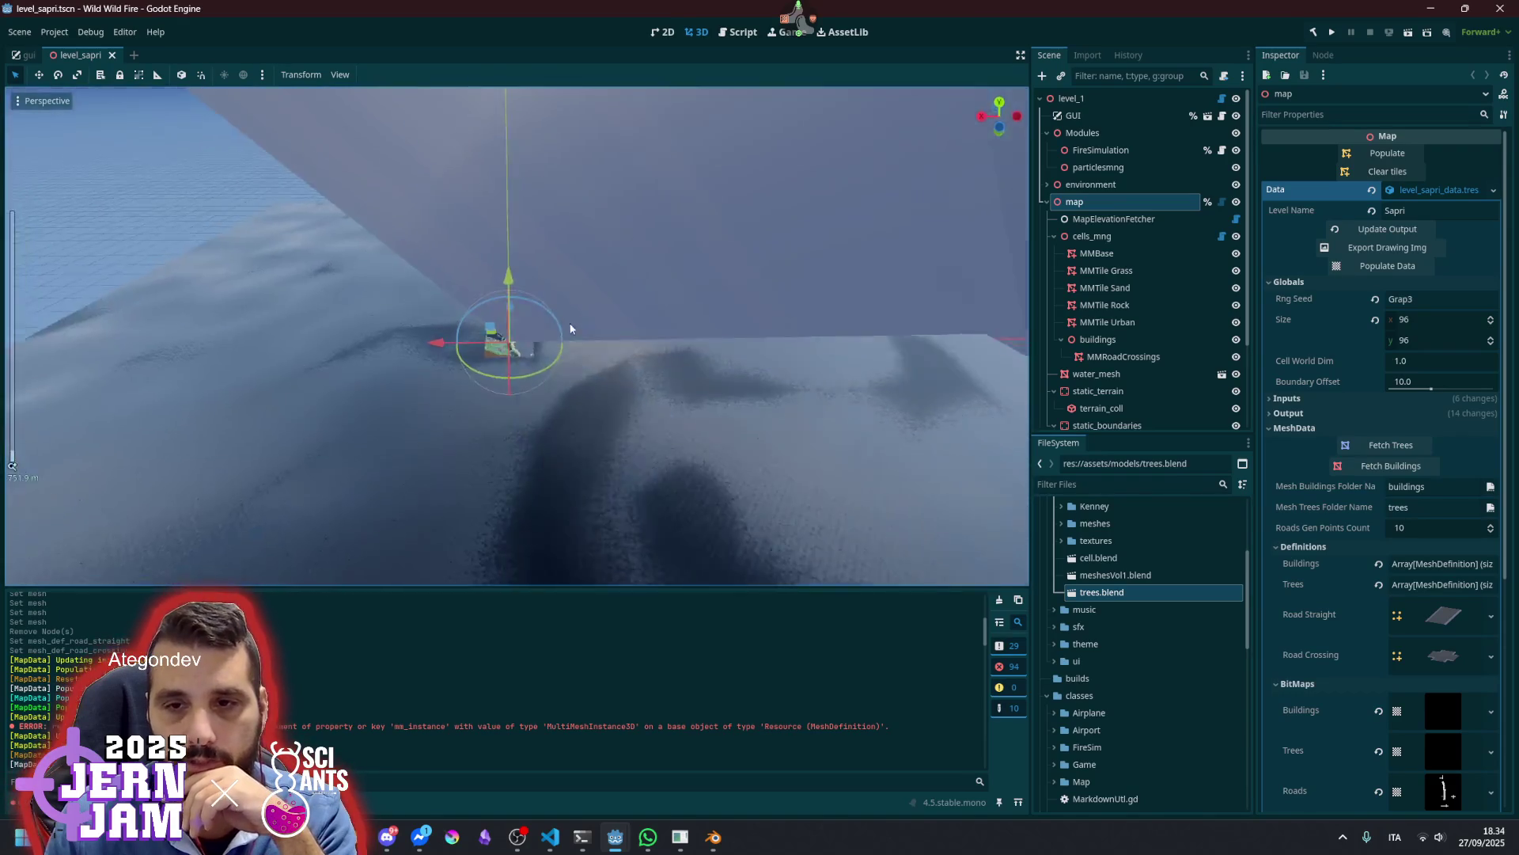
scroll(542, 335, up, 10)
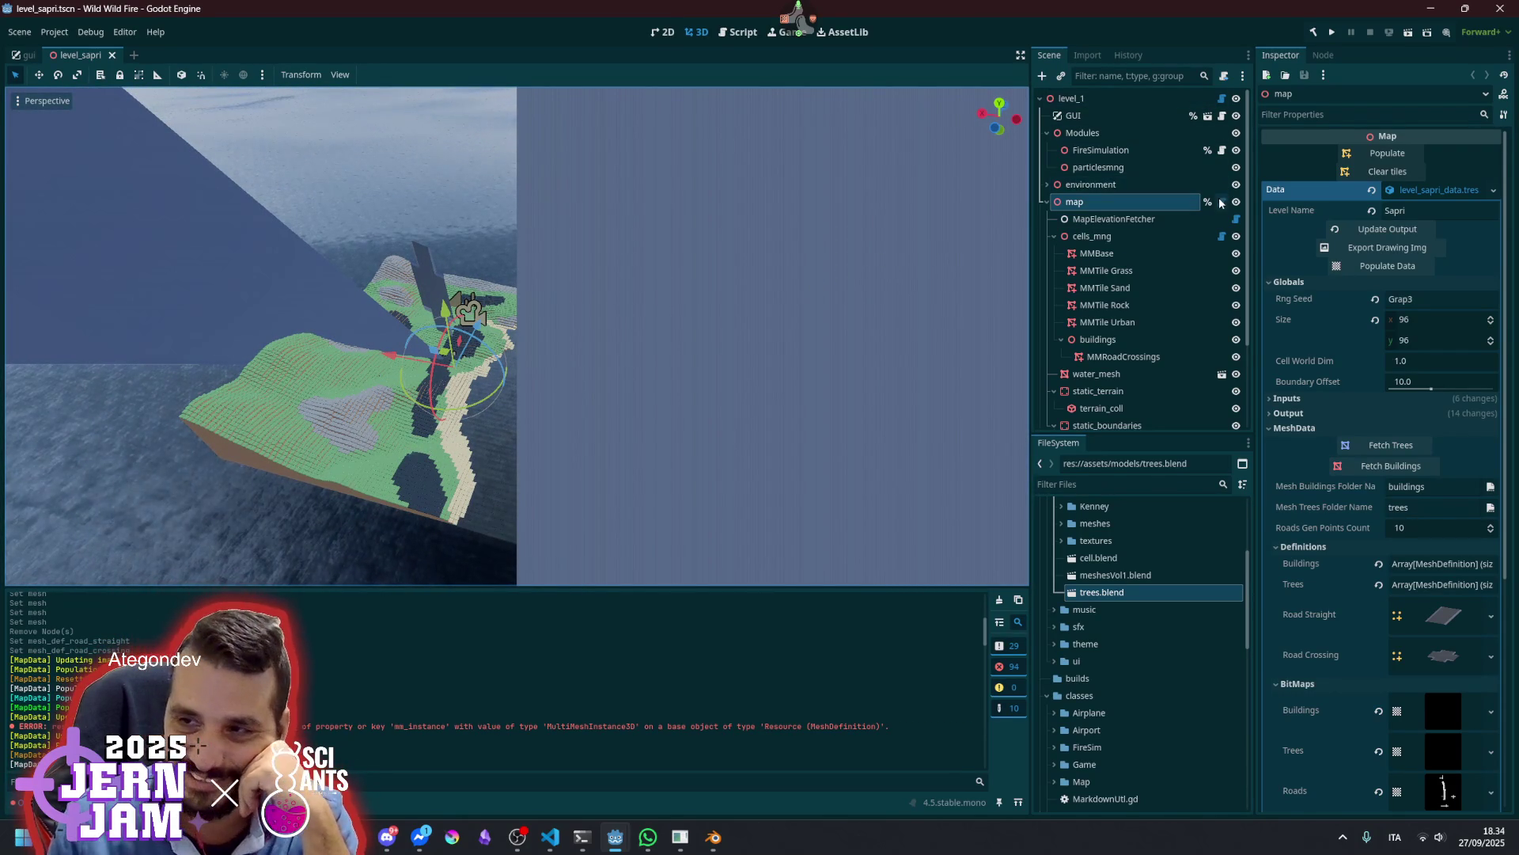
click(1221, 236)
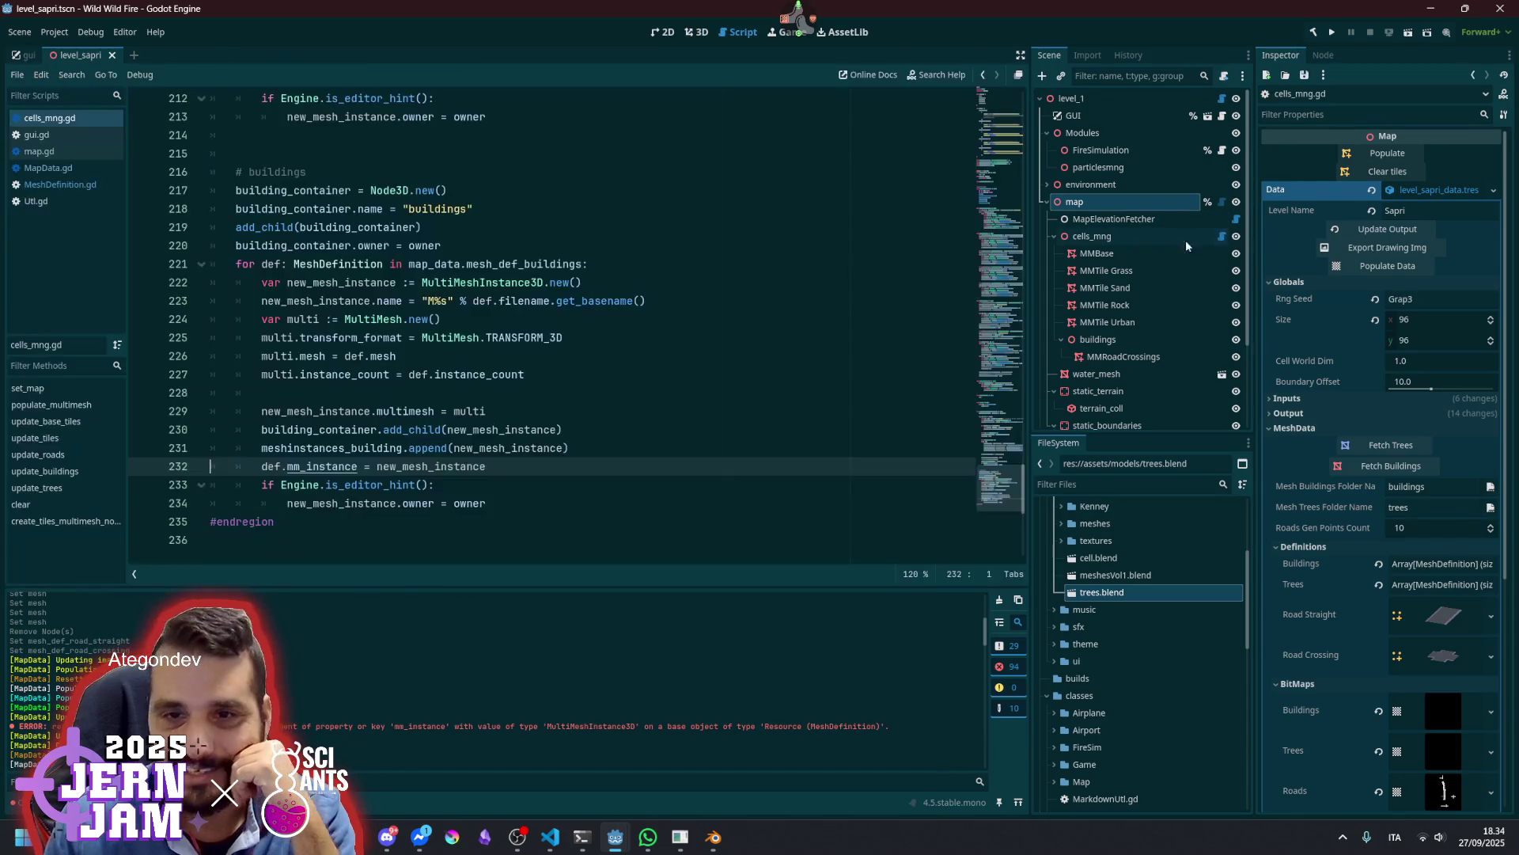
Select the transform_format line 225, then scroll up to the update_roads function
click(491, 290)
scroll(506, 316, up, 13)
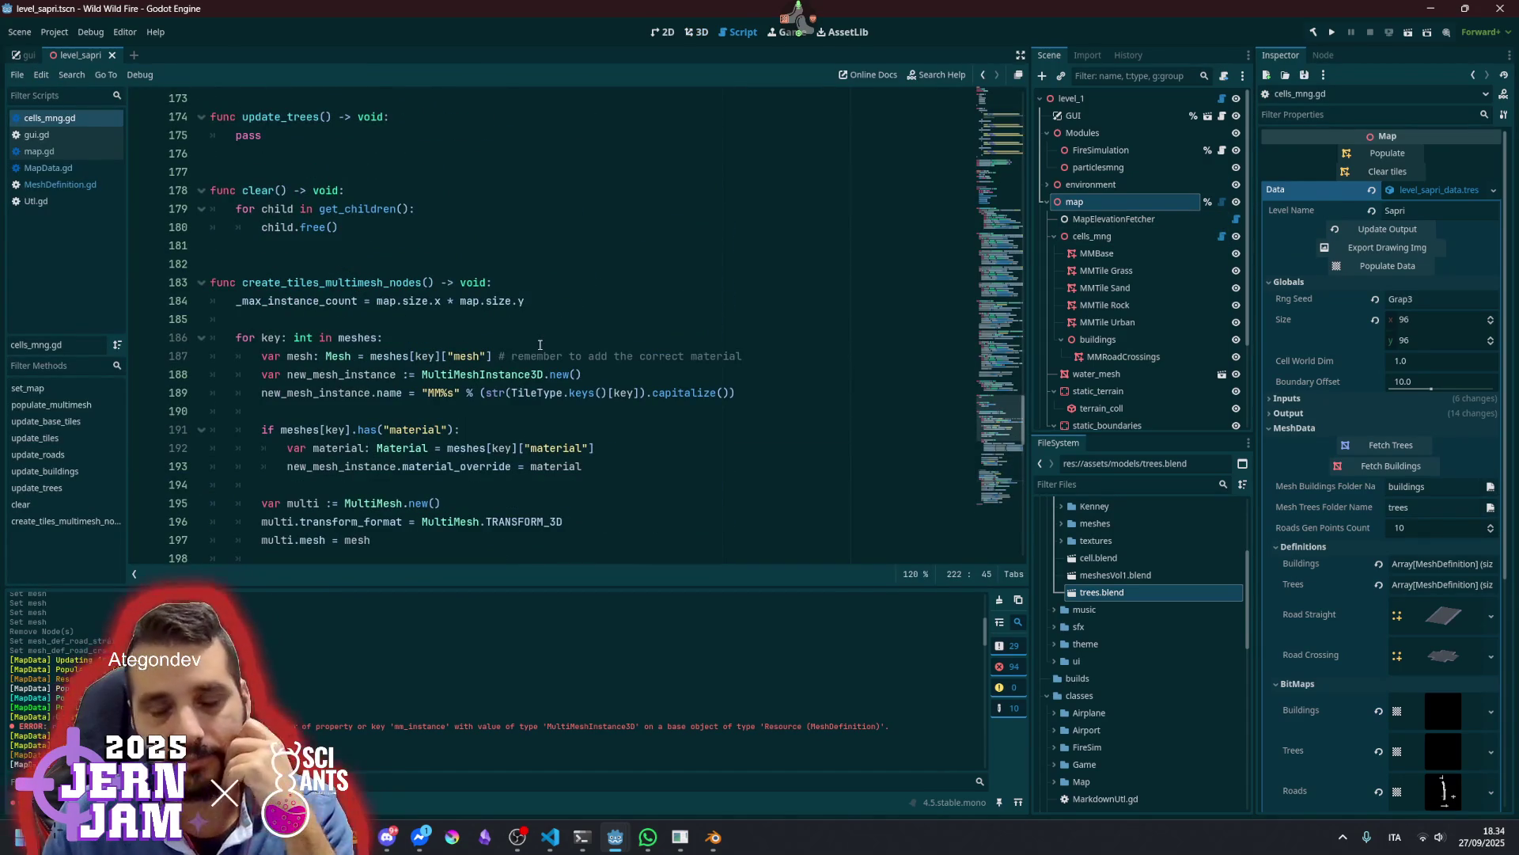
scroll(540, 345, down, 12)
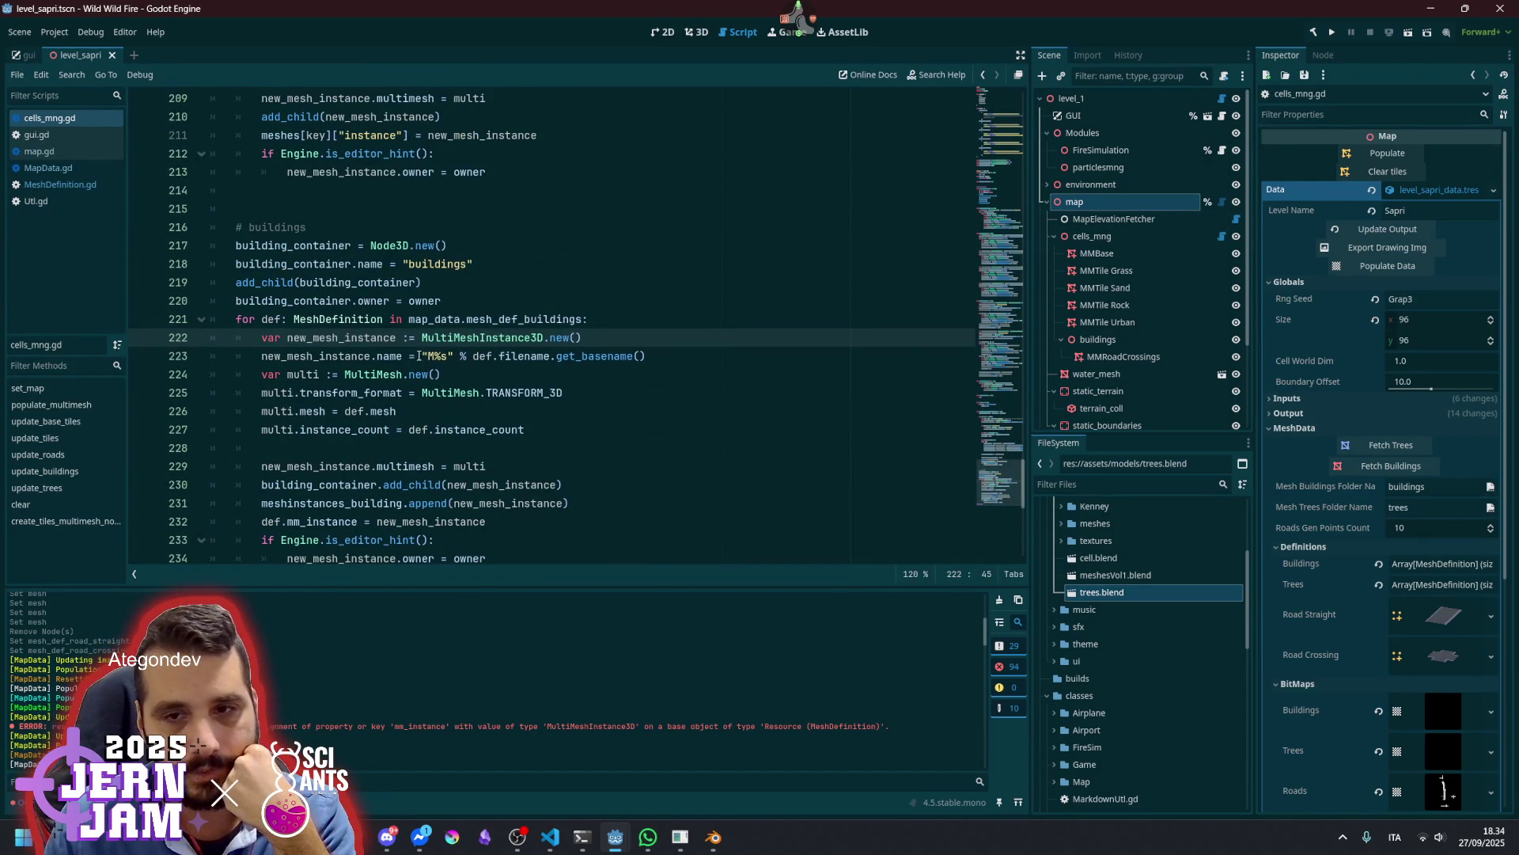
click(494, 395)
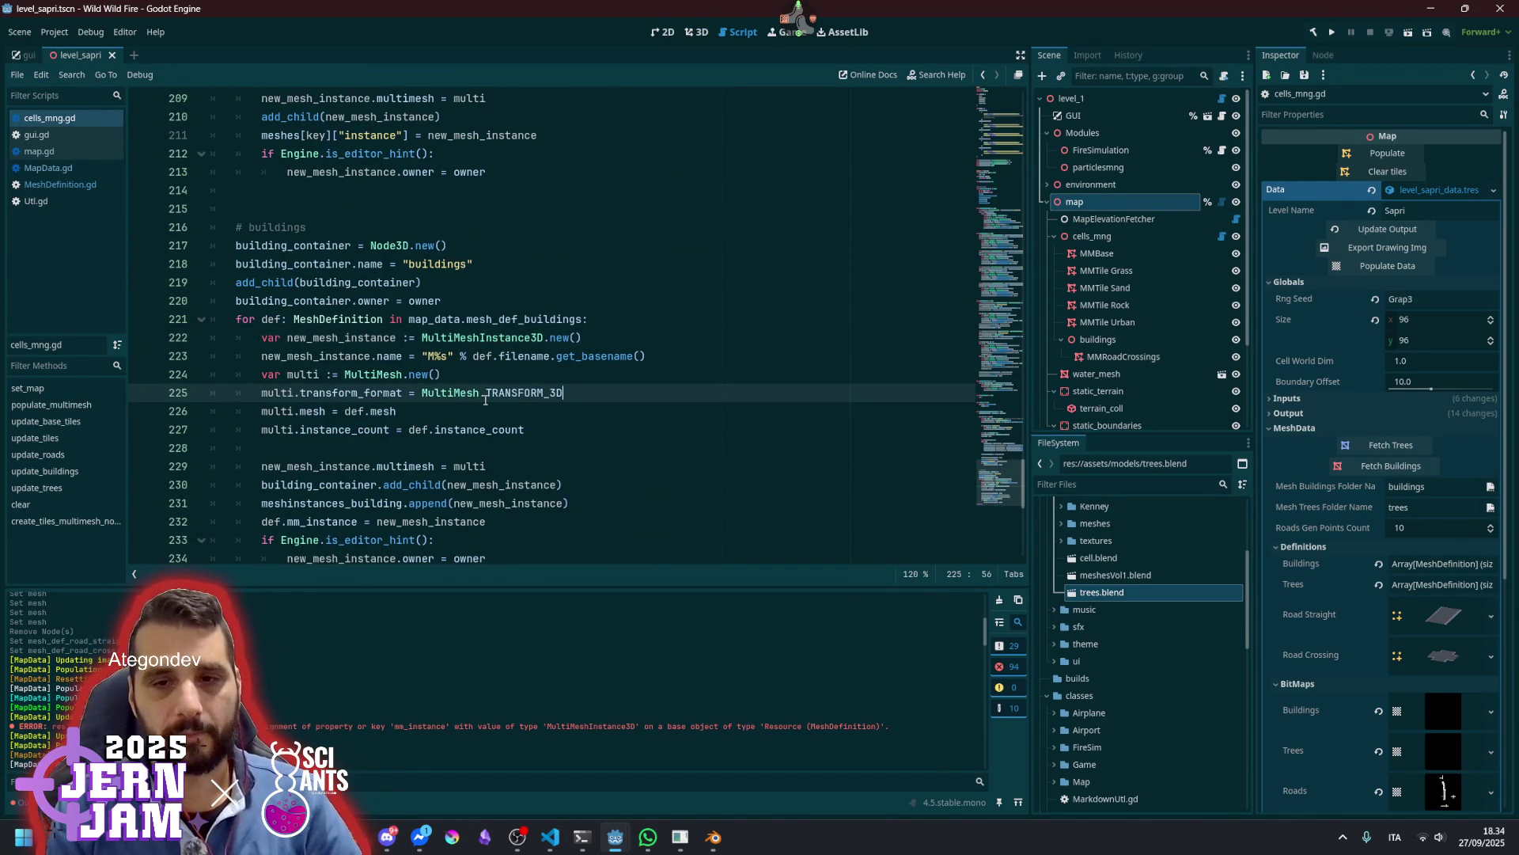
triple_click(485, 400)
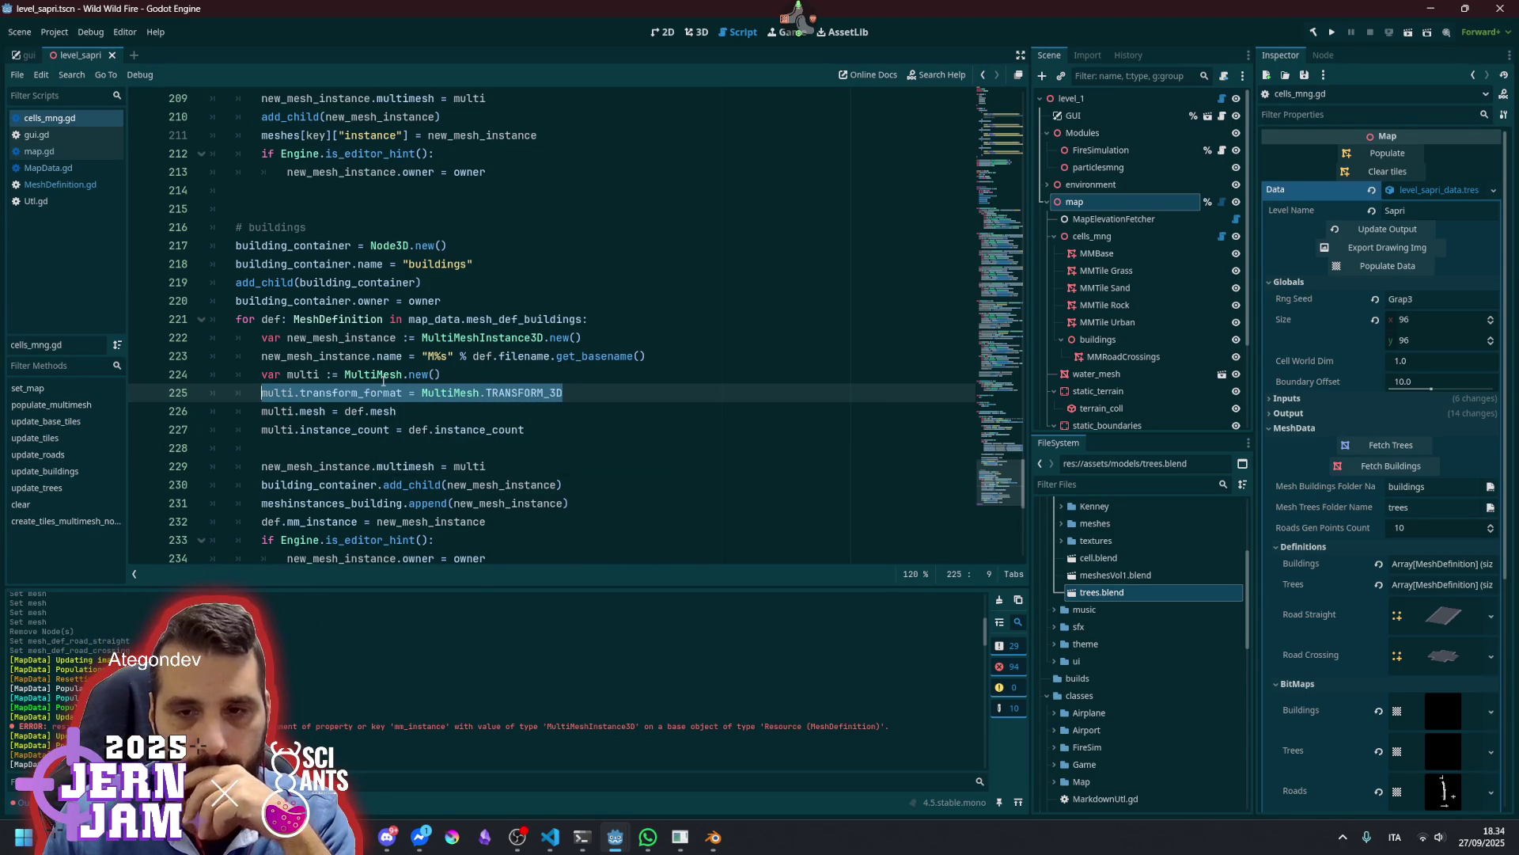
mouse_move(383, 381)
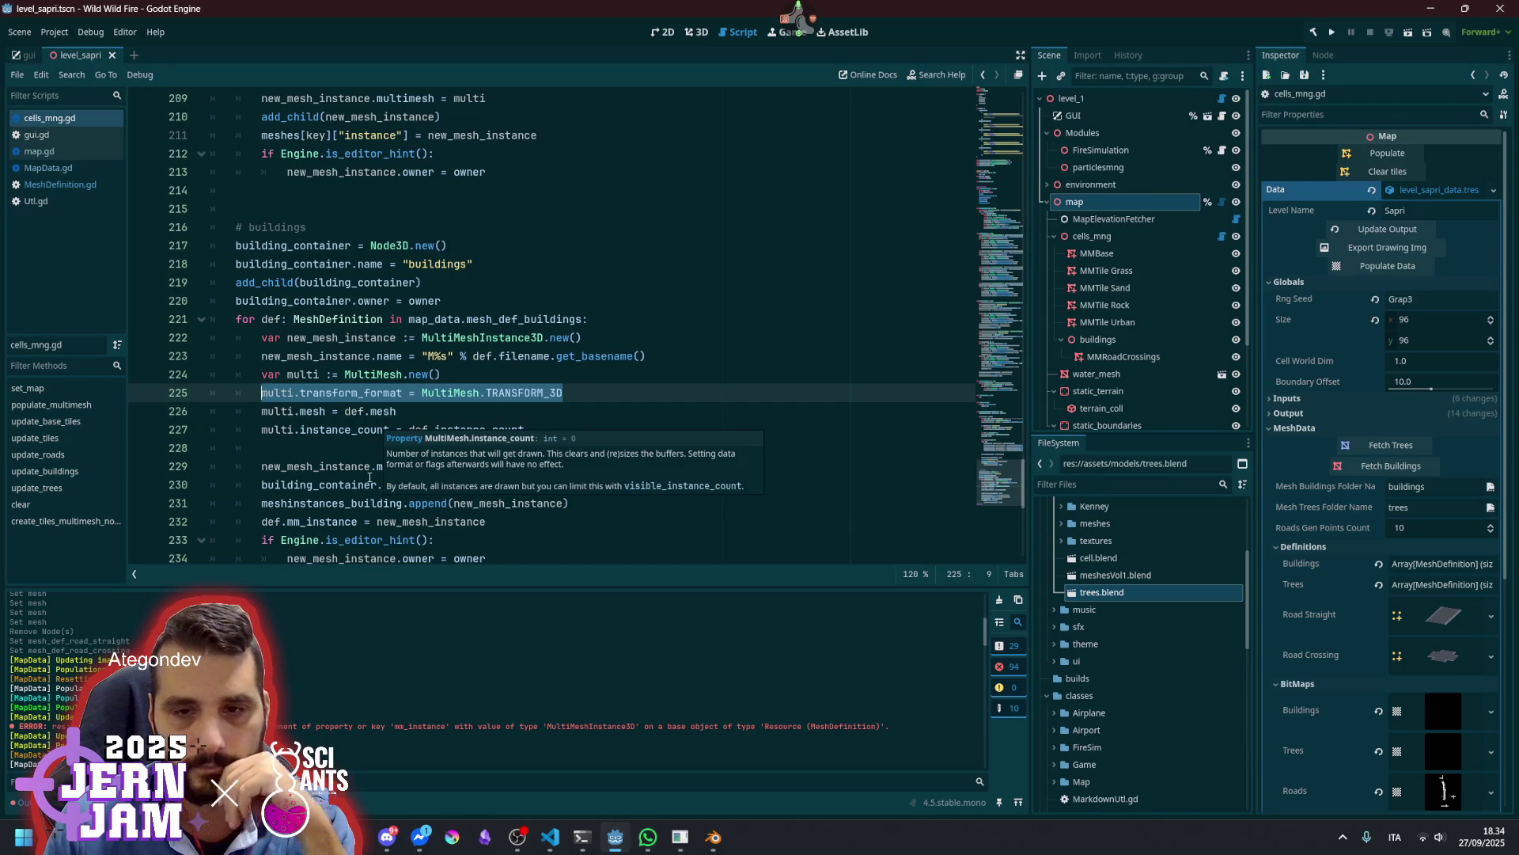
scroll(411, 441, up, 7)
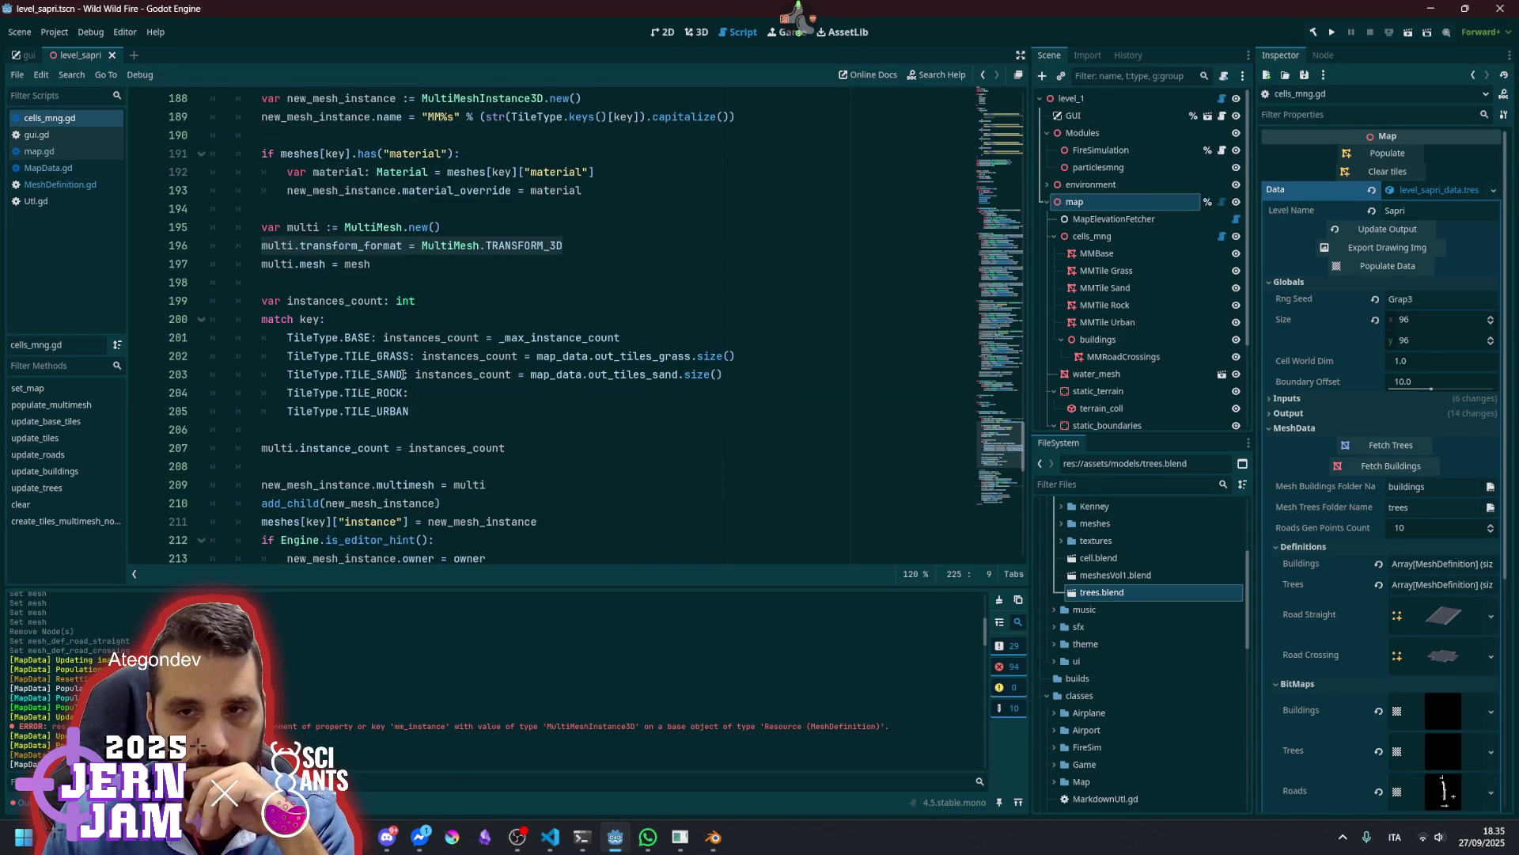
scroll(403, 375, up, 14)
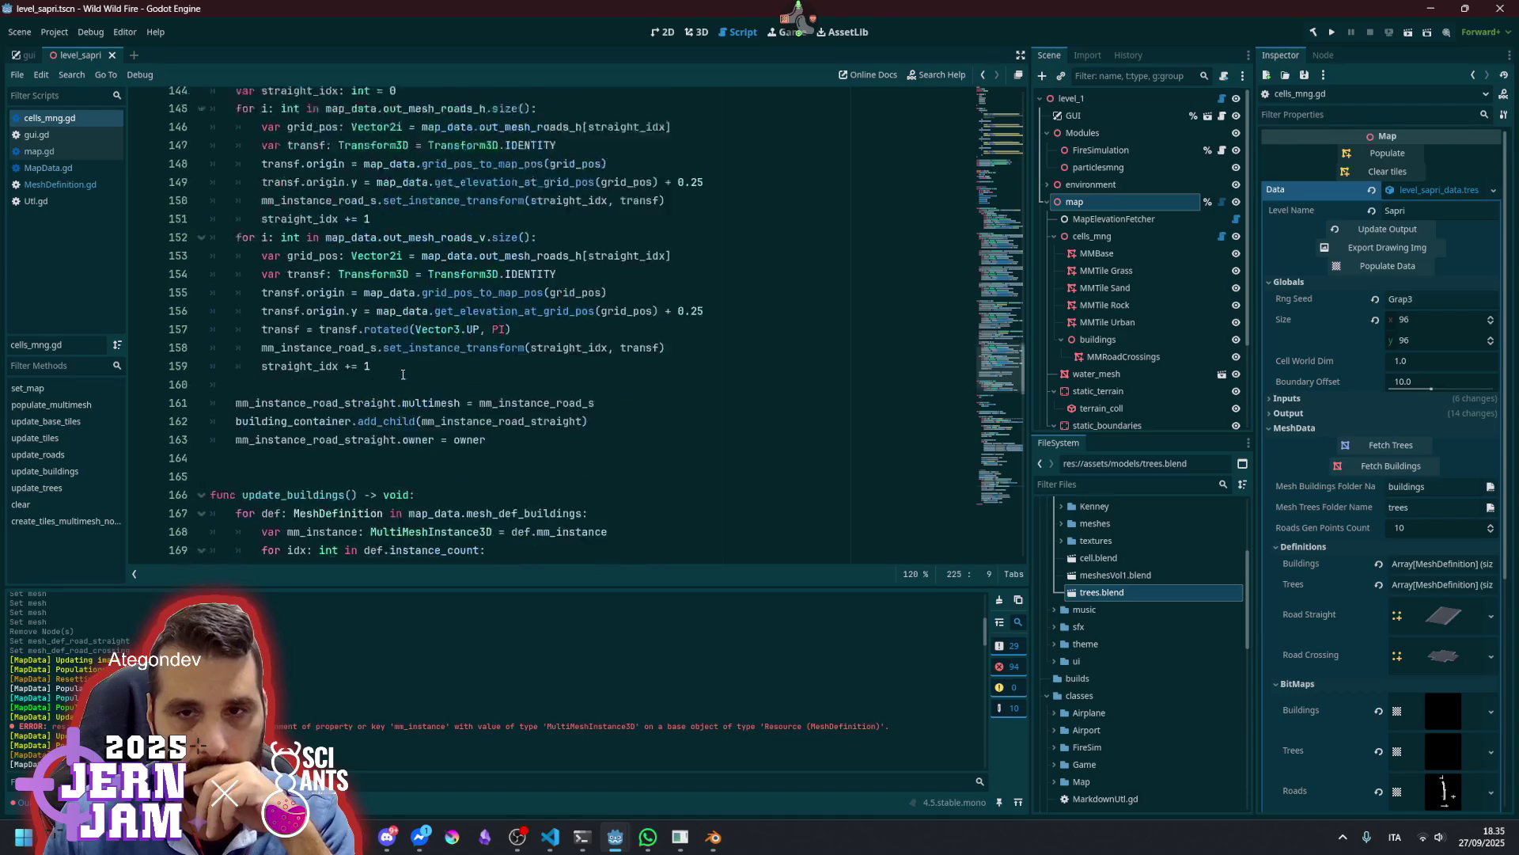
scroll(403, 374, up, 11)
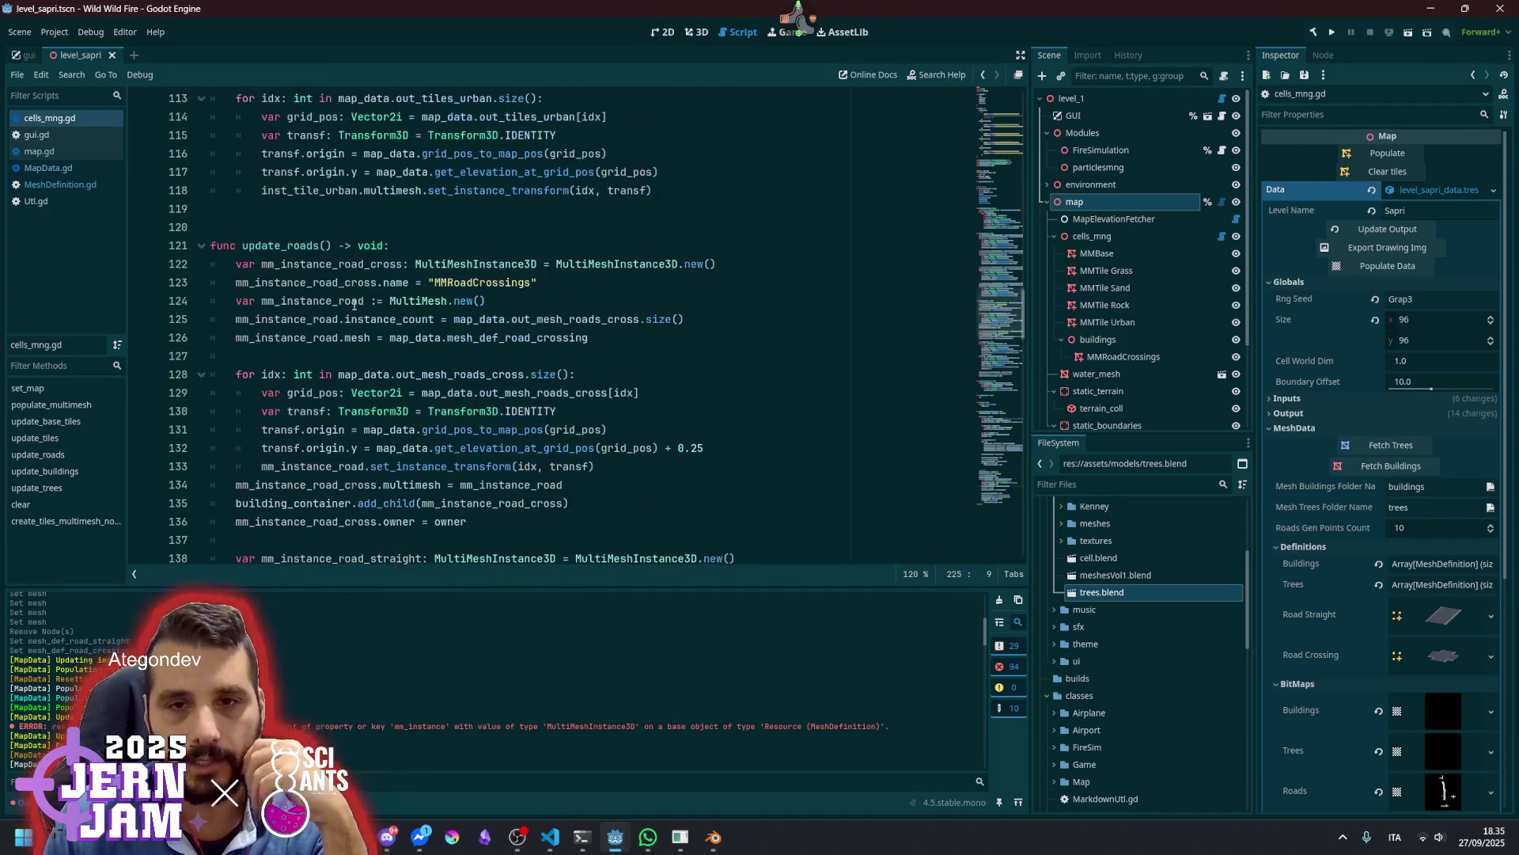
double_click(301, 247)
Add 'mm_instance_road.transform_format = MultiMesh.TRANSFORM_3D' after line 125
double_click(342, 305)
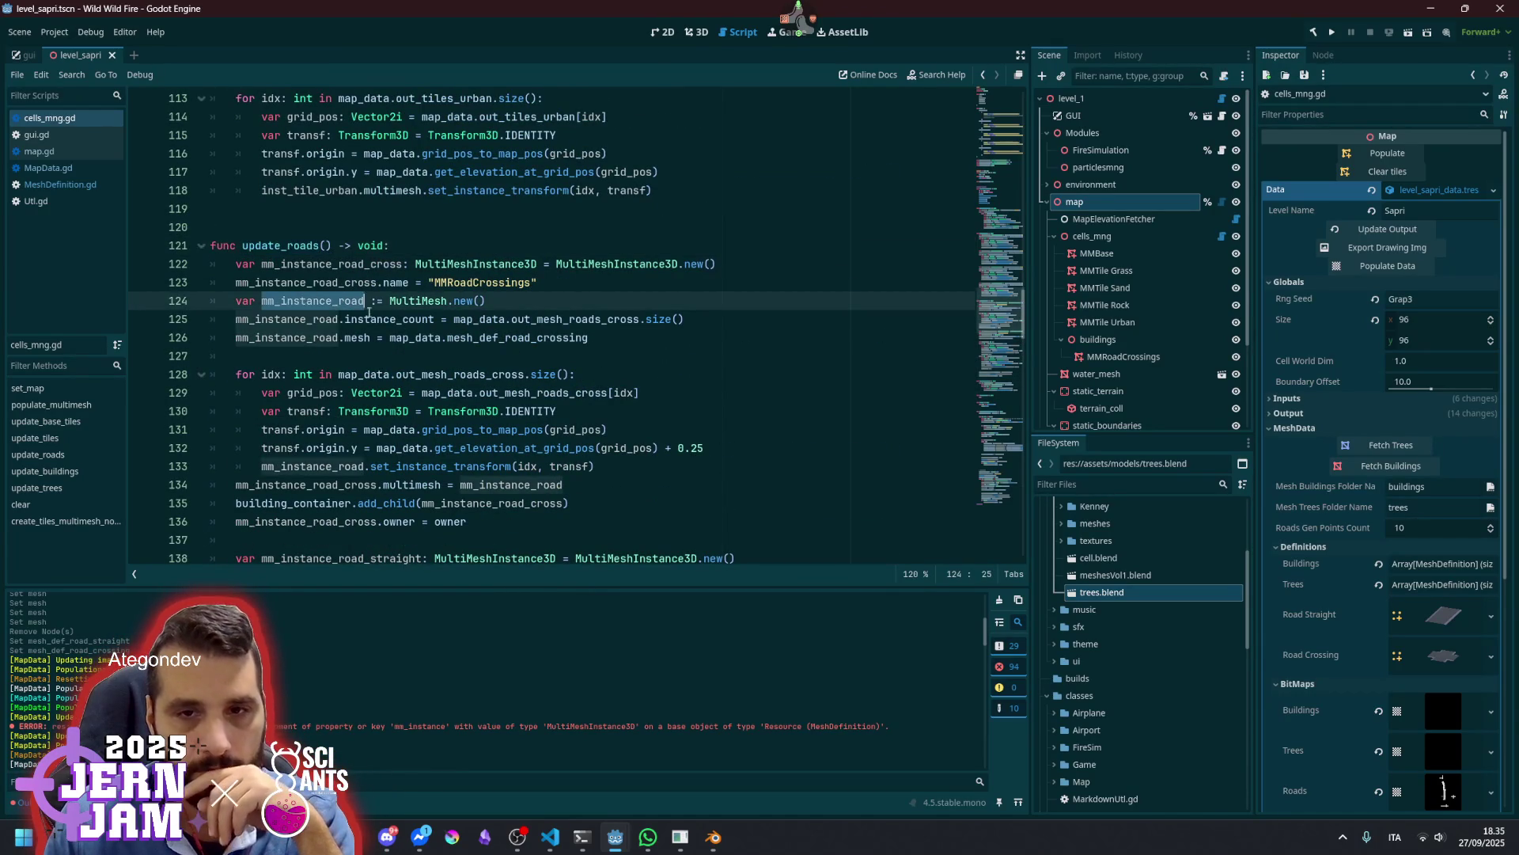
click(514, 293)
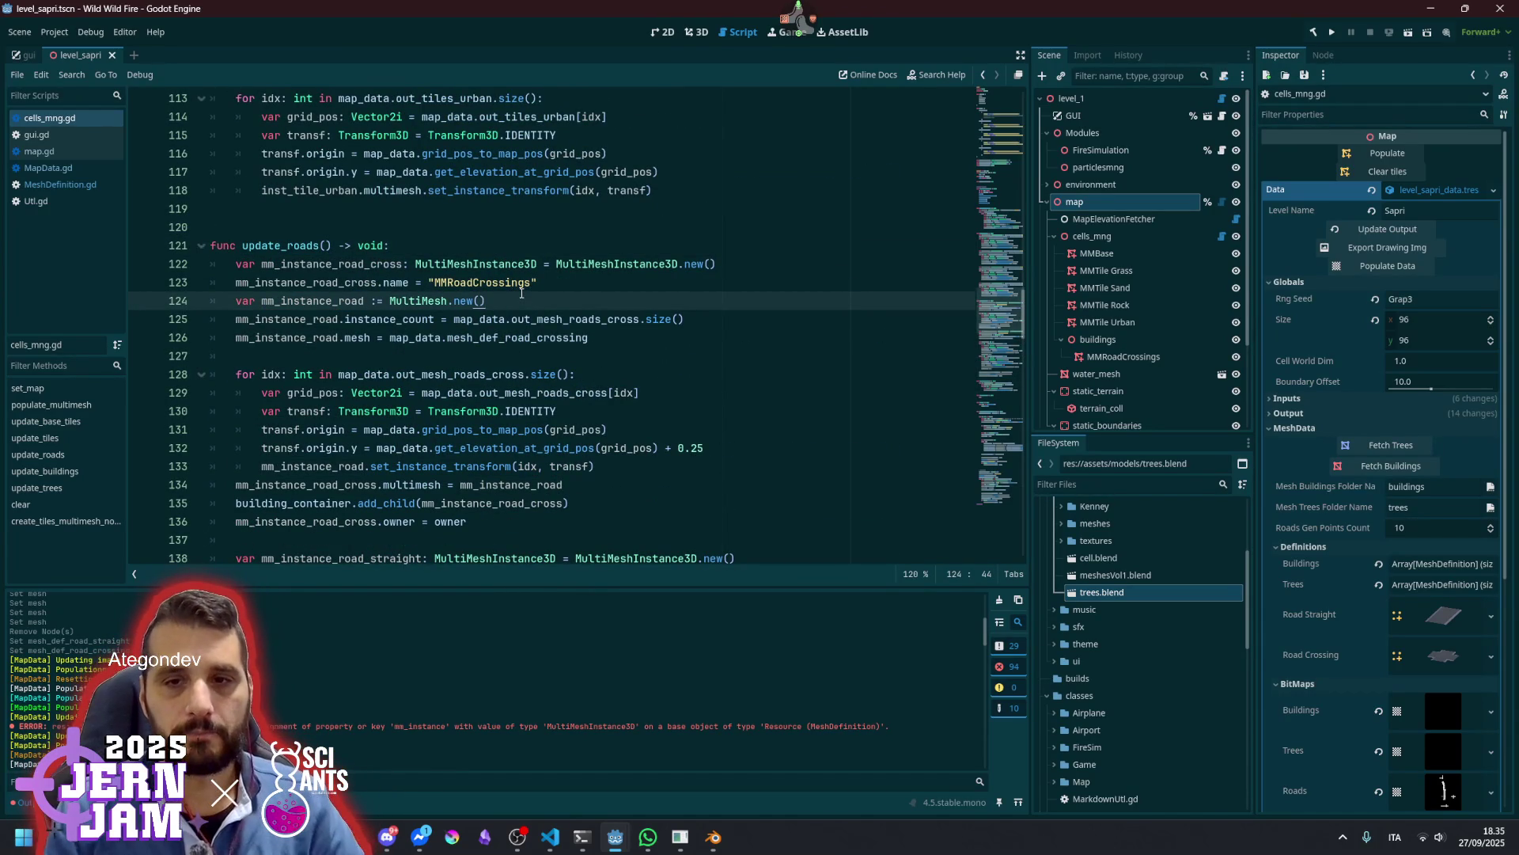
key(Down)
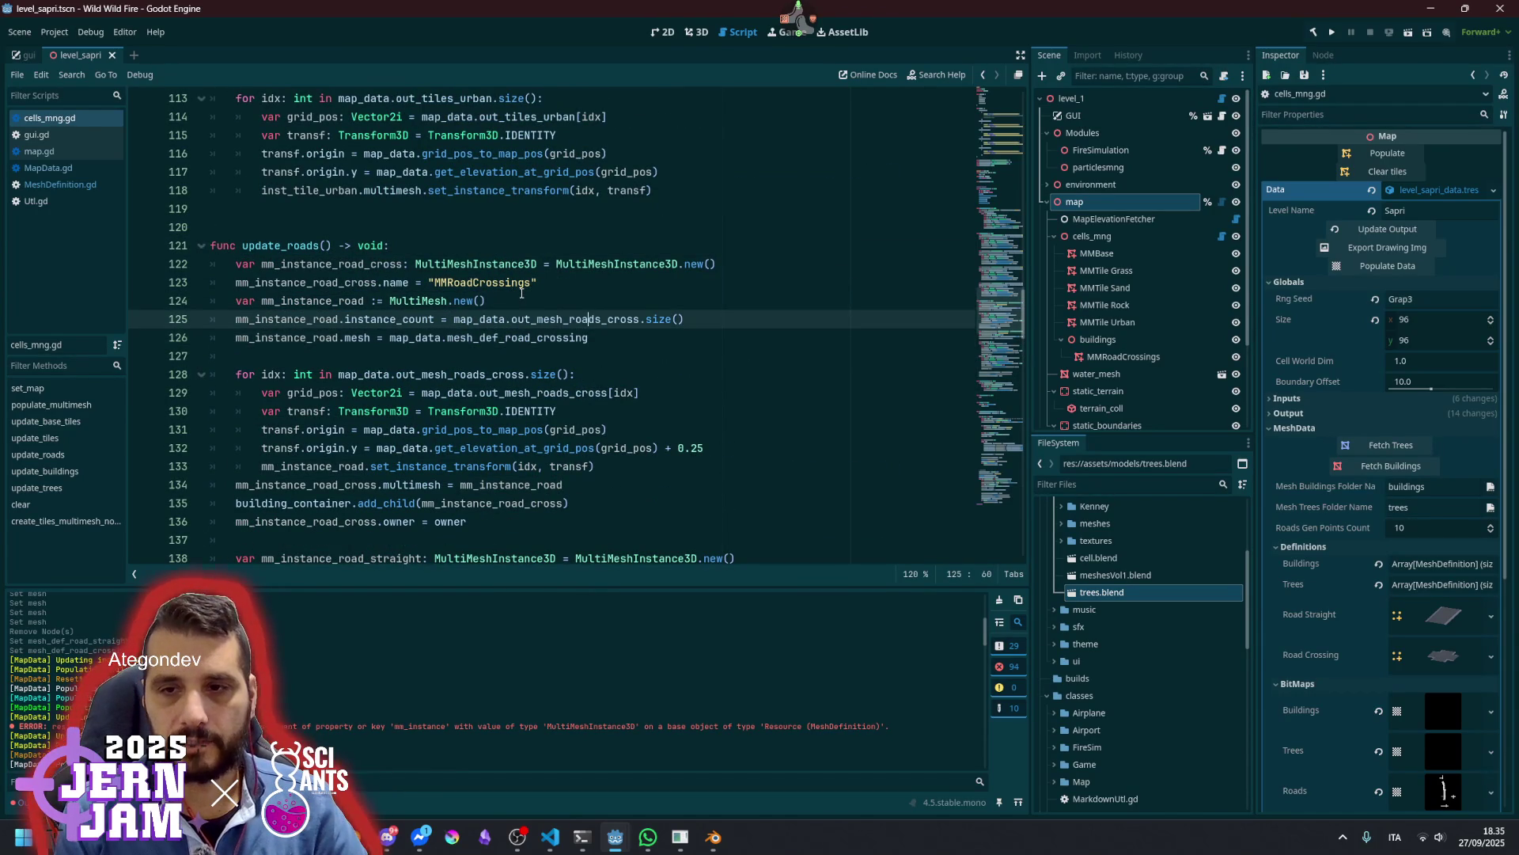
key(End)
key(Return)
text(multi.transform_format = MultiMesh.TRANSFORM_3D)
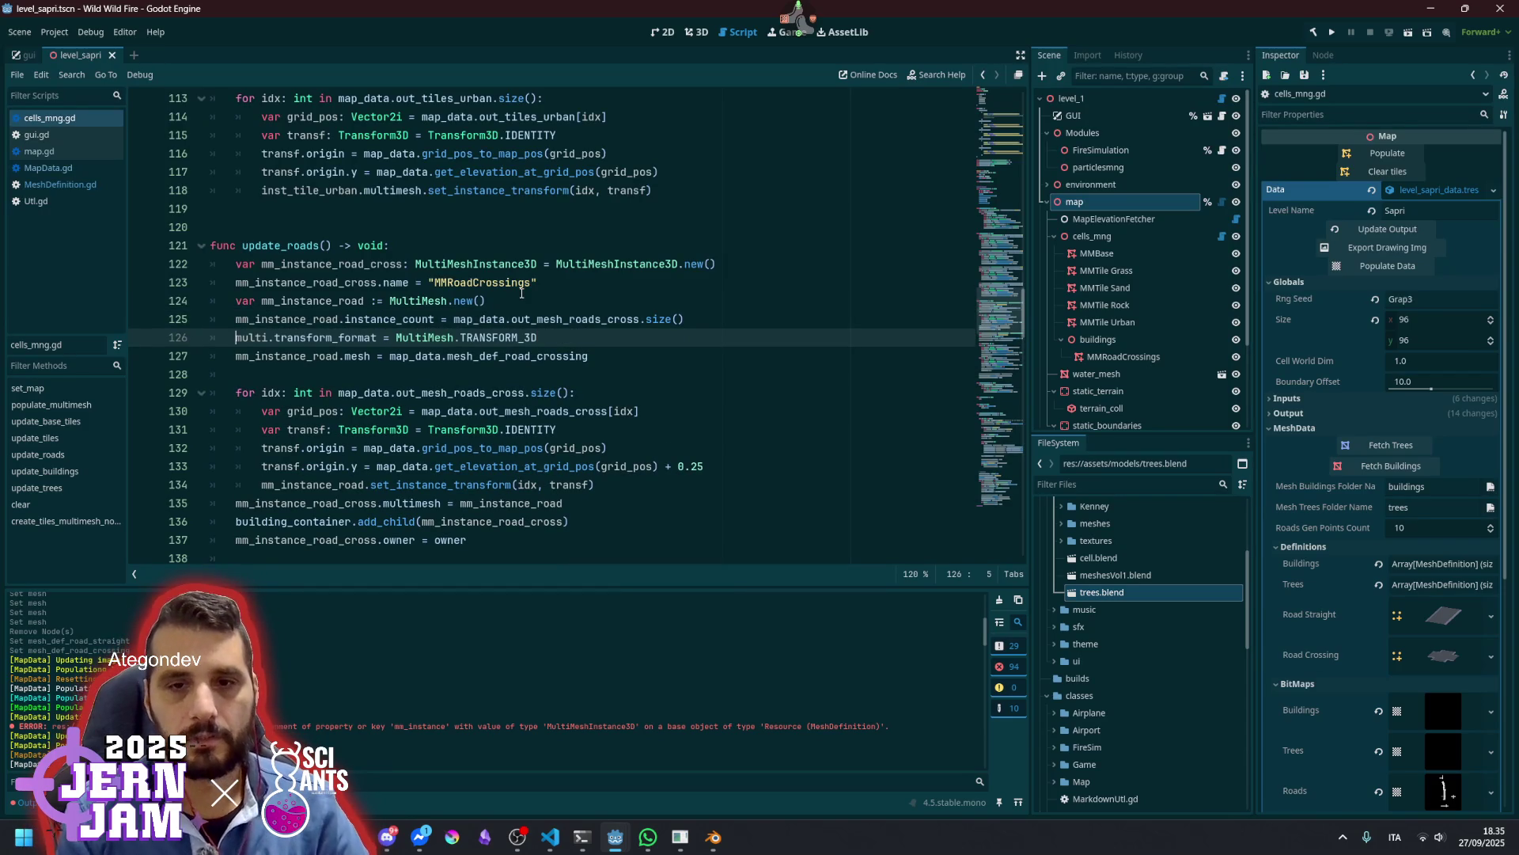
double_click(292, 320)
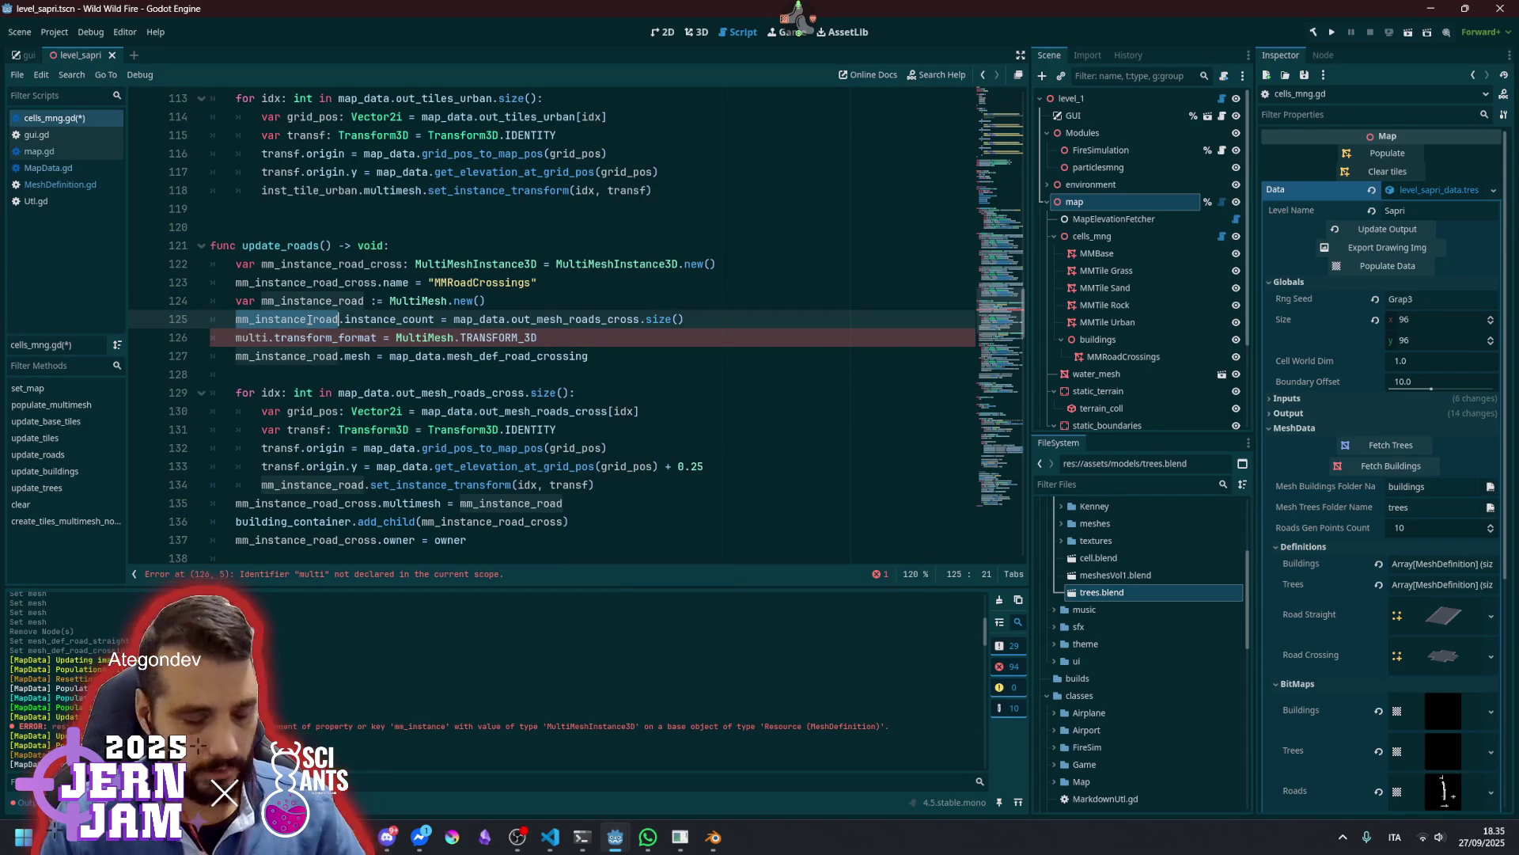
key(ctrl+c)
double_click(243, 339)
key(ctrl+v)
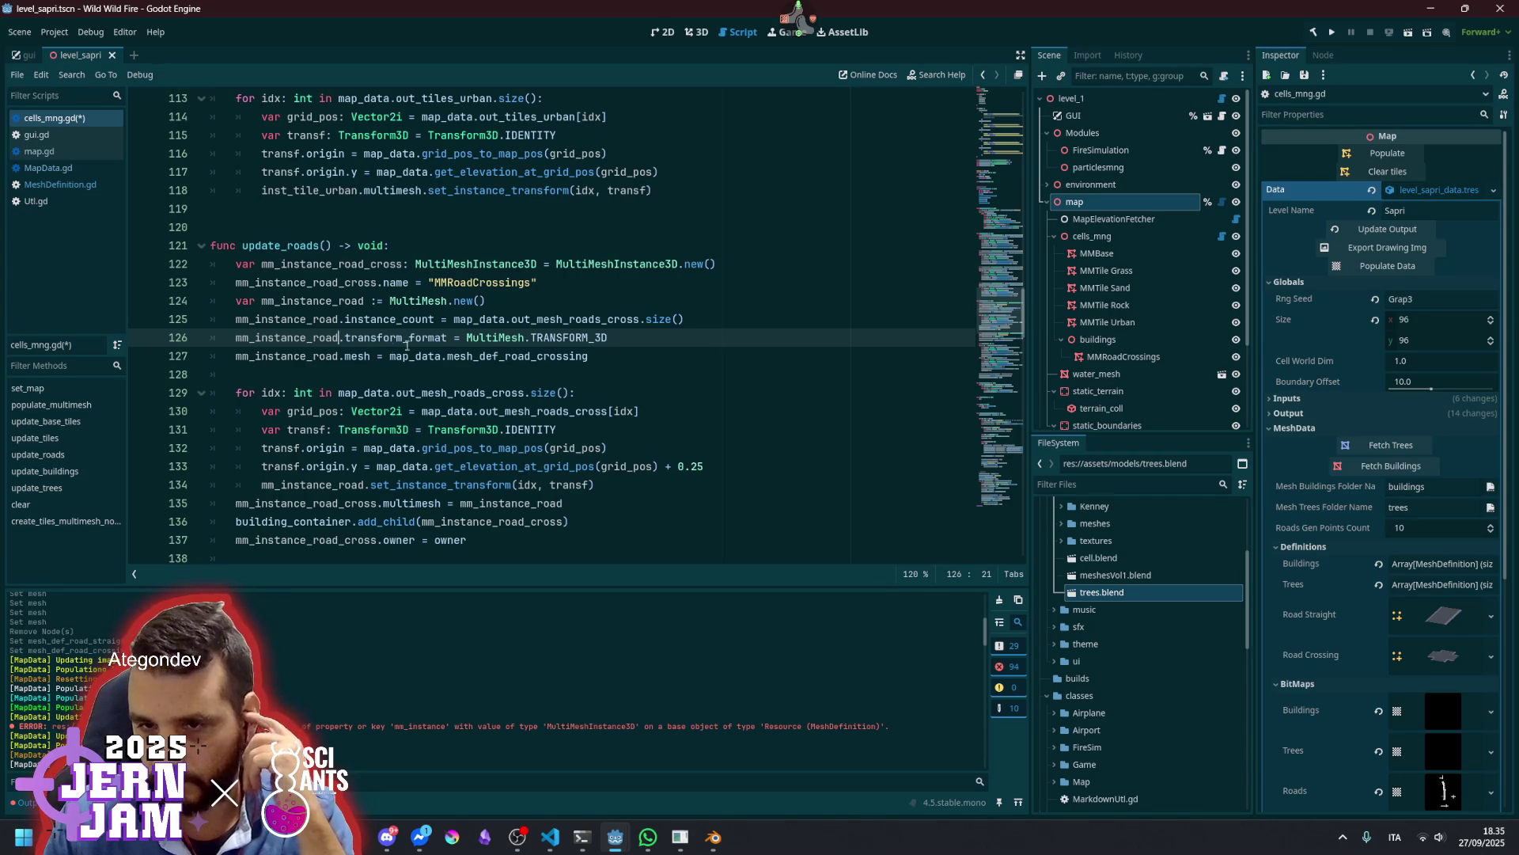
Paste the same transform_format line below line 142, renamed for mm_instance_road_s
scroll(467, 316, down, 2)
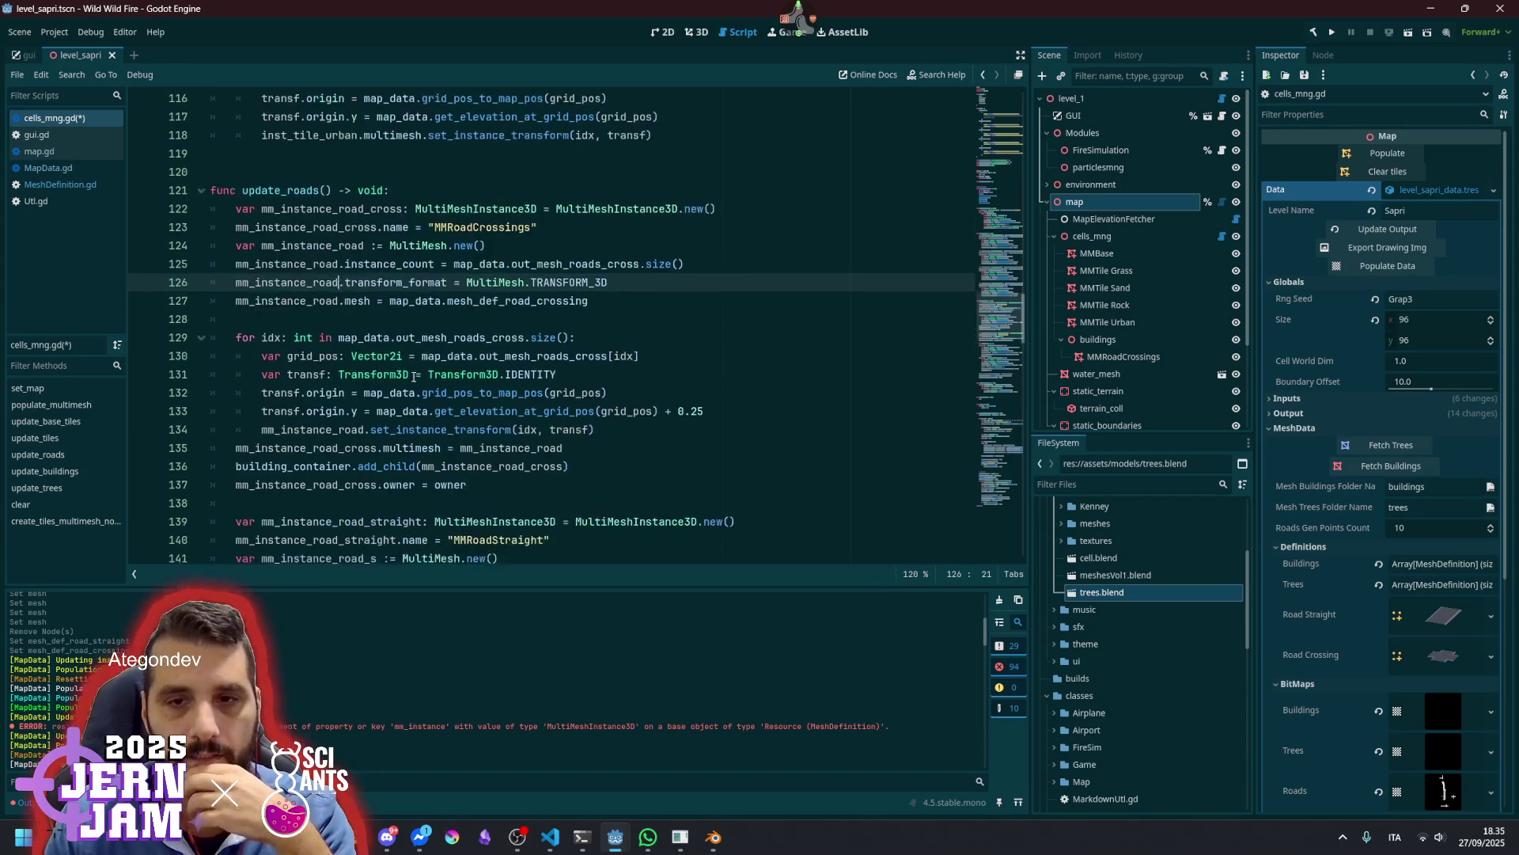
key(End)
key(shift+Home)
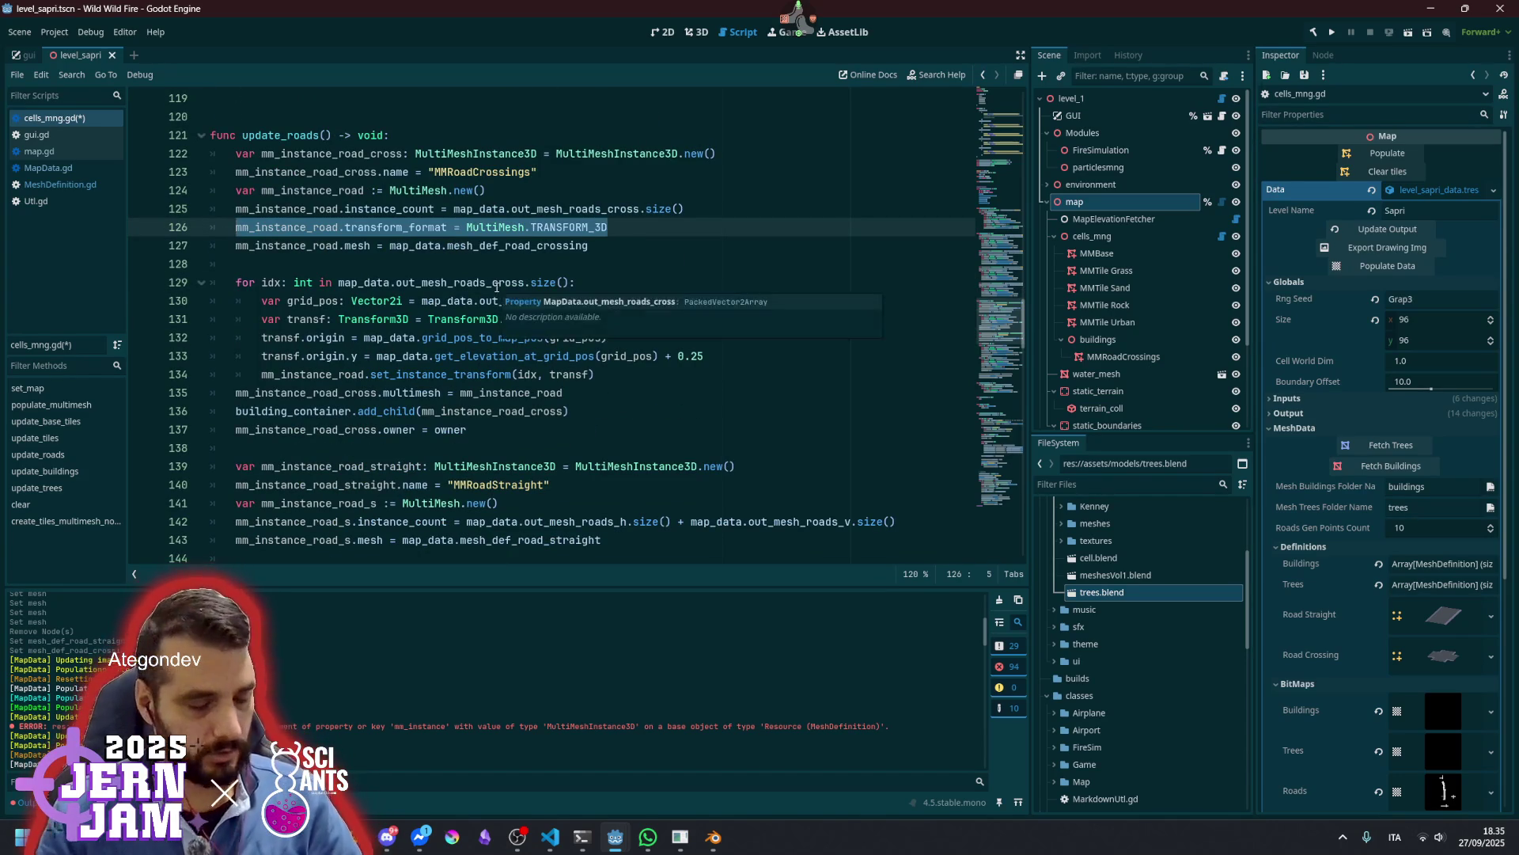
click(473, 172)
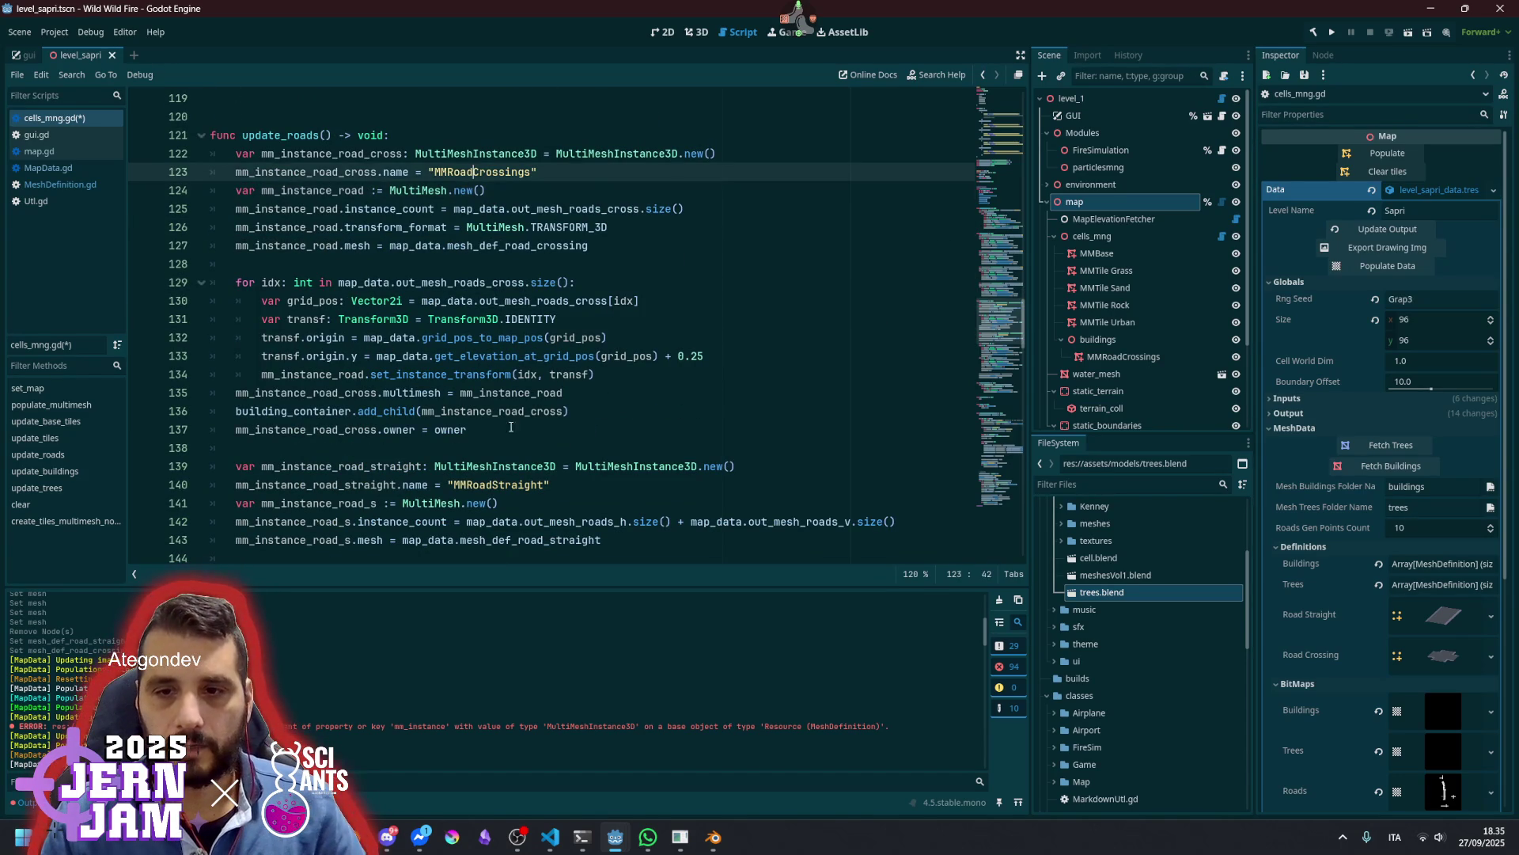
click(385, 520)
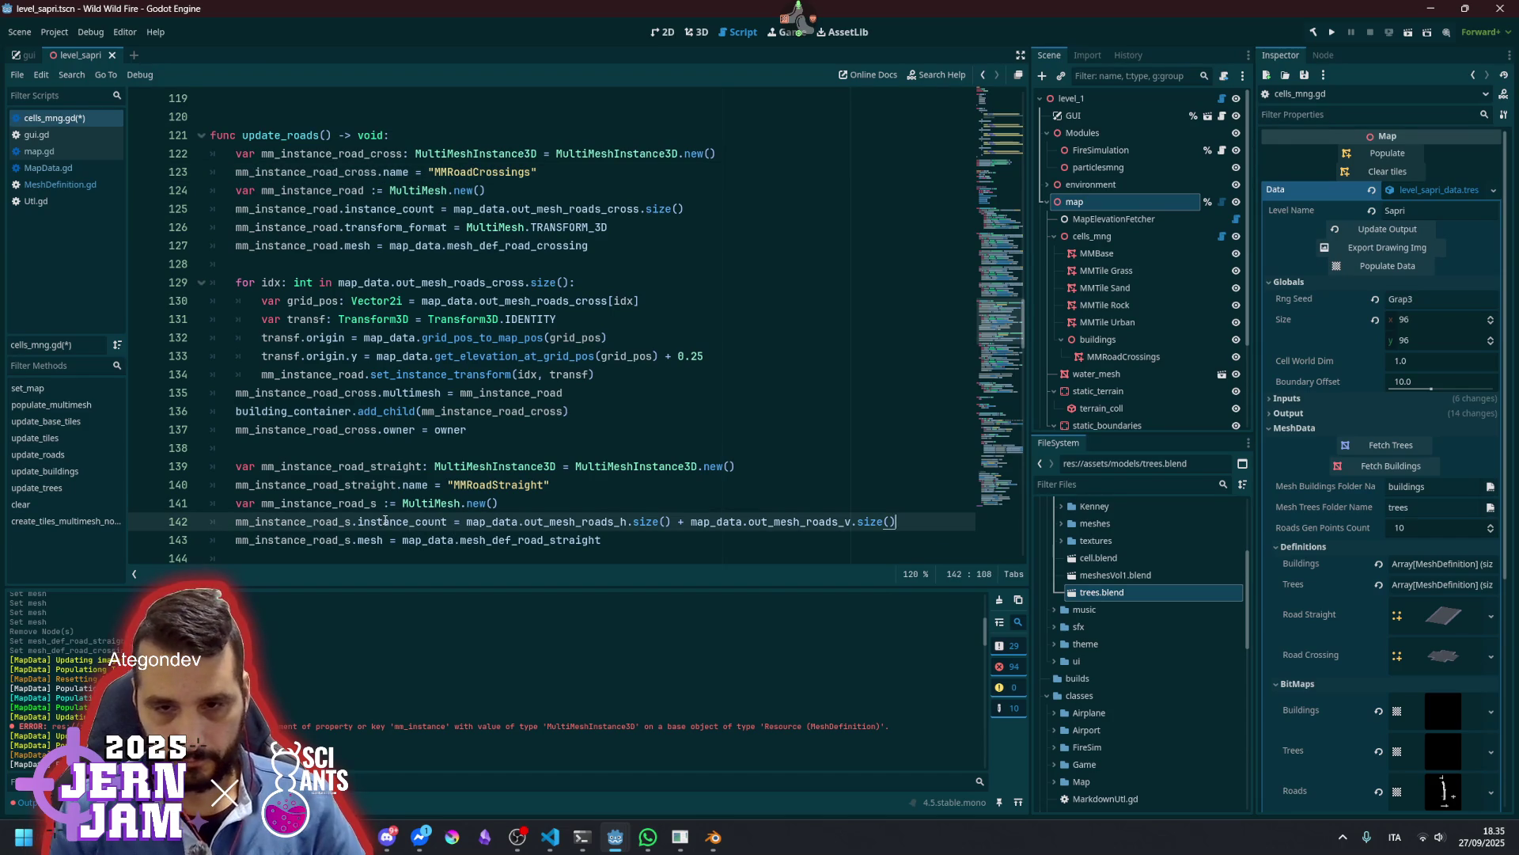
key(Return)
key(ctrl+v)
key(Up)
key(Home)
key(ctrl+shift+Right)
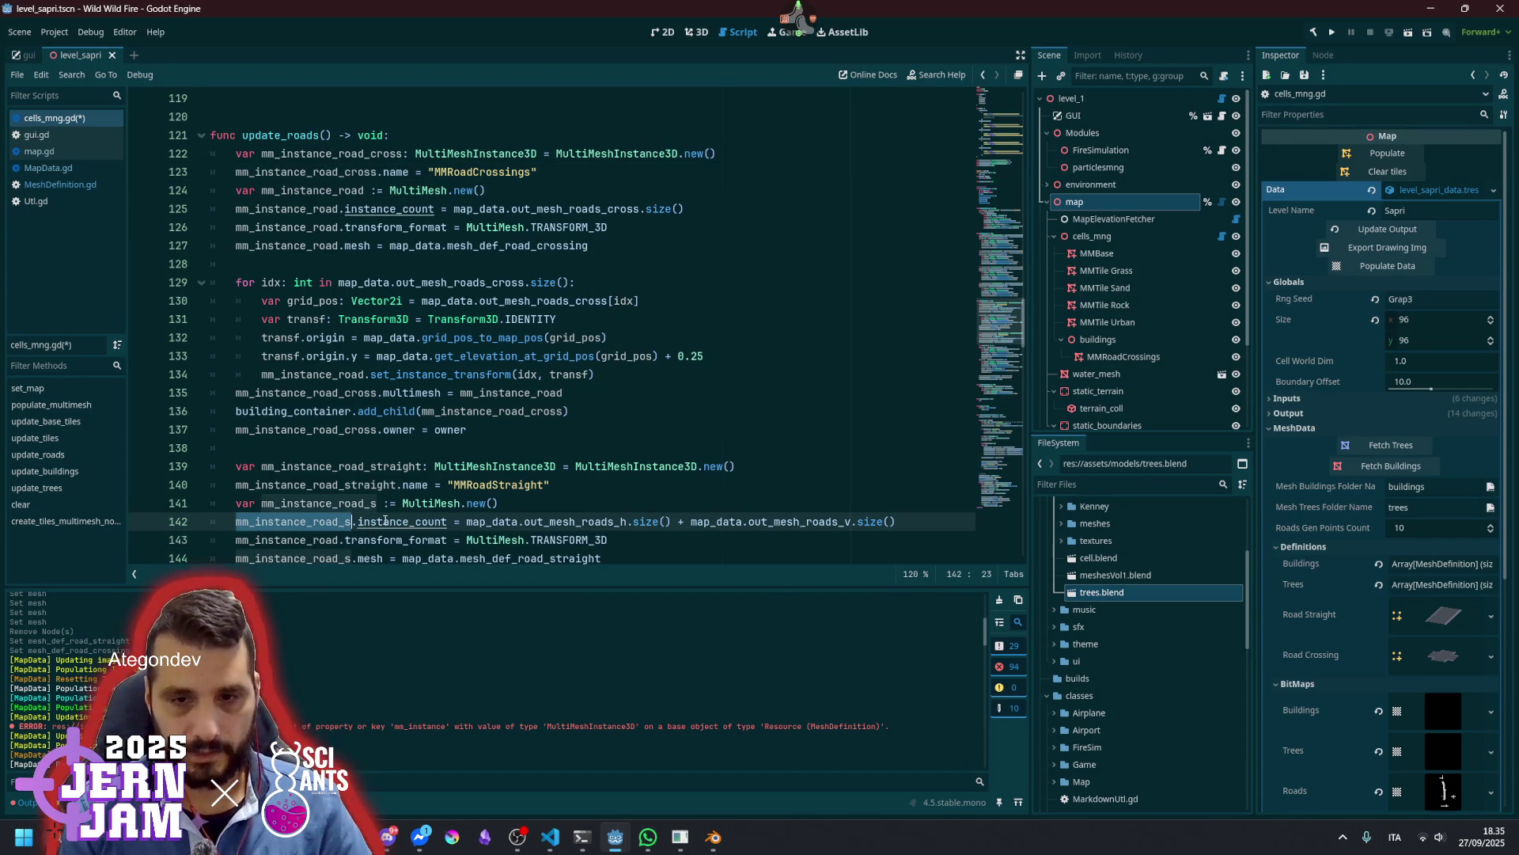
key(Down)
key(ctrl+shift+Right)
key(ctrl+v)
Save cells_mng.gd and switch back to the 3D scene view
key(ctrl+s)
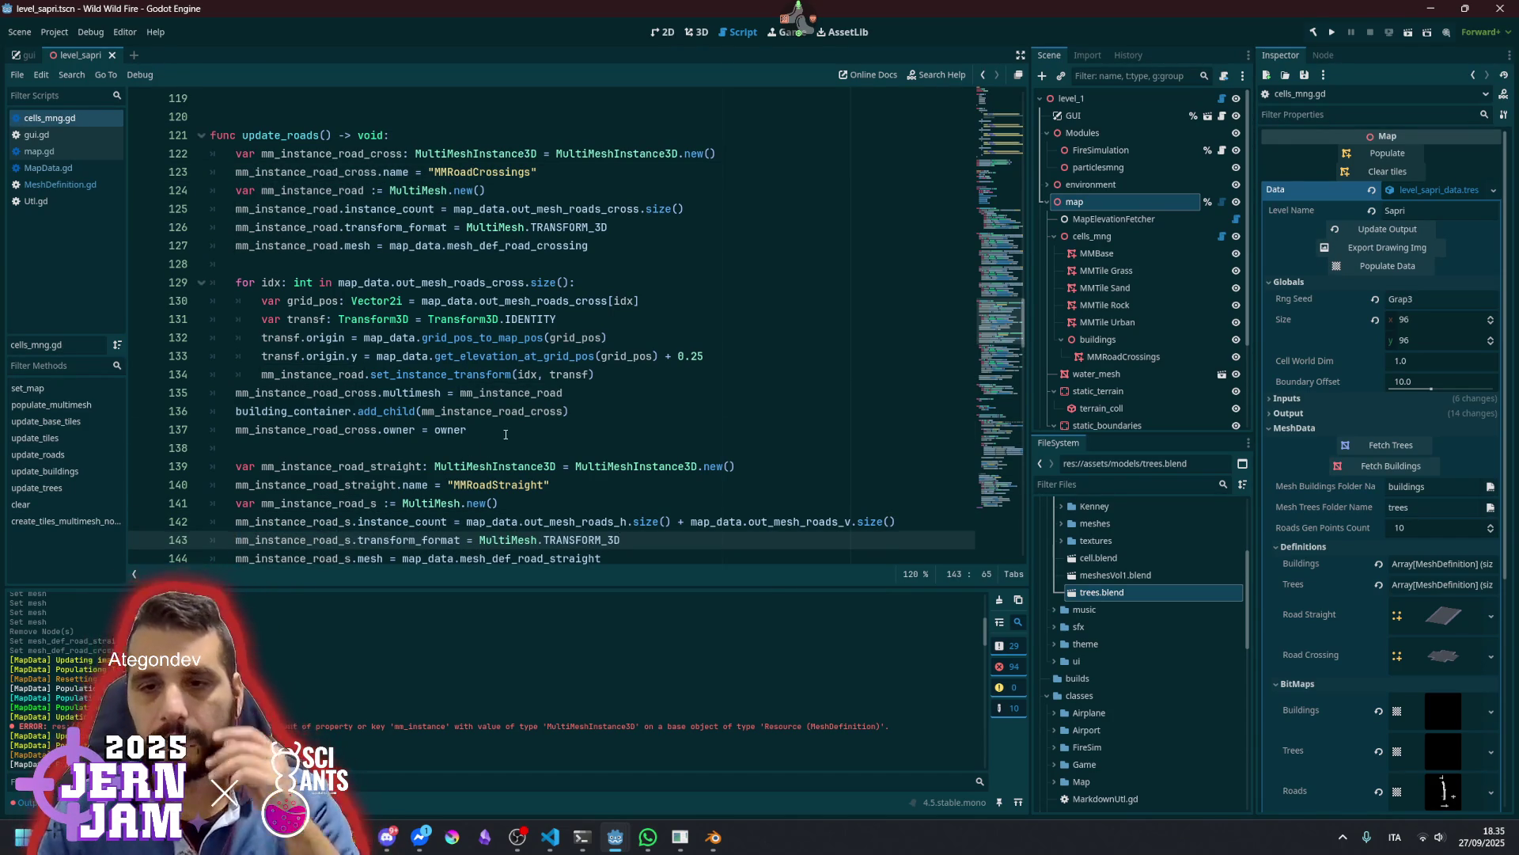
click(471, 430)
click(663, 35)
click(693, 34)
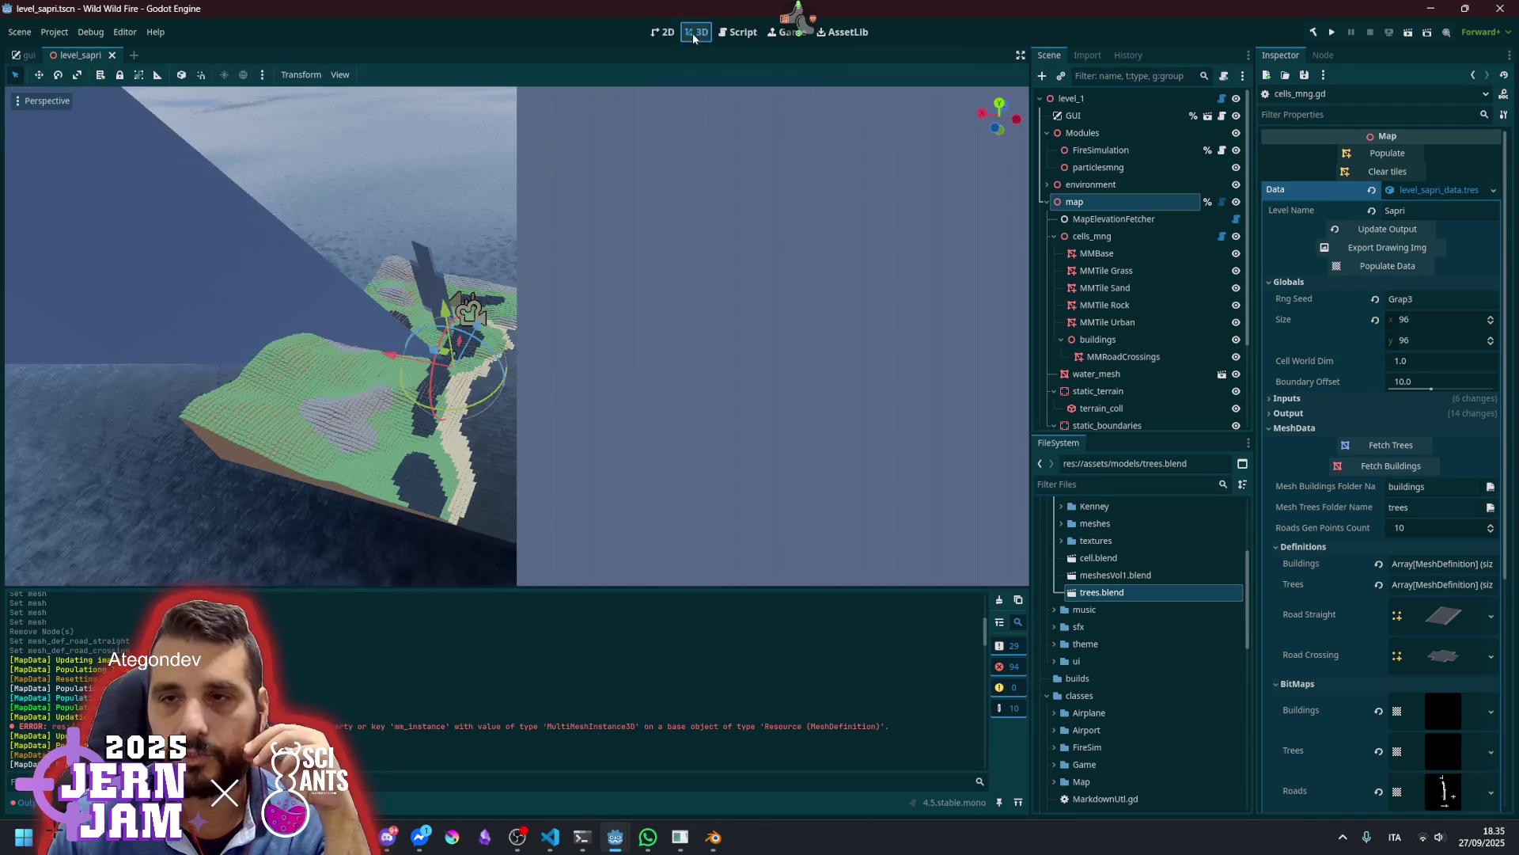
Select the map node and regenerate the map tiles with Populate
click(1085, 103)
click(1090, 204)
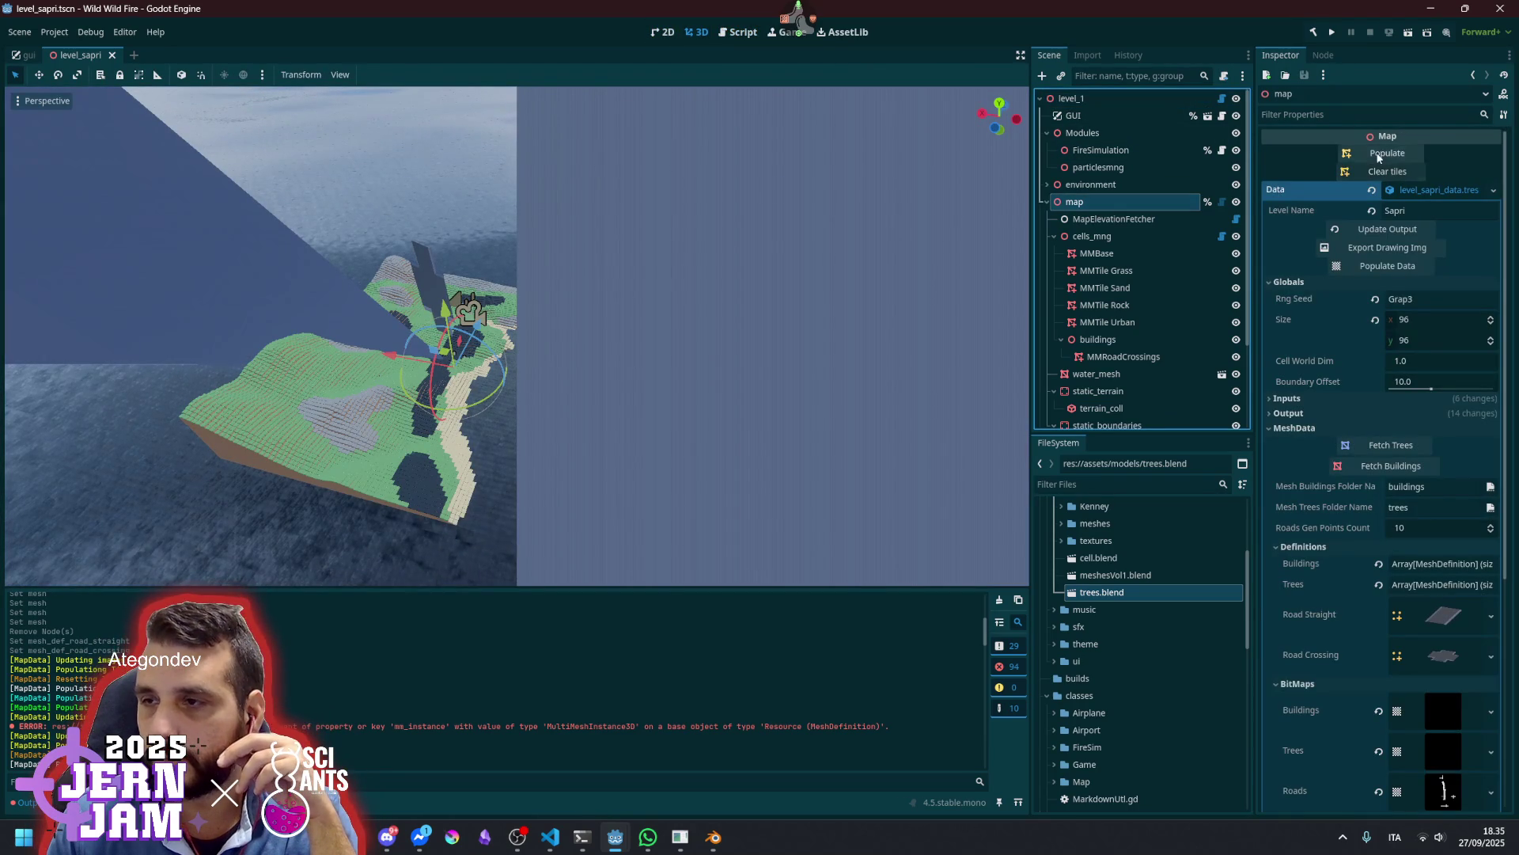
click(1387, 153)
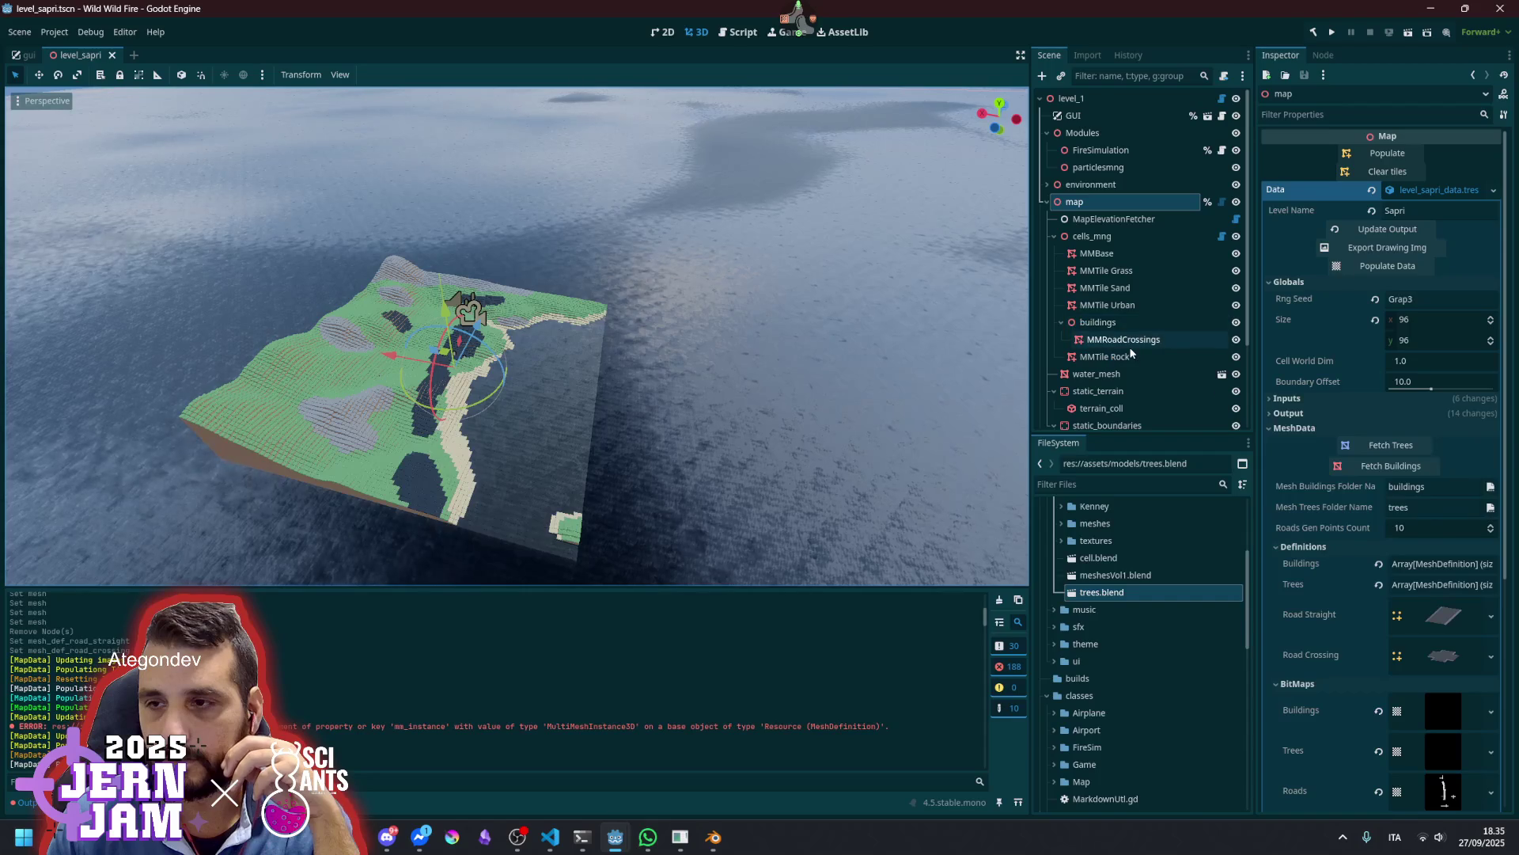
Focus on MMRoadCrossings, check its MultiMesh properties, and save the scene
click(1107, 346)
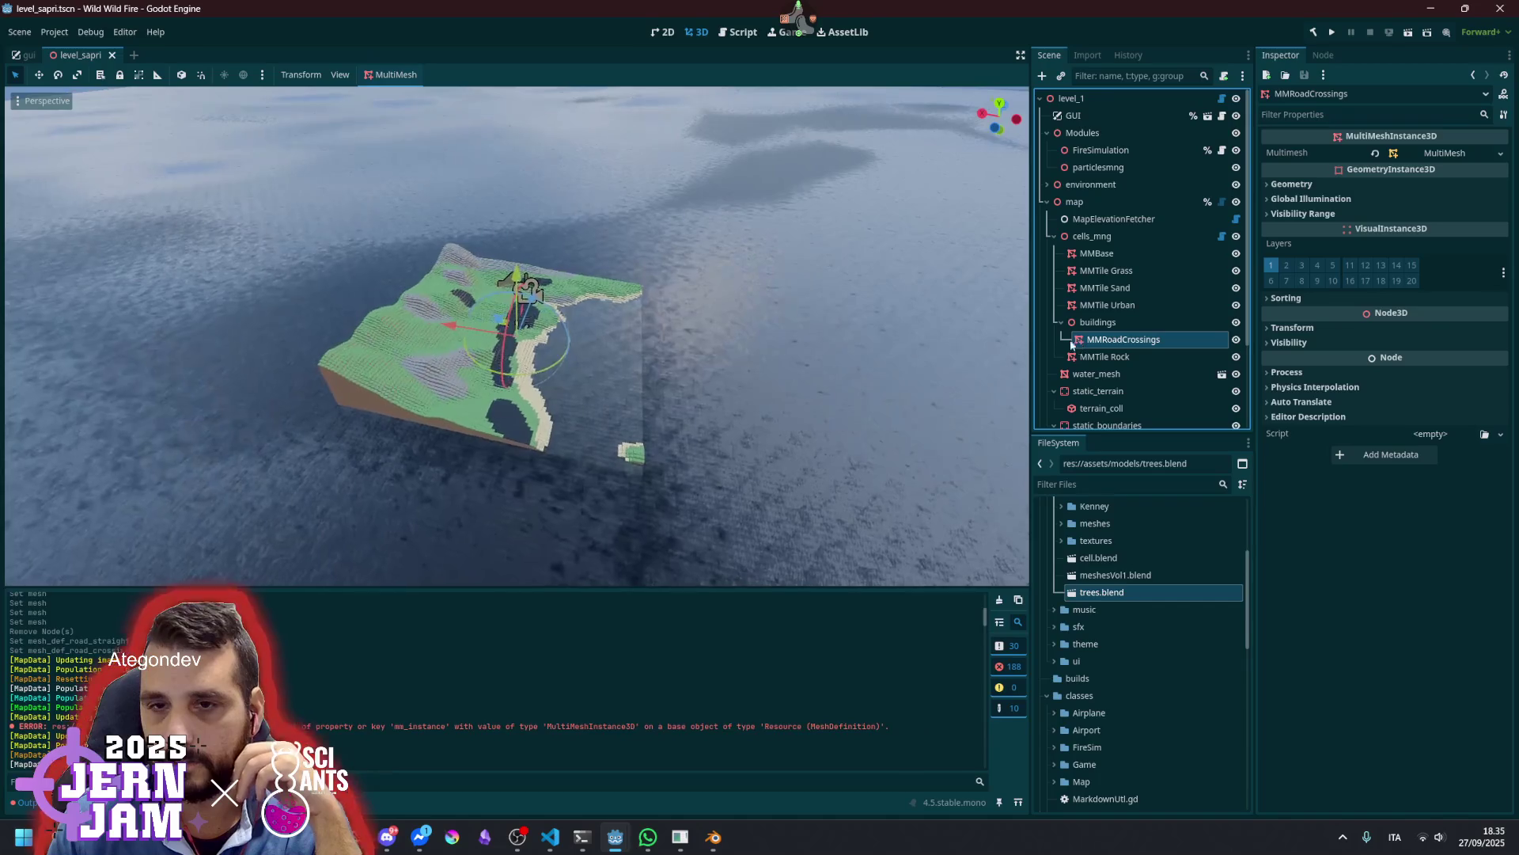
key(f)
scroll(525, 348, up, 5)
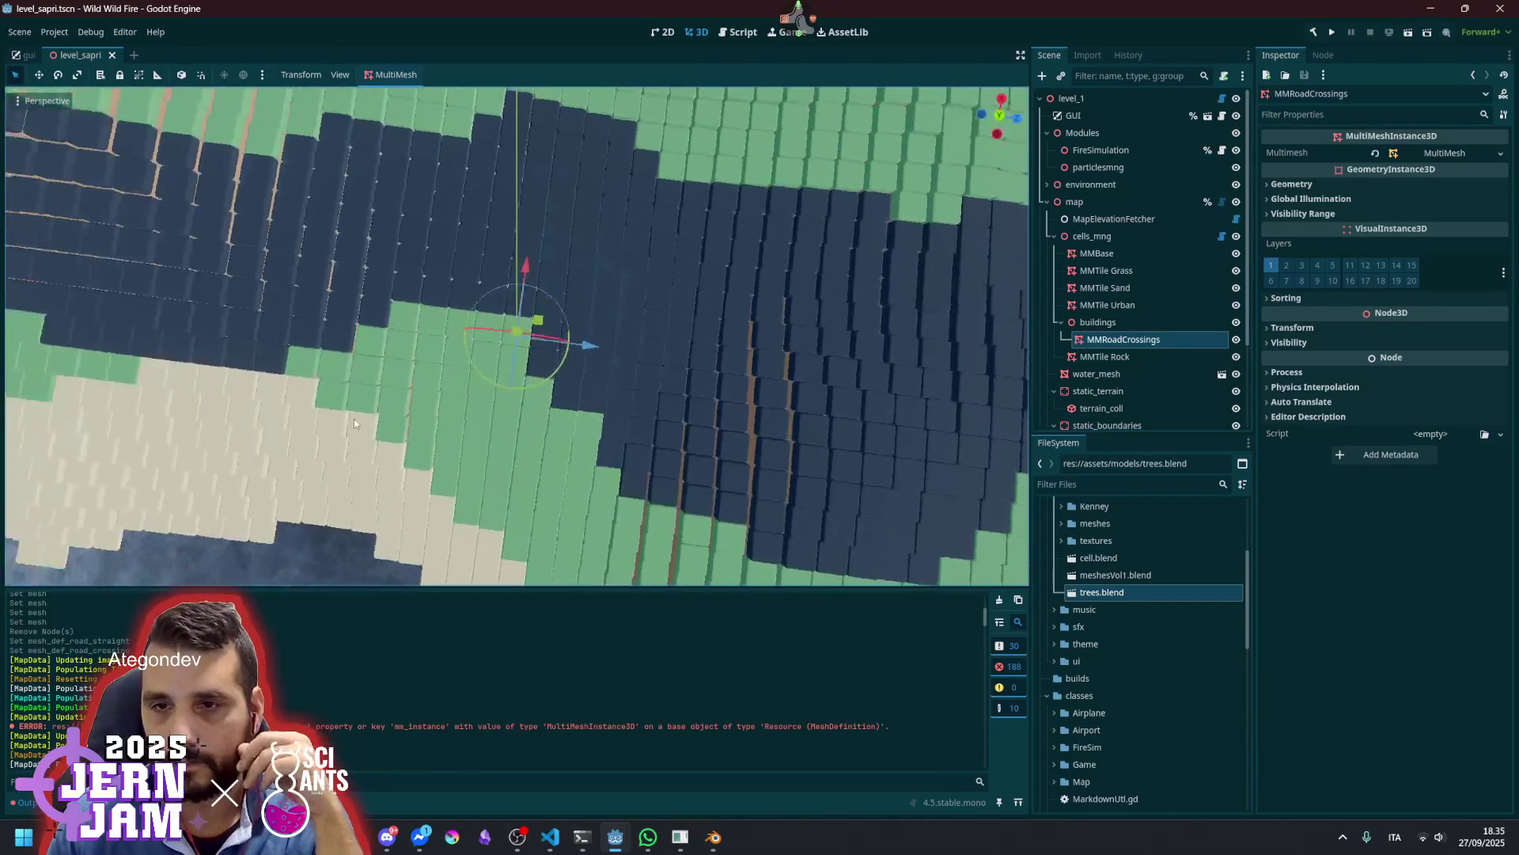
mouse_move(354, 419)
mouse_down()
mouse_move(293, 354)
mouse_move(431, 348)
mouse_up()
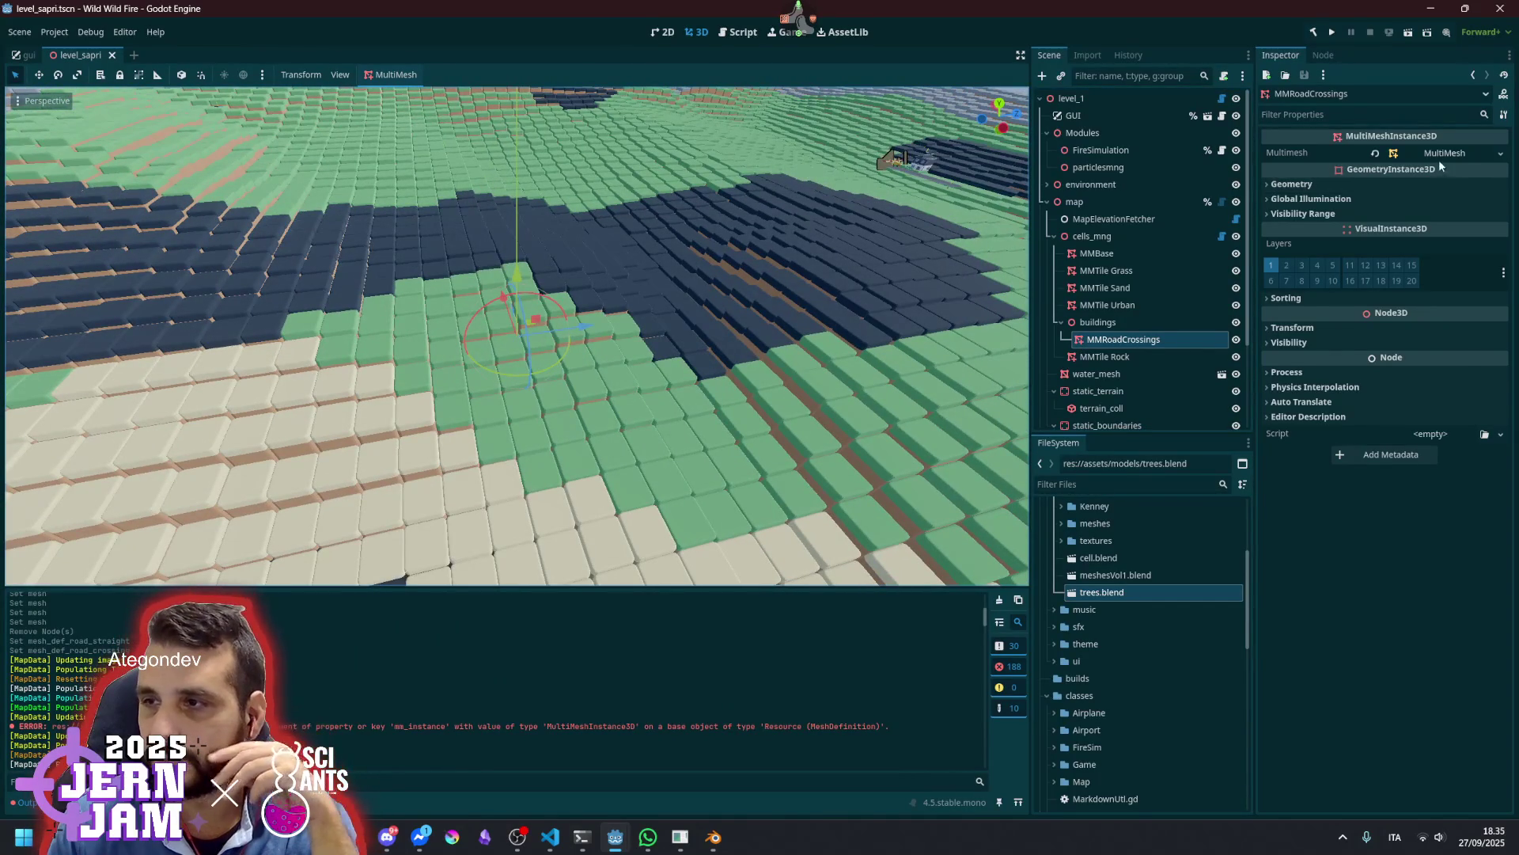
click(1442, 154)
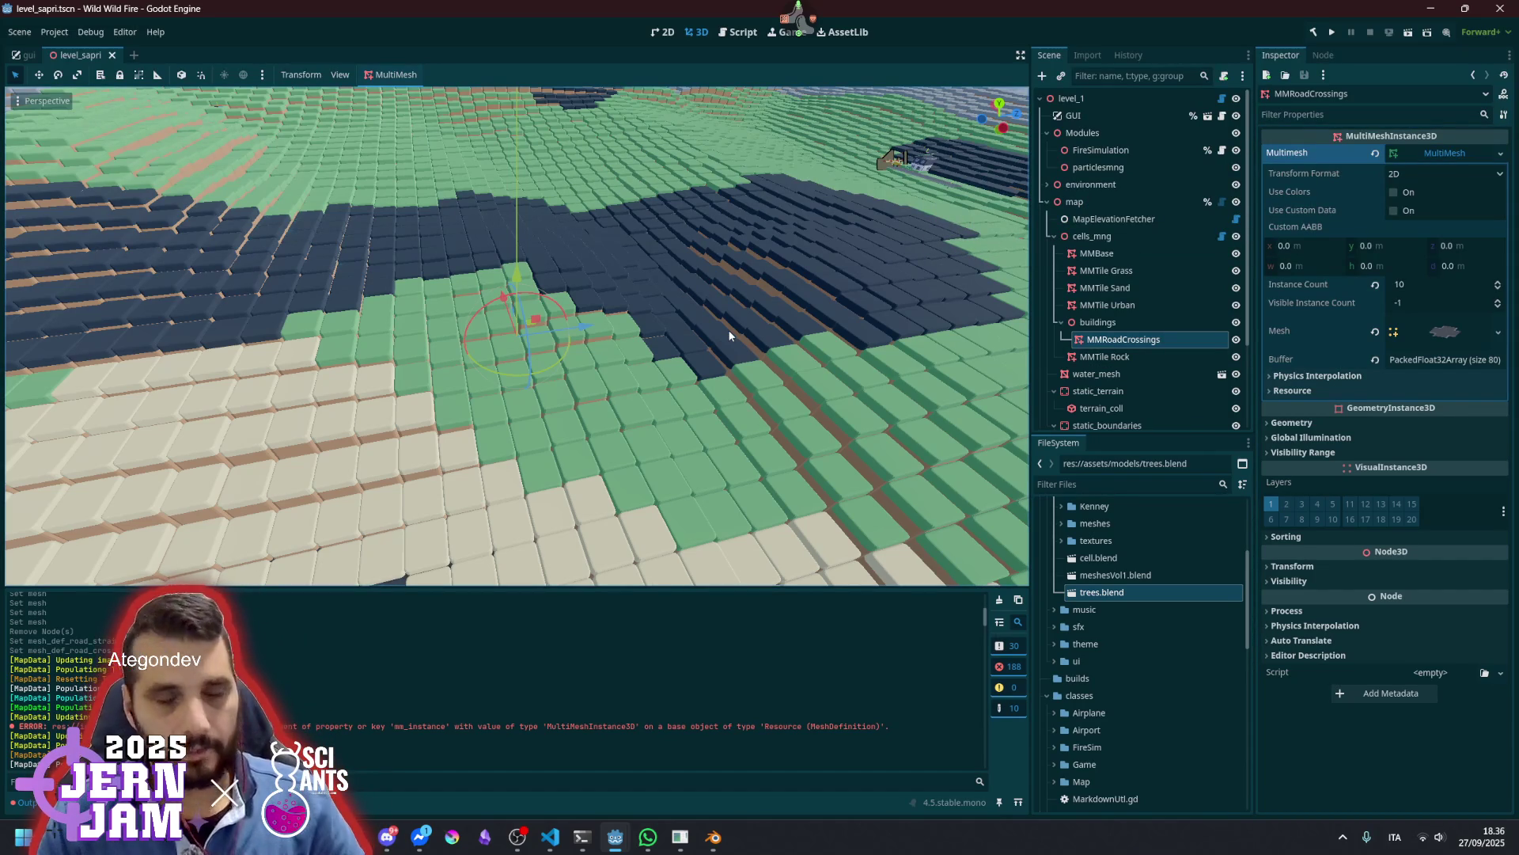
key(ctrl+s)
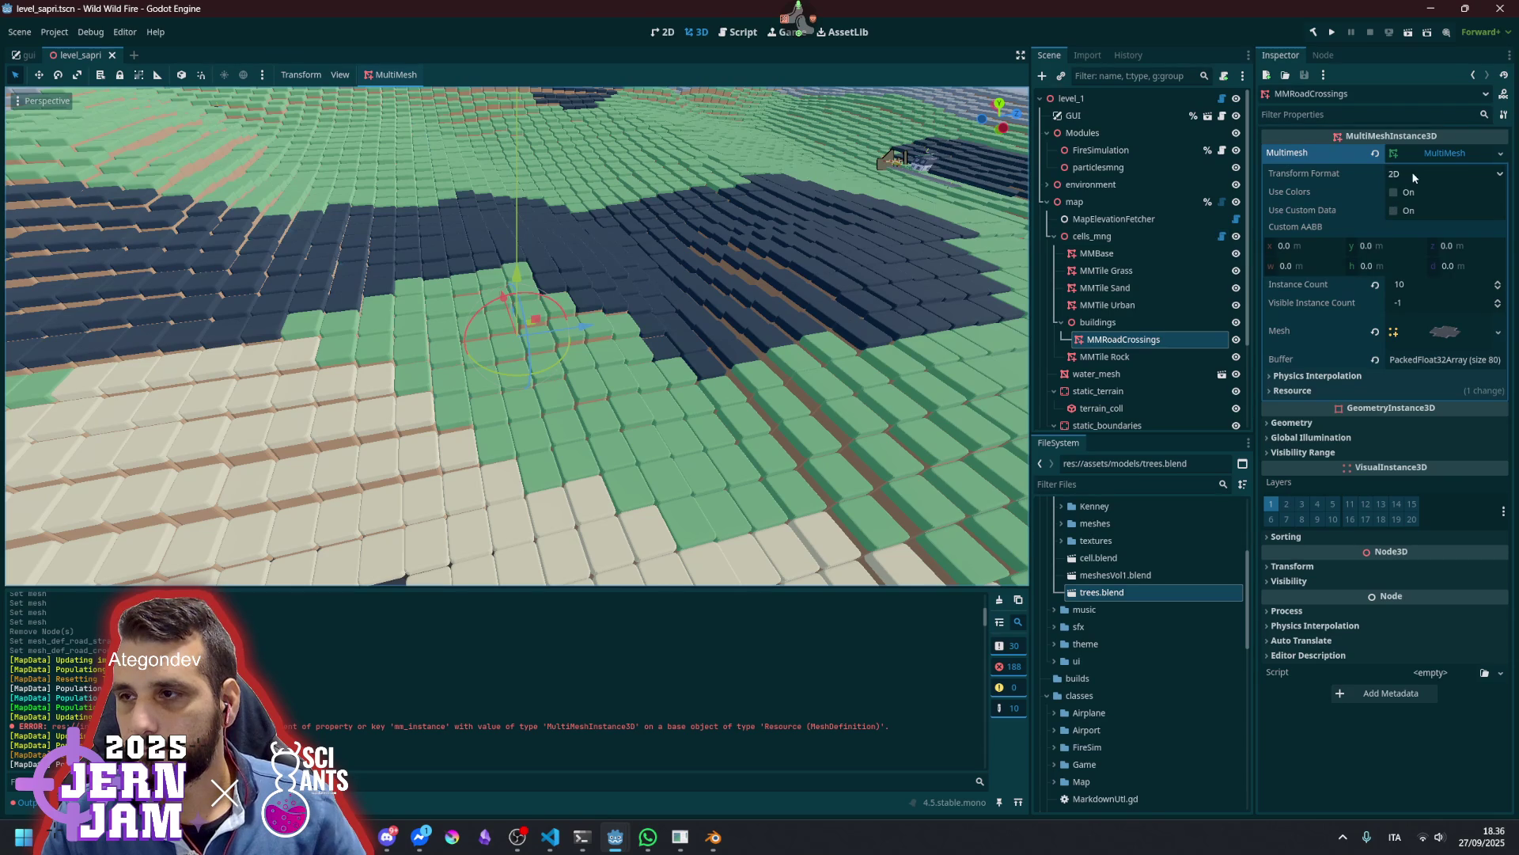
click(1108, 203)
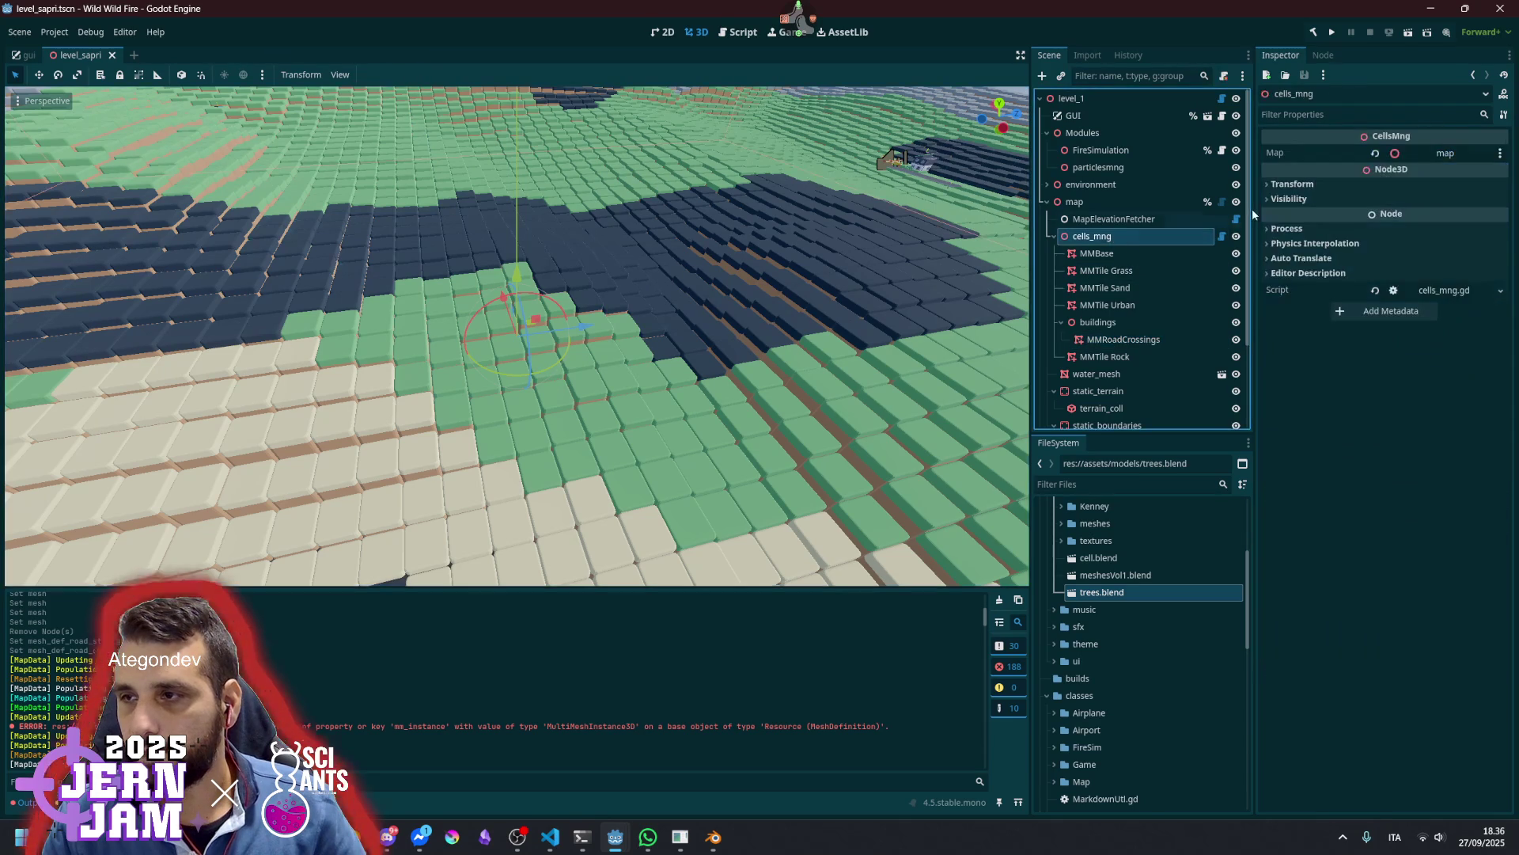
Clear and repopulate the map tiles twice, clearing the Output log in between
click(1386, 171)
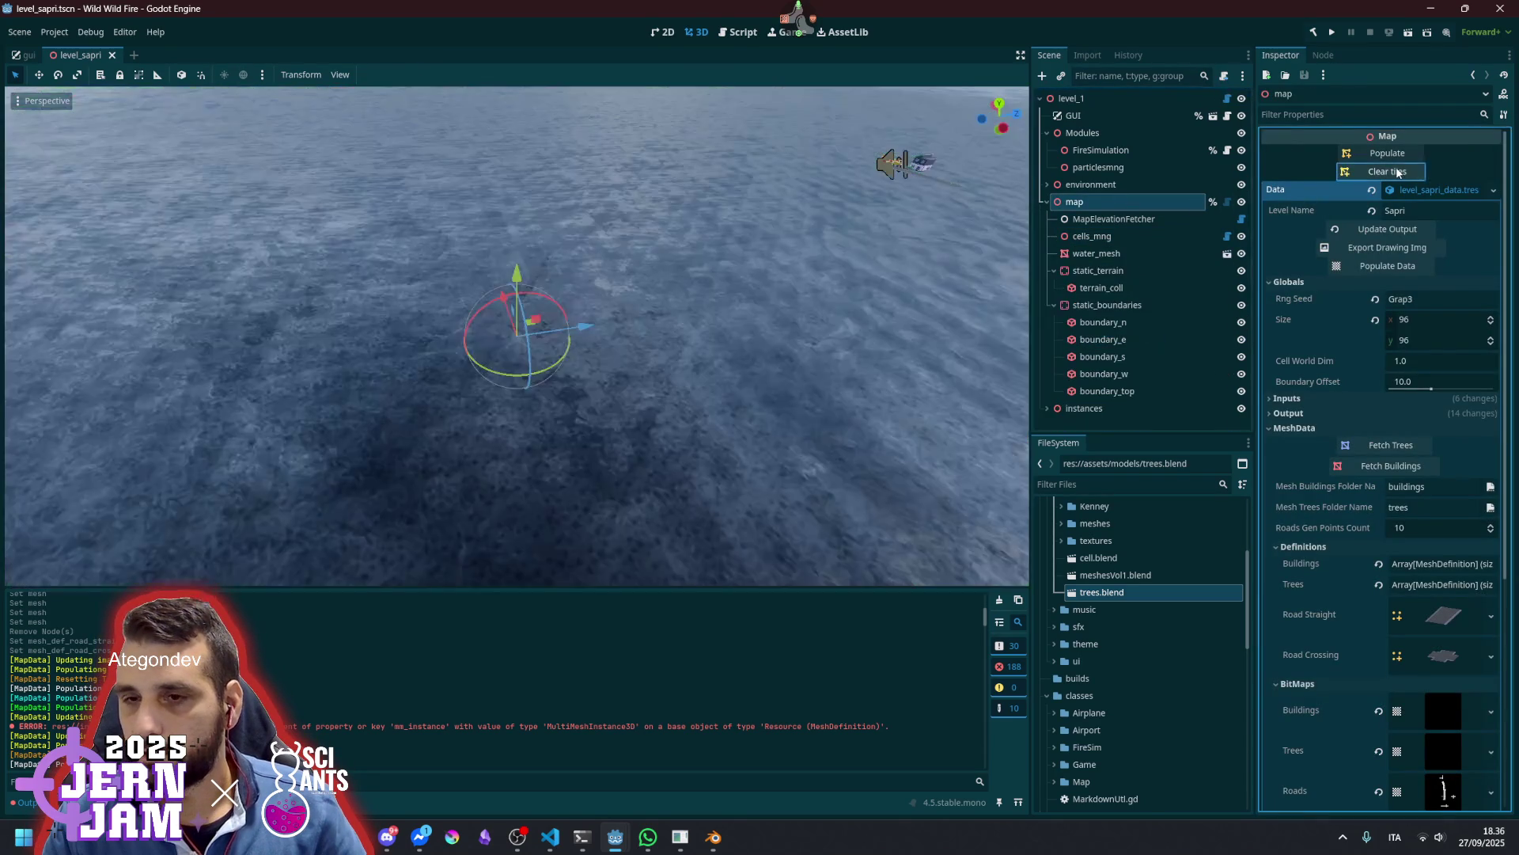
click(1391, 155)
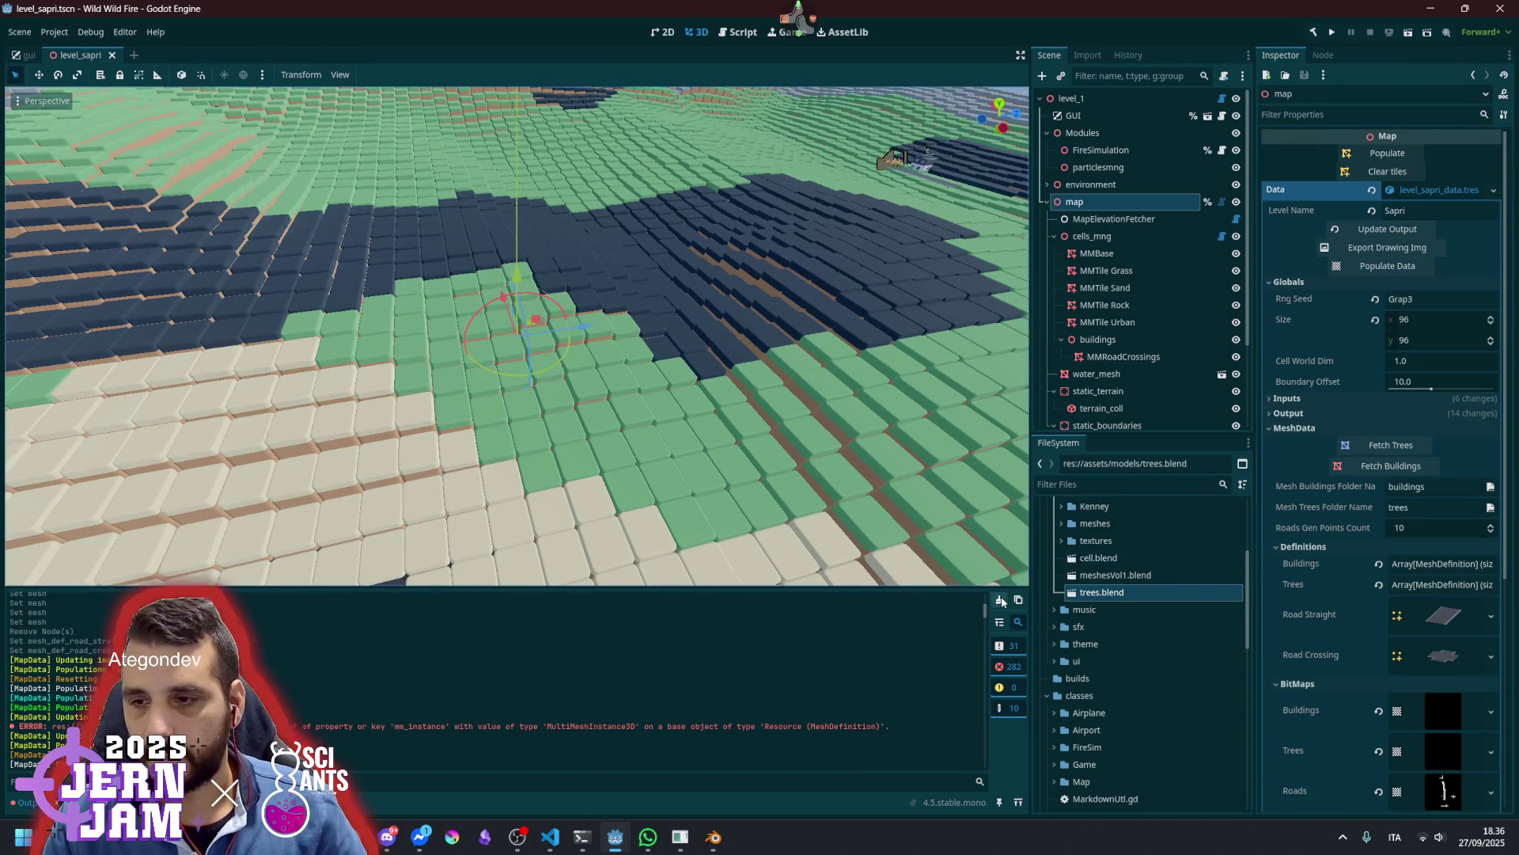
click(1000, 599)
click(1398, 173)
click(1389, 154)
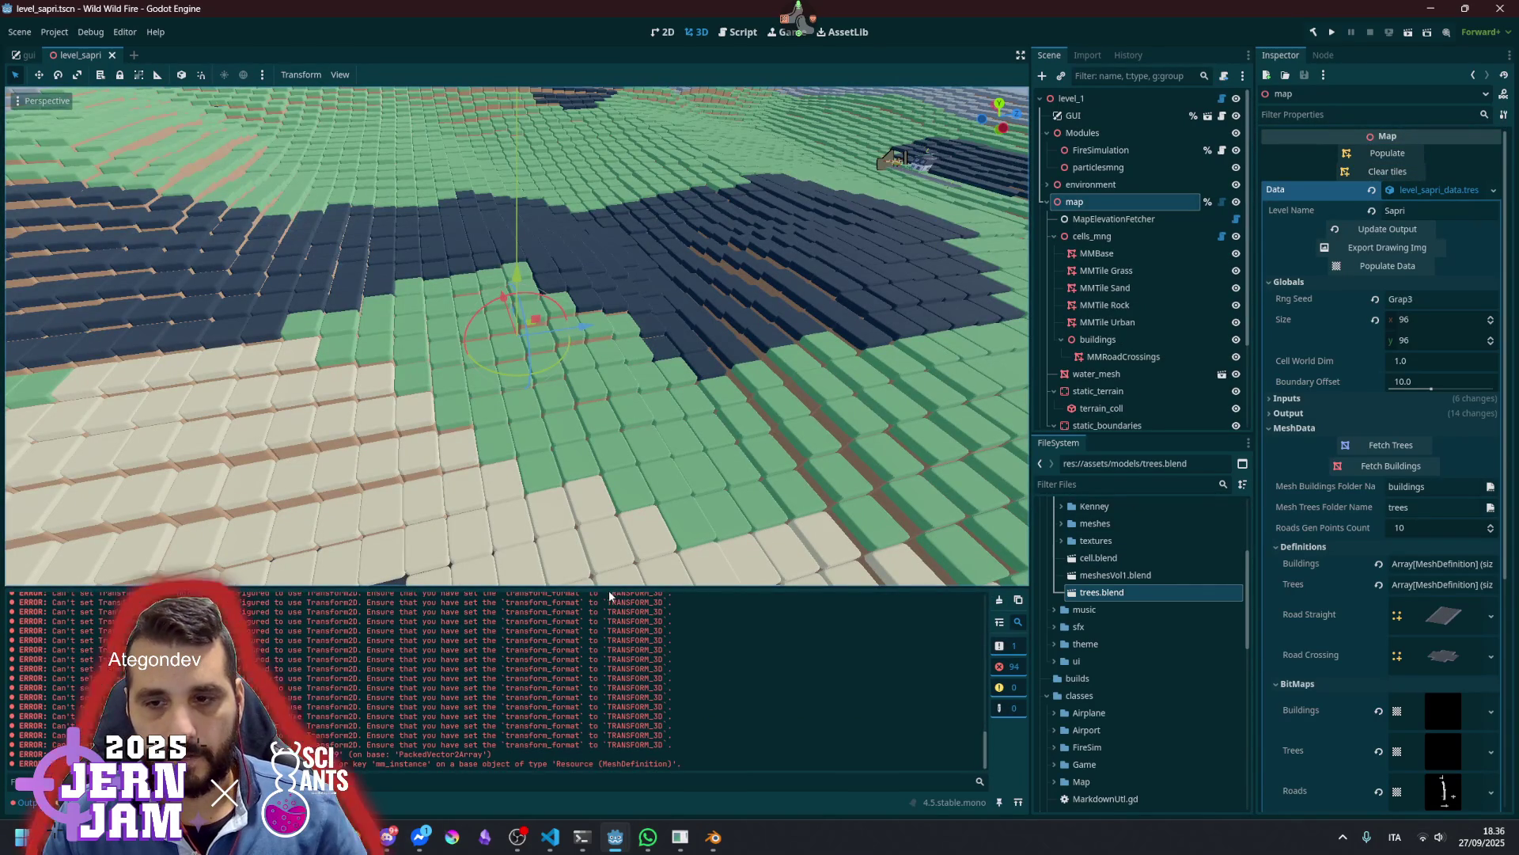
Enlarge the Output panel to read the transform_format errors, then return to the script
drag(610, 594, 596, 435)
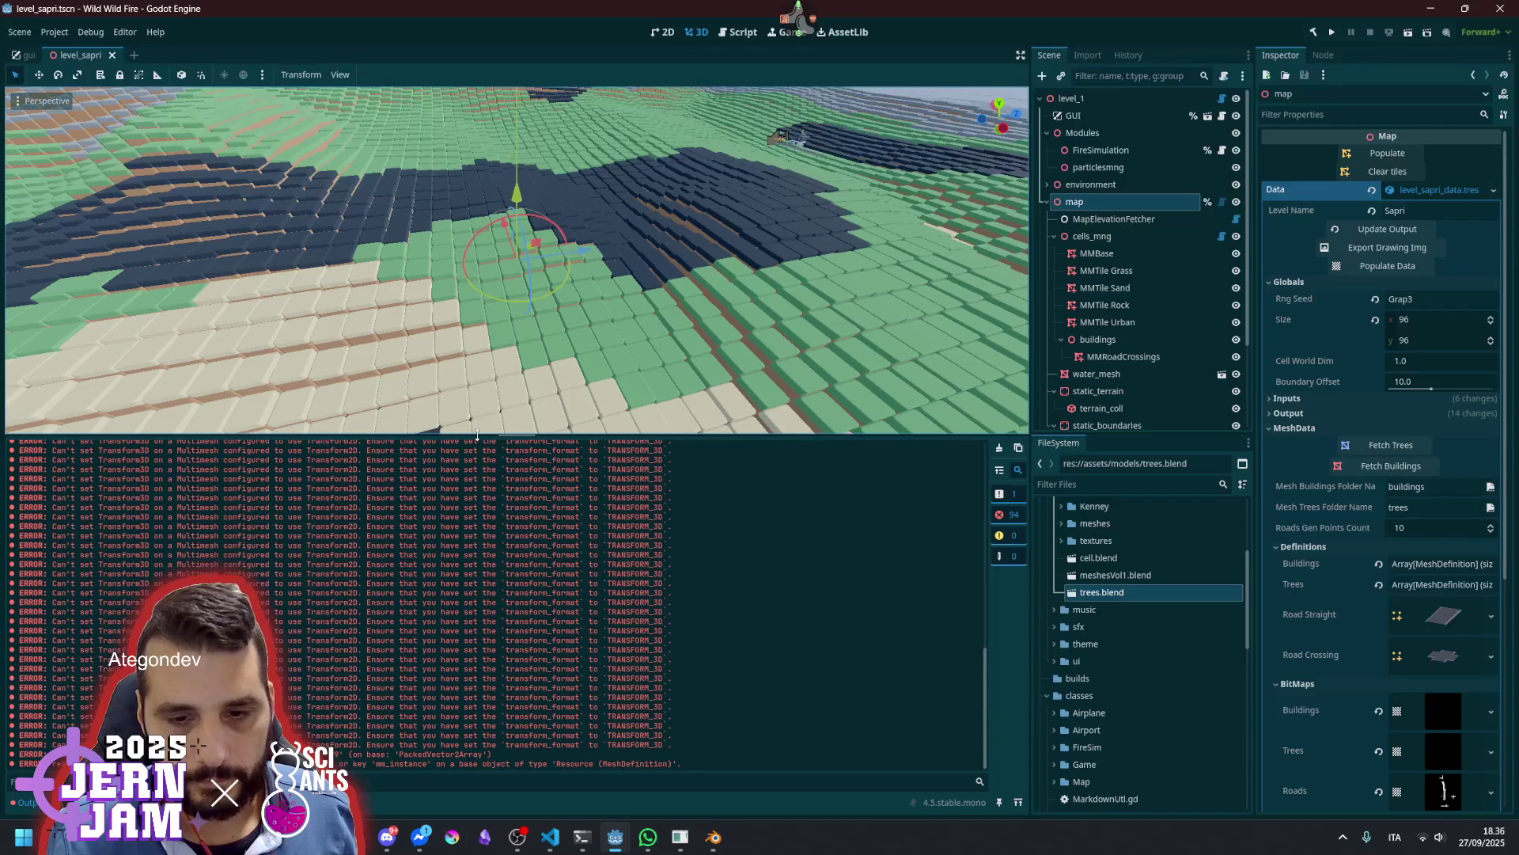
drag(477, 435, 476, 486)
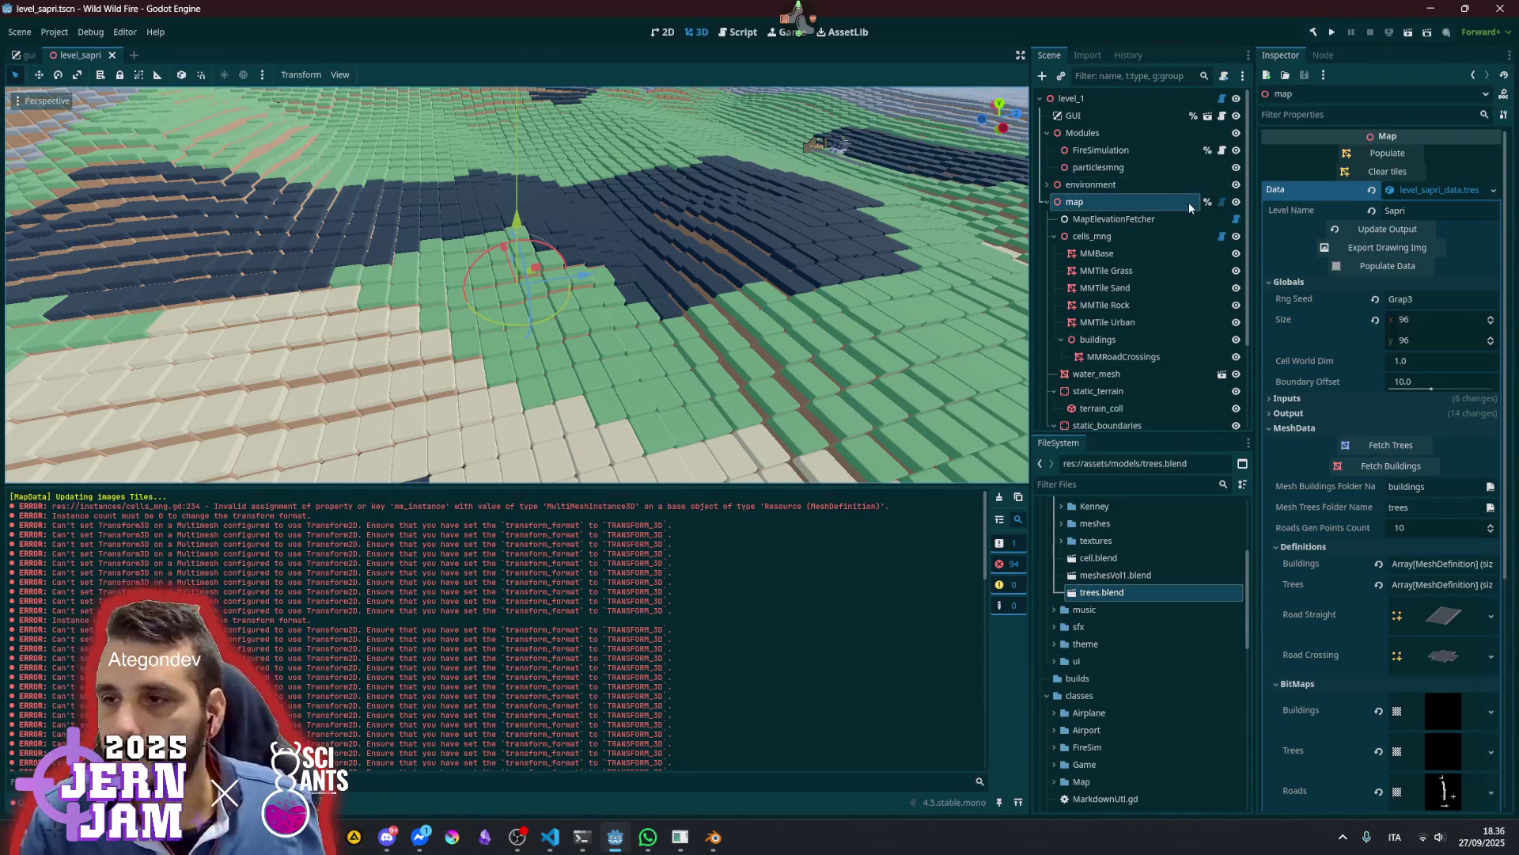
click(1221, 236)
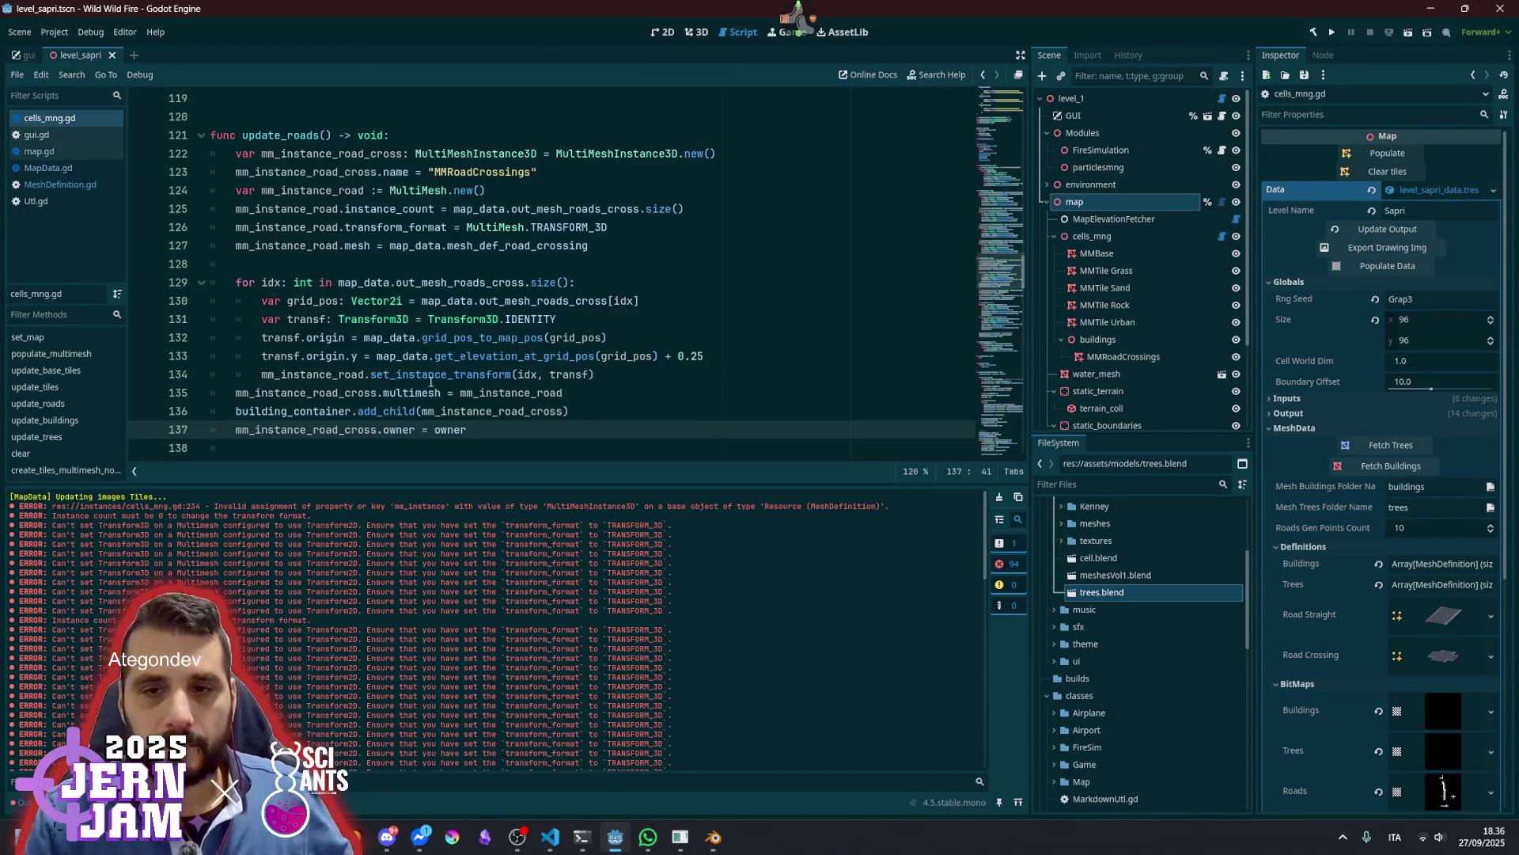
Move instance_count below transform_format for the crossing and straight-road MultiMeshes
scroll(451, 357, up, 3)
double_click(388, 374)
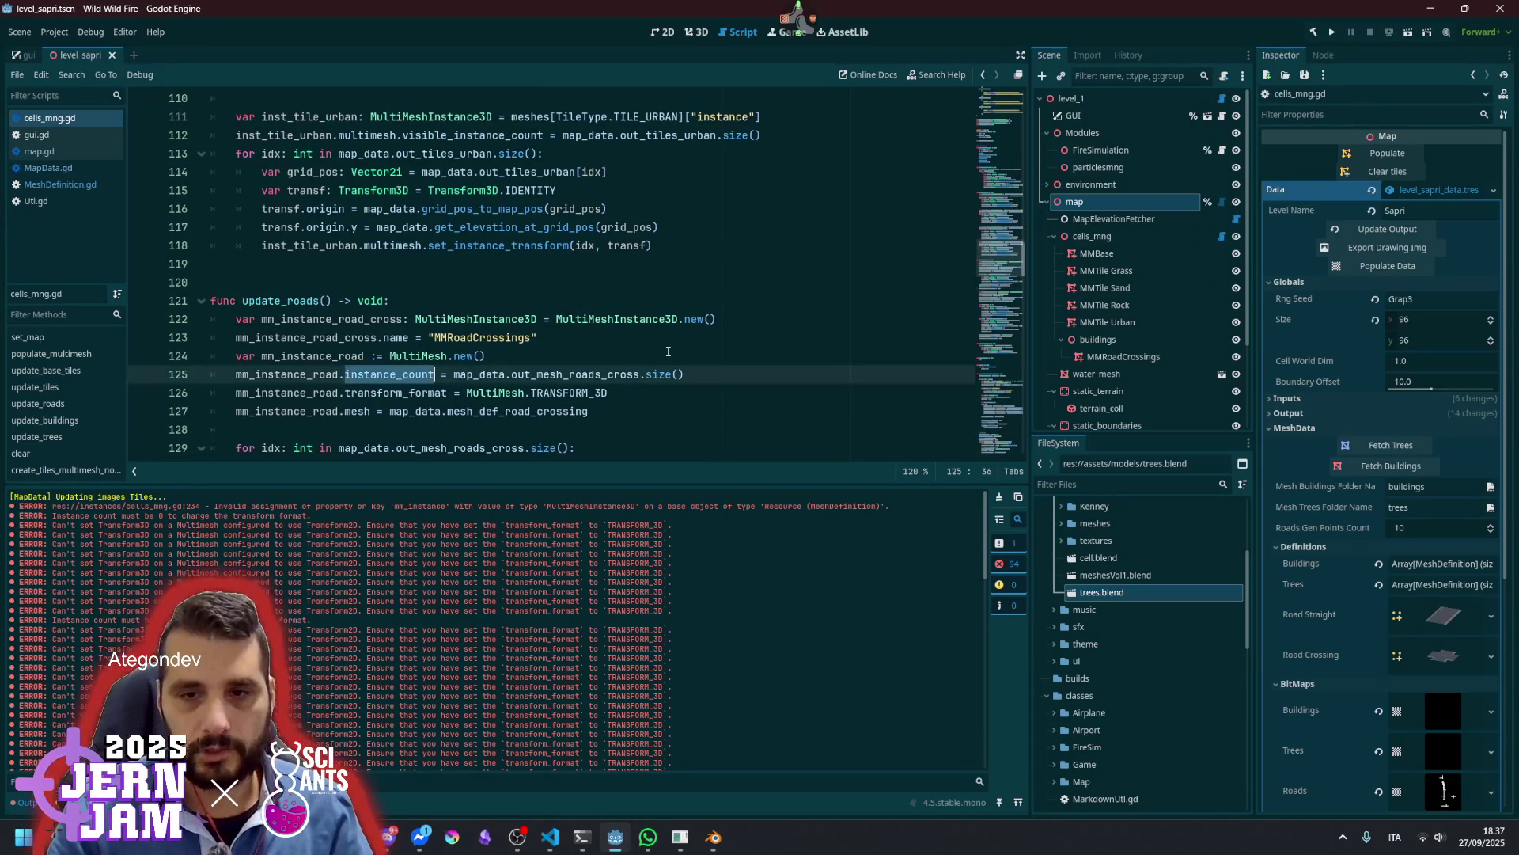
key(alt+Down)
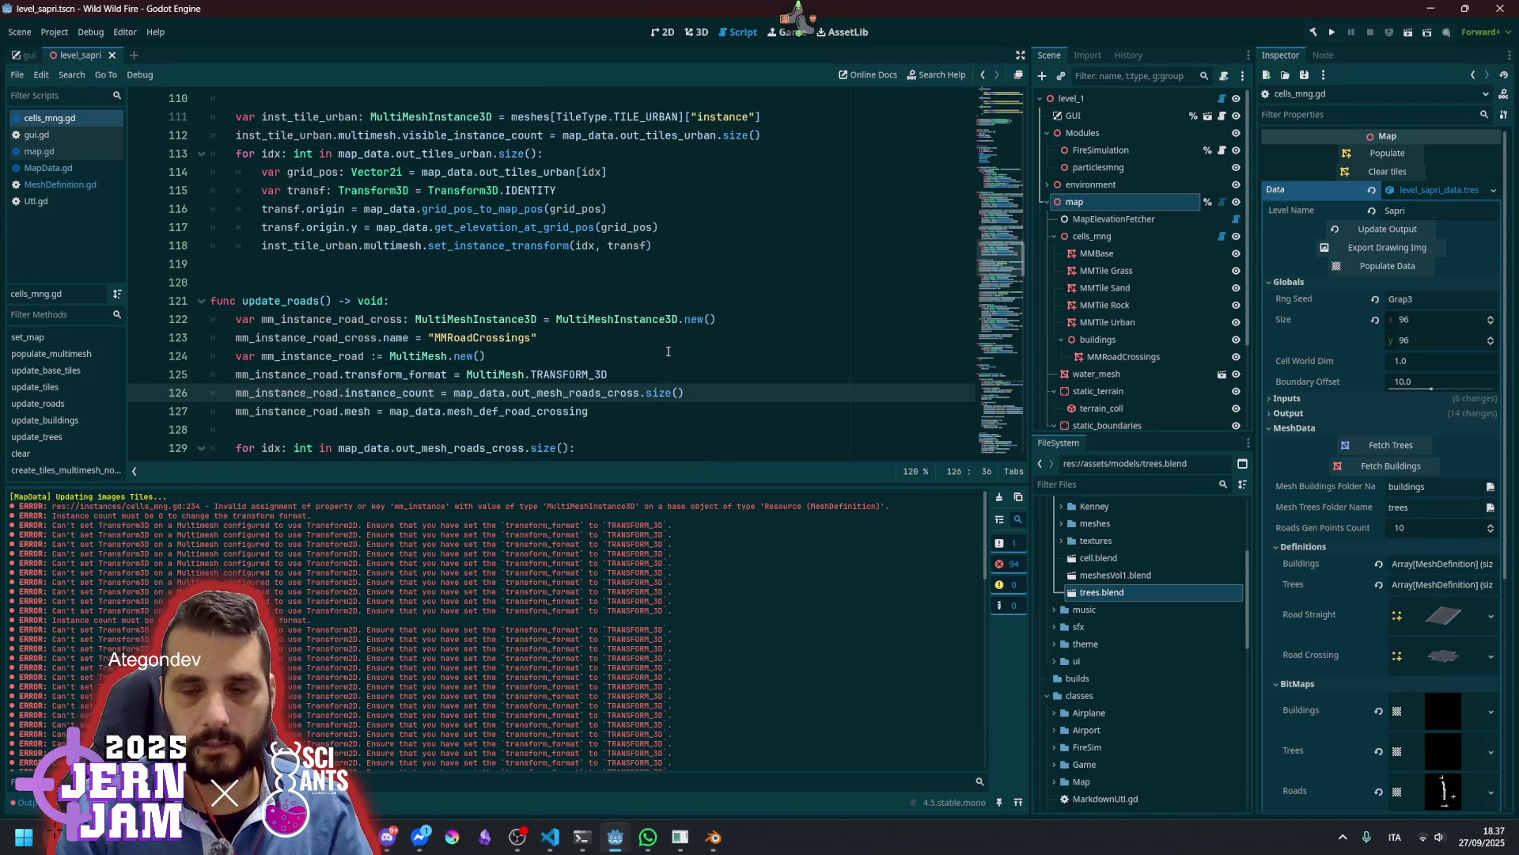
click(513, 339)
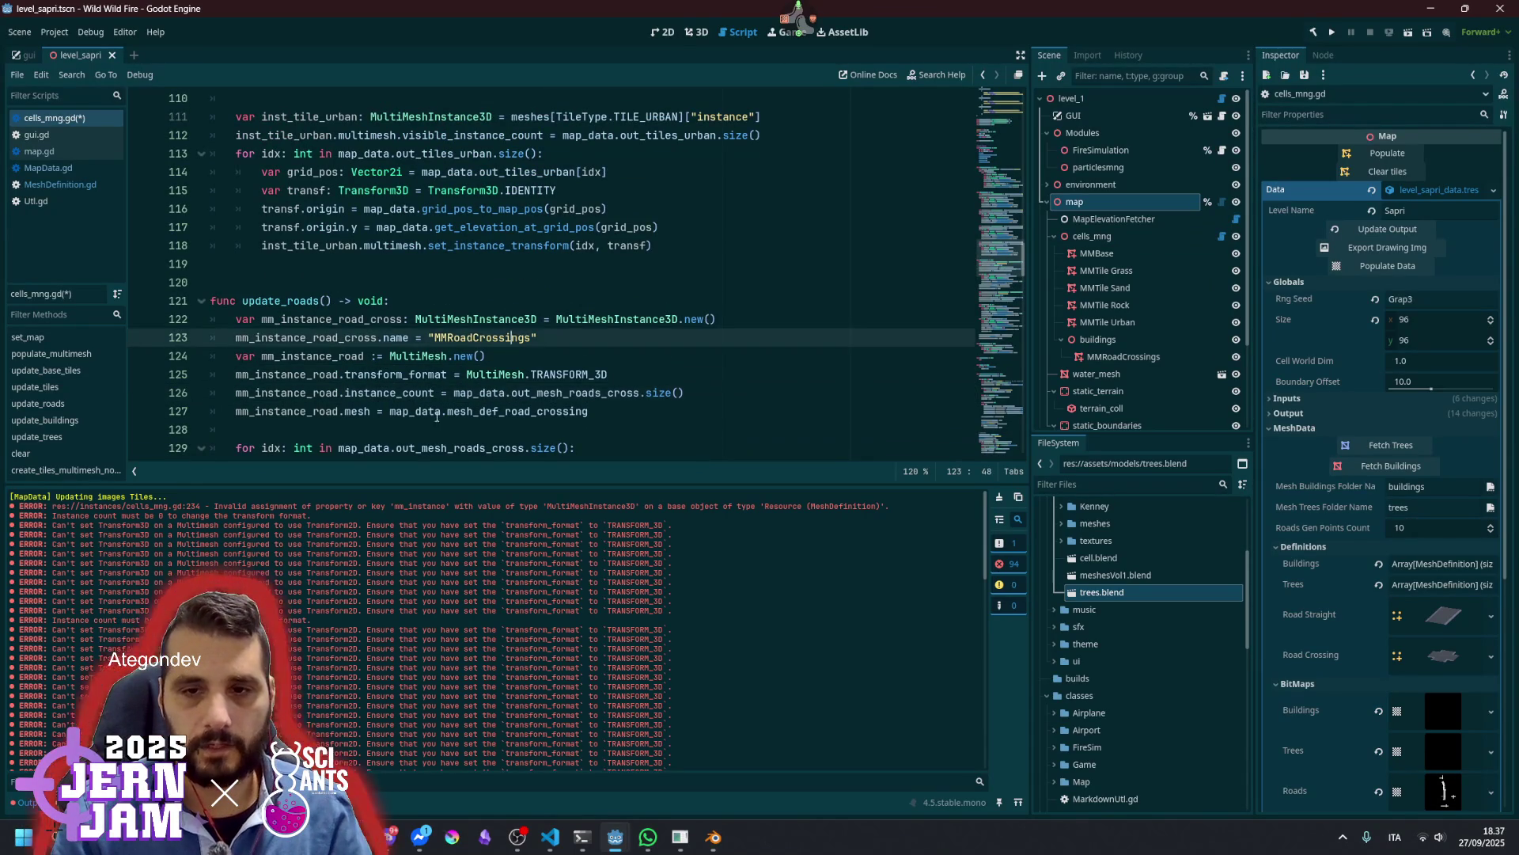
scroll(442, 409, down, 5)
click(427, 377)
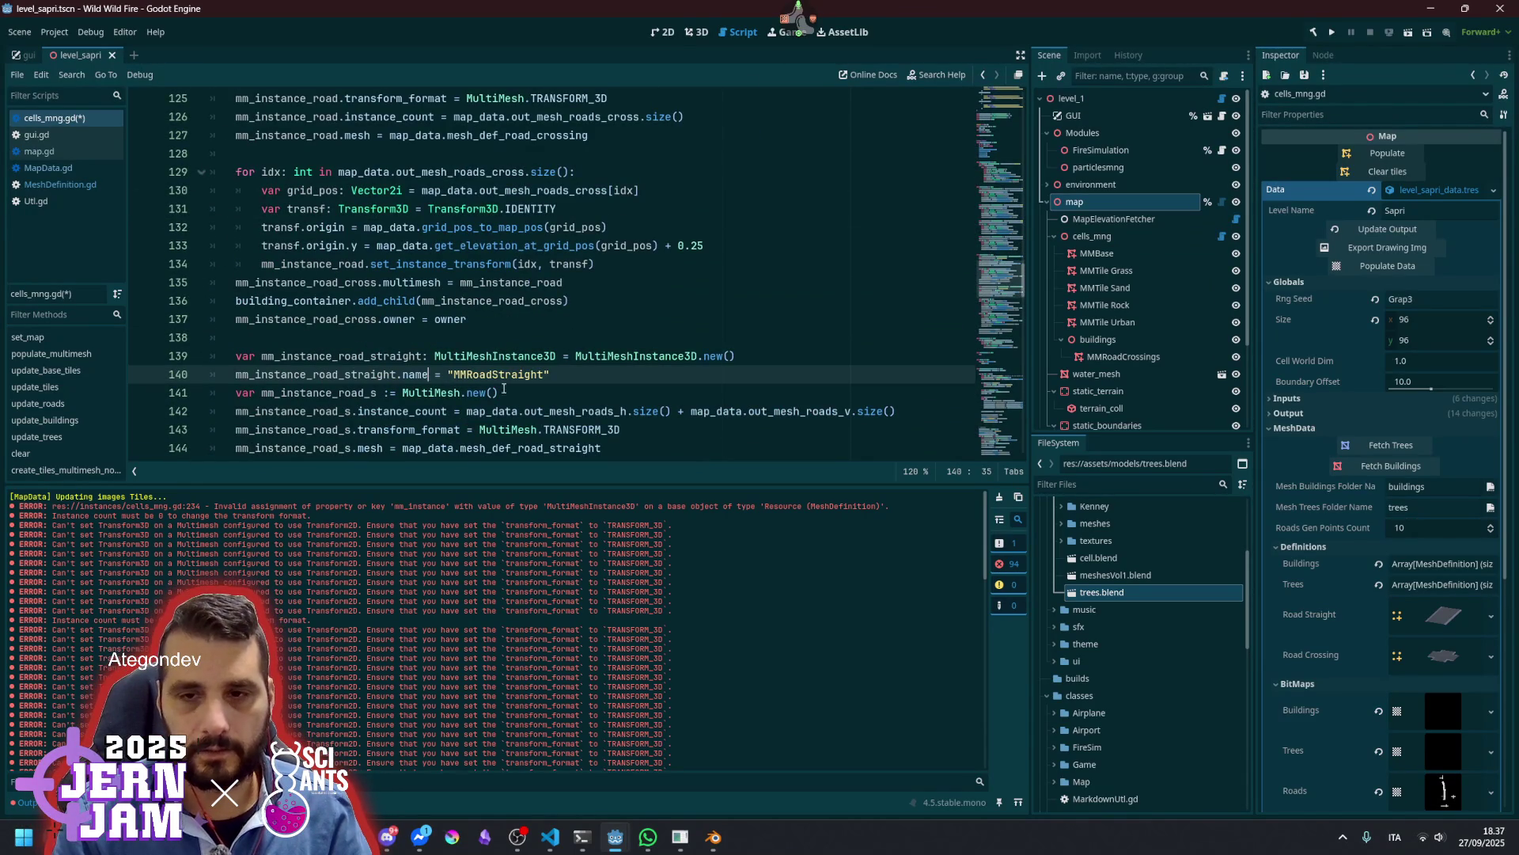
click(556, 428)
key(alt+Up)
key(Down)
key(alt+Down)
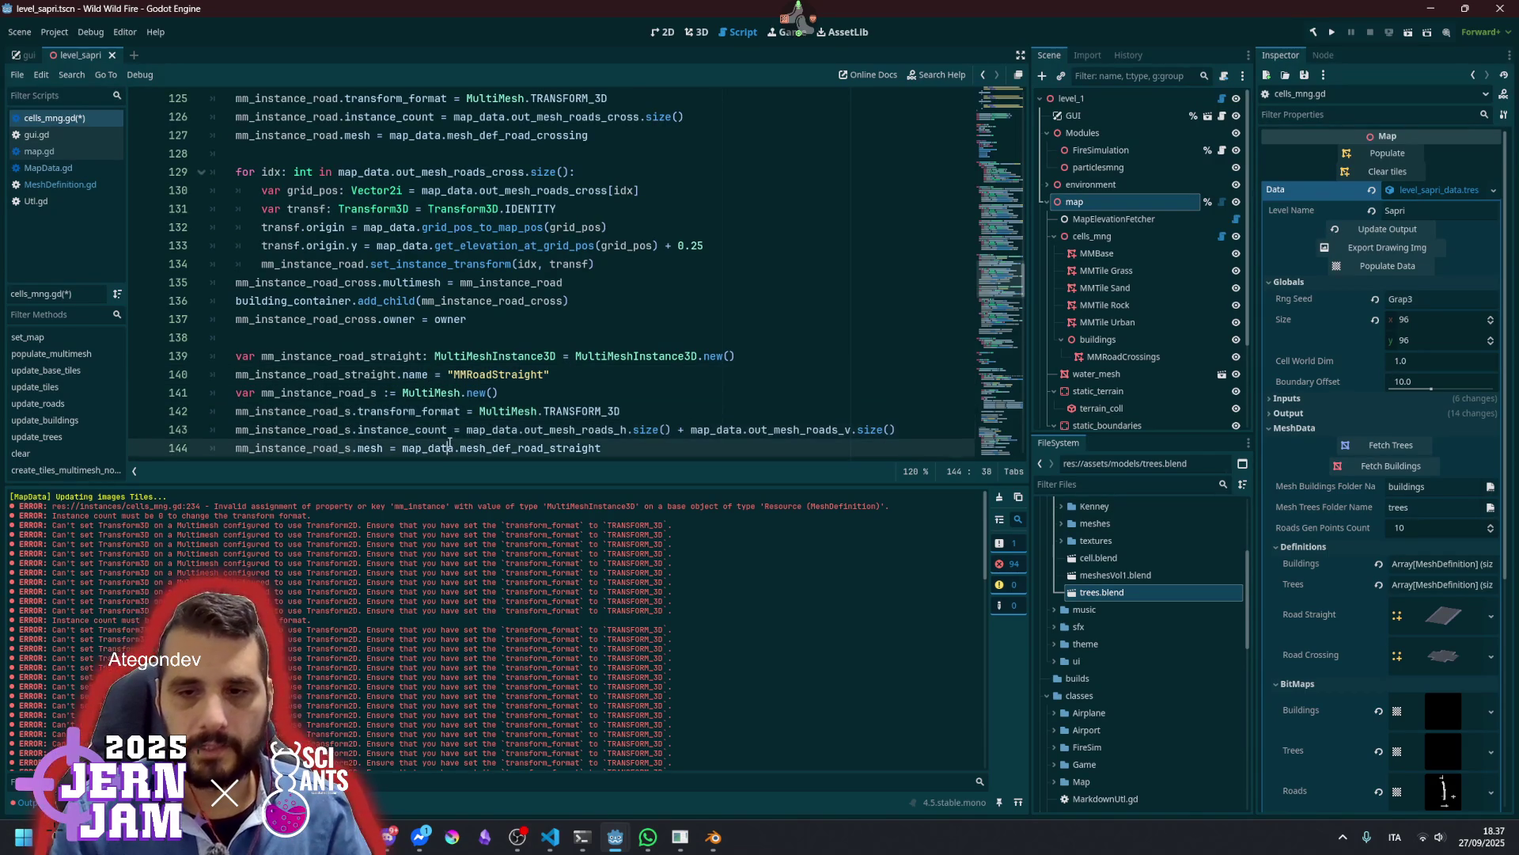
click(447, 448)
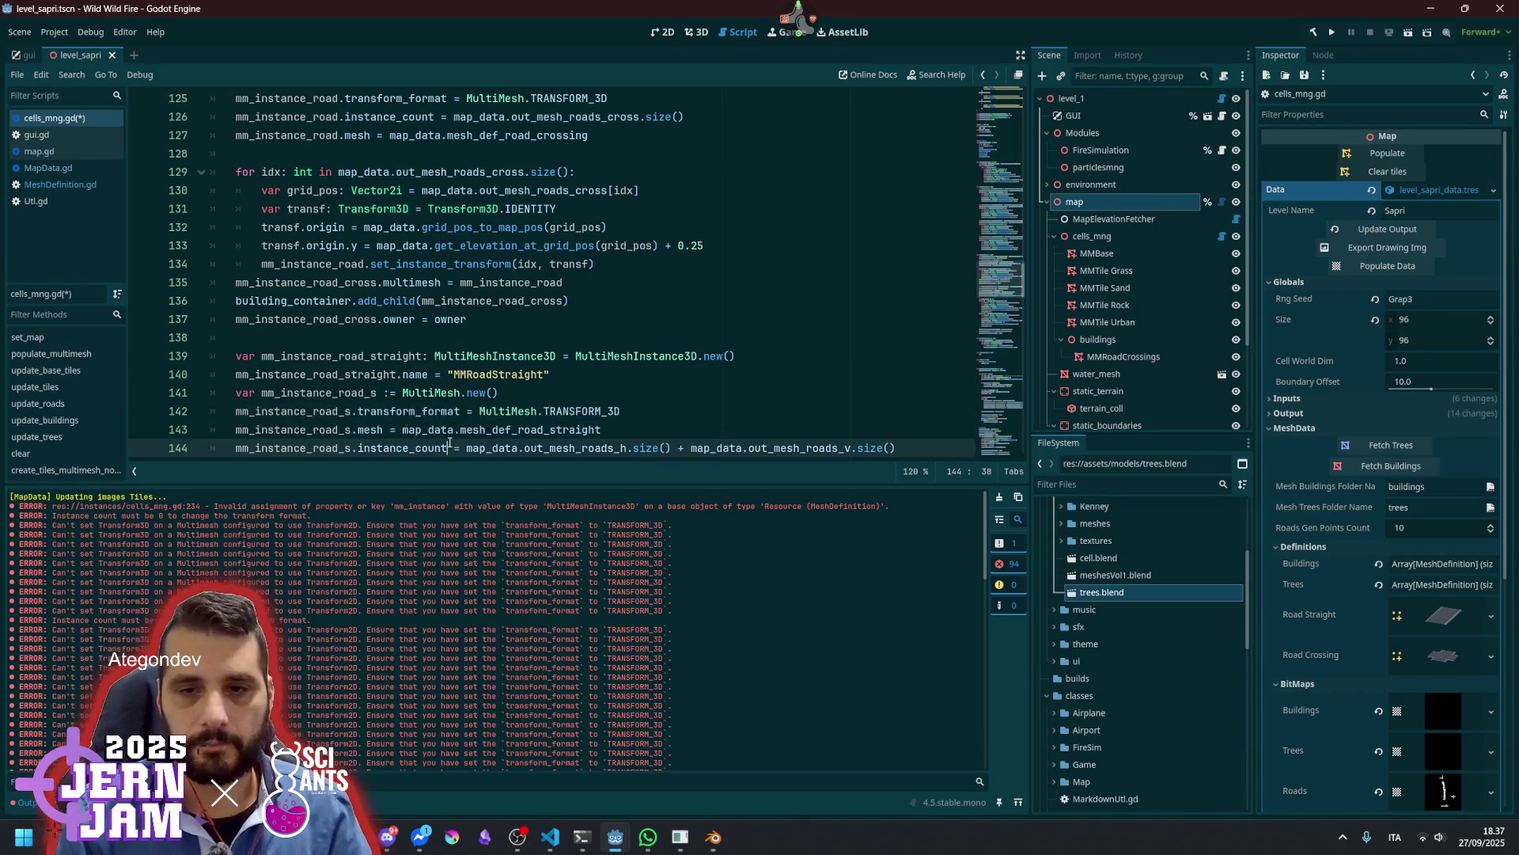
Move the crossings instance_count below the mesh line and review crossing loop lines 129–134
double_click(378, 448)
scroll(404, 330, up, 1)
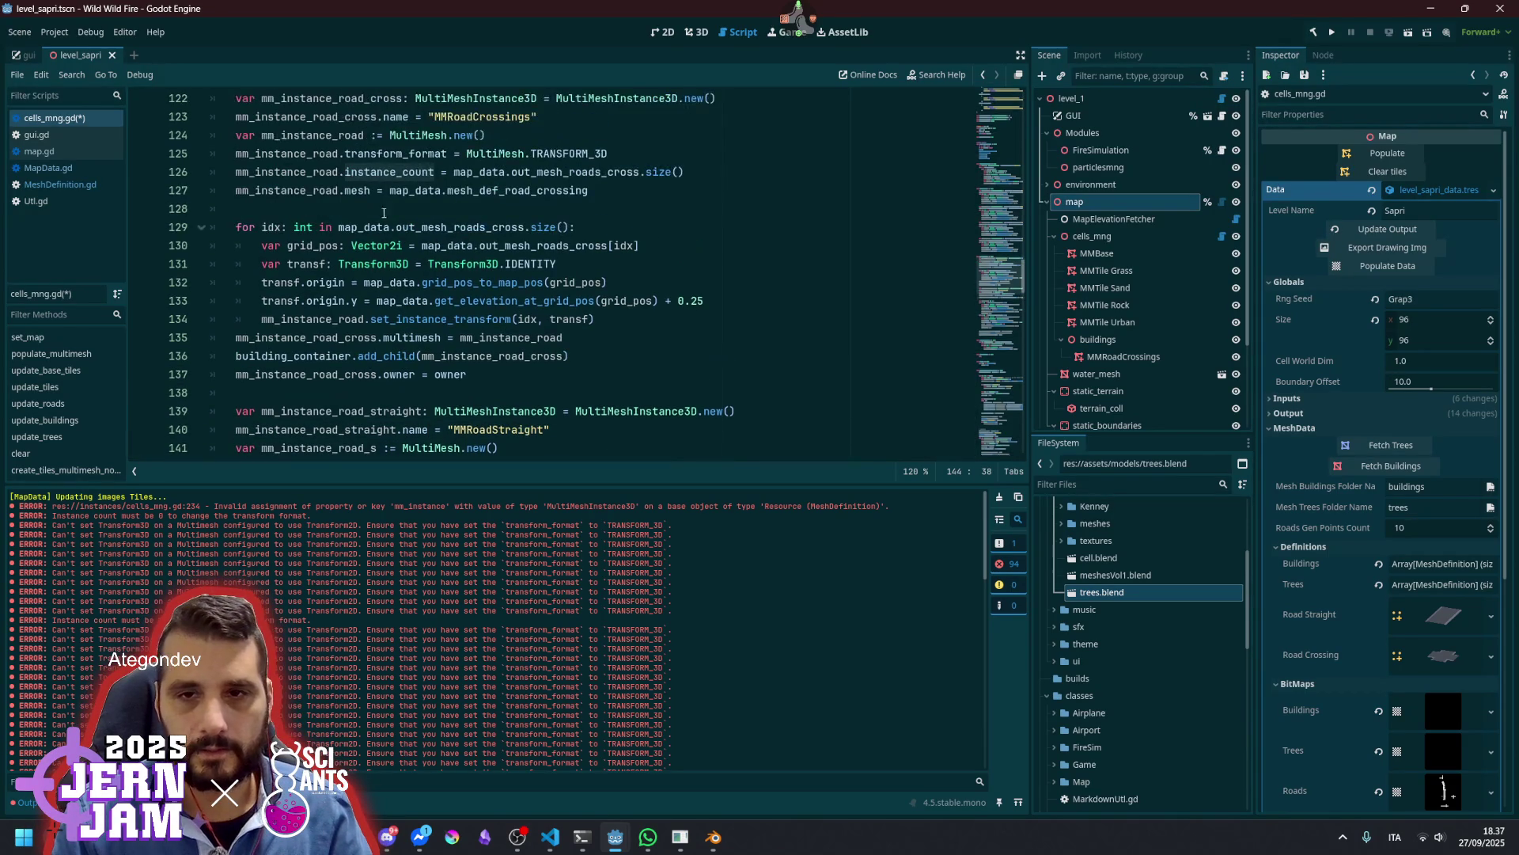
click(371, 172)
key(alt+Down)
mouse_move(339, 227)
mouse_down()
mouse_move(625, 247)
mouse_move(505, 321)
mouse_up()
click(577, 318)
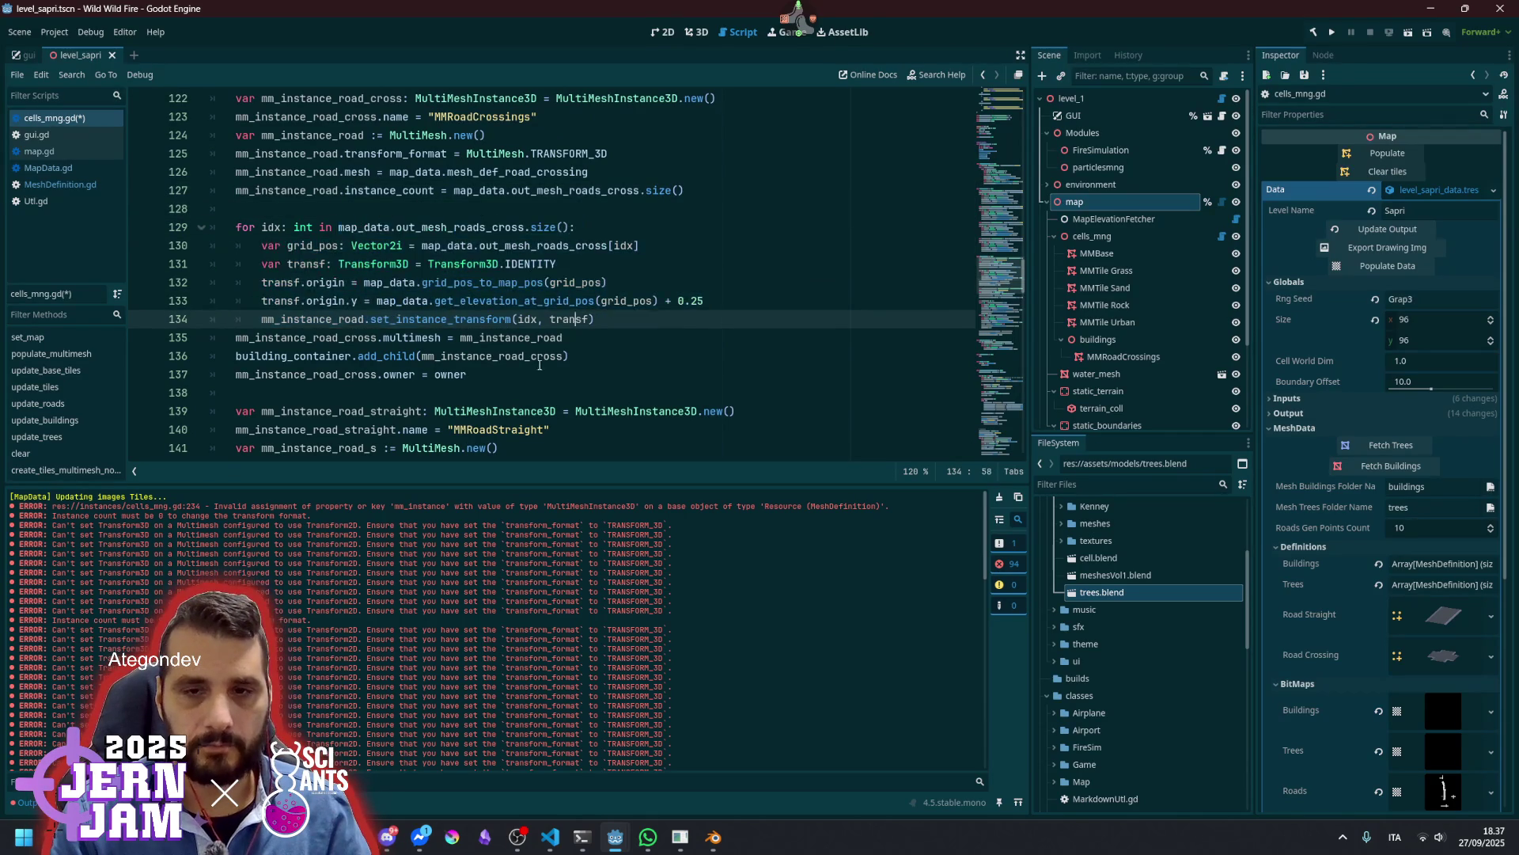
Review the remaining road code and save cells_mng.gd
scroll(532, 367, down, 3)
scroll(530, 366, down, 1)
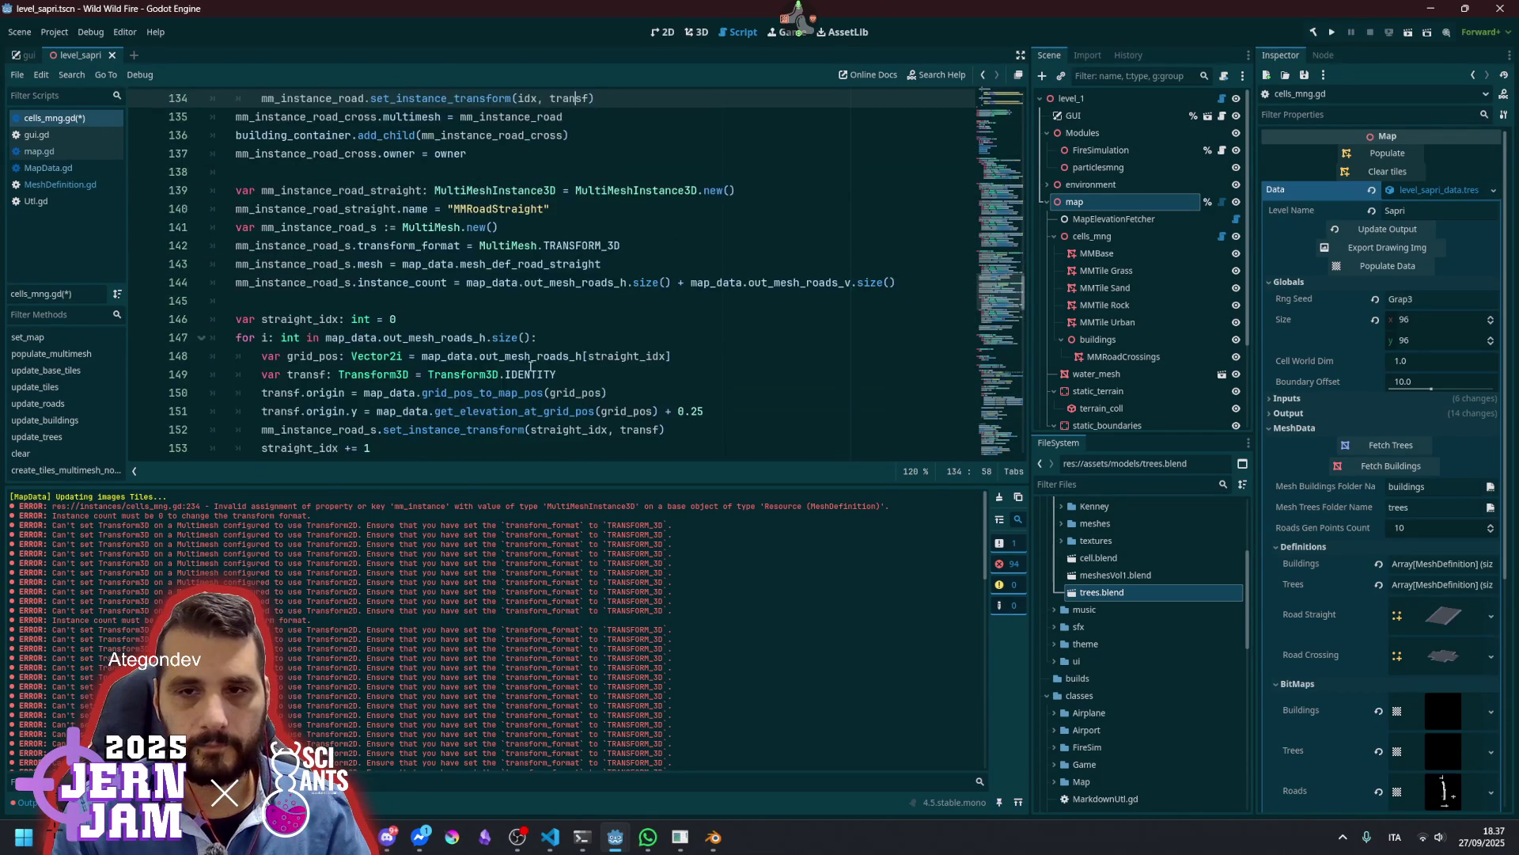
scroll(531, 366, up, 6)
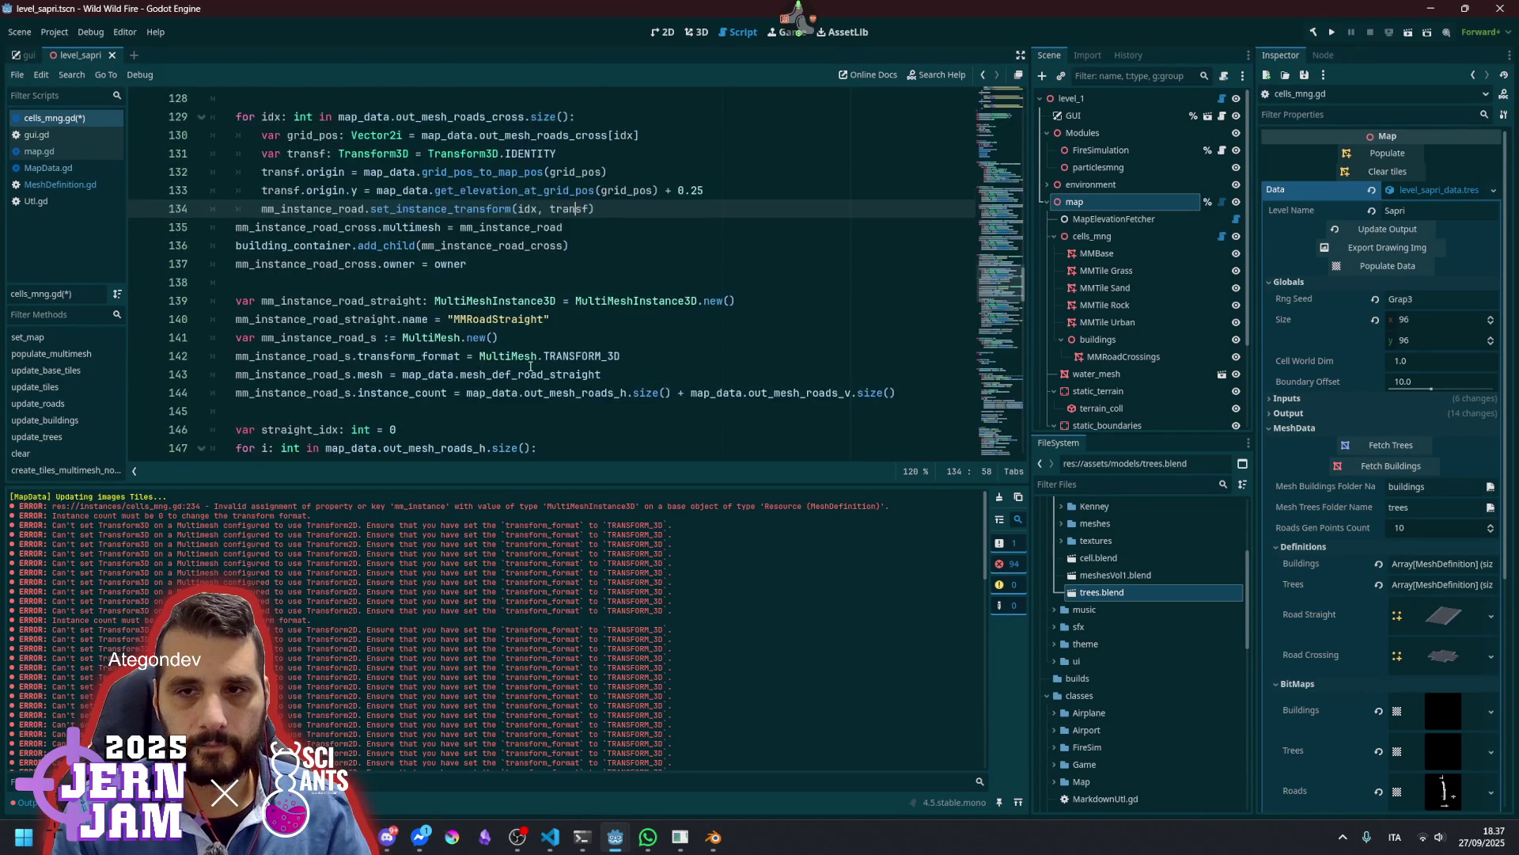
scroll(520, 347, down, 5)
scroll(519, 348, down, 2)
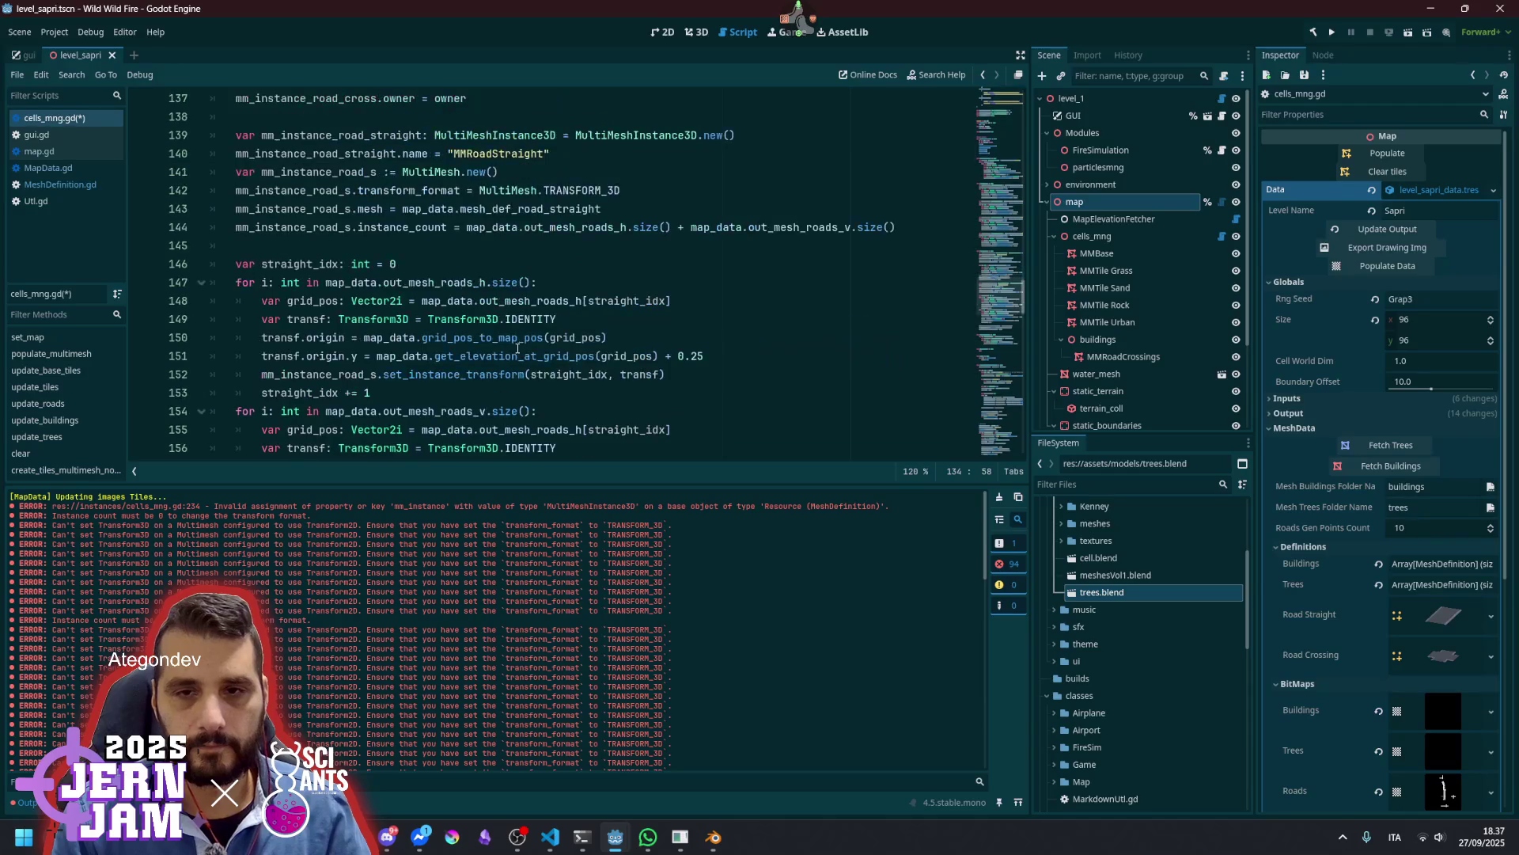
scroll(743, 246, down, 3)
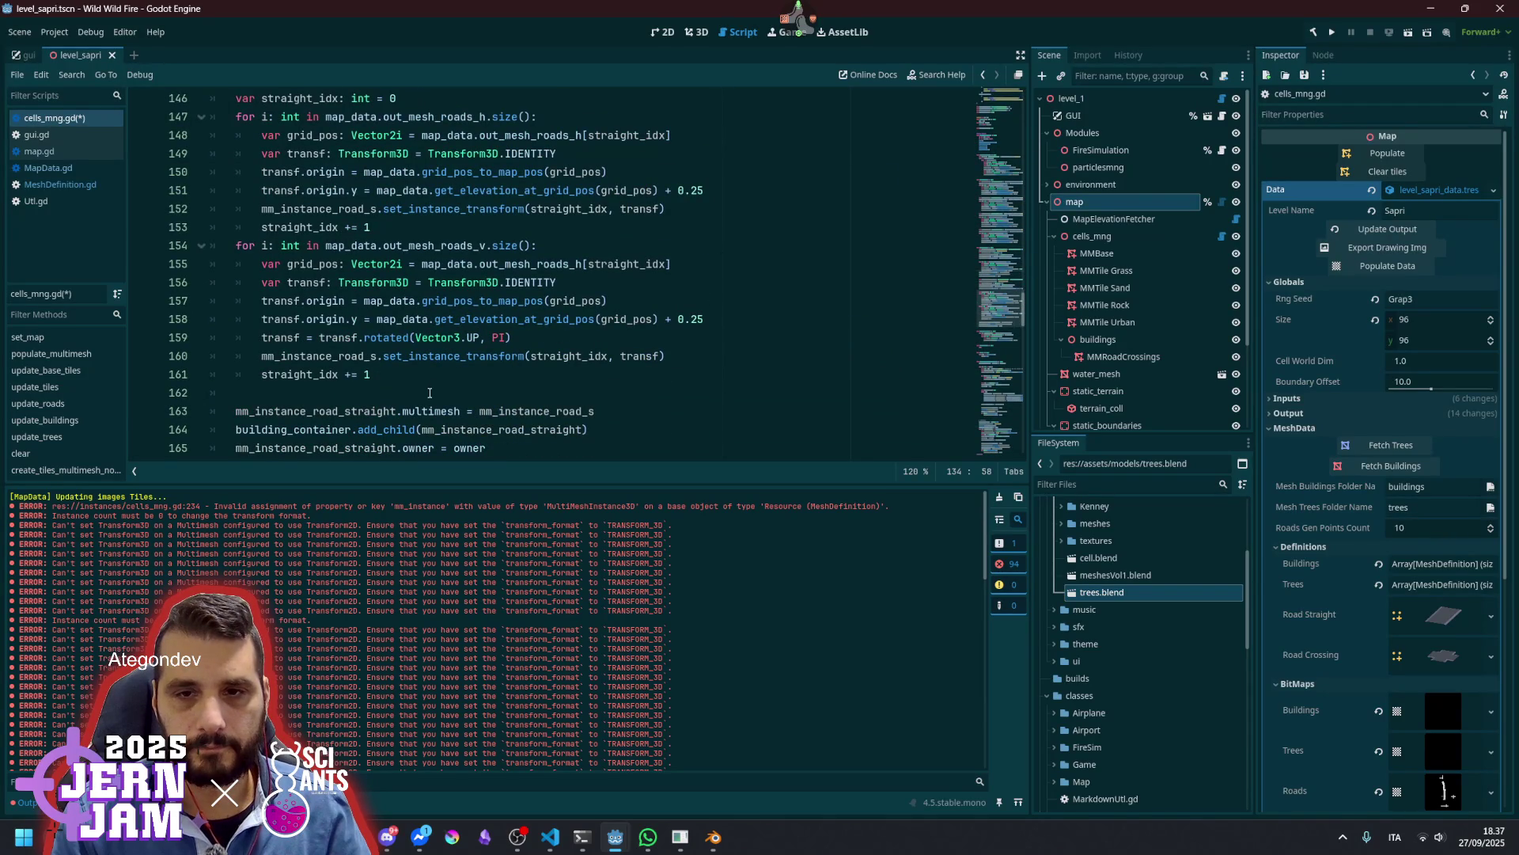
click(412, 410)
scroll(426, 367, down, 2)
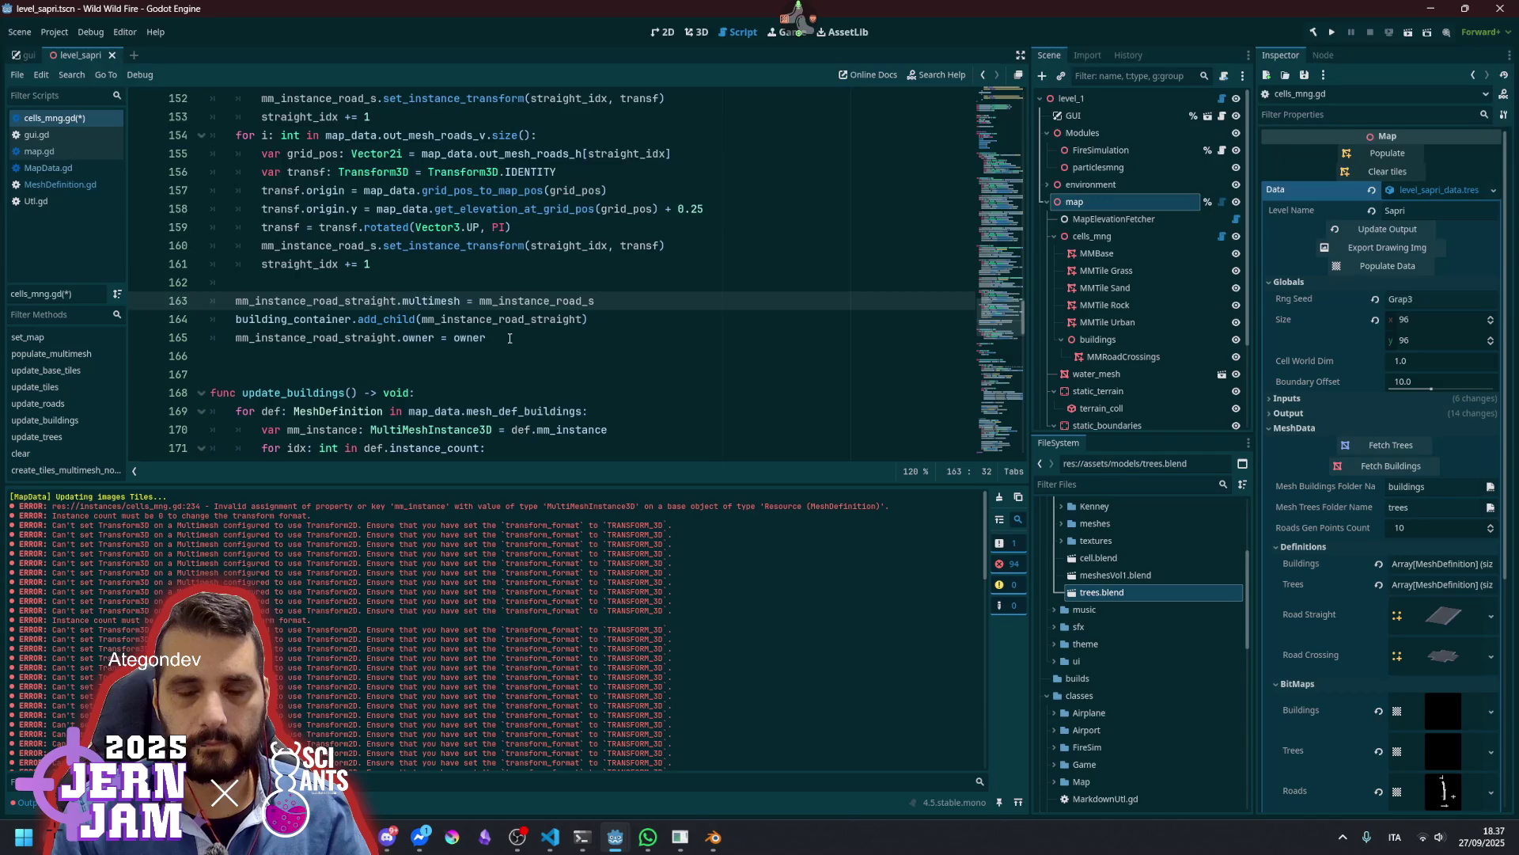
key(ctrl+s)
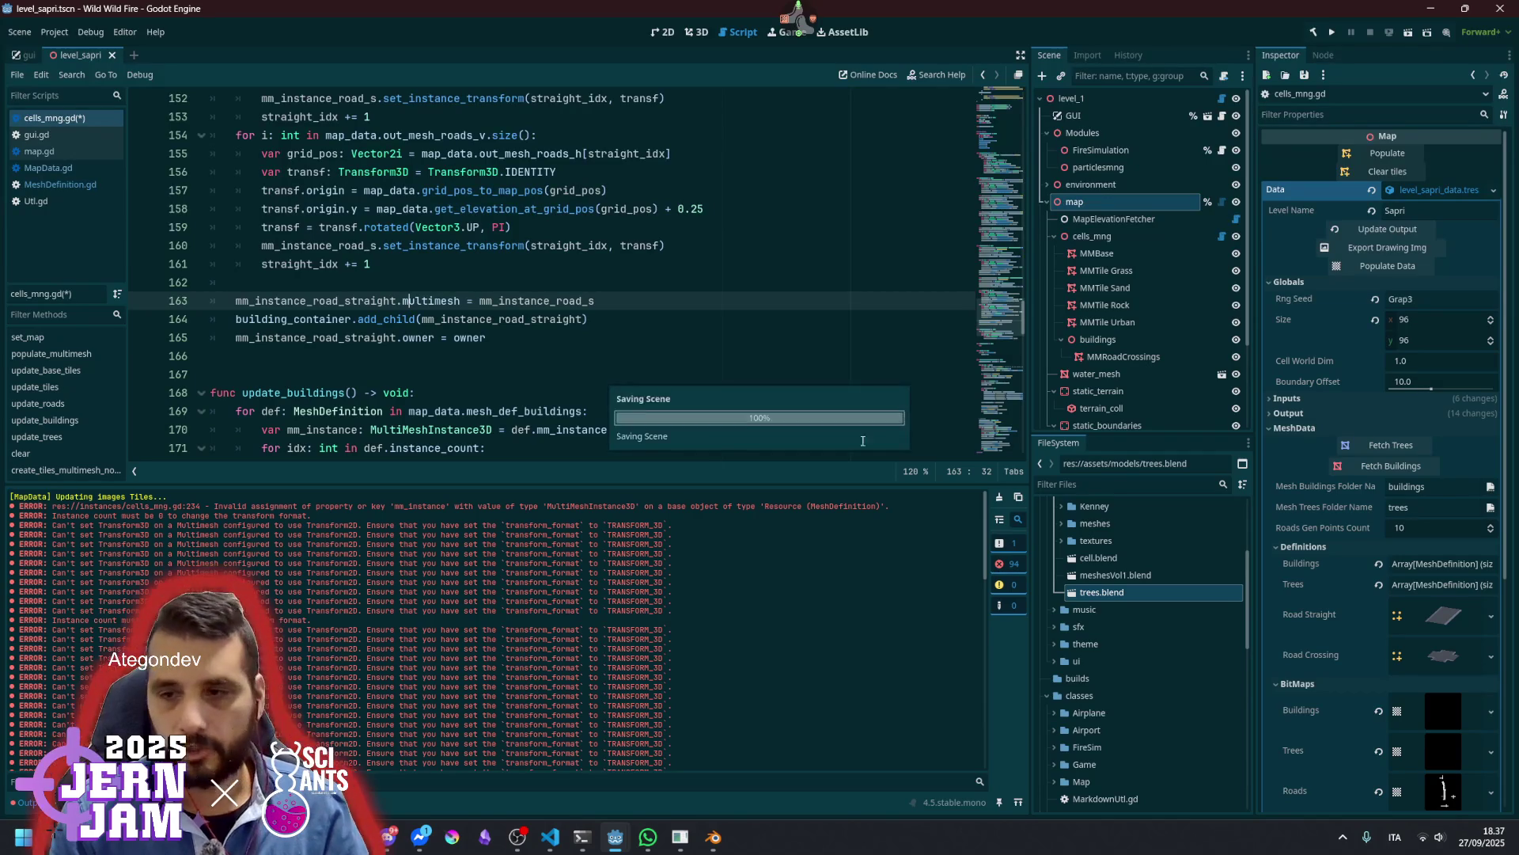
click(999, 497)
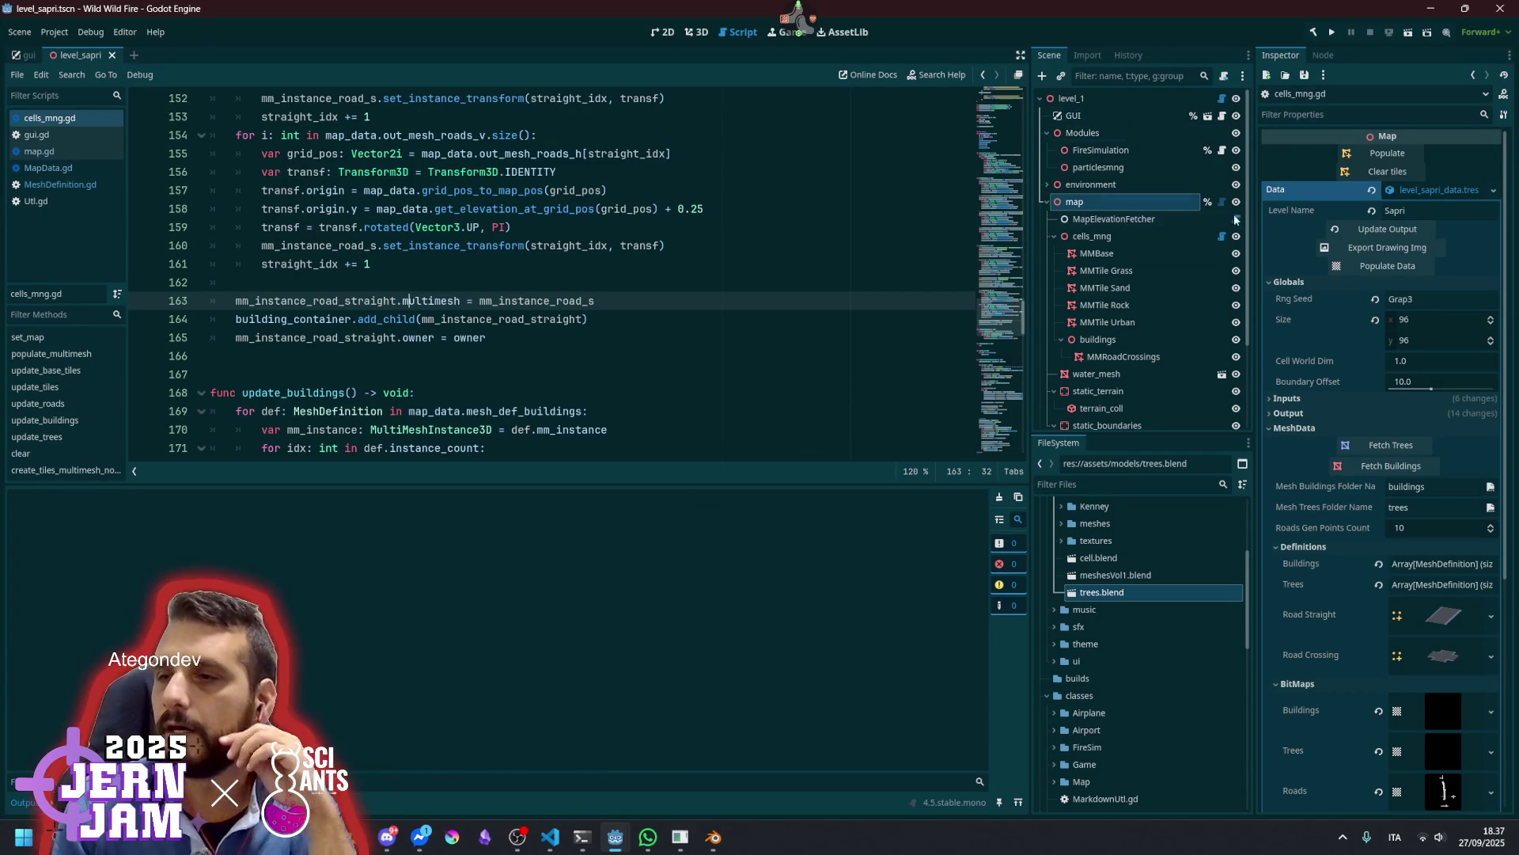
Repopulate the map in 3D, orbit to inspect the crossing tile, then reopen cells_mng.gd
click(705, 36)
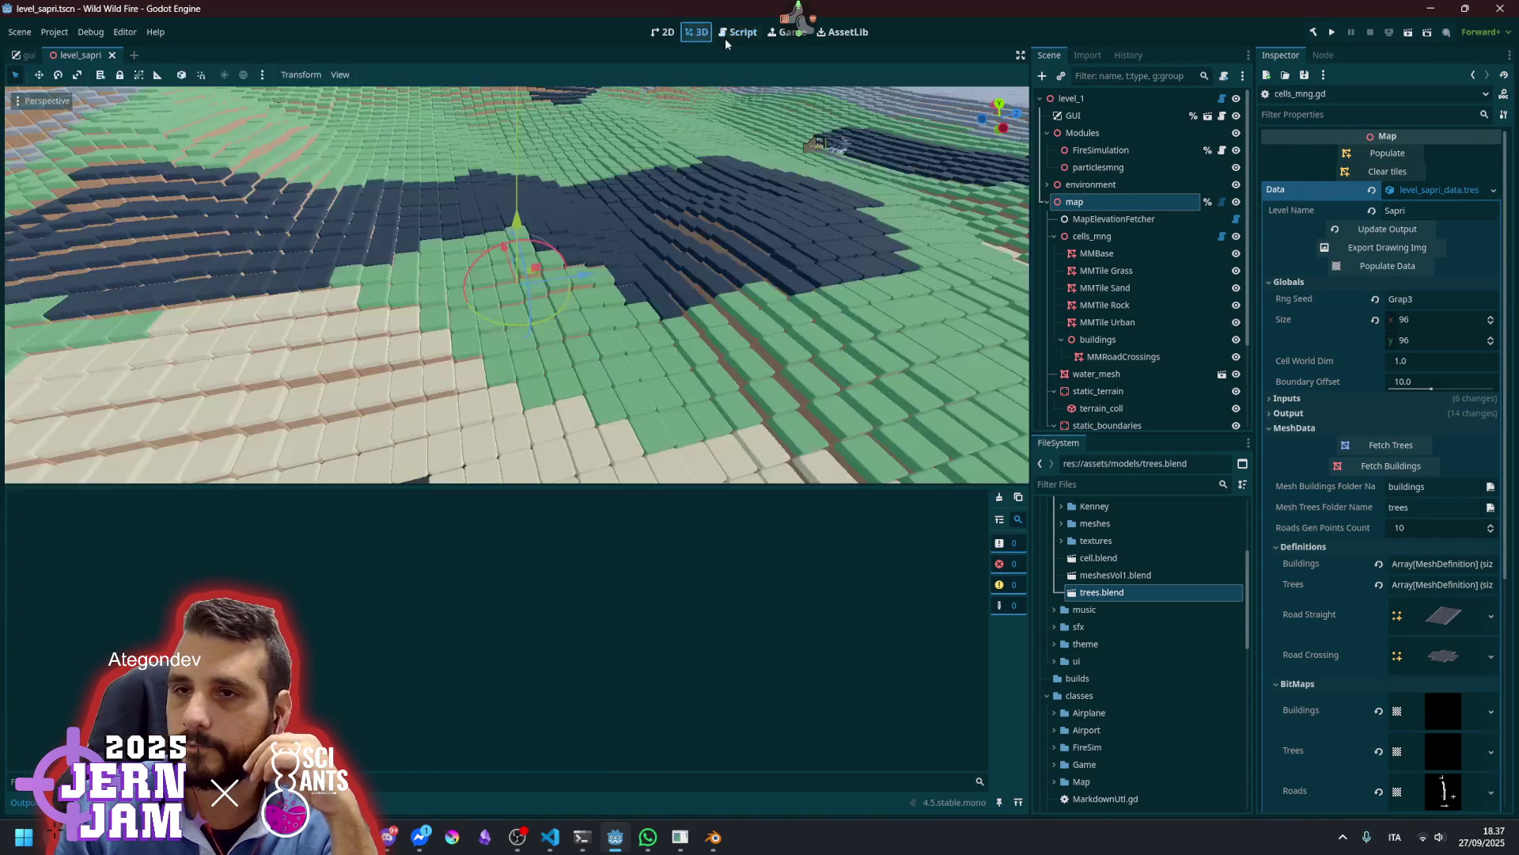
click(1385, 155)
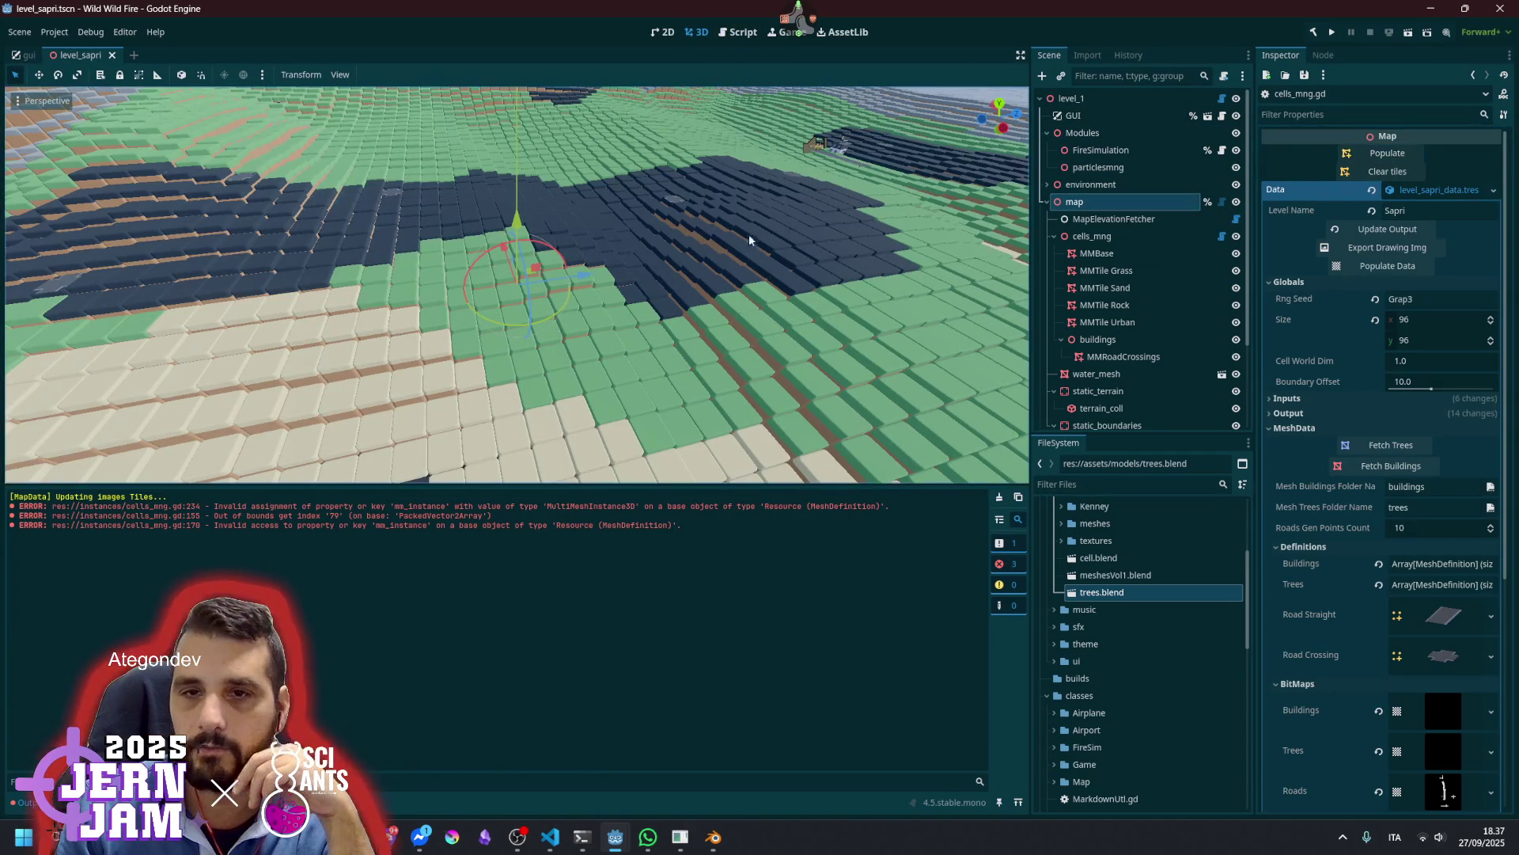
mouse_move(597, 335)
mouse_down()
mouse_move(607, 197)
mouse_move(426, 401)
mouse_up()
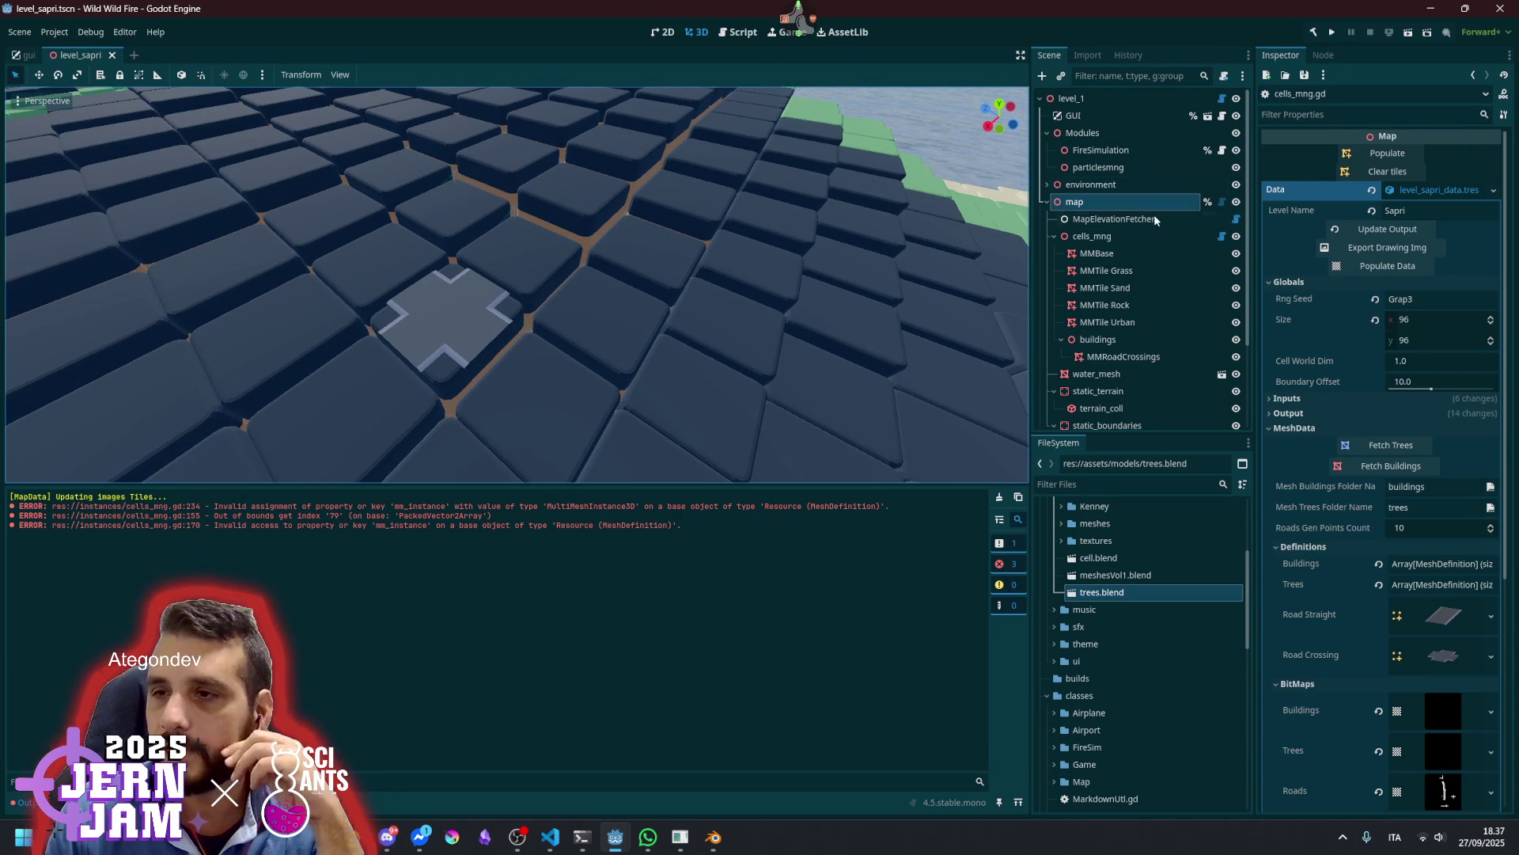
click(1217, 239)
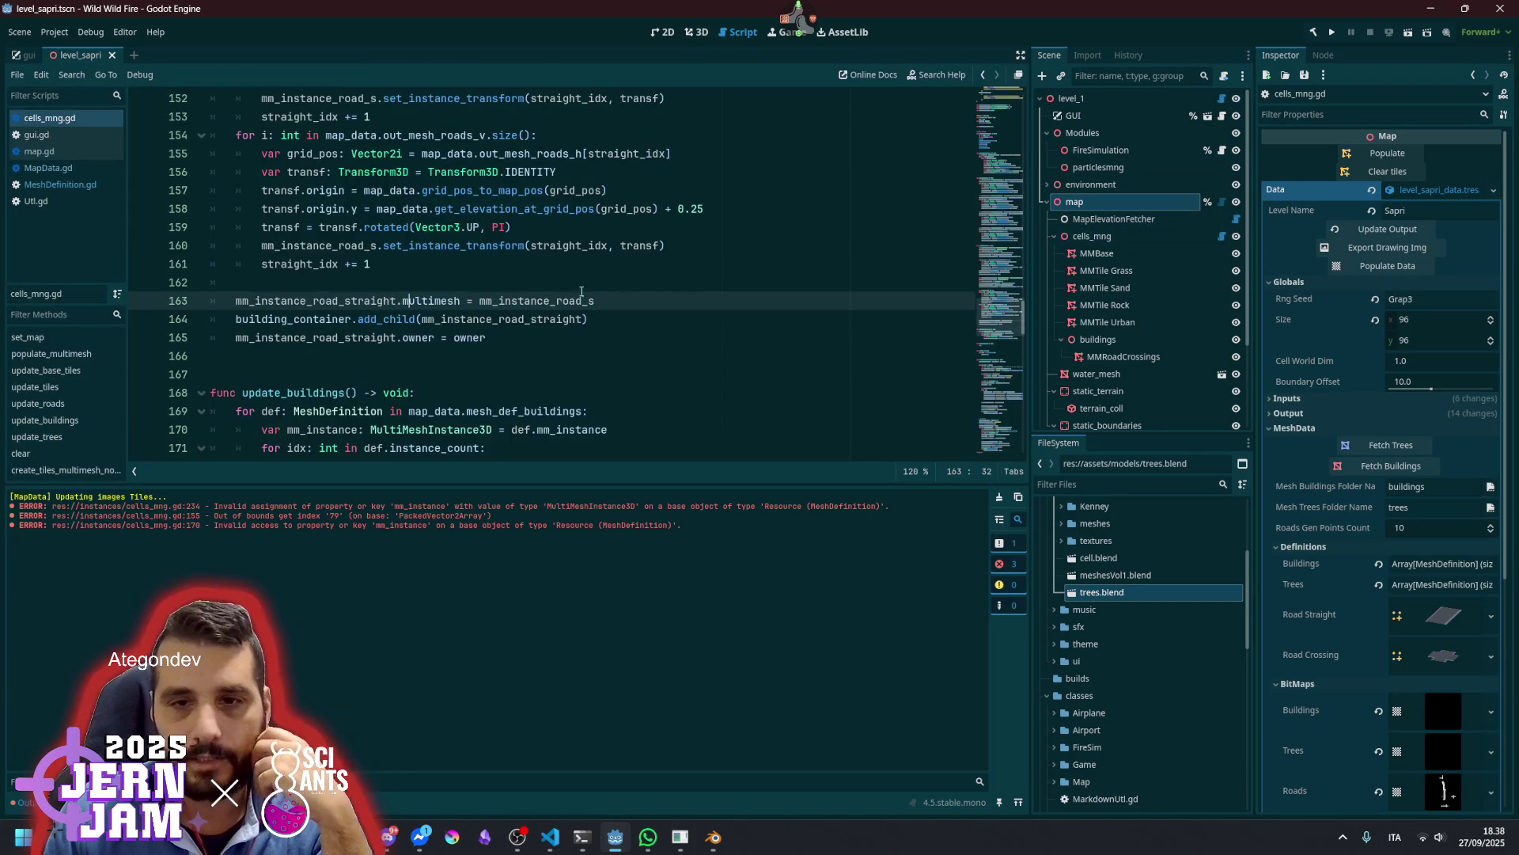
Replace straight_idx with i as the array index on lines 148 and 155
scroll(475, 294, down, 2)
scroll(475, 294, up, 2)
scroll(475, 295, up, 4)
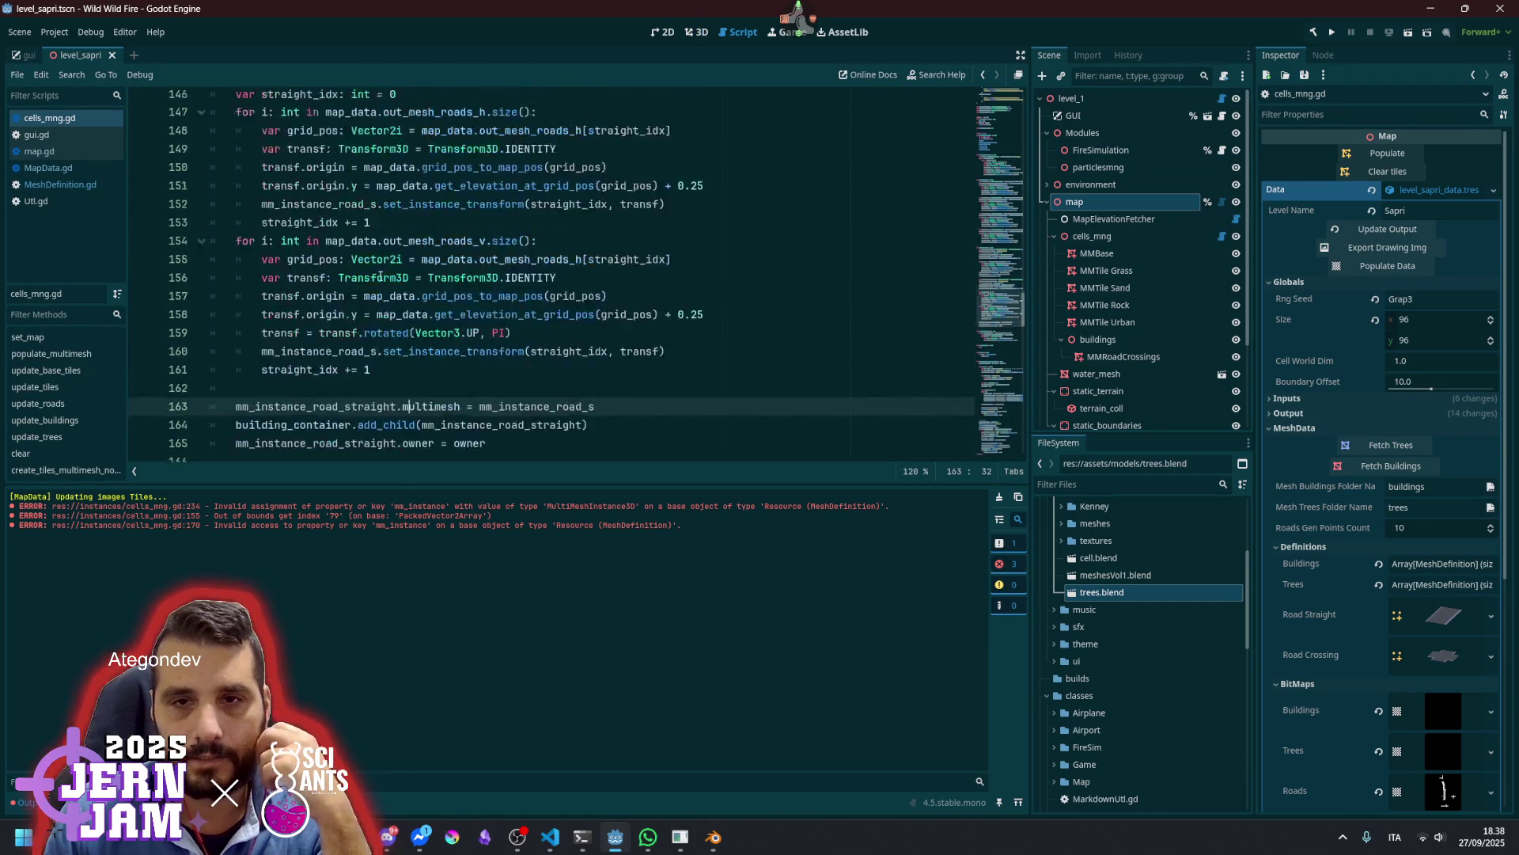
double_click(268, 227)
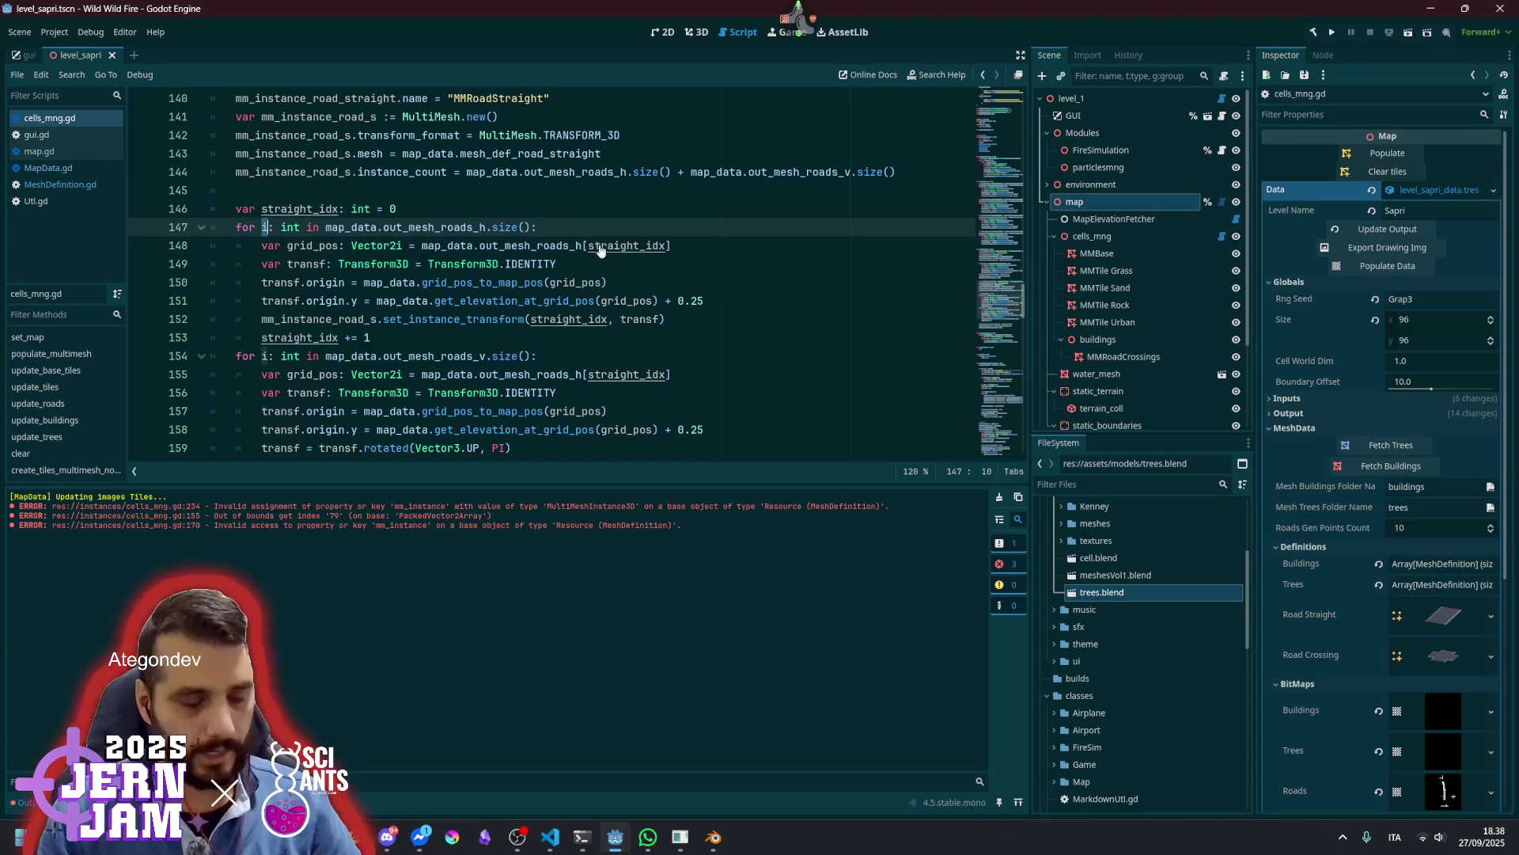
double_click(635, 246)
text(i)
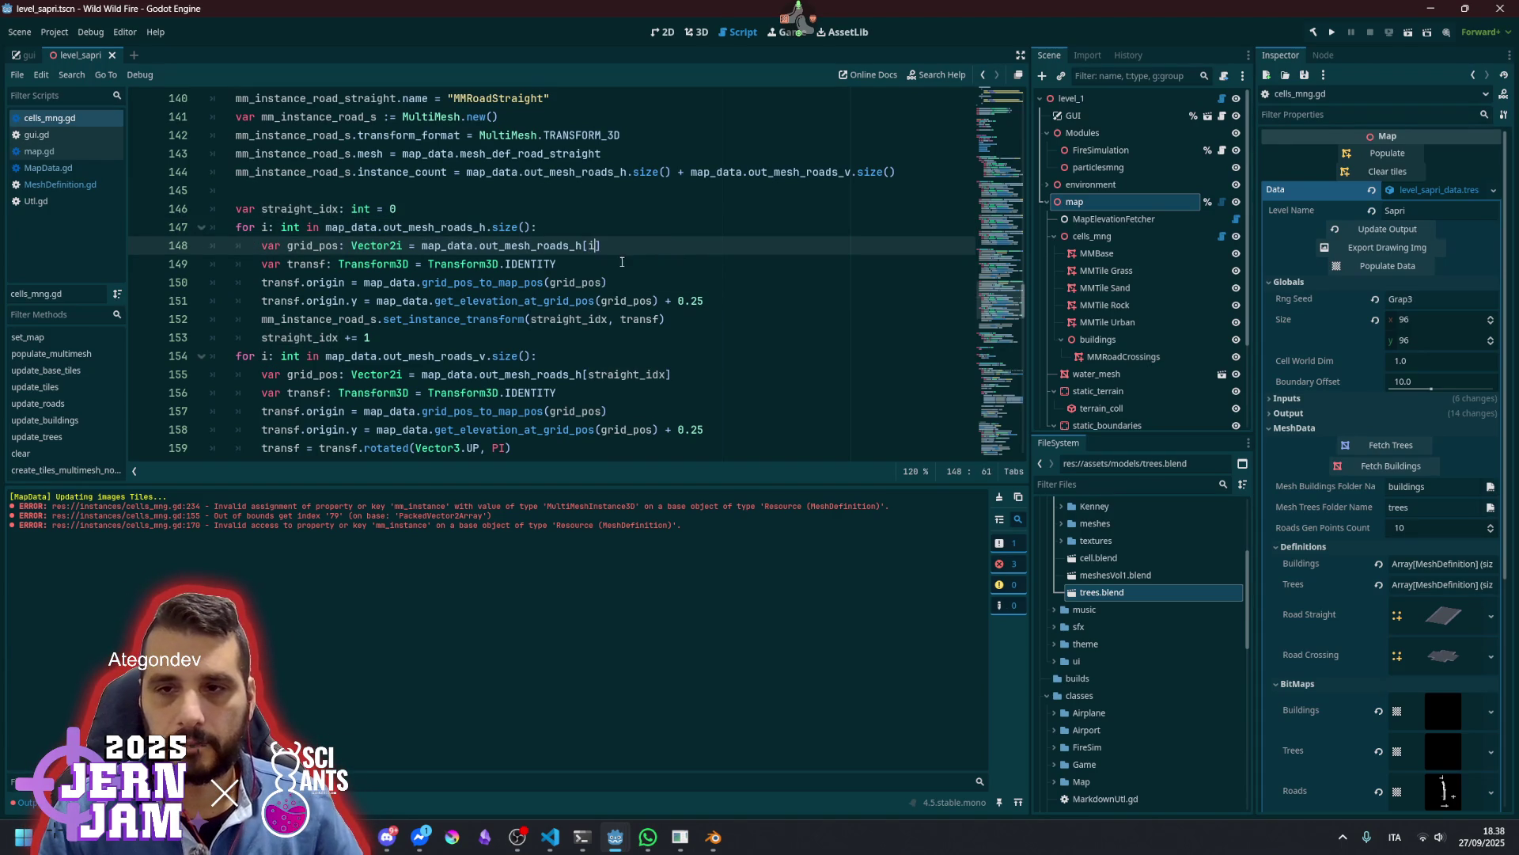
double_click(637, 375)
text(i)
Change line 155's array to out_mesh_roads_v, save cells_mng.gd, and return to the 3D view
key(Up)
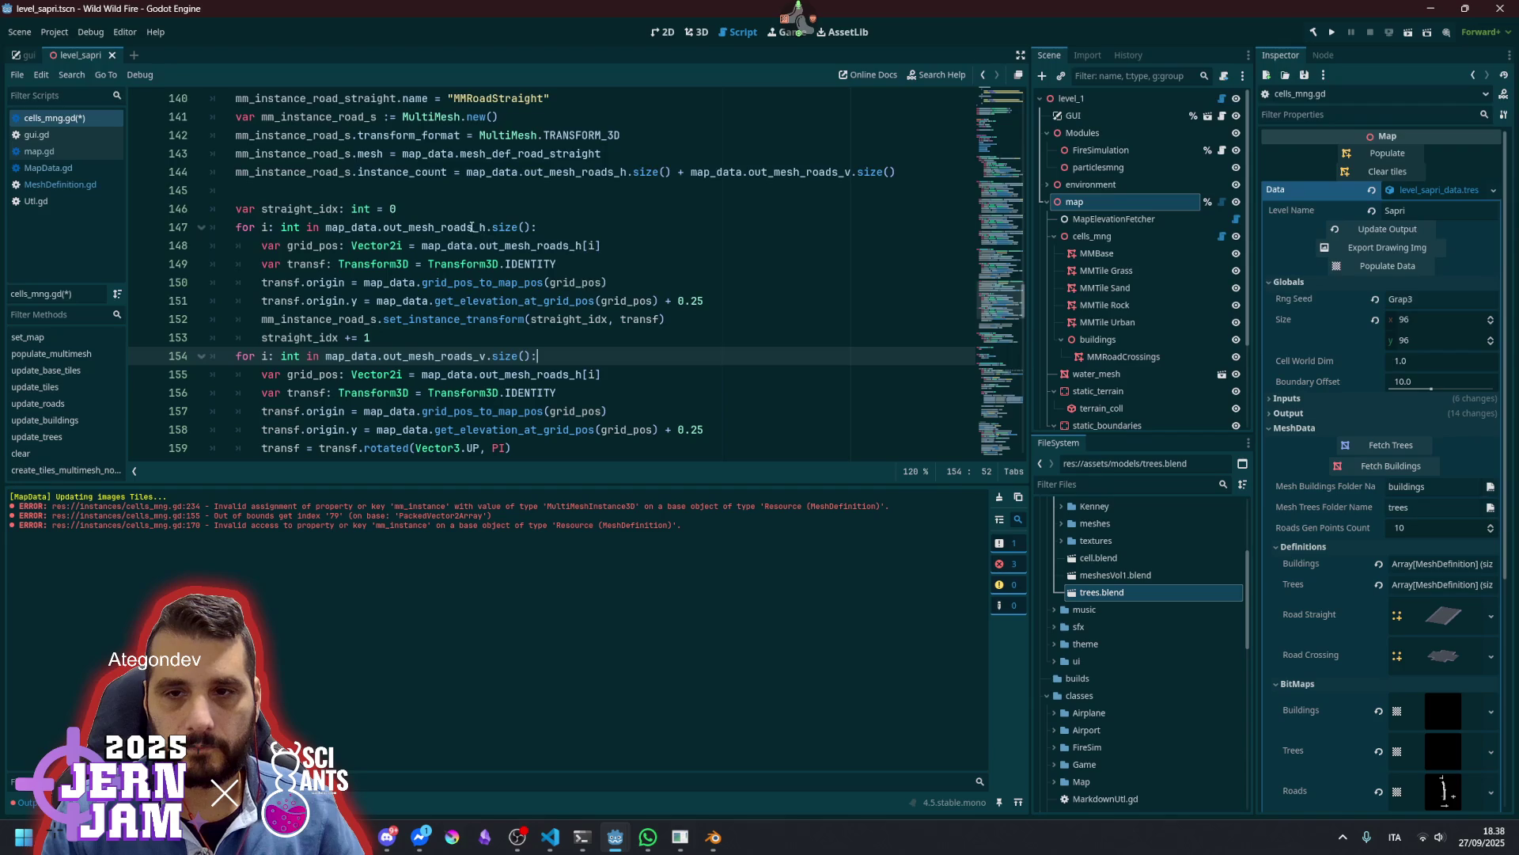
double_click(486, 228)
double_click(468, 357)
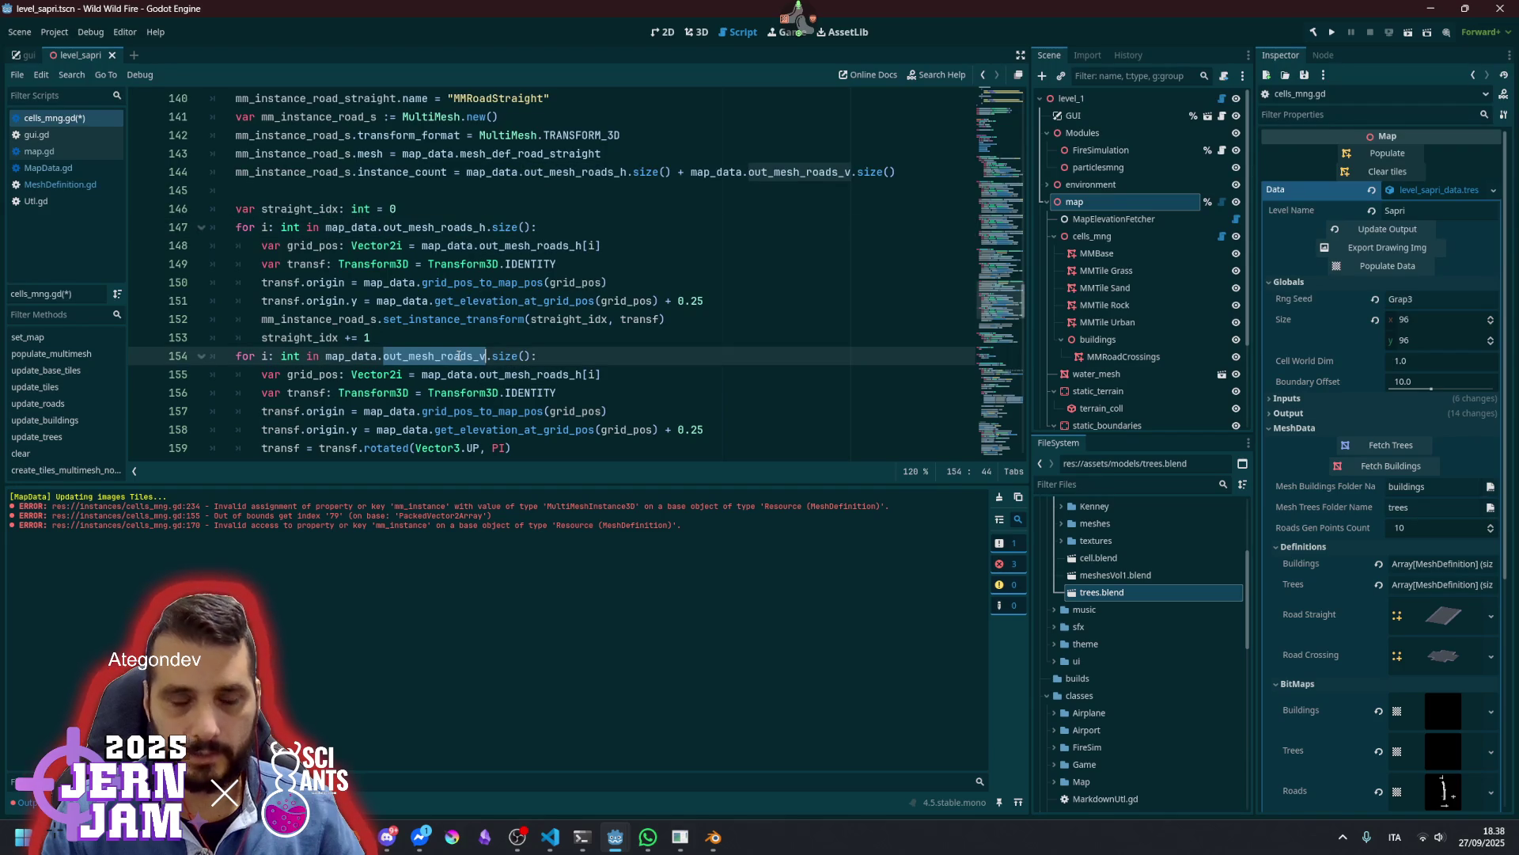
key(alt+Left)
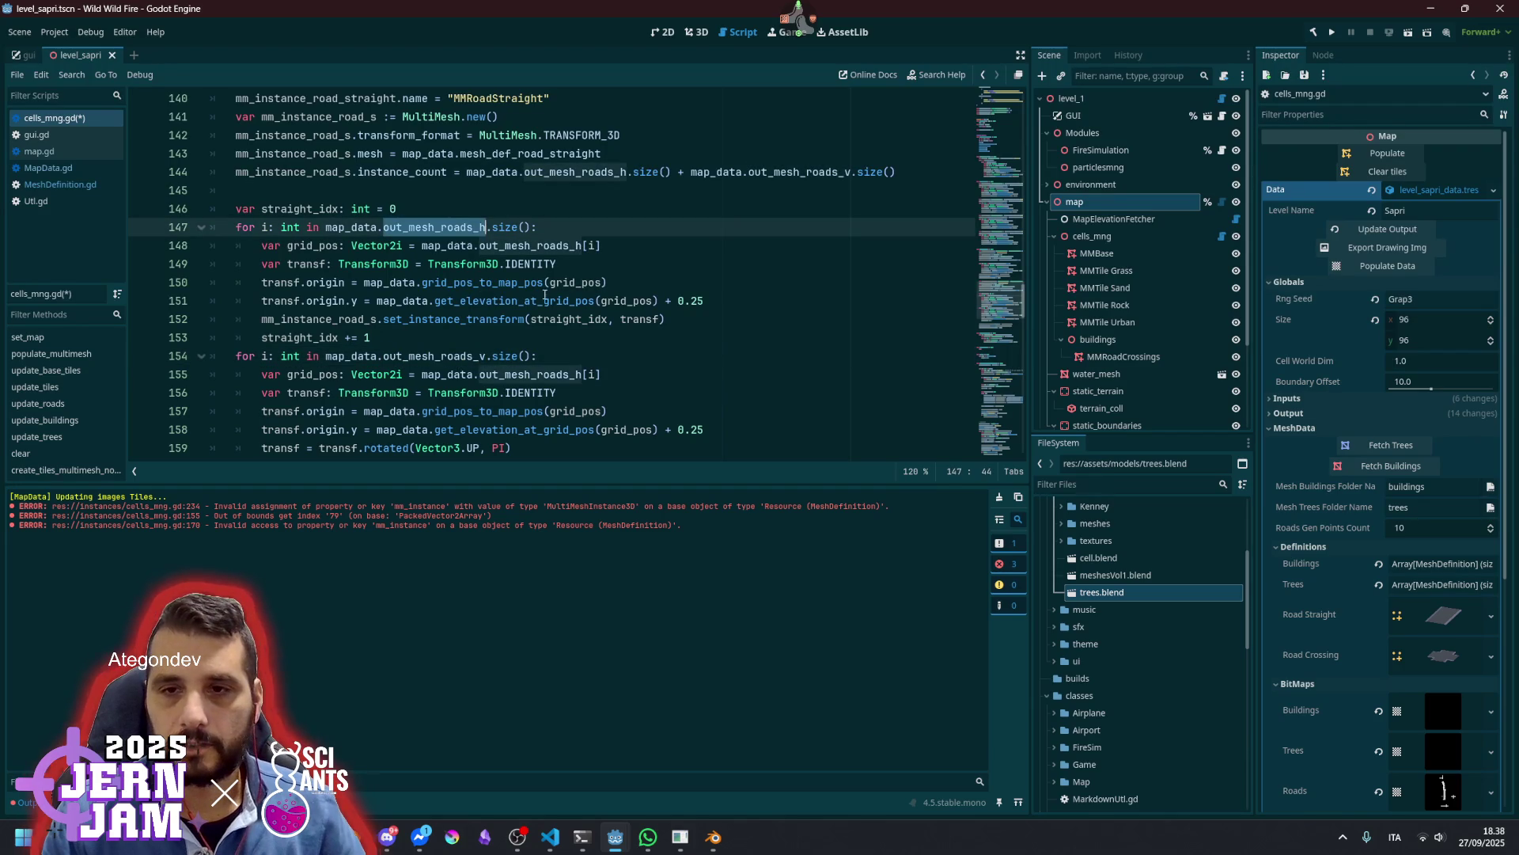
click(582, 374)
key(BackSpace)
text(v)
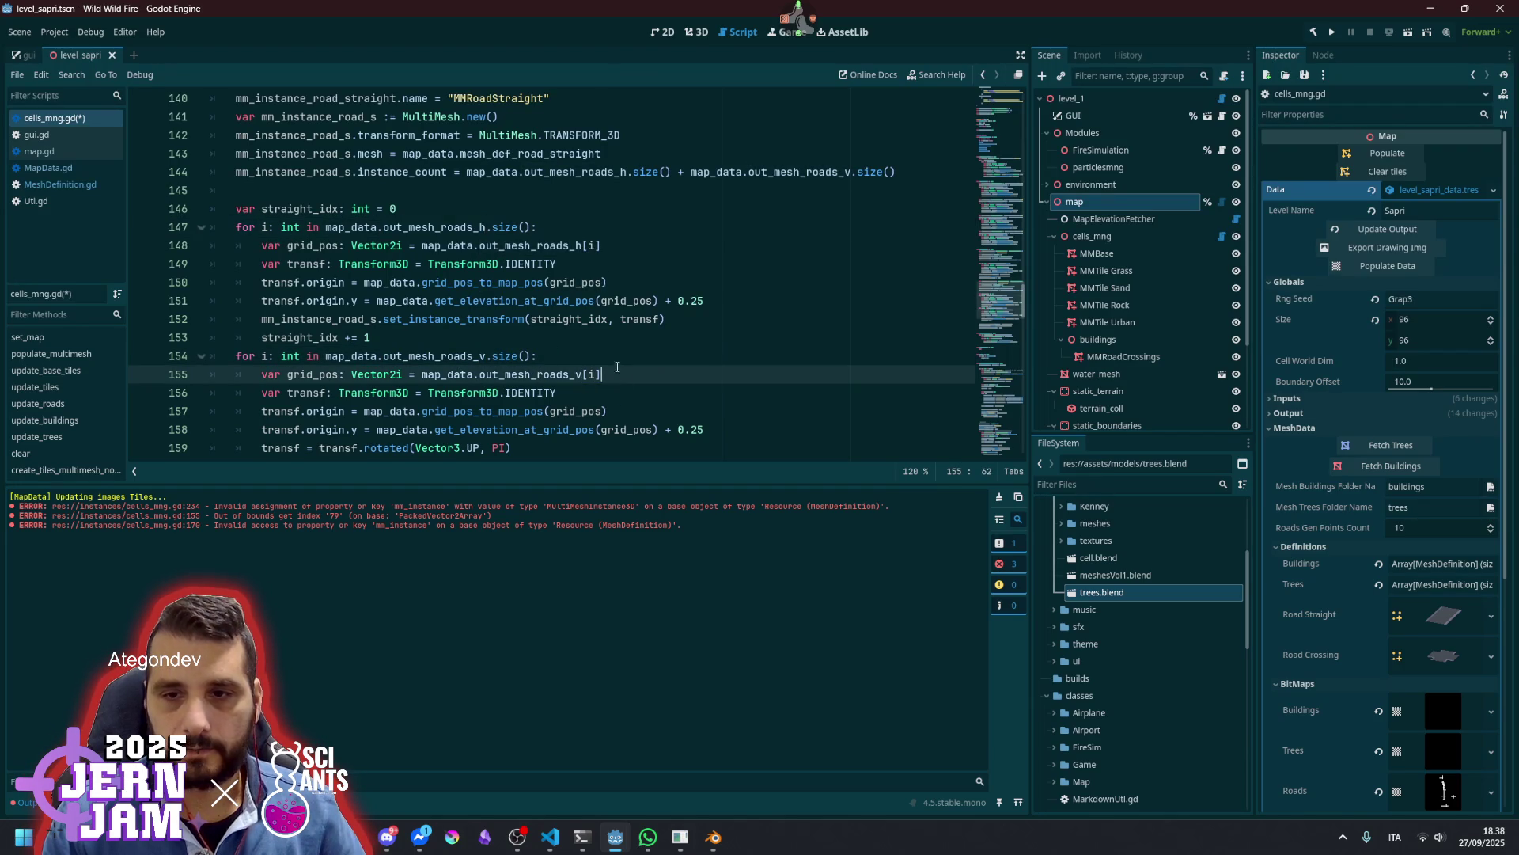
scroll(619, 368, down, 2)
click(621, 342)
key(ctrl+s)
click(698, 282)
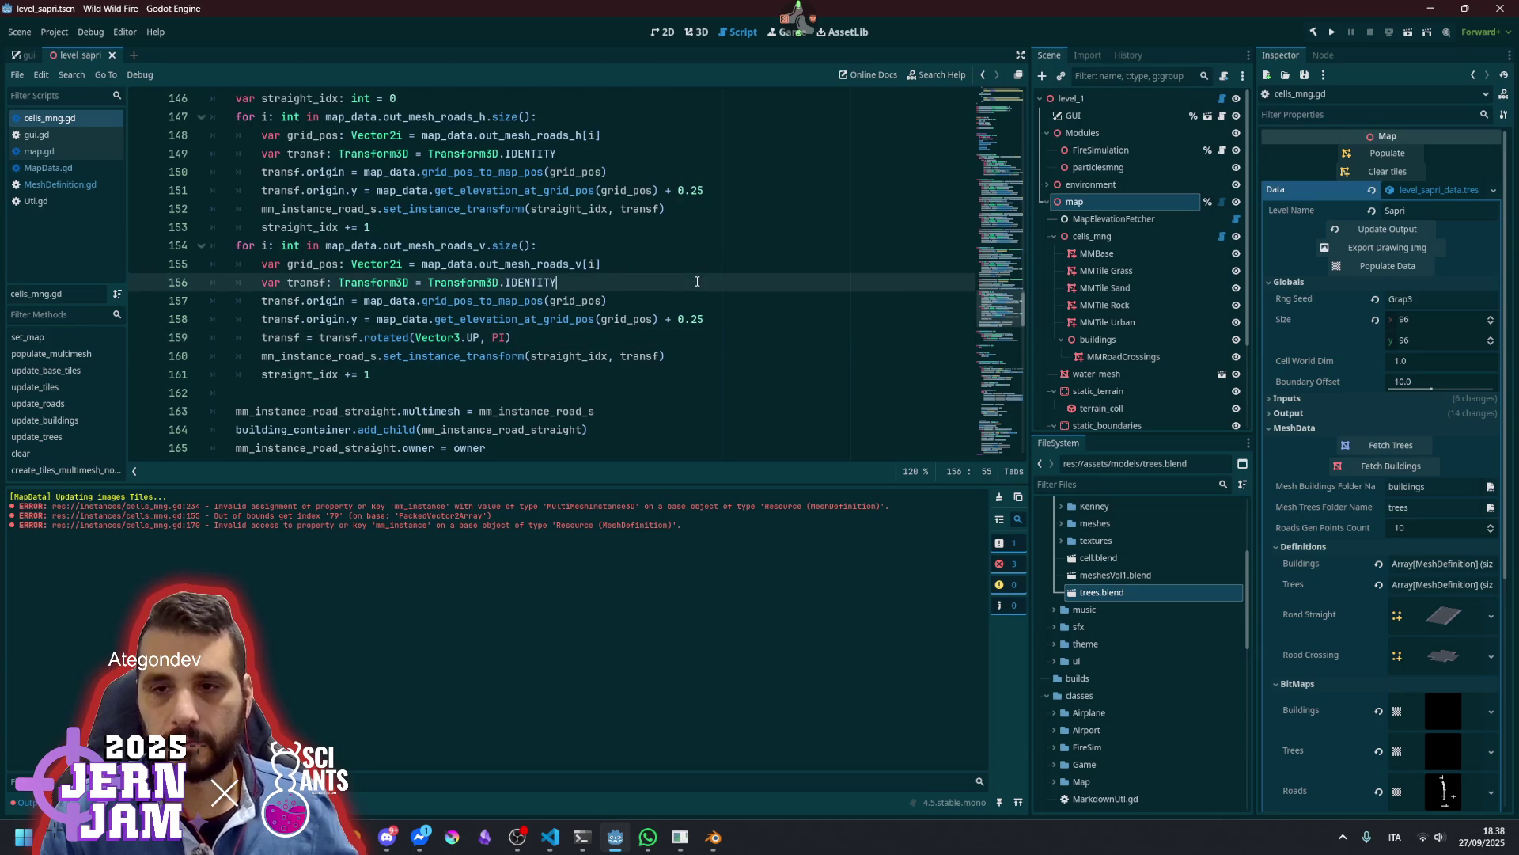
click(692, 33)
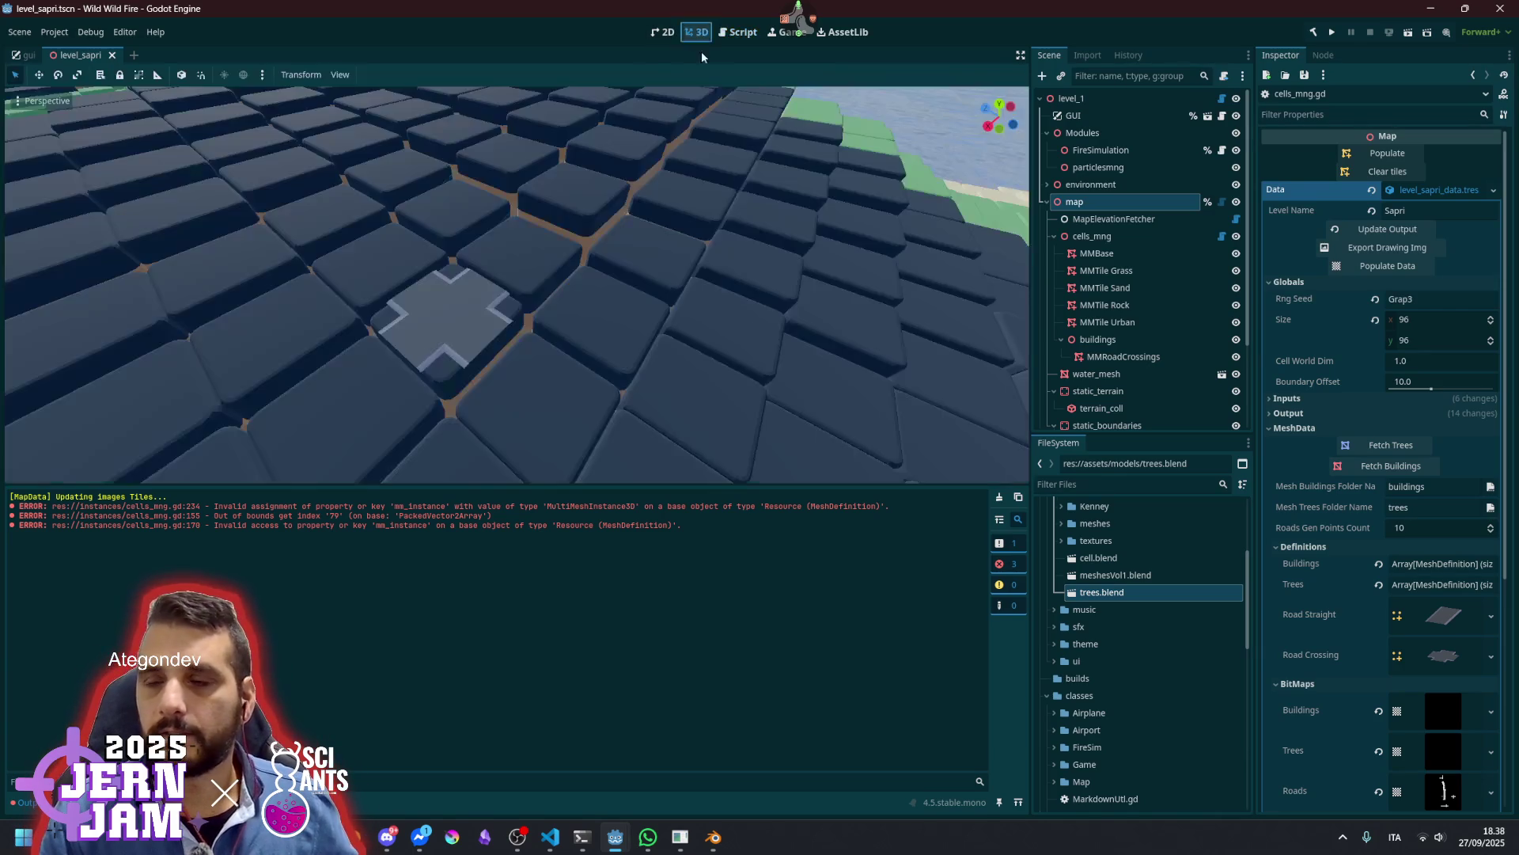
Clear tiles and Populate the map, inspect the straight road strips, then reopen cells_mng.gd
click(1360, 170)
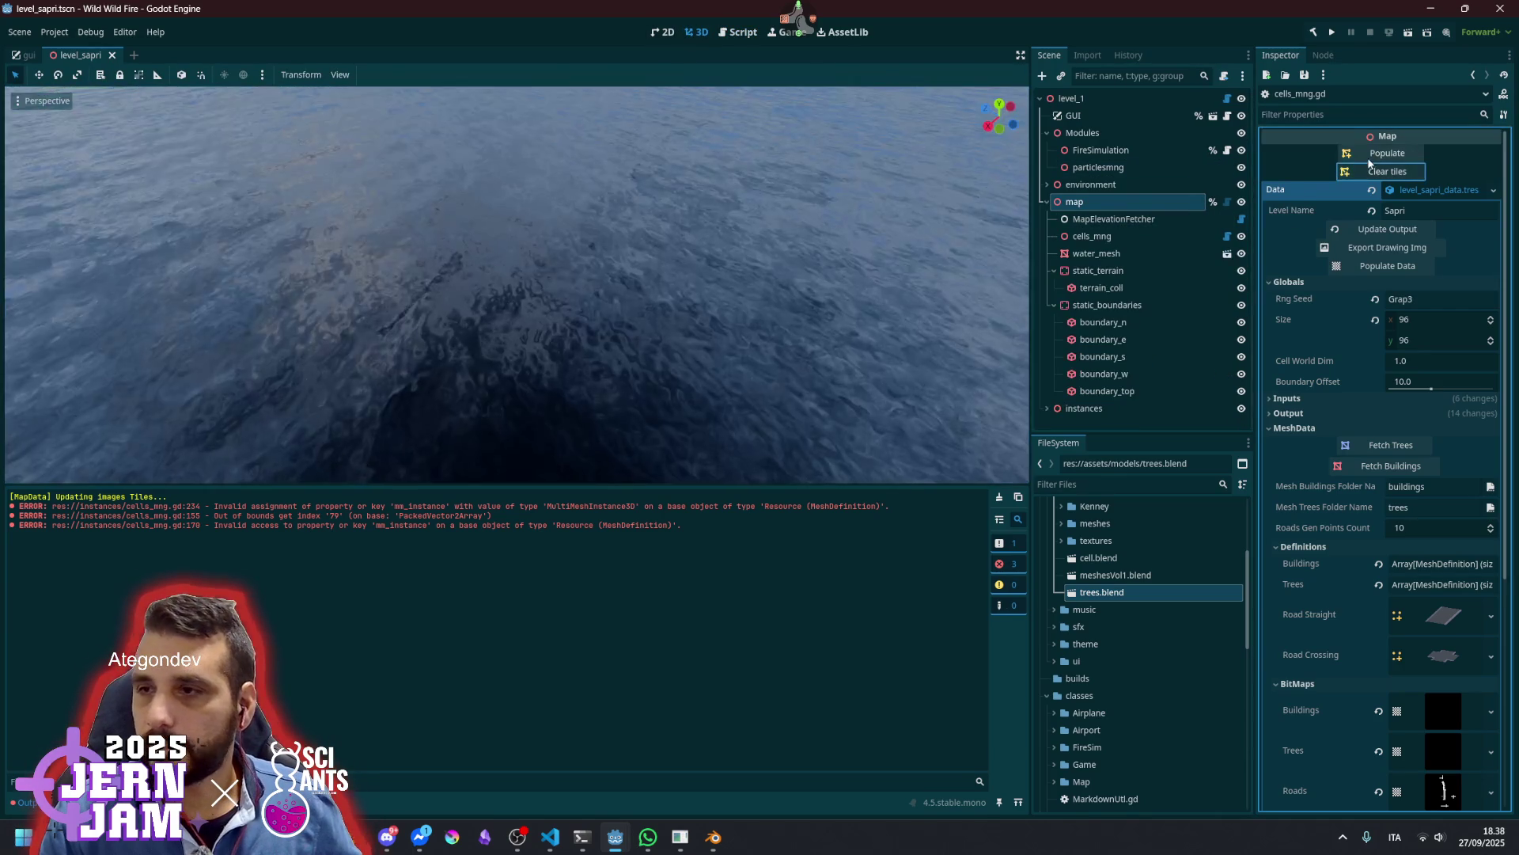
click(1365, 156)
mouse_move(740, 263)
mouse_down()
mouse_move(708, 178)
mouse_move(712, 249)
mouse_move(712, 217)
mouse_move(712, 249)
mouse_move(712, 234)
mouse_up()
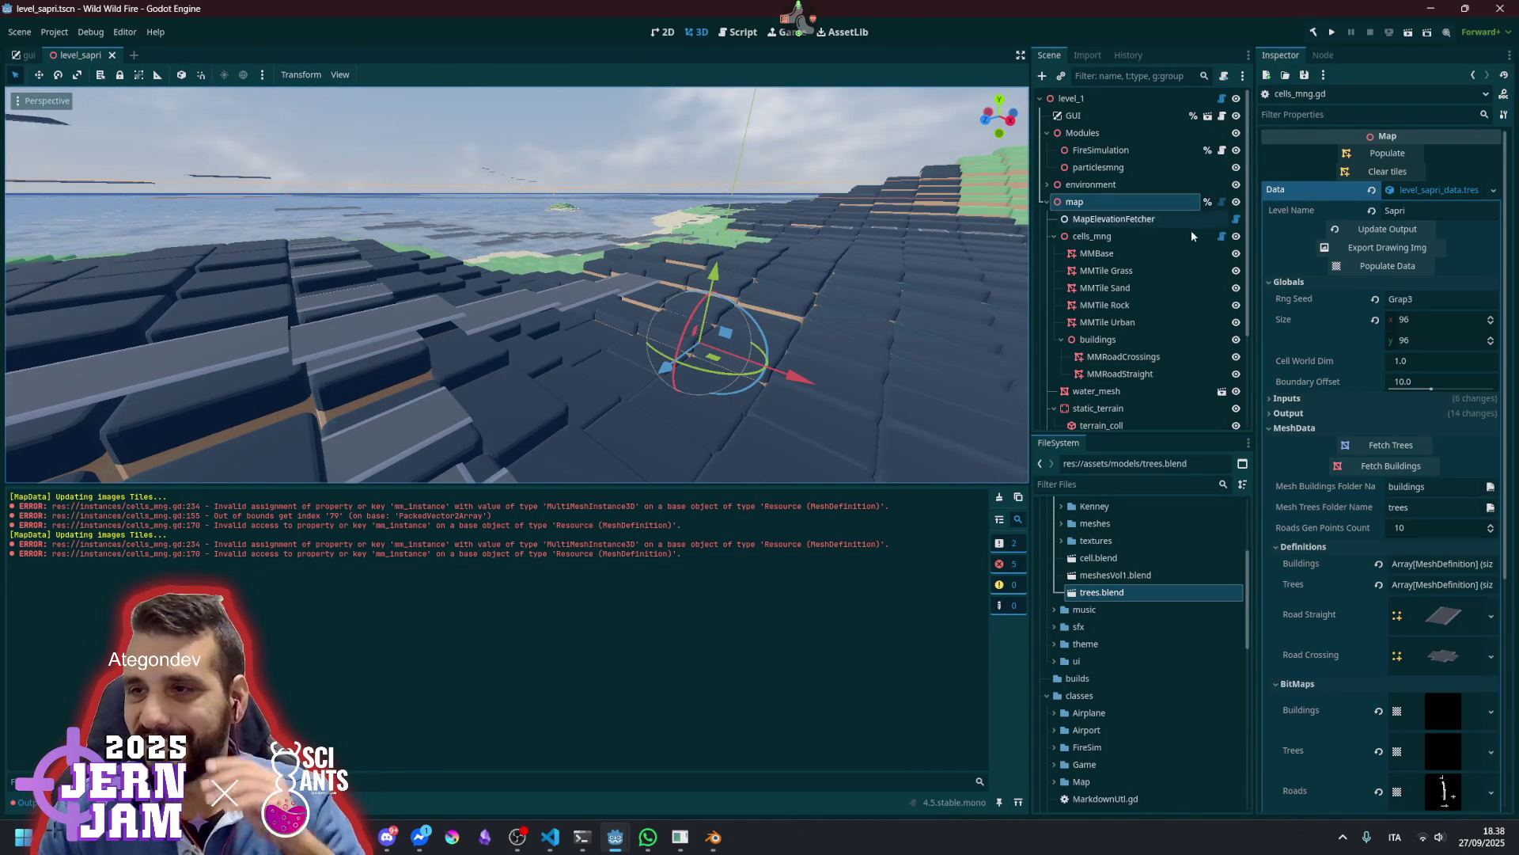
click(1222, 235)
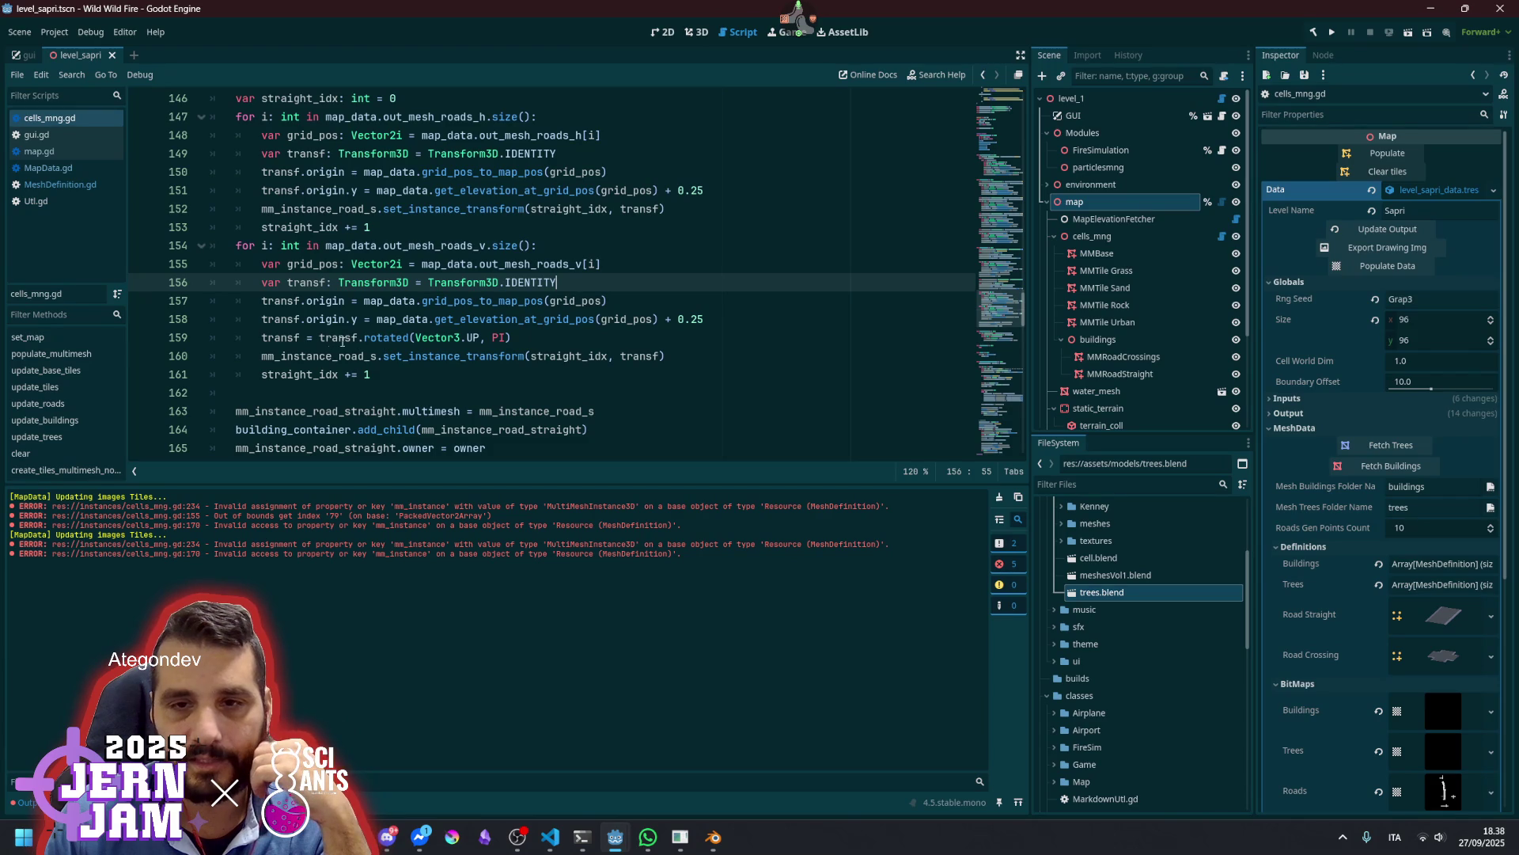
Change the rotation call on line 159 from rotated to rotated_local
mouse_move(424, 342)
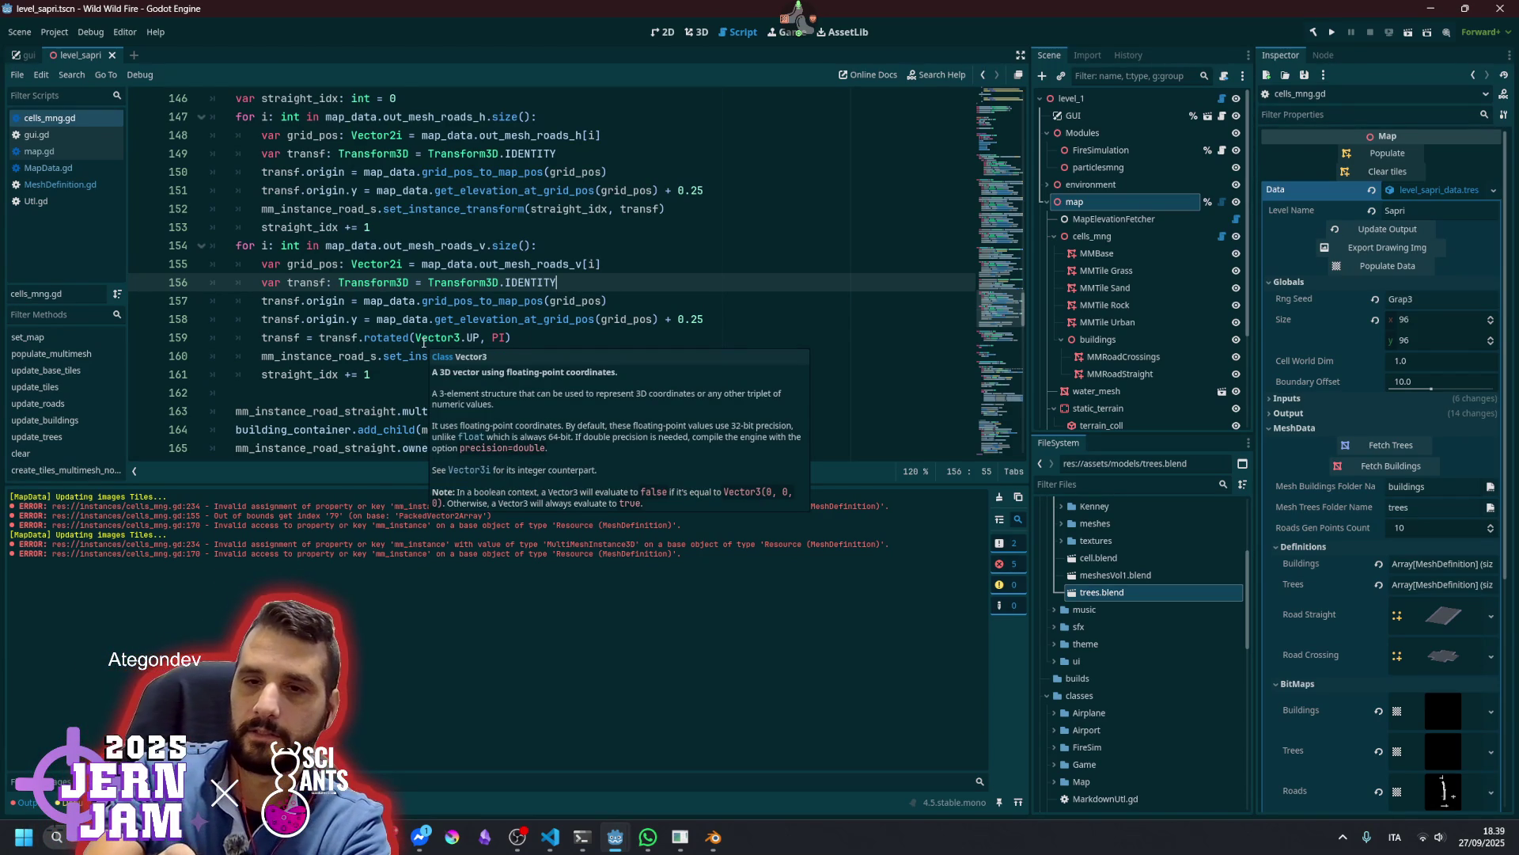
click(394, 339)
mouse_move(395, 338)
text(_)
key(Return)
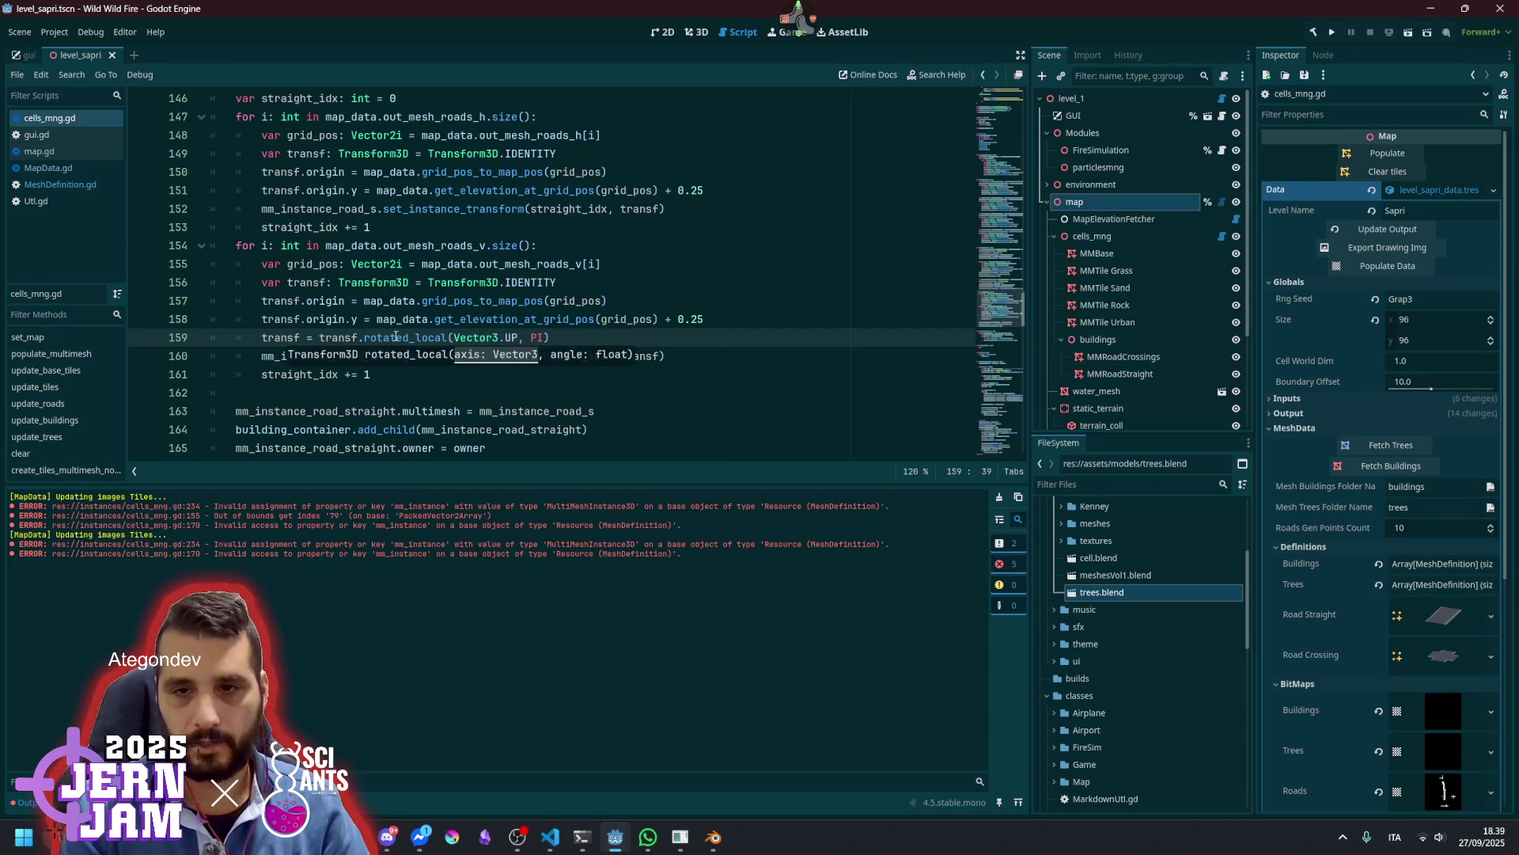
Move the rotated_local line up into the horizontal straight-road loop after transf
click(563, 333)
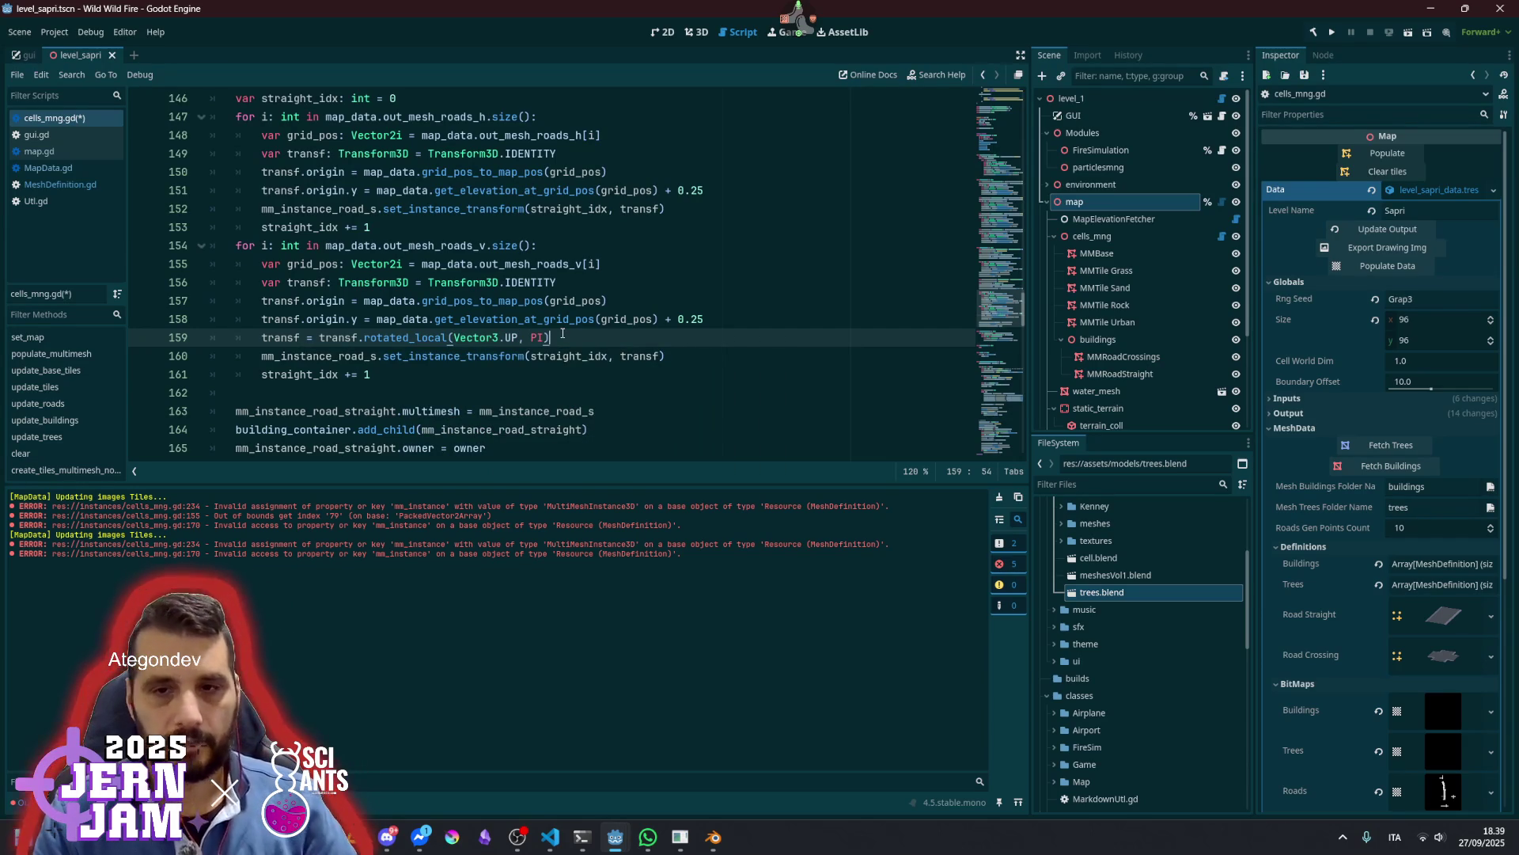
key(shift+Home)
key(alt+Up)
key(alt+Up)
key(alt+Up)
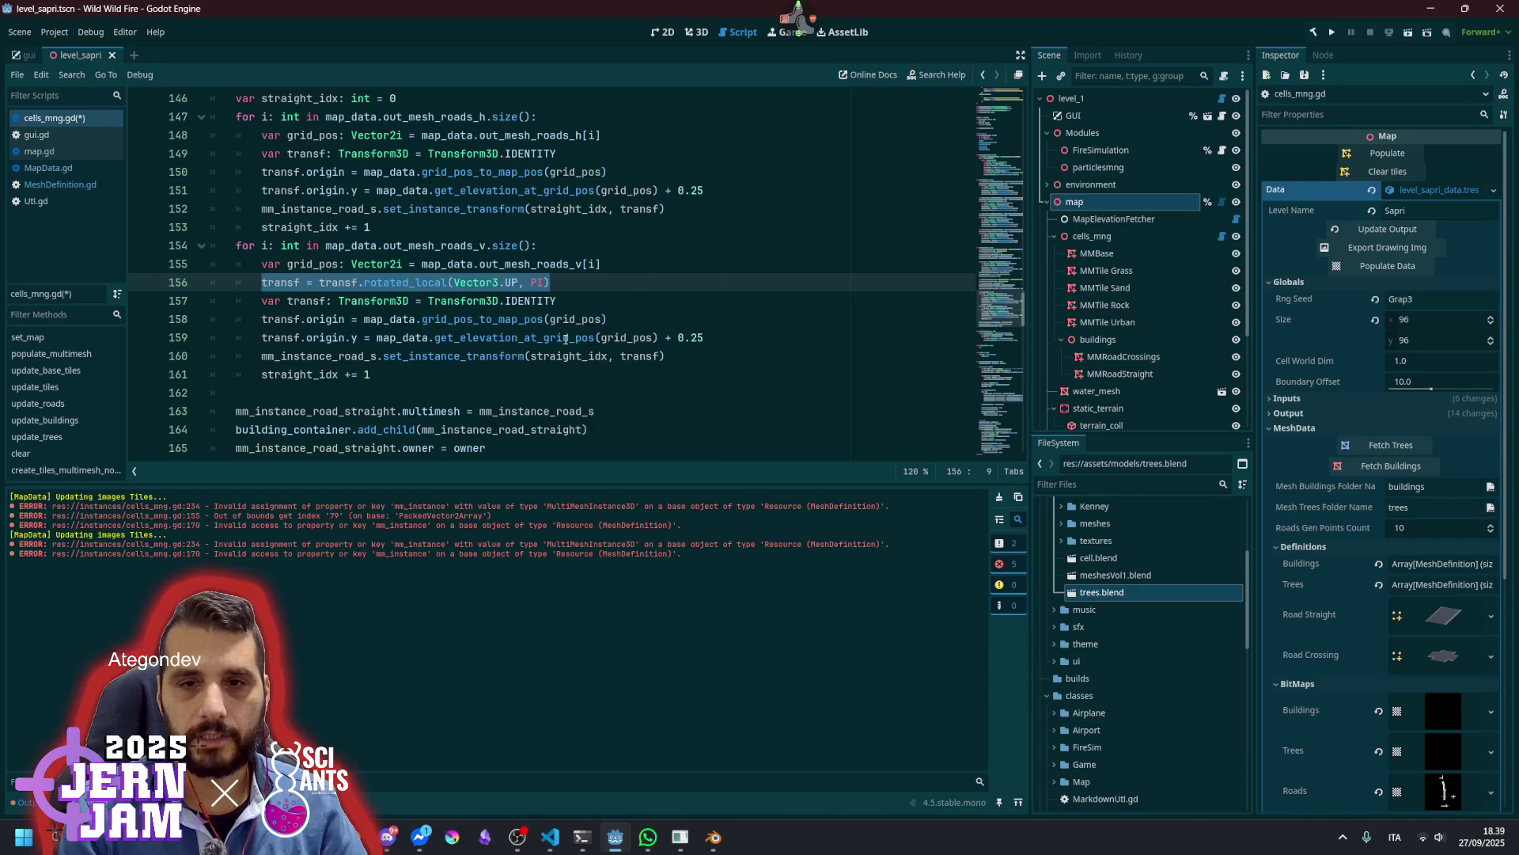
key(alt+Up)
key(alt+Up)
key(alt+Up)
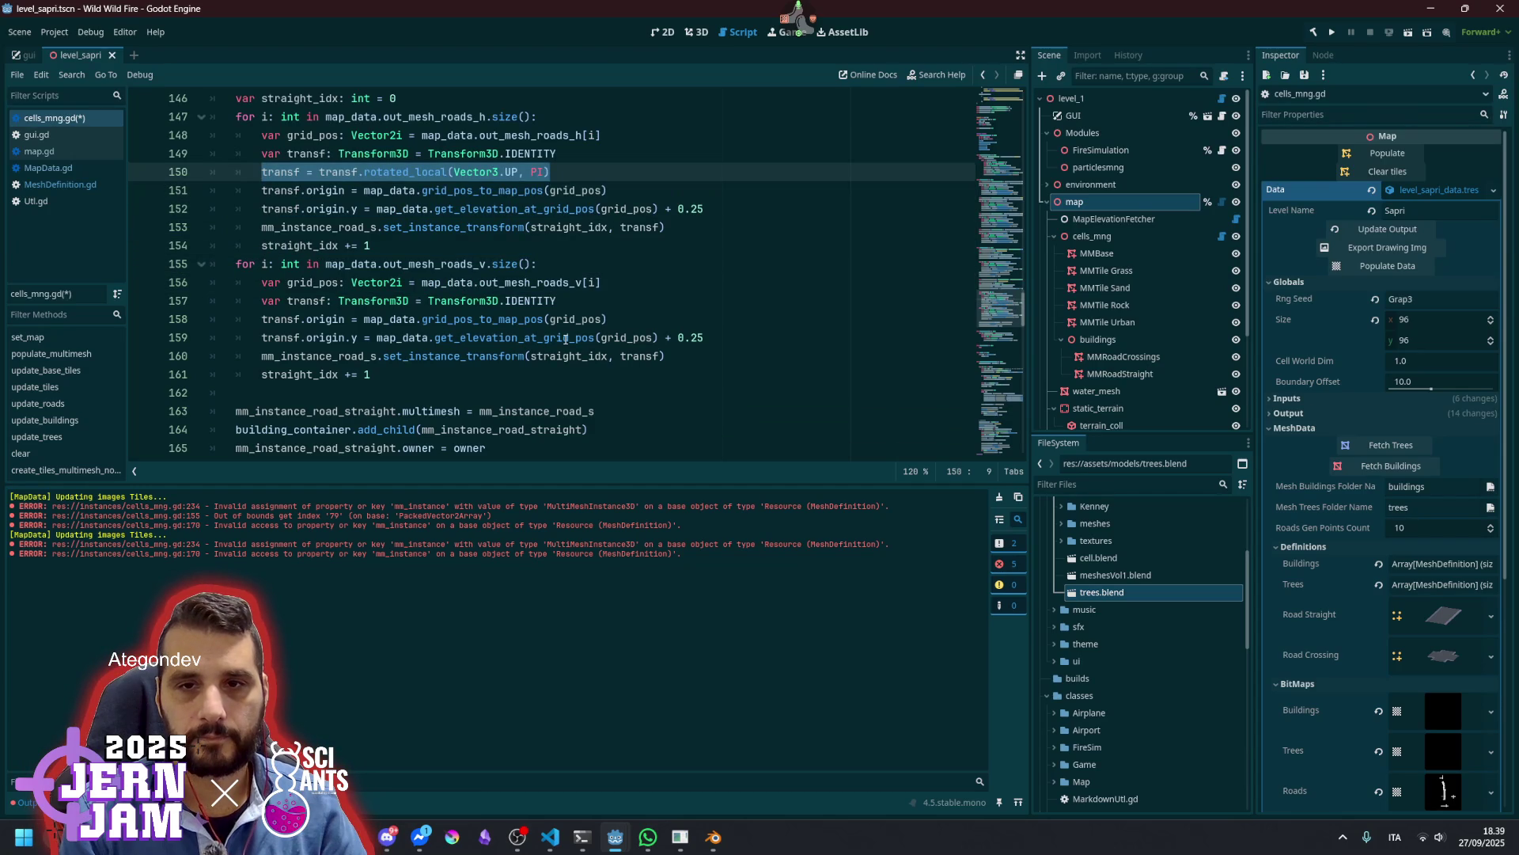
click(557, 300)
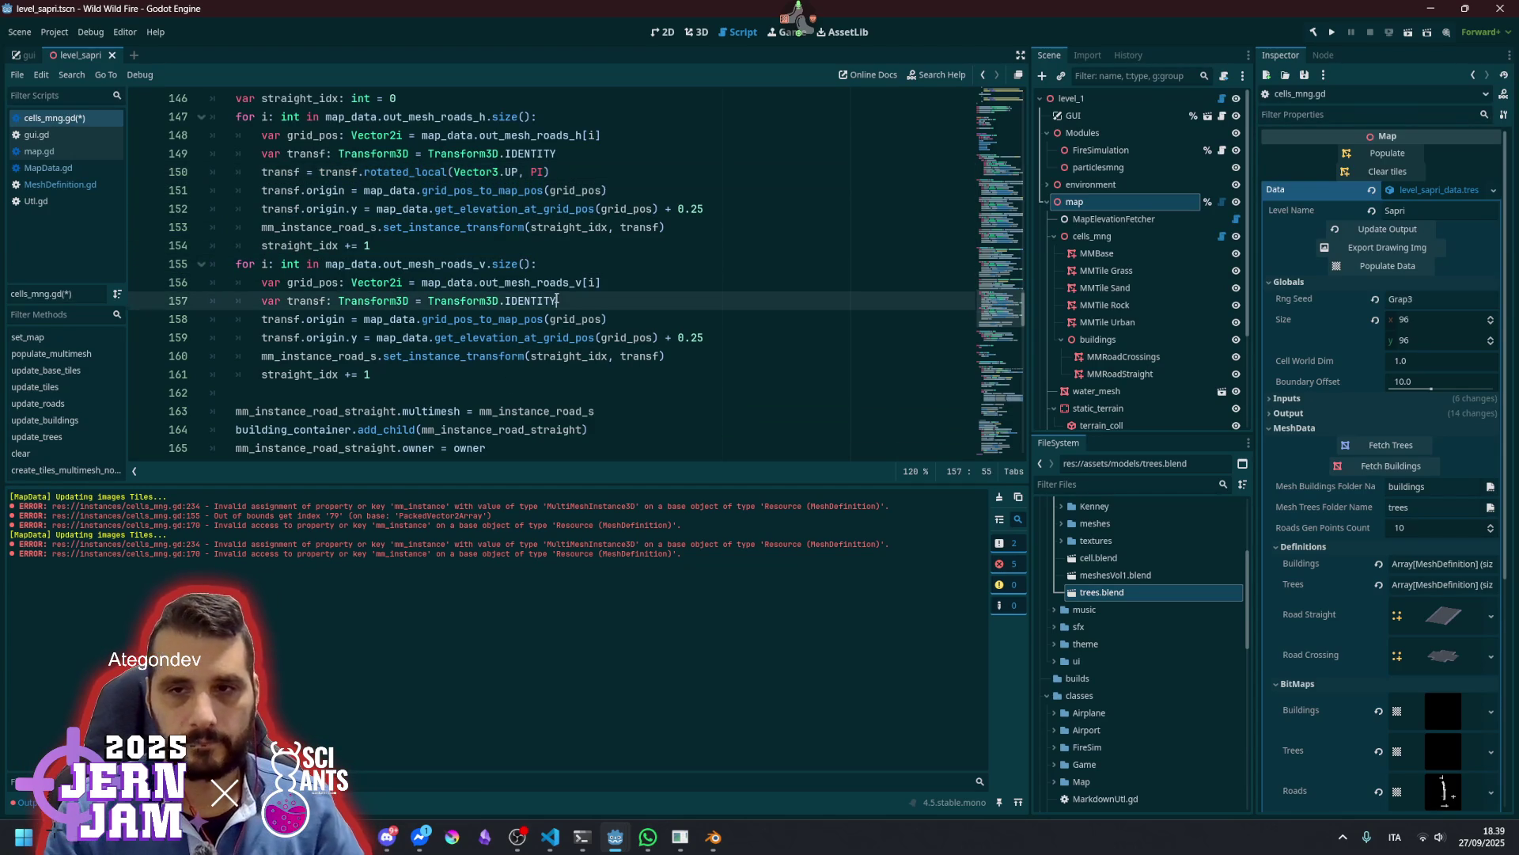
Clear and repopulate the map with rotated roads, fly over the road tiles, then reopen cells_mng.gd
click(695, 32)
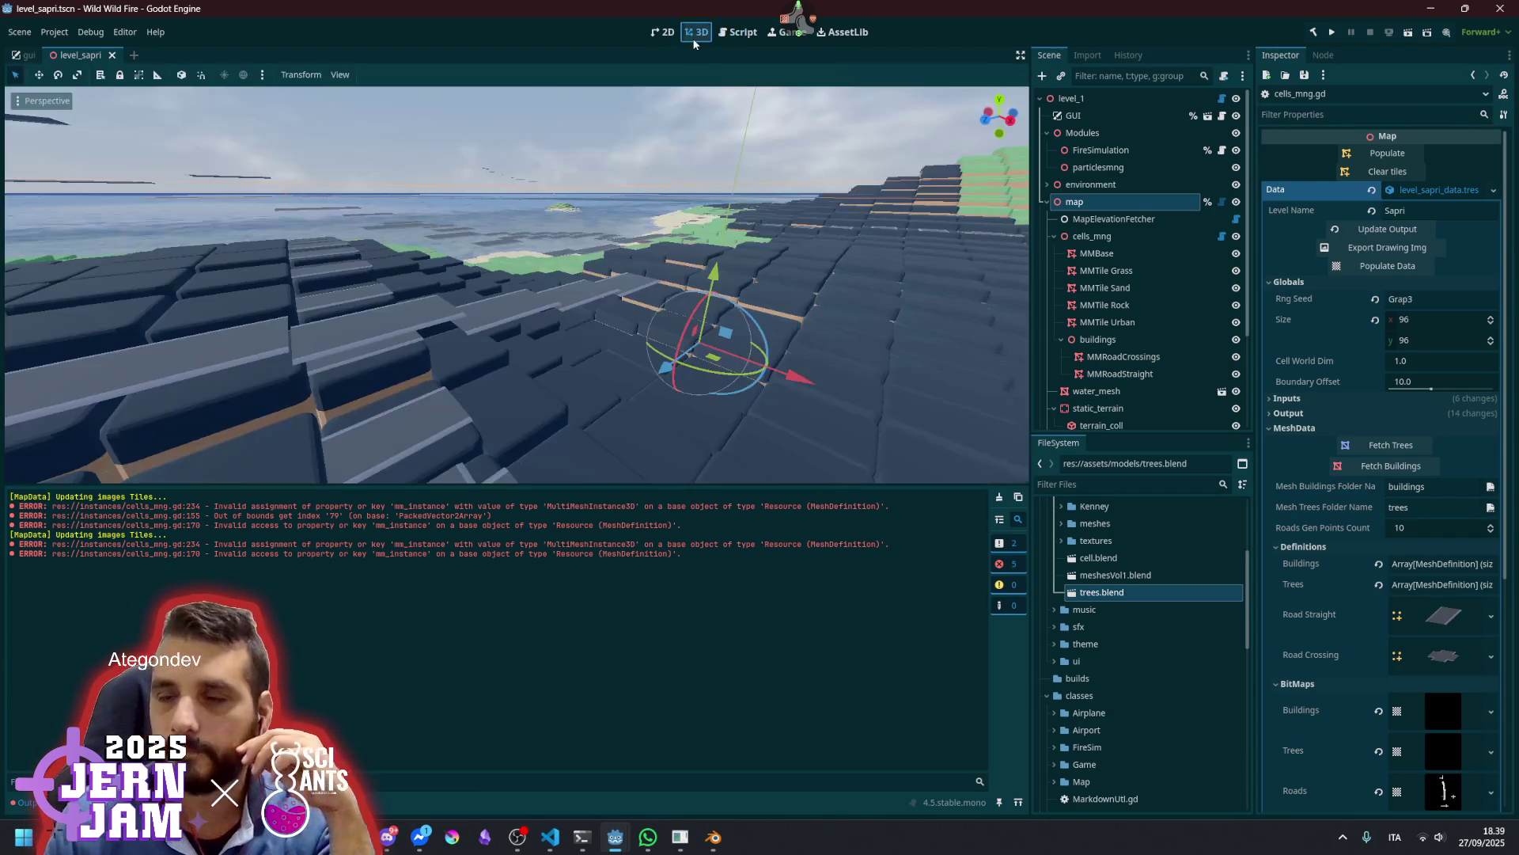
click(1387, 171)
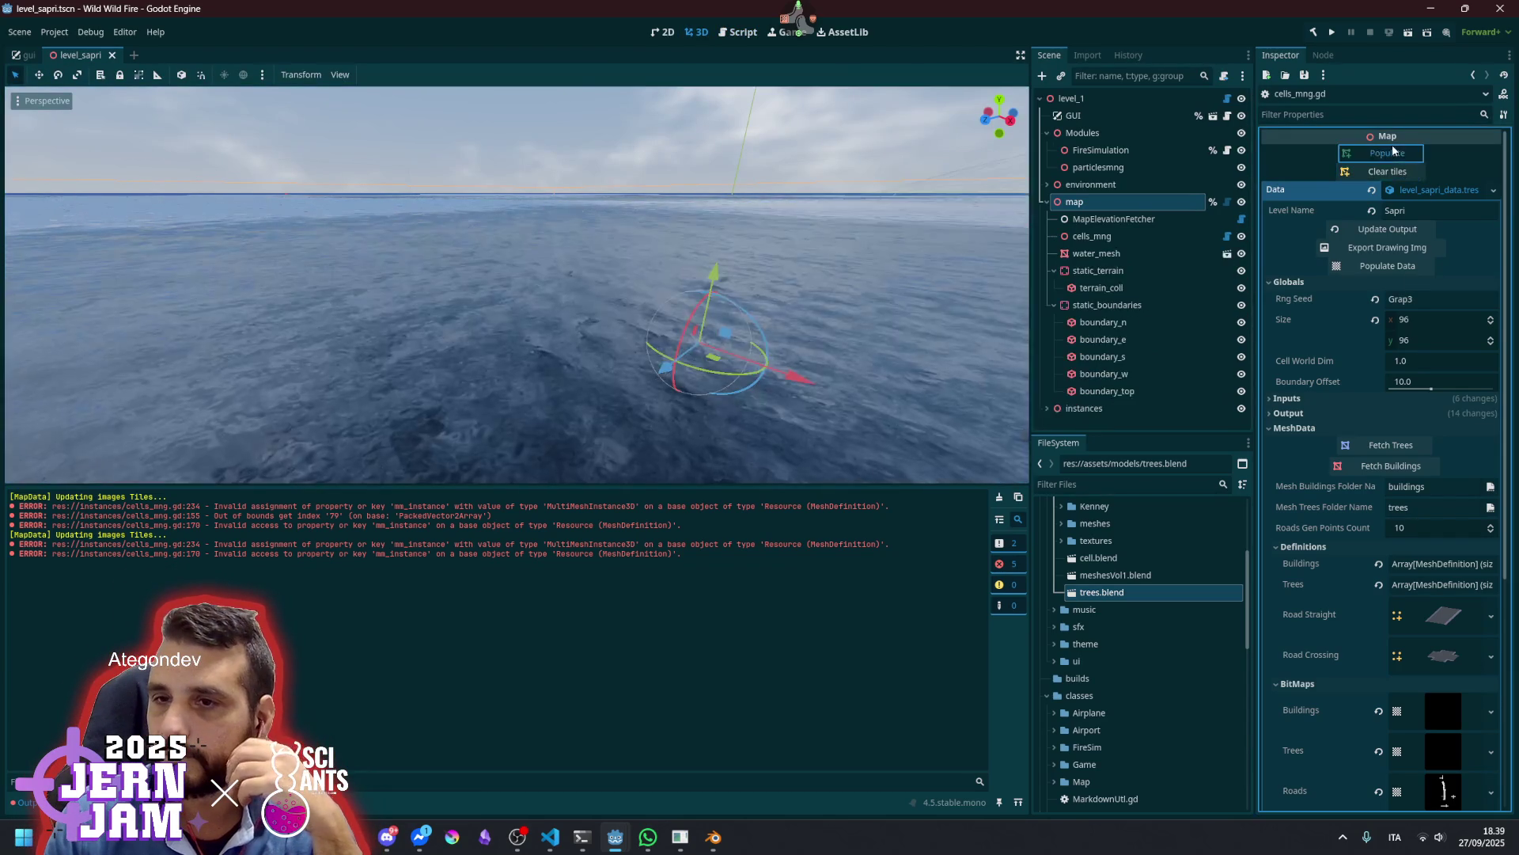
click(1393, 152)
mouse_move(468, 372)
mouse_down()
mouse_move(475, 285)
mouse_move(380, 332)
mouse_move(222, 174)
mouse_move(375, 319)
mouse_up()
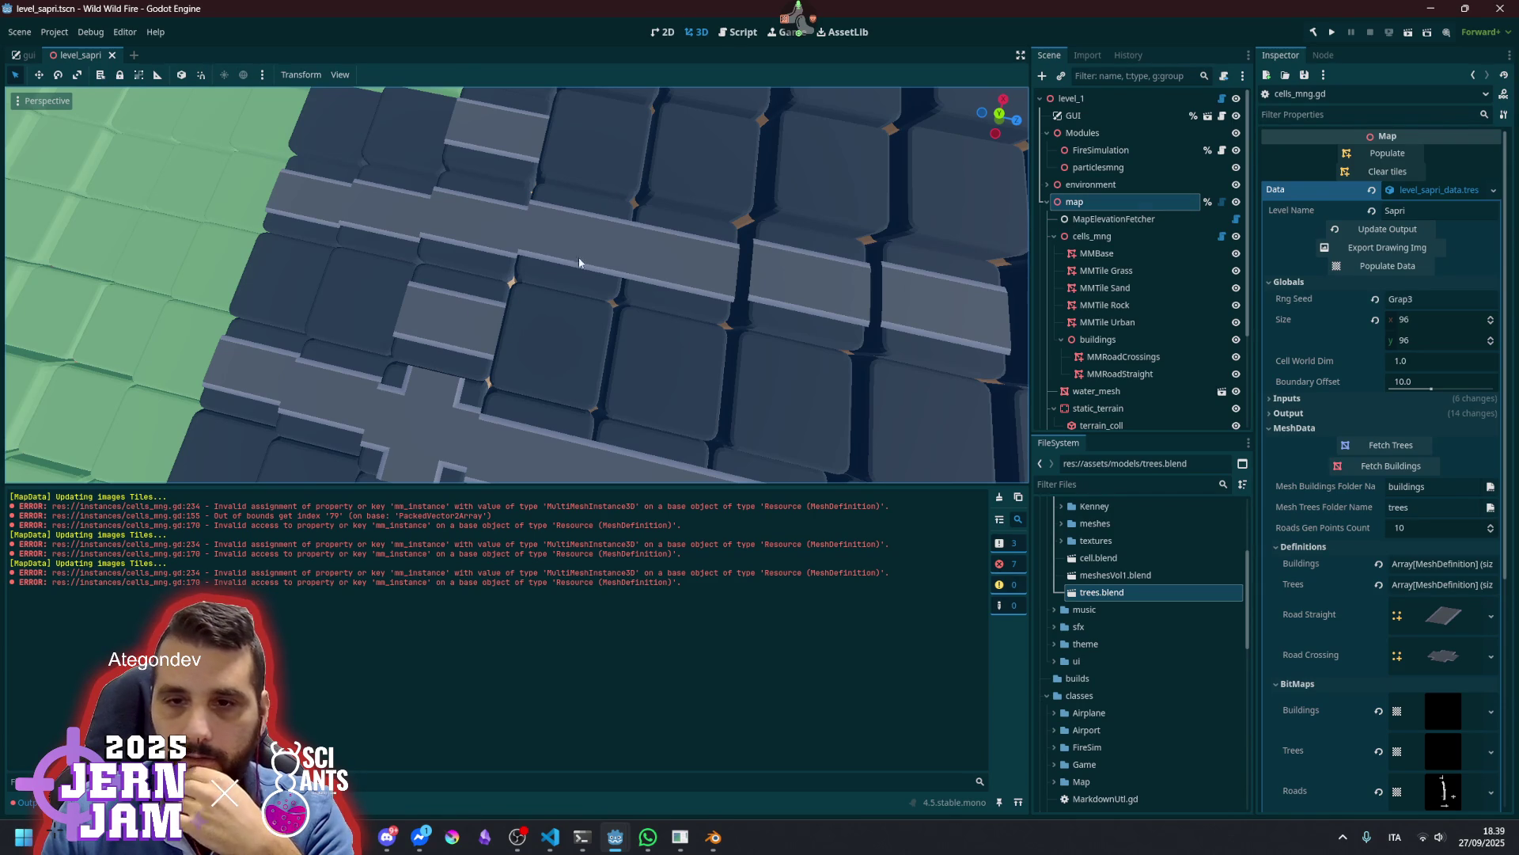
drag(557, 361, 561, 375)
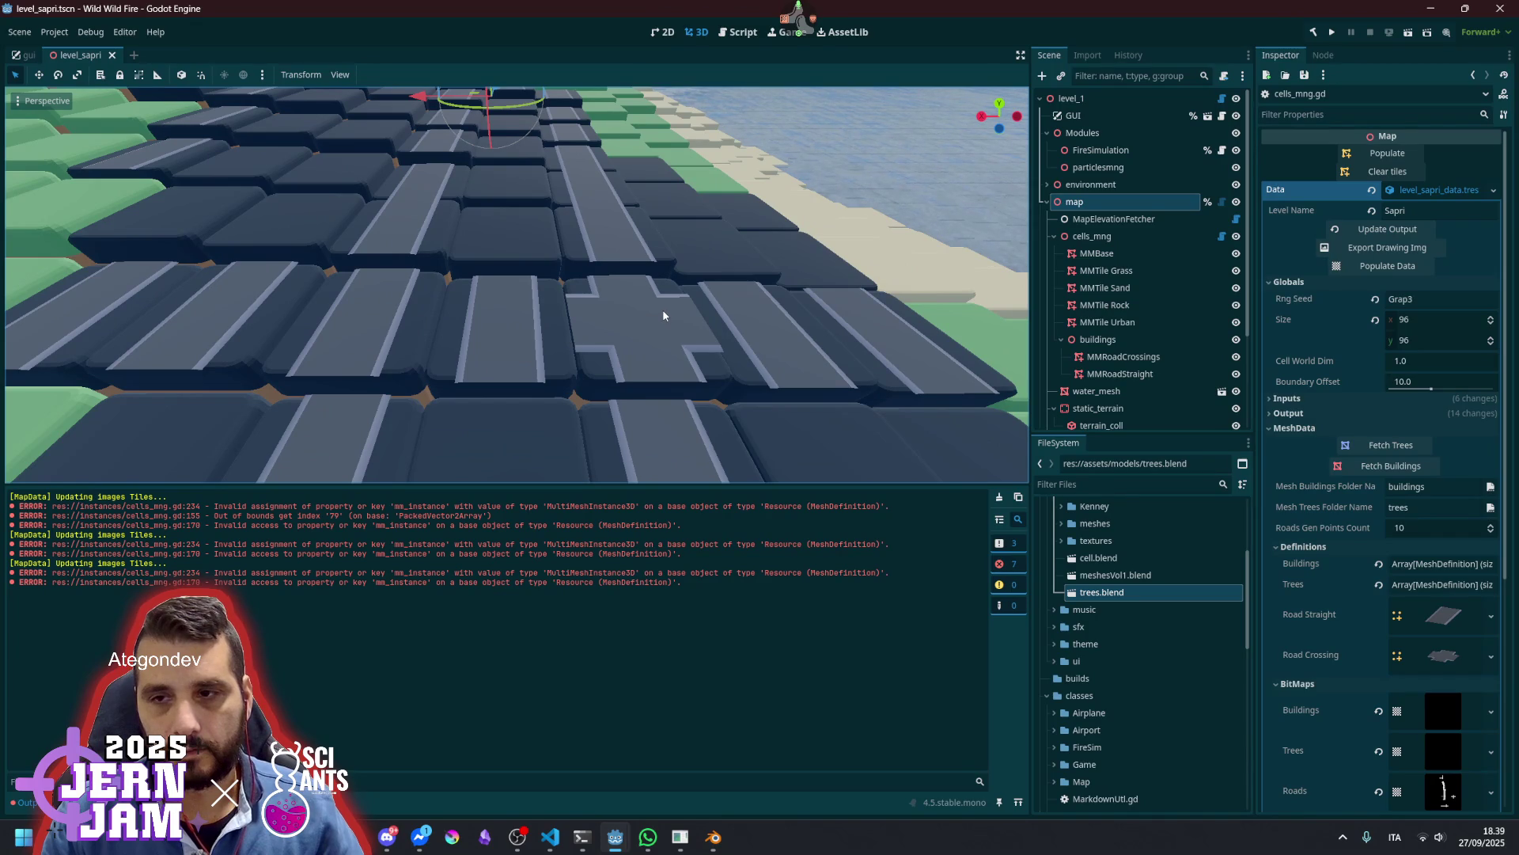
drag(663, 311, 756, 332)
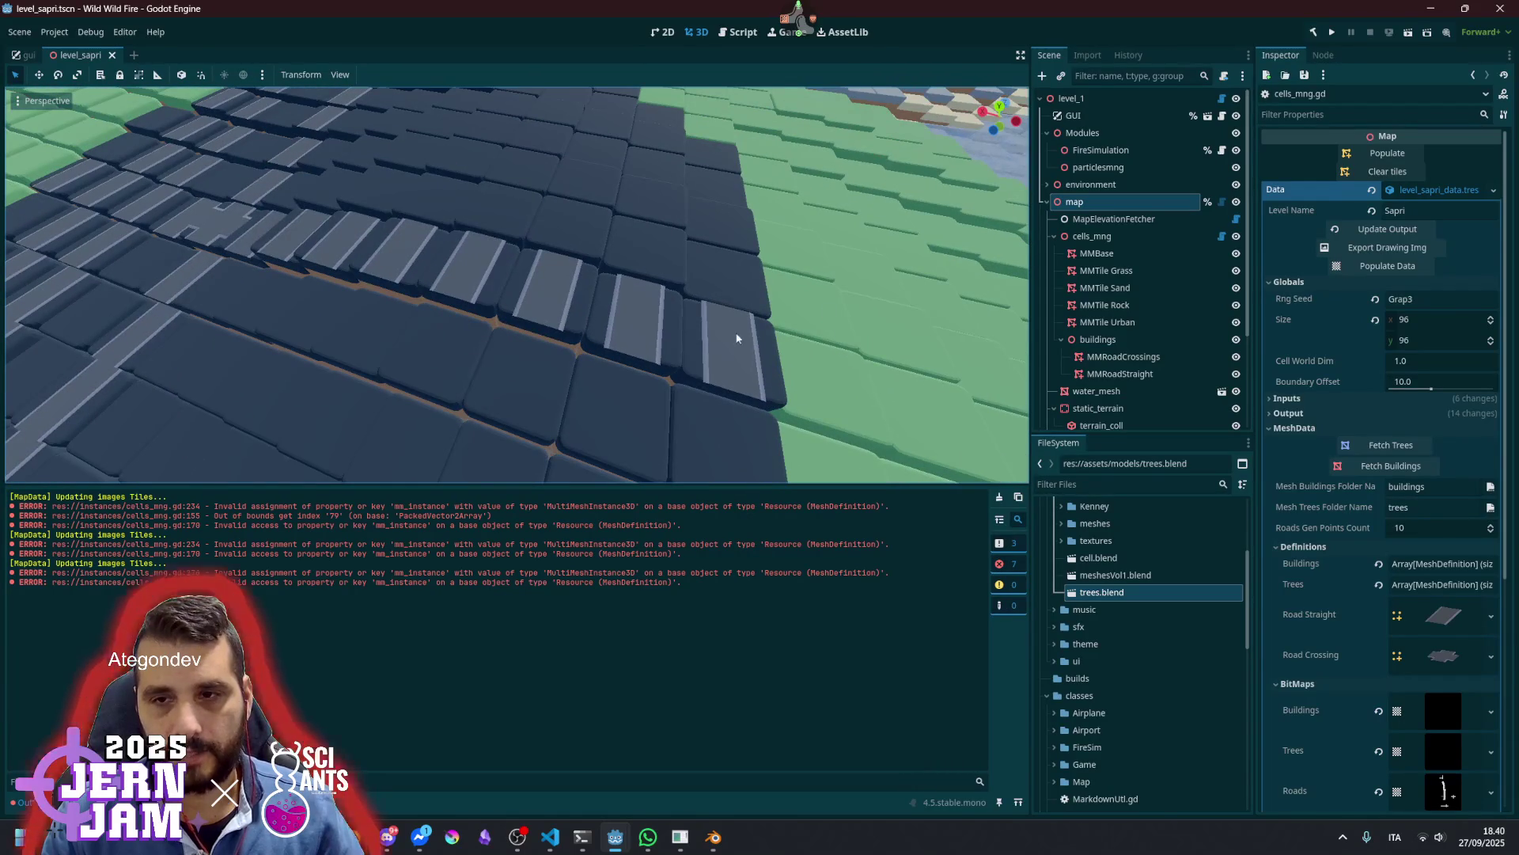
click(1222, 236)
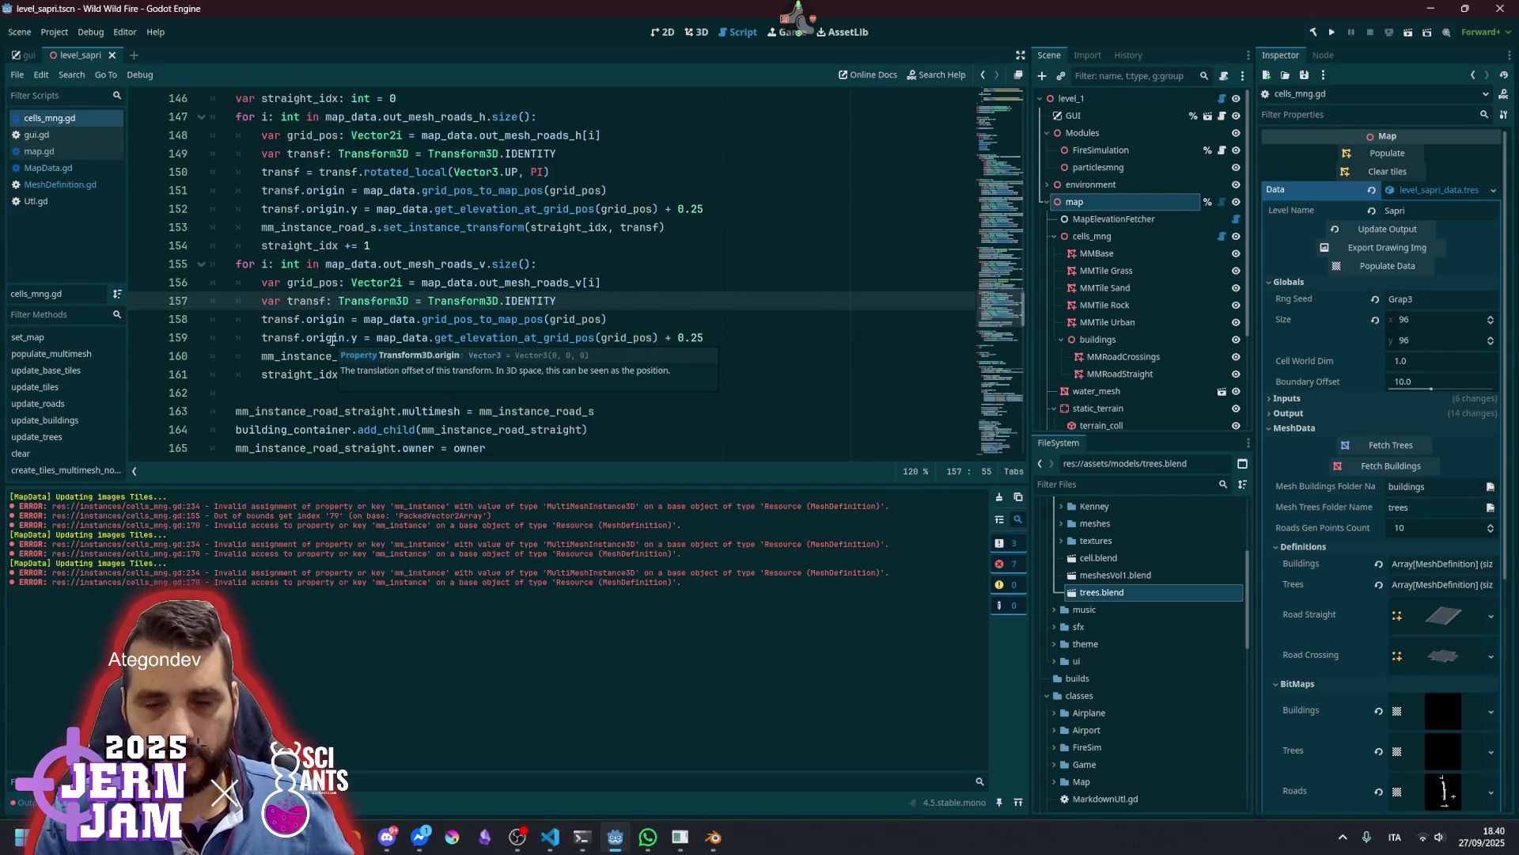
Review the vertical road loop body and the rotated_local documentation
click(321, 319)
double_click(322, 337)
mouse_move(329, 323)
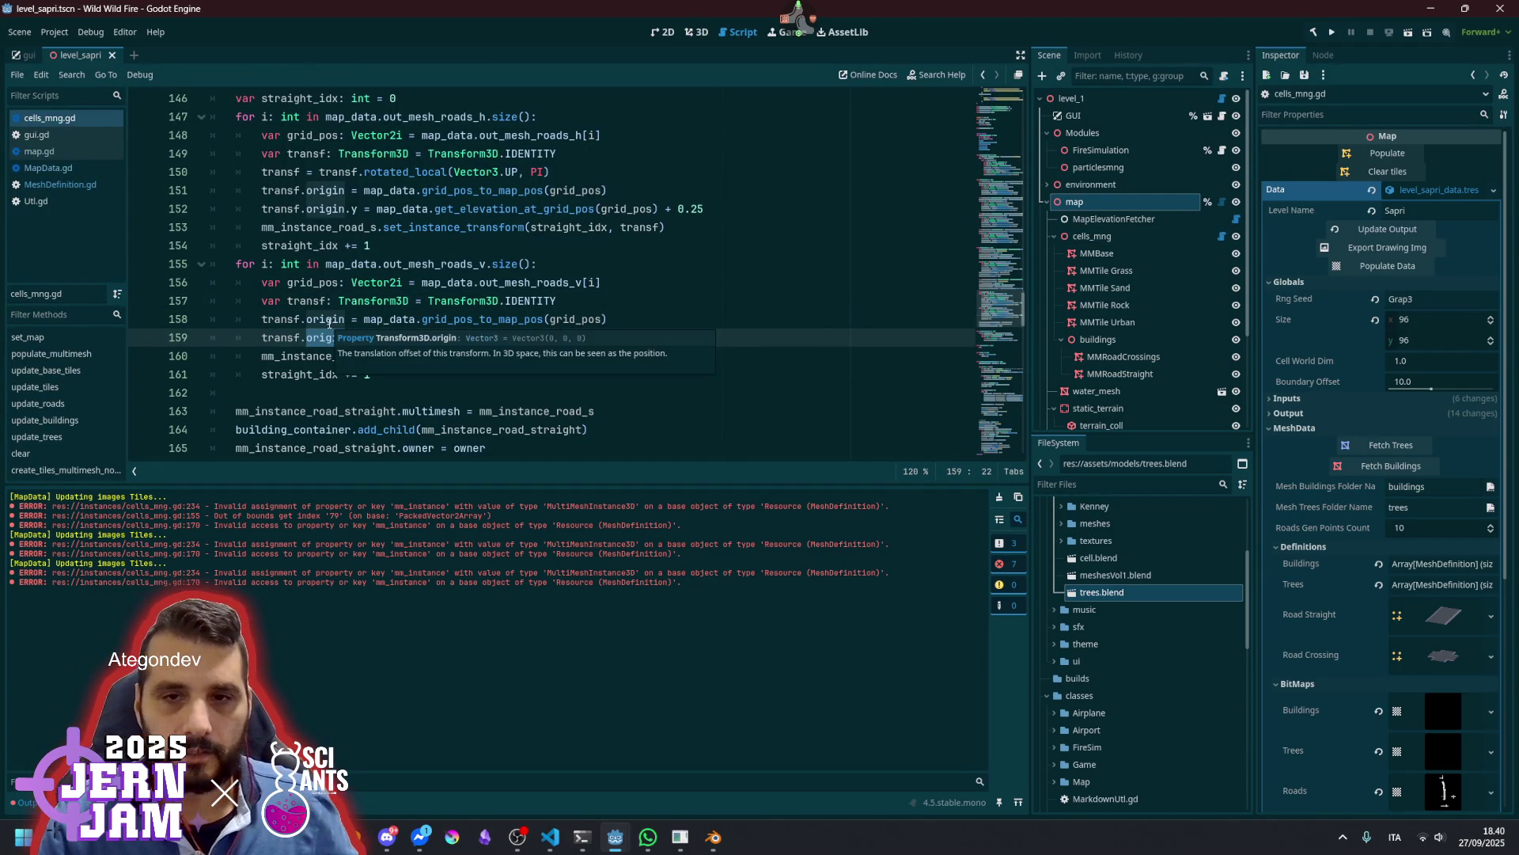
mouse_move(326, 283)
mouse_down()
mouse_move(411, 302)
mouse_move(437, 356)
mouse_up()
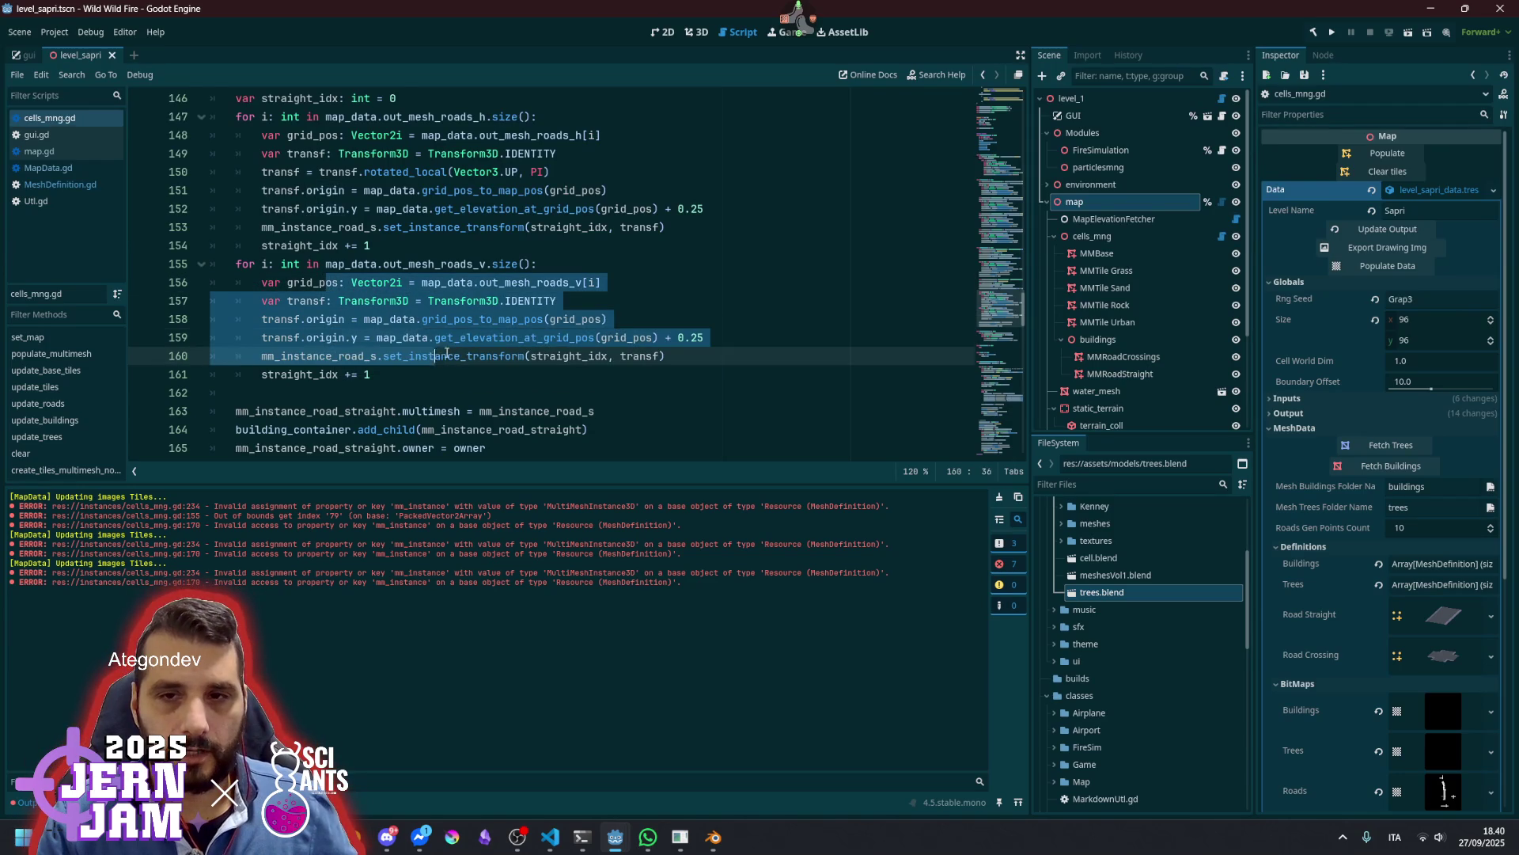
double_click(479, 267)
mouse_move(488, 290)
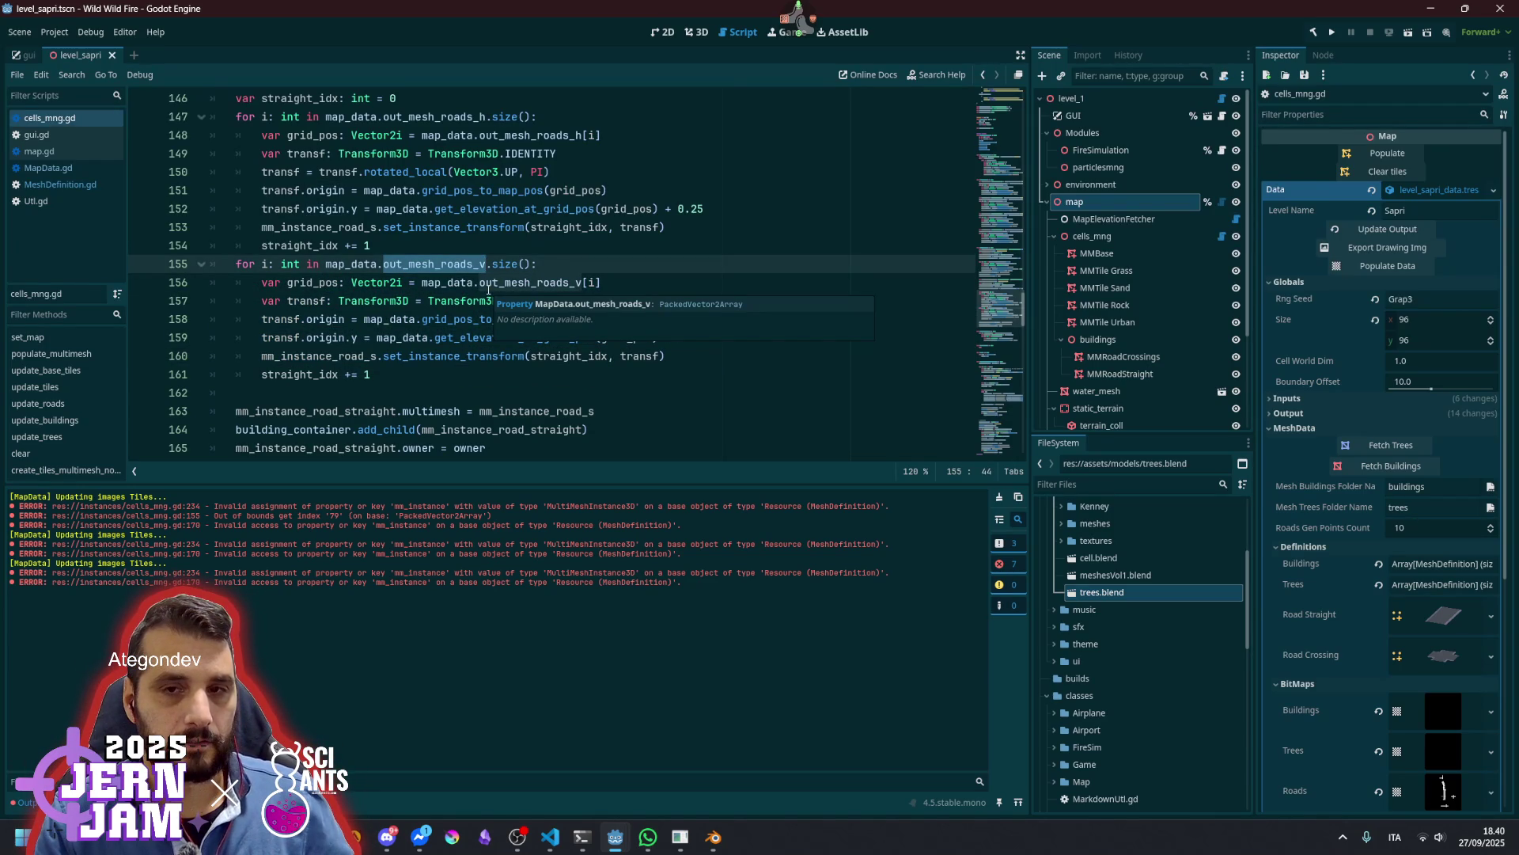
mouse_move(445, 364)
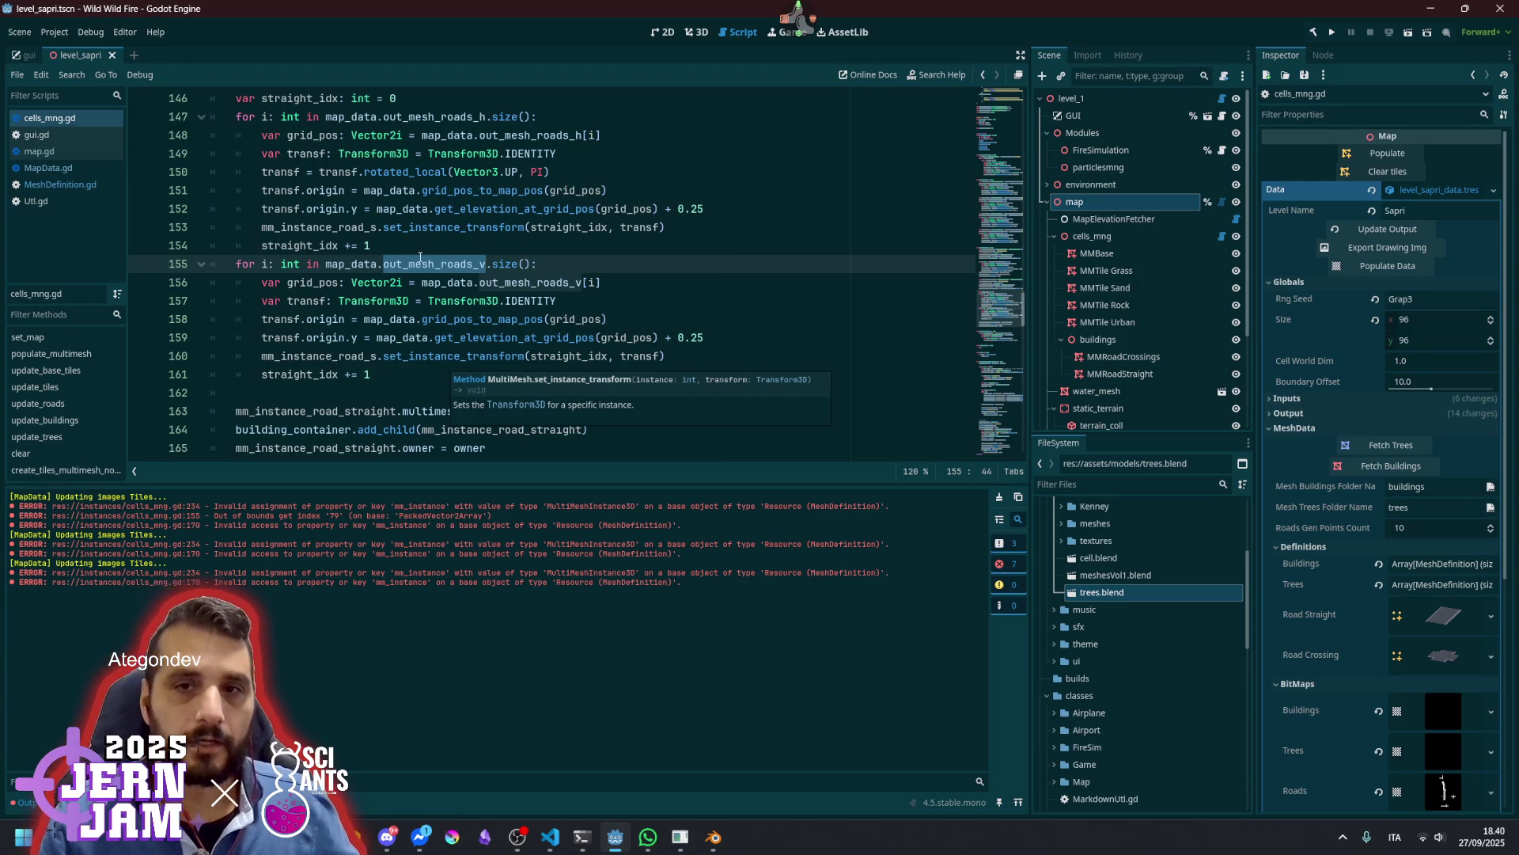
mouse_move(372, 197)
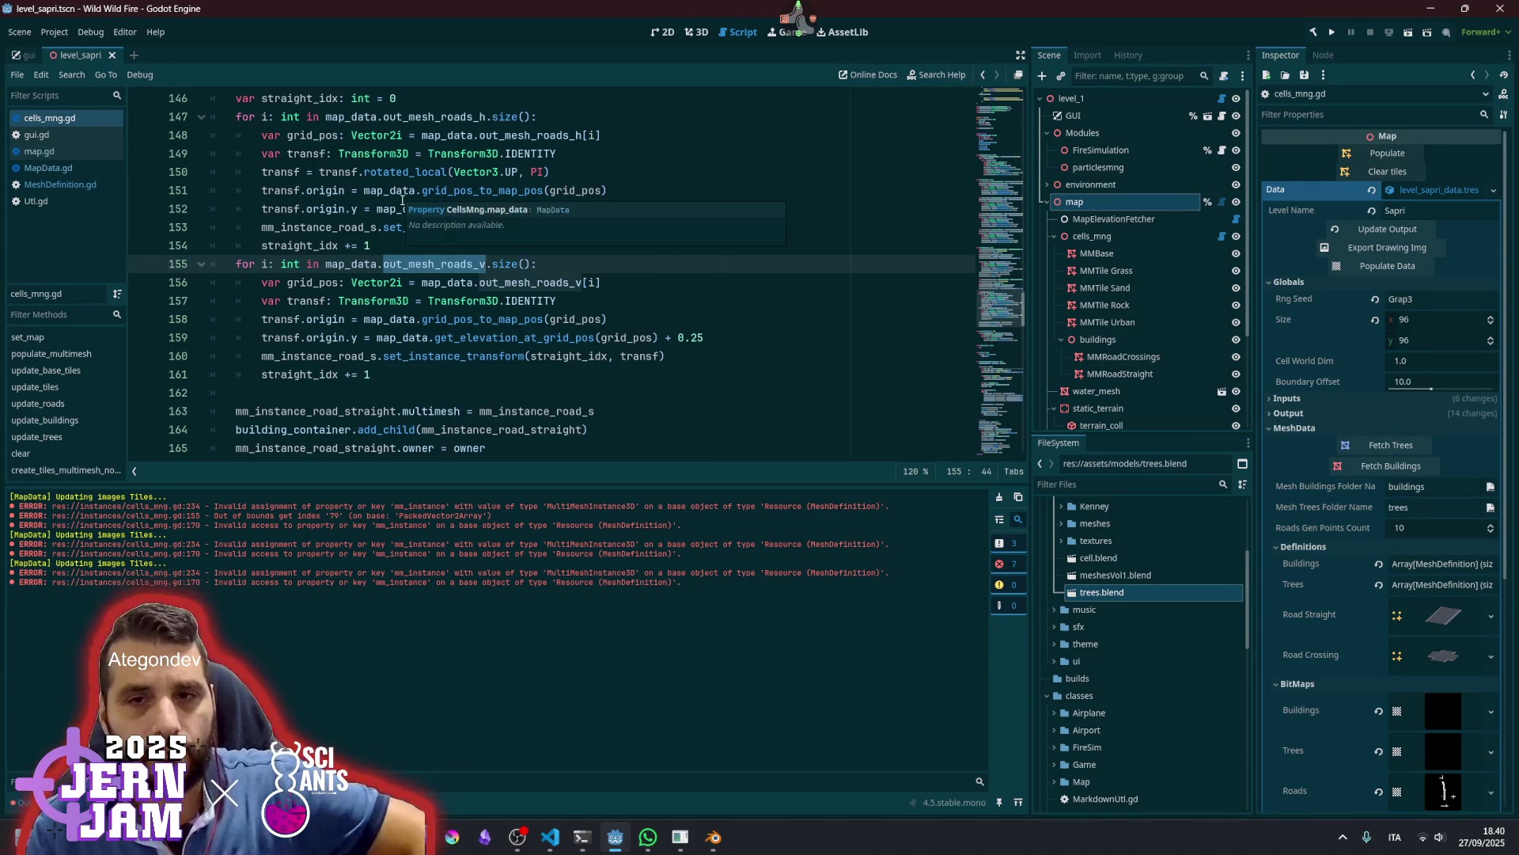
double_click(391, 174)
mouse_move(391, 174)
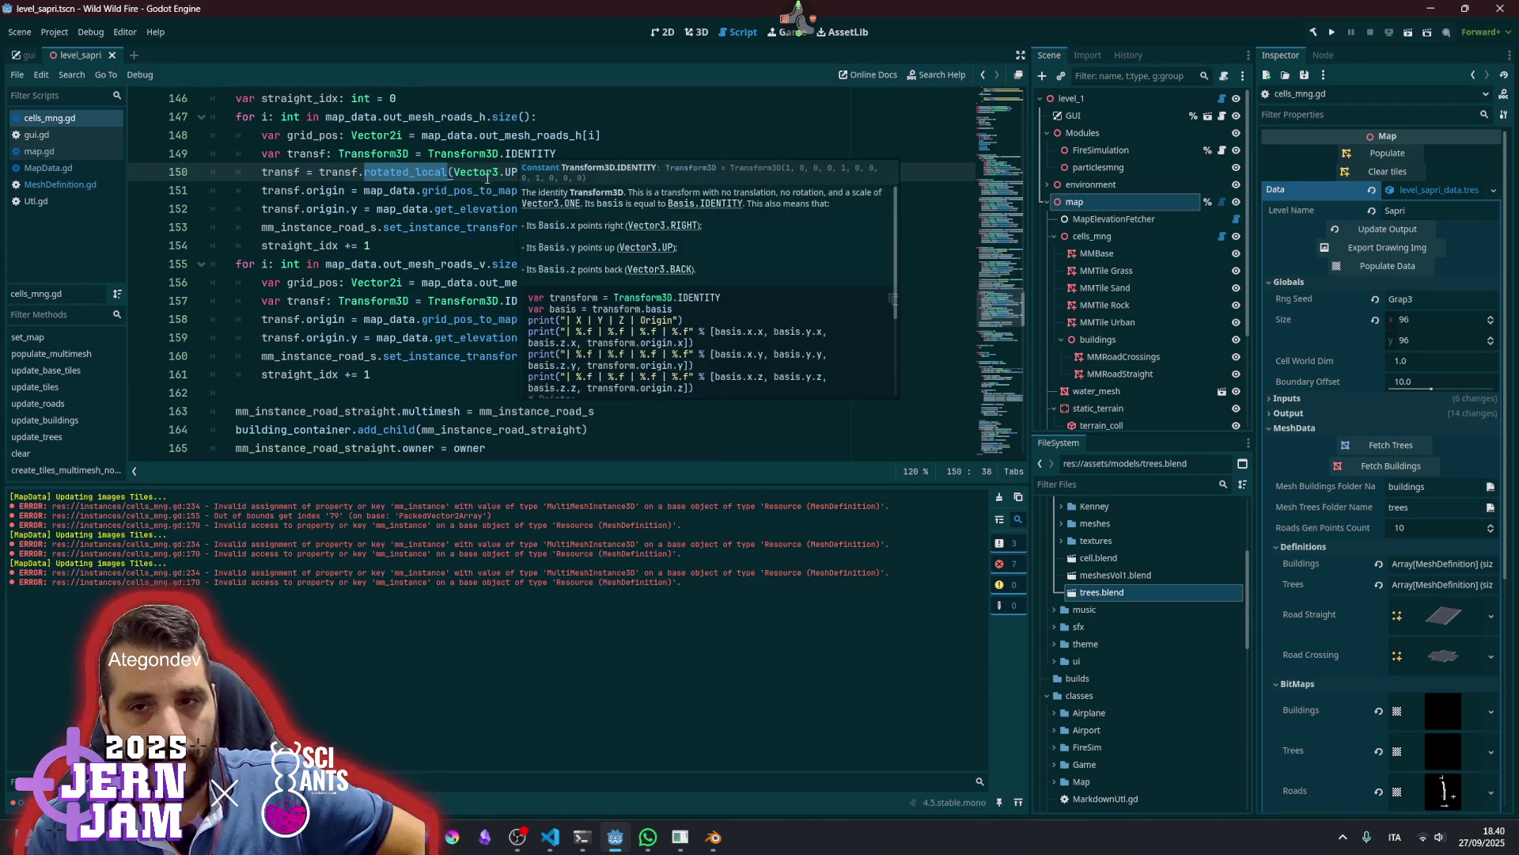
mouse_move(438, 173)
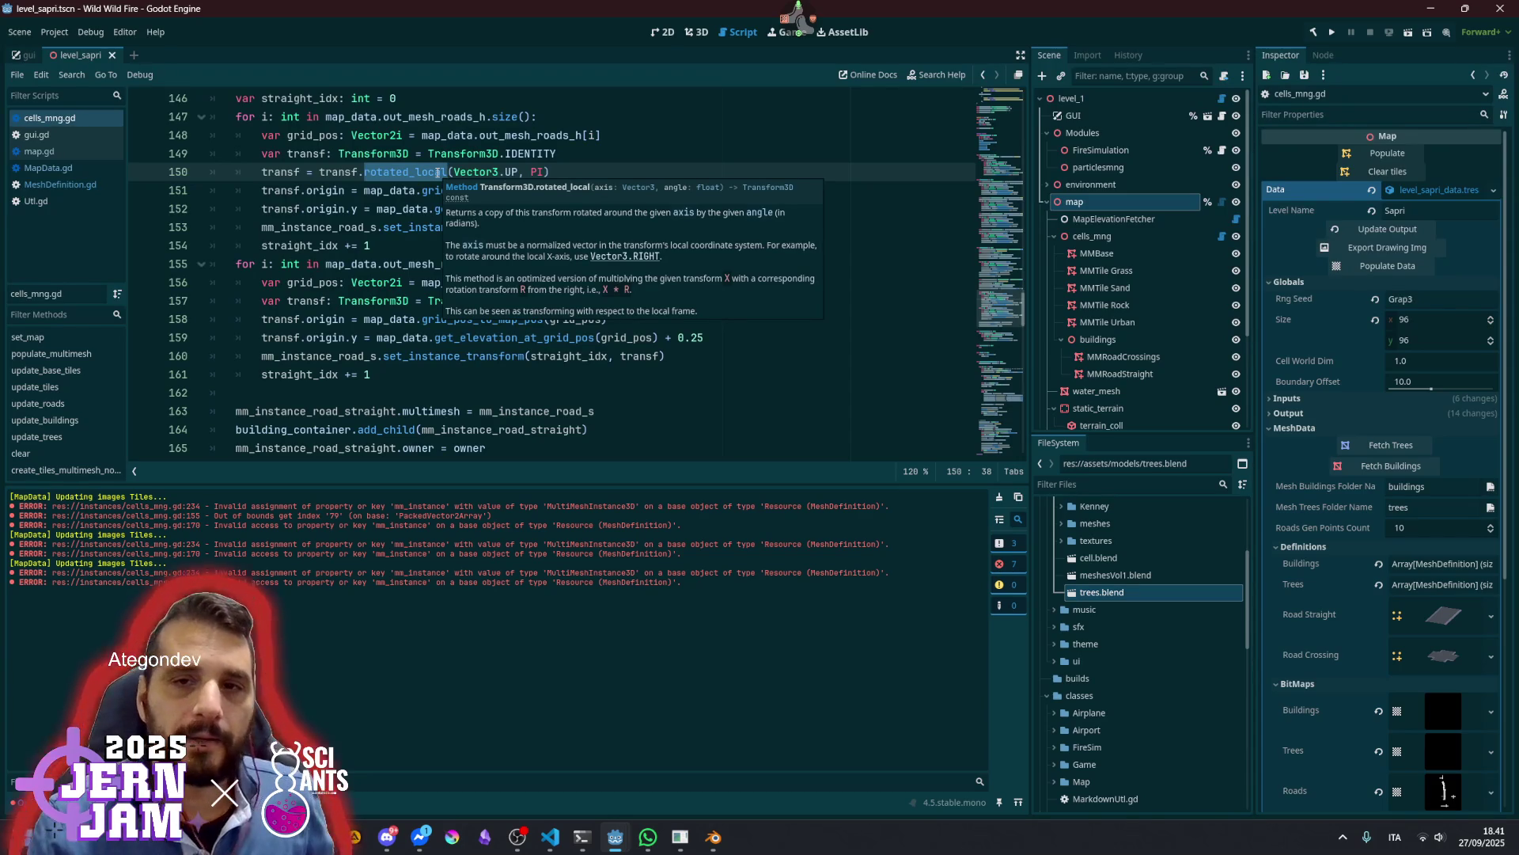
Move the rotated_local(Vector3.UP, PI) line below the origin.y line and save cells_mng.gd
click(438, 171)
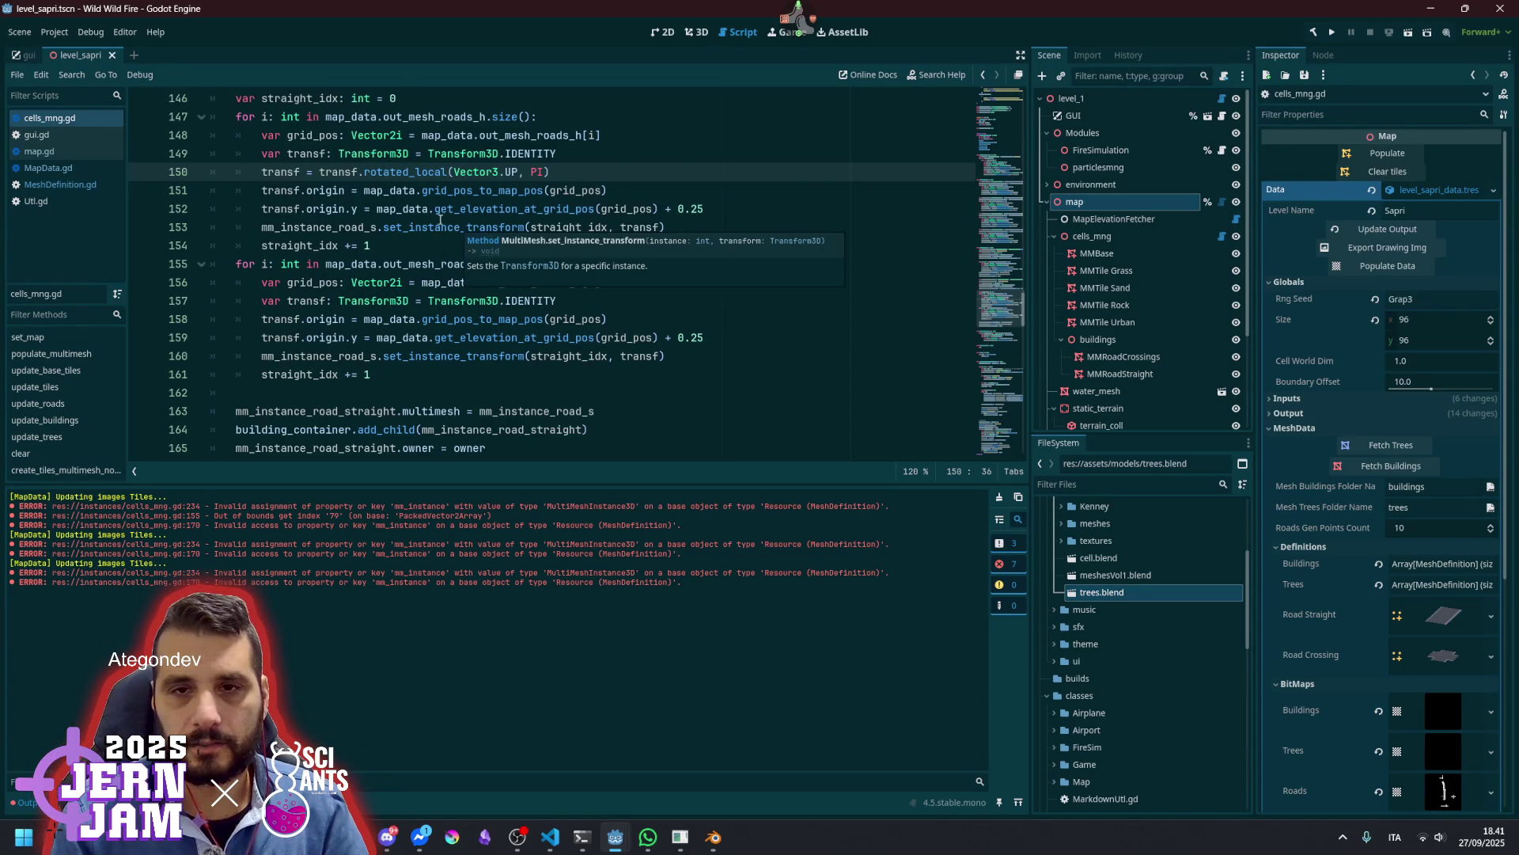
key(alt+Down)
key(alt+Down)
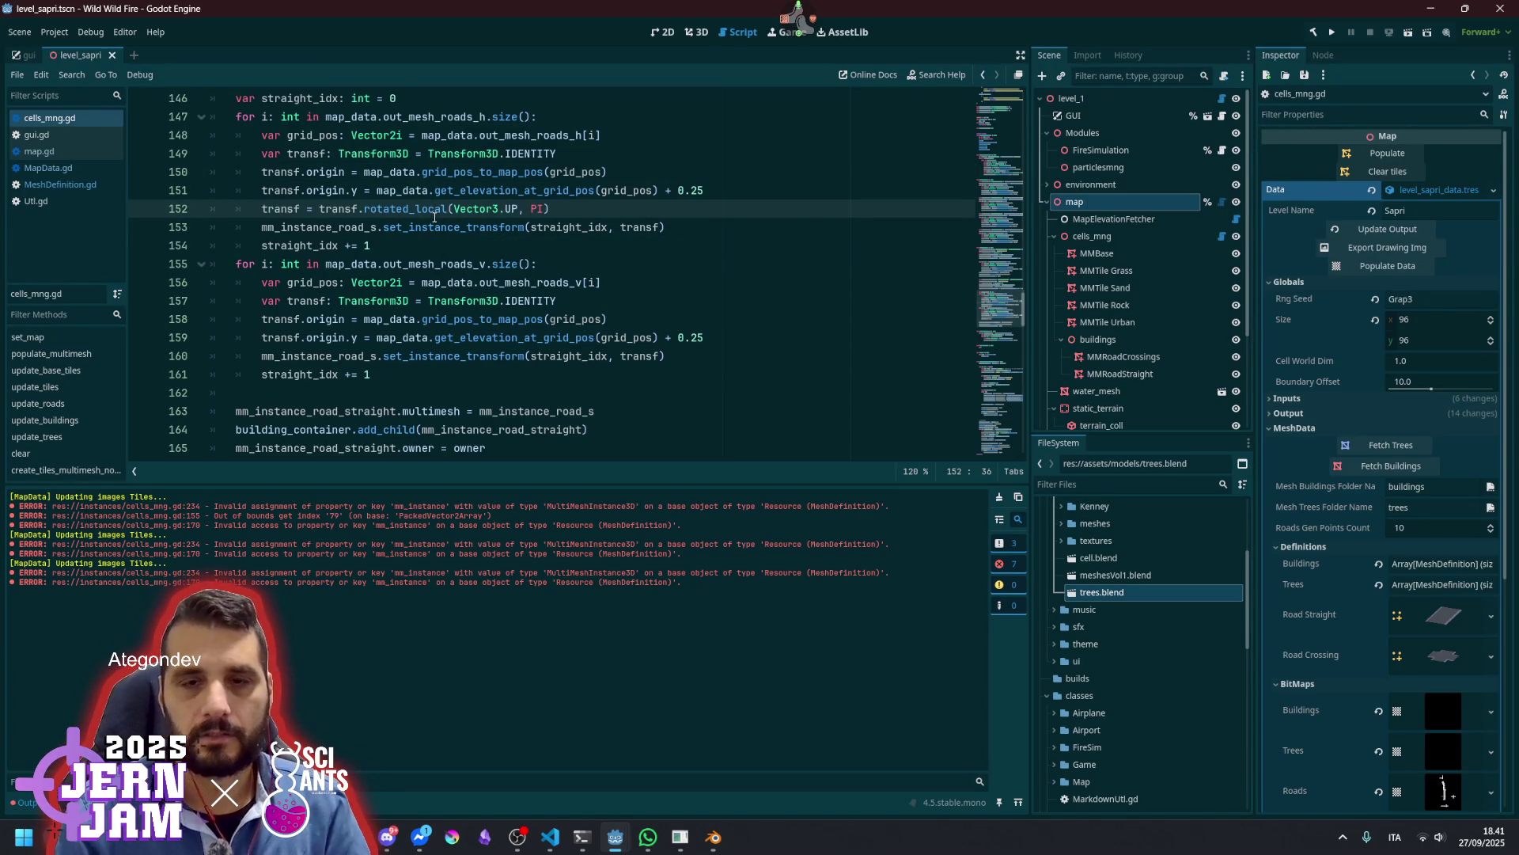
double_click(549, 227)
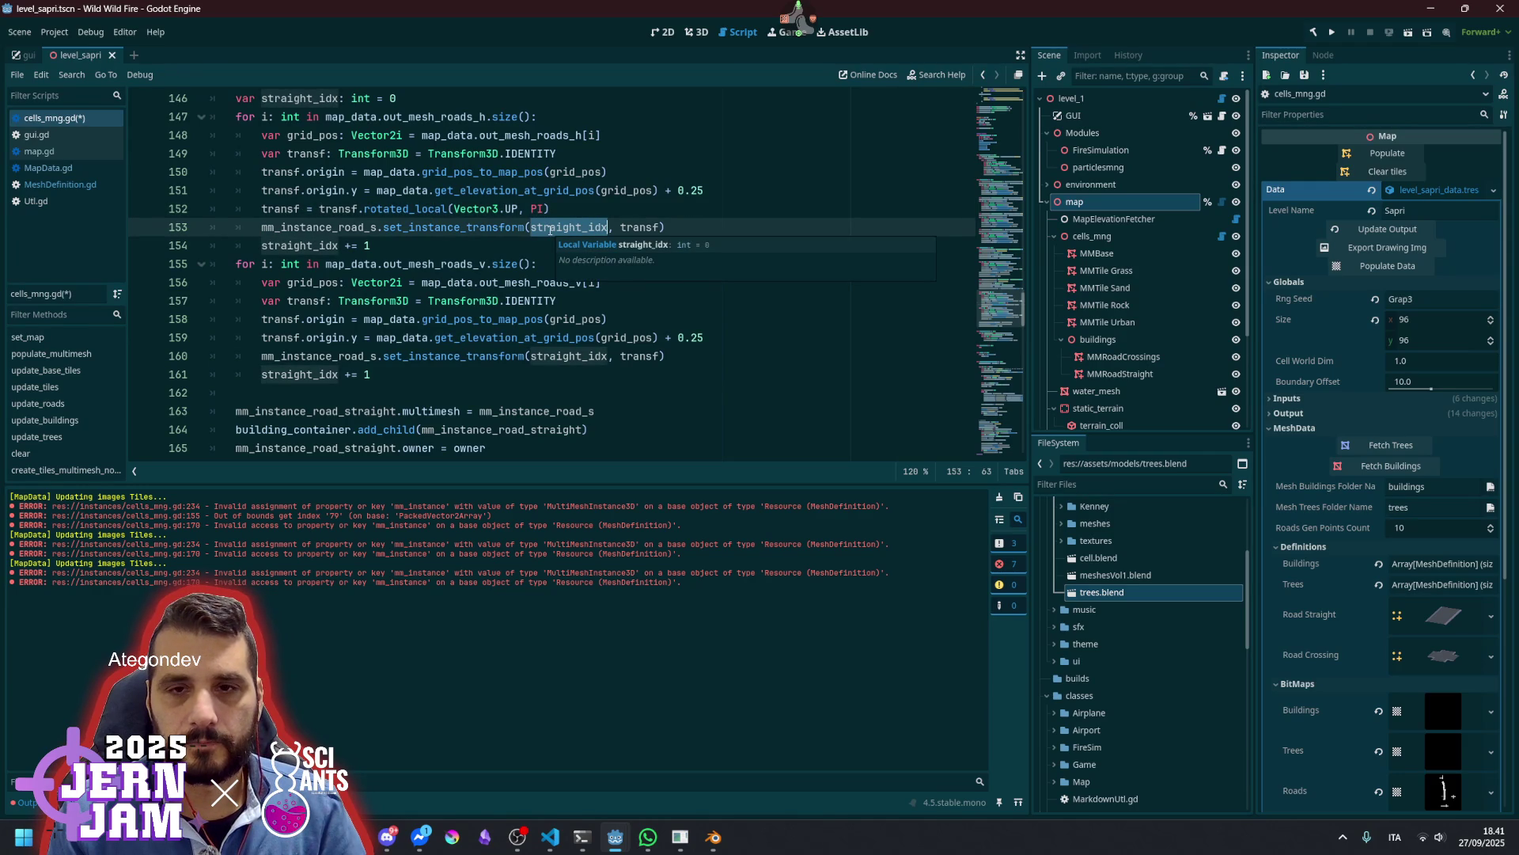
key(ctrl+s)
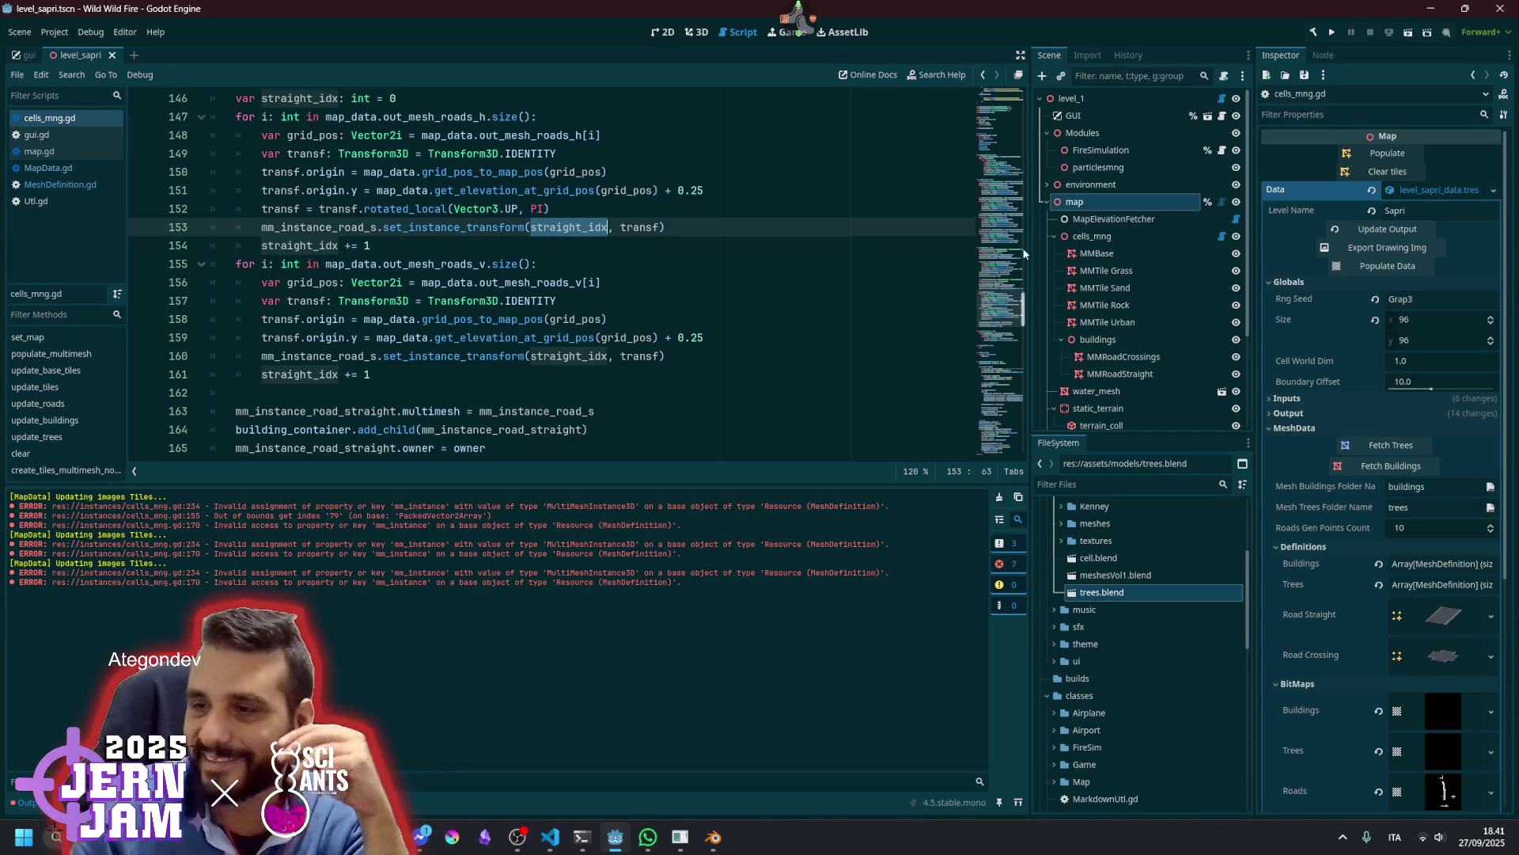
scroll(1356, 573, down, 3)
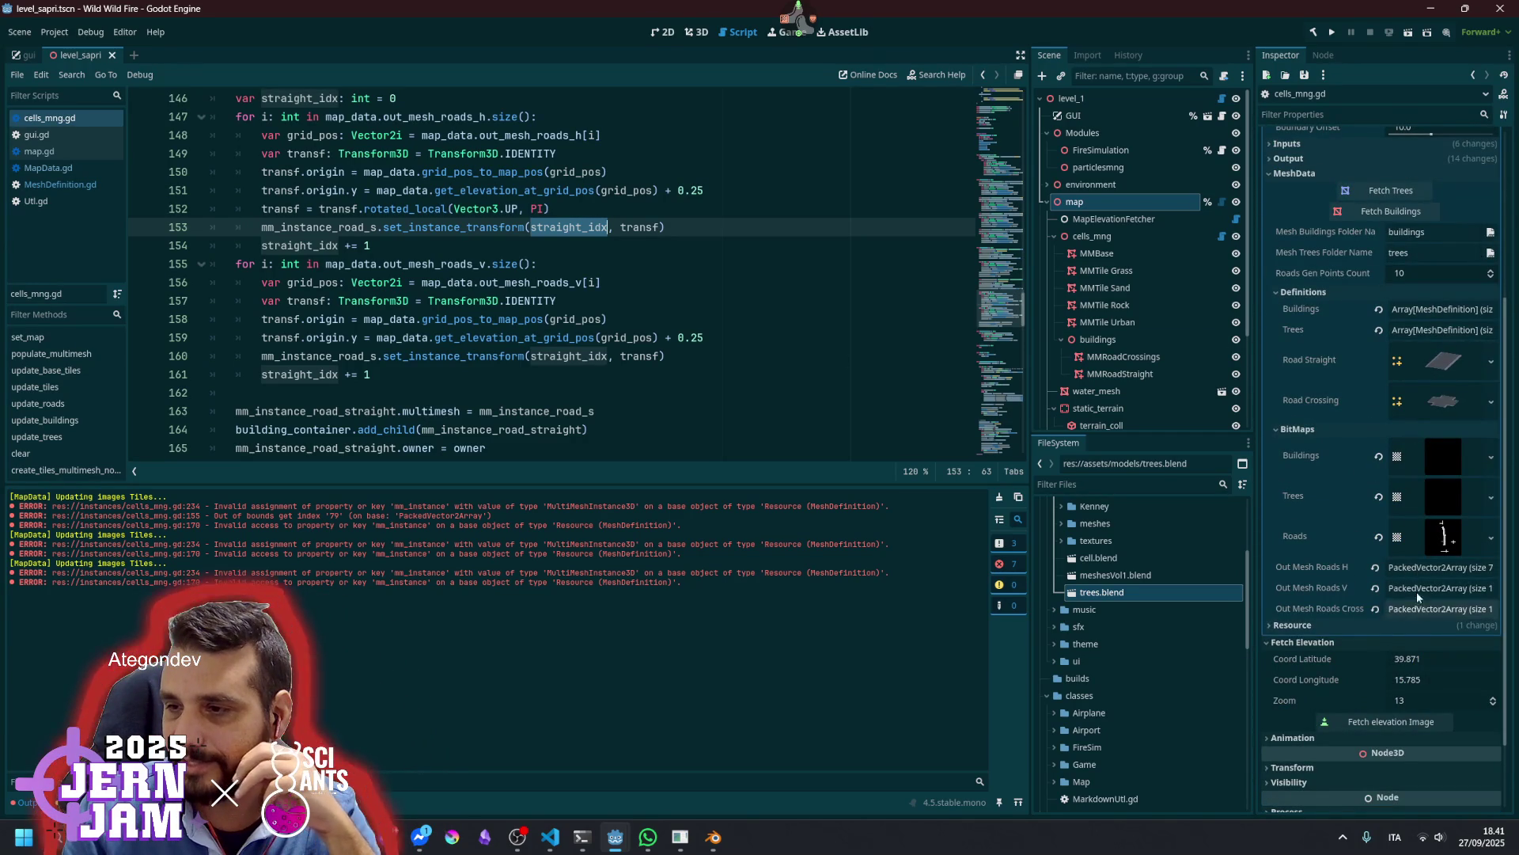
Collapse BitMaps and expand the Buildings array to inspect building definition 0
click(1308, 433)
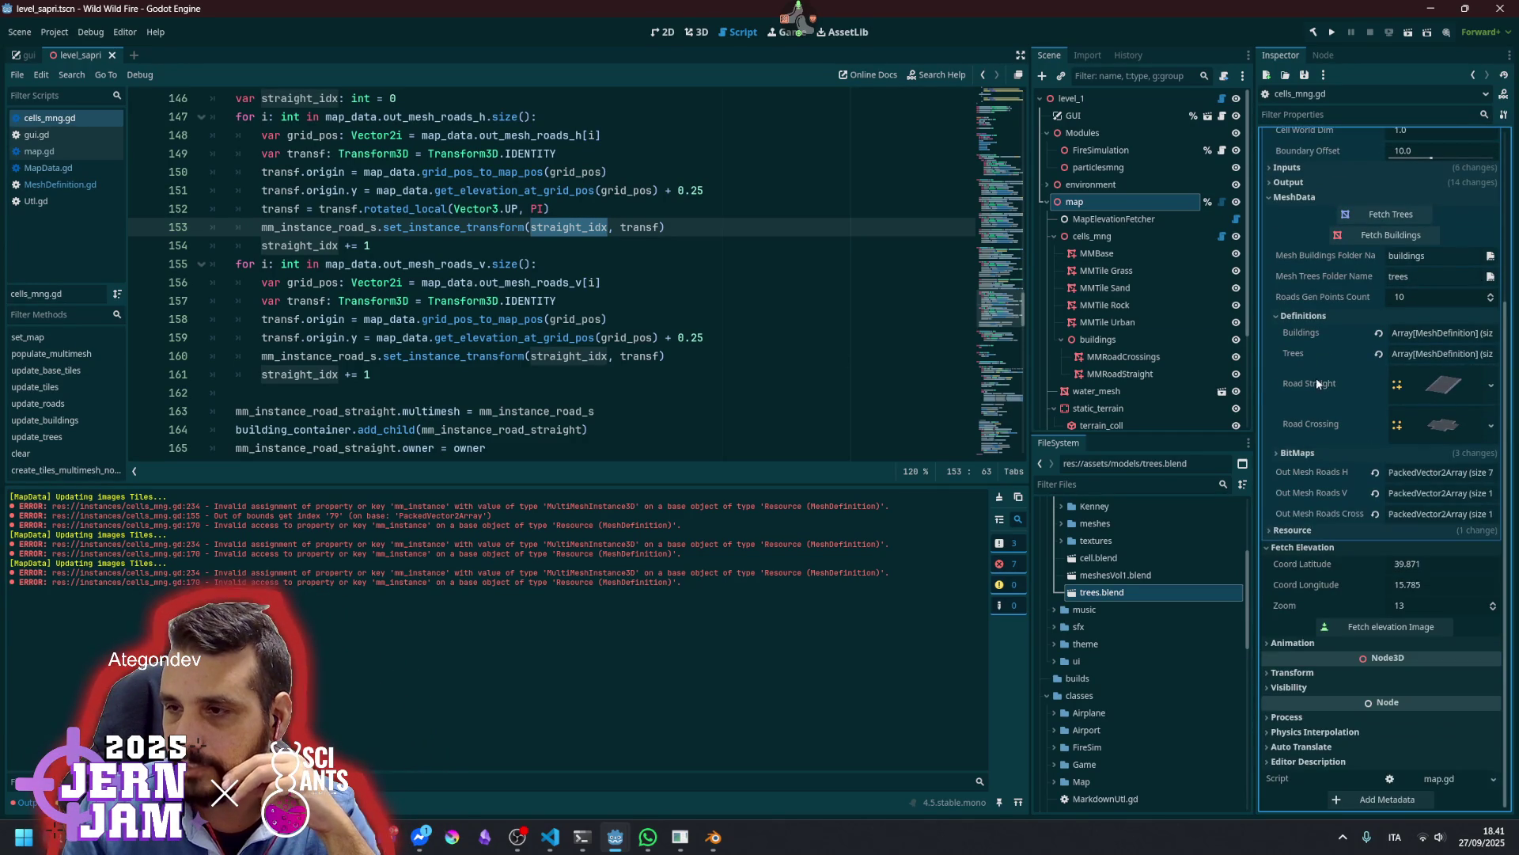
click(1426, 332)
click(1425, 375)
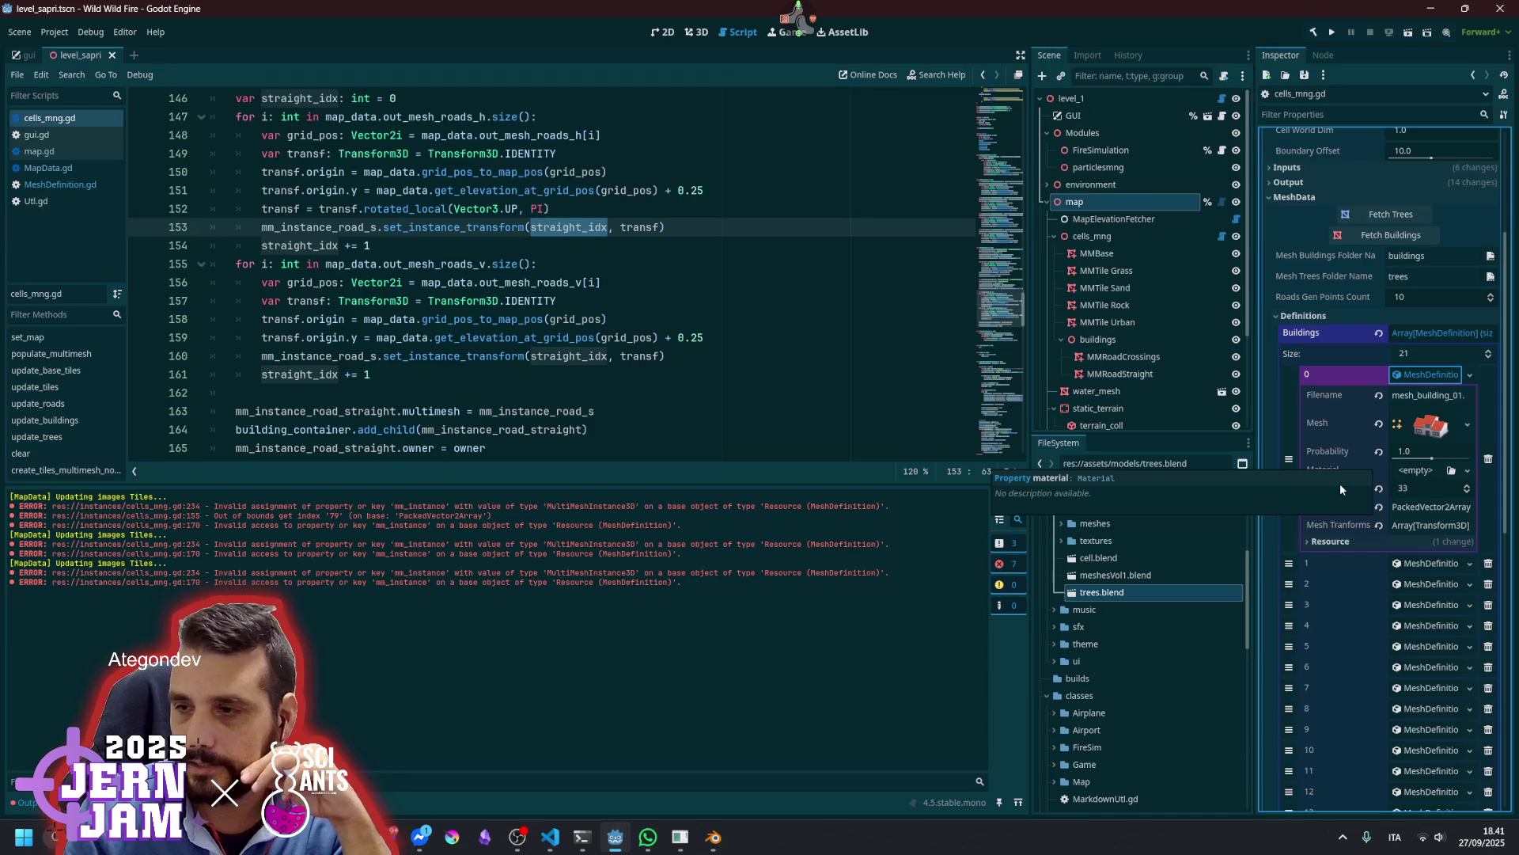
click(1409, 374)
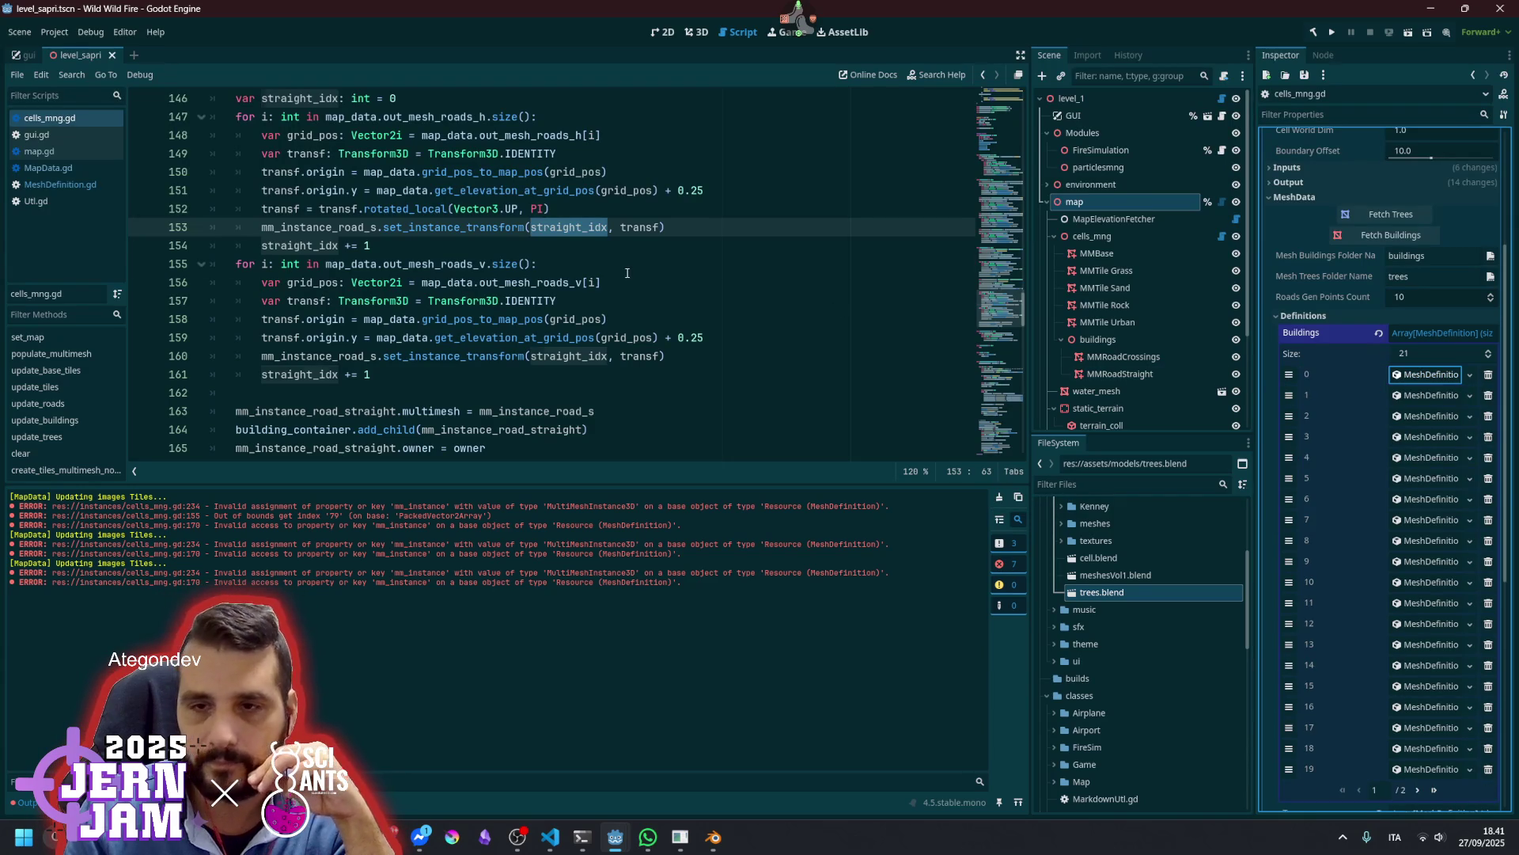
Clear the old errors from the Output log and select the map node
click(602, 264)
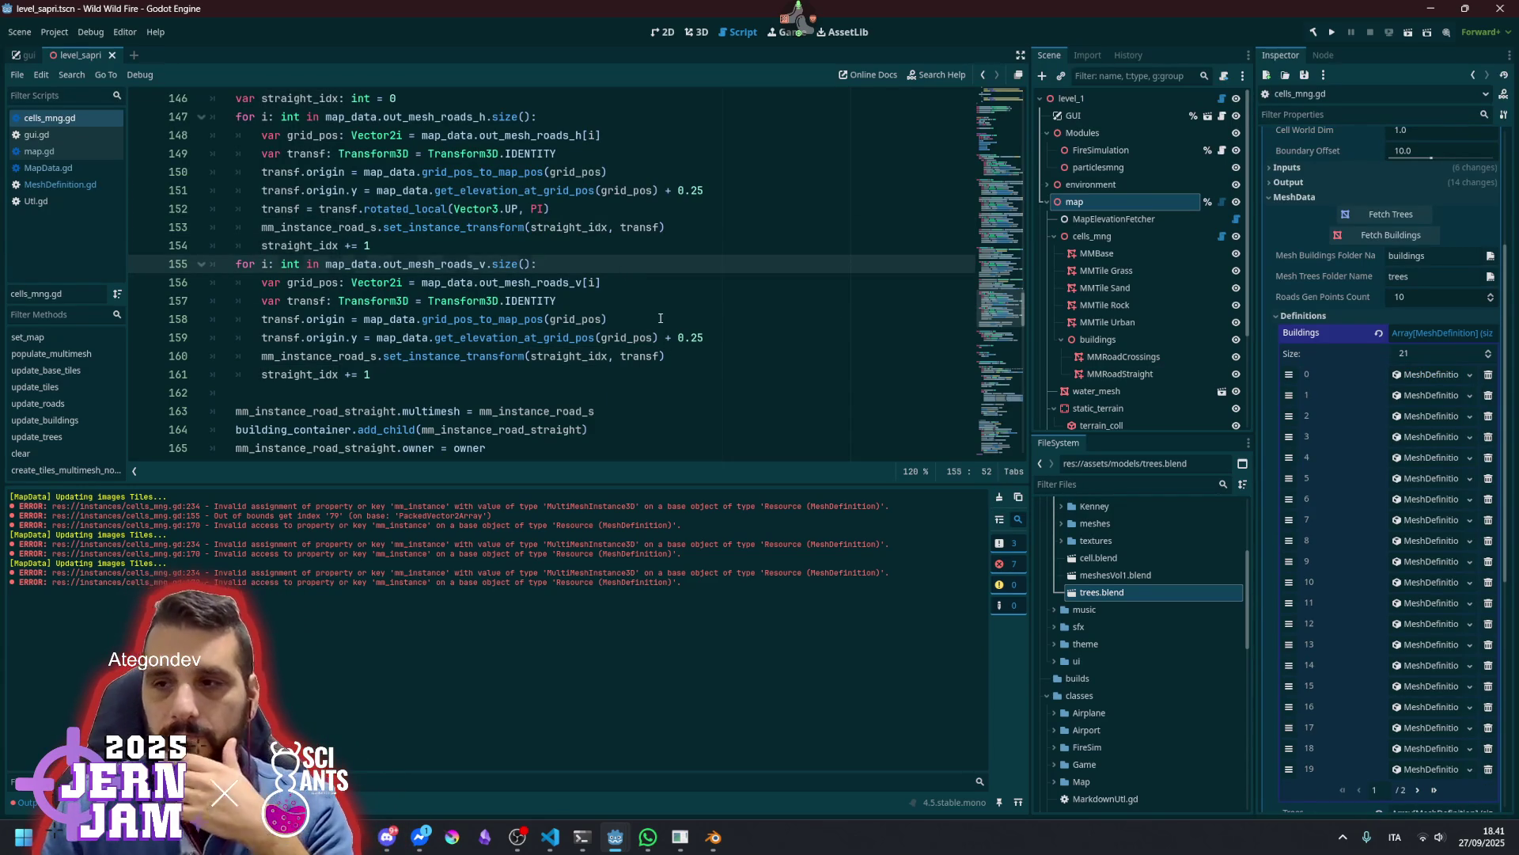
click(661, 318)
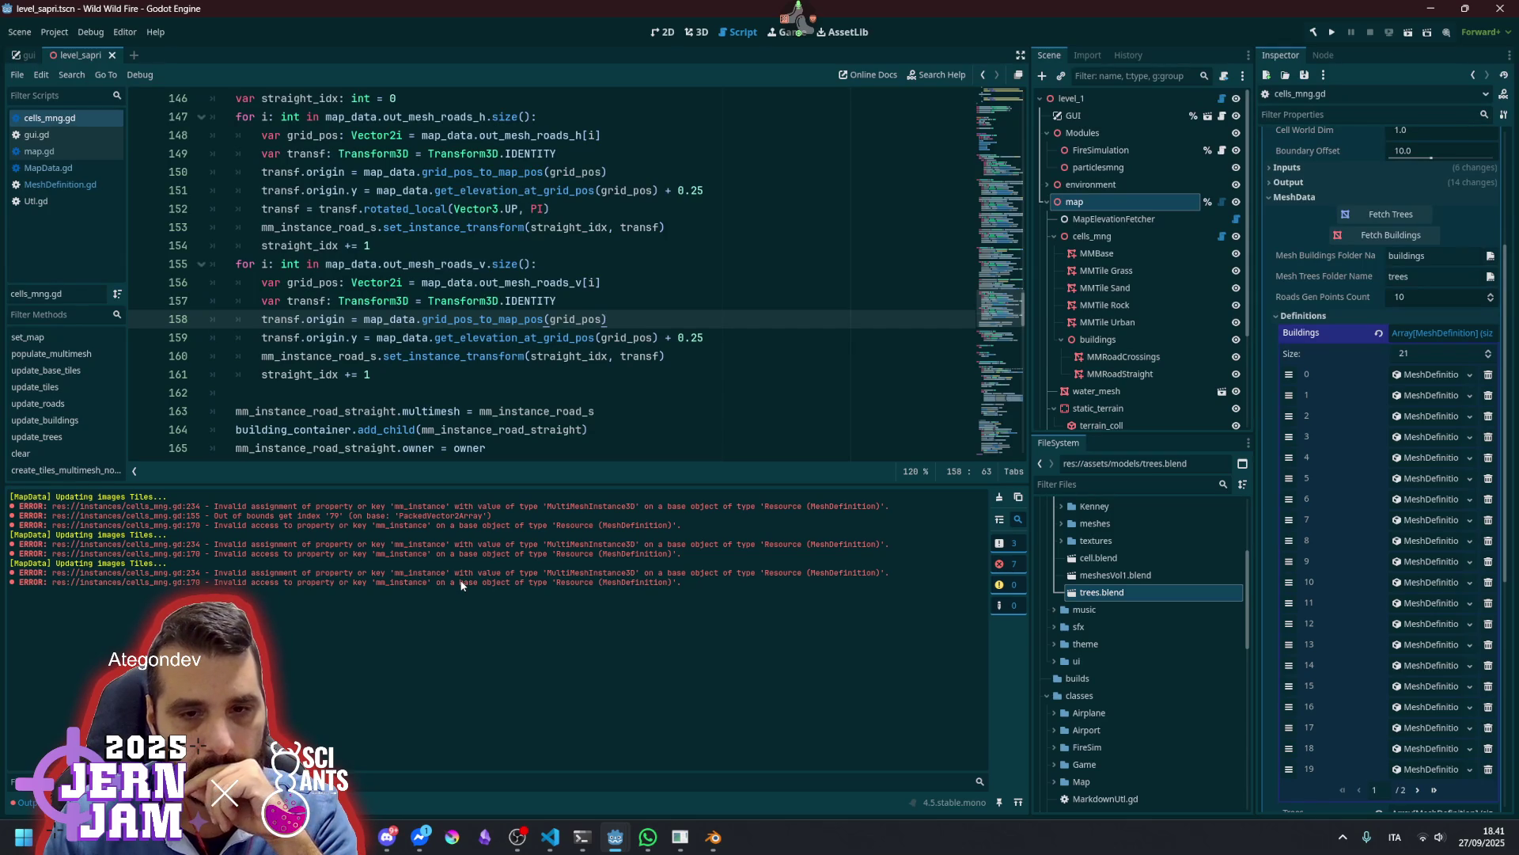
click(1000, 497)
click(1120, 202)
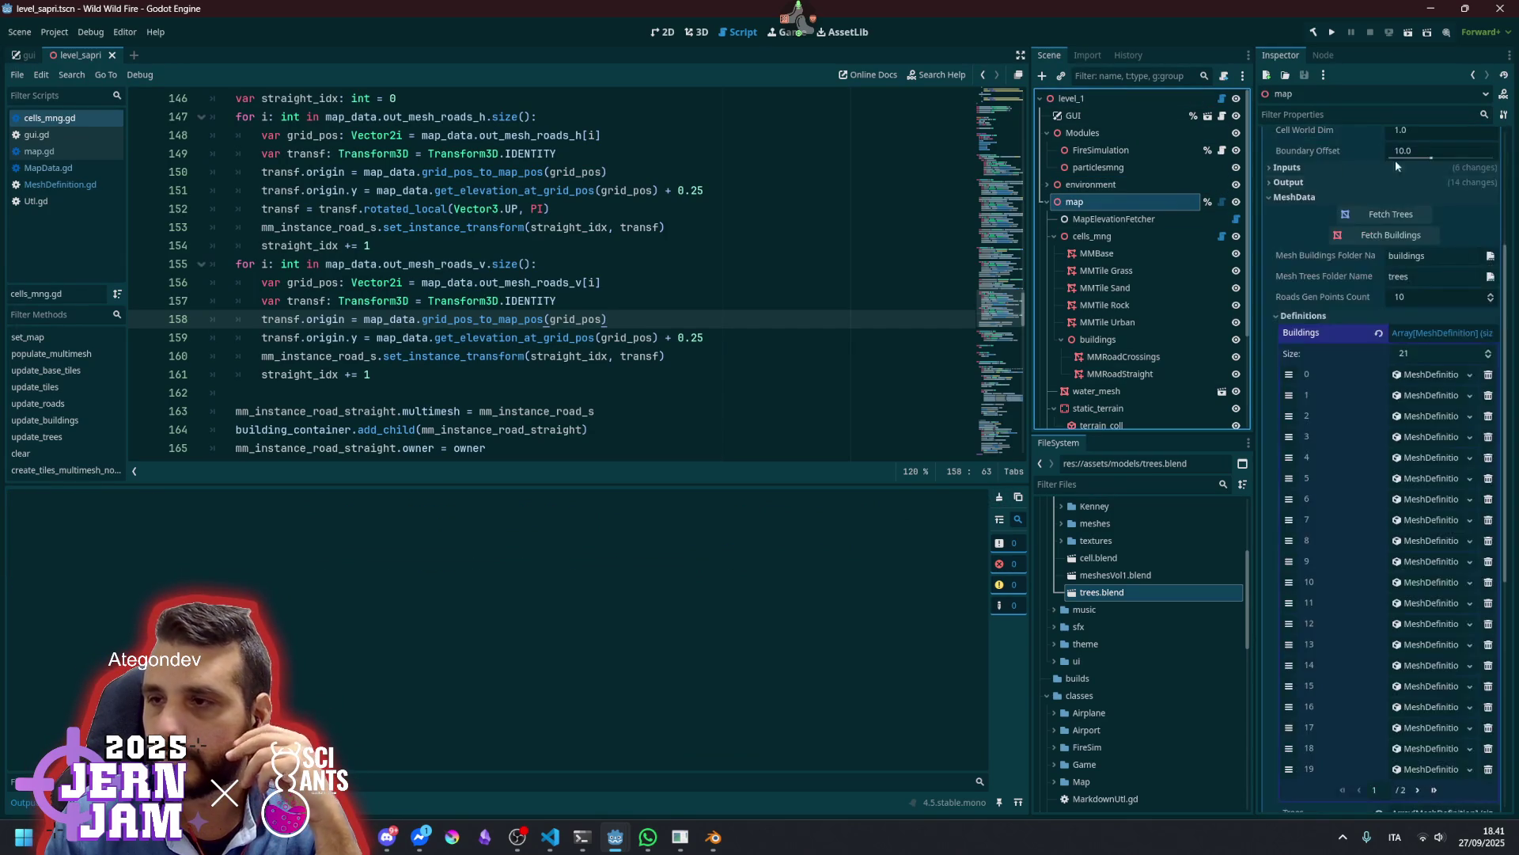
Reload the building meshes with Fetch Buildings, clear the map tiles, and switch to 3D
scroll(1409, 195, up, 5)
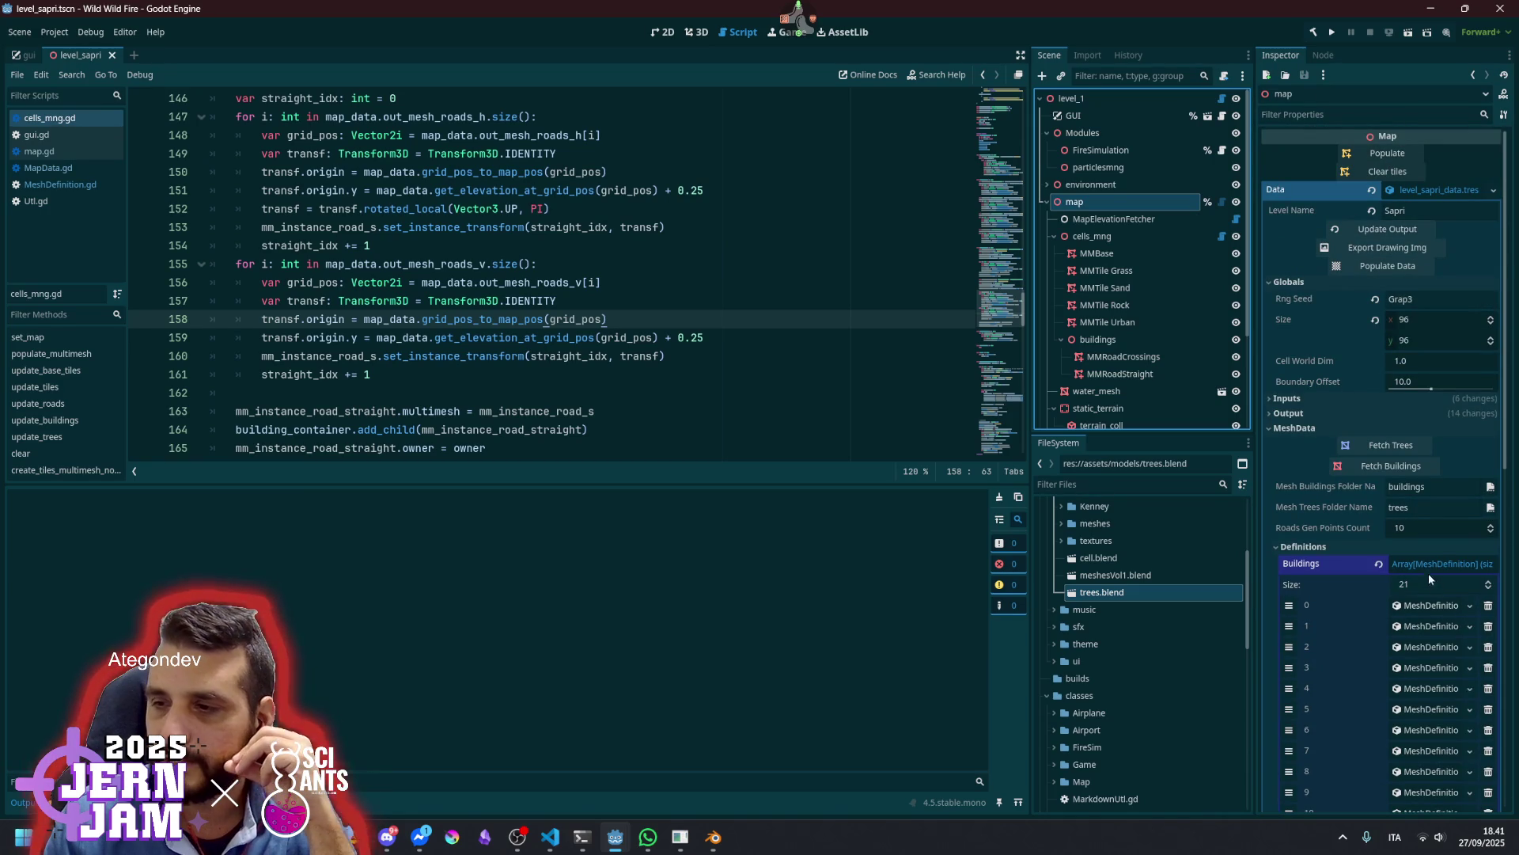
scroll(1395, 326, down, 5)
scroll(1395, 326, up, 3)
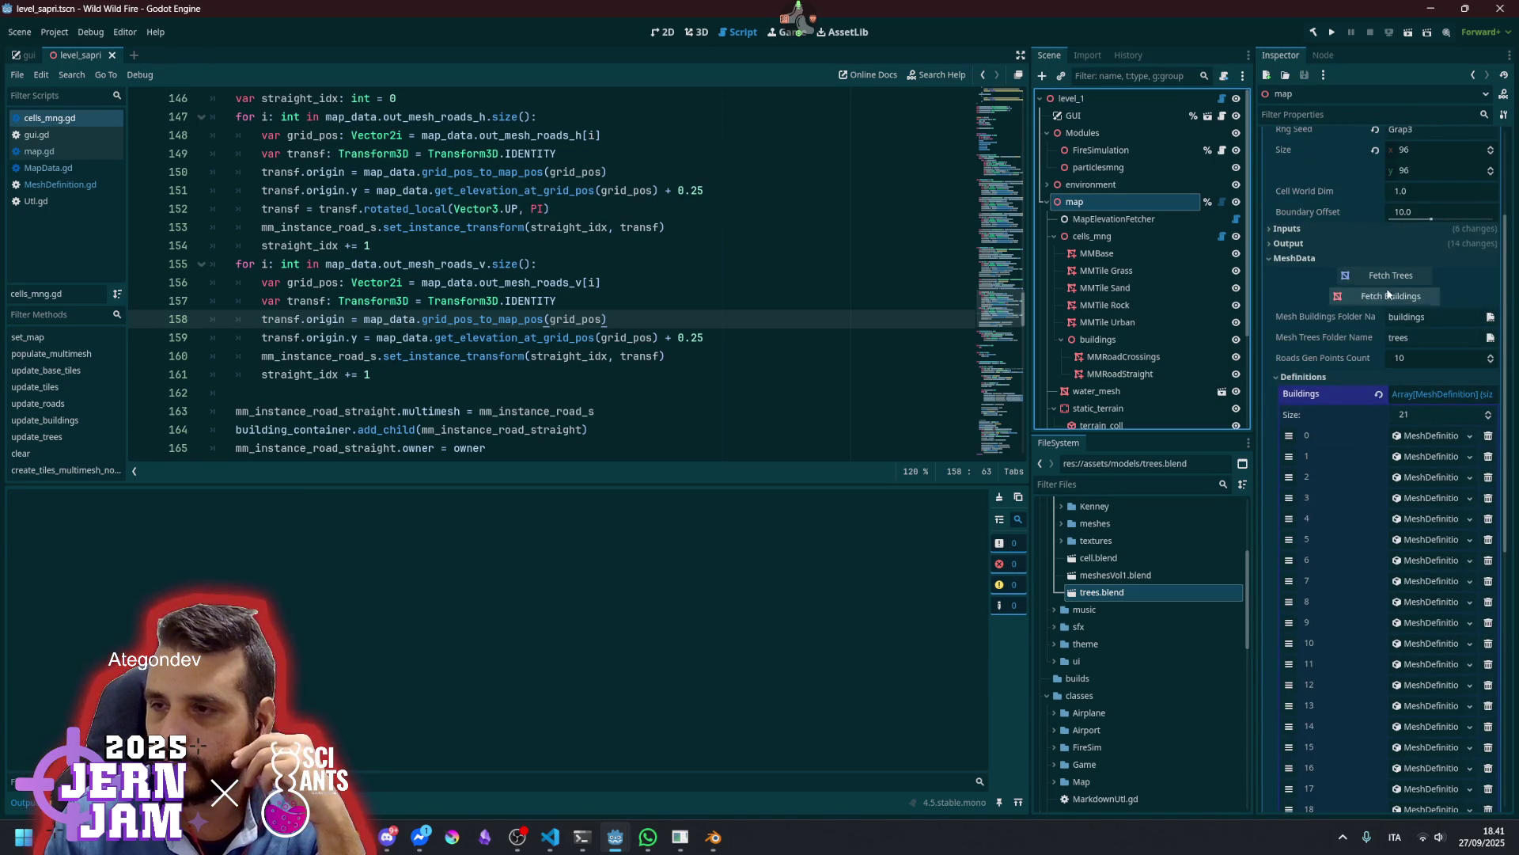
click(1392, 299)
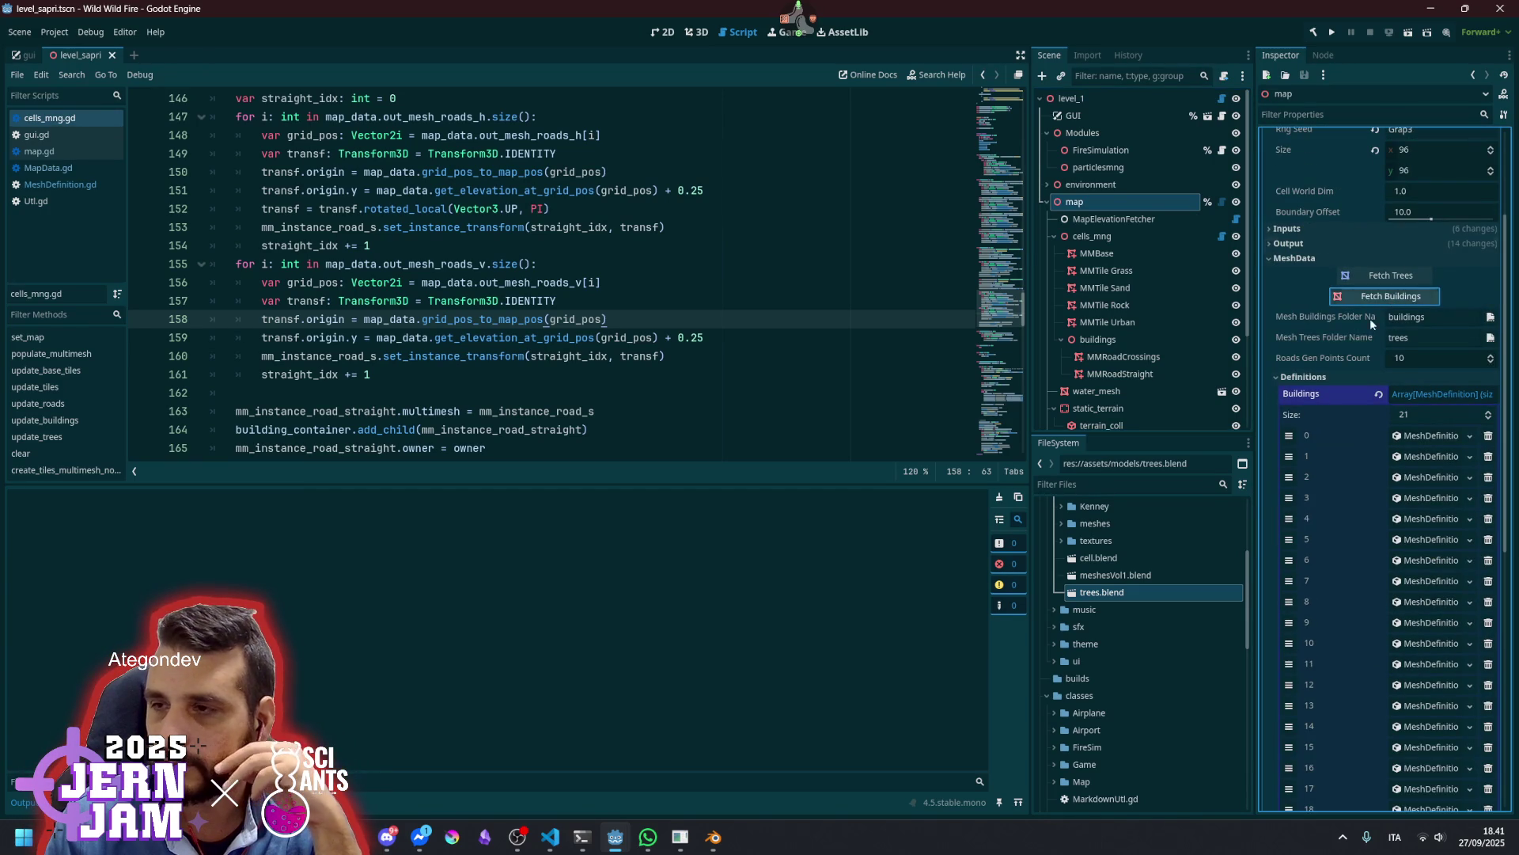
scroll(1402, 399, up, 3)
click(1381, 170)
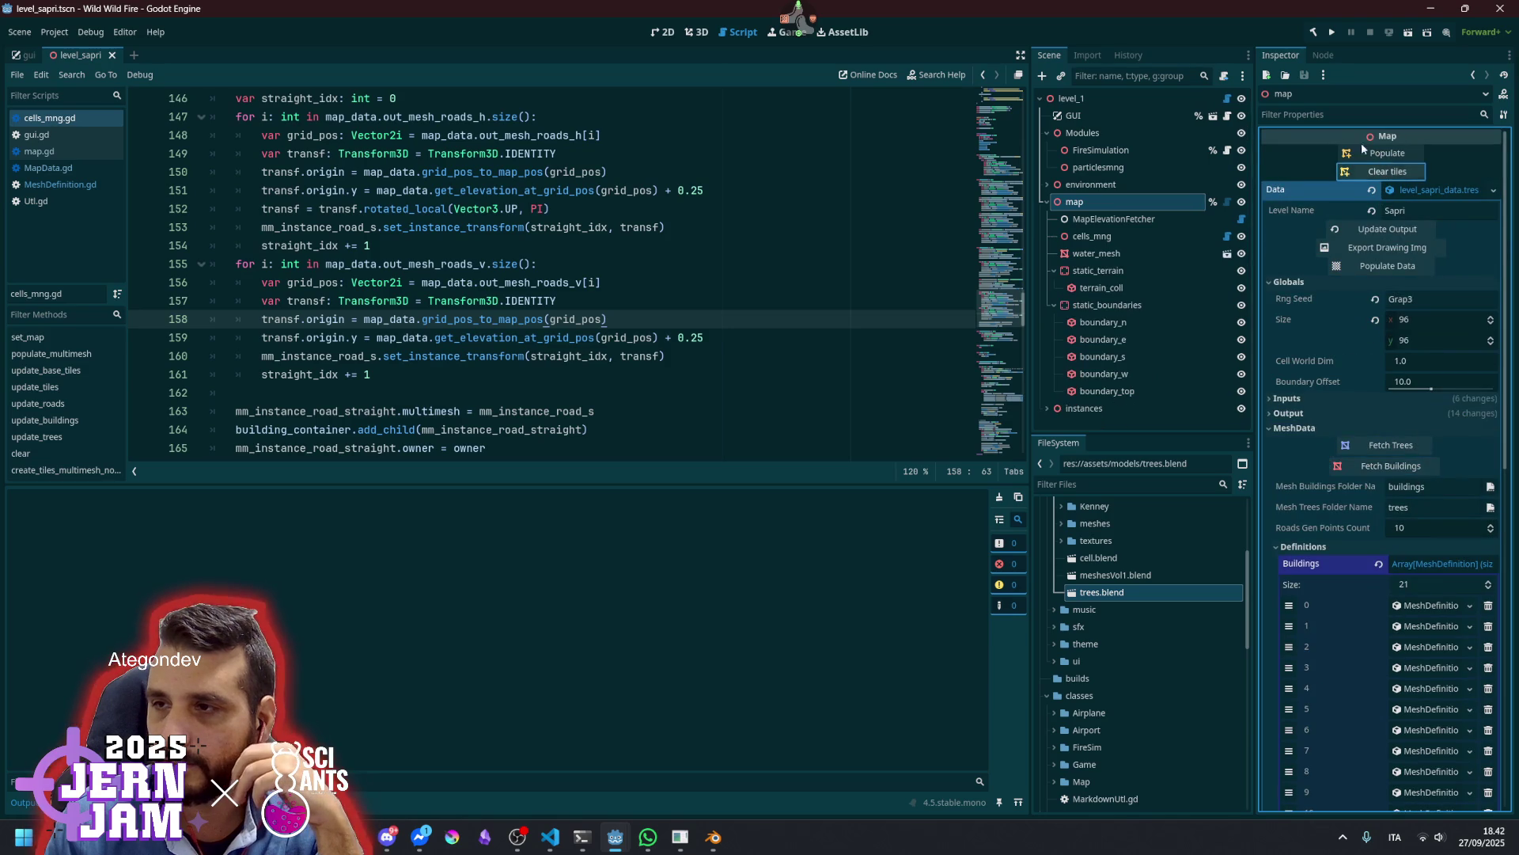
click(696, 31)
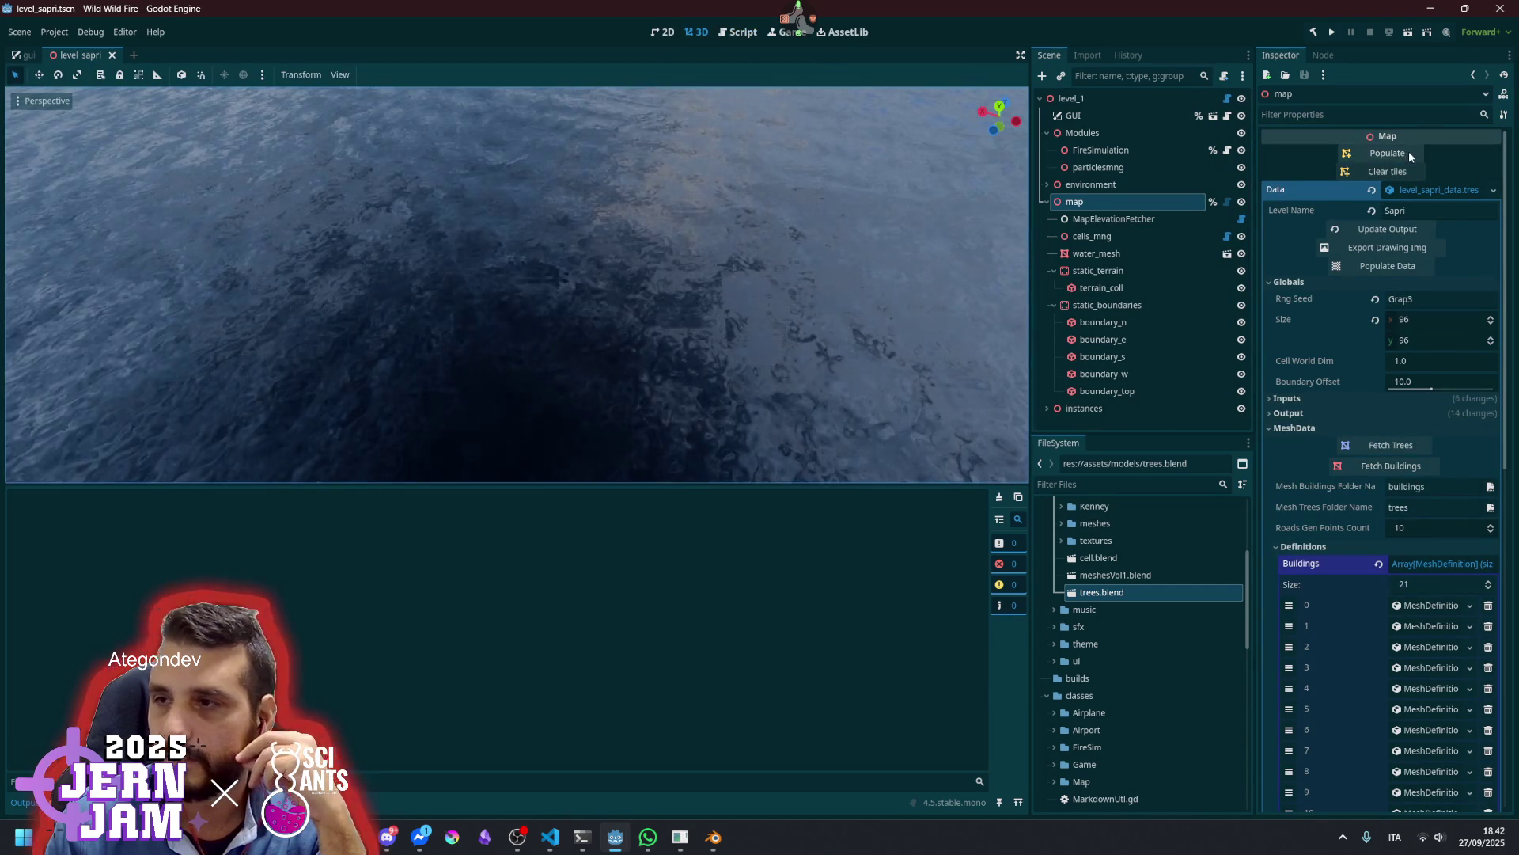
Populate the map and orbit around the regenerated roads in the 3D view
click(1387, 153)
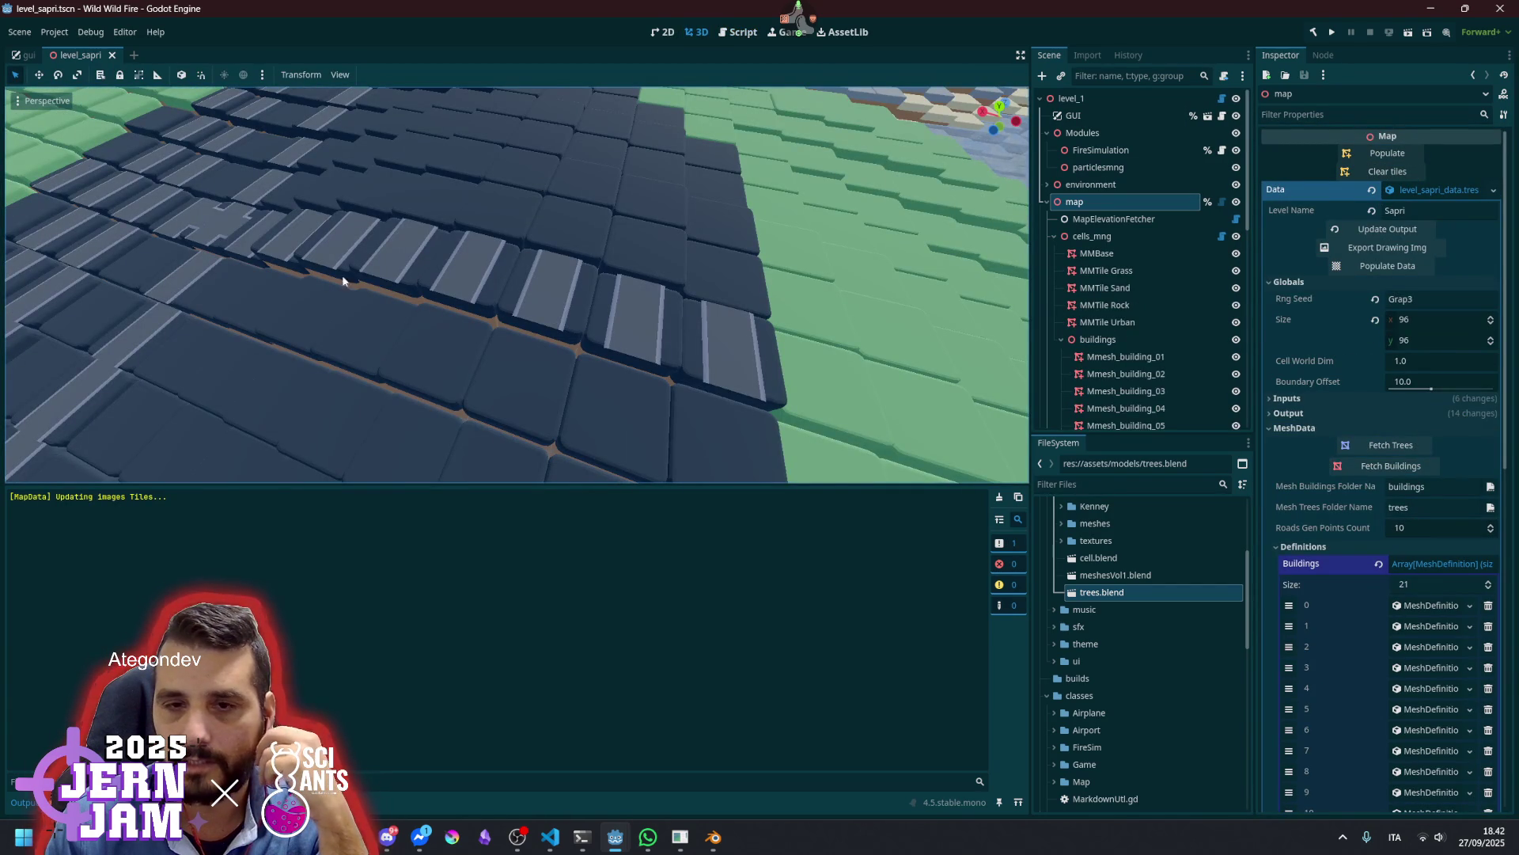
scroll(704, 354, down, 5)
scroll(704, 354, up, 3)
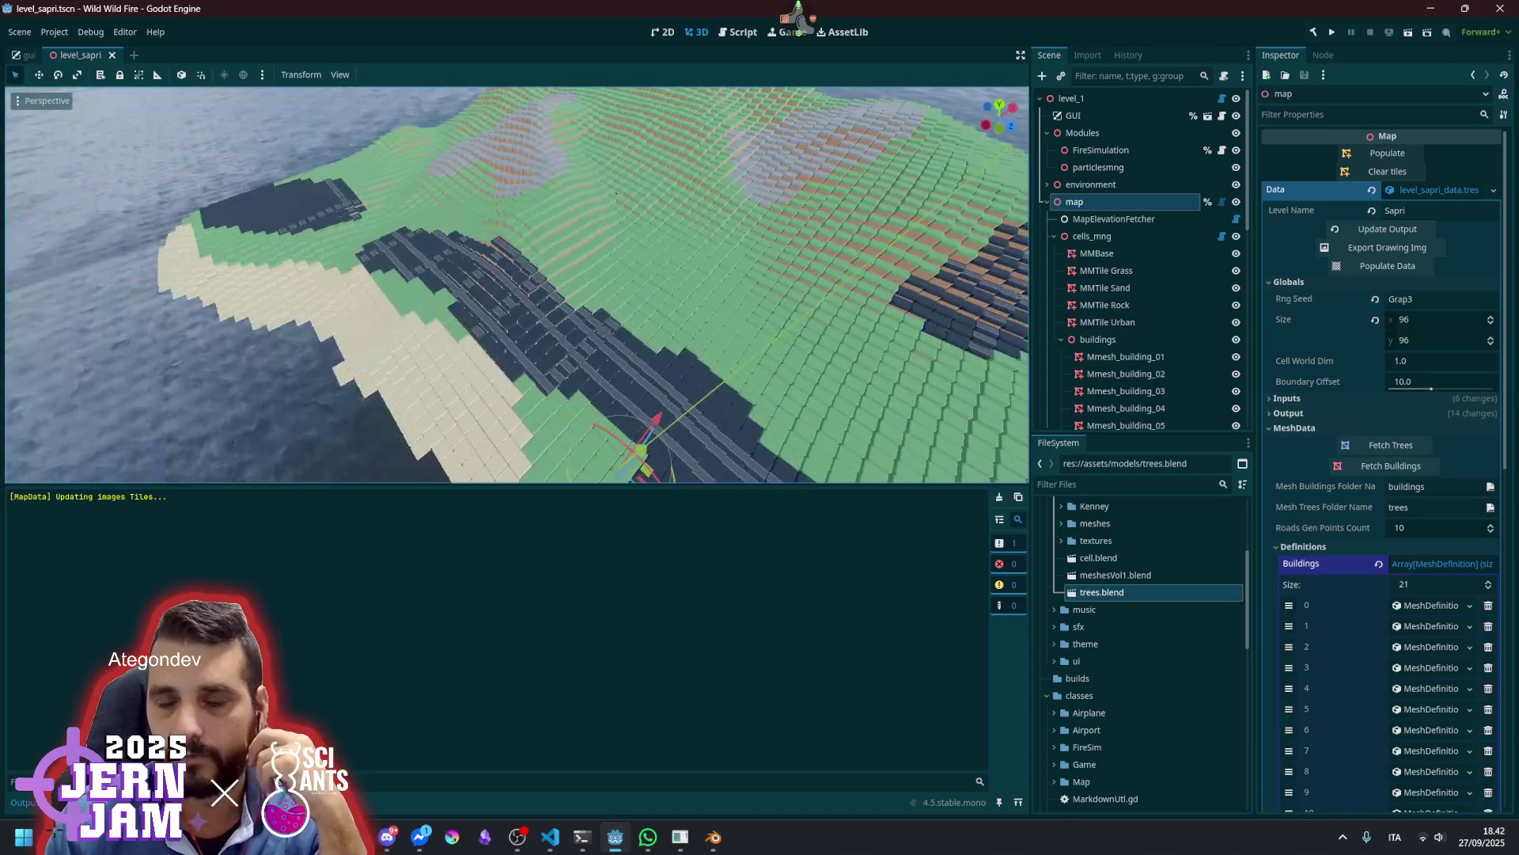
drag(703, 354, 1021, 237)
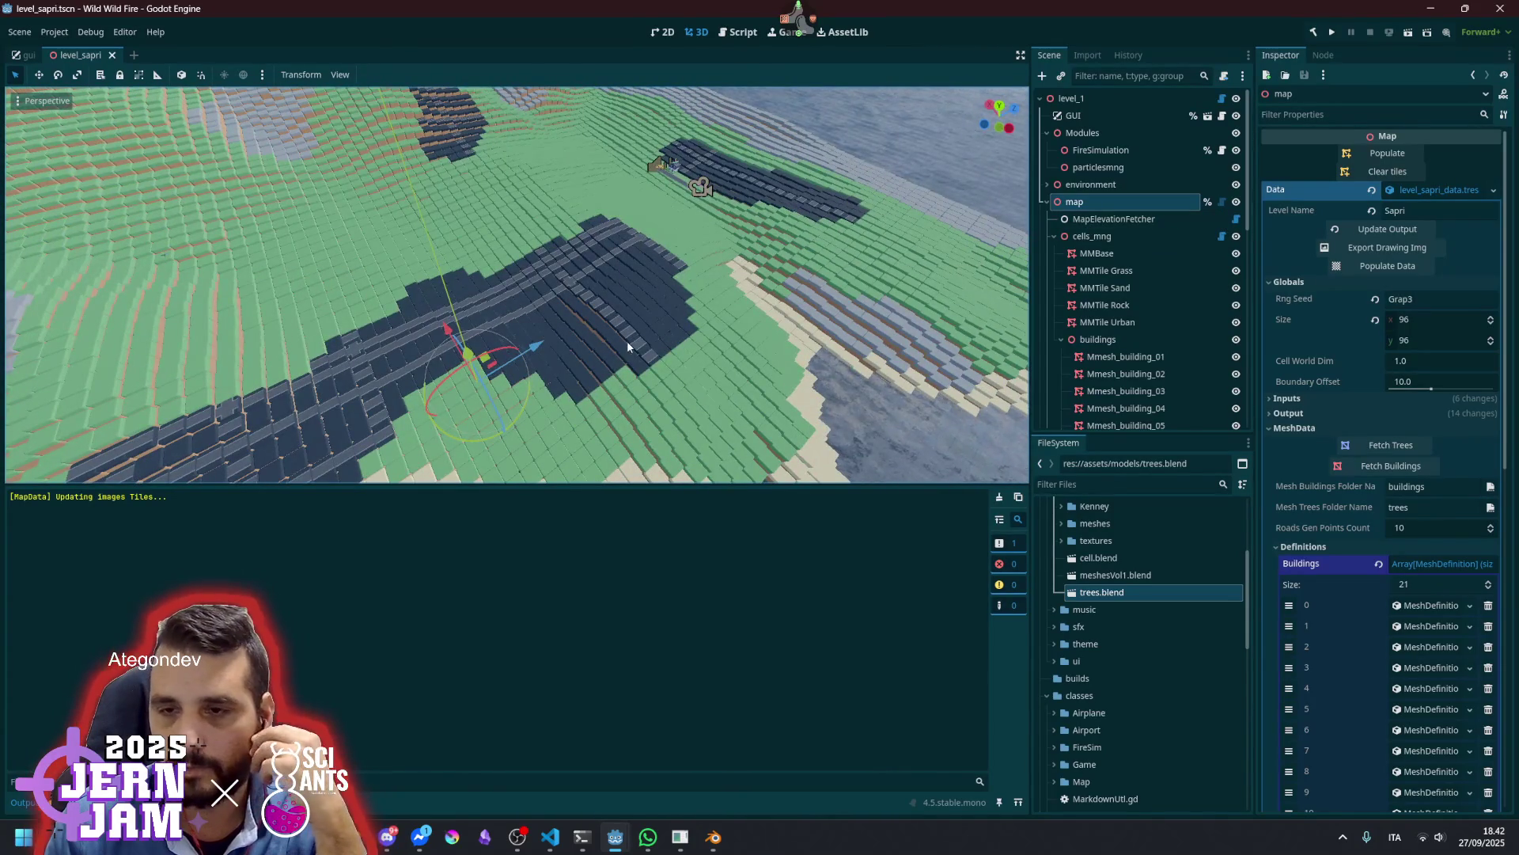
Collapse and re-expand the buildings node, then select MMRoadCrossings in the Scene tree
scroll(629, 341, up, 4)
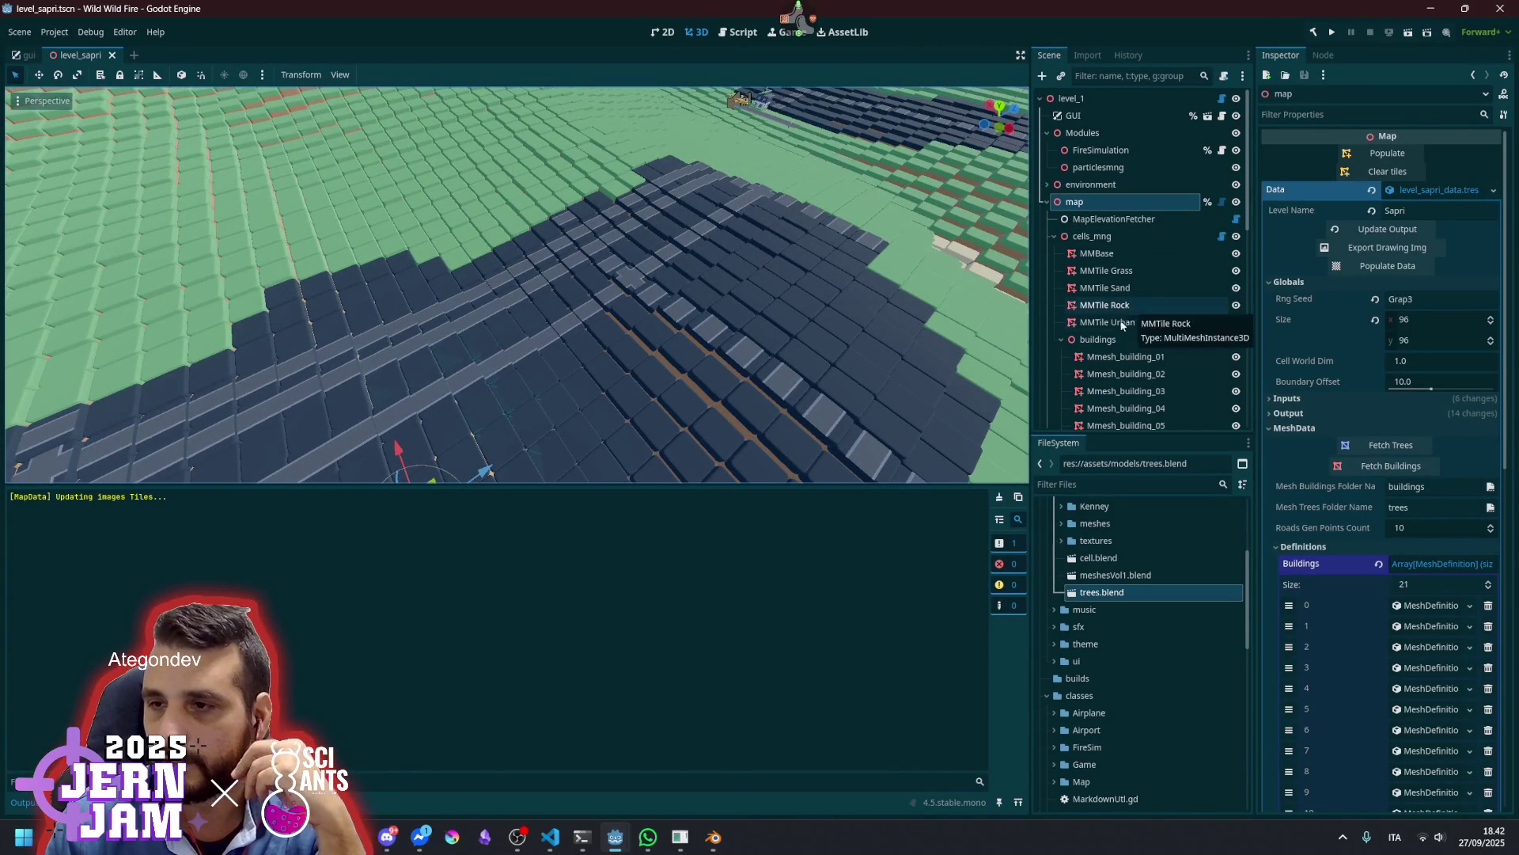
scroll(1112, 342, down, 3)
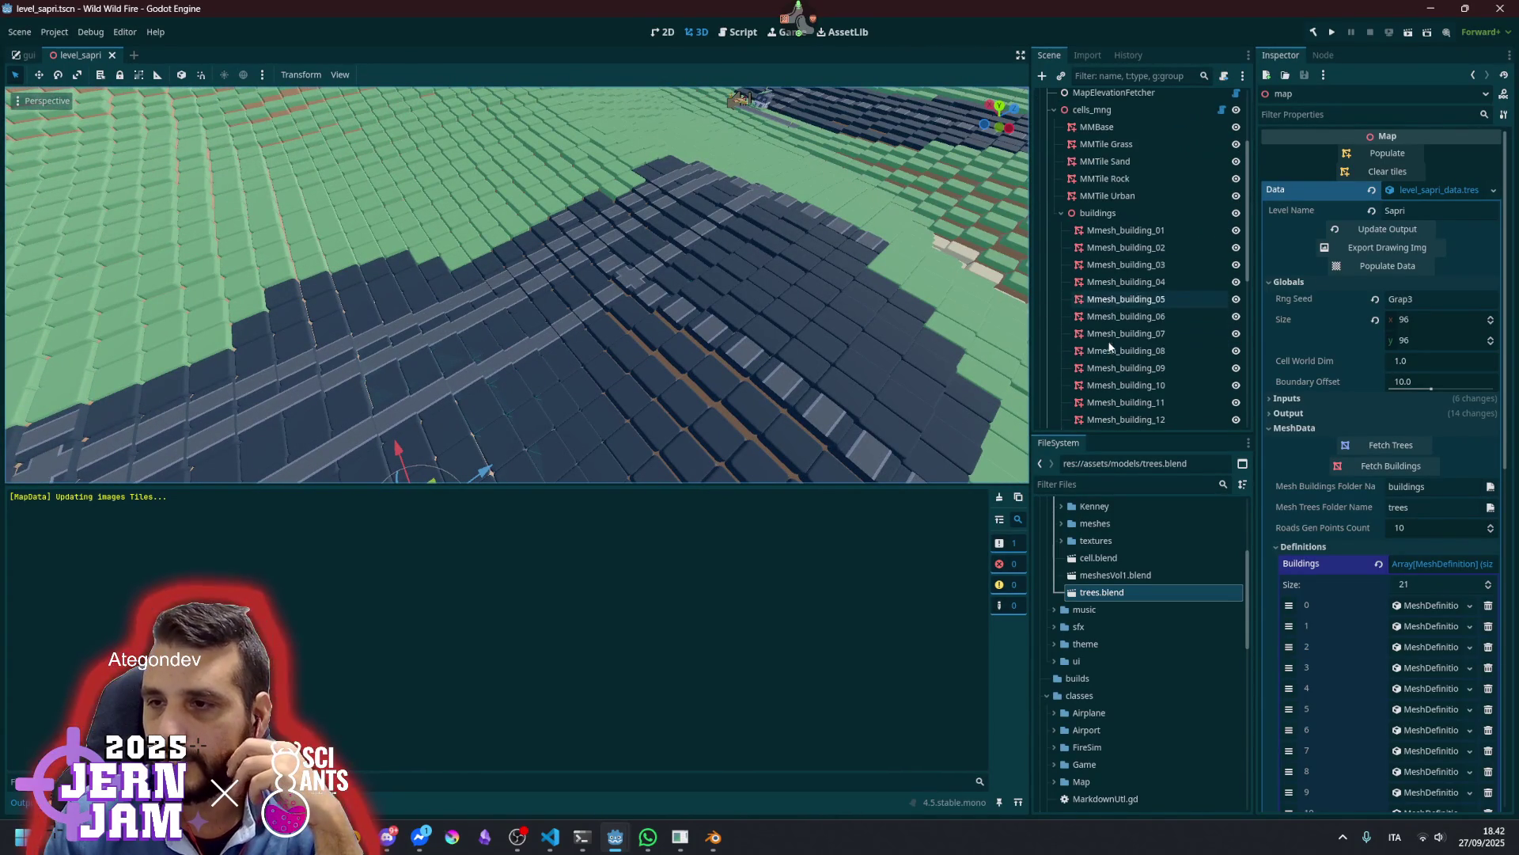
click(1063, 217)
click(1062, 247)
scroll(1108, 261, down, 5)
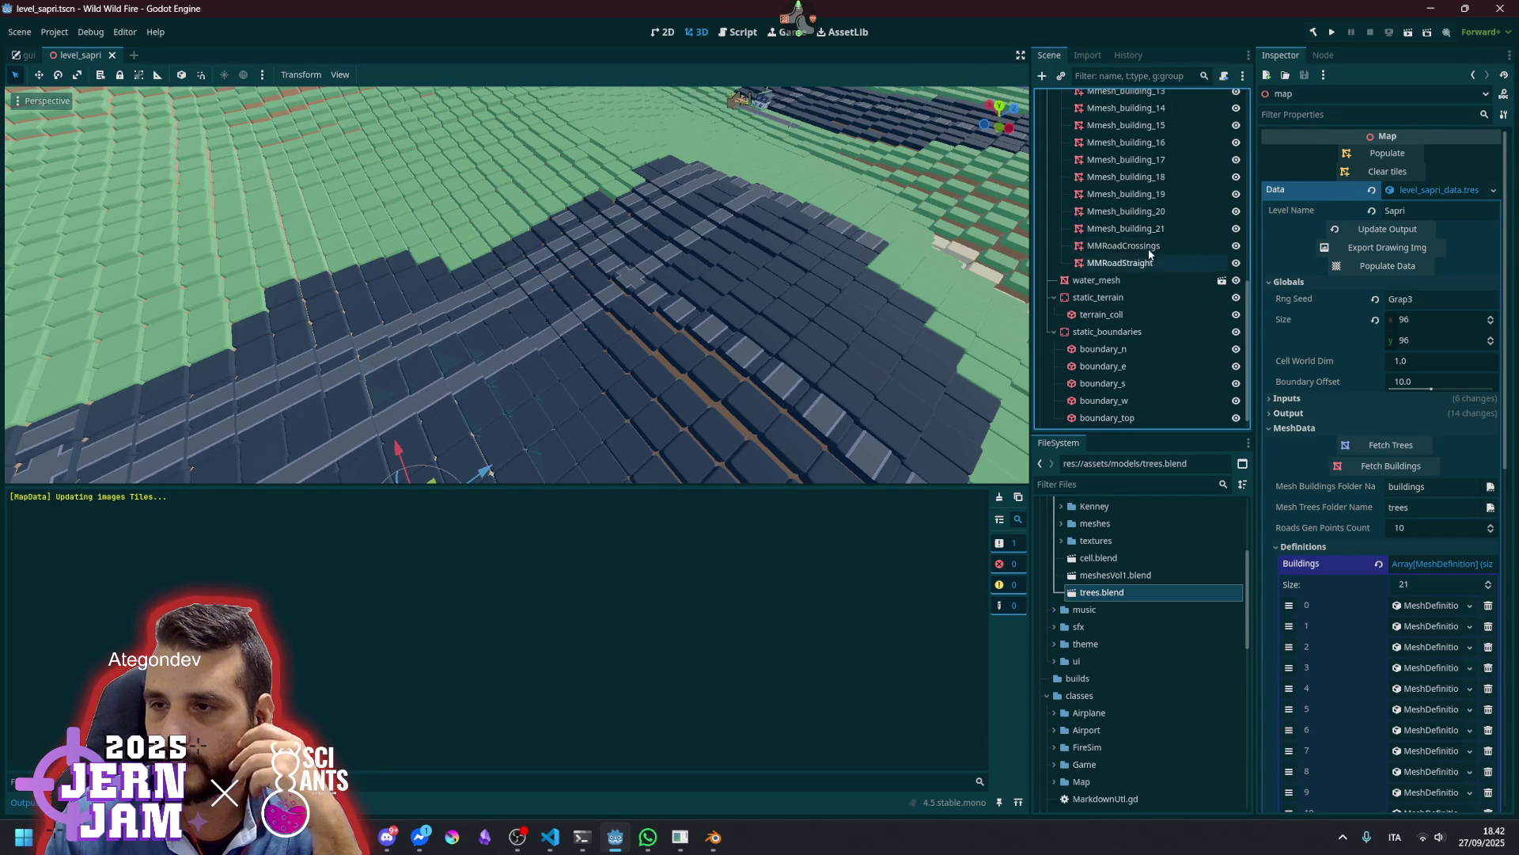
click(1147, 248)
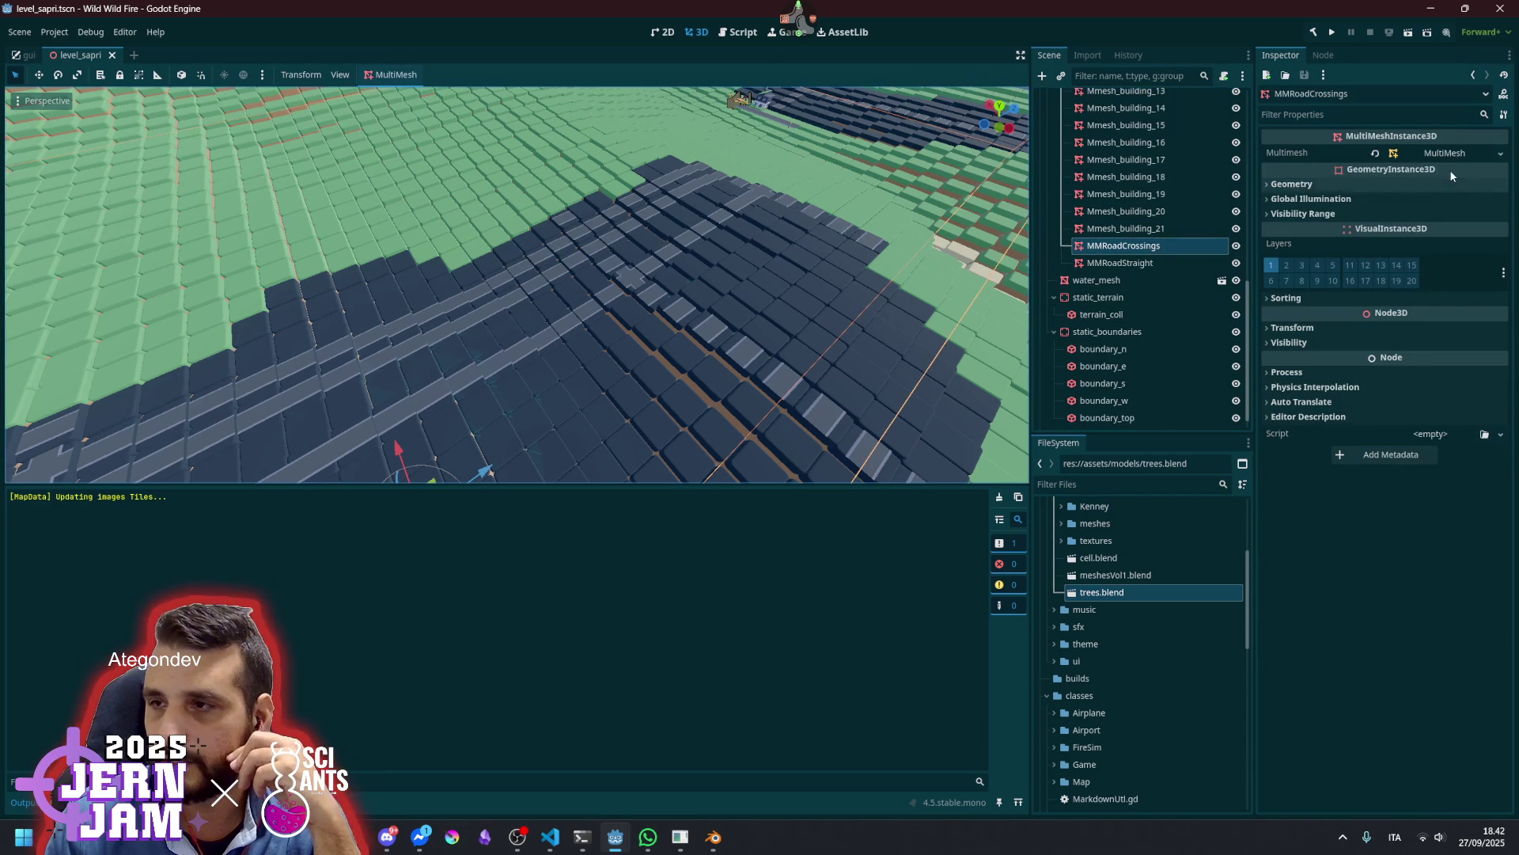
Select MMRoadStraight and confirm its MultiMesh Instance Count is 226
click(1174, 264)
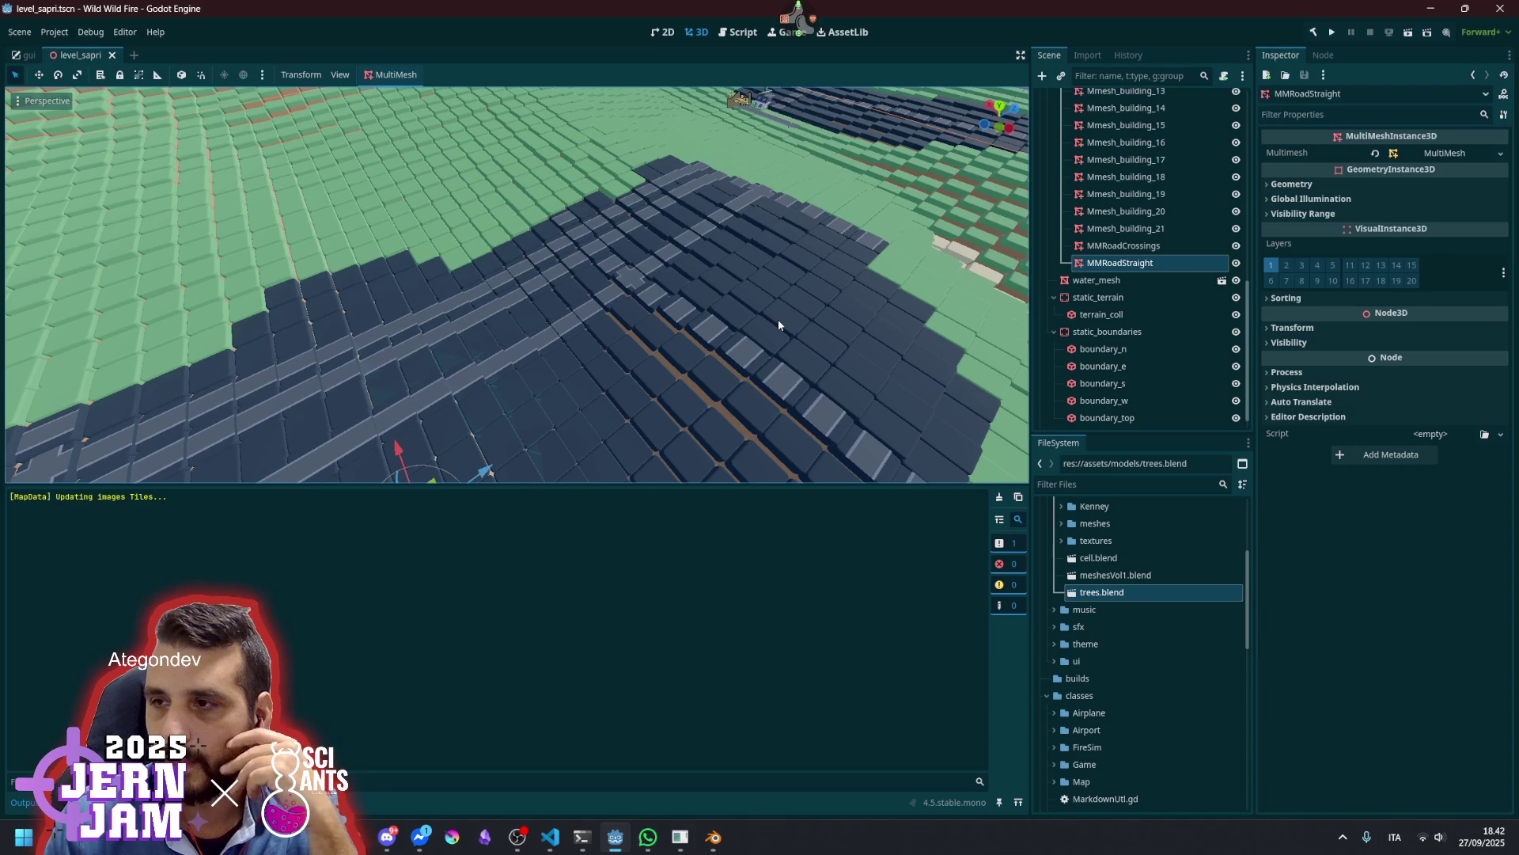
click(1448, 155)
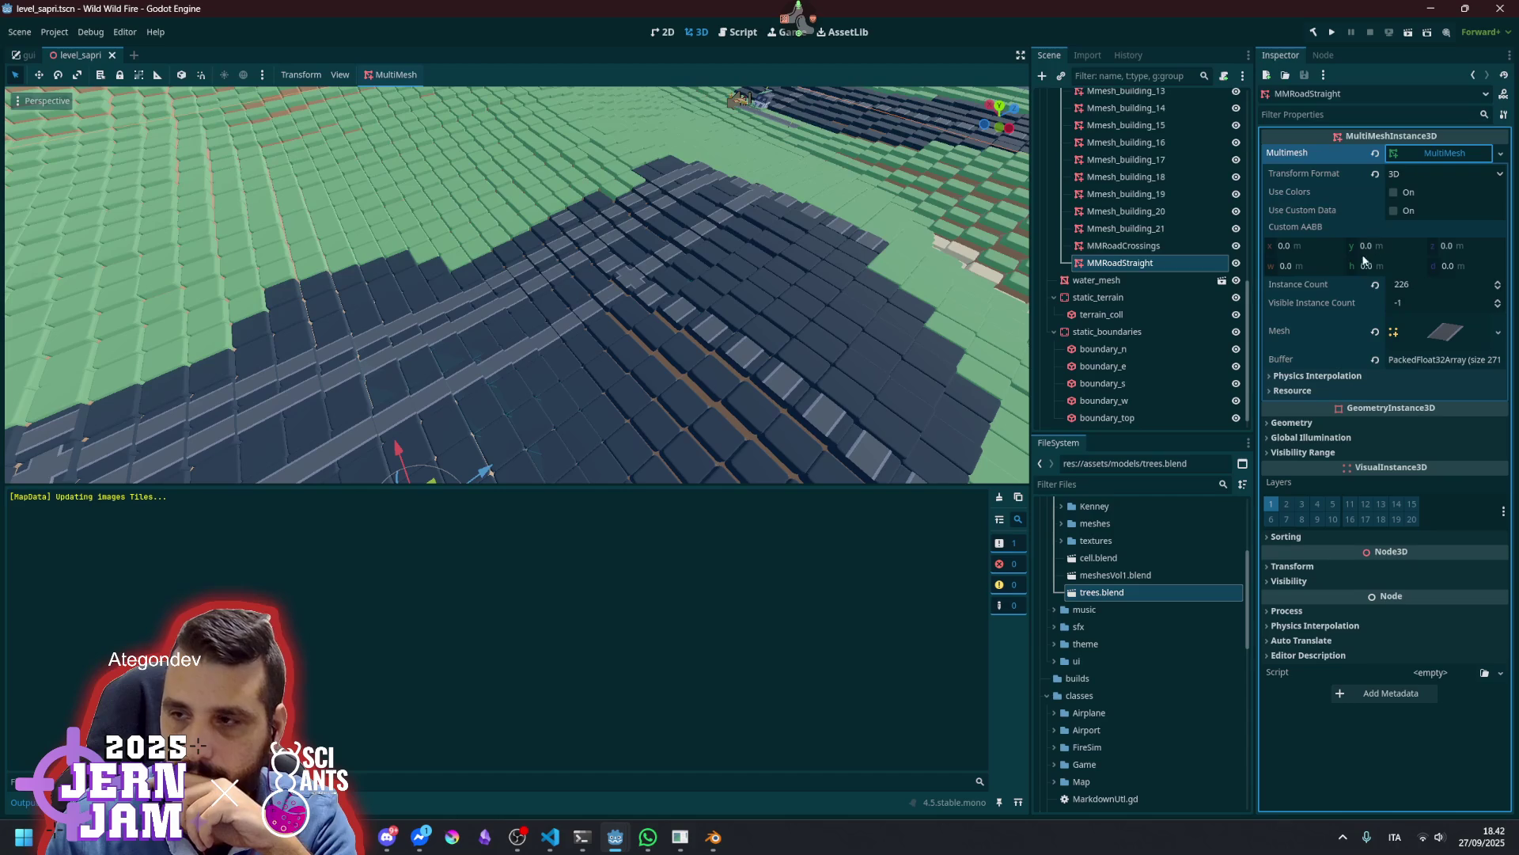
click(1431, 162)
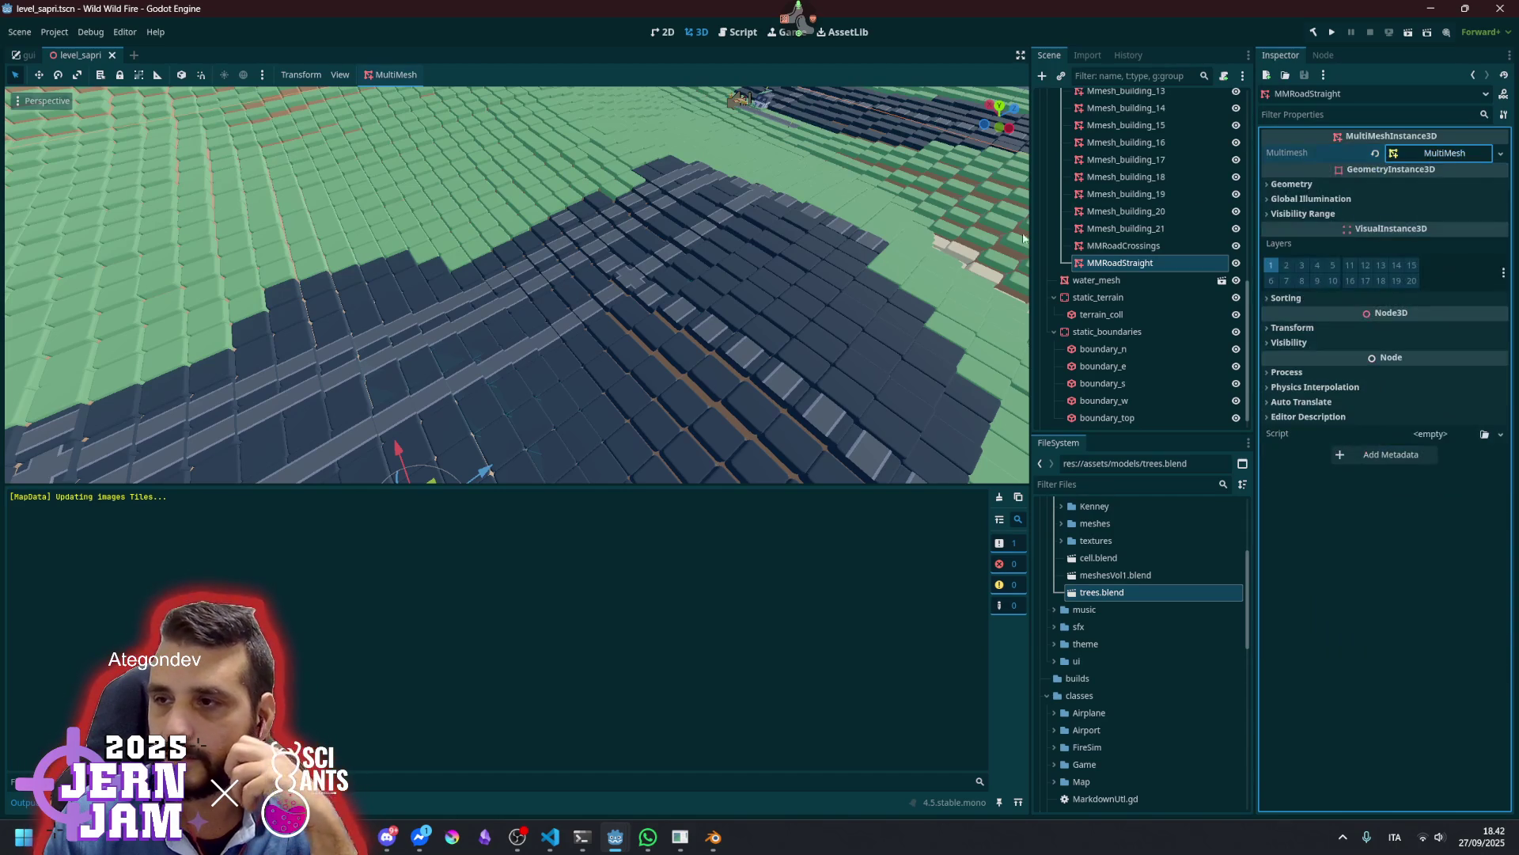
scroll(663, 215, up, 5)
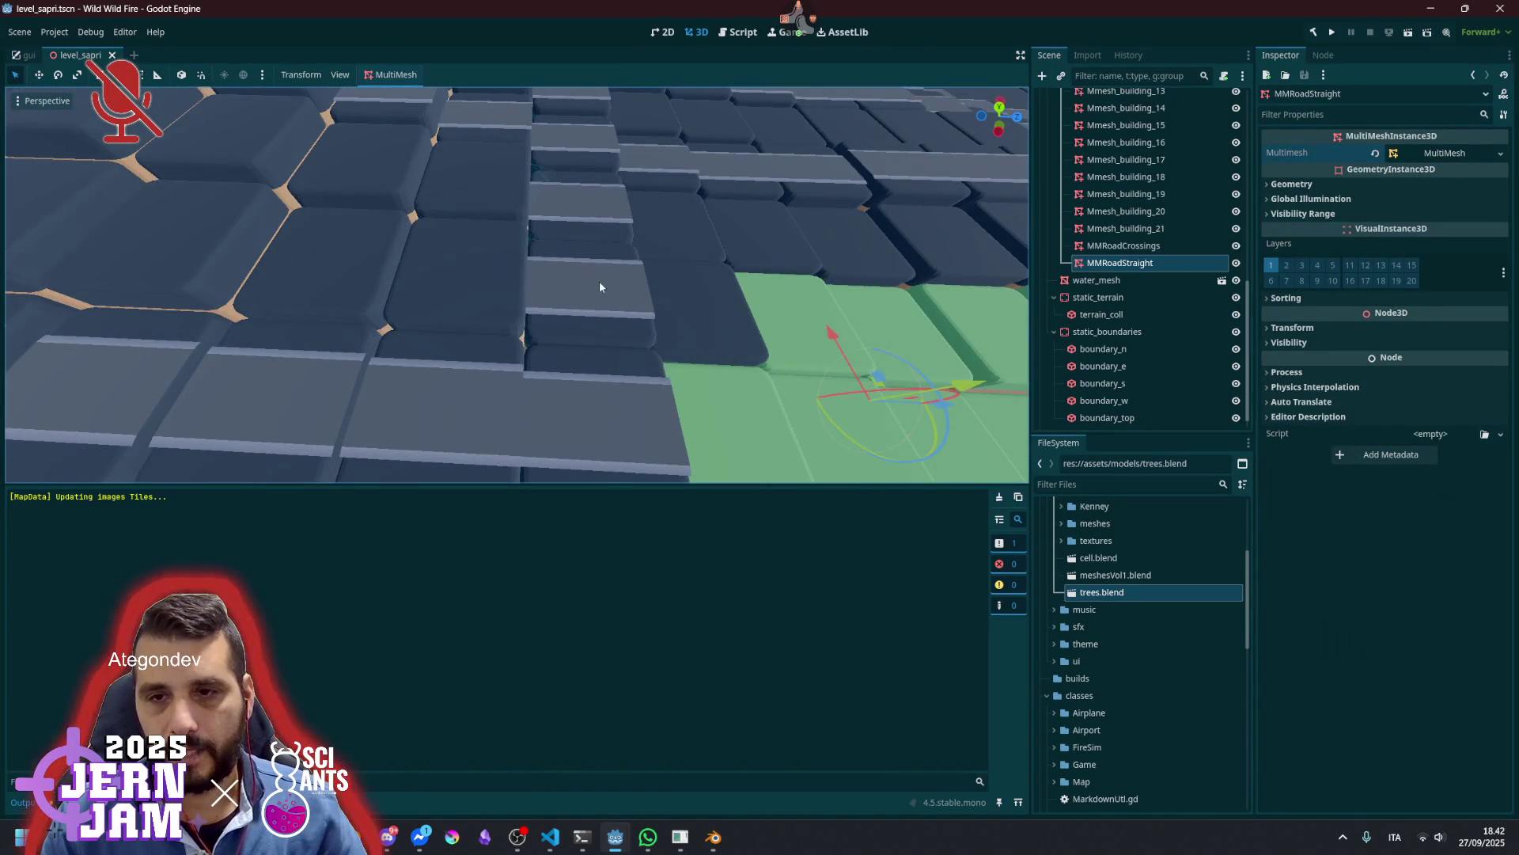
Pan and fly the camera over the city blocks to view the straight road tiles, then unmute the stream microphone
scroll(657, 254, down, 6)
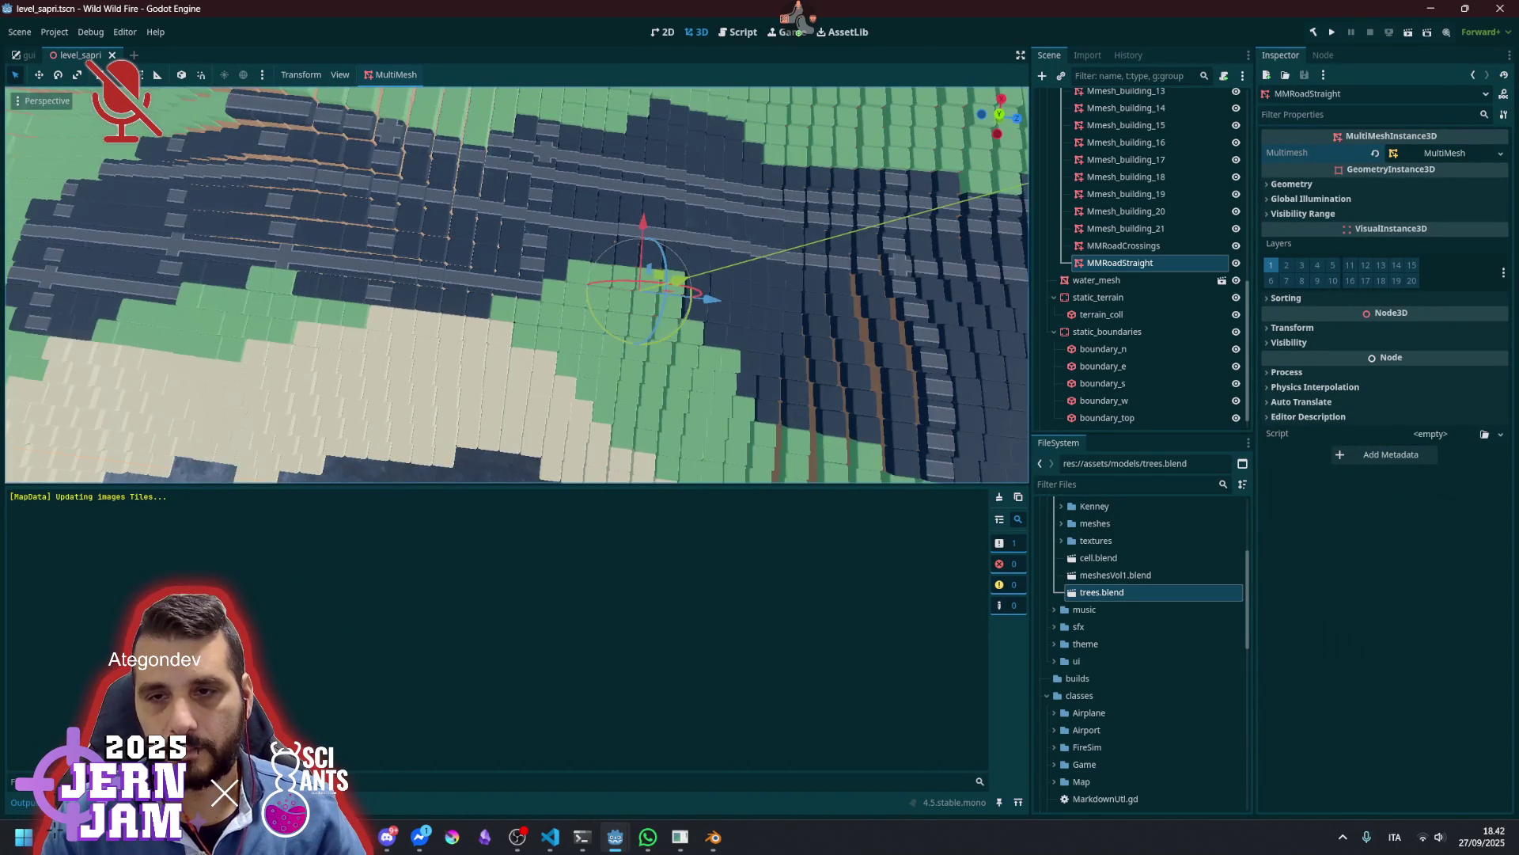
key(a)
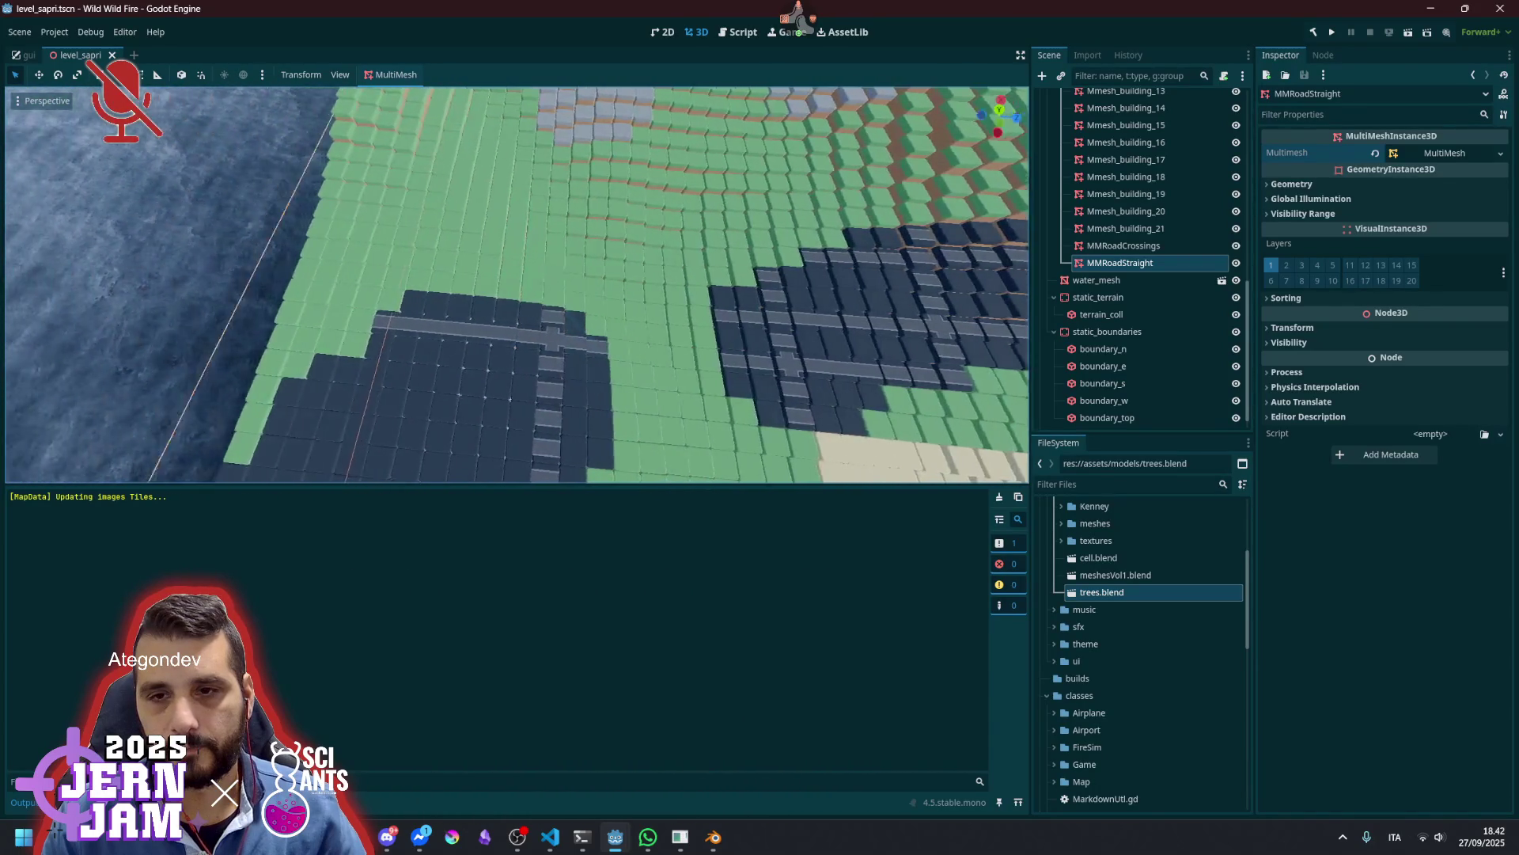
key(w)
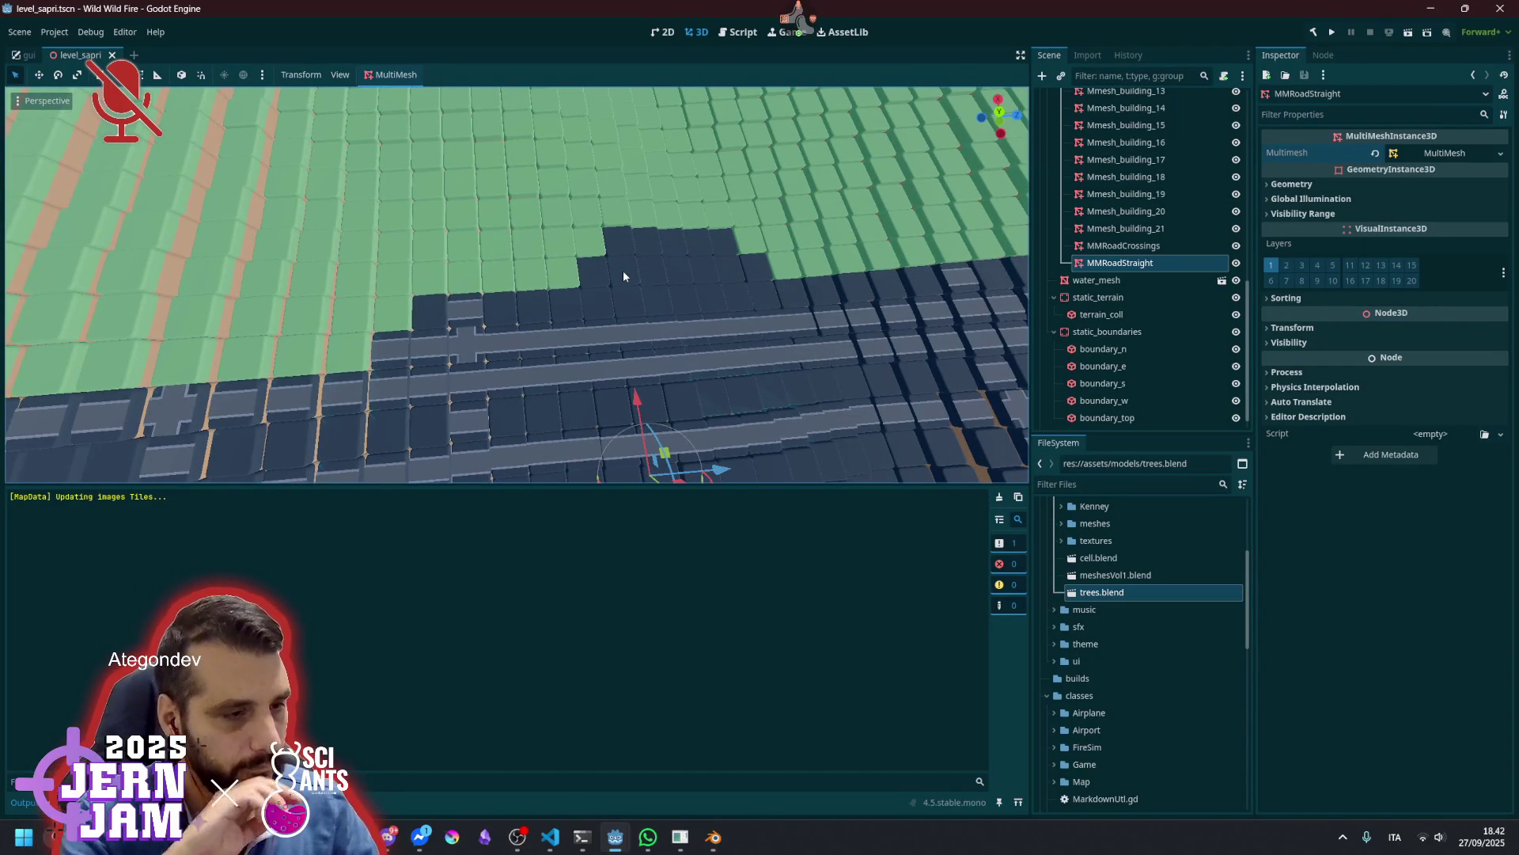
middle_click(799, 36)
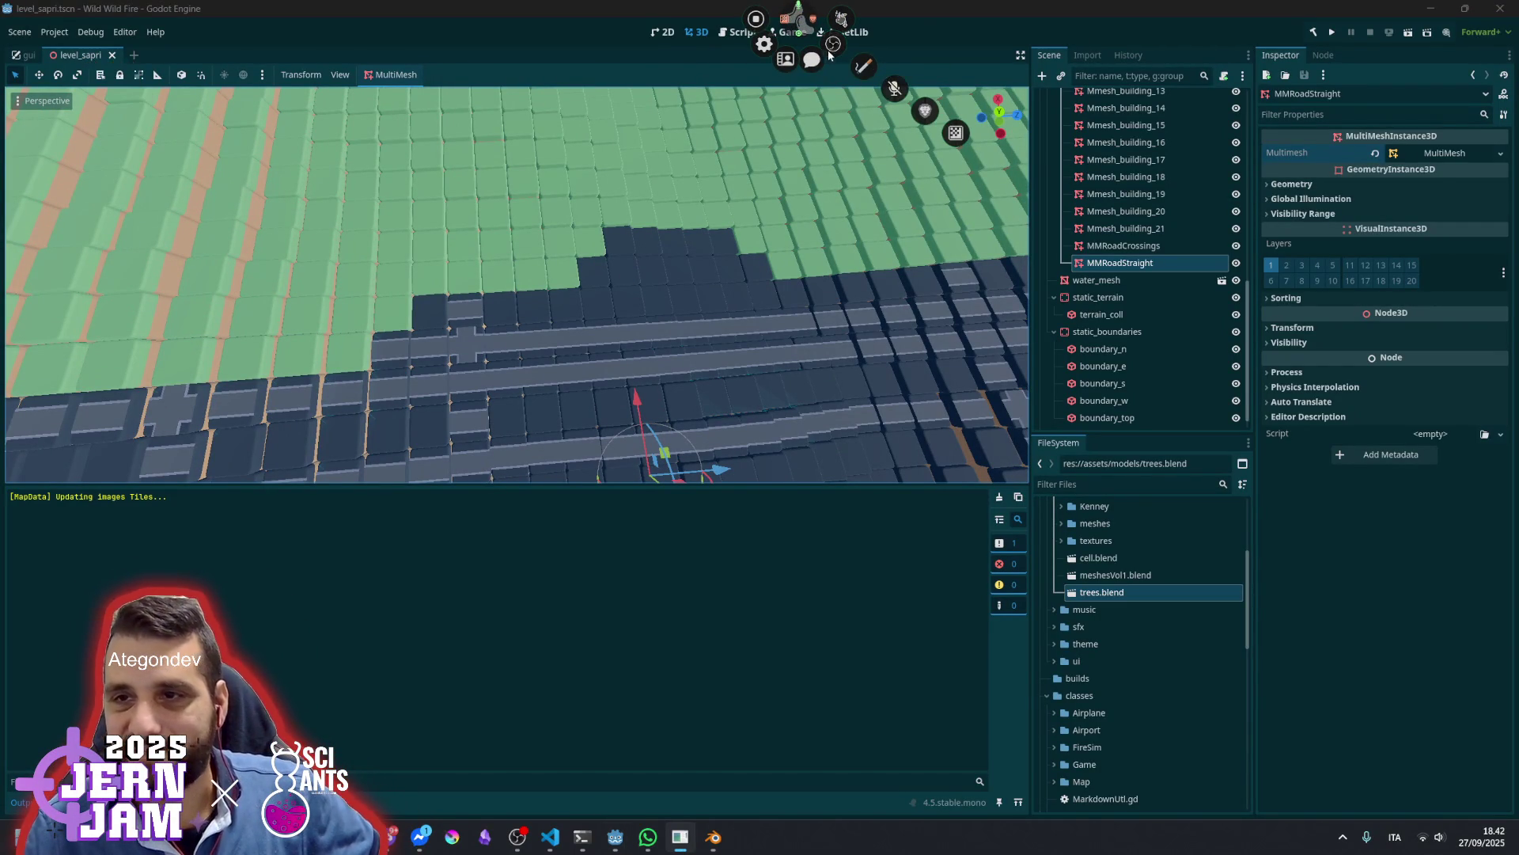
click(926, 18)
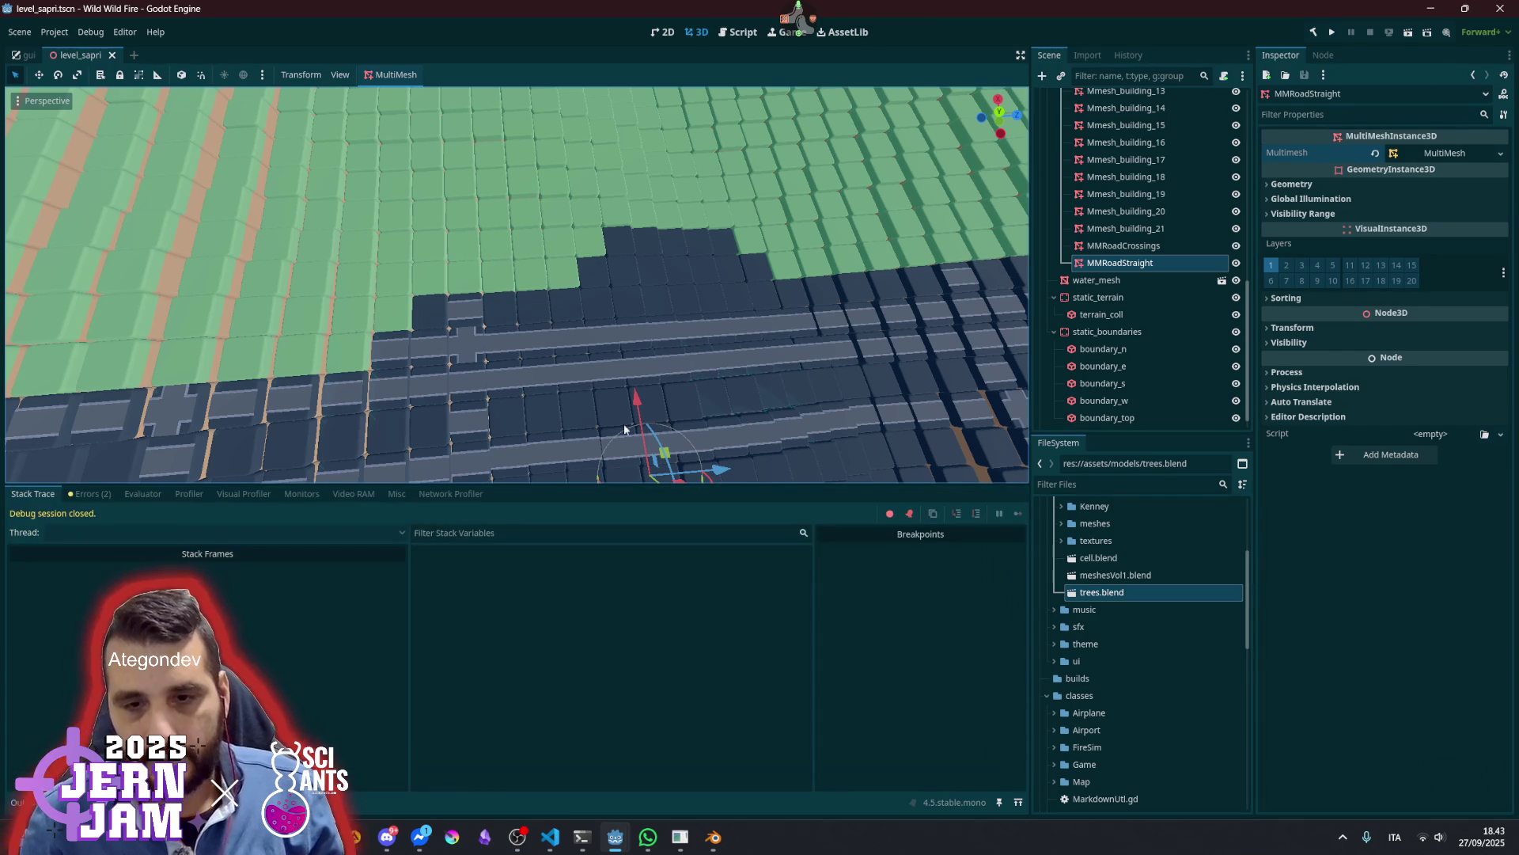
Zoom in and out and orbit around the island to inspect the straight road and crossing tiles
scroll(514, 436, down, 5)
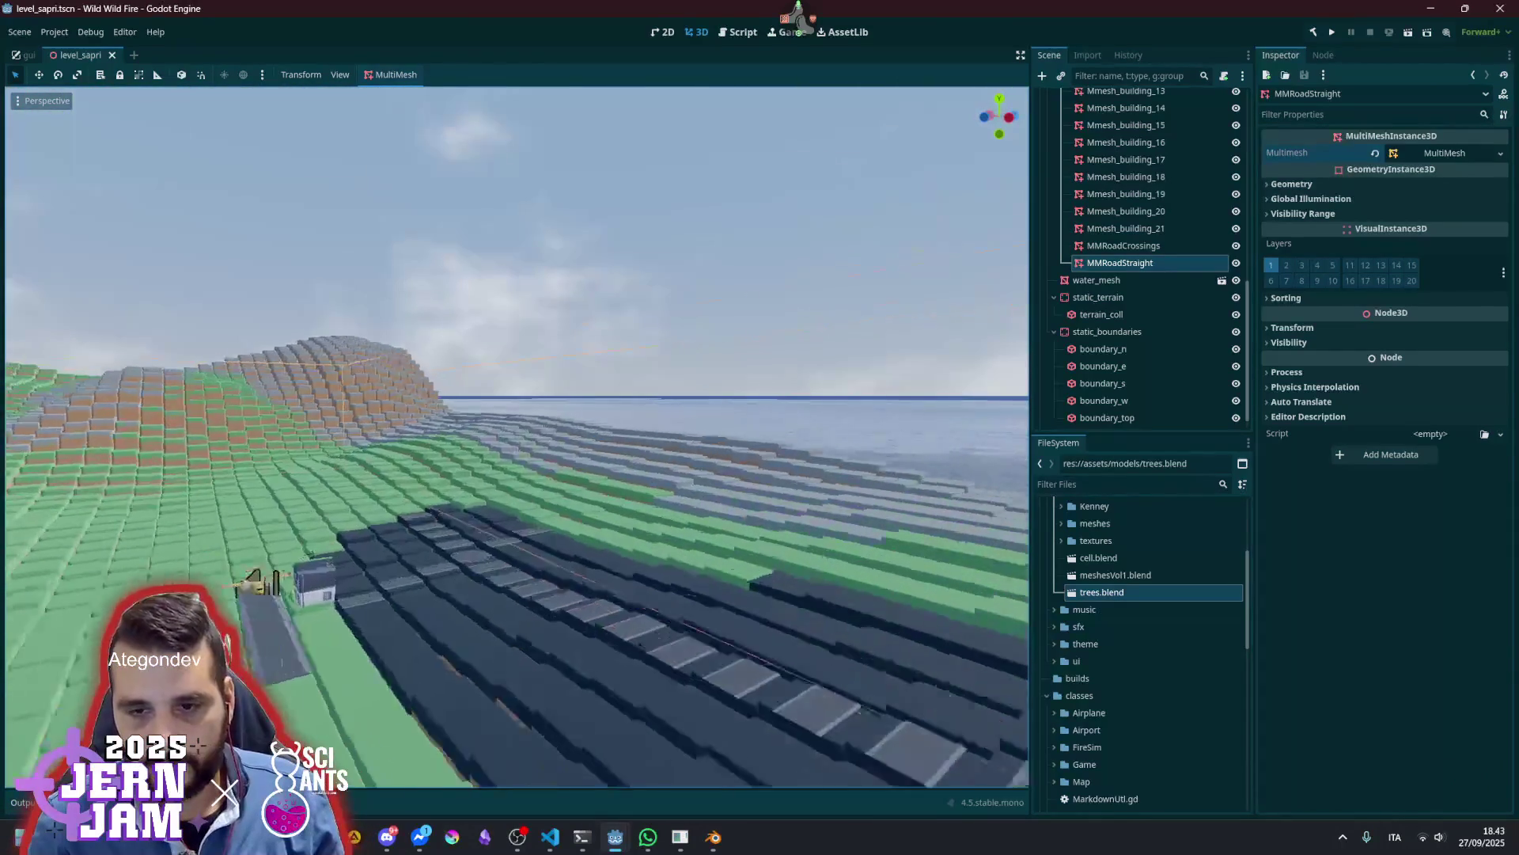
scroll(515, 435, down, 5)
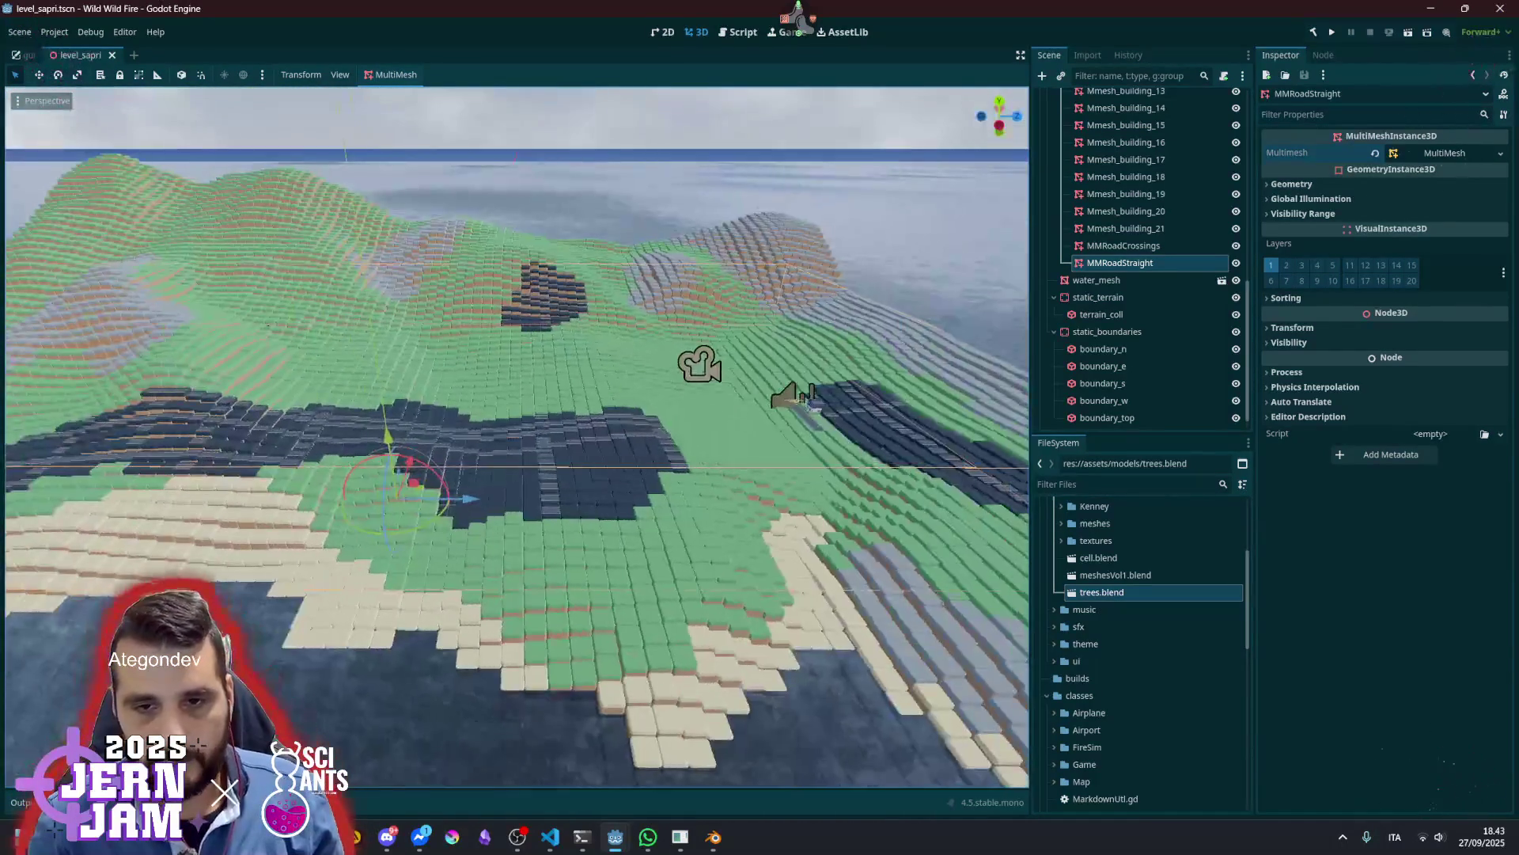
scroll(517, 436, down, 5)
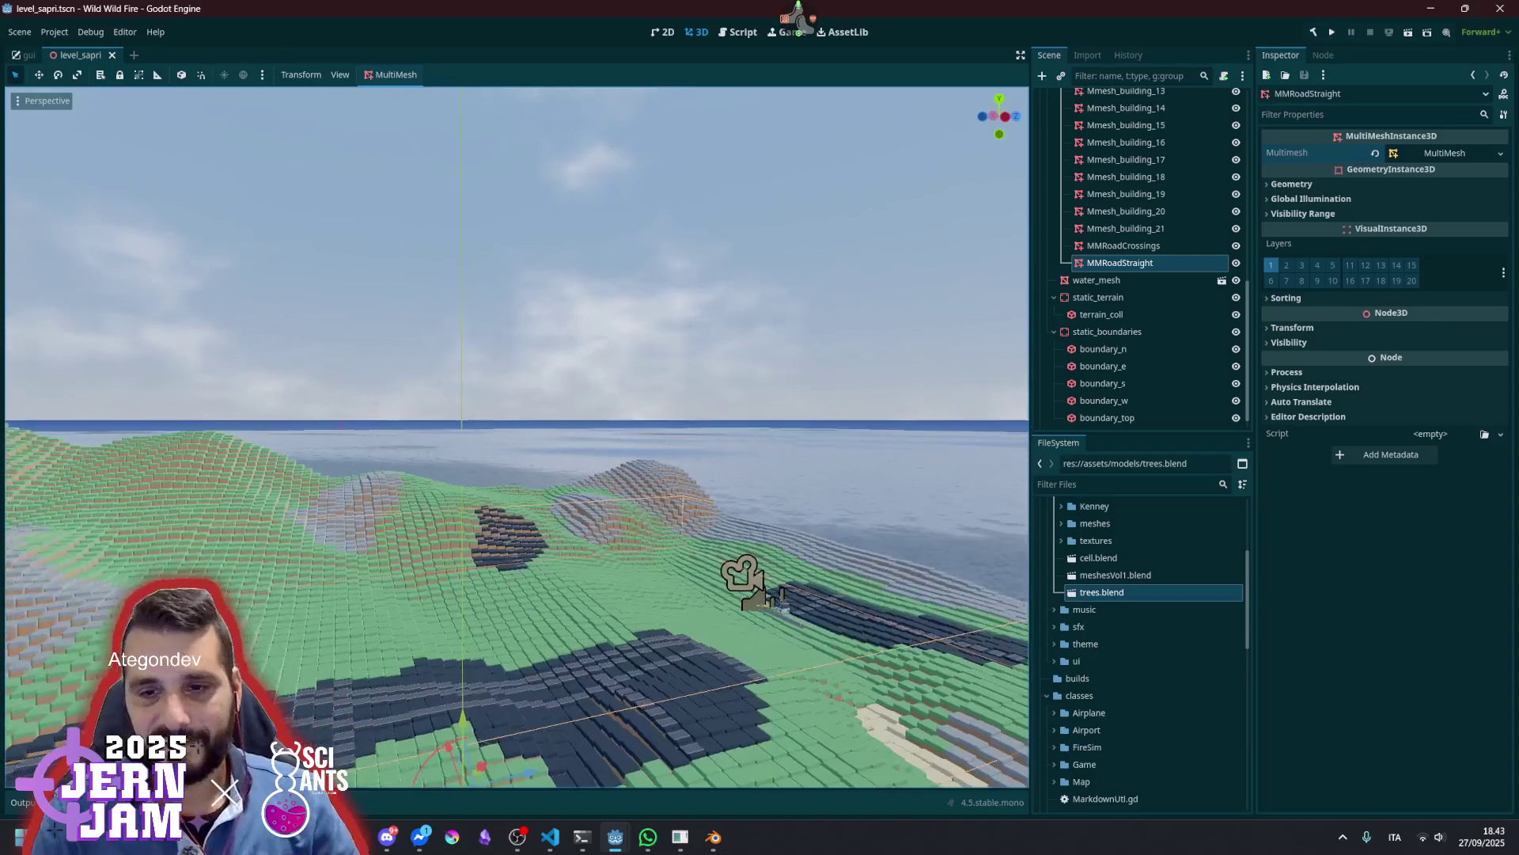
scroll(518, 436, up, 5)
scroll(642, 540, up, 5)
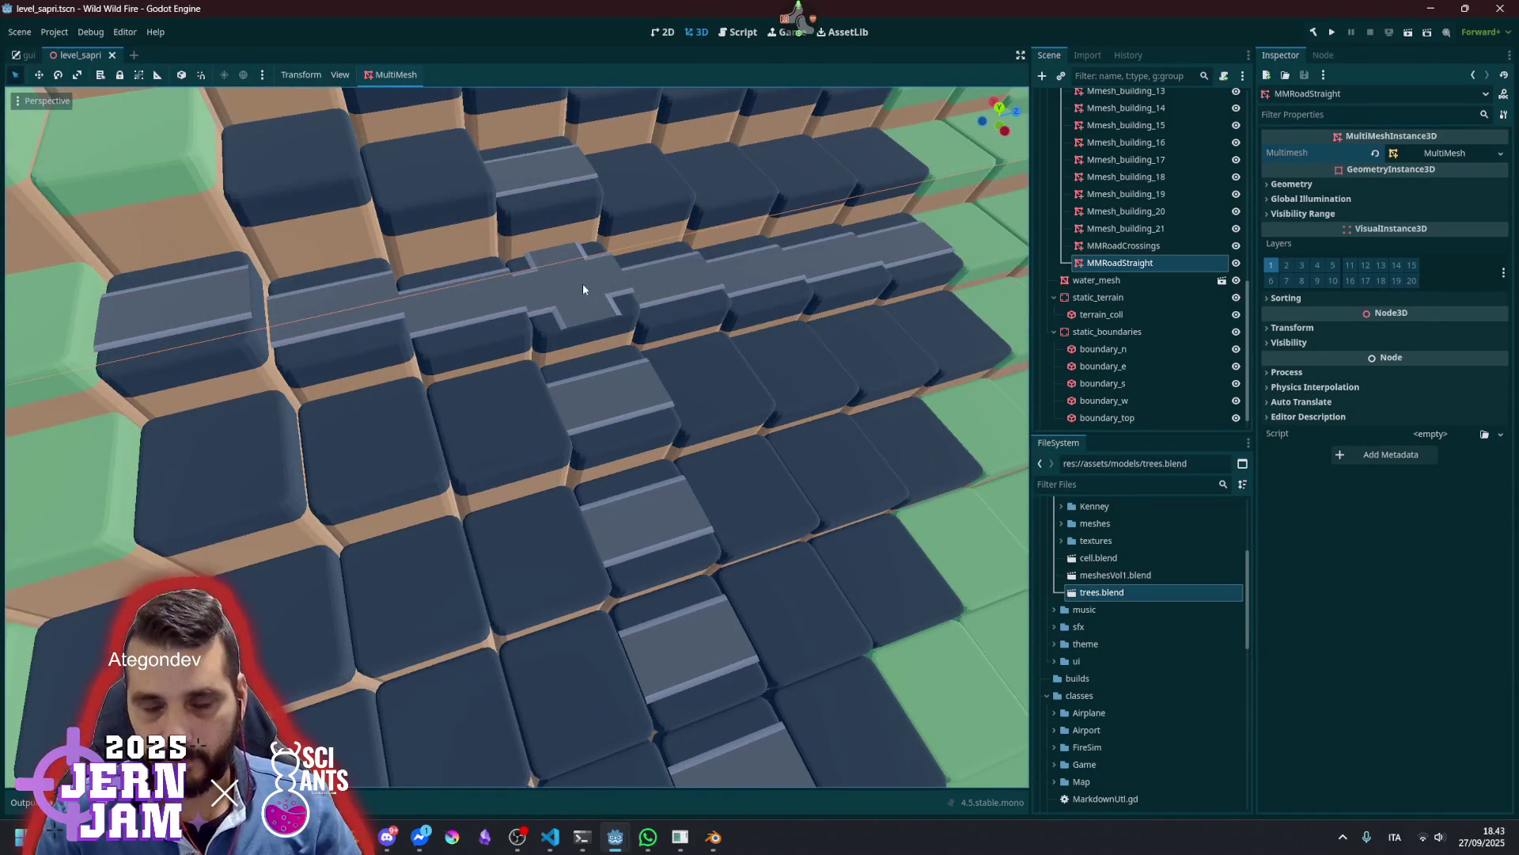
scroll(586, 304, down, 10)
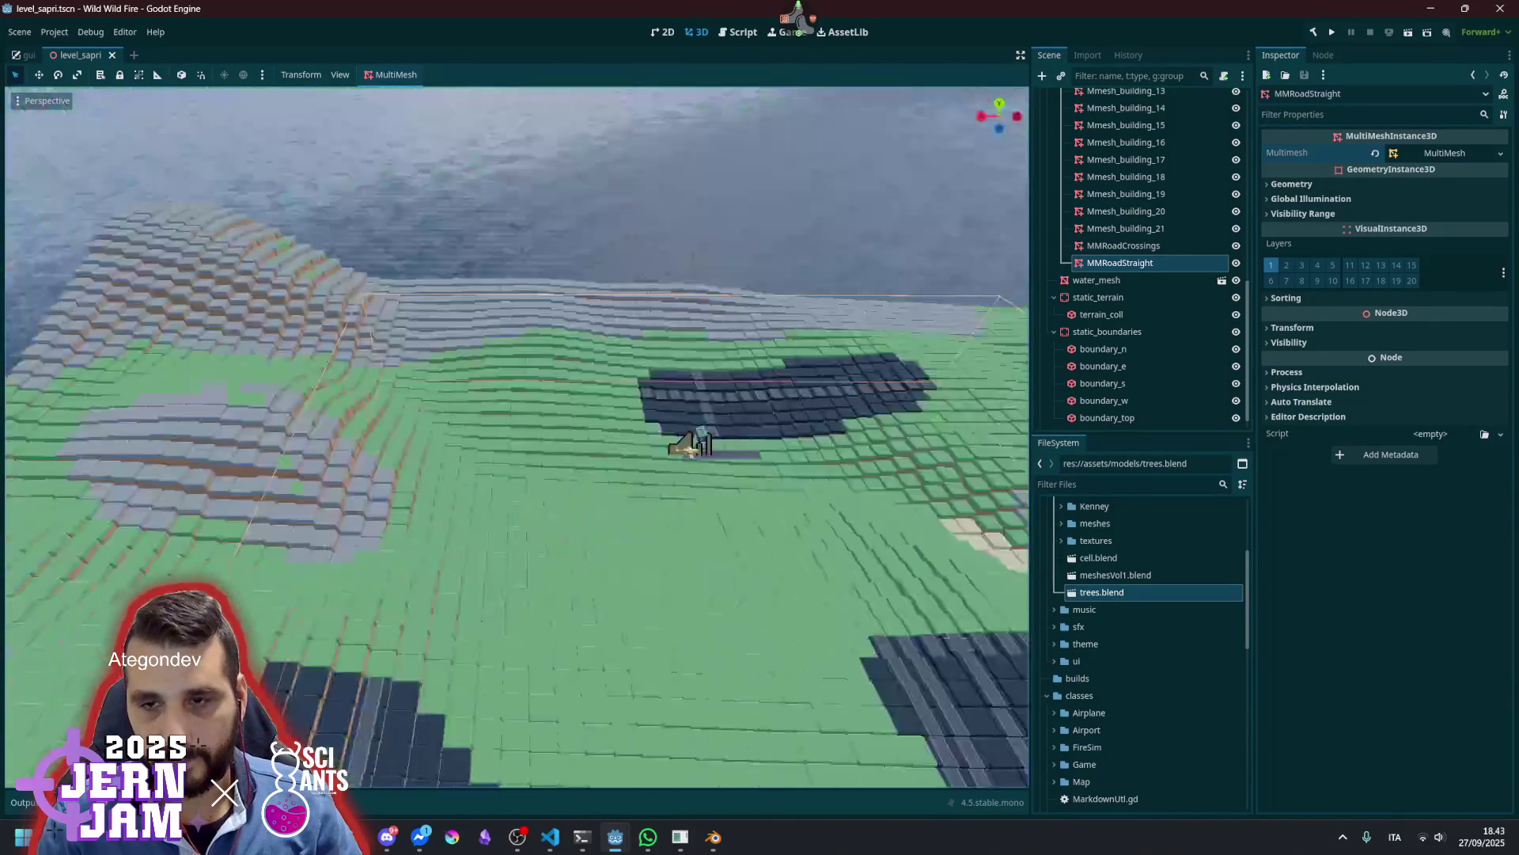
scroll(517, 435, up, 5)
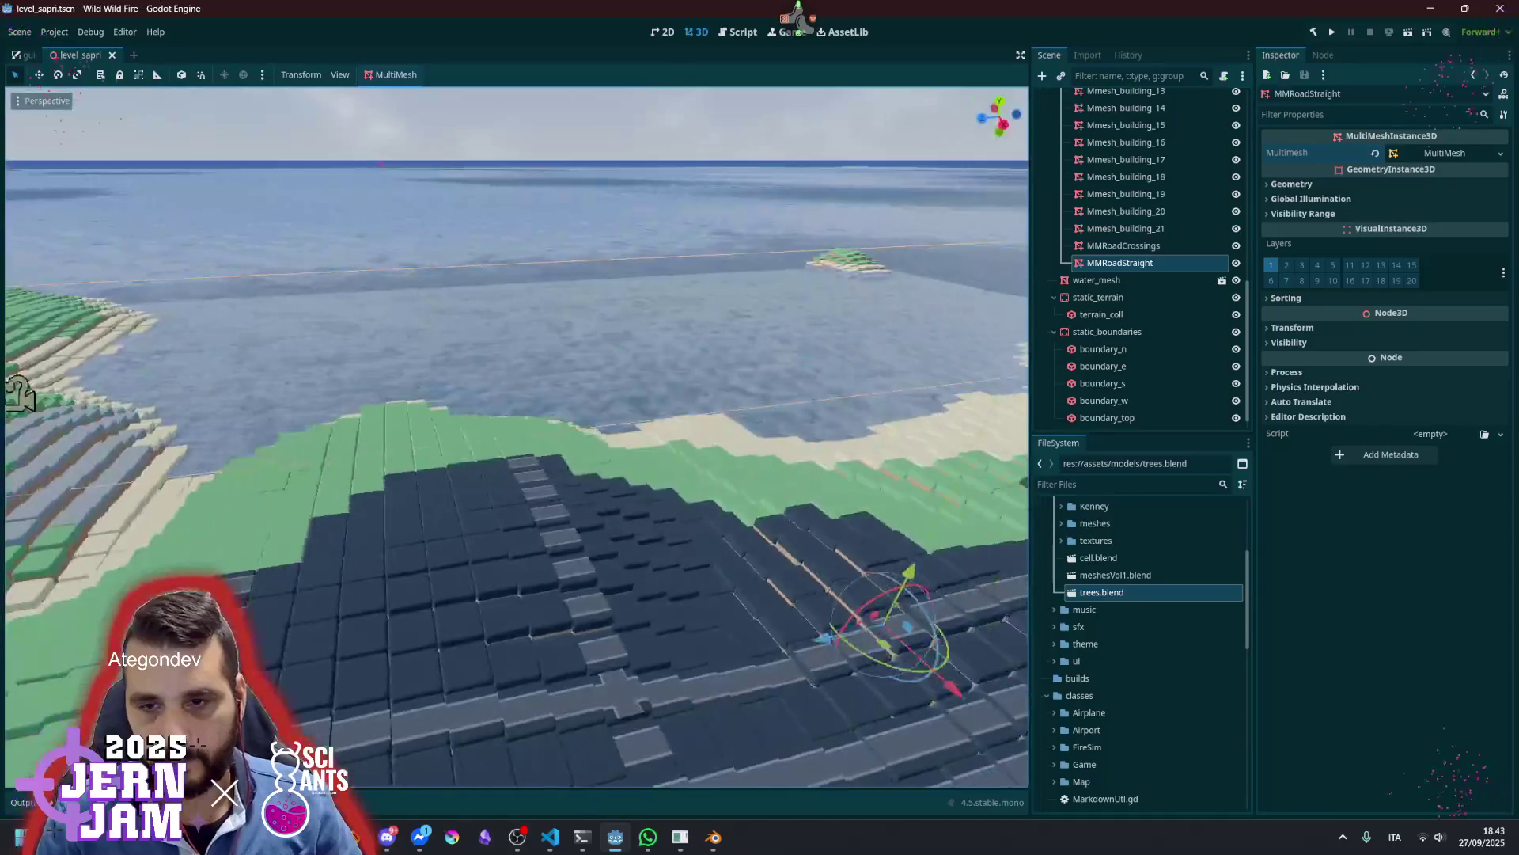
scroll(517, 435, down, 8)
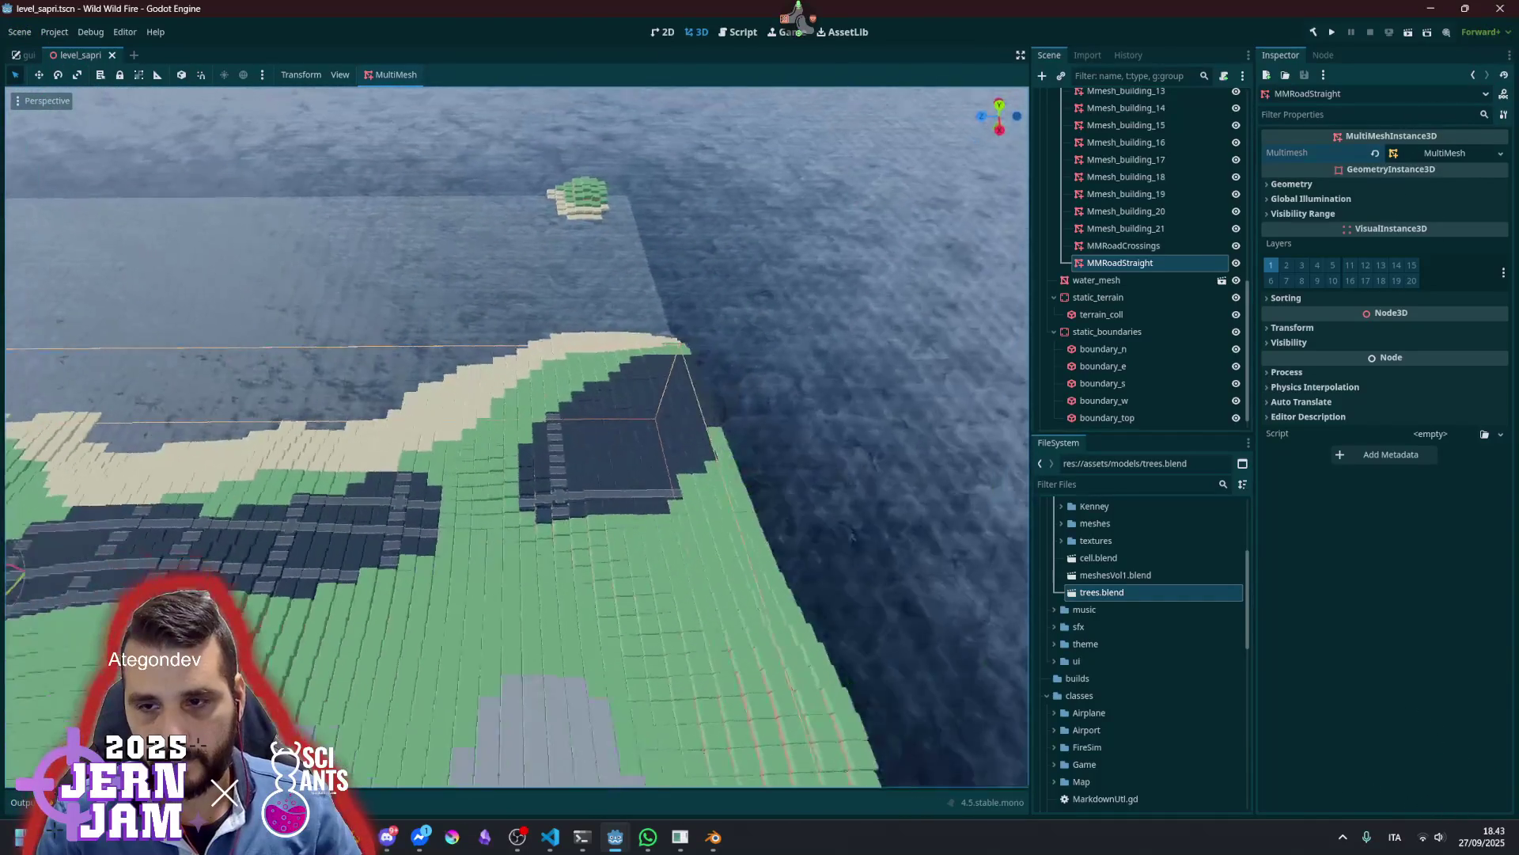
scroll(530, 192, up, 2)
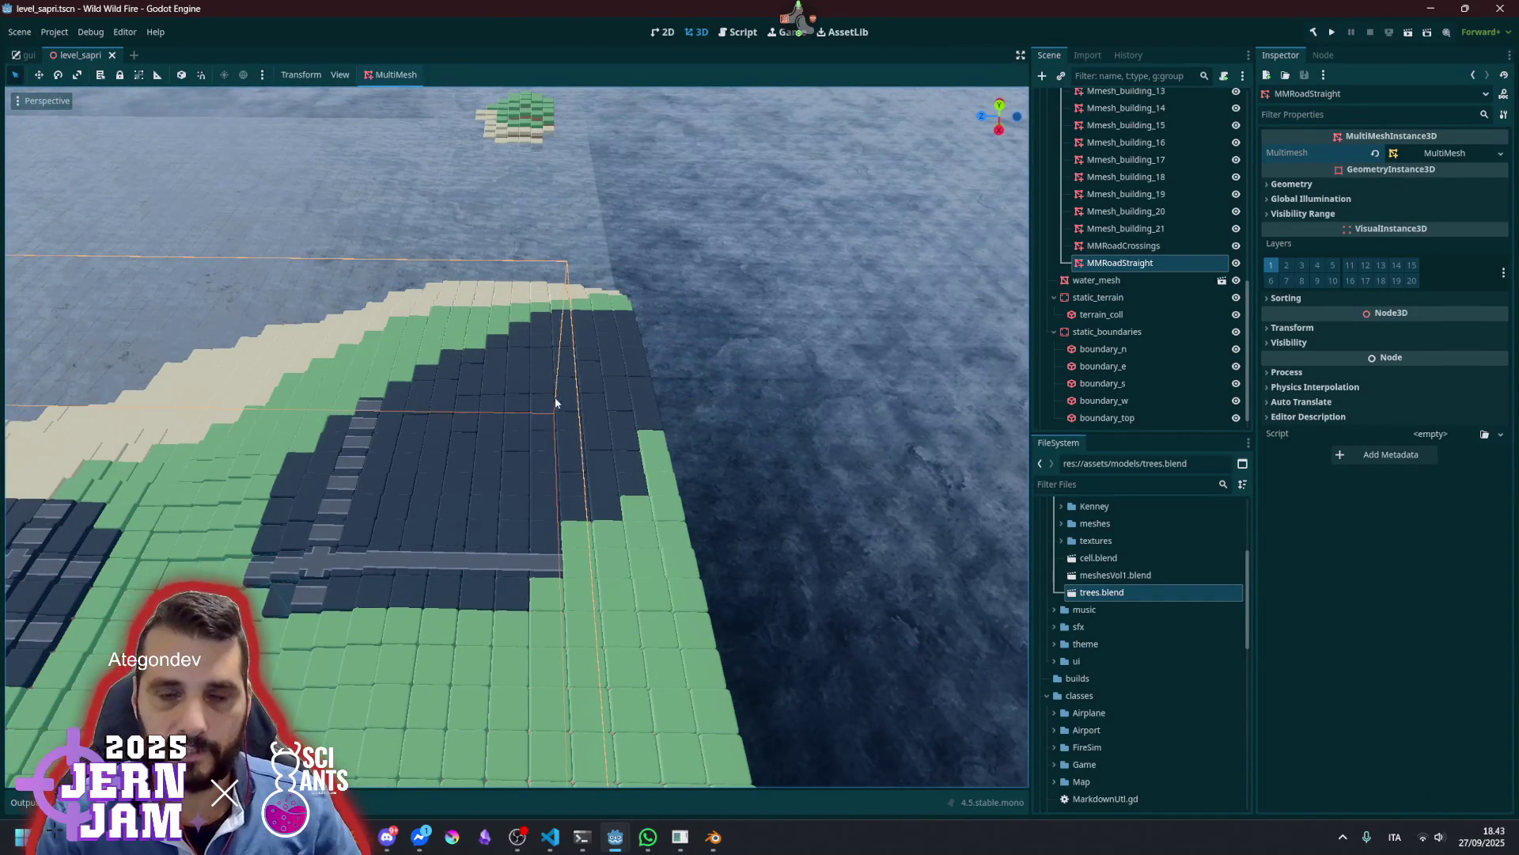
scroll(518, 435, up, 5)
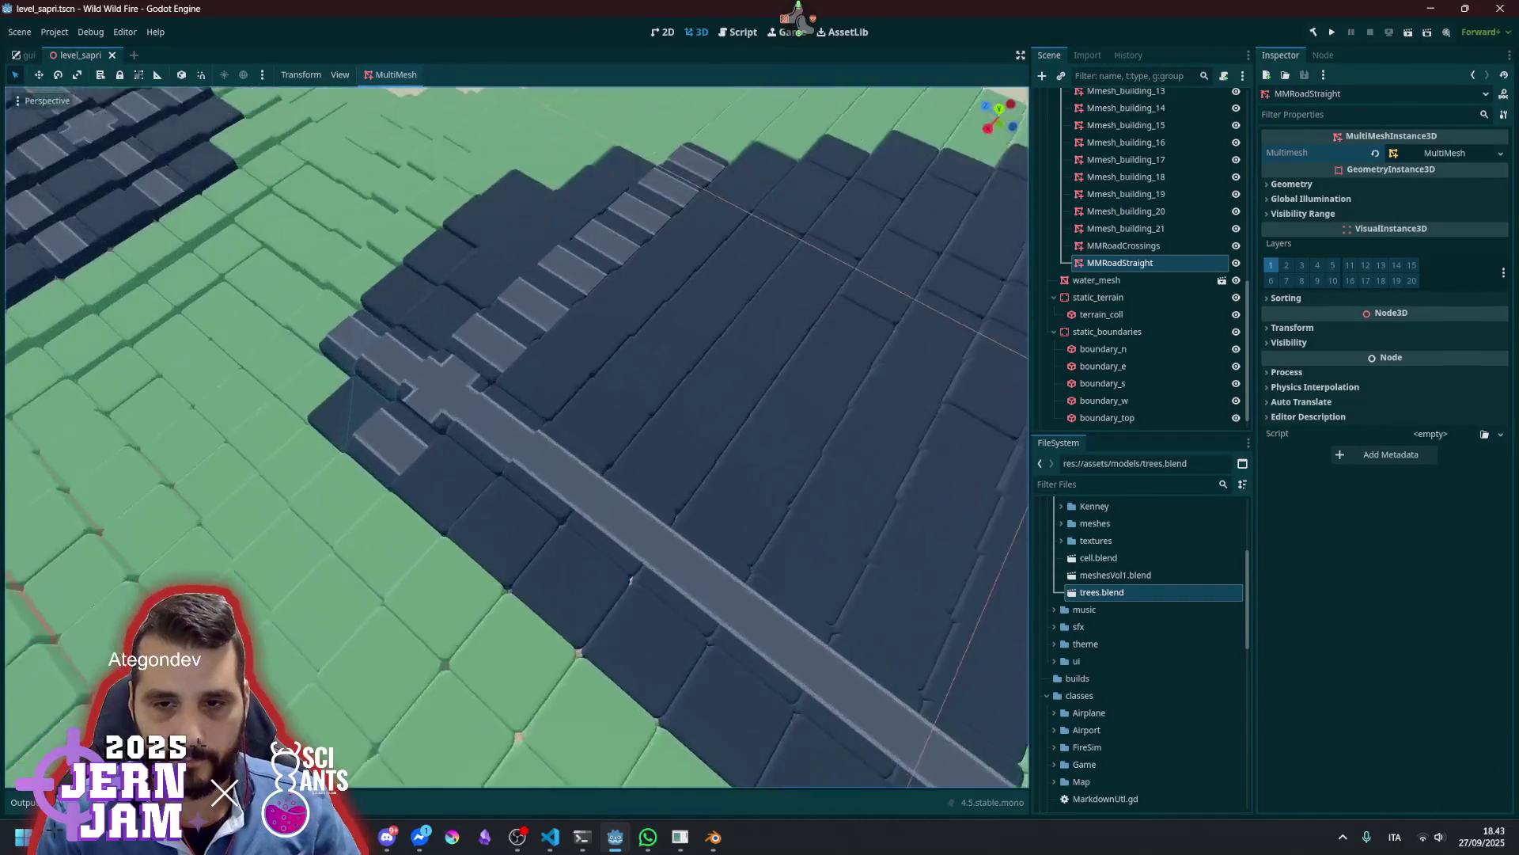
scroll(517, 435, down, 6)
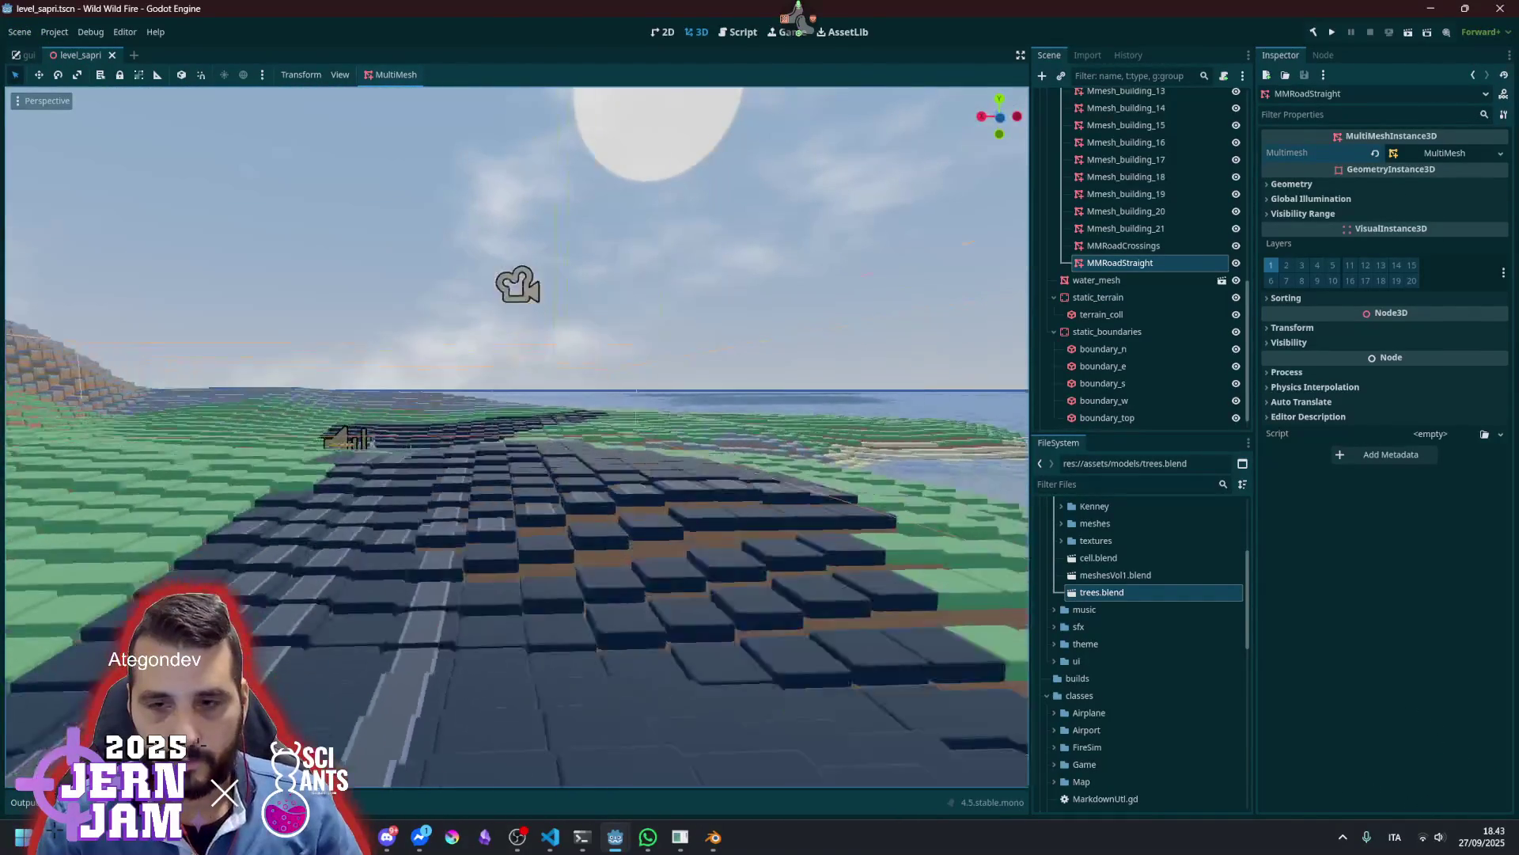
scroll(518, 435, up, 6)
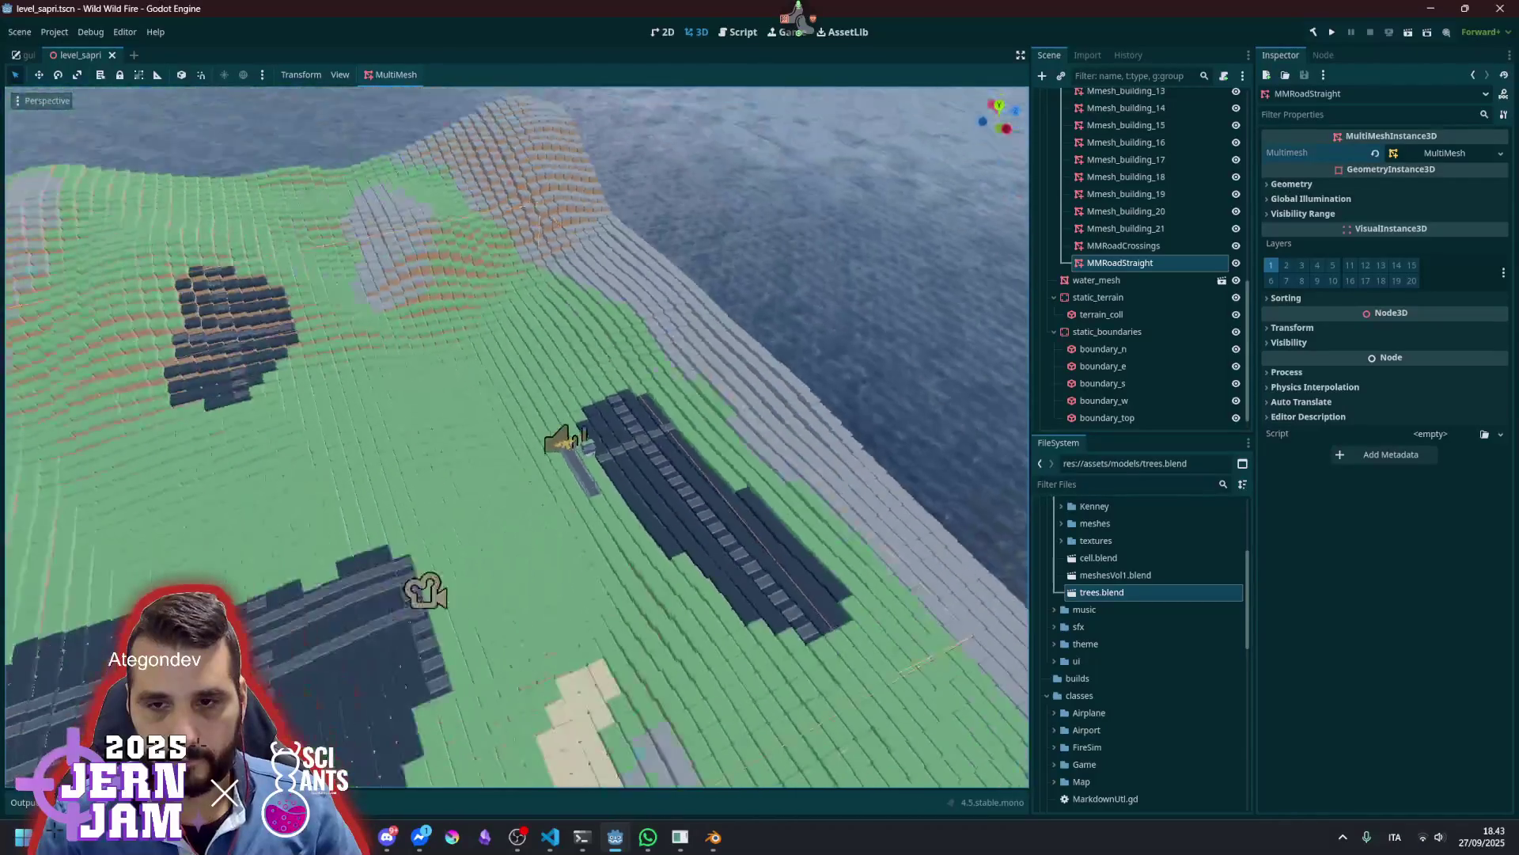
scroll(518, 435, down, 2)
scroll(519, 489, up, 5)
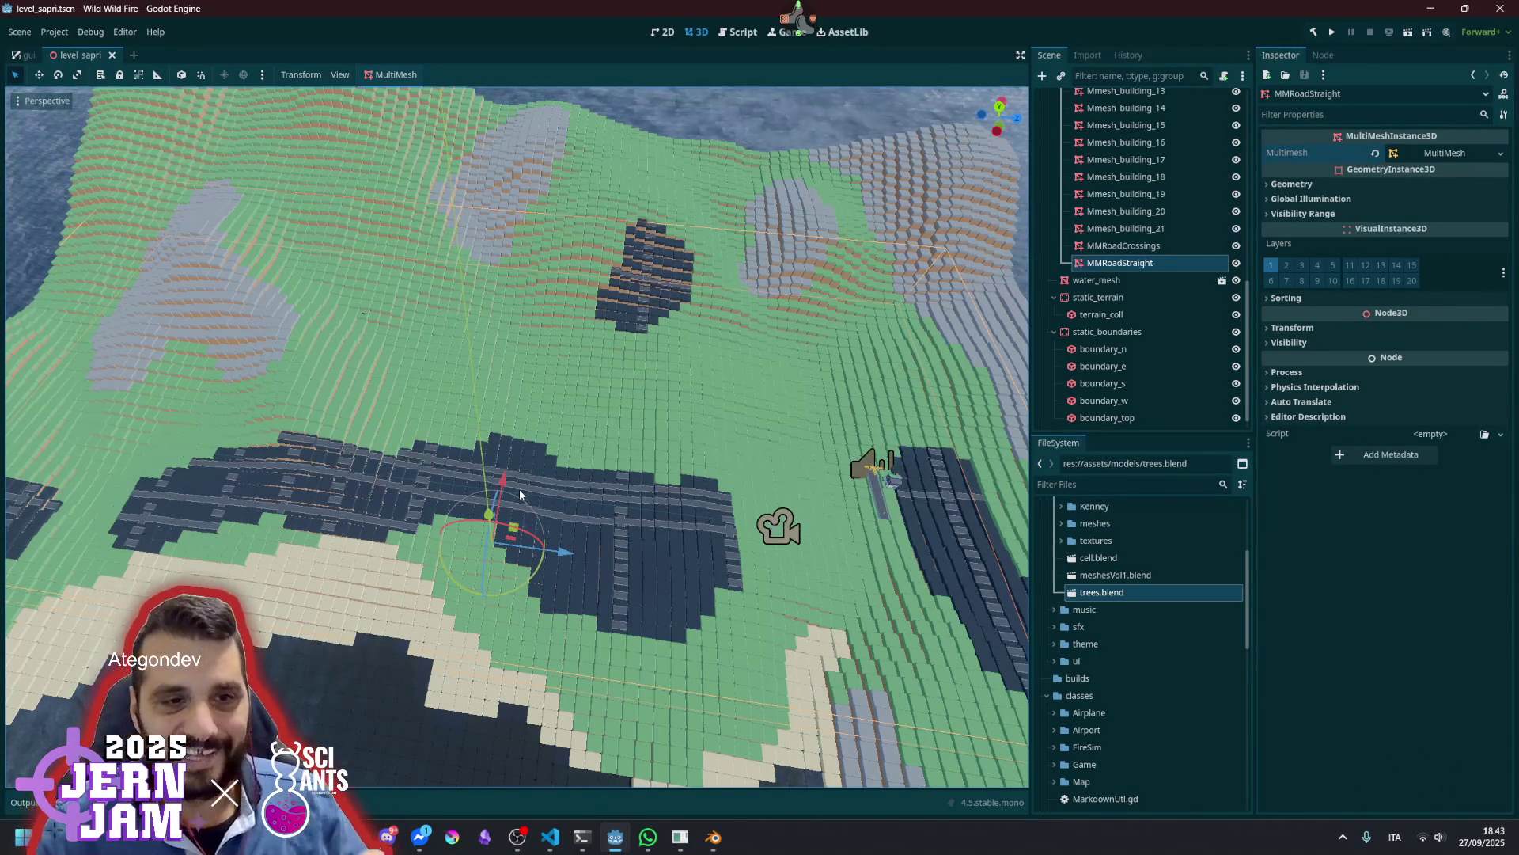
mouse_move(519, 443)
mouse_down()
mouse_move(558, 388)
mouse_move(546, 348)
mouse_move(522, 372)
mouse_move(459, 372)
mouse_move(428, 340)
mouse_move(427, 364)
mouse_move(435, 324)
mouse_move(435, 420)
mouse_up()
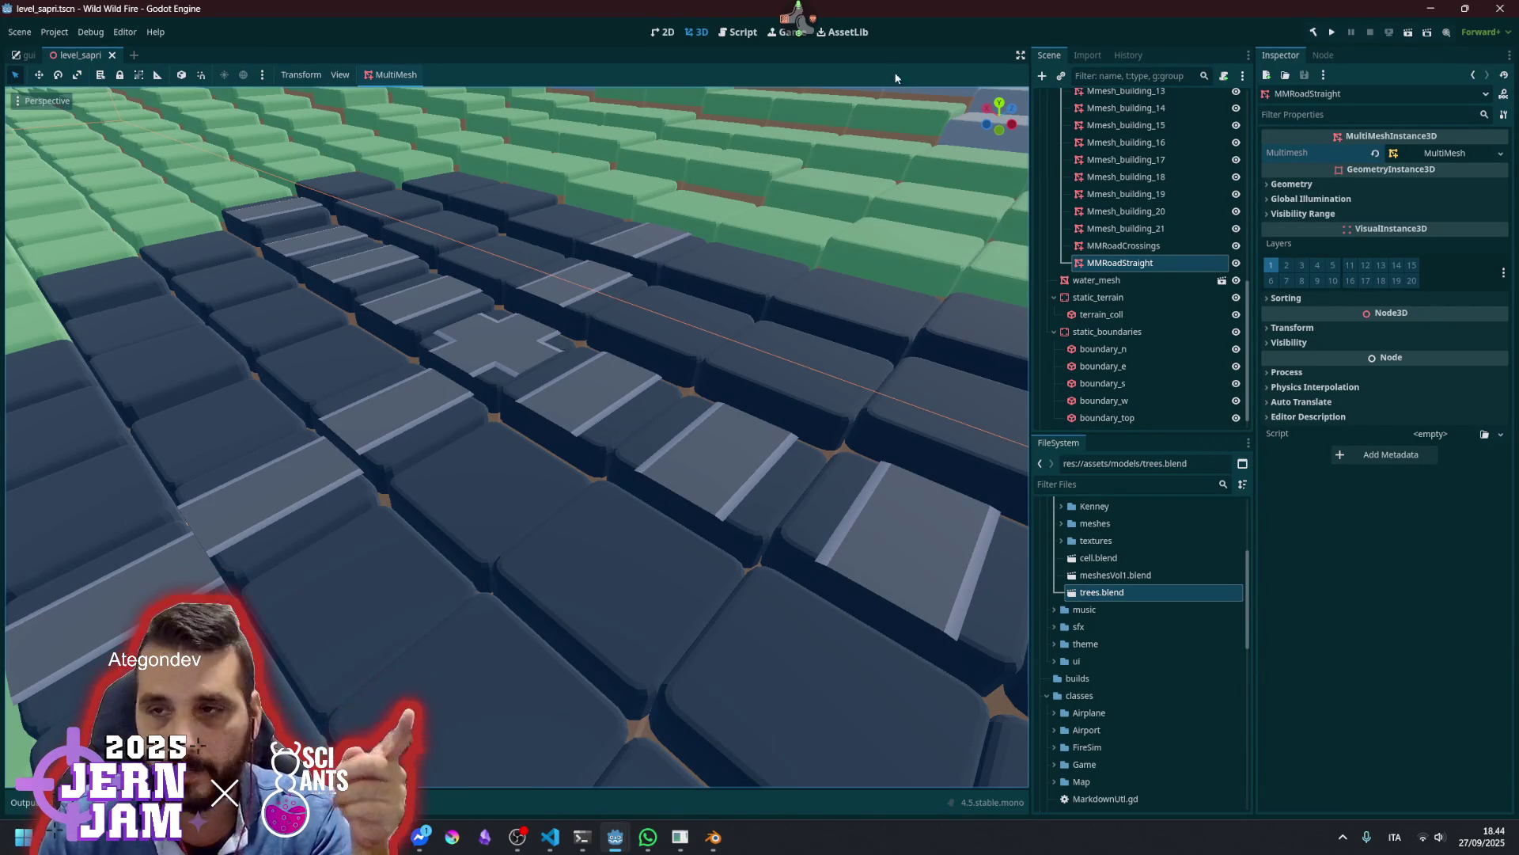
Show the be-right-back break banner, then activate the Move tool in the 3D viewport
click(800, 16)
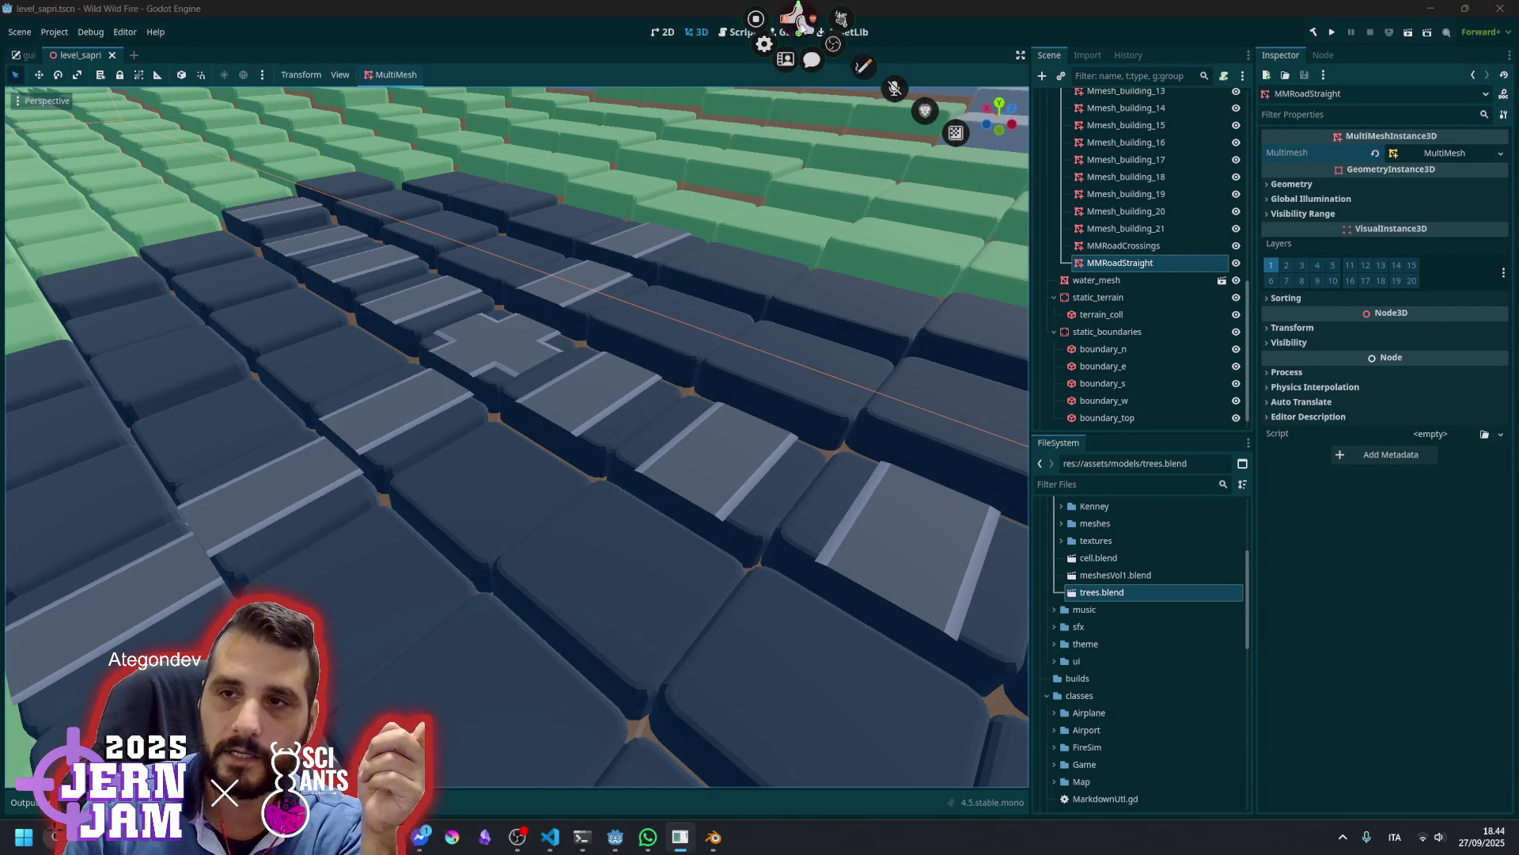
click(799, 18)
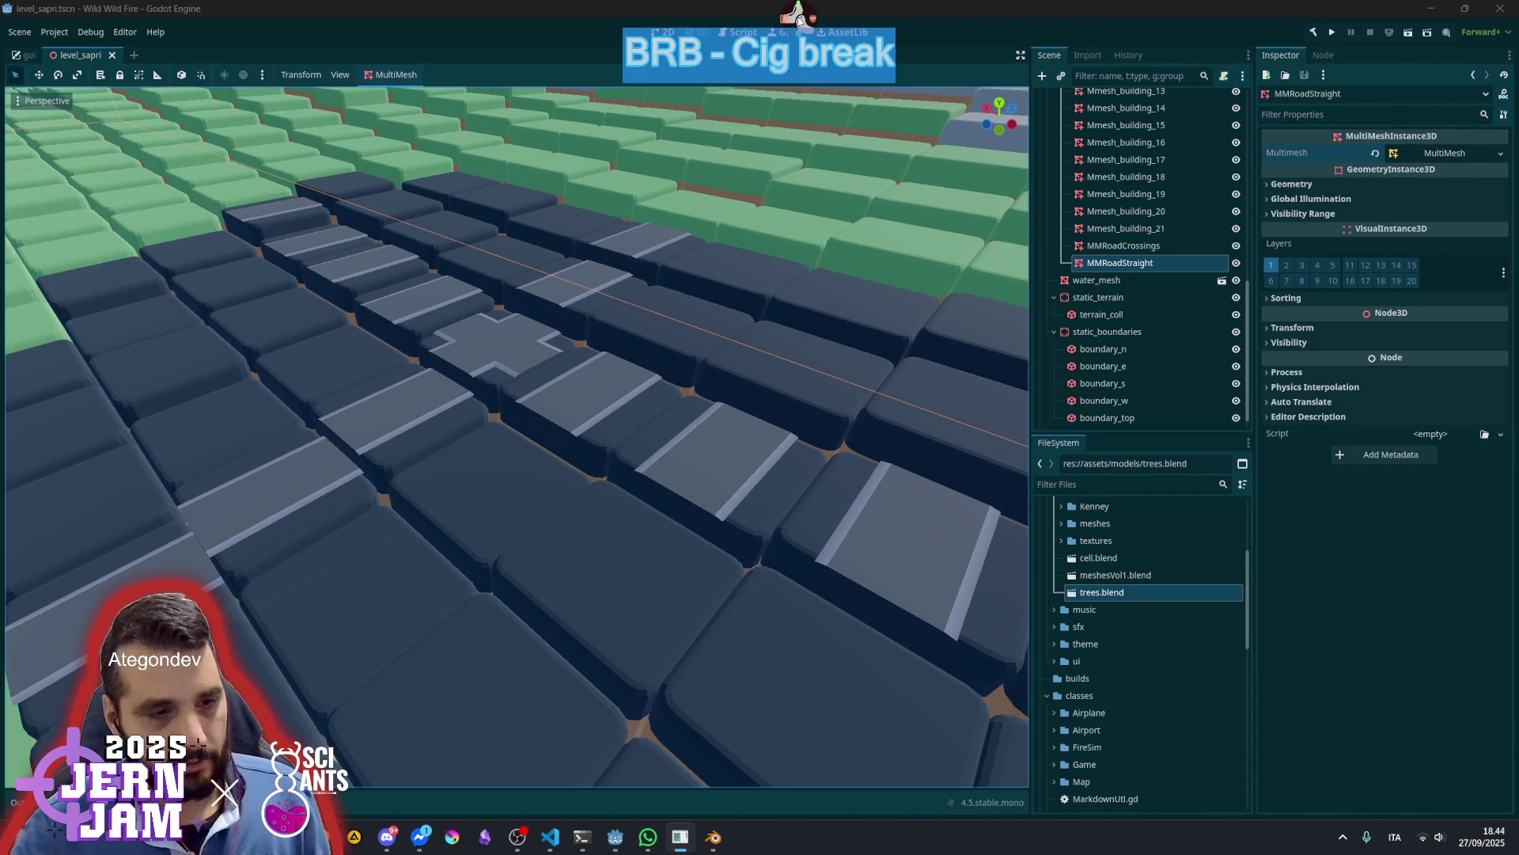
key(w)
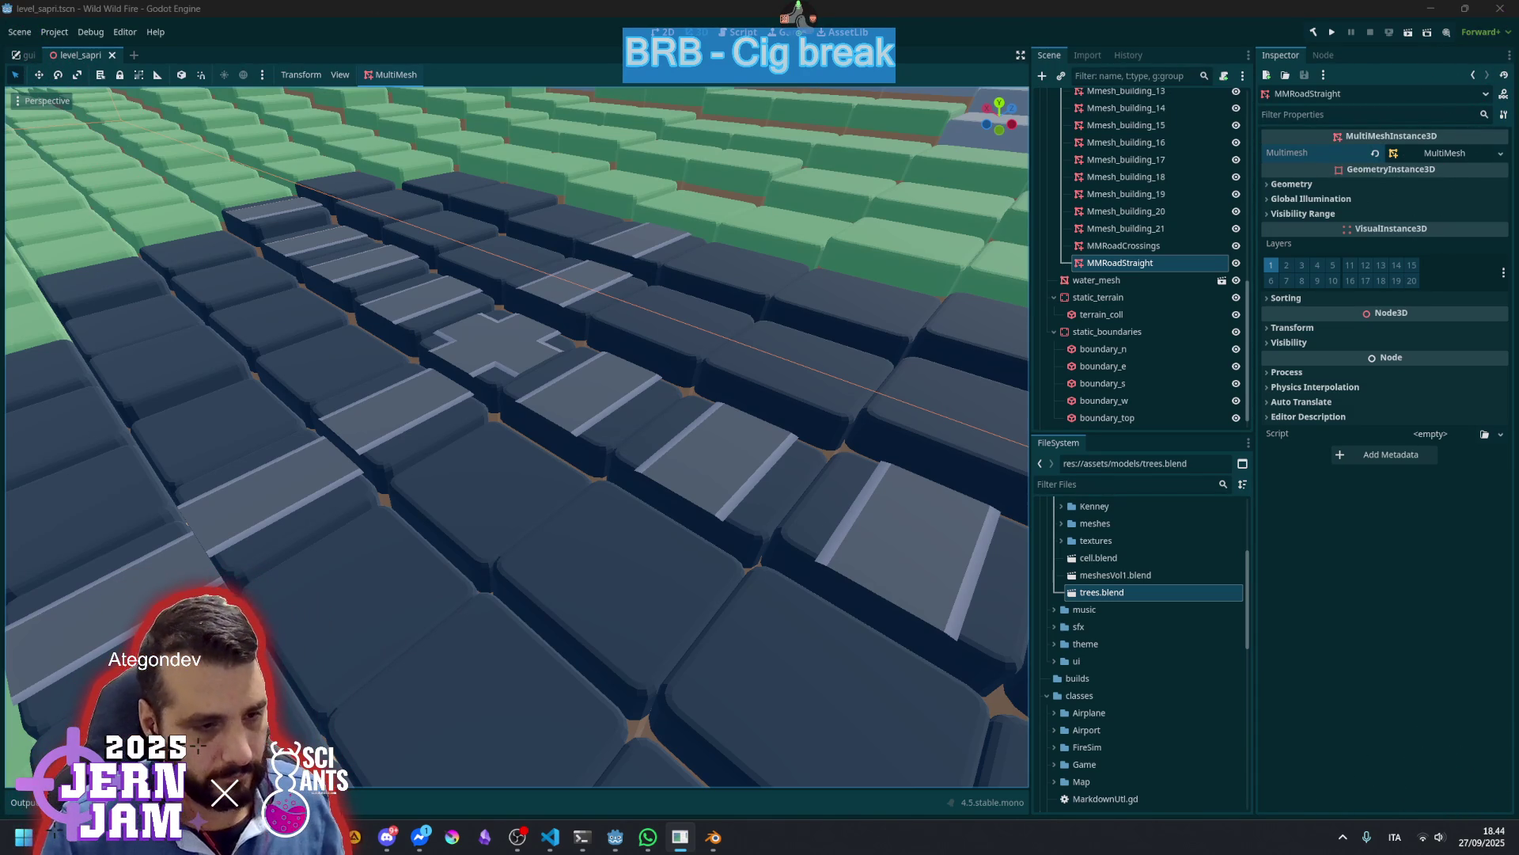
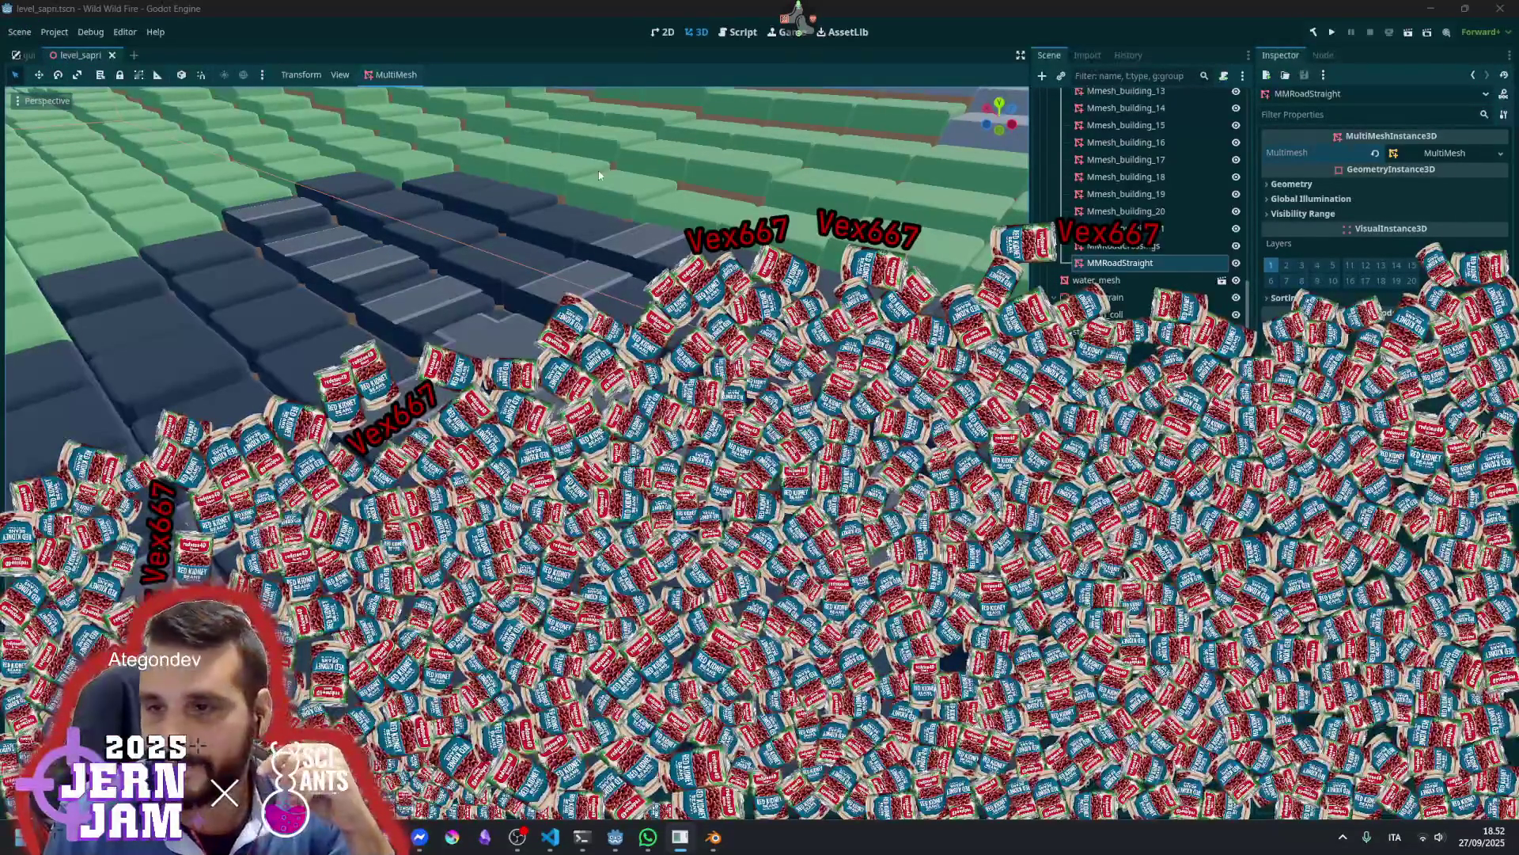
Leave Godot for the web browser and bring up the Twitch stream tab with Ctrl+1
mouse_move(798, 15)
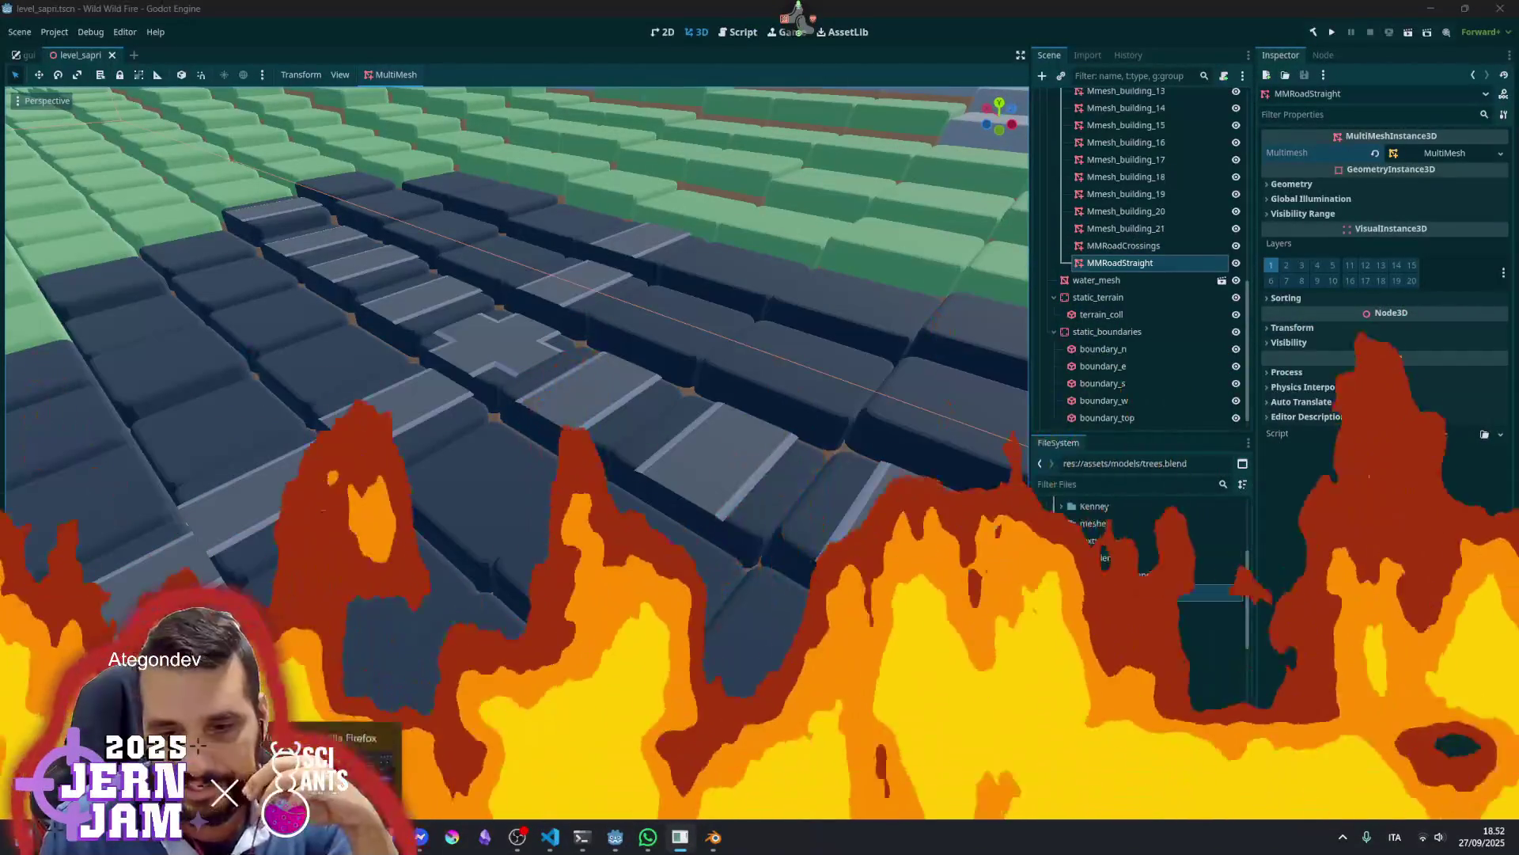
click(713, 836)
key(ctrl+1)
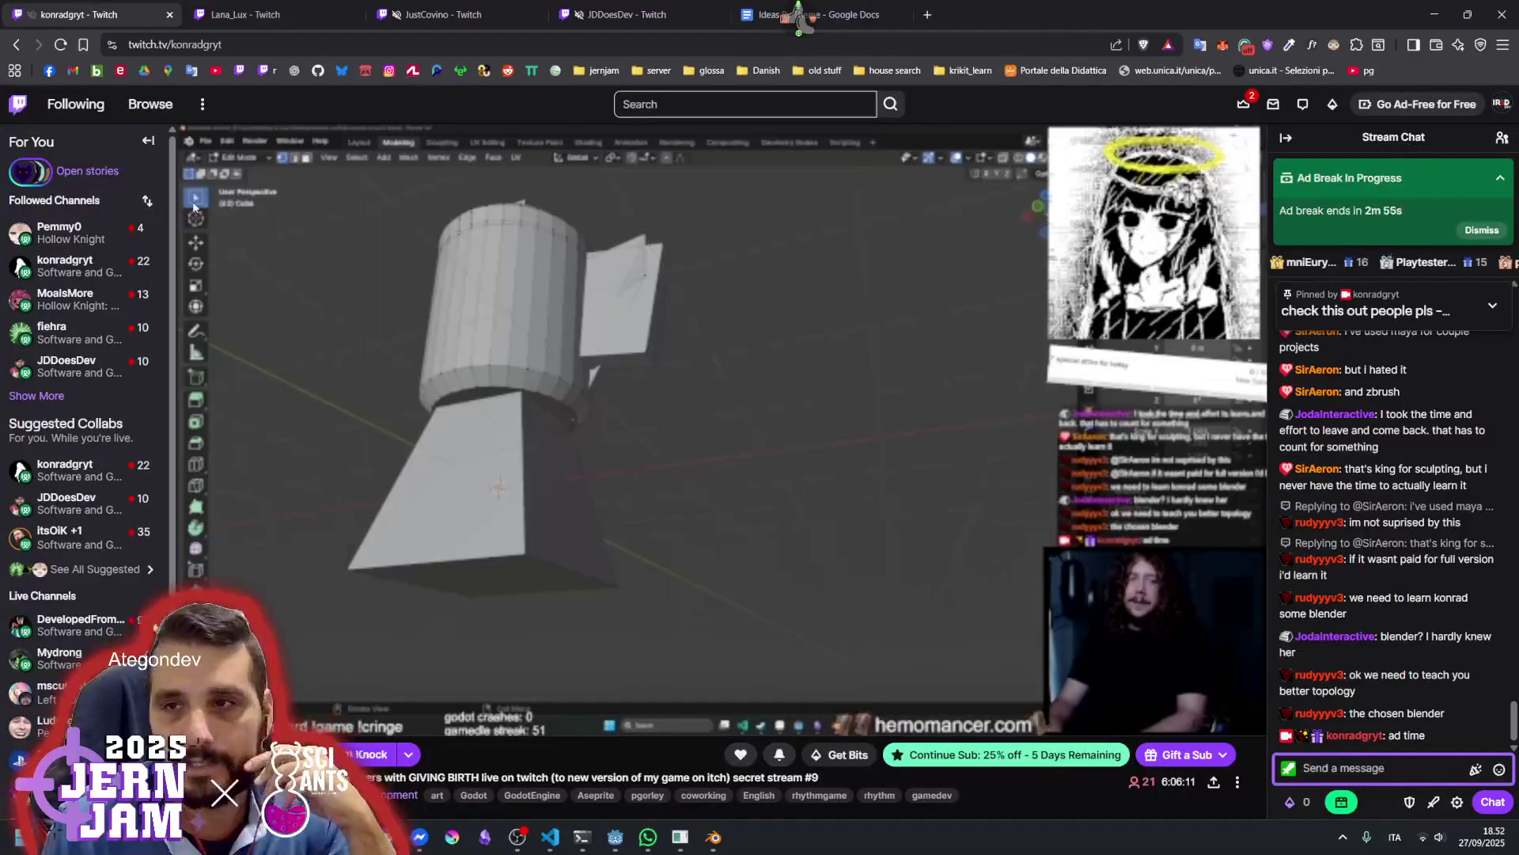
Hide the bookmarks bar, expand and browse Followed Channels, then bring up the Godot windows
key(ctrl+shift+b)
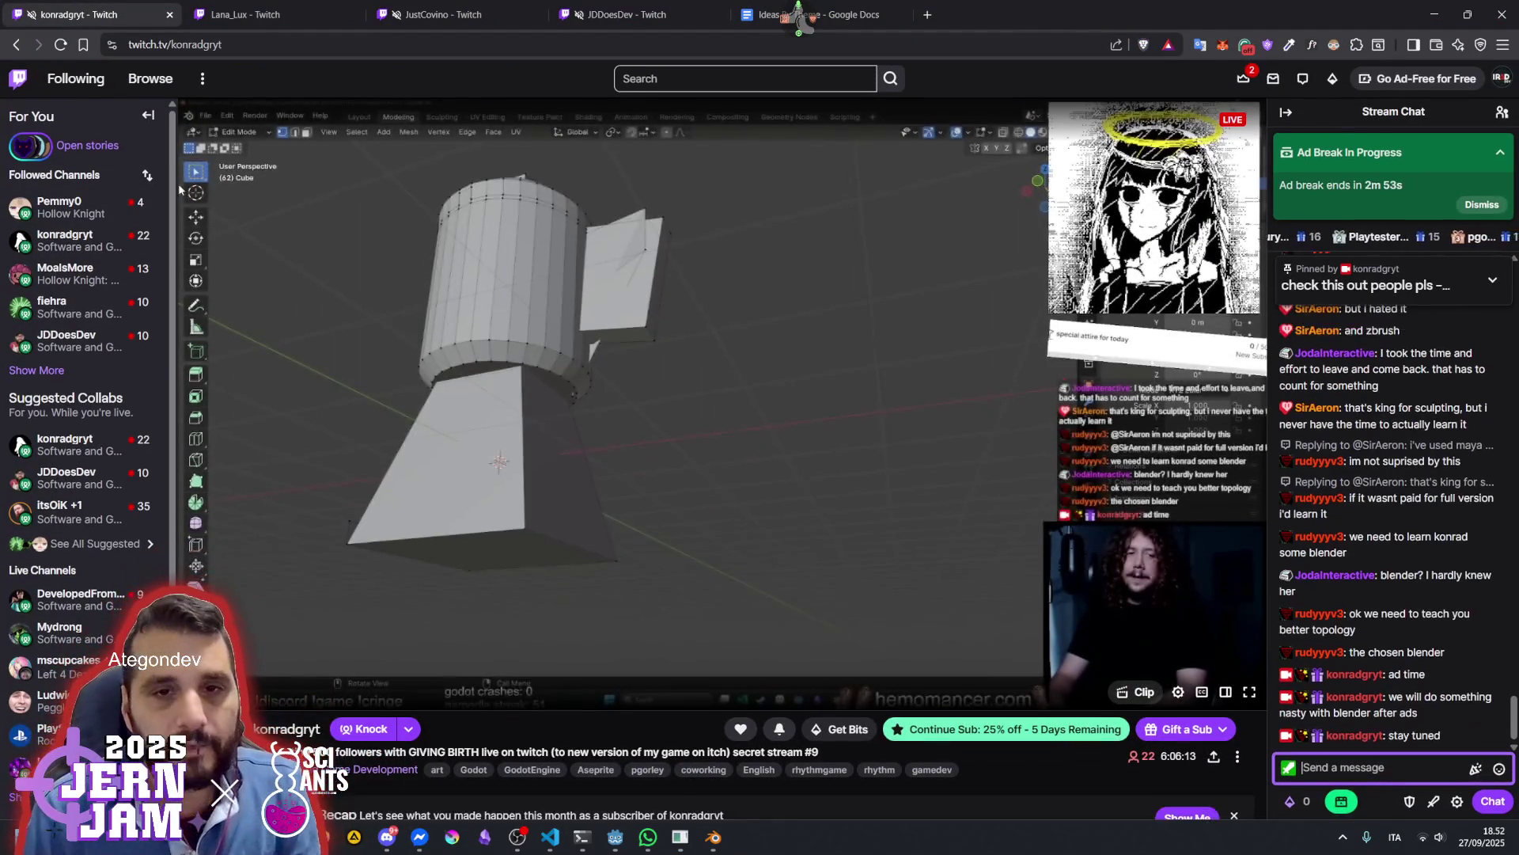
click(43, 376)
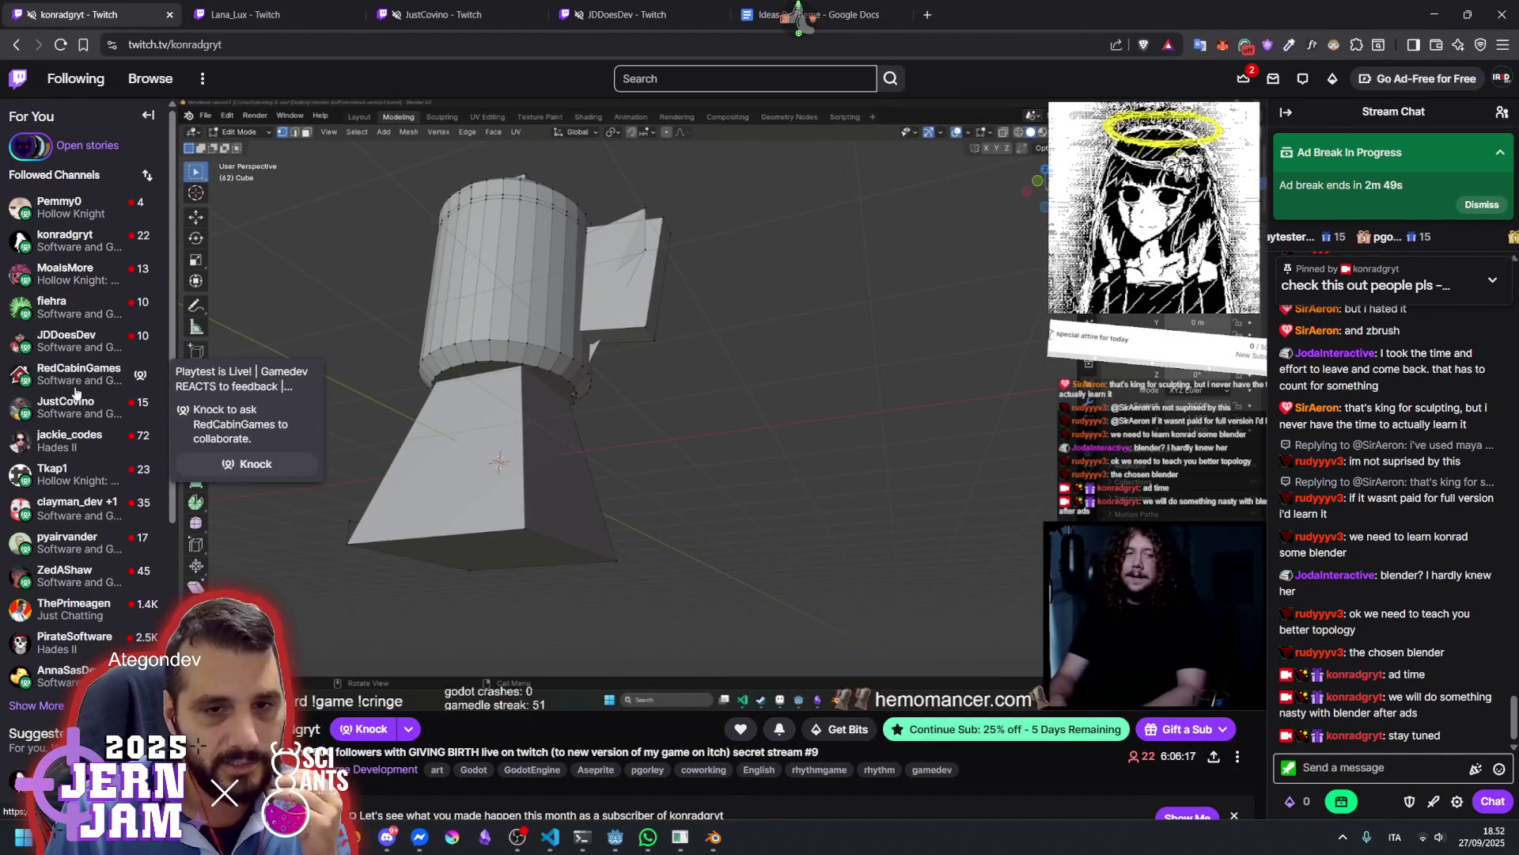
scroll(75, 552, down, 1)
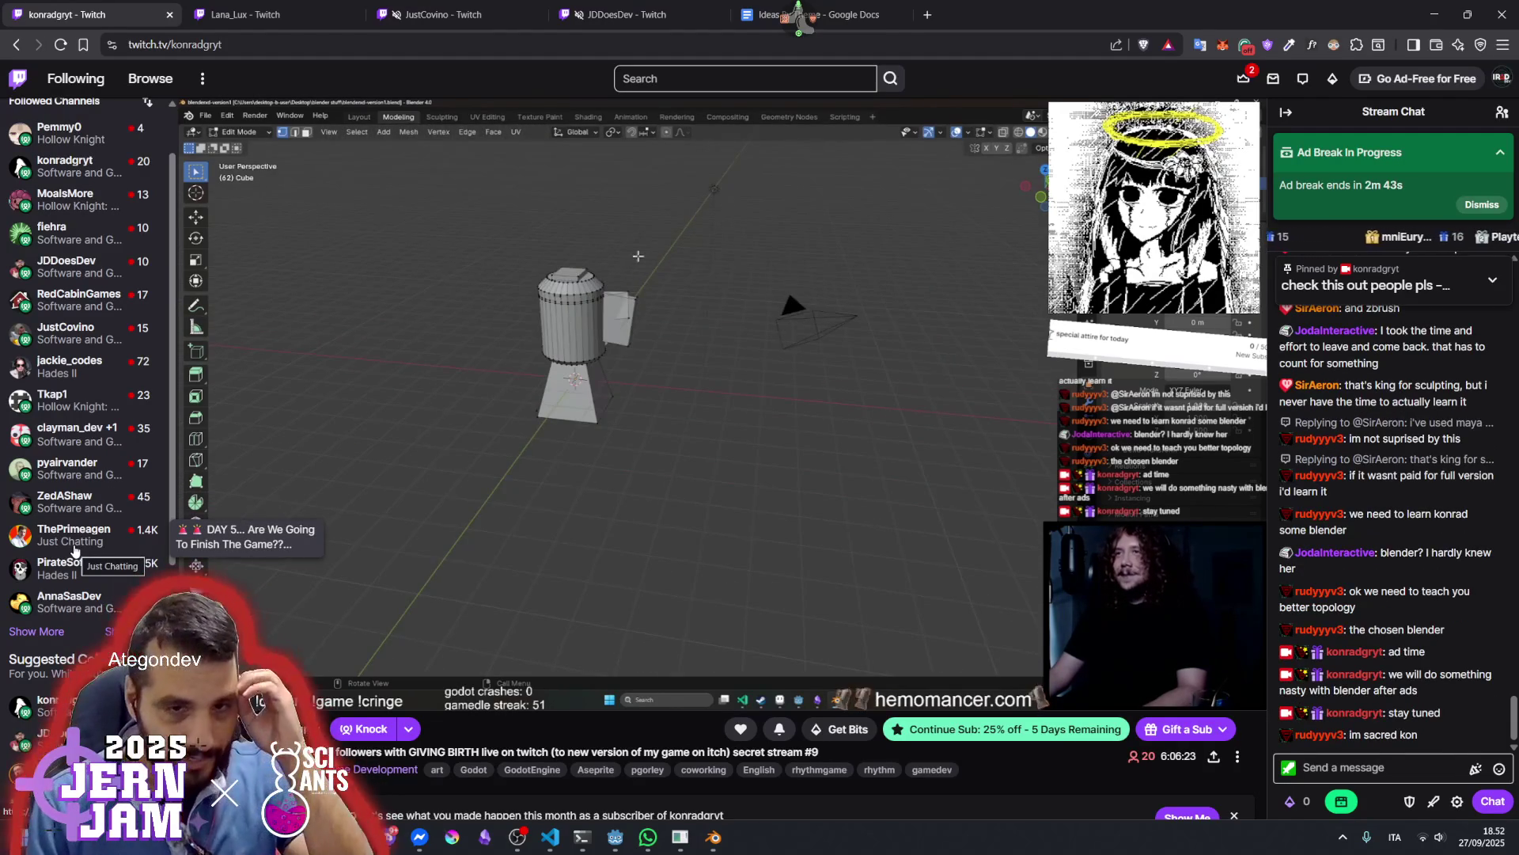
scroll(75, 546, up, 1)
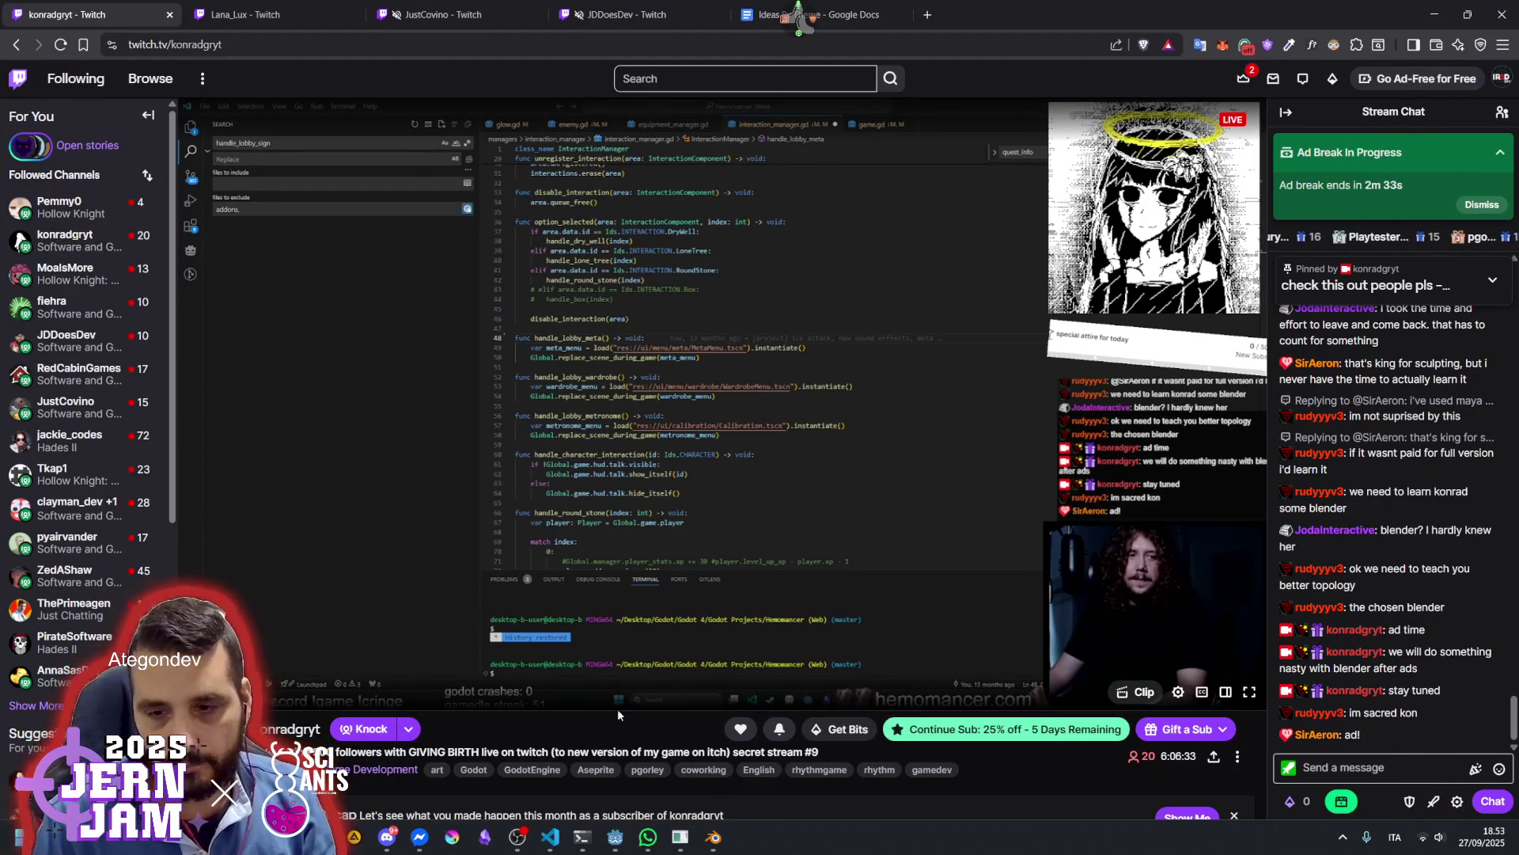
click(614, 837)
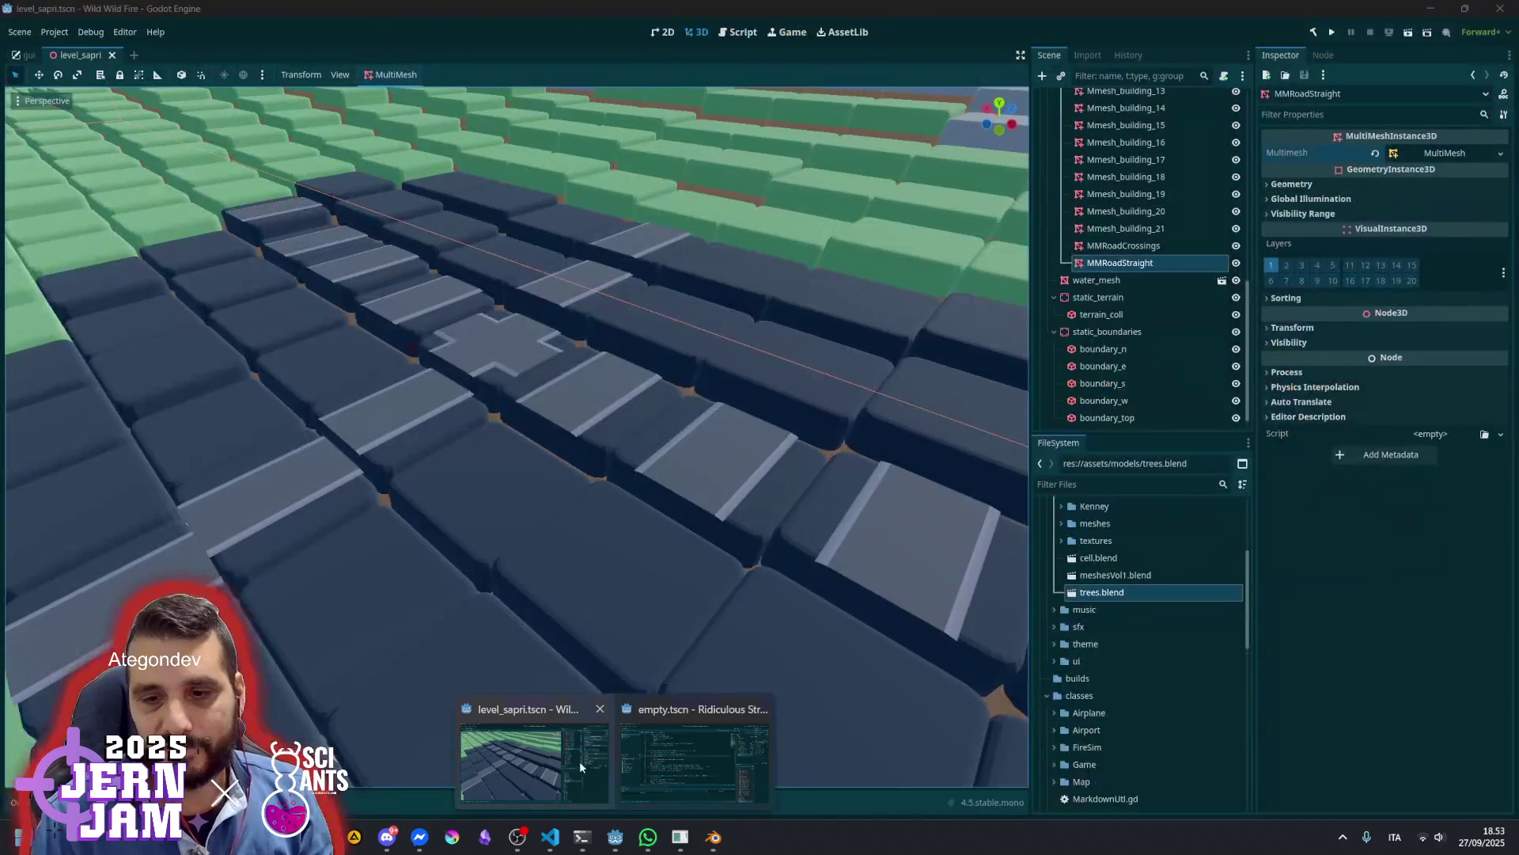
Fly the camera over level_sapri's roads, water and hills, then switch to VS Code
click(579, 761)
scroll(623, 449, down, 10)
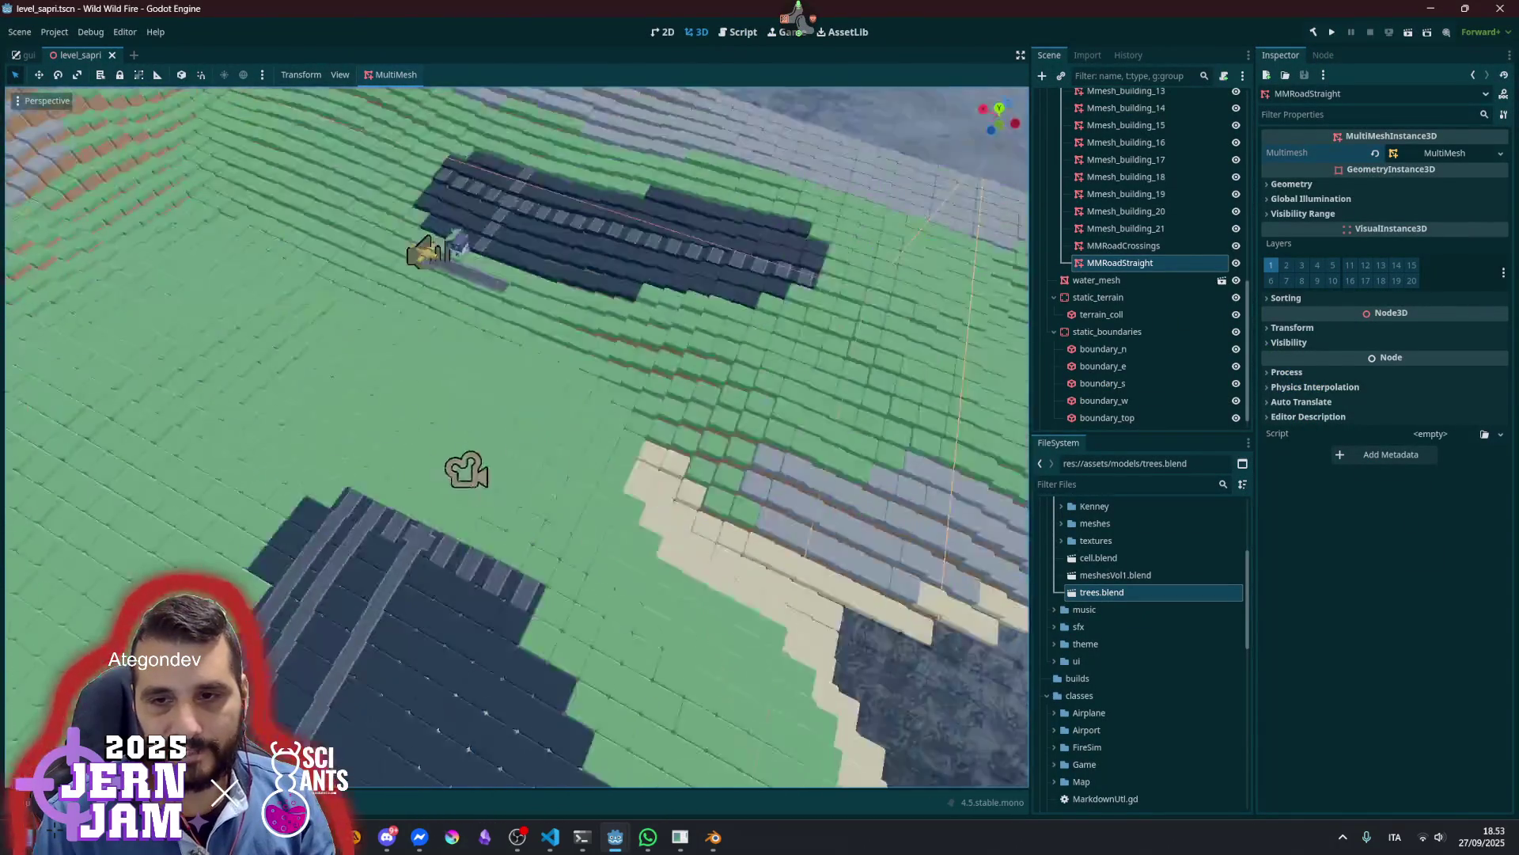
key(w)
key(s)
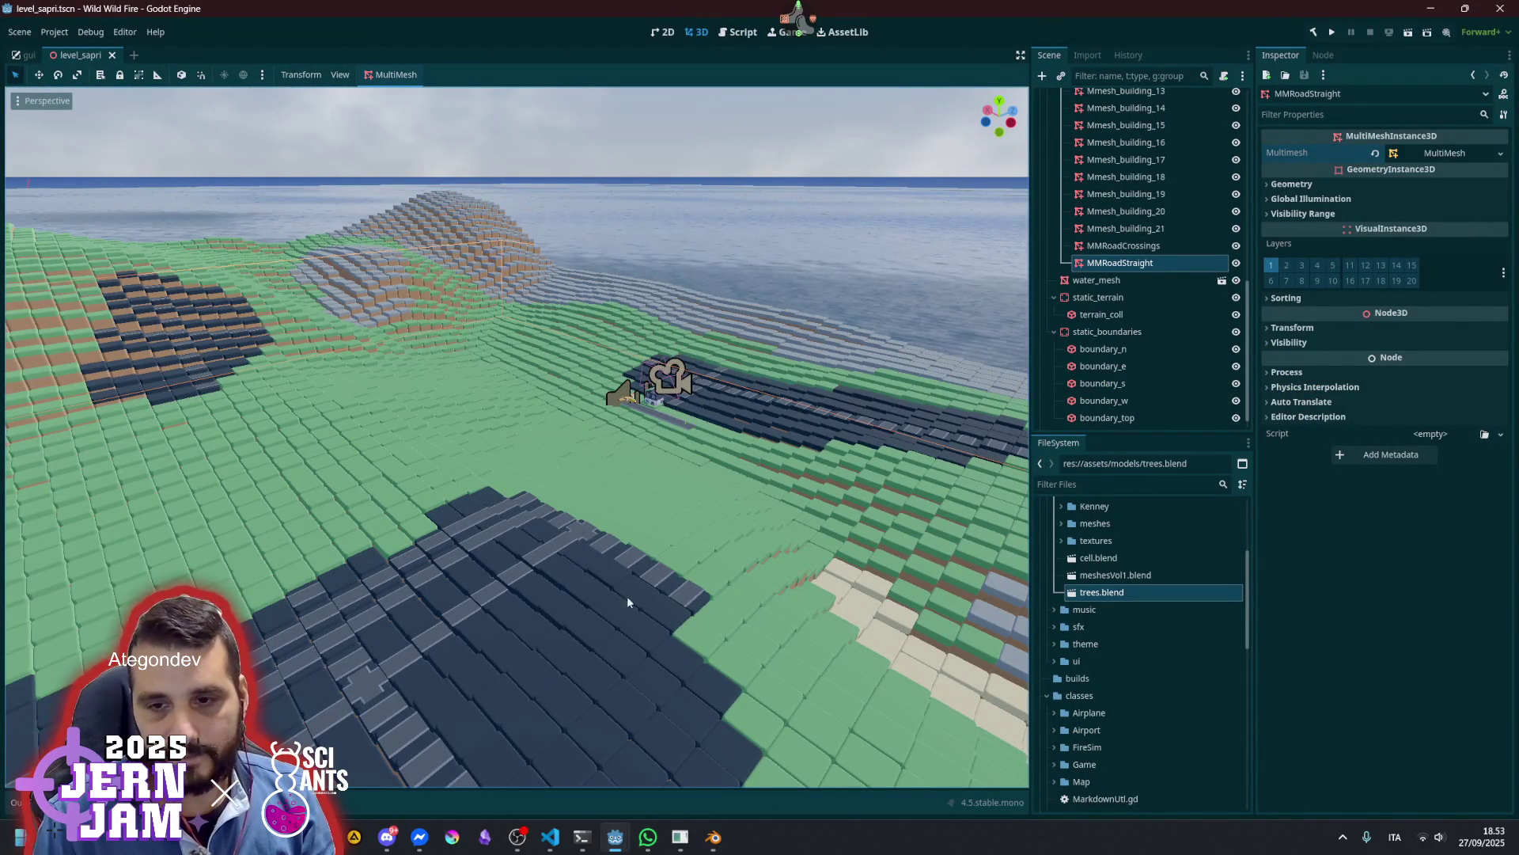
key(w)
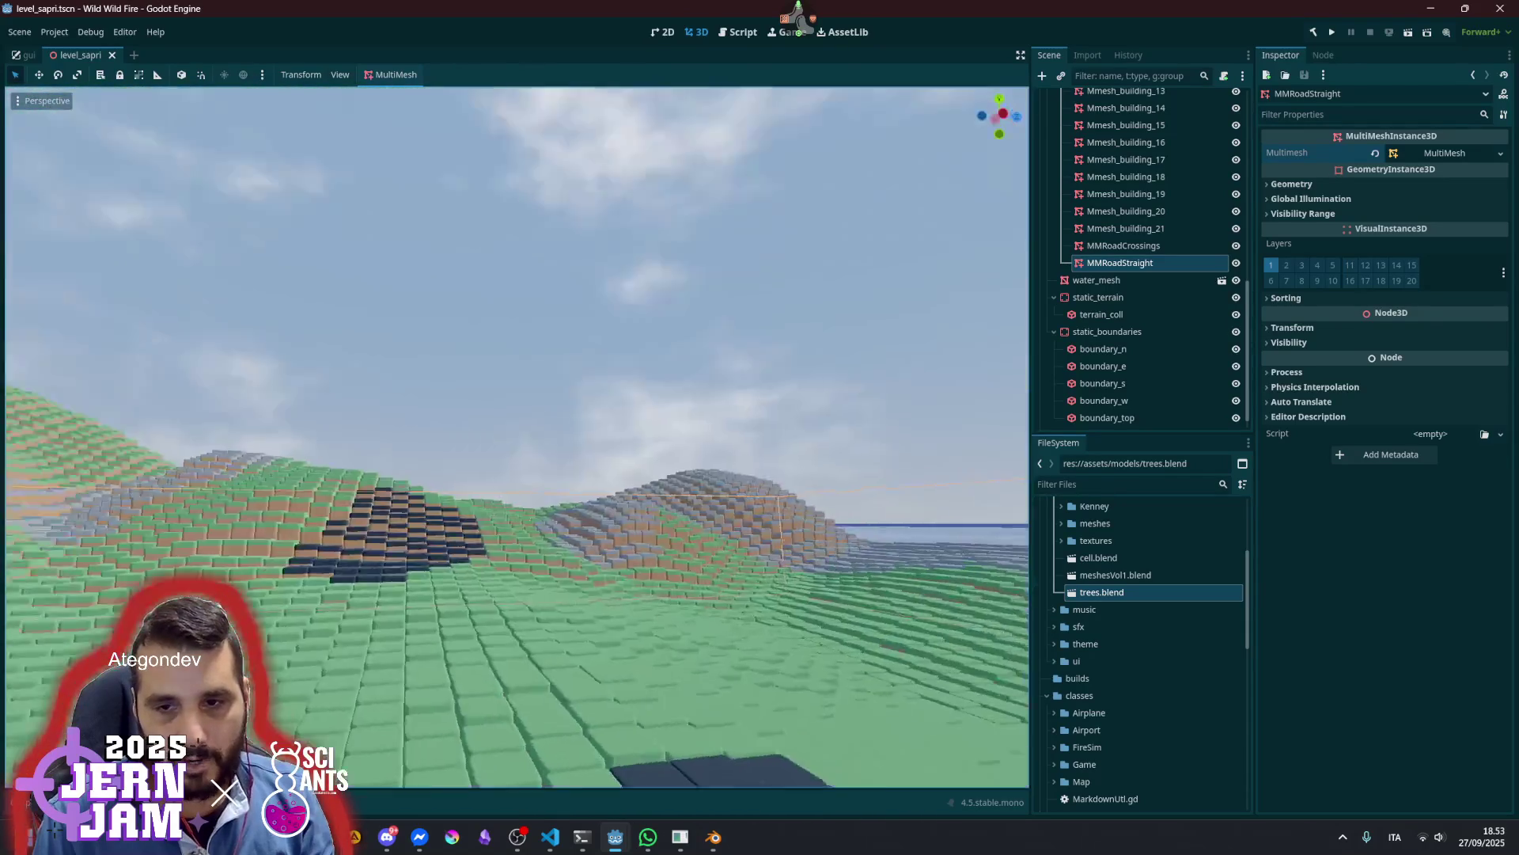
key(s)
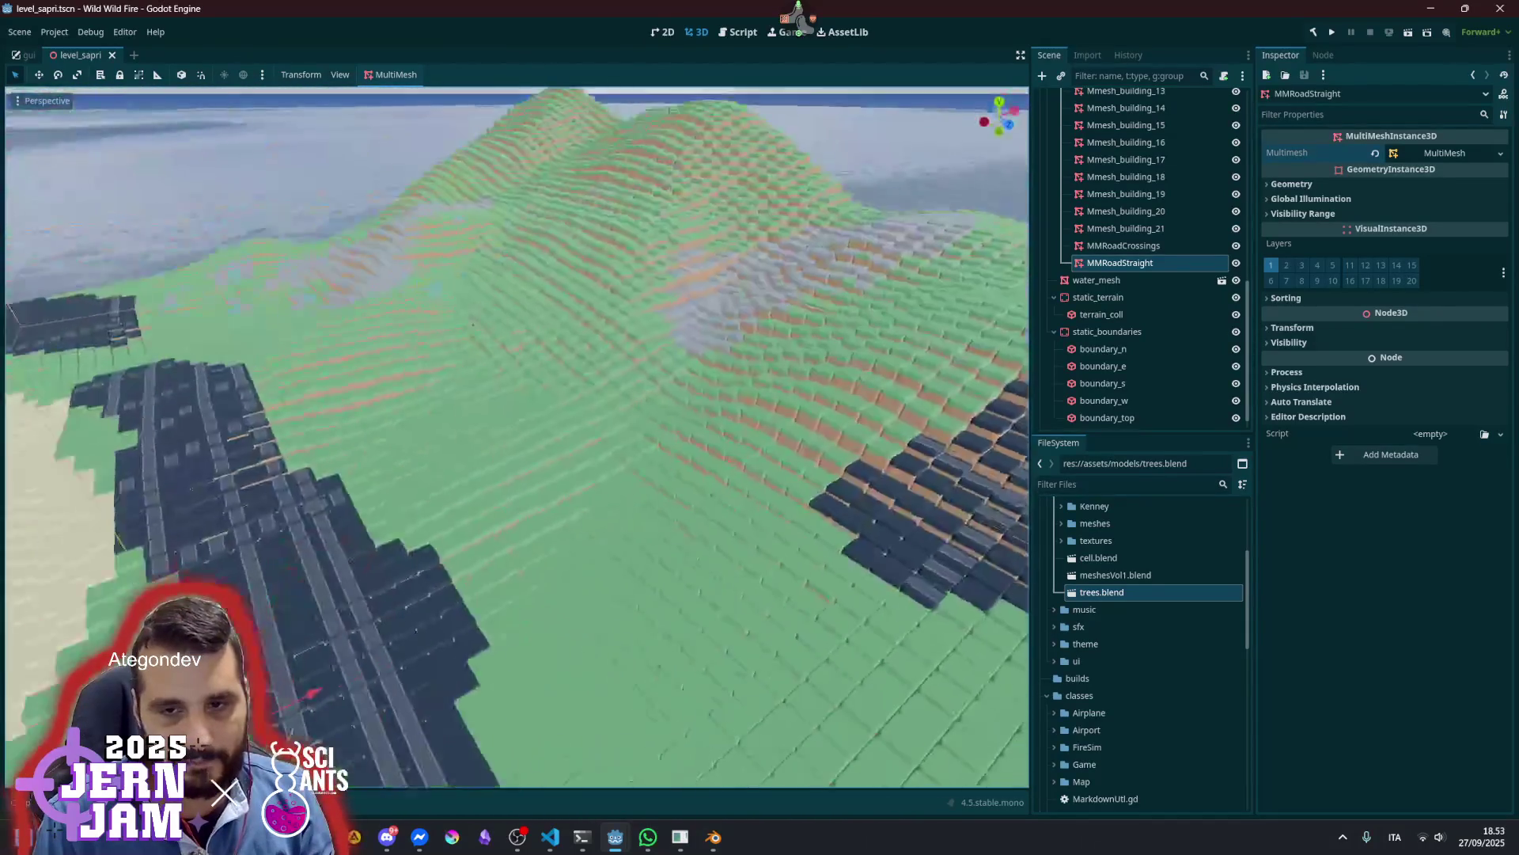
key(w)
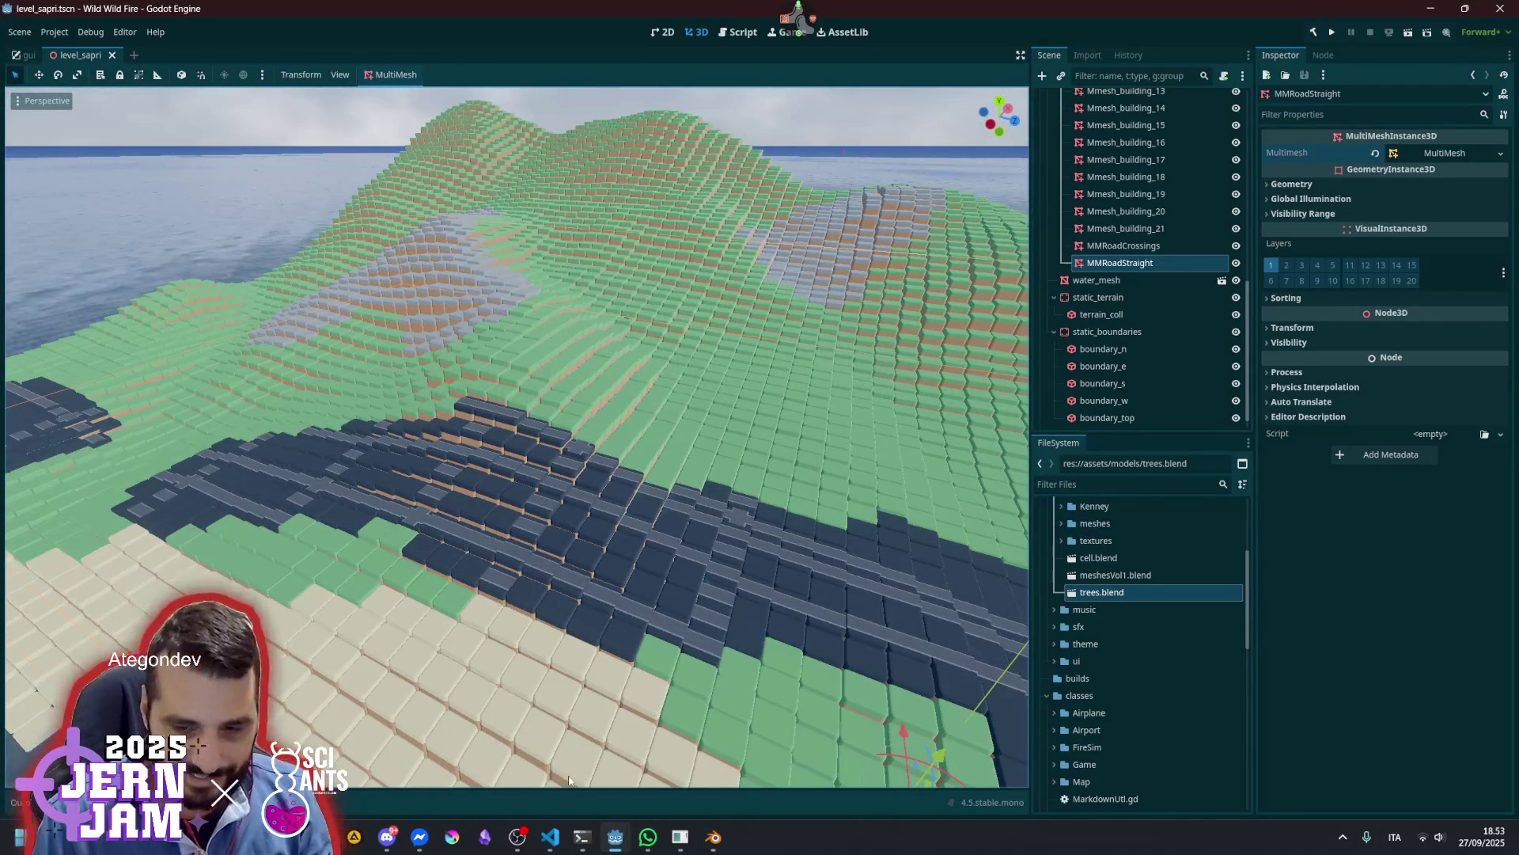
click(550, 837)
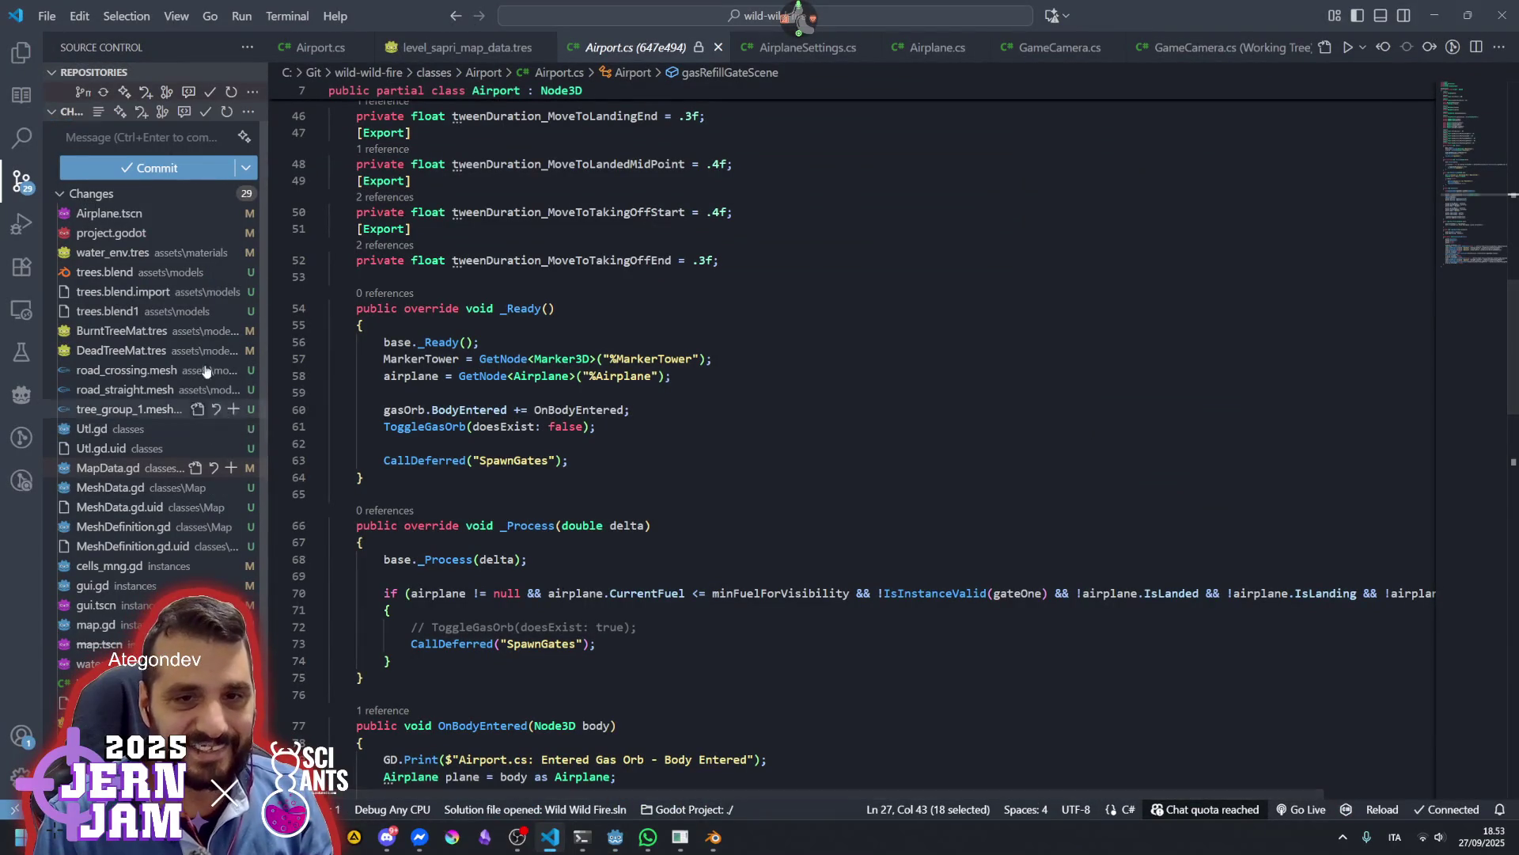
Select MapData.gd among the Source Control changes and click into the commit message box
scroll(186, 439, down, 1)
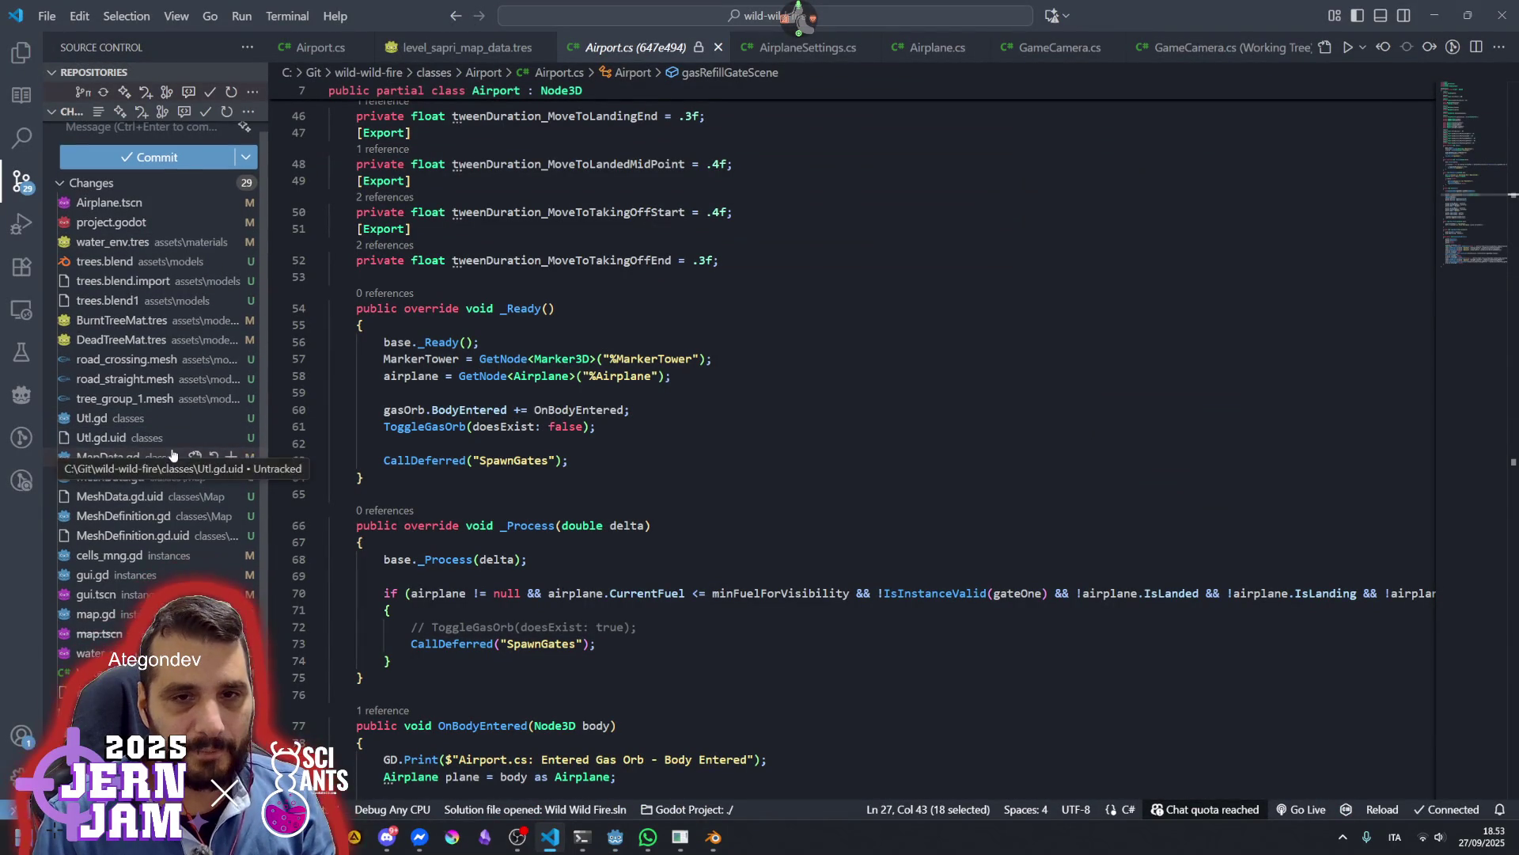
click(173, 457)
scroll(172, 454, up, 1)
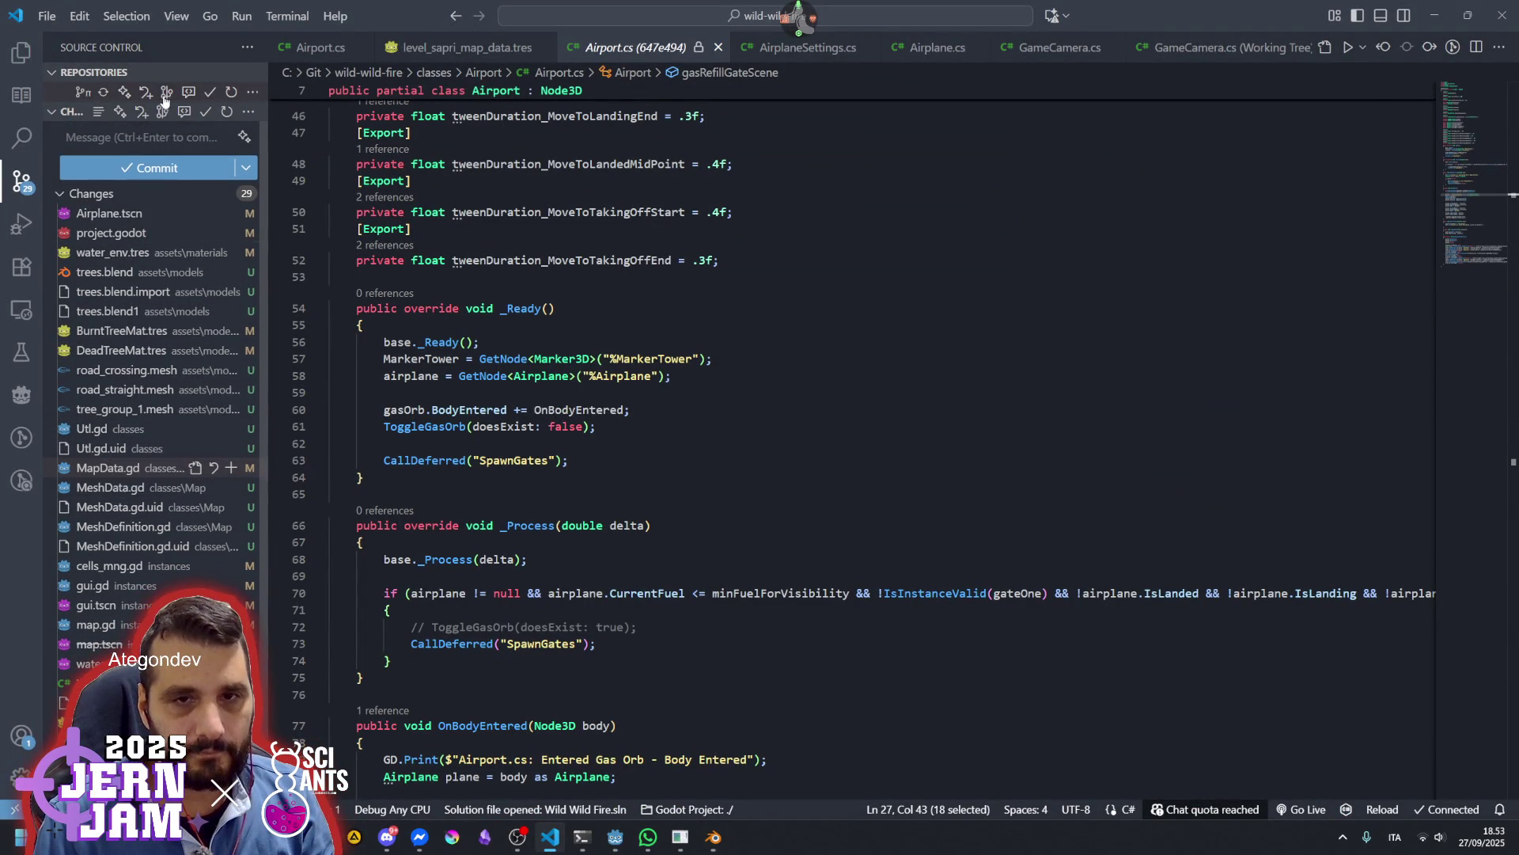
click(142, 141)
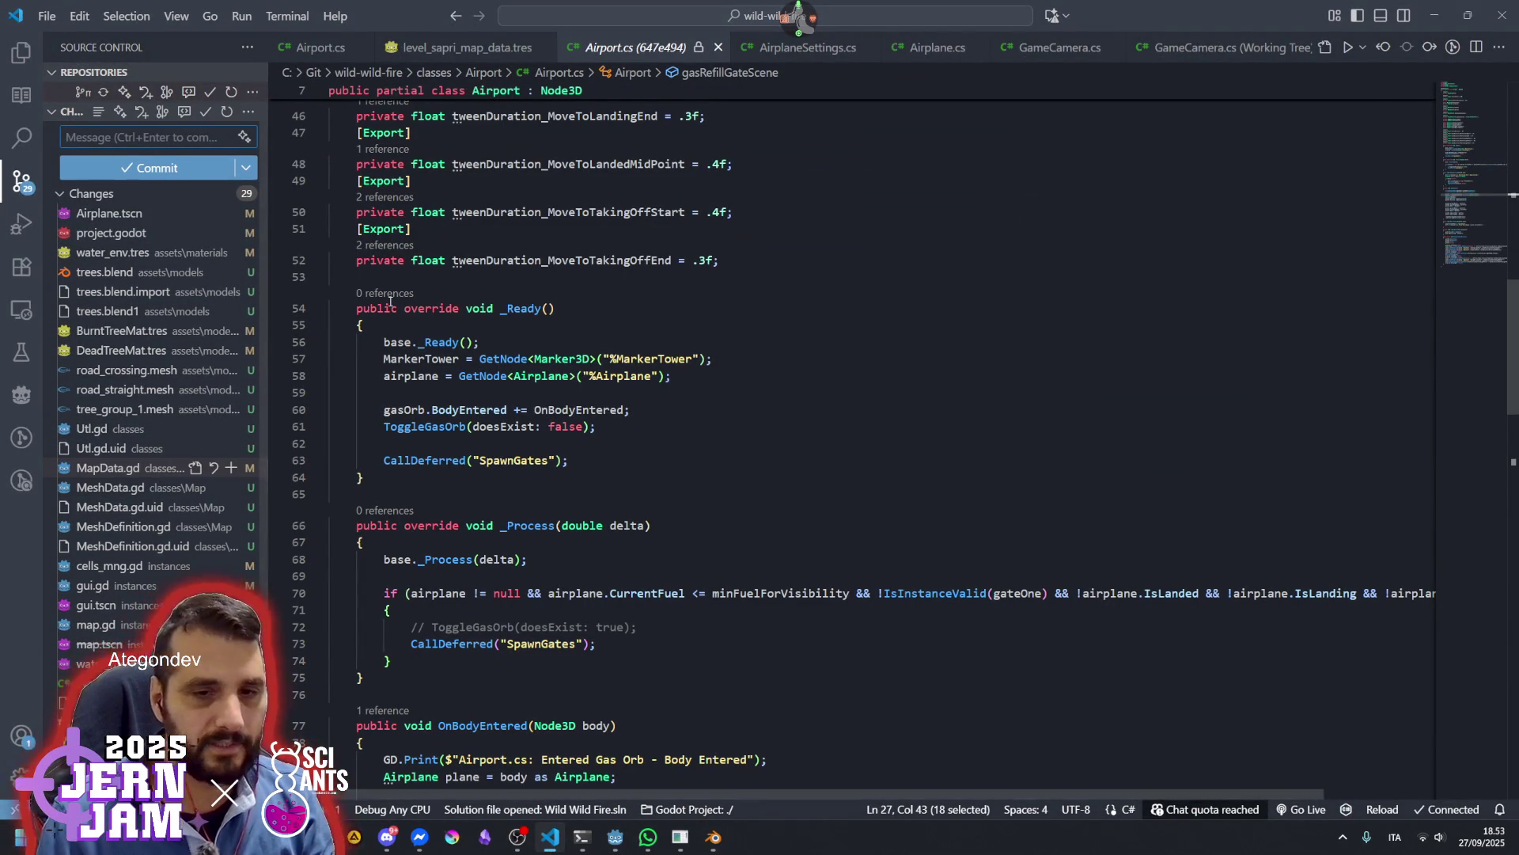
scroll(170, 493, down, 1)
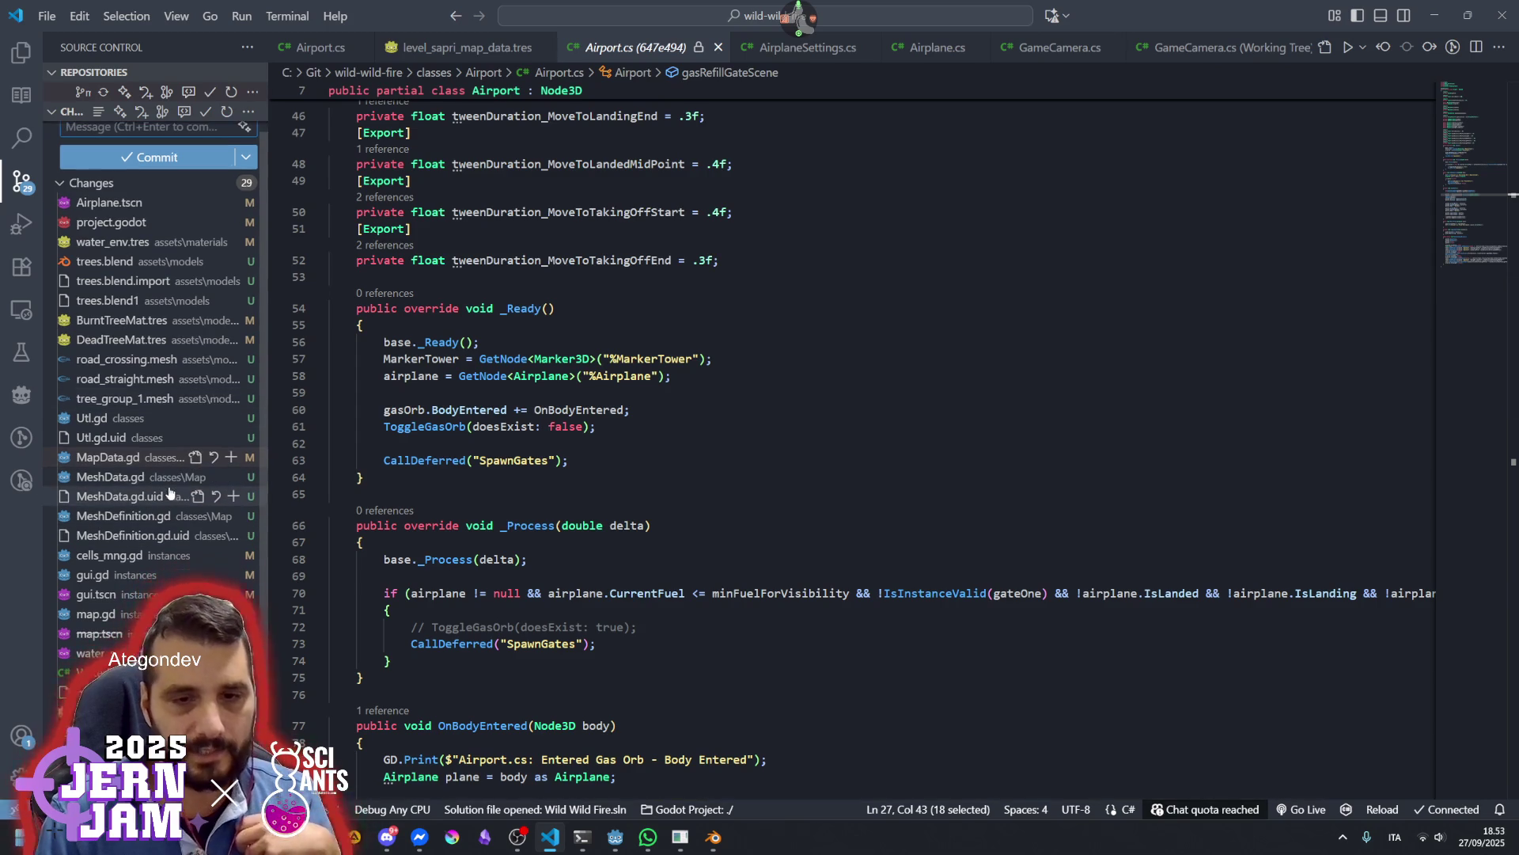
scroll(170, 492, up, 1)
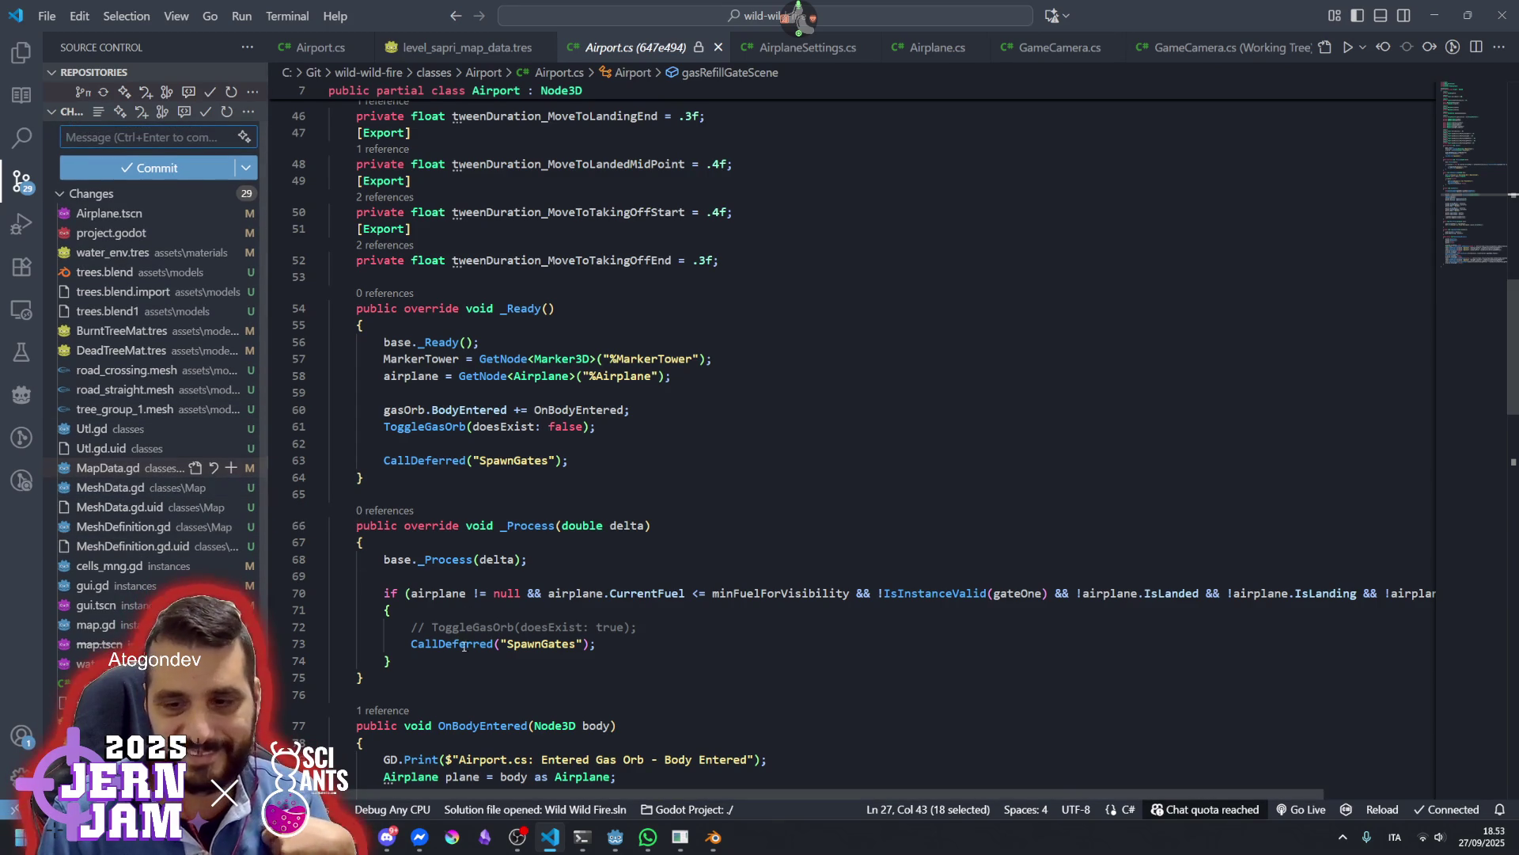
mouse_move(620, 832)
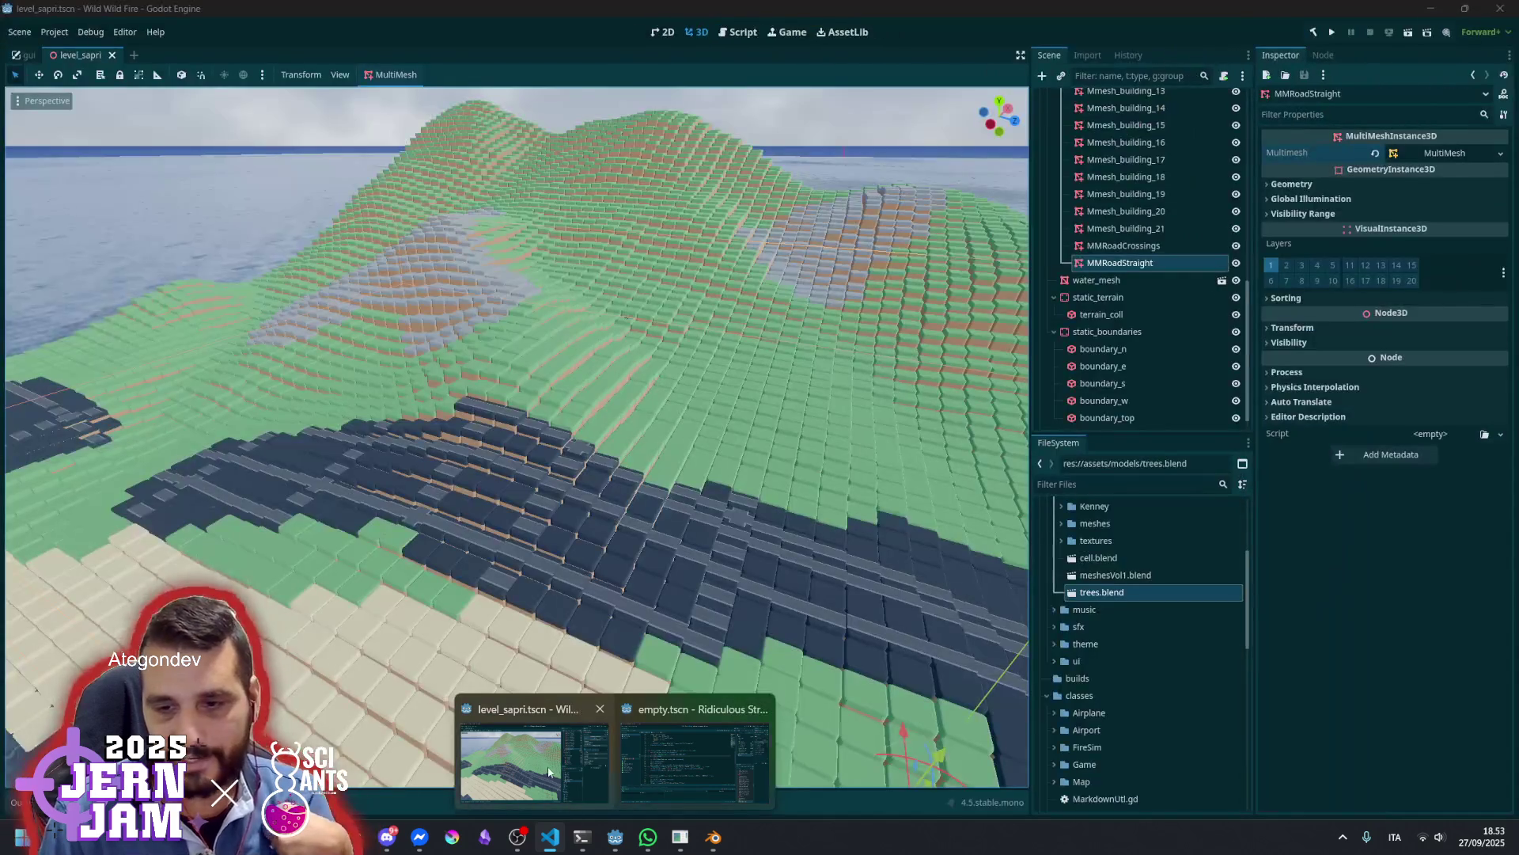
Return to level_sapri, orbit toward the sea horizon, and open the cells_mng script
click(548, 772)
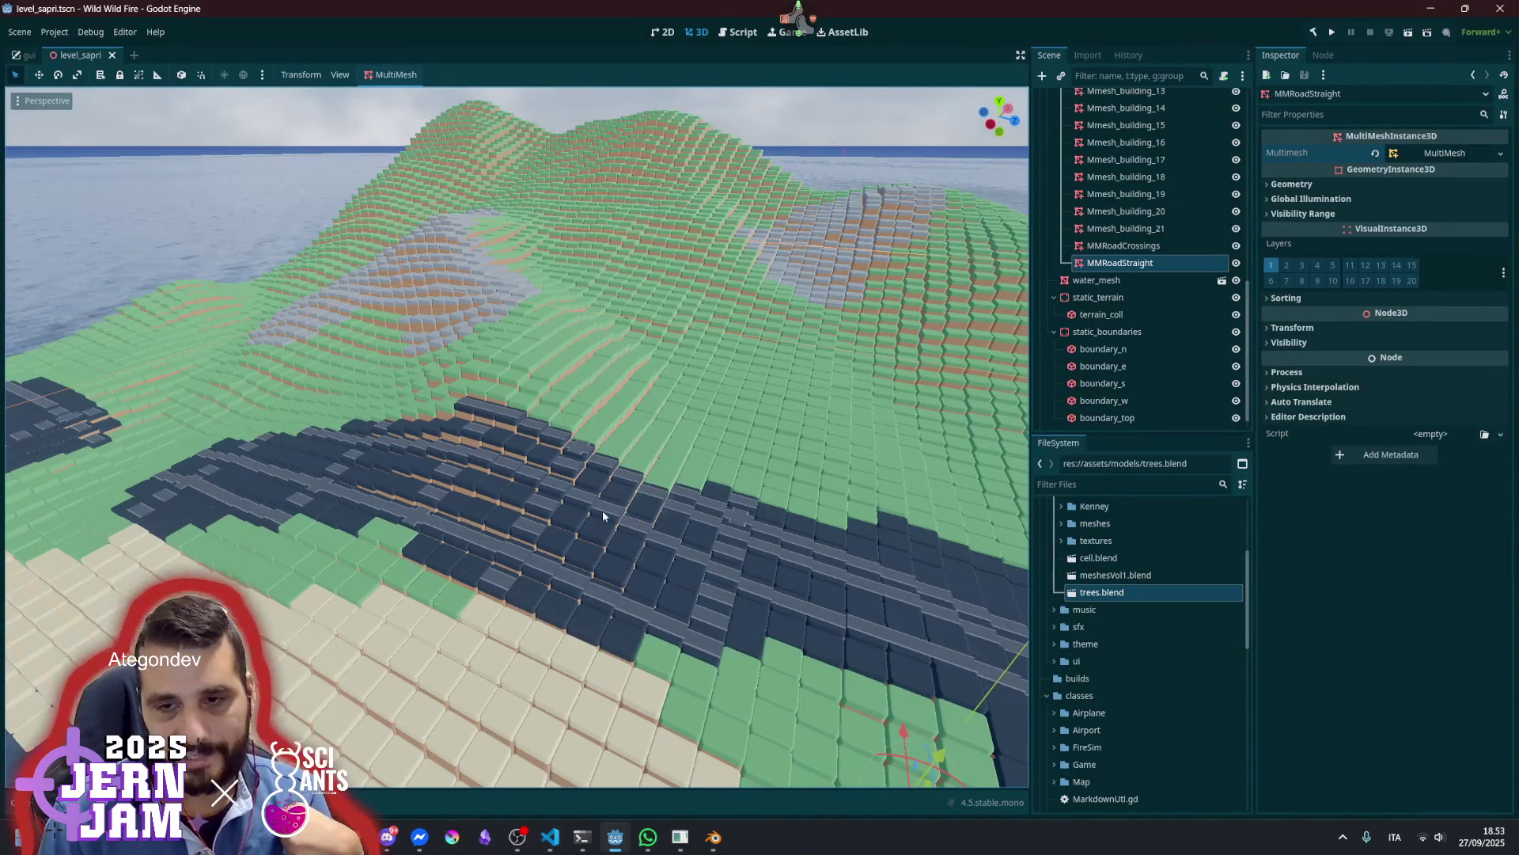
mouse_move(559, 361)
mouse_down()
mouse_move(507, 325)
mouse_move(506, 367)
mouse_up()
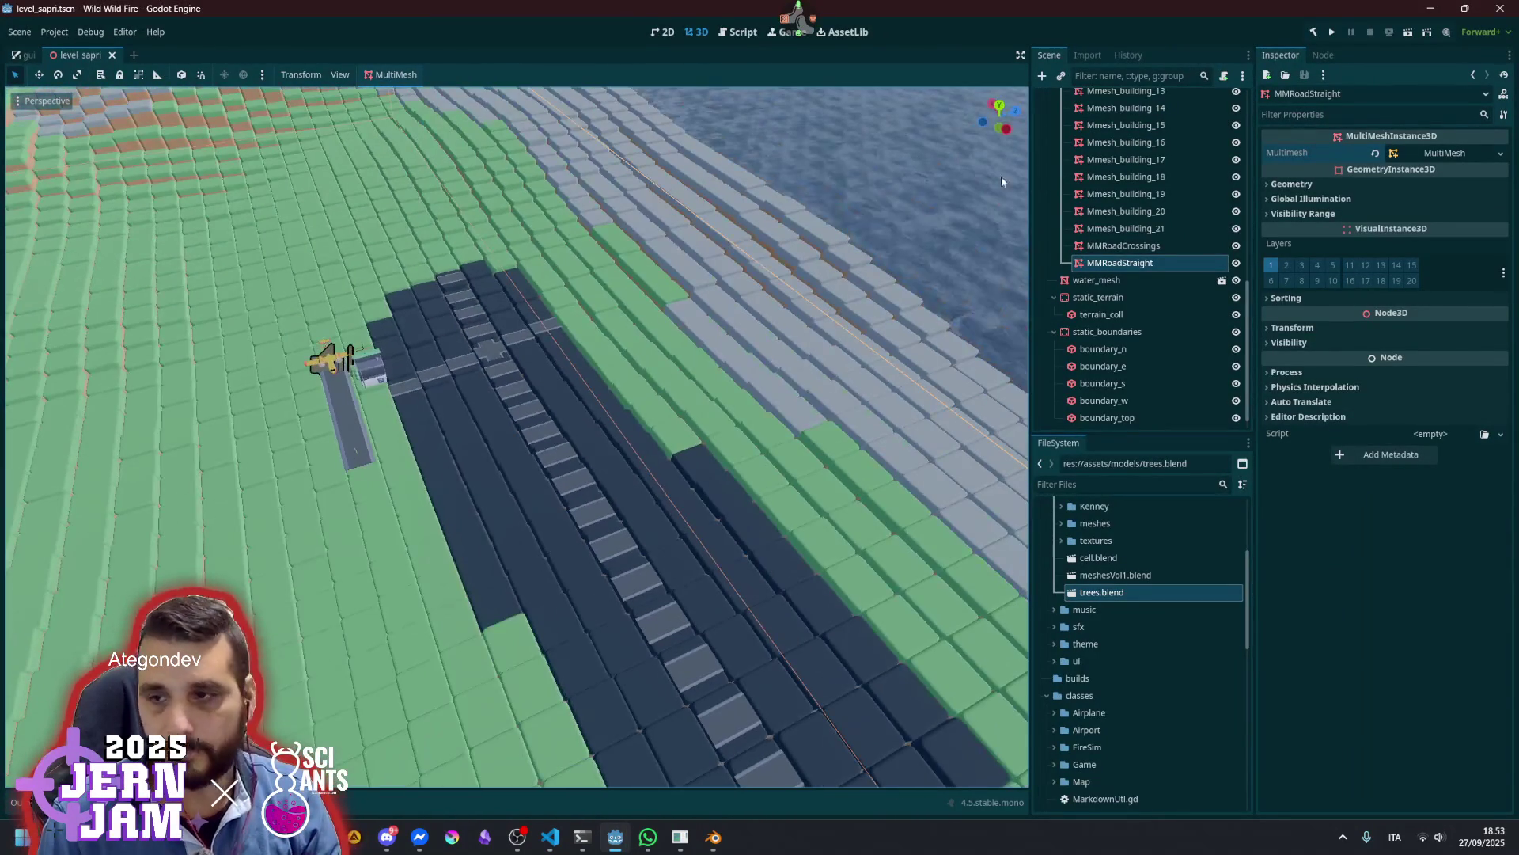
scroll(1130, 229, up, 5)
scroll(1141, 195, up, 5)
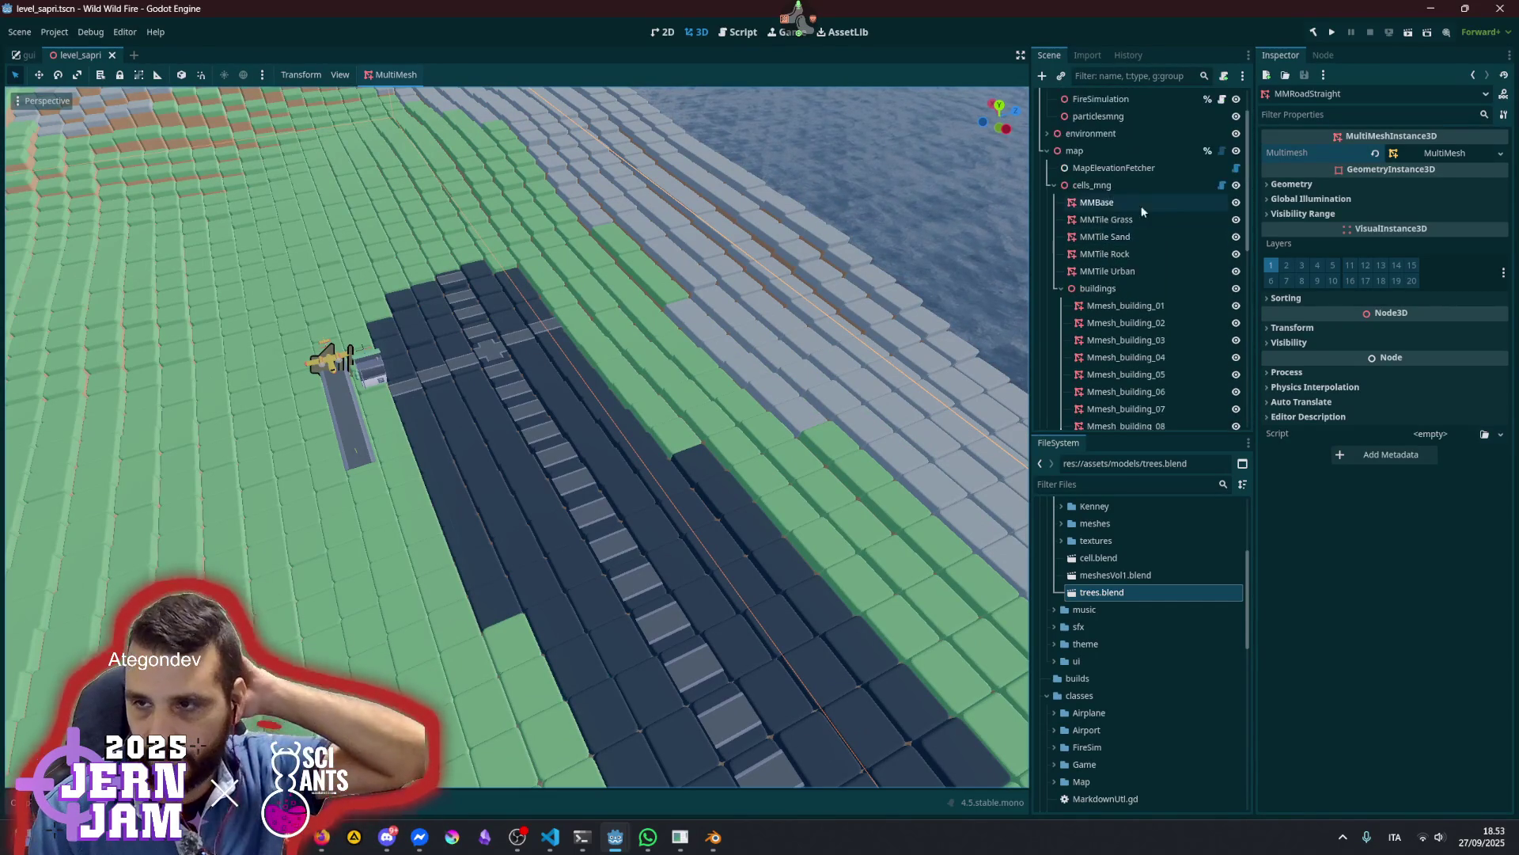
click(1221, 185)
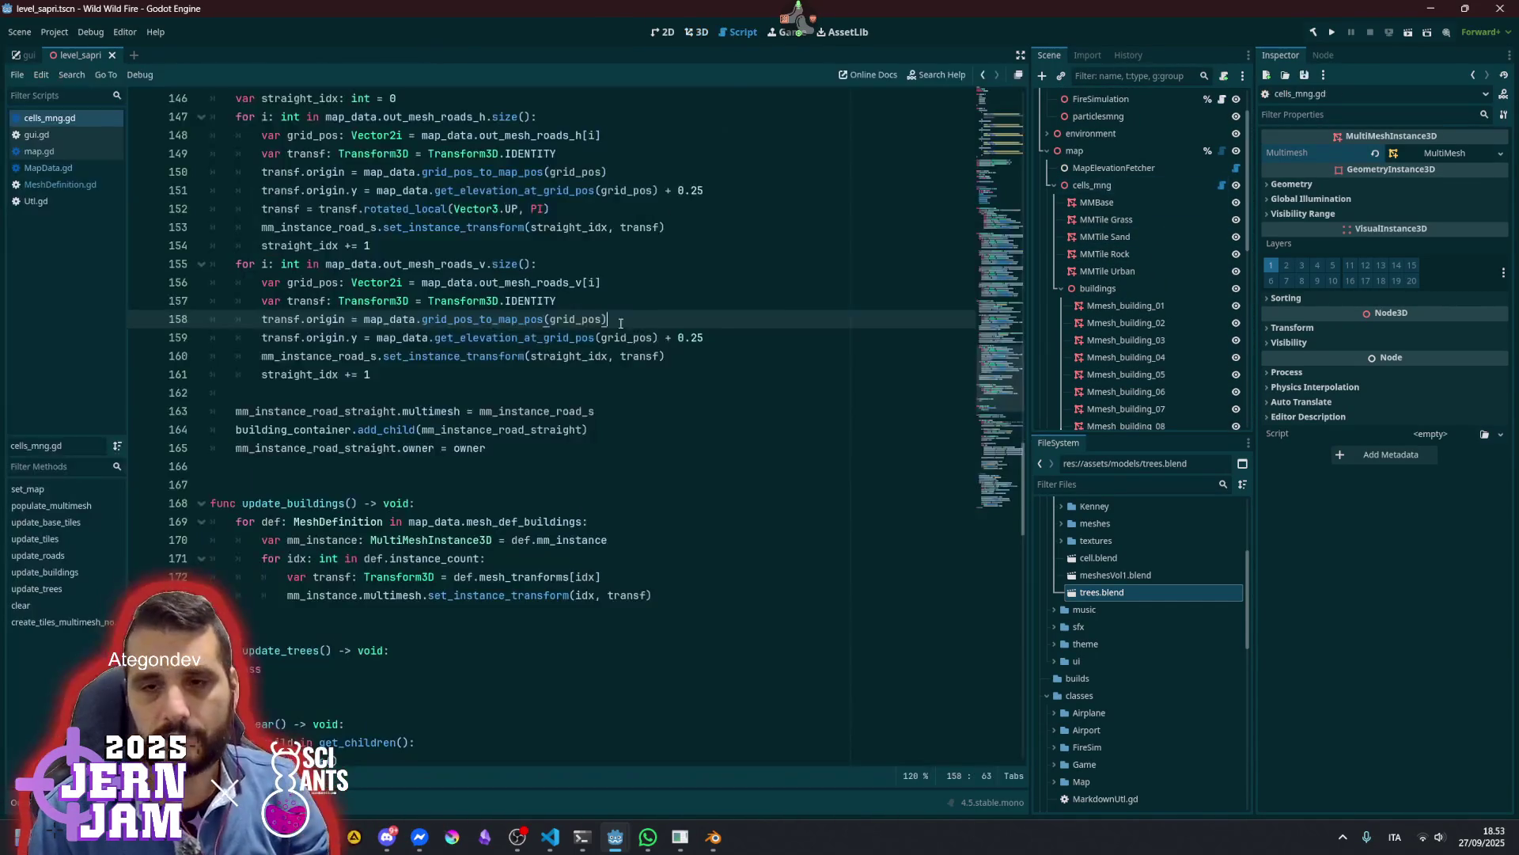
Change line 152's road rotation to rotated_local(Vector3.UP, PI/2.0) and save cells_mng.gd
scroll(578, 330, up, 1)
click(542, 246)
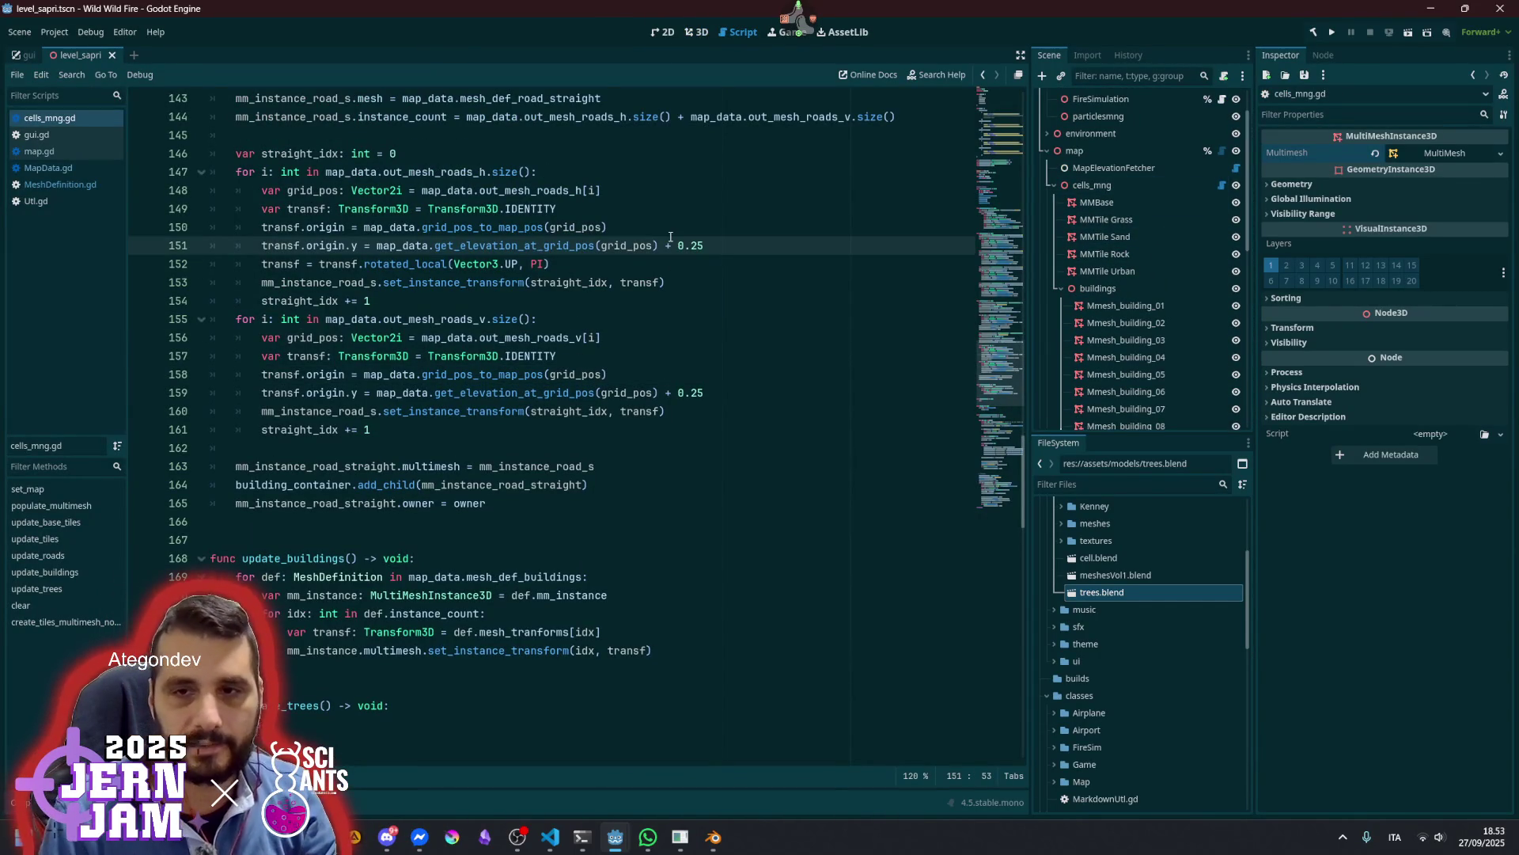
key(Down)
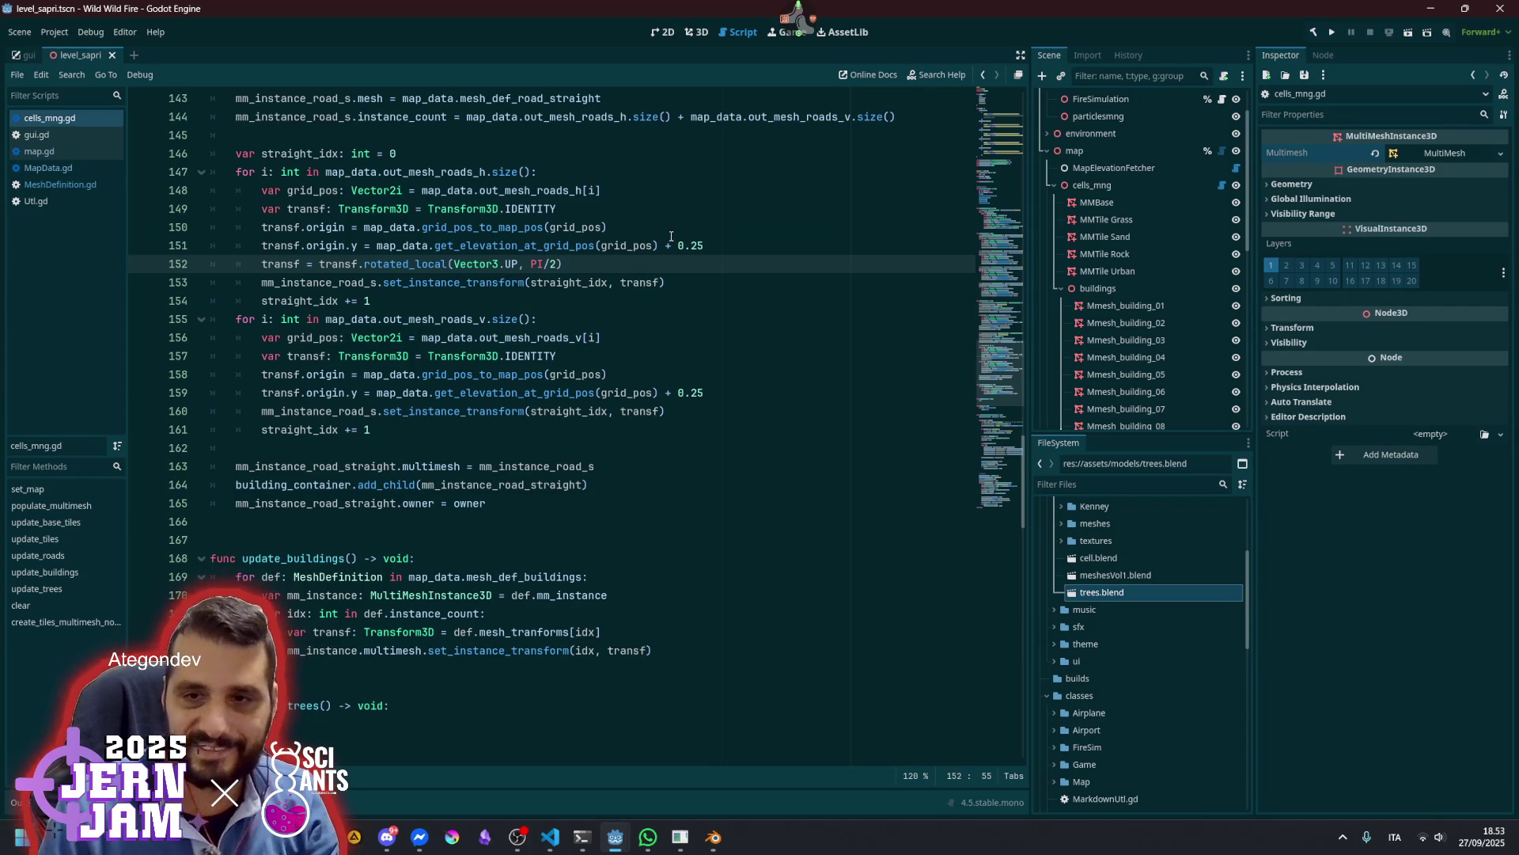
click(671, 237)
key(Down)
key(Down)
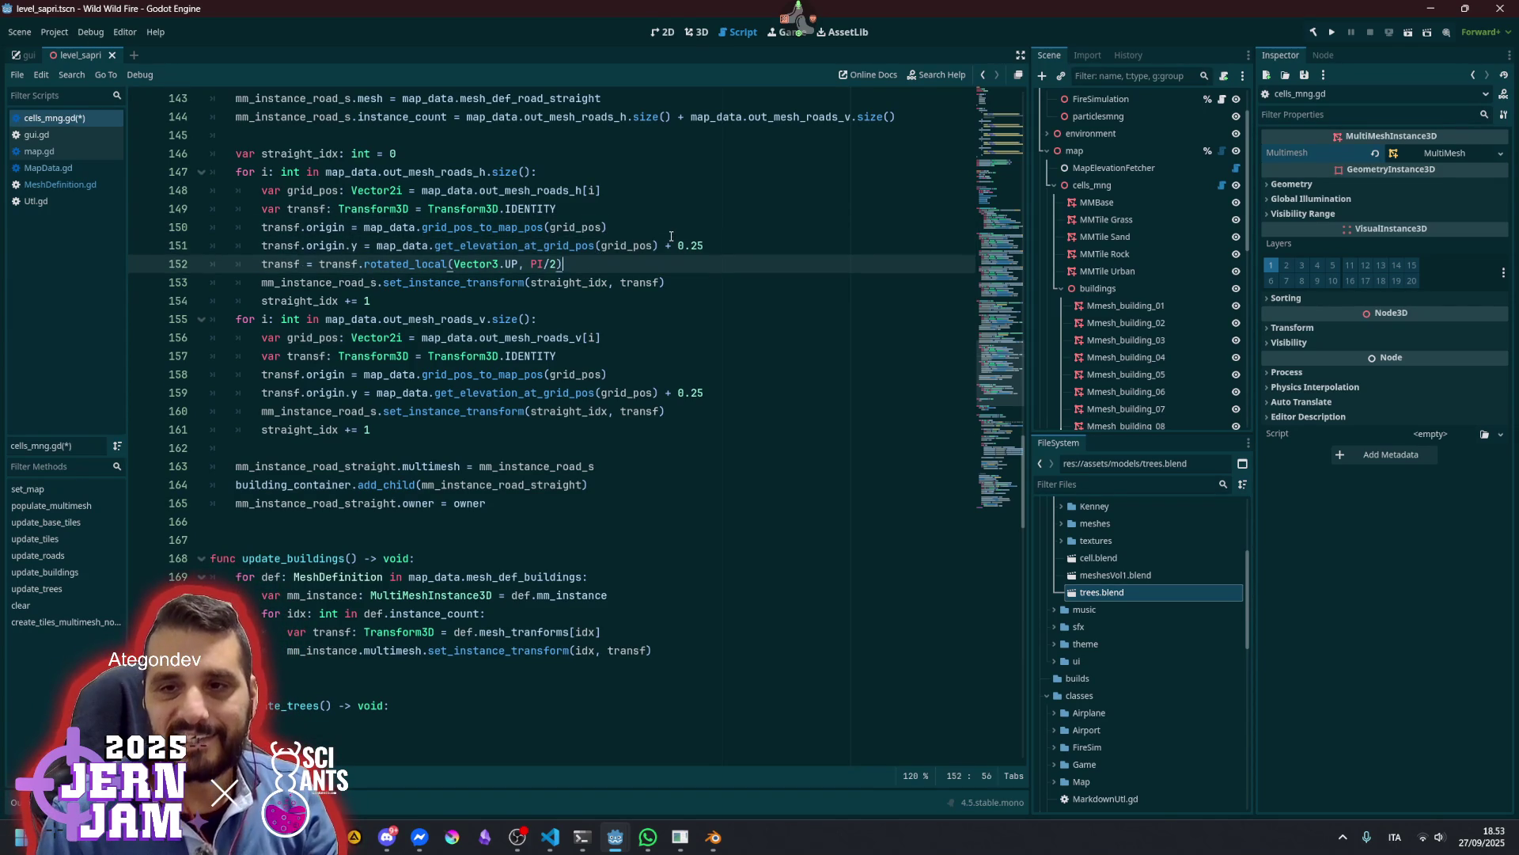
click(671, 233)
key(ctrl+s)
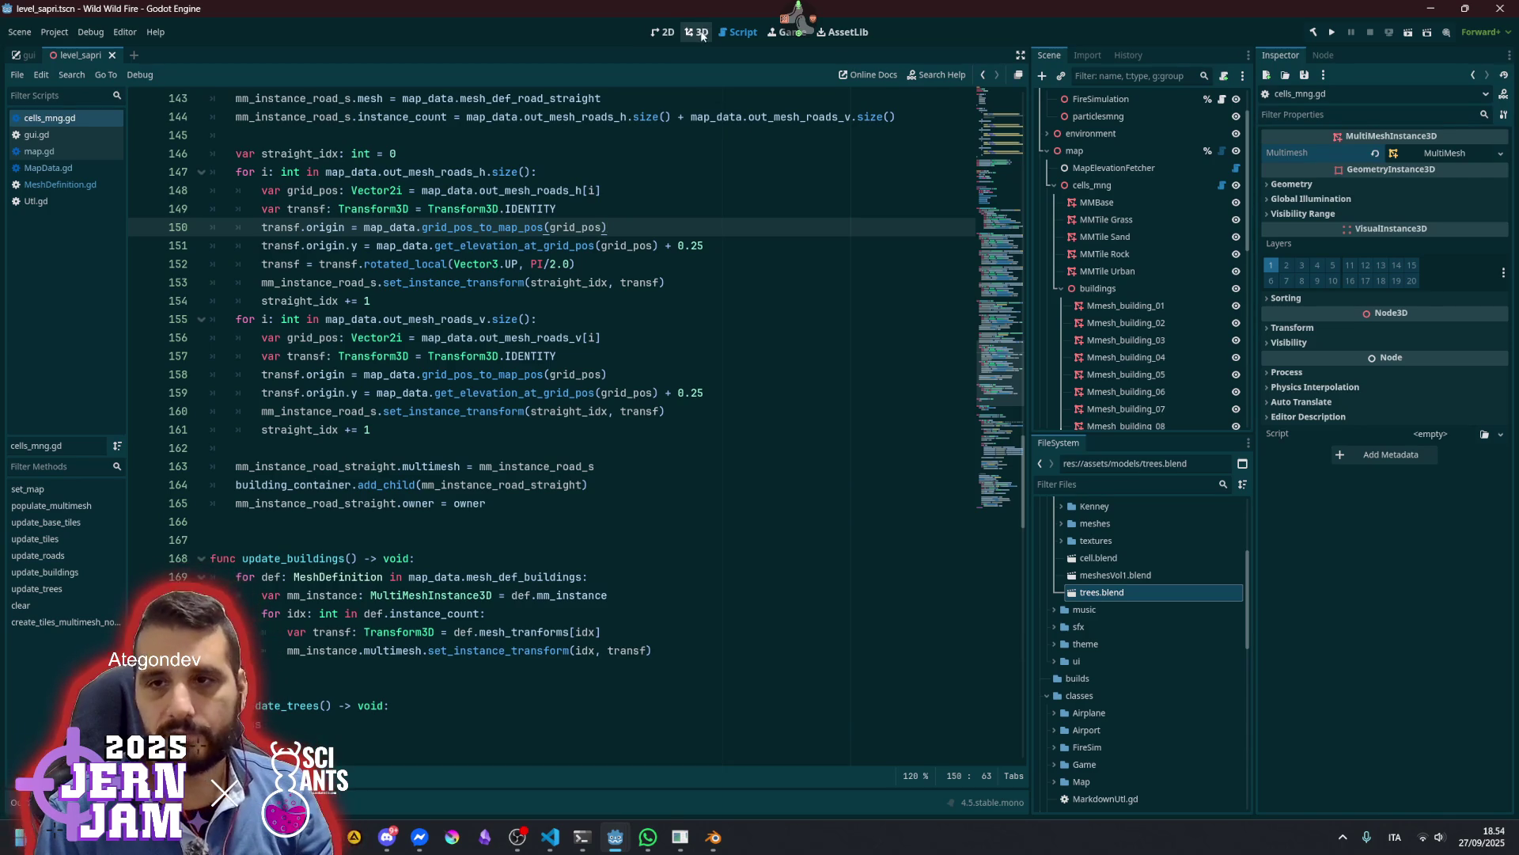
click(702, 35)
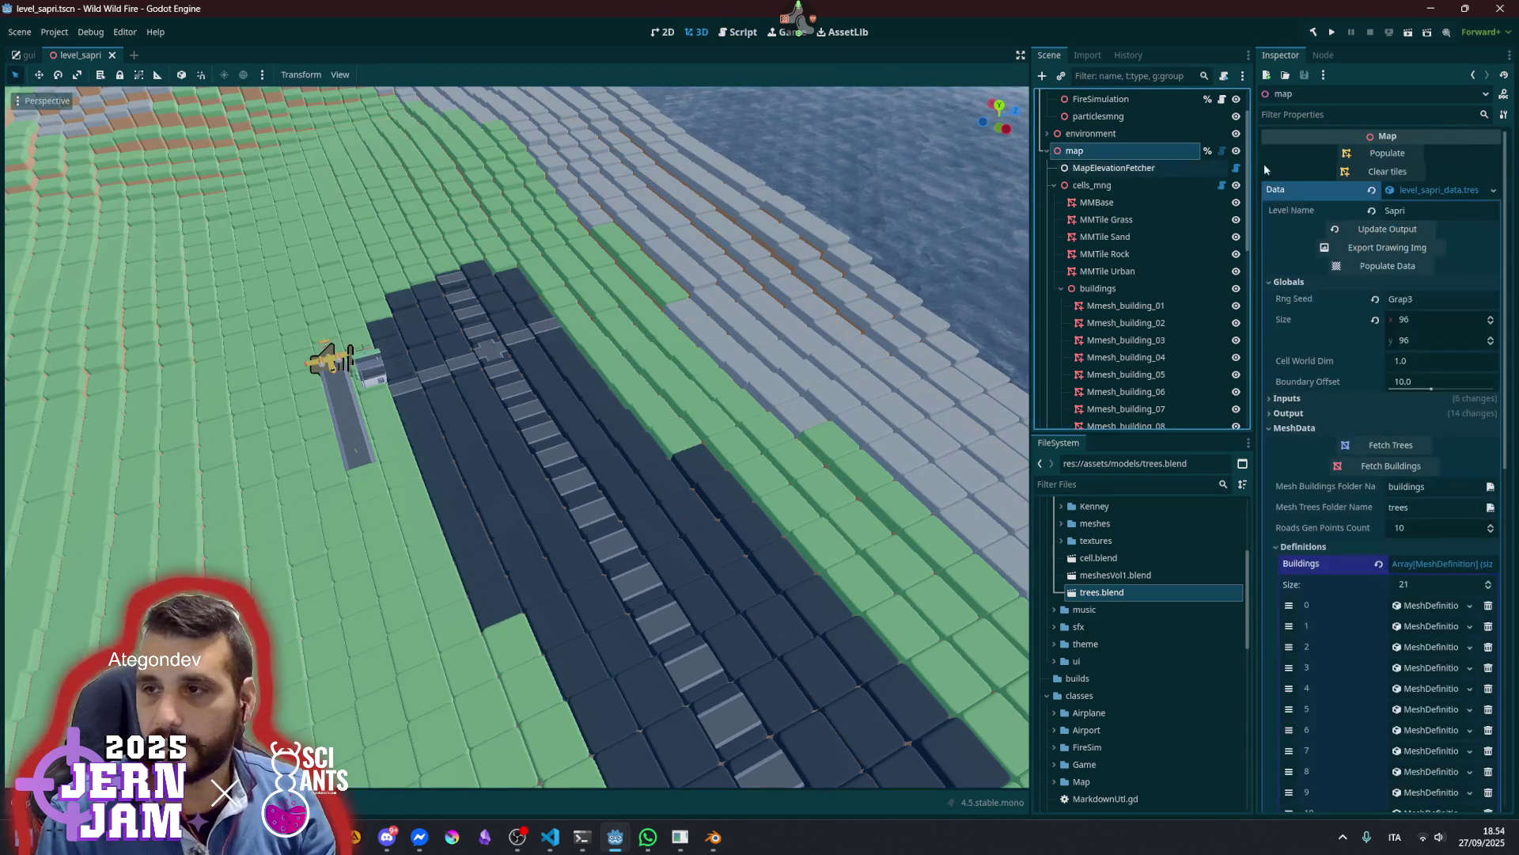
Clear and regenerate the map's generated tiles and buildings from the Inspector
click(1391, 171)
click(1393, 147)
scroll(644, 315, up, 5)
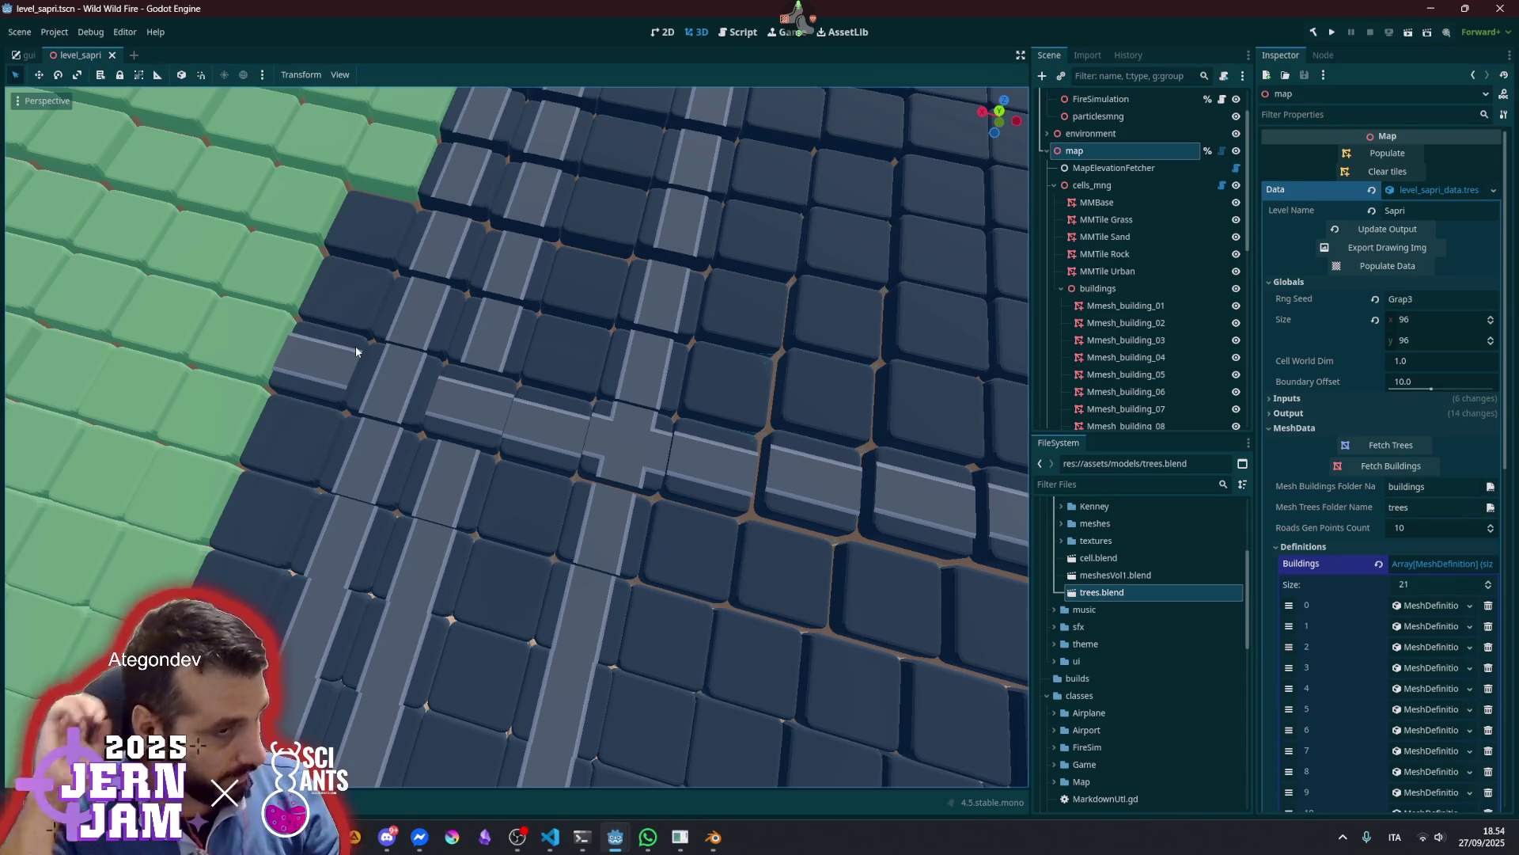
scroll(625, 469, down, 5)
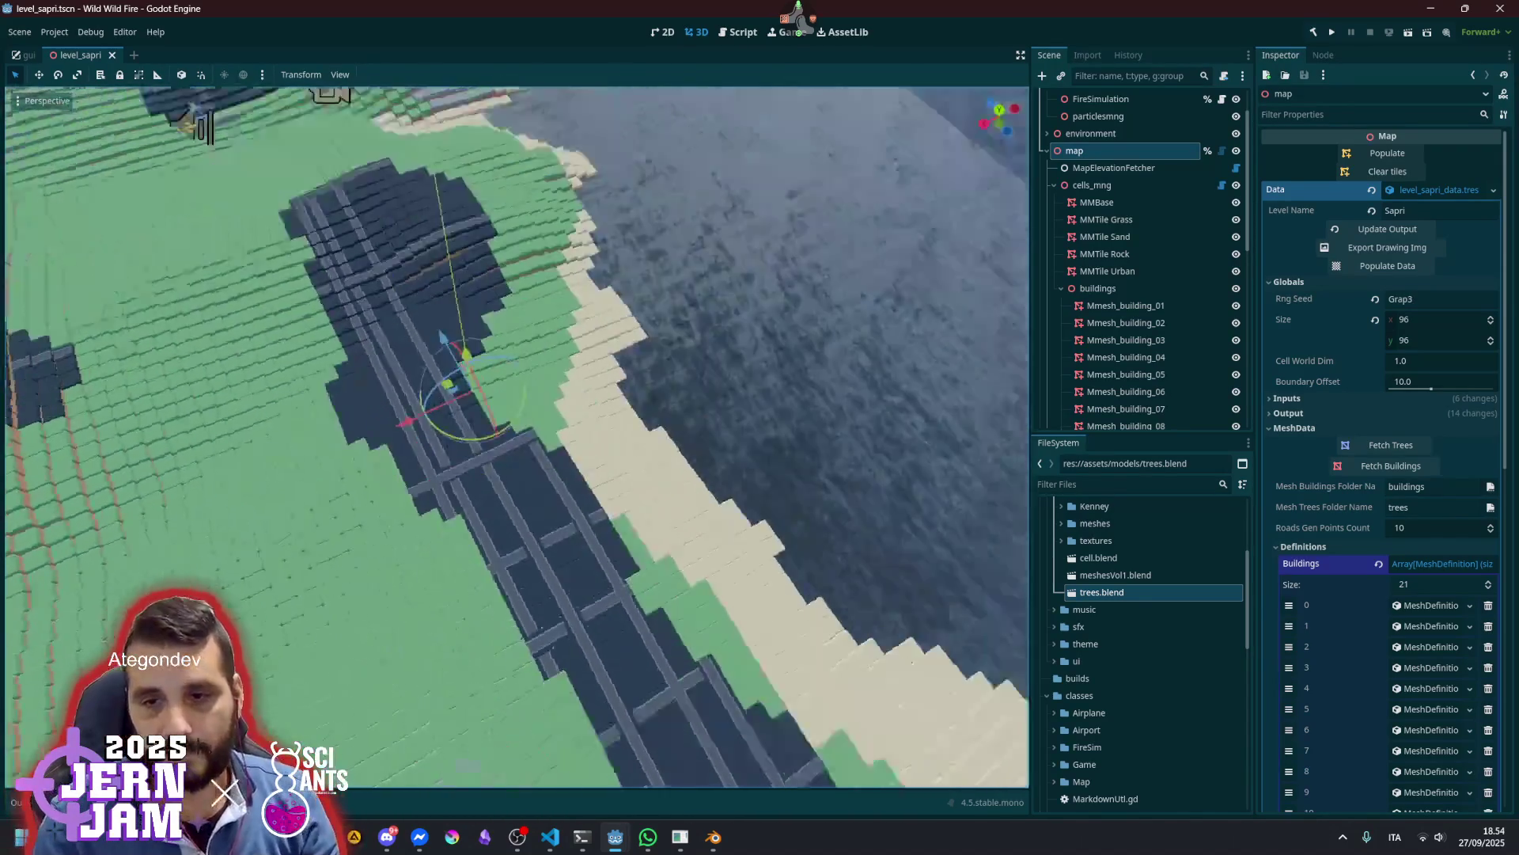
scroll(517, 437, up, 5)
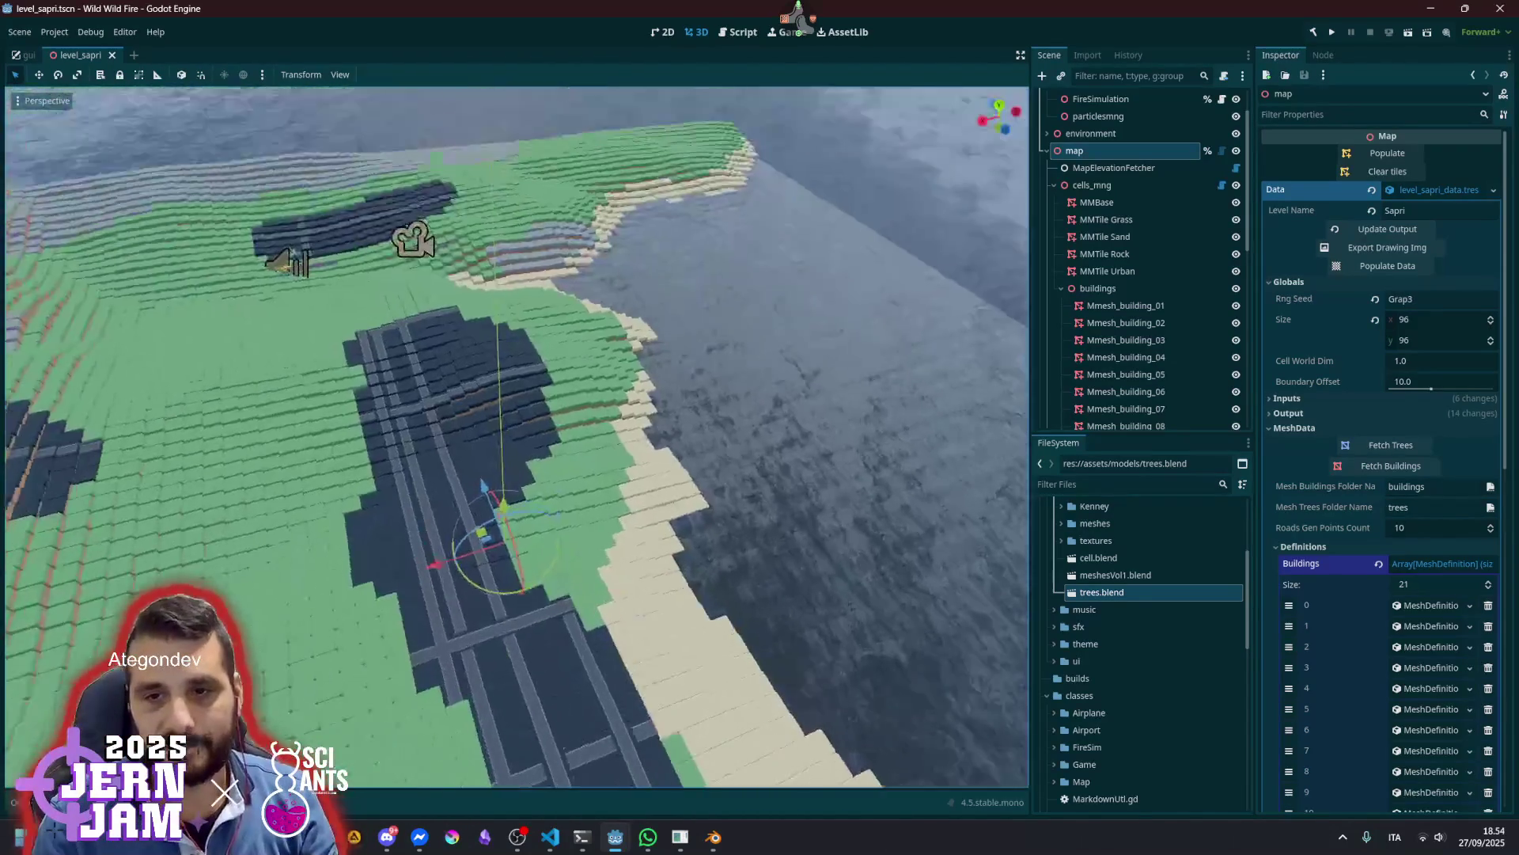
scroll(633, 470, down, 3)
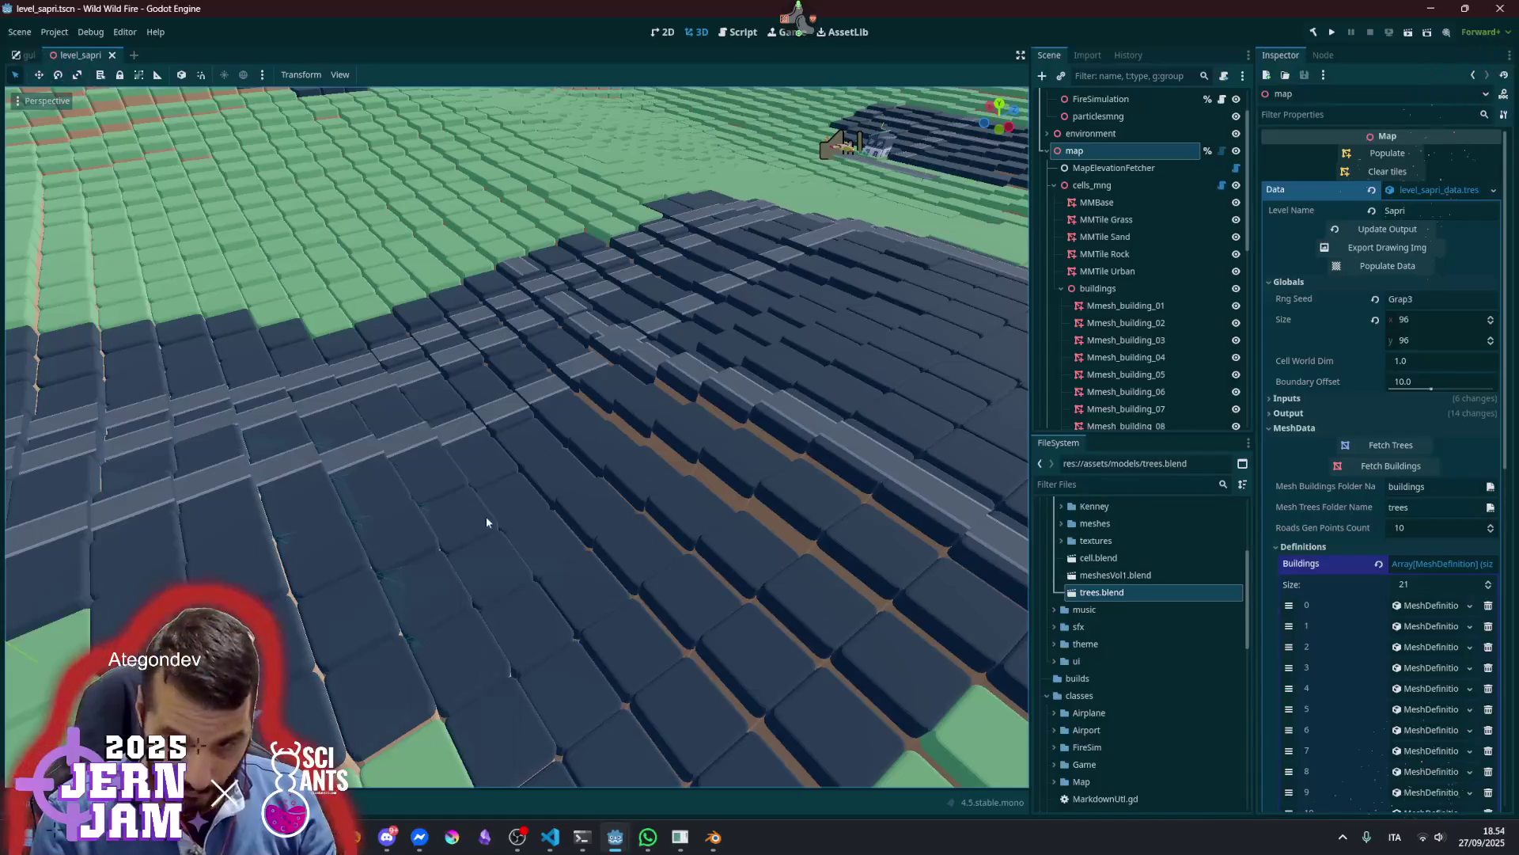
scroll(514, 435, down, 3)
Update the map output images, repopulate data and houses, then run the game with F5
key(ctrl+j)
key(ctrl+j)
key(ctrl+j)
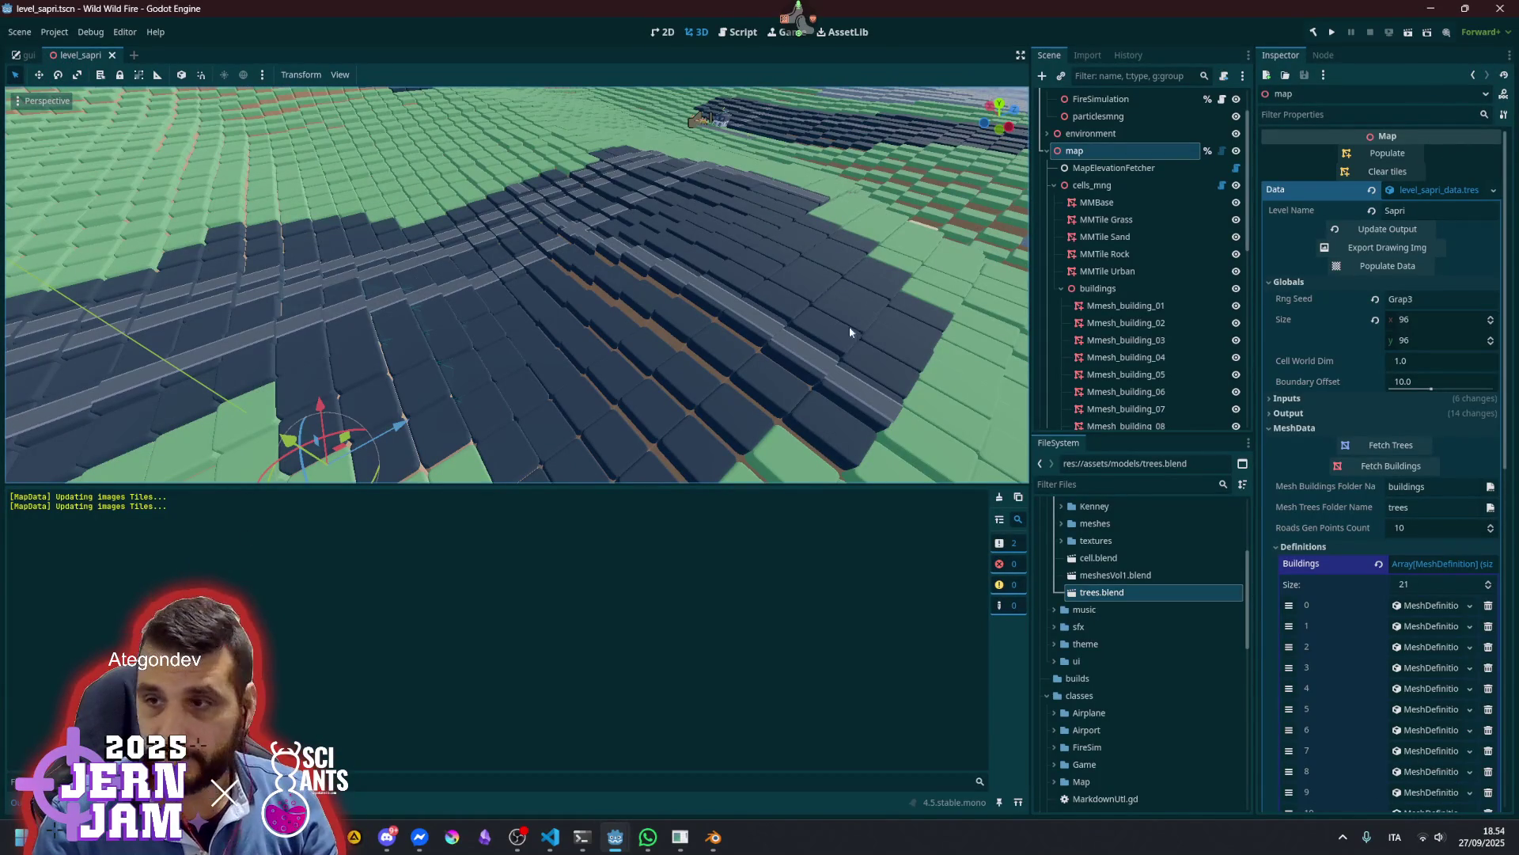
click(1390, 266)
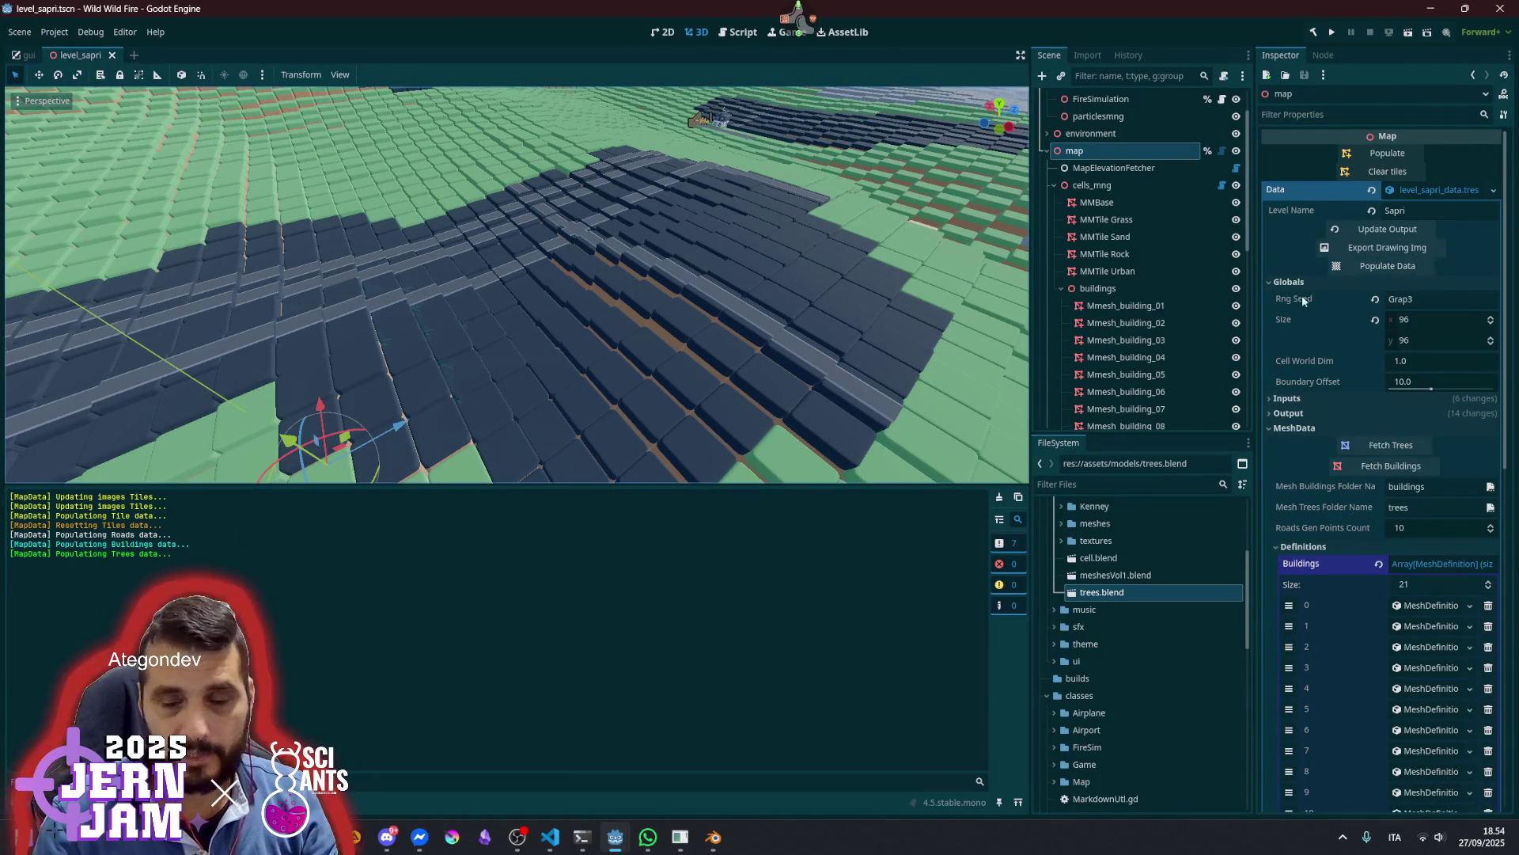
click(1383, 229)
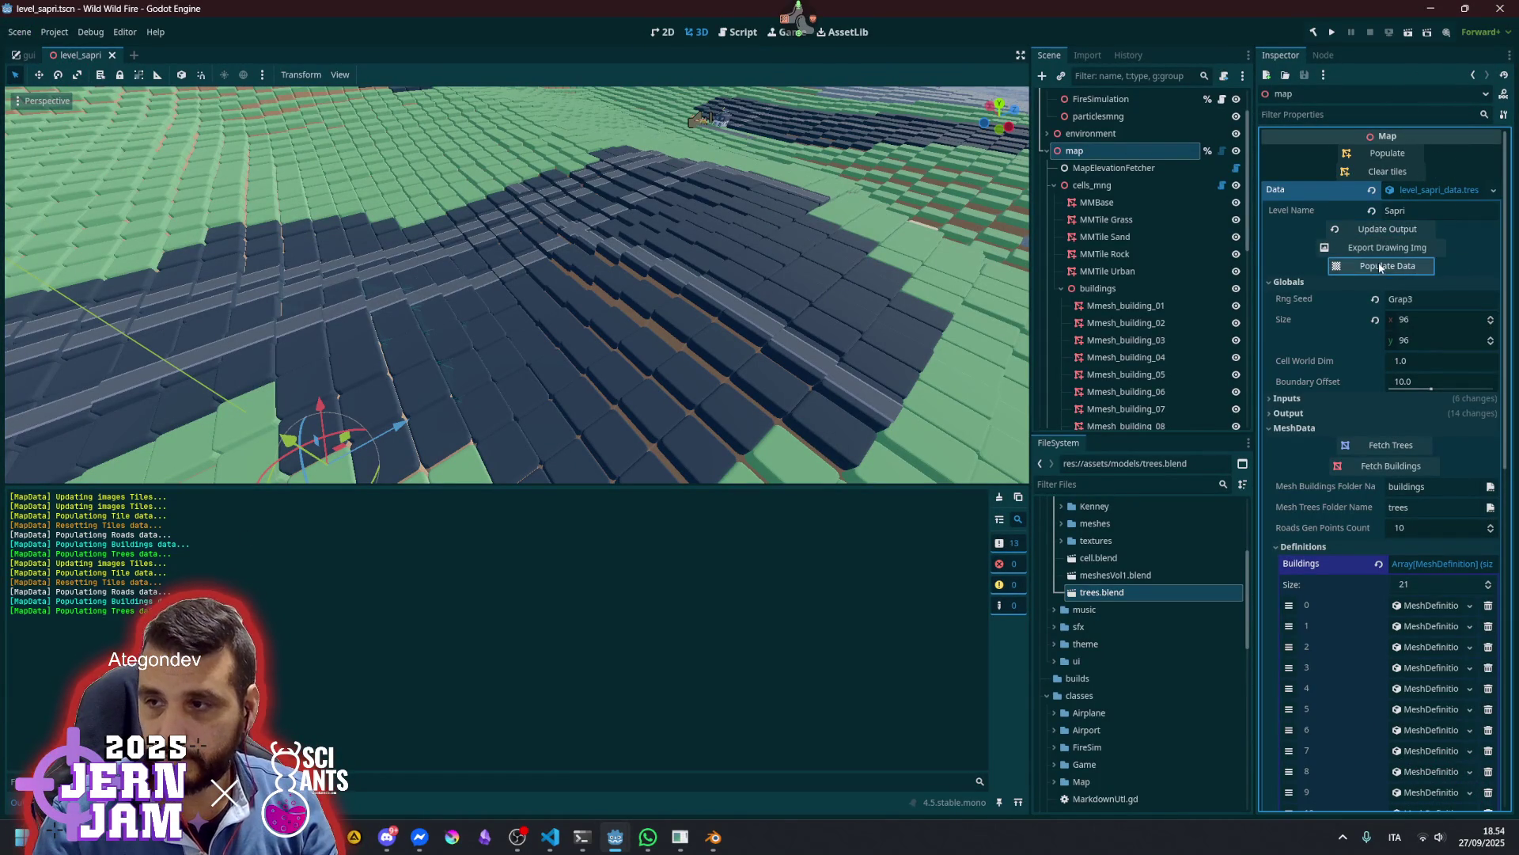
click(1397, 154)
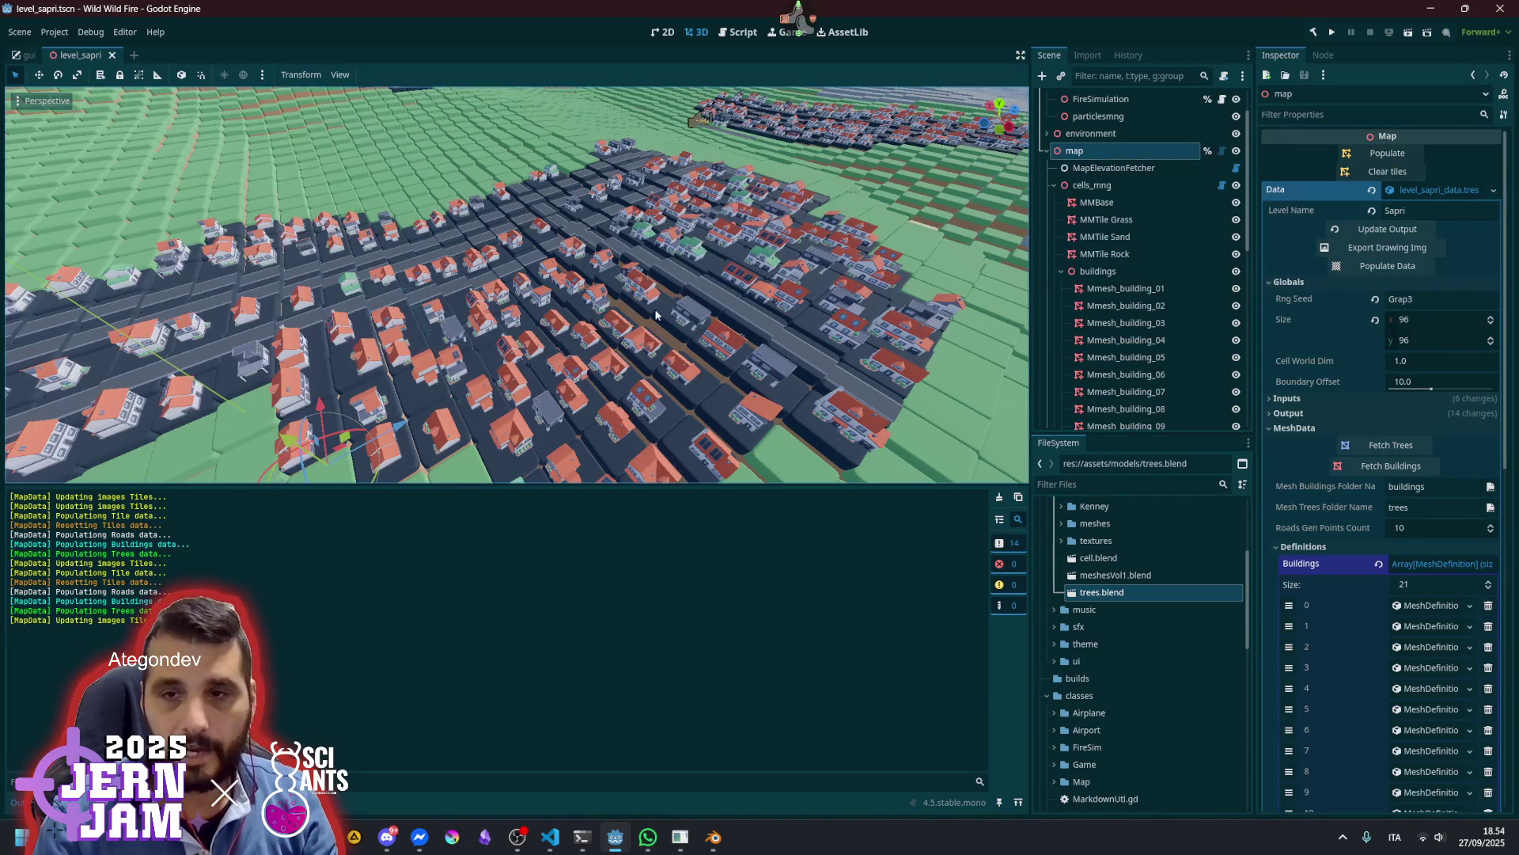
key(ctrl+j)
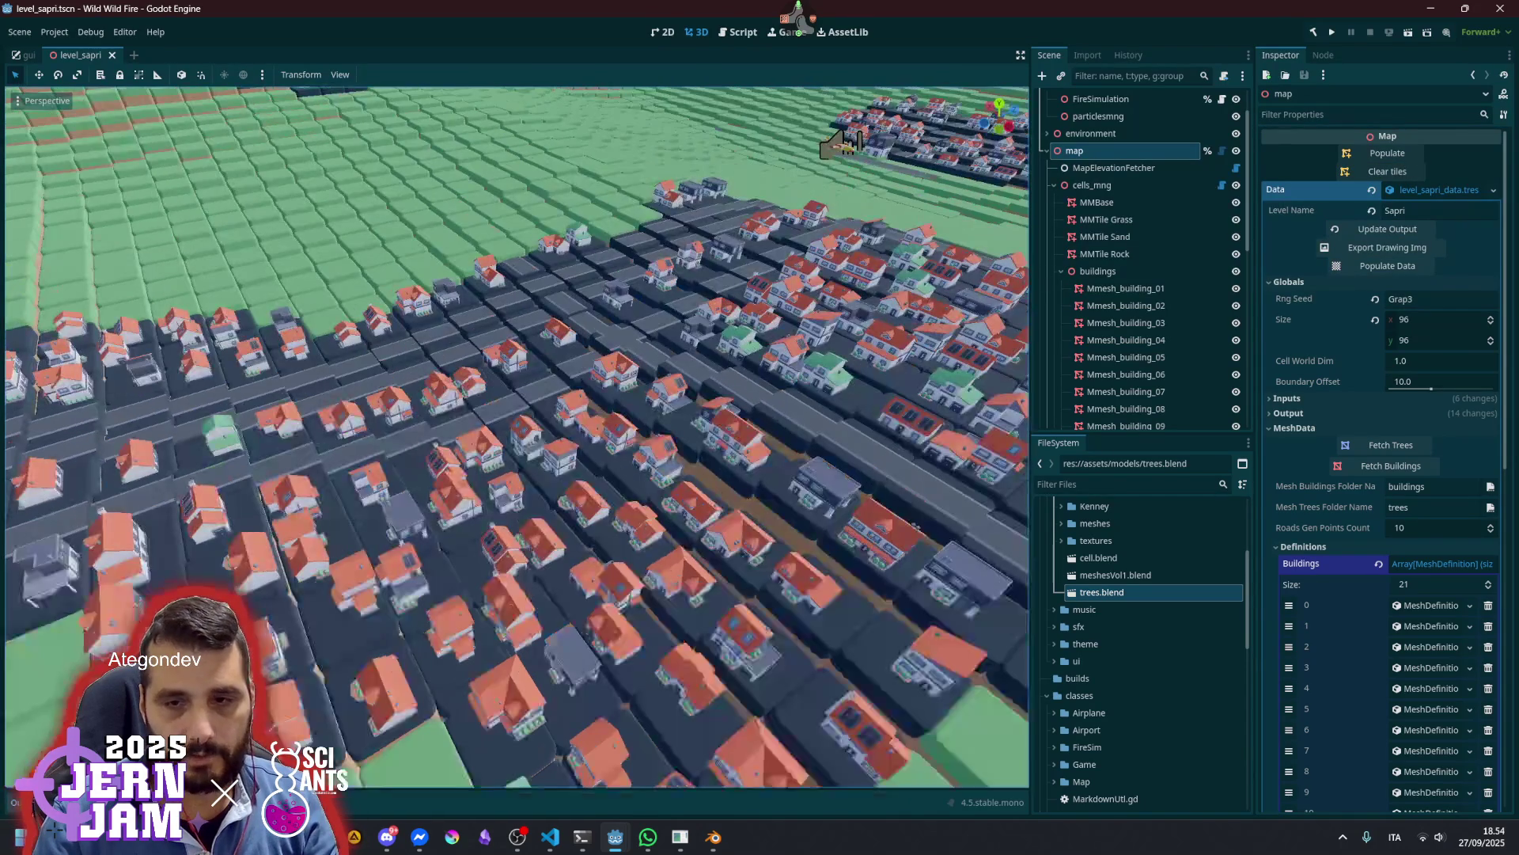
mouse_move(608, 508)
mouse_down()
mouse_move(602, 412)
mouse_move(523, 404)
mouse_move(635, 510)
mouse_up()
key(F5)
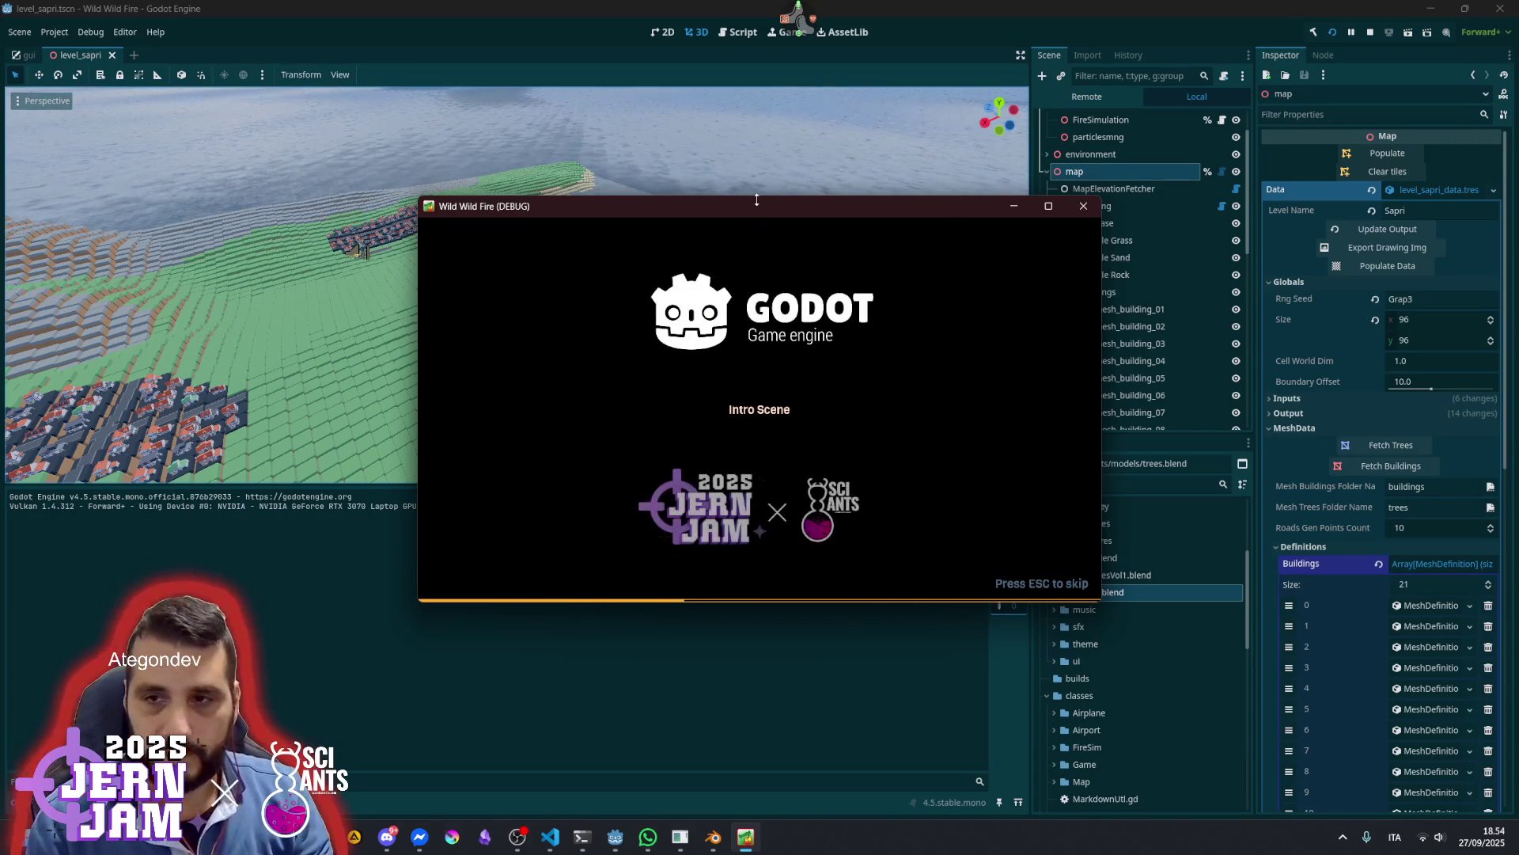
Maximize the game window, skip the intro, start the game and fly the plane
double_click(758, 203)
key(Escape)
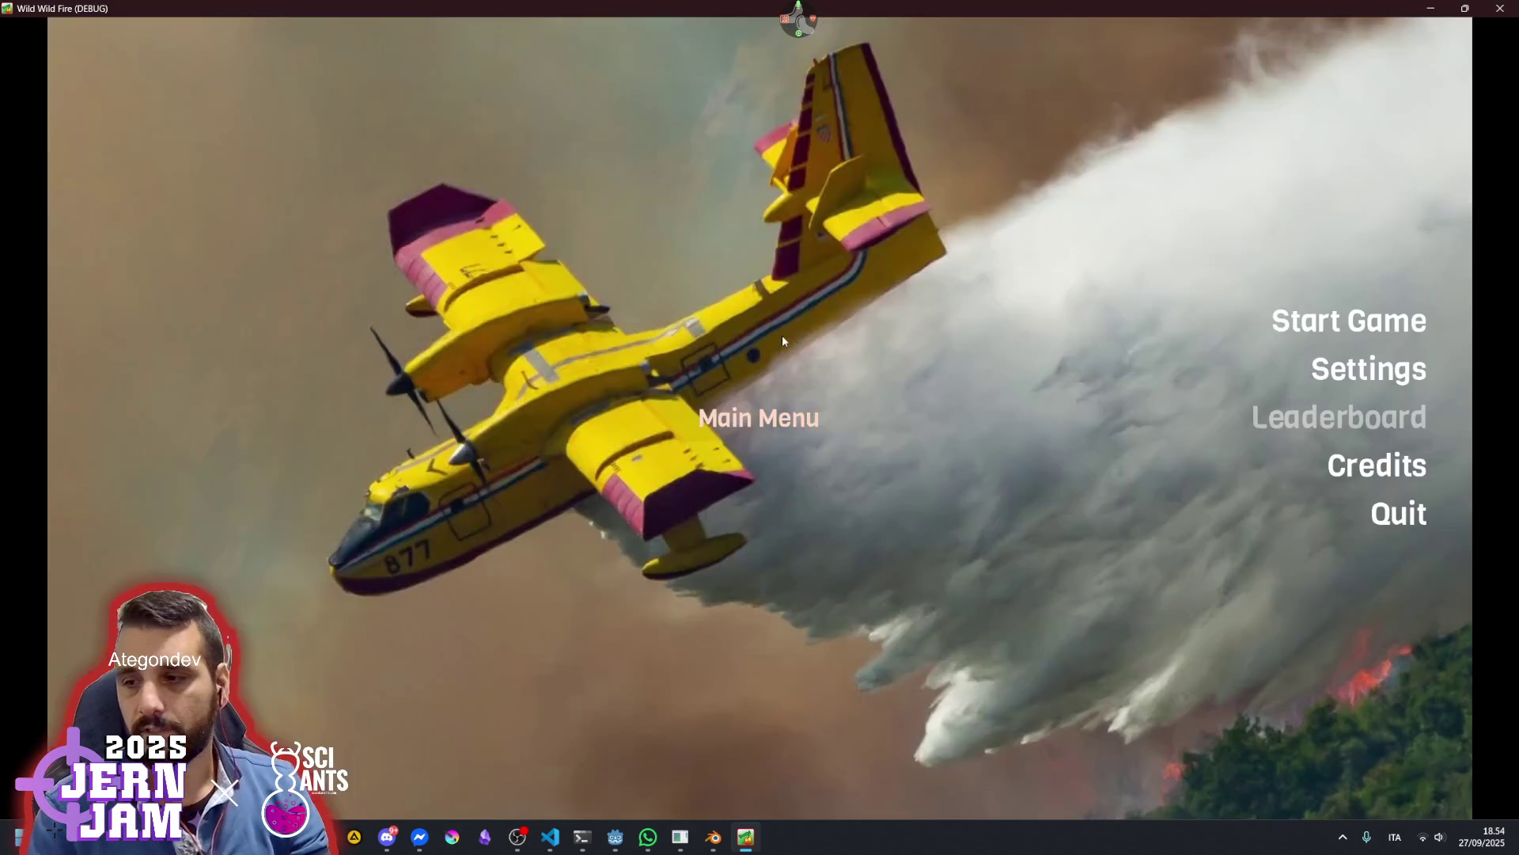
key(Return)
key(w)
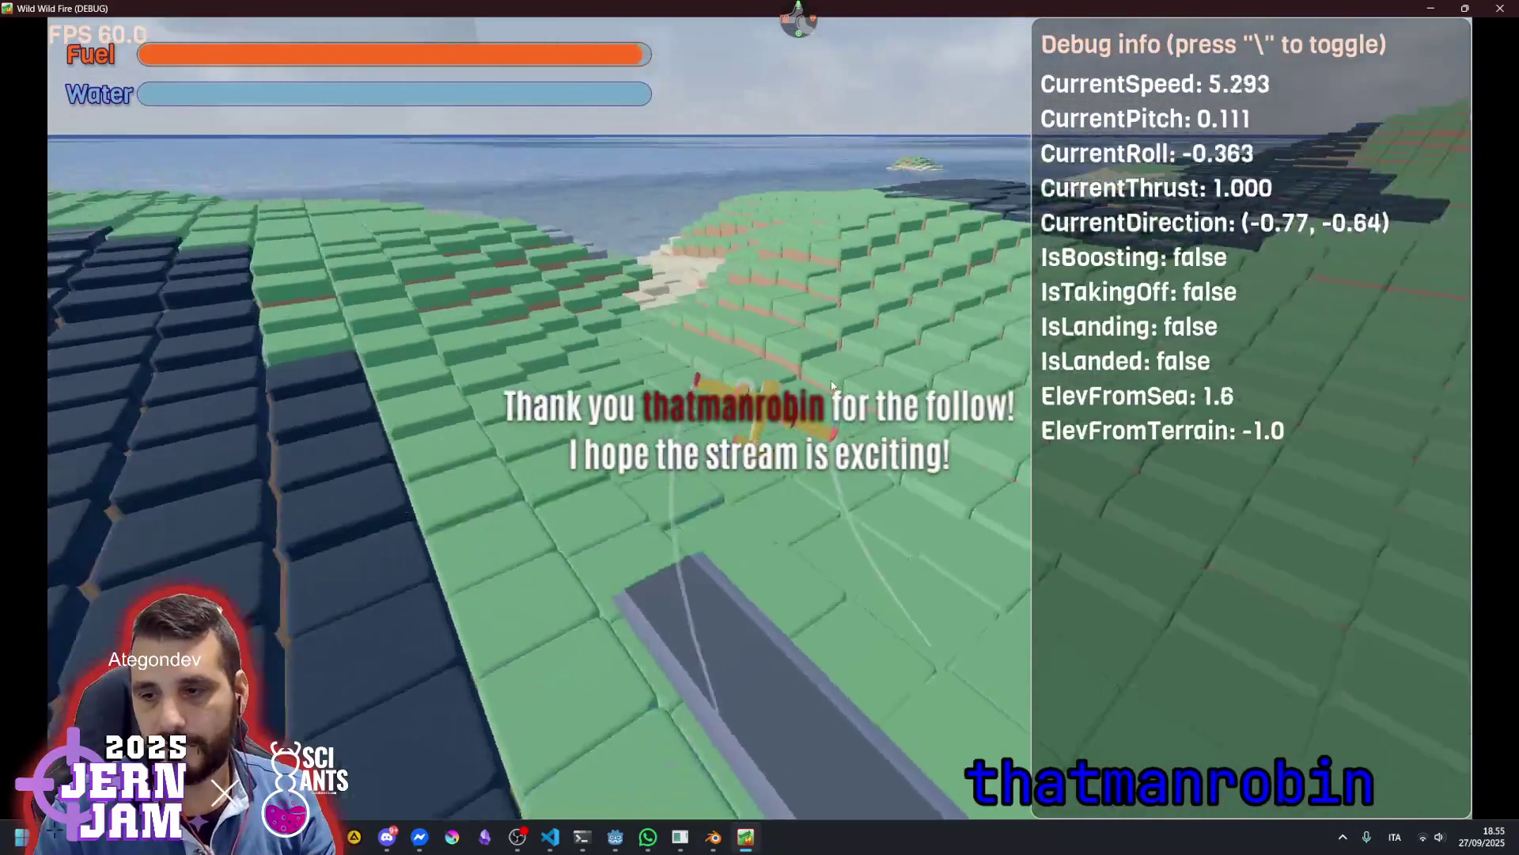
key(s)
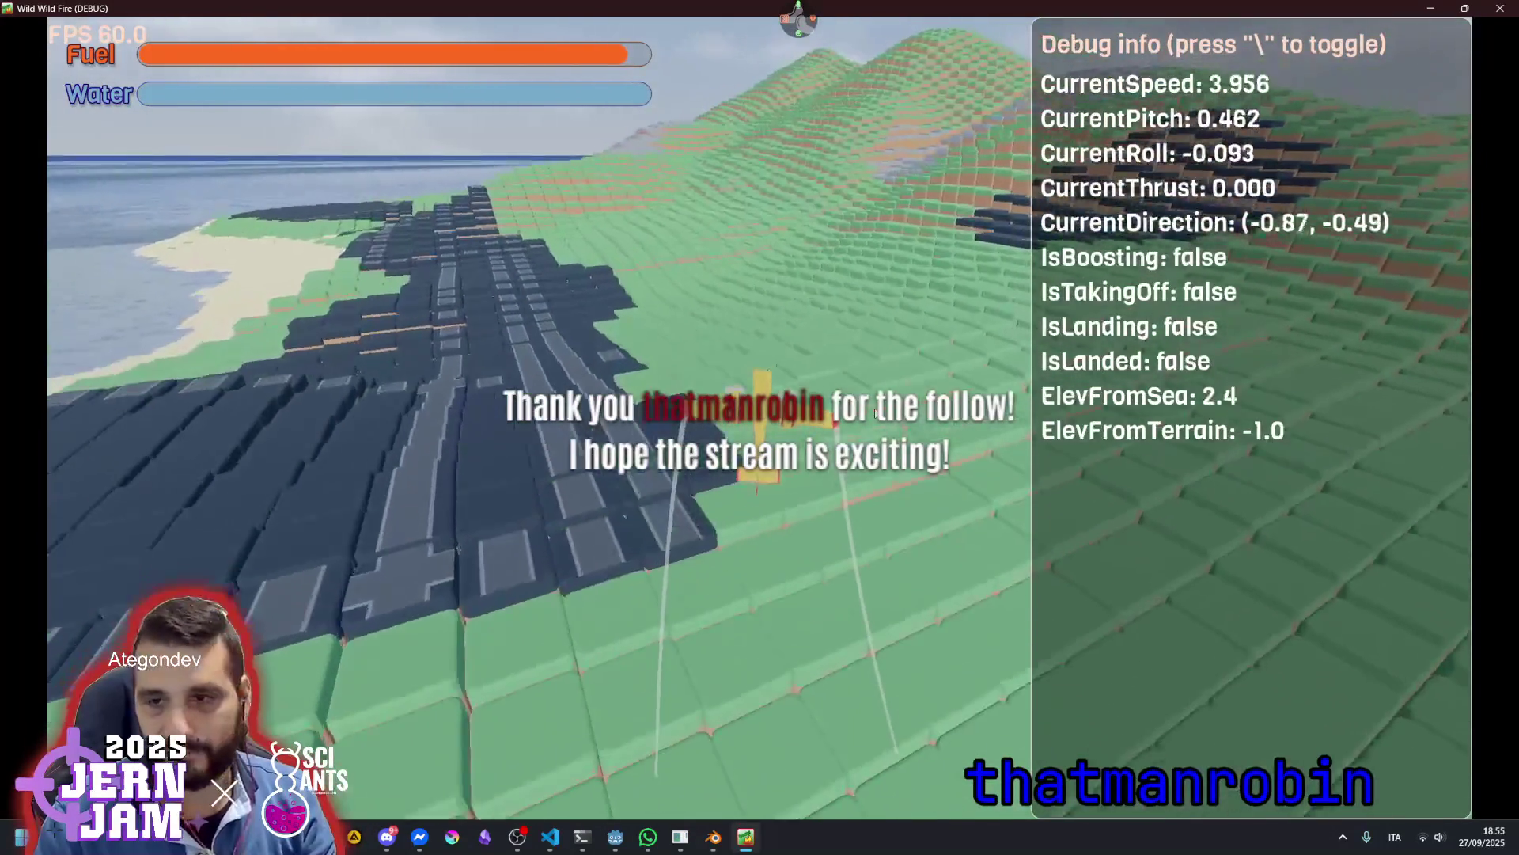
key(d)
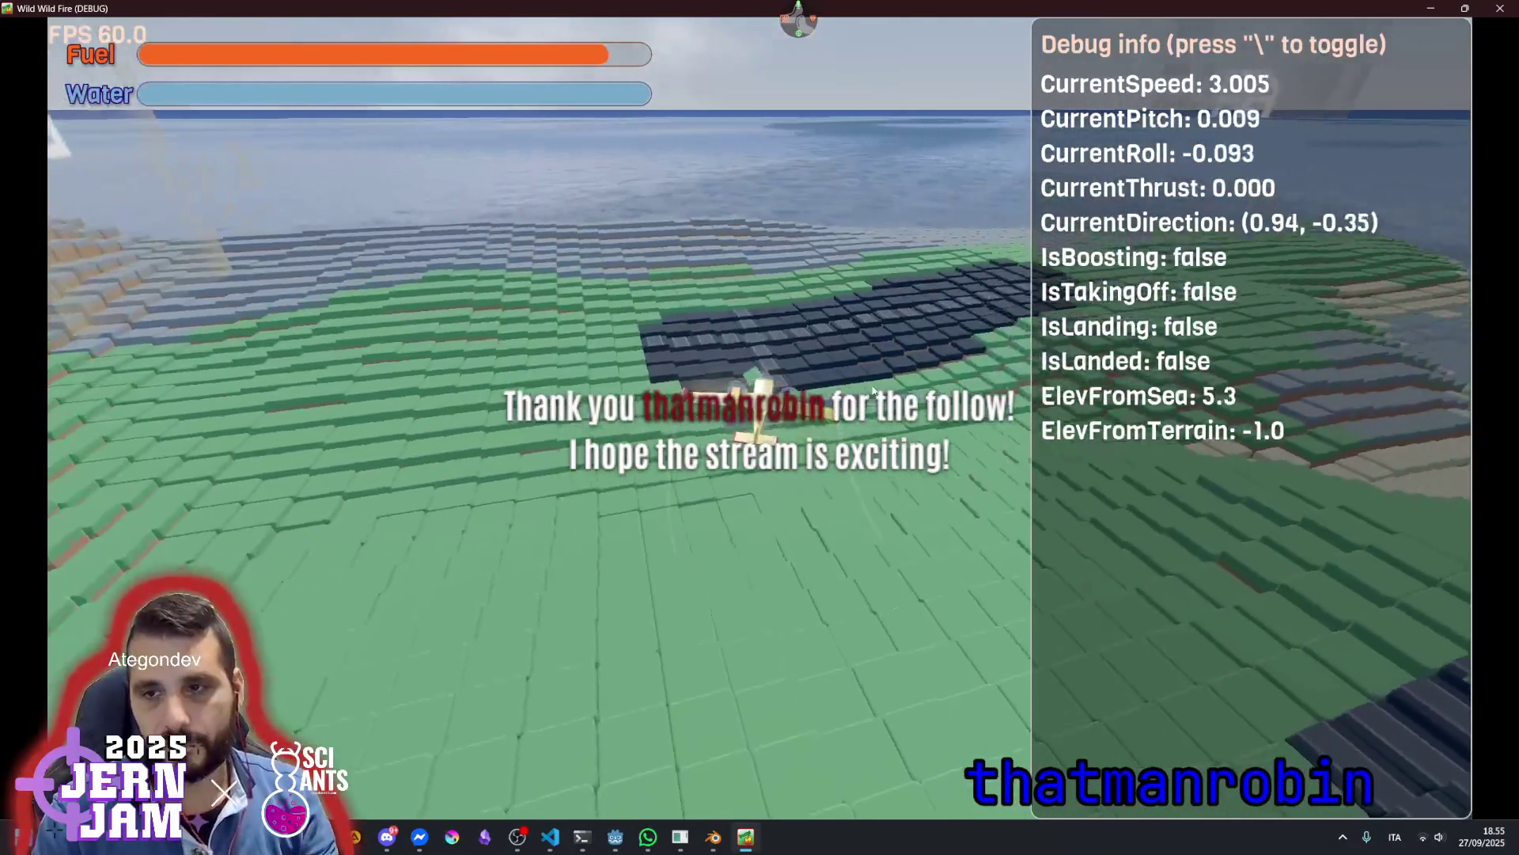
Pause and resume the game, hide the debug info panel, then stop the test run
key(Escape)
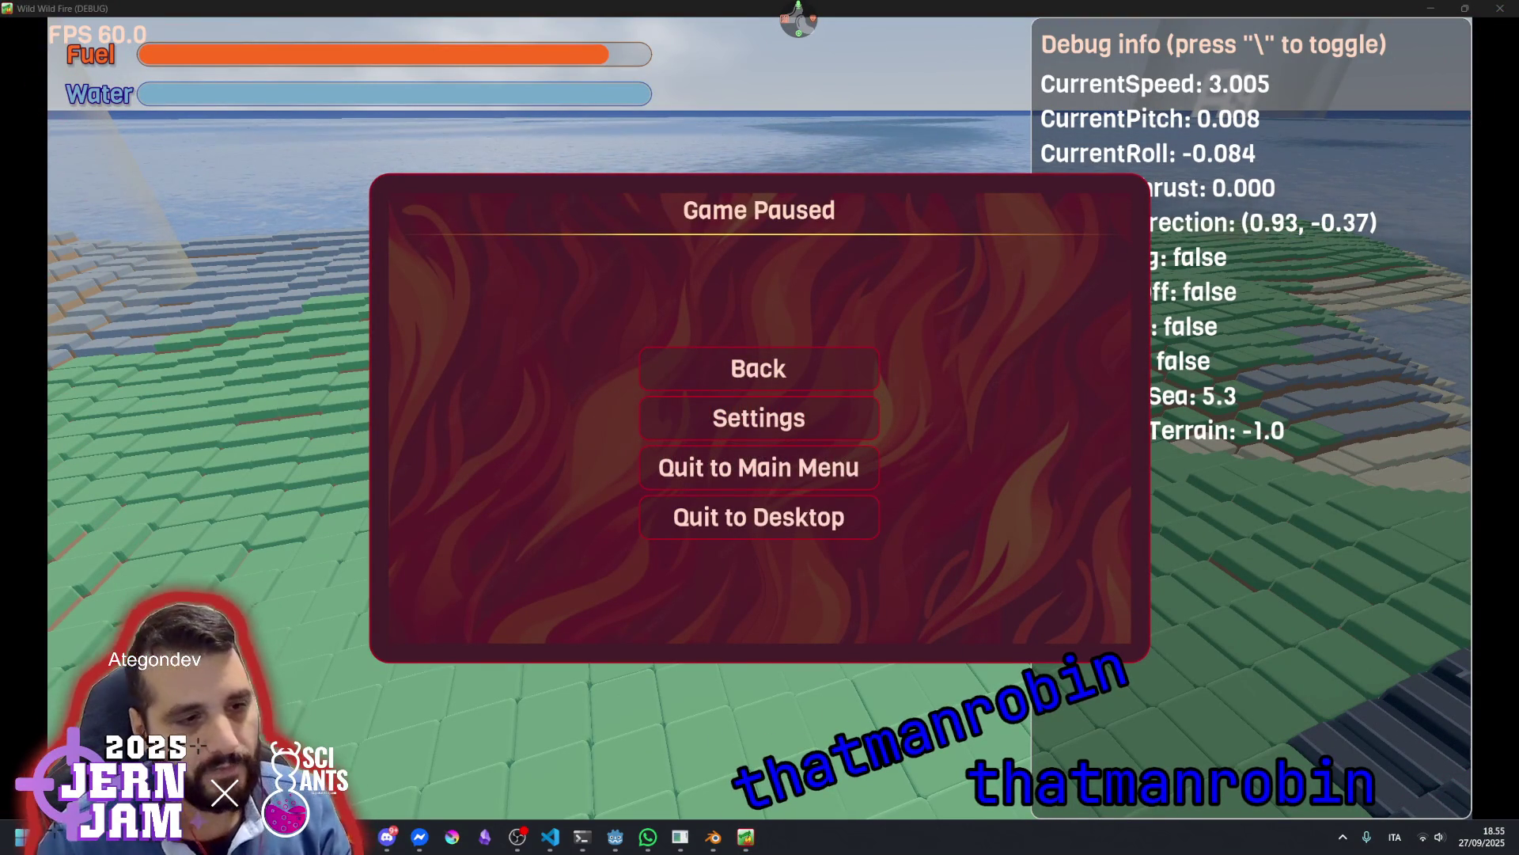
click(775, 361)
key(backslash)
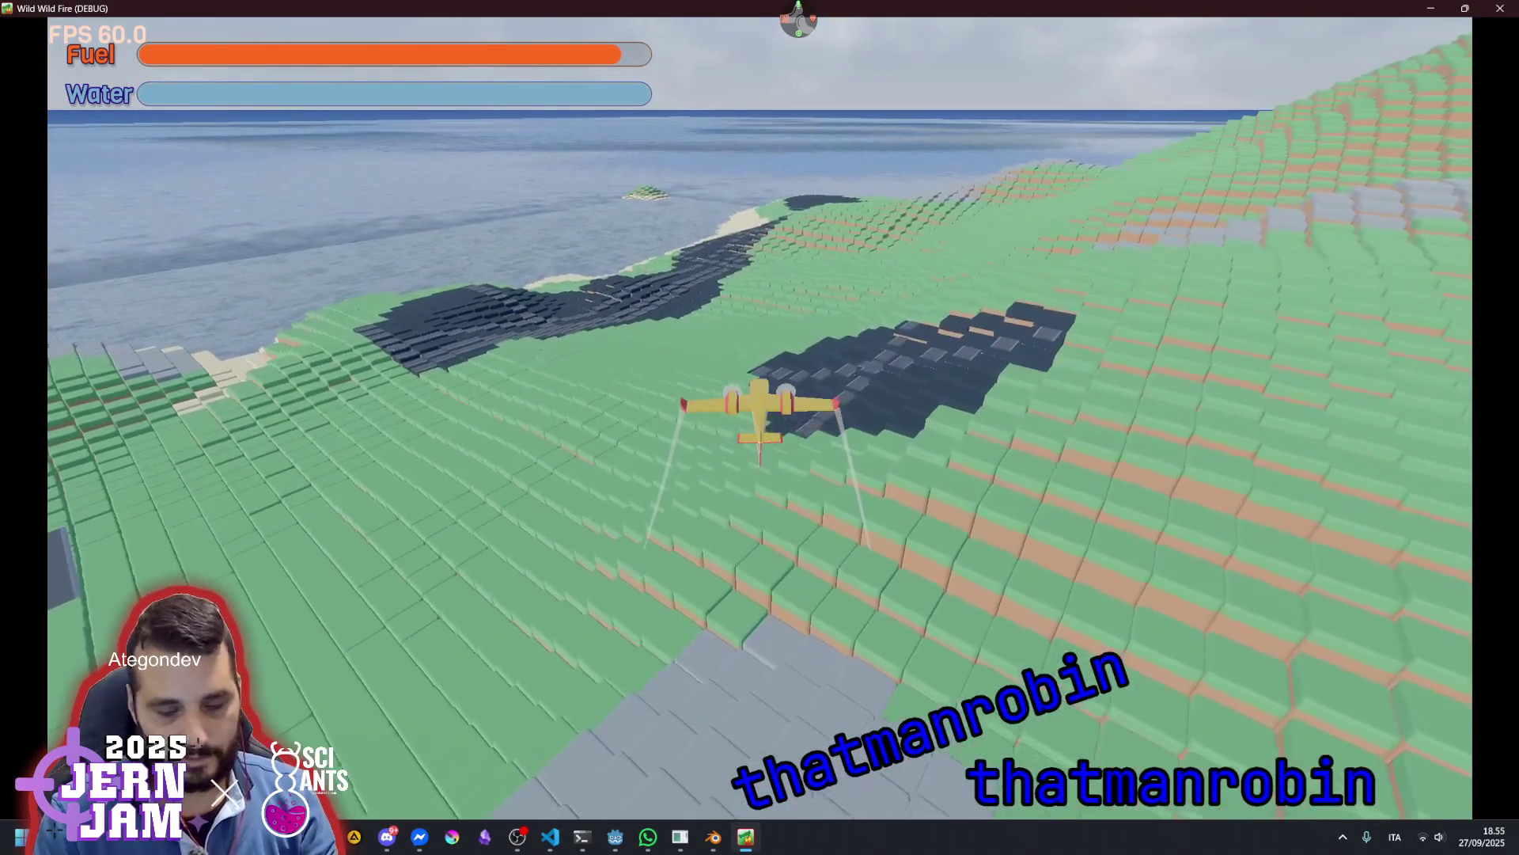
key(Escape)
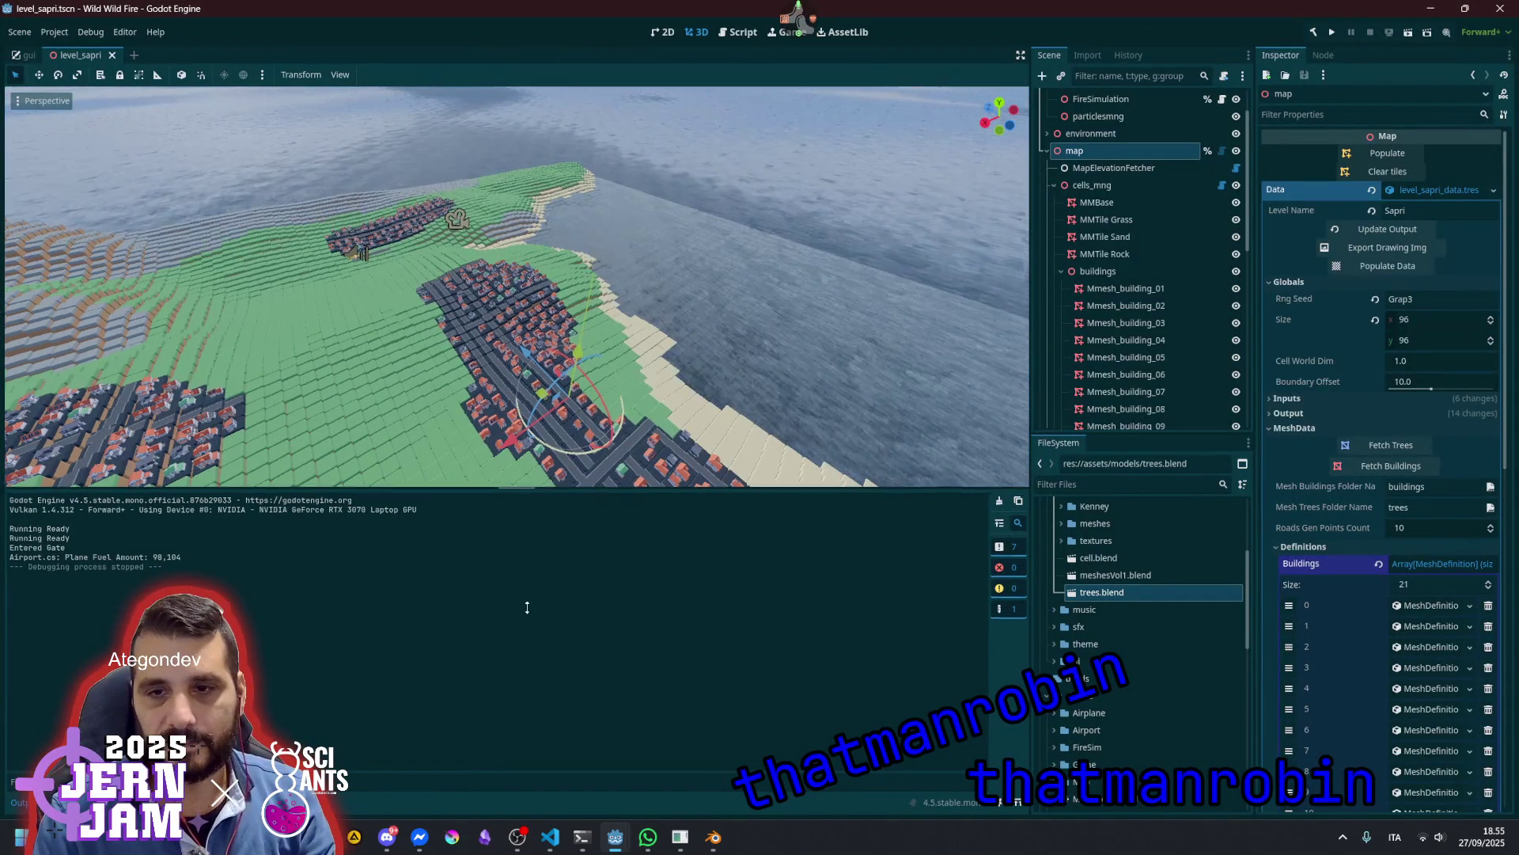
Fly the view toward the town's houses, save the level scene and rerun the game
scroll(536, 570, up, 2)
mouse_move(515, 356)
mouse_down()
mouse_move(514, 436)
mouse_move(570, 481)
mouse_up()
key(ctrl+s)
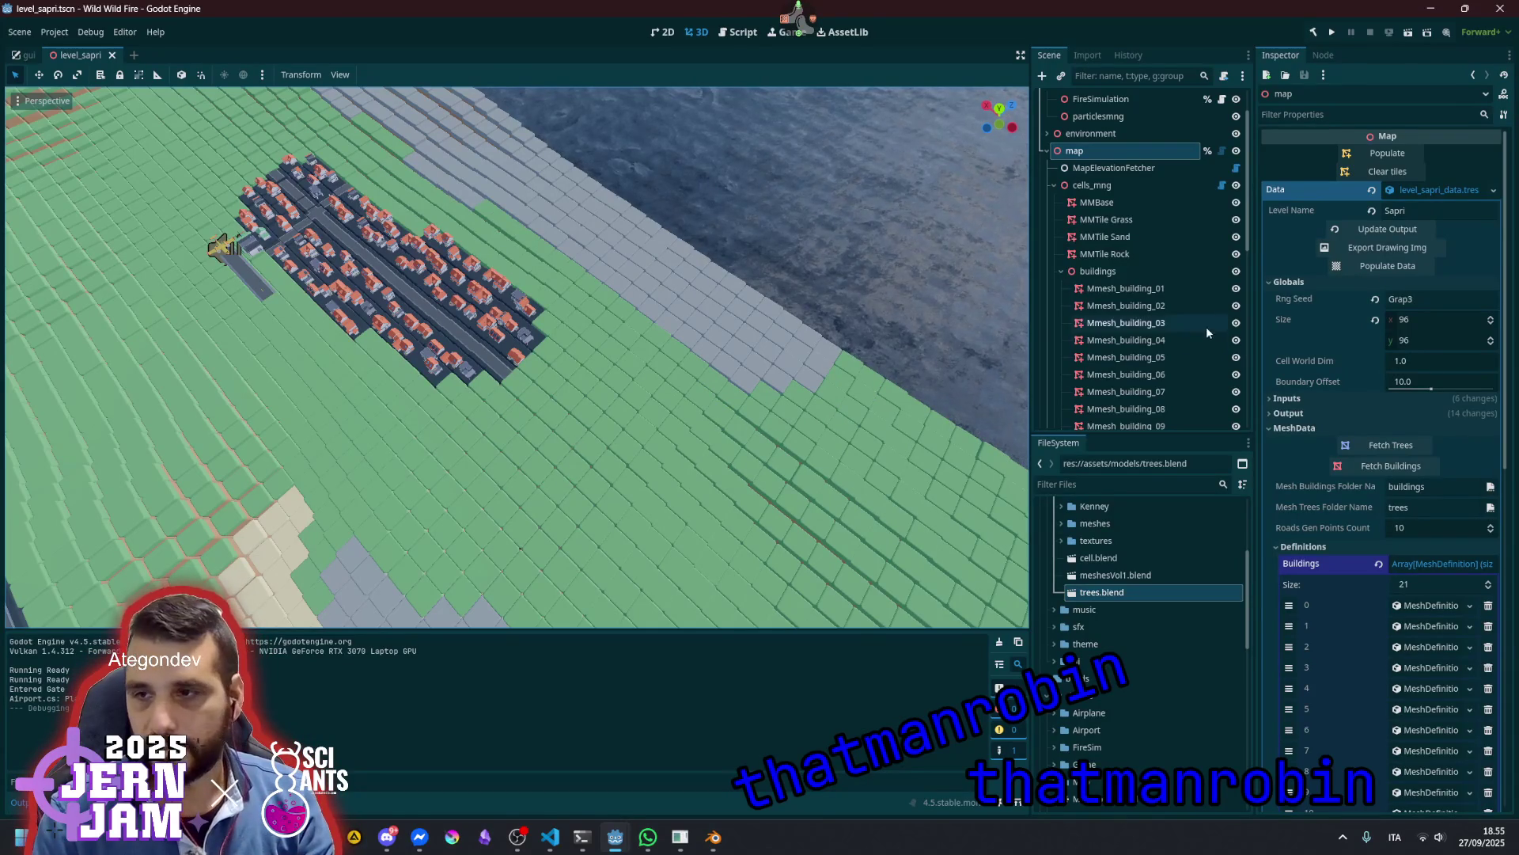
key(F5)
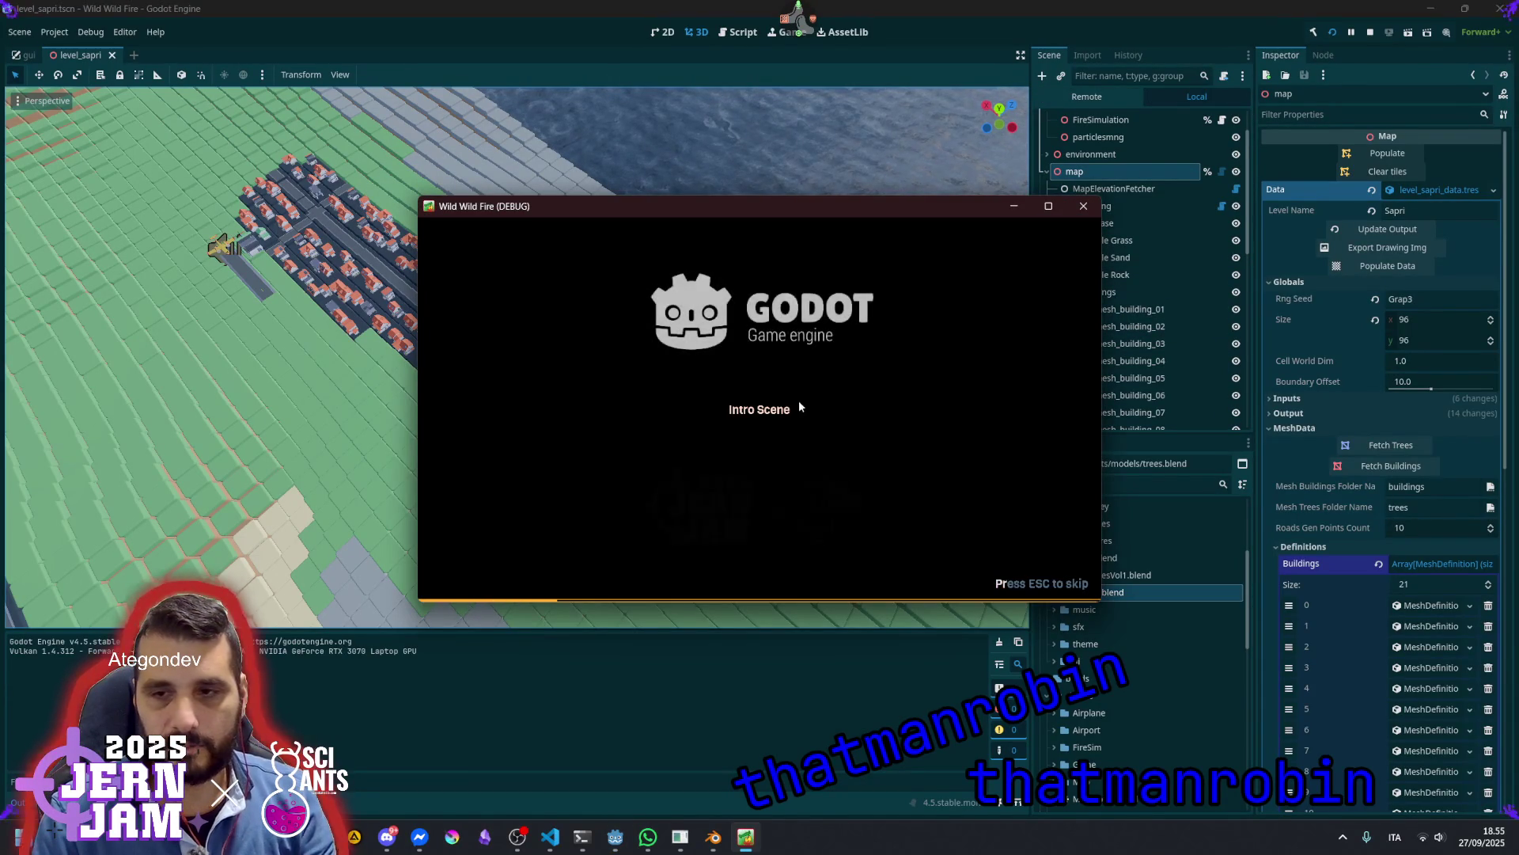
Skip the intro, start a new game, hide the debug panel and maximize the window
key(Escape)
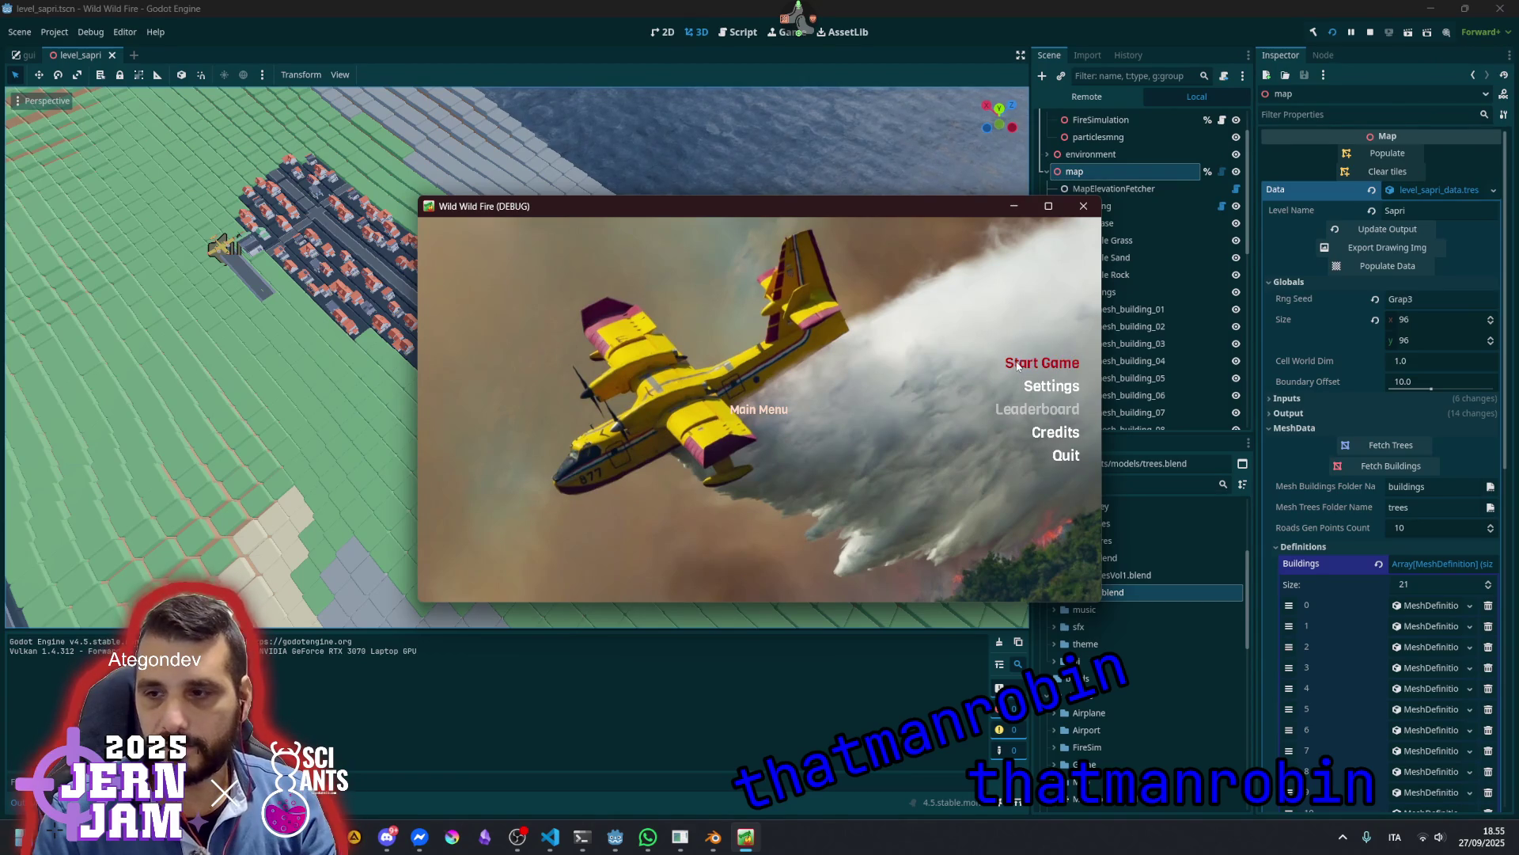
click(1017, 365)
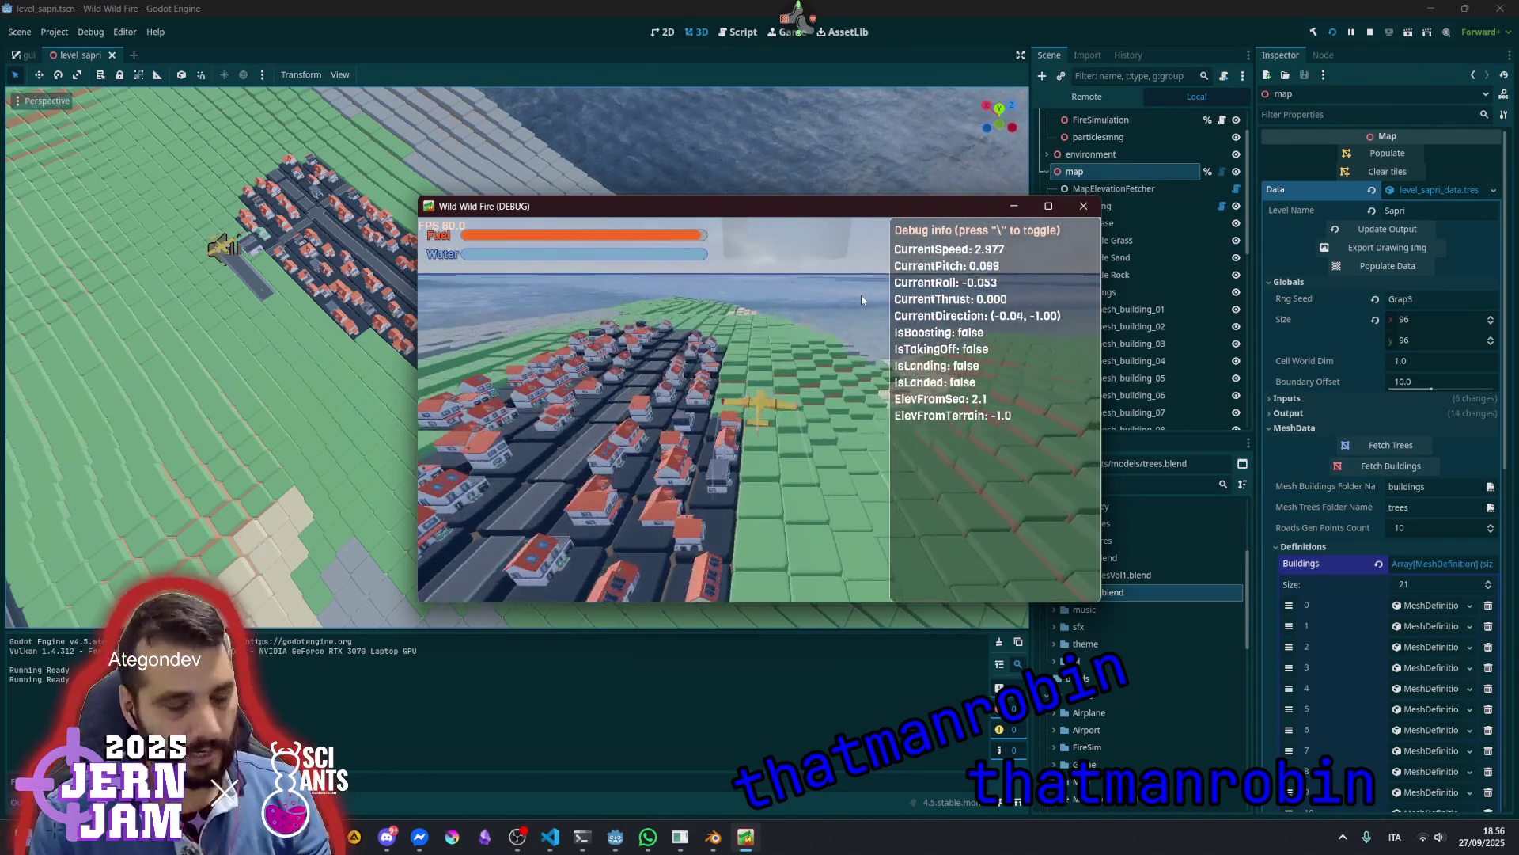
key(backslash)
double_click(910, 206)
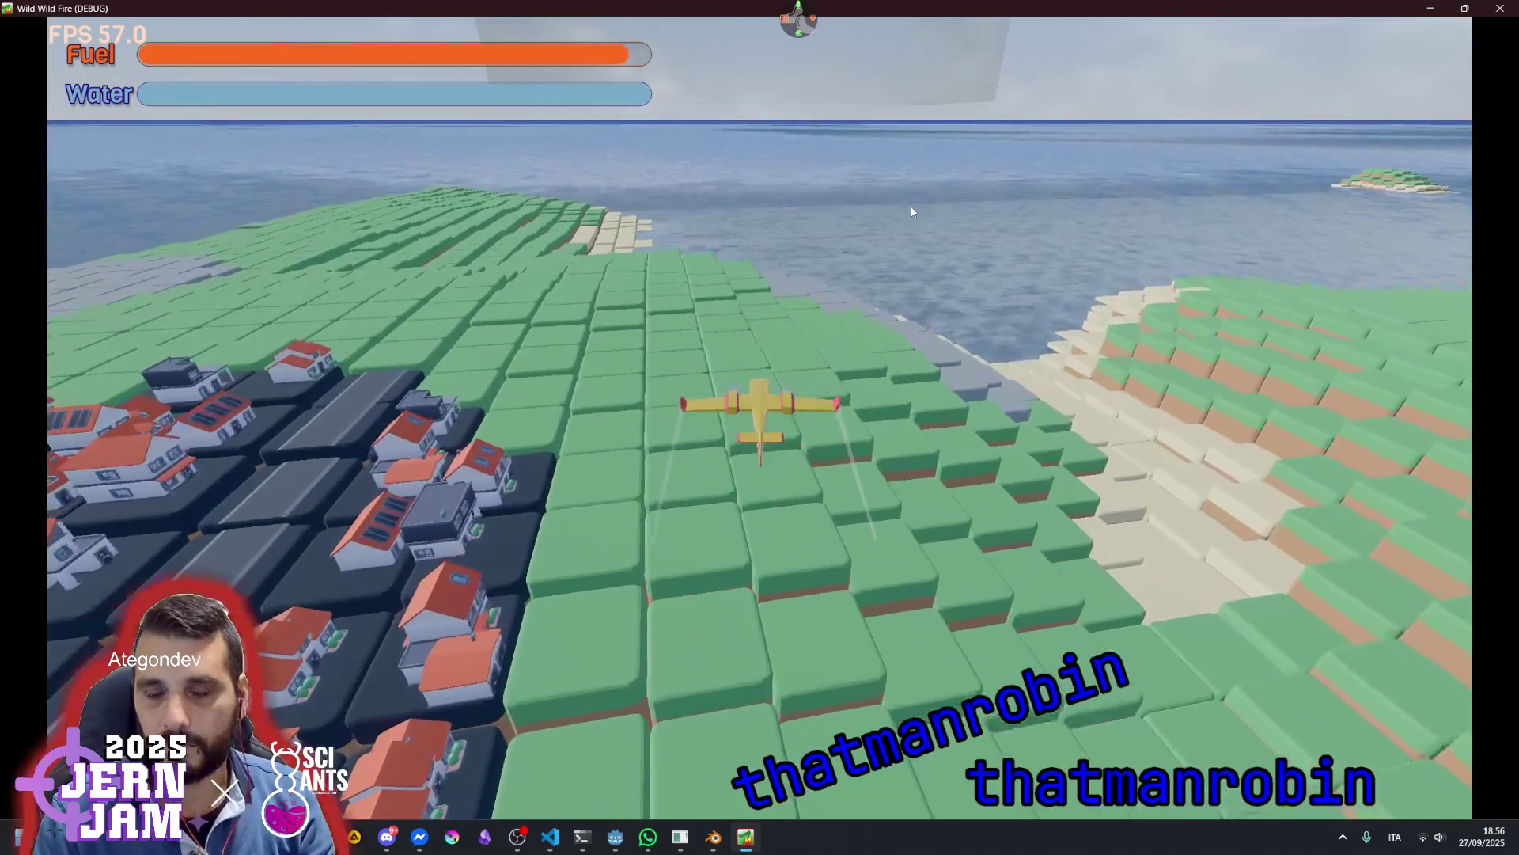
Bank the plane over the sea, coast and town while dropping its water
key(a)
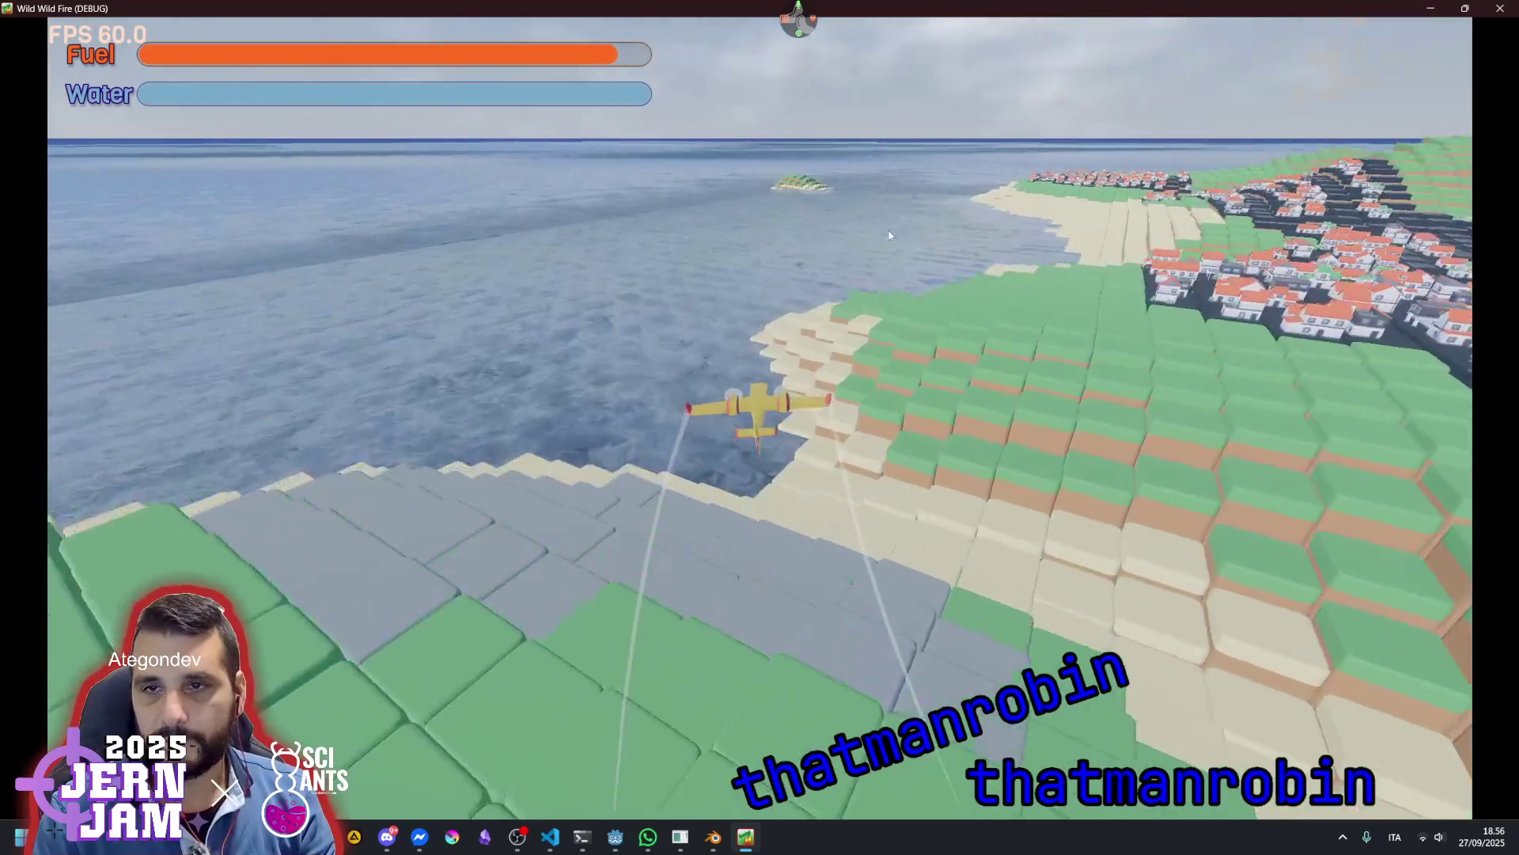
key(space)
key(d)
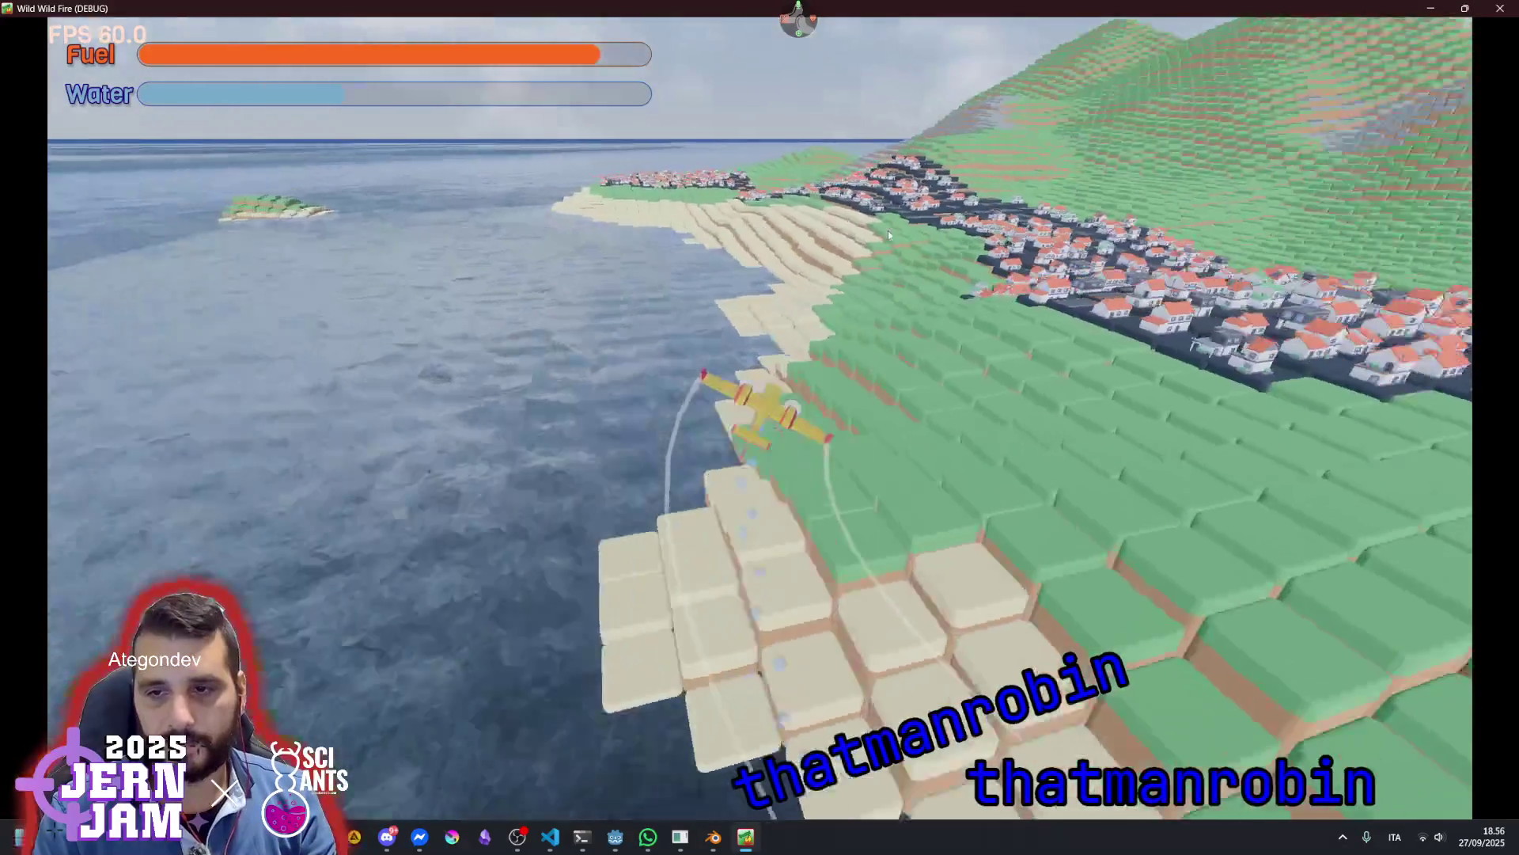
key(d)
key(space)
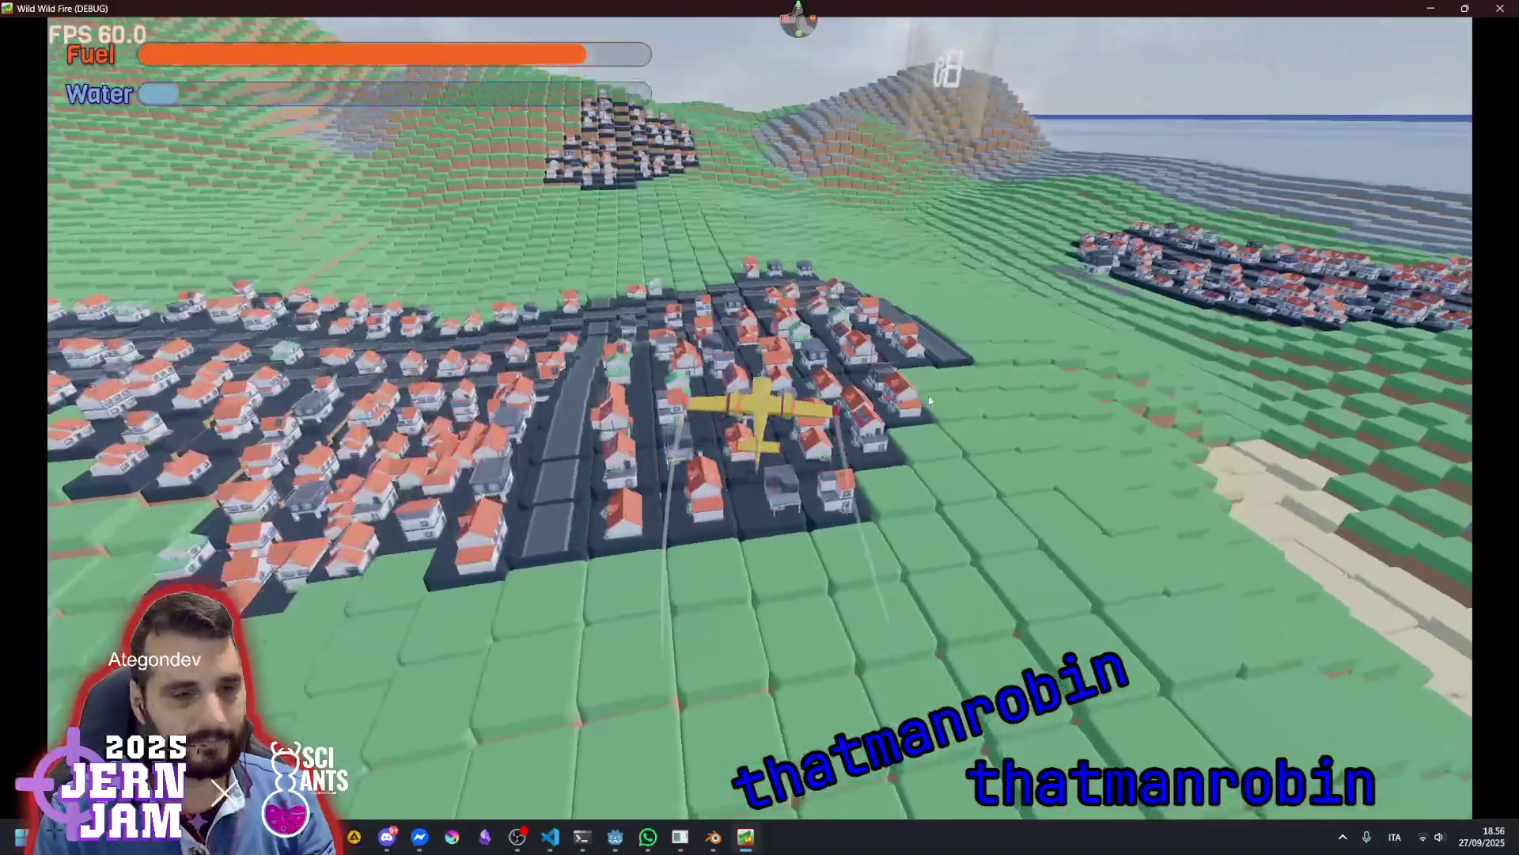
Pause the game and open the stream chat panel from the radial overlay
key(Escape)
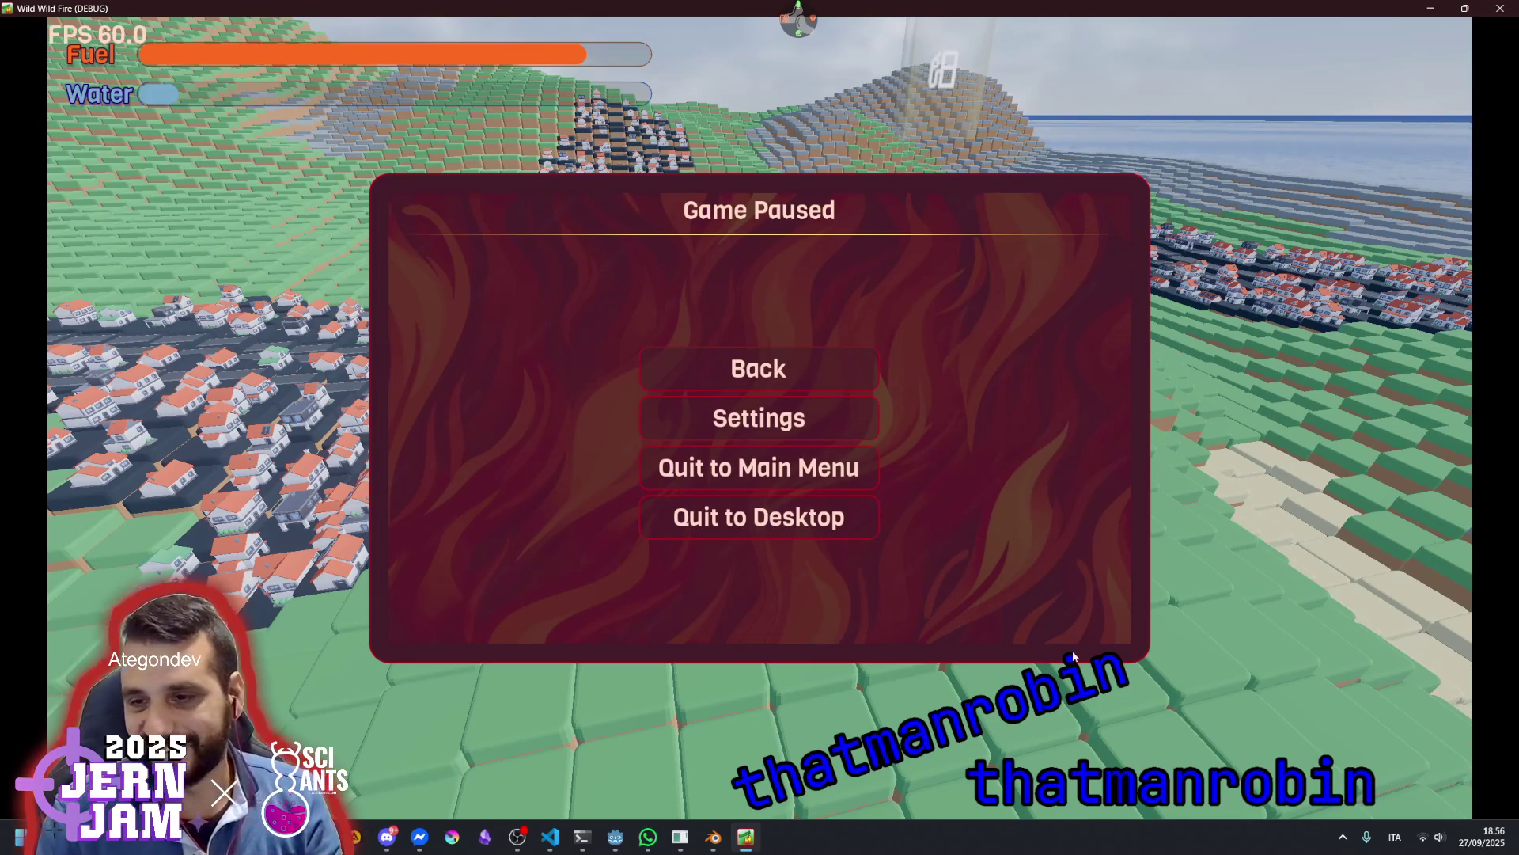
click(805, 20)
click(812, 61)
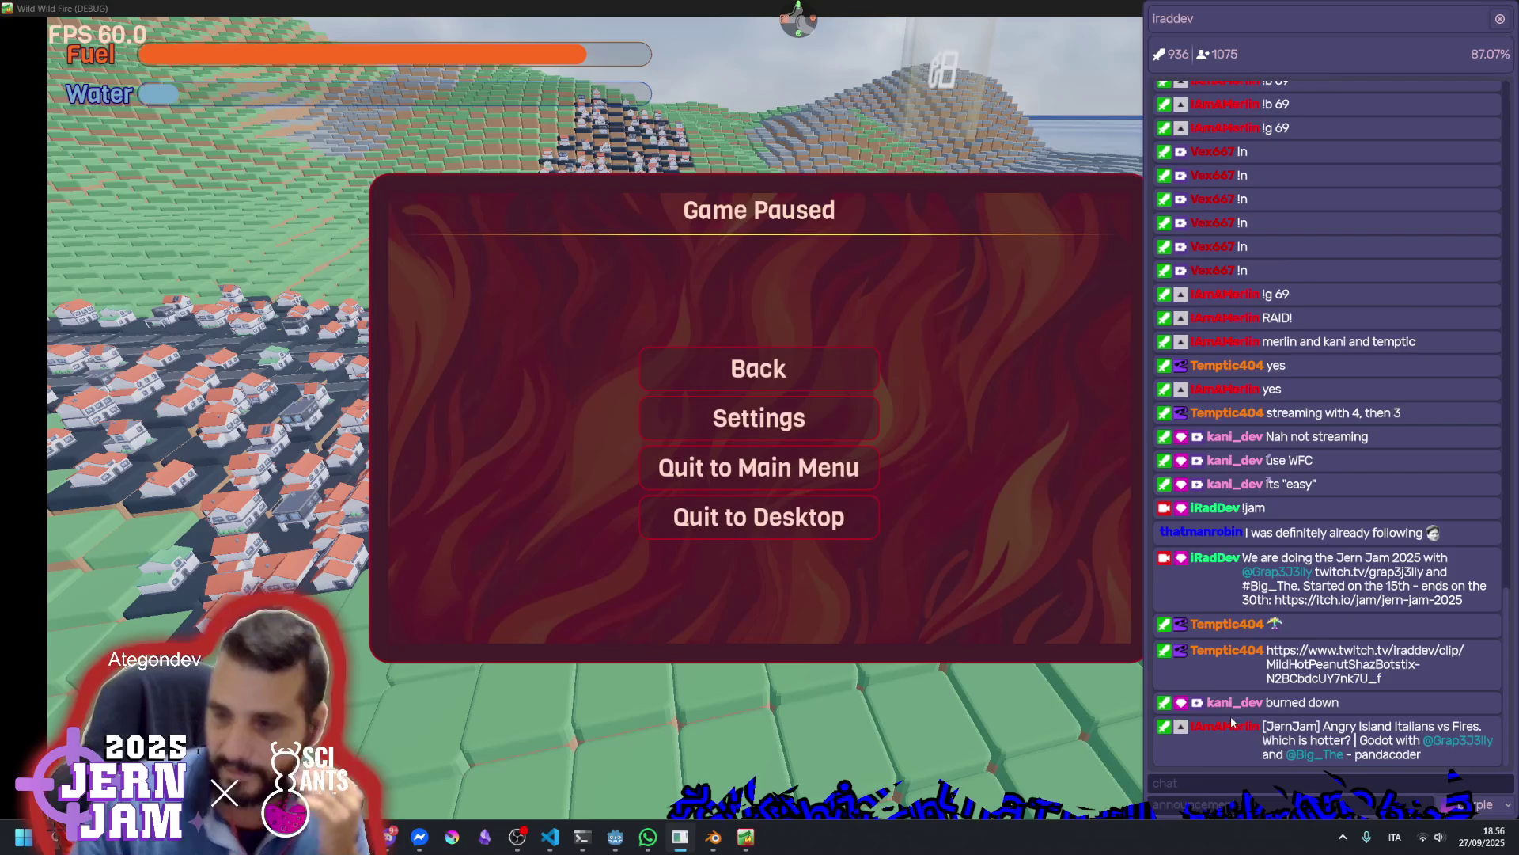
Give the raider a Shoutout! and make a viewer New mod!, then close chat and quit to desktop
right_click(1227, 728)
click(1217, 791)
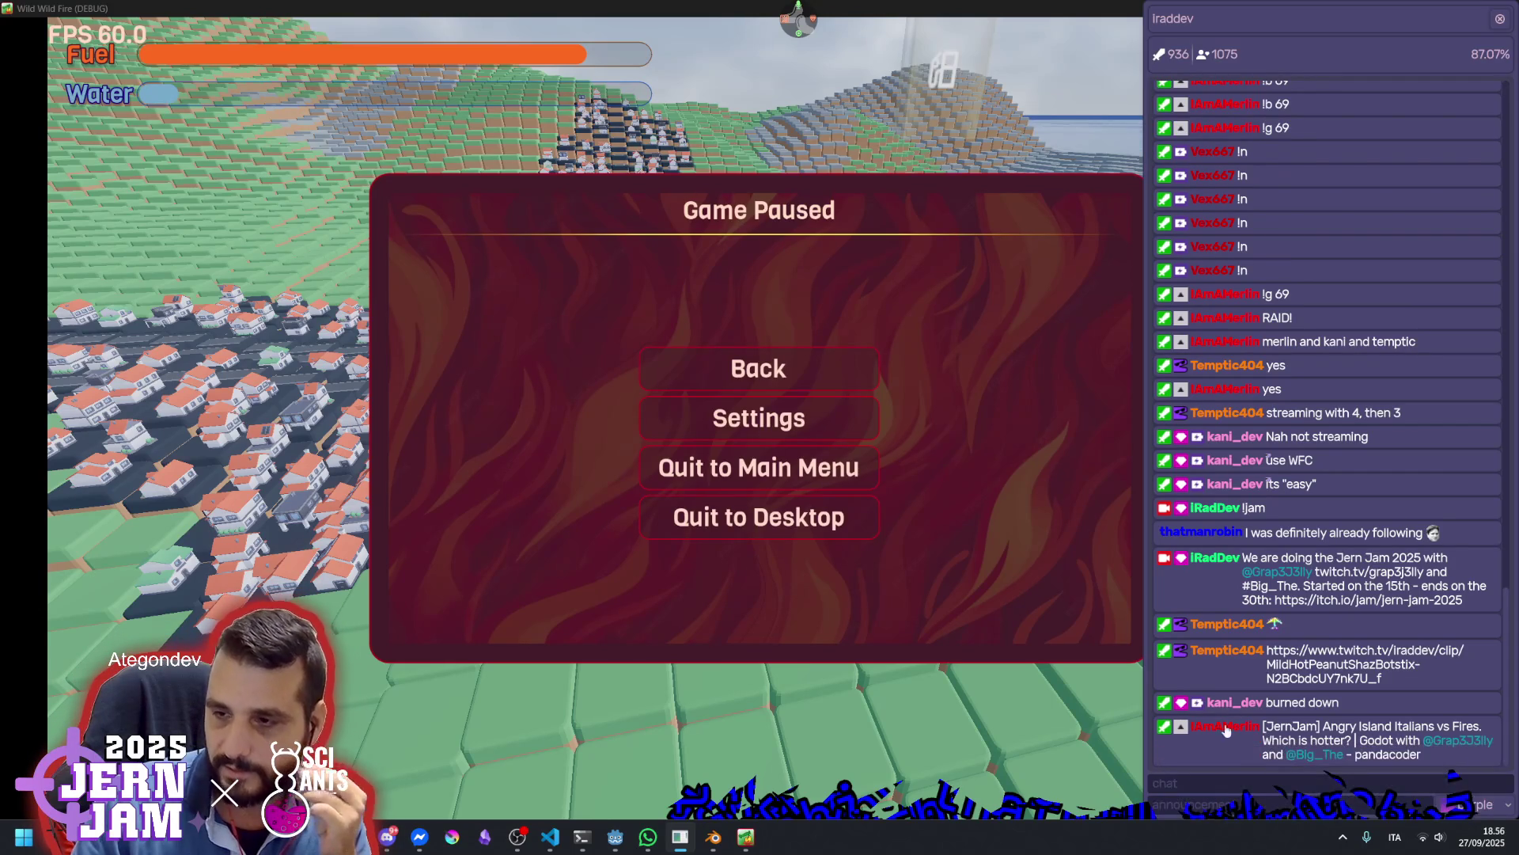
right_click(1211, 554)
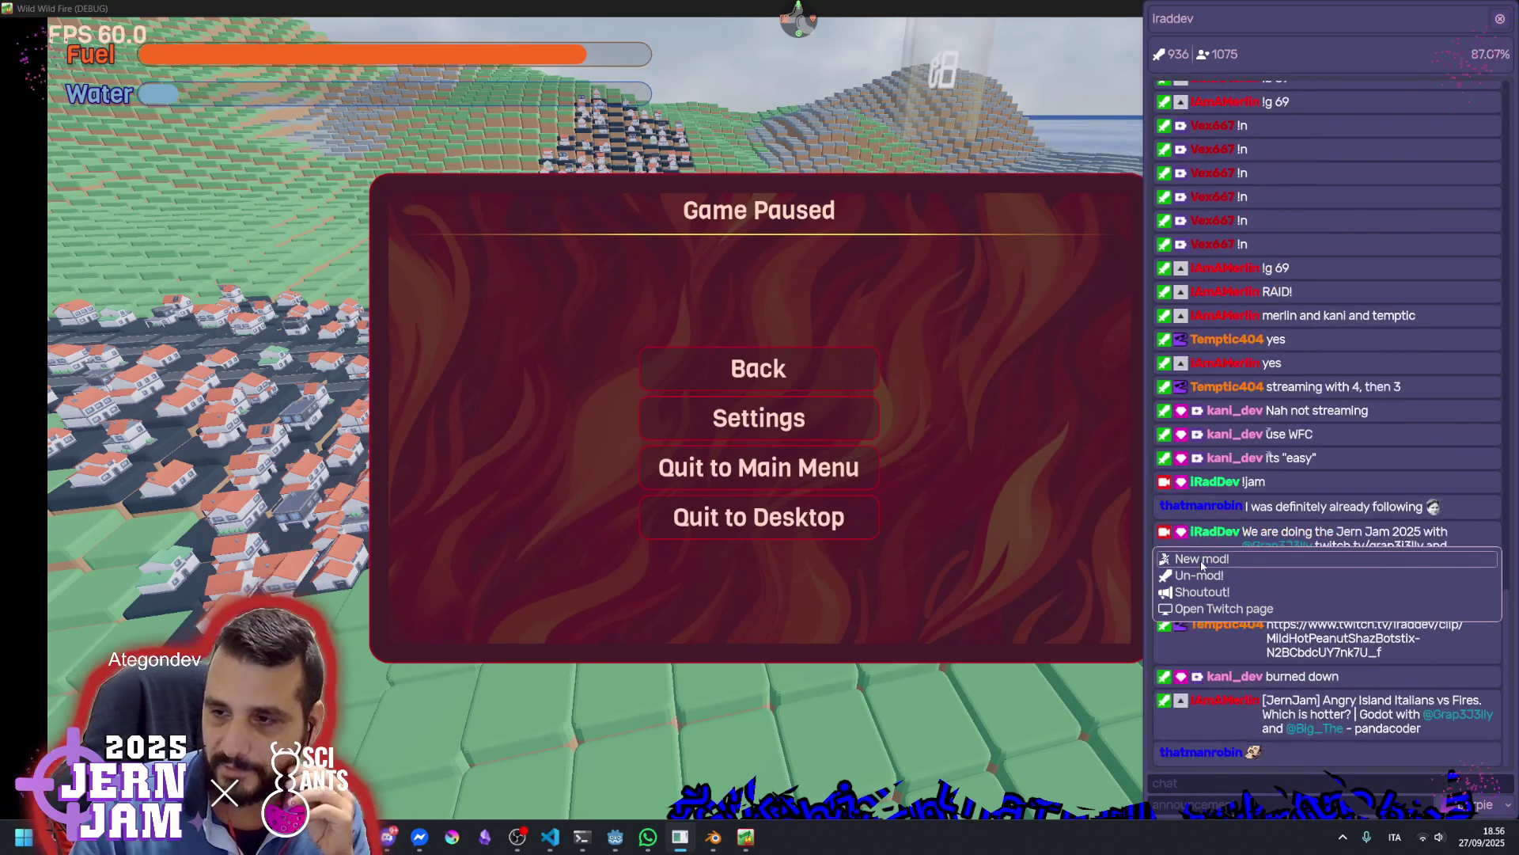
click(1200, 566)
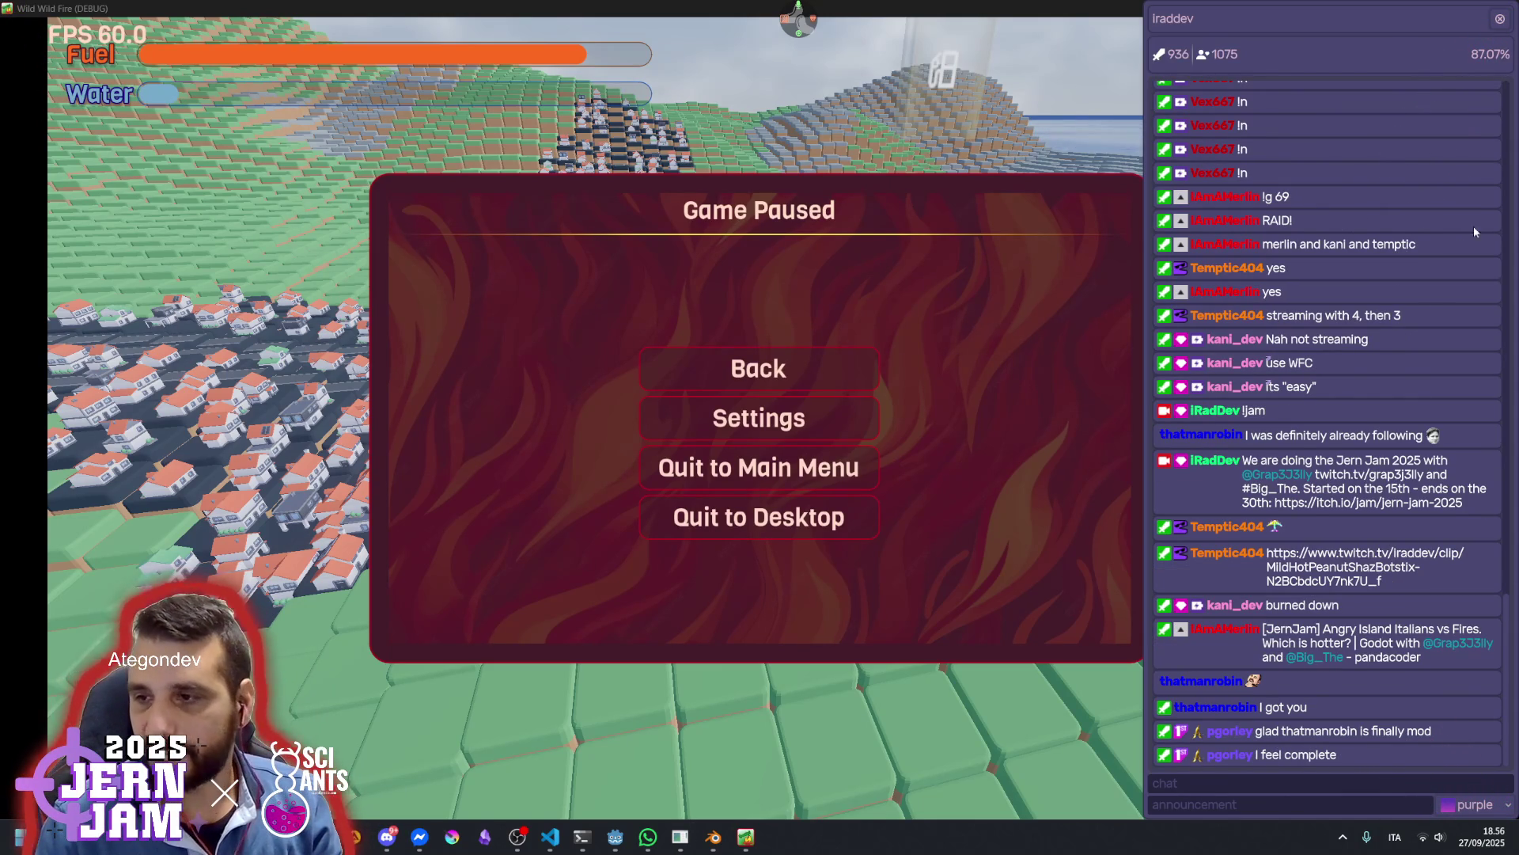
click(1143, 94)
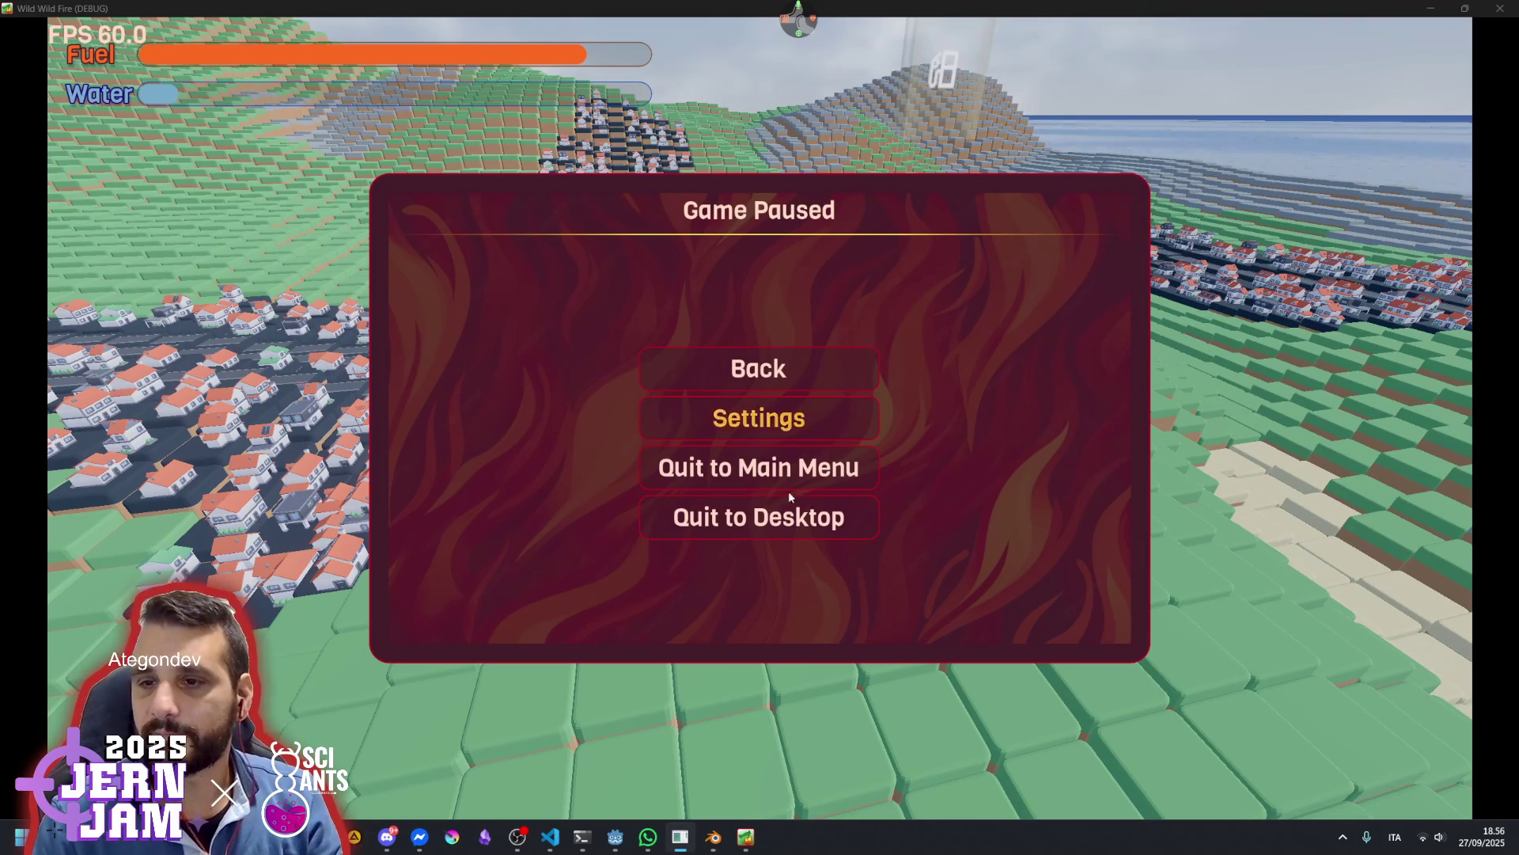
click(783, 517)
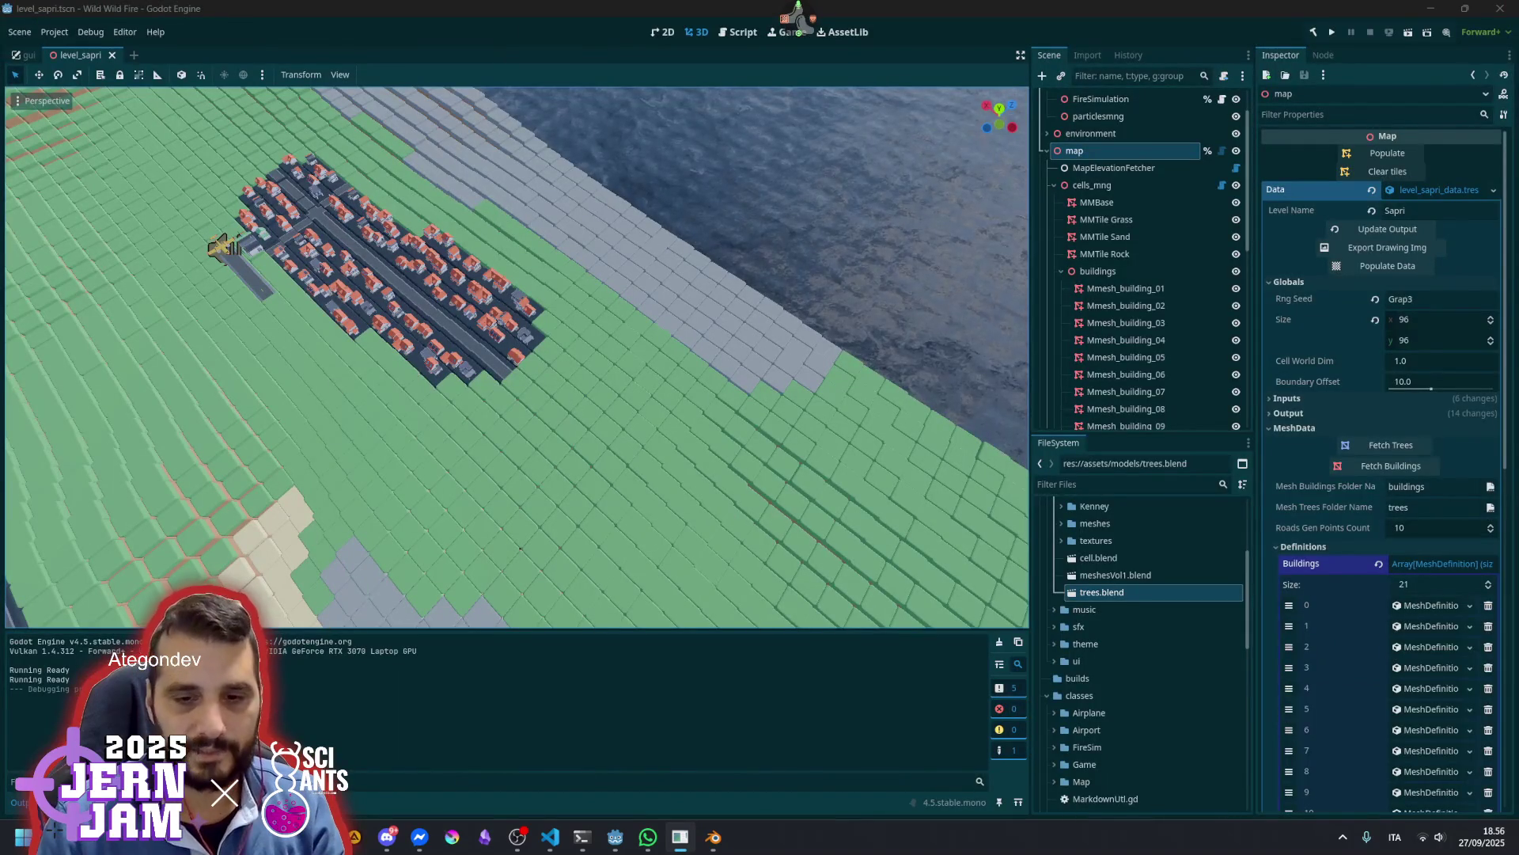
Load the shared Twitch clip link in a new browser tab
key(alt+Tab)
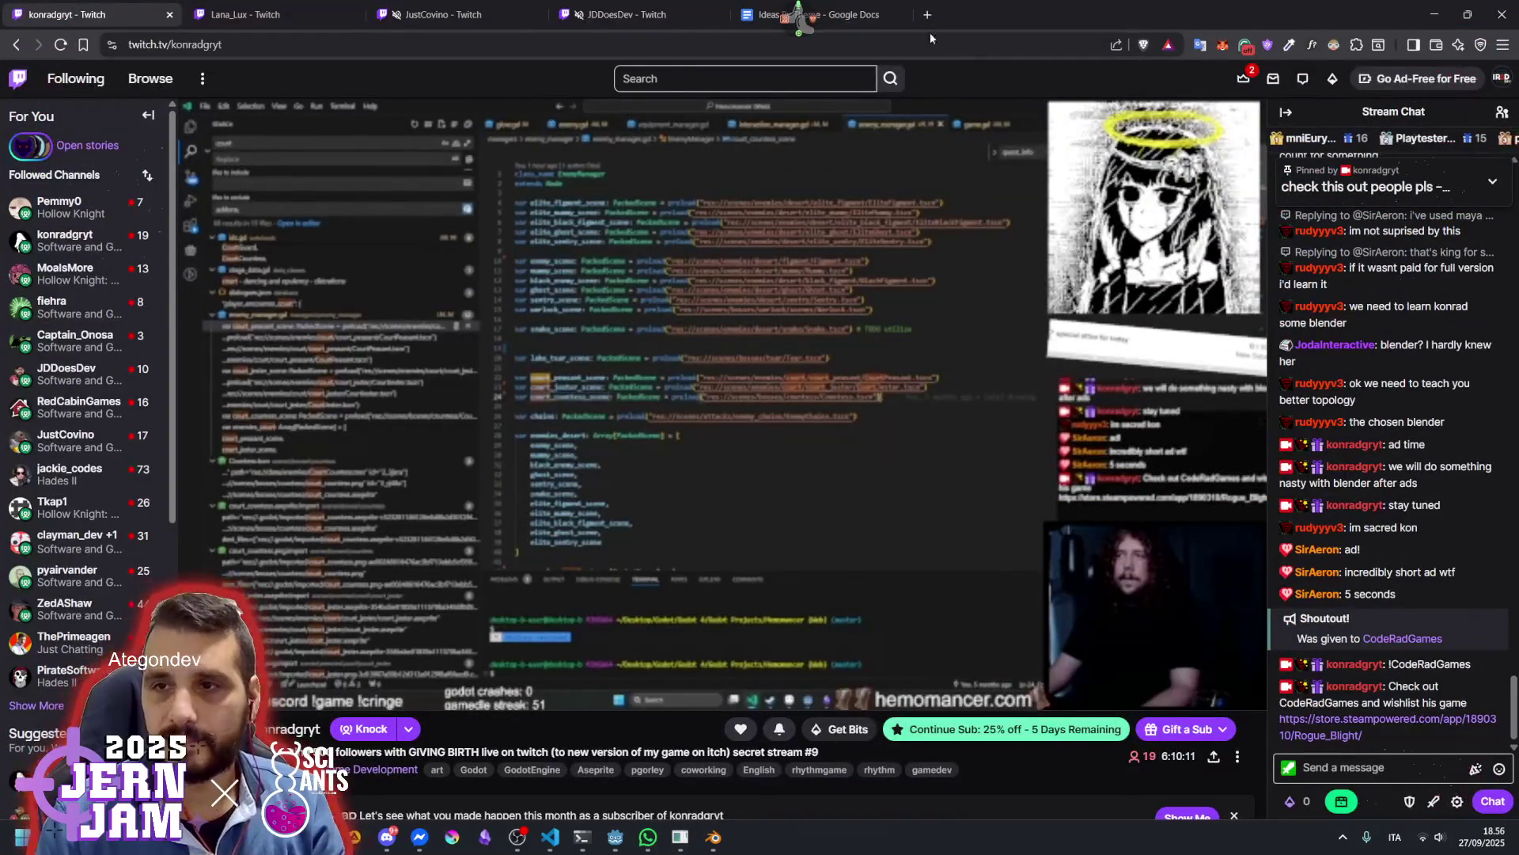
click(933, 46)
text(https://www.twitch.tv/iraddev/clip/MildHotPeanutShazBotstix-N2BCbdcUY7nk7U_f)
key(Return)
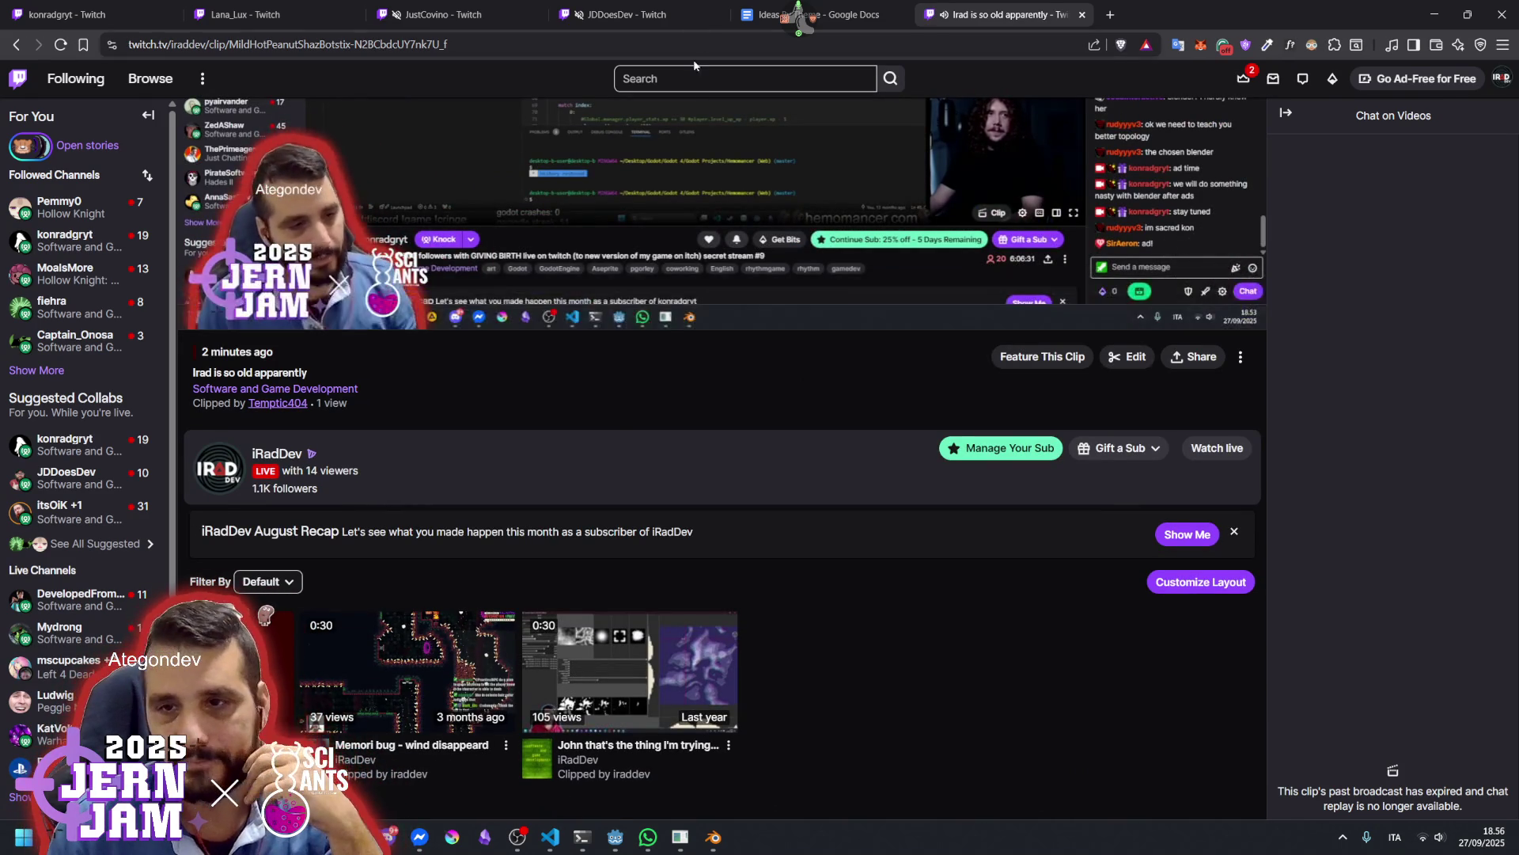
scroll(652, 486, up, 5)
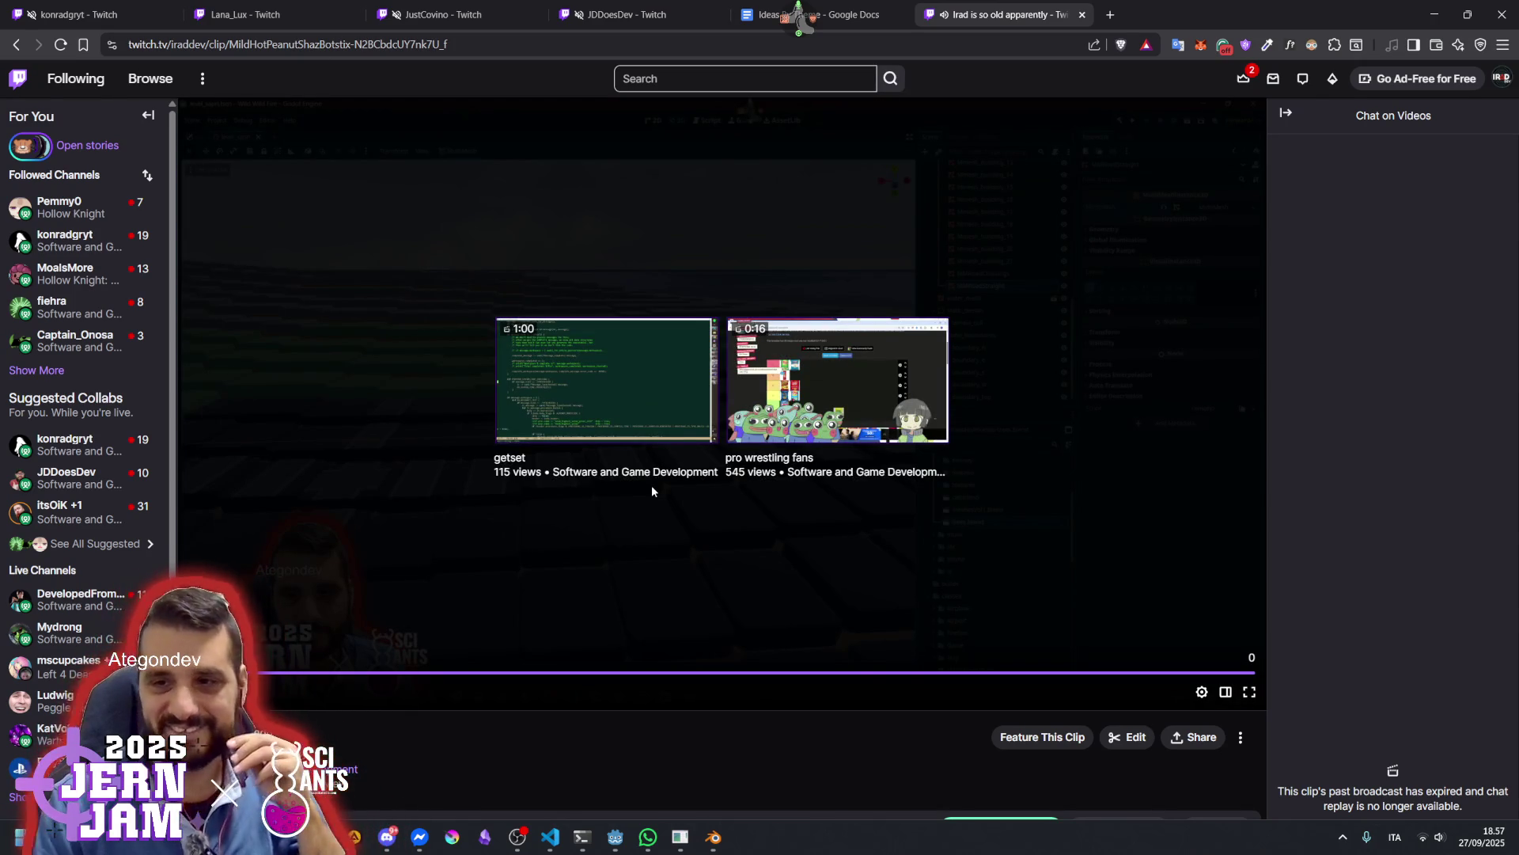
Close the clip tab and return to the Godot editor's level_sapri.tscn window
middle_click(1006, 6)
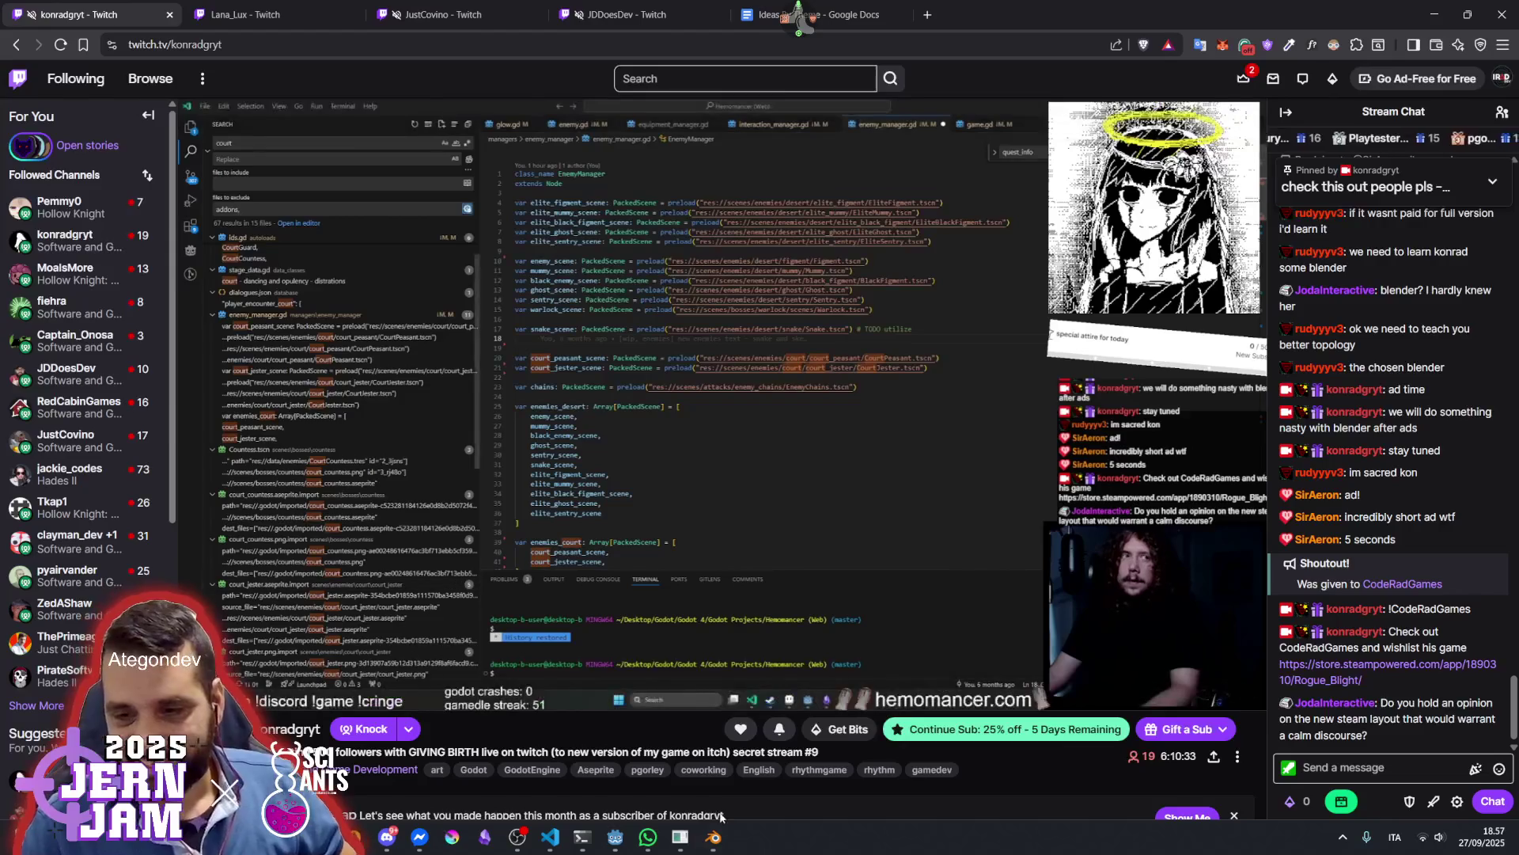
mouse_move(621, 840)
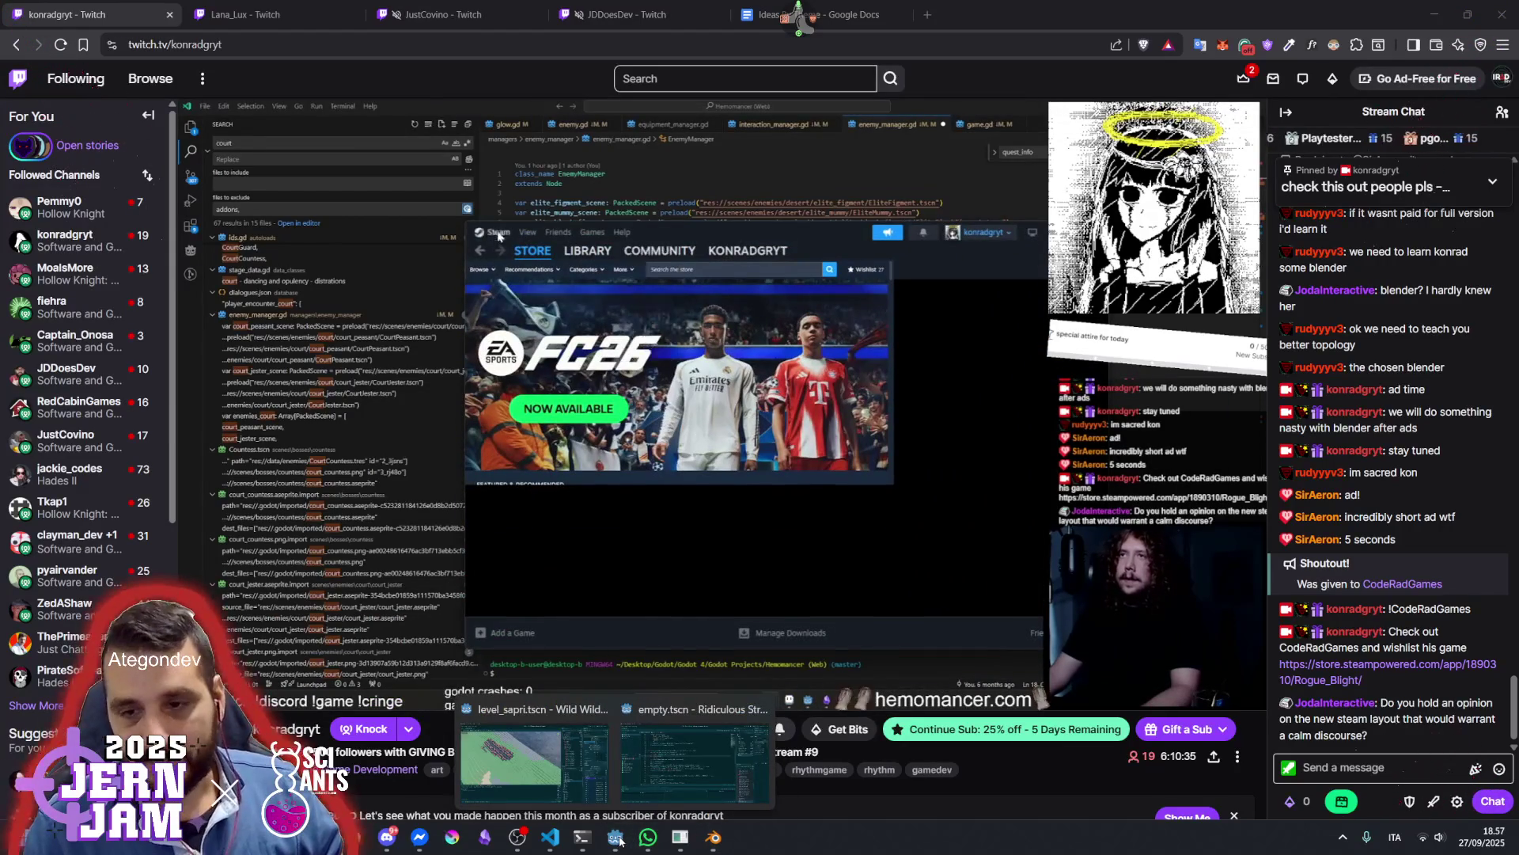
click(558, 752)
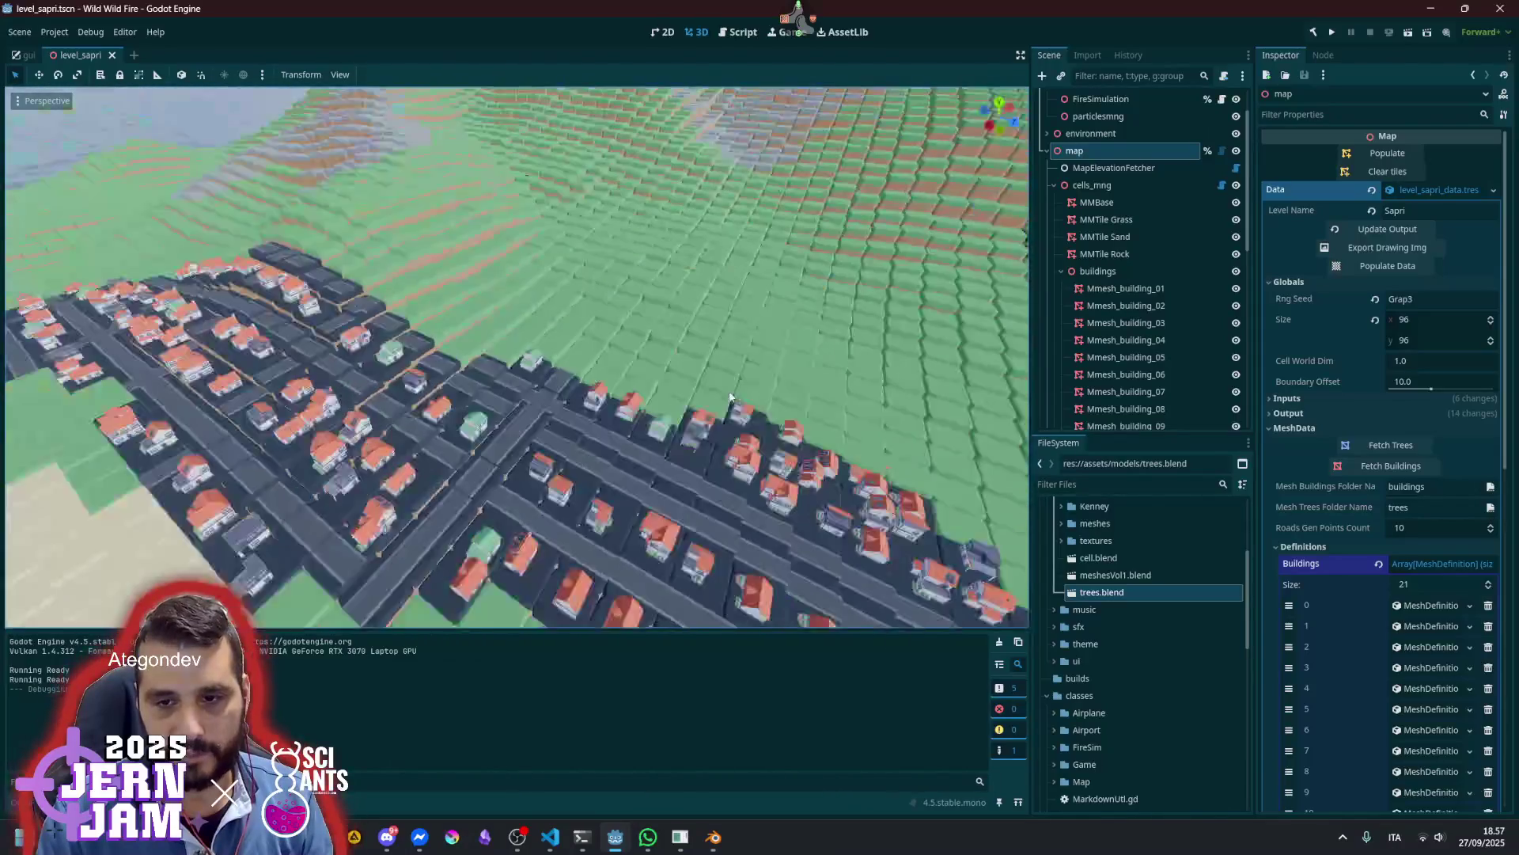
Bring trees.blend forward and hide the road_straight and road_crossing tiles
click(713, 838)
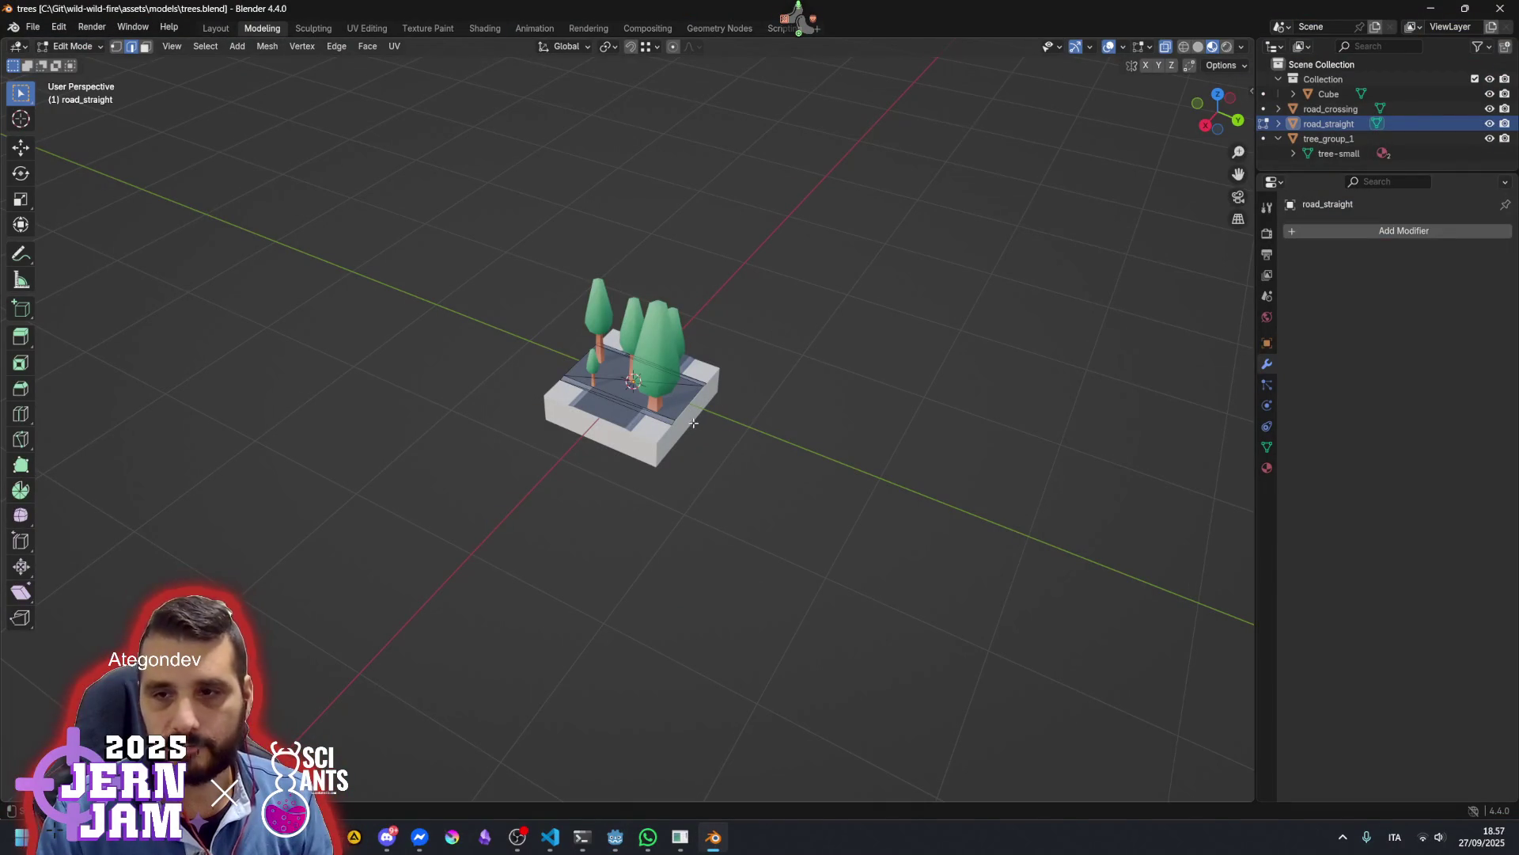
click(1489, 123)
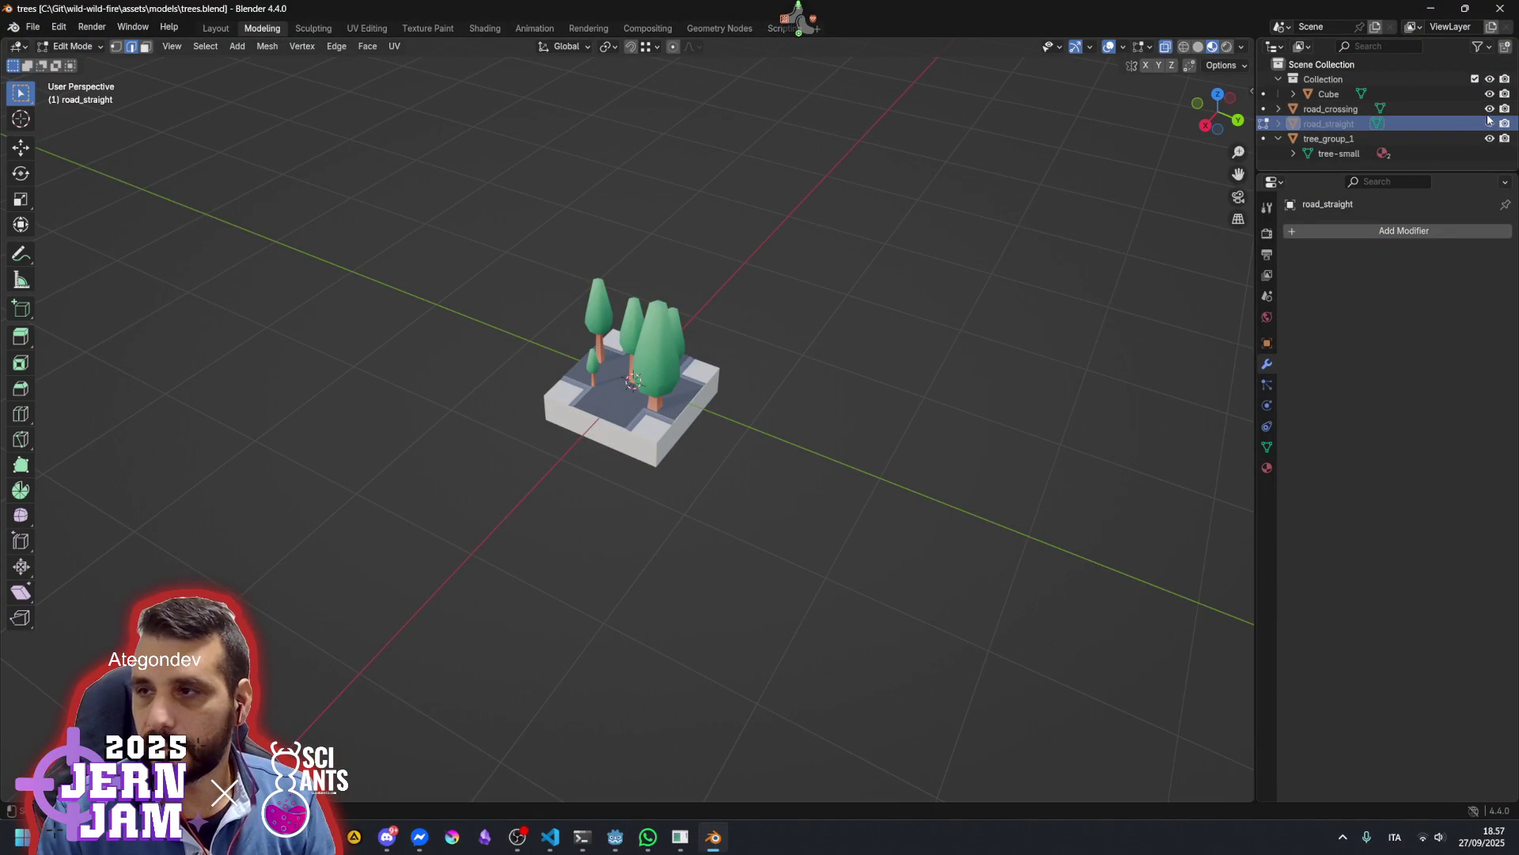
click(1489, 108)
Switch to box selection, select everything on the tree tile, and orbit around it
right_click(770, 364)
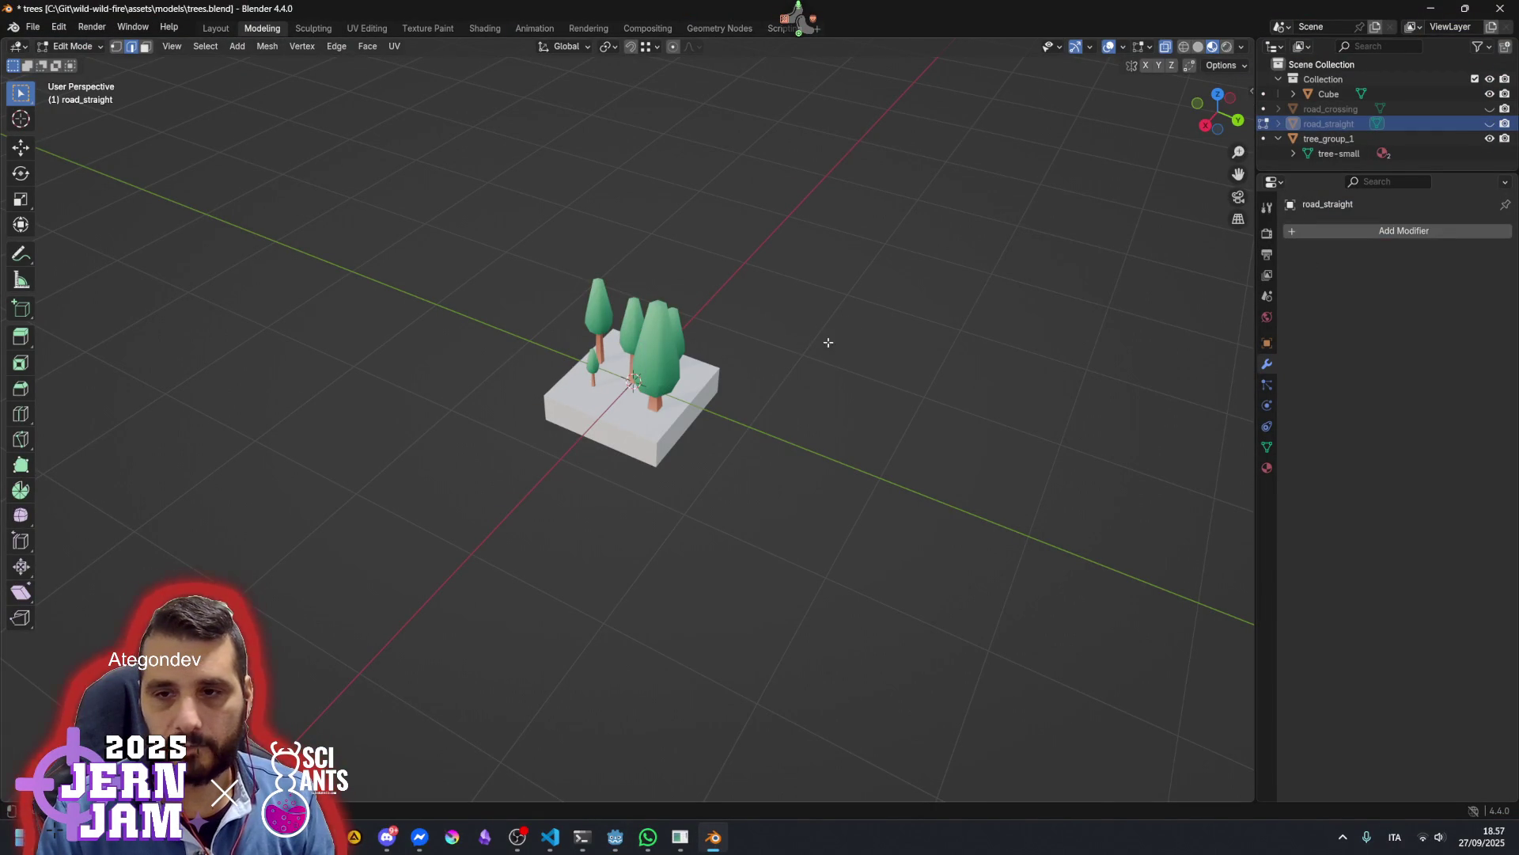
key(c)
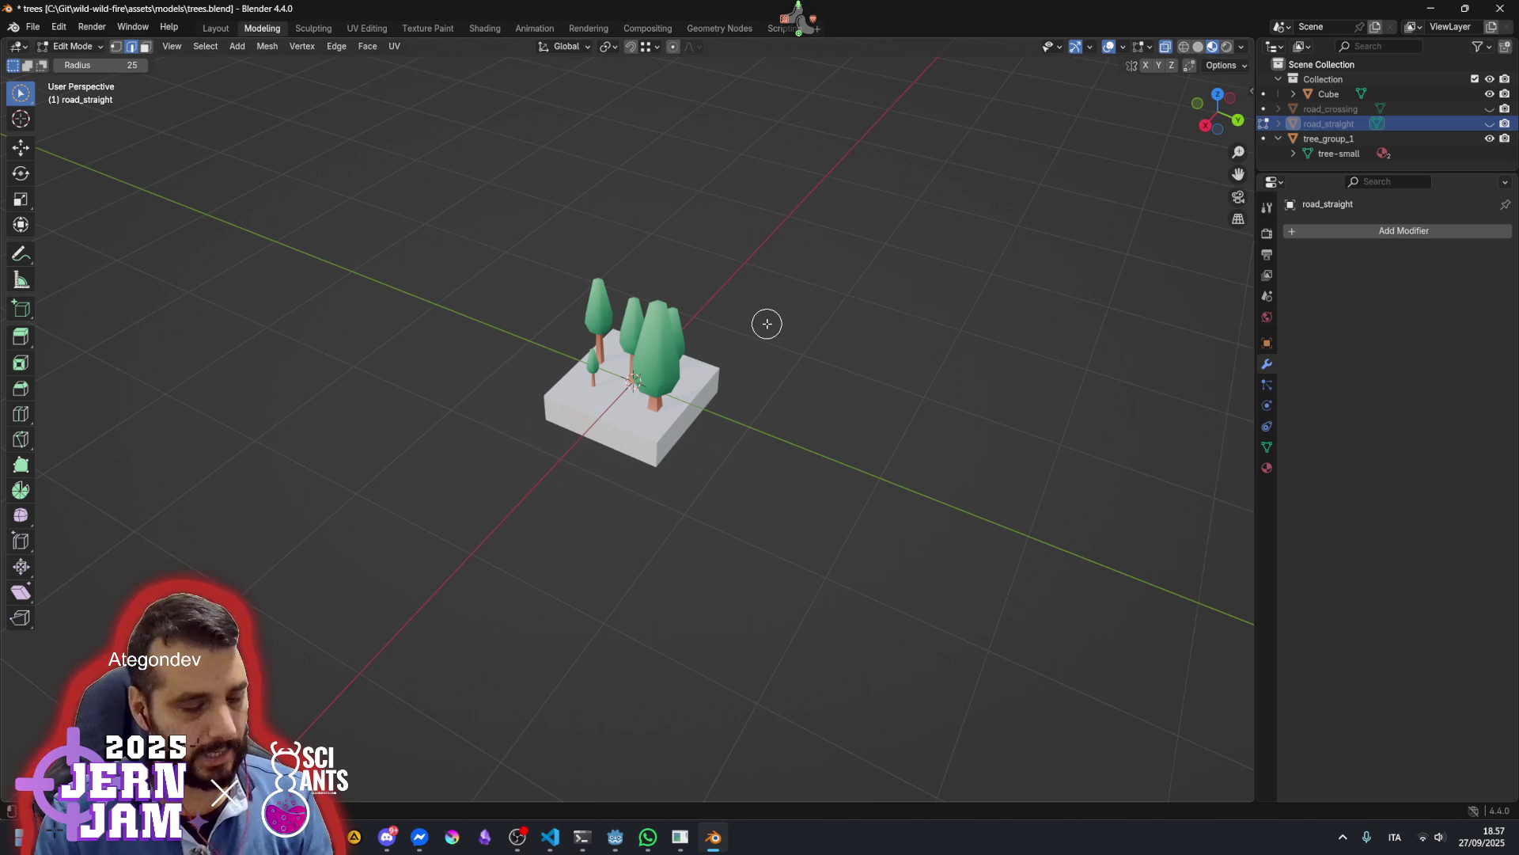
key(q)
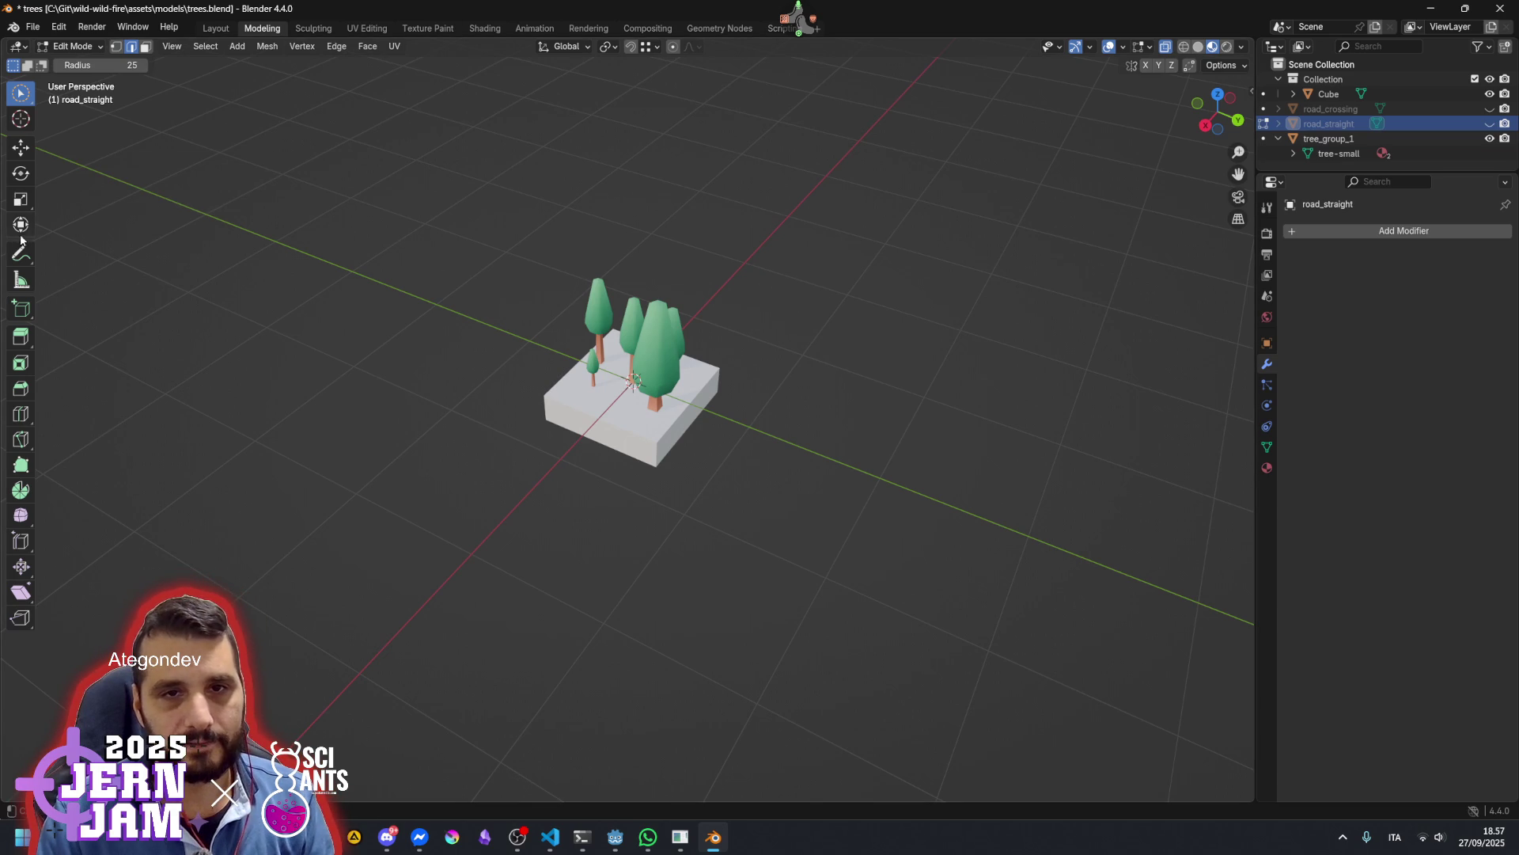
click(32, 95)
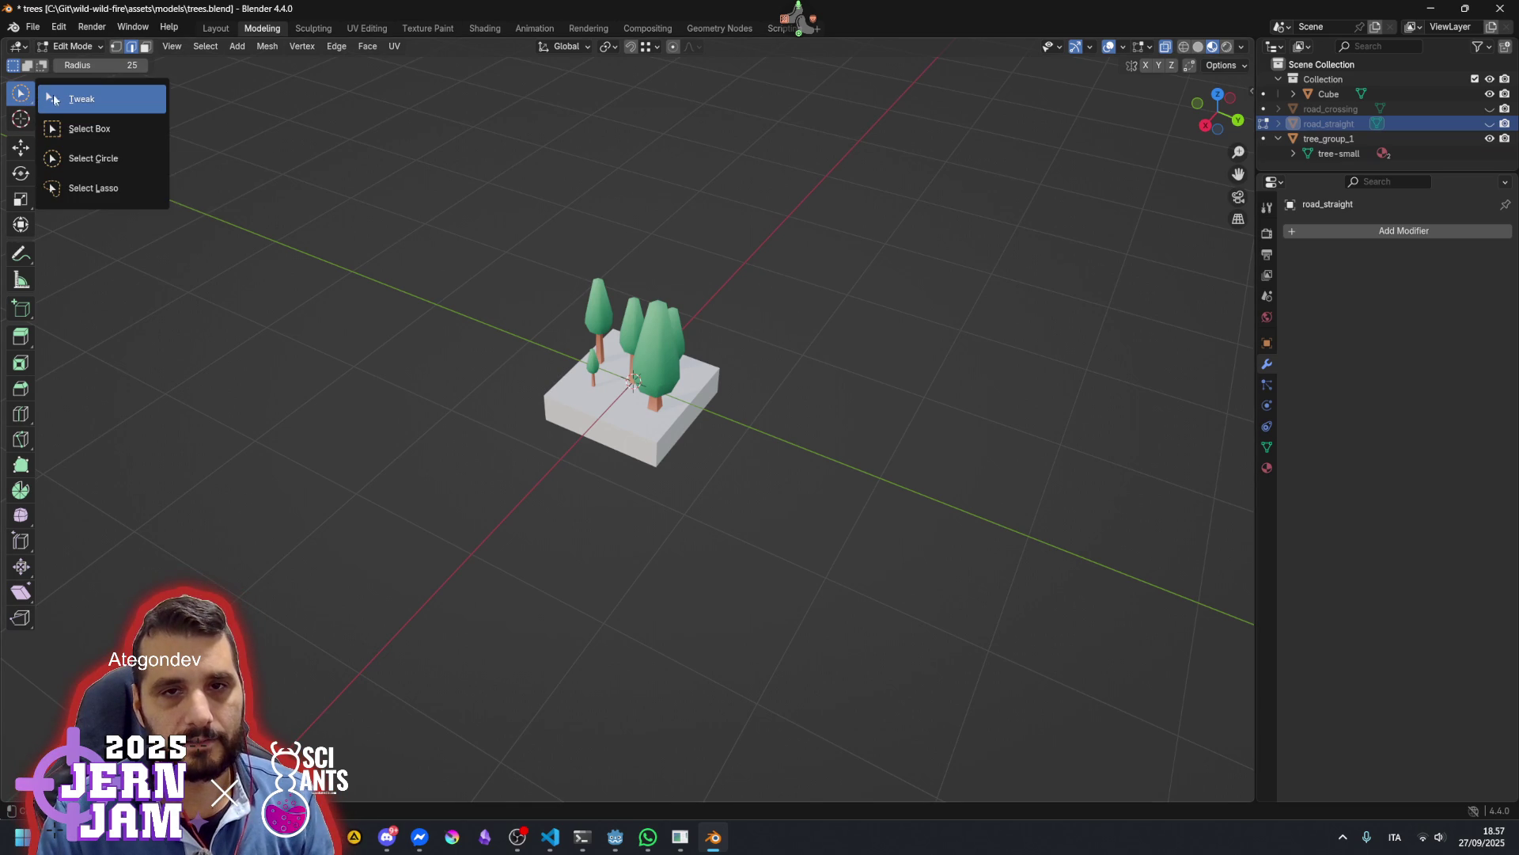
click(87, 128)
drag(431, 187, 655, 526)
mouse_move(530, 520)
mouse_down()
mouse_move(668, 512)
mouse_move(699, 485)
mouse_move(691, 440)
mouse_move(601, 422)
mouse_up()
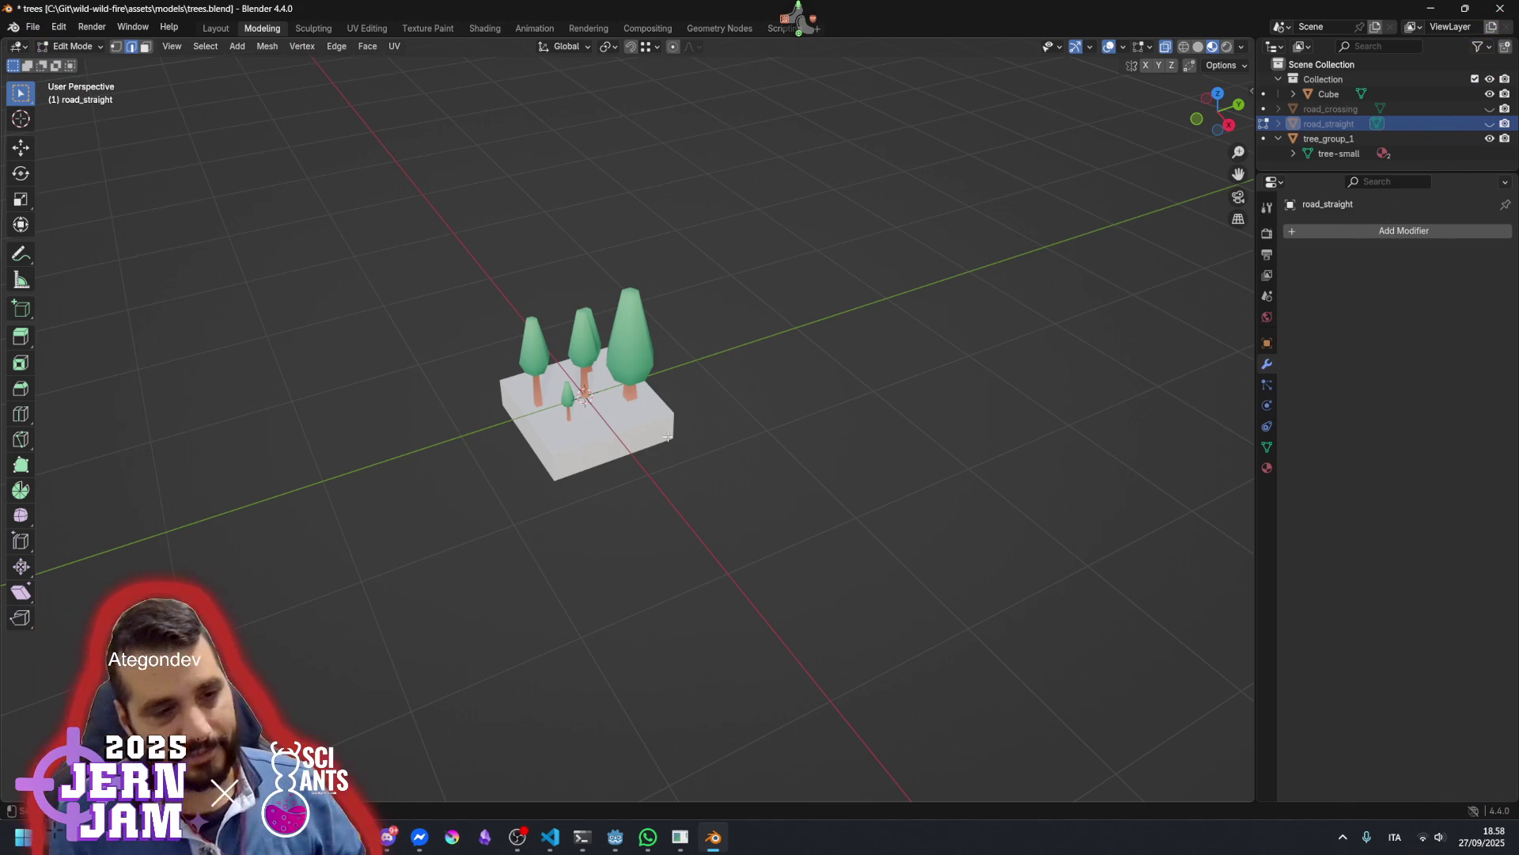
mouse_move(638, 433)
mouse_down()
mouse_move(705, 414)
mouse_move(698, 447)
mouse_up()
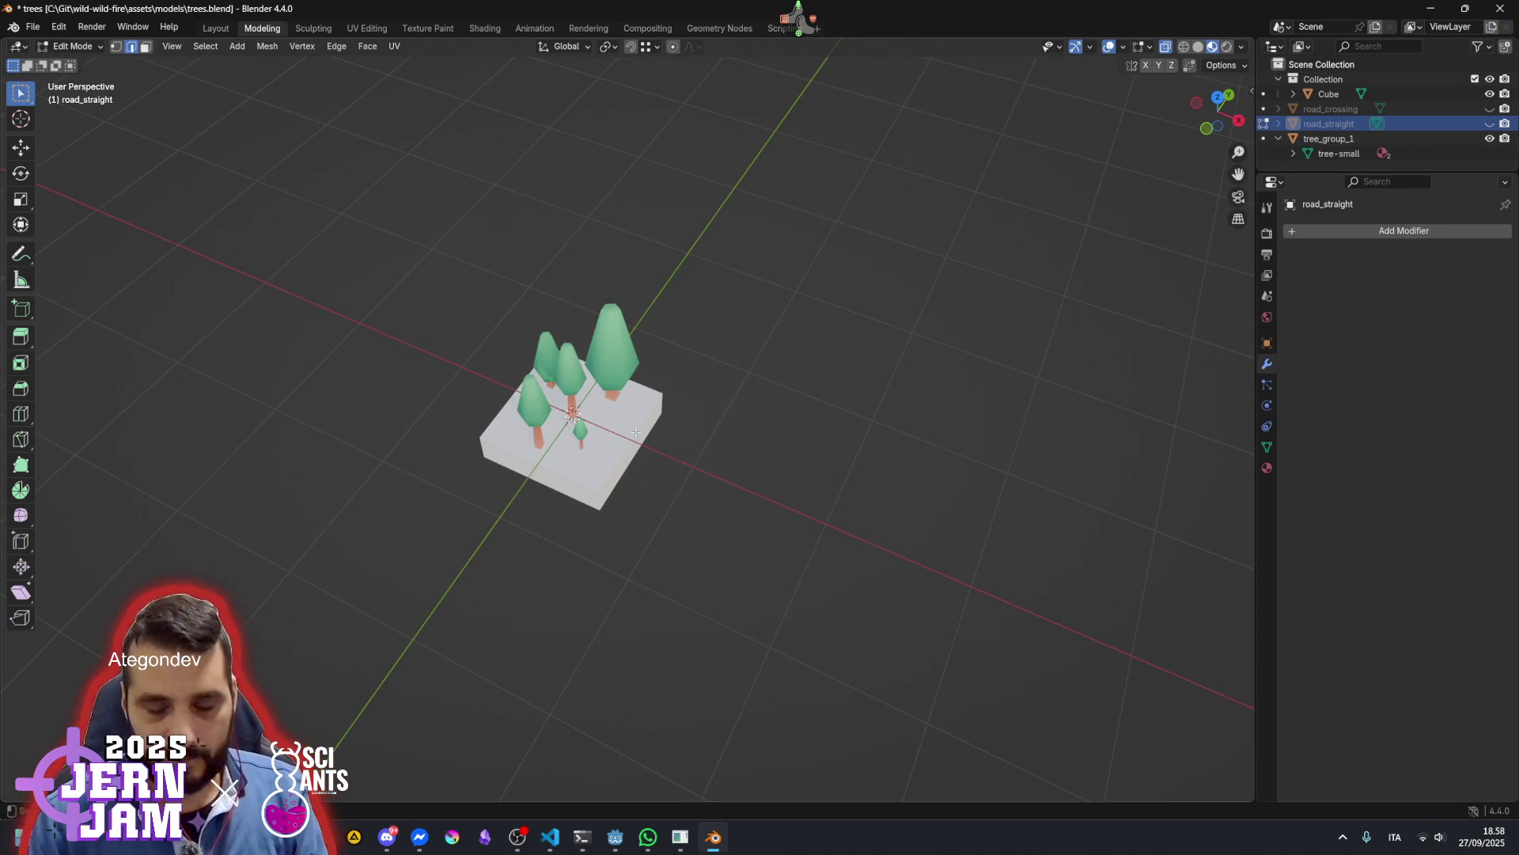
View the trees through the Cube base as camera, then return to perspective view
click(1329, 94)
mouse_move(859, 405)
mouse_down()
mouse_move(788, 448)
mouse_move(811, 390)
mouse_move(831, 435)
mouse_up()
scroll(703, 459, up, 10)
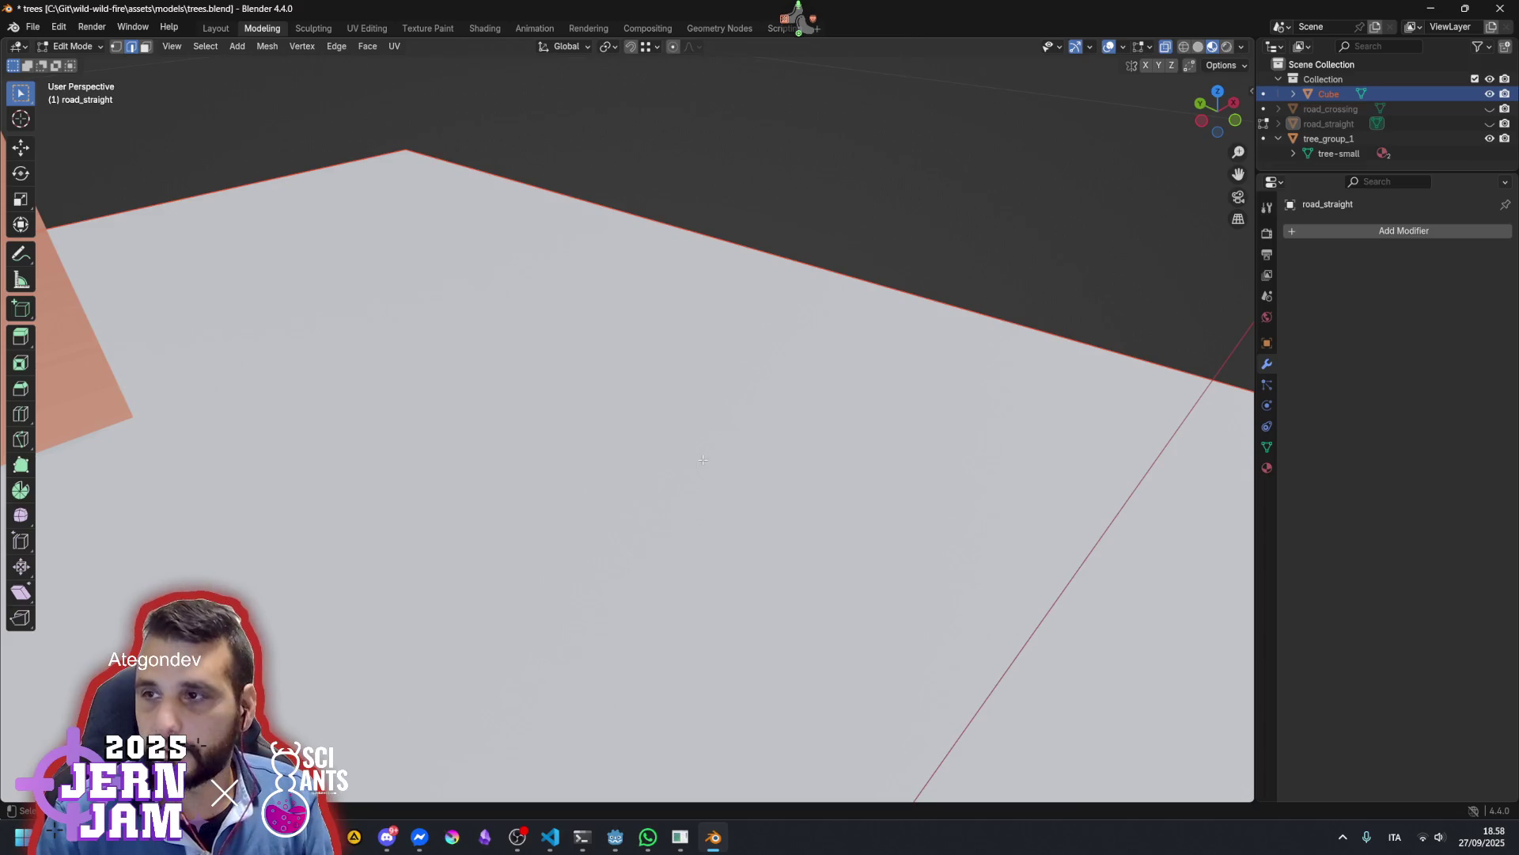
key(ctrl+KP_0)
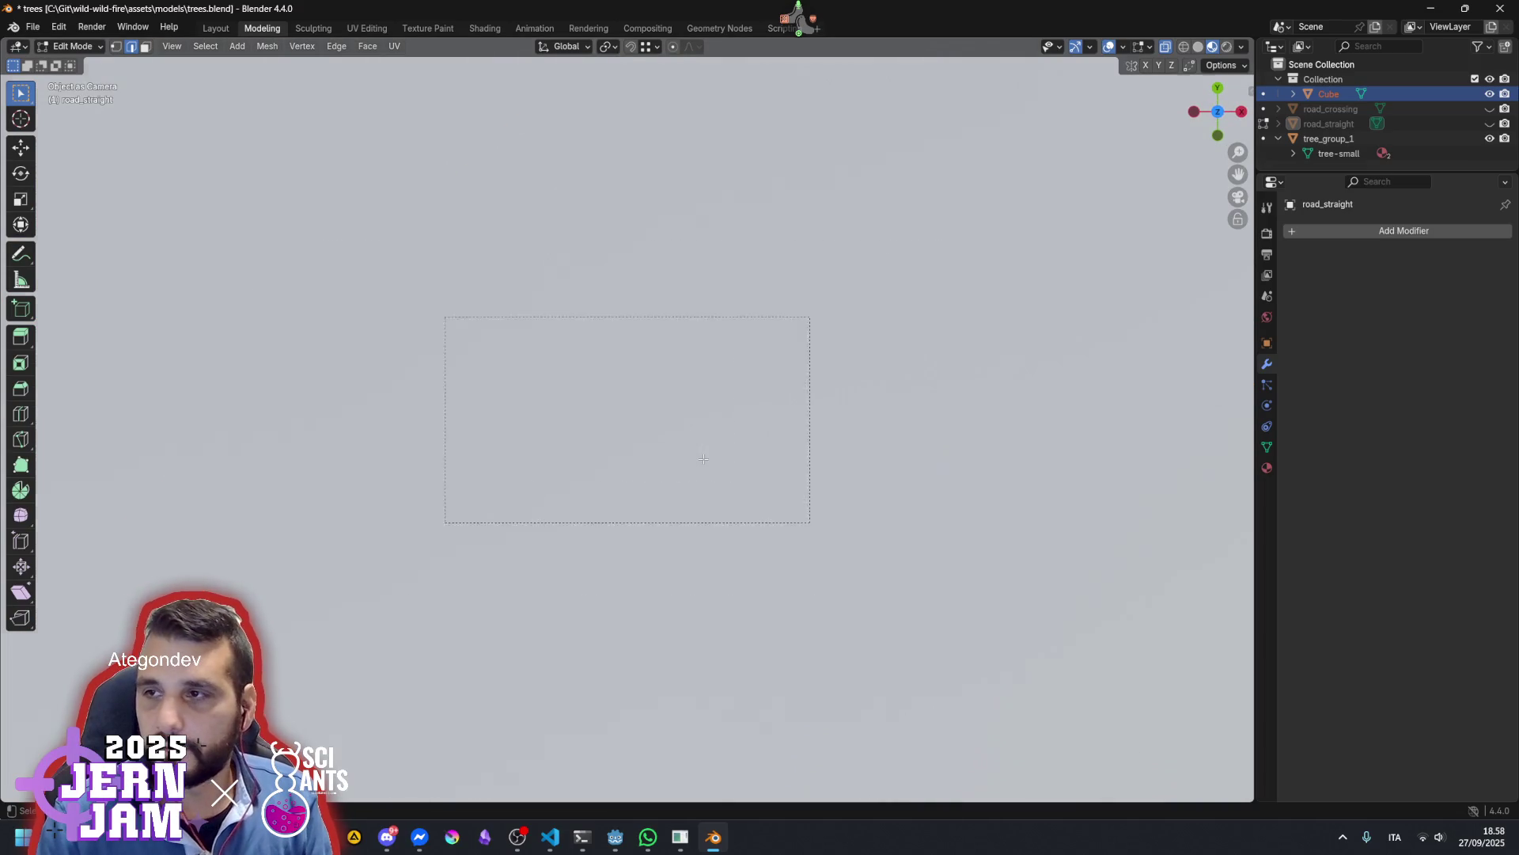
scroll(700, 461, down, 4)
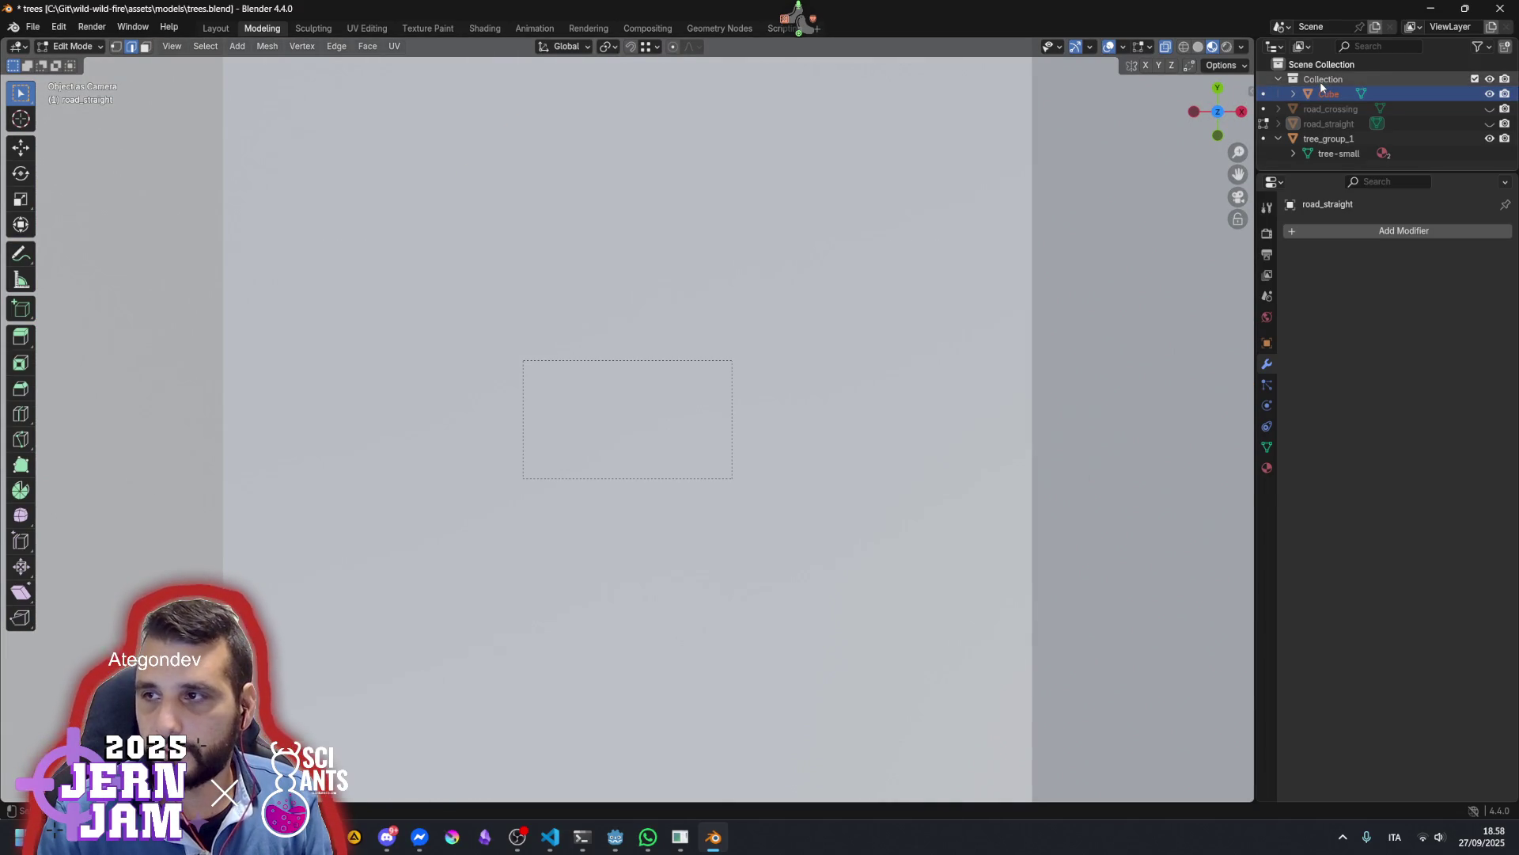
click(1323, 79)
key(KP_0)
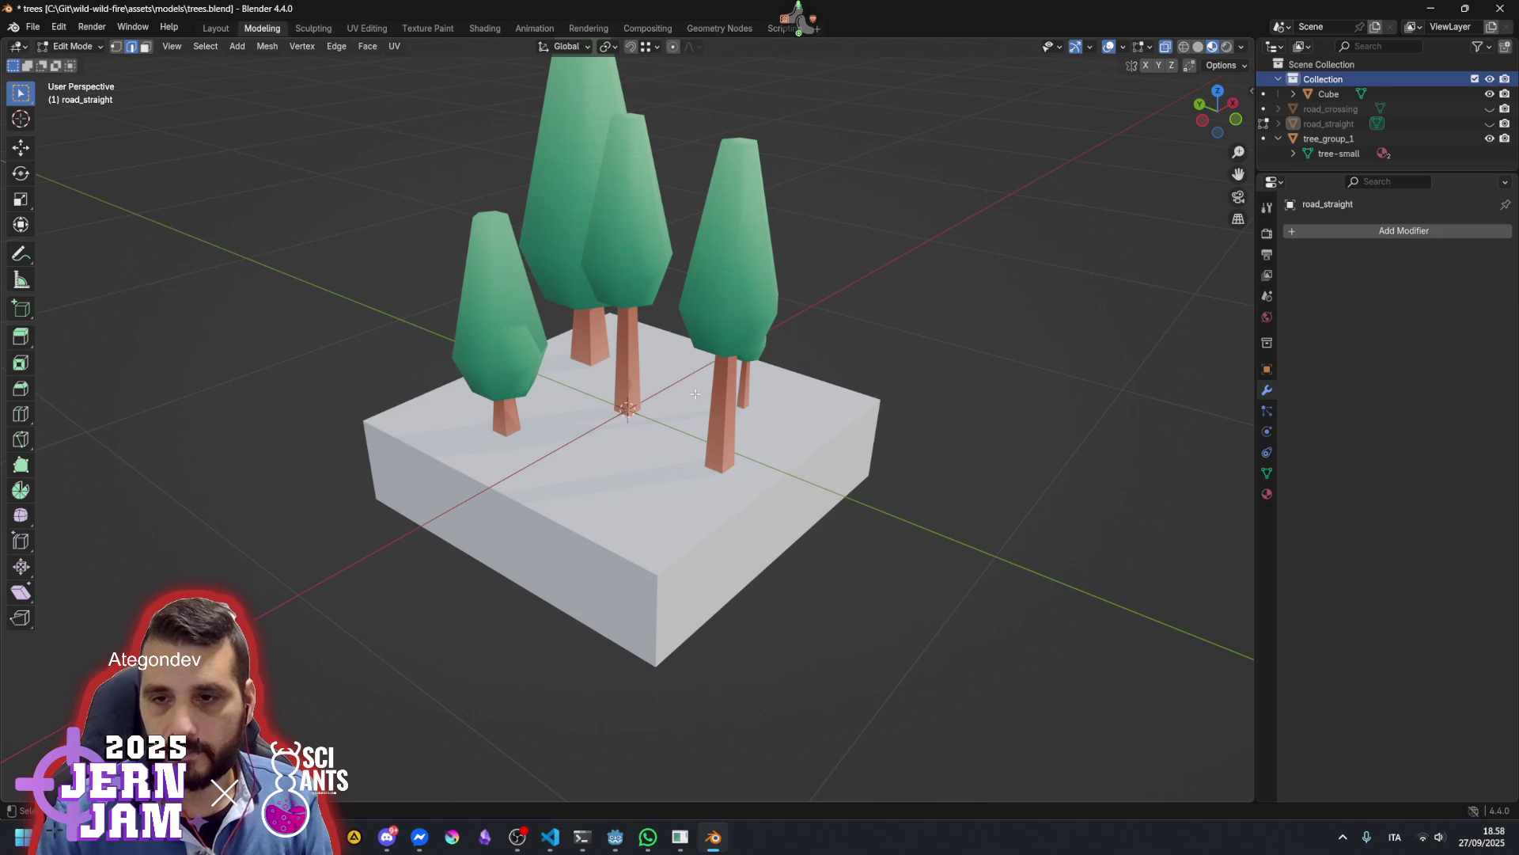
Select tree_group_1, orbit in close, and view the tile through it as camera
click(1329, 138)
right_click(950, 368)
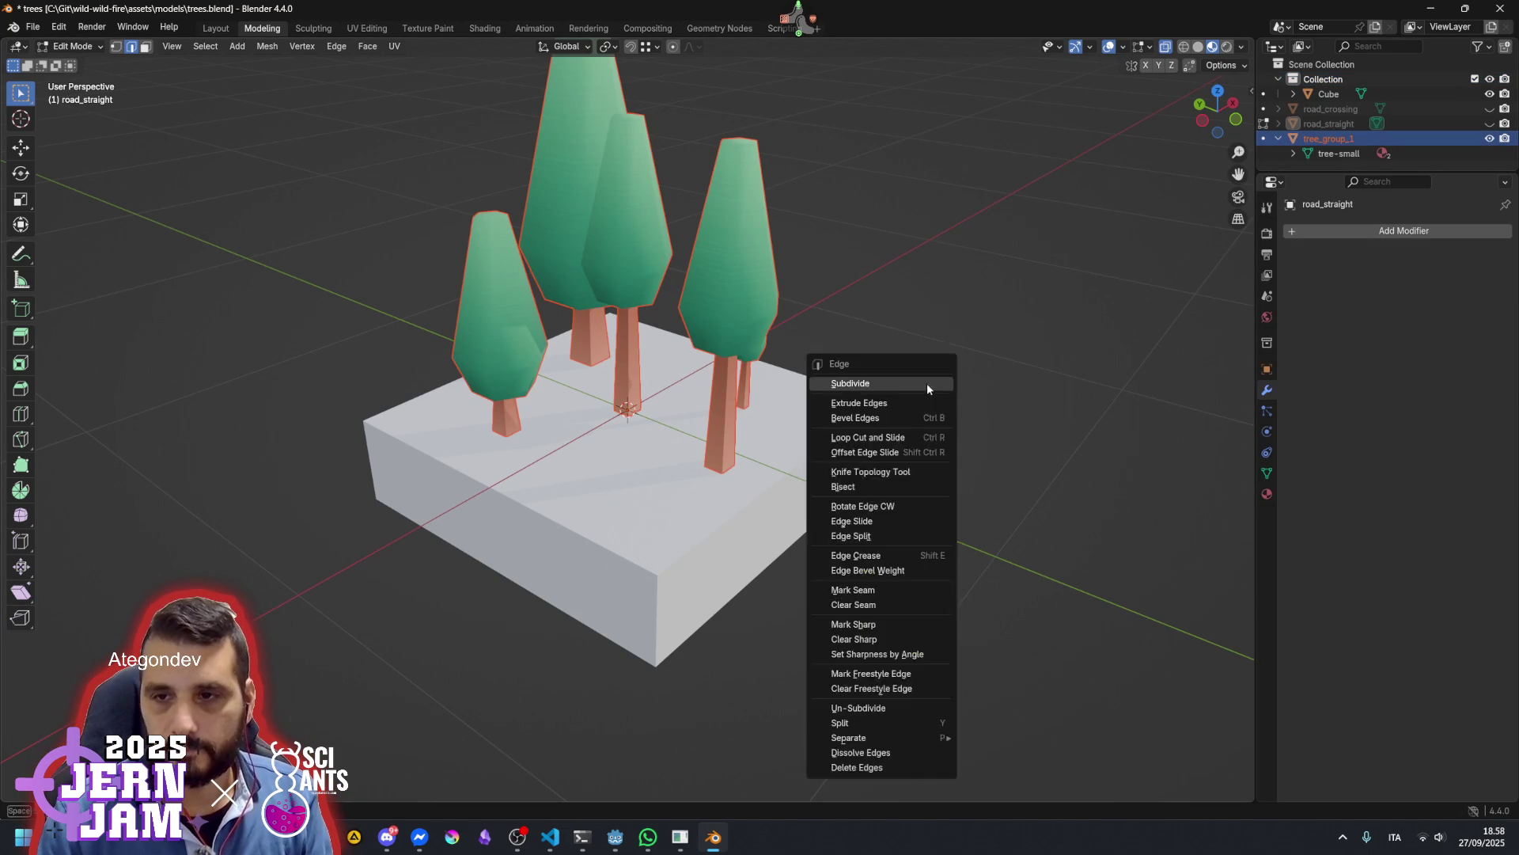
drag(895, 358, 777, 499)
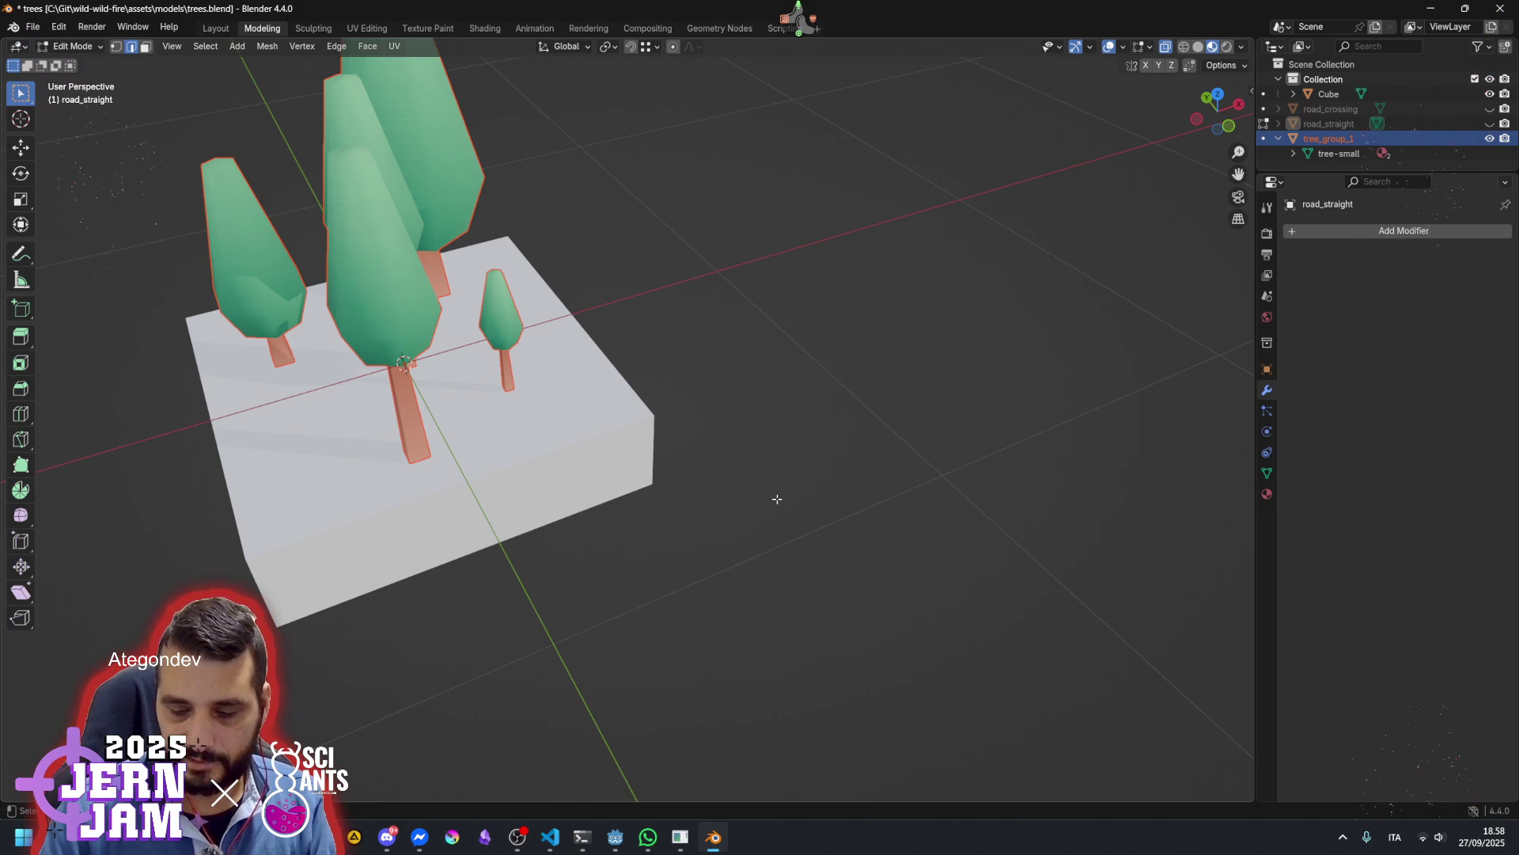
drag(797, 488, 743, 488)
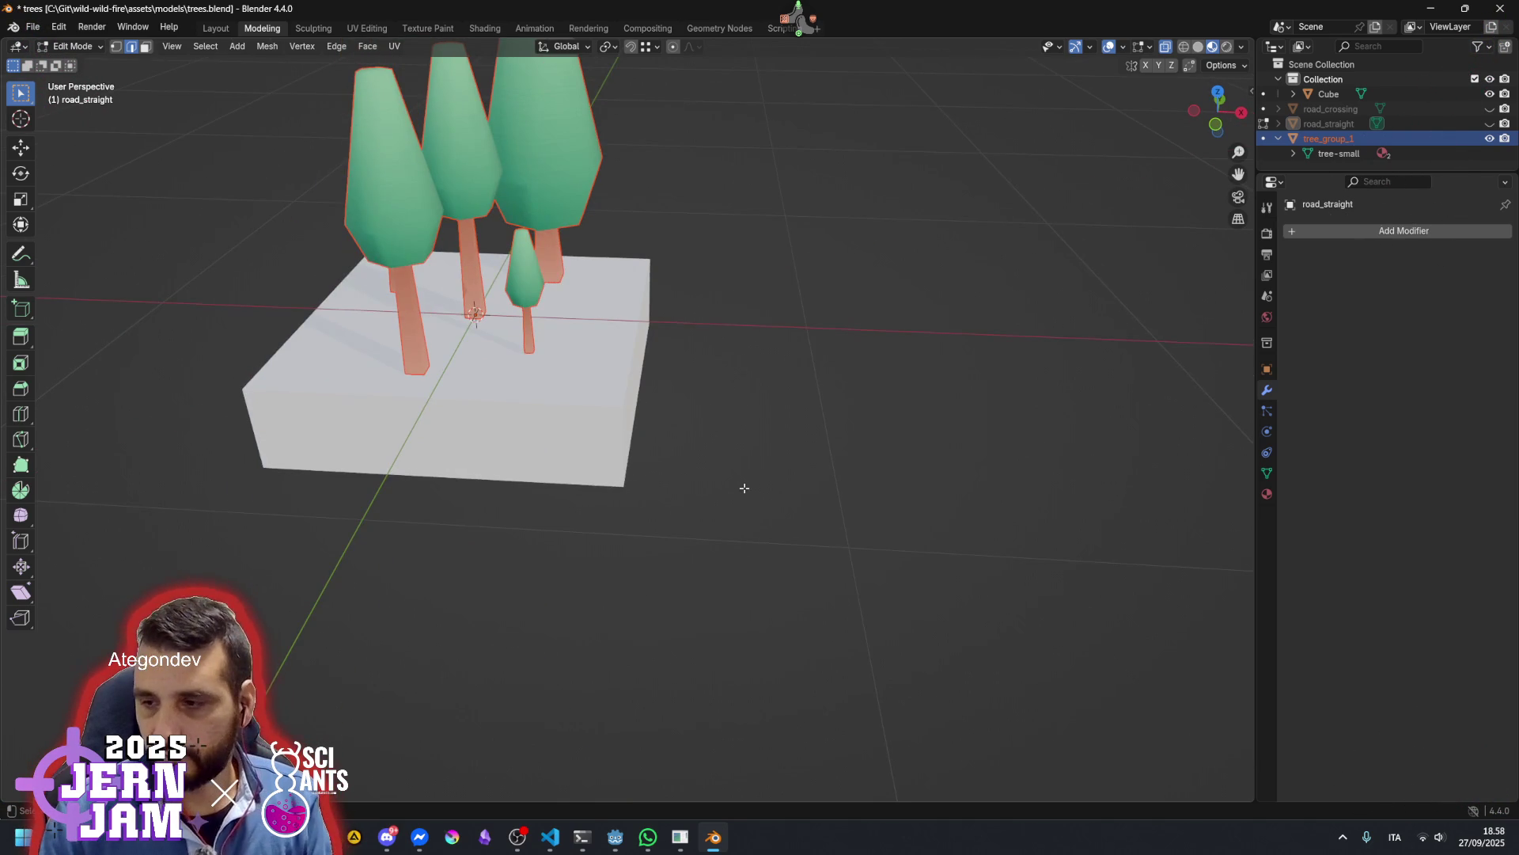
key(super+space)
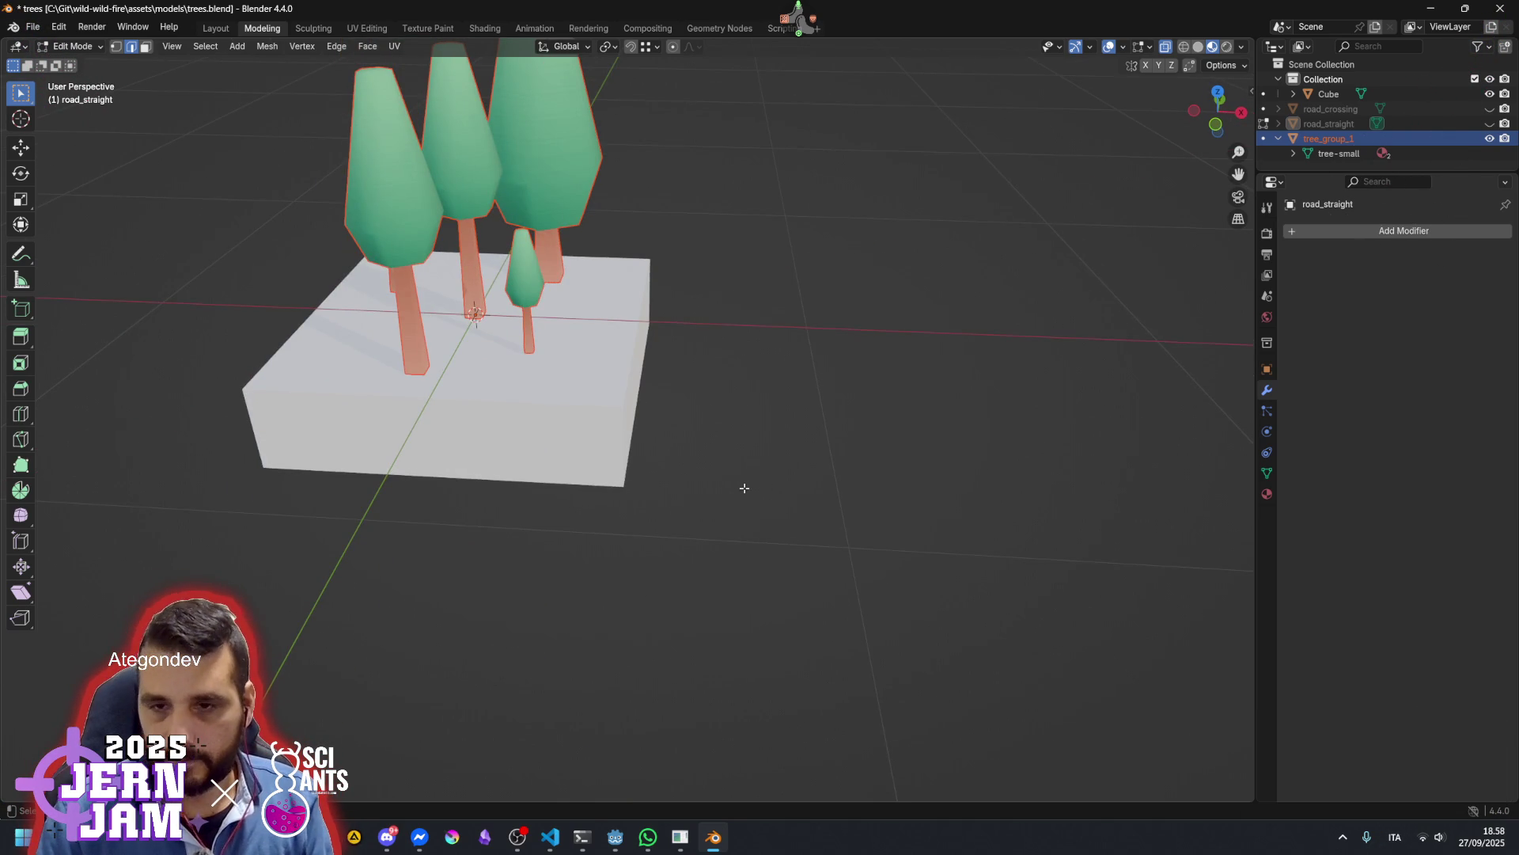
key(ctrl+KP_0)
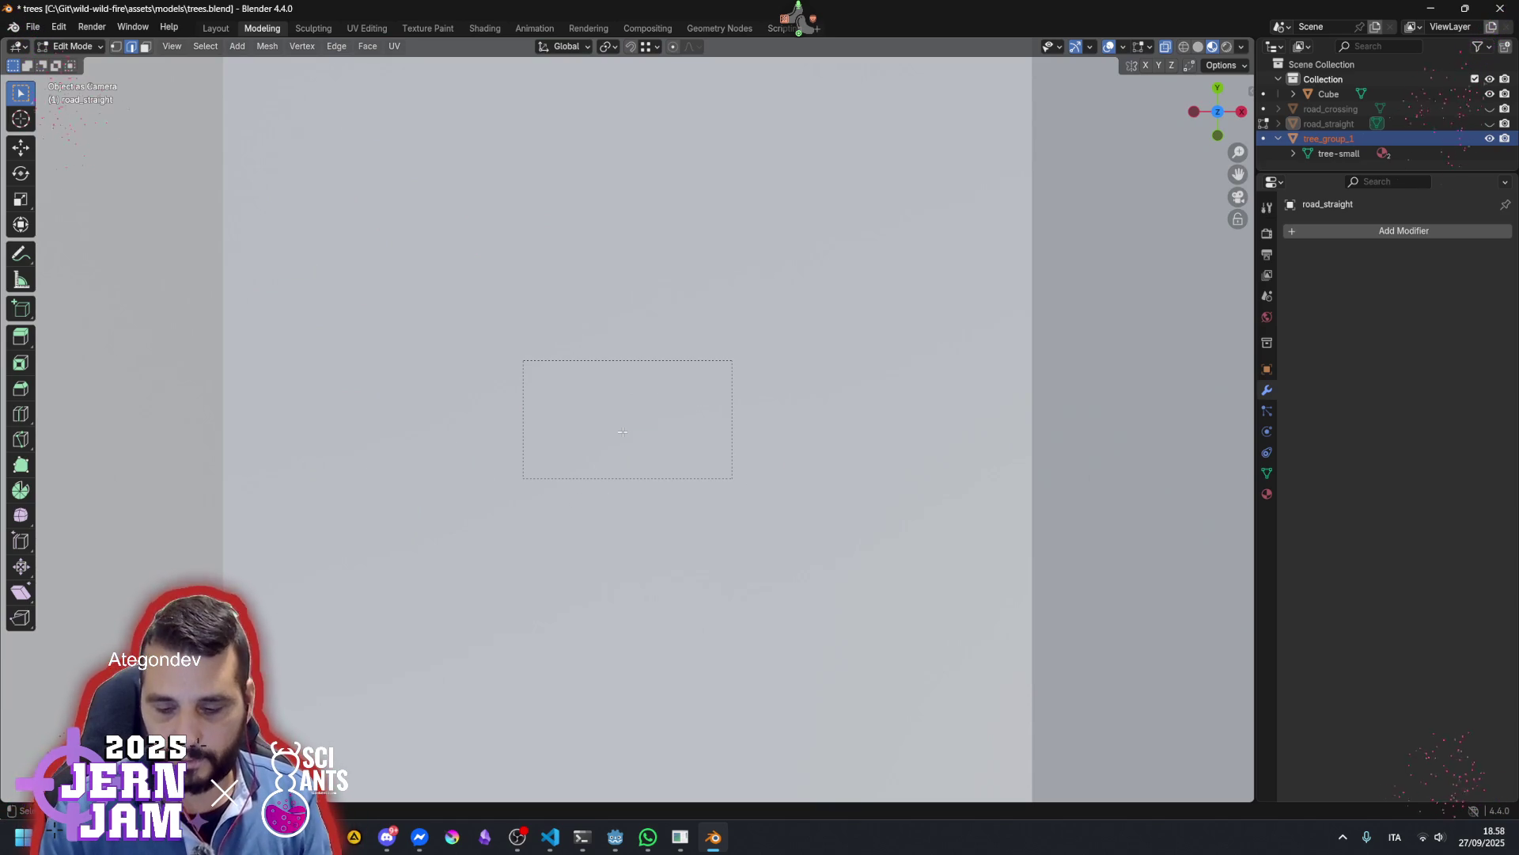
Exit the camera view to perspective, then switch to the browser with the stream chat
key(KP_0)
scroll(633, 403, down, 10)
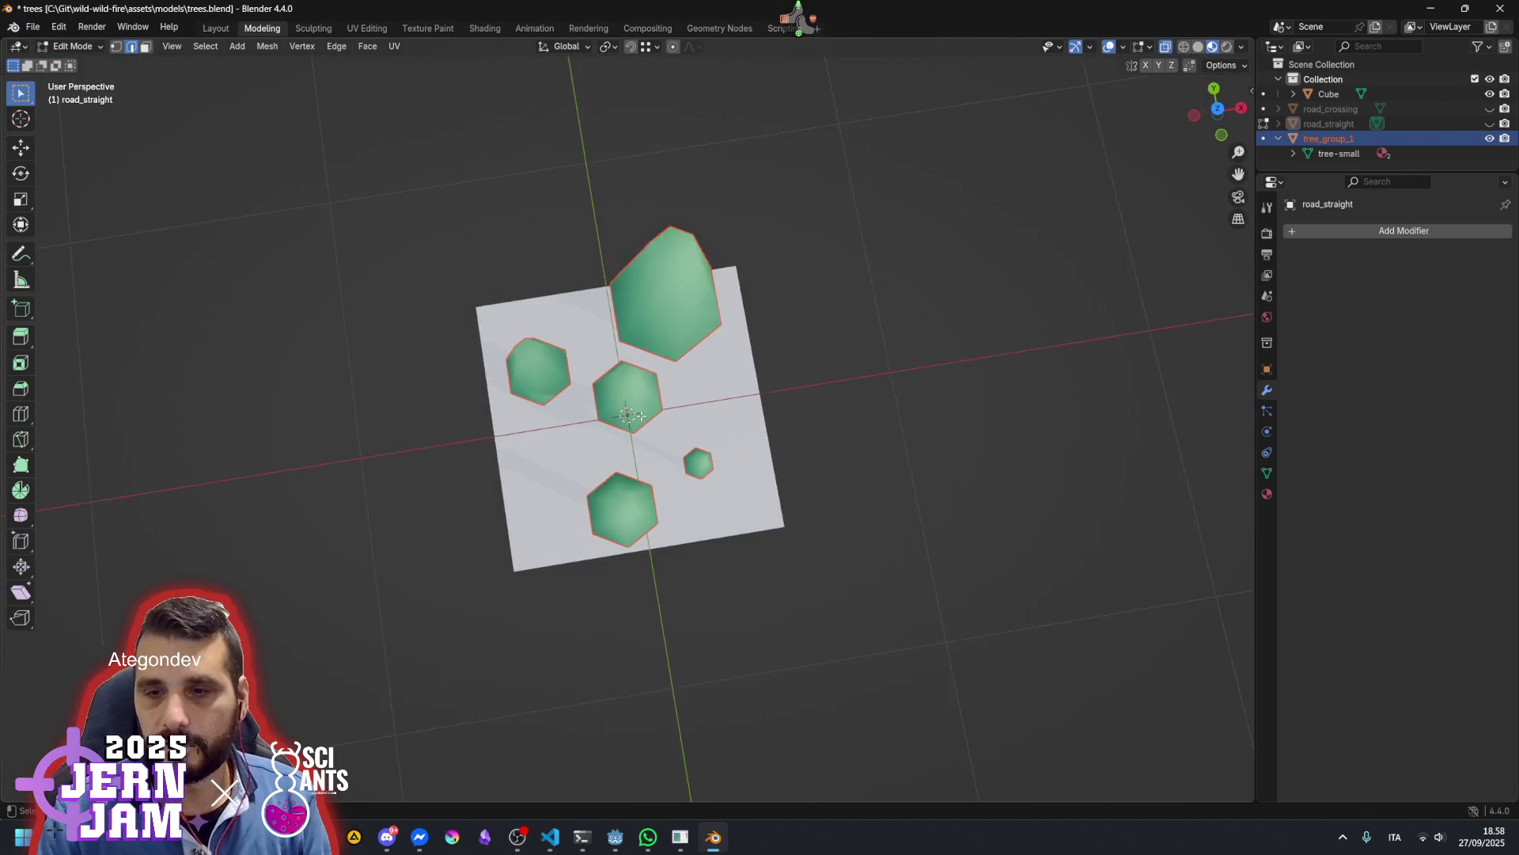
scroll(696, 385, up, 2)
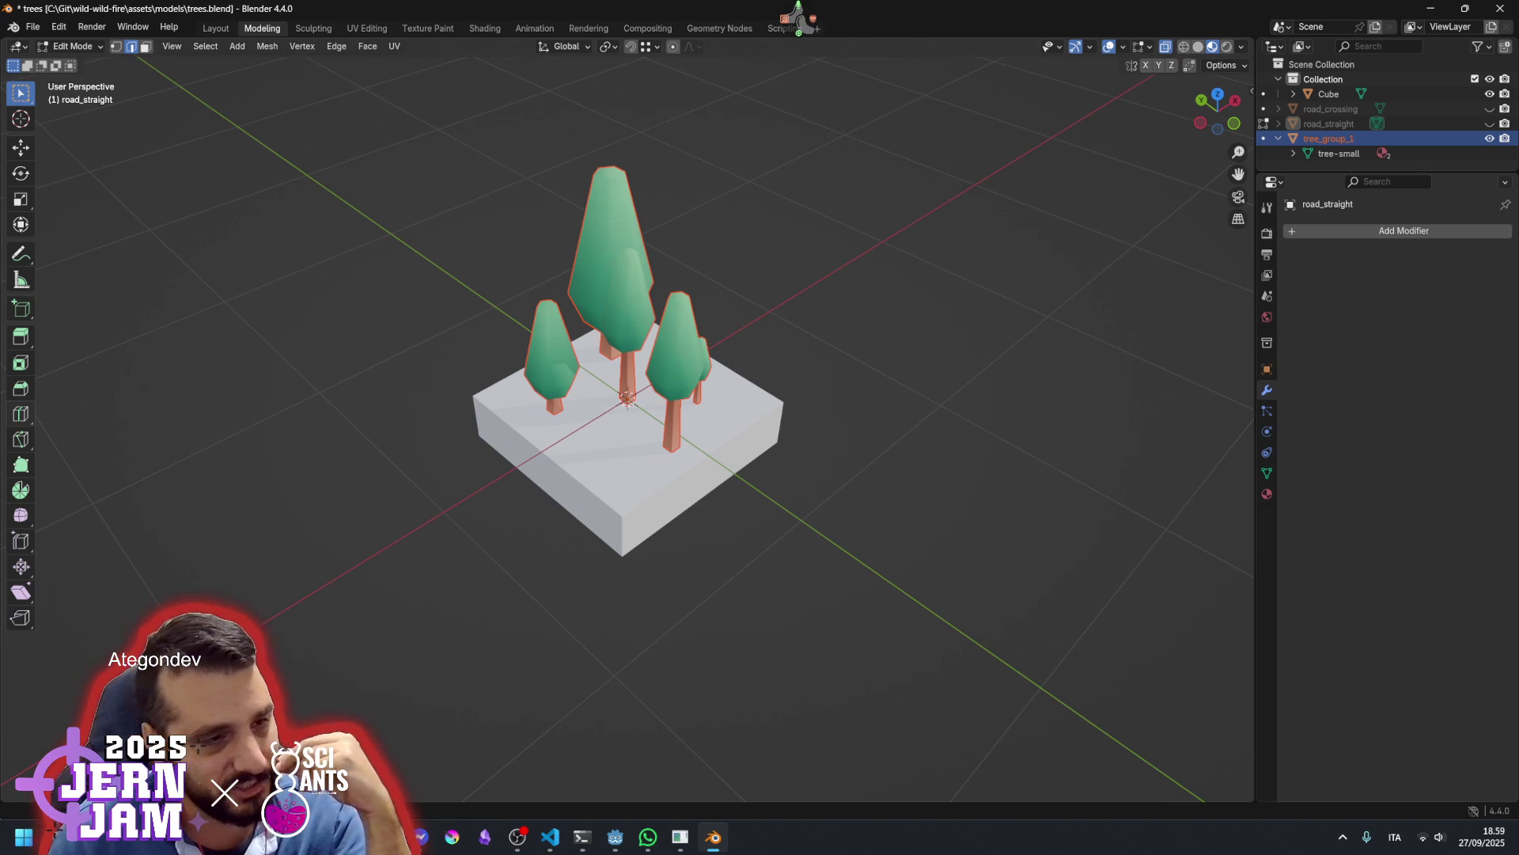
click(797, 19)
click(812, 59)
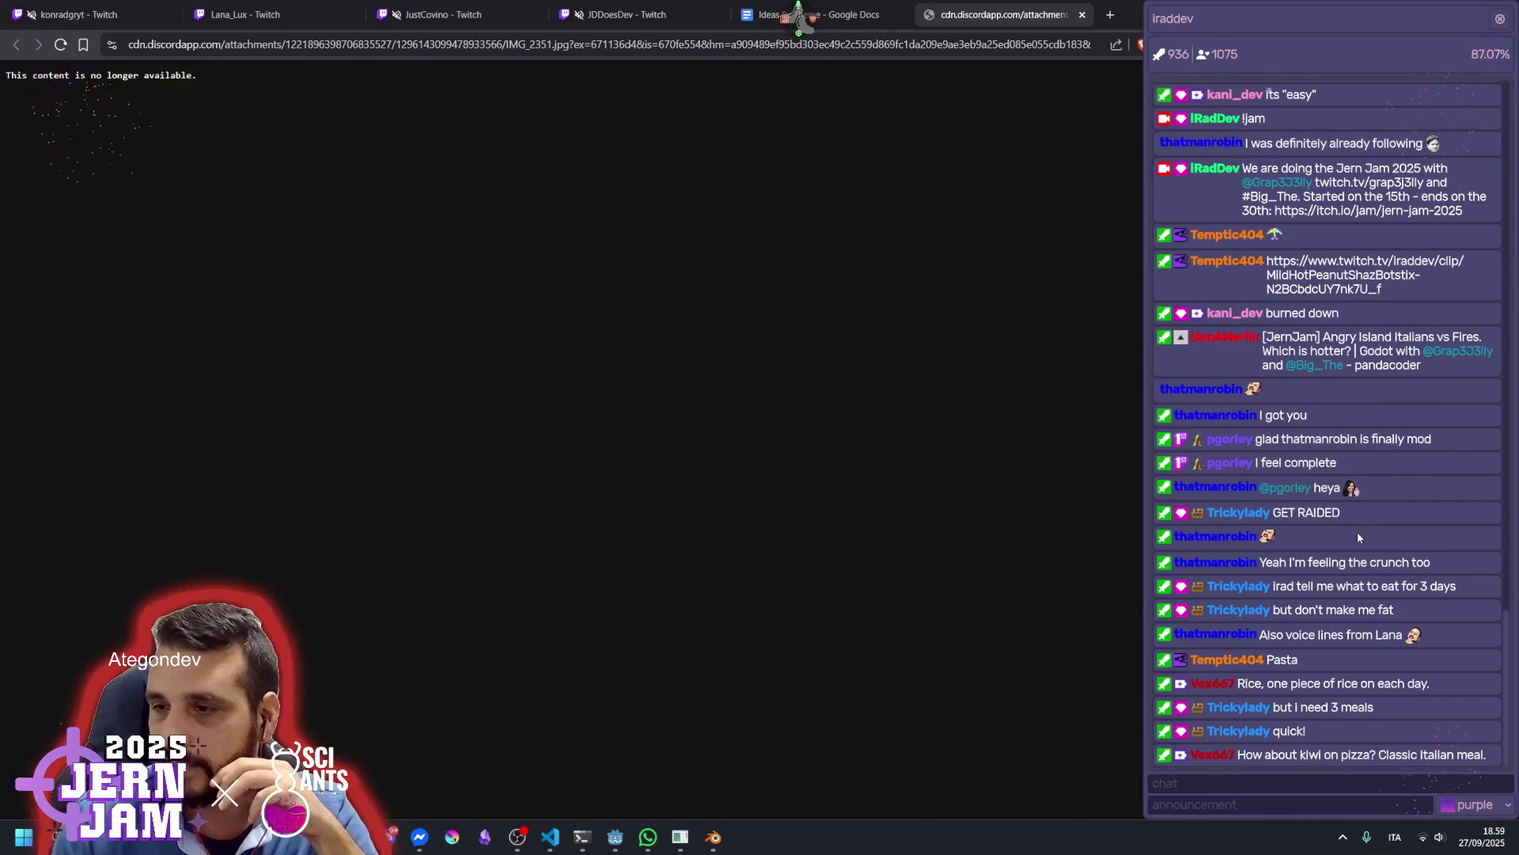
Scroll the stream chat up through older messages and back down, clearing stray text selections
click(1314, 465)
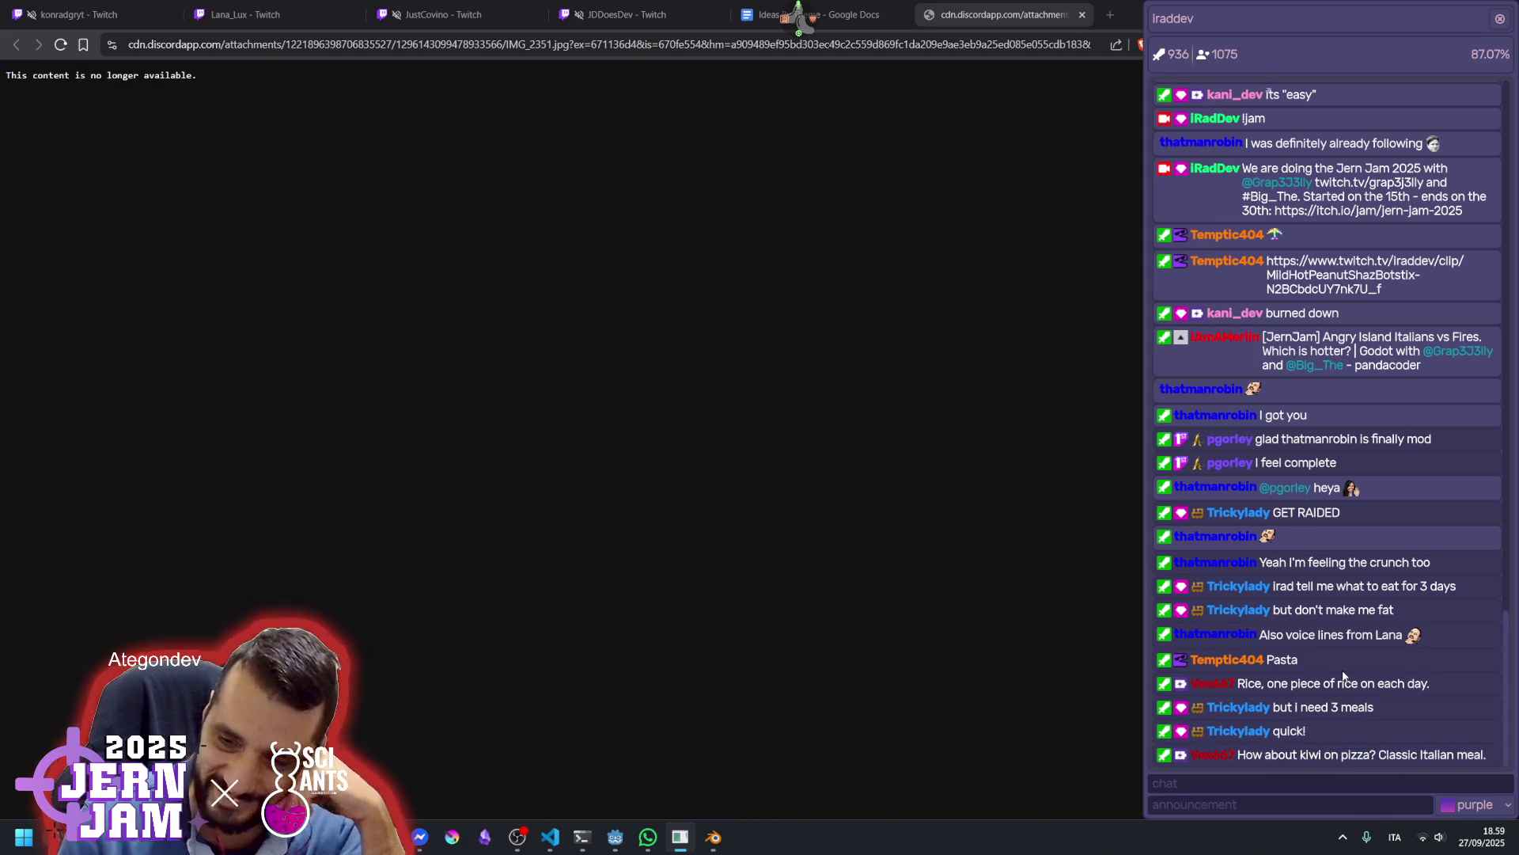
scroll(1344, 687, up, 4)
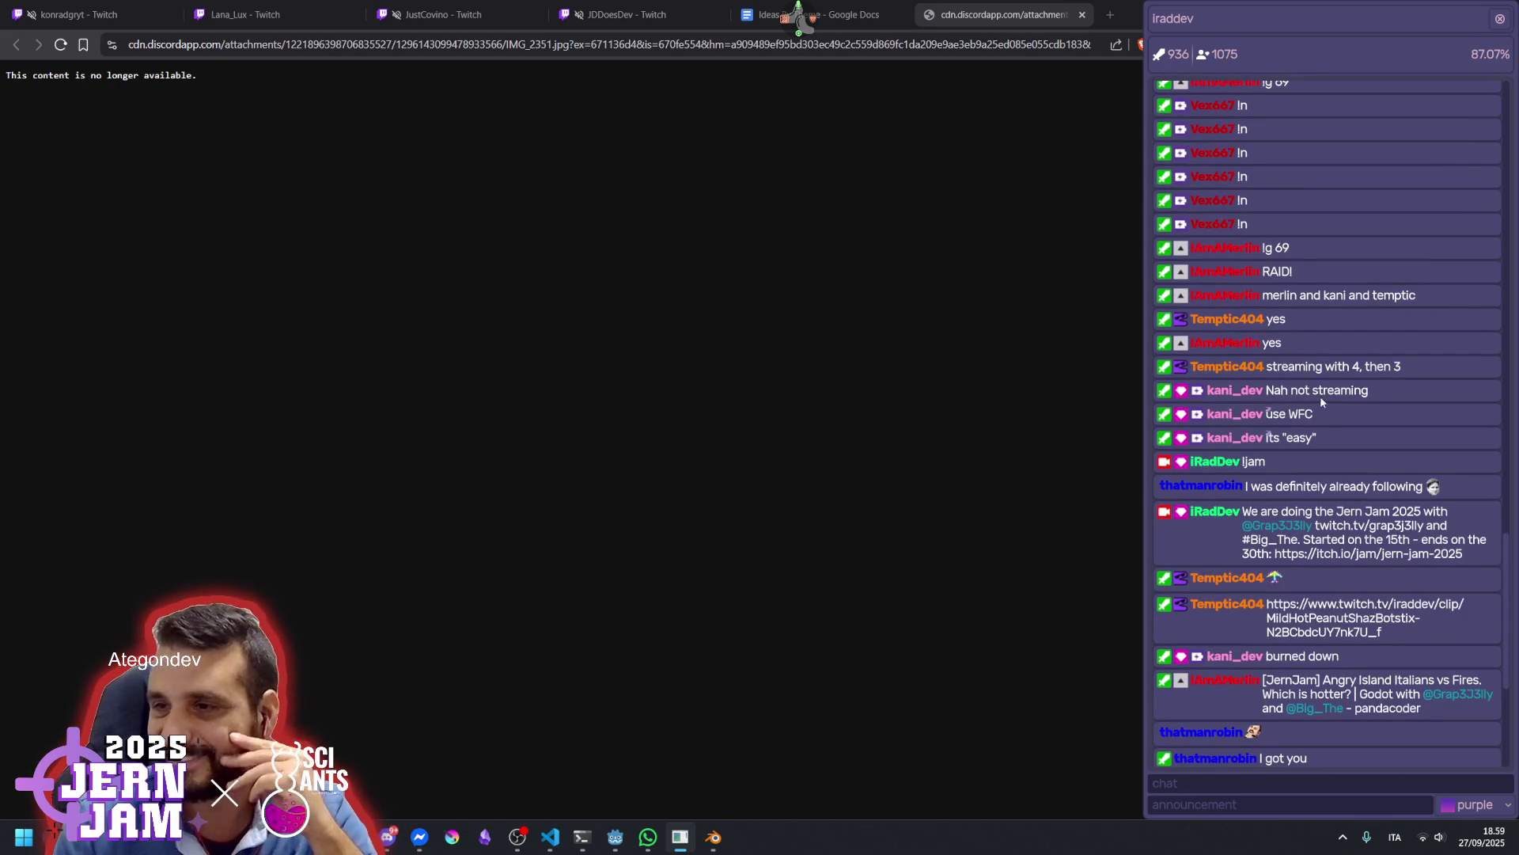
scroll(1334, 417, up, 6)
scroll(1335, 417, up, 7)
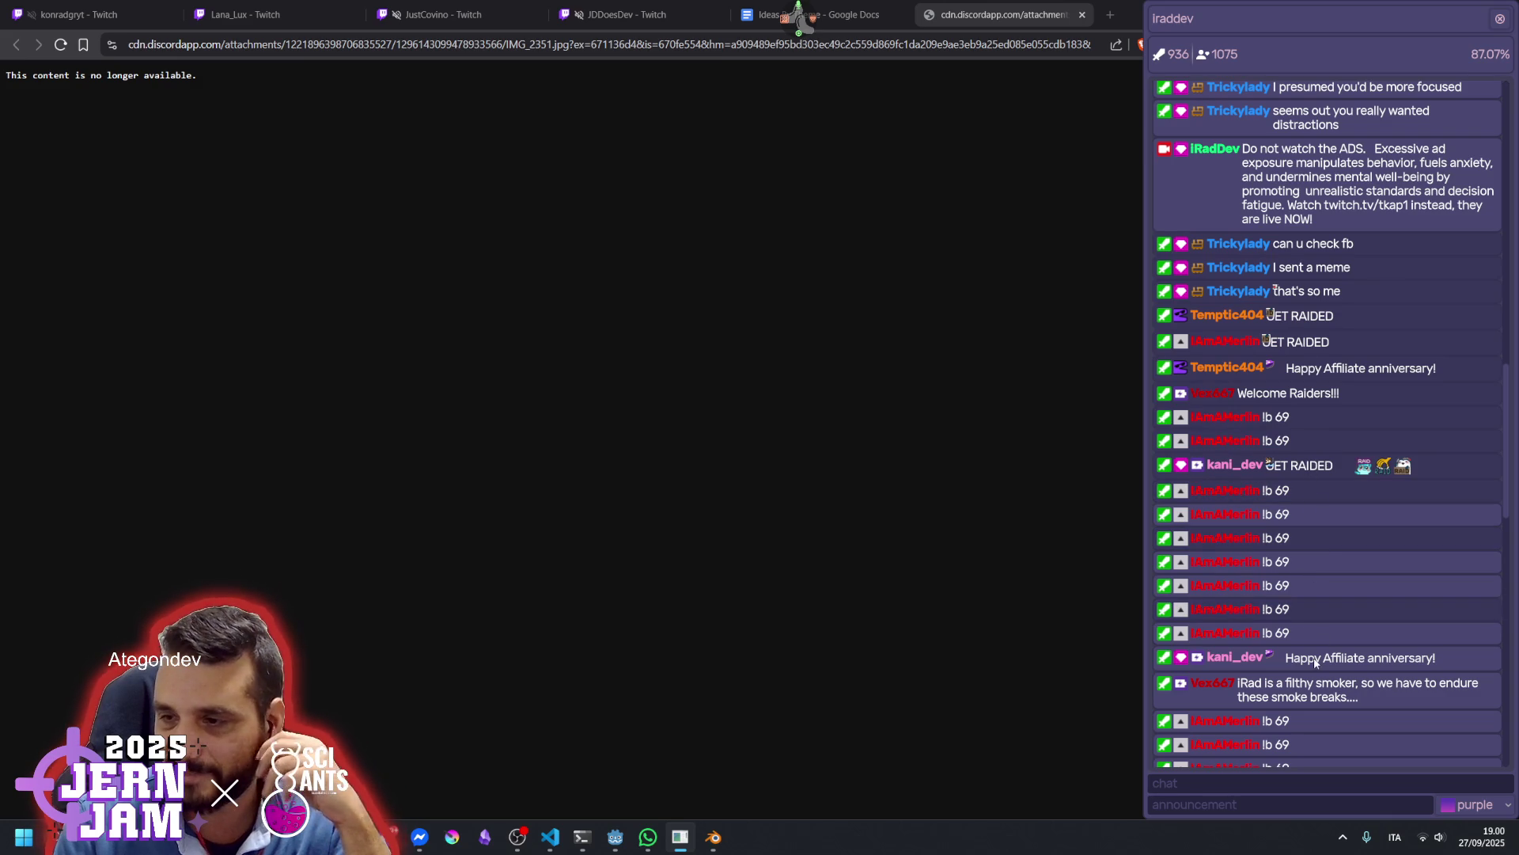
drag(1276, 512, 1357, 522)
click(1358, 523)
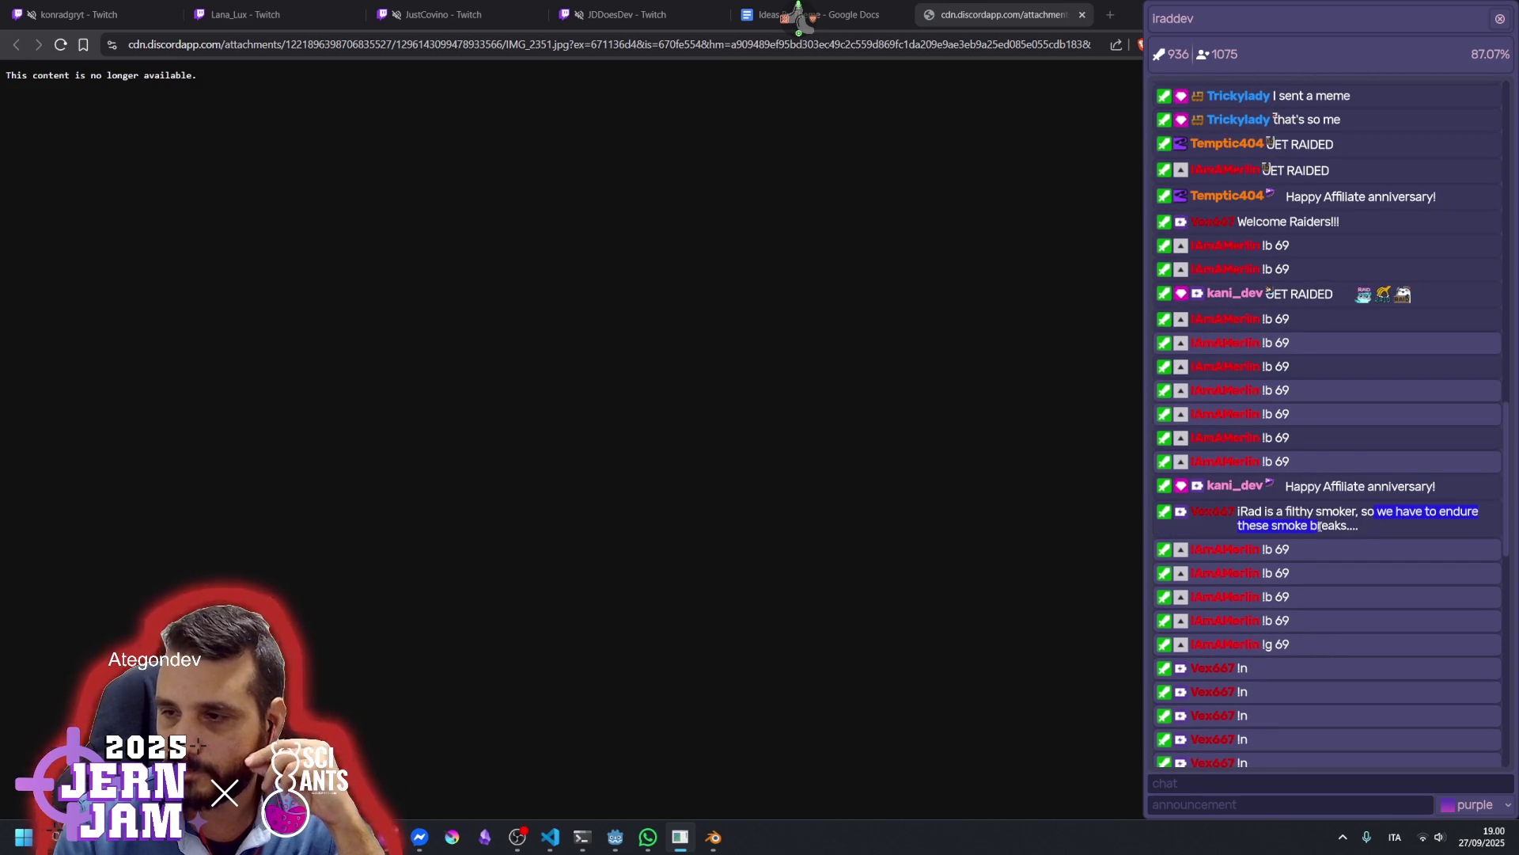
scroll(1312, 616, down, 3)
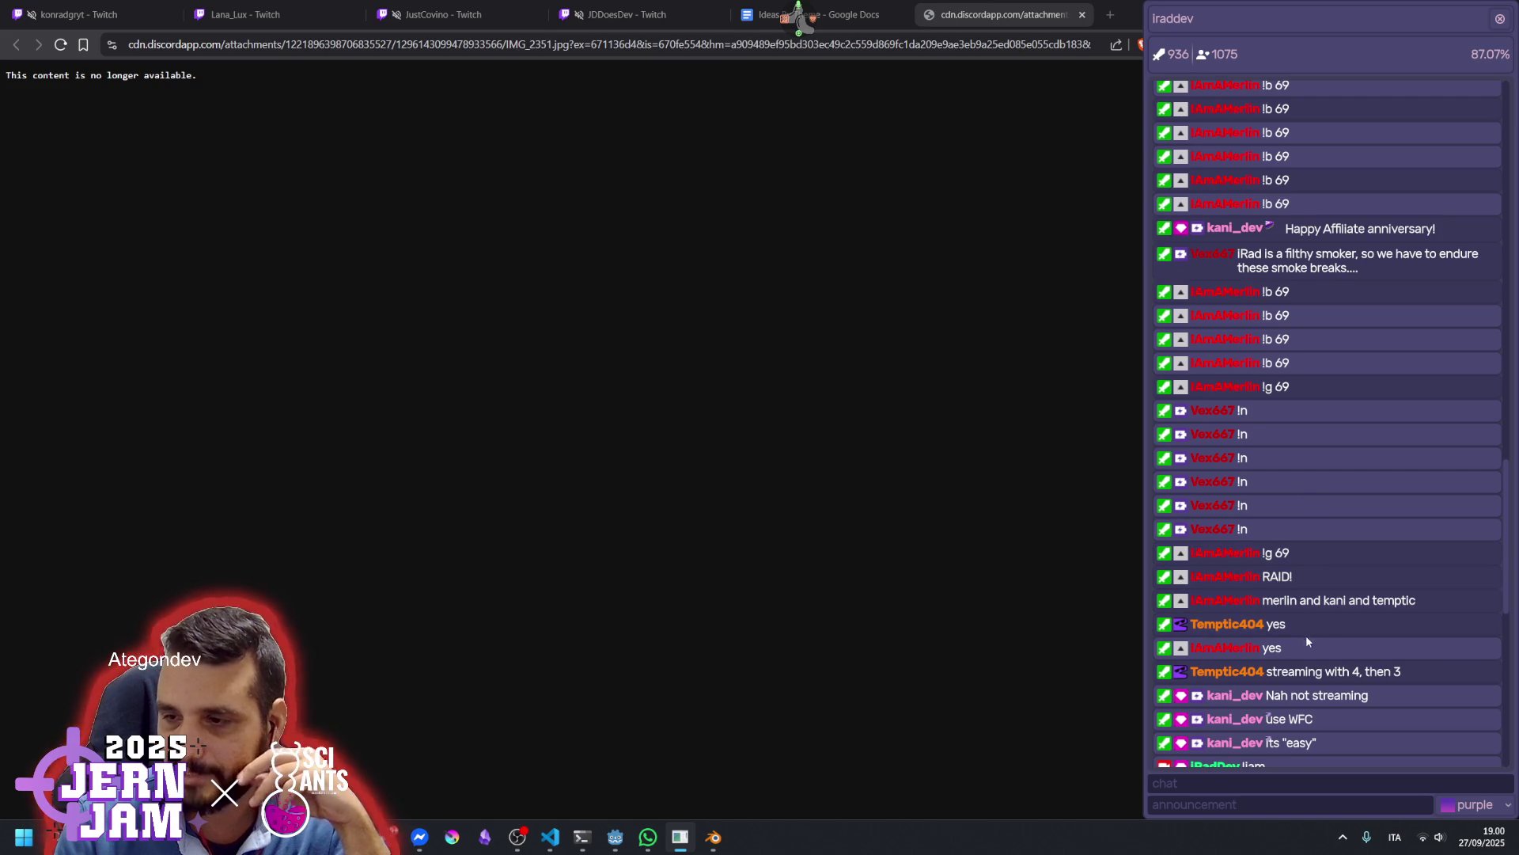
scroll(1319, 696, down, 3)
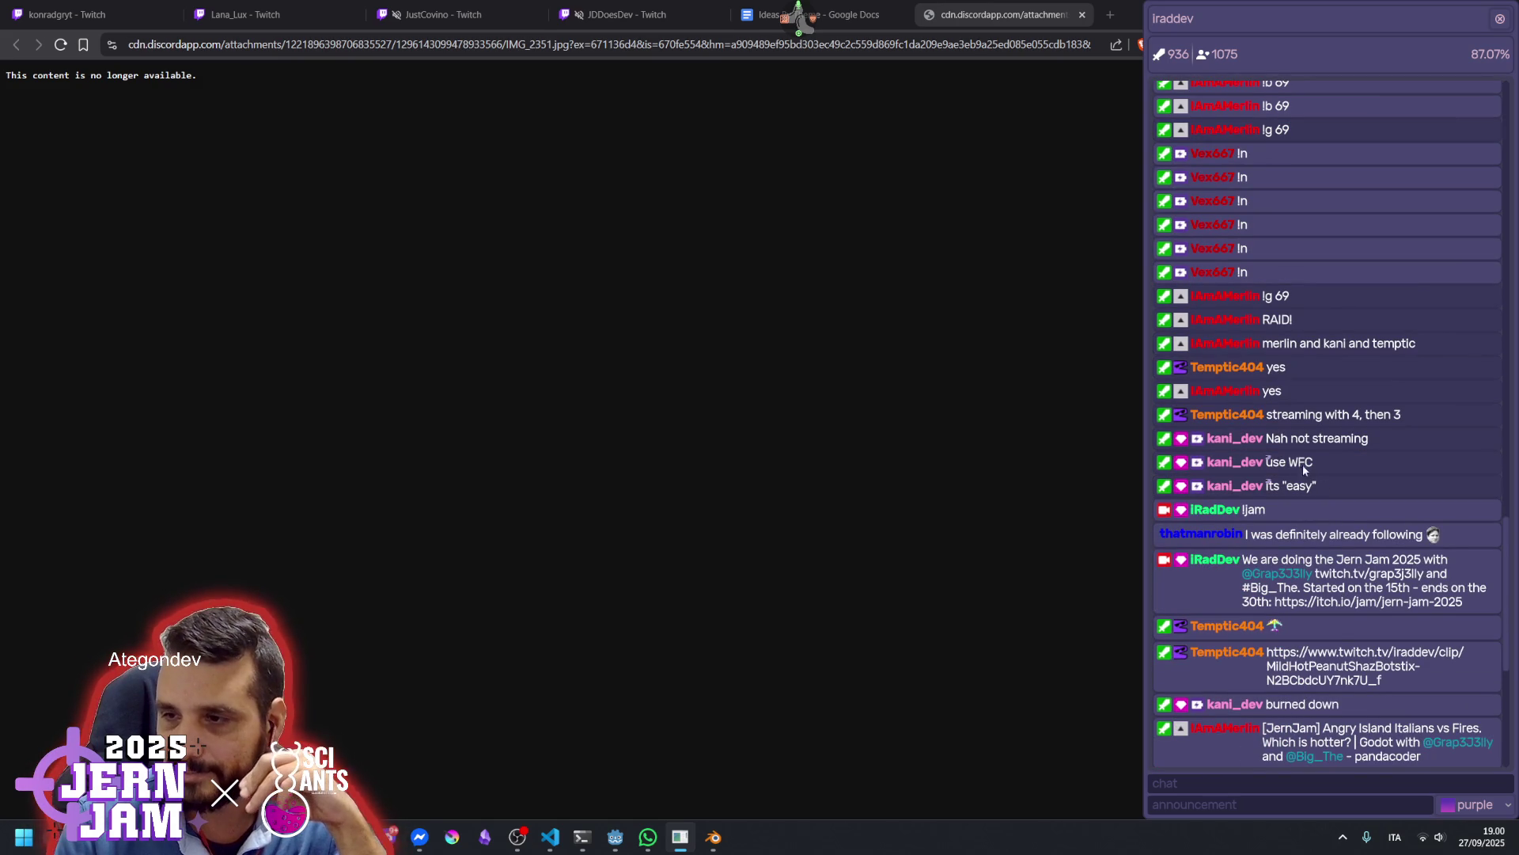
click(1311, 524)
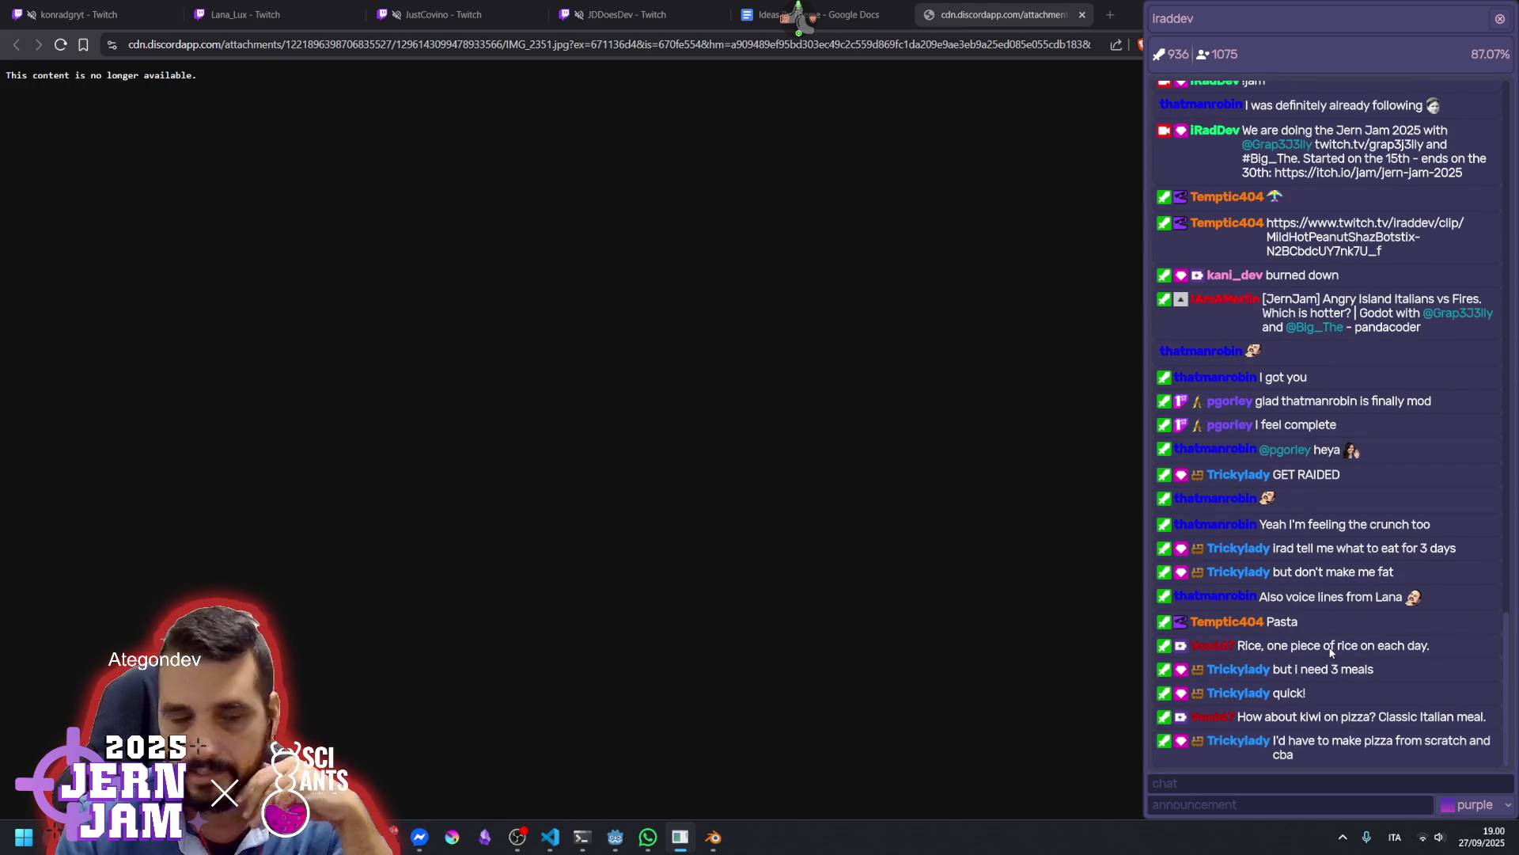
Back in Godot, collapse the buildings node, view the town roads, and run the project with F5
mouse_move(616, 840)
click(554, 755)
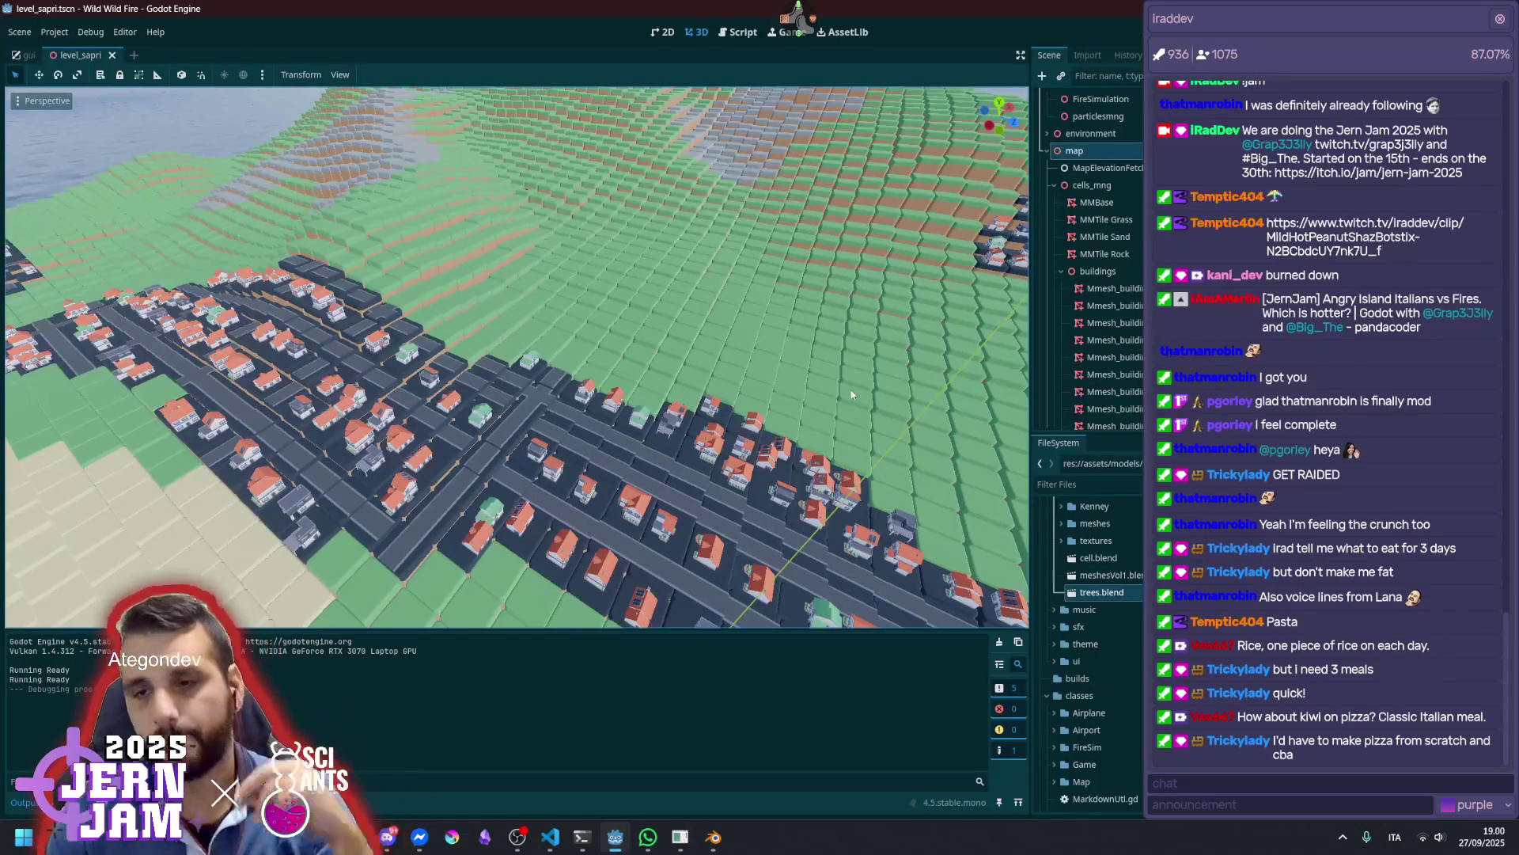
scroll(851, 394, down, 10)
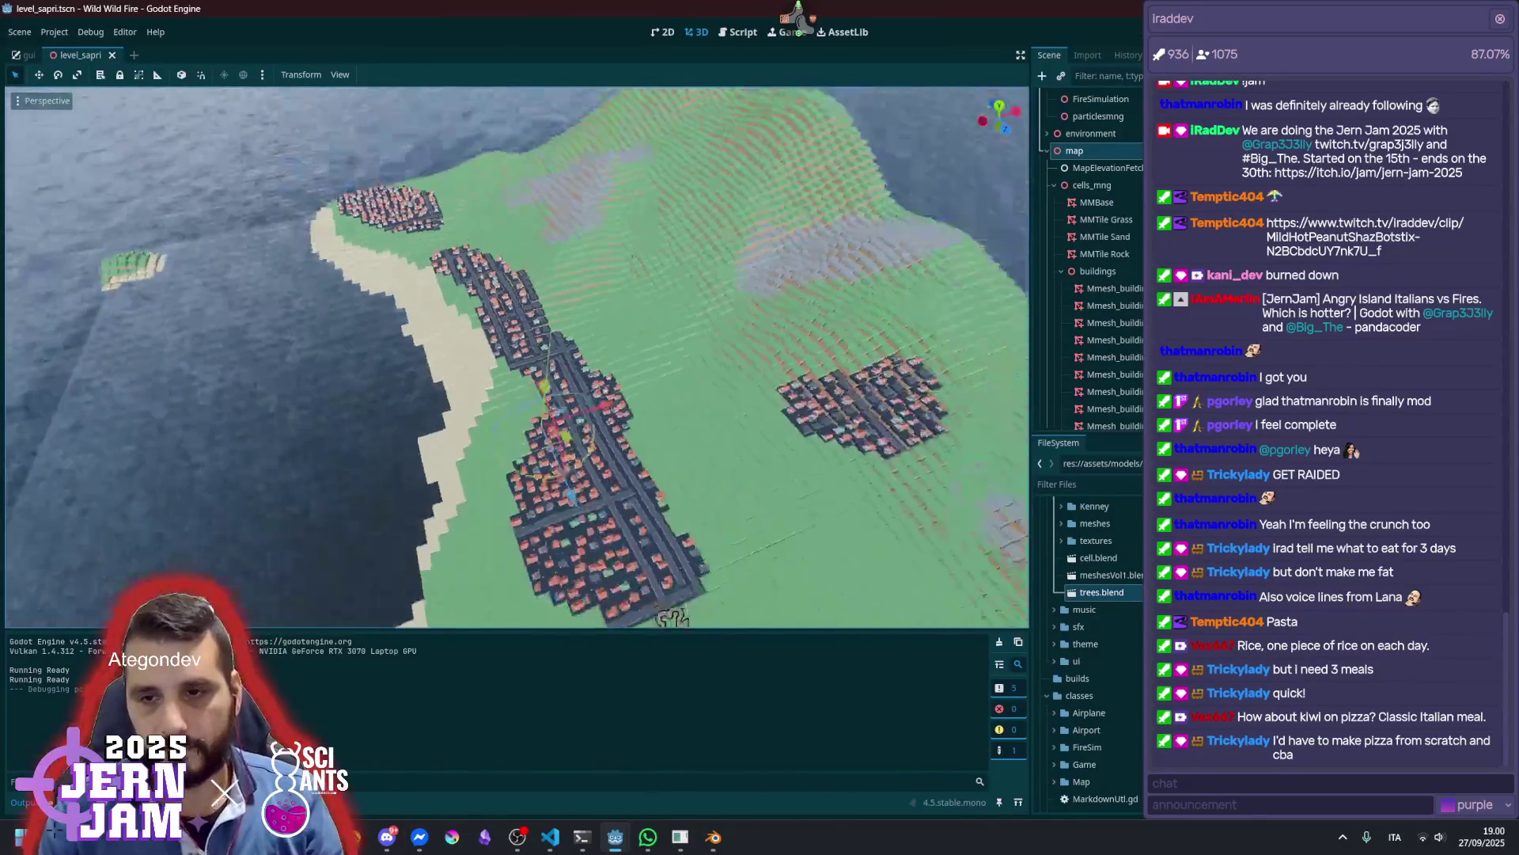
scroll(785, 367, up, 6)
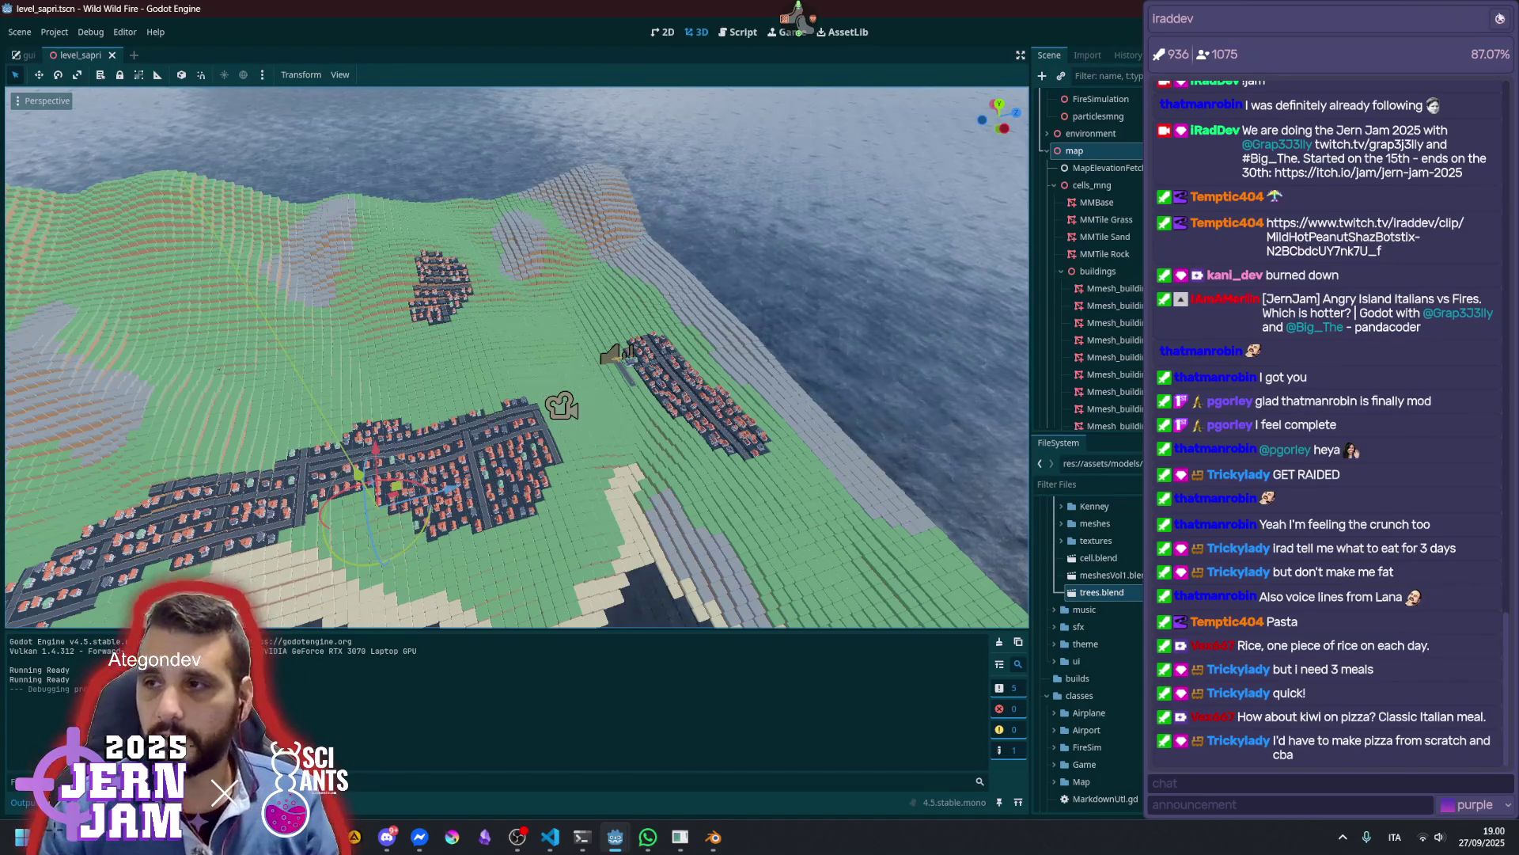
click(1061, 271)
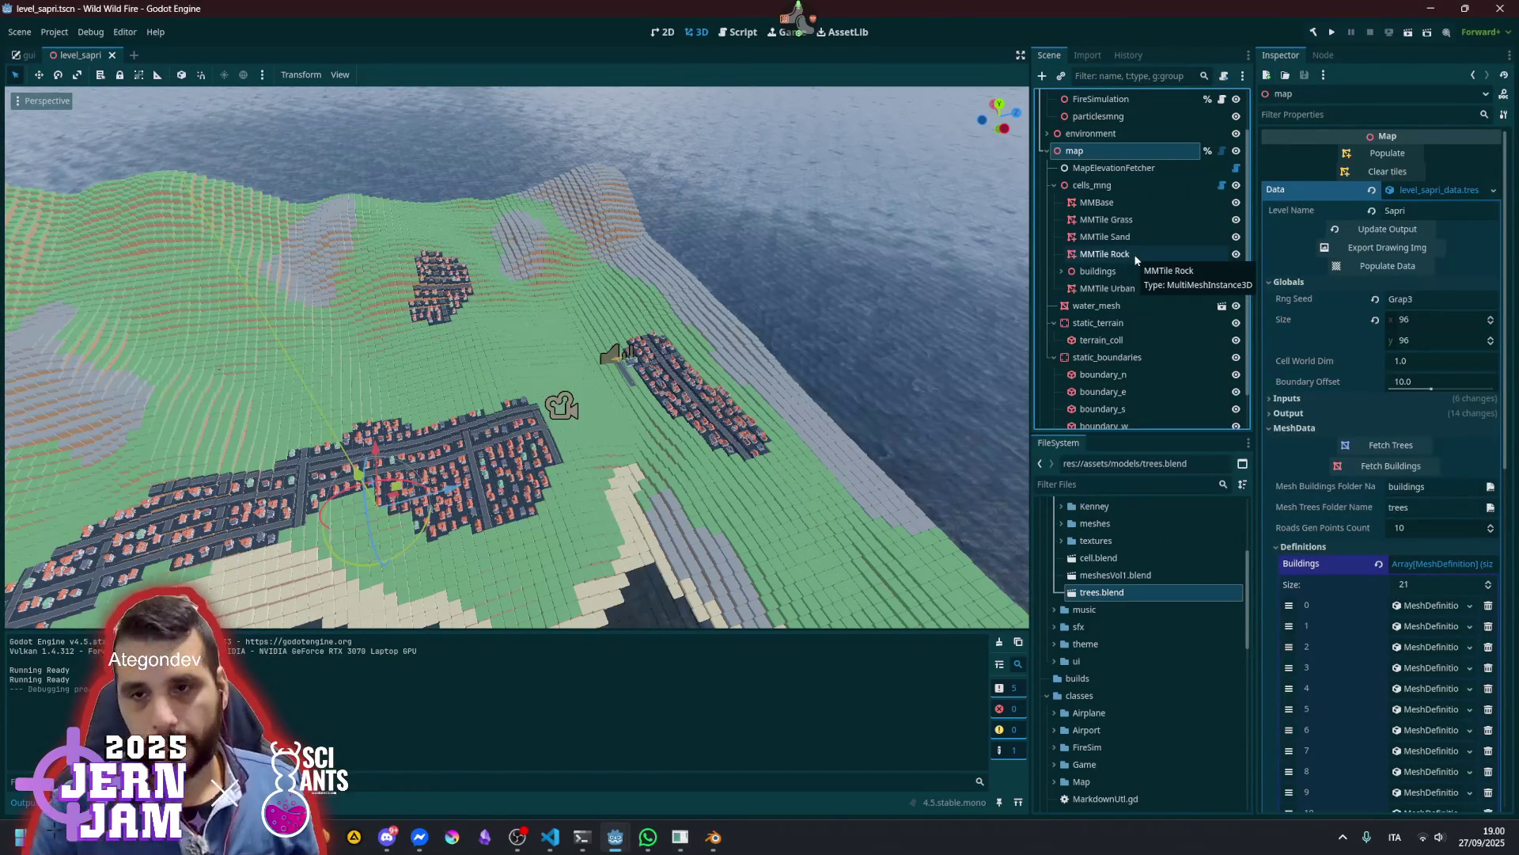
mouse_move(776, 362)
mouse_down()
mouse_move(617, 396)
mouse_move(594, 372)
mouse_move(506, 372)
mouse_up()
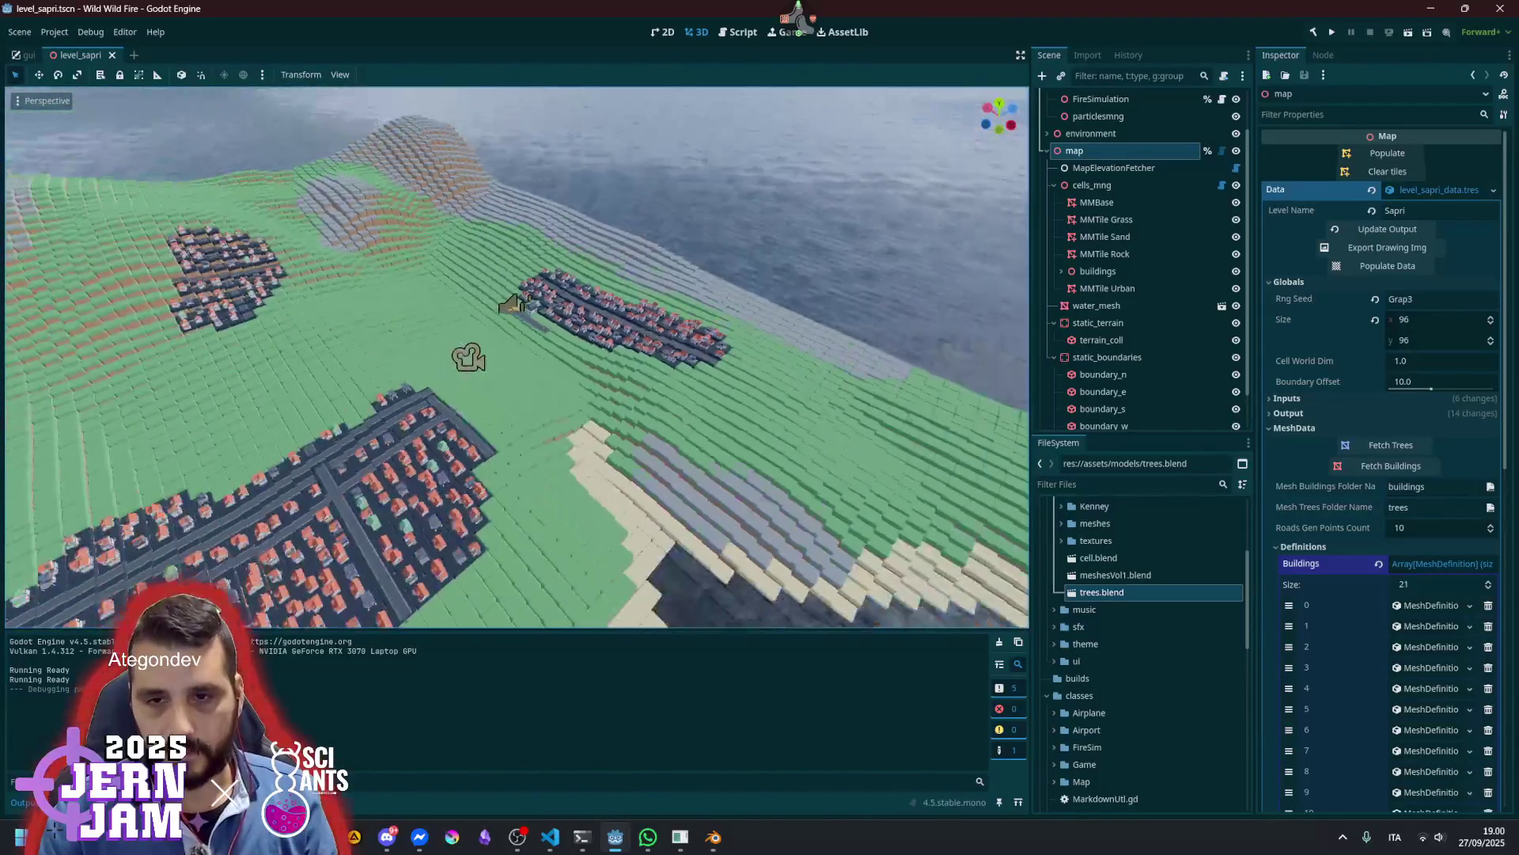
key(F5)
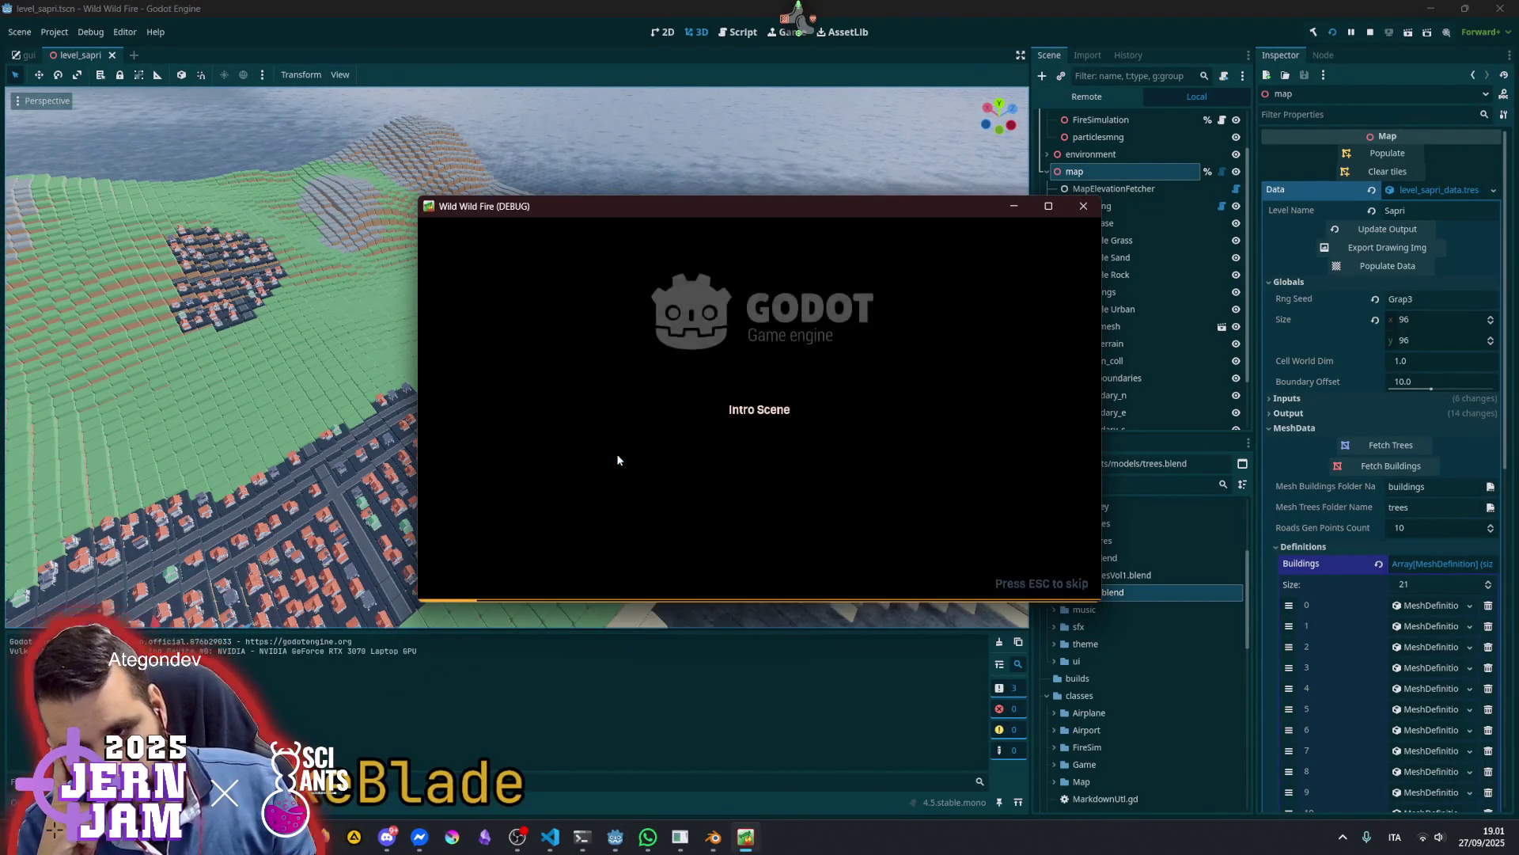
Skip the intro, start a new game, fly briefly, then stop the project with F8
key(Escape)
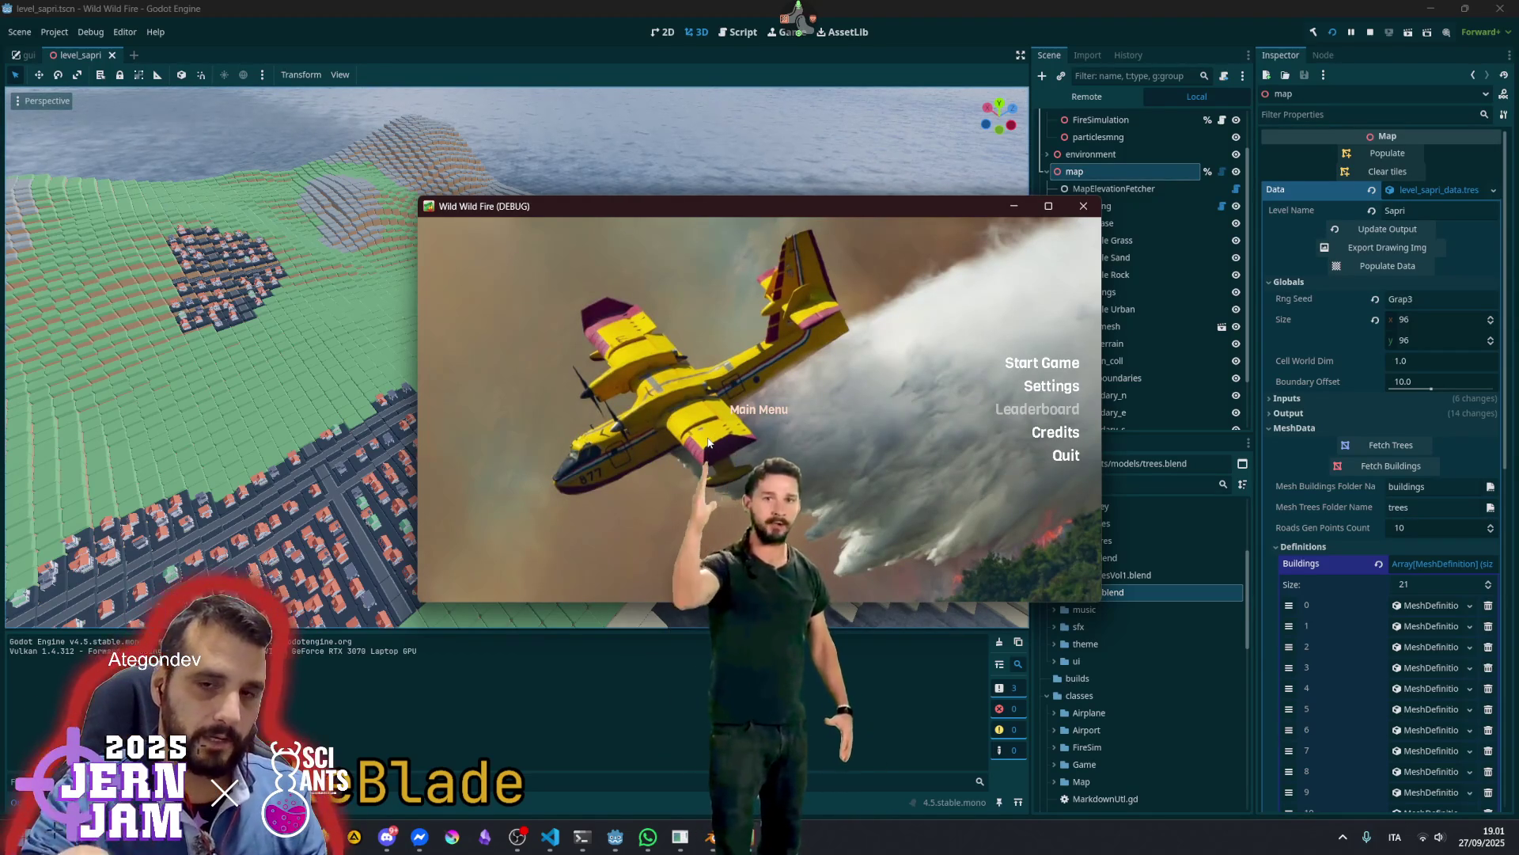
click(1031, 362)
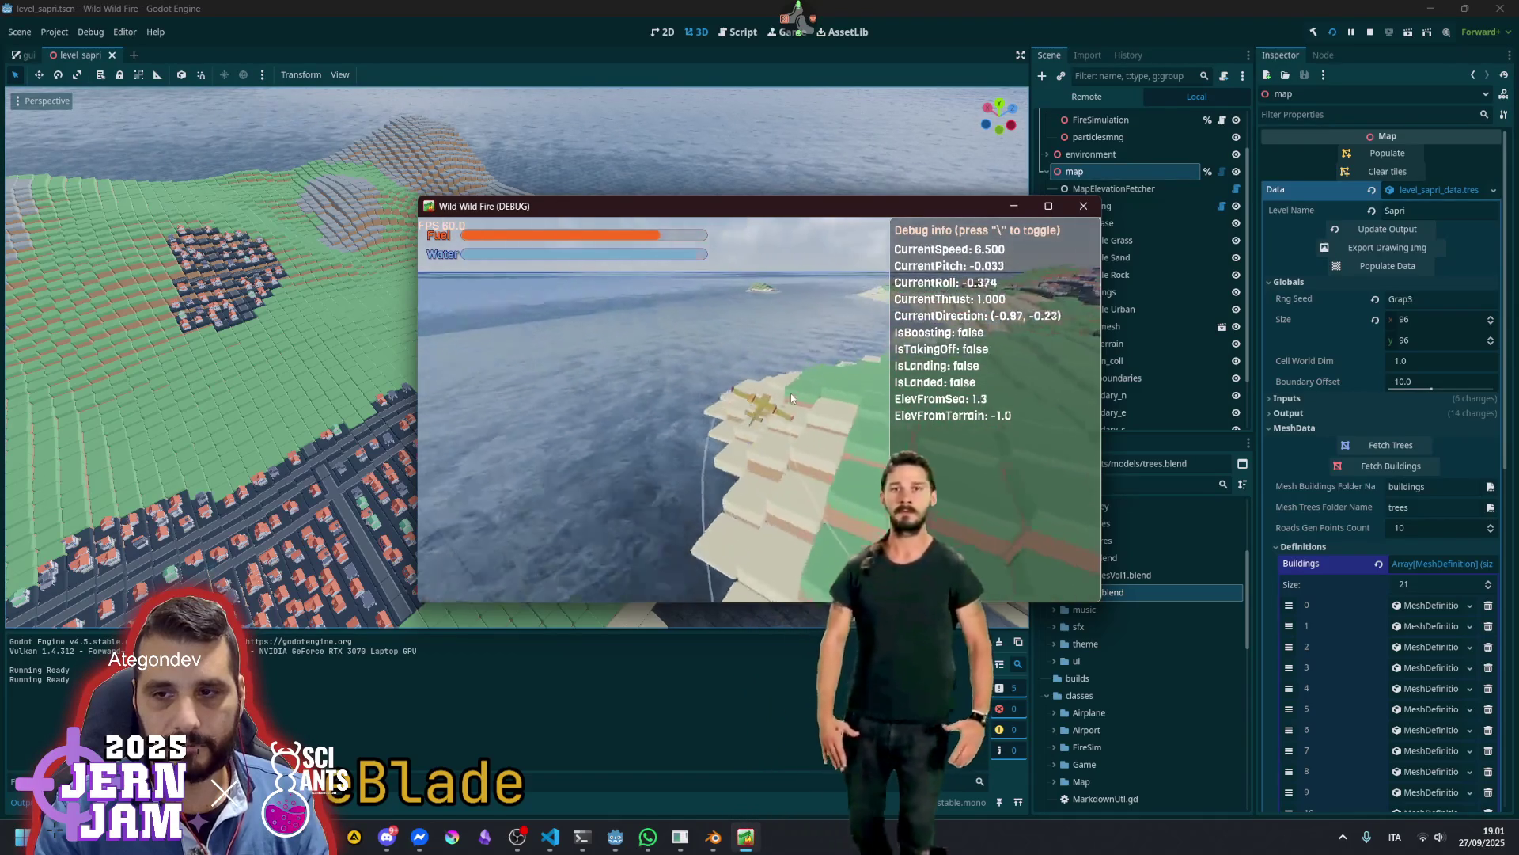
key(F8)
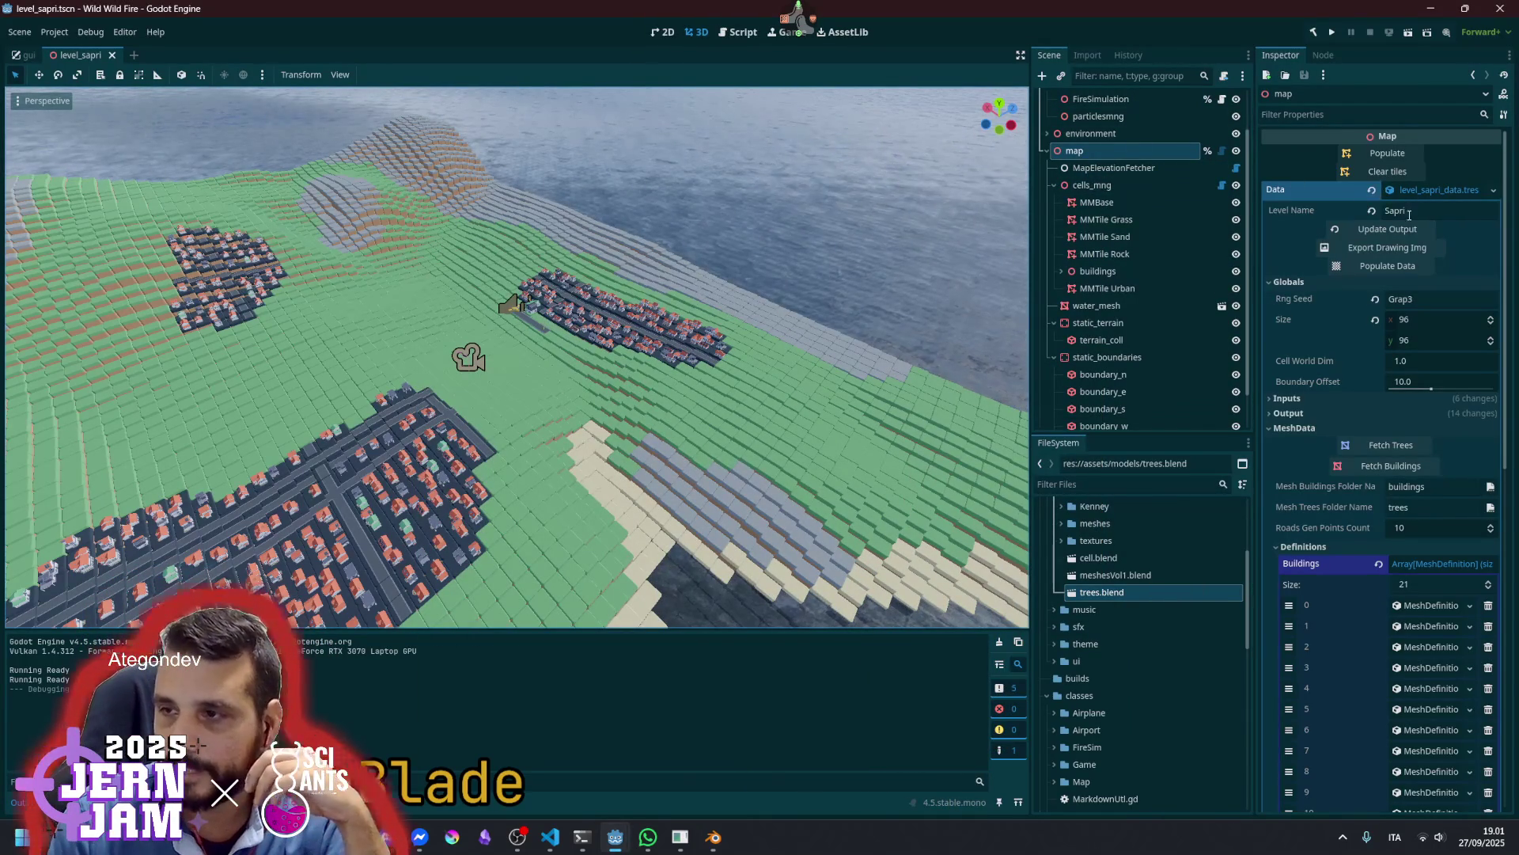
Collapse Globals and MeshData and expand Inputs > Decorations in the map's Inspector
click(1290, 282)
click(1296, 326)
click(1303, 341)
click(1303, 342)
click(1298, 297)
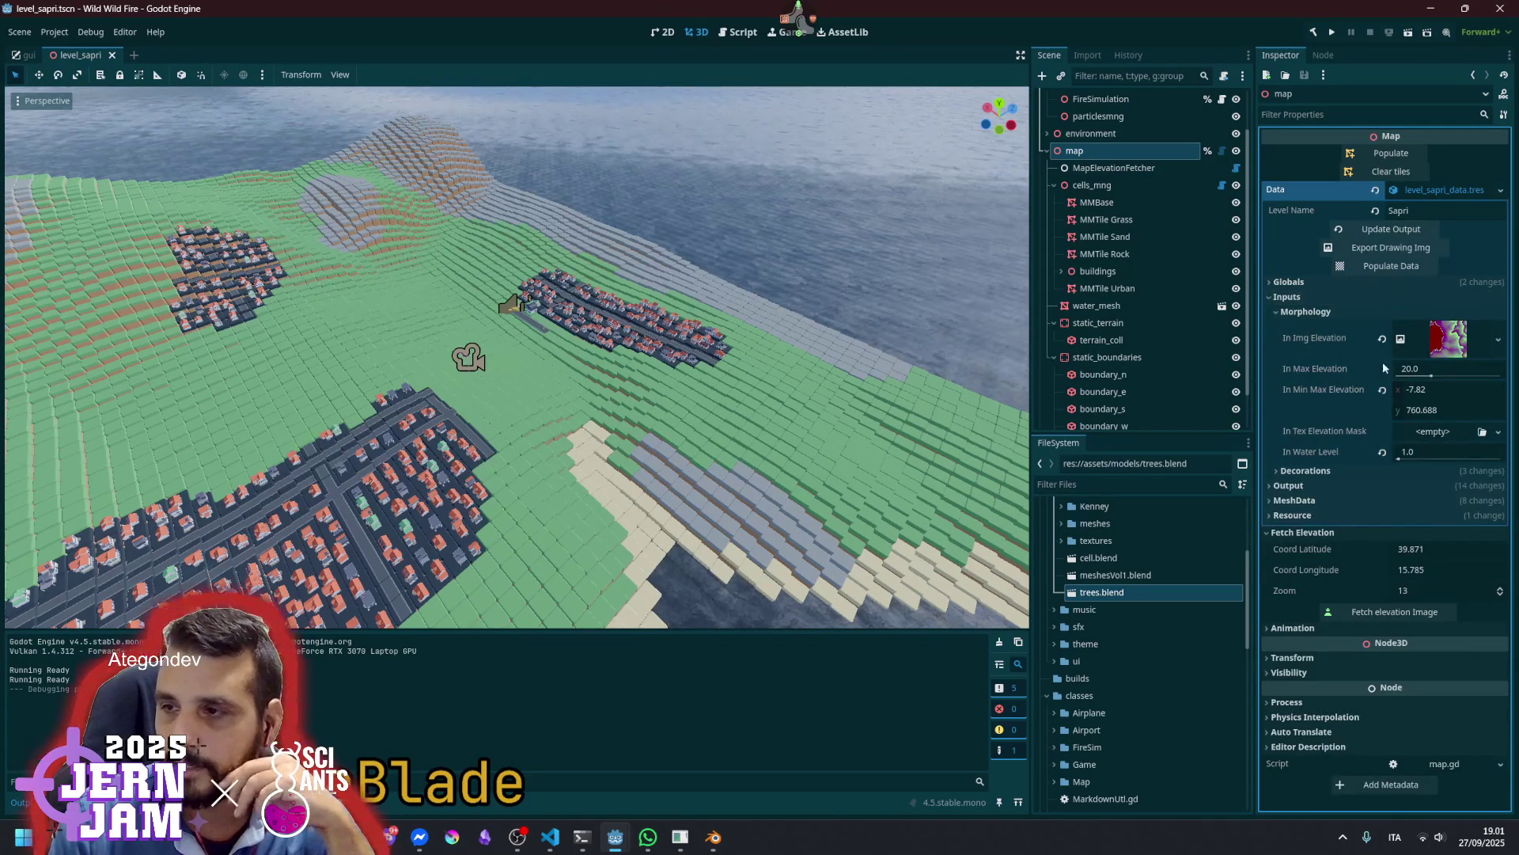
click(1292, 313)
click(1290, 313)
click(1289, 313)
click(1329, 328)
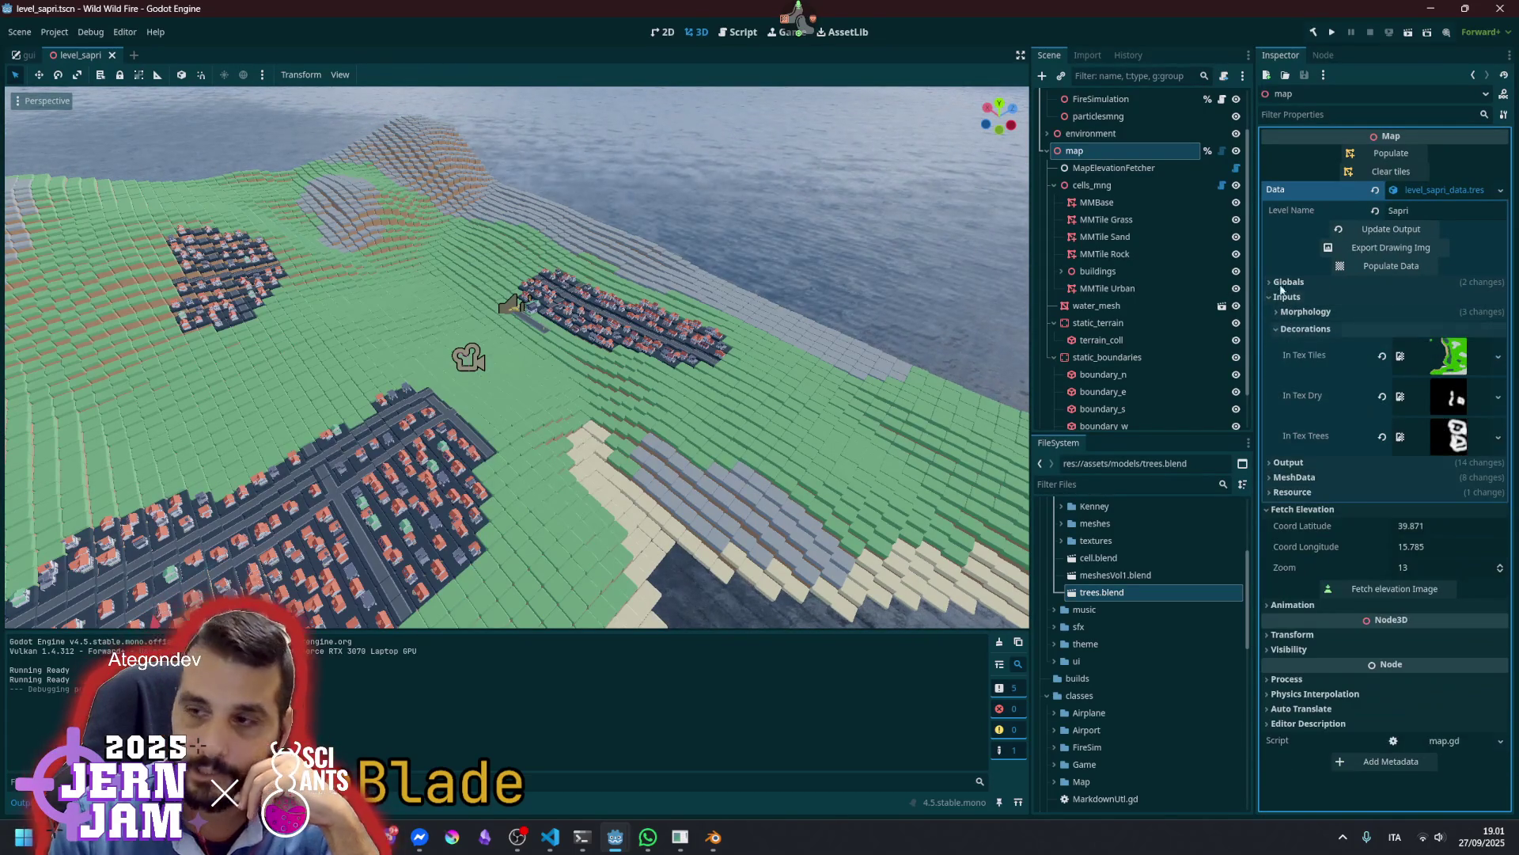
Compare the In Tex Dry and In Tex Trees texture previews, ending on the trees mask
click(1433, 401)
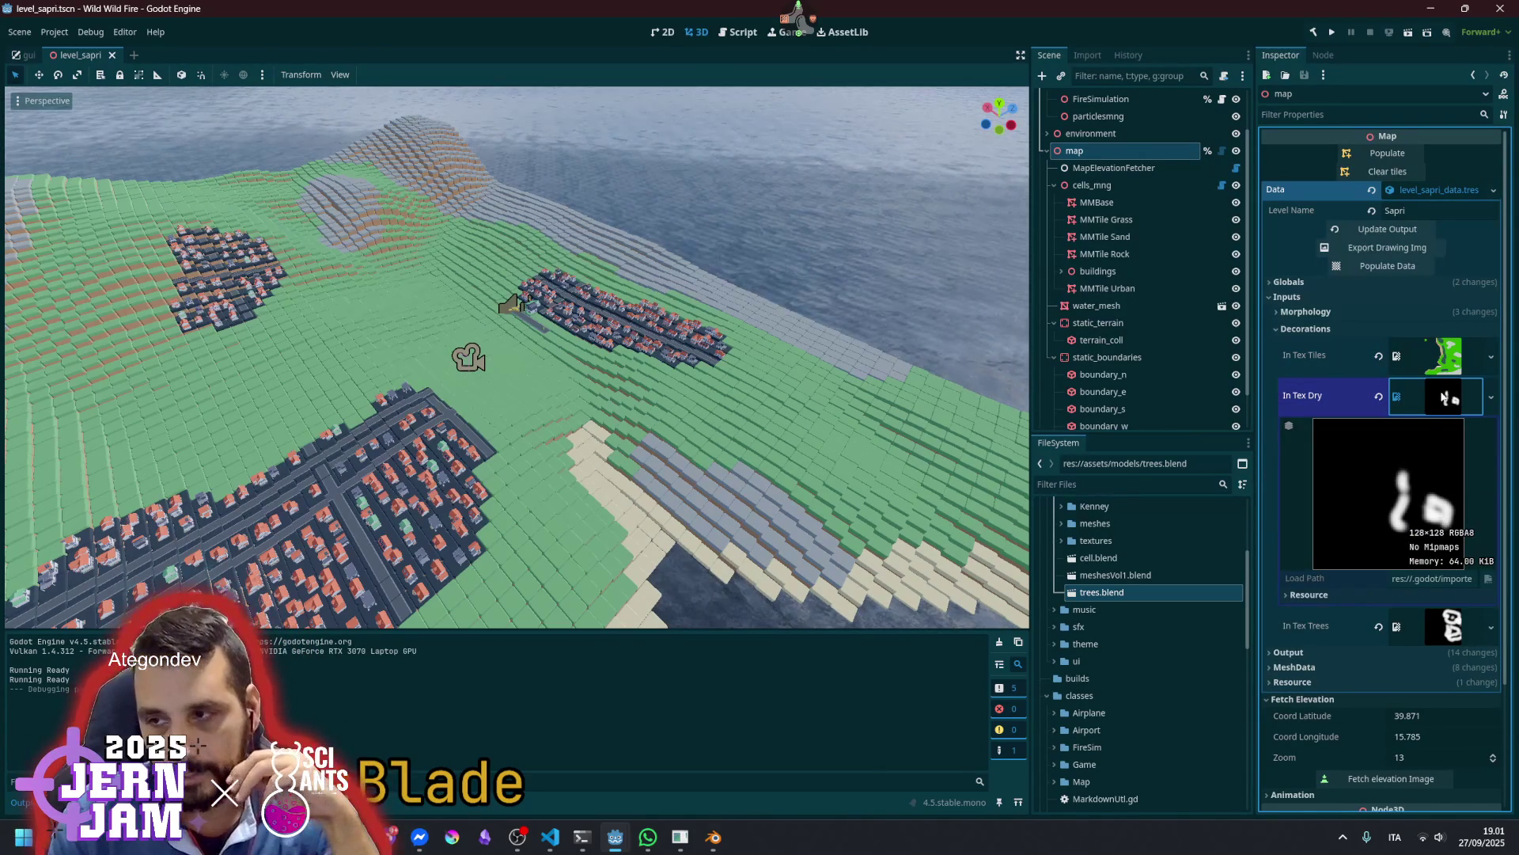
click(1443, 398)
click(1437, 440)
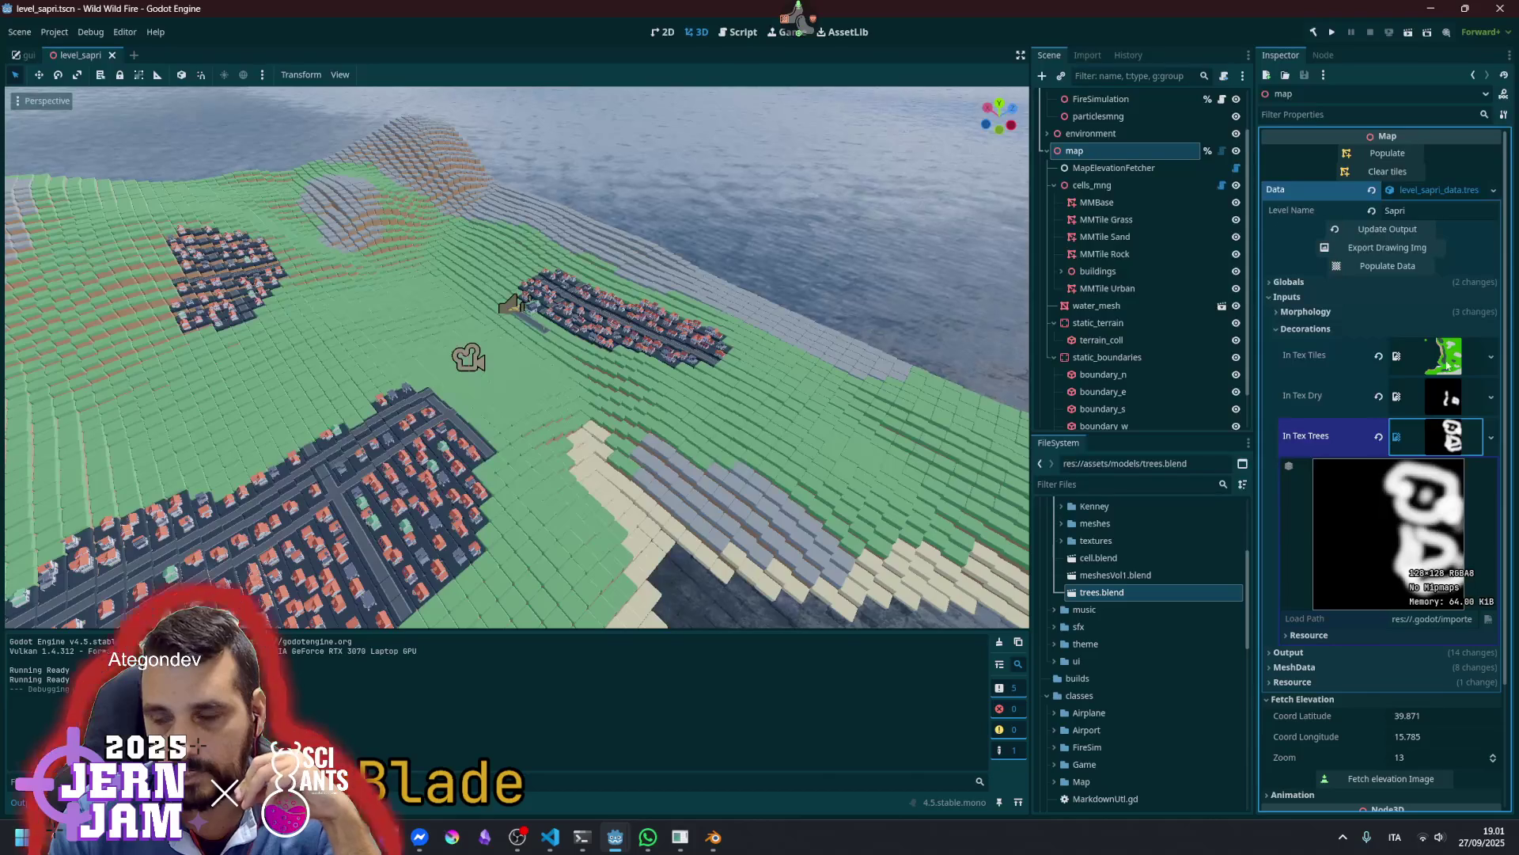
click(1448, 406)
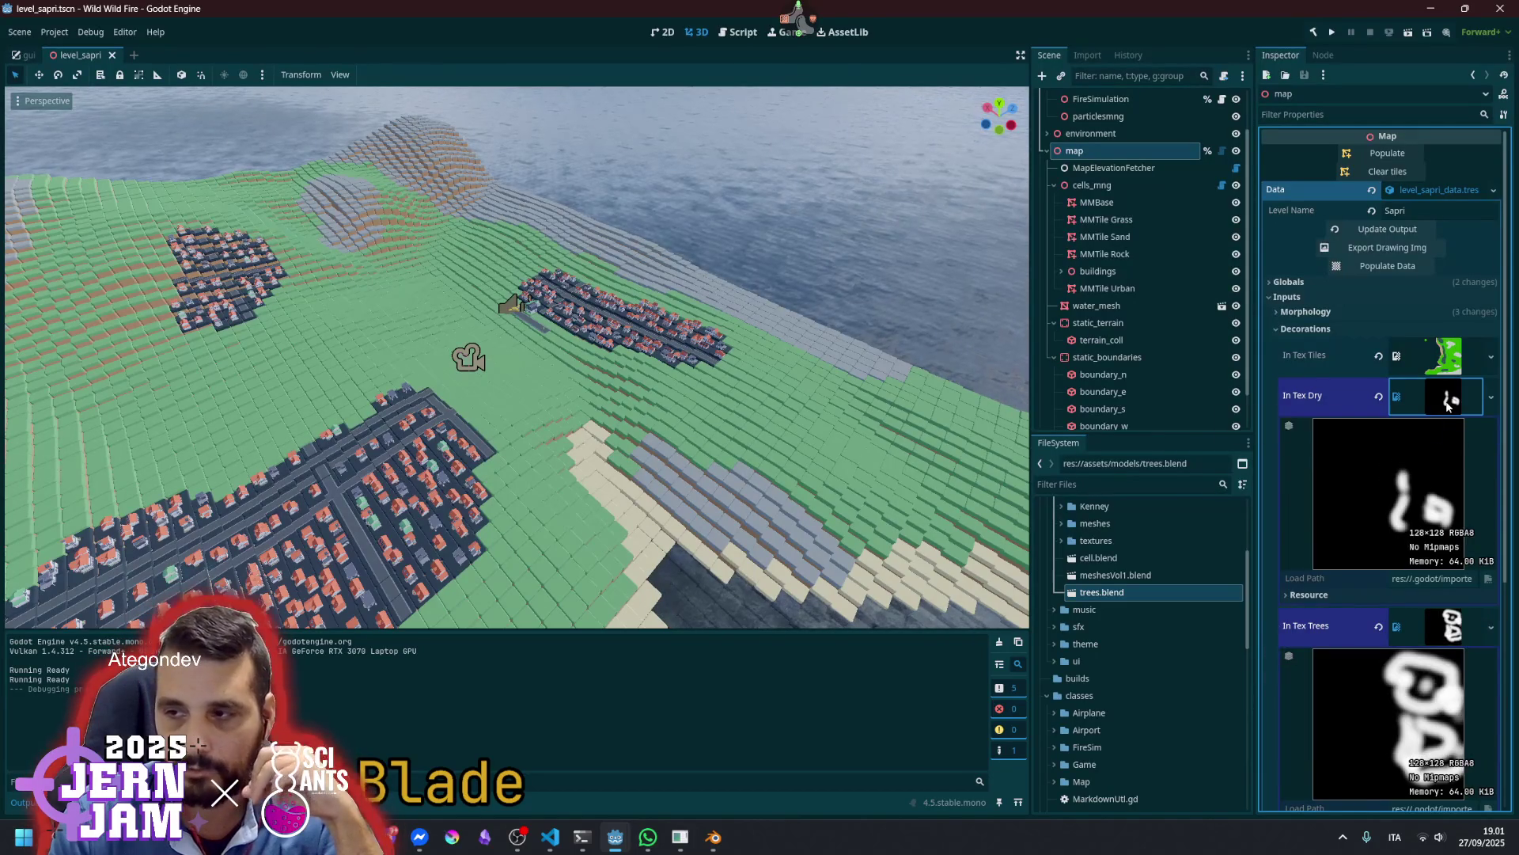
click(1444, 410)
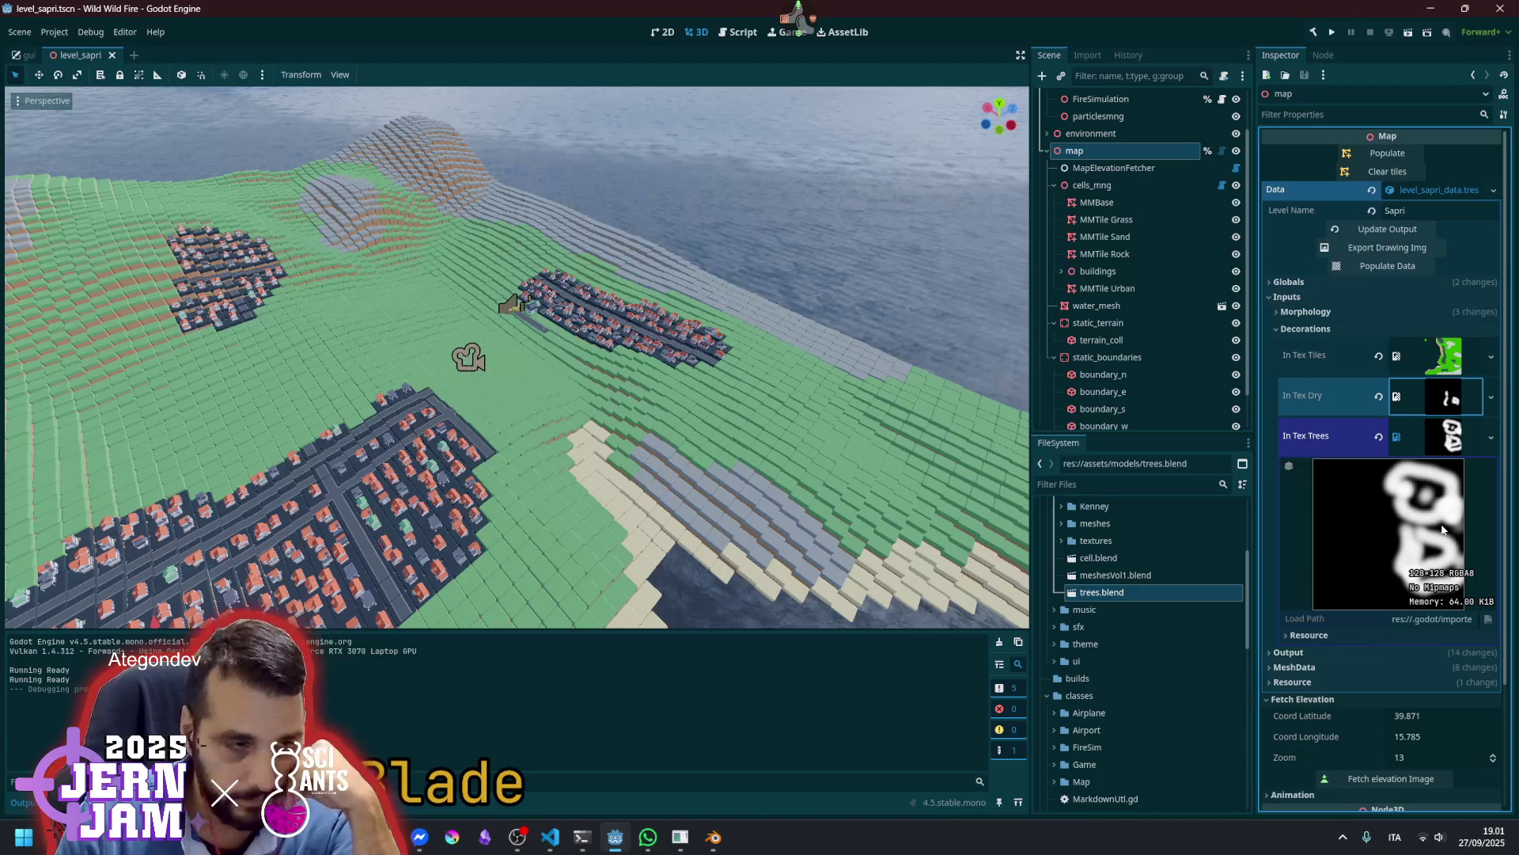
click(1452, 436)
click(1440, 403)
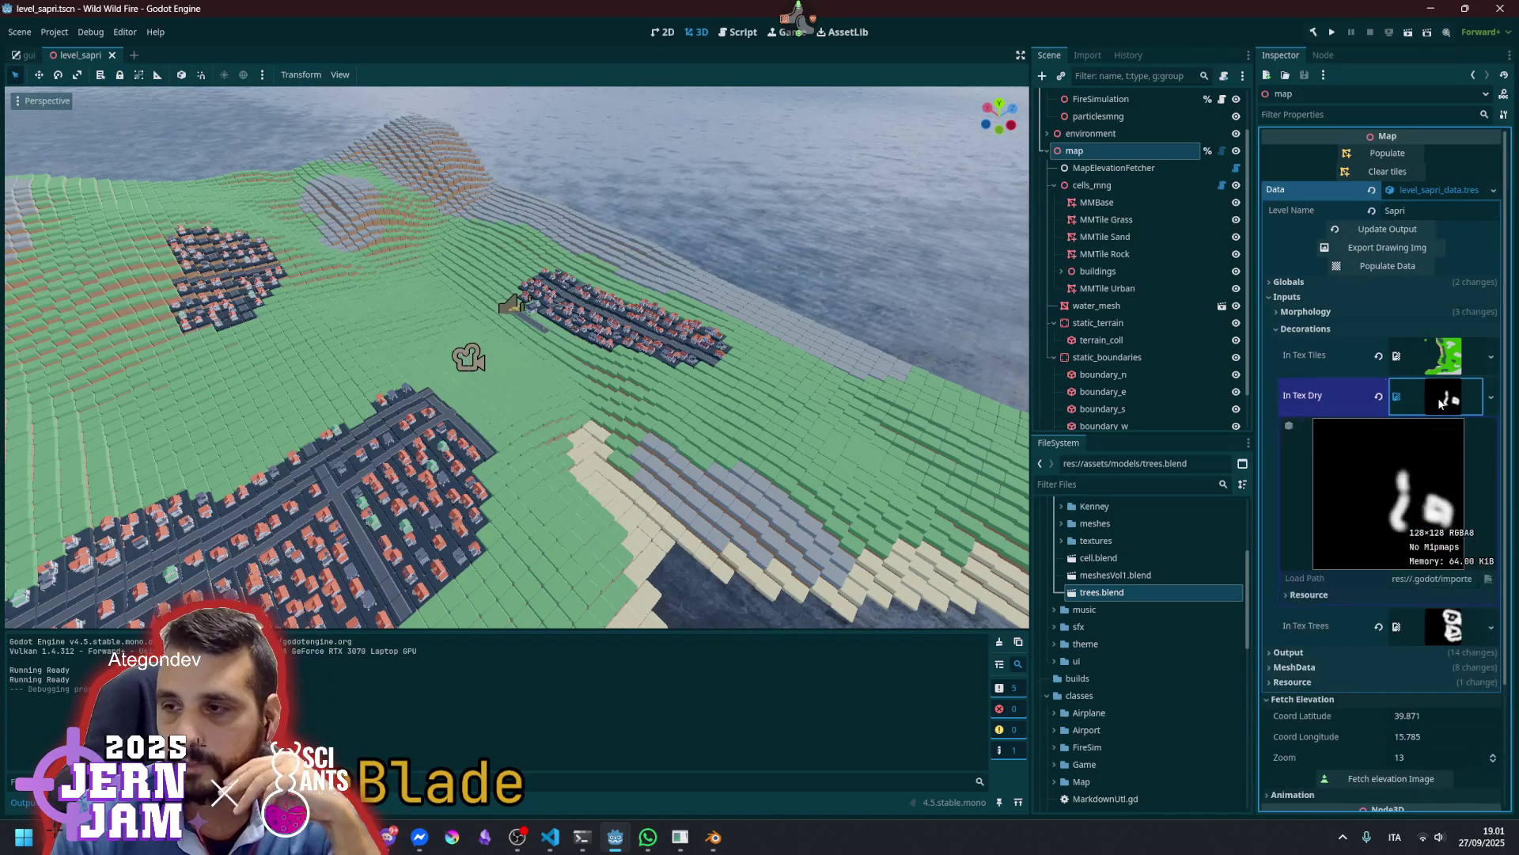
click(1440, 404)
click(1442, 441)
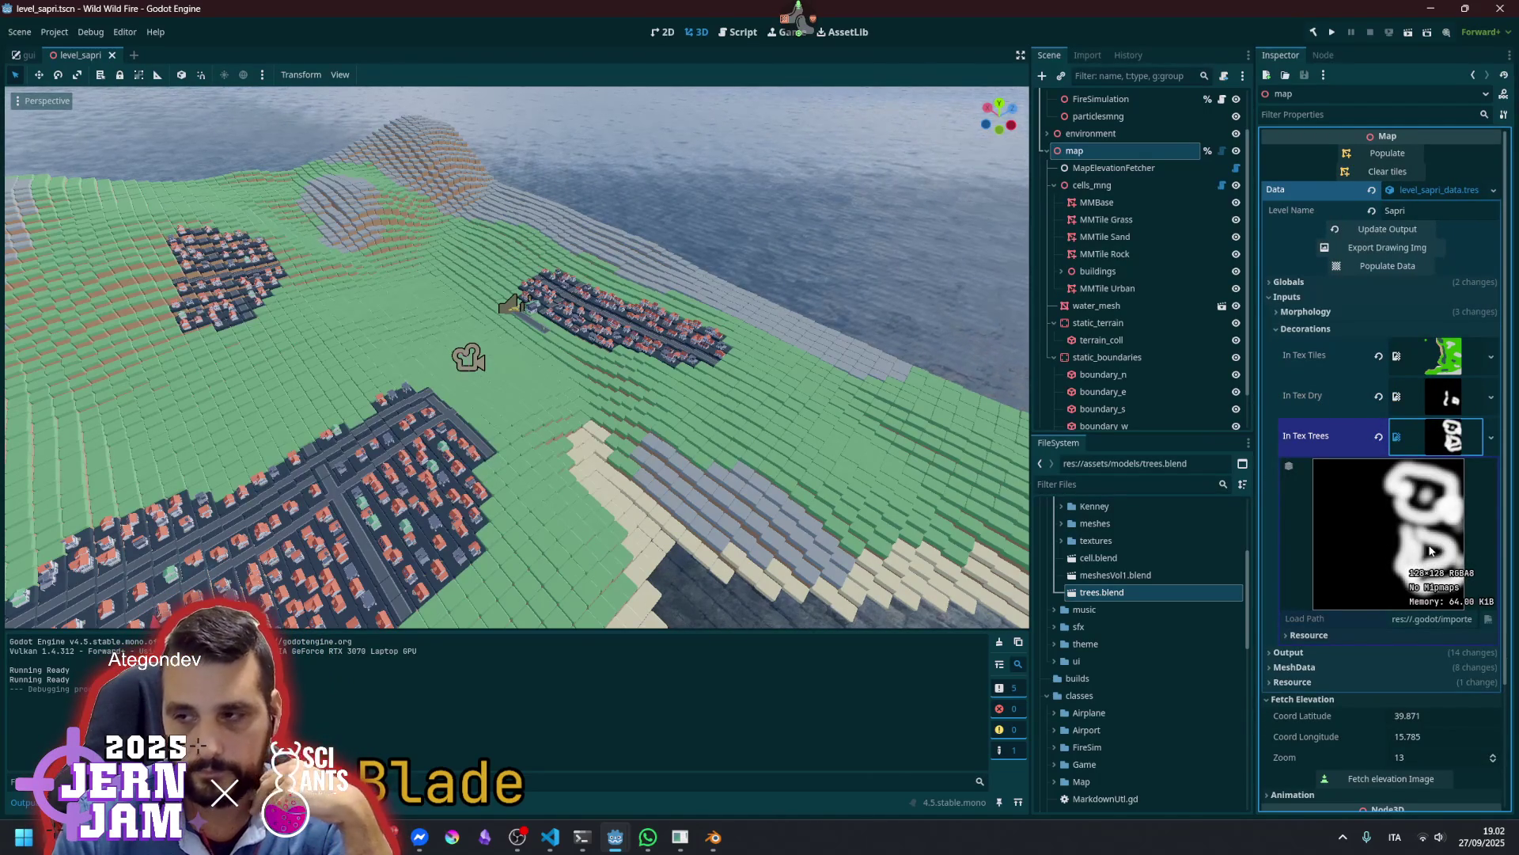
key(w)
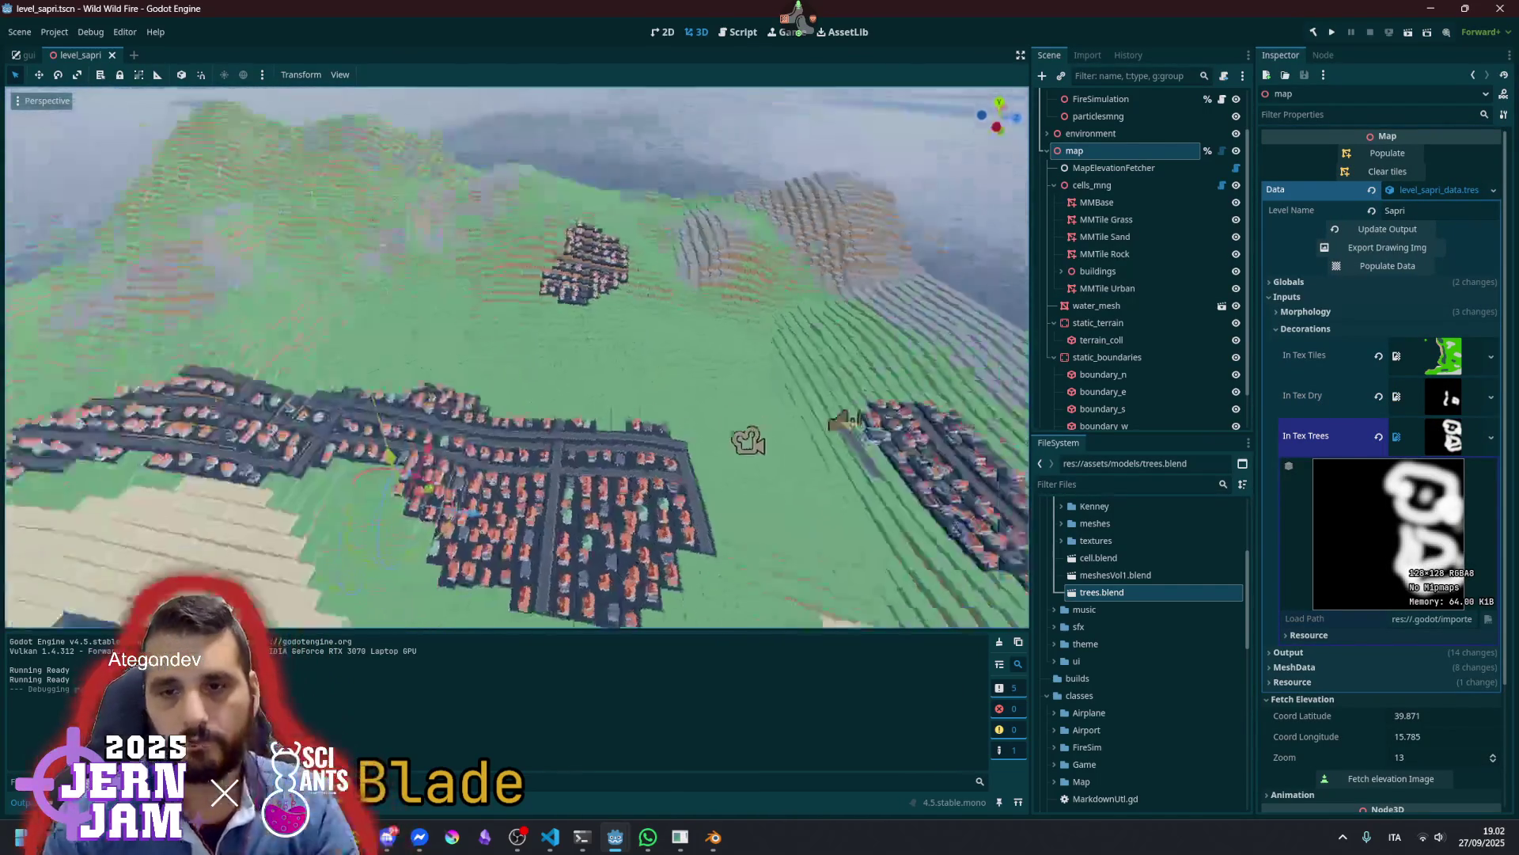
key(w)
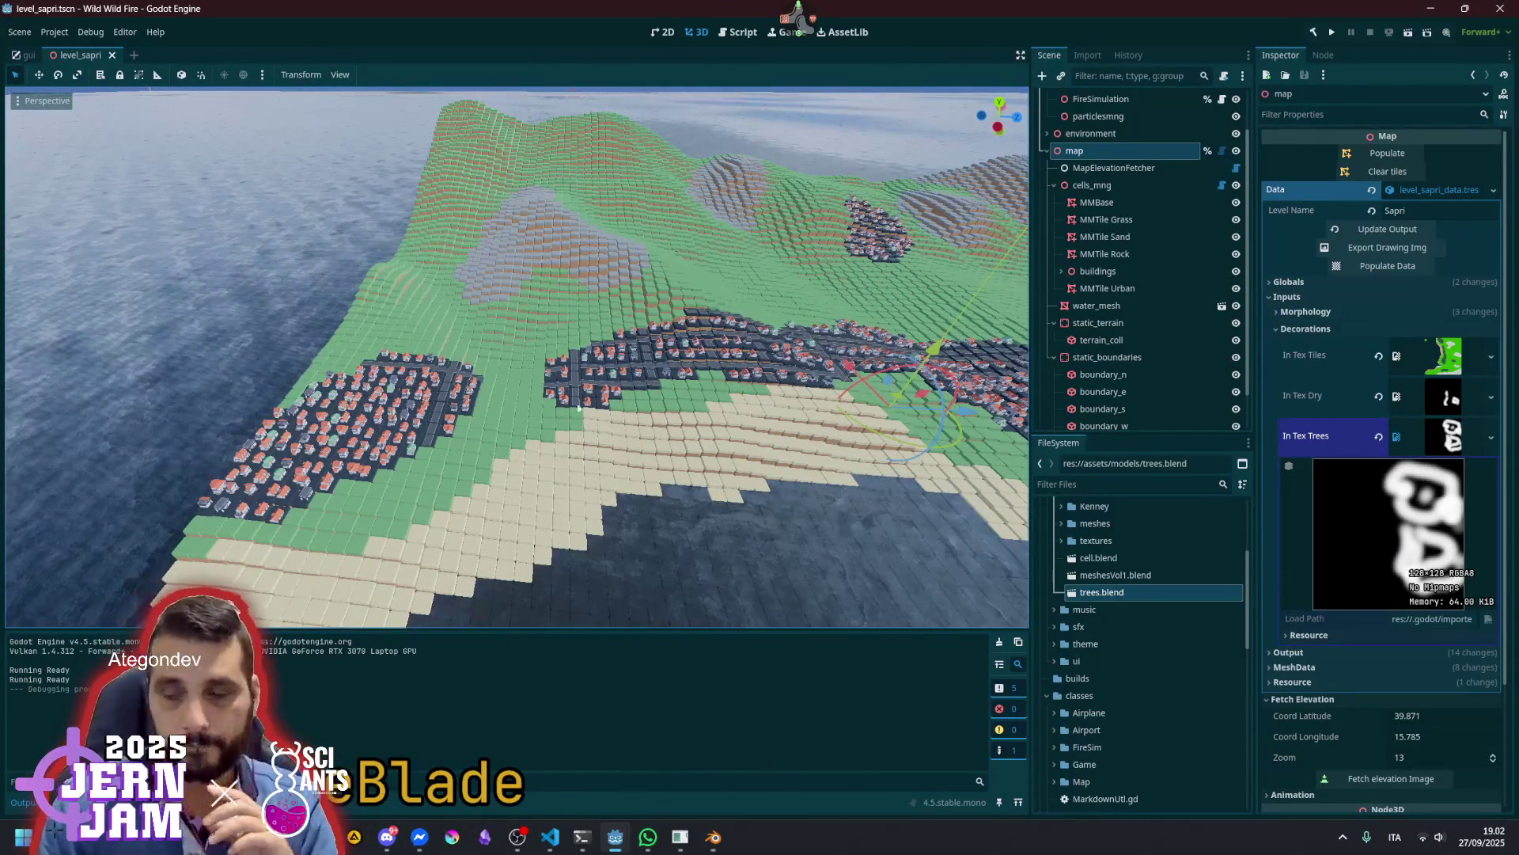
drag(561, 421, 632, 381)
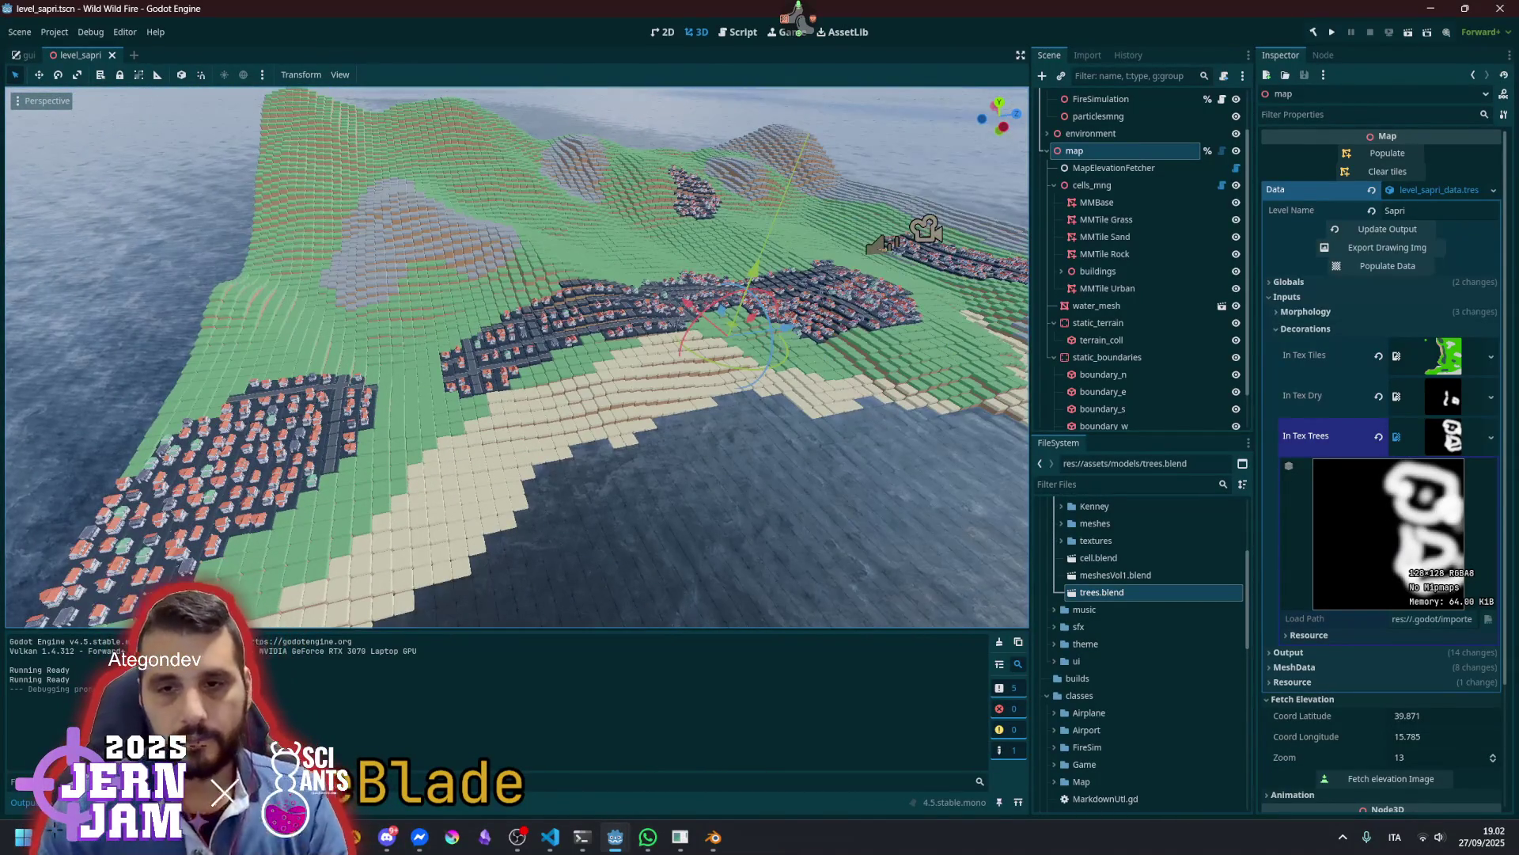
key(w)
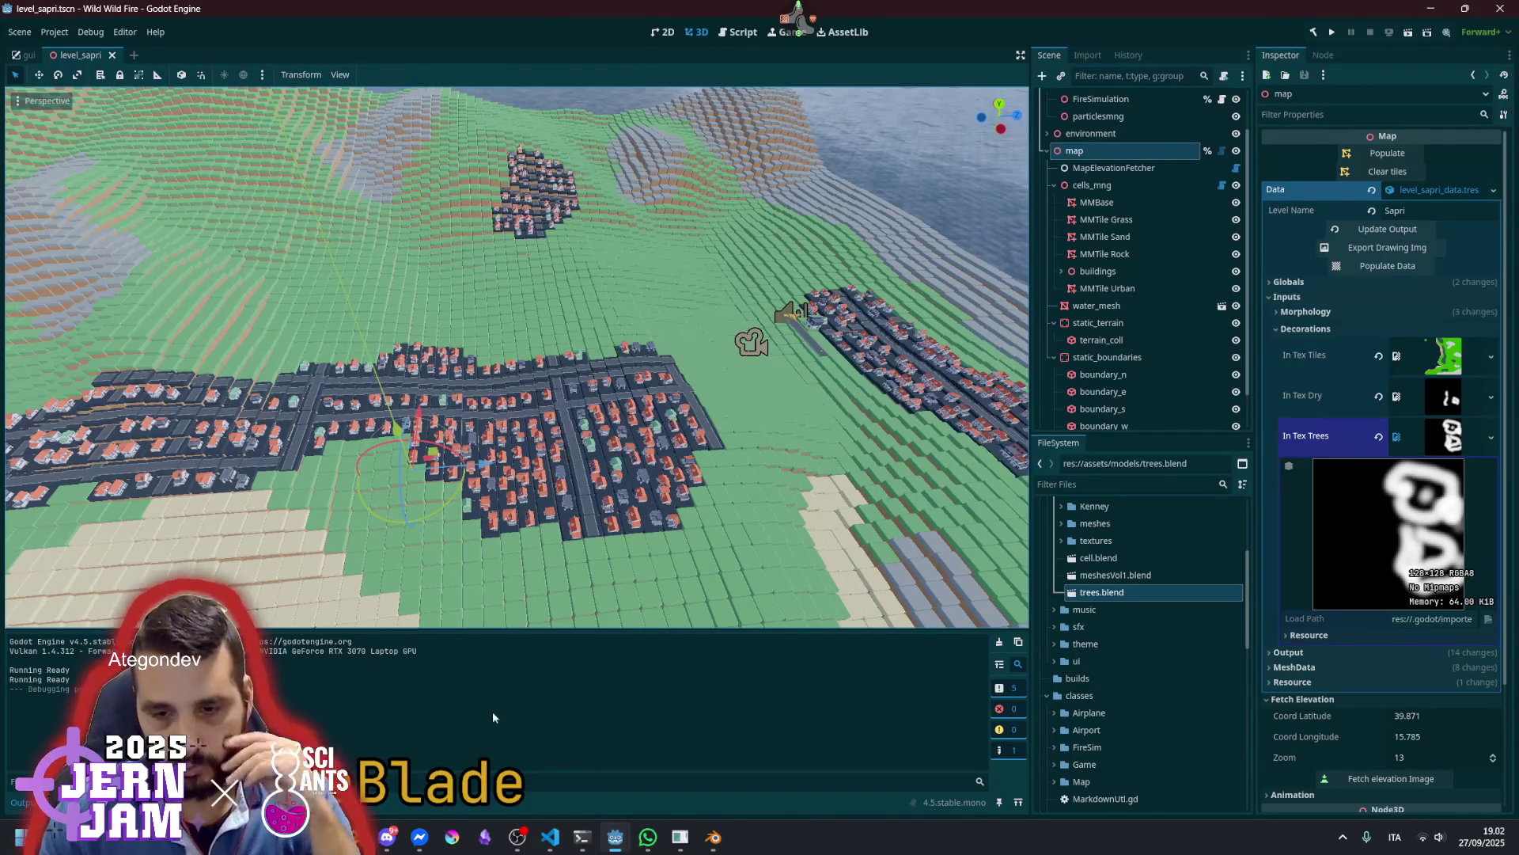
In VS Code Source Control, view the Airplane.tscn, project.godot and water_env.tres diffs
click(550, 836)
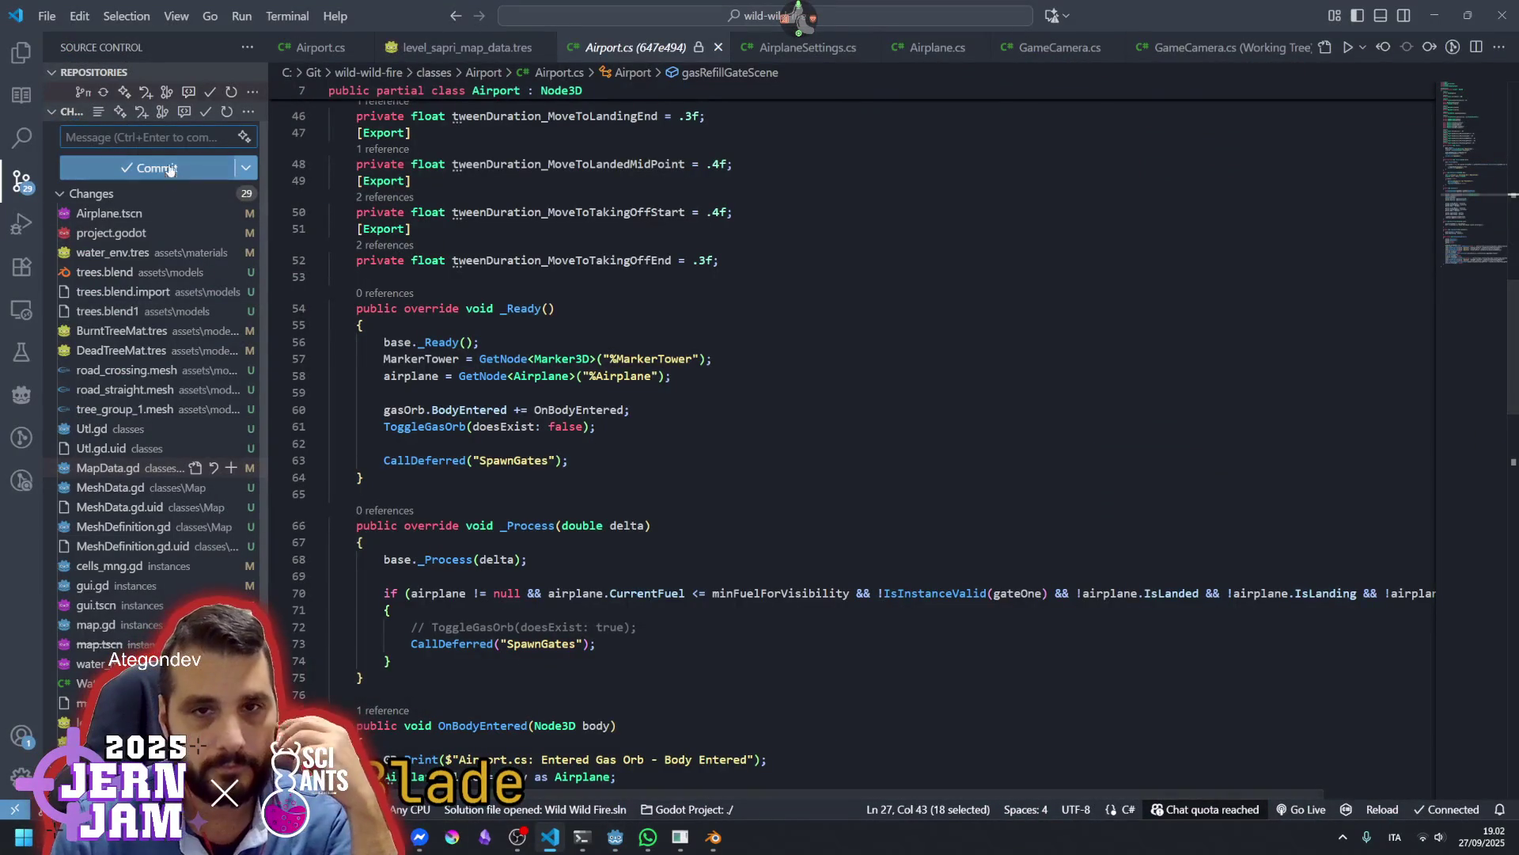
click(146, 139)
click(111, 214)
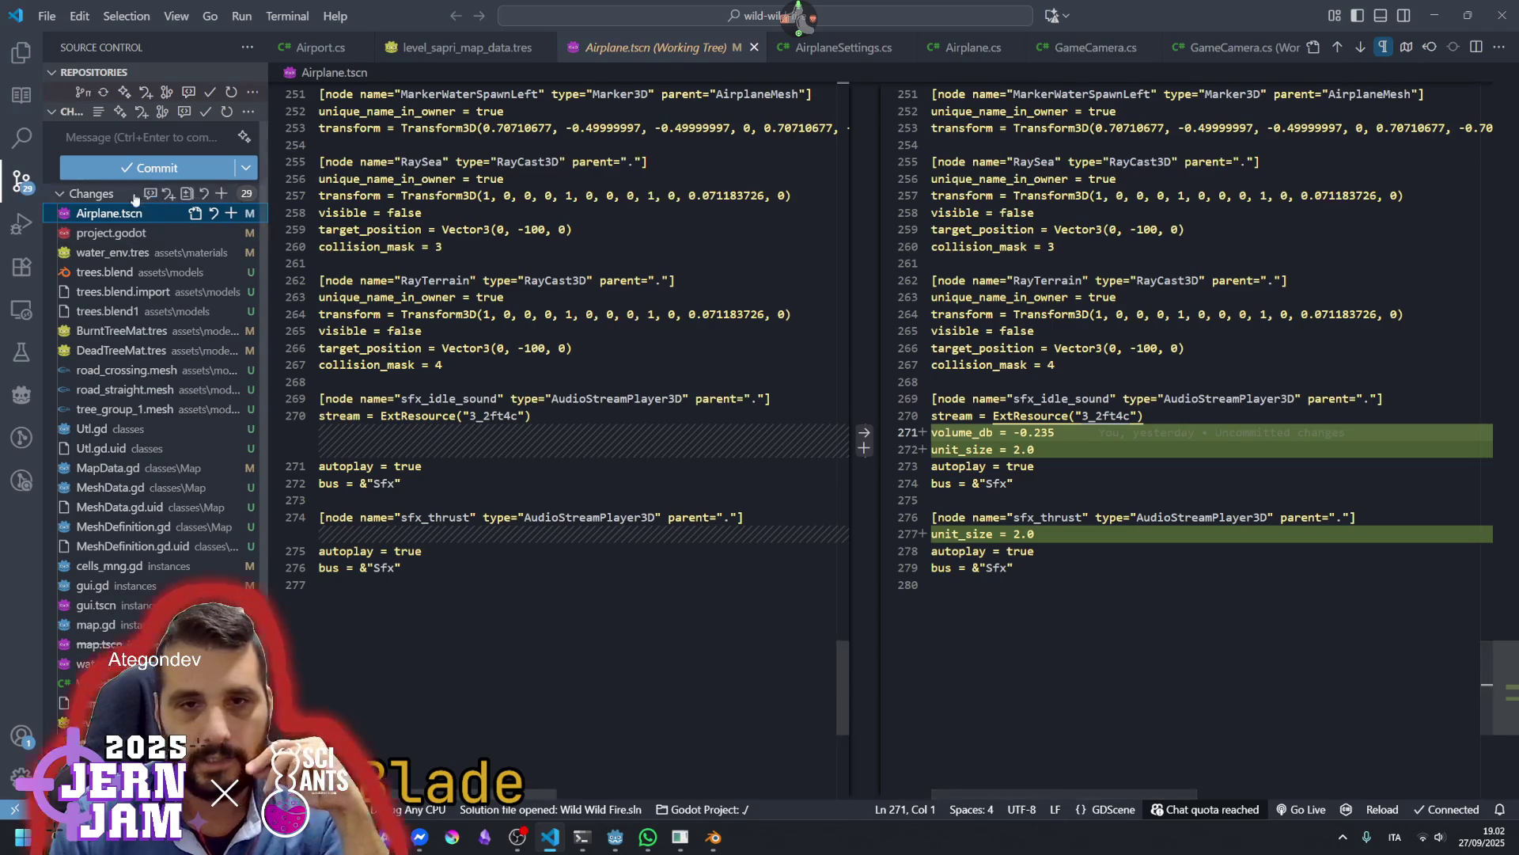
click(94, 234)
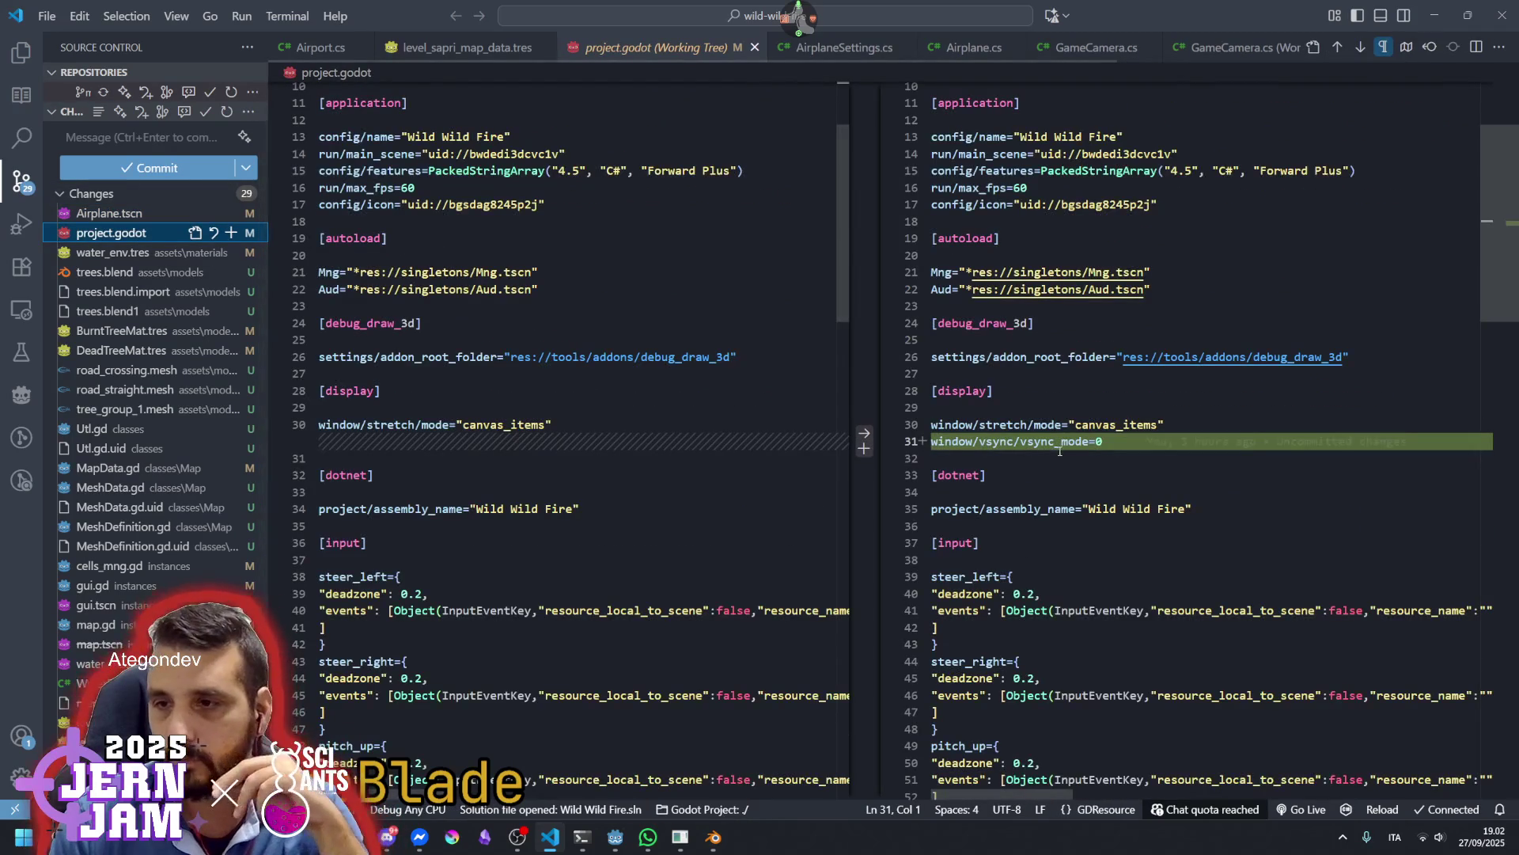
scroll(1063, 447, down, 10)
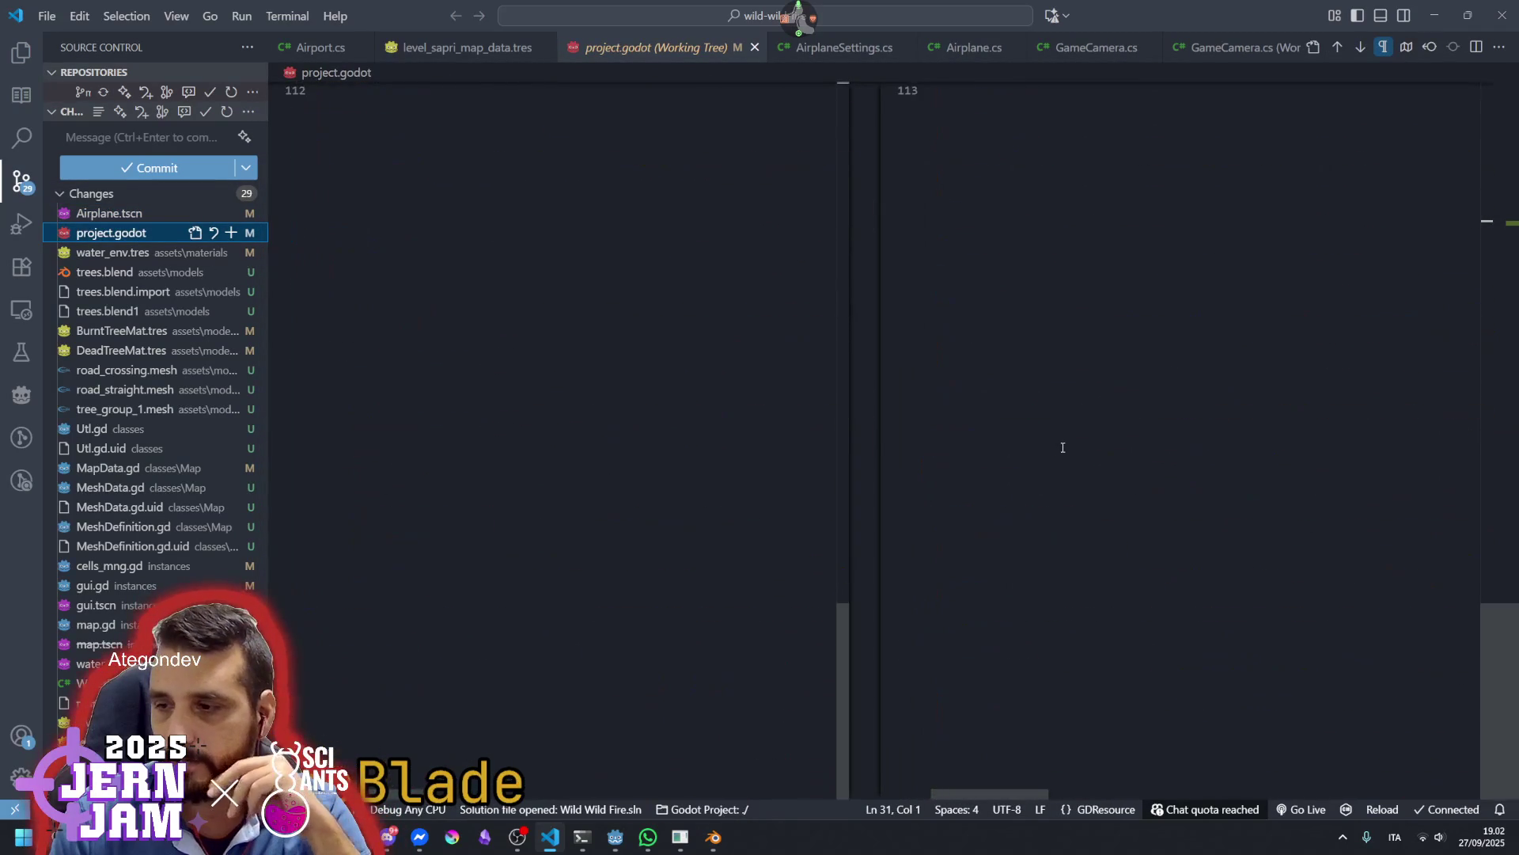
scroll(1063, 447, up, 9)
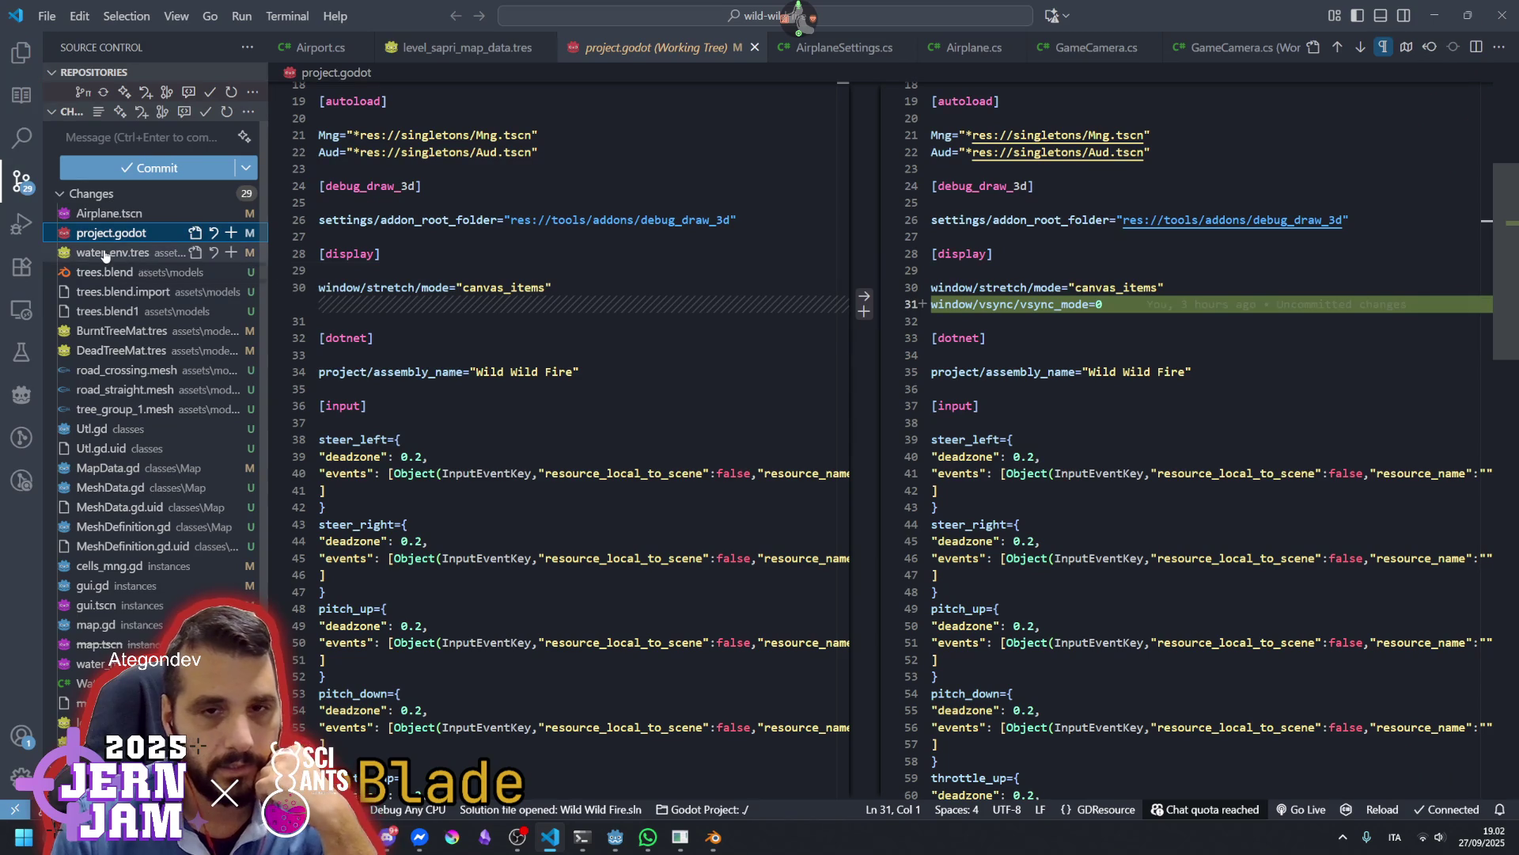
click(105, 253)
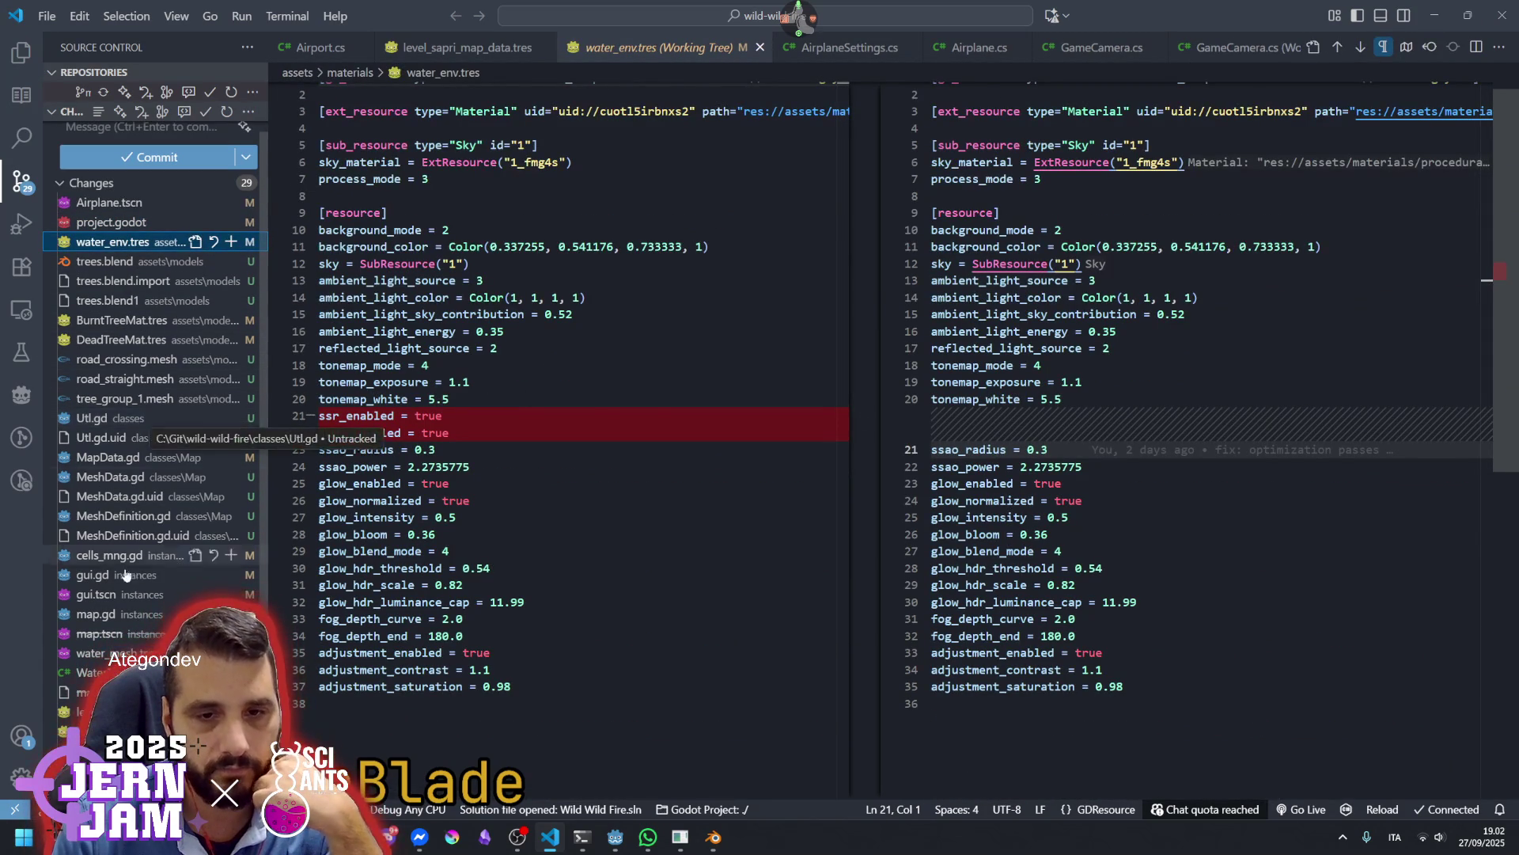
click(120, 138)
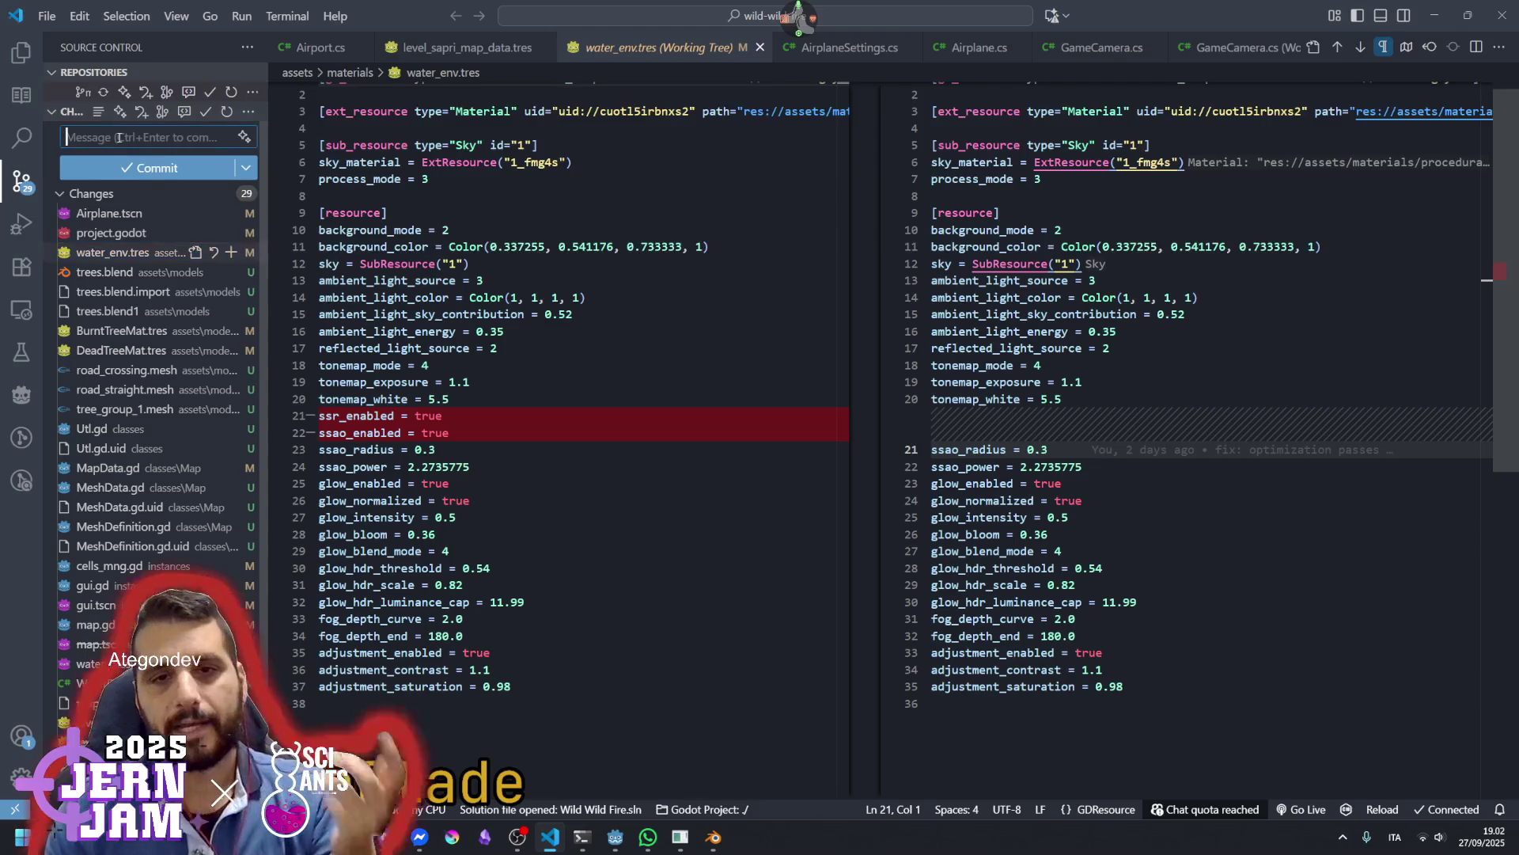
text(feat: refactoring of map)
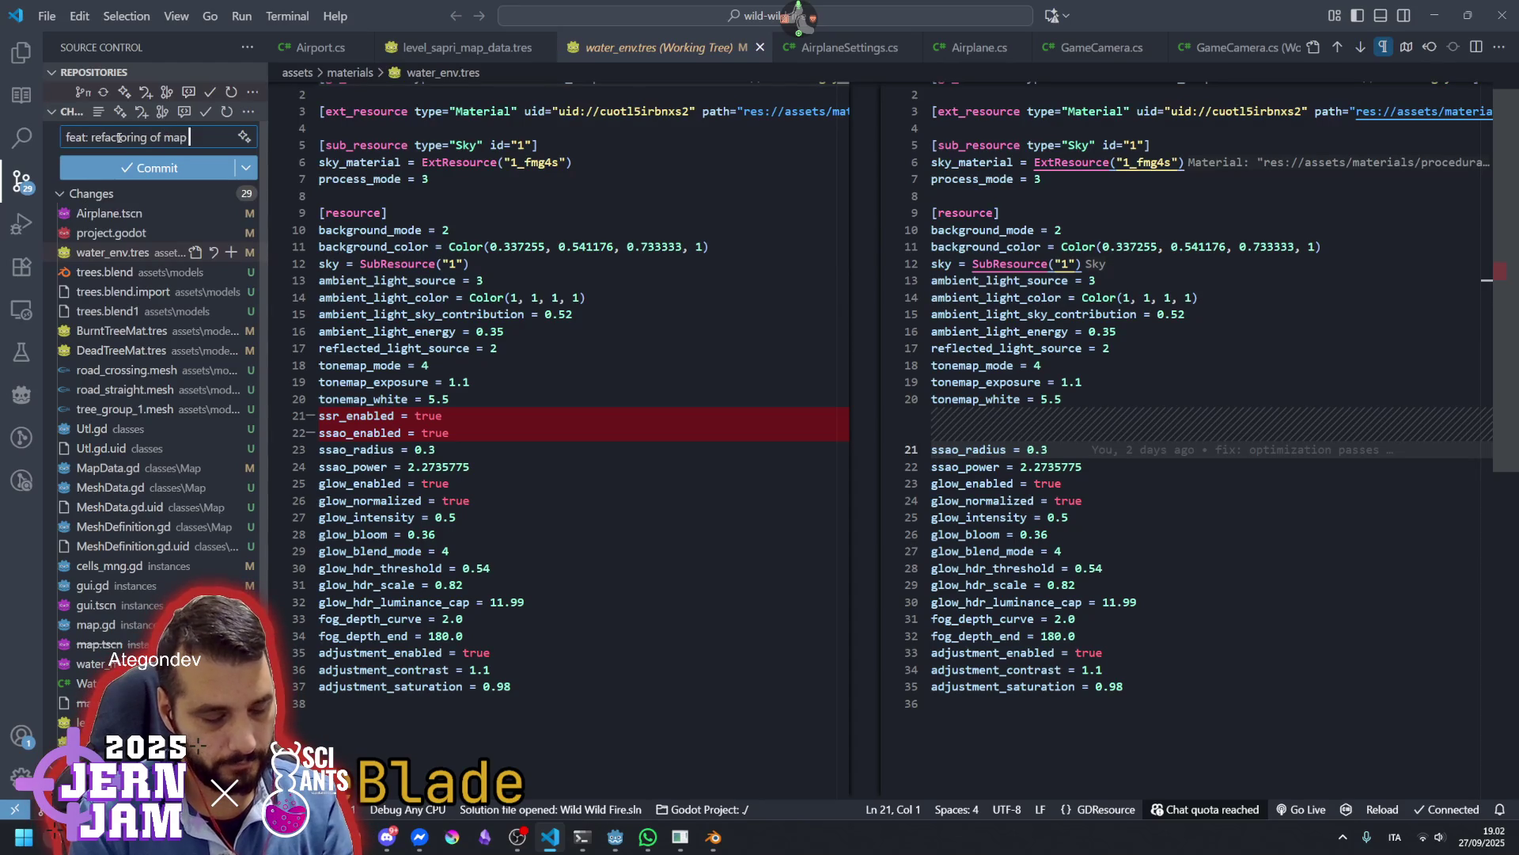
text( generation + roads)
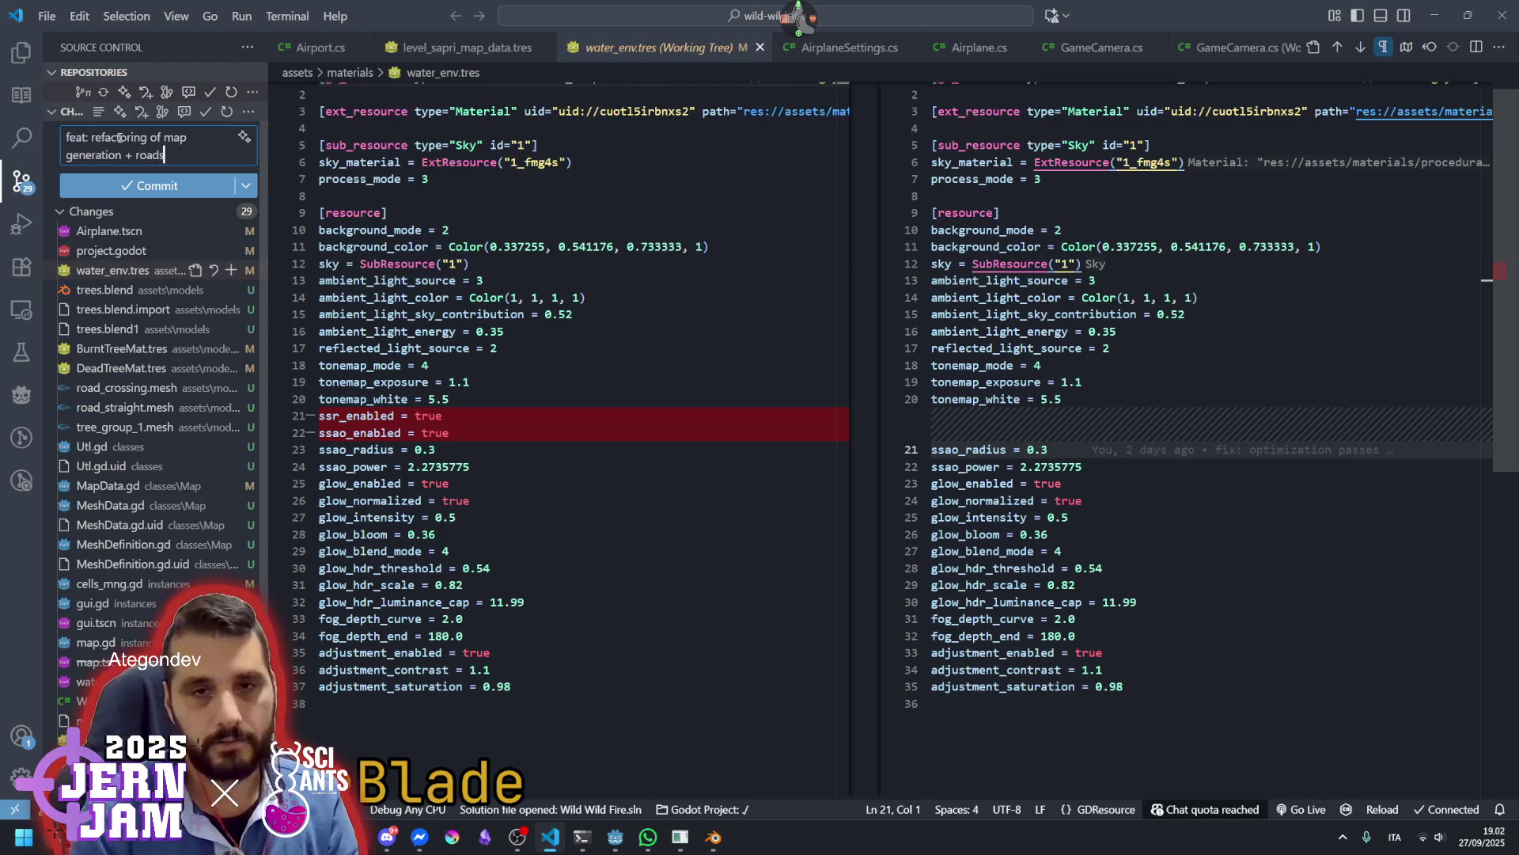
scroll(111, 443, down, 1)
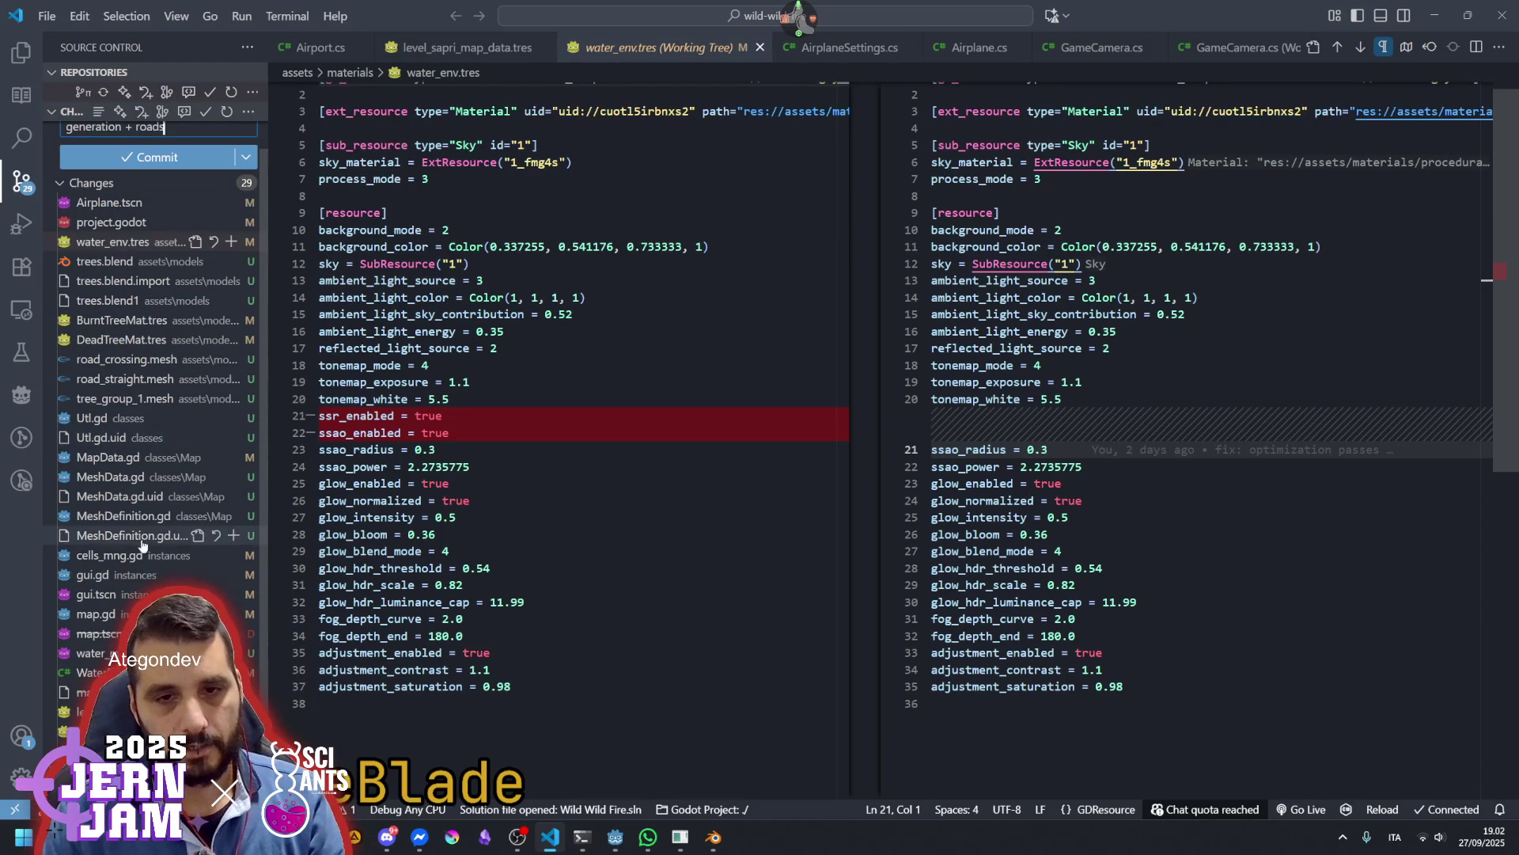
scroll(135, 474, up, 1)
click(170, 184)
click(164, 180)
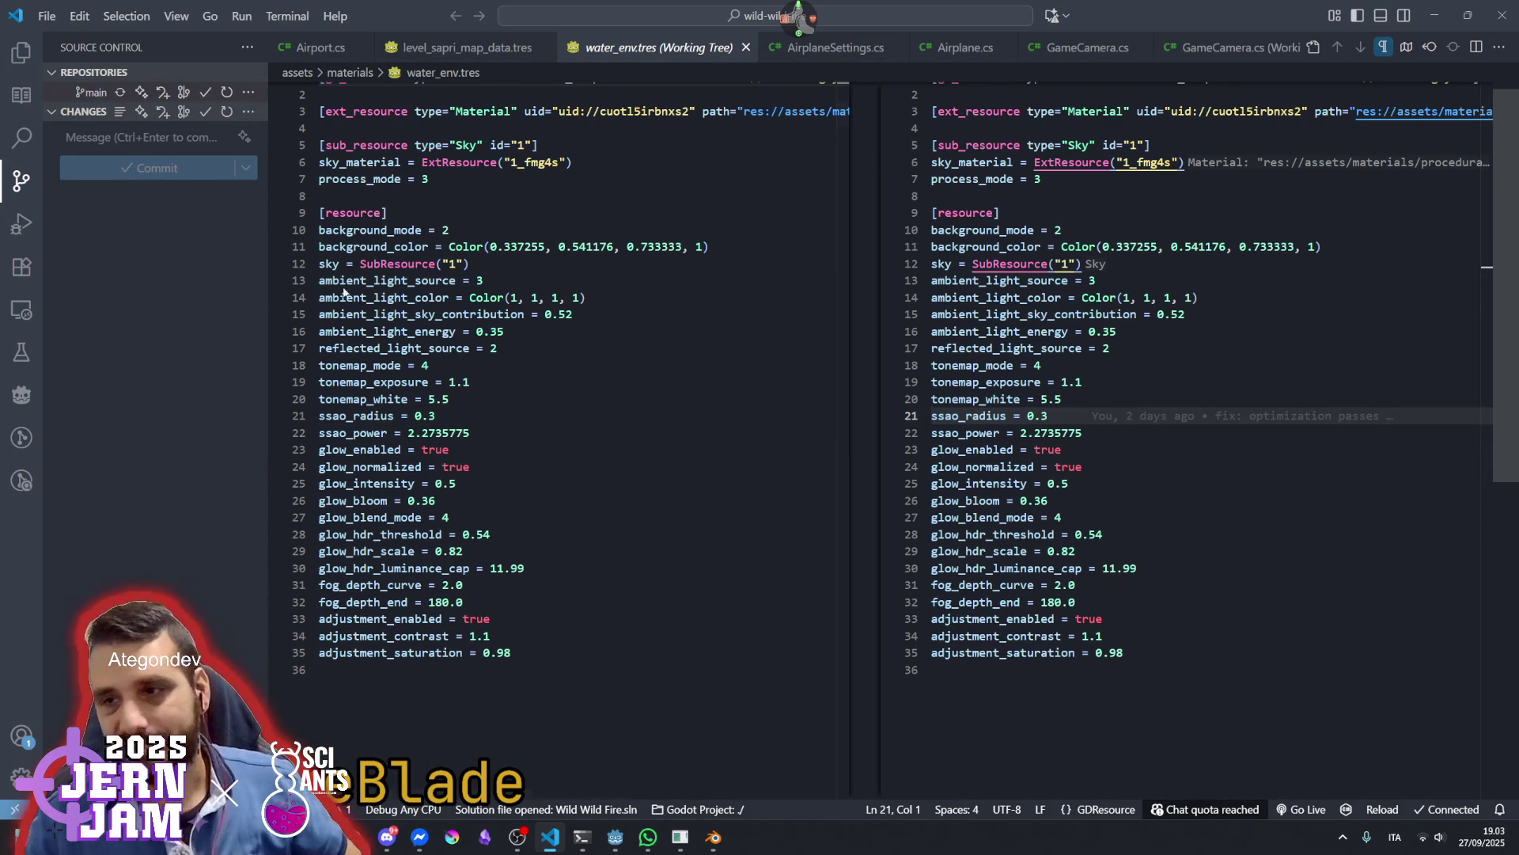
mouse_move(720, 836)
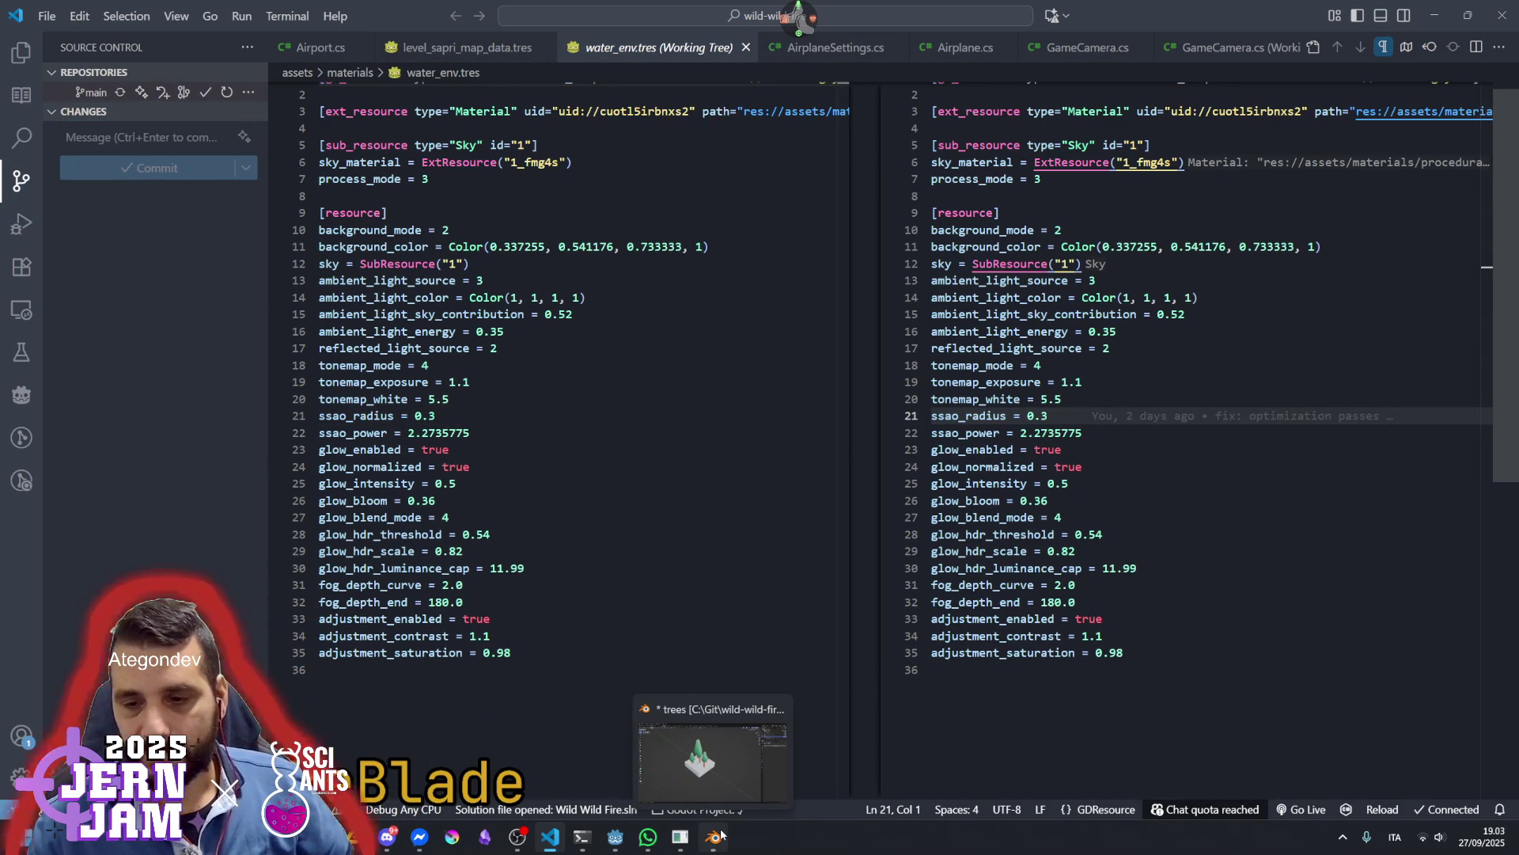
mouse_move(637, 839)
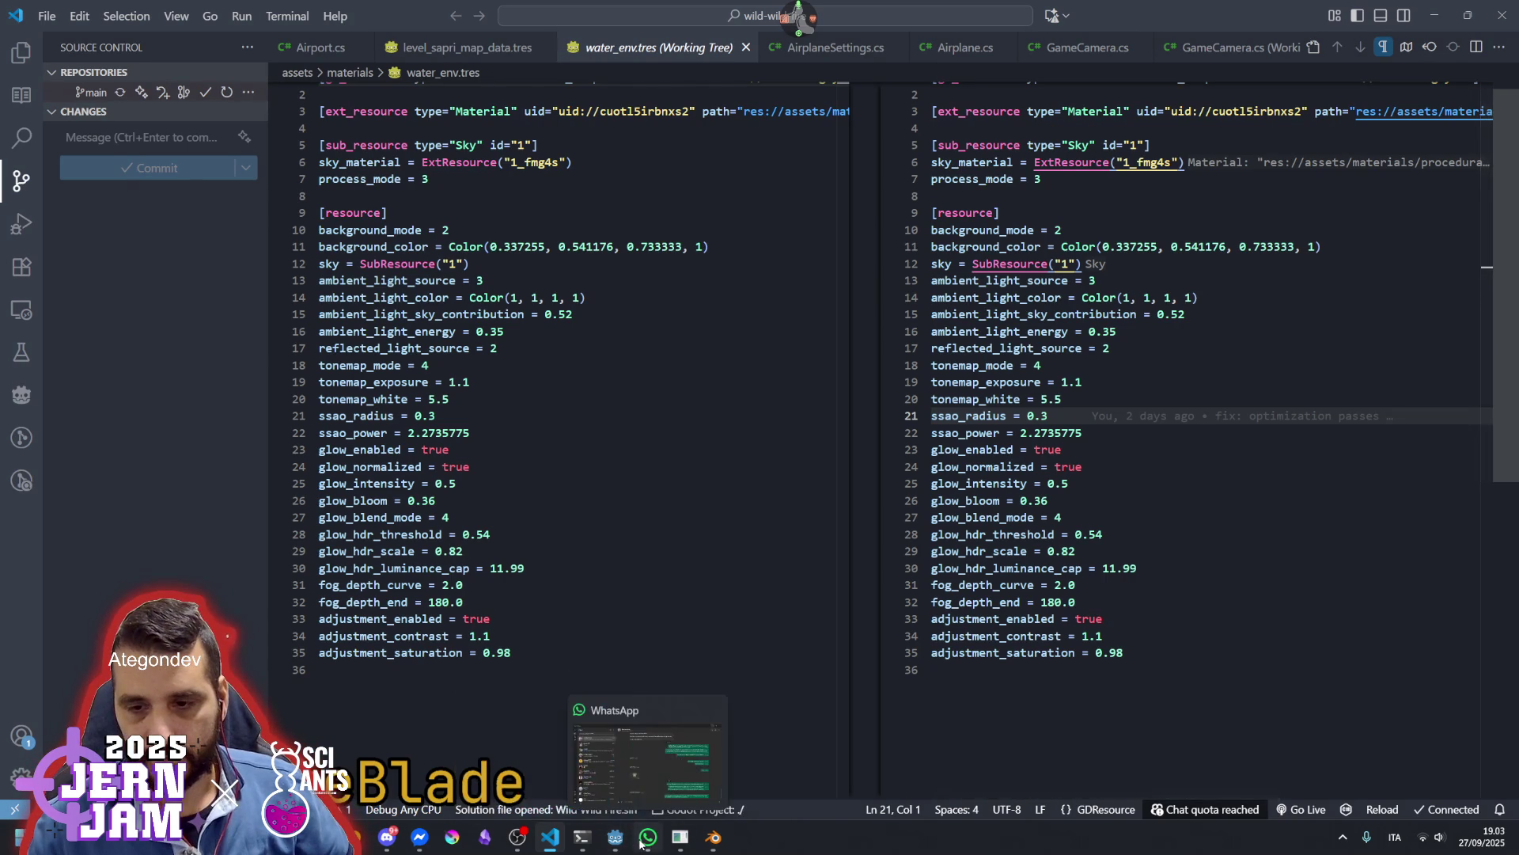
mouse_move(693, 762)
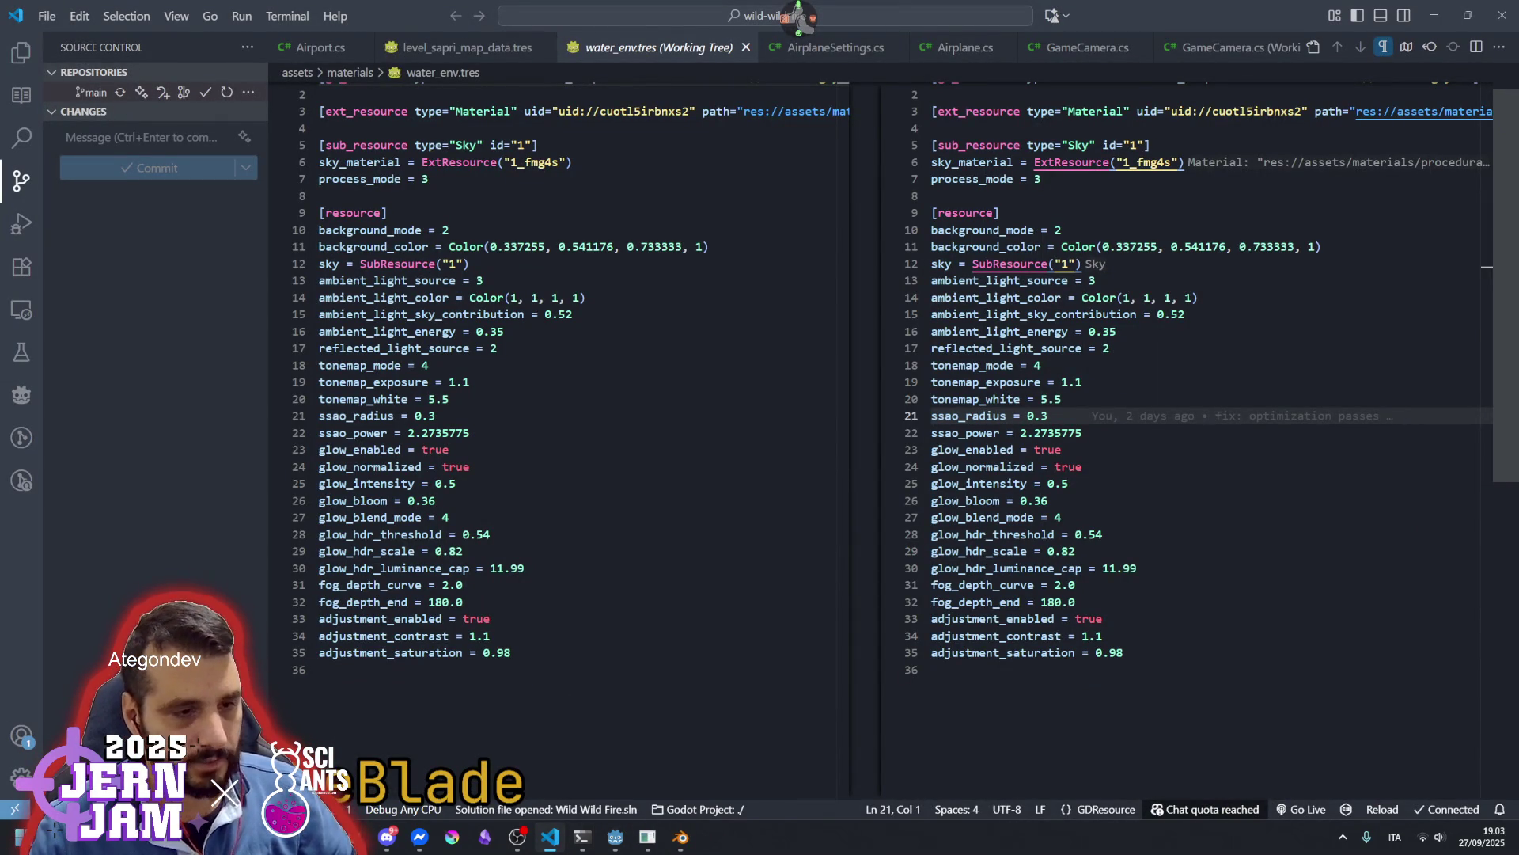
key(alt+Tab)
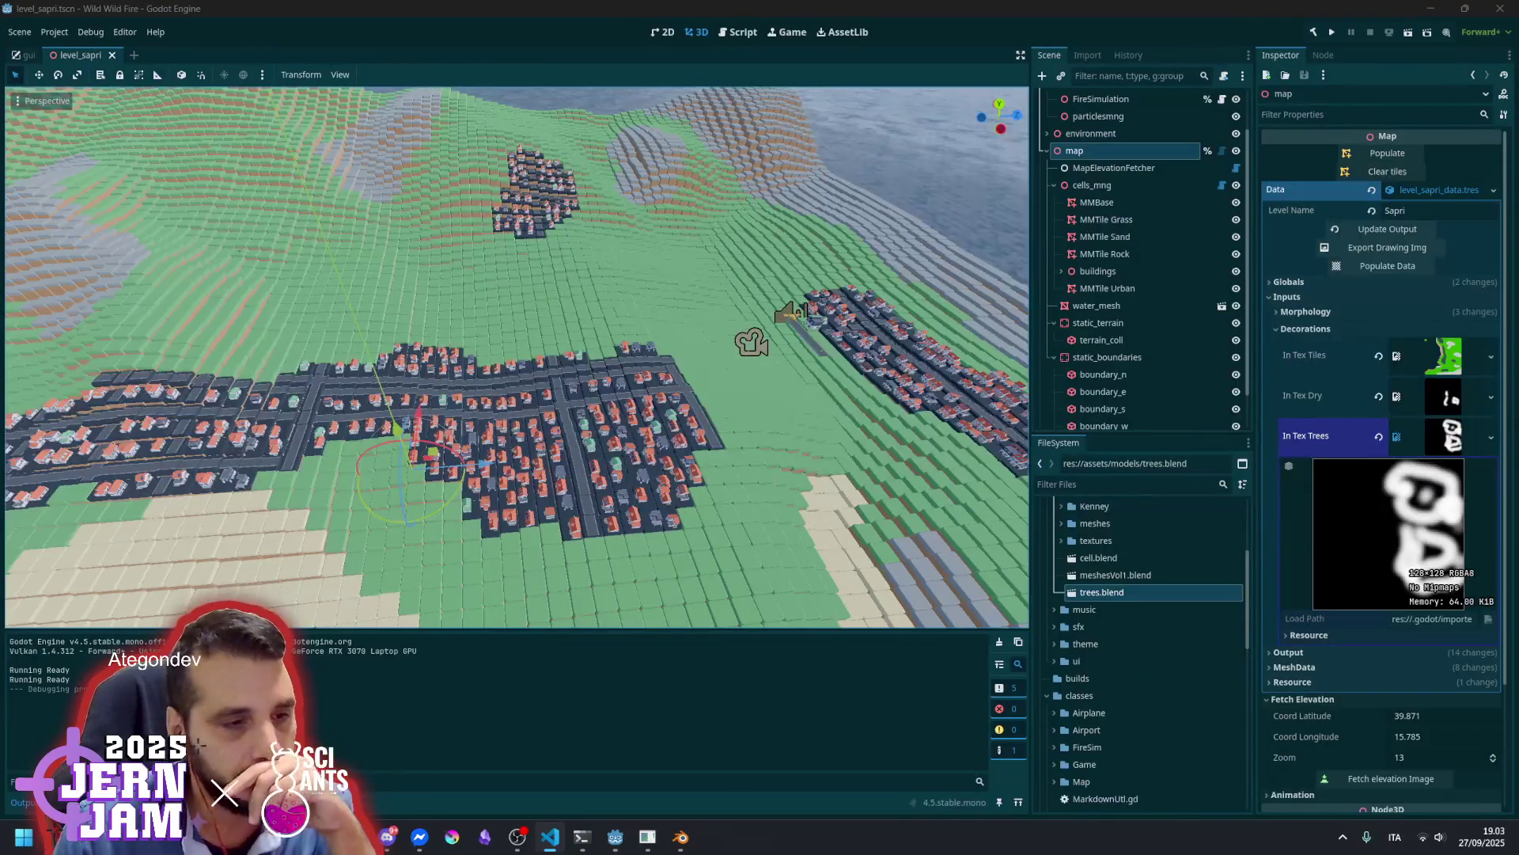
key(alt+Tab)
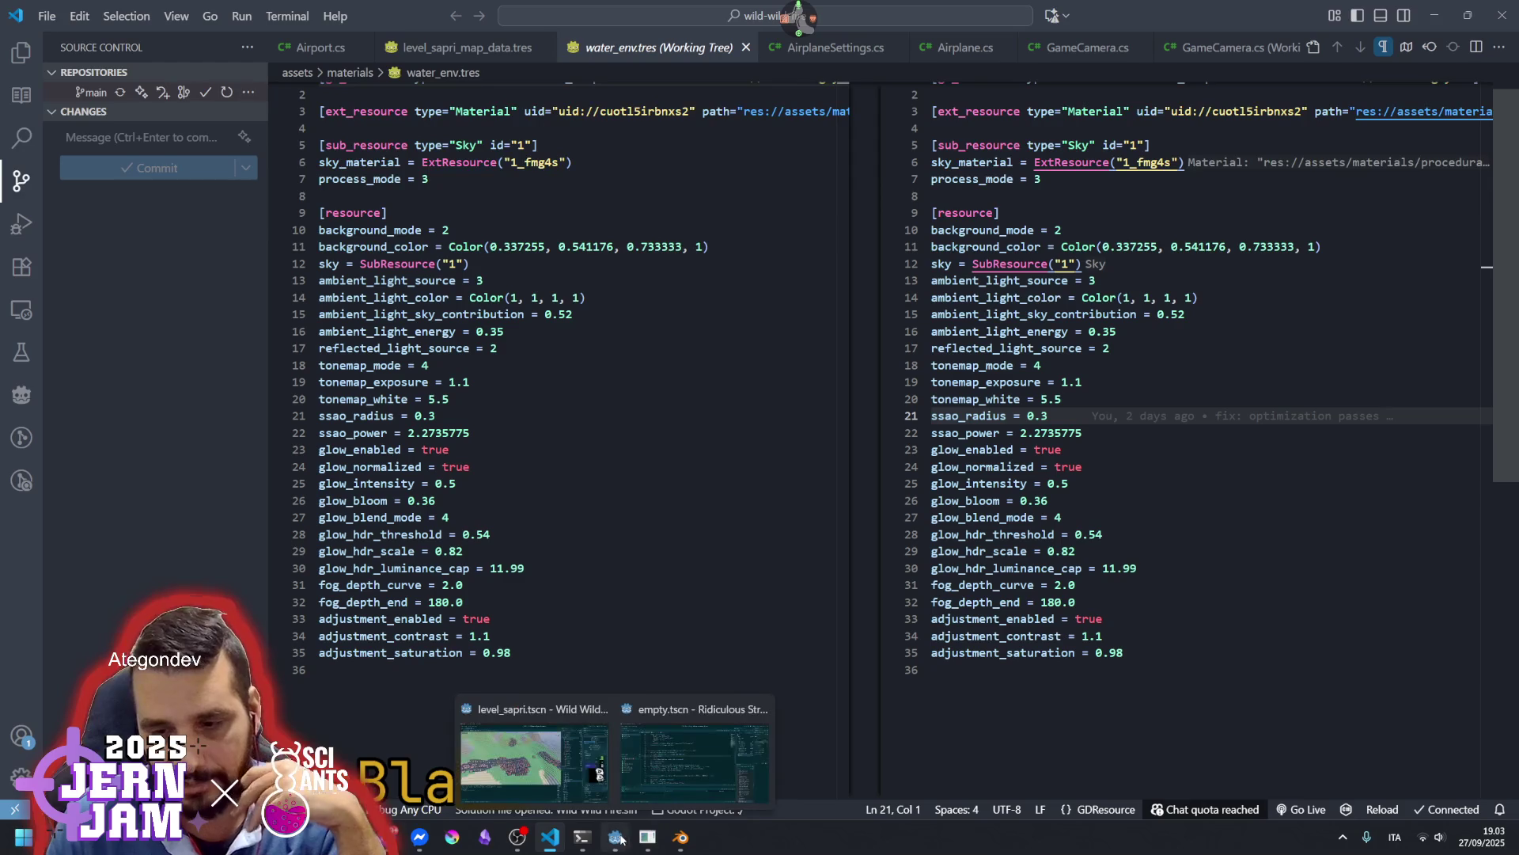
click(546, 760)
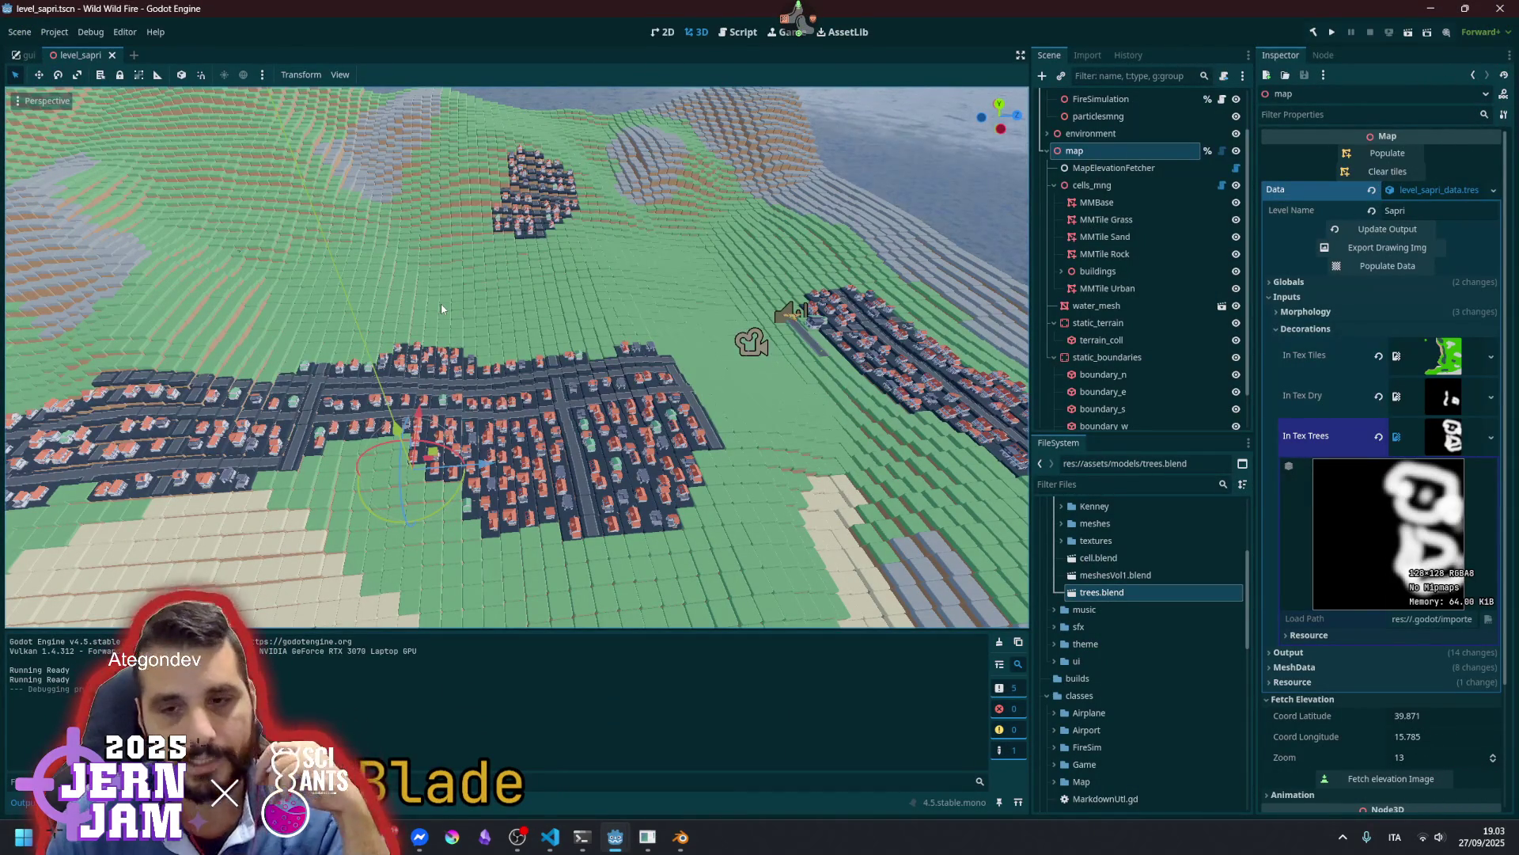
Orbit and fly the camera over level_sapri's coastline and red-roofed town clusters
mouse_move(571, 334)
mouse_down()
mouse_move(633, 308)
mouse_move(633, 245)
mouse_move(633, 309)
mouse_move(633, 261)
mouse_up()
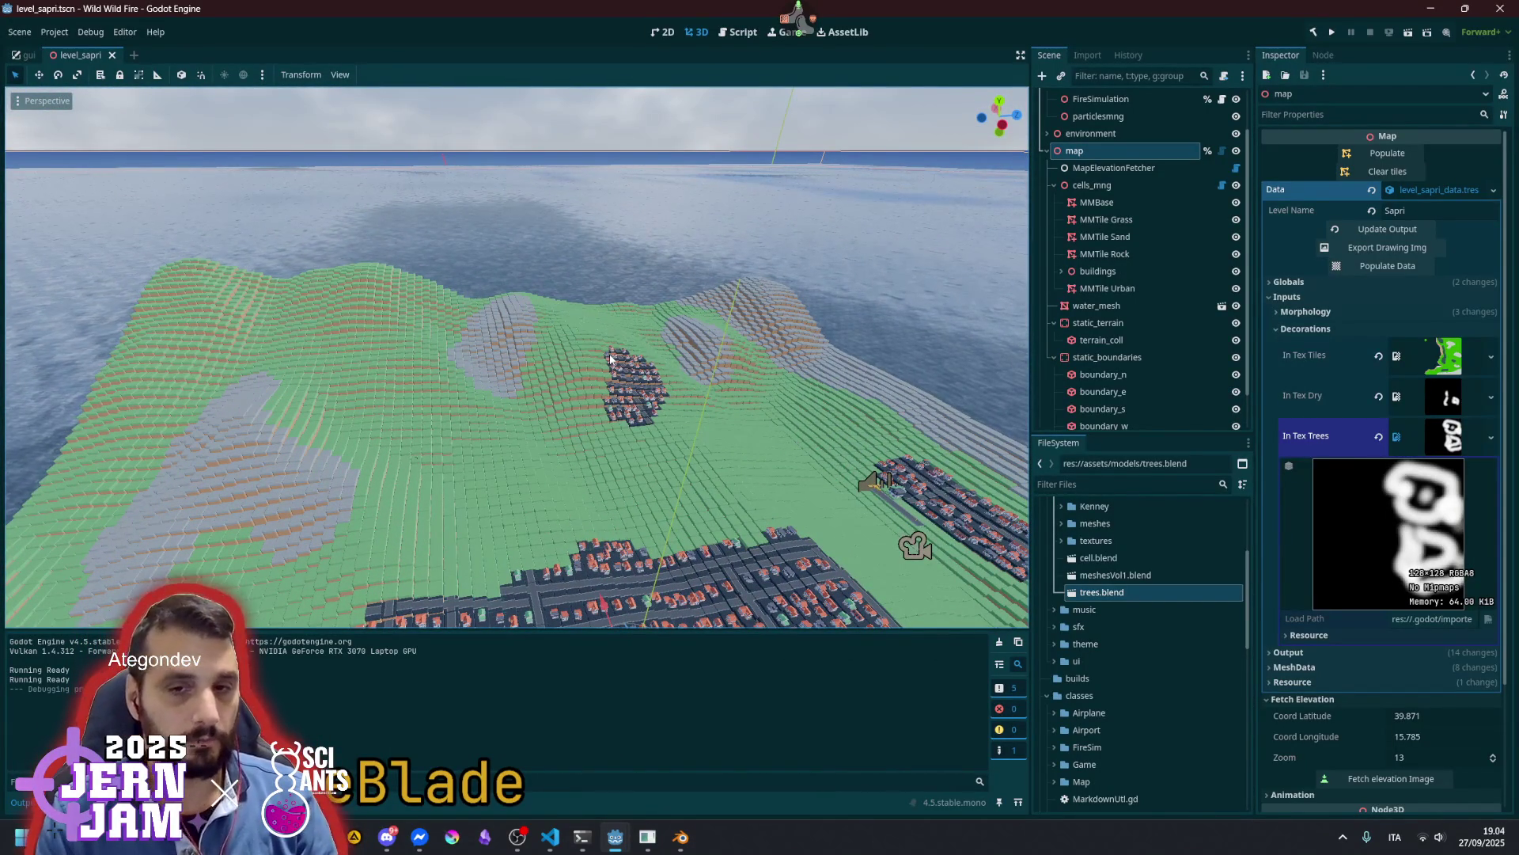
mouse_move(515, 312)
mouse_down()
mouse_move(514, 265)
mouse_move(514, 328)
mouse_move(470, 411)
mouse_move(470, 388)
mouse_move(470, 435)
mouse_move(739, 463)
mouse_up()
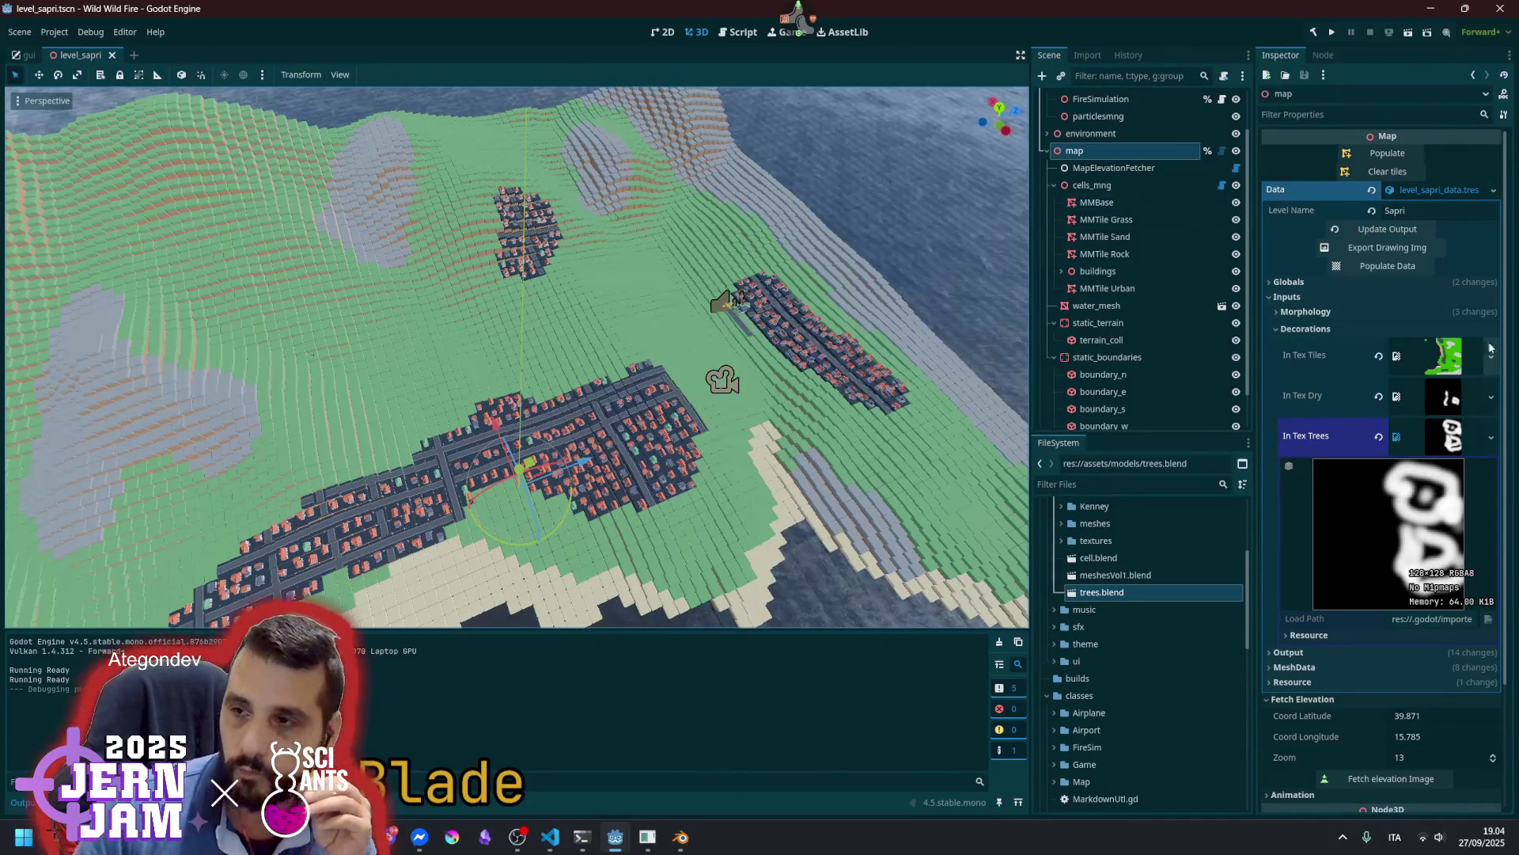
click(1341, 326)
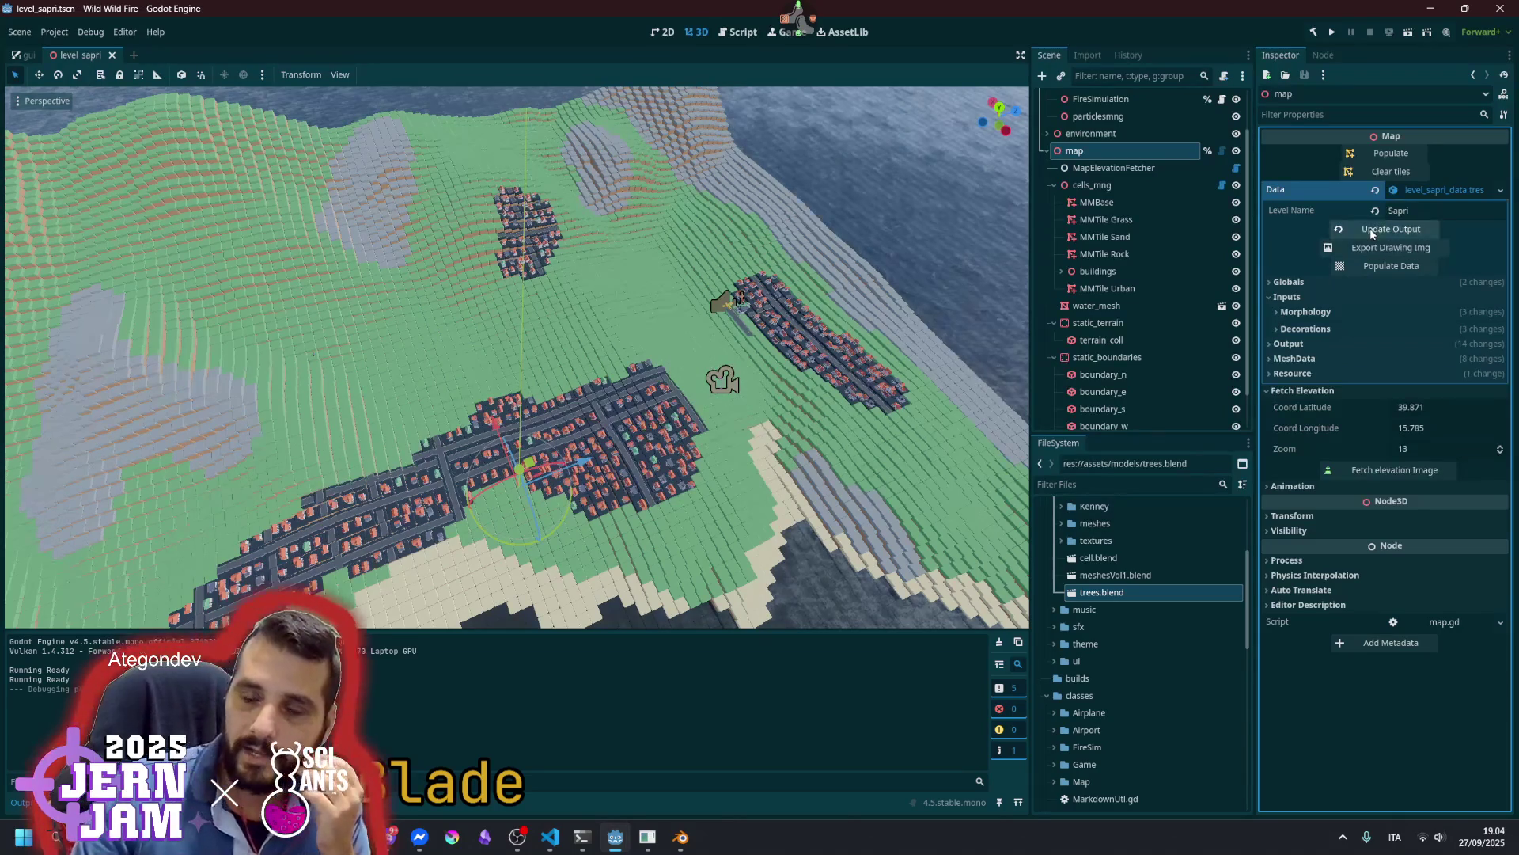
Expand the map's Output properties down to the Tile Data group
click(1322, 344)
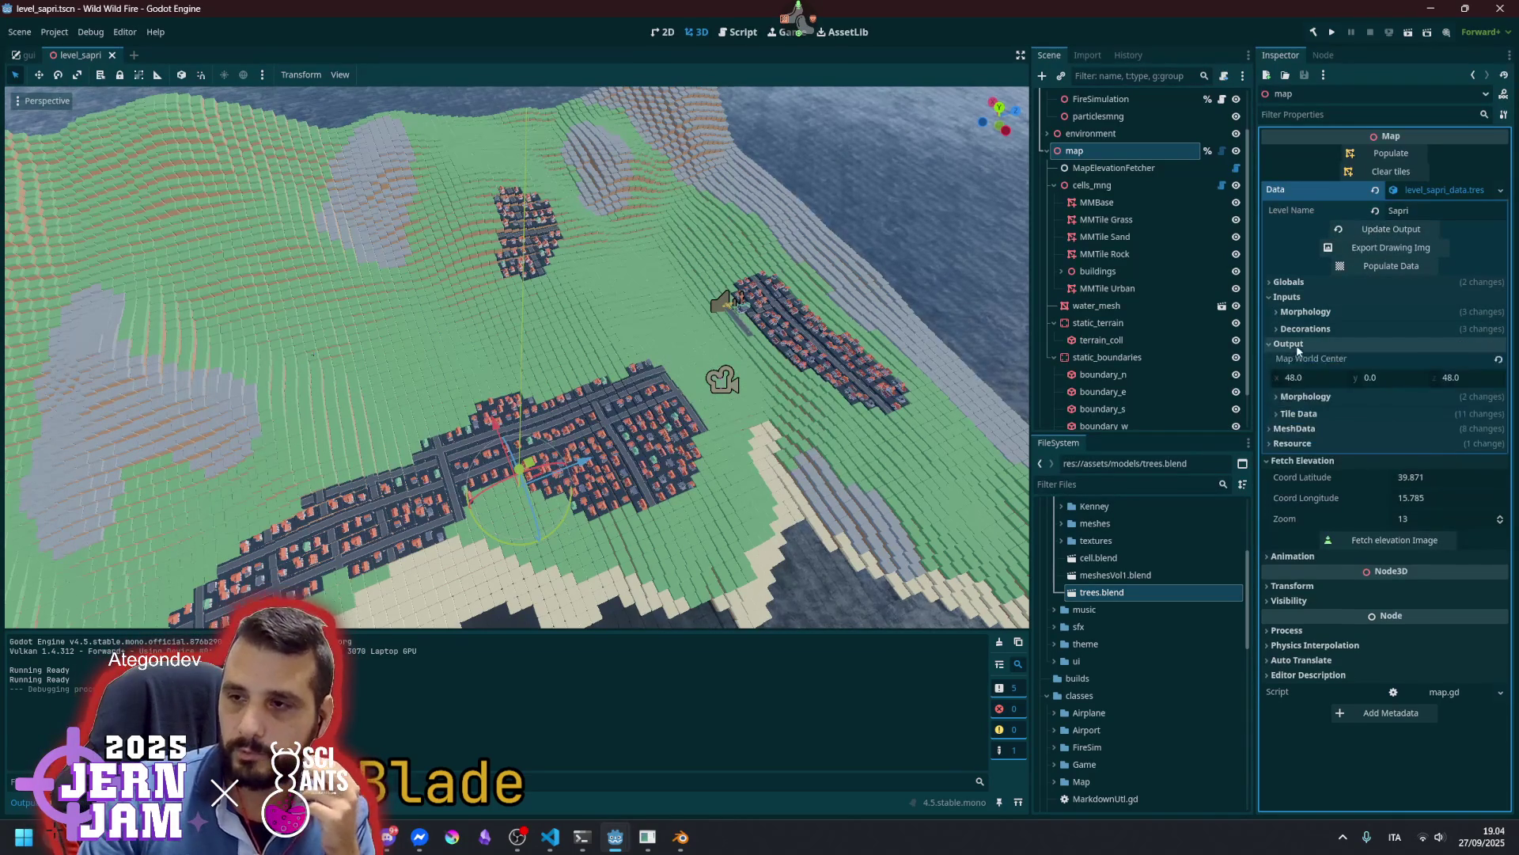
click(1312, 397)
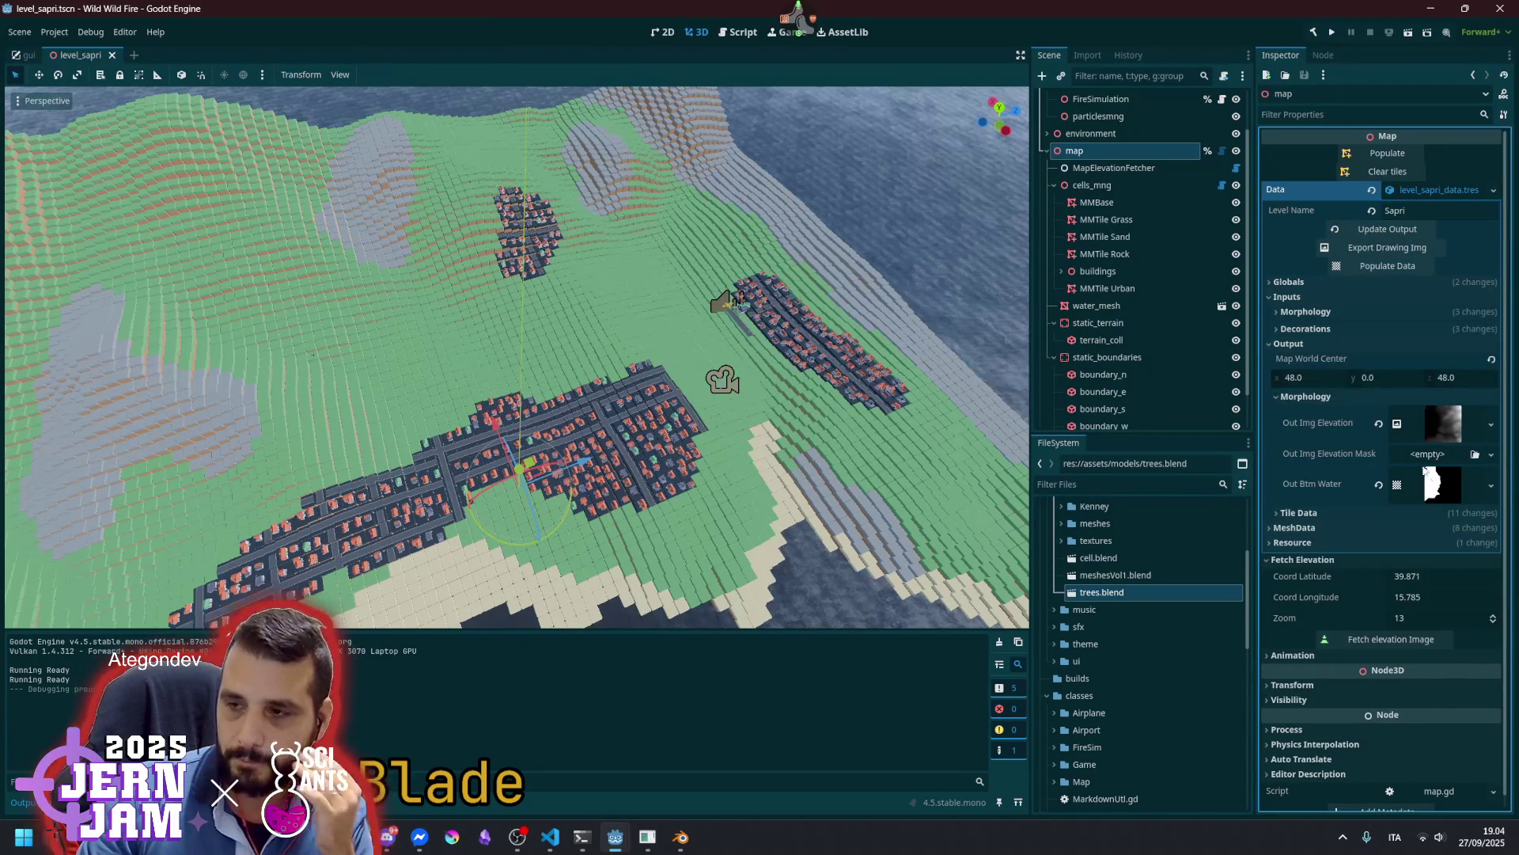
click(1312, 398)
click(1312, 412)
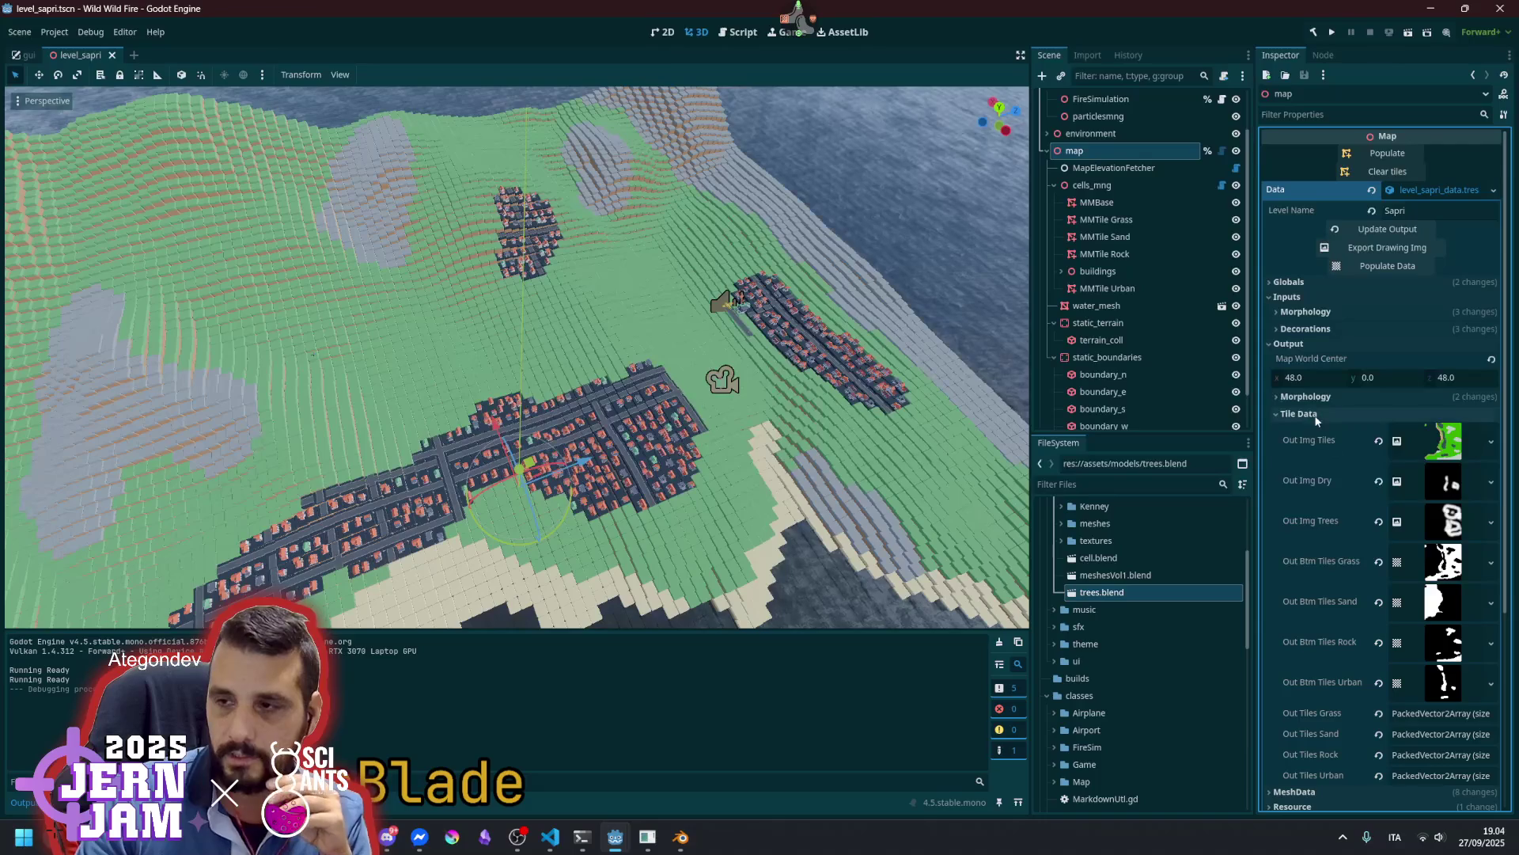
Preview the Out Img Tiles, Out Img Dry and Out Btm Tiles Grass images
click(1439, 440)
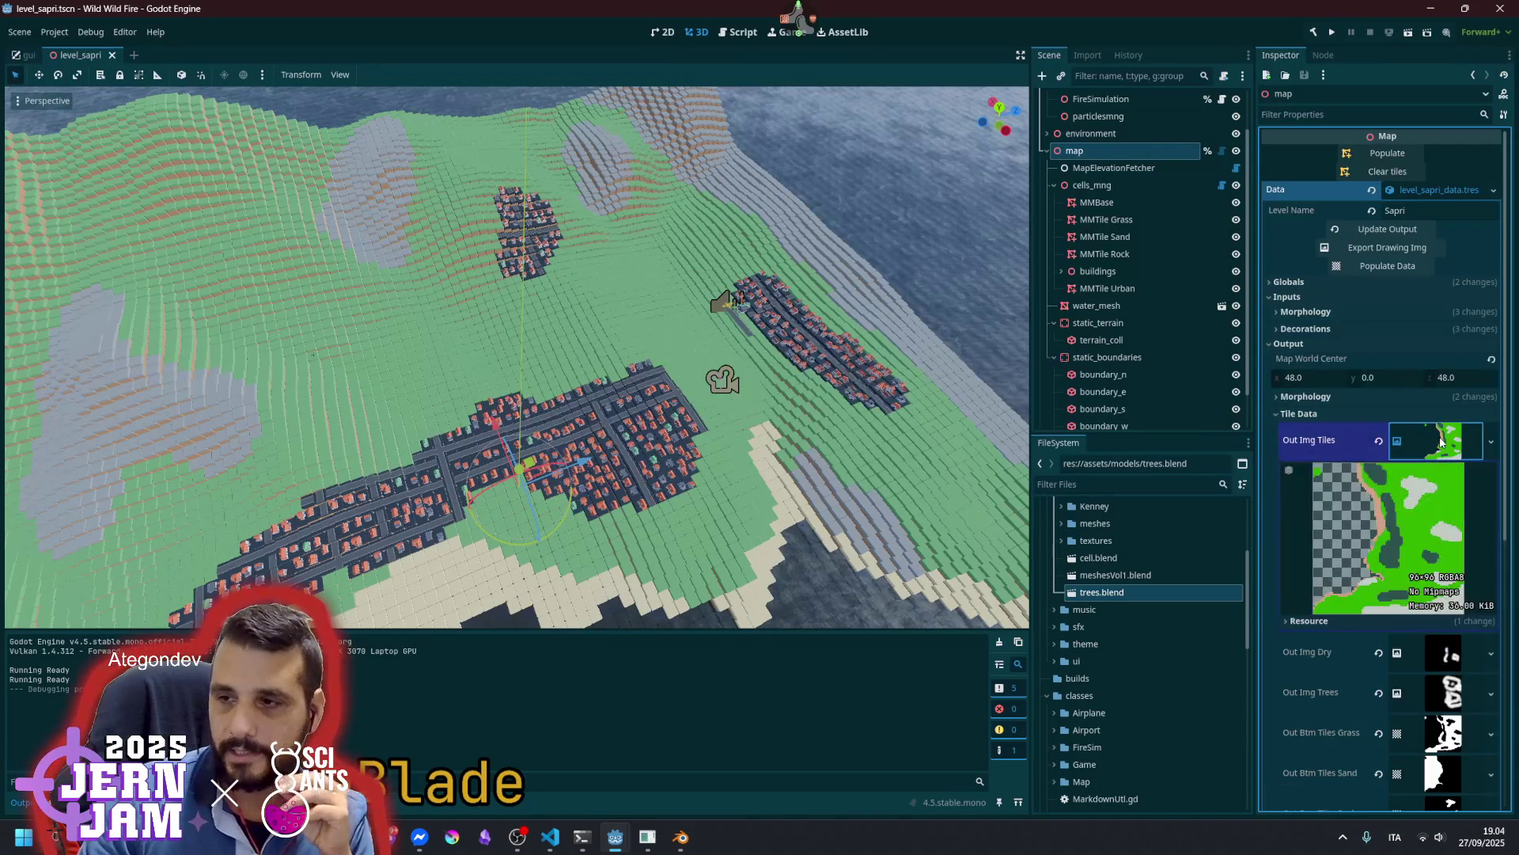
click(1442, 442)
click(1441, 497)
click(1442, 497)
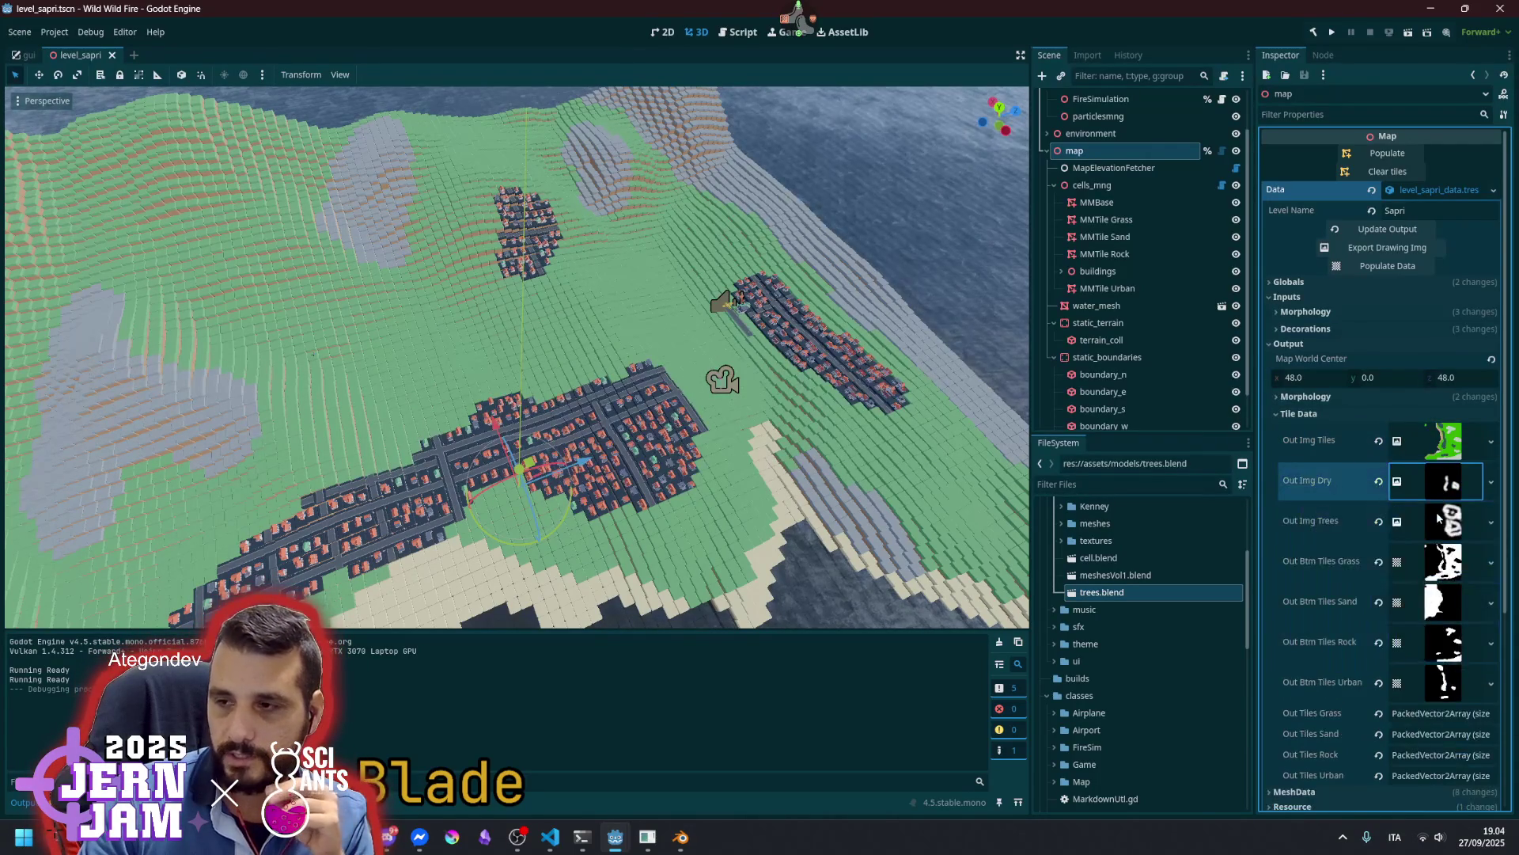
double_click(1440, 484)
click(1441, 562)
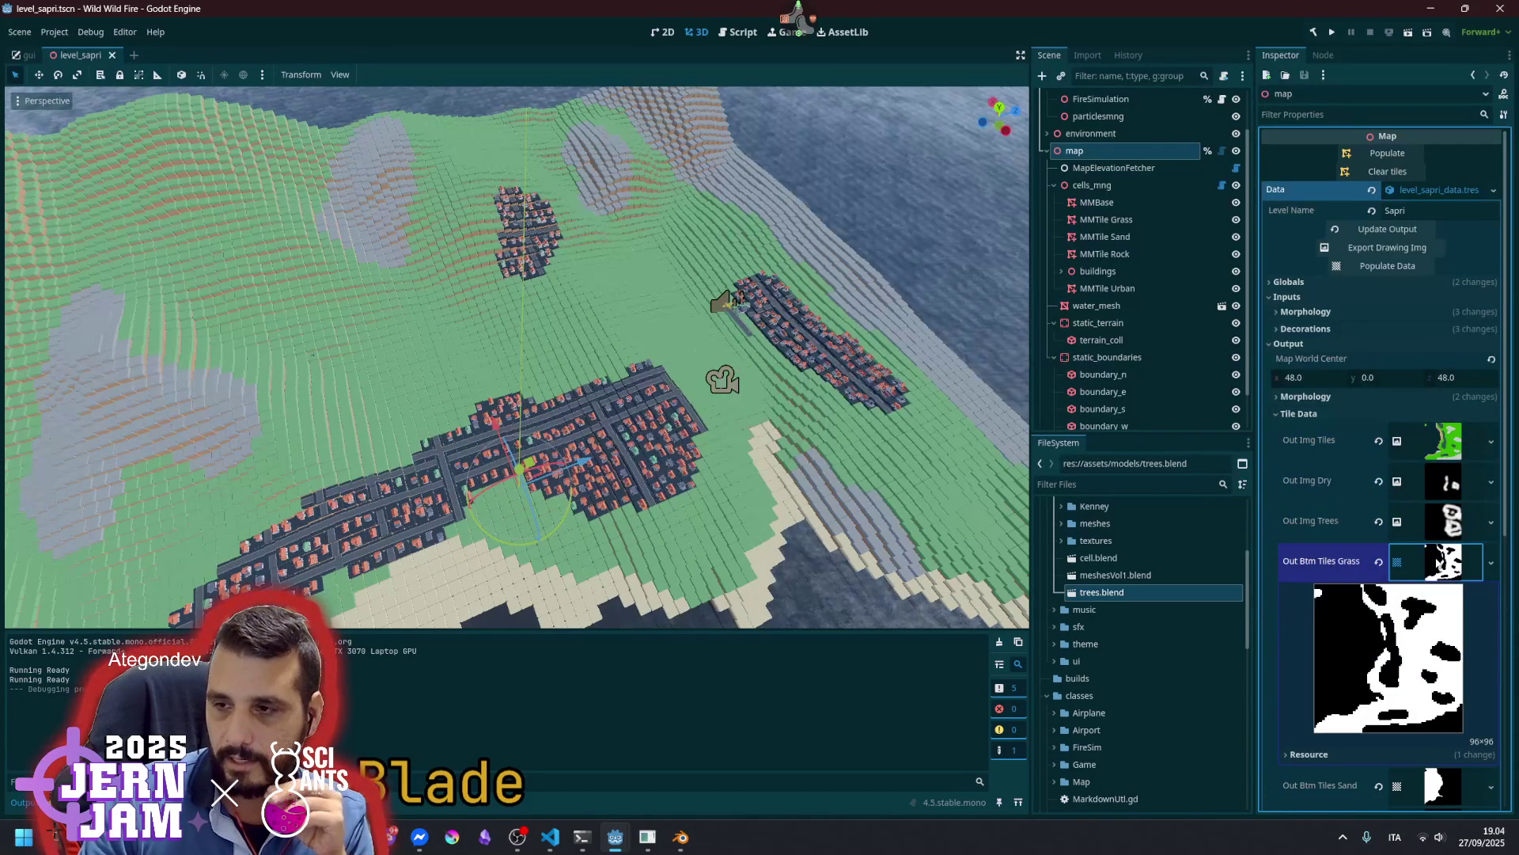
click(1440, 561)
Preview the sand, rock and urban tile bitmaps, then list the Out Tiles Grass positions
scroll(1428, 513, down, 5)
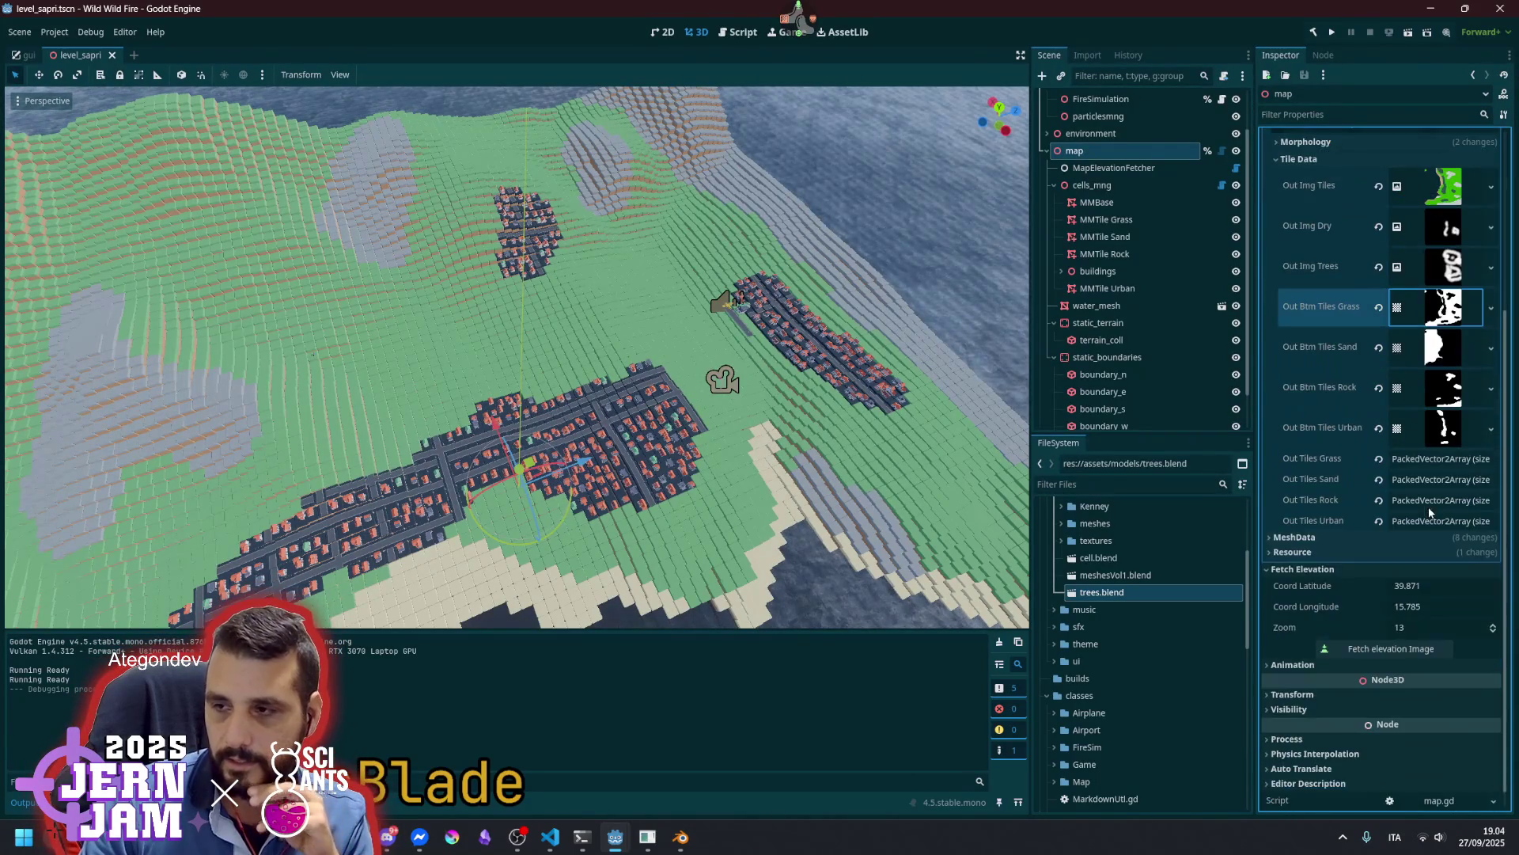
click(1438, 351)
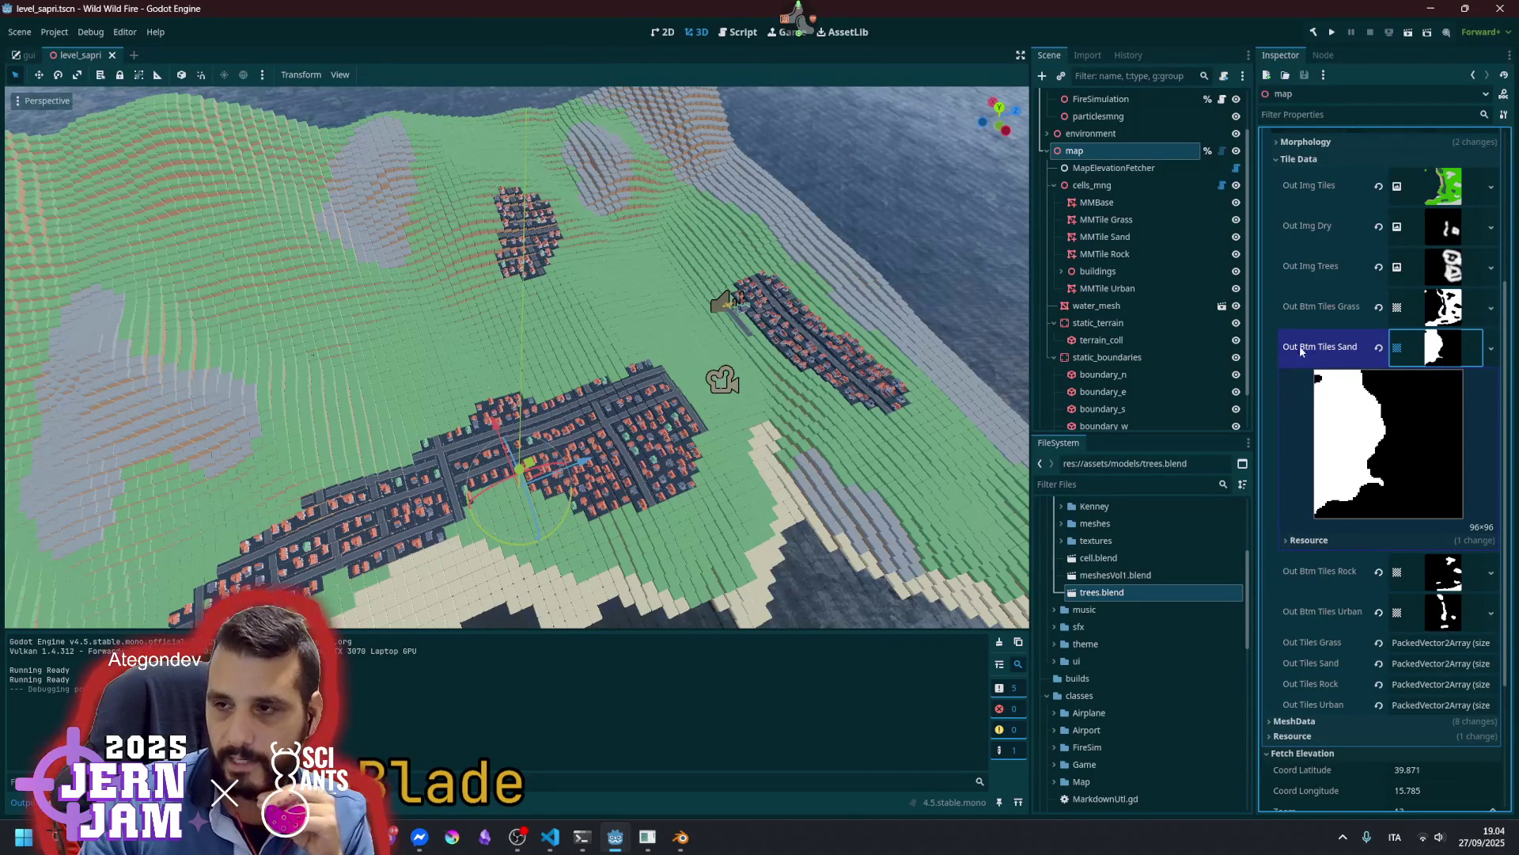
click(1450, 353)
click(1442, 389)
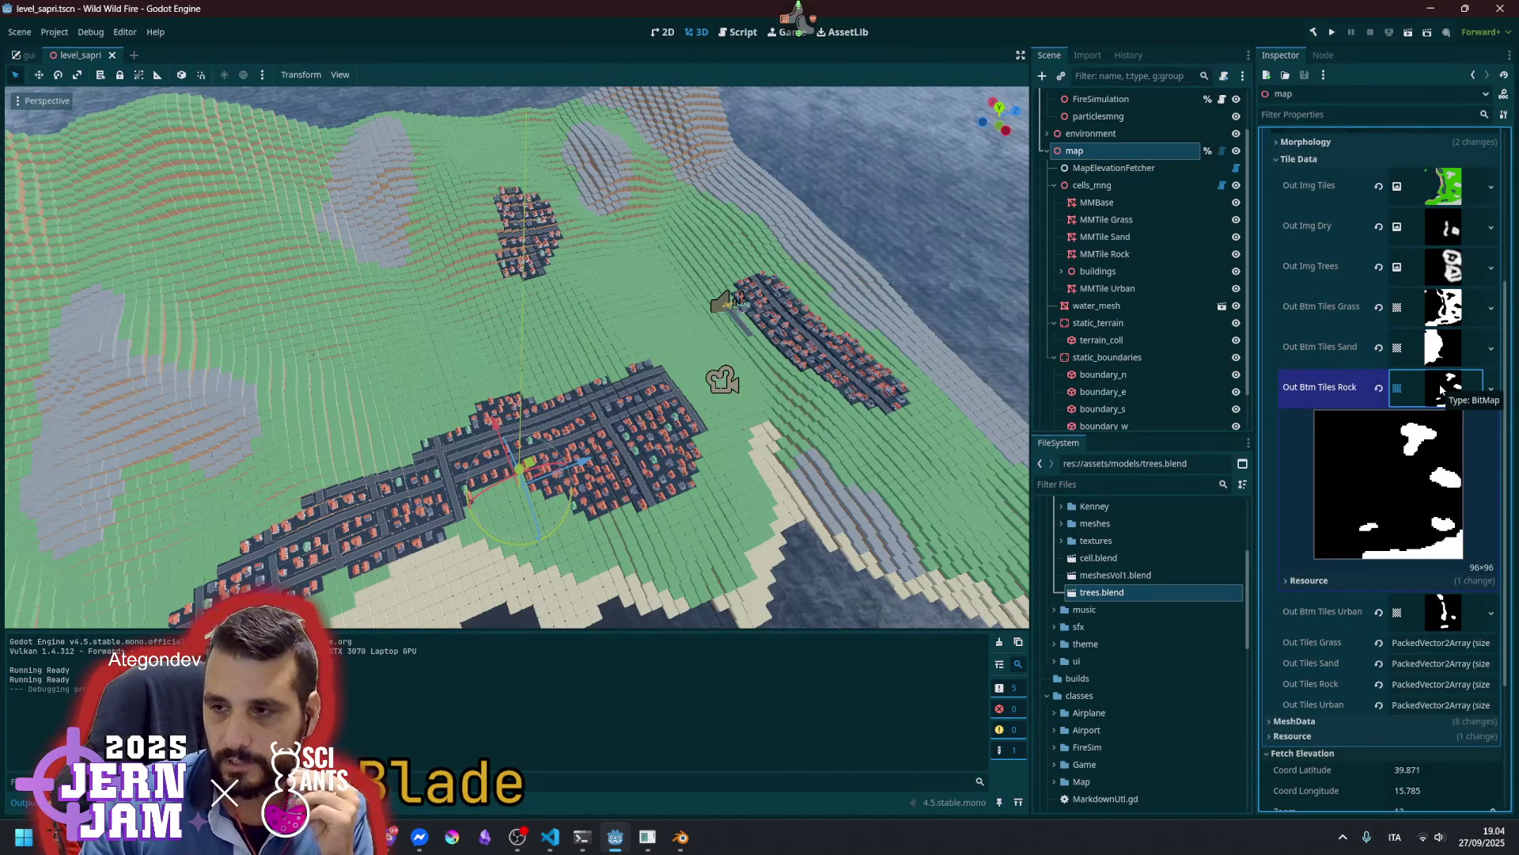
click(1442, 390)
click(1435, 420)
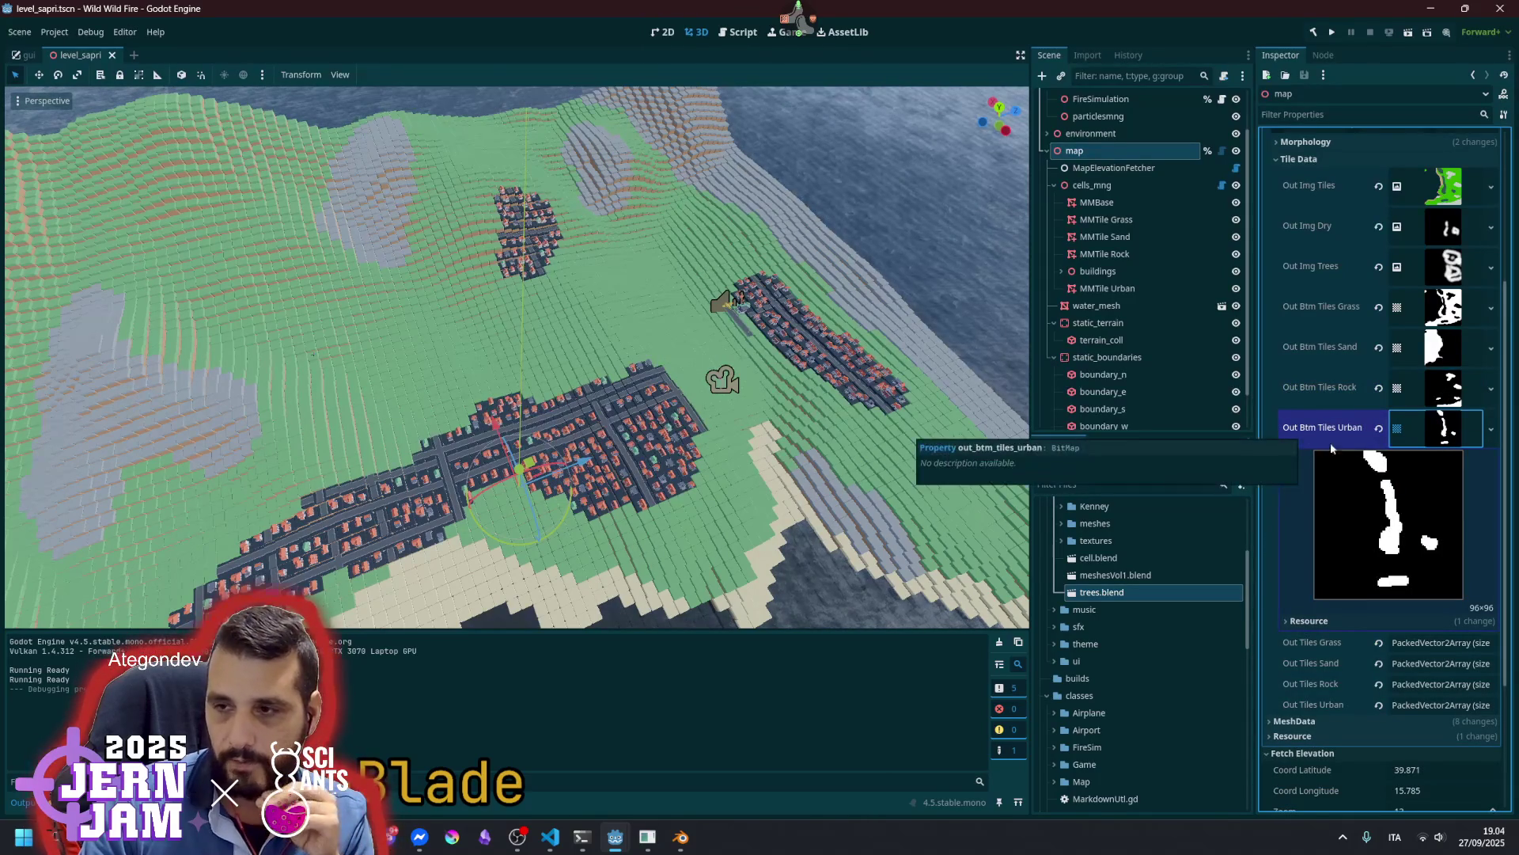
click(1436, 409)
click(1438, 399)
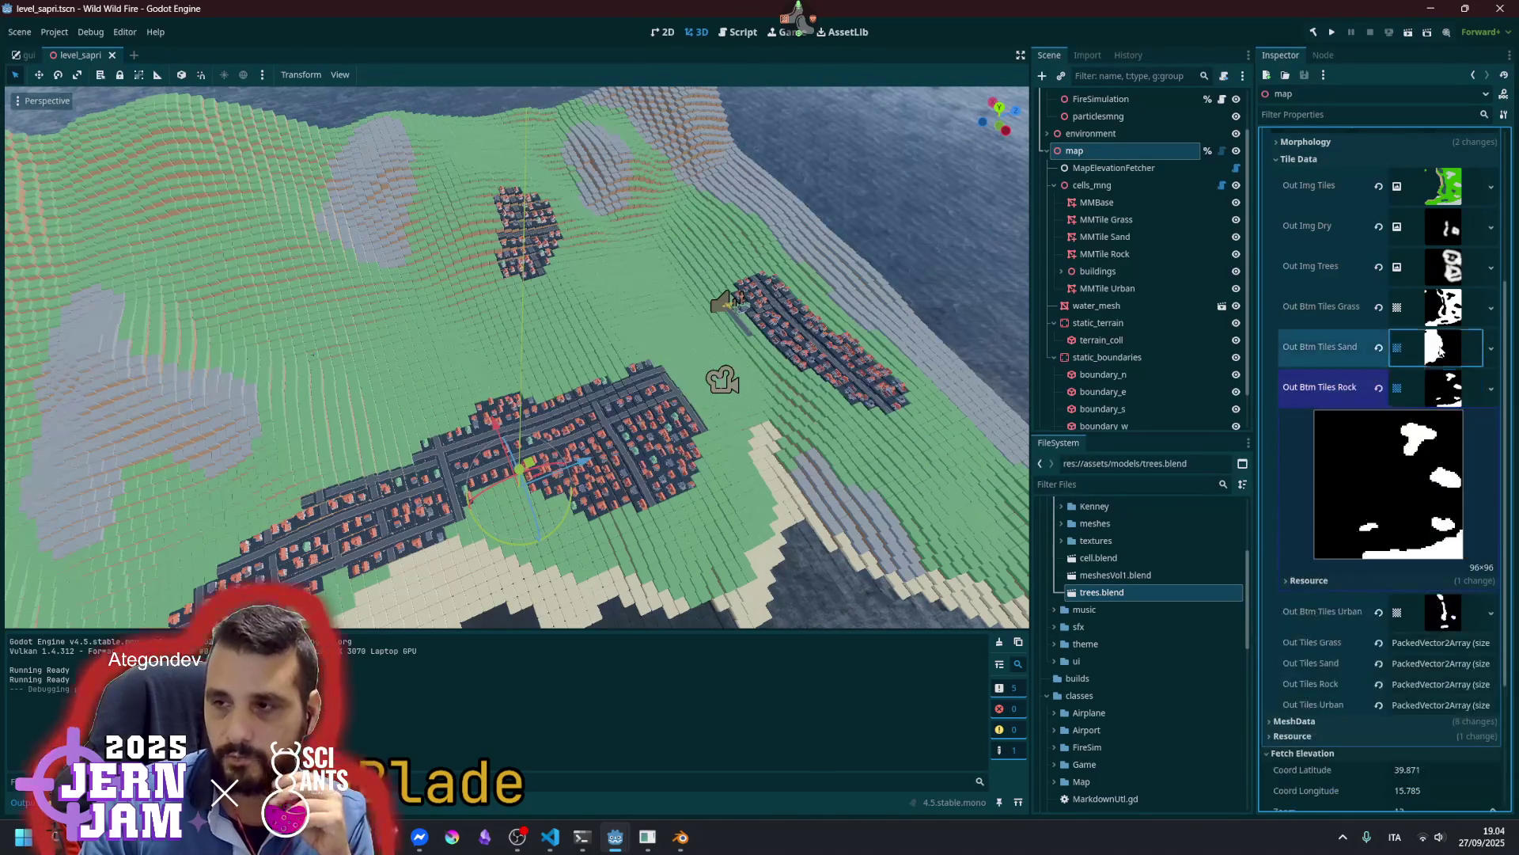
click(1447, 408)
click(1446, 423)
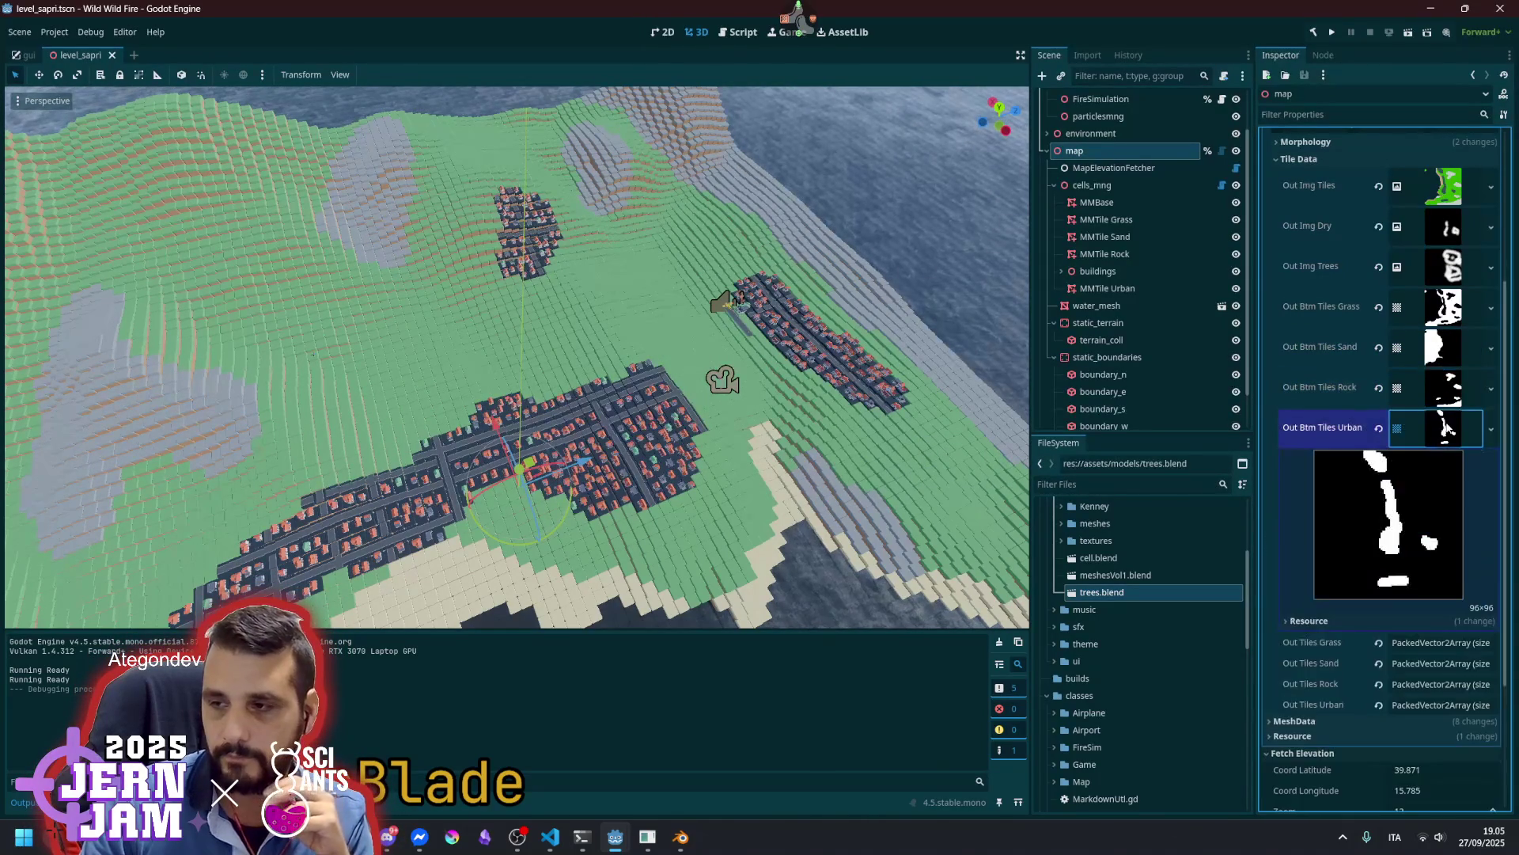
click(1429, 436)
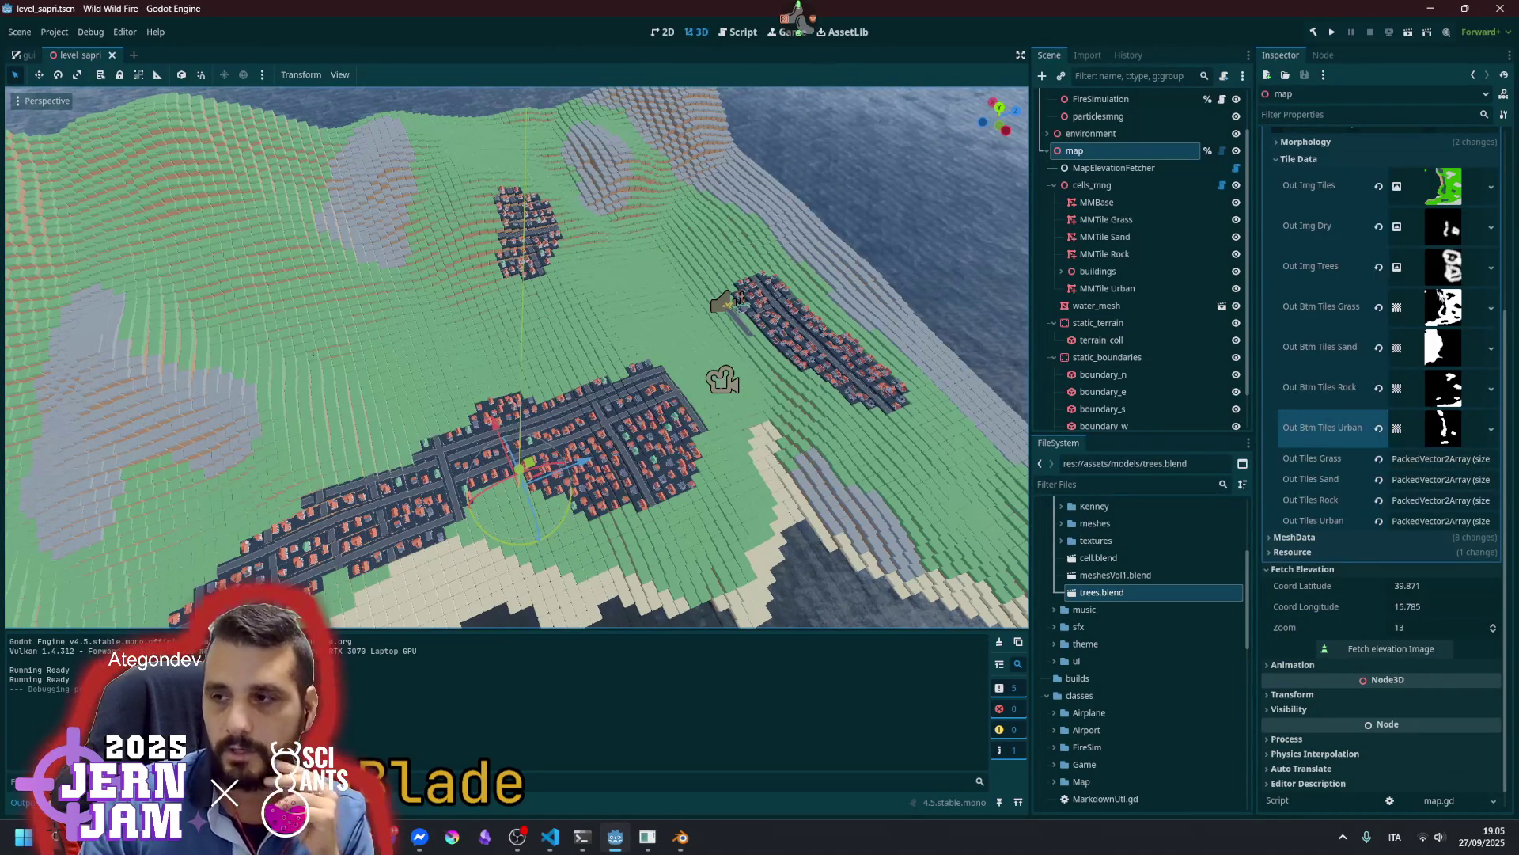
click(1426, 463)
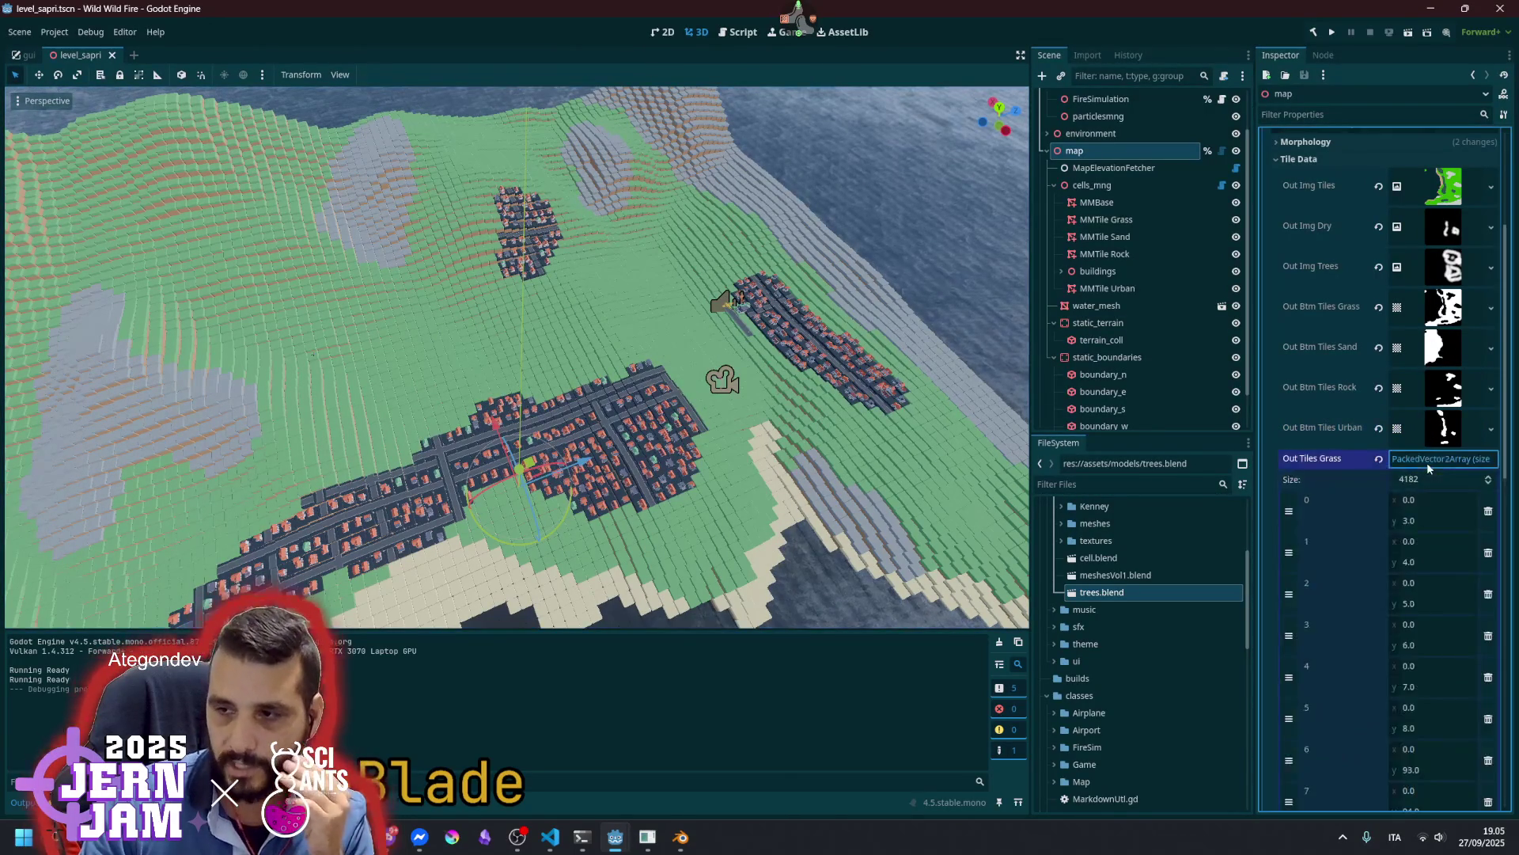
Collapse the Out Tiles Grass array and switch to the Script workspace showing cells_mng.gd
scroll(1425, 514, down, 5)
scroll(1391, 364, up, 8)
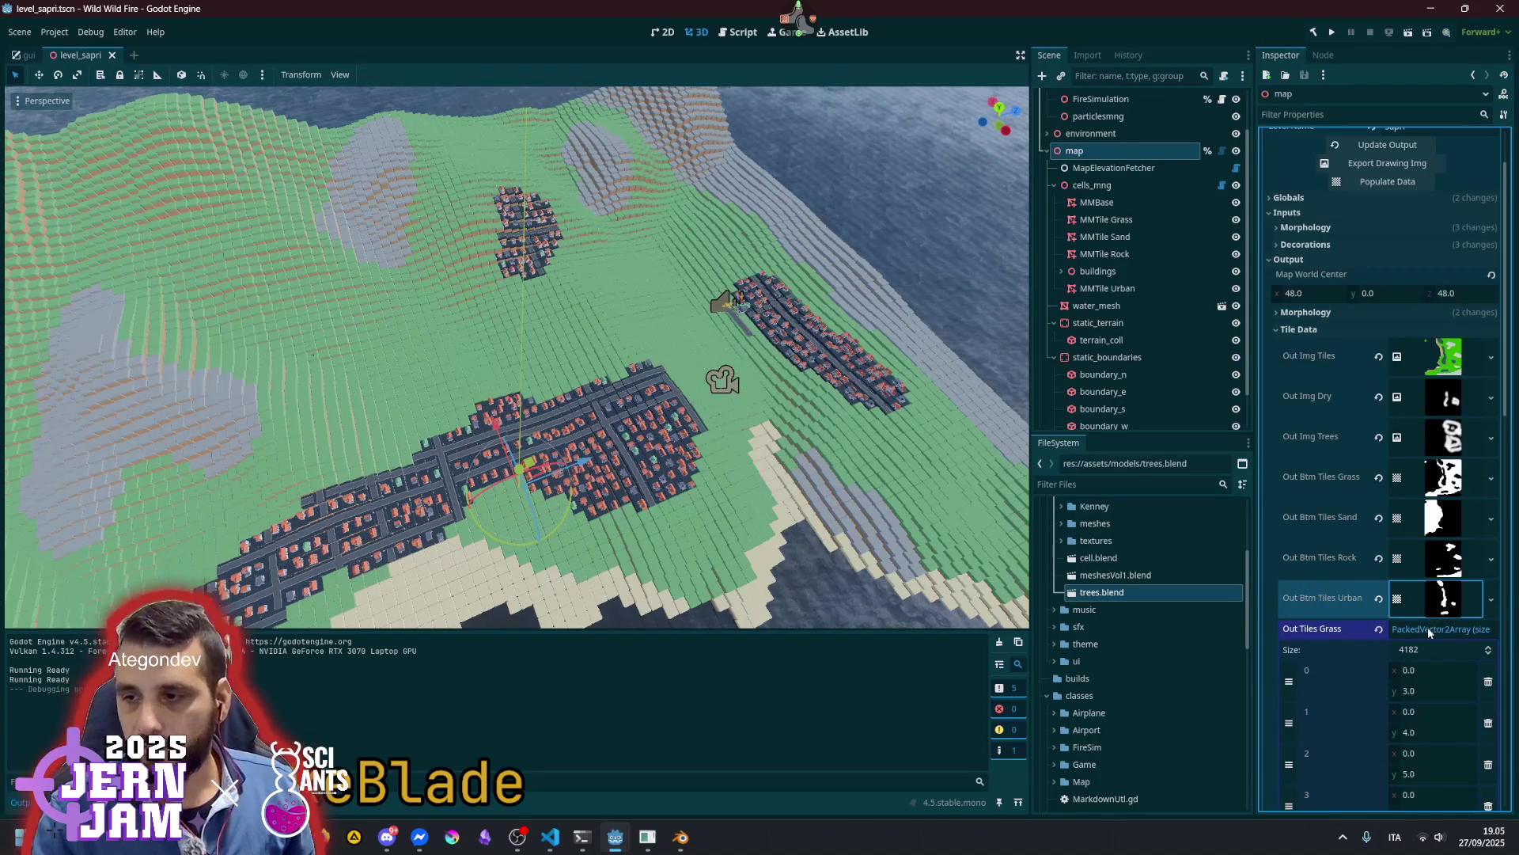
click(1429, 629)
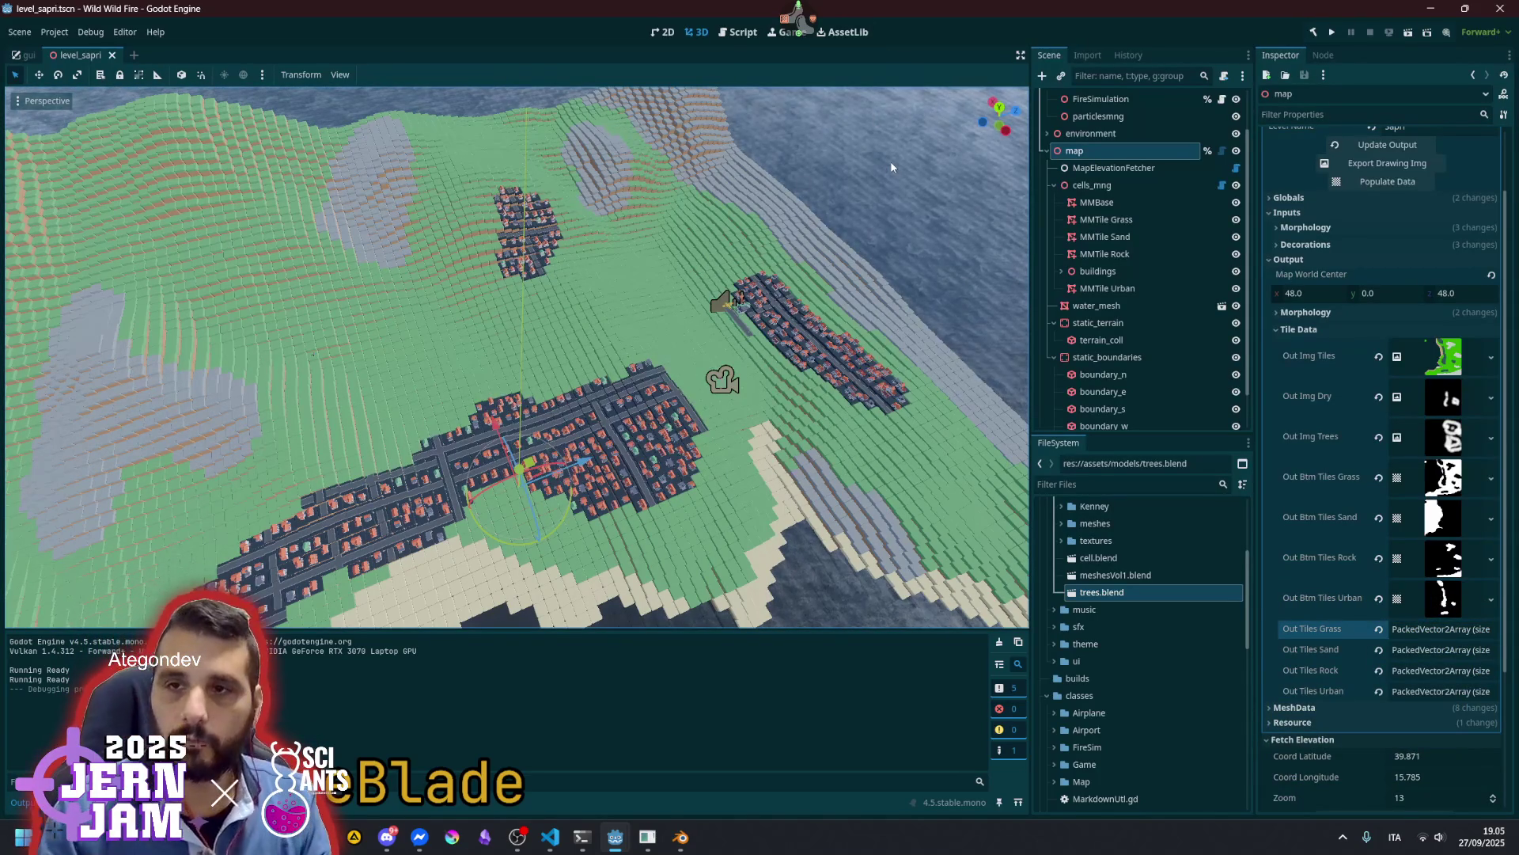
click(740, 32)
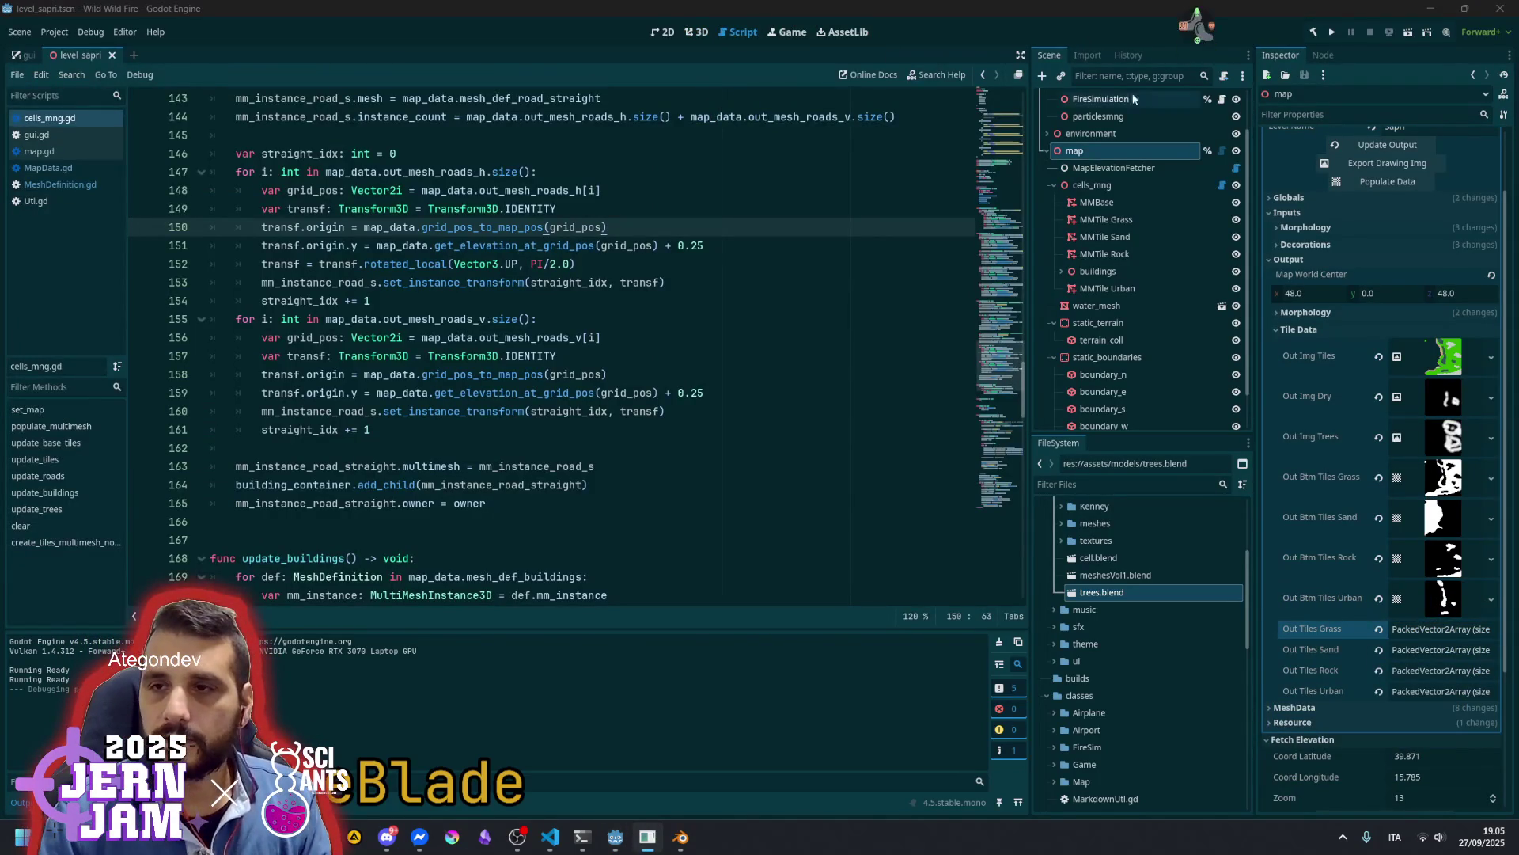
Search the built-in help for 'bitMap' and open the BitMap class reference
click(944, 74)
text(bitMap)
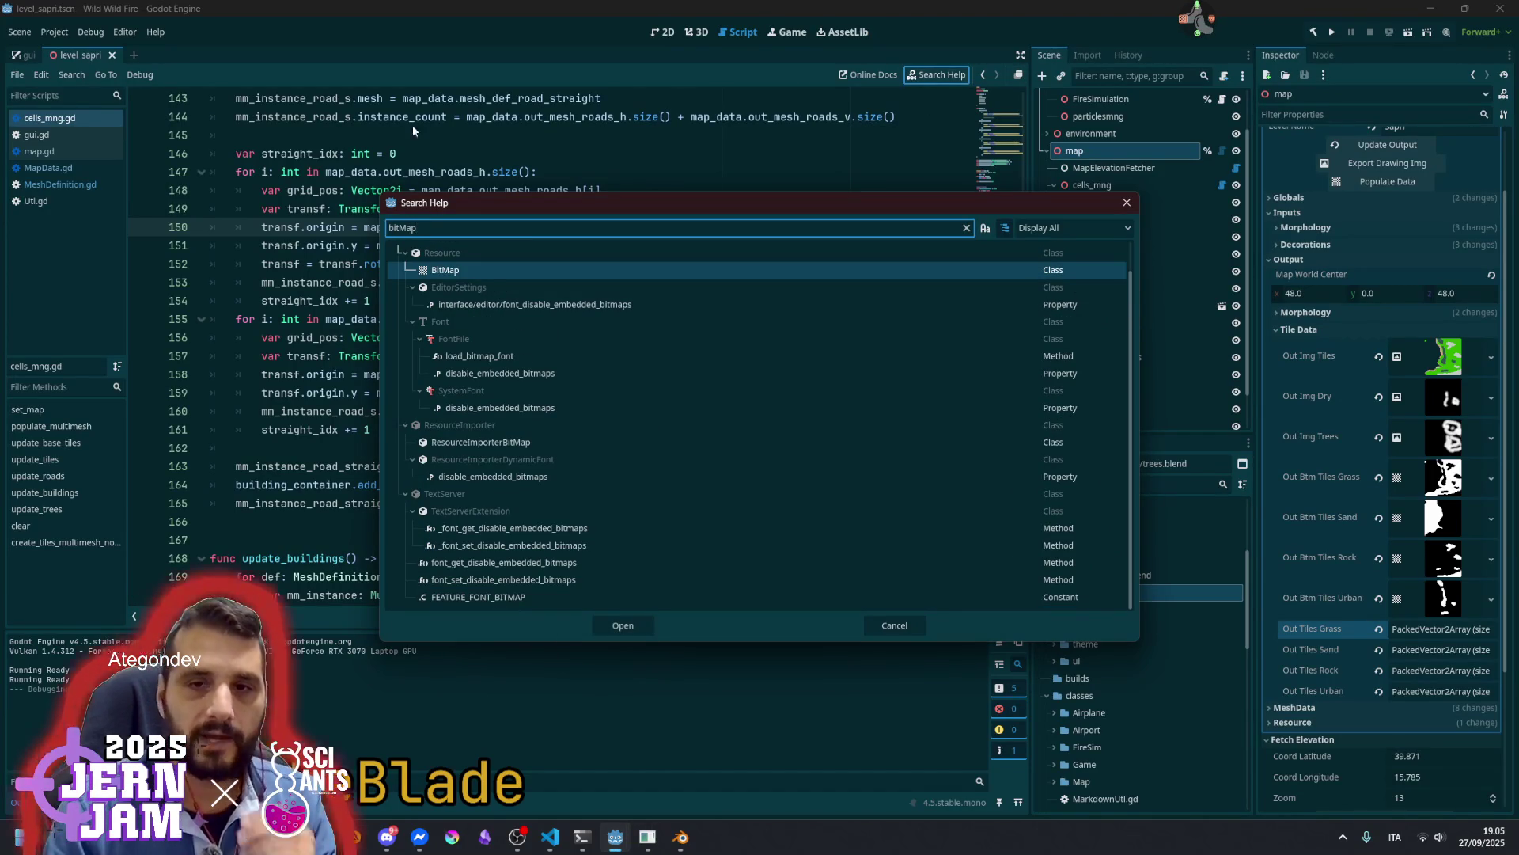
click(456, 273)
double_click(456, 273)
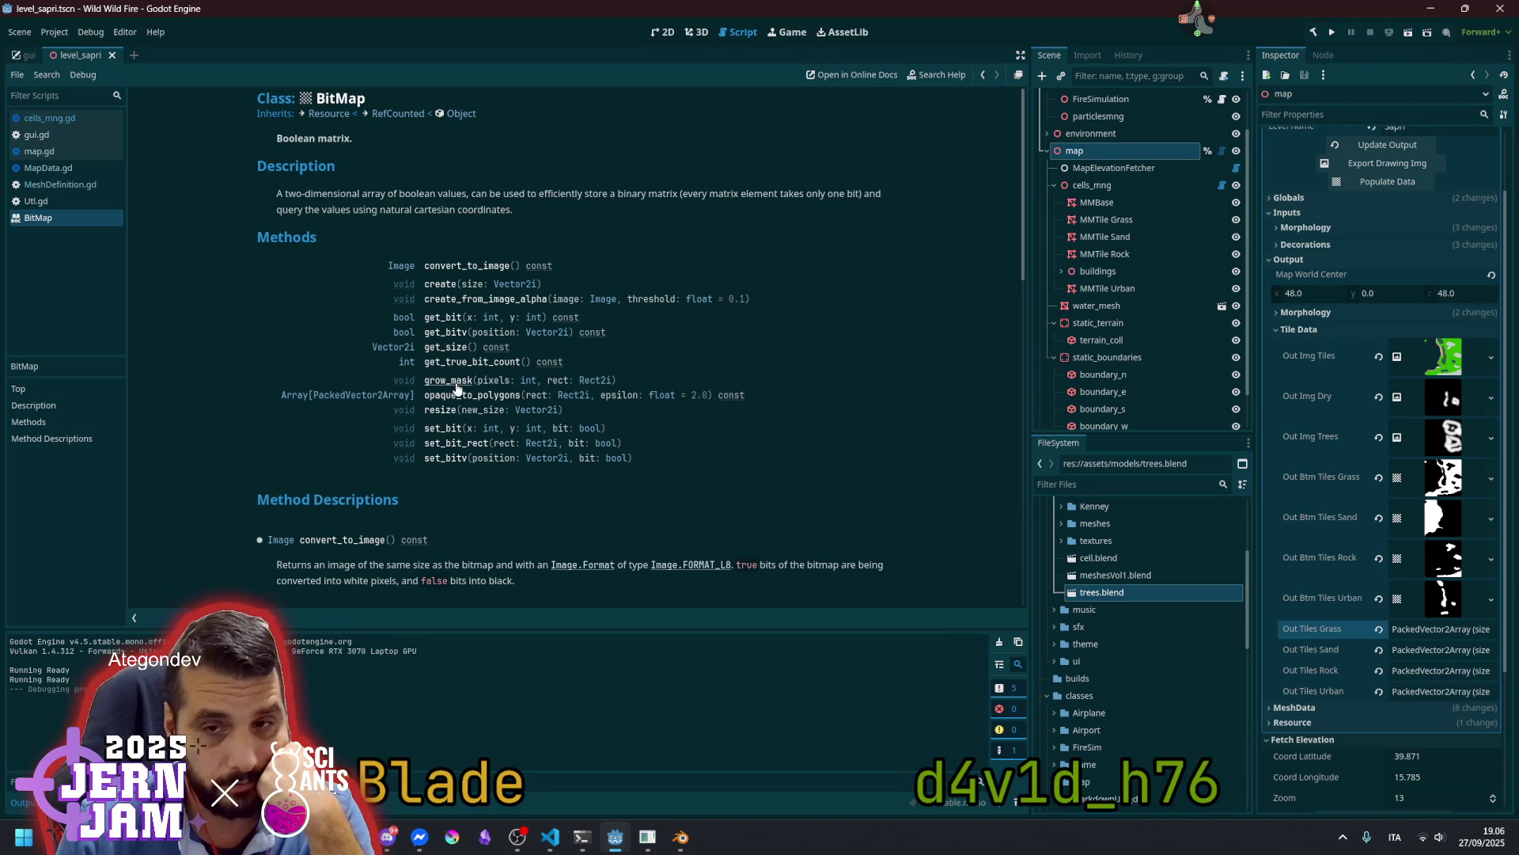
Recheck the Out Btm Tiles Sand bitmap preview, then open the map node's script map.gd
click(1436, 511)
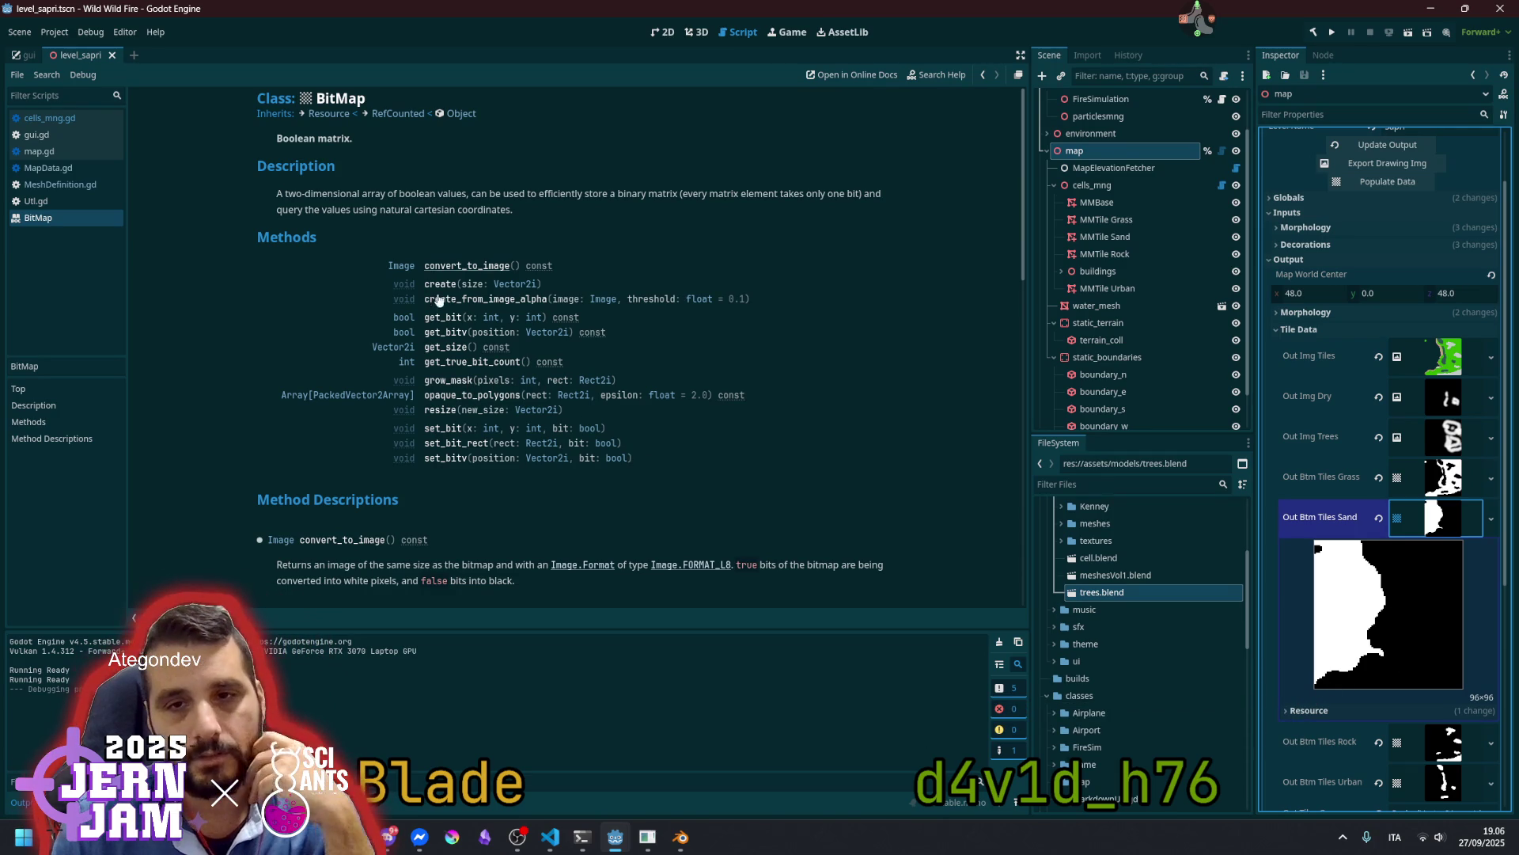
scroll(358, 326, down, 3)
scroll(473, 234, up, 3)
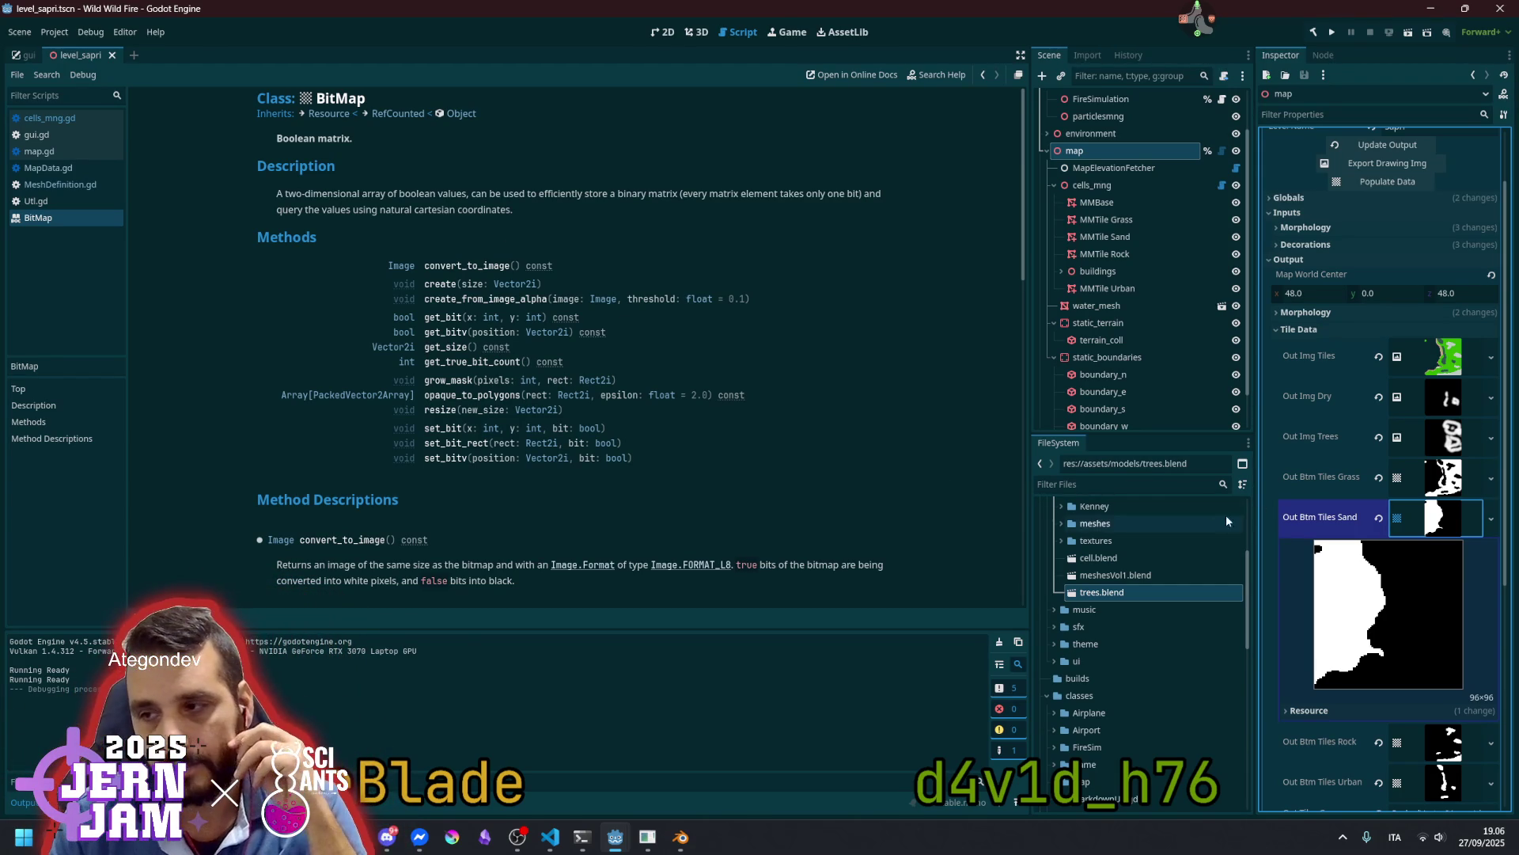
click(1436, 518)
scroll(596, 369, down, 3)
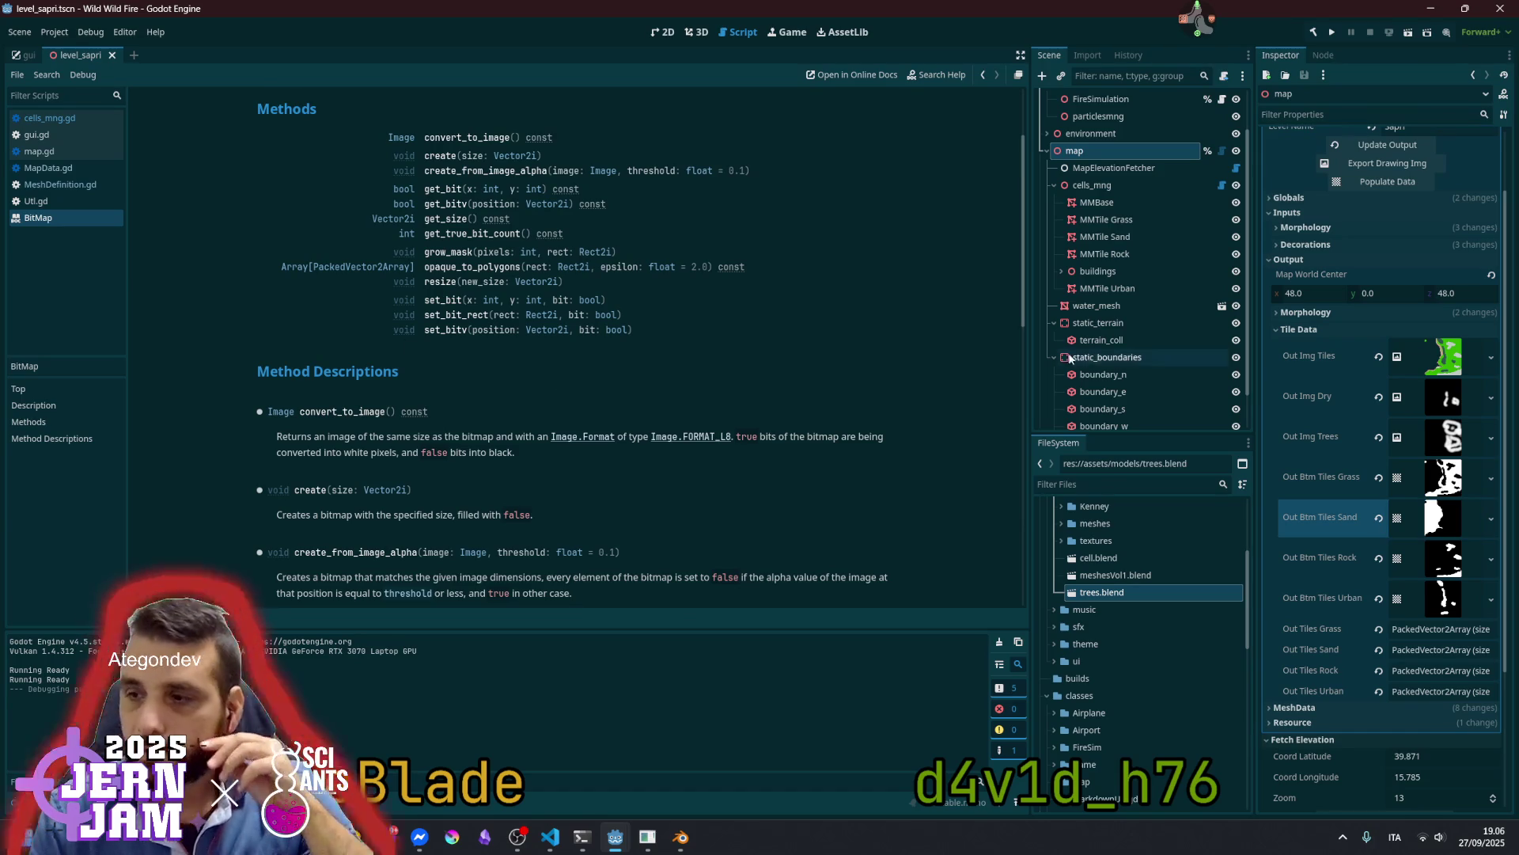
click(1224, 150)
Switch from map.gd to the MapData.gd script and collapse the Tile Data properties
scroll(561, 333, up, 5)
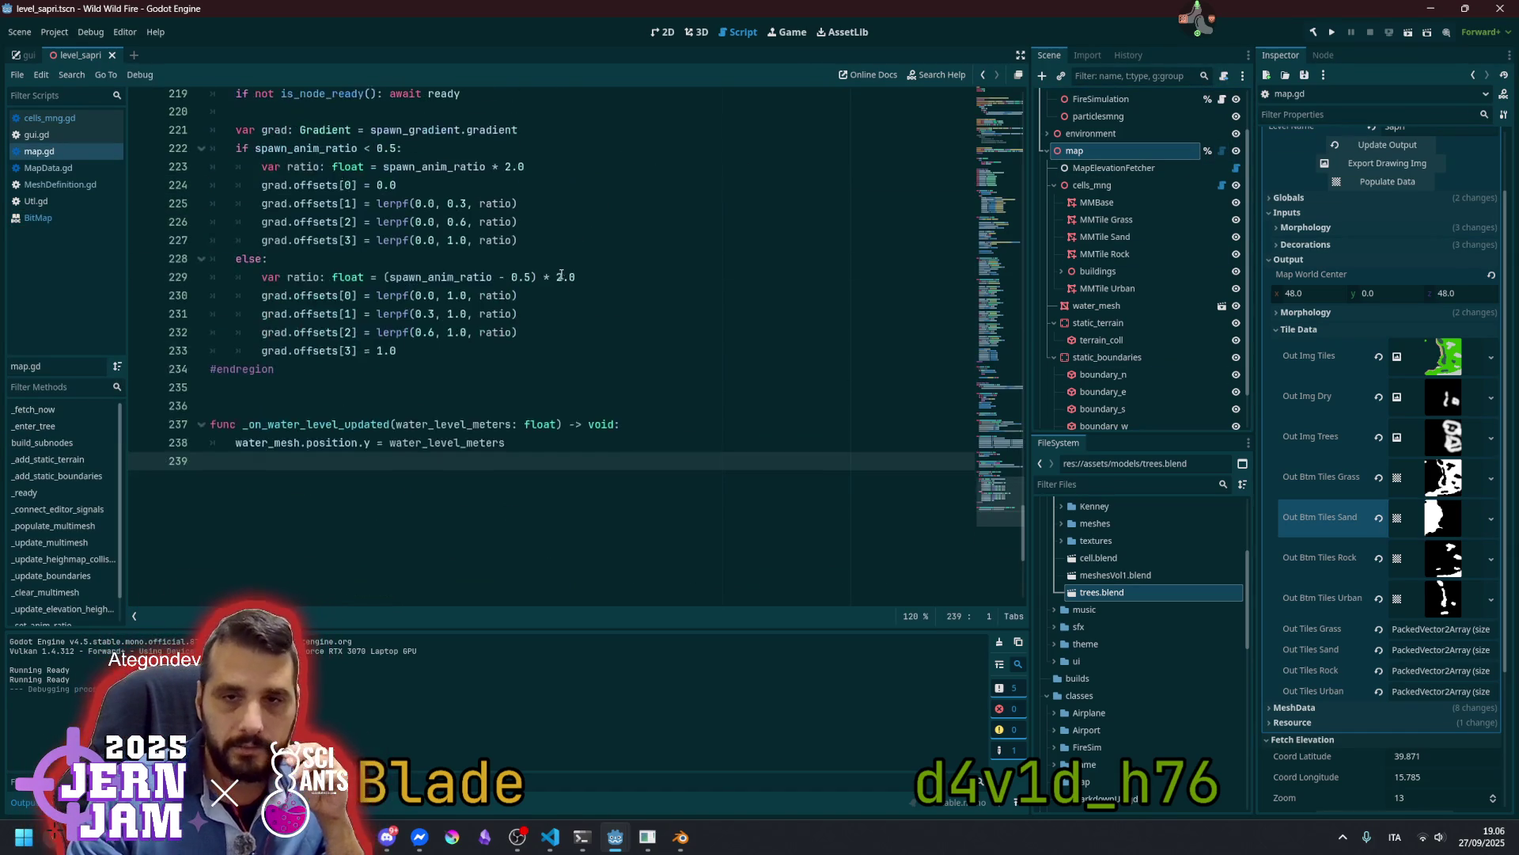
click(560, 338)
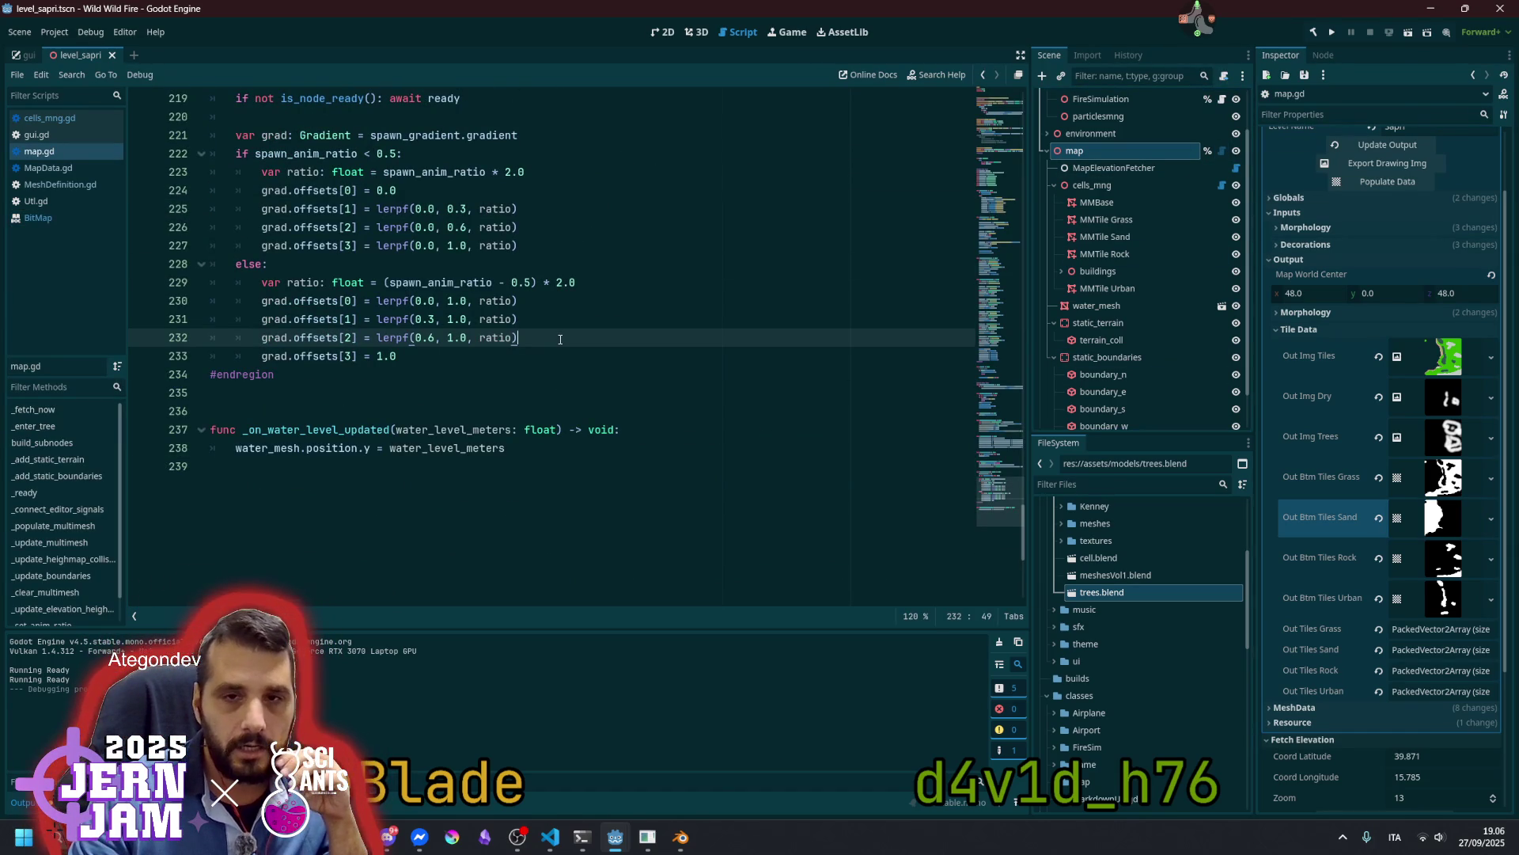
click(48, 168)
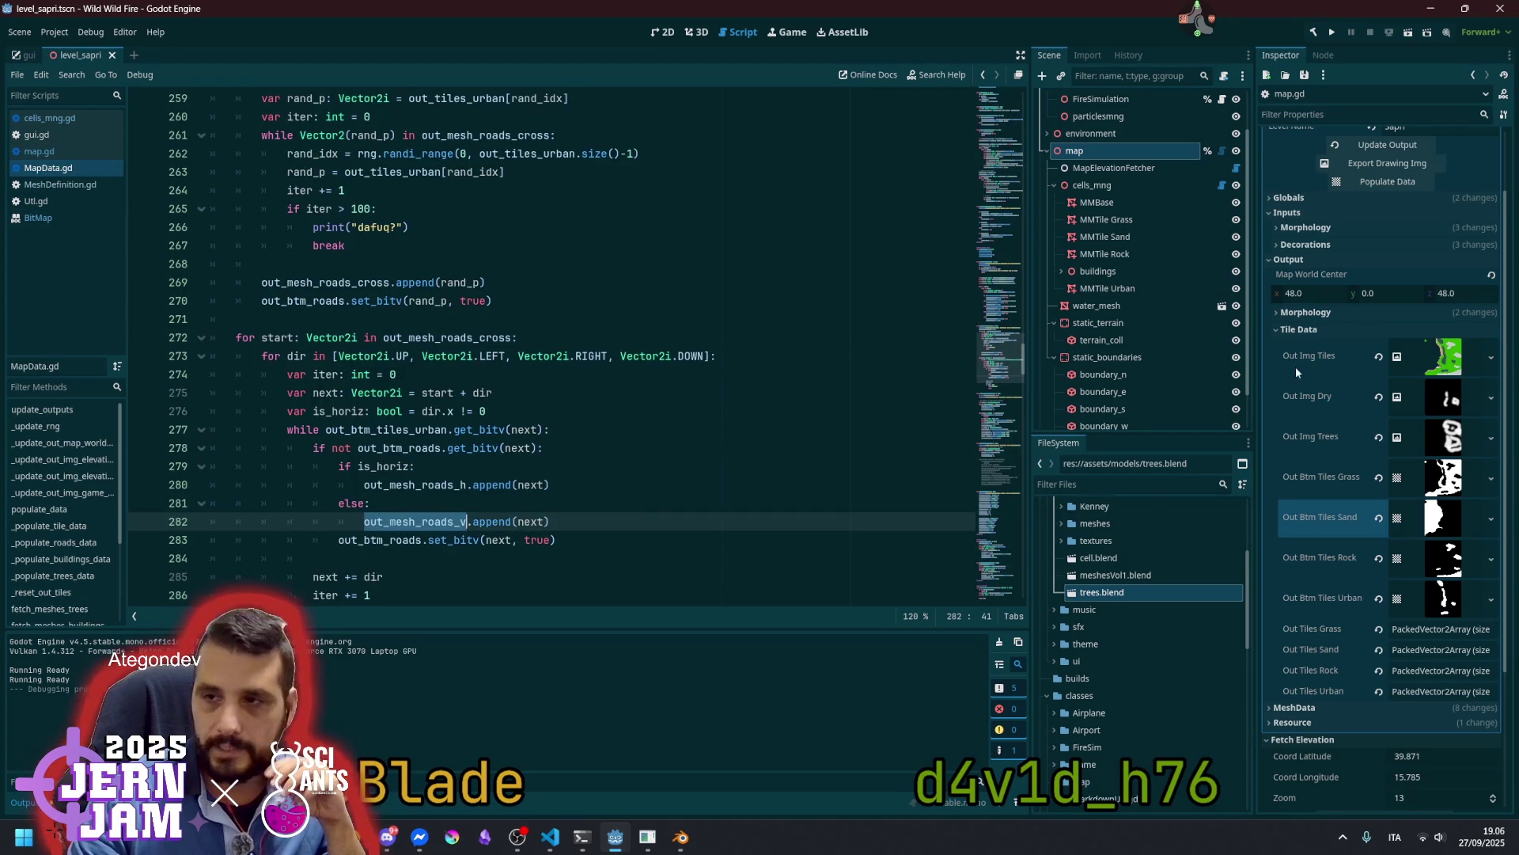
click(1322, 333)
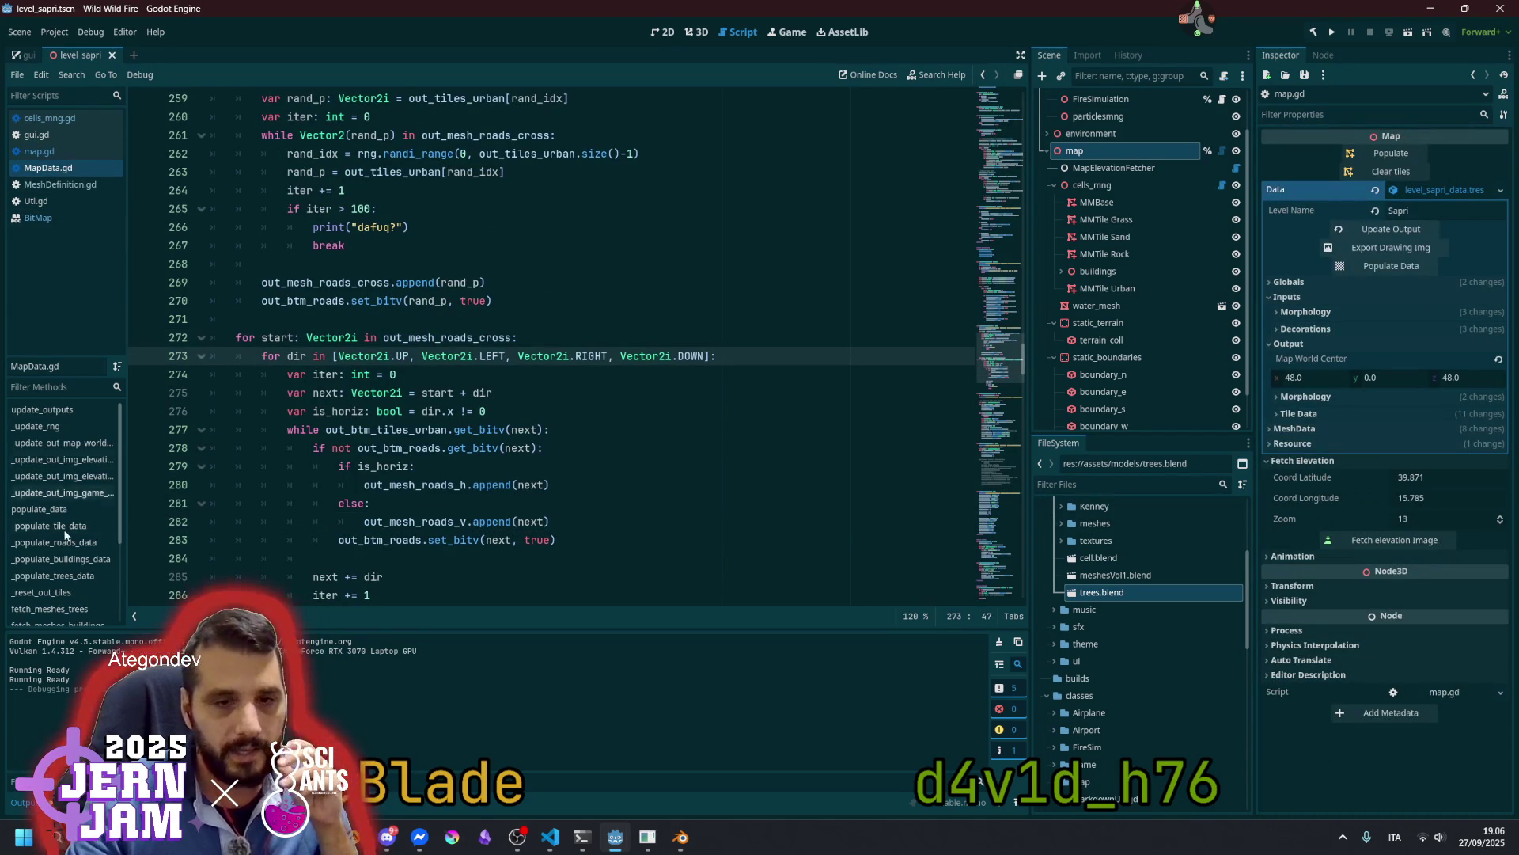
Go to _populate_trees_data and select its commented-out tree loop, lines 329–337
click(61, 577)
double_click(316, 338)
scroll(324, 390, down, 2)
drag(296, 397, 474, 542)
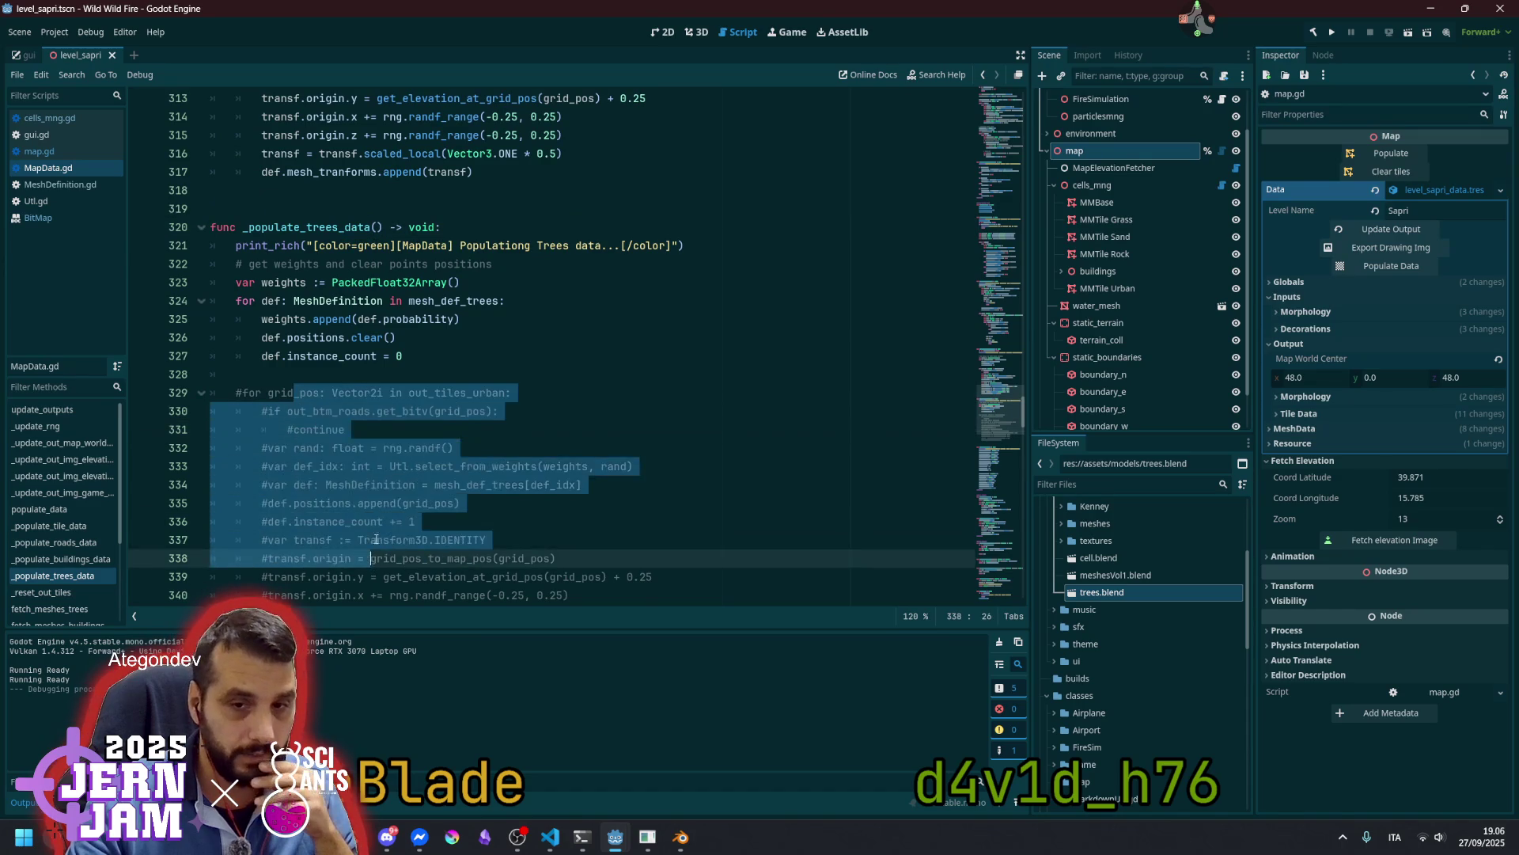
click(424, 319)
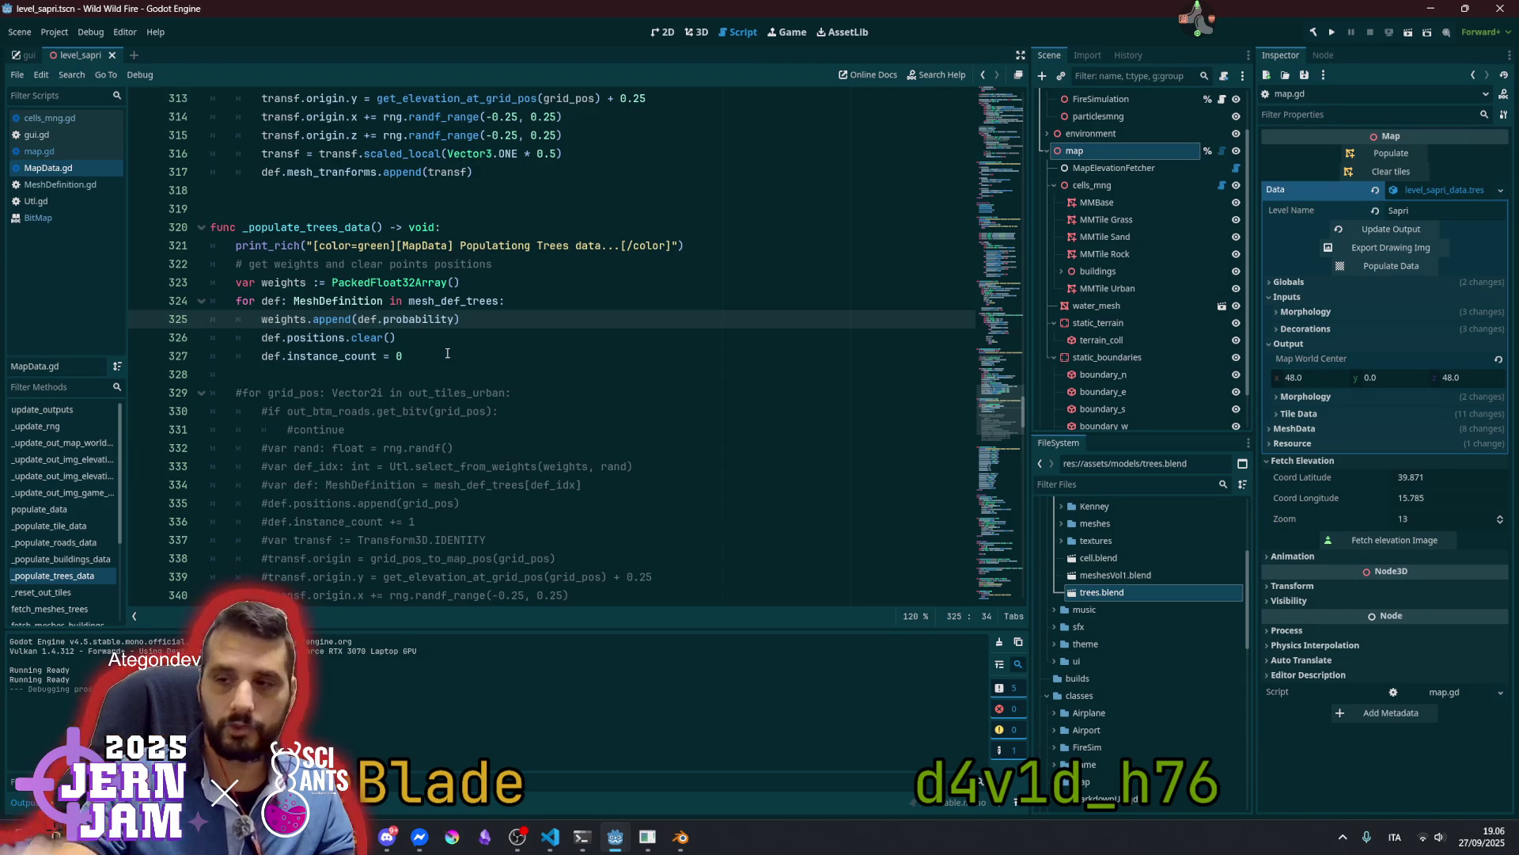
click(1321, 312)
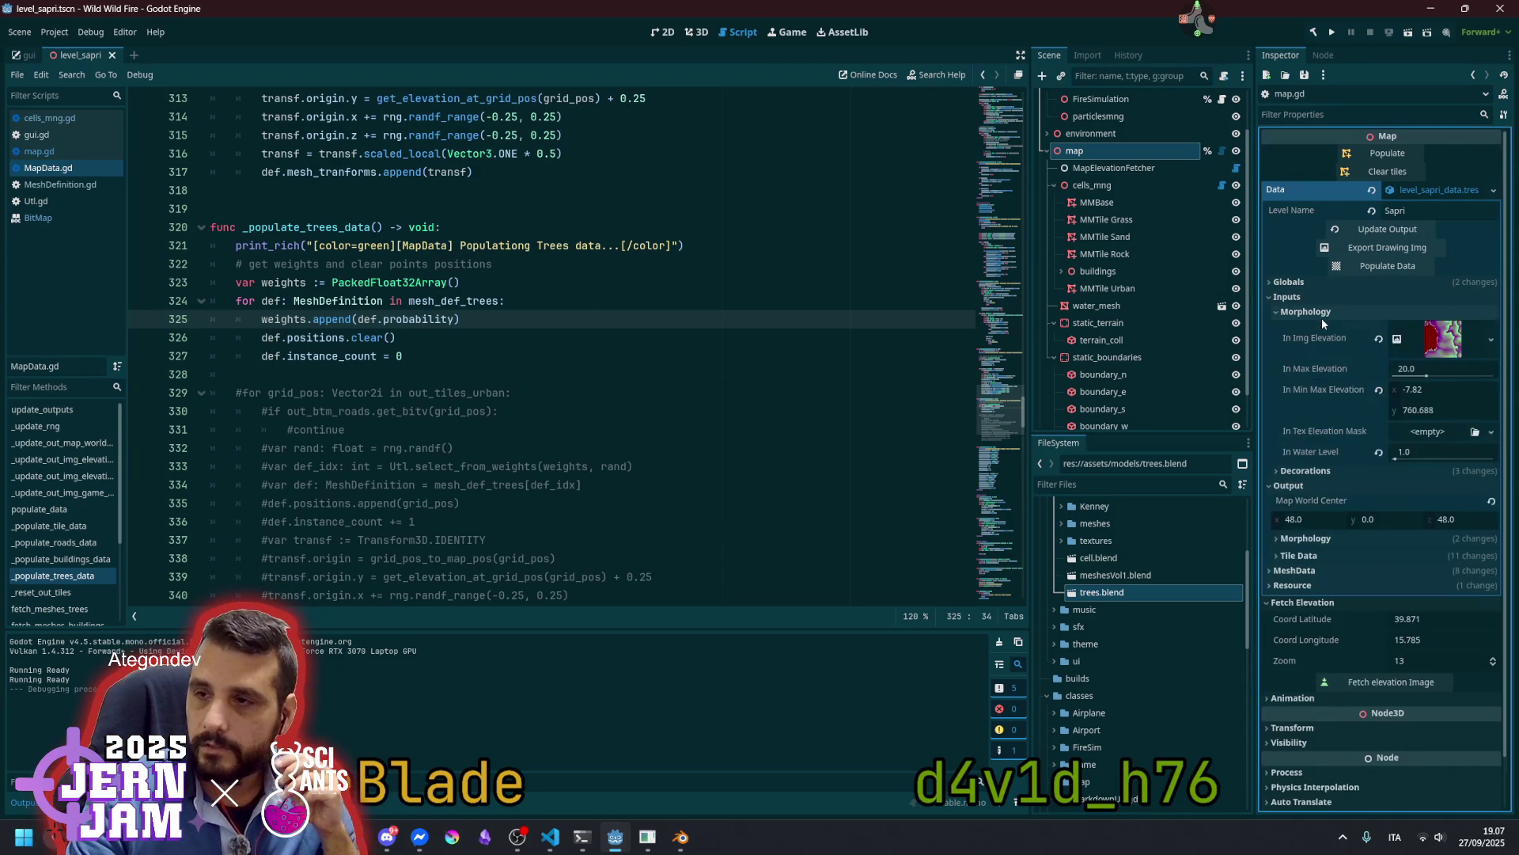
Preview the Out Img Trees image under Output > Tile Data, then expand MeshData
click(1321, 314)
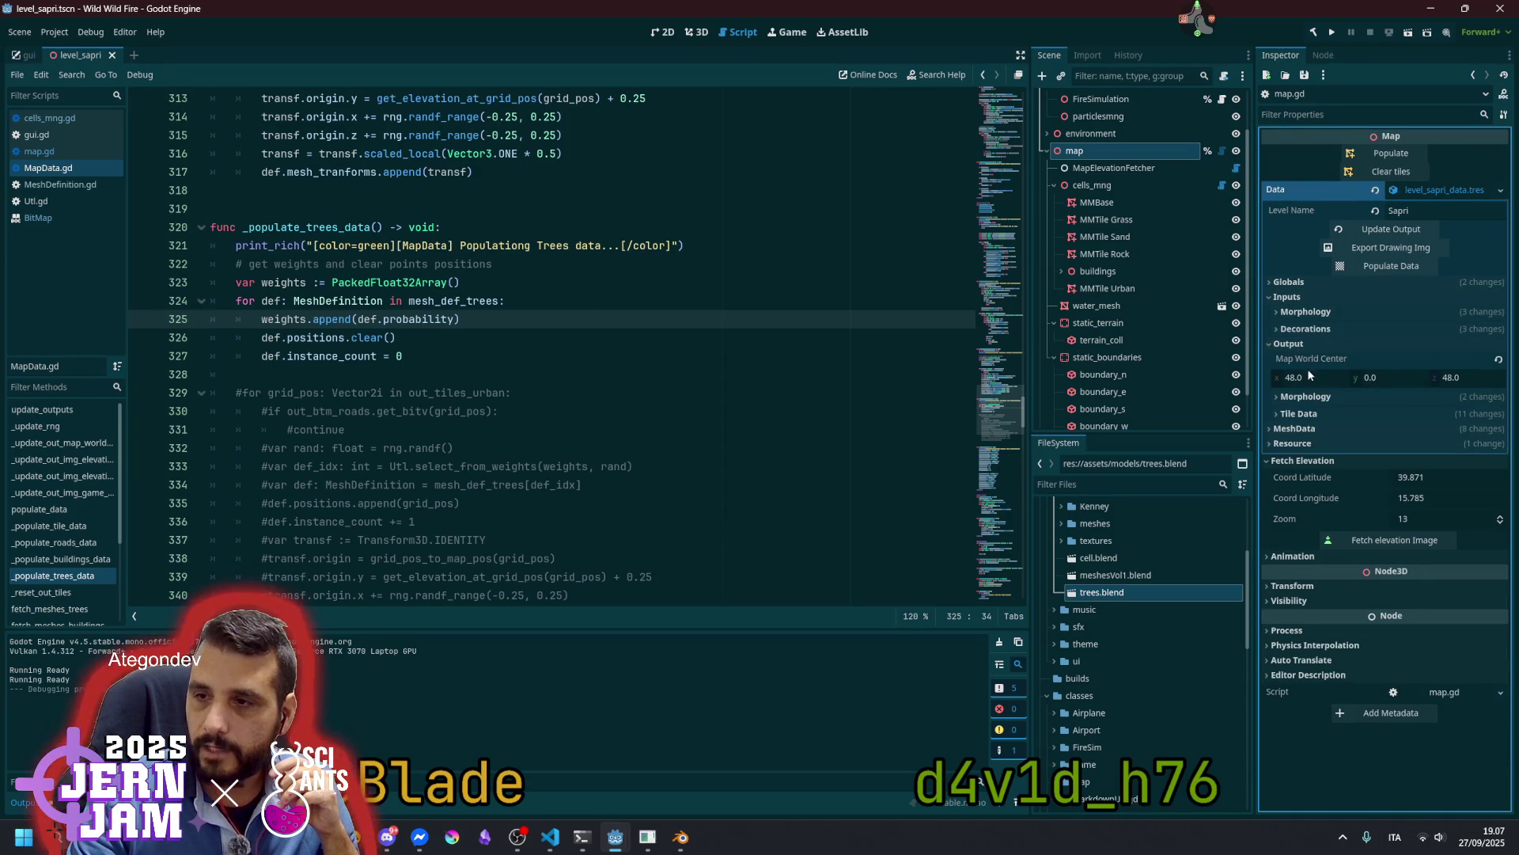
click(1309, 397)
click(1309, 397)
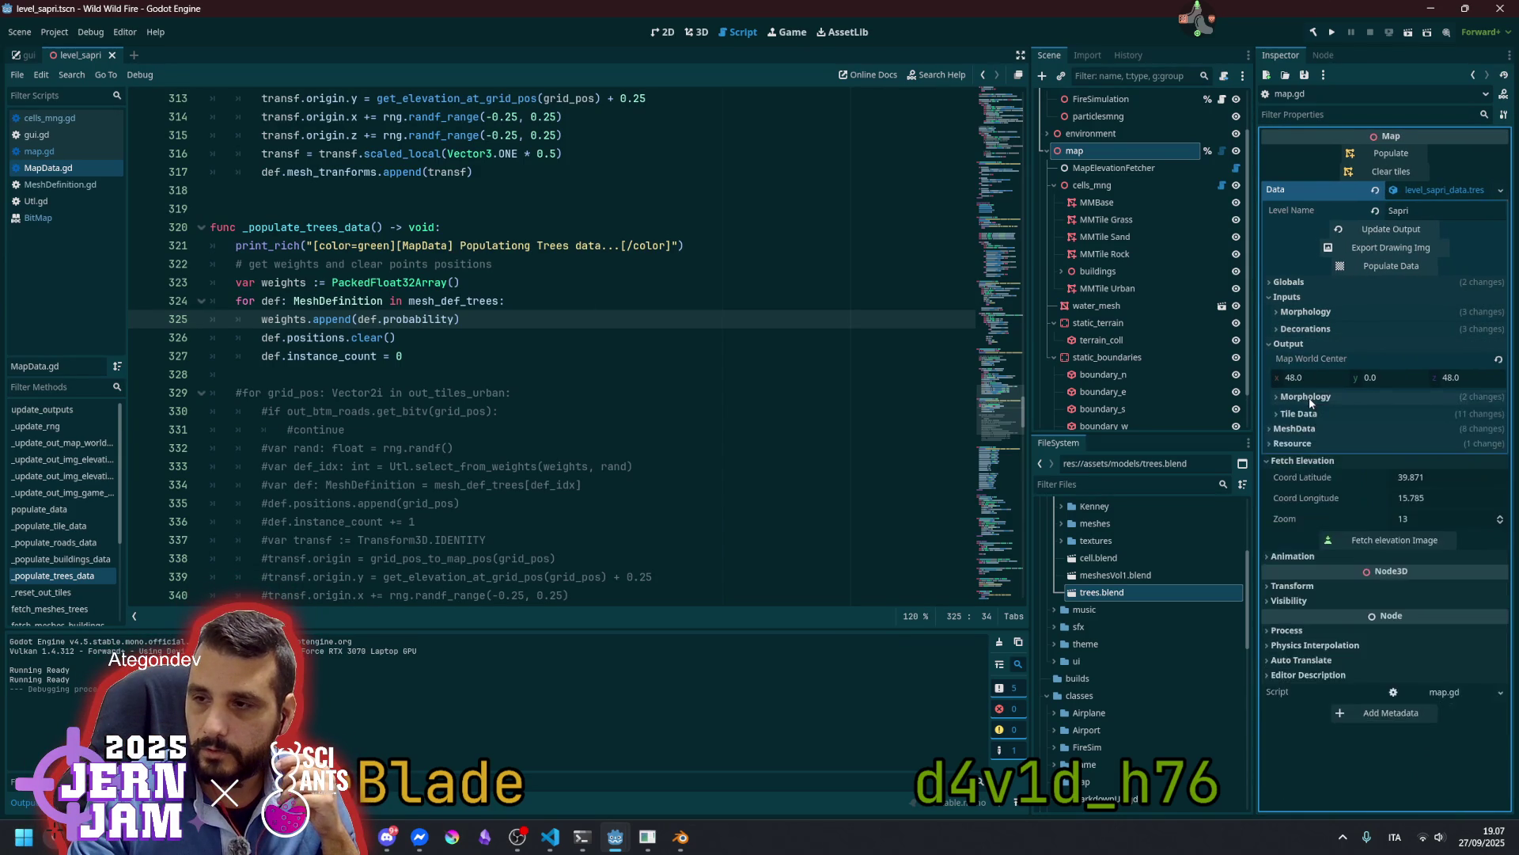
click(1304, 413)
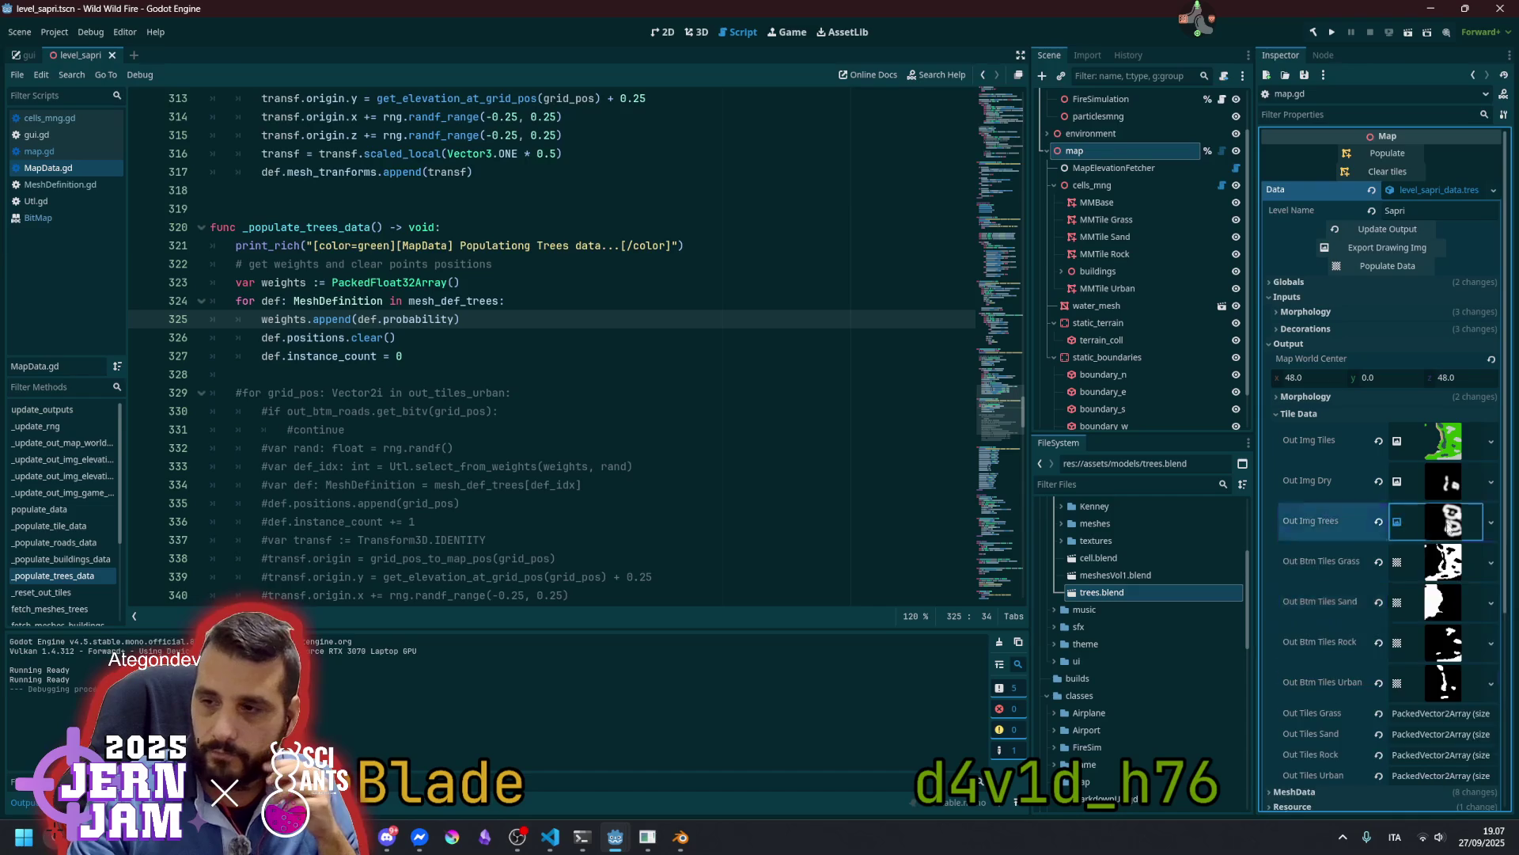
click(1449, 523)
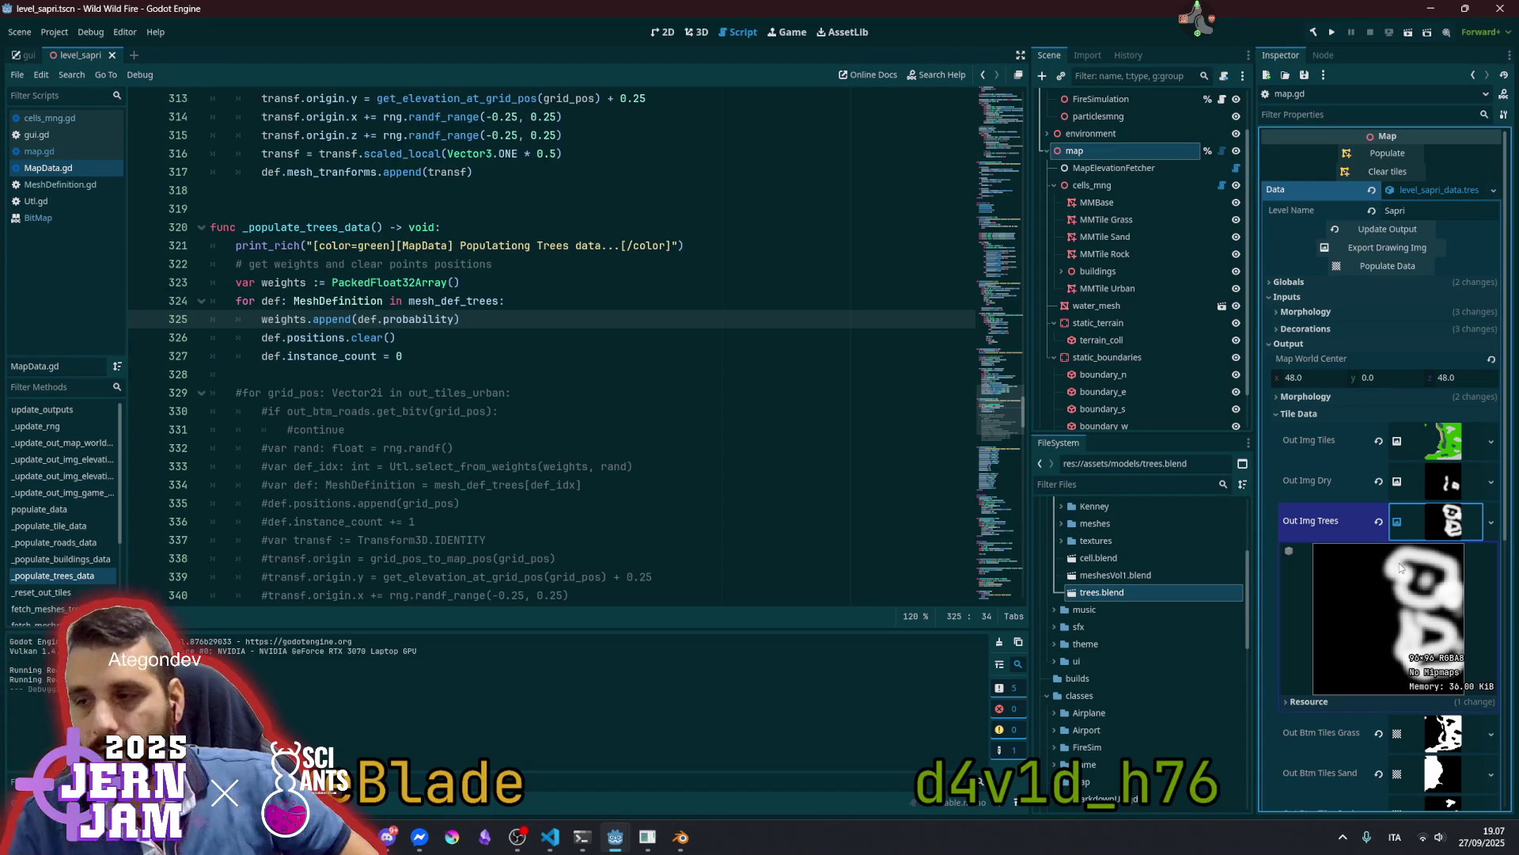
click(1452, 520)
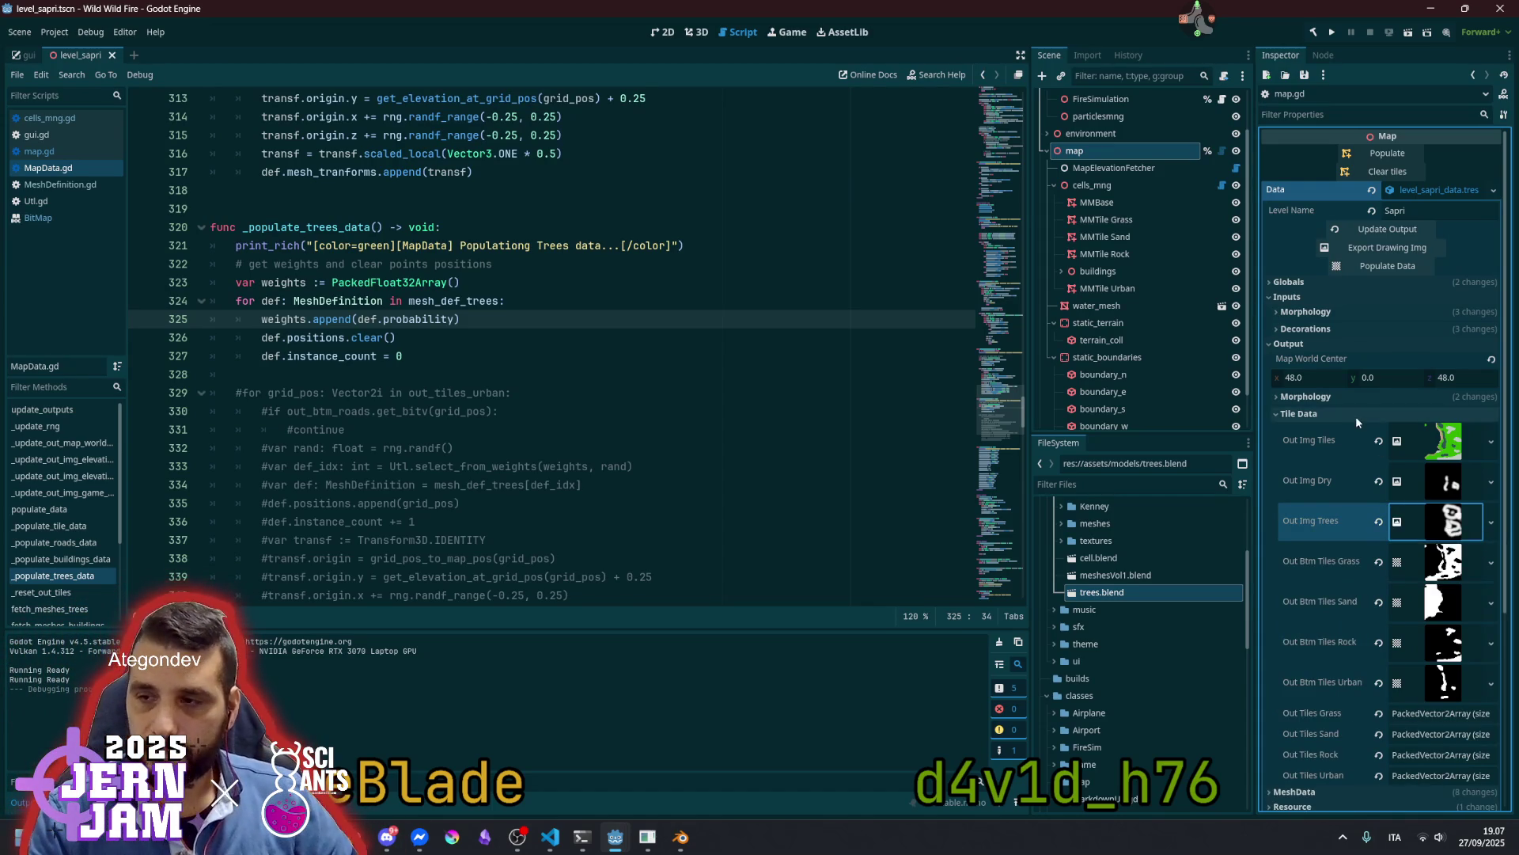
scroll(1345, 443, down, 5)
click(1327, 517)
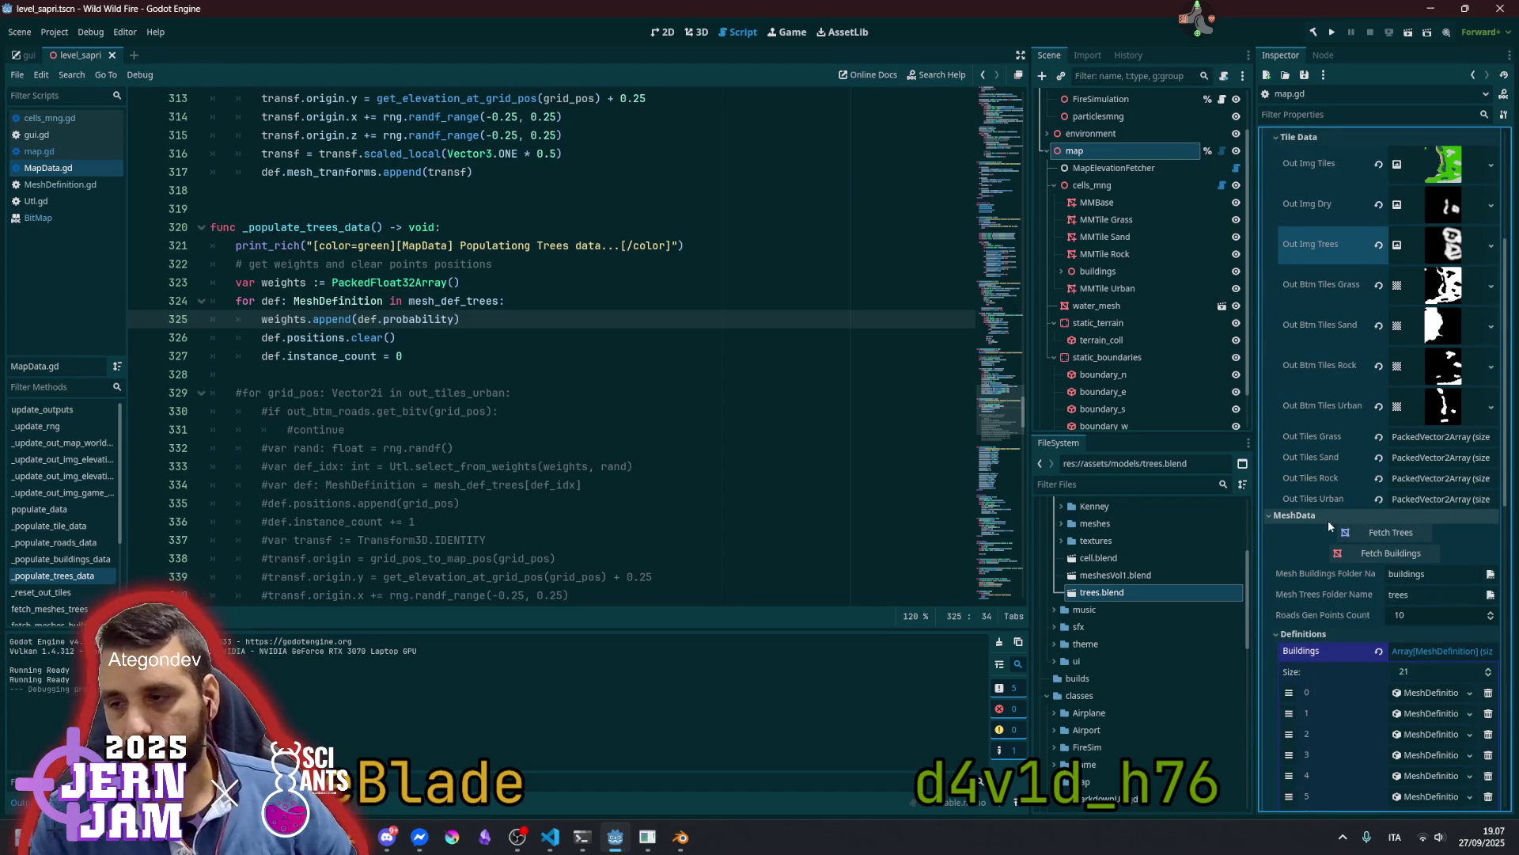
Show Trees definition 0: tree_group_1.mesh with probability 1.0 and instance count 0
scroll(1330, 538, down, 4)
click(1417, 397)
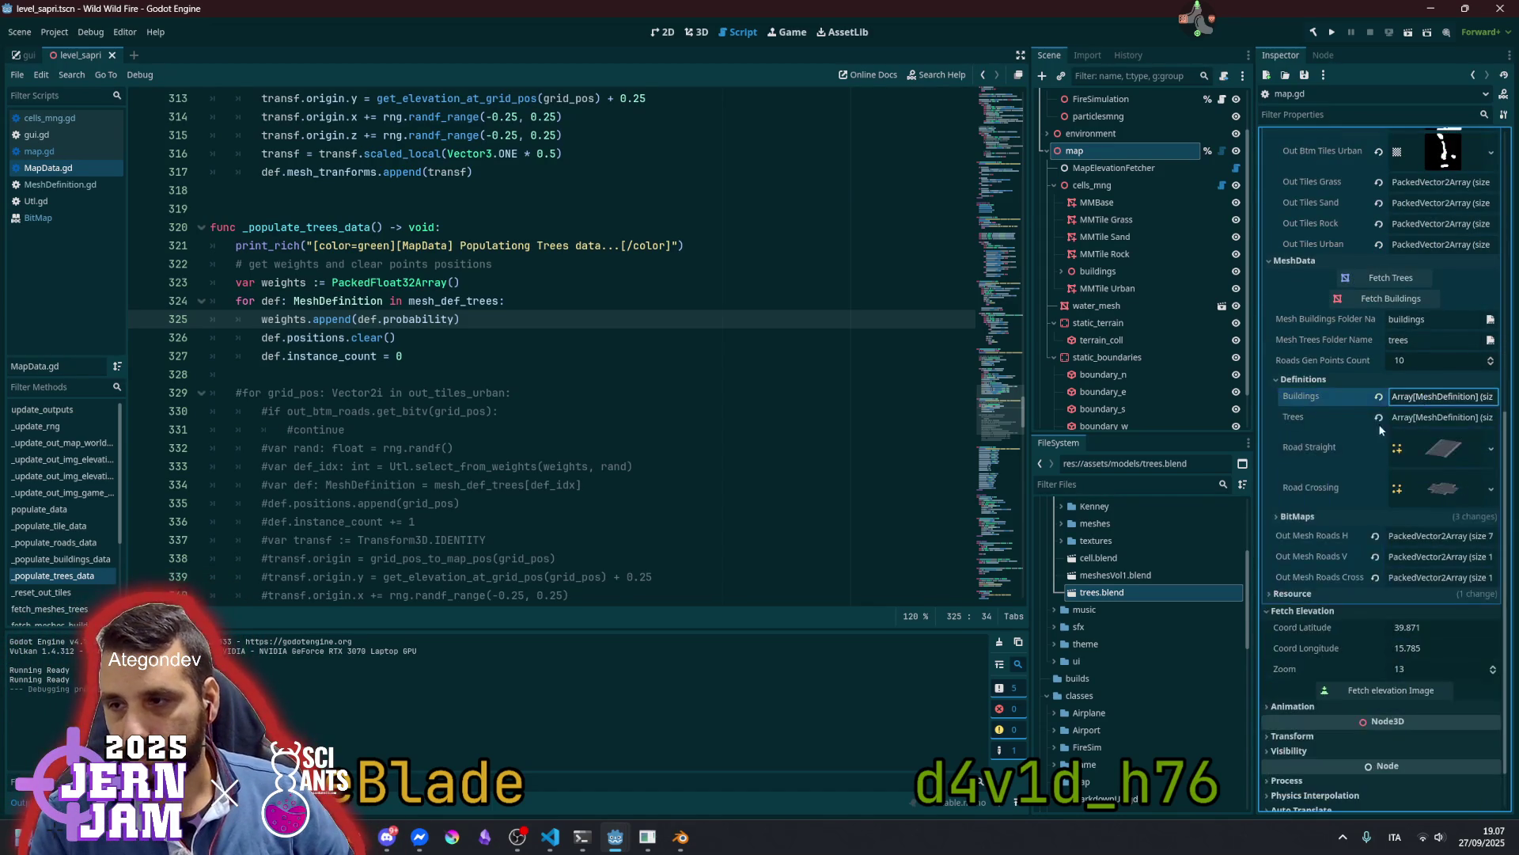
click(1426, 418)
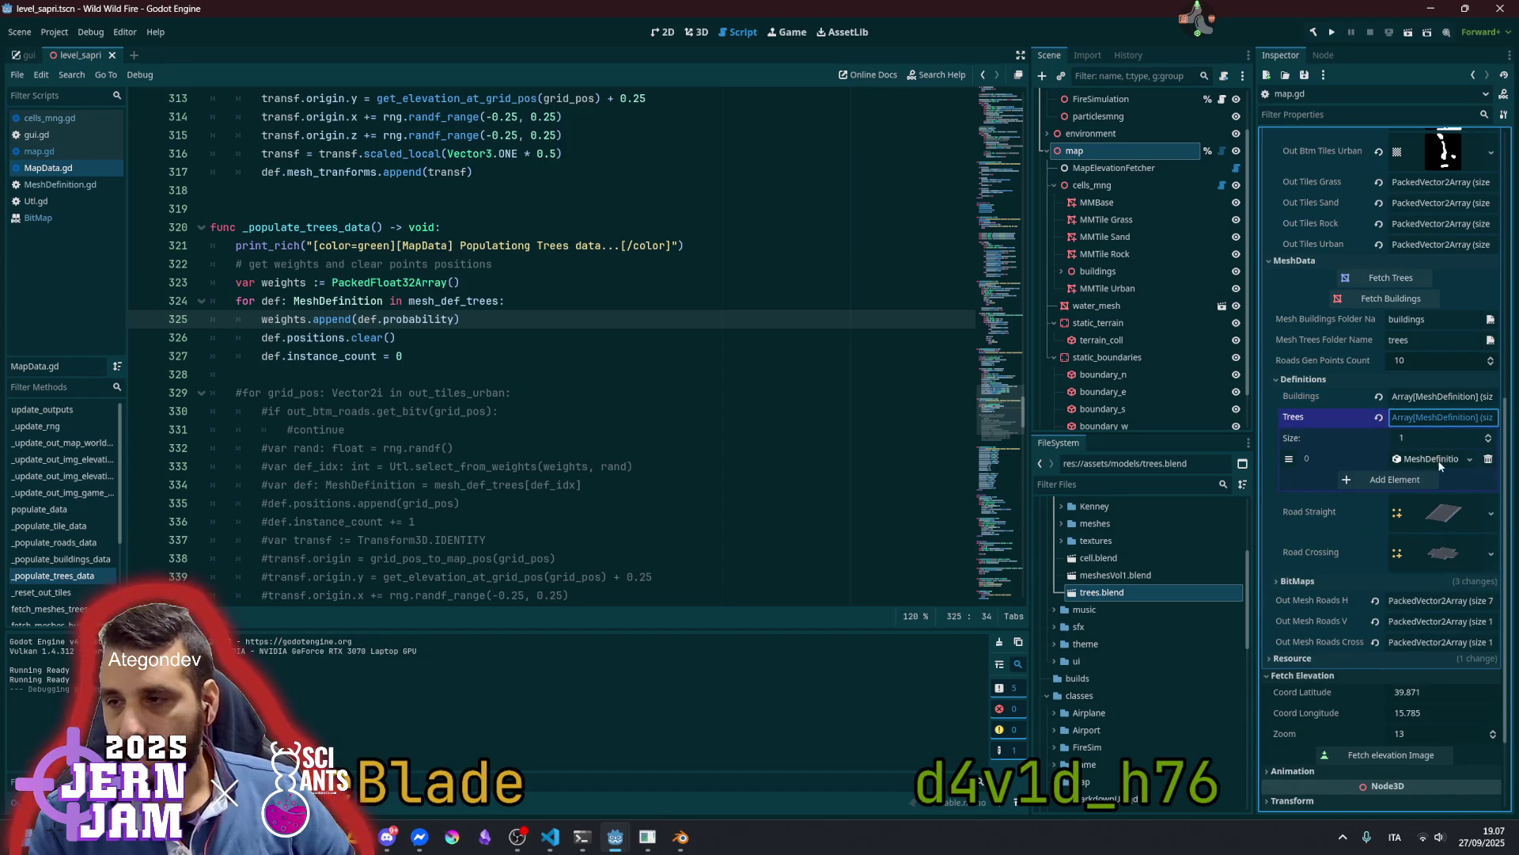
click(1432, 459)
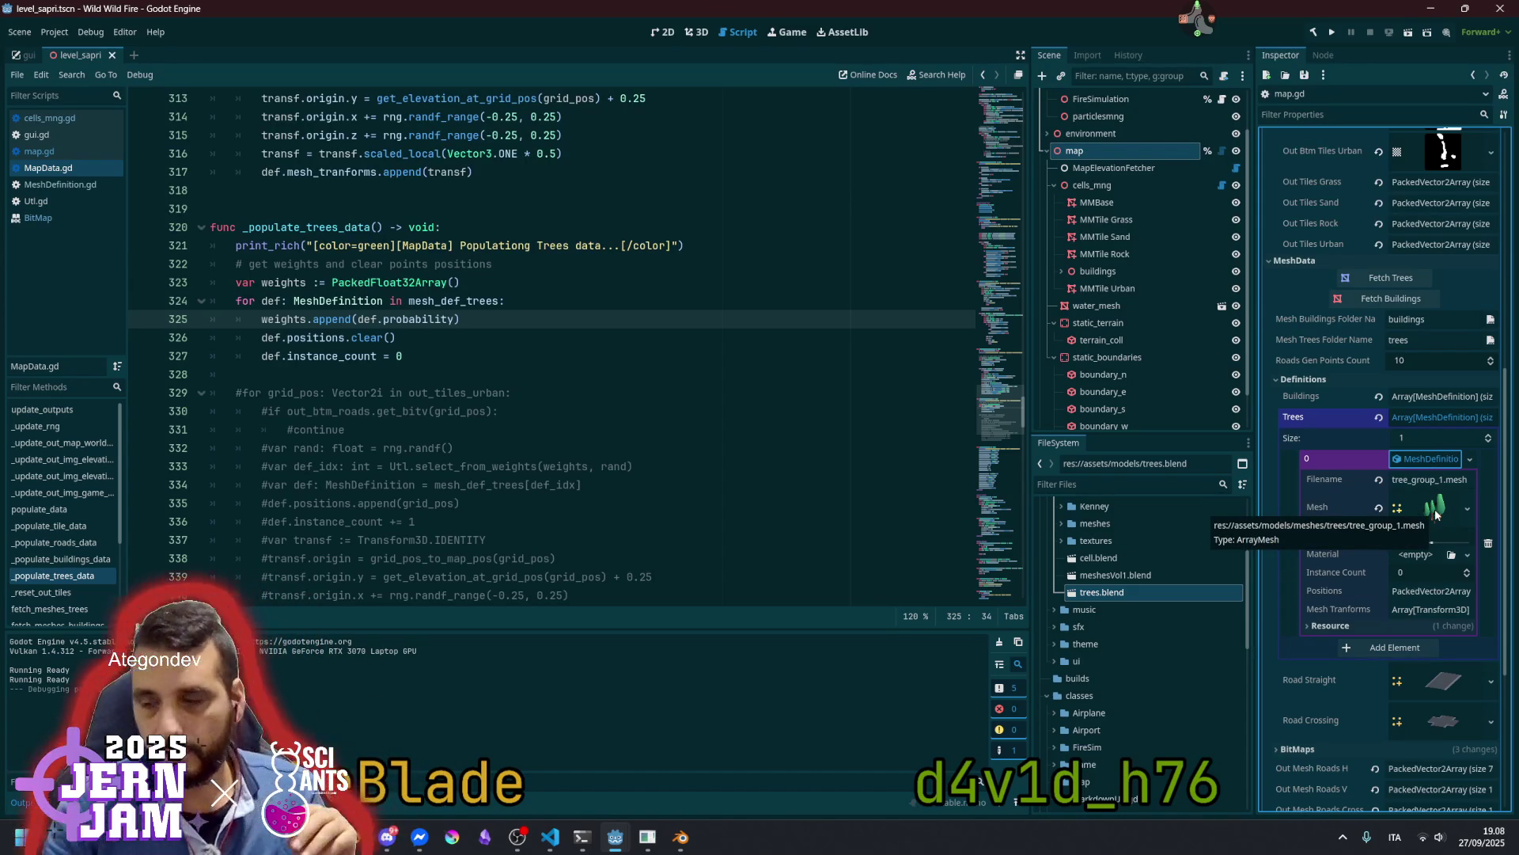
click(1436, 510)
scroll(1410, 534, down, 3)
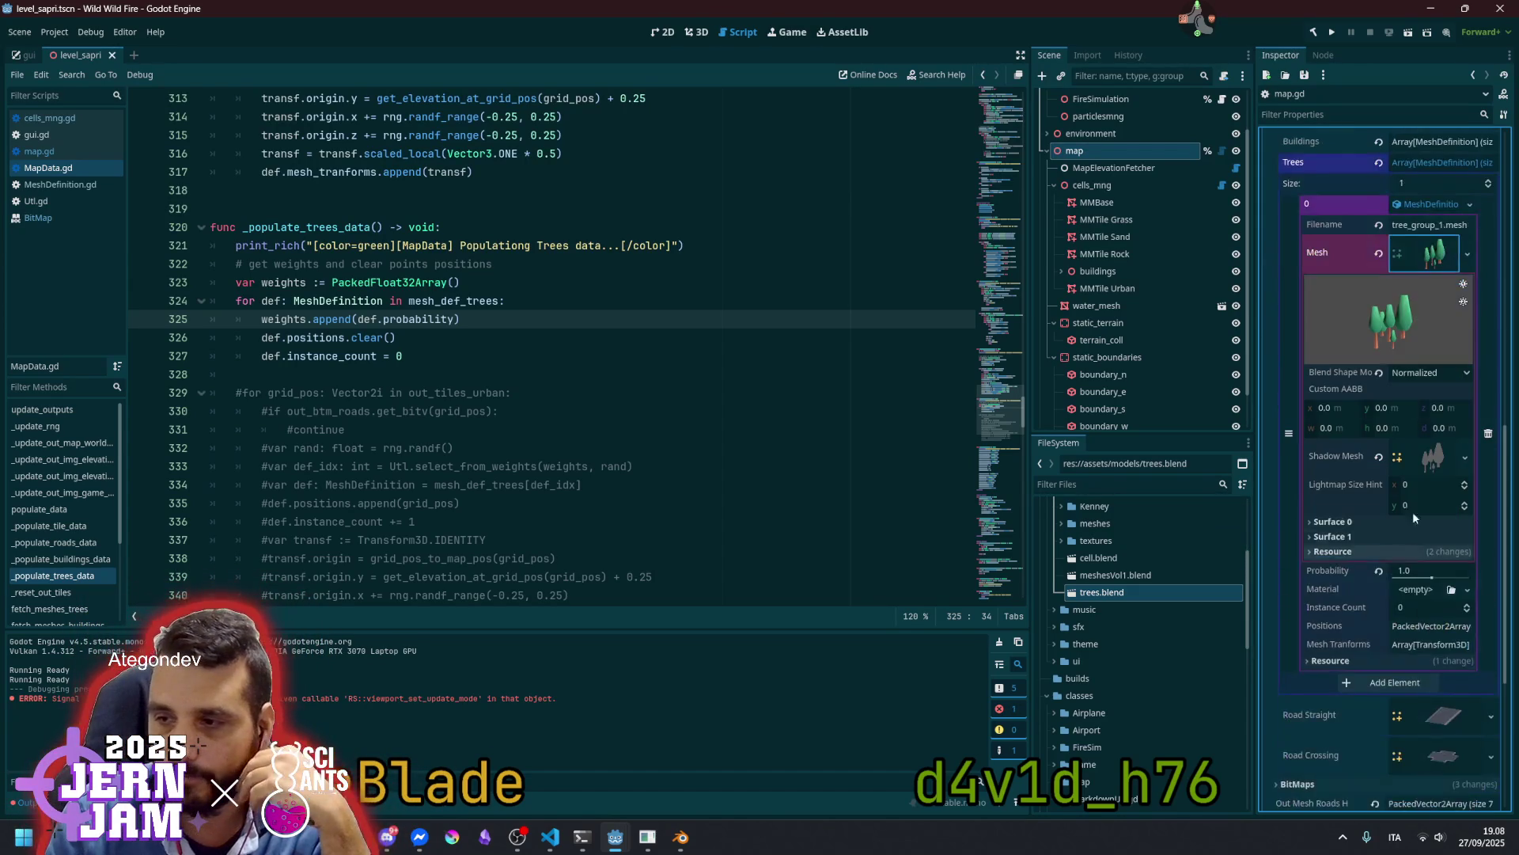
click(1436, 262)
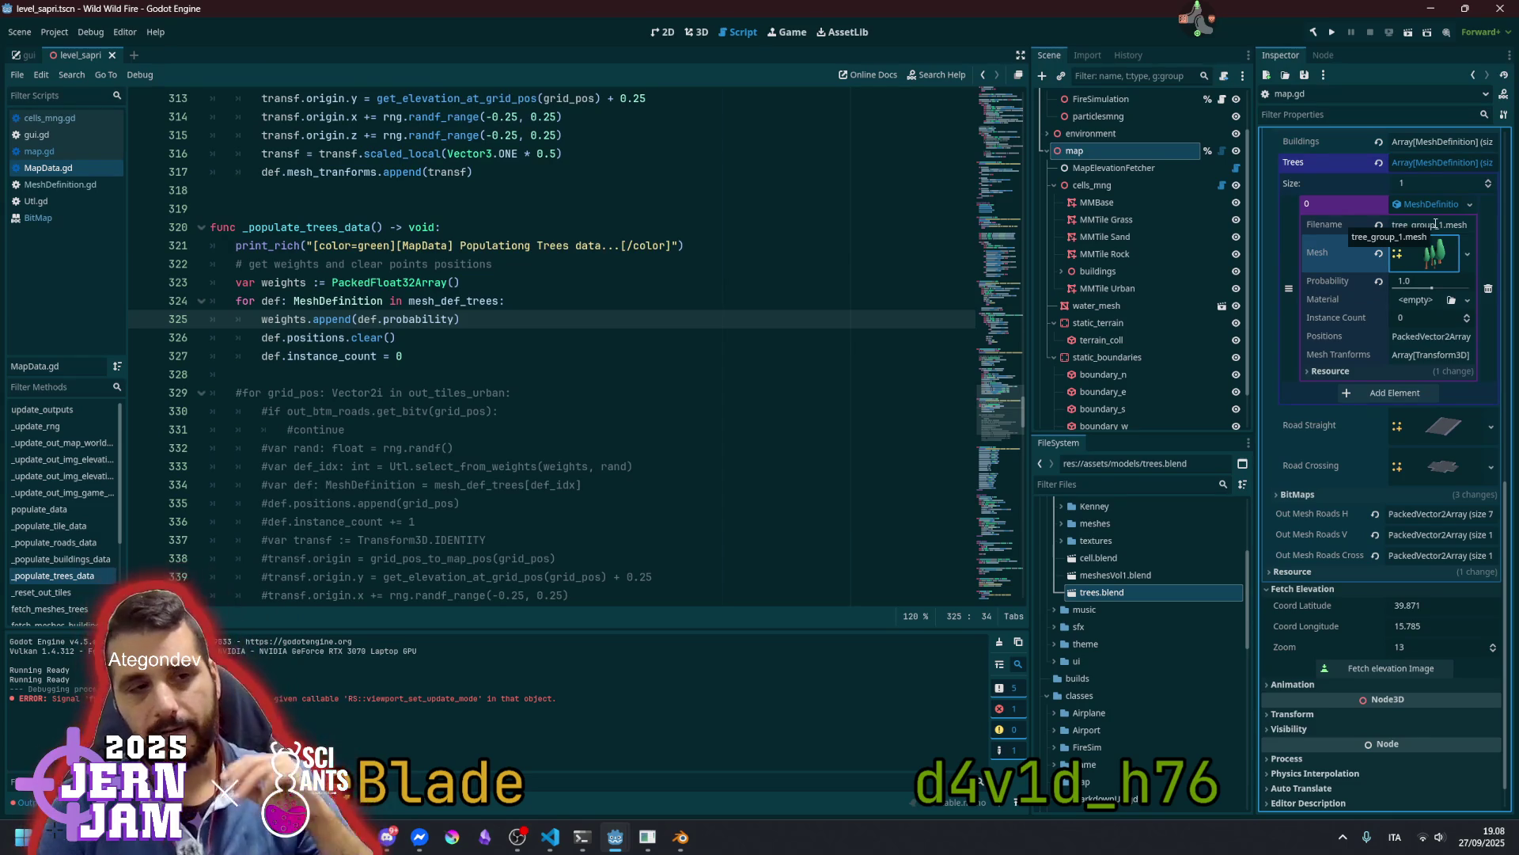
click(1432, 255)
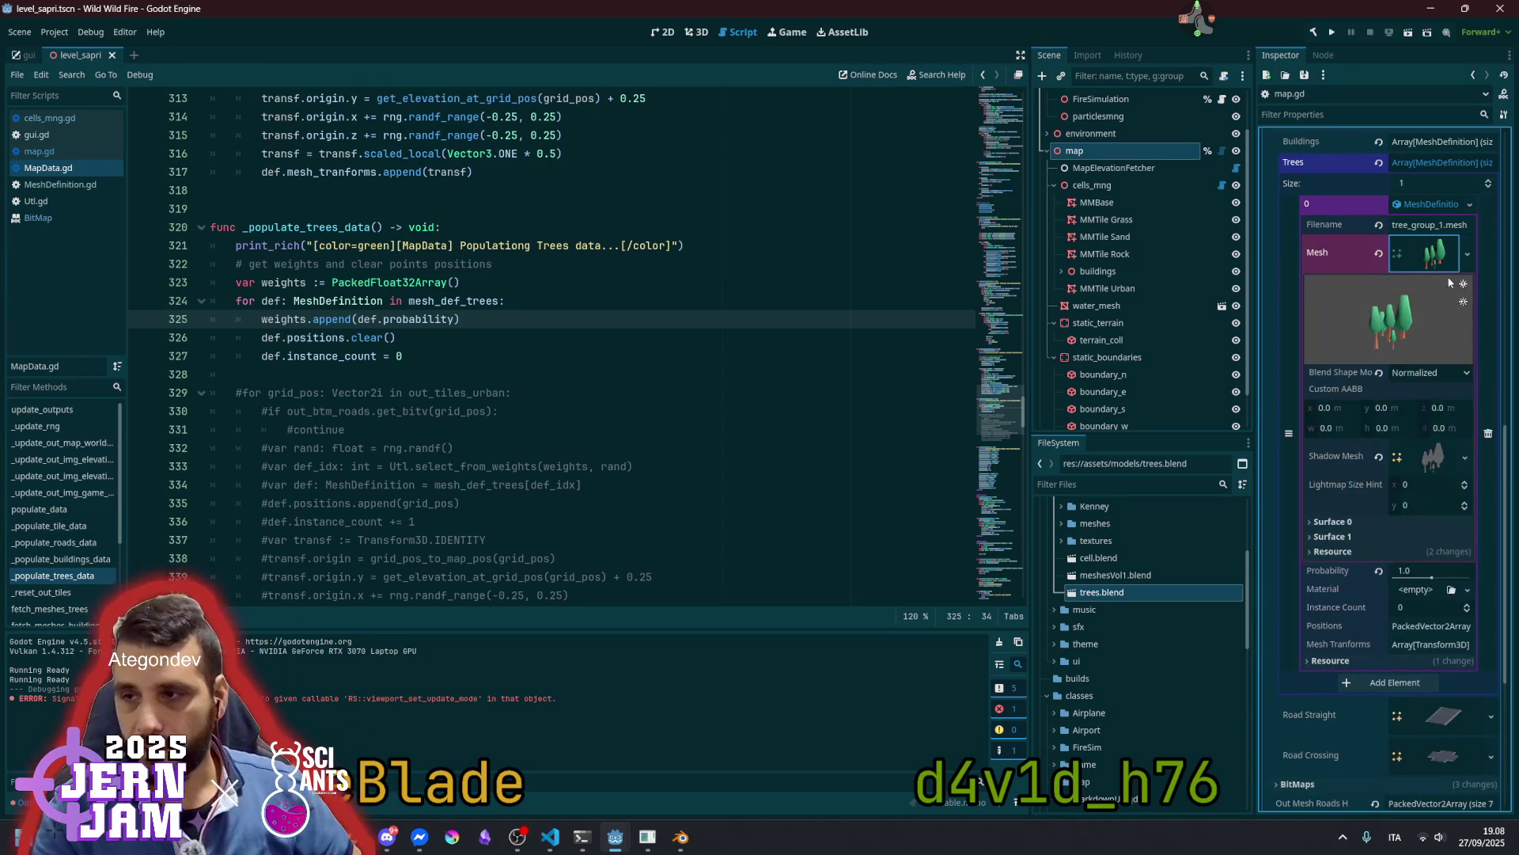
click(1440, 258)
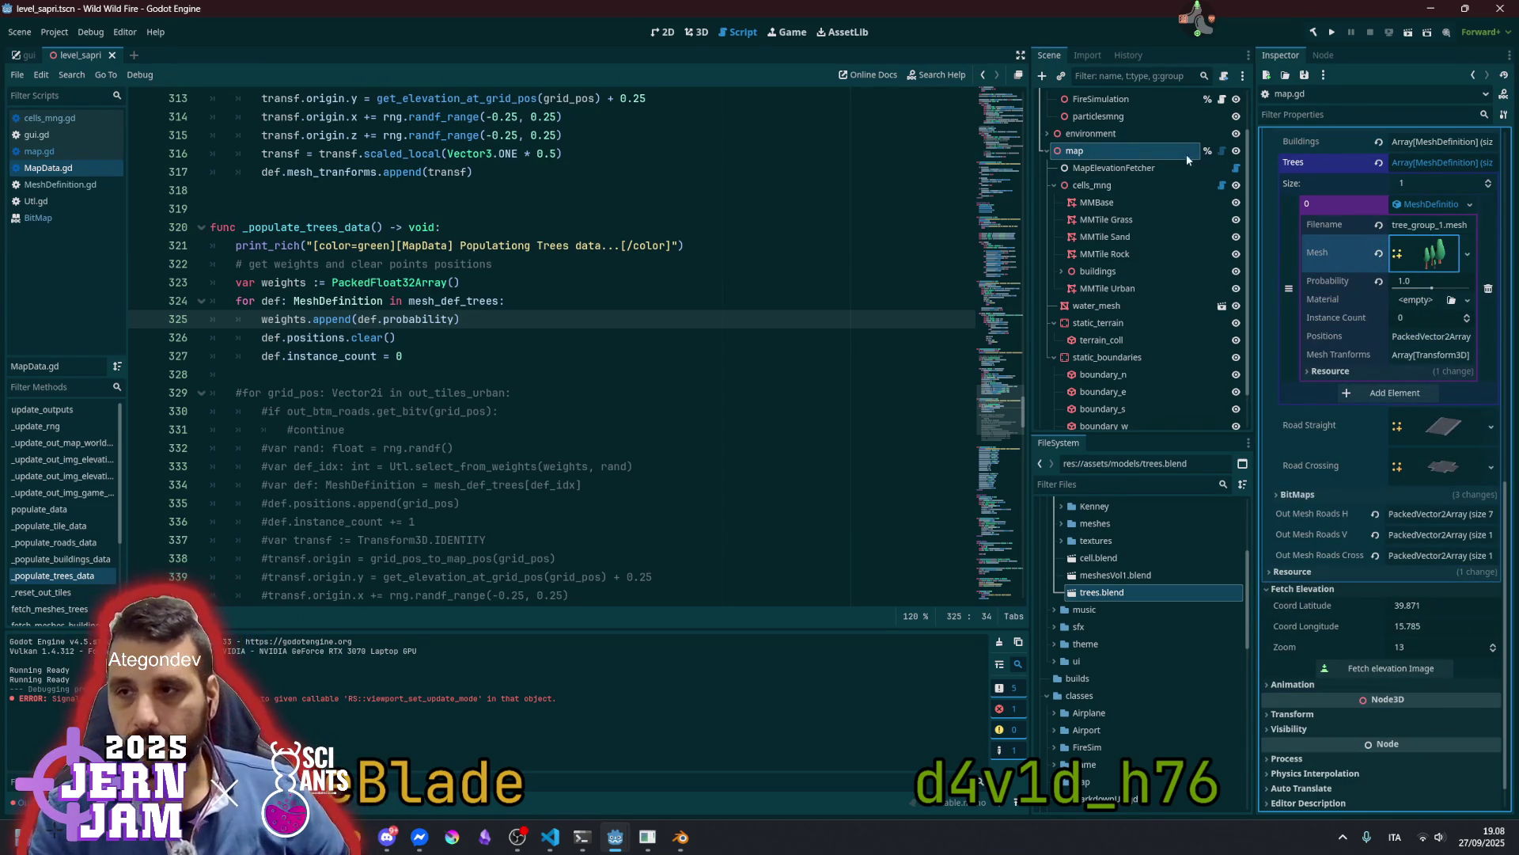
click(1221, 151)
Browse the end of map.gd and reopen tree definition 0's fields and Positions array
click(713, 374)
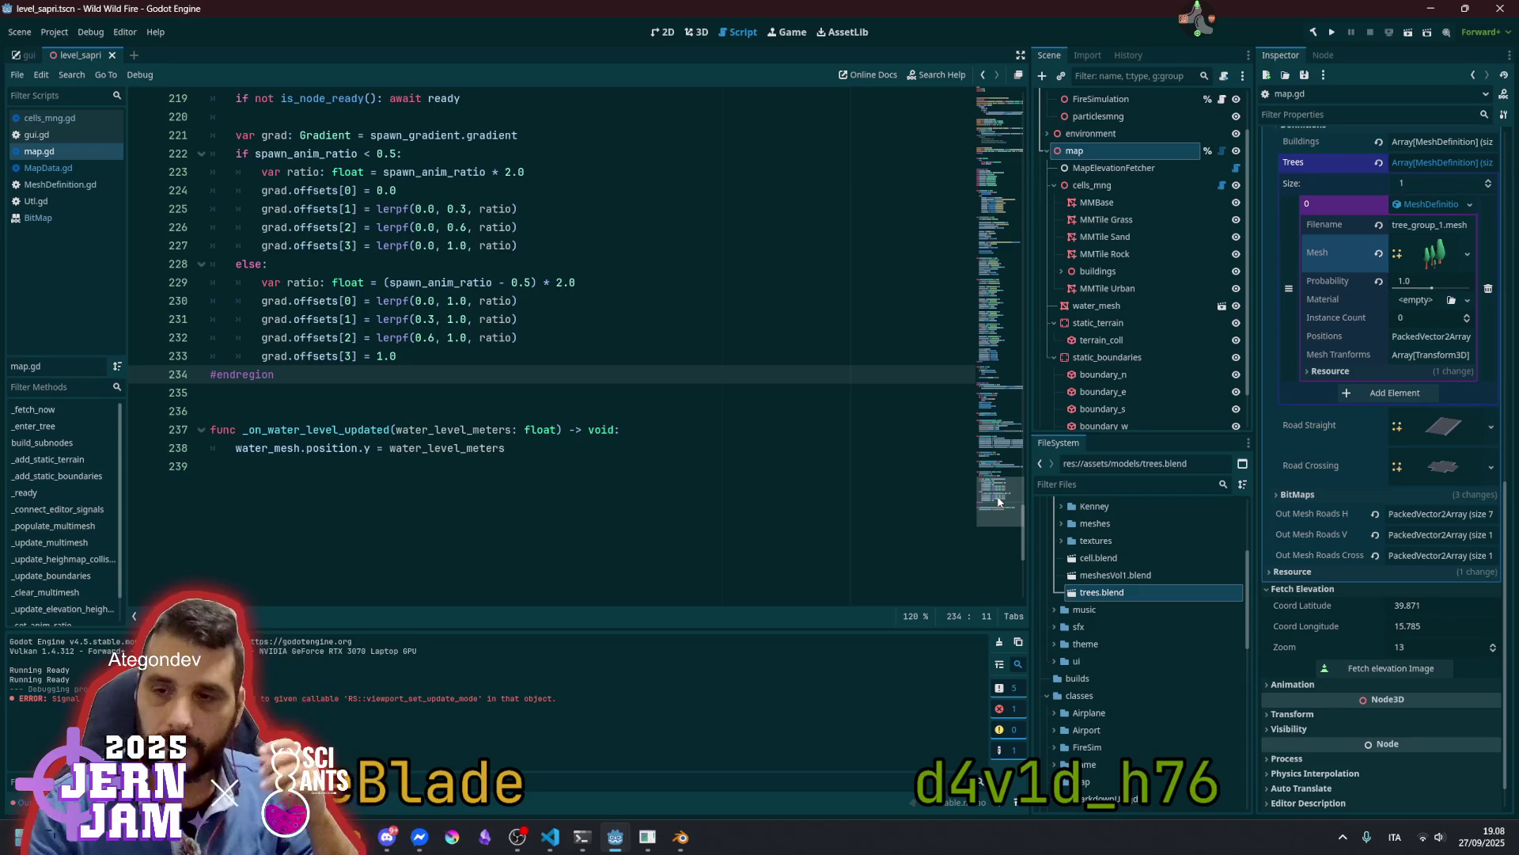
drag(999, 501, 1014, 210)
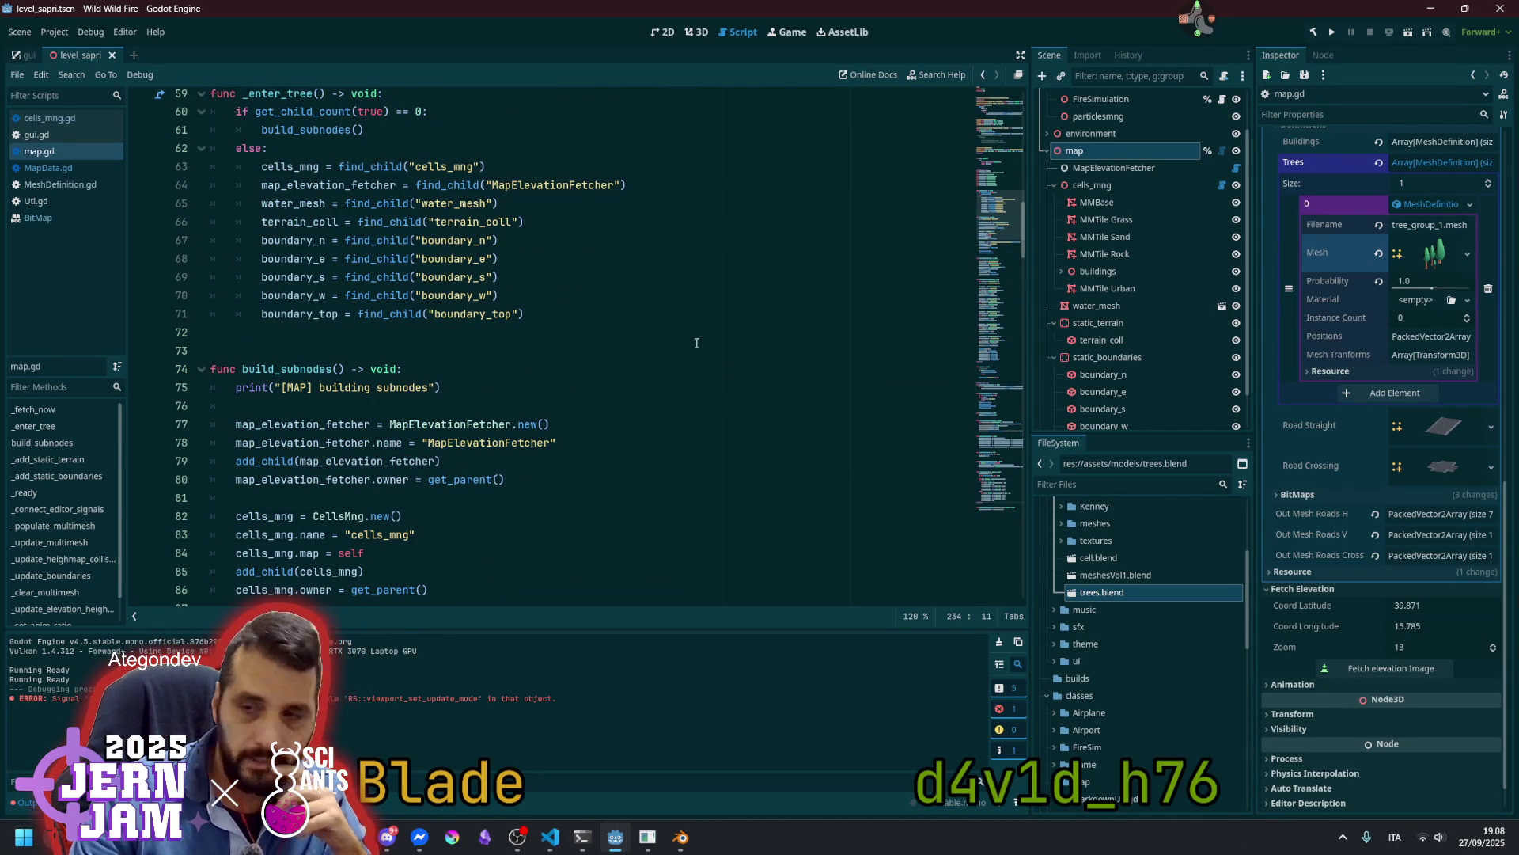
click(1418, 208)
click(1414, 330)
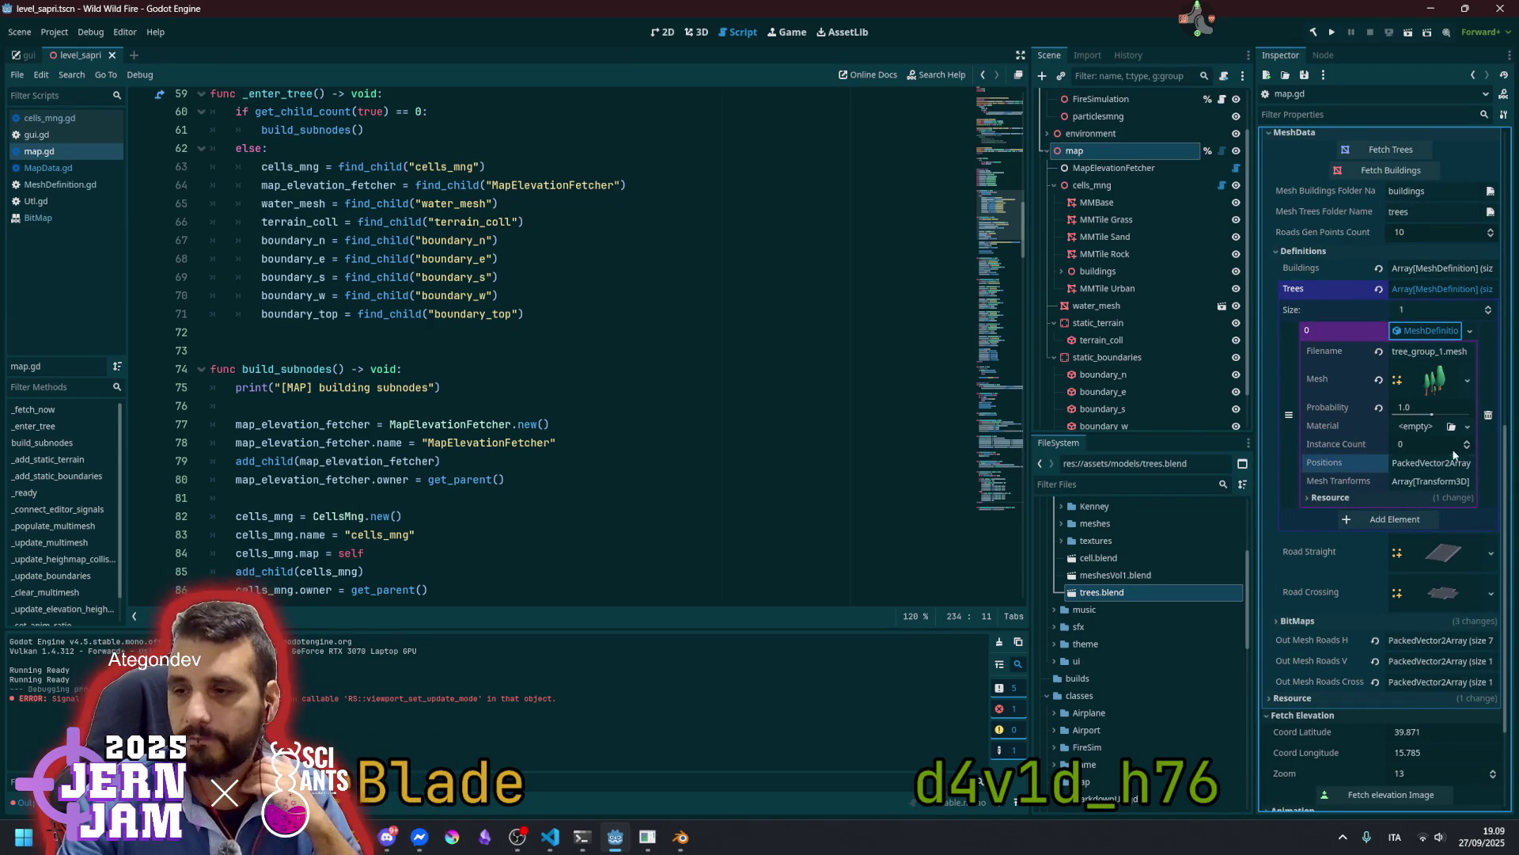
click(1432, 462)
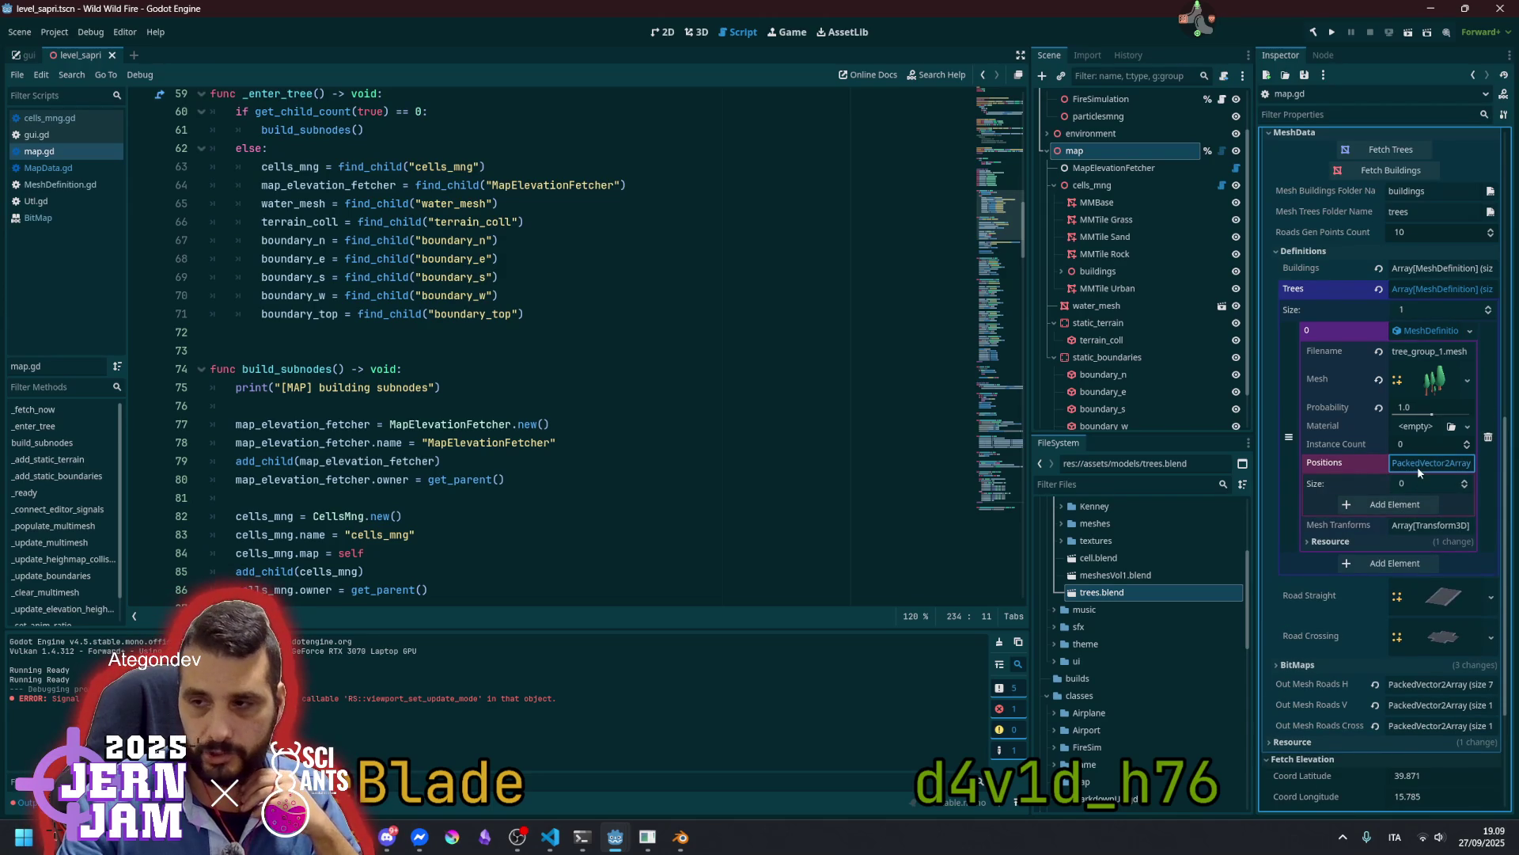
click(1417, 466)
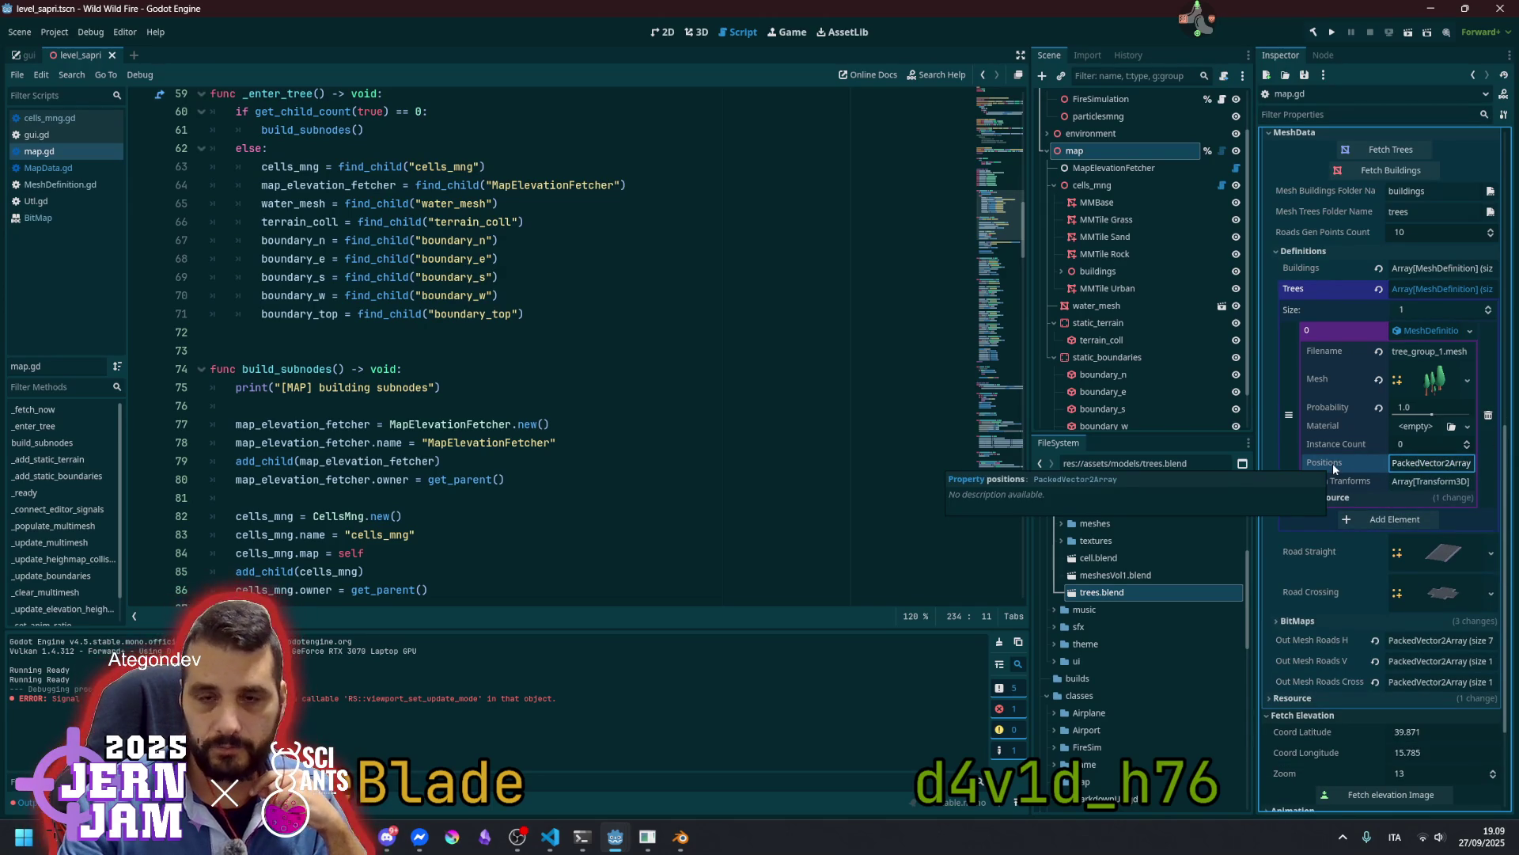
Preview the tree mesh and check the size of the Positions array
click(554, 350)
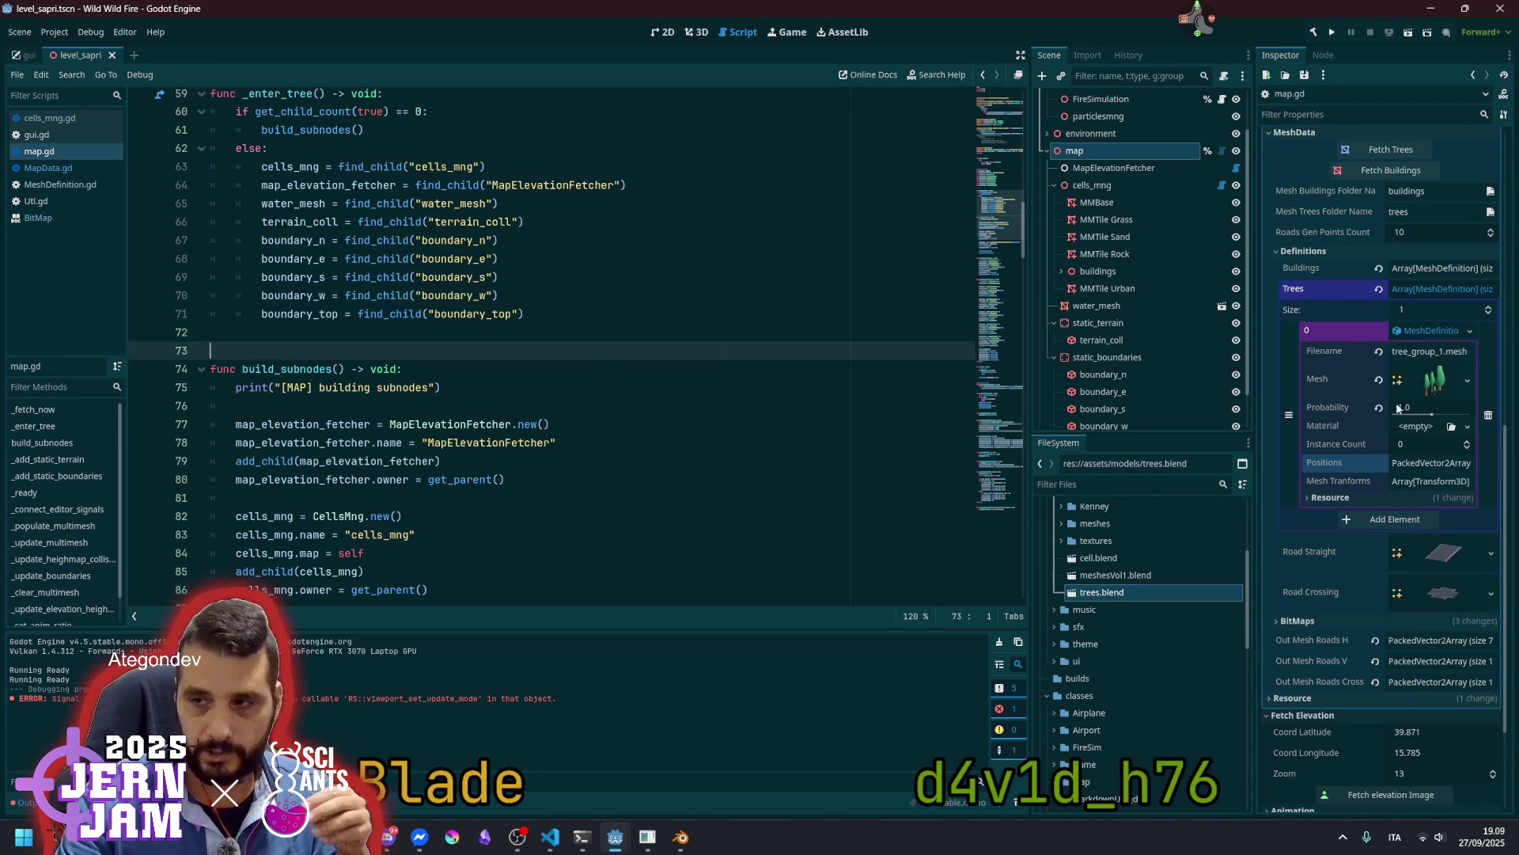
click(1436, 381)
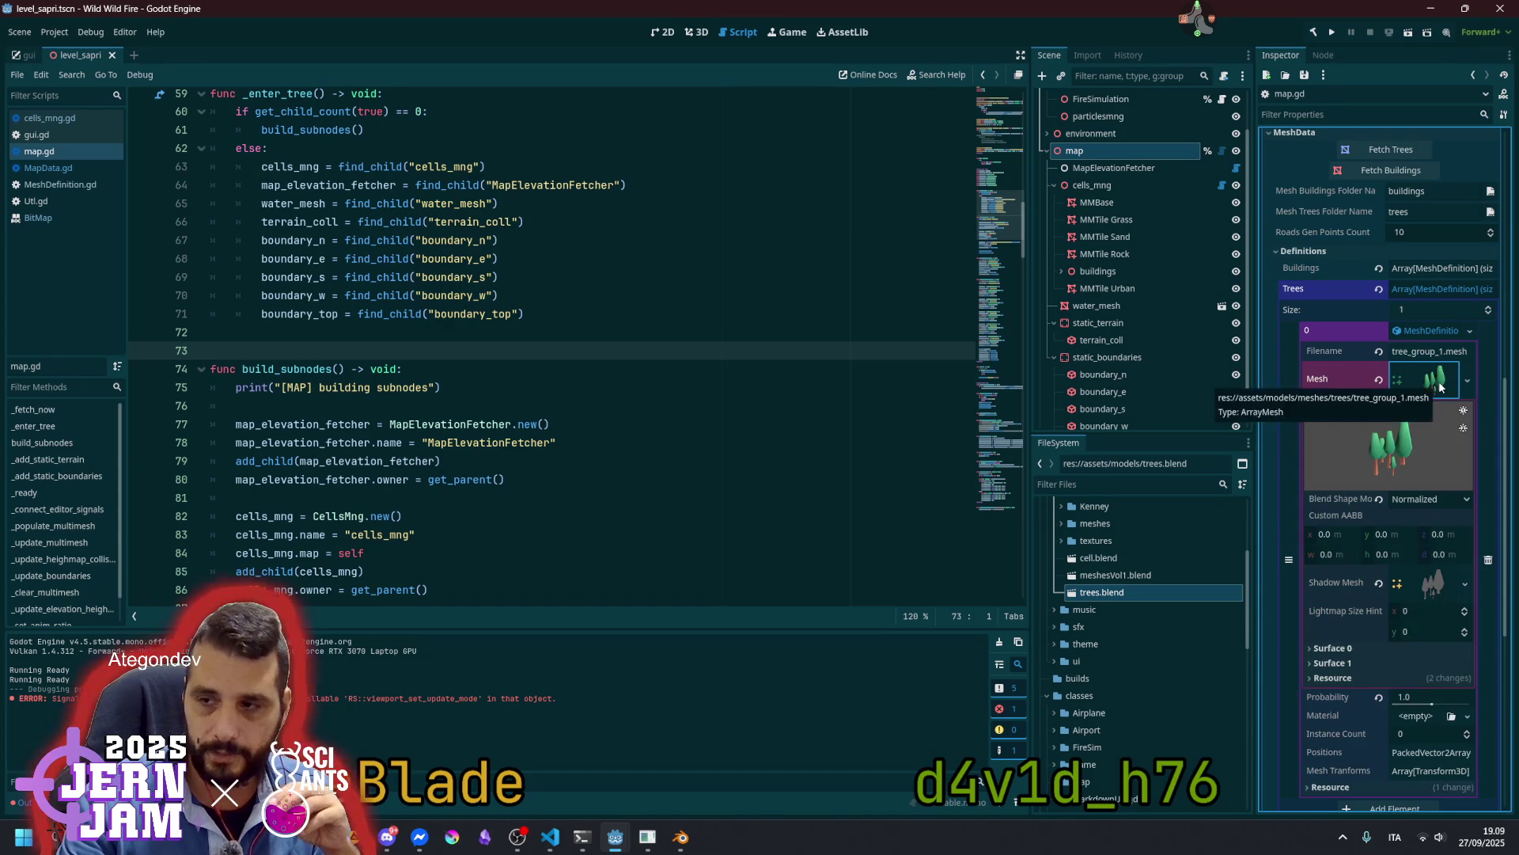
click(1436, 383)
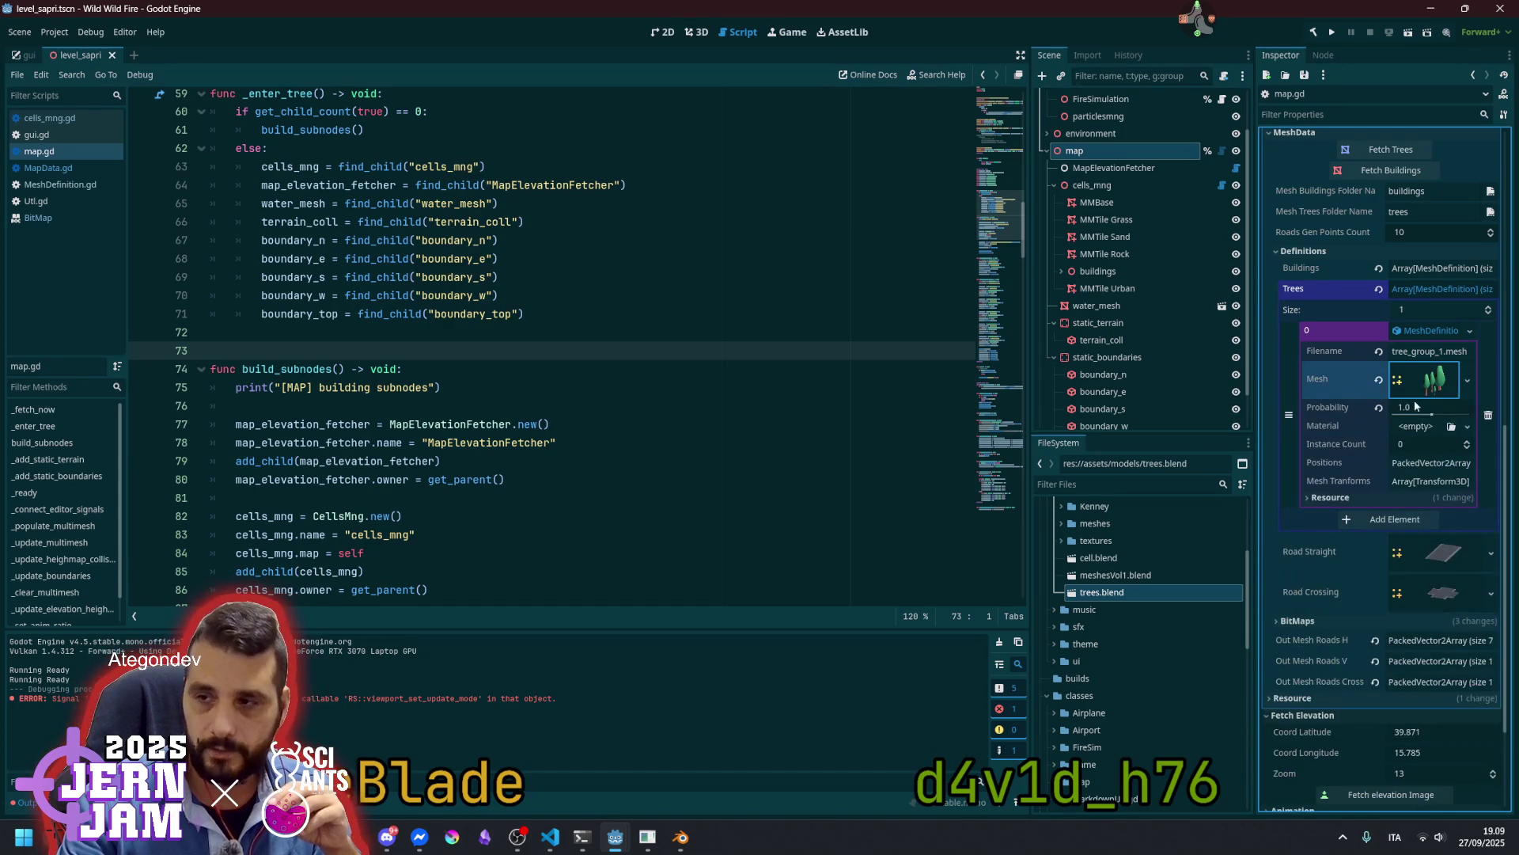
click(1407, 463)
click(1412, 464)
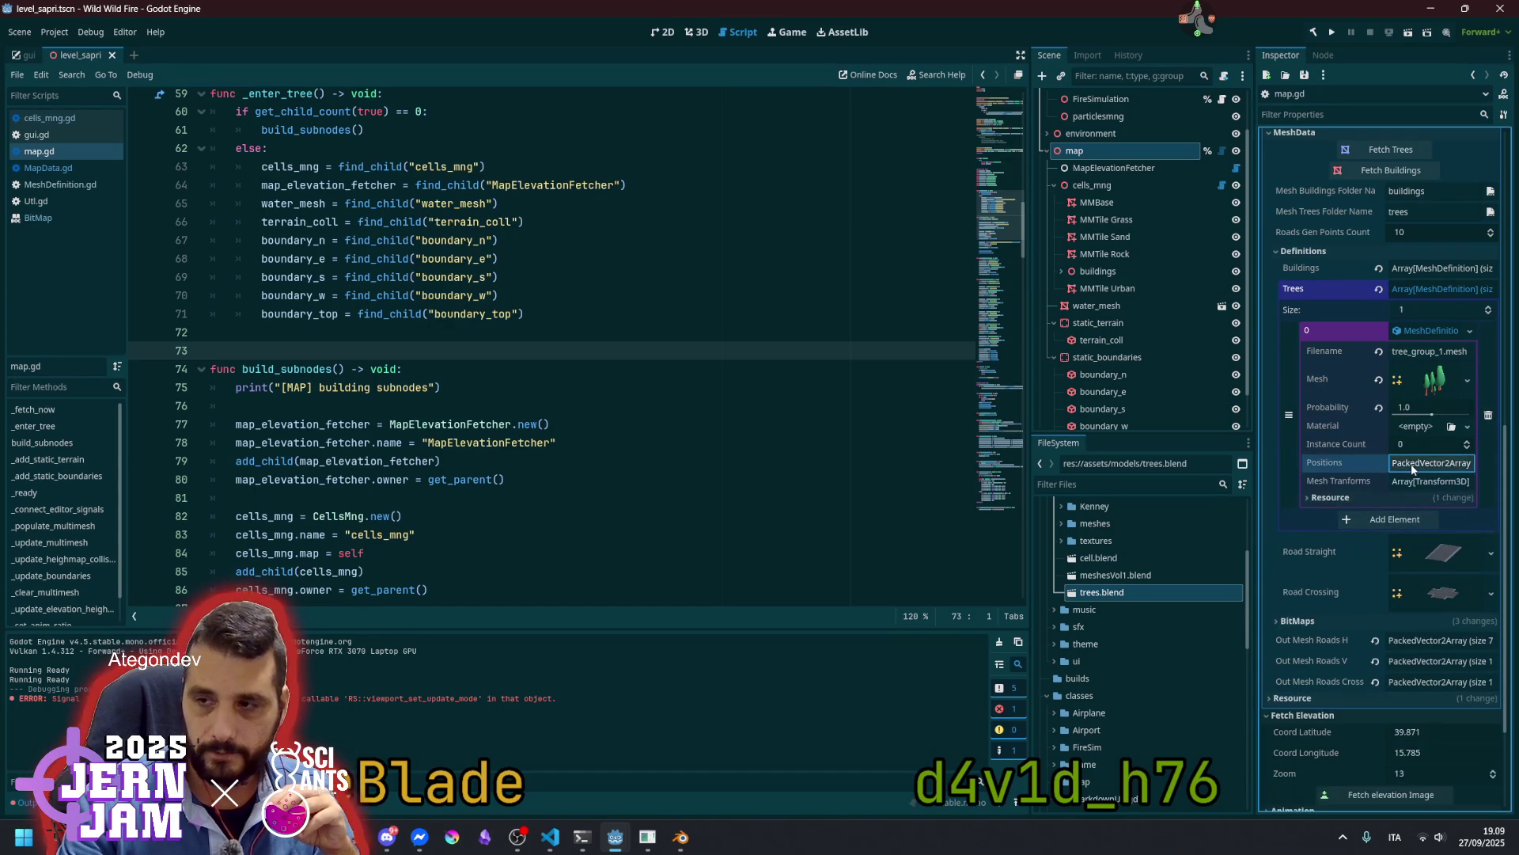
Read map.gd's terrain collision and build_subnodes code, then switch to MapData.gd
click(580, 428)
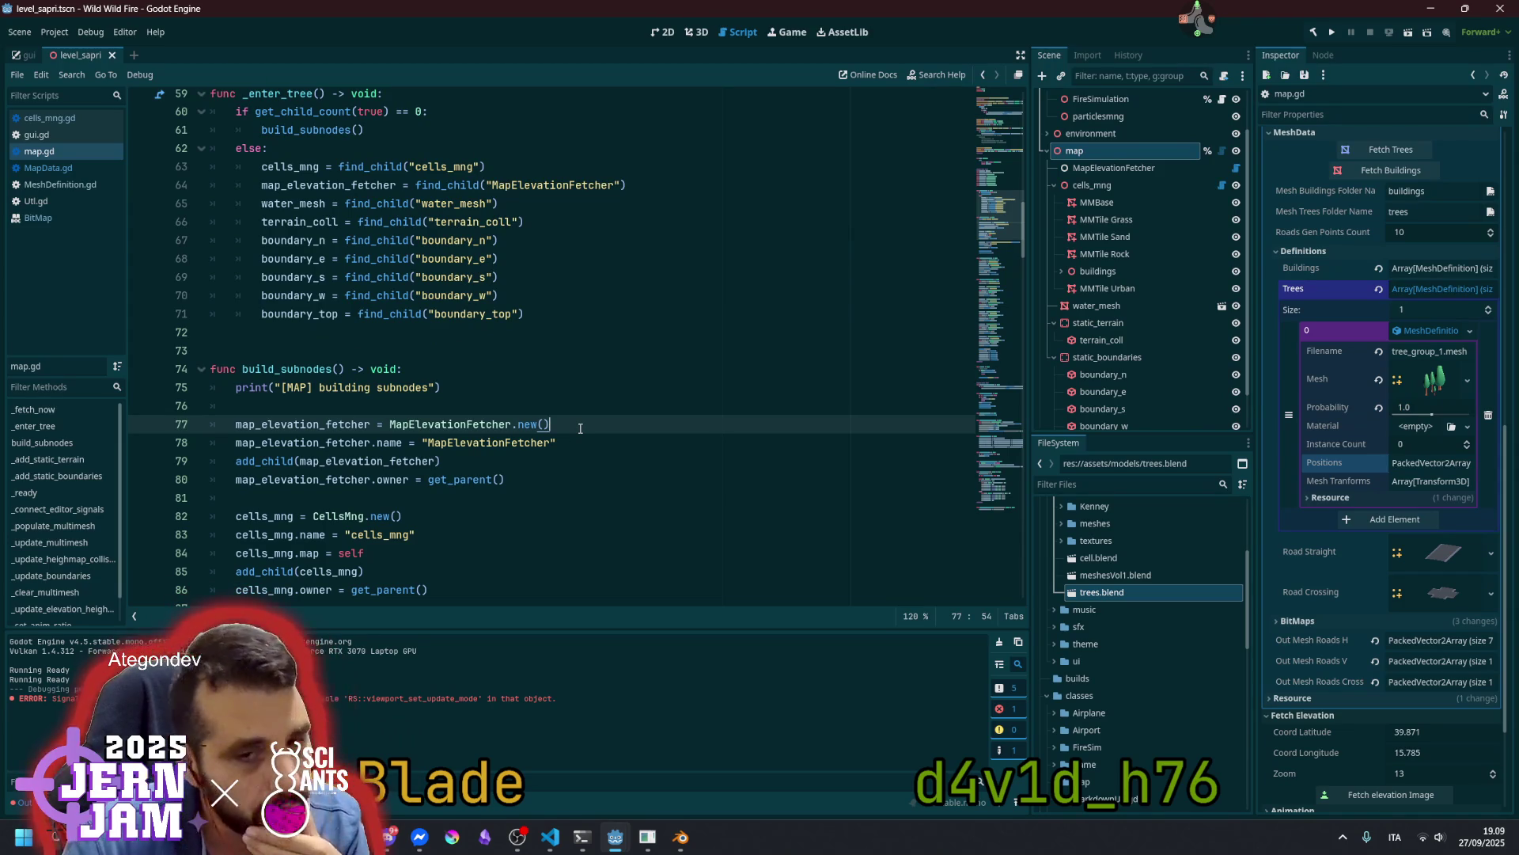
scroll(413, 428, down, 7)
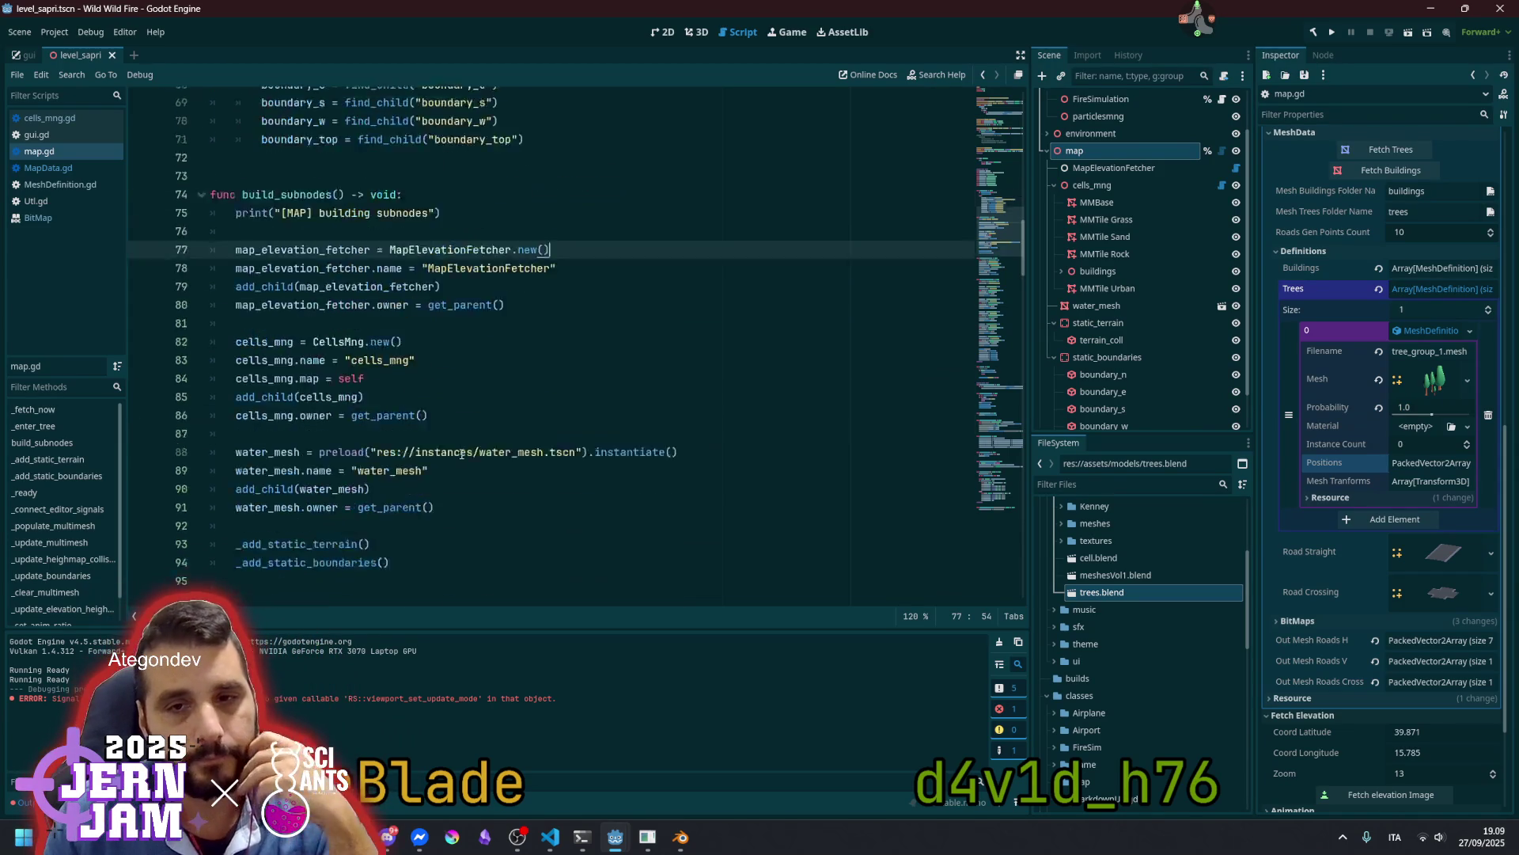
scroll(413, 428, down, 2)
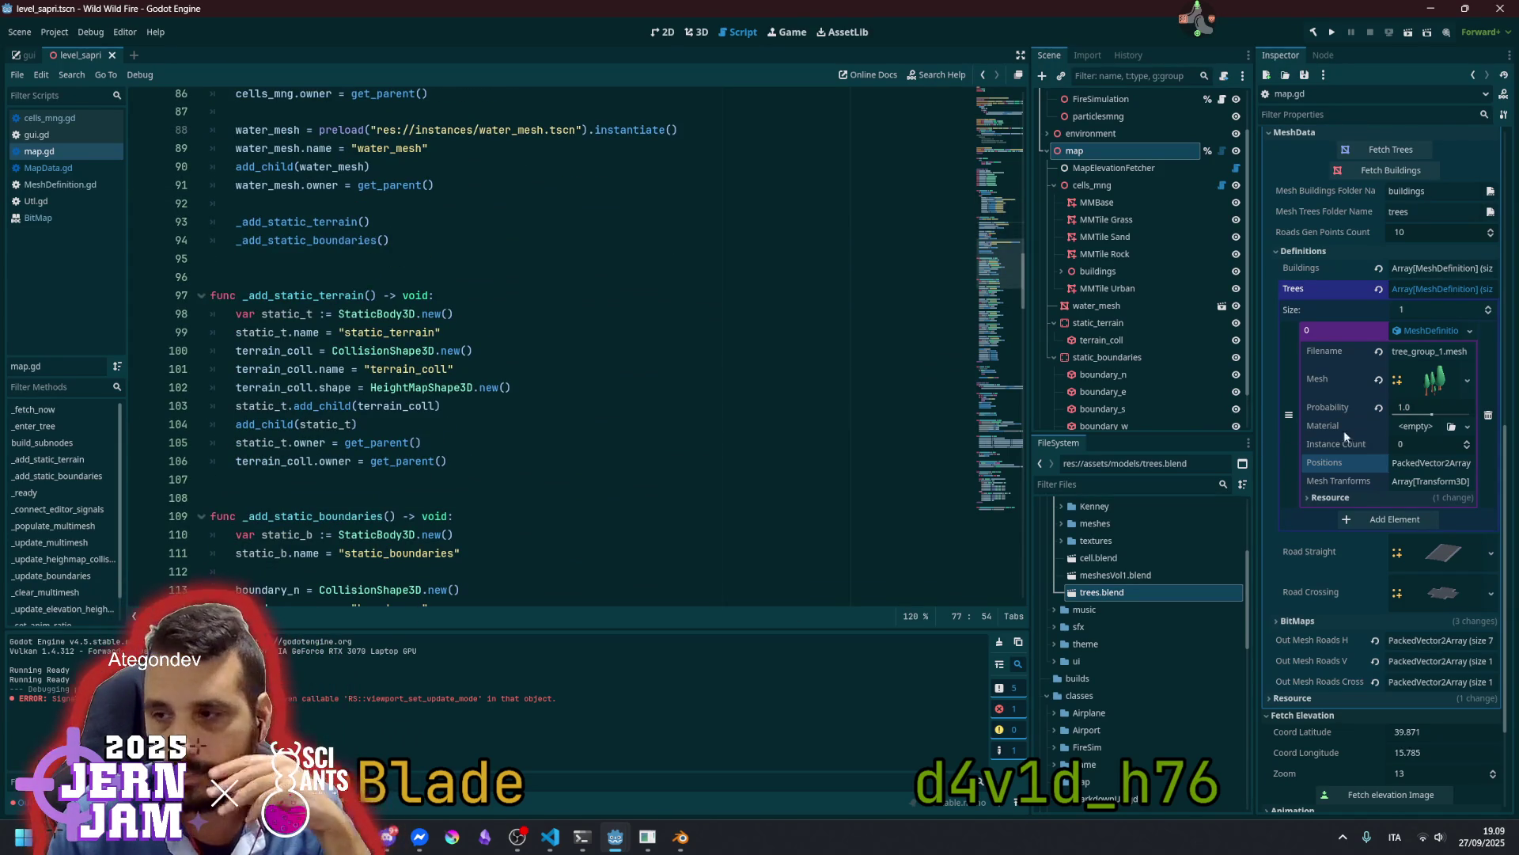
click(421, 369)
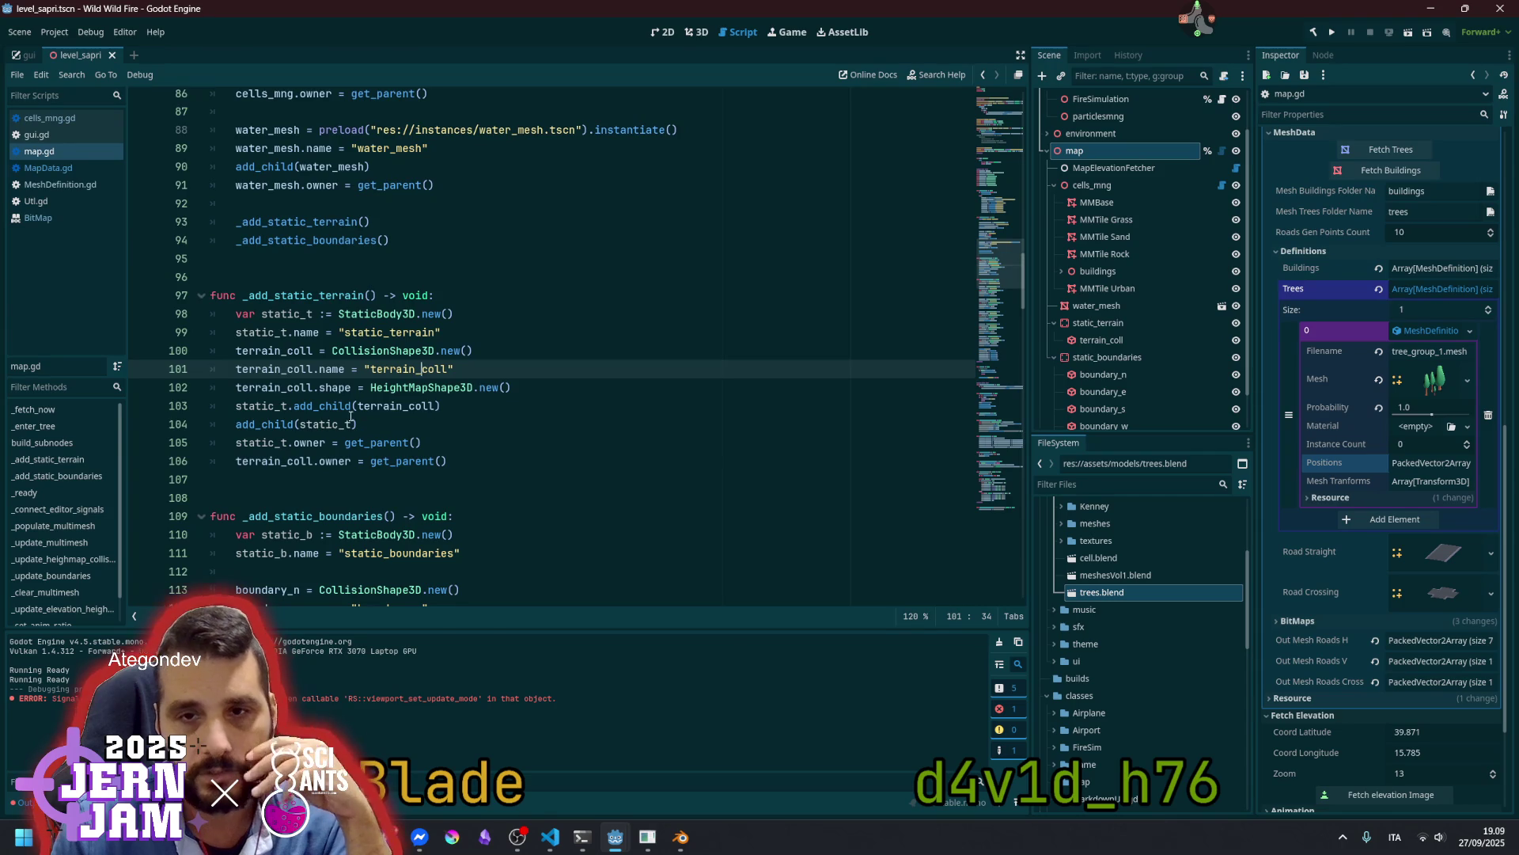
scroll(350, 416, up, 8)
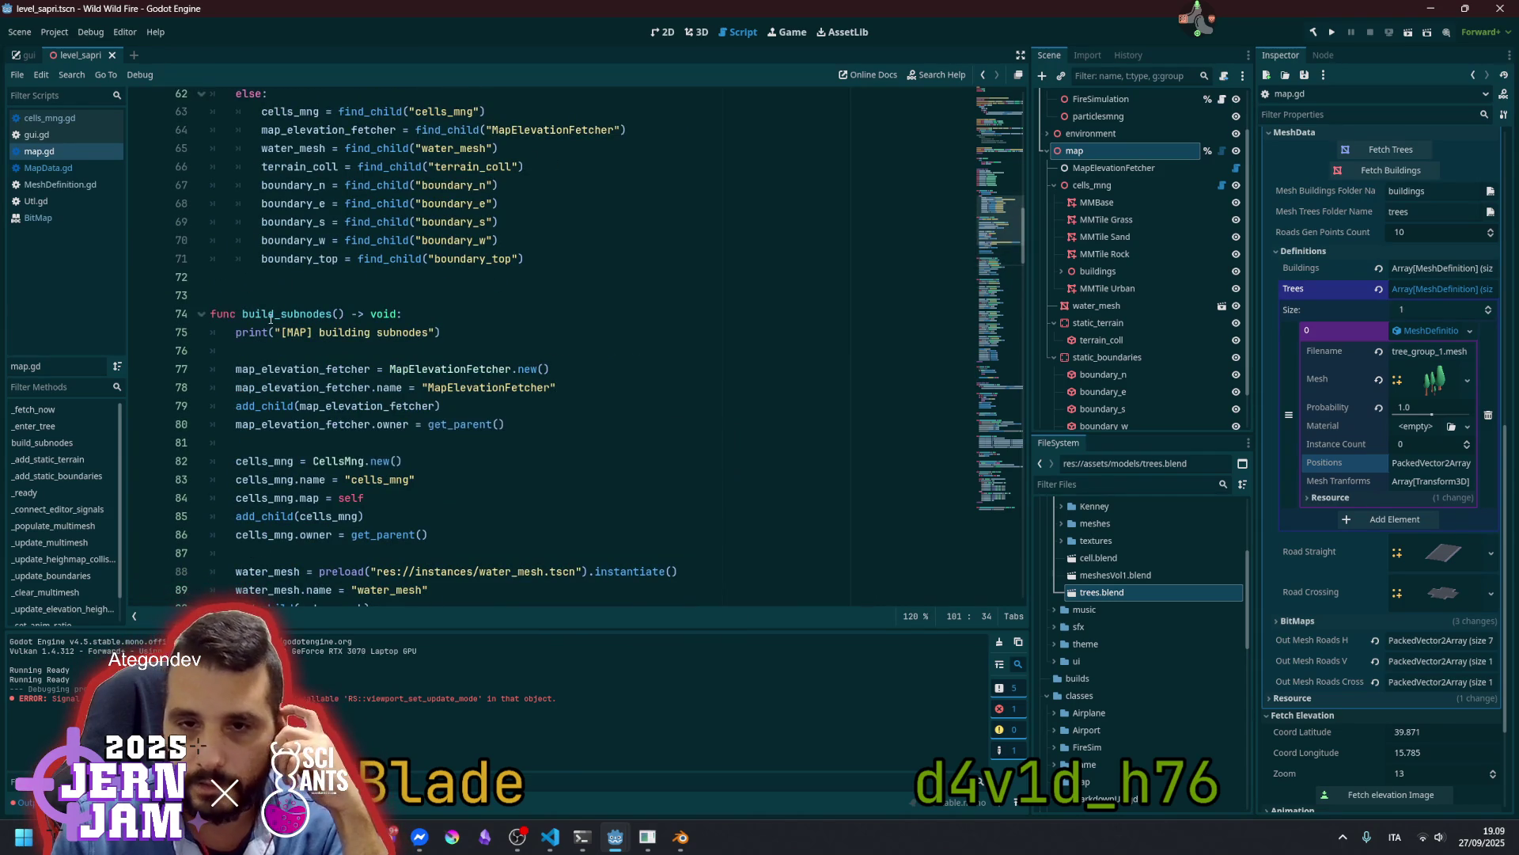
click(288, 313)
click(68, 168)
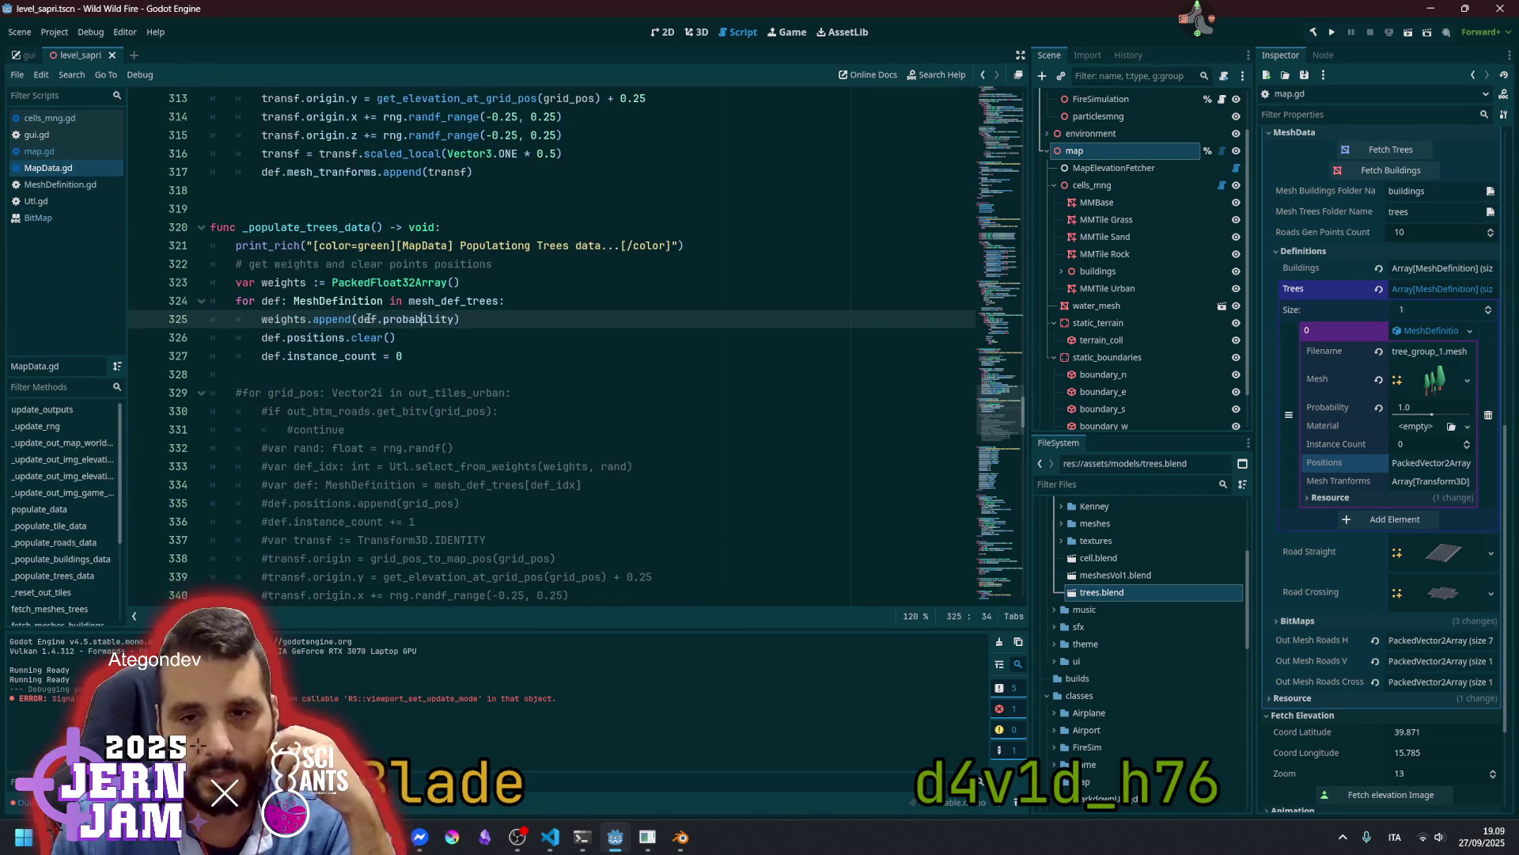
scroll(353, 297, up, 9)
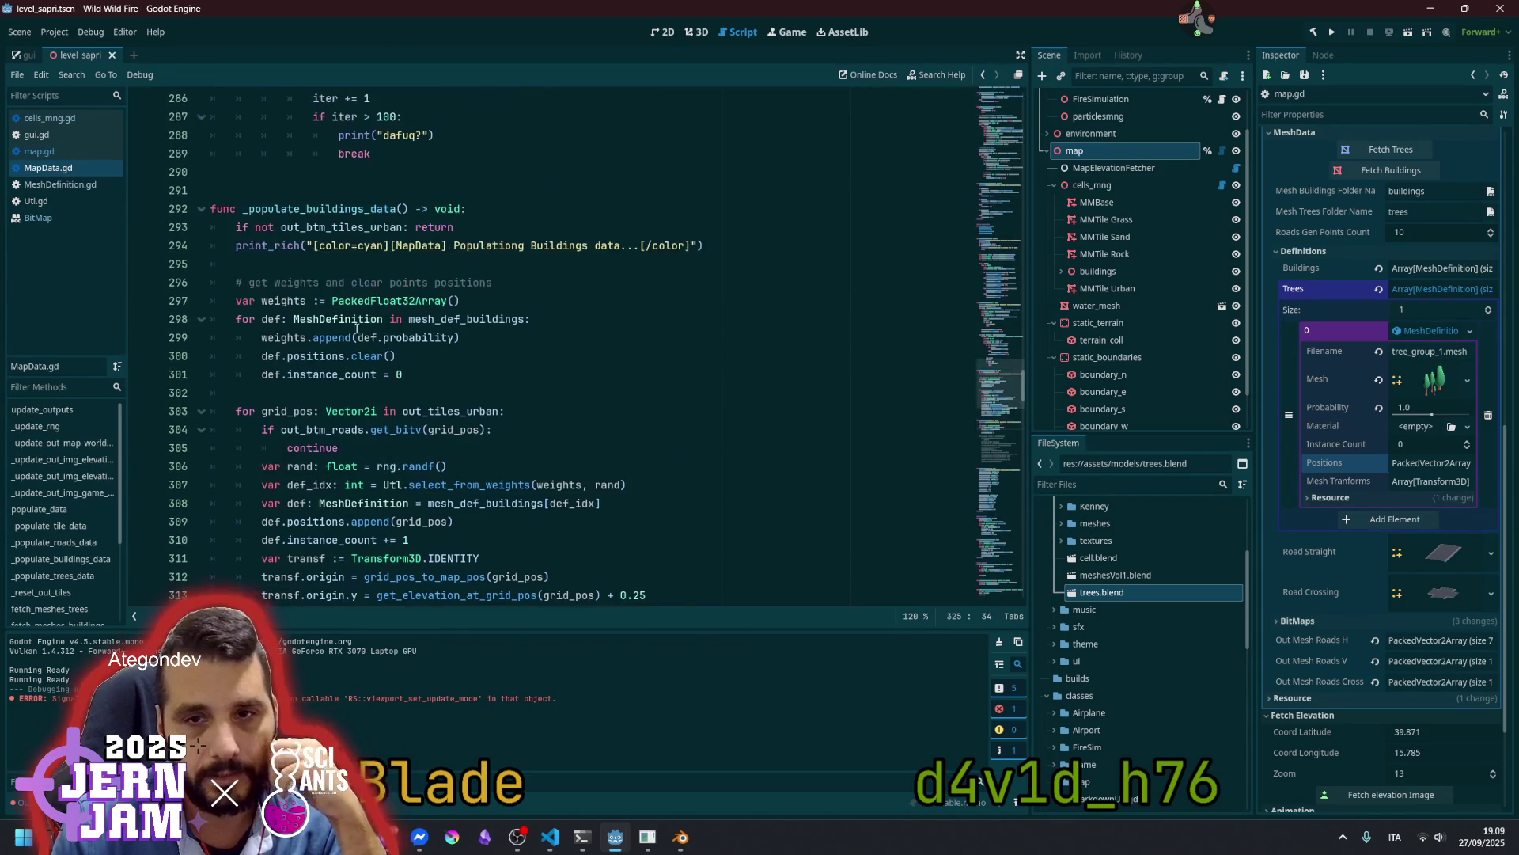
click(315, 208)
click(382, 227)
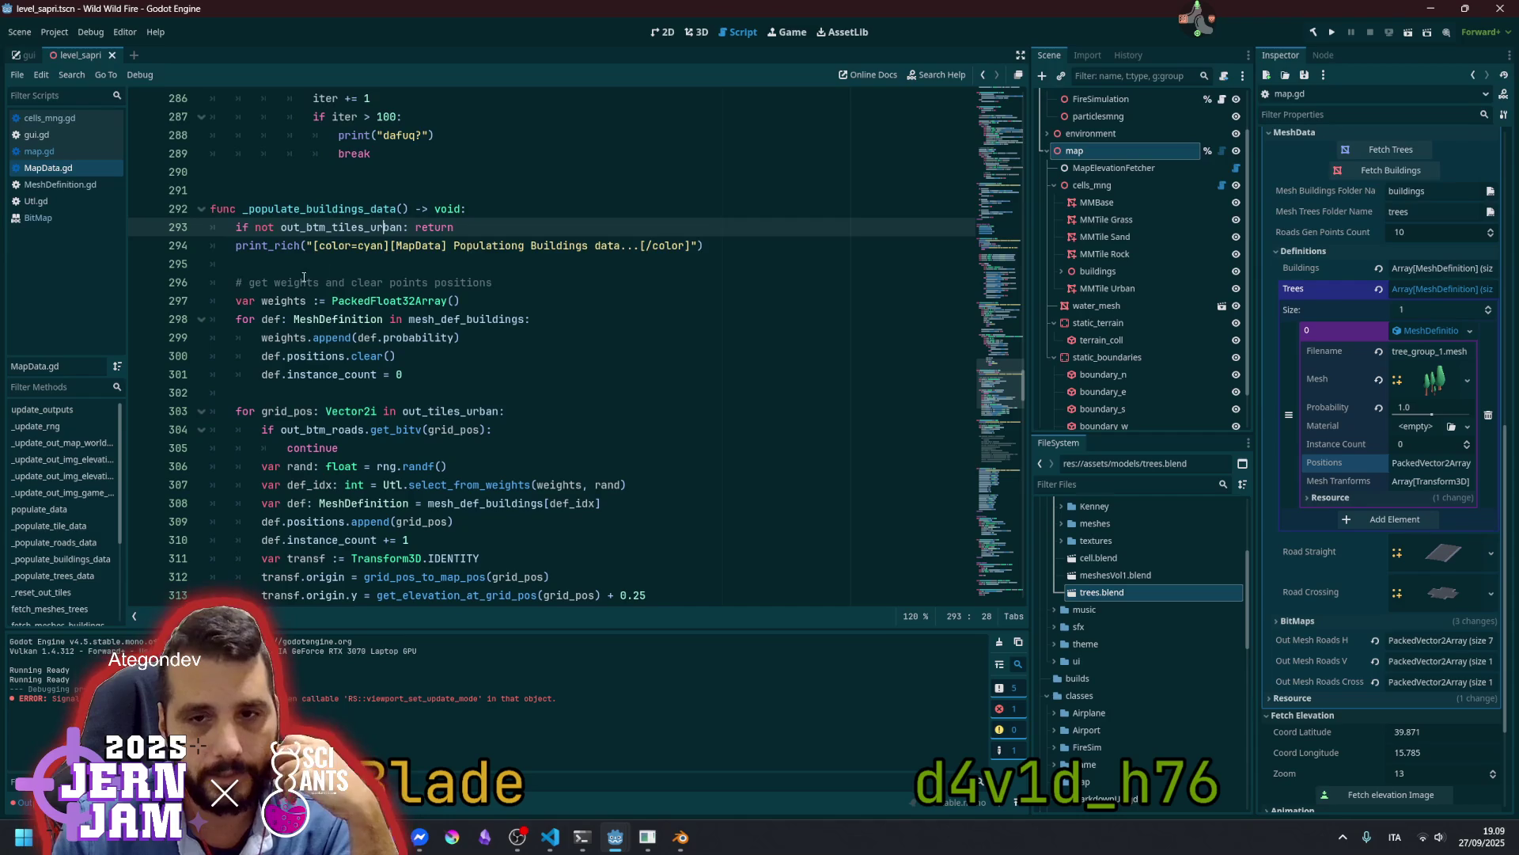
drag(238, 301, 461, 301)
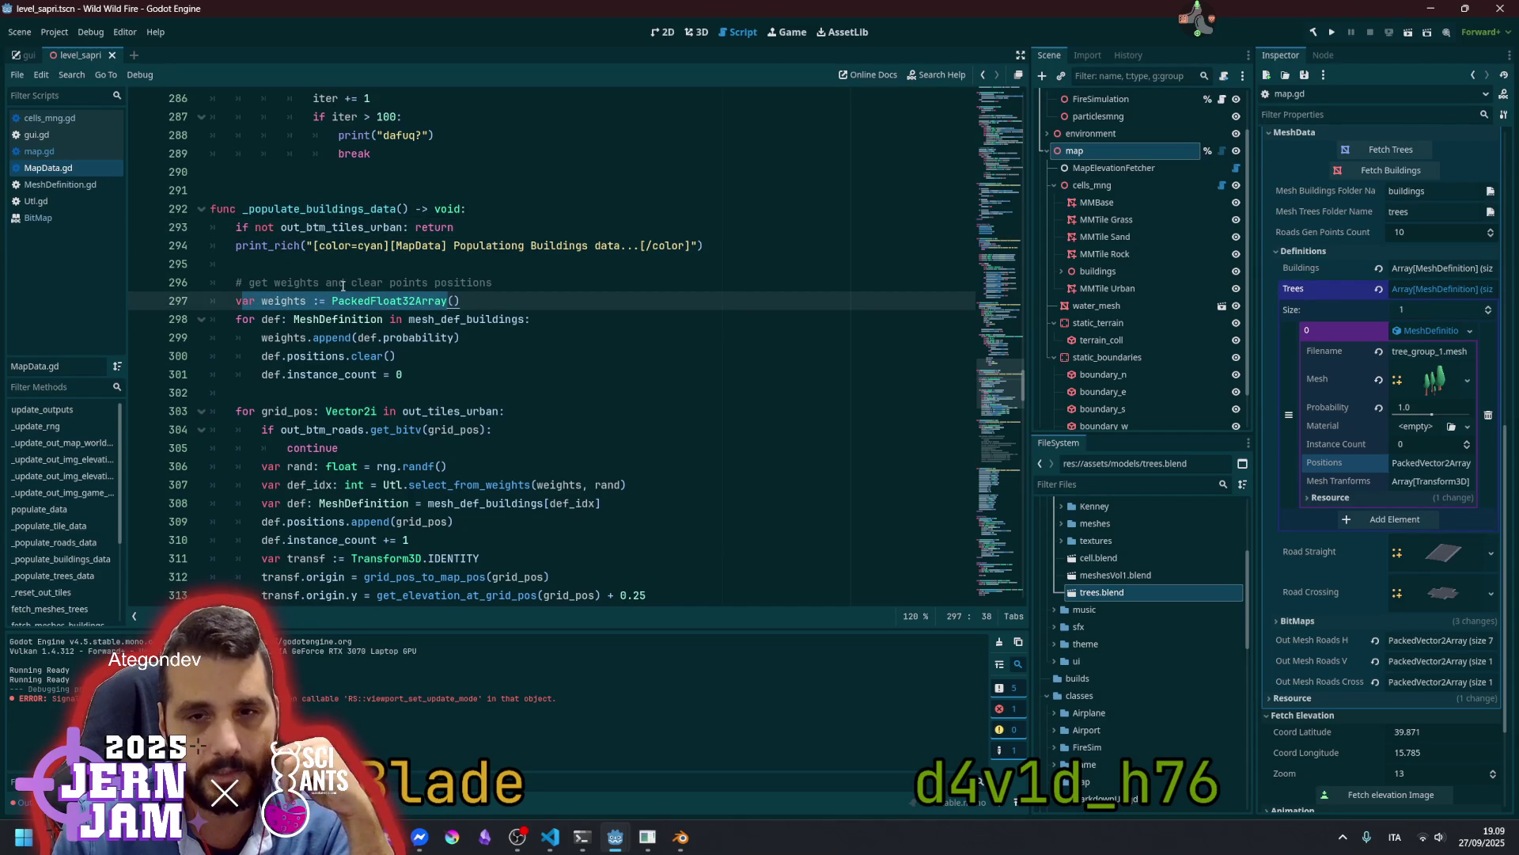
scroll(348, 290, down, 6)
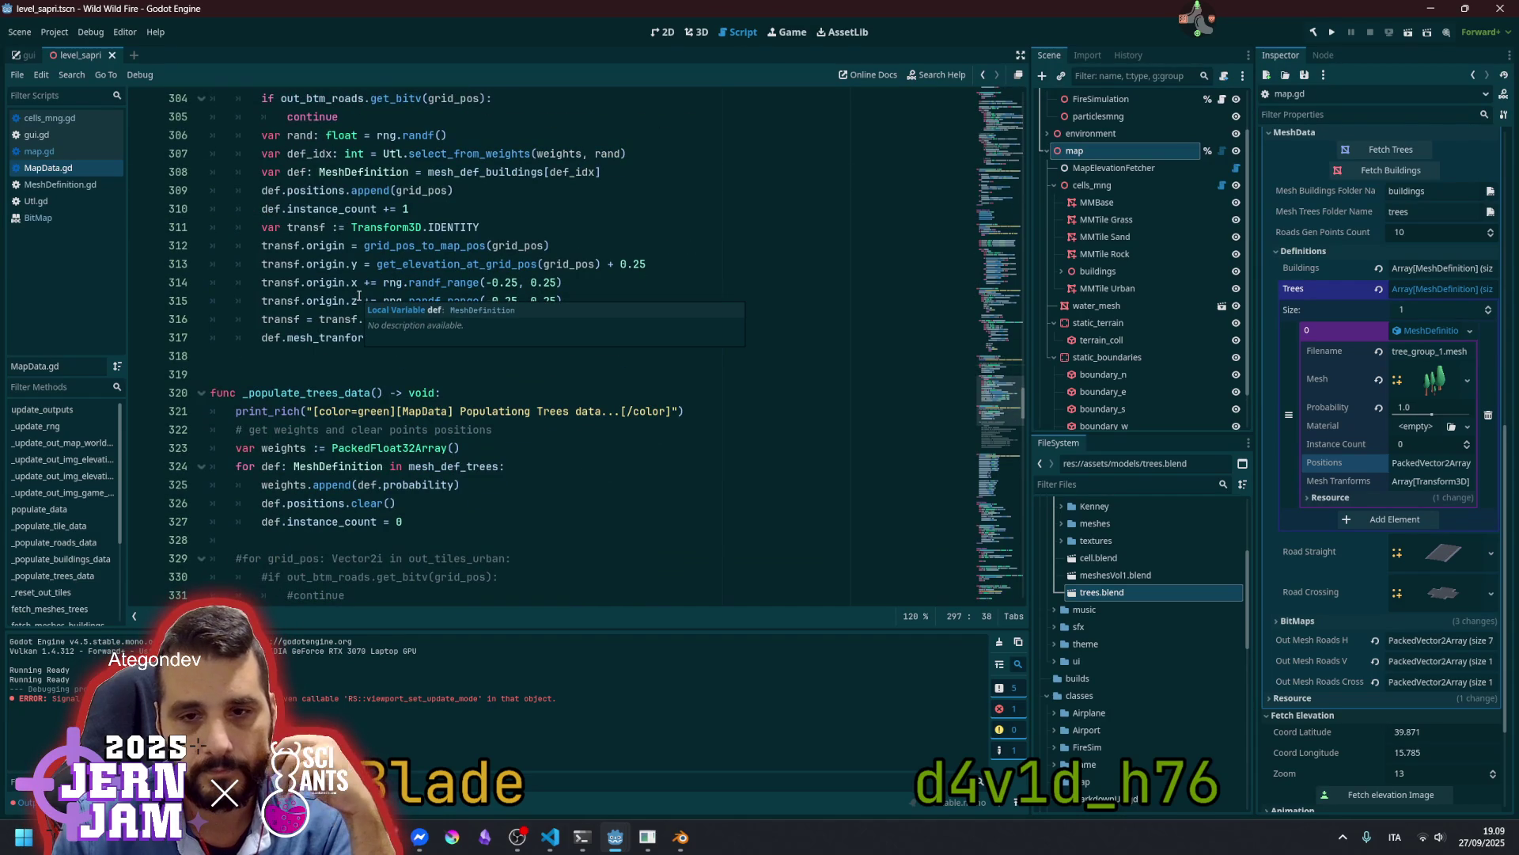
double_click(440, 468)
click(342, 503)
drag(301, 503, 345, 521)
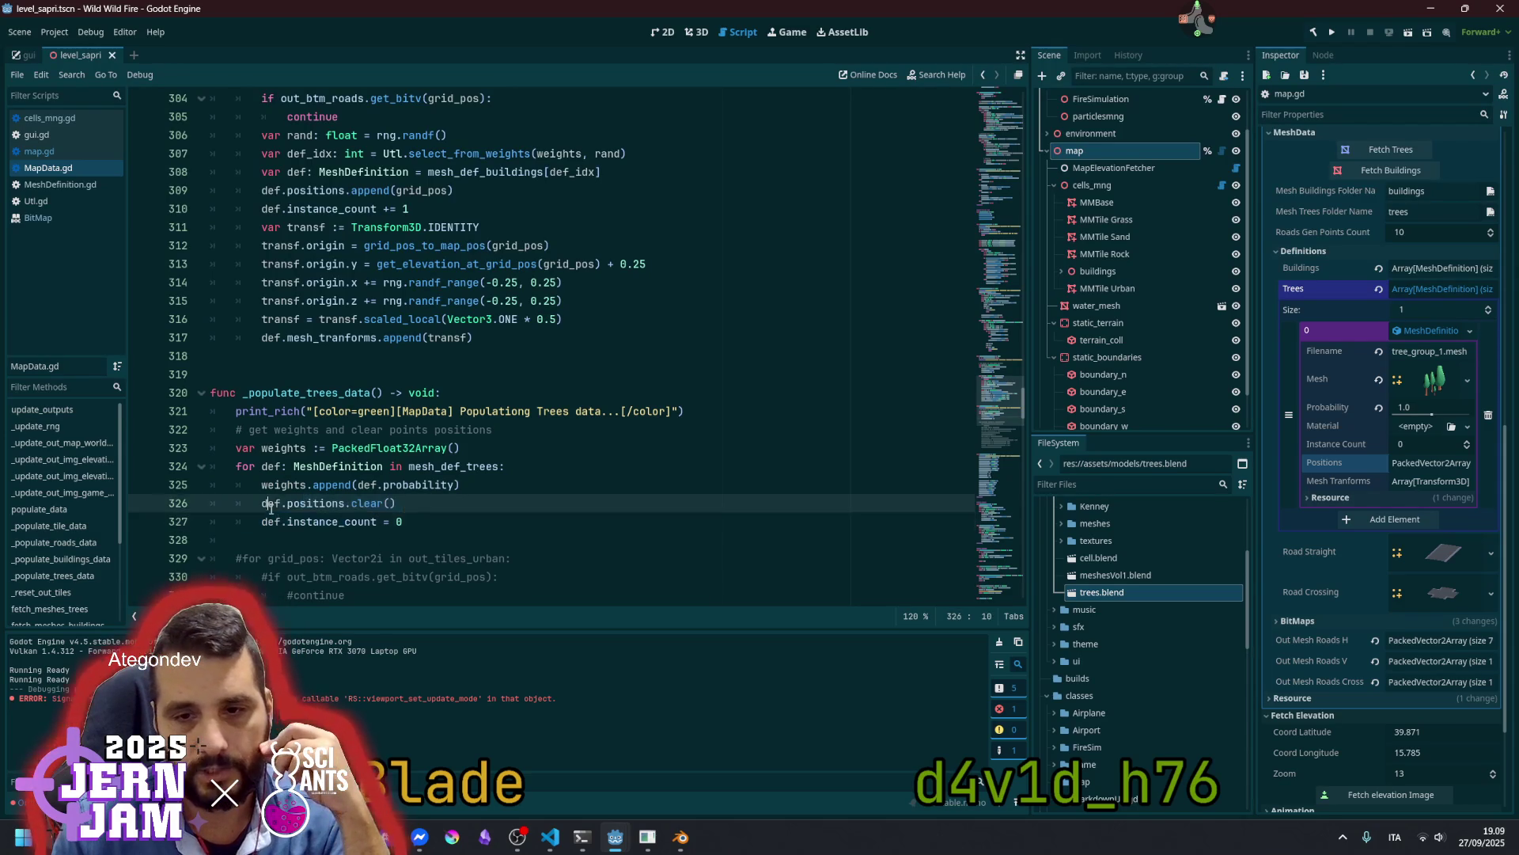
click(321, 521)
click(320, 503)
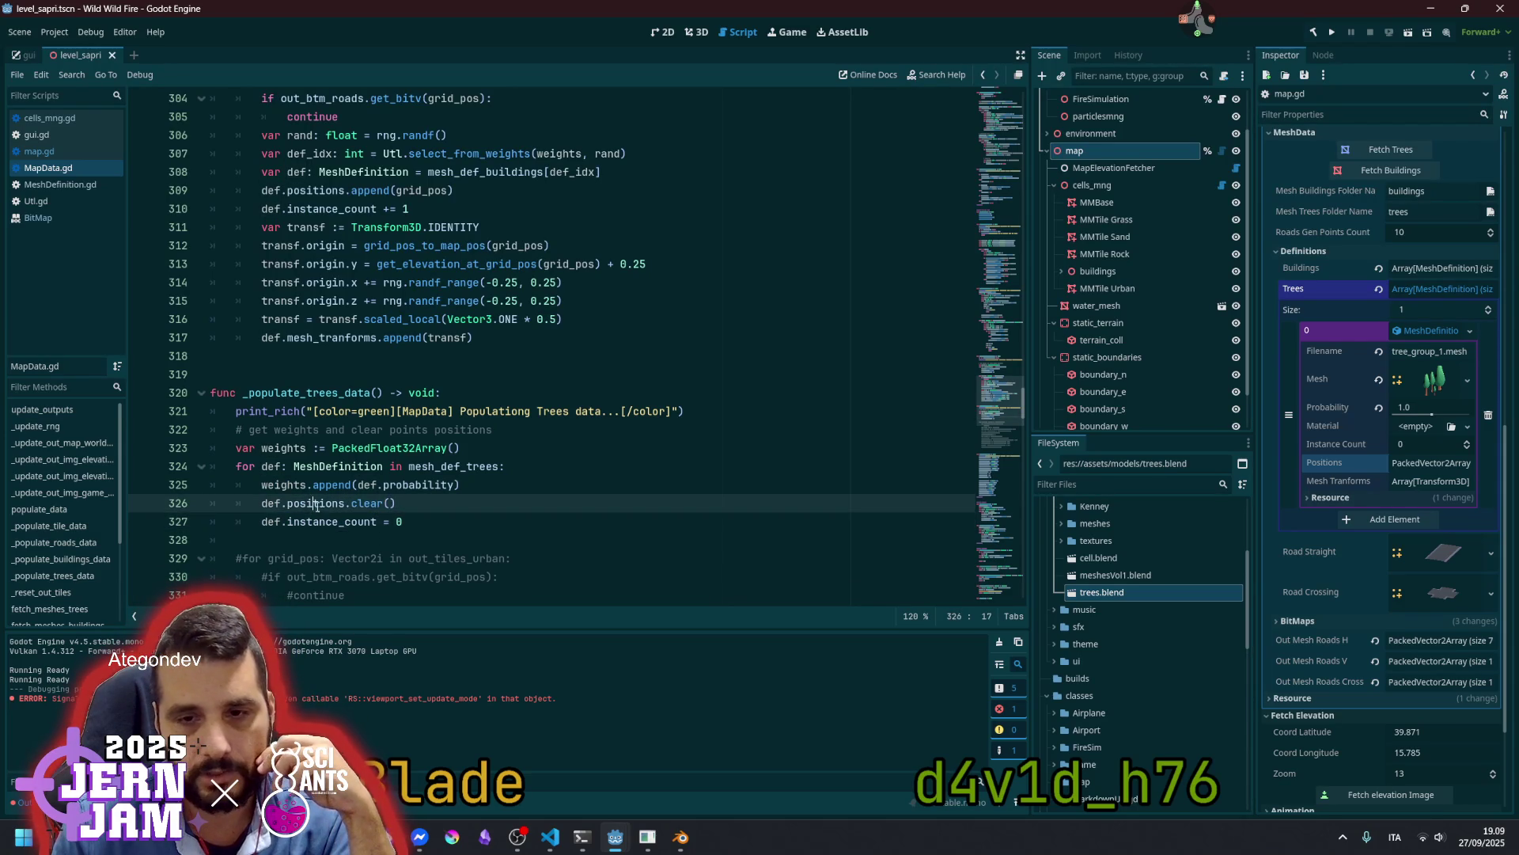
double_click(283, 484)
click(315, 454)
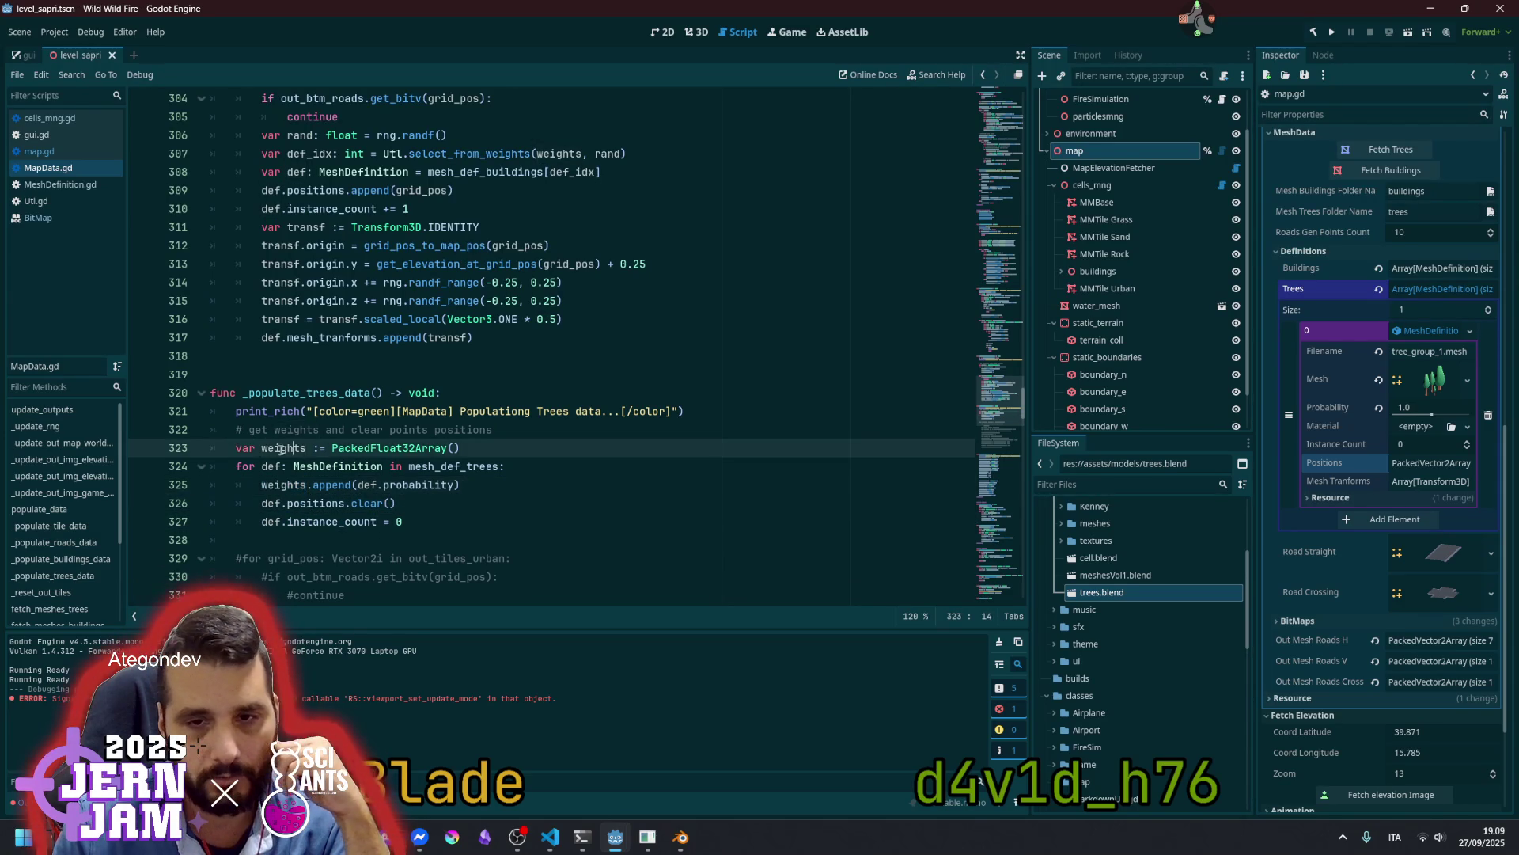
double_click(446, 442)
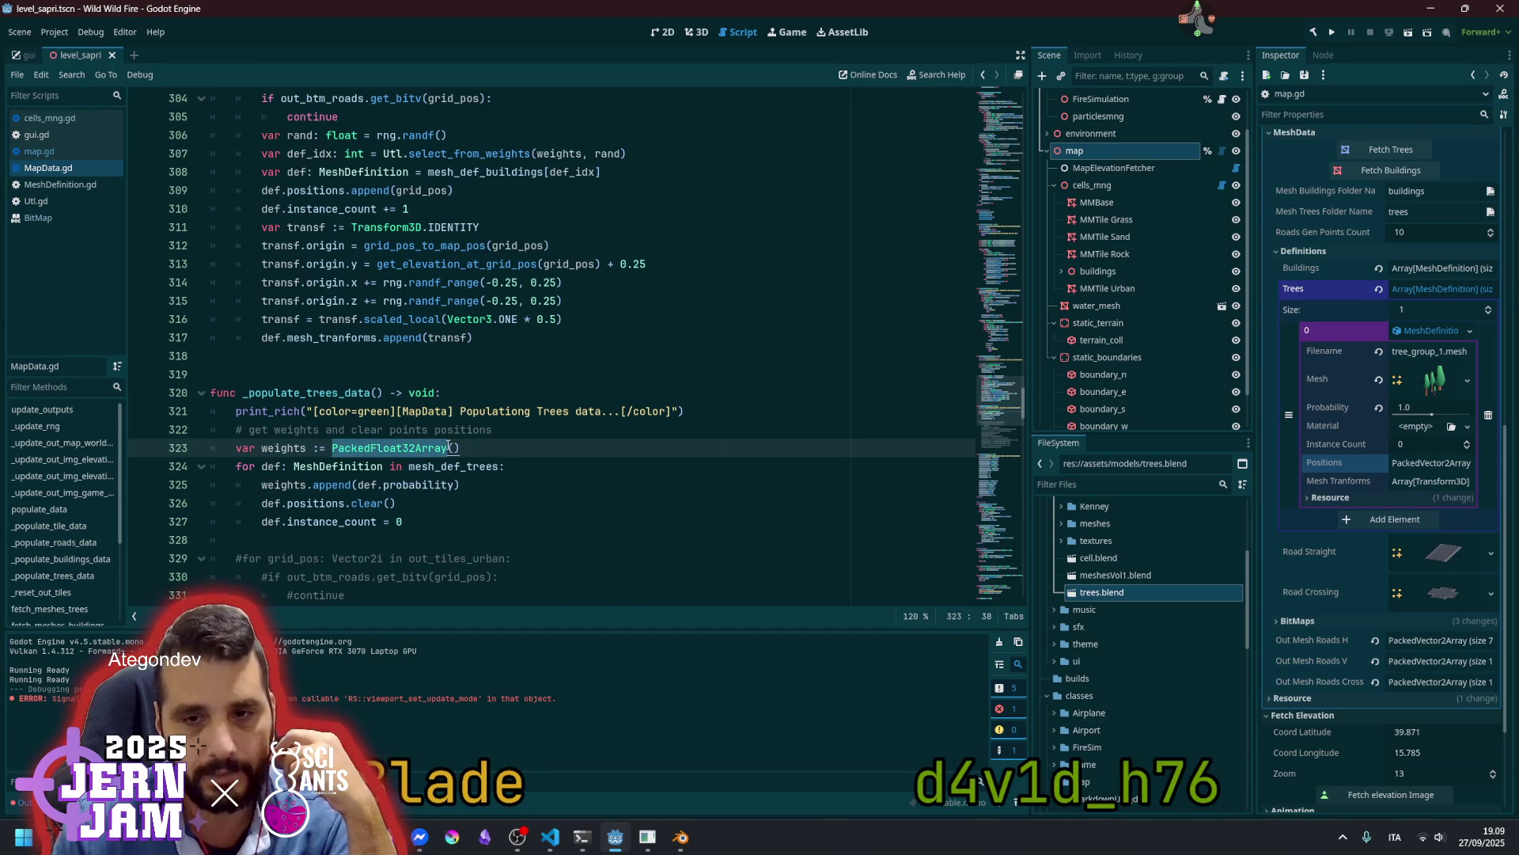
click(423, 431)
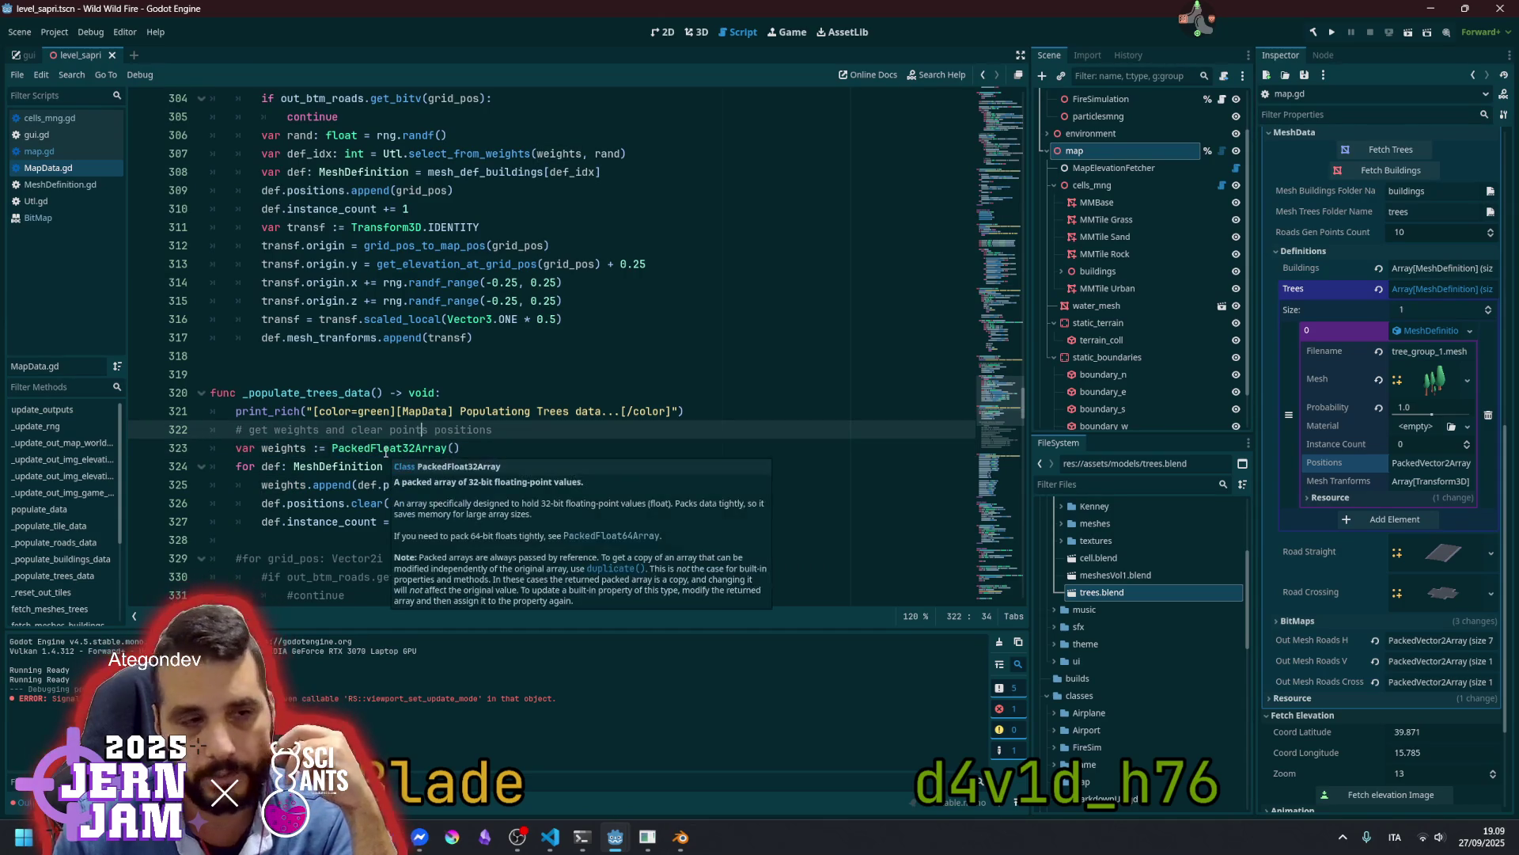
scroll(386, 452, down, 3)
scroll(355, 404, up, 3)
scroll(355, 404, up, 3)
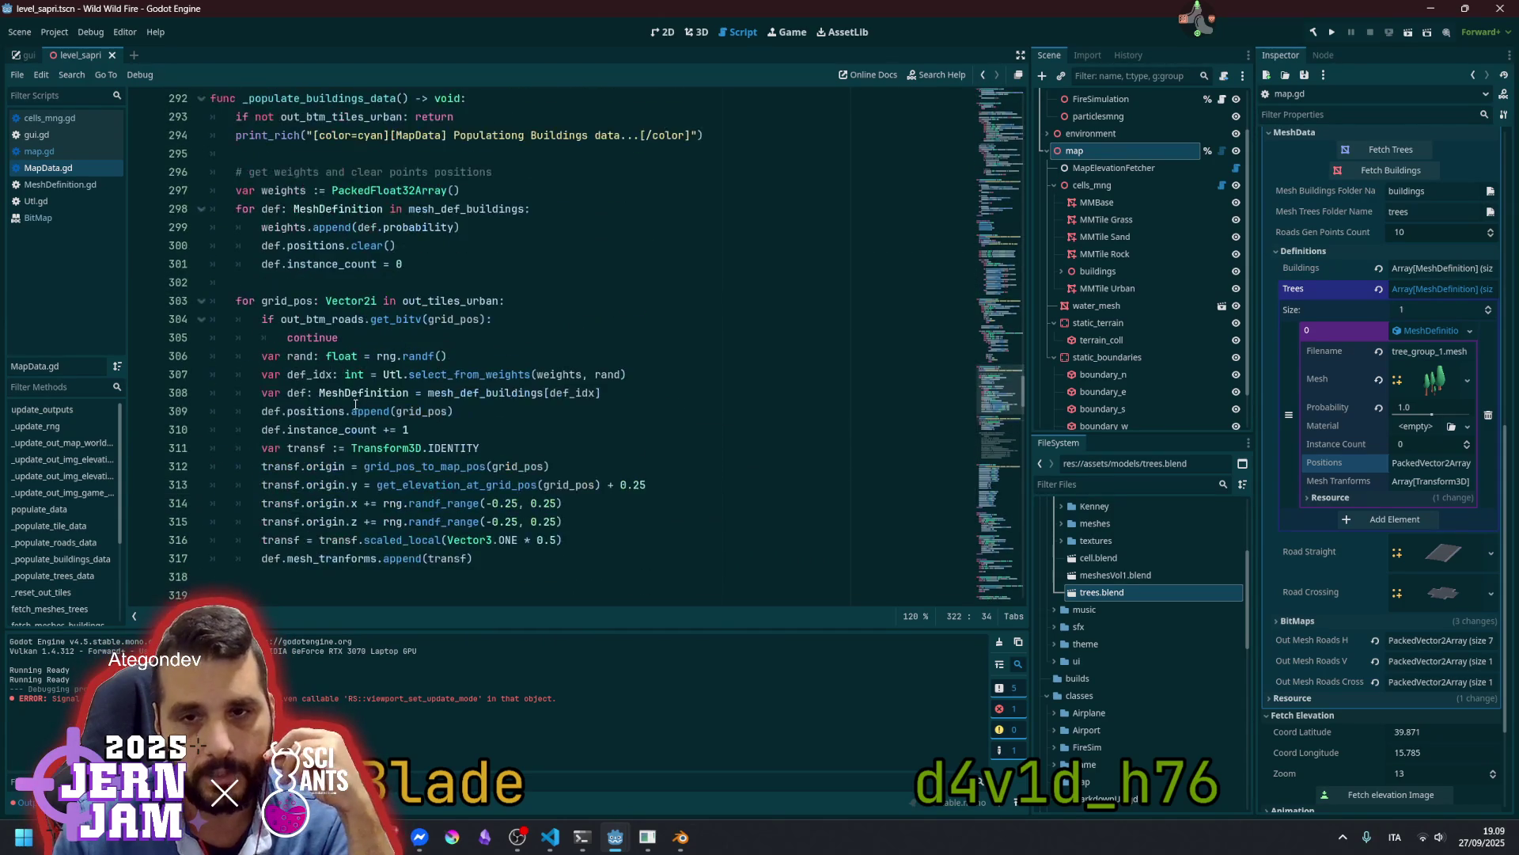
scroll(355, 404, up, 2)
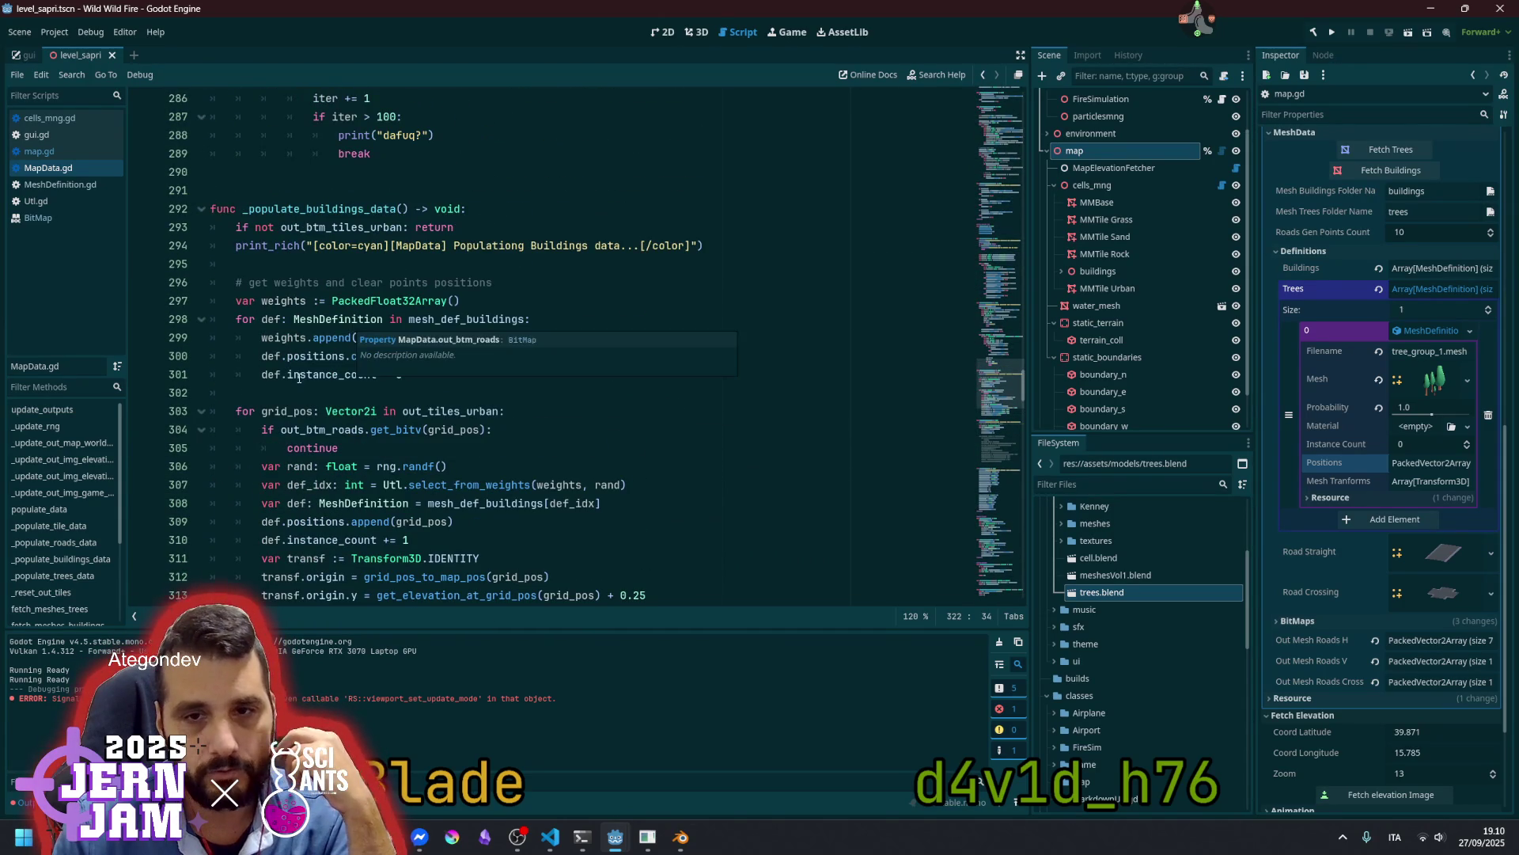
drag(236, 411, 496, 428)
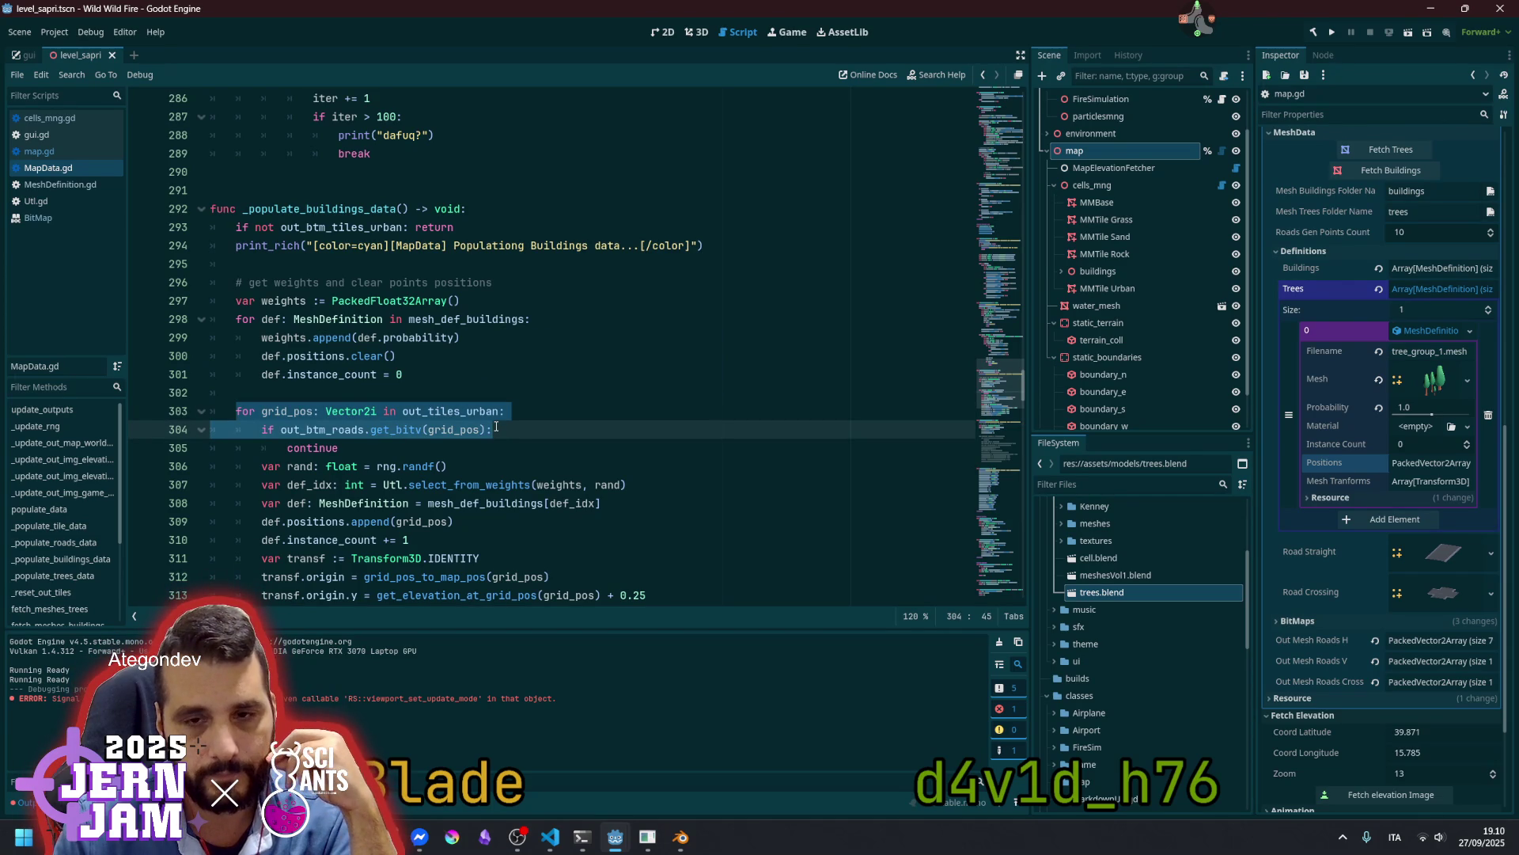
double_click(287, 411)
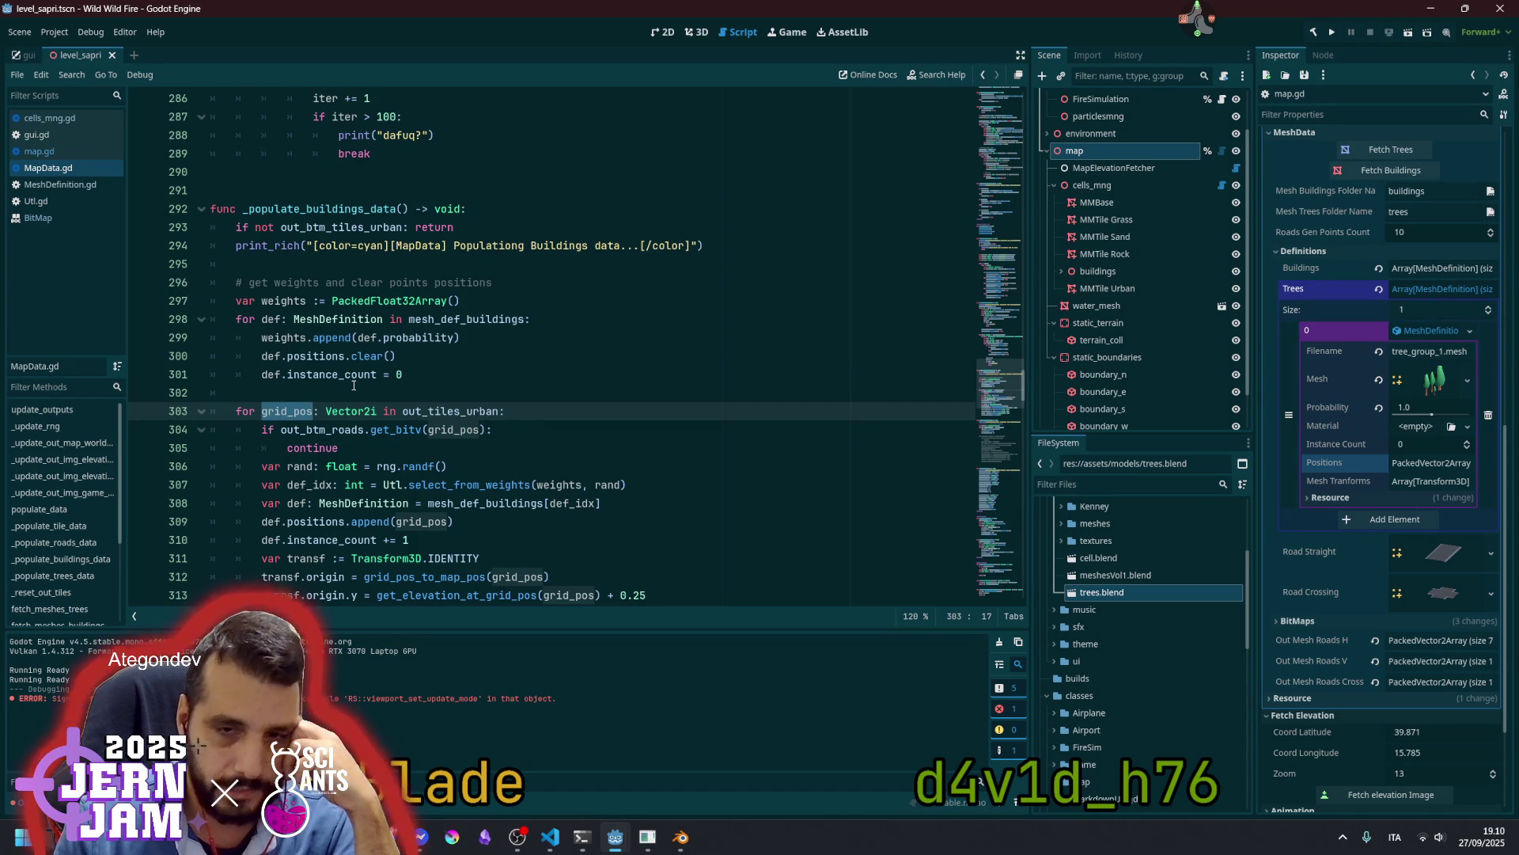
scroll(340, 426, down, 4)
scroll(341, 426, down, 4)
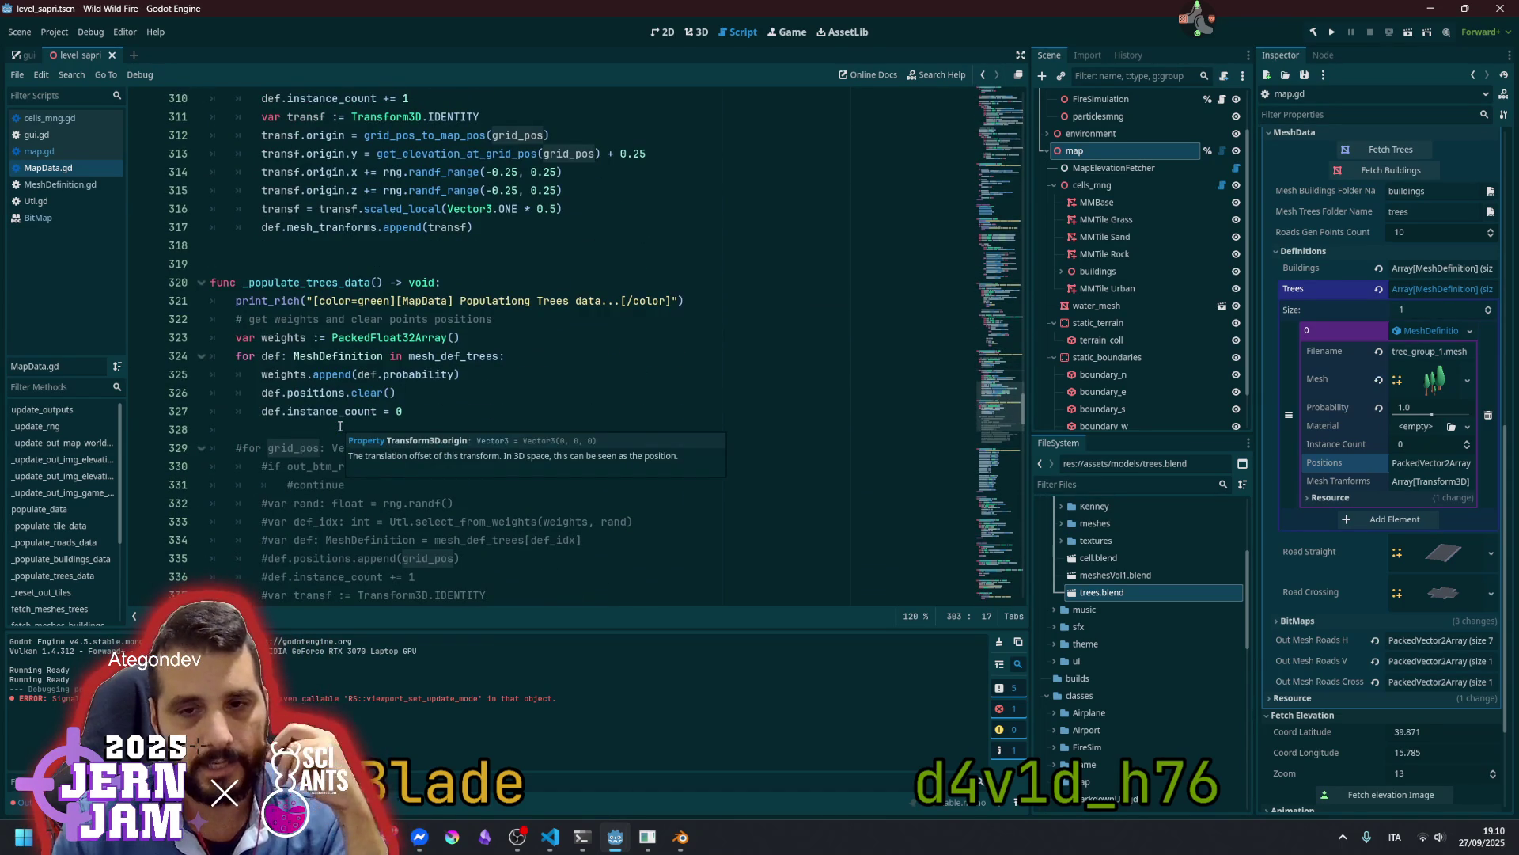
click(414, 422)
Add nested 'for x in size.x:' and 'for y in size.y:' loops in _populate_trees_data
key(Return)
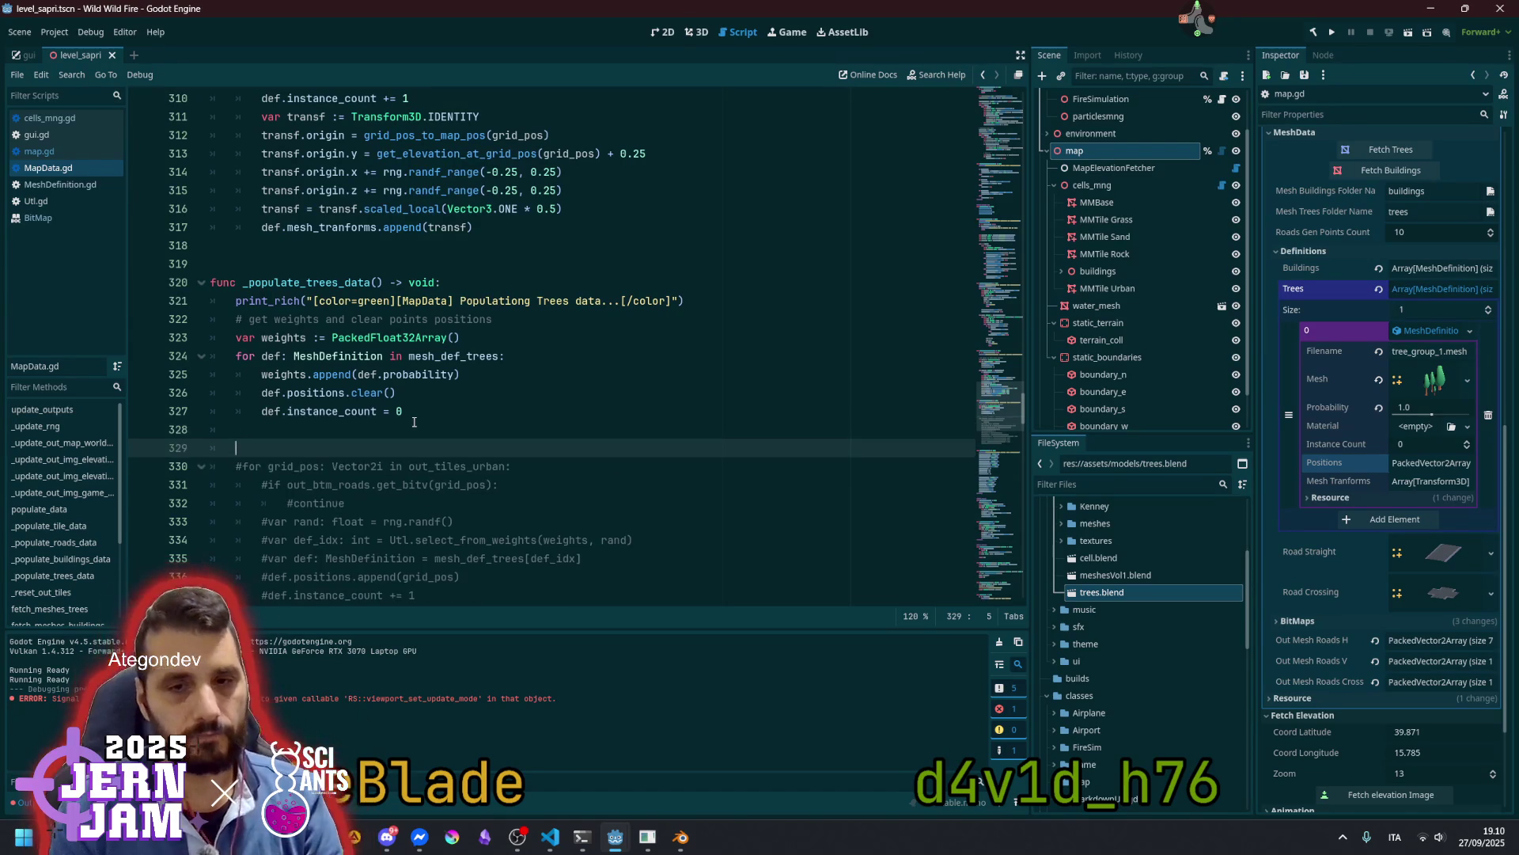
text(for x in)
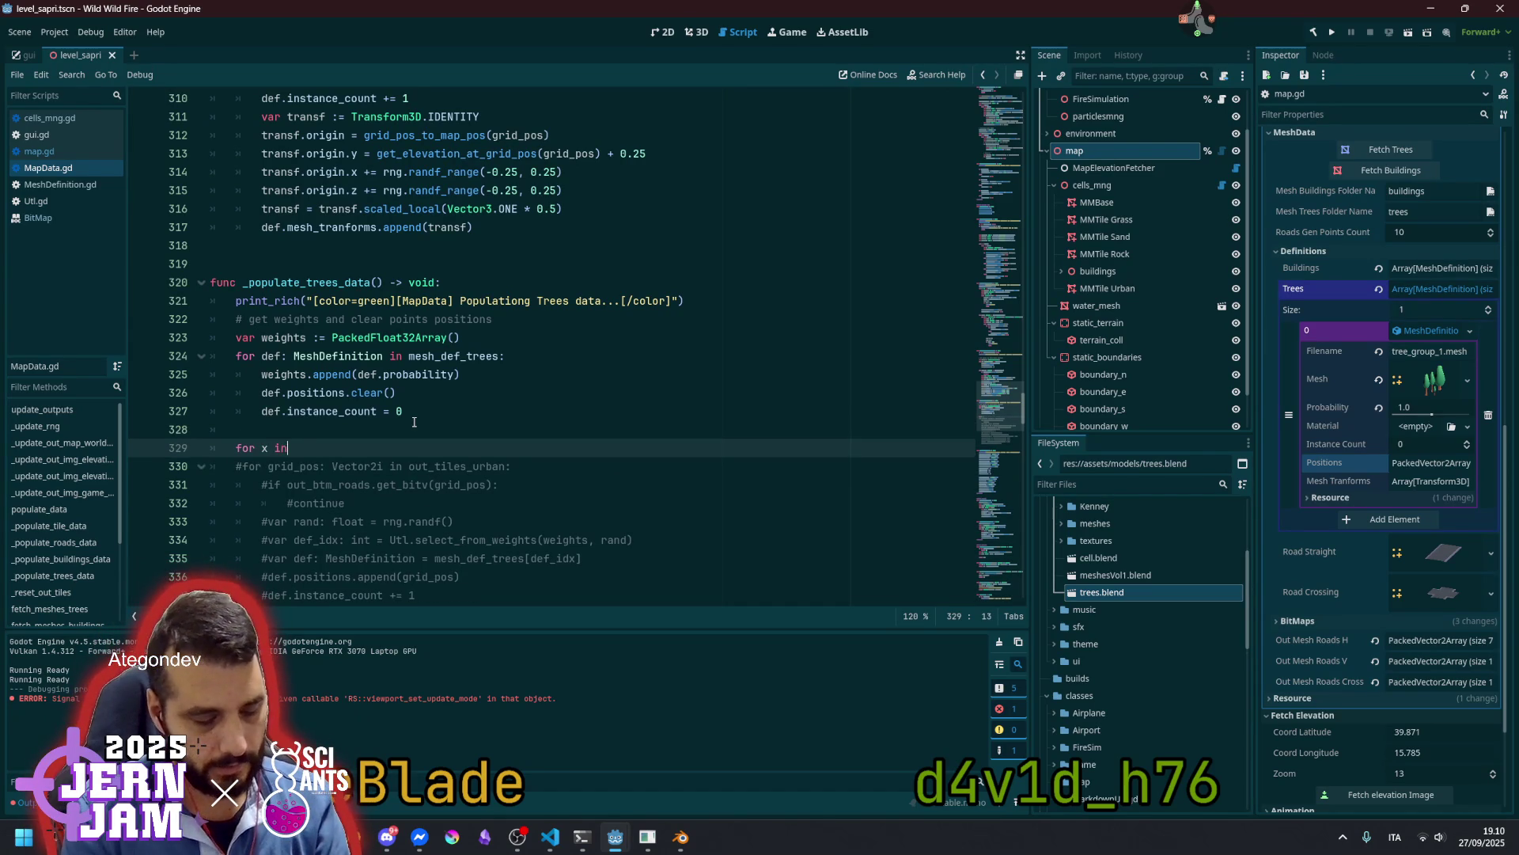
text( size.x)
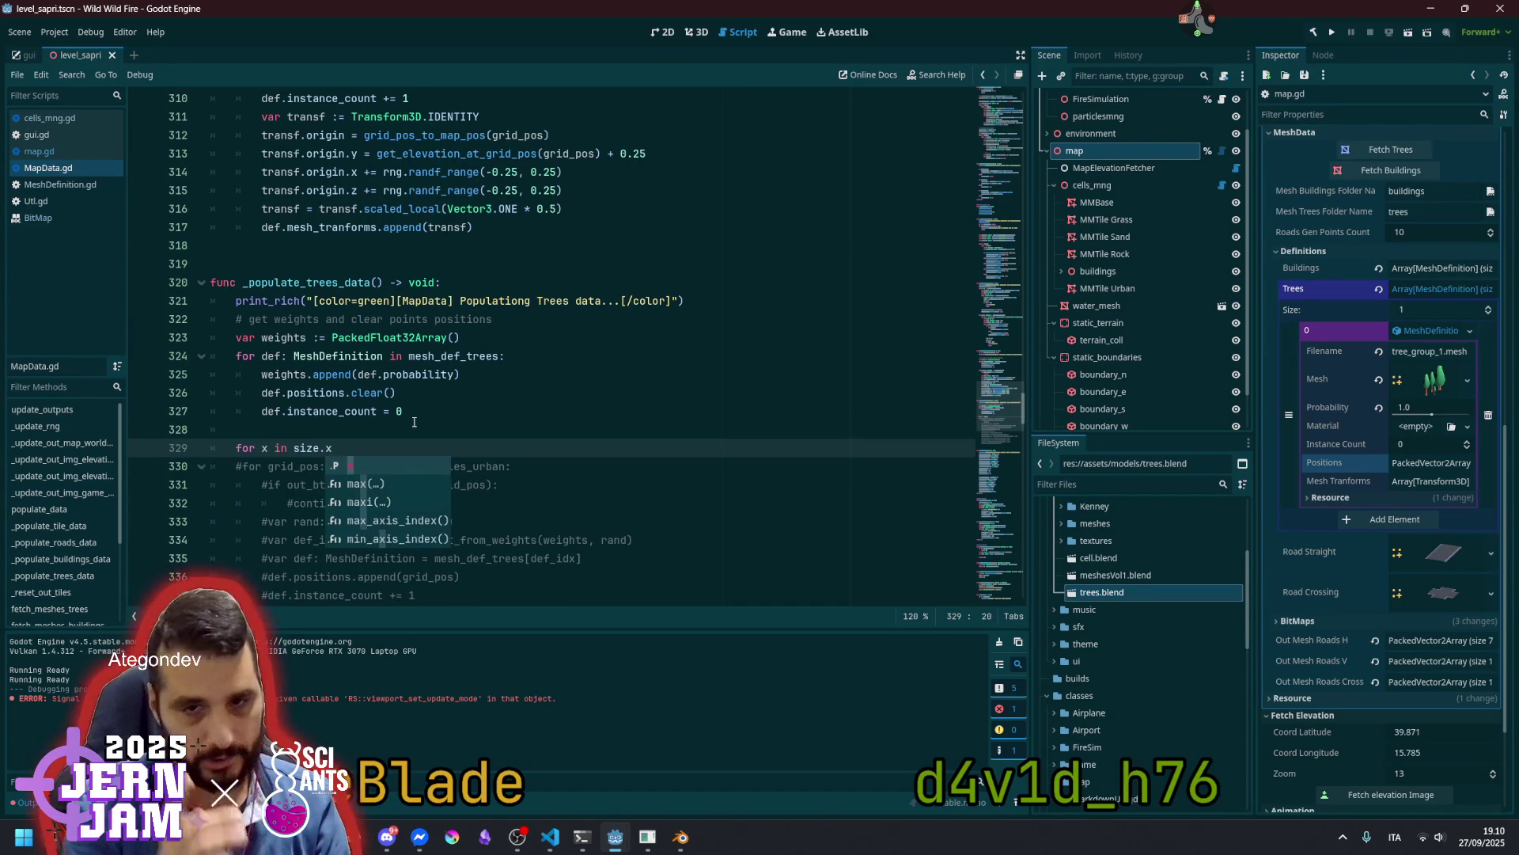
text(:)
key(Return)
text(for x in size.x:)
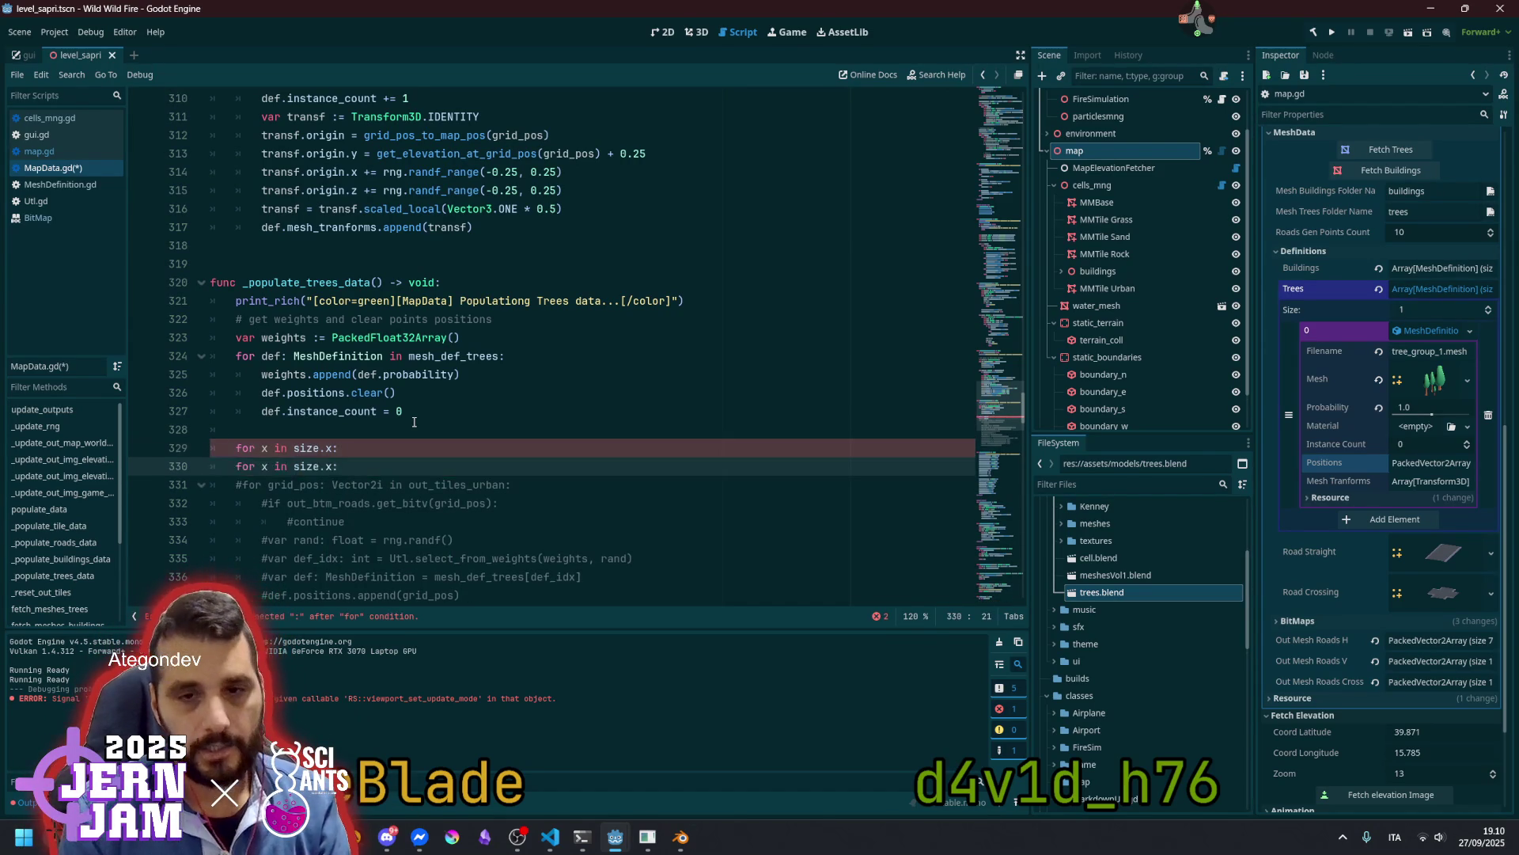
key(Left)
key(Left)
key(Left)
key(Left)
key(Left)
key(ctrl+d)
key(ctrl+d)
text(y)
key(End)
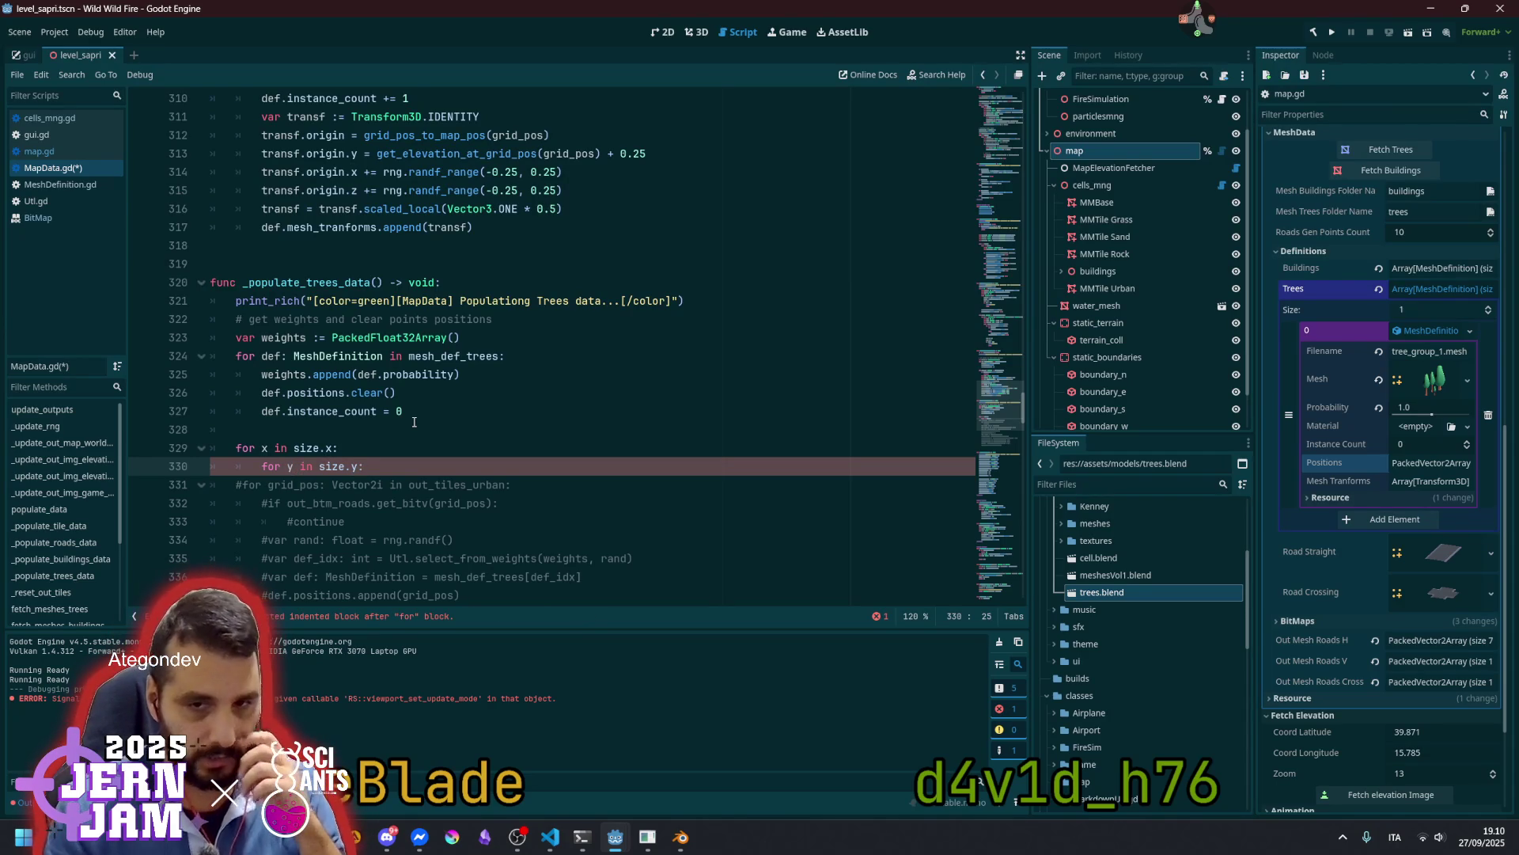
key(Down)
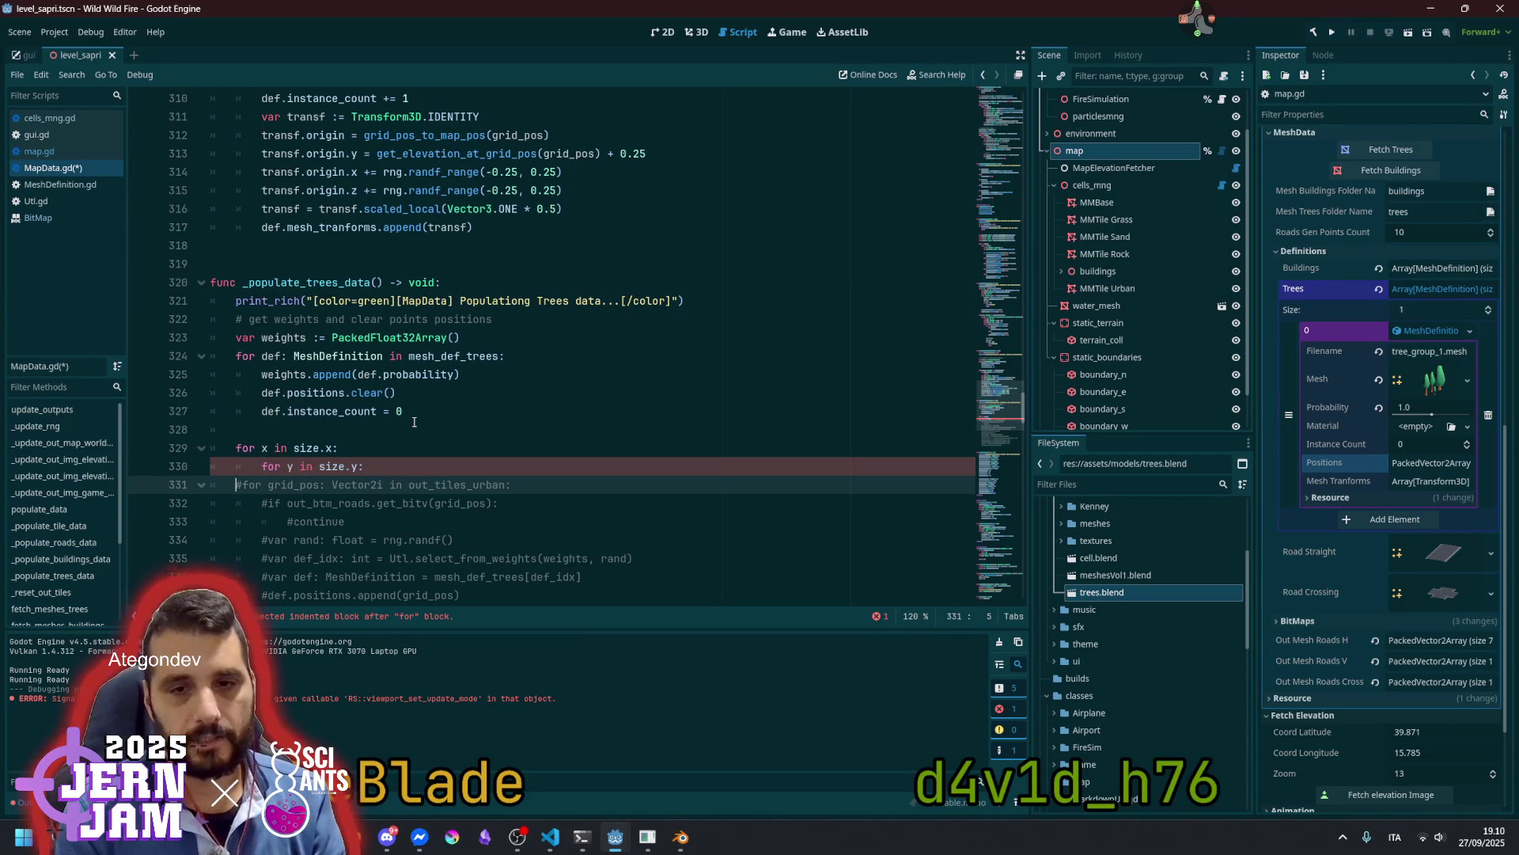
key(Home)
key(ctrl+shift+Right)
Rewrite the commented line as 'var grid_pos = Vector2i(x, y)' inside the y loop
text(var)
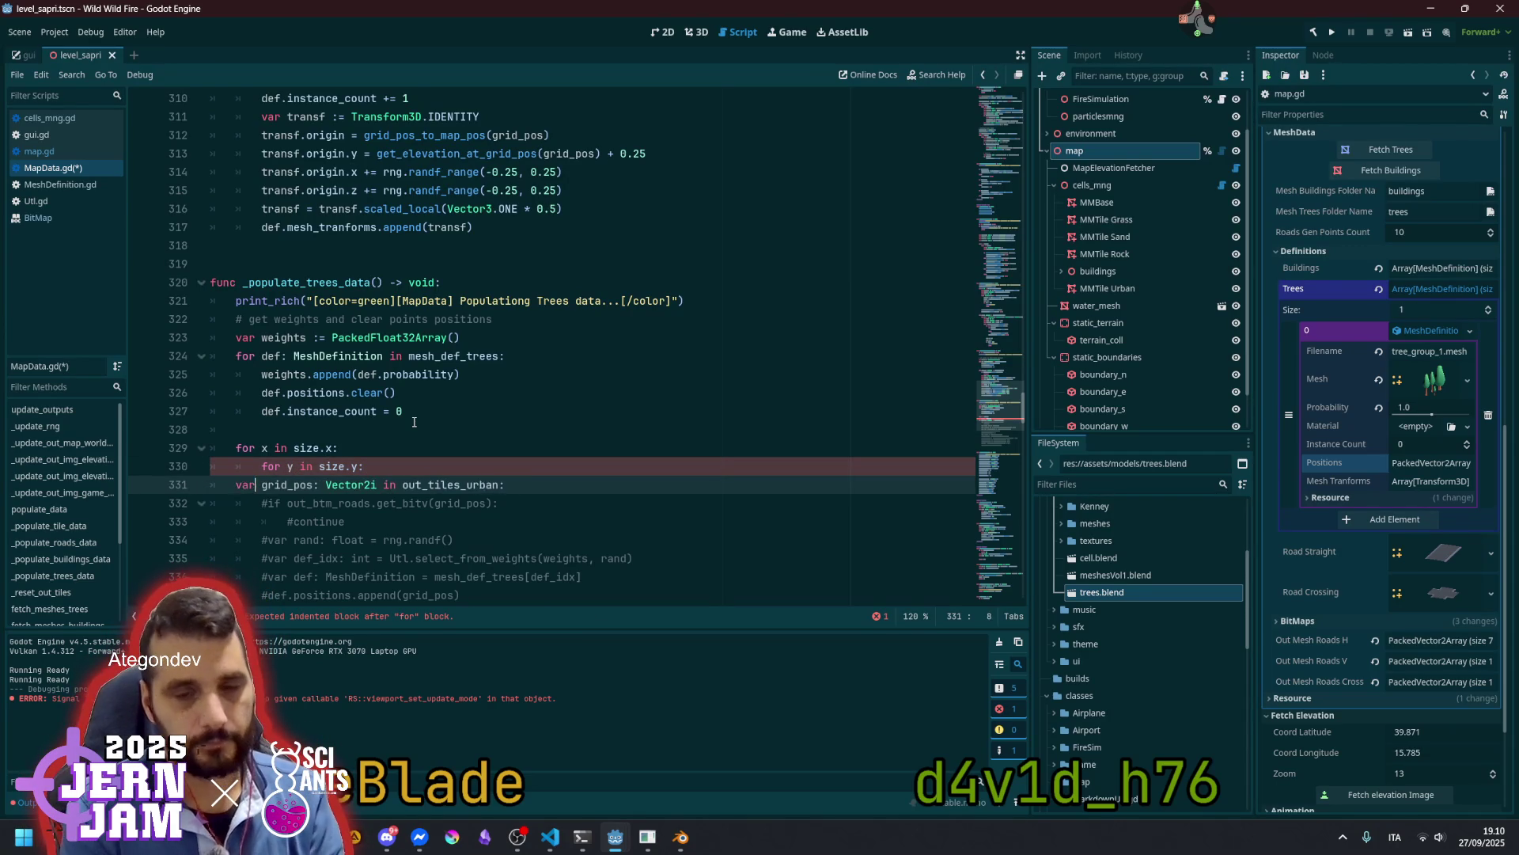
key(Tab)
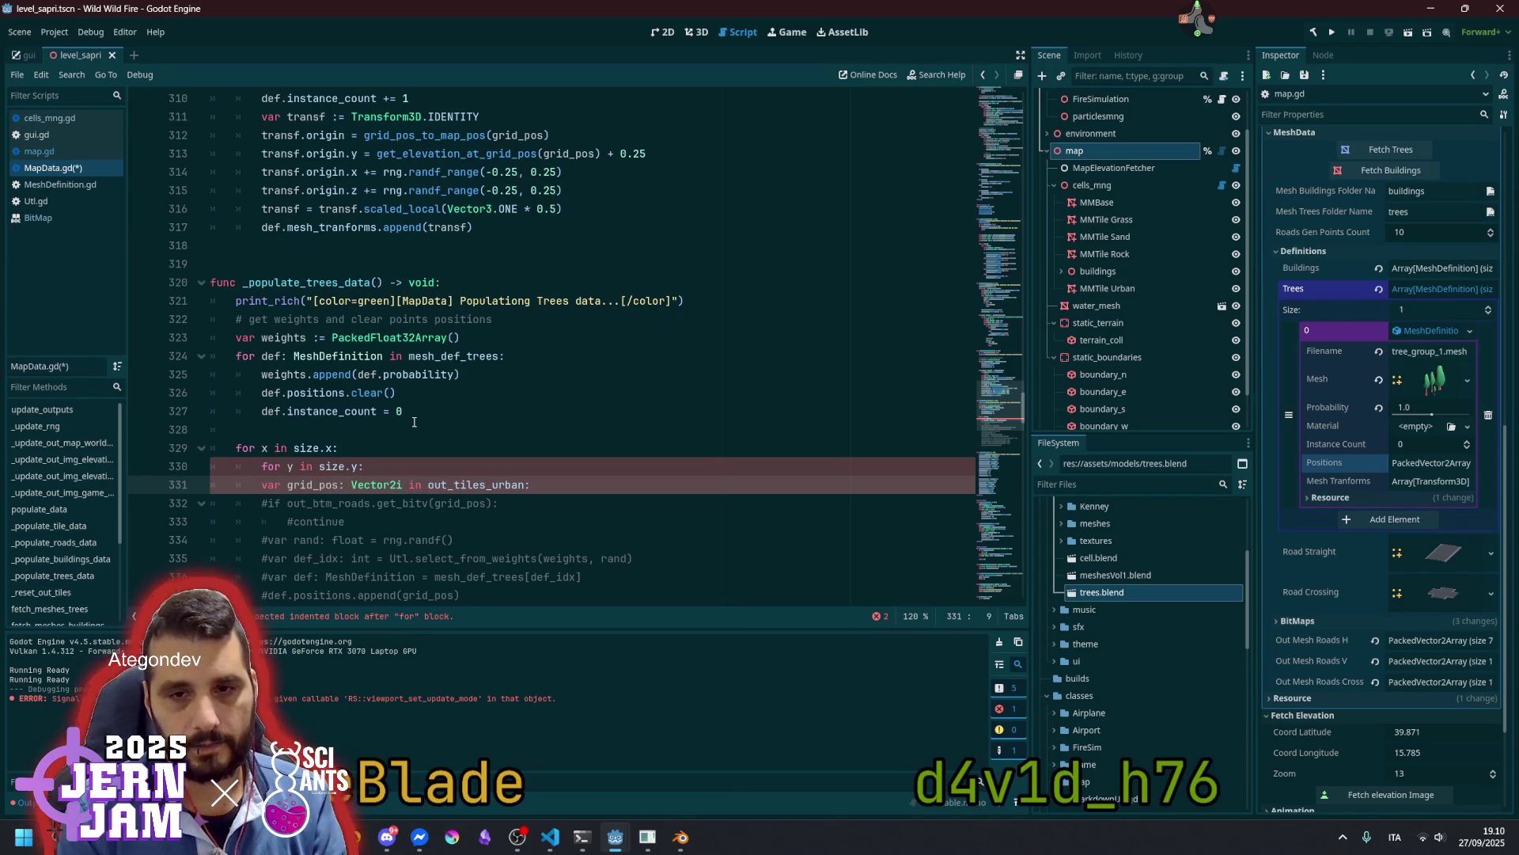
key(Tab)
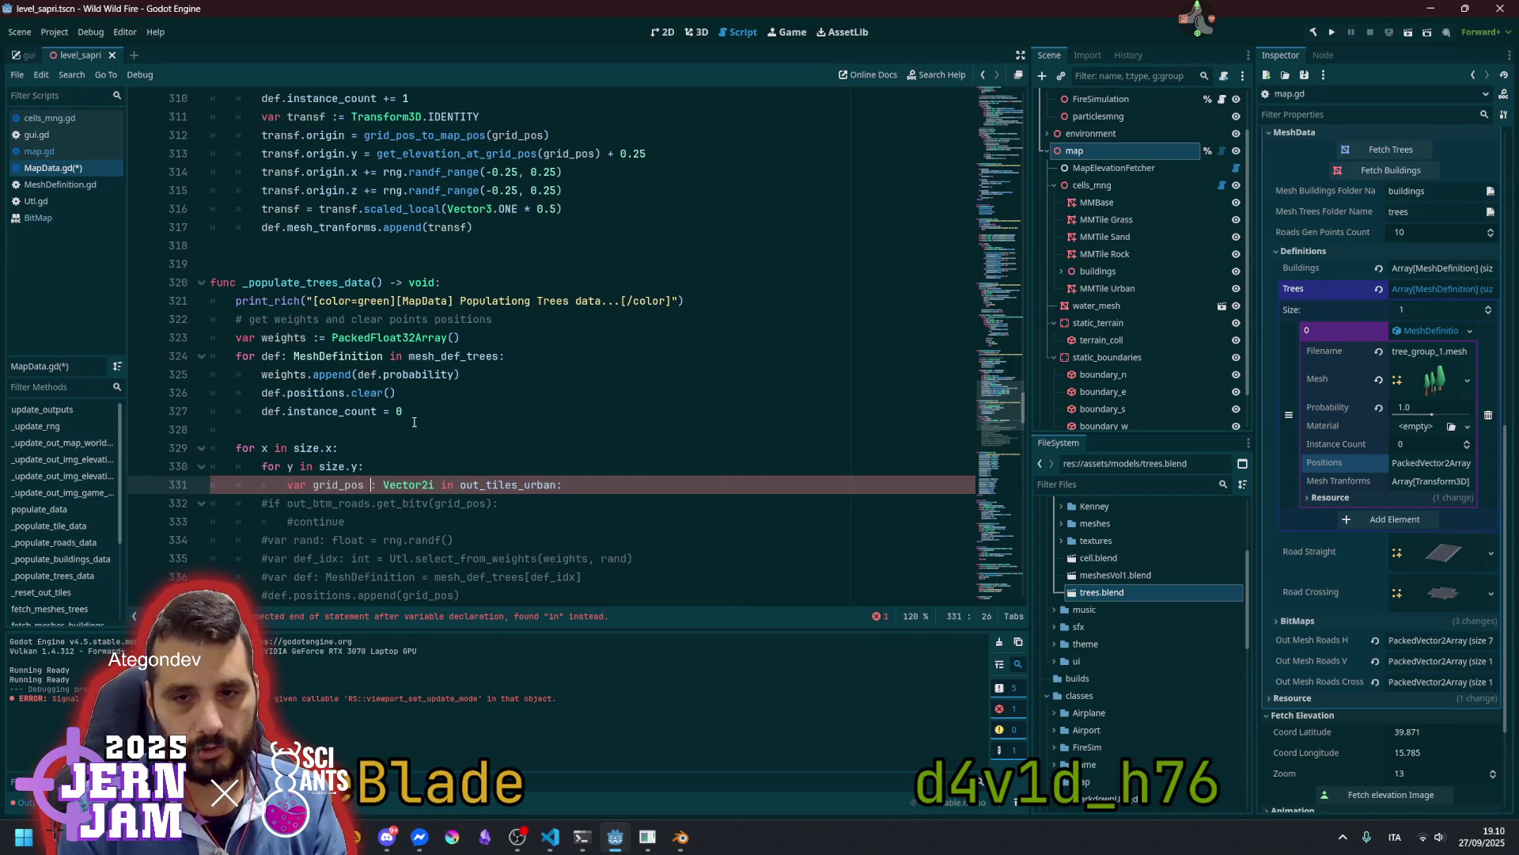
key(Right)
text(=)
key(ctrl+Delete)
text(Vector2i)
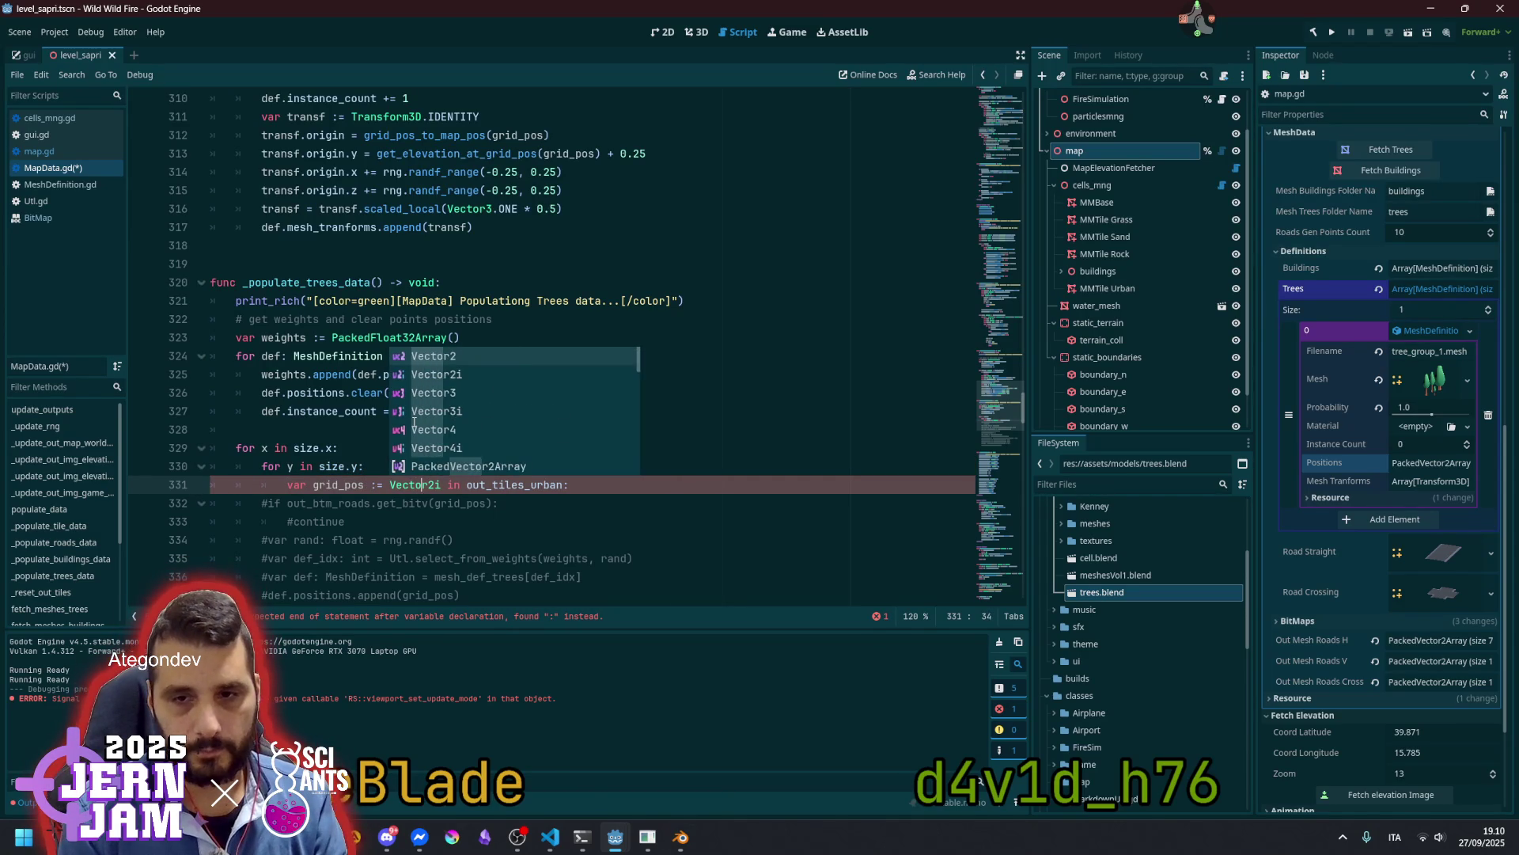
key(shift+End)
key(Delete)
key(BackSpace)
text((x, y)
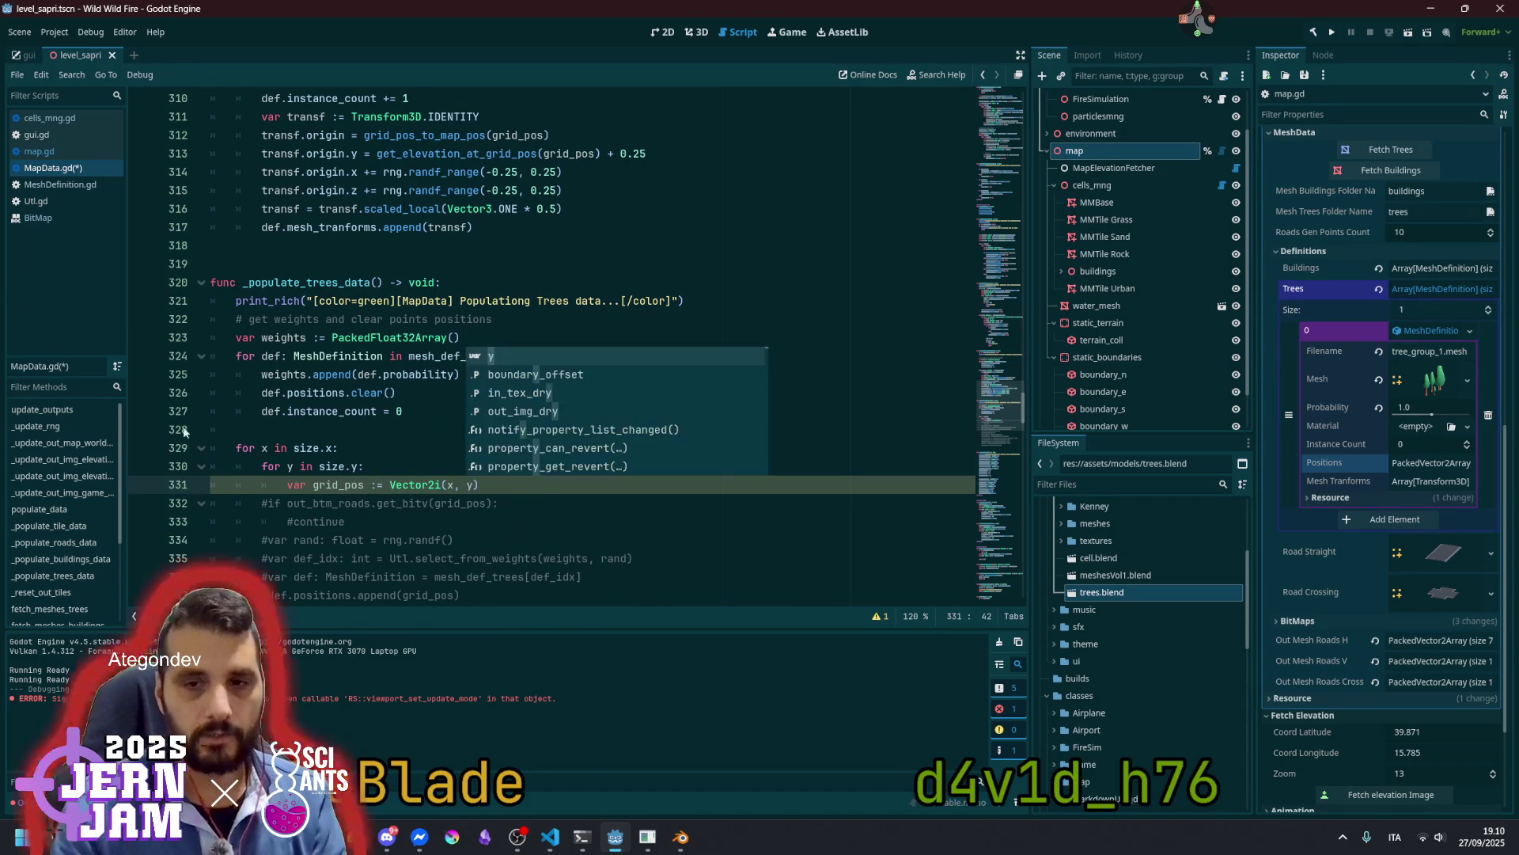
Begin 'var spawn_prob: float =' on a new line after grid_pos
click(364, 411)
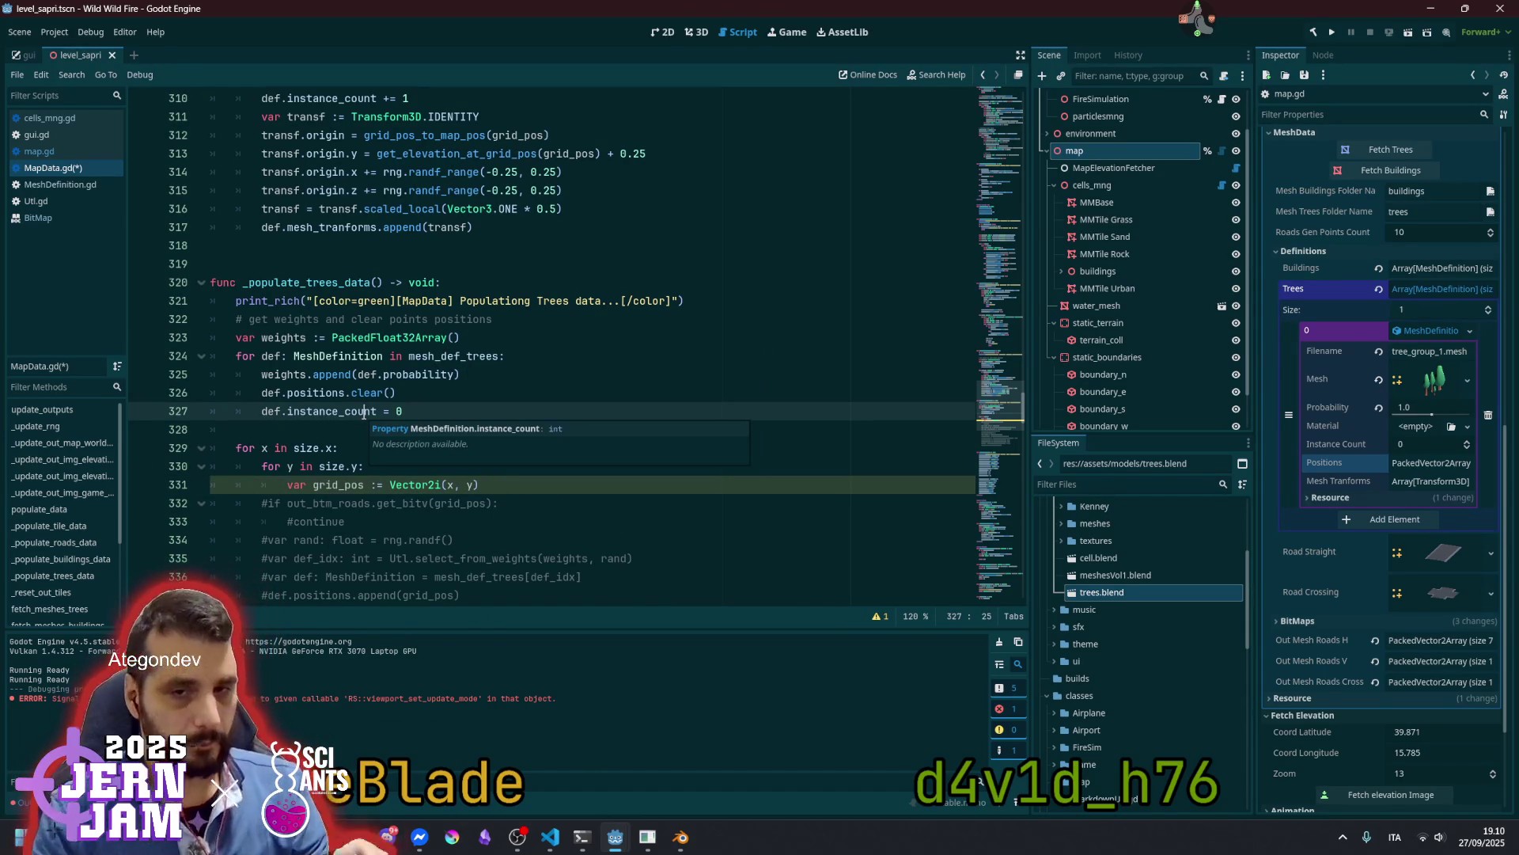
scroll(541, 443, down, 1)
click(542, 429)
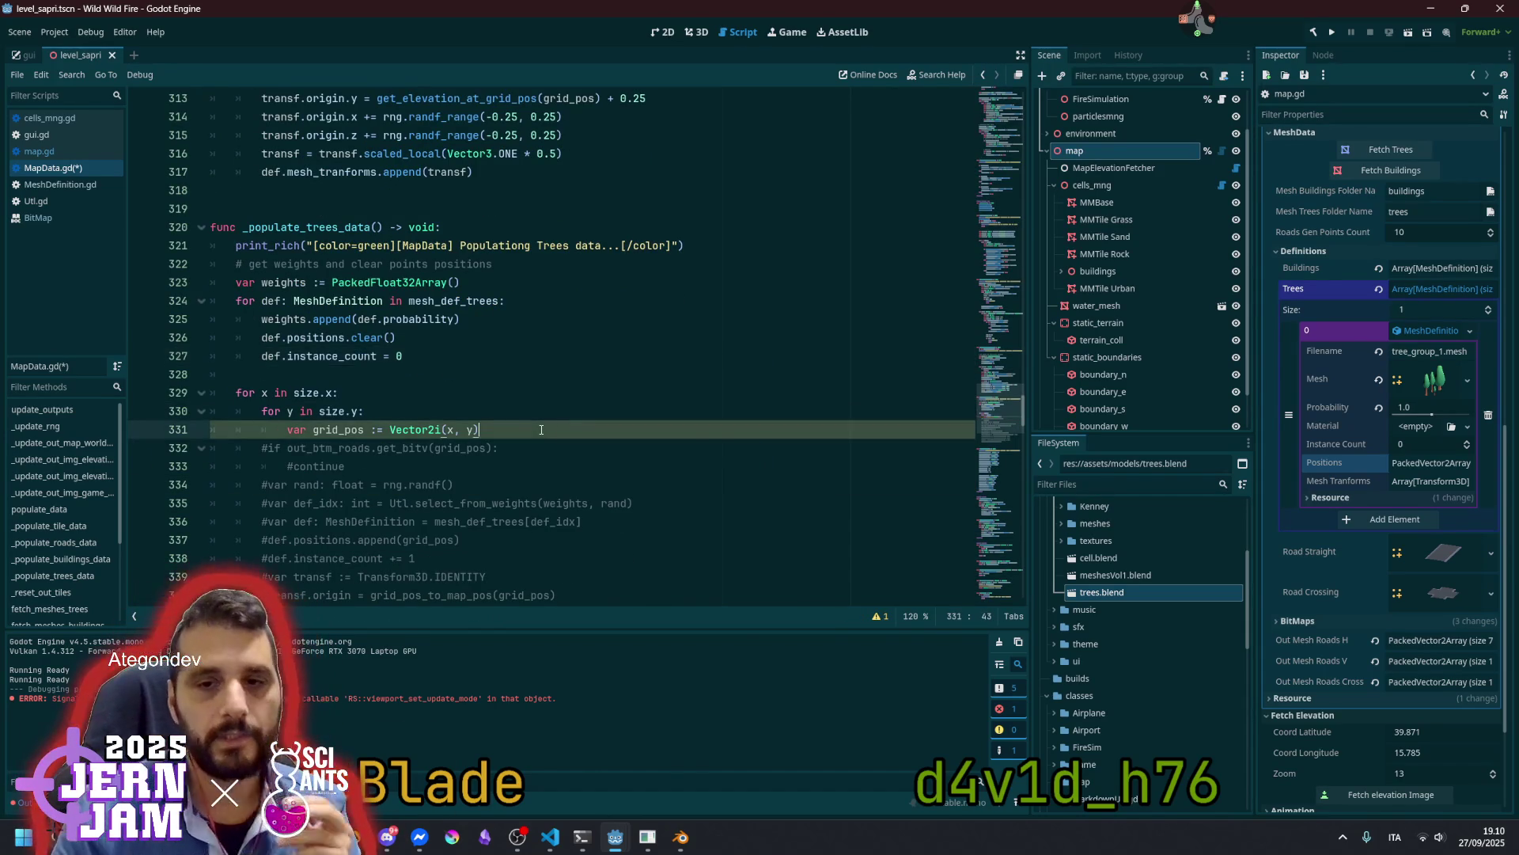
key(Return)
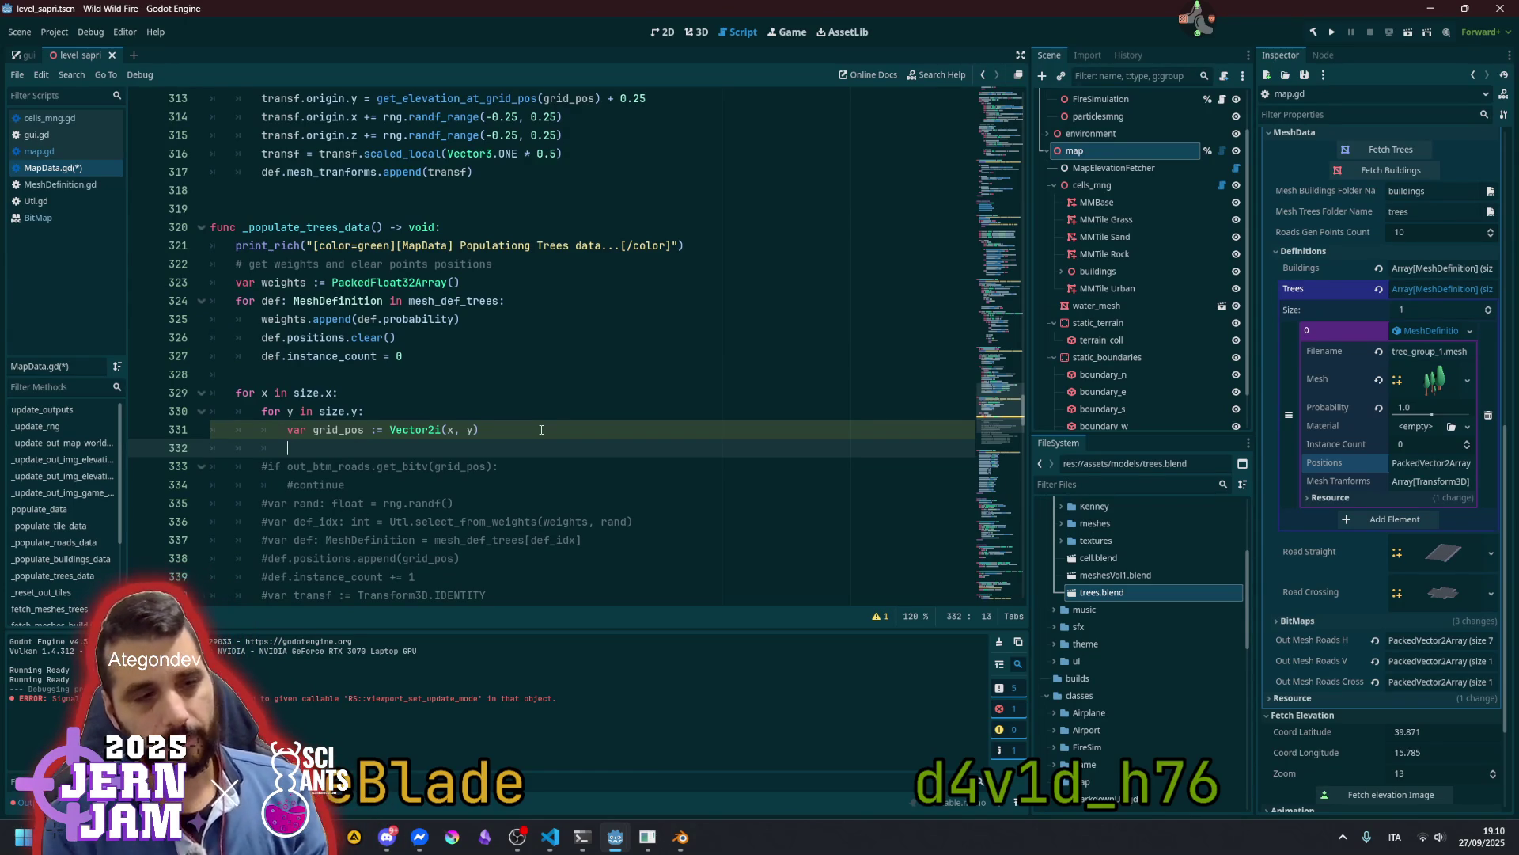
text(var )
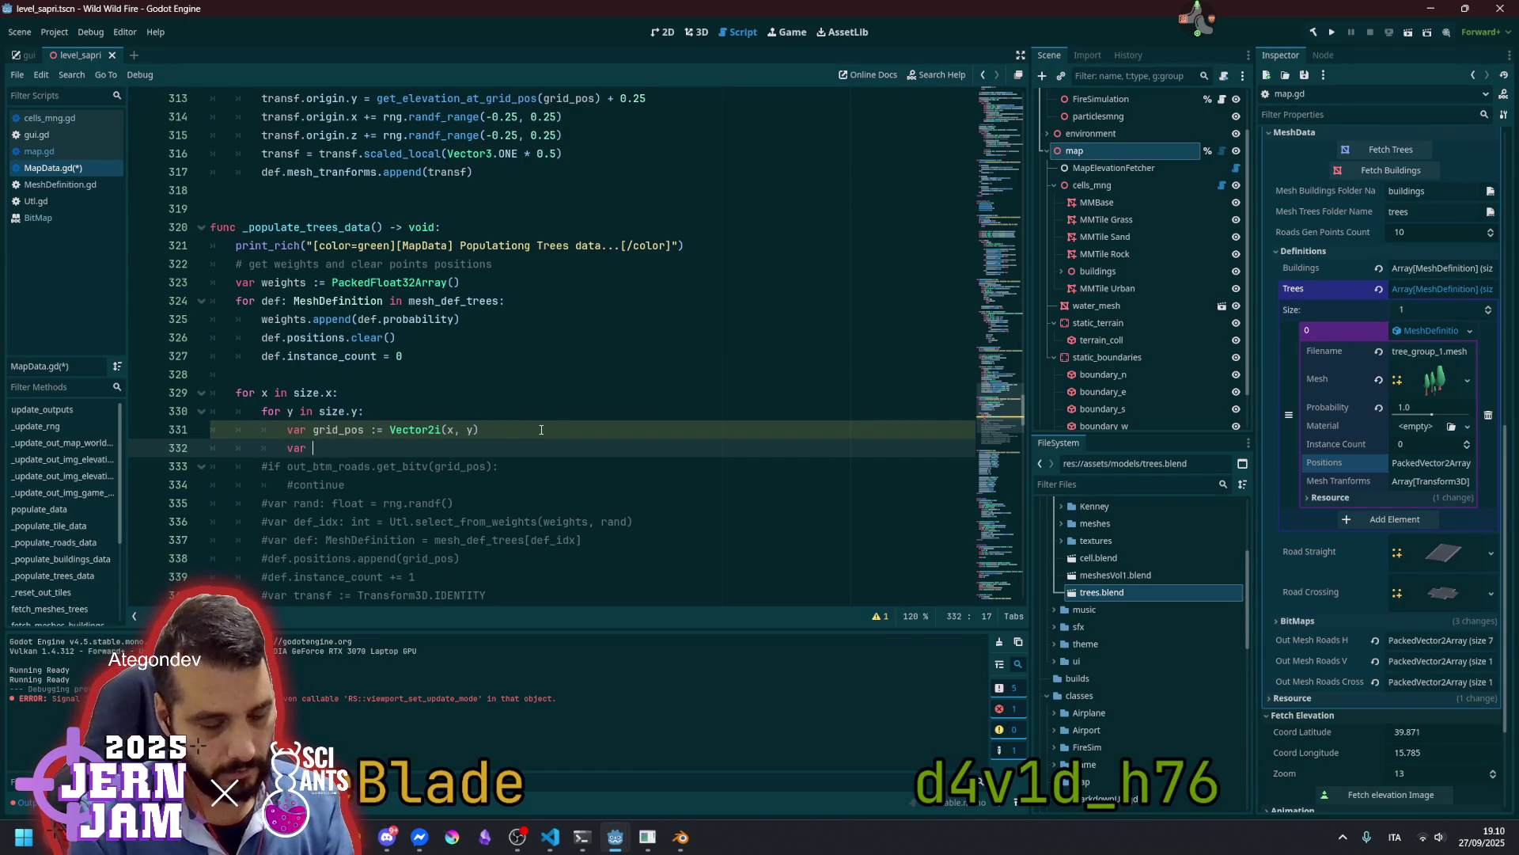
text(prob)
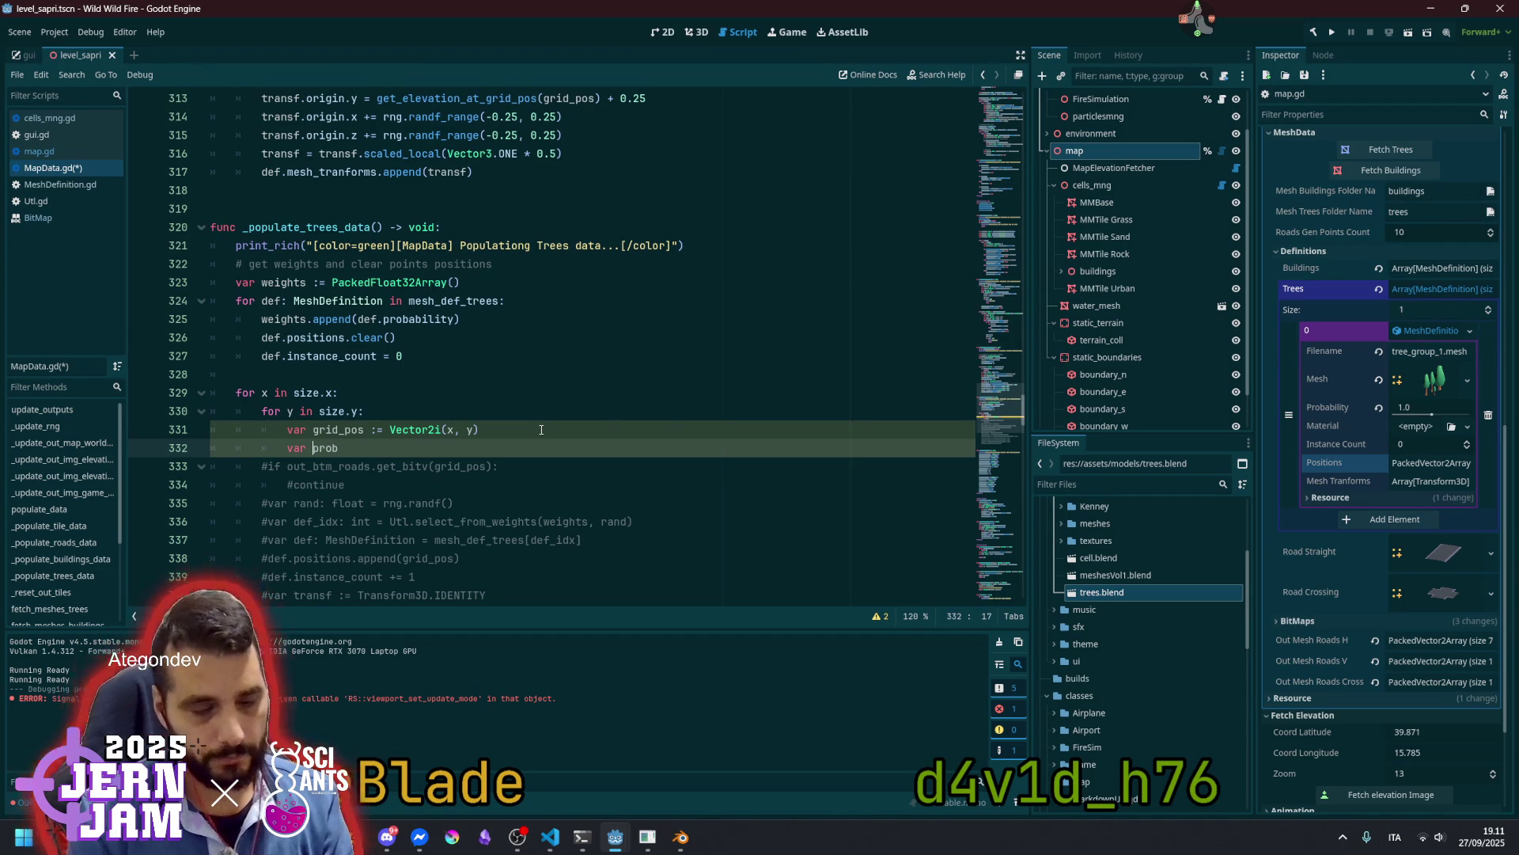
text(spawn_)
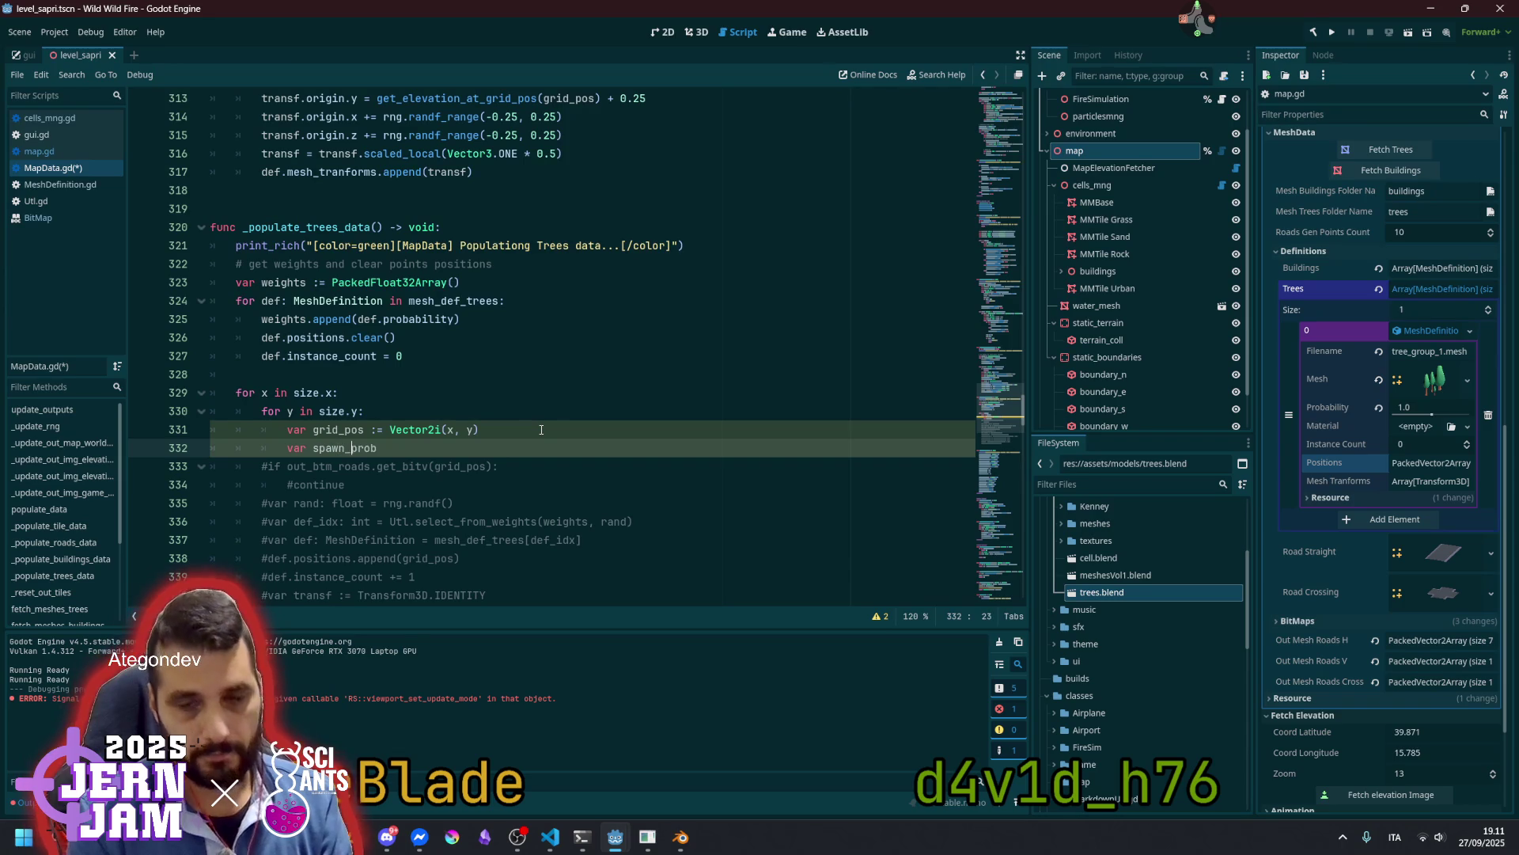
key(End)
text(: float)
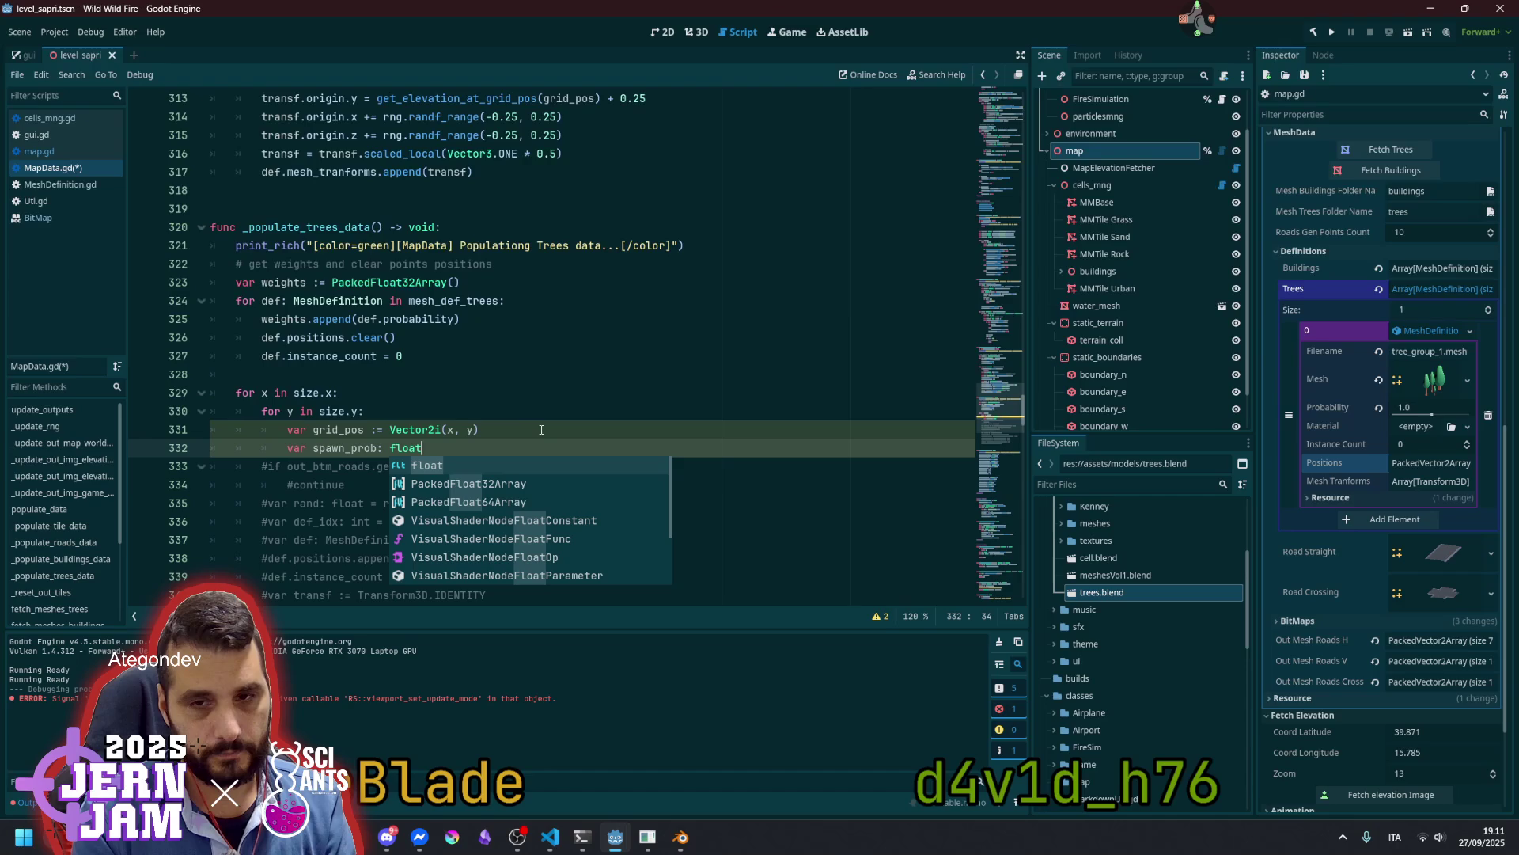
text( =)
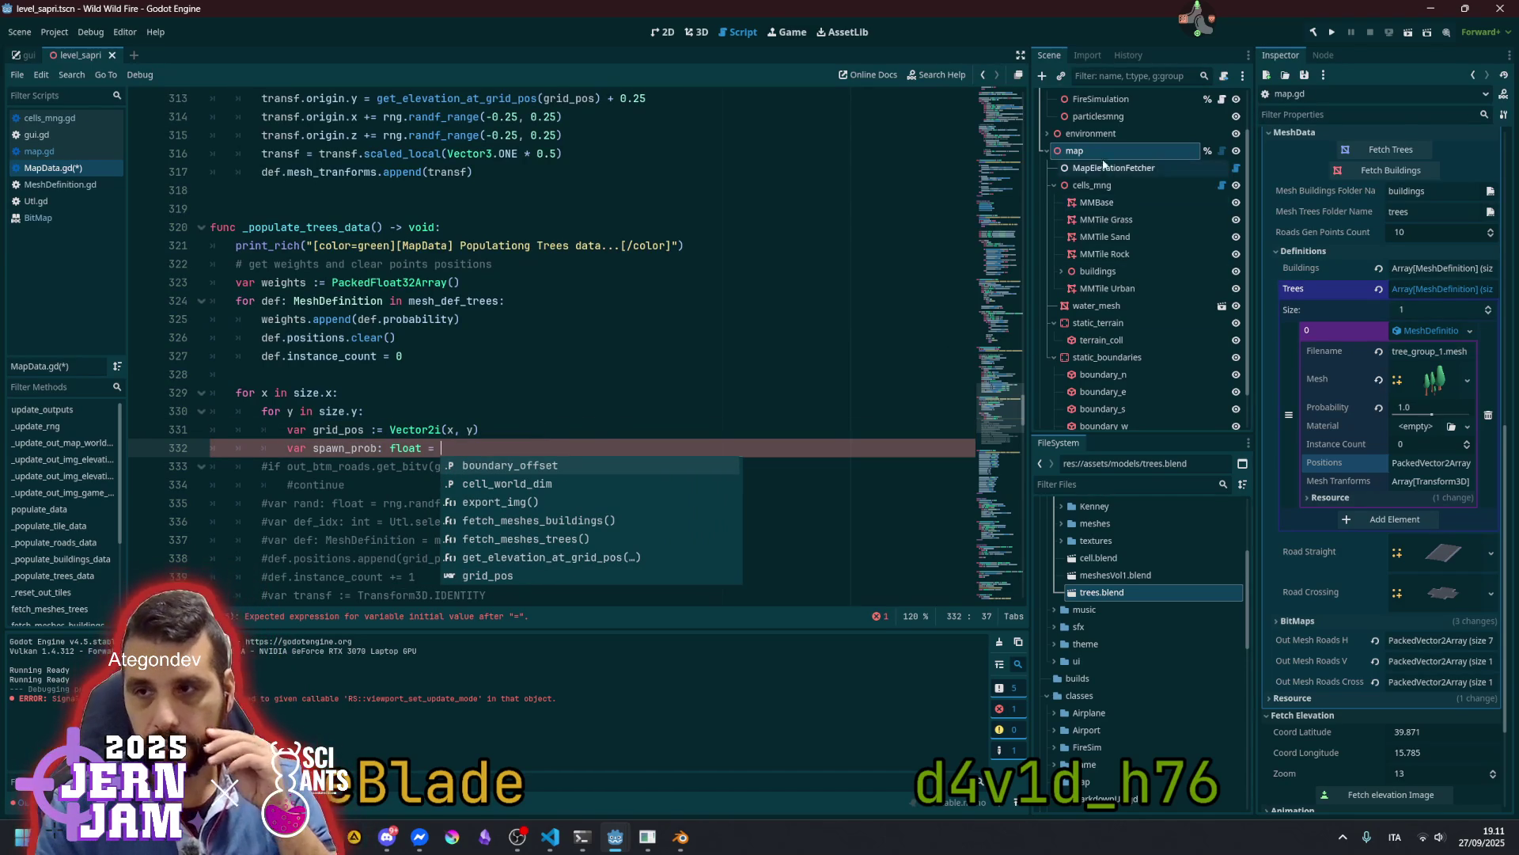
click(1331, 251)
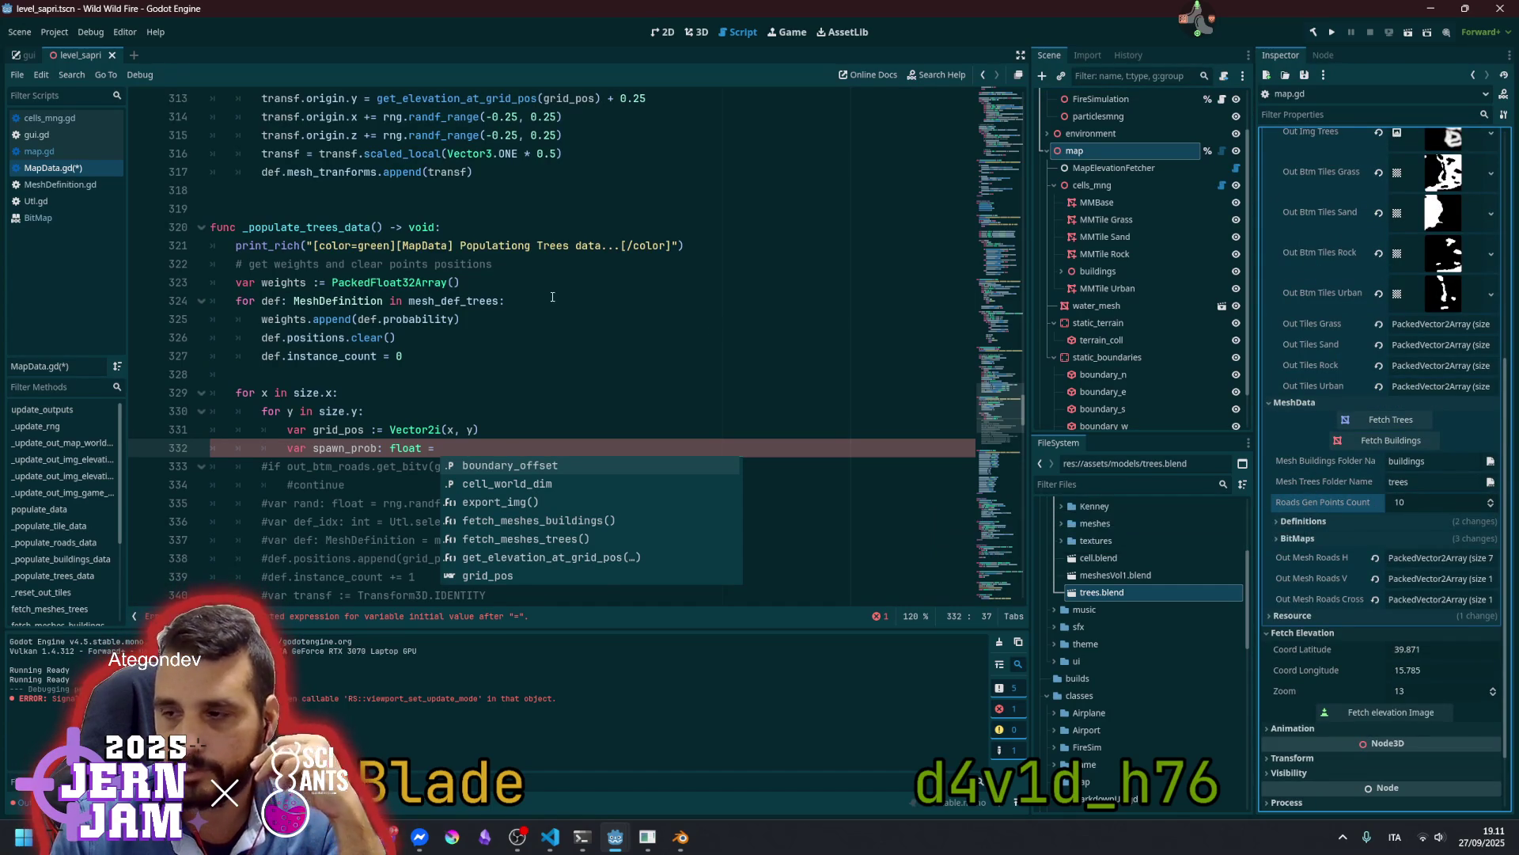
Scroll MapData.gd up to the MeshData exports and place the caret on roads_gen_points_count
click(780, 302)
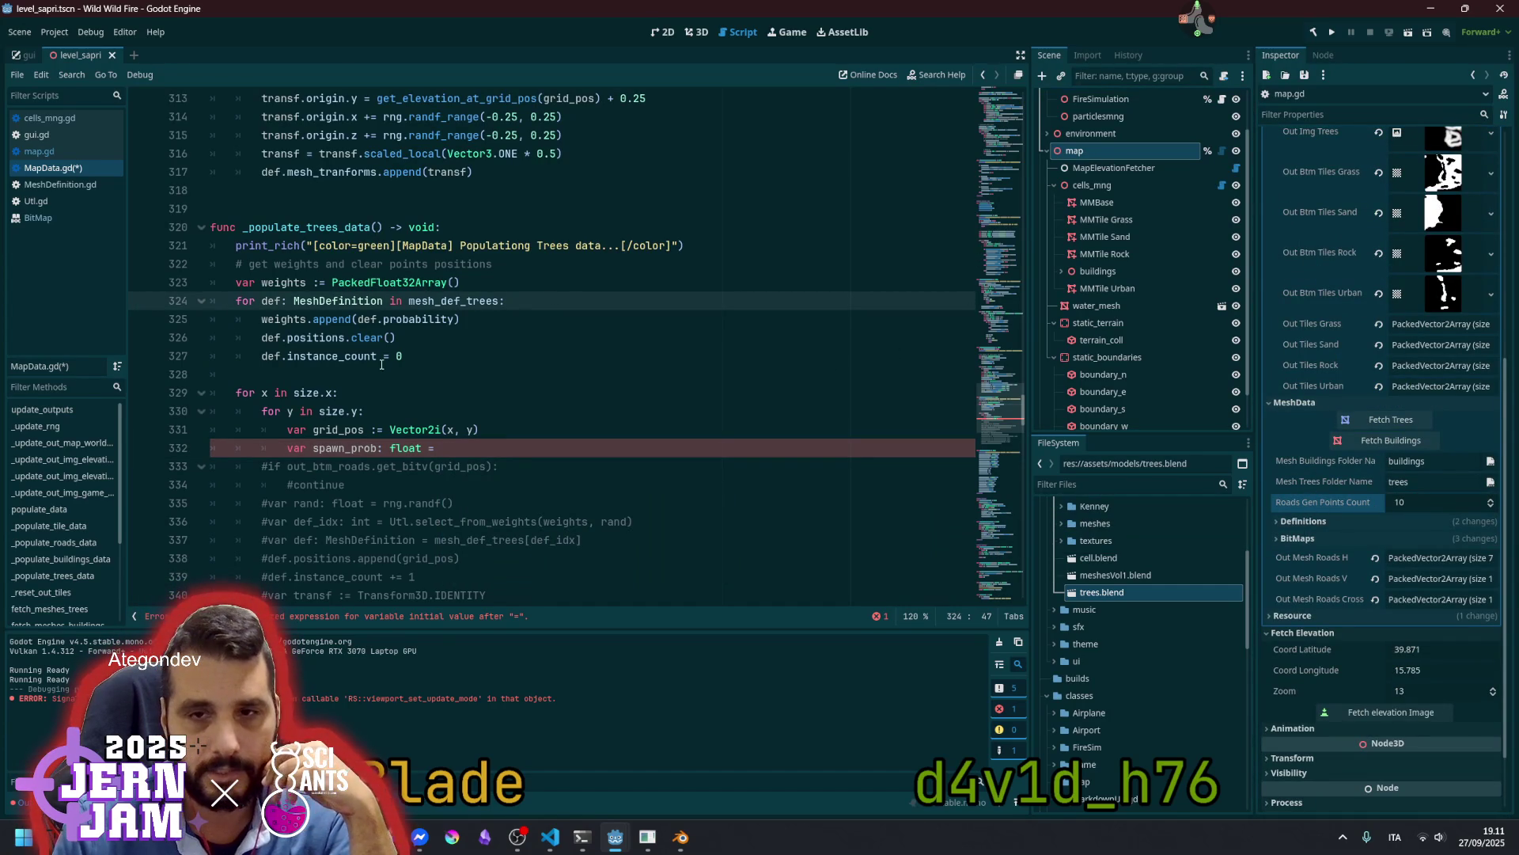
drag(1016, 412, 972, 192)
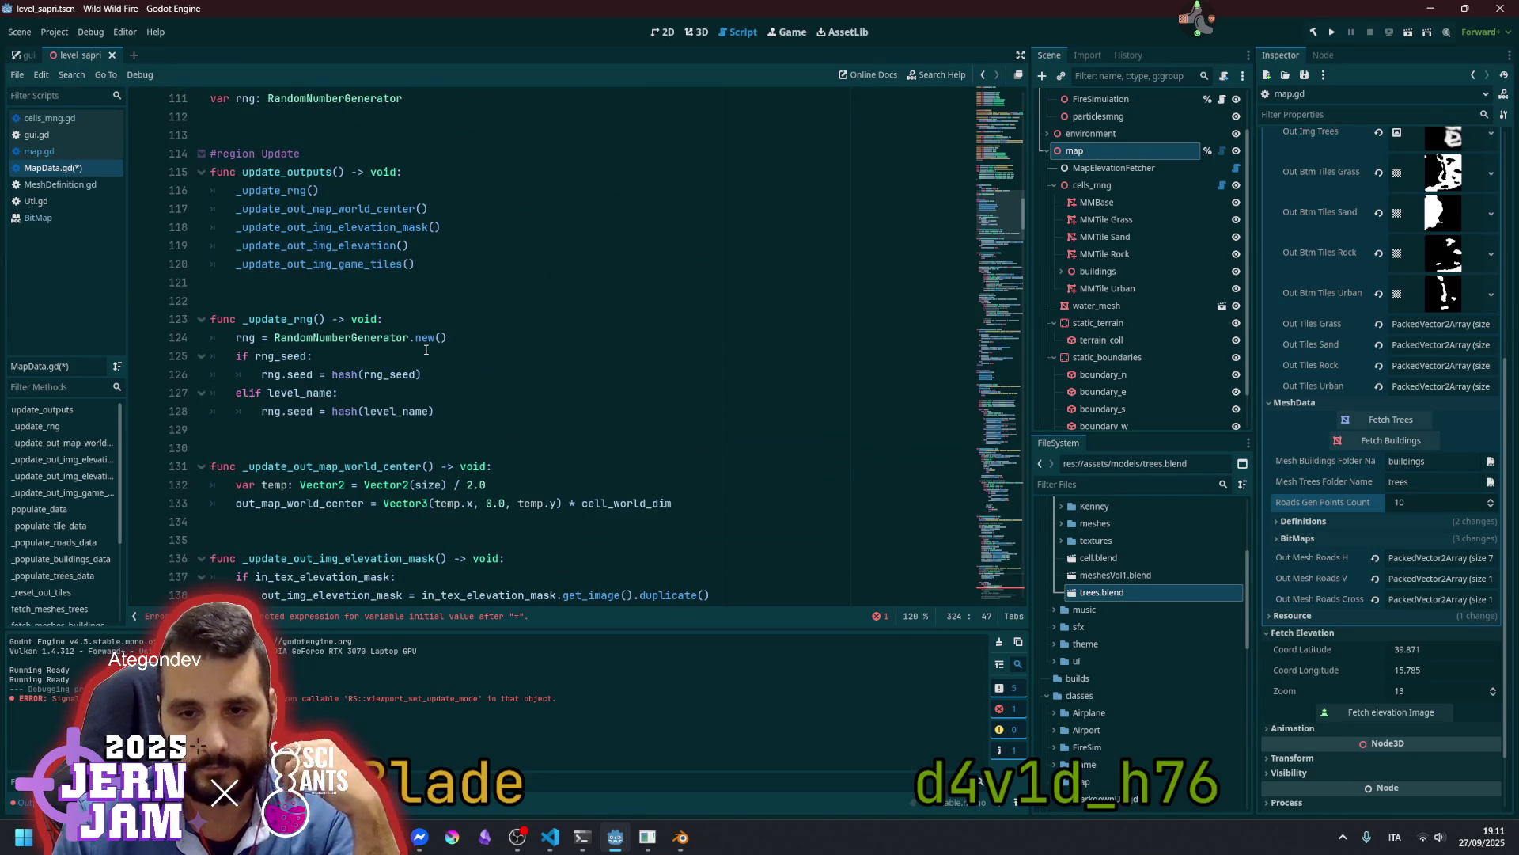
scroll(426, 349, up, 14)
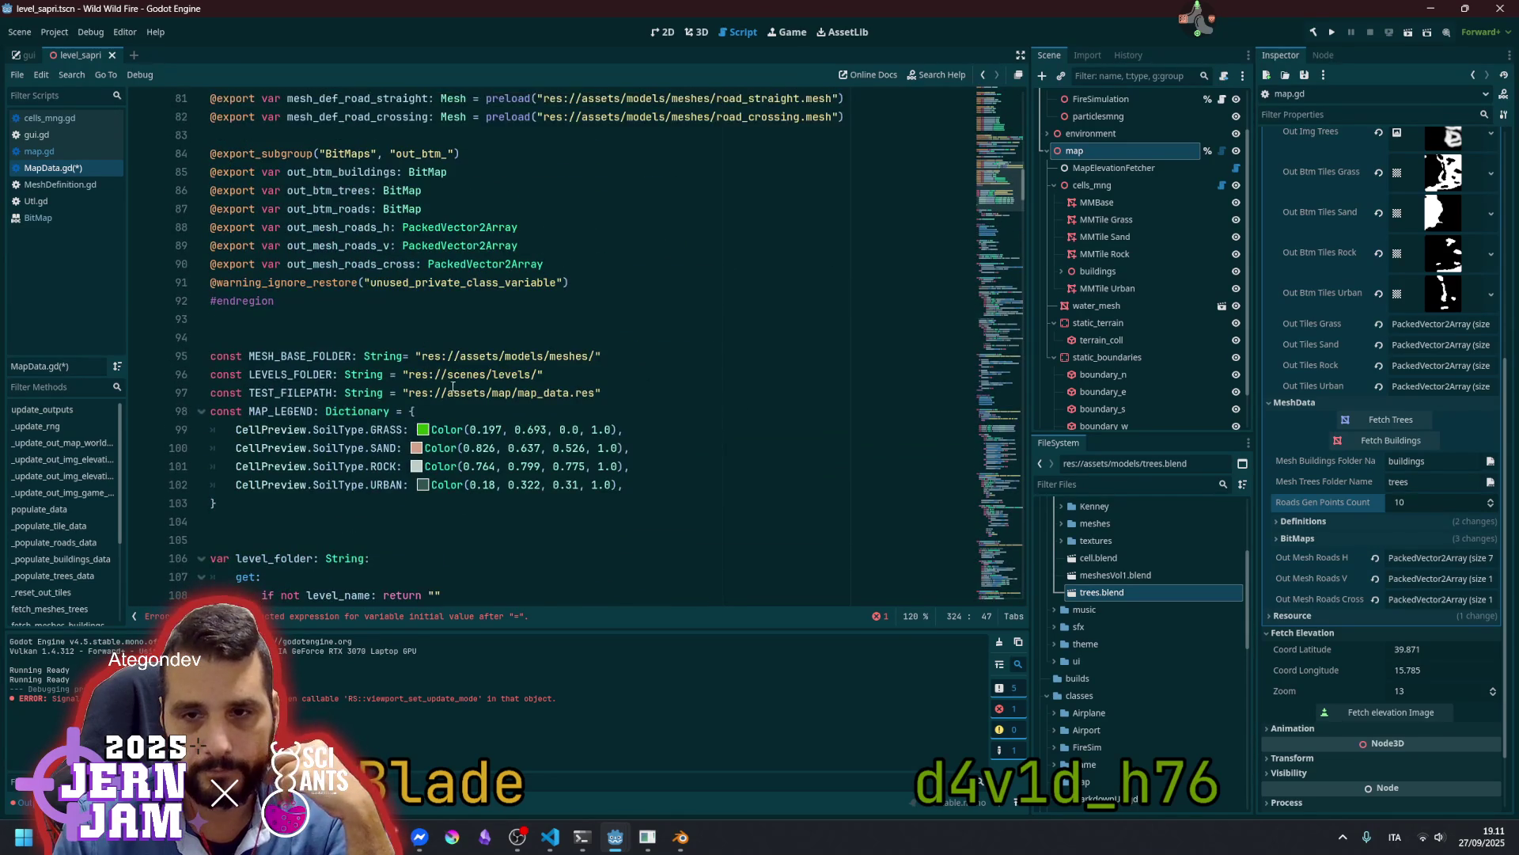
scroll(443, 368, up, 2)
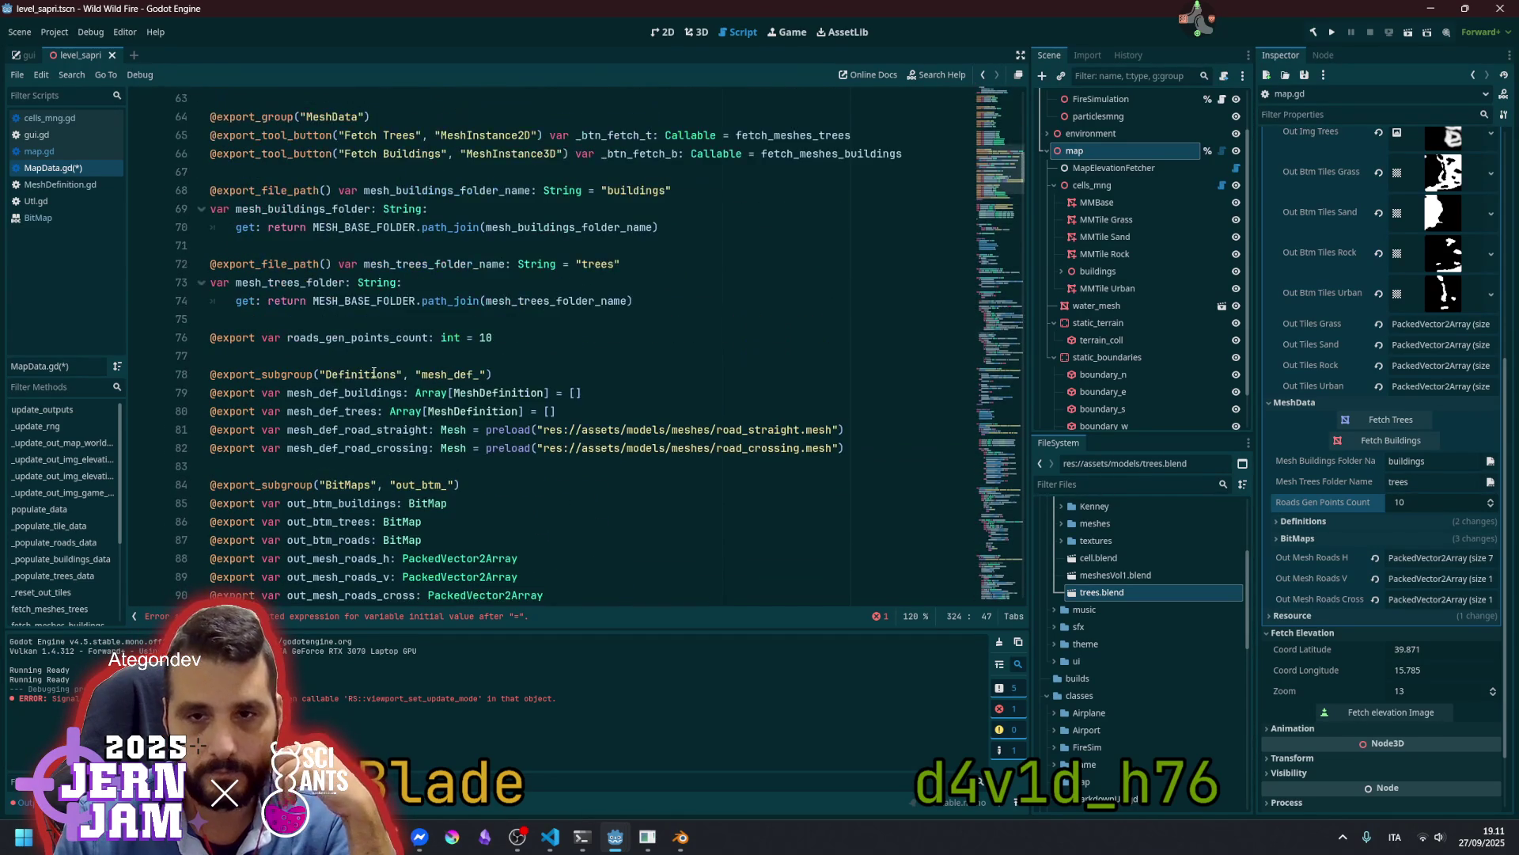
click(340, 337)
Duplicate the roads_gen_points_count line and rename the copy trees_gen_base_probability, range (0.0, 0.6, 0.001)
key(ctrl+shift+d)
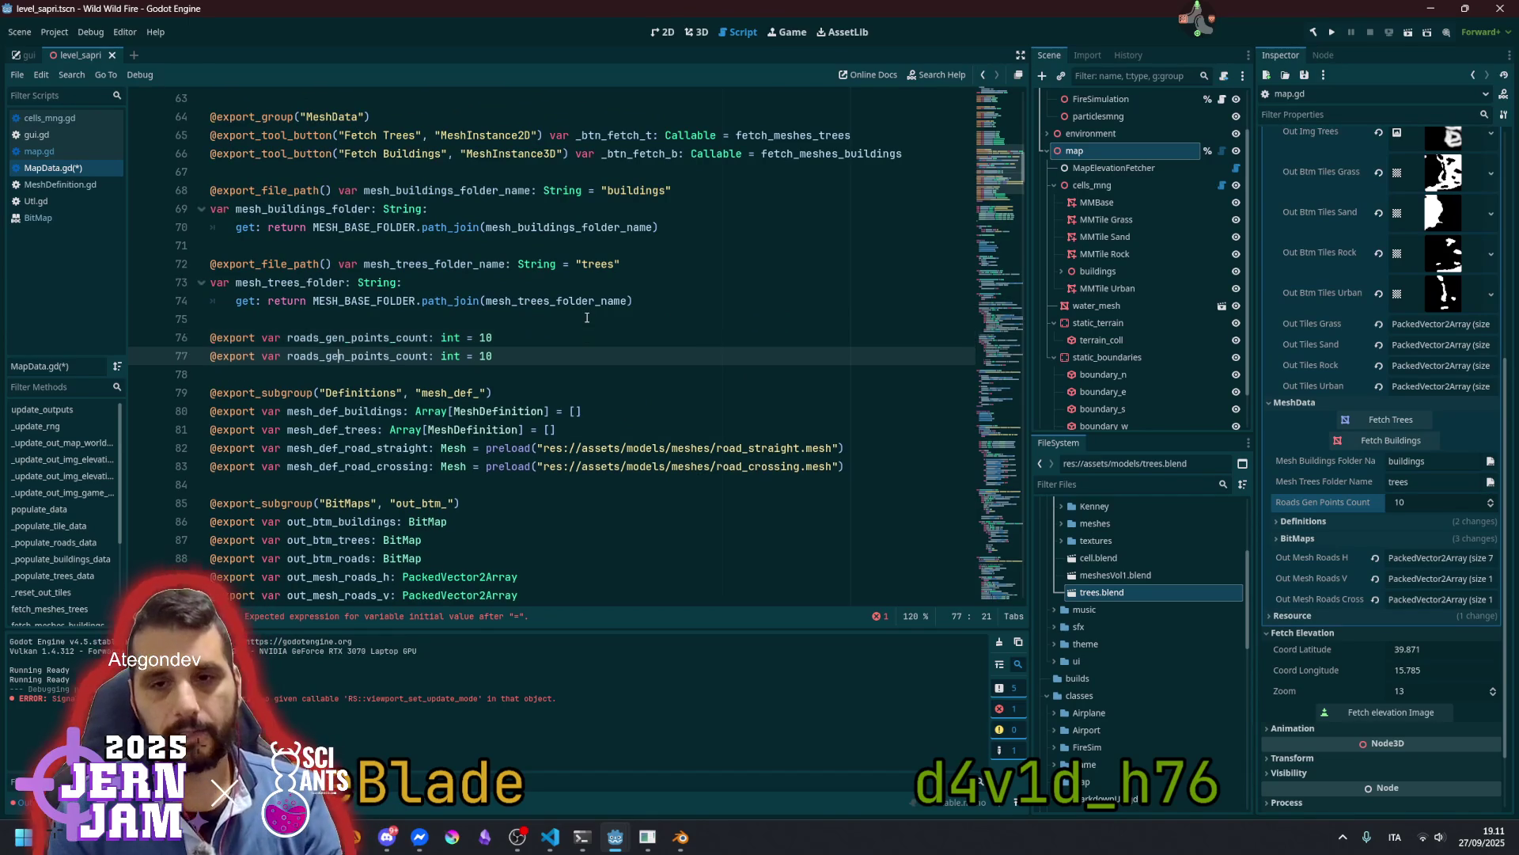
key(shift+Right)
key(shift+Right)
key(shift+Right)
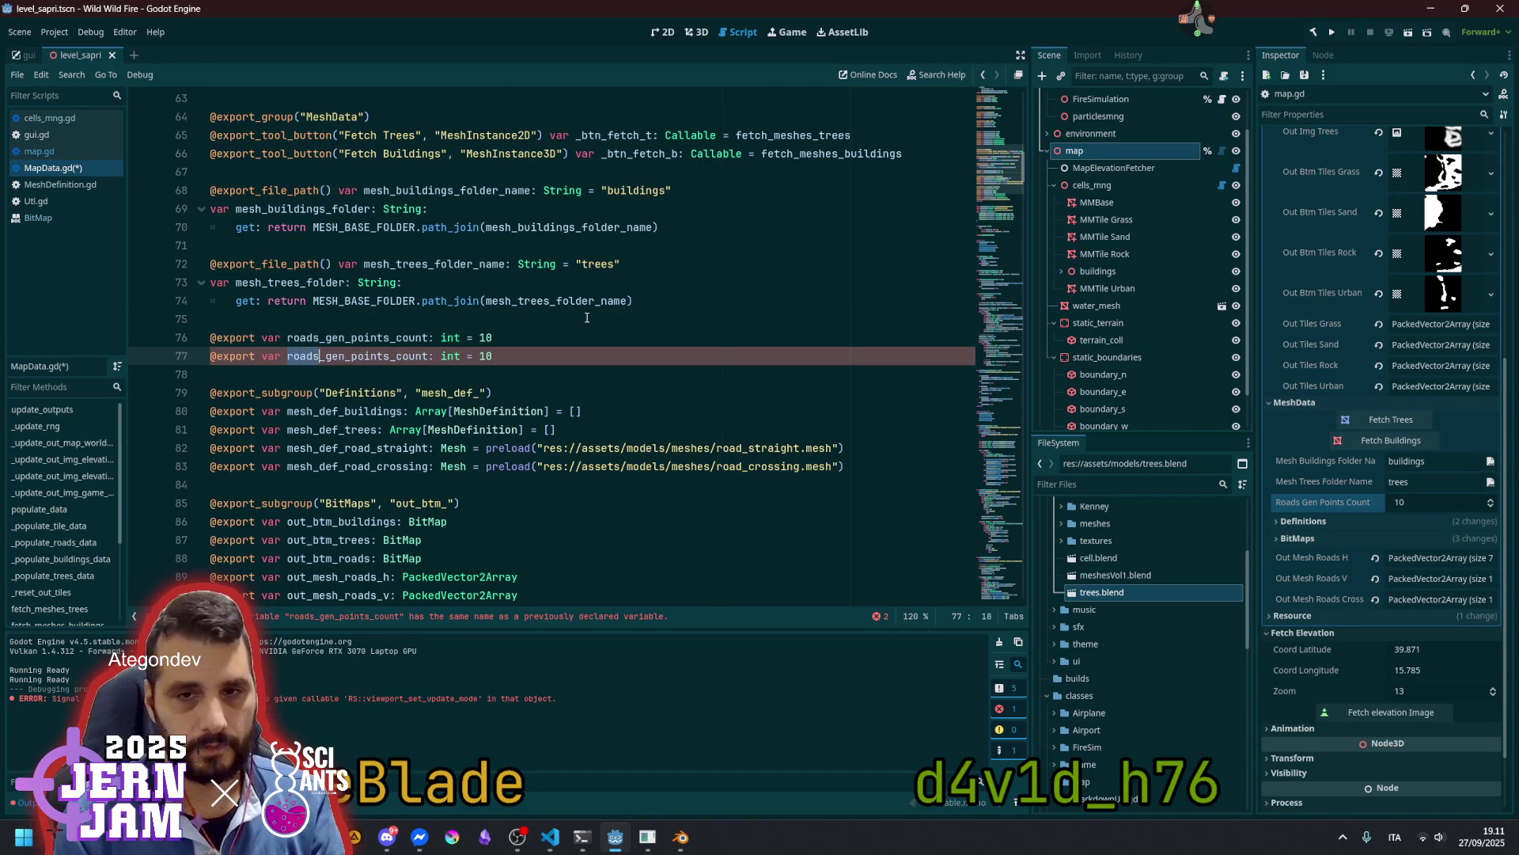
key(shift+Left)
text(tree)
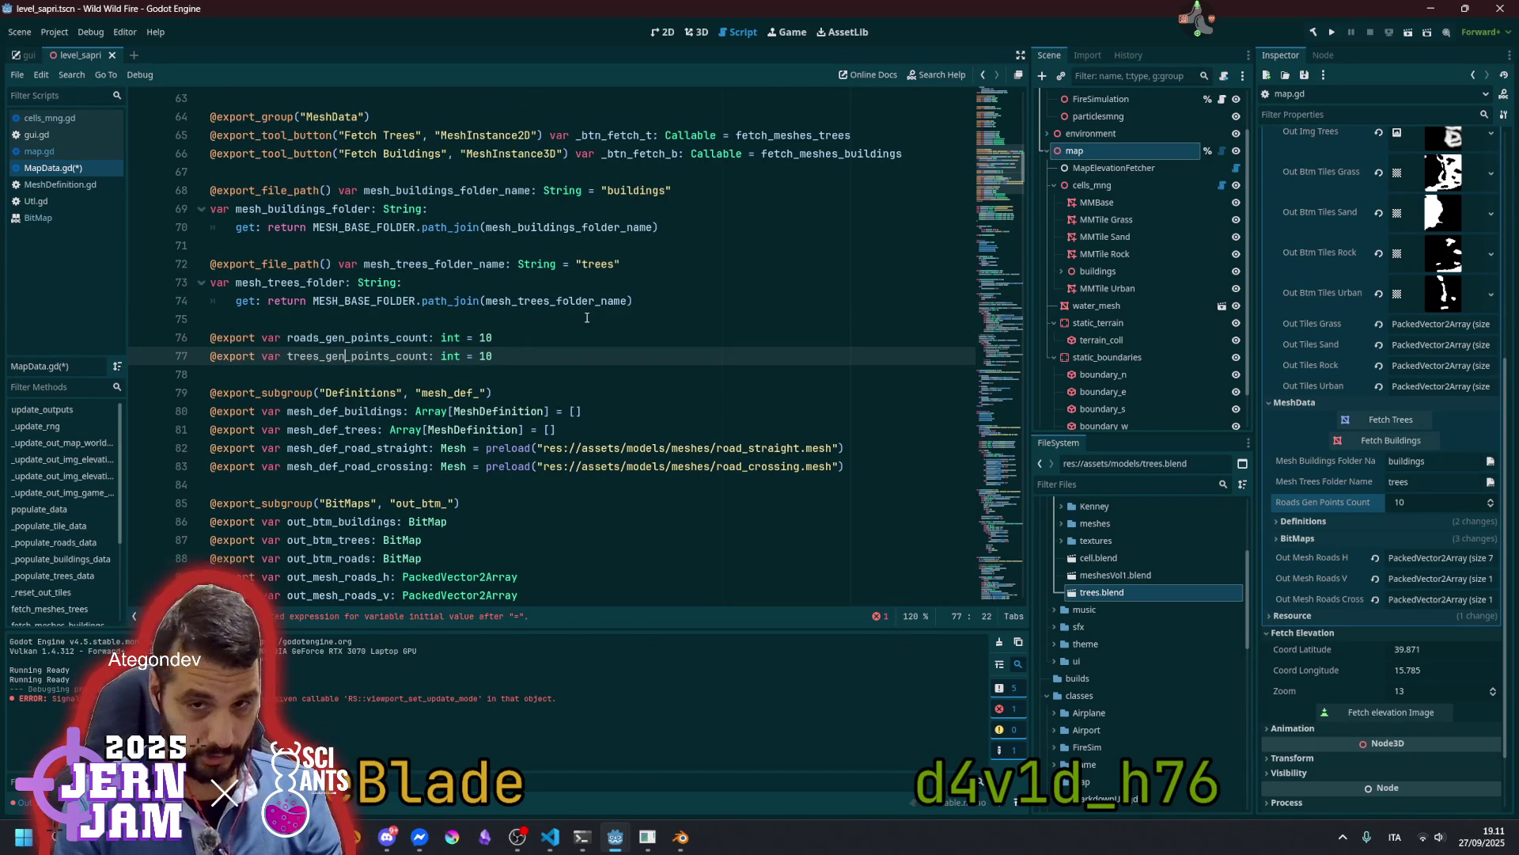
key(ctrl+shift+Right)
text(base_probability)
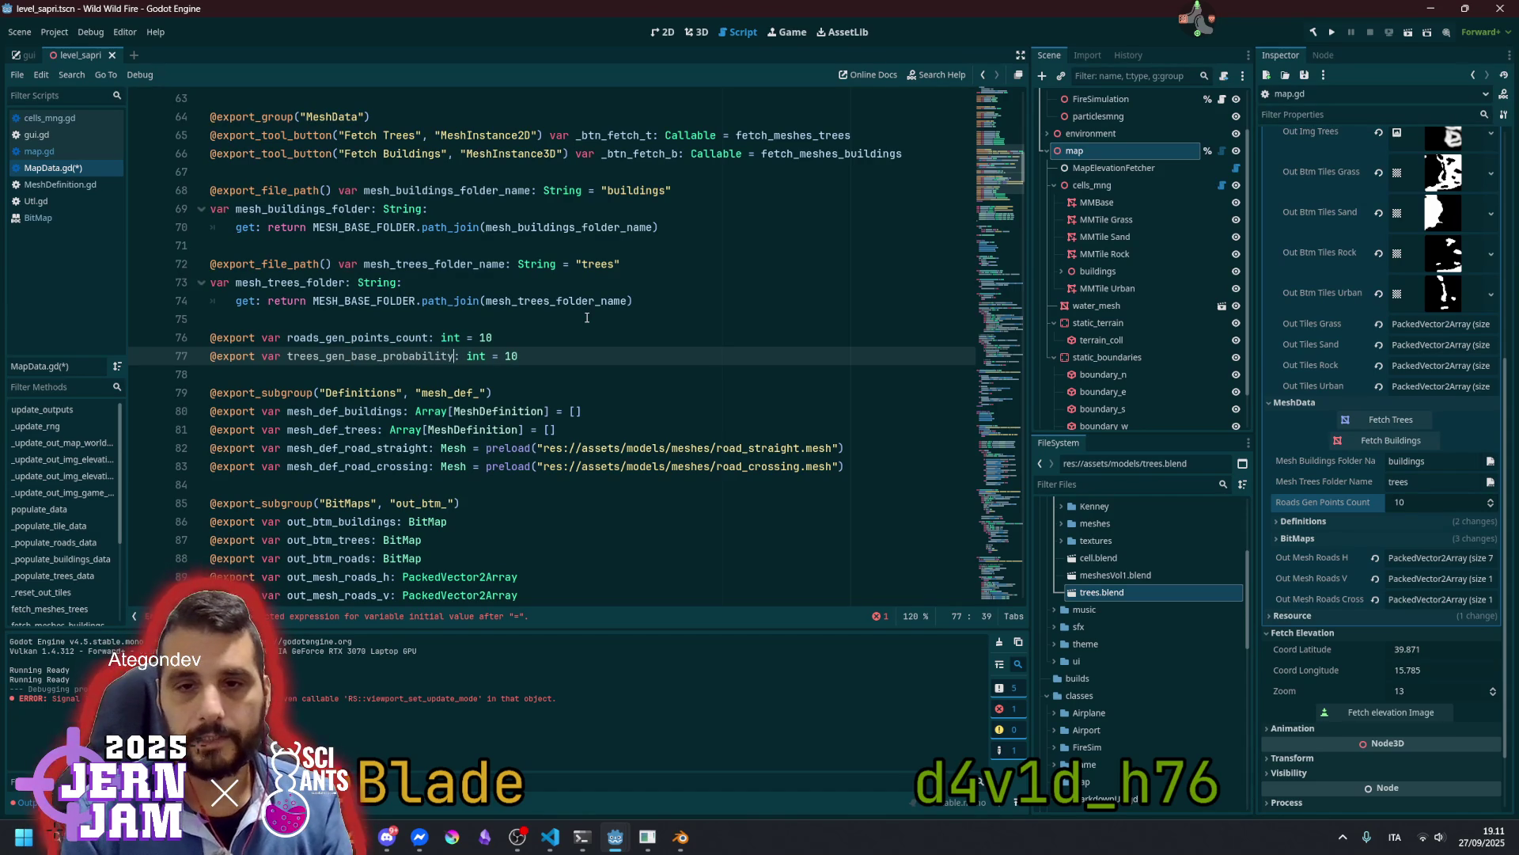
text(_range()
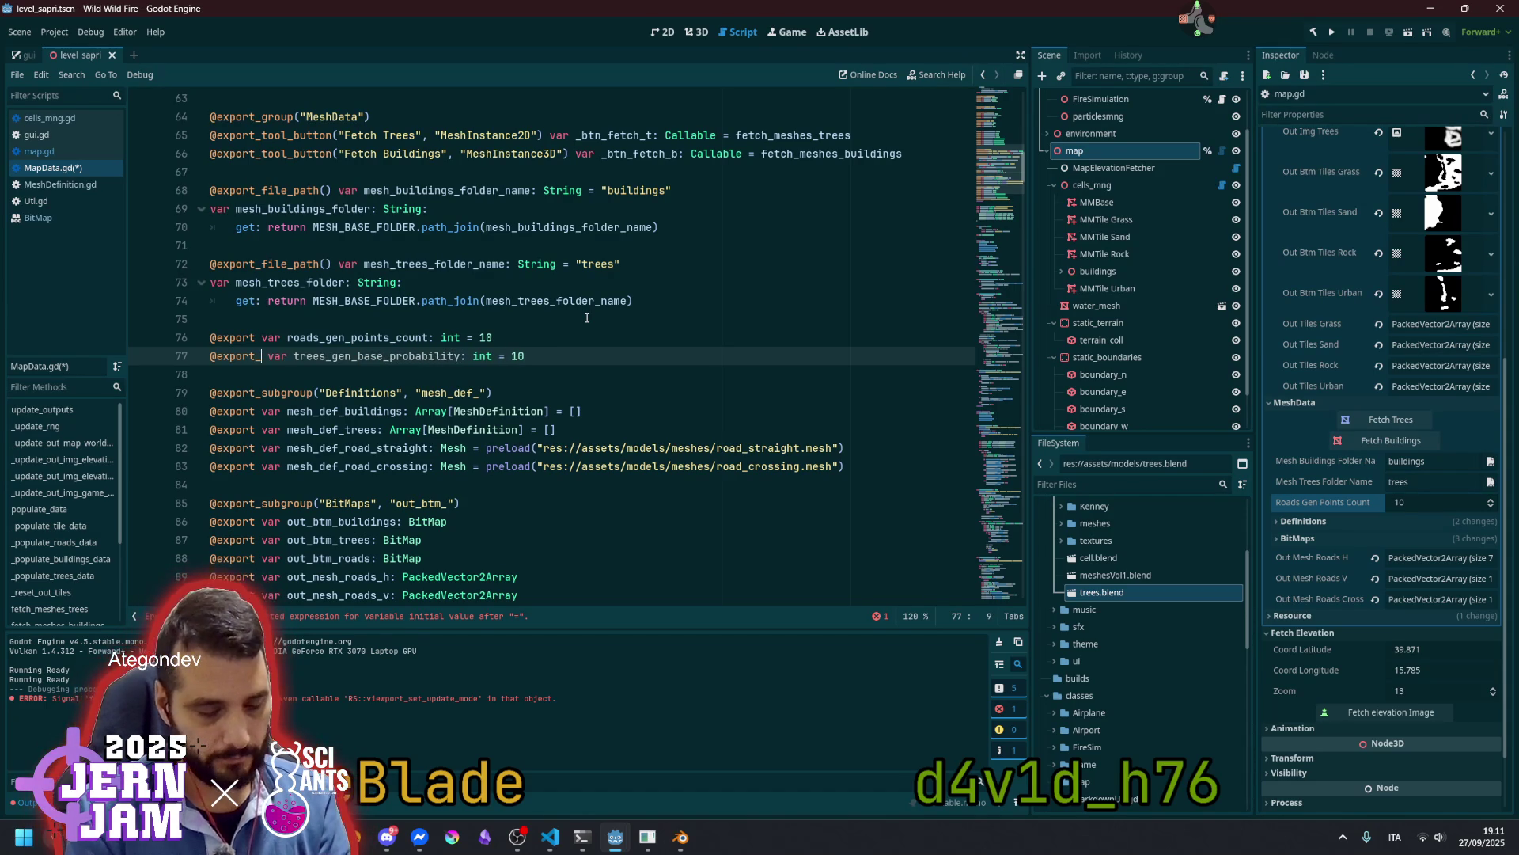
text(0.0)
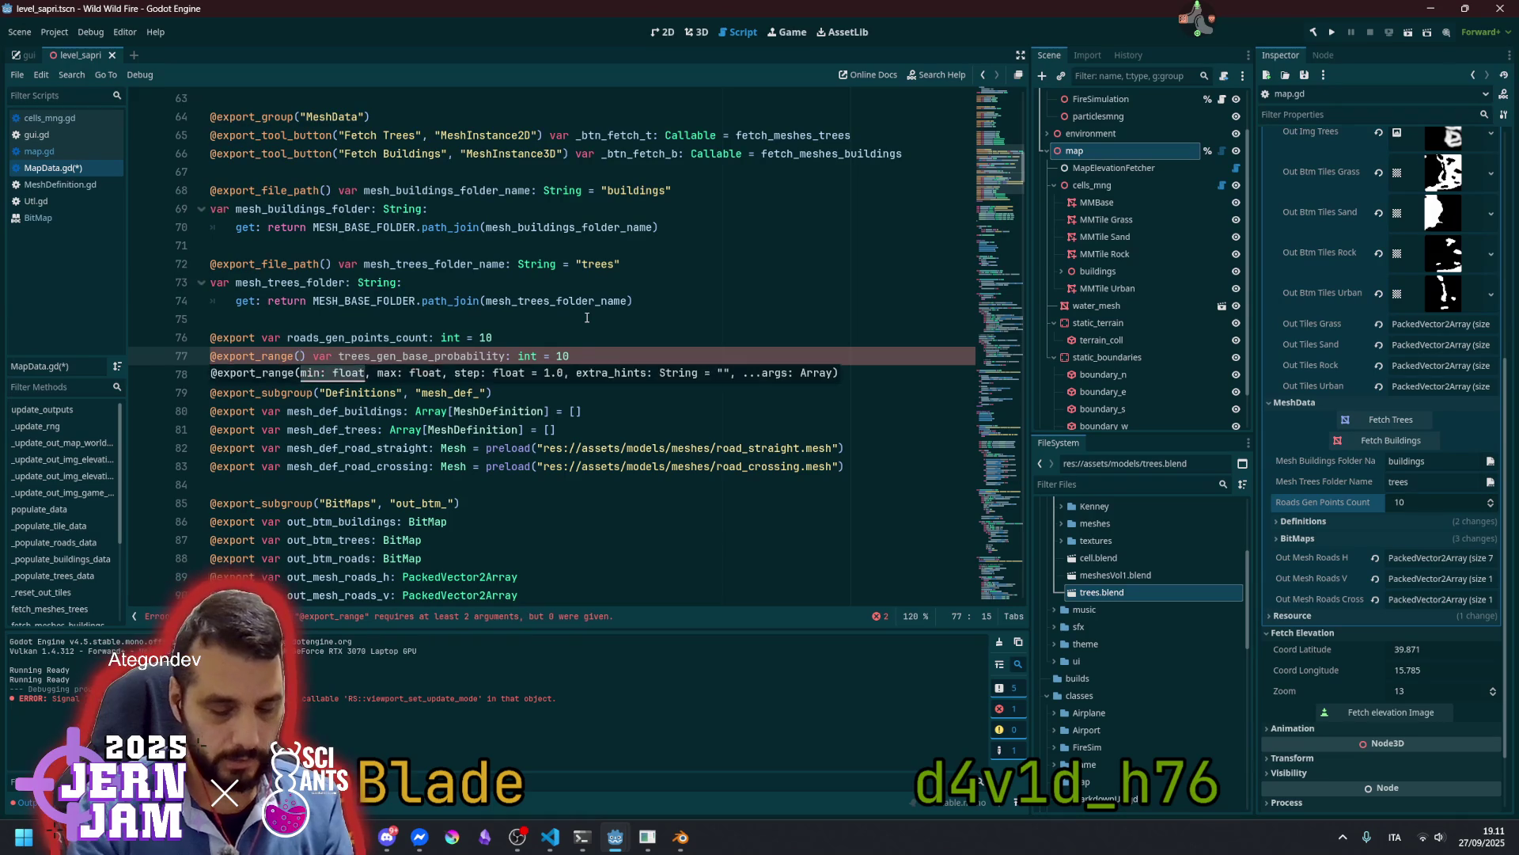
text(, )
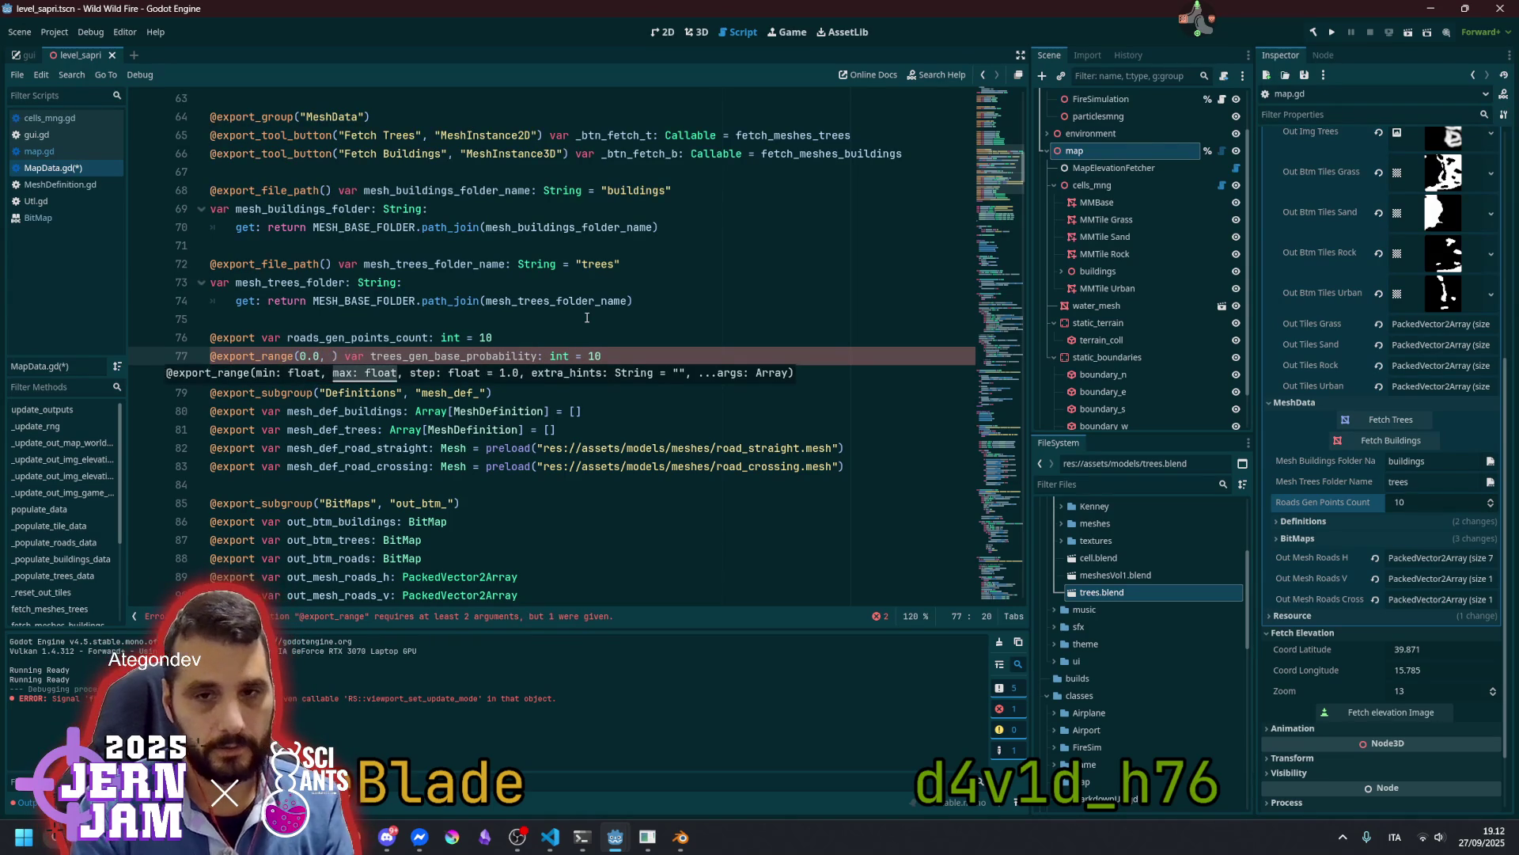
text(0.6)
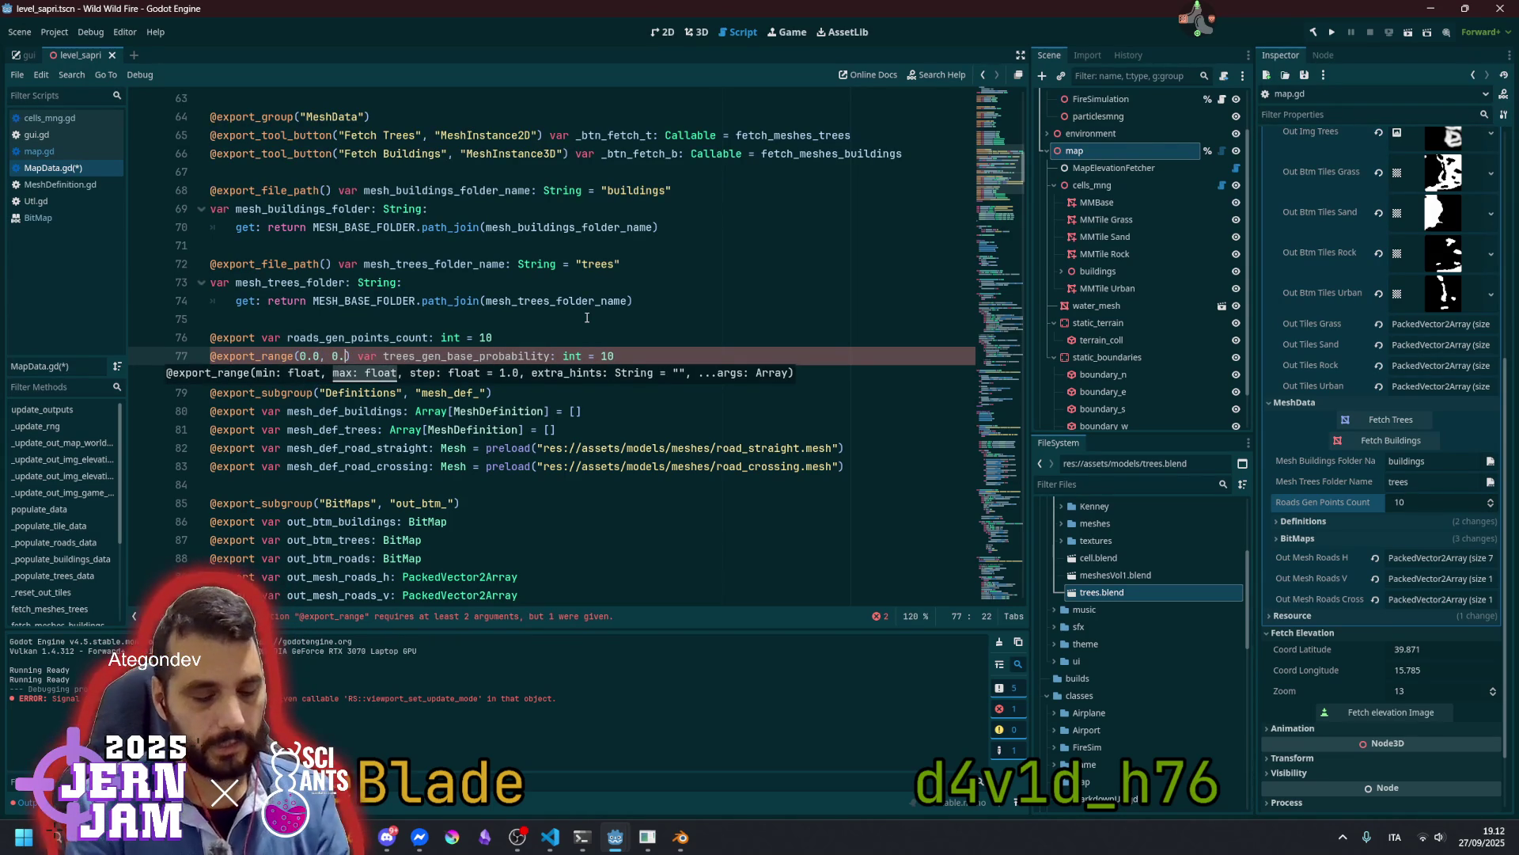
text(, )
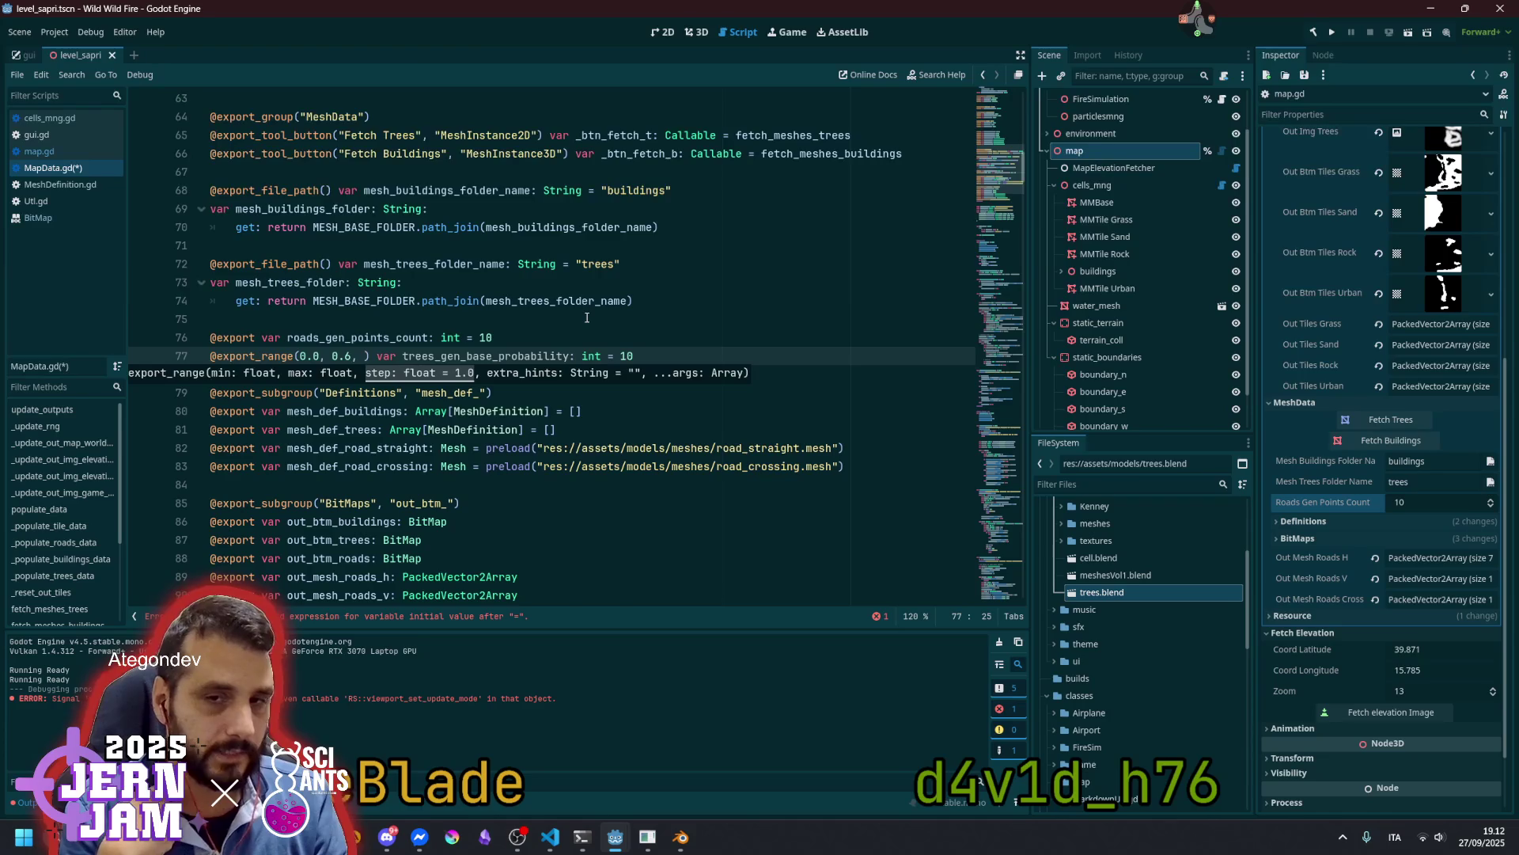
text(0.001)
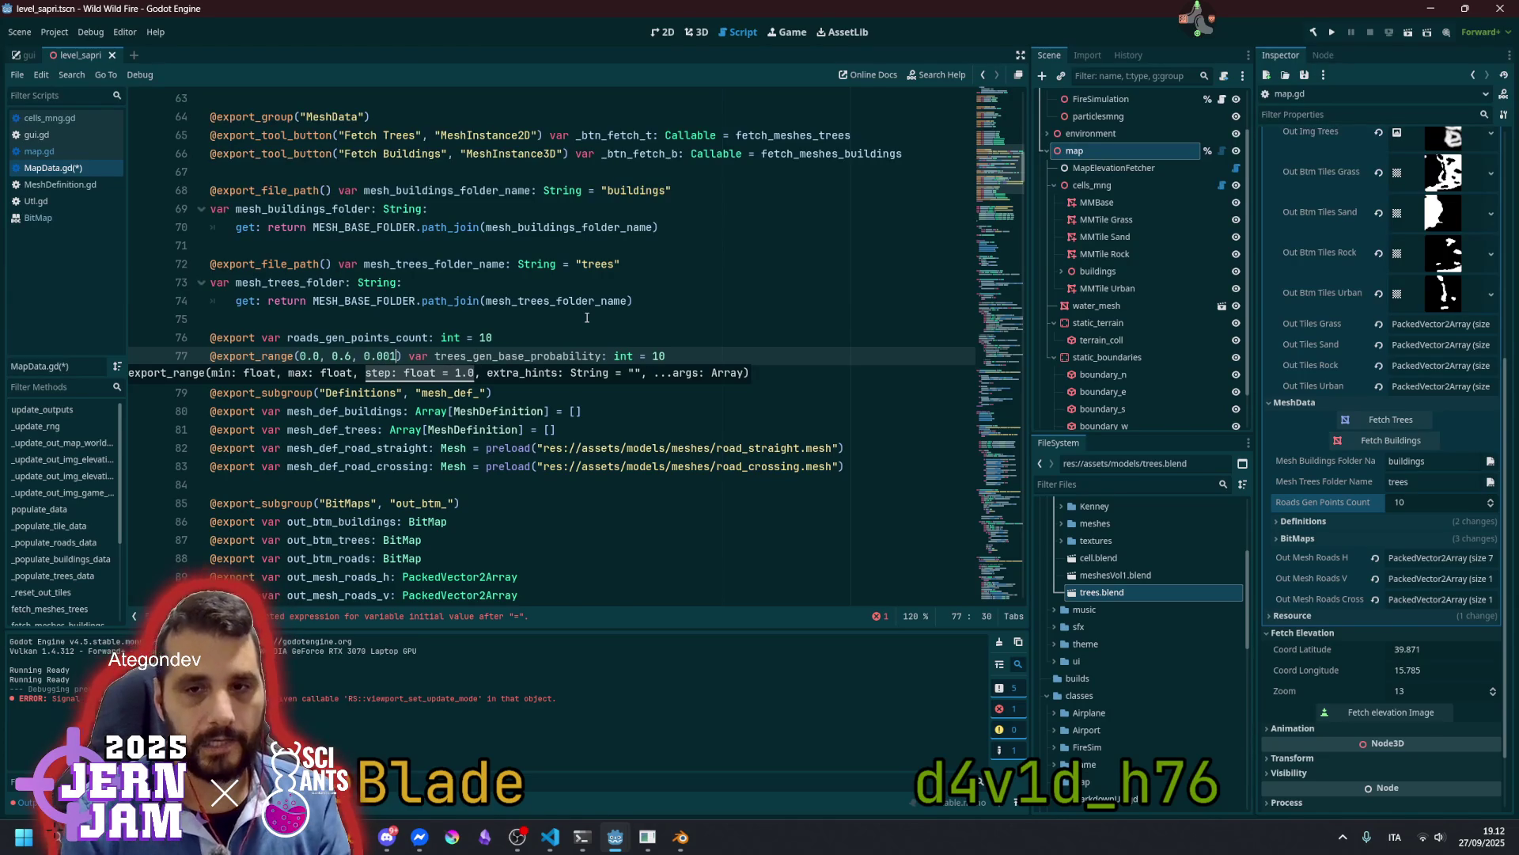
Change the new variable's type from int to float with a default value of 0.06
click(614, 357)
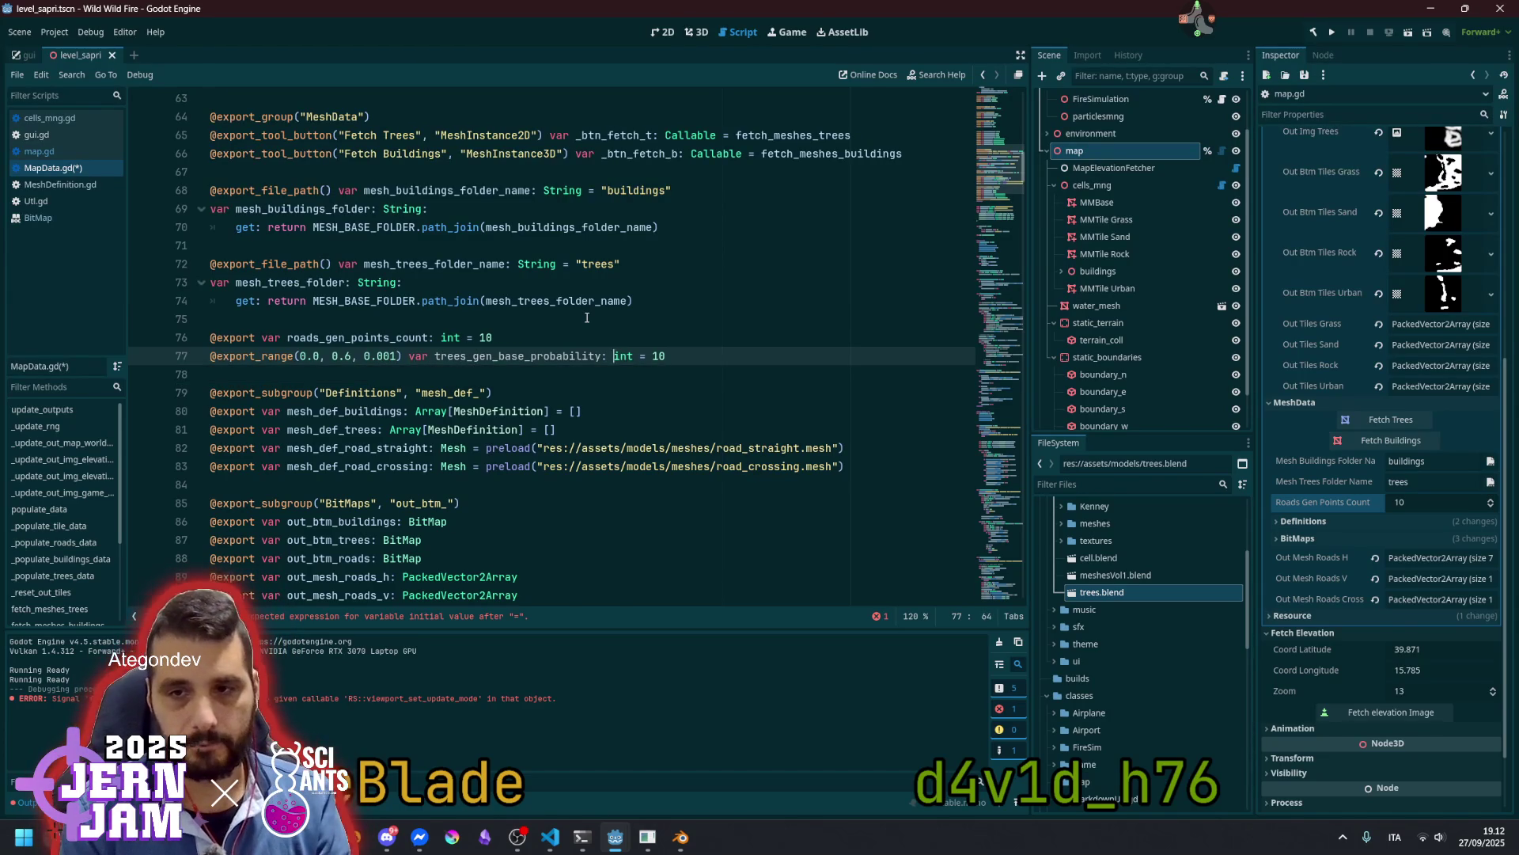
key(ctrl+shift+Right)
text(float)
key(End)
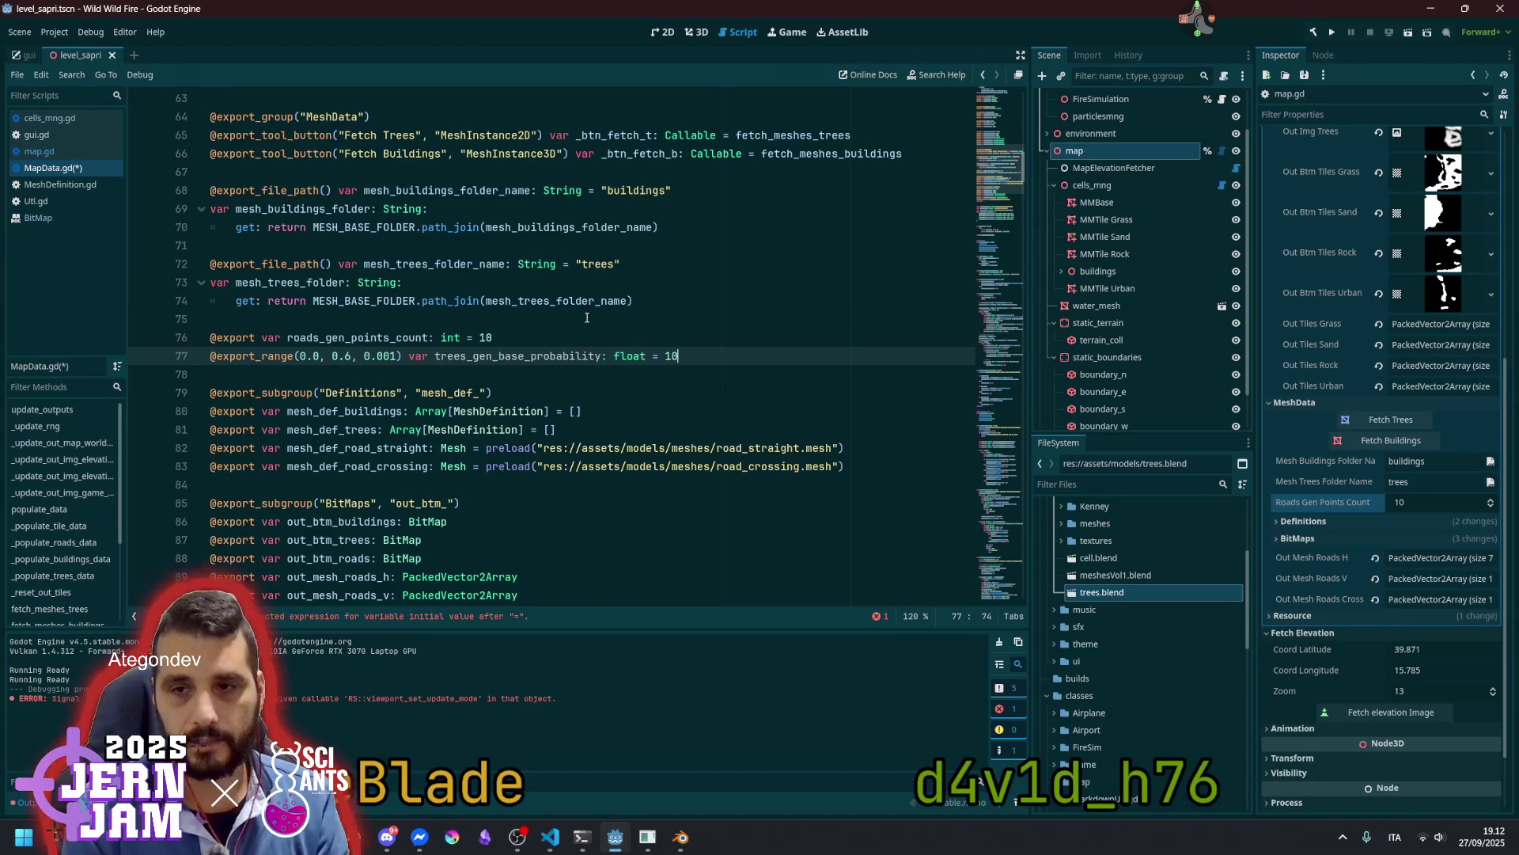
key(Delete)
key(Delete)
text(0.)
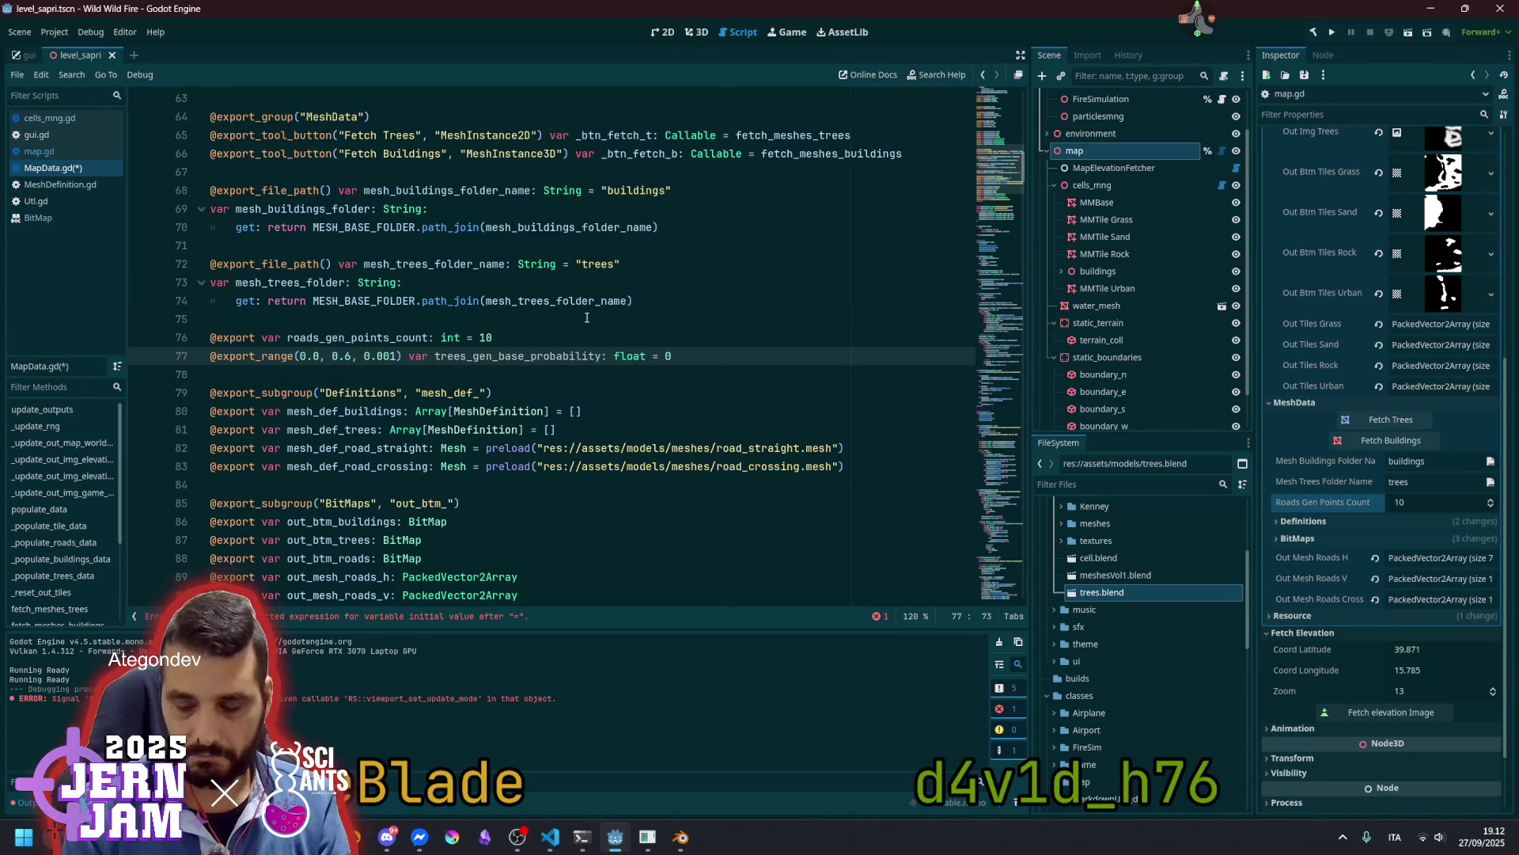
text(0)
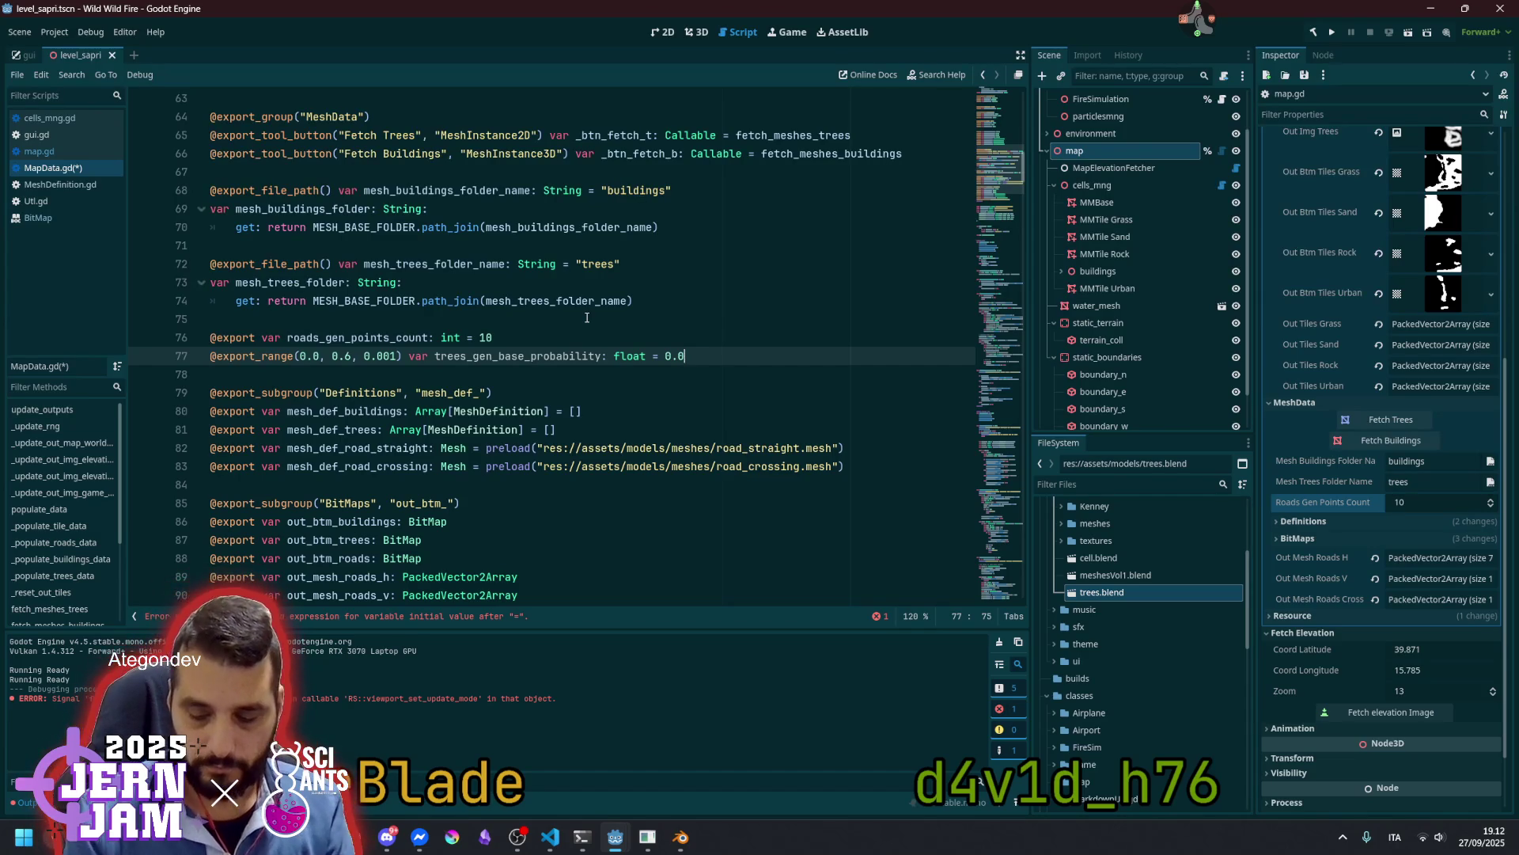
text(6)
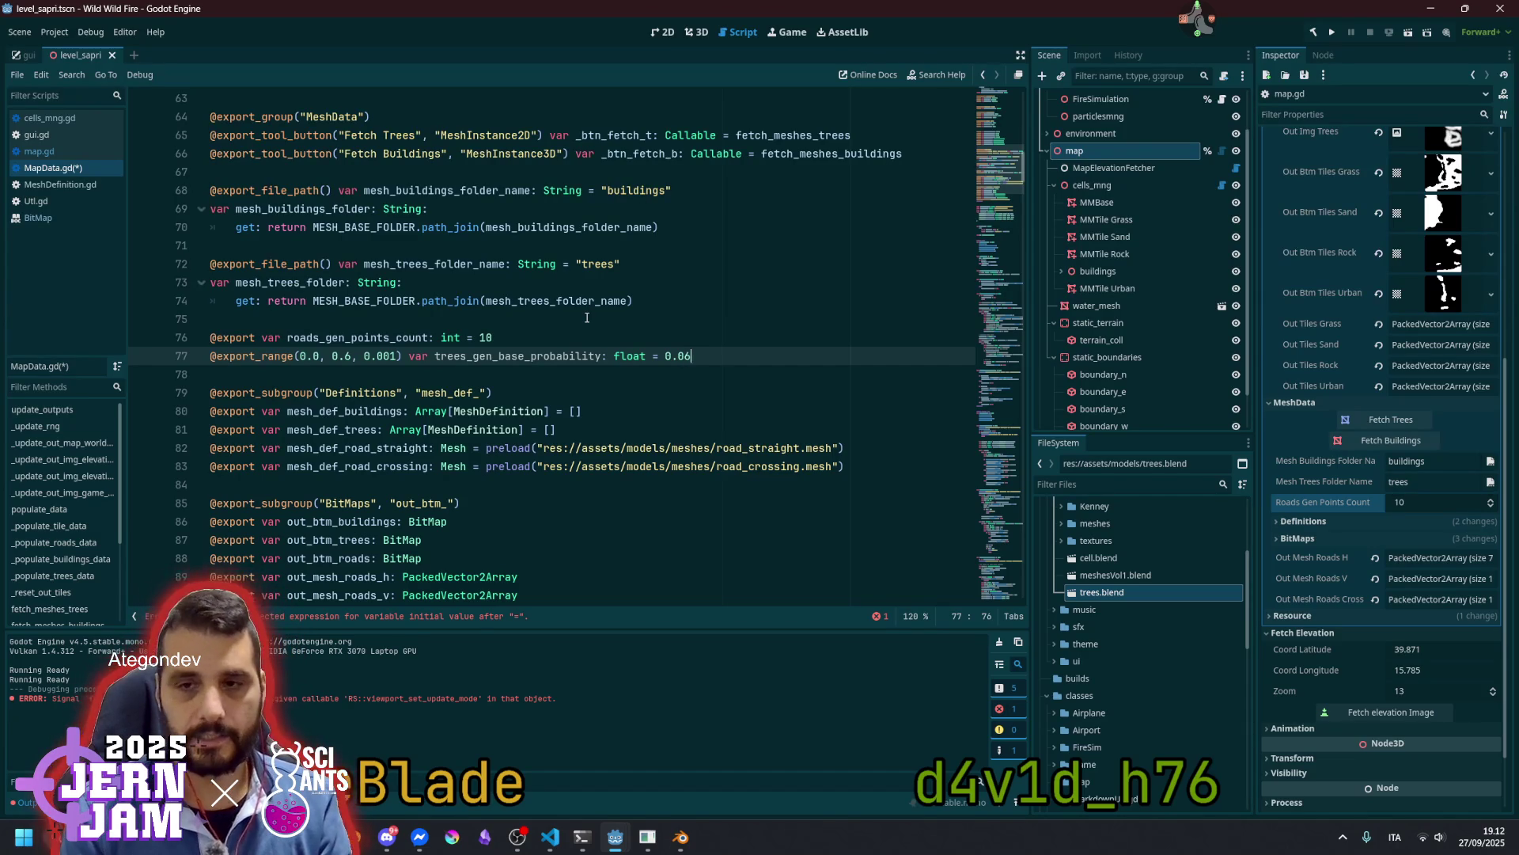
Lower the export range maximum from 0.6 to 0.4
click(588, 317)
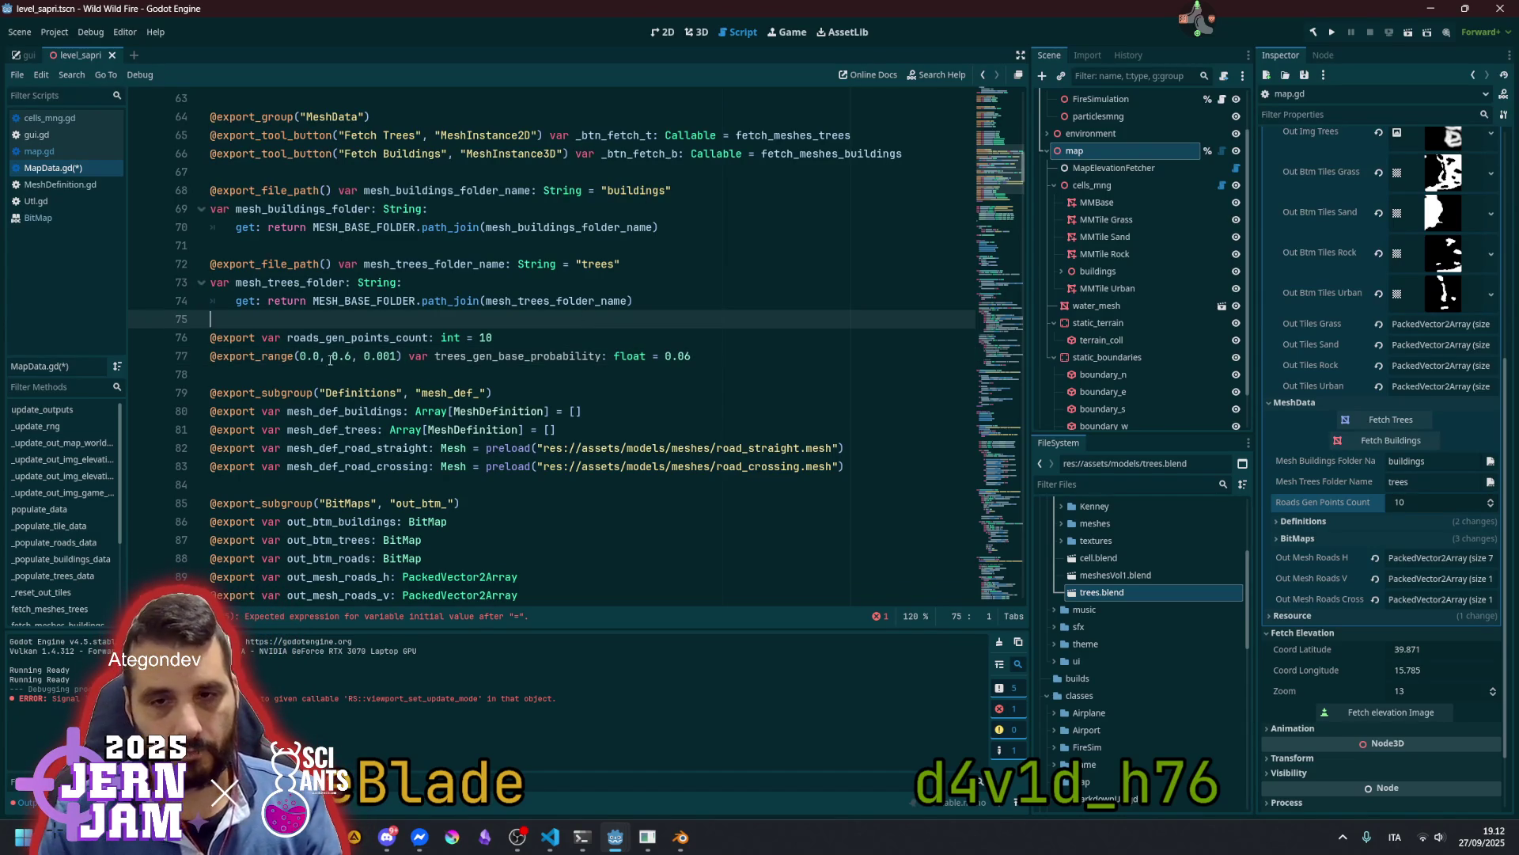
click(349, 357)
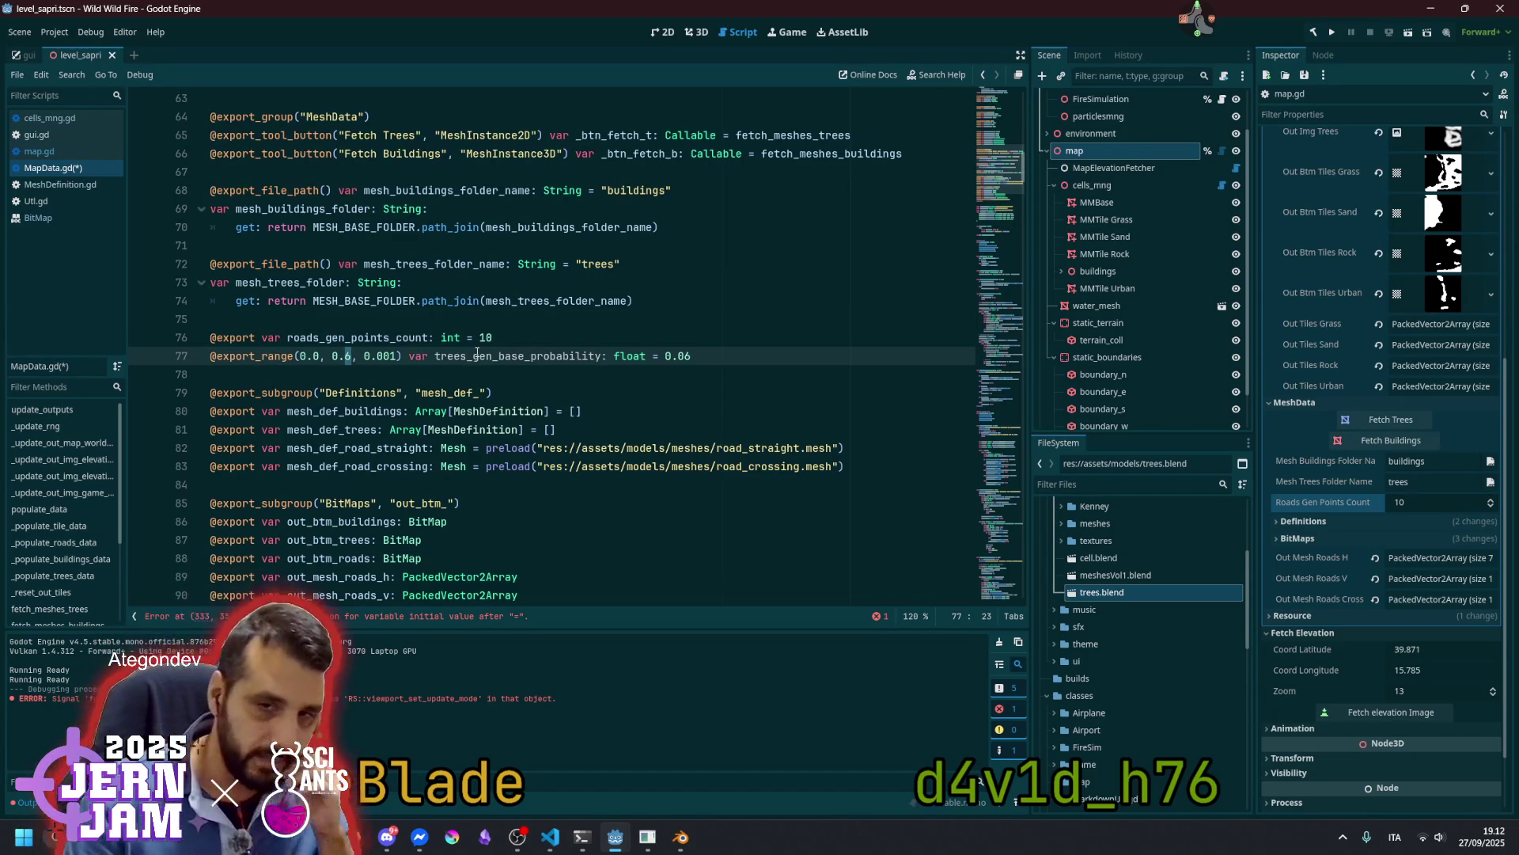
key(BackSpace)
text(4)
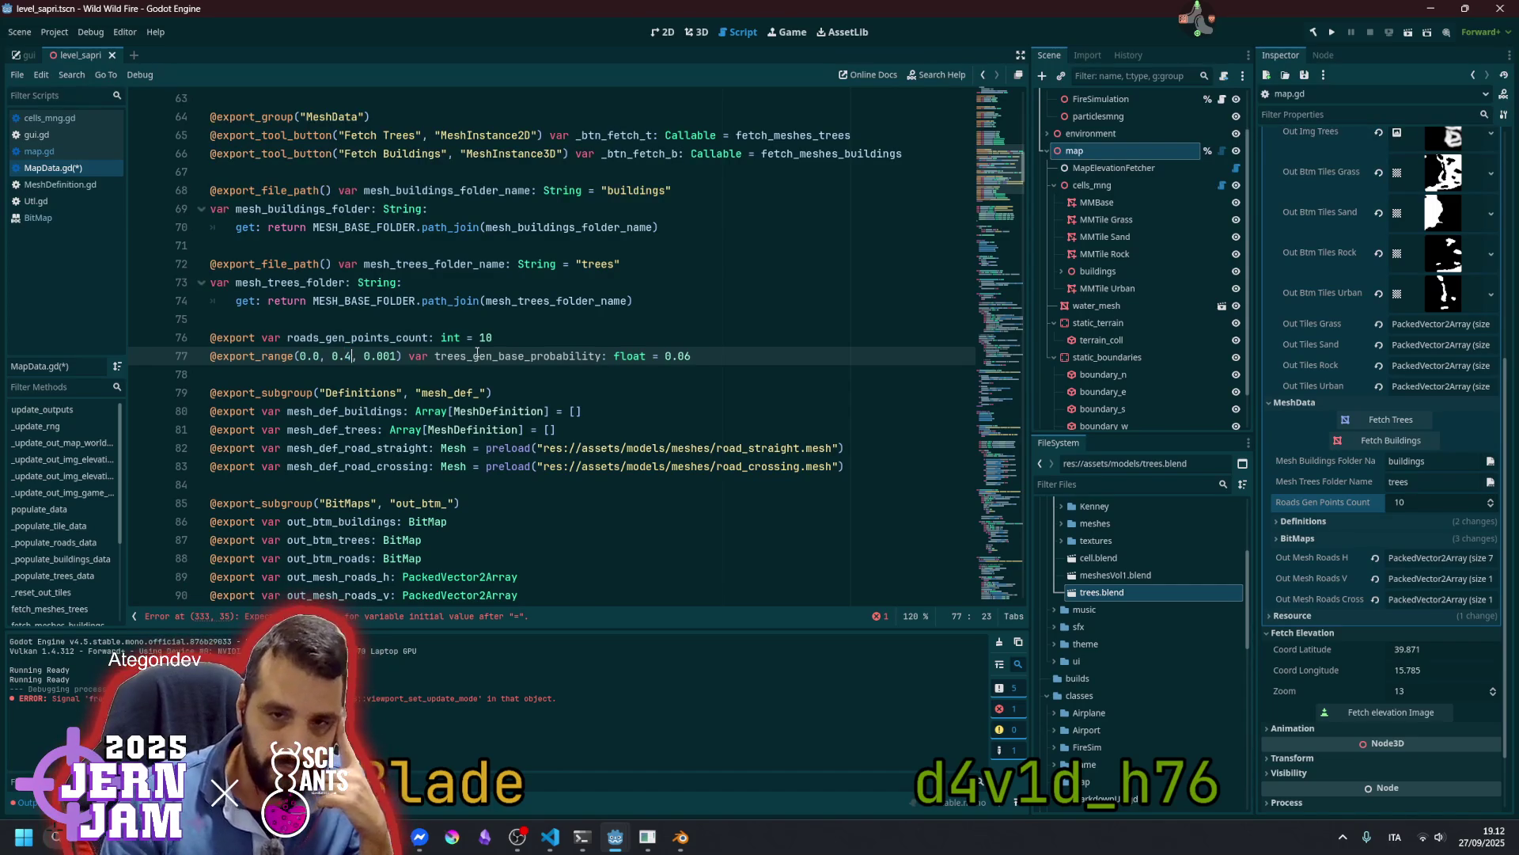